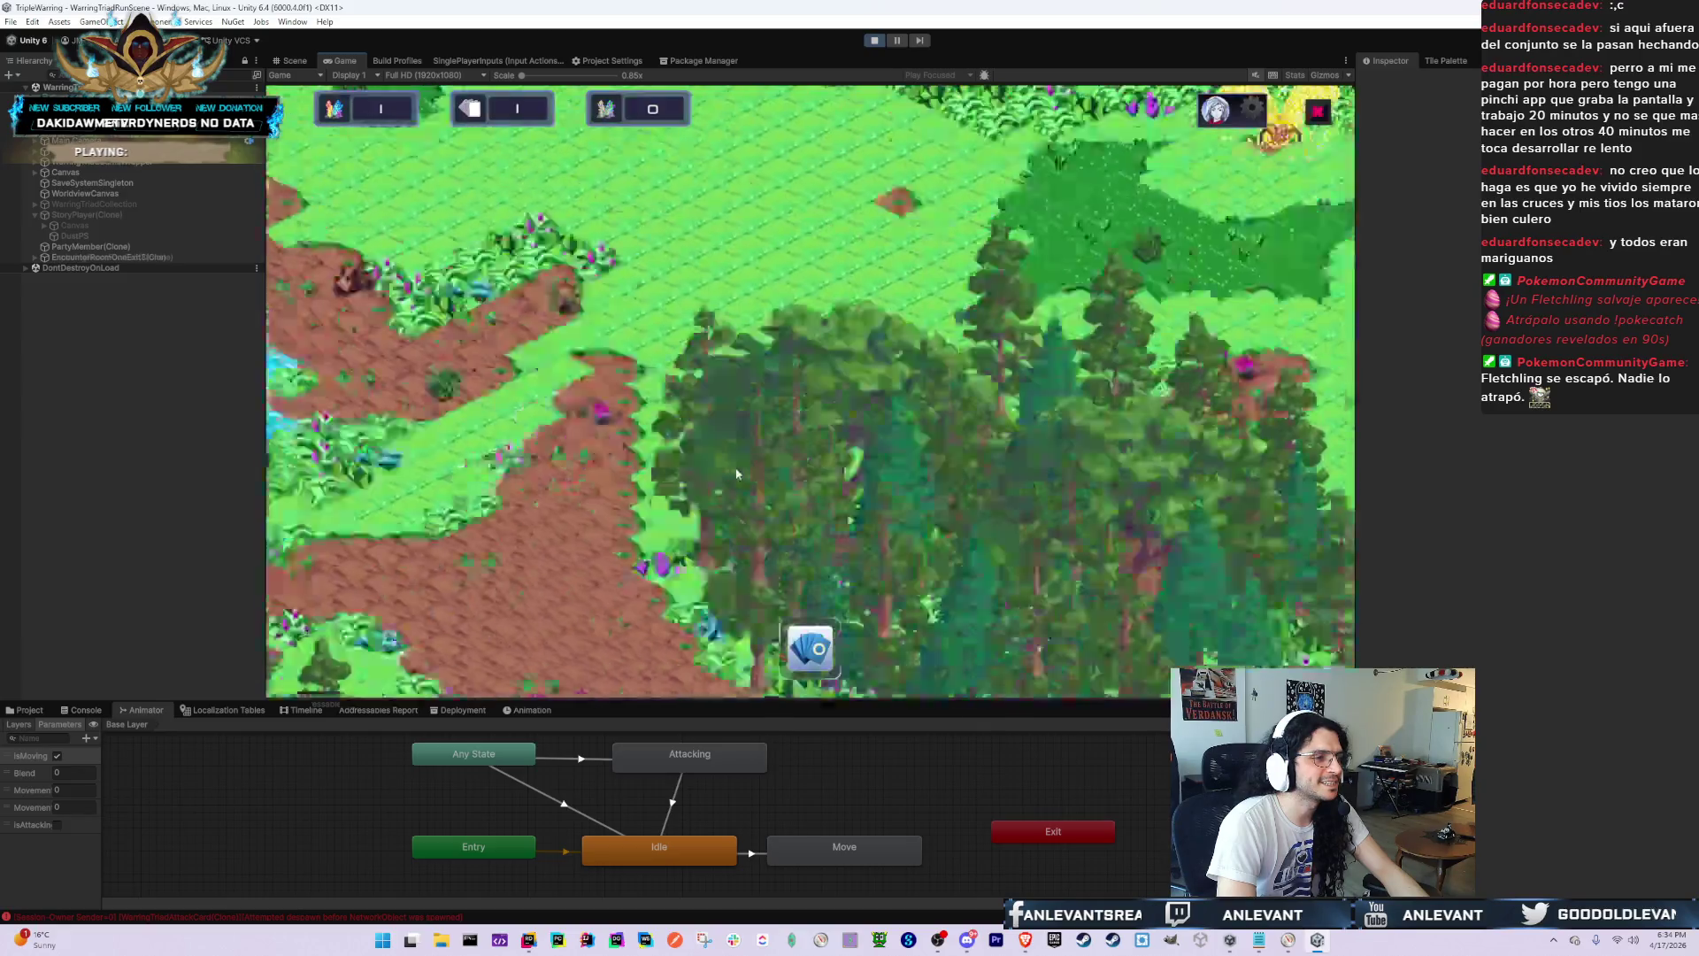
Maximize the Scene view, inspect the stone arch and forest tilemap, then restore the layout.
left_click(282, 60)
double_click(281, 60)
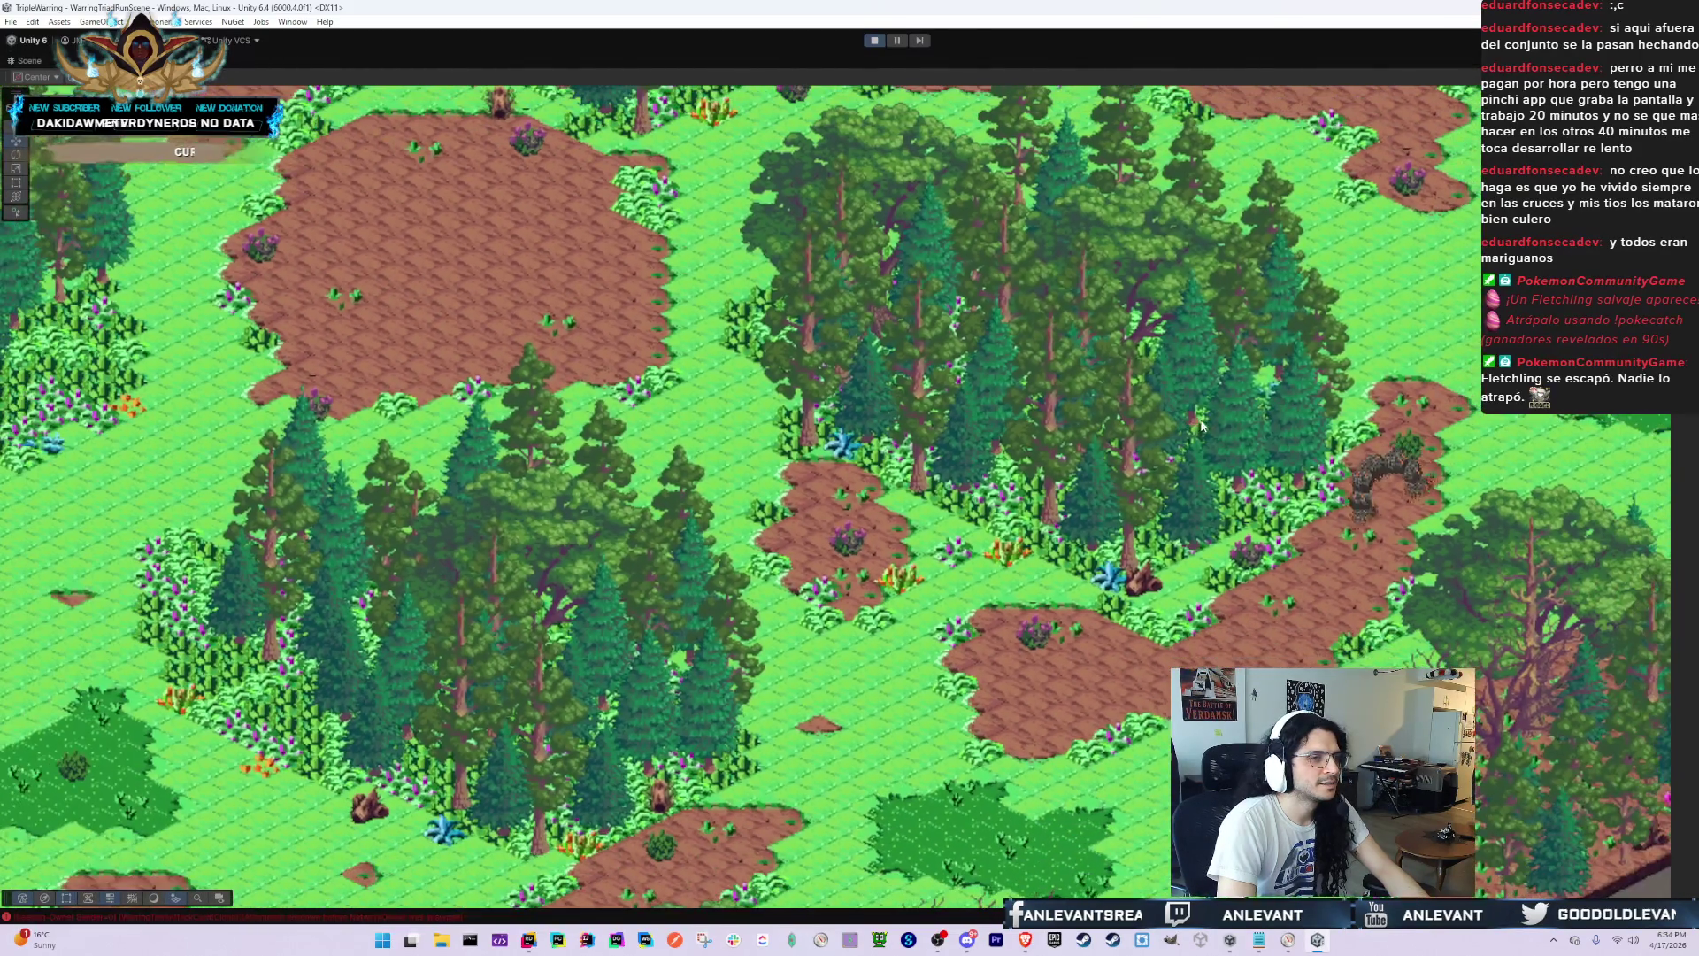
mouse_move(1201, 426)
left_mouse_down()
mouse_move(1347, 464)
mouse_move(1168, 486)
left_mouse_up()
left_click(1037, 602)
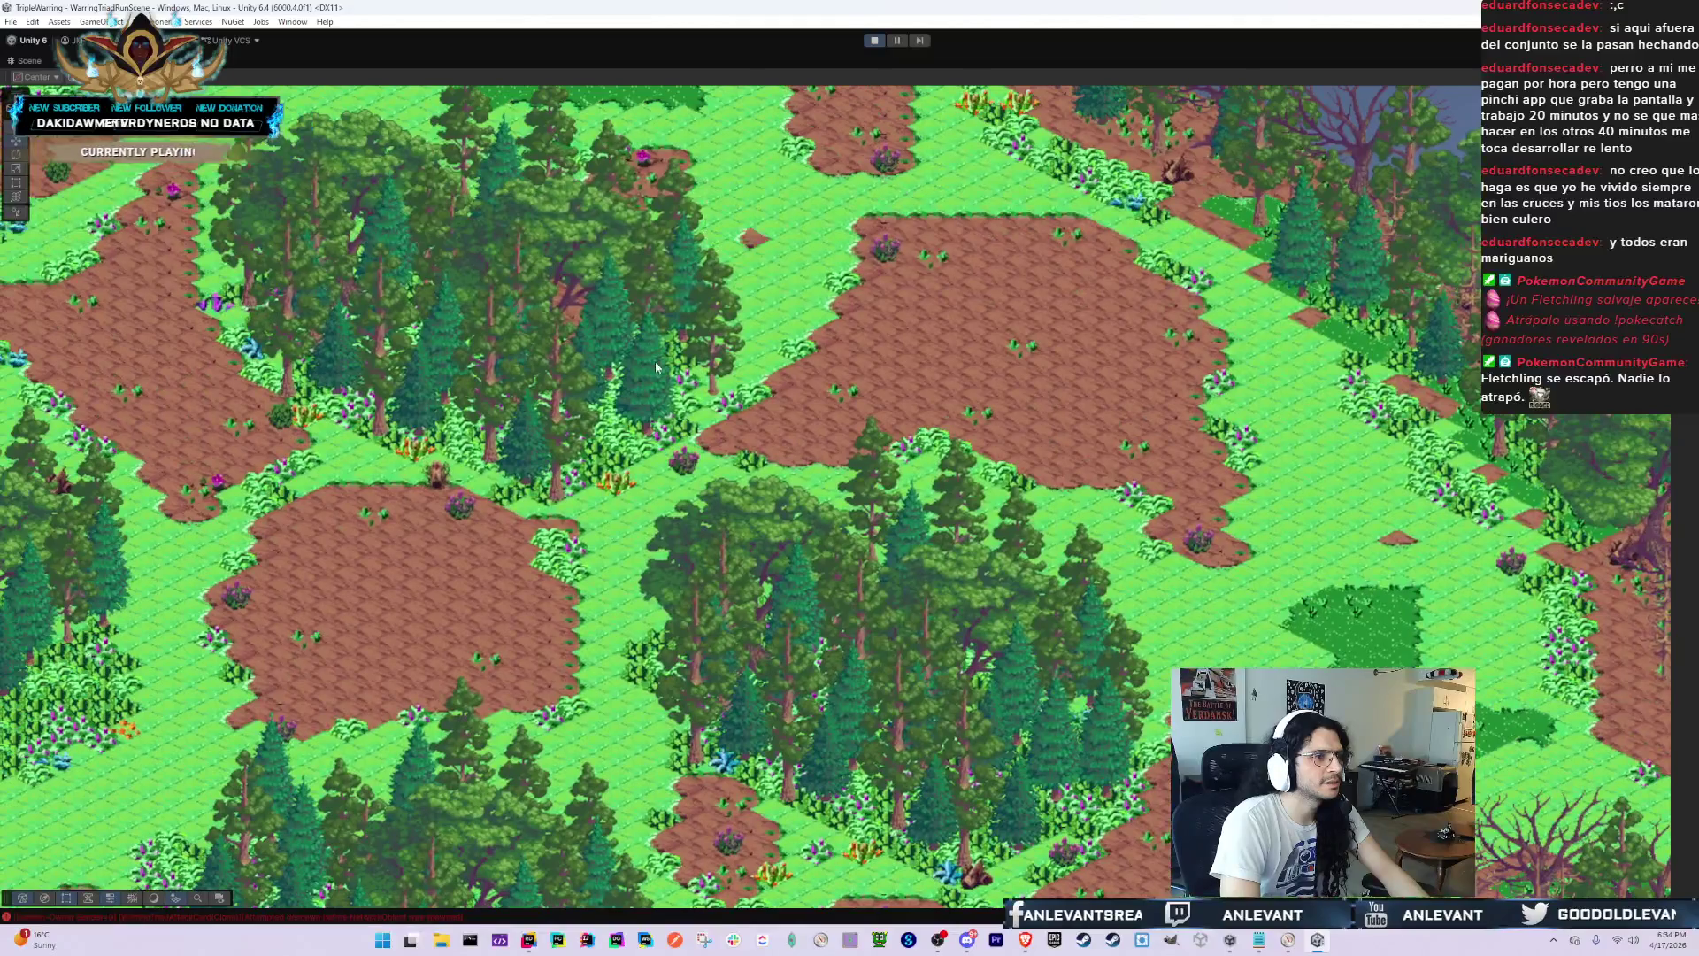
left_click(783, 315)
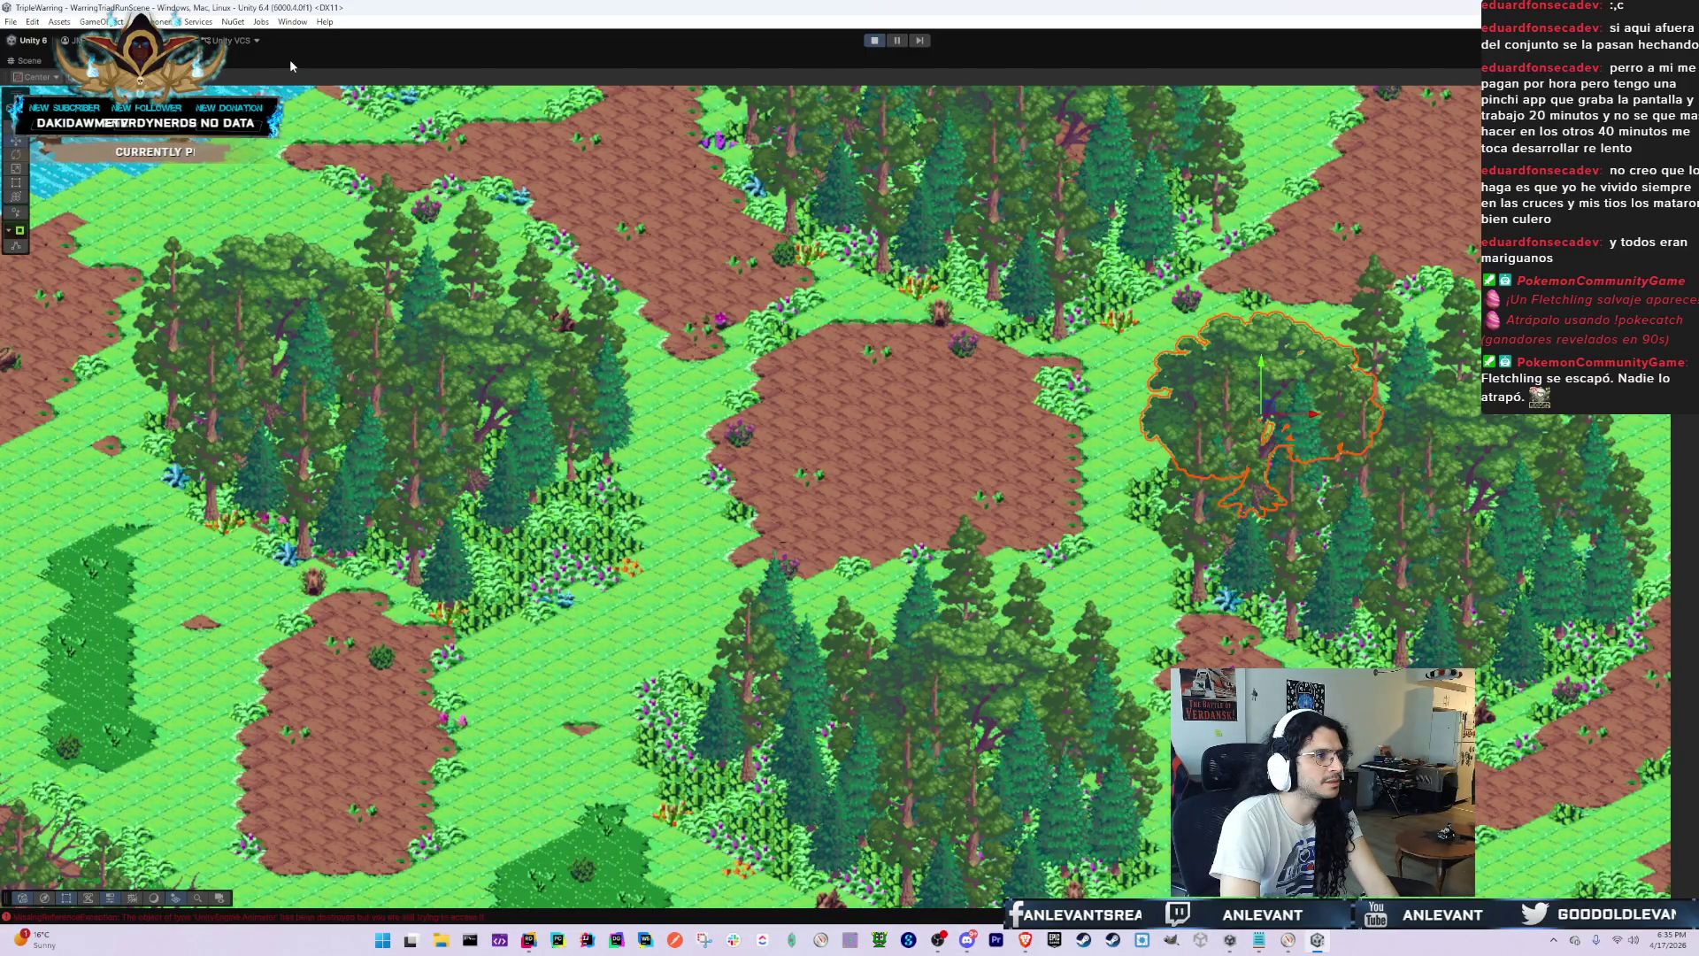
double_click(289, 60)
left_click(142, 246)
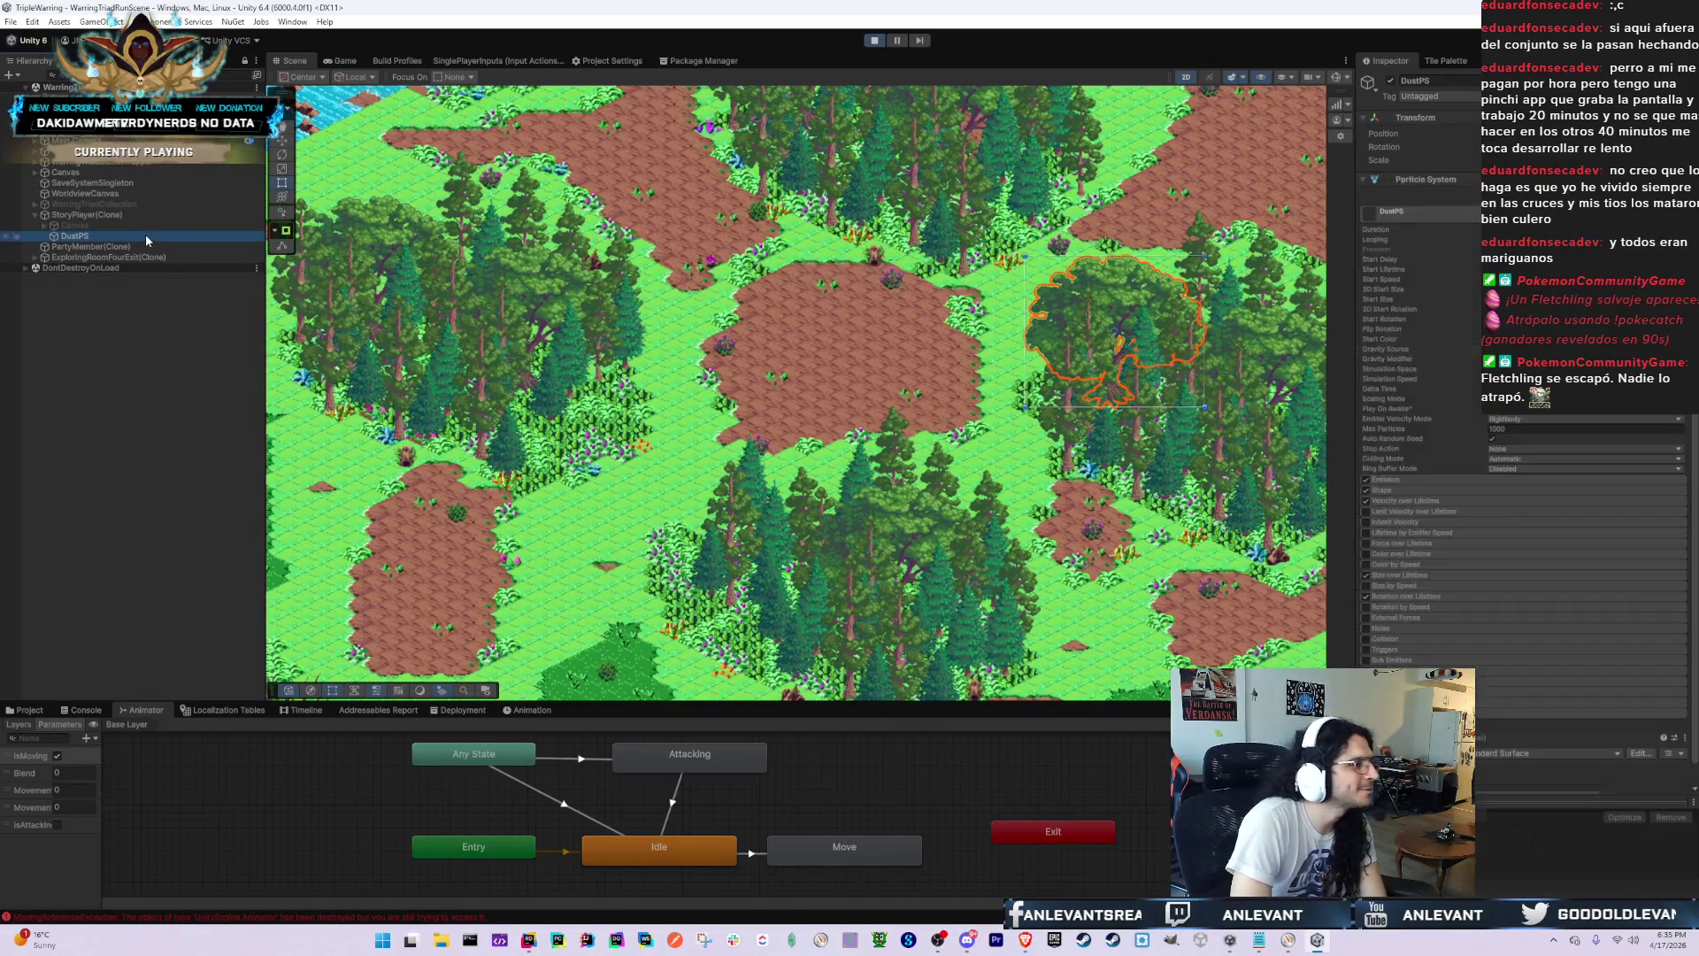
Inspect the EarthClipper and Eleneura enemies and TallTree1 (21) in ExploringRoomFourExit, then return to the game.
left_click(334, 431)
left_click(334, 431)
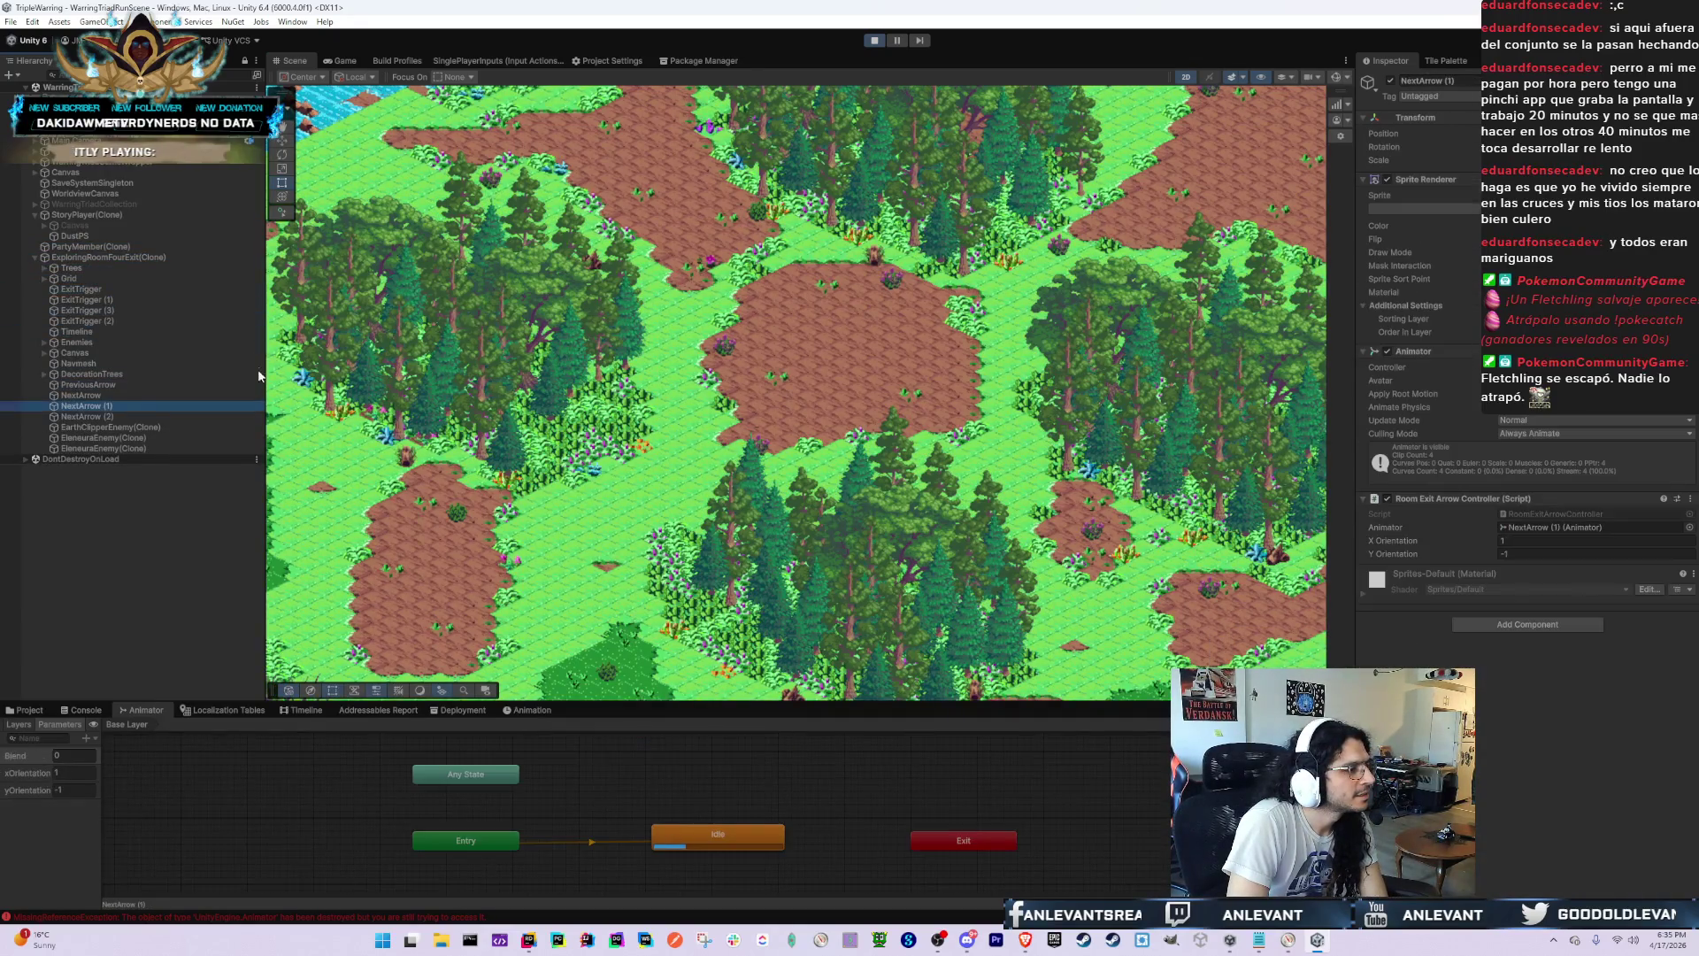
double_click(104, 437)
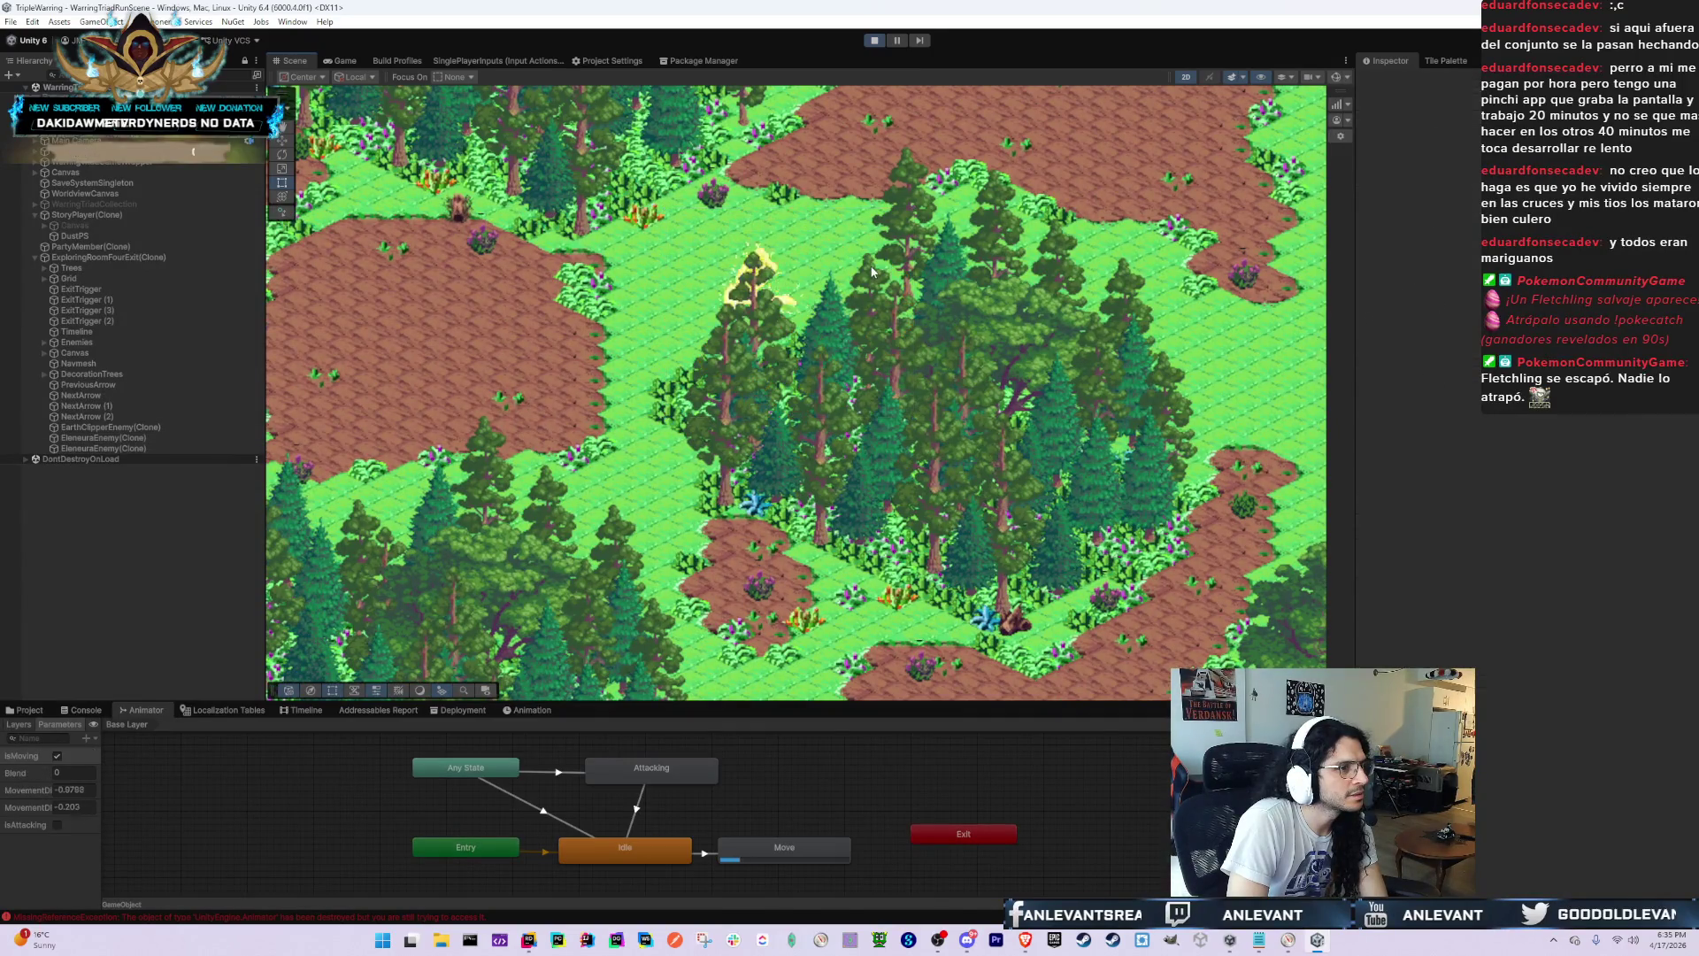
left_click(773, 321)
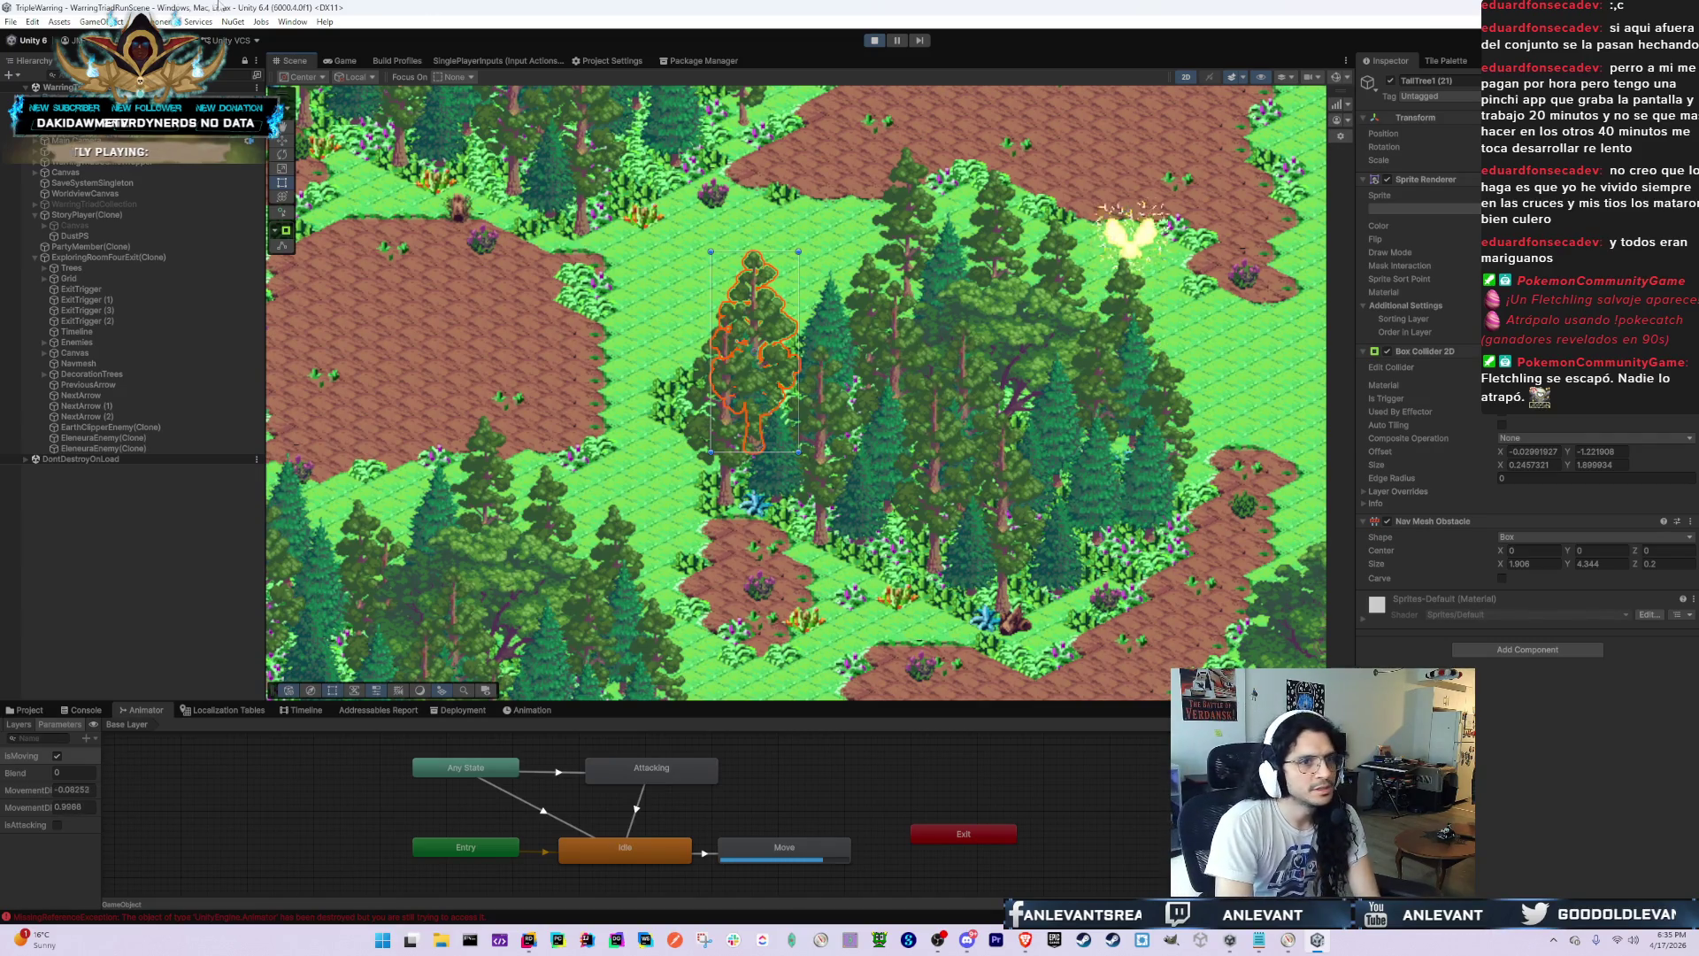
left_click(351, 65)
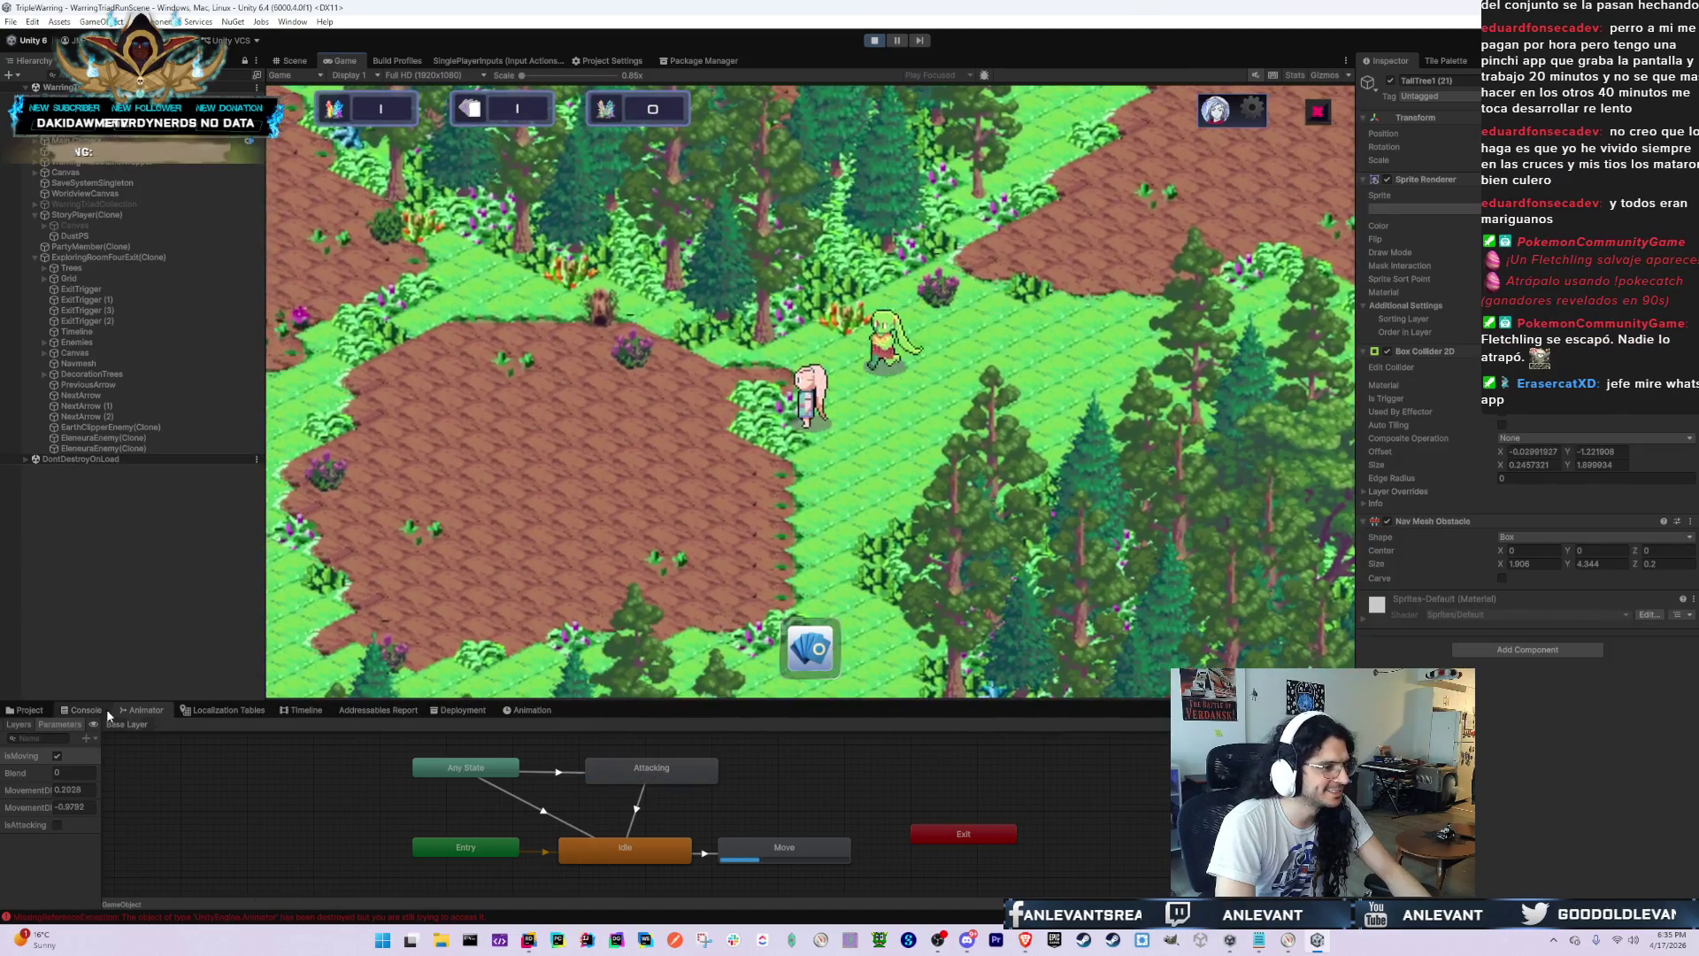
Inspect the missing Animator error in the Console, select the Eleneura enemy, and stop play.
left_click(87, 711)
left_click(136, 747)
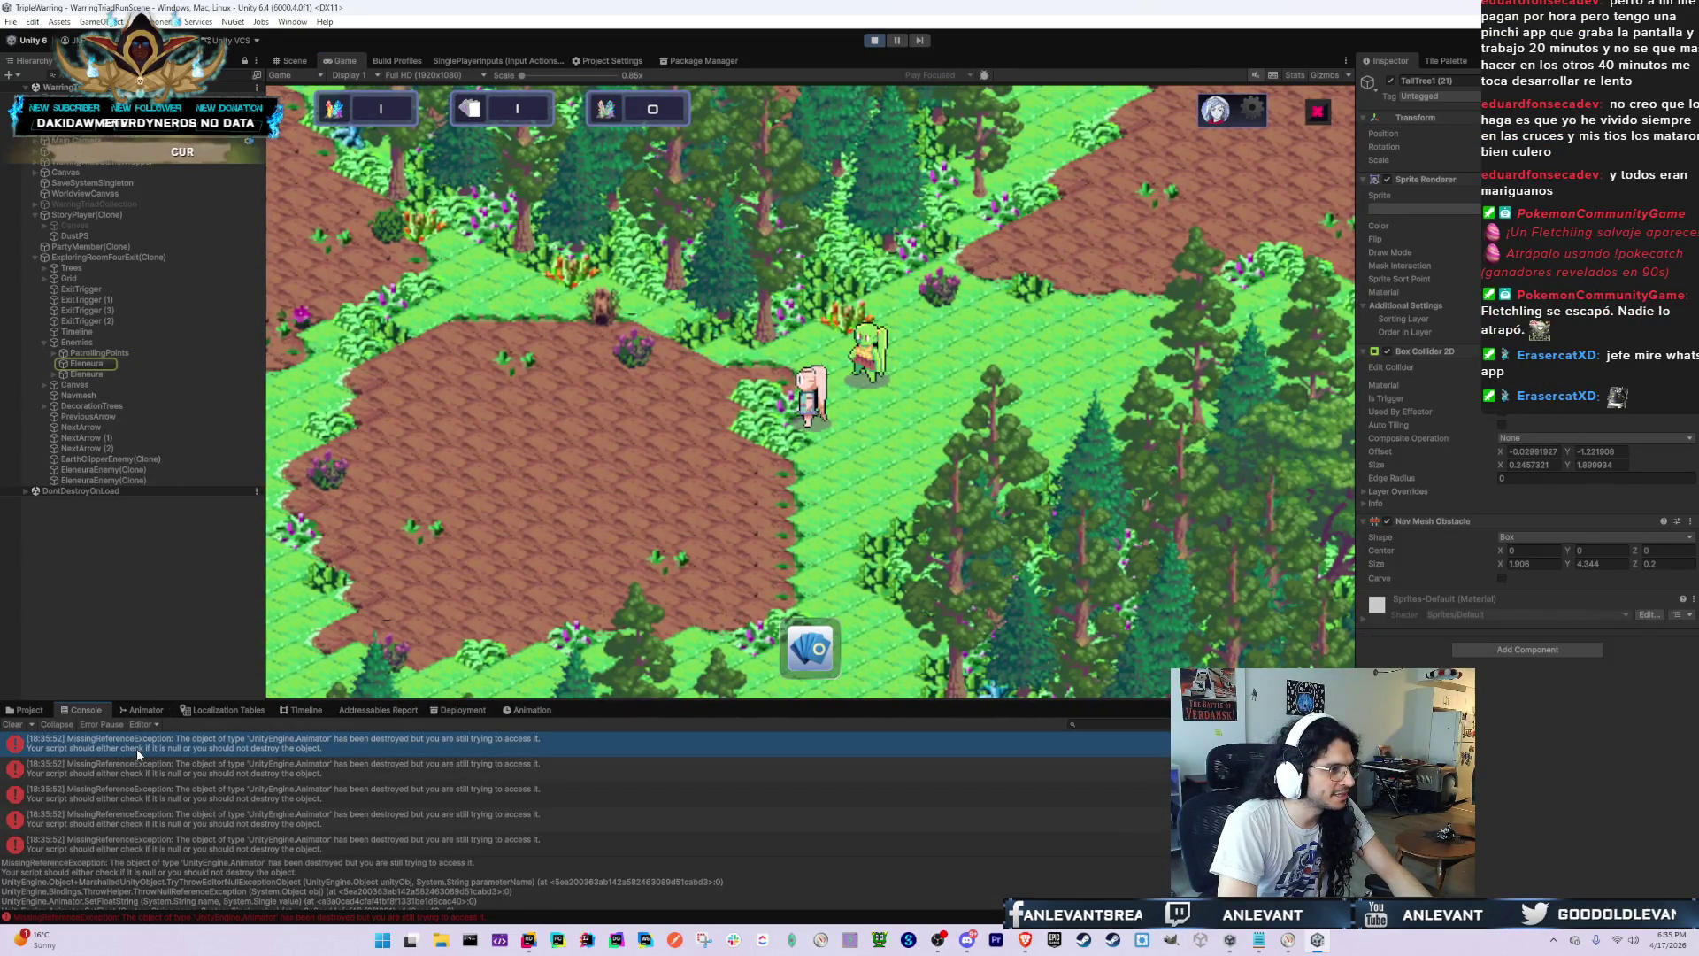
left_click(87, 364)
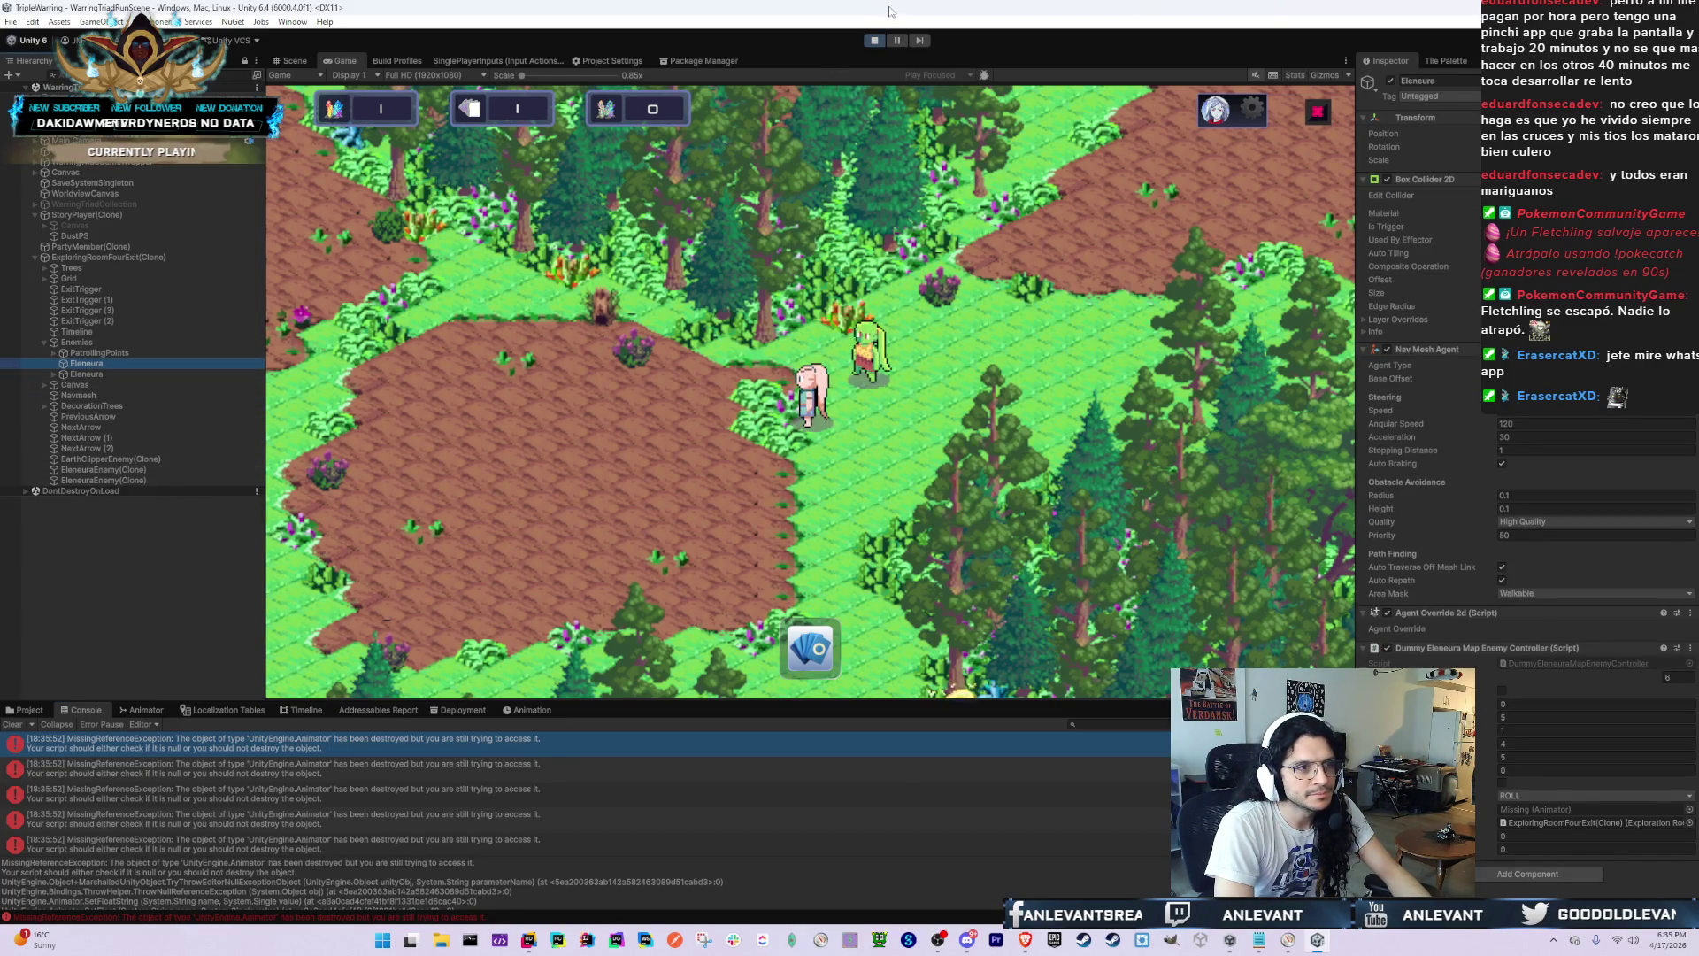
left_click(875, 42)
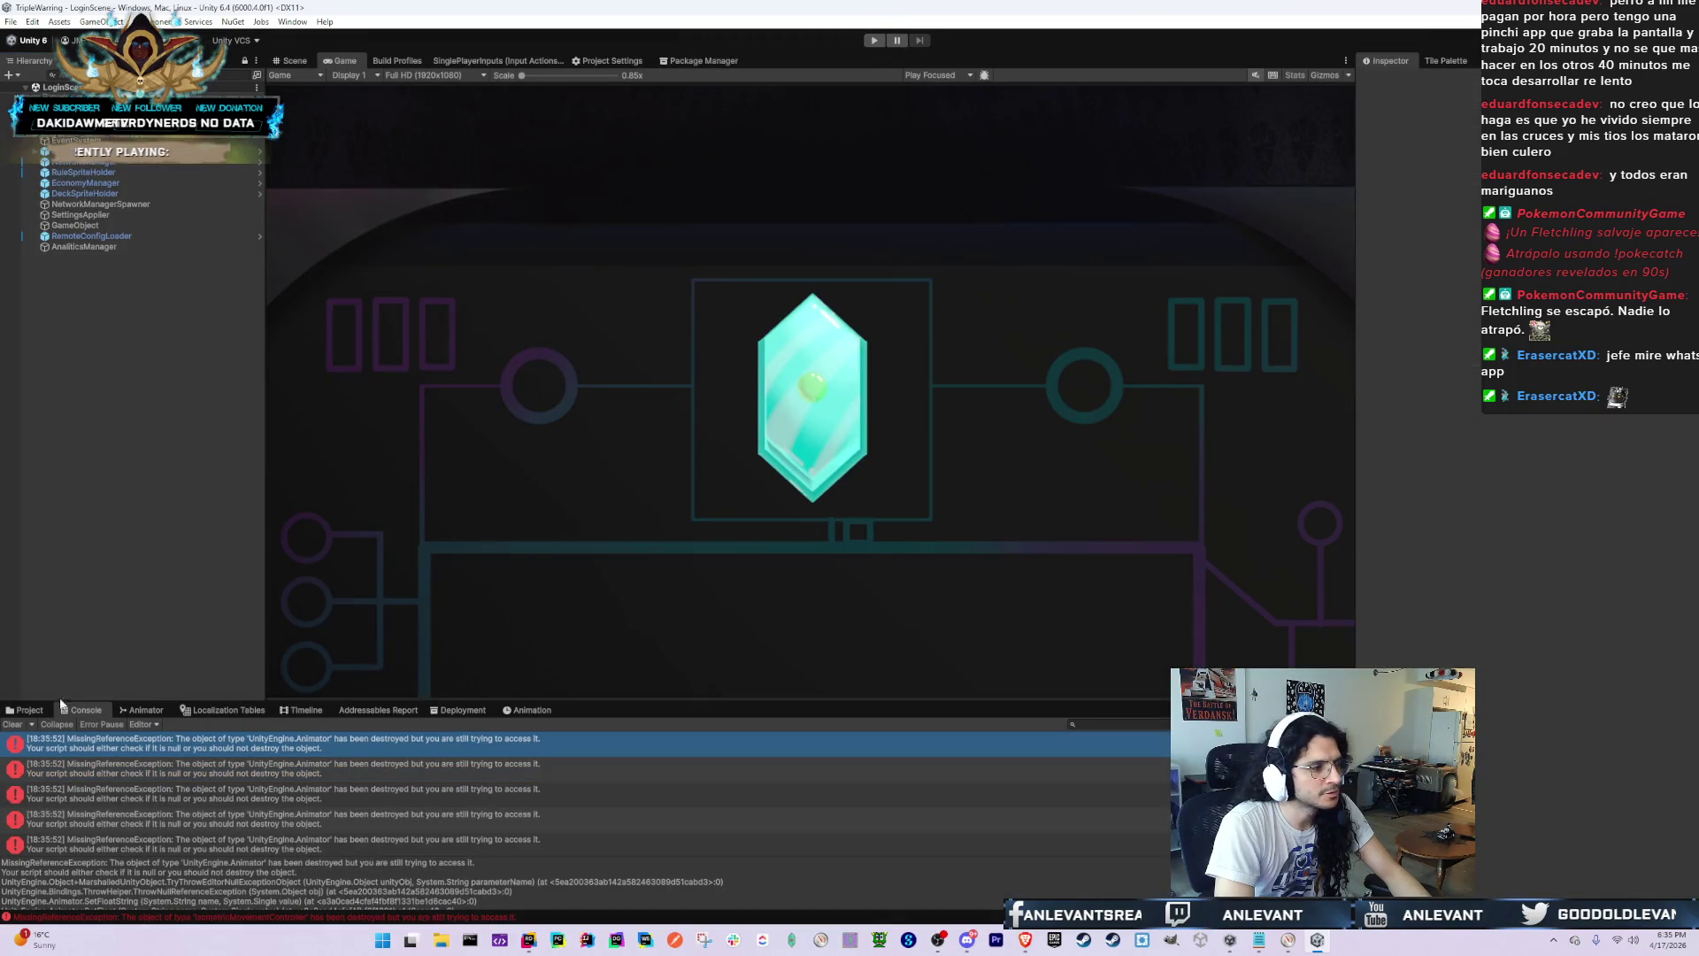
Inspect the Eleneura enemy prefab and review the erroring script line in Rider.
left_click(29, 710)
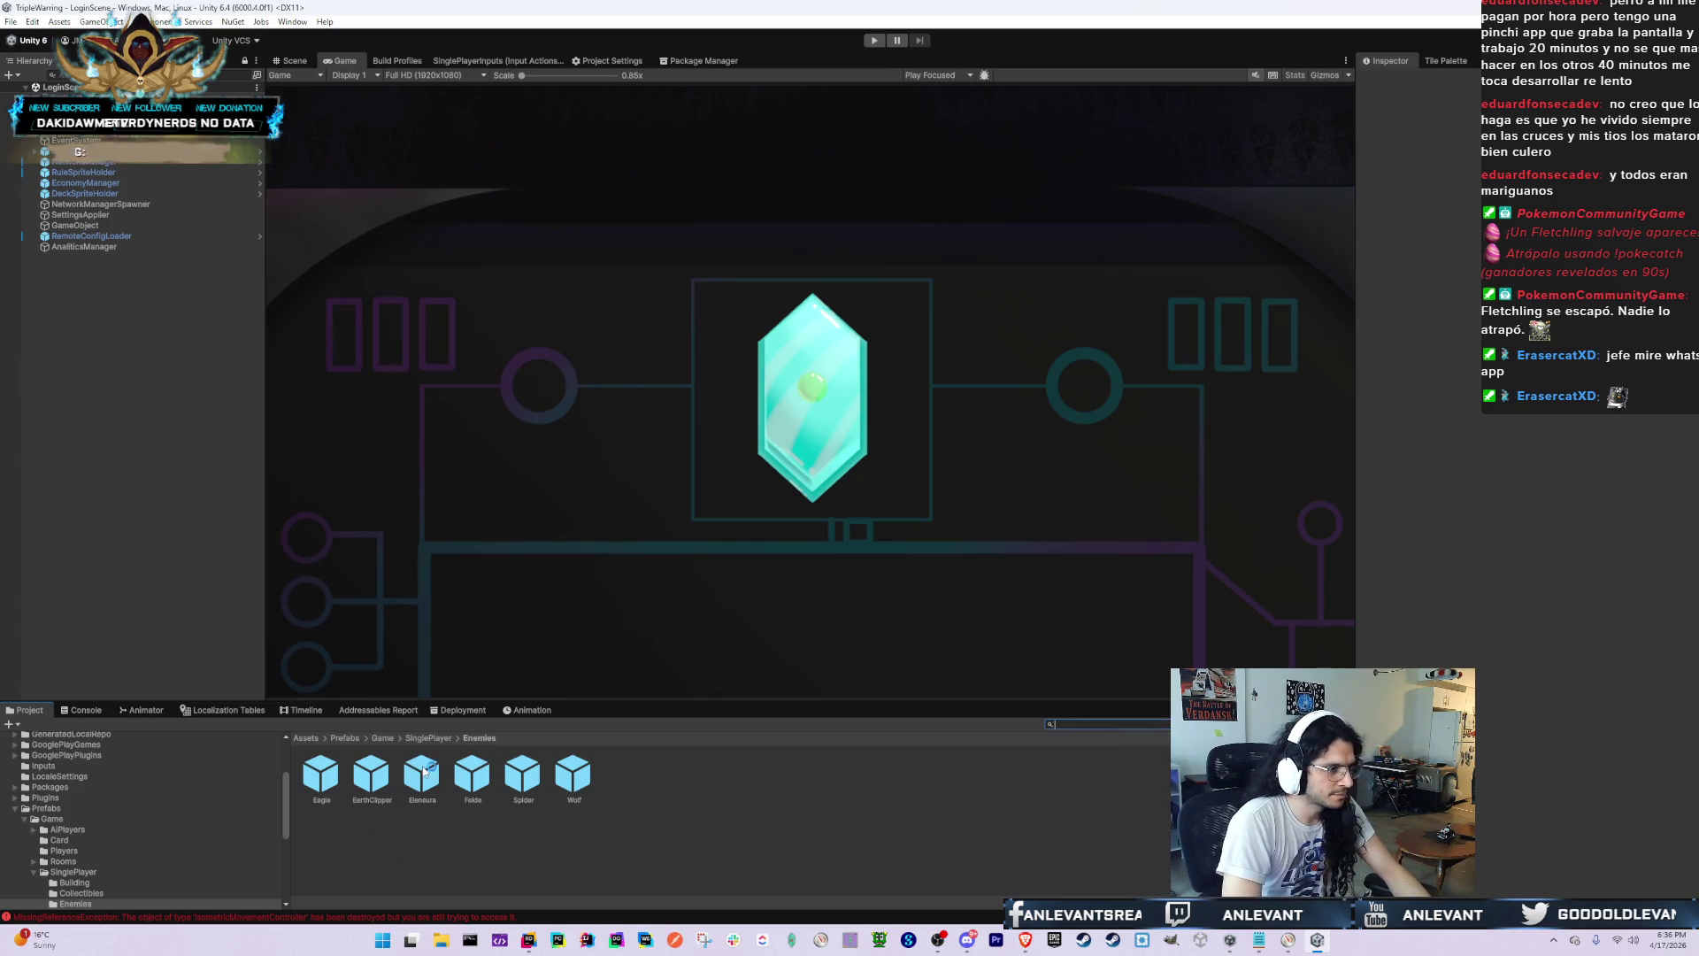
left_click(423, 795)
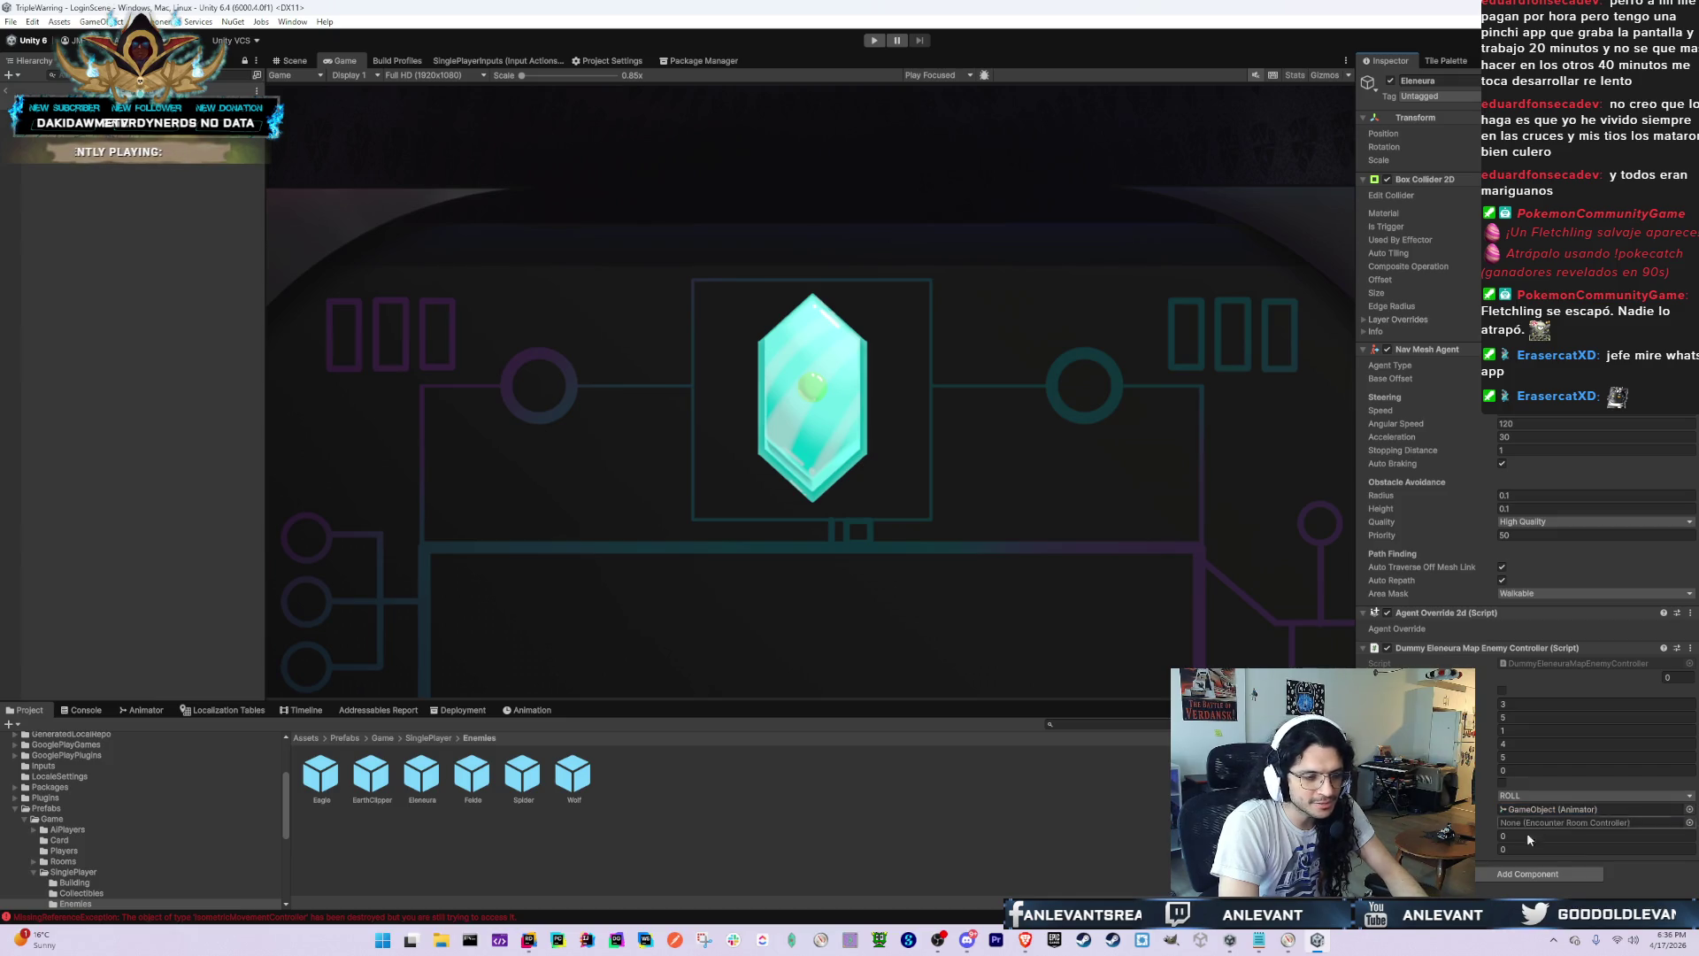
left_click(85, 710)
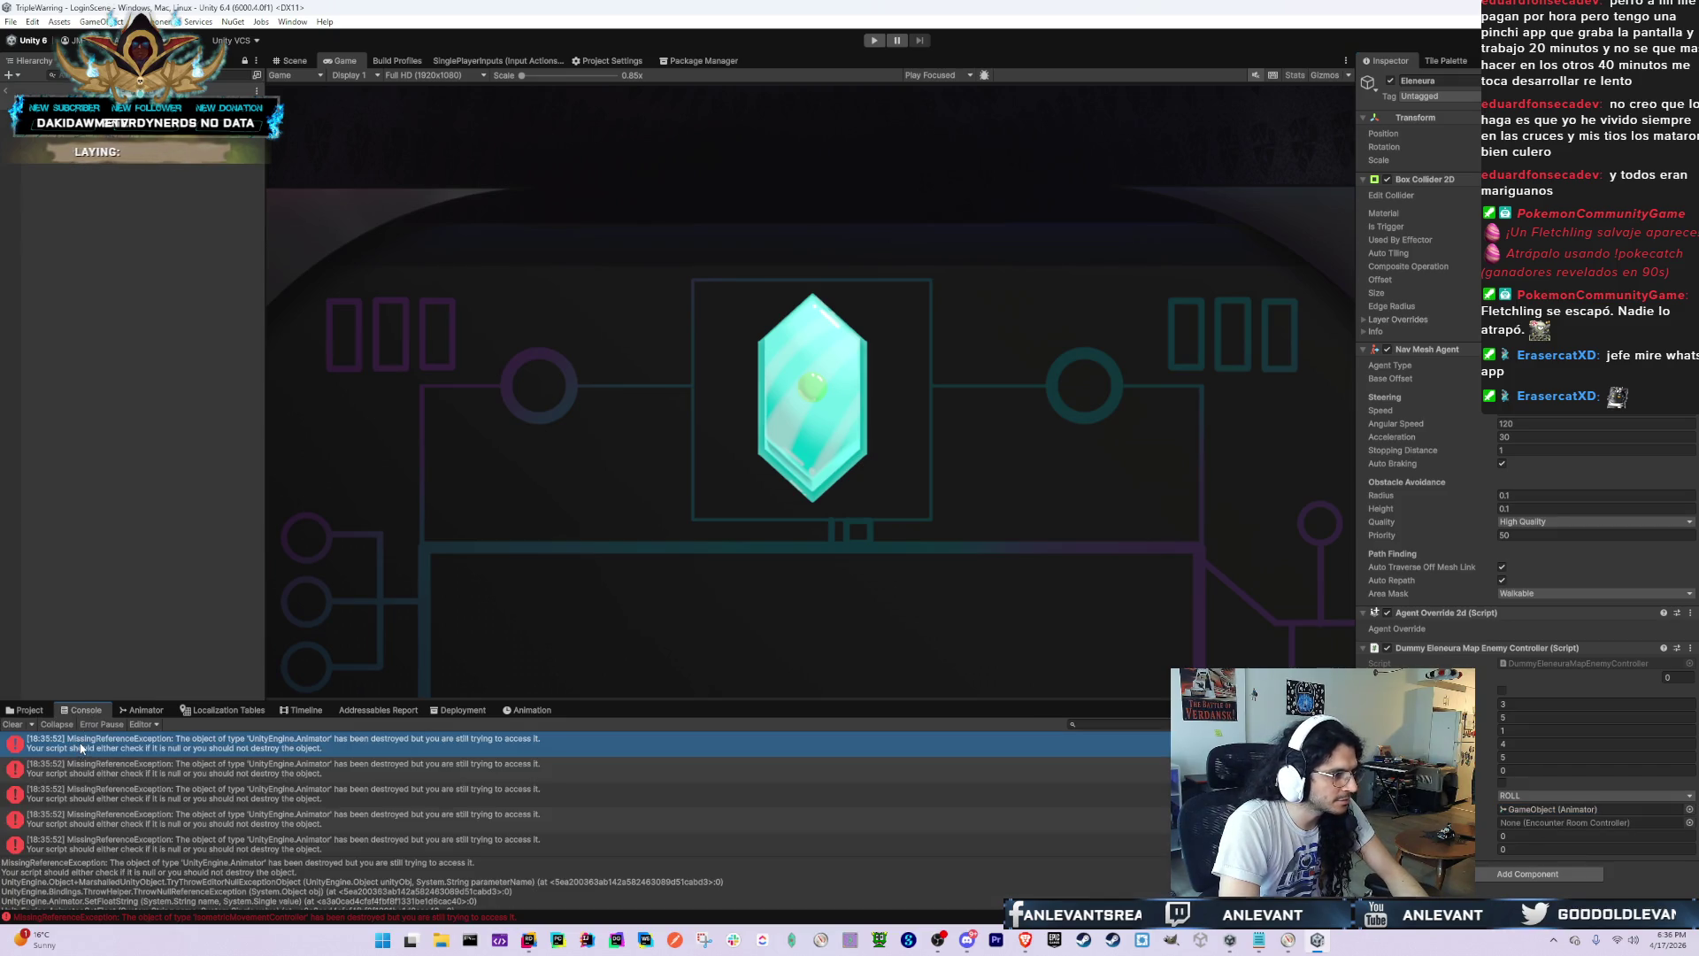
double_click(80, 749)
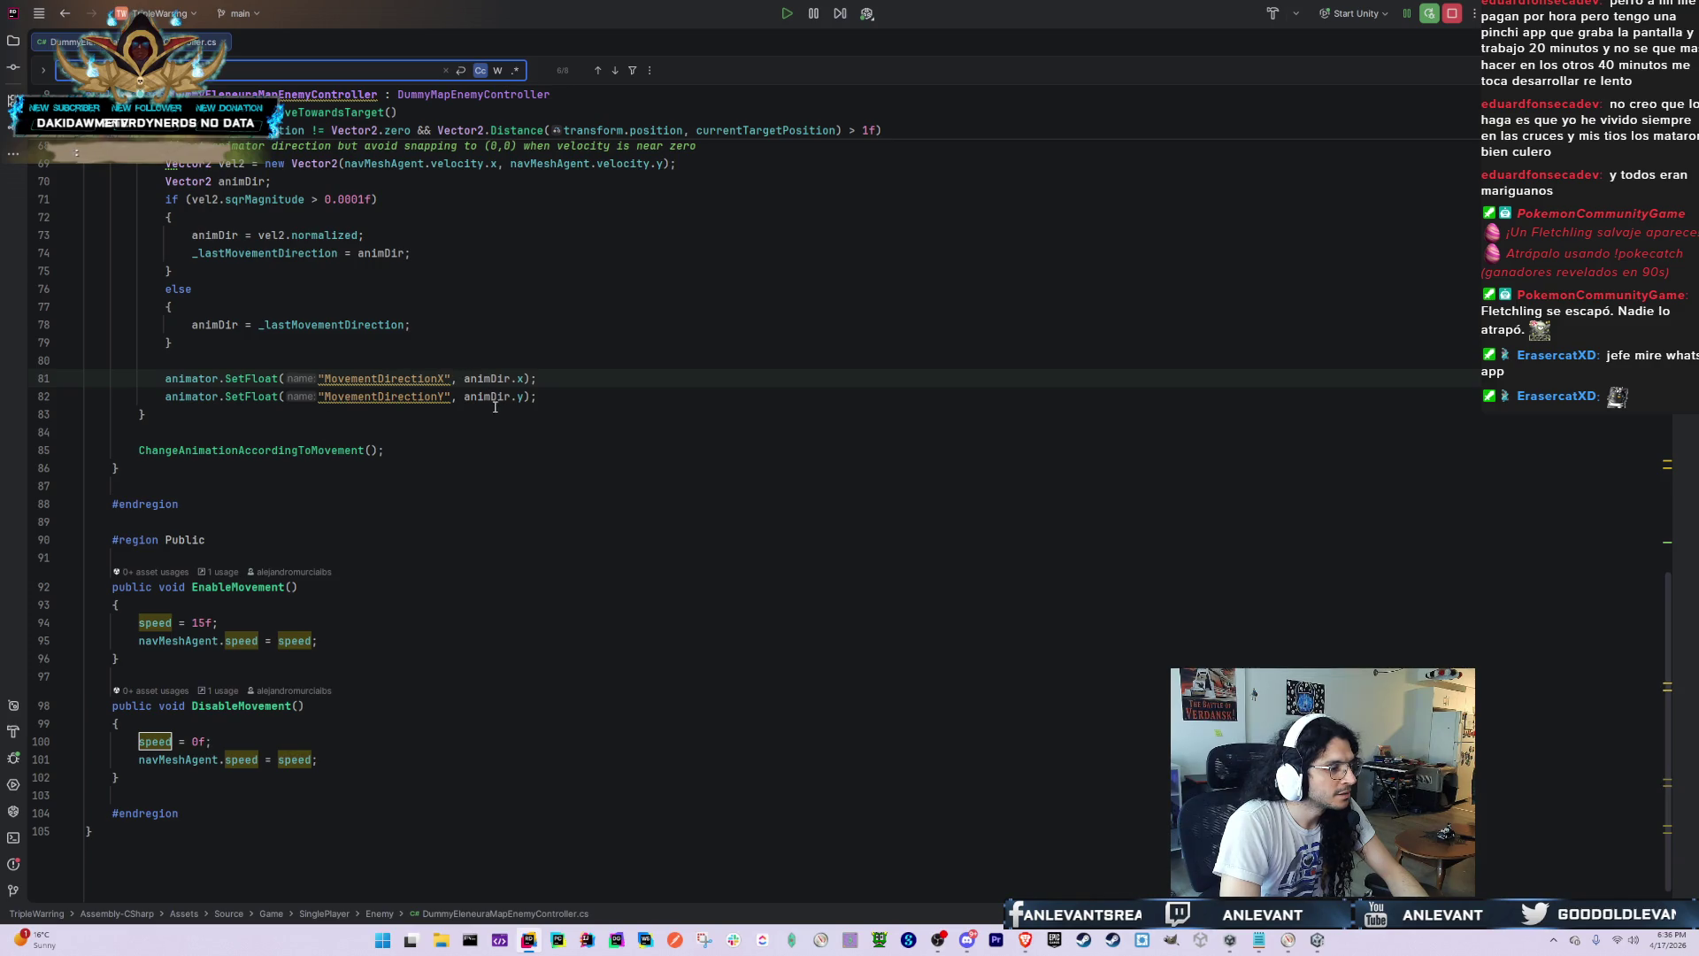
scroll(495, 406, "up", 10)
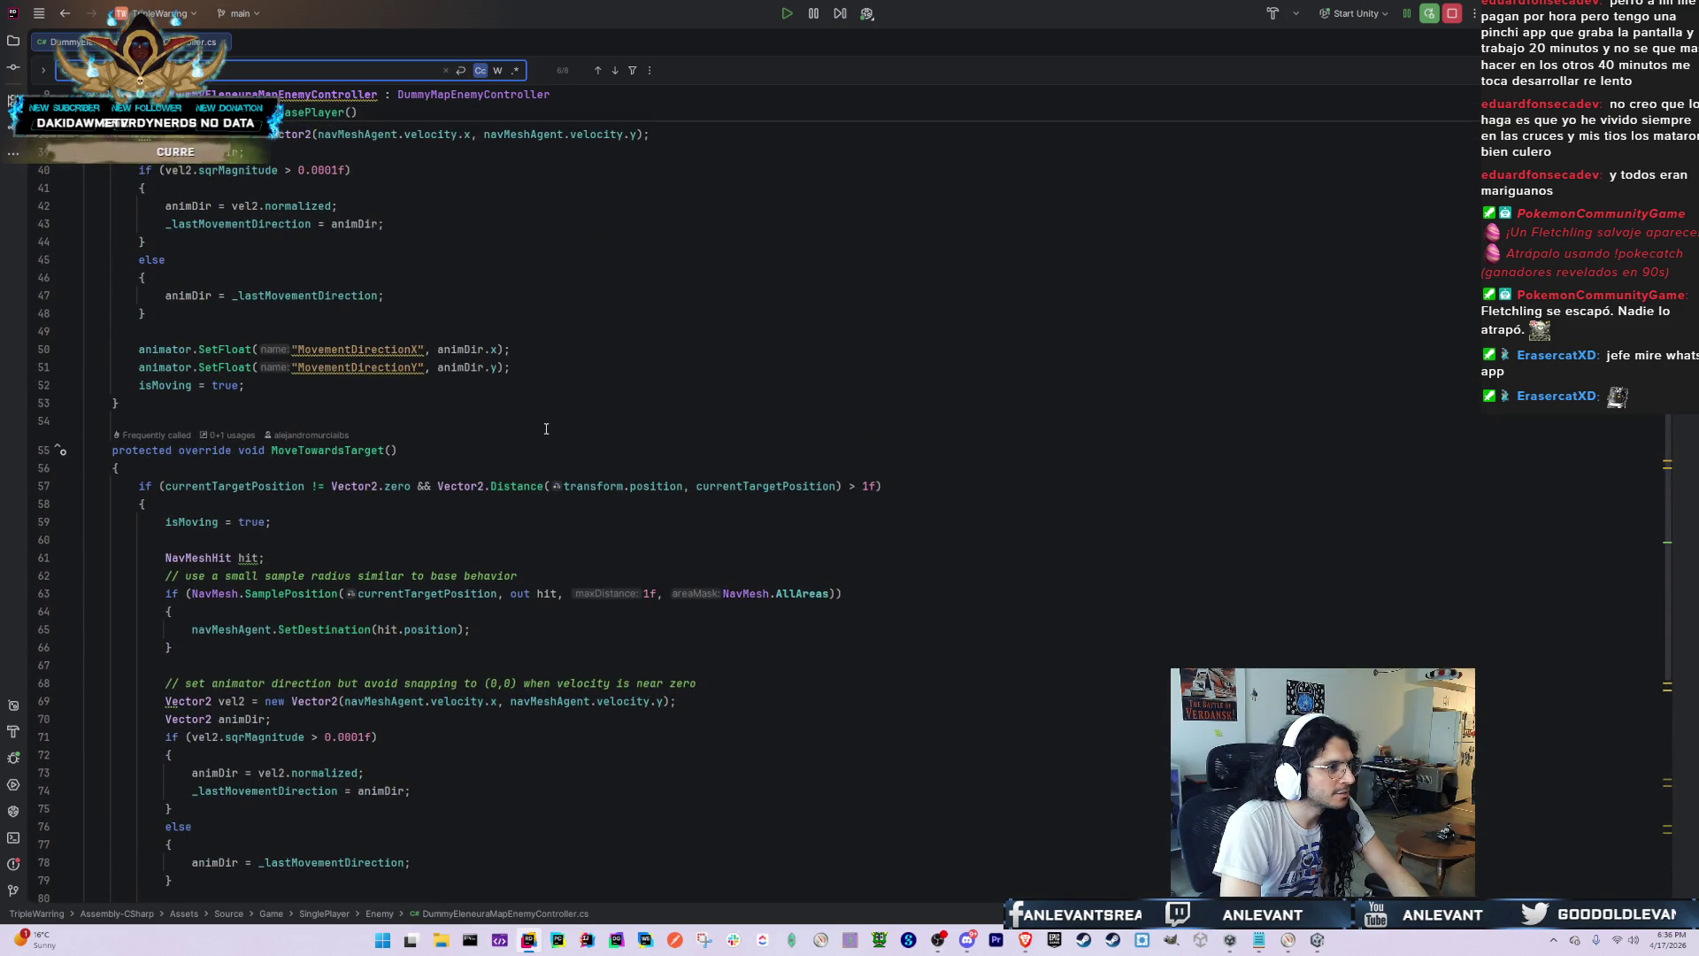
key("alt+Tab")
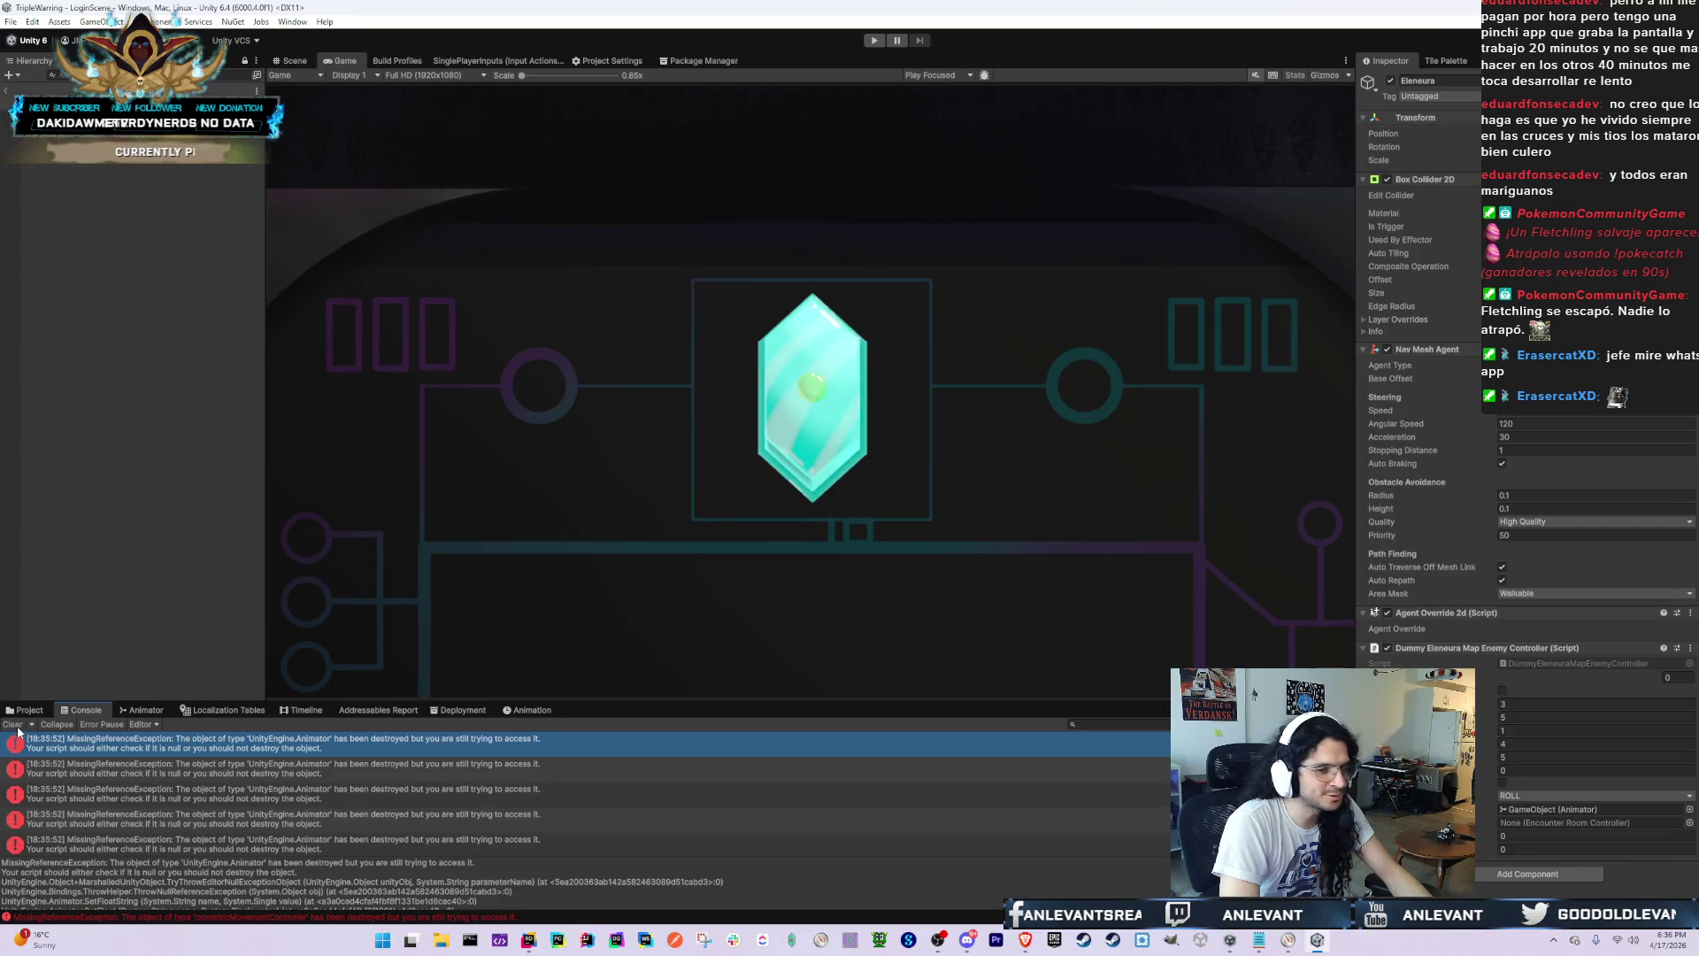
Clear the Console, start play mode, and enter 'admin' as the username.
left_click(13, 724)
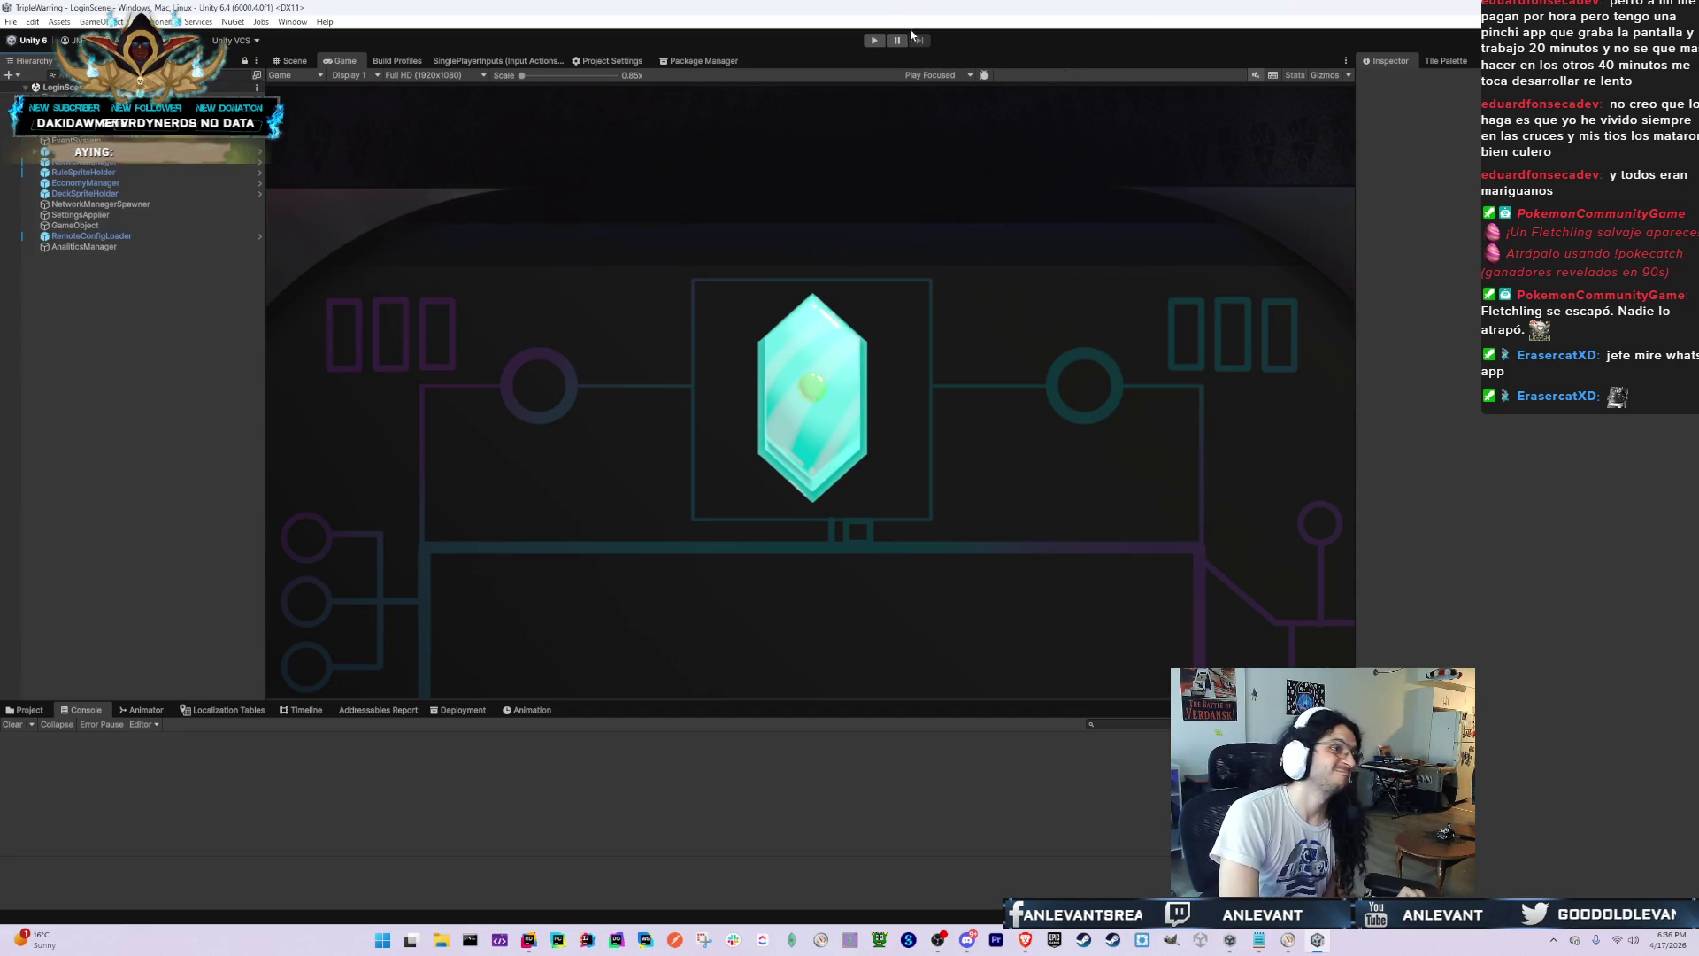
left_click(875, 41)
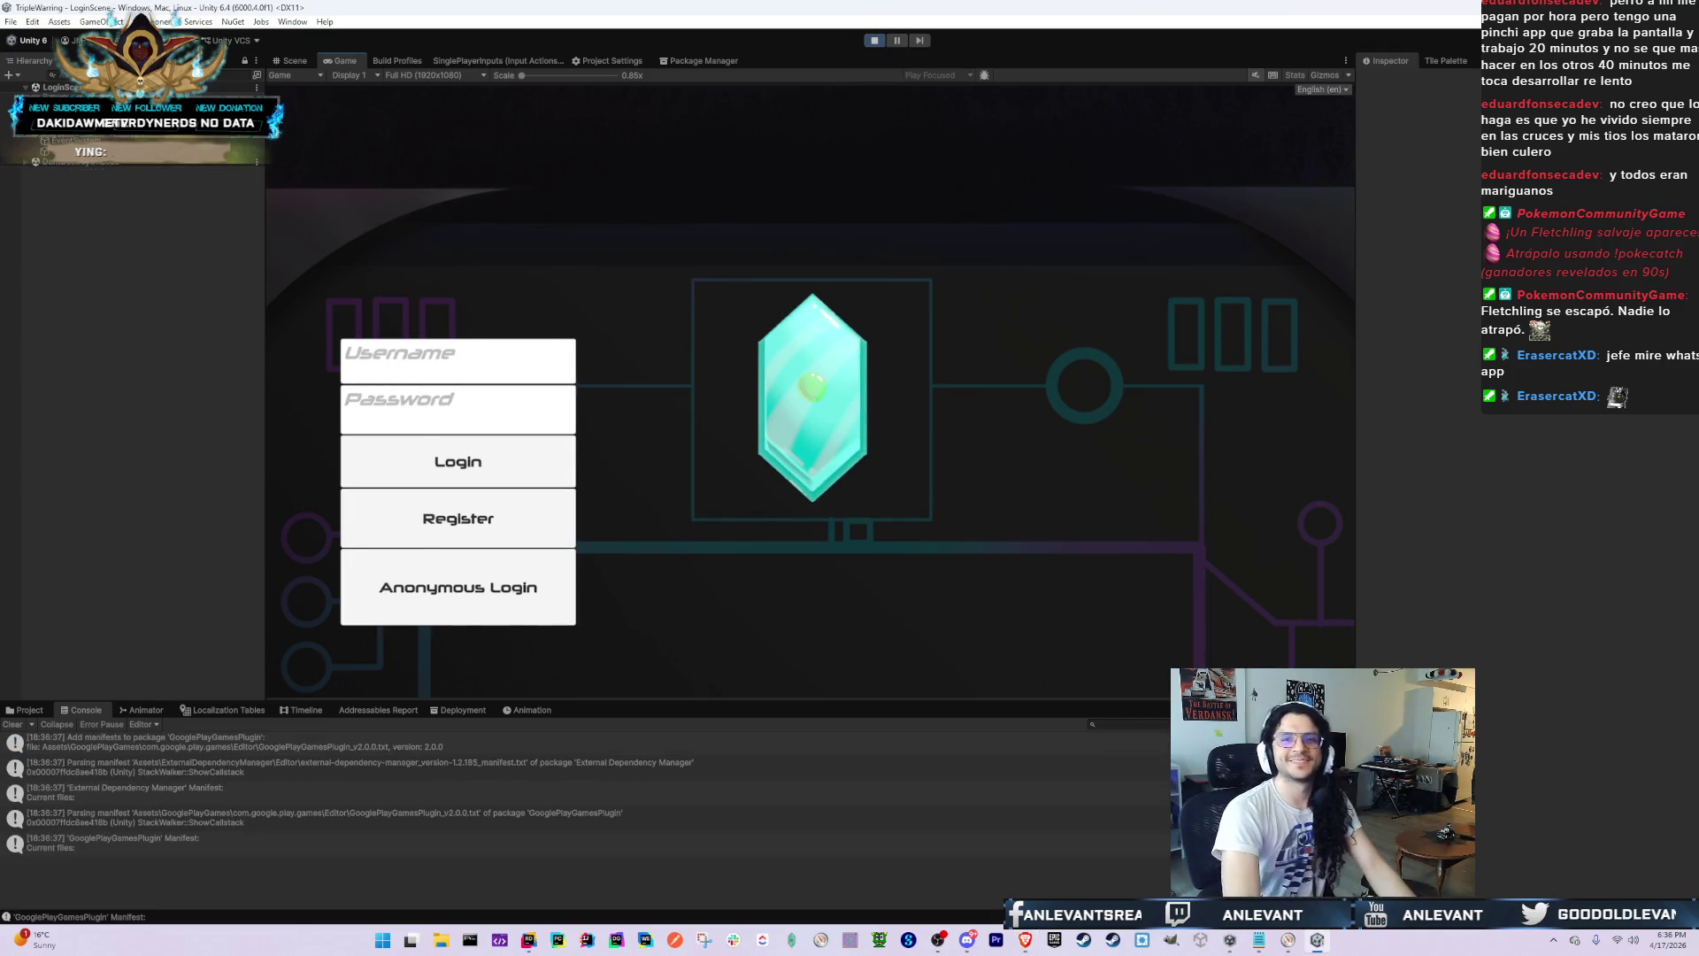
left_click(532, 358)
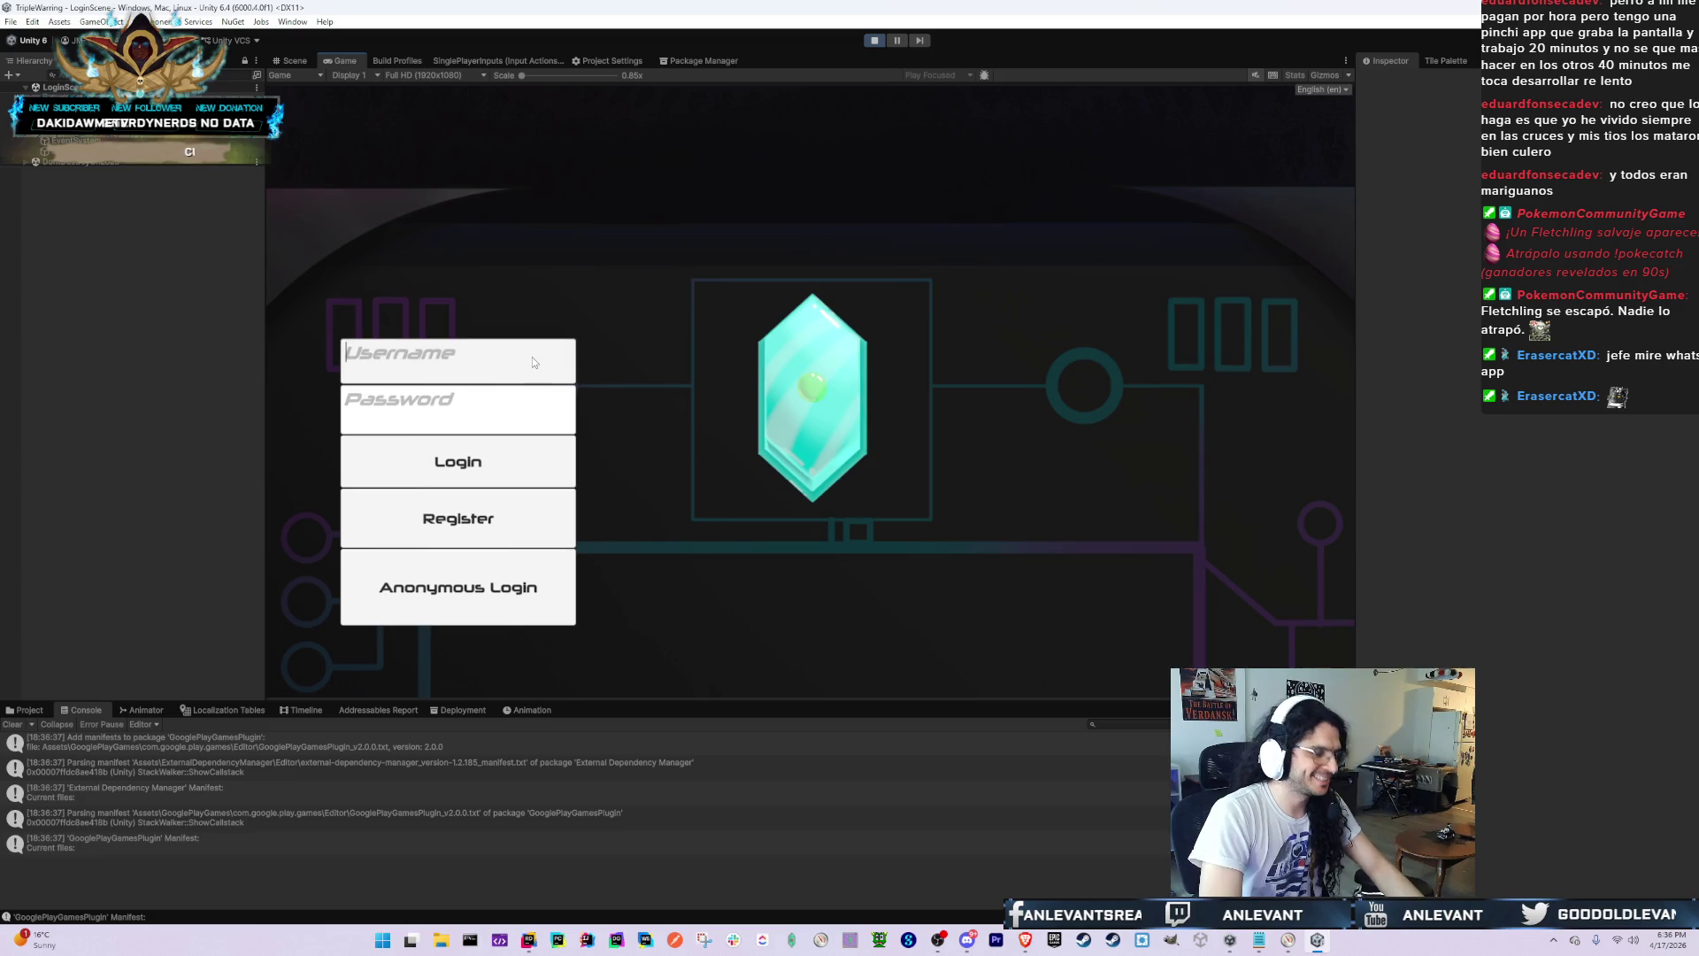
type("ADMIN")
key("BackSpace")
key("BackSpace")
key("BackSpace")
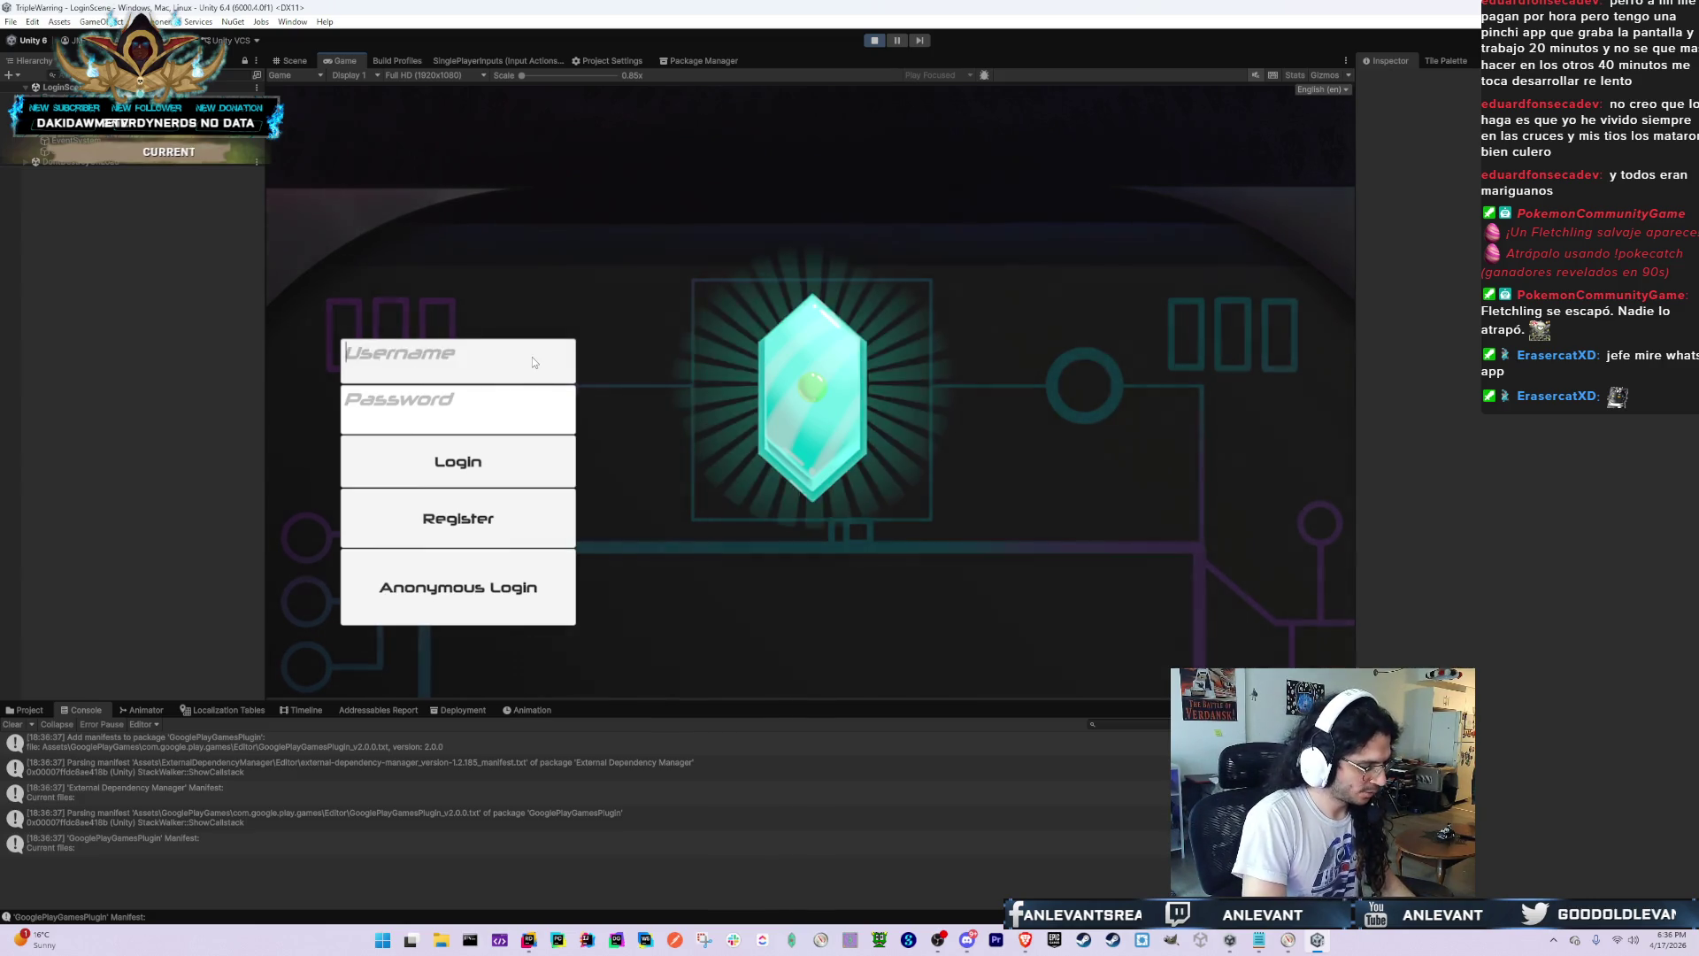
type("admin")
Enter the account password and log in, correcting the password after the first rejection.
left_click(470, 409)
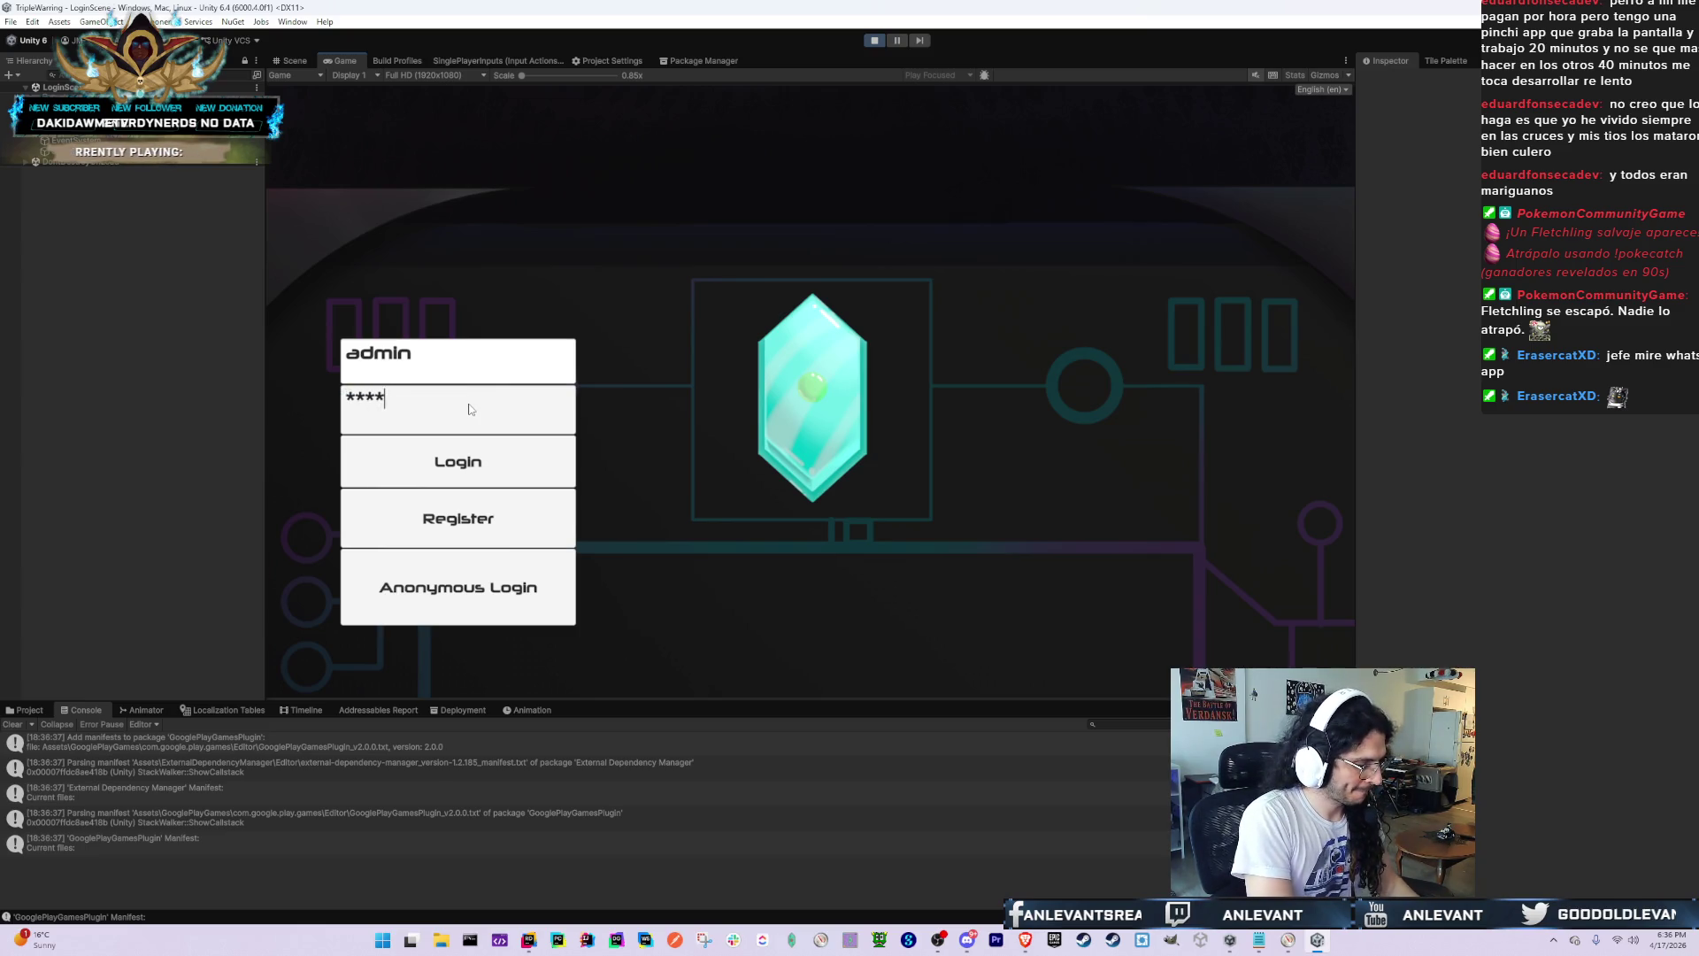
left_click(458, 461)
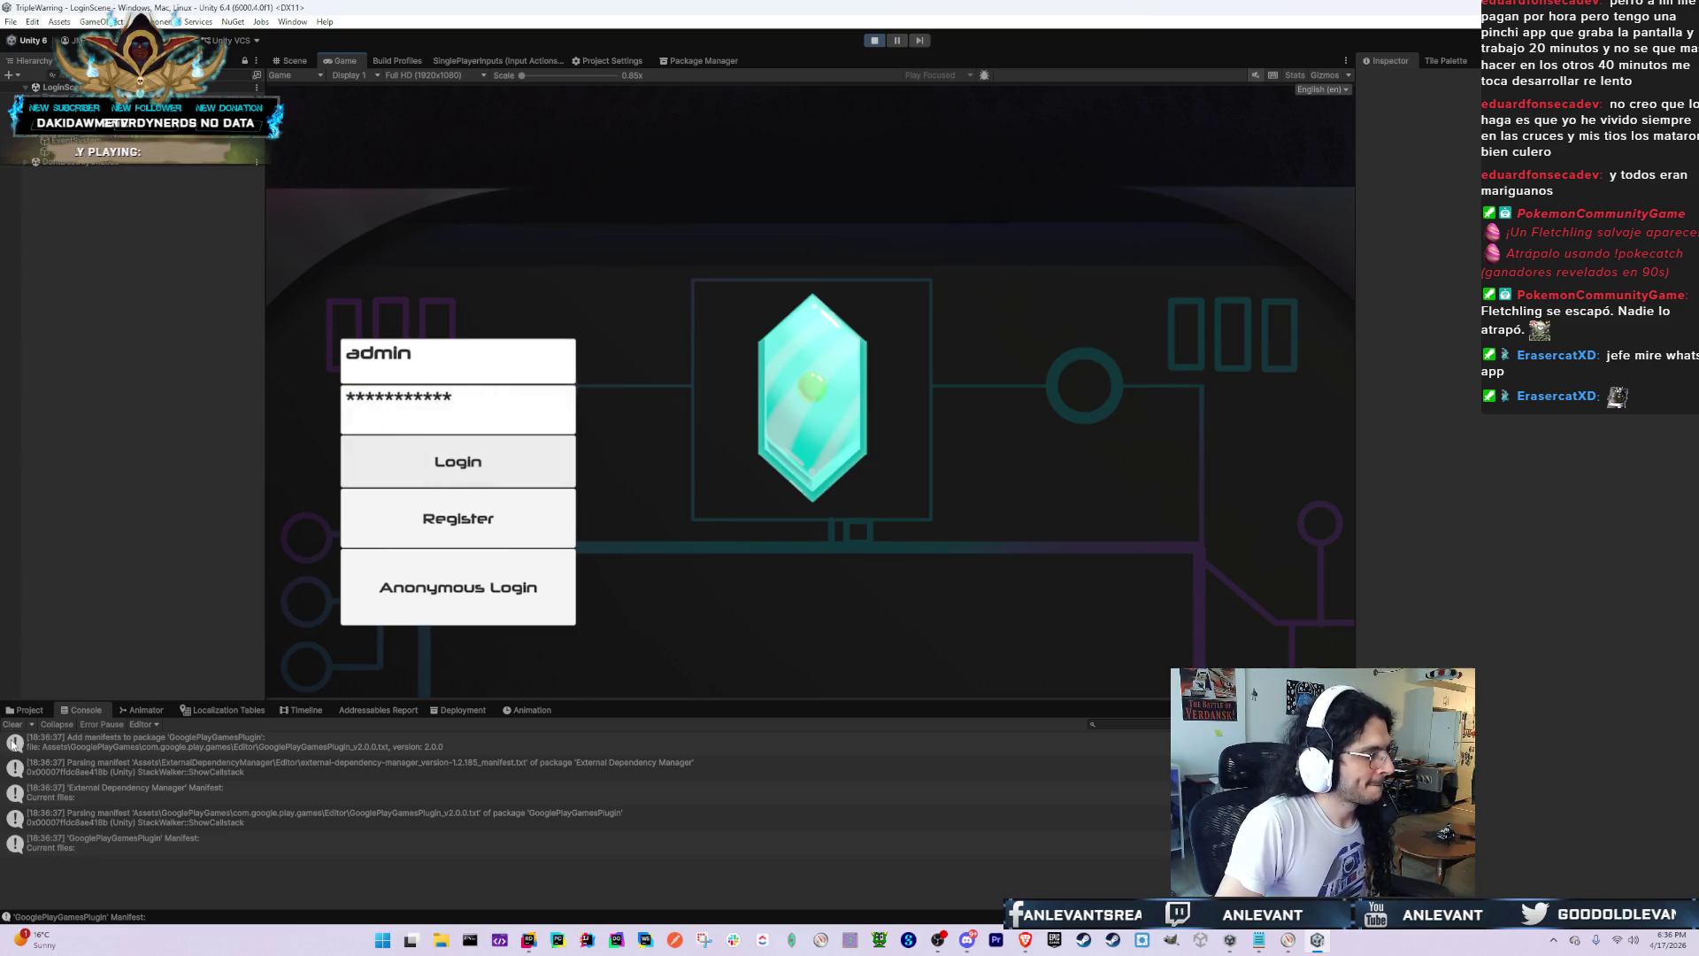
left_click(467, 393)
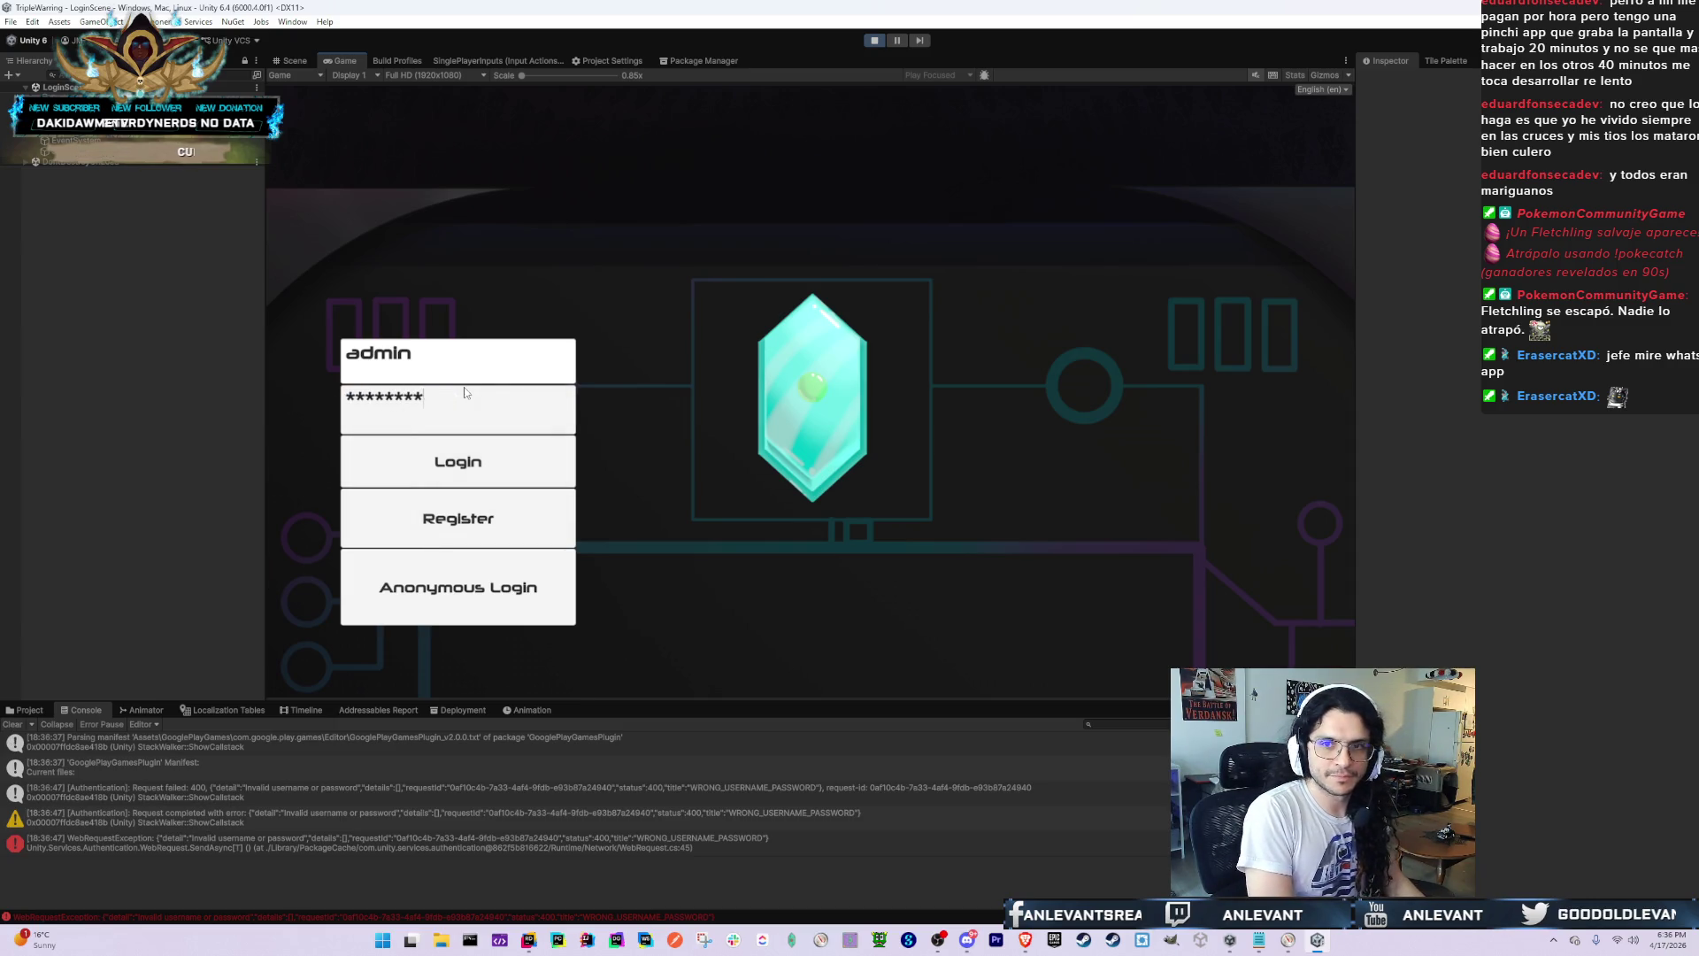
left_click(472, 469)
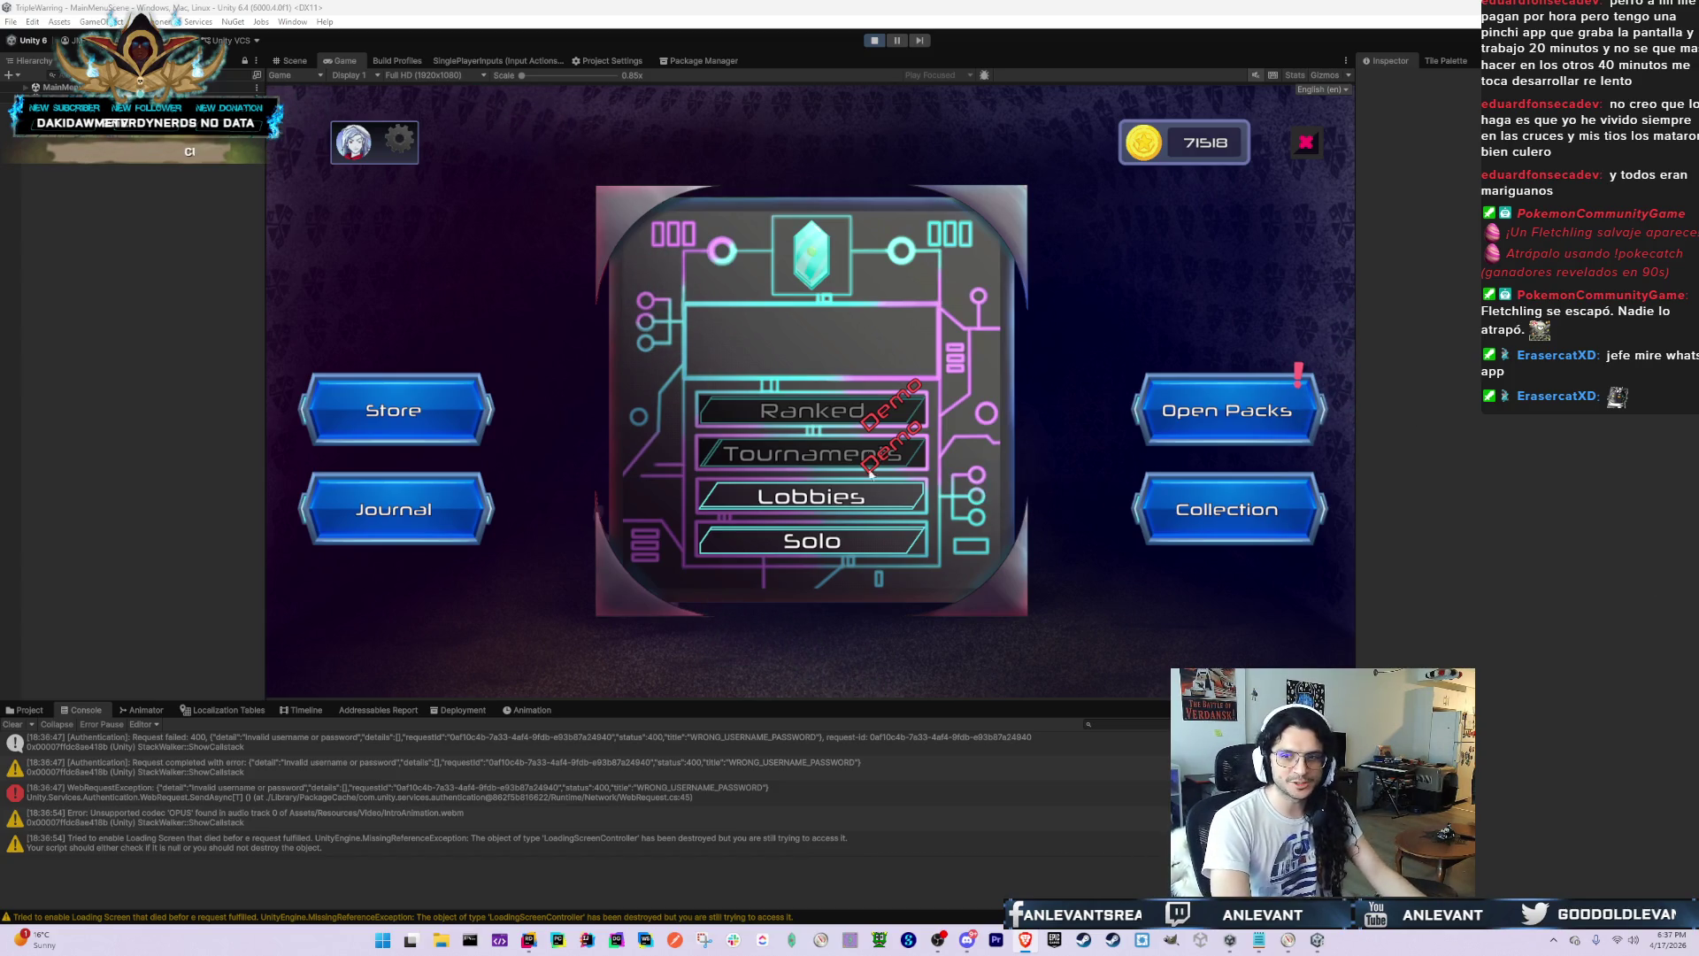
Start the Solo Story campaign, clearing the Console before and after.
left_click(22, 725)
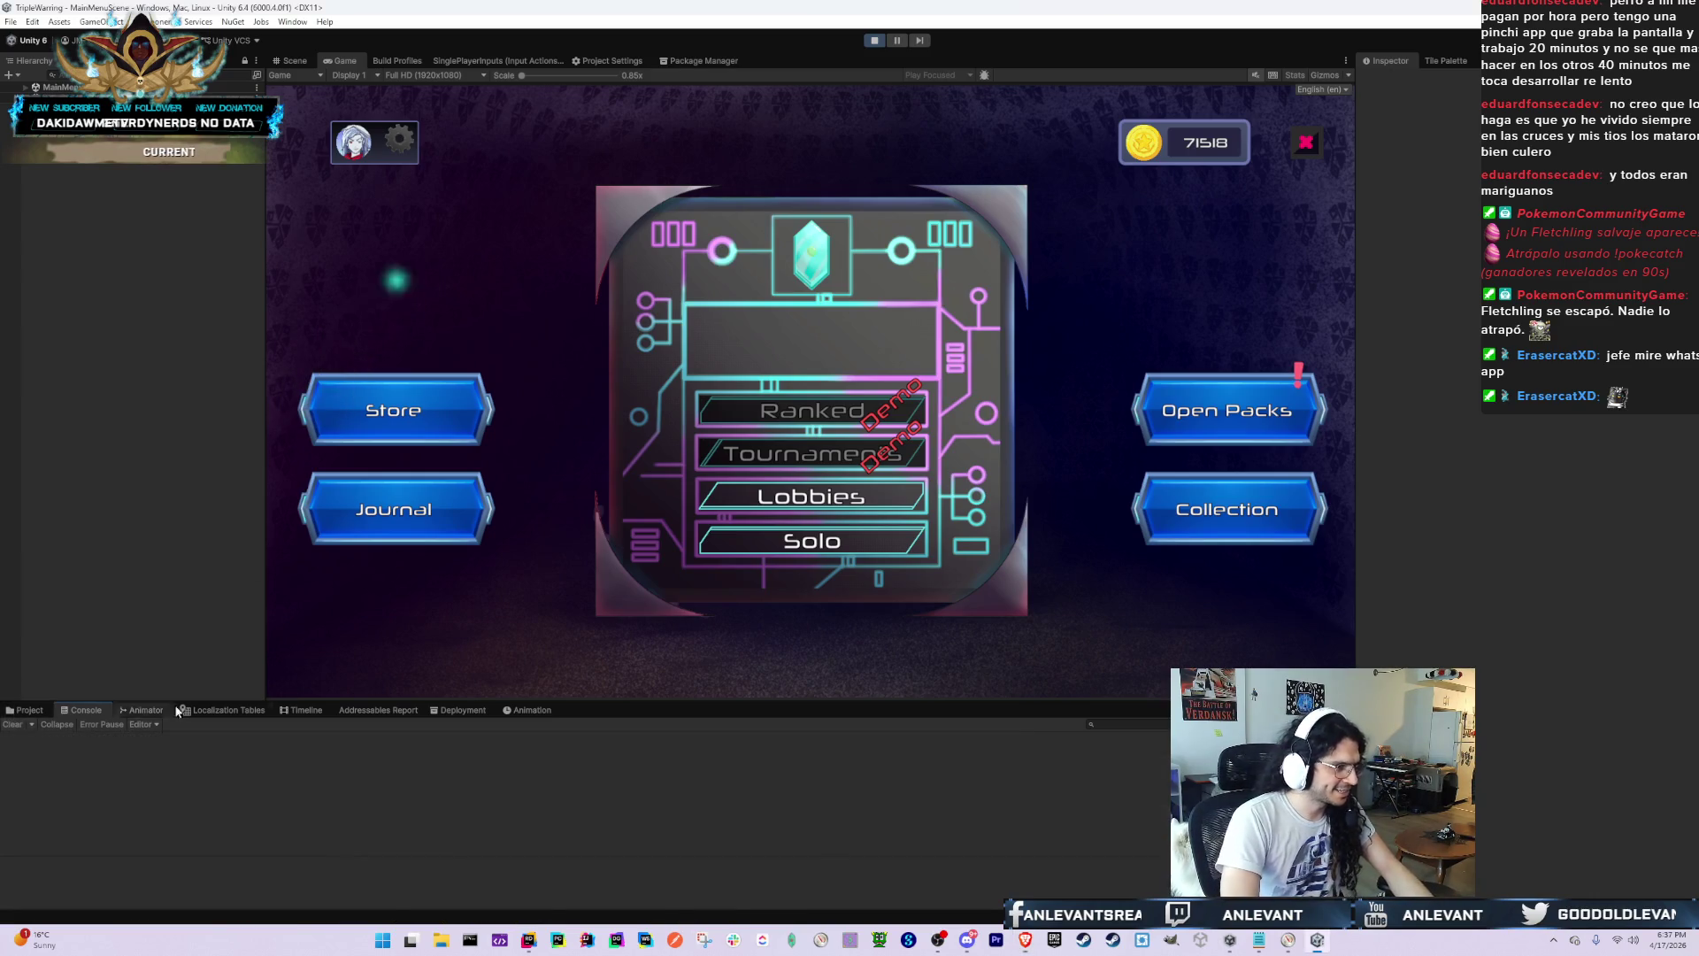
left_click(812, 543)
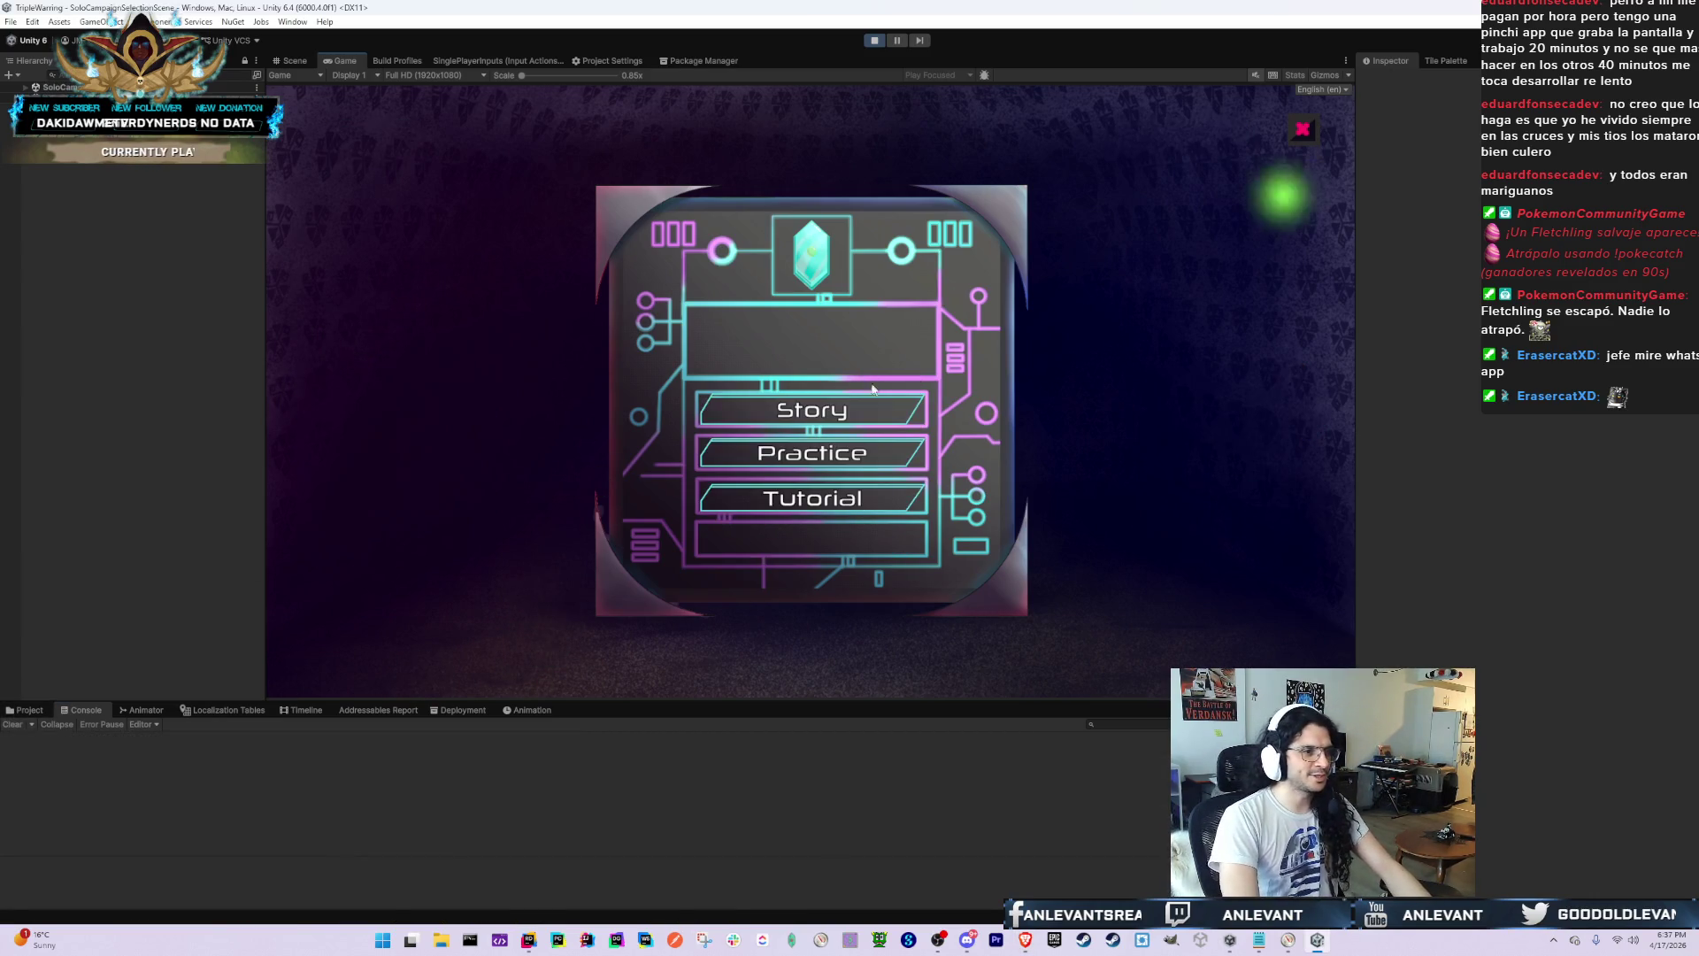
left_click(878, 402)
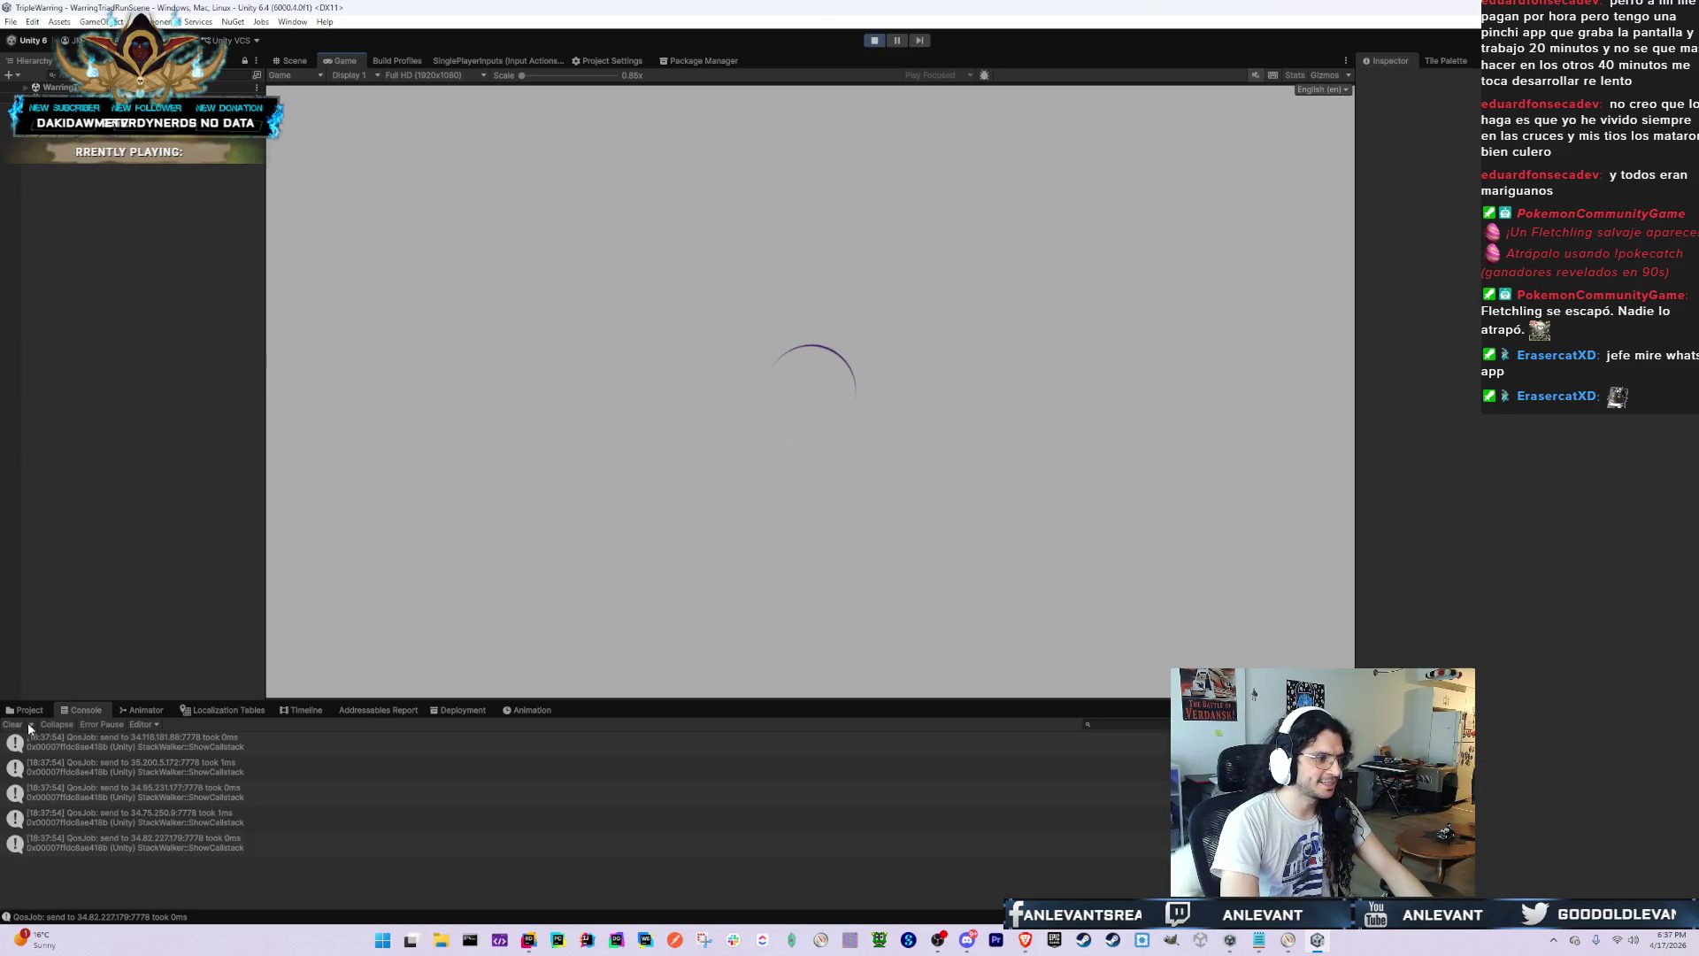
left_click(29, 726)
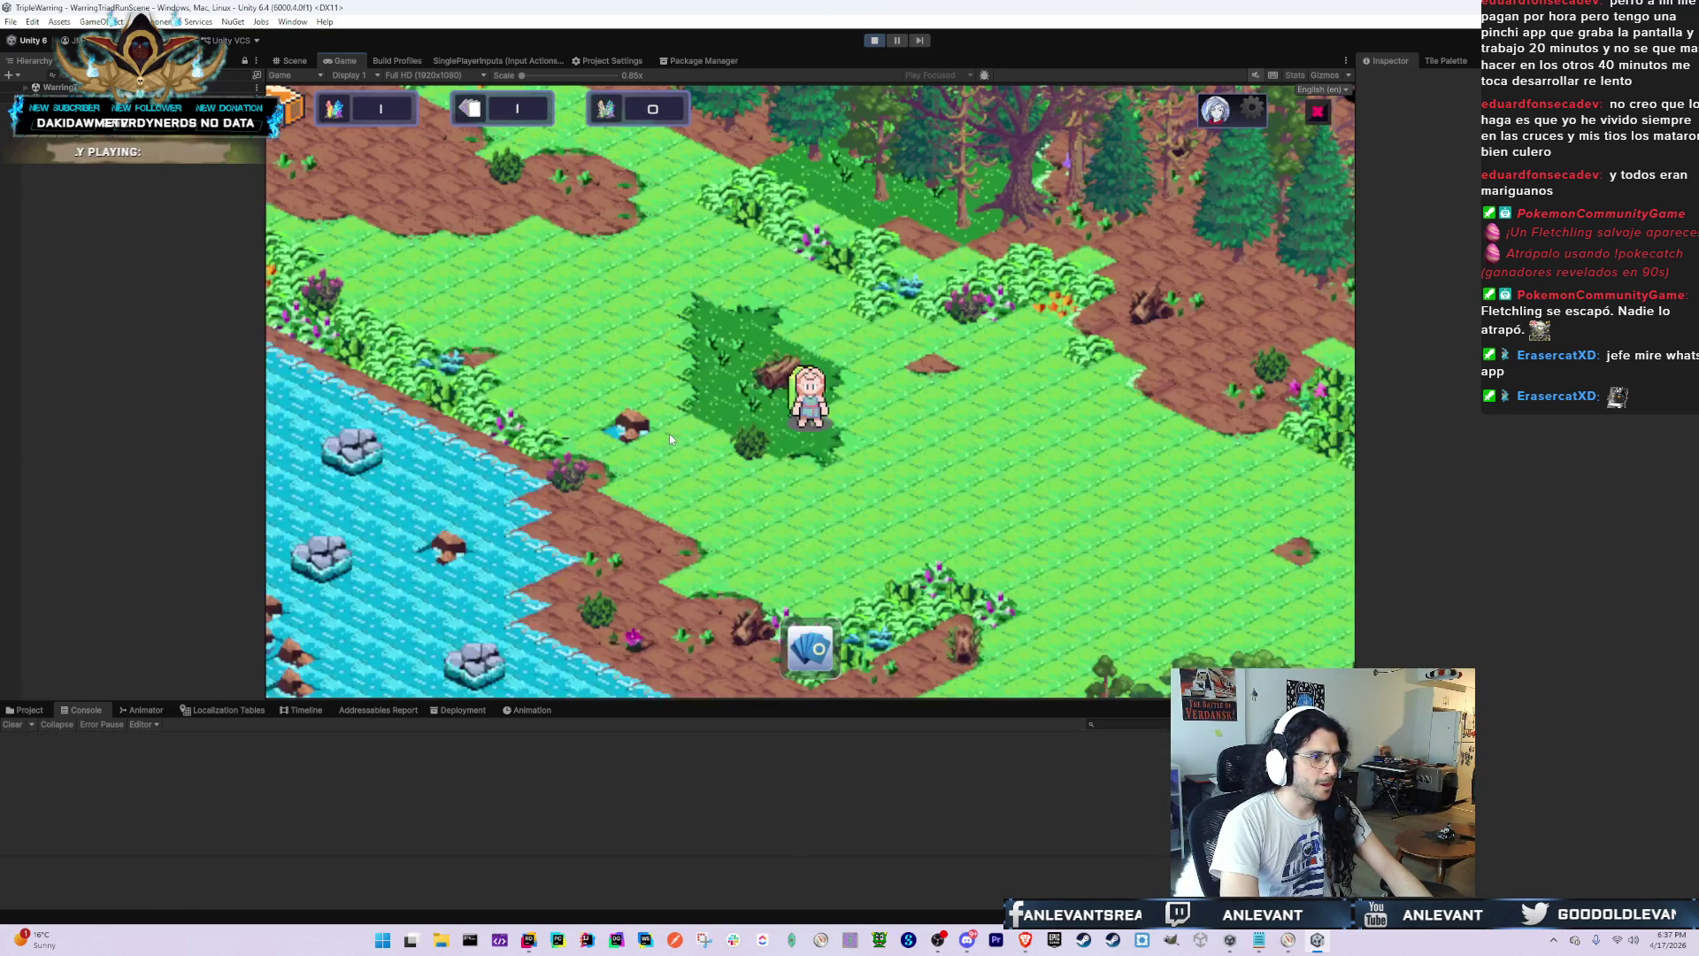
Select the ground level tilemap in the Scene view and stop play mode.
key("ctrl+1")
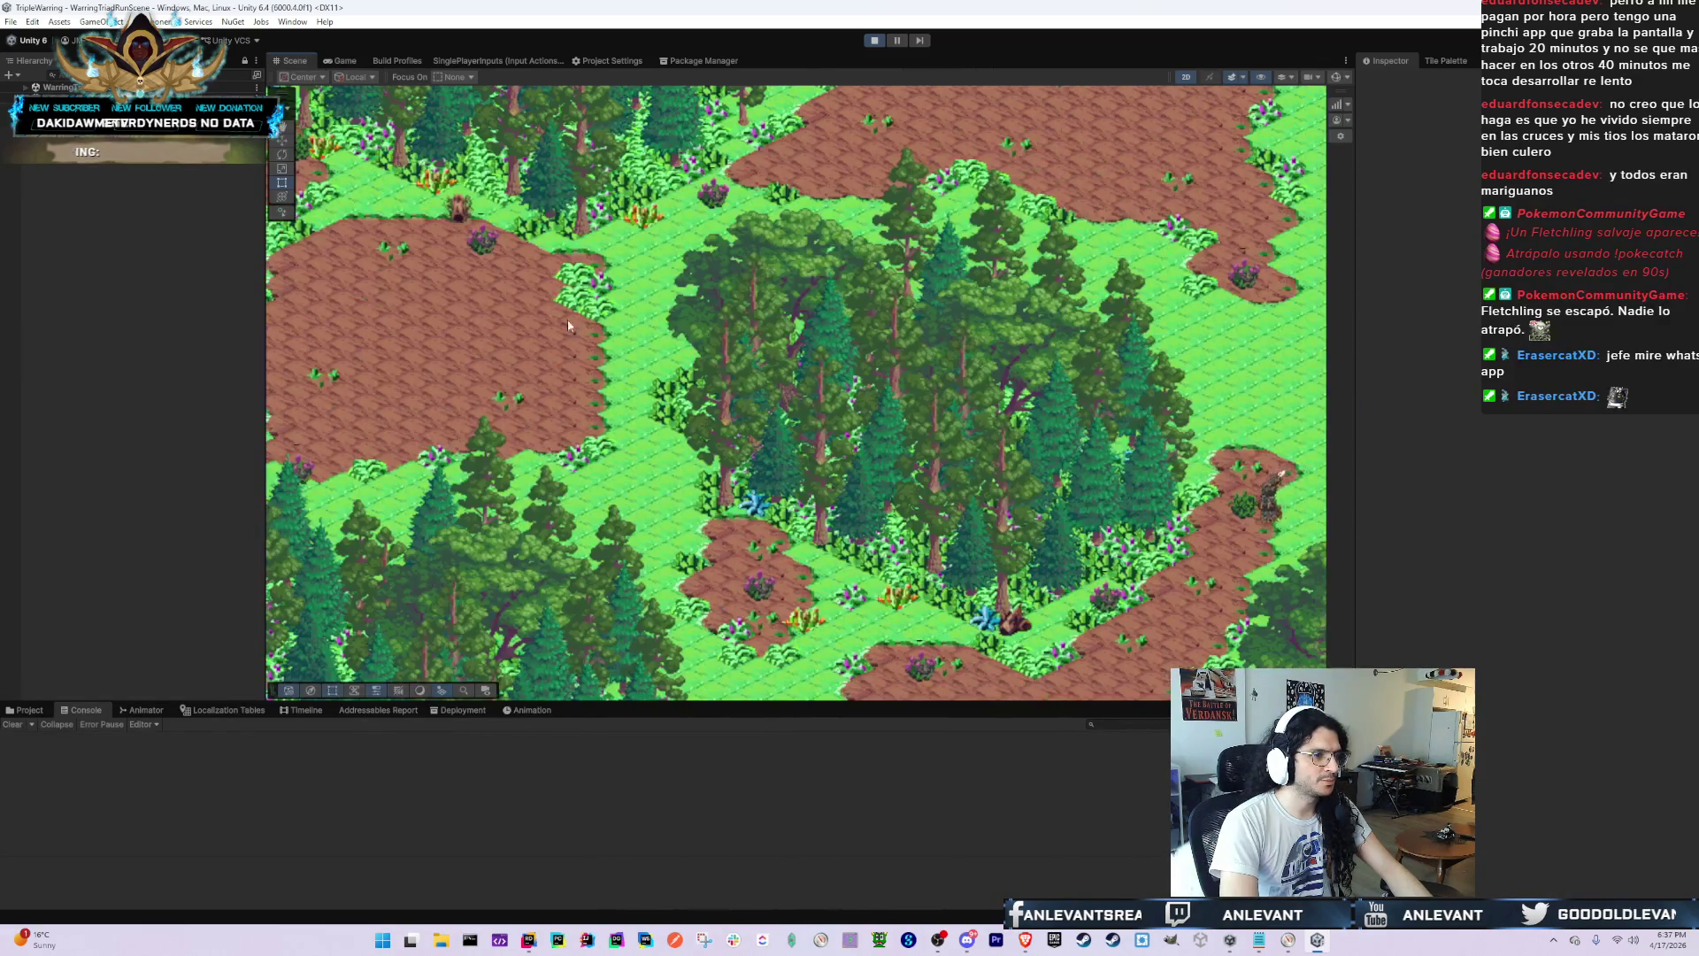
left_click(569, 325)
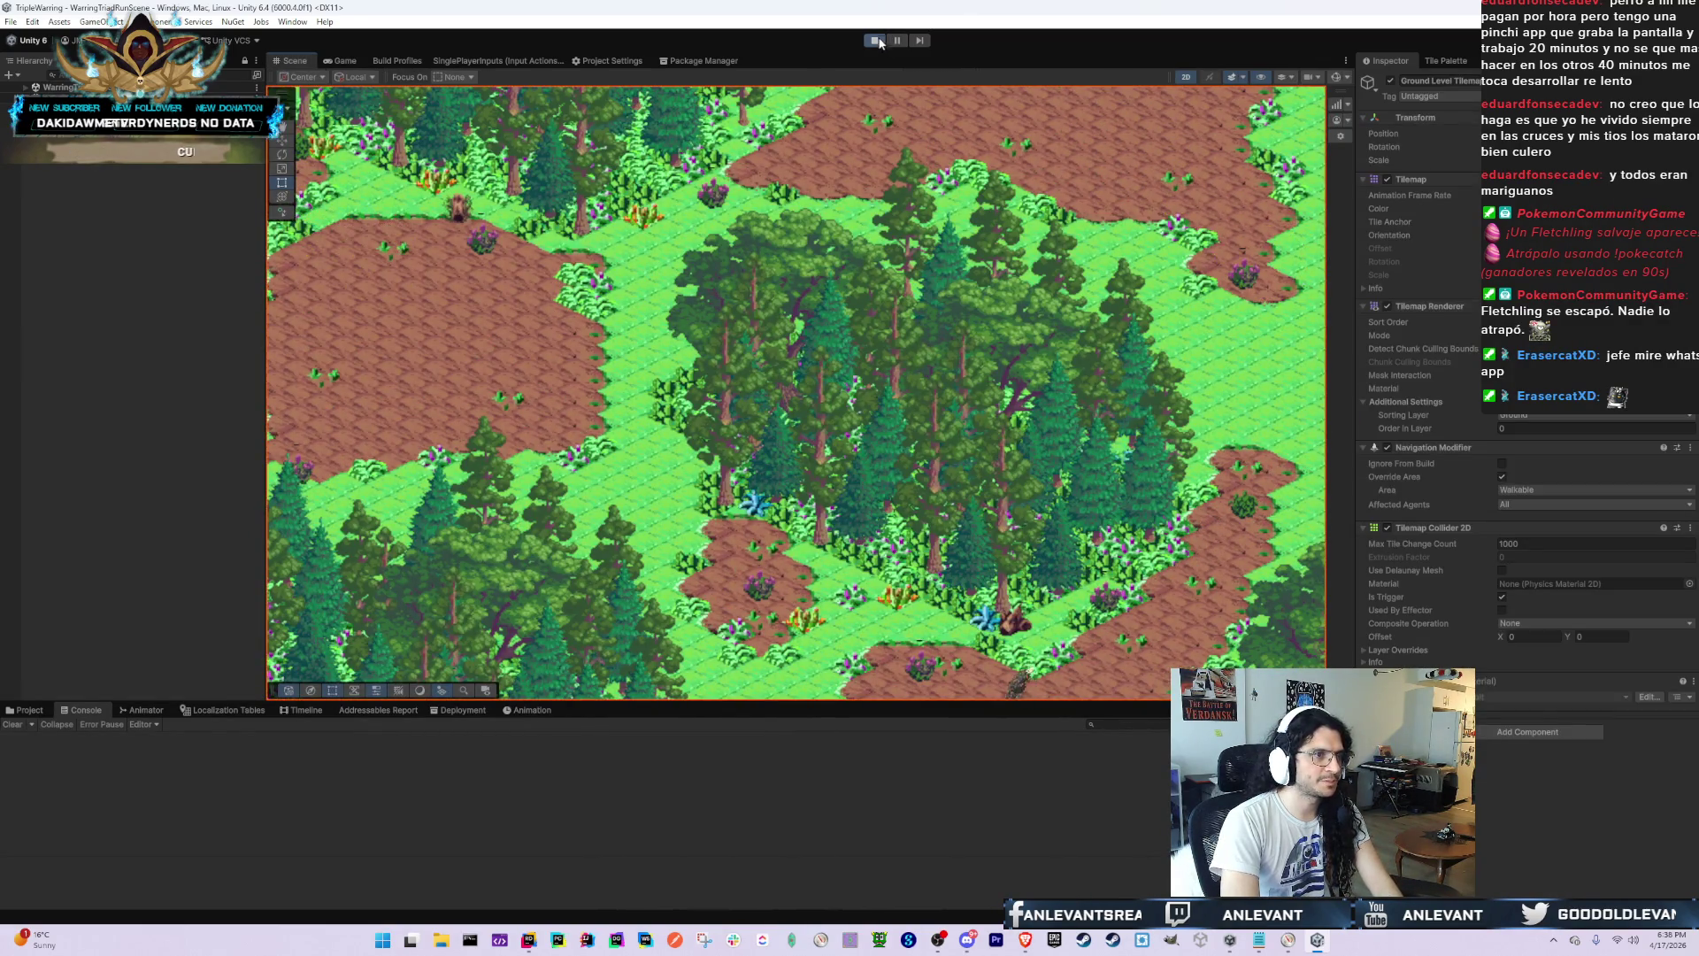
left_click(878, 42)
left_click(29, 710)
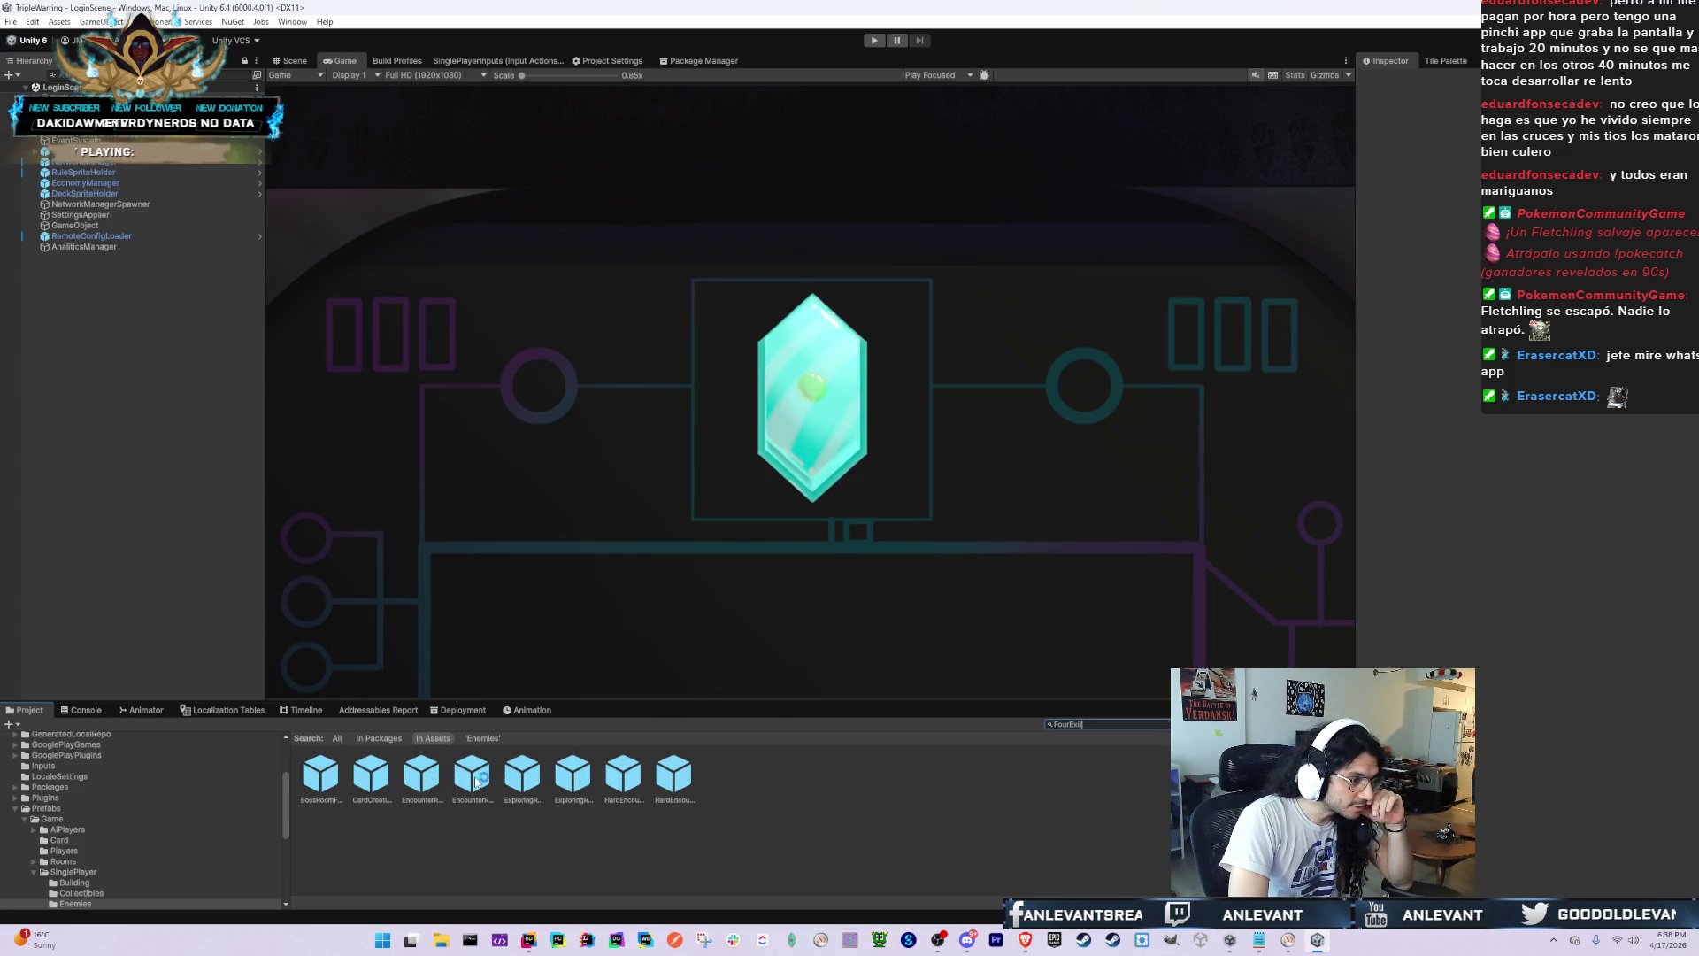
Open the ExploringRoomFourExit prefab and select a range of decoration trees.
double_click(523, 777)
left_click(288, 62)
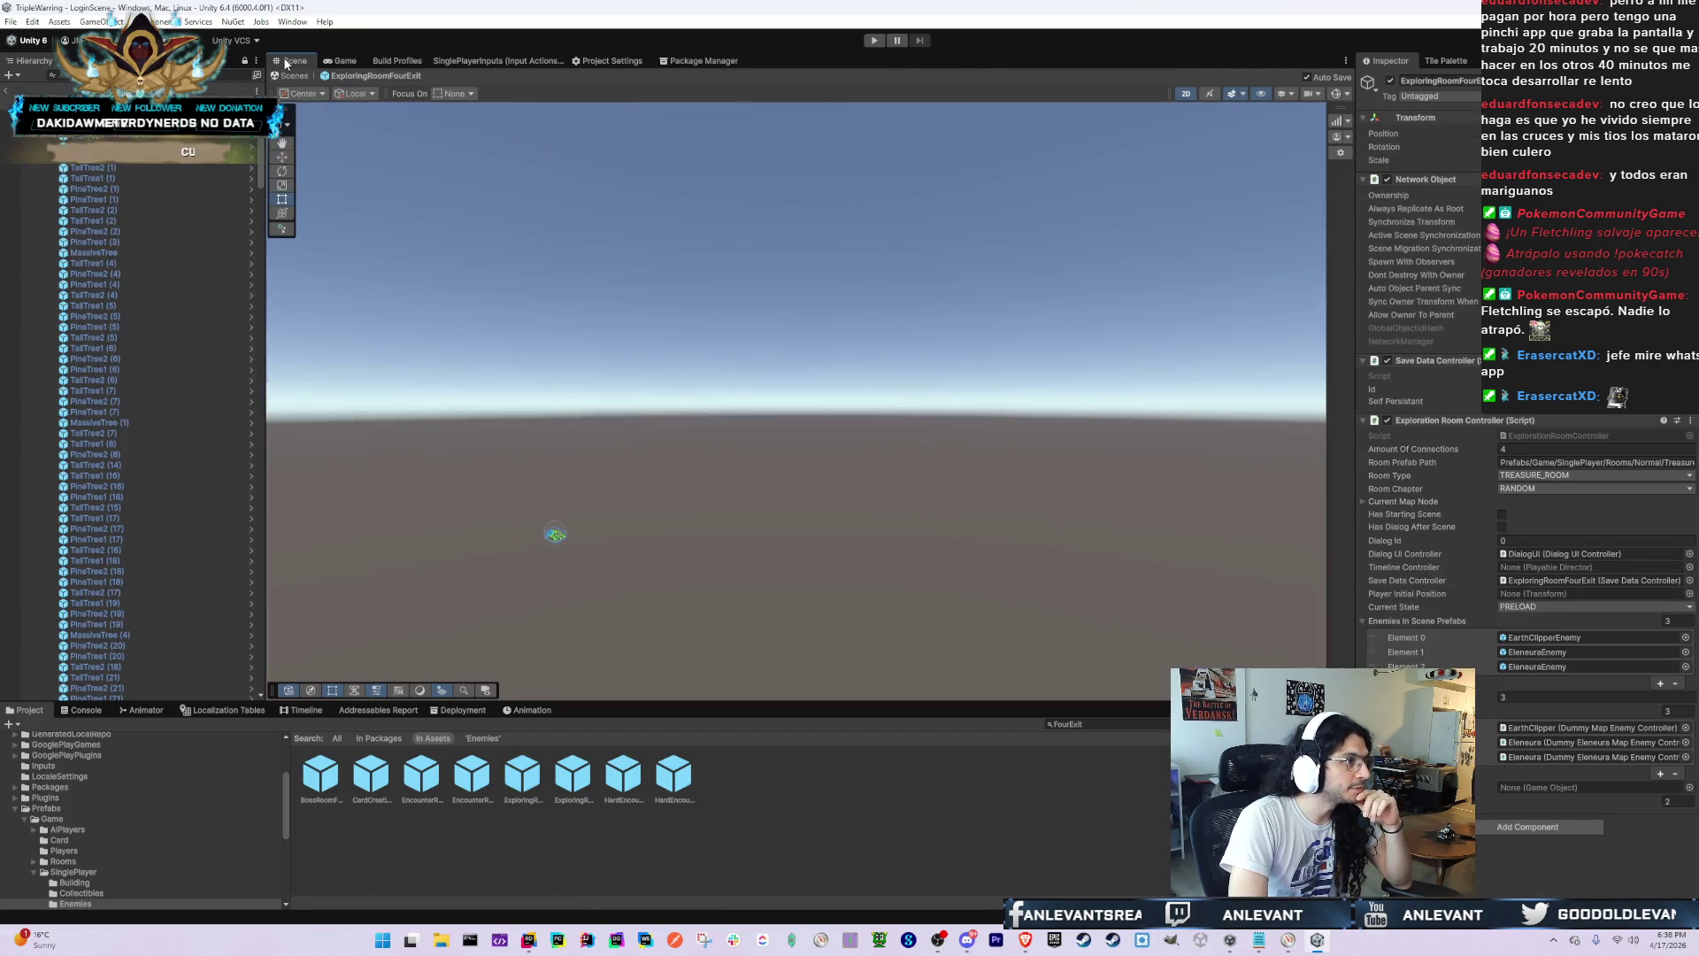
left_click(139, 161)
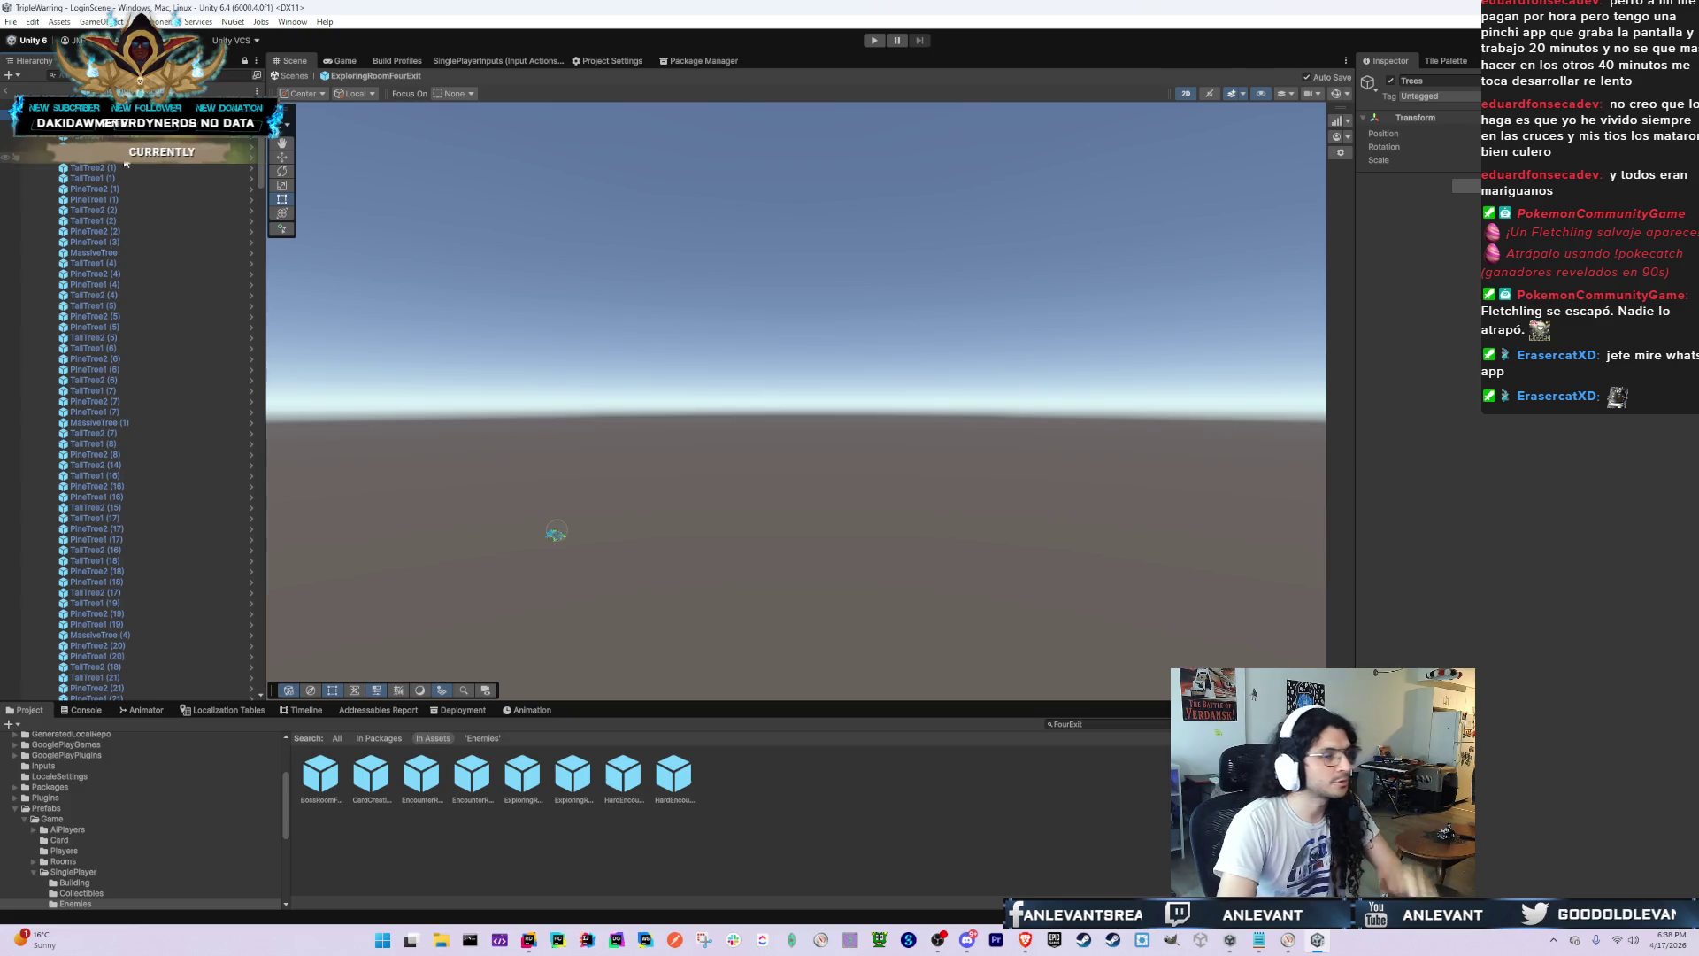
left_click(131, 167)
scroll(200, 331, "down", 15)
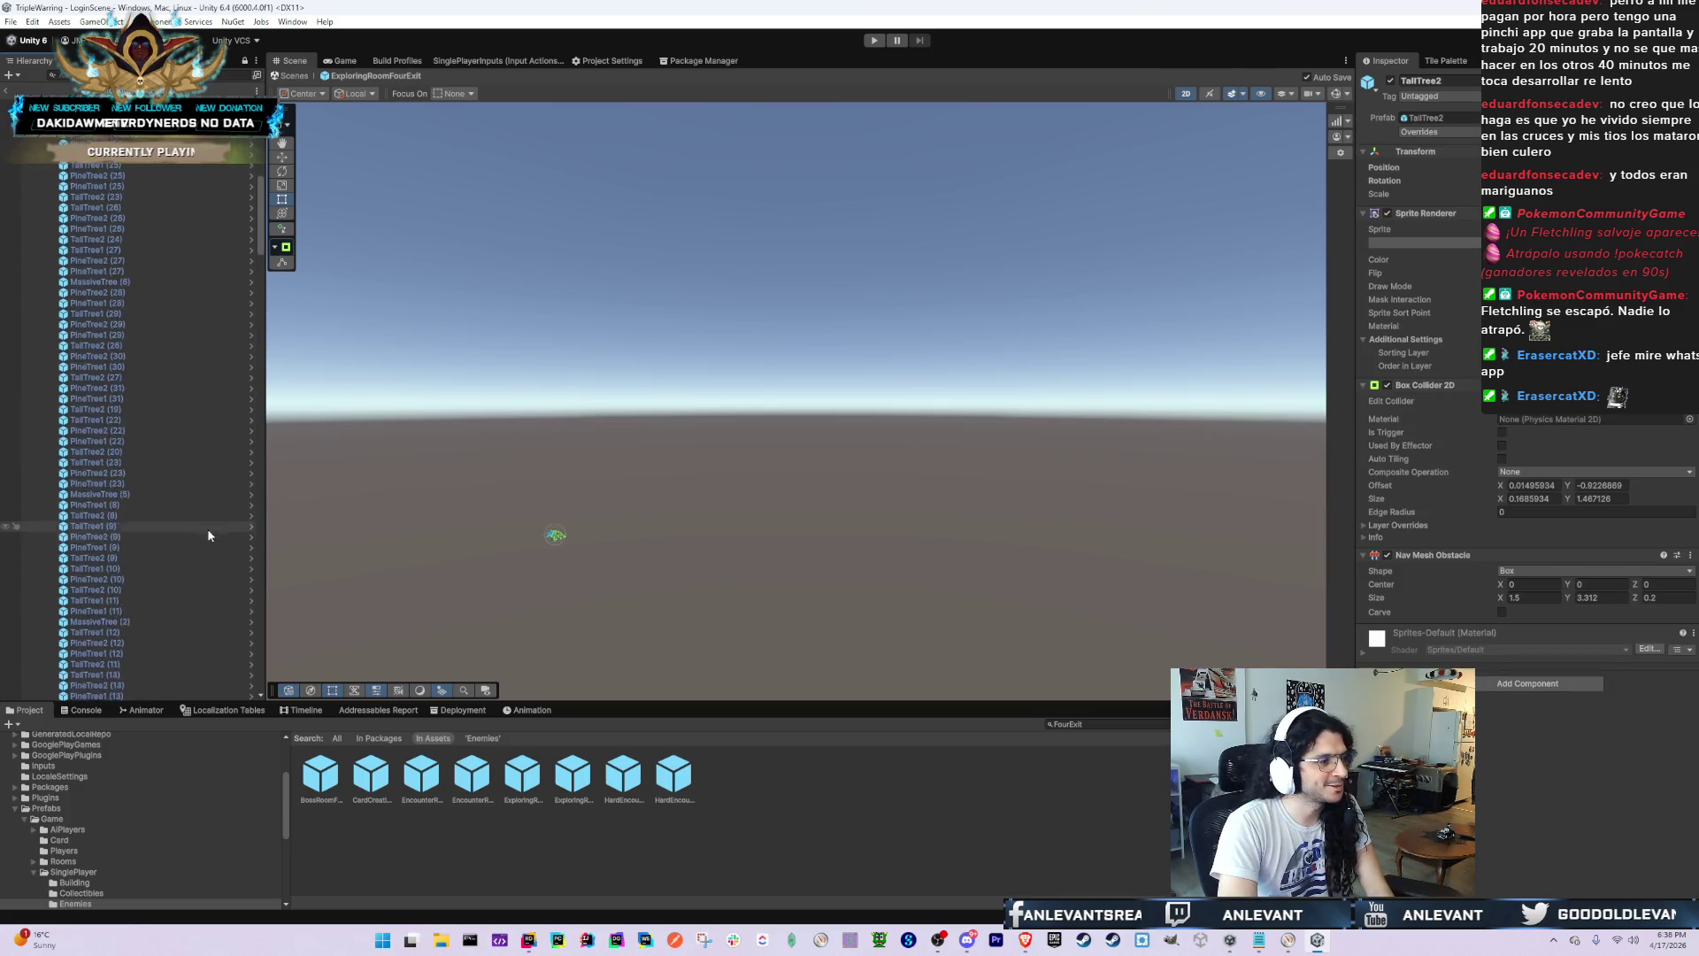
scroll(259, 229, "up", 15)
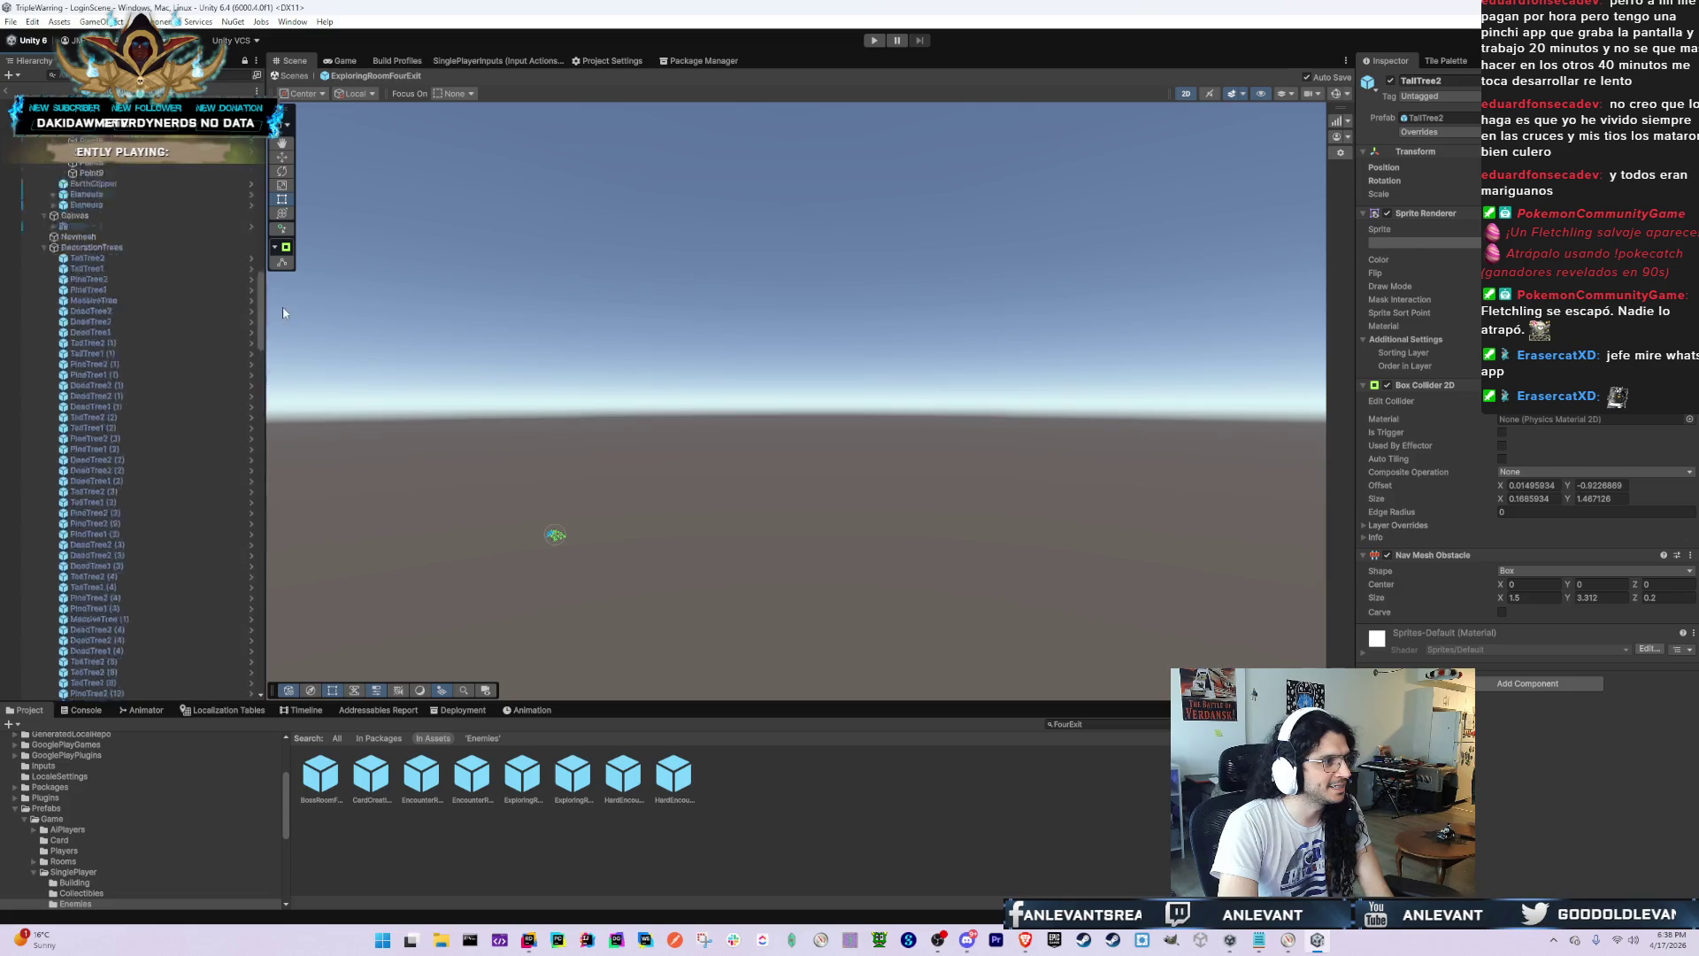
left_click(138, 165, "shift")
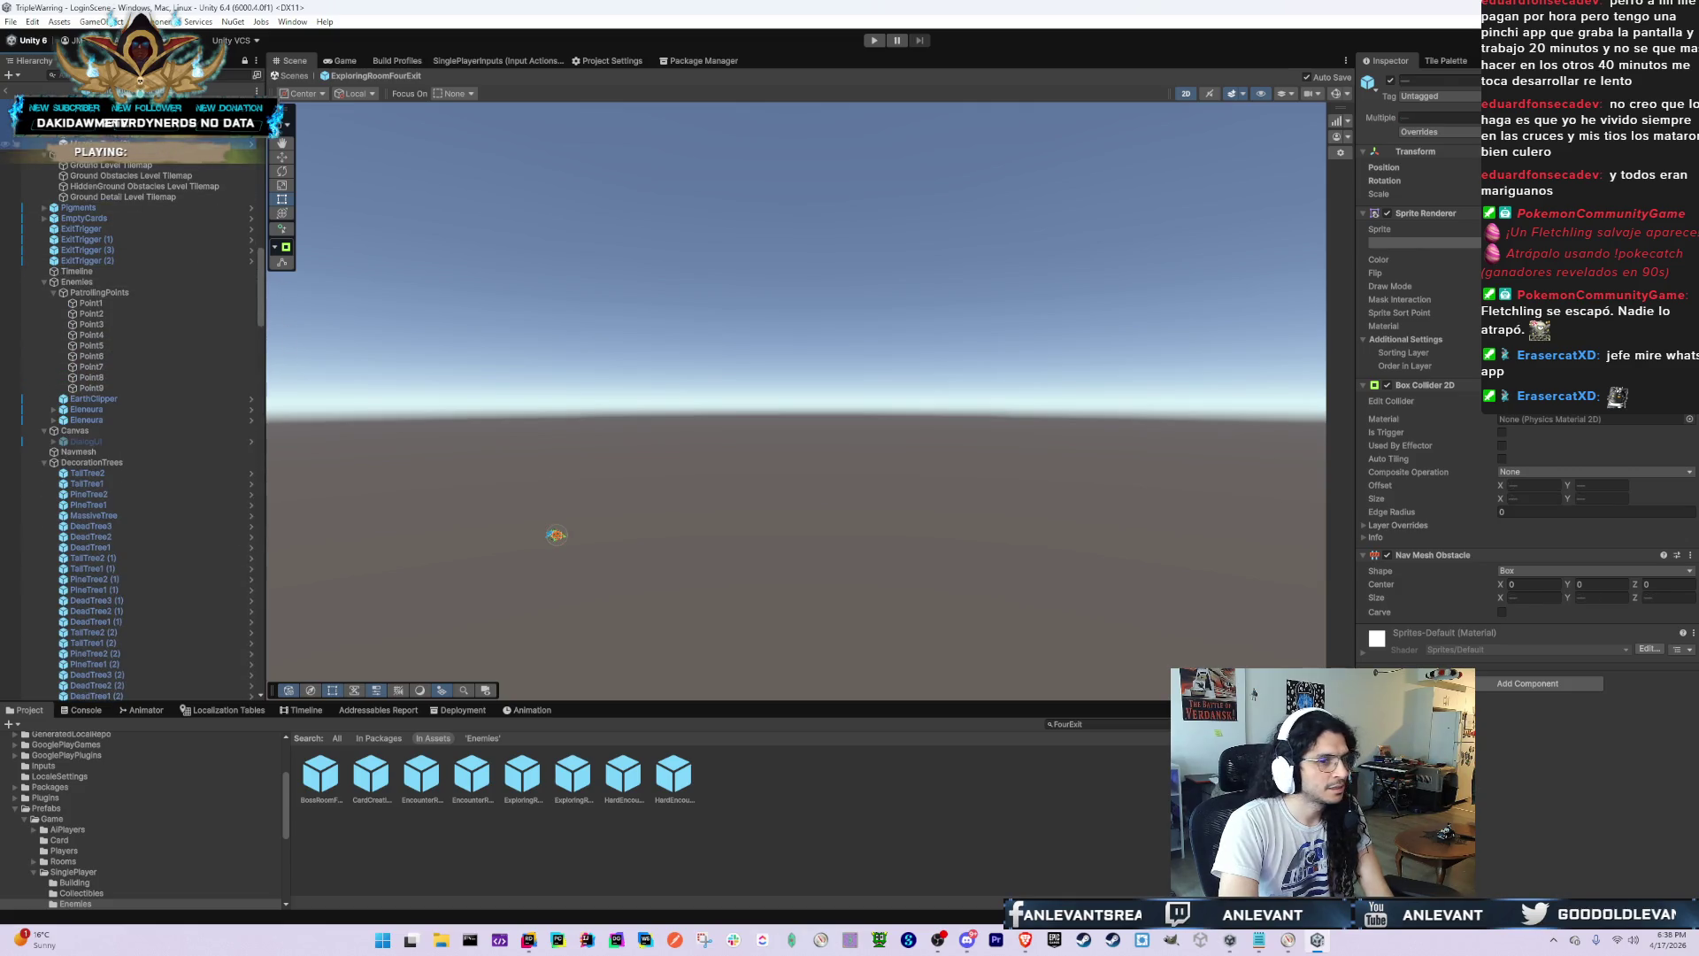
Remove Box Collider 2D and Nav Mesh Obstacle from the selected trees.
left_click(1690, 385)
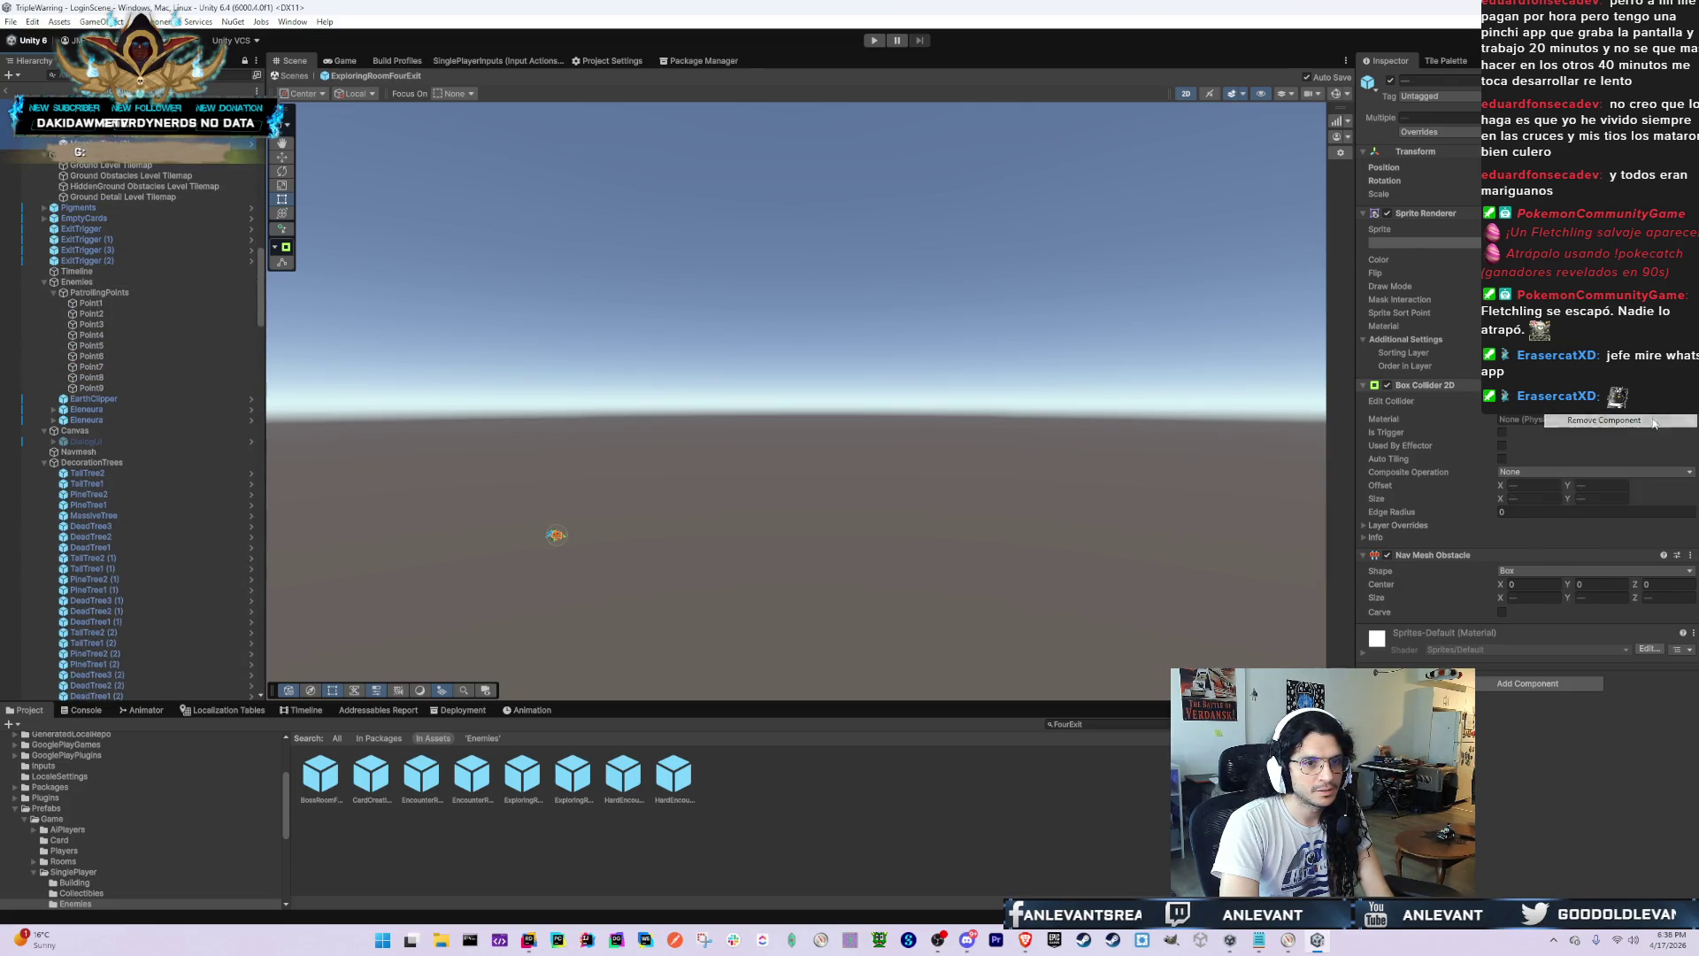
left_click(1694, 428)
left_click(1690, 385)
left_click(1655, 421)
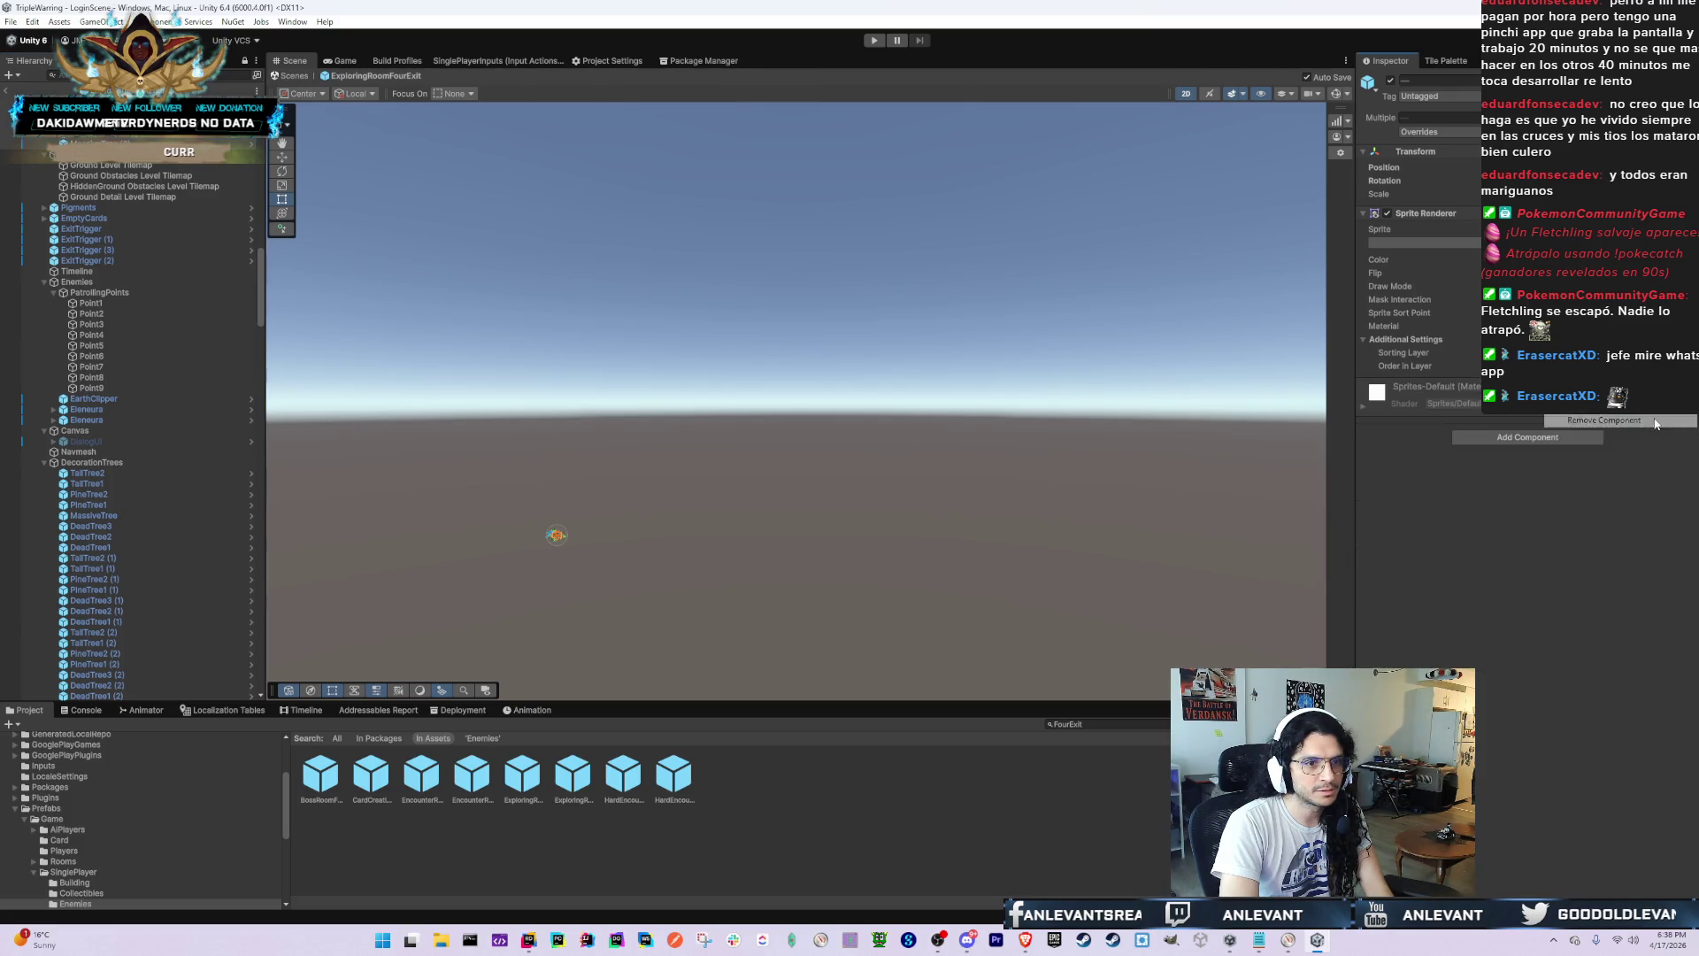
Select the remaining trees from TallTree2 down to DeadTree1 (9).
left_click(88, 154)
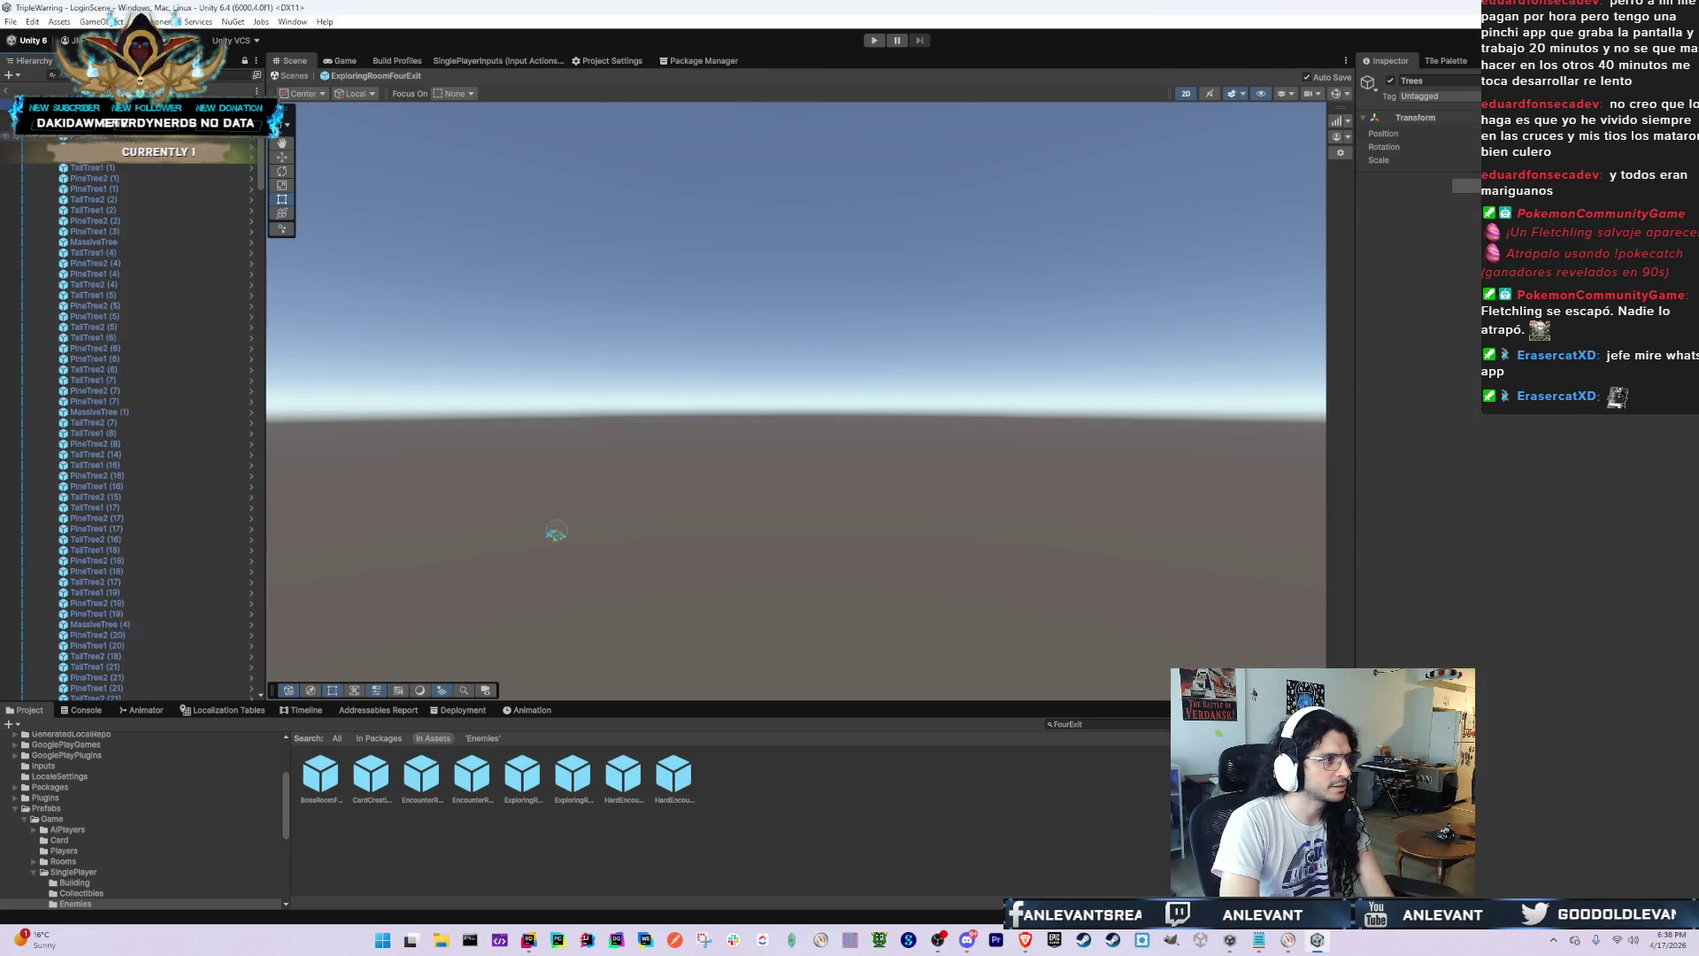
scroll(133, 265, "down", 2)
scroll(97, 232, "up", 3)
left_click(97, 232)
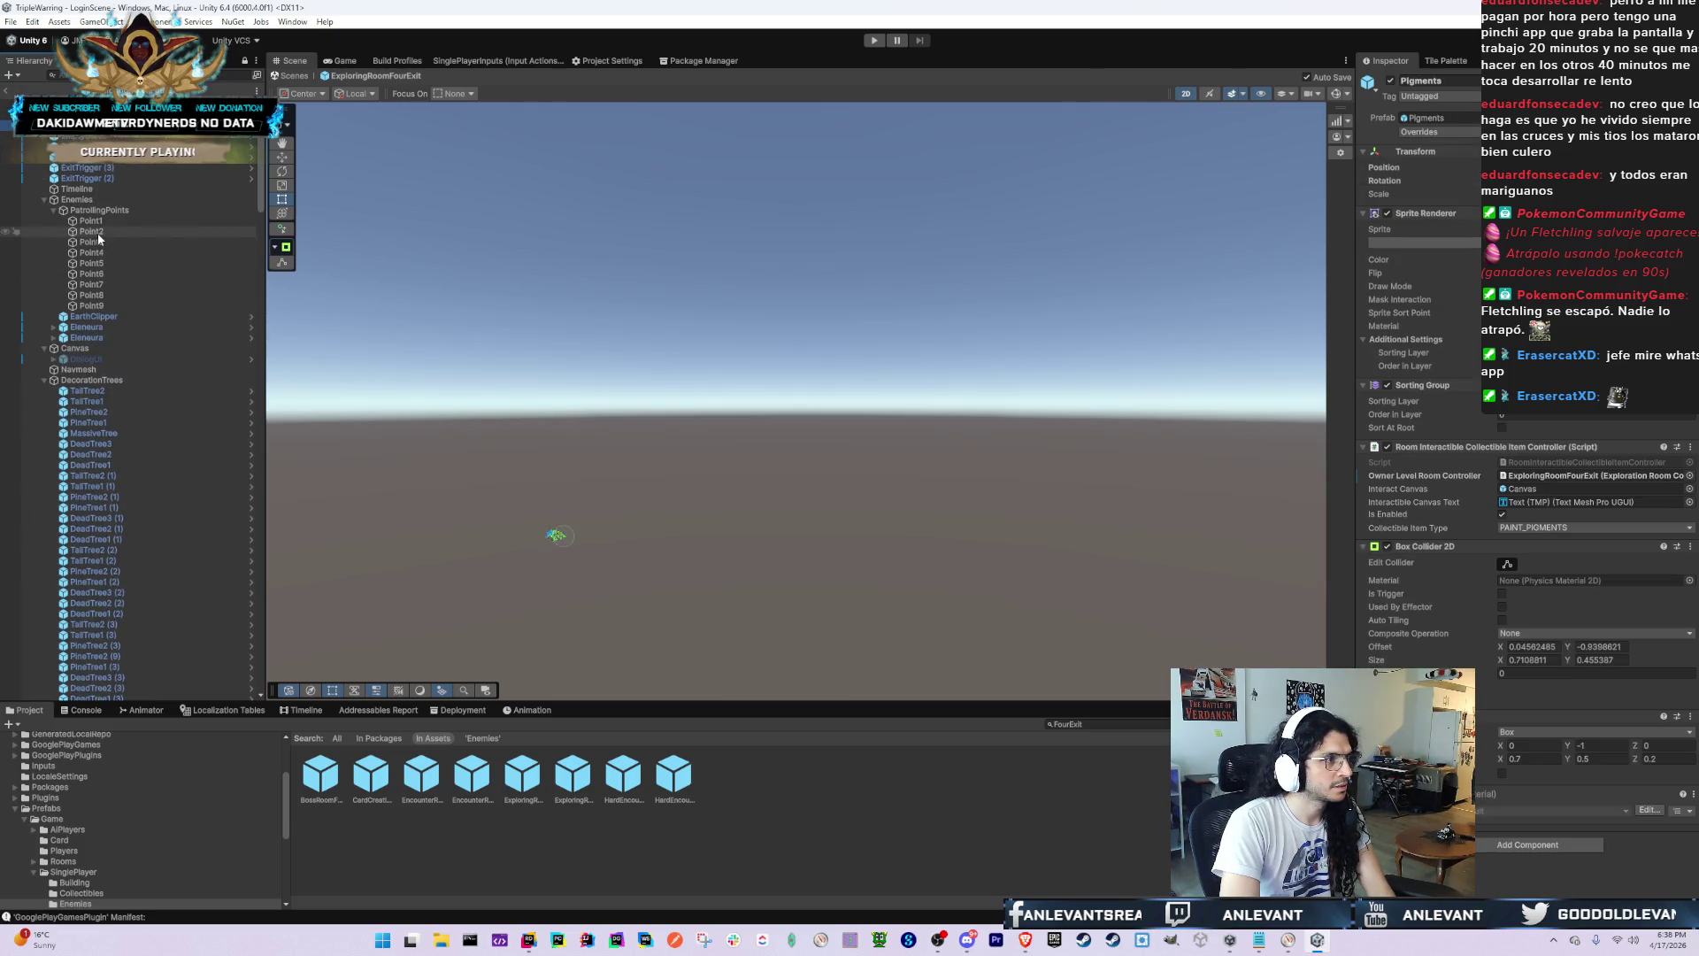
scroll(102, 347, "down", 4)
left_click(105, 391)
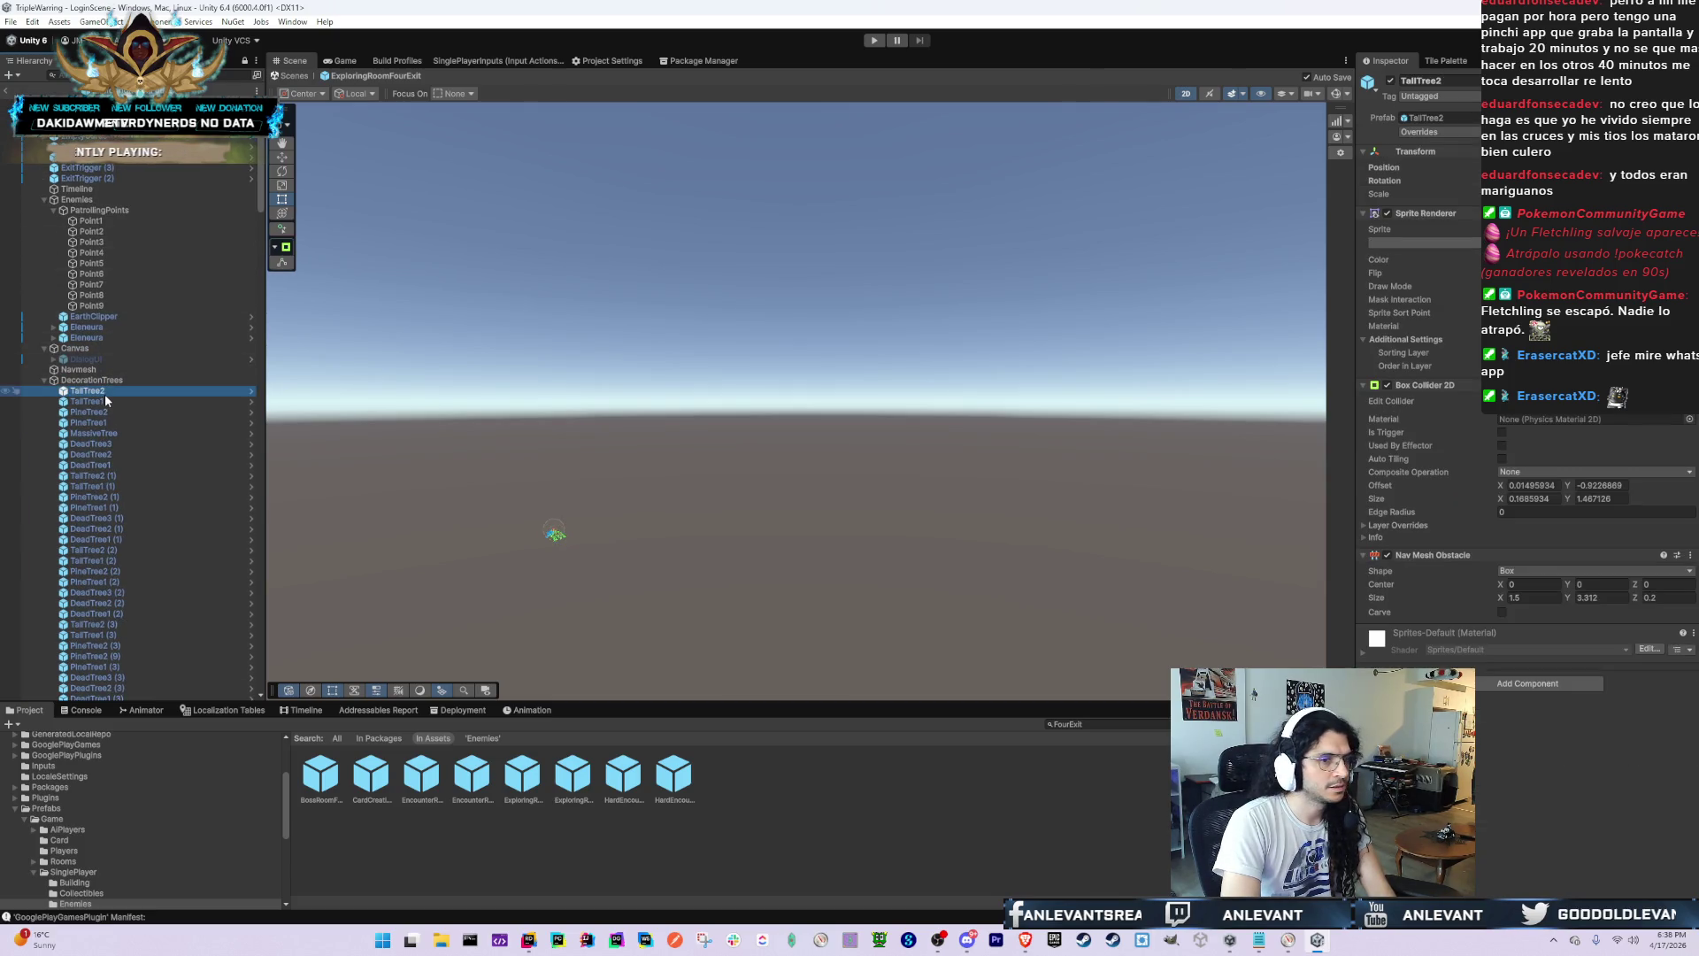
scroll(243, 522, "down", 5)
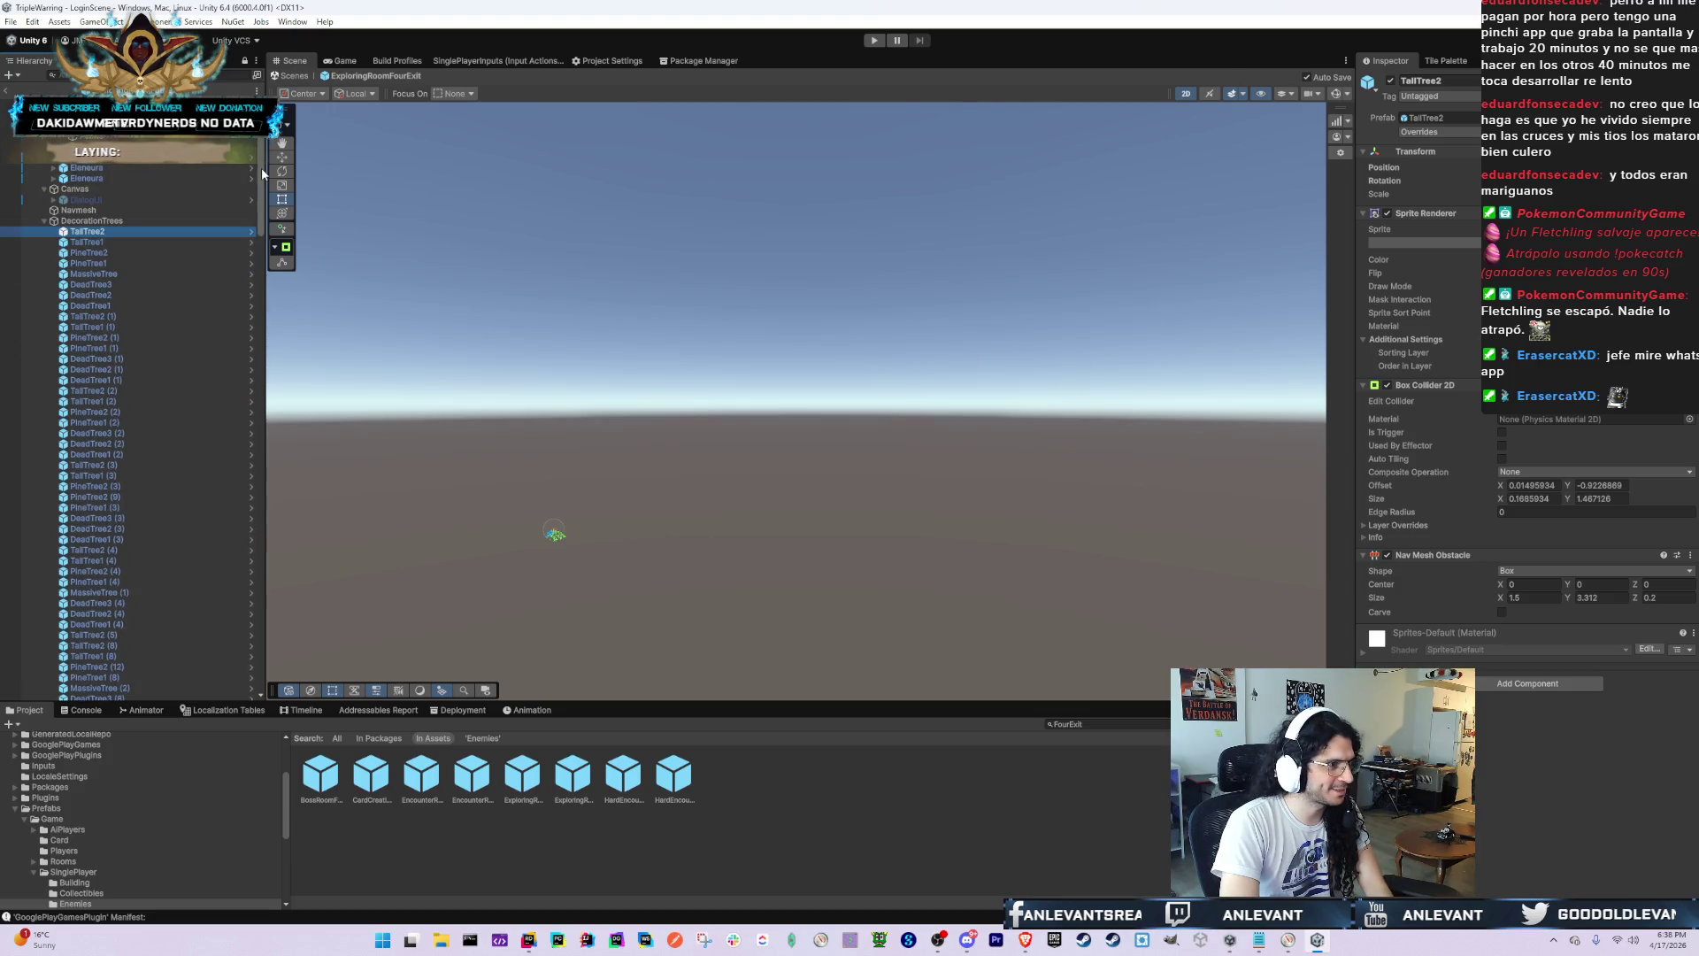
left_click_drag(262, 167, 267, 676)
left_click(184, 647, "shift")
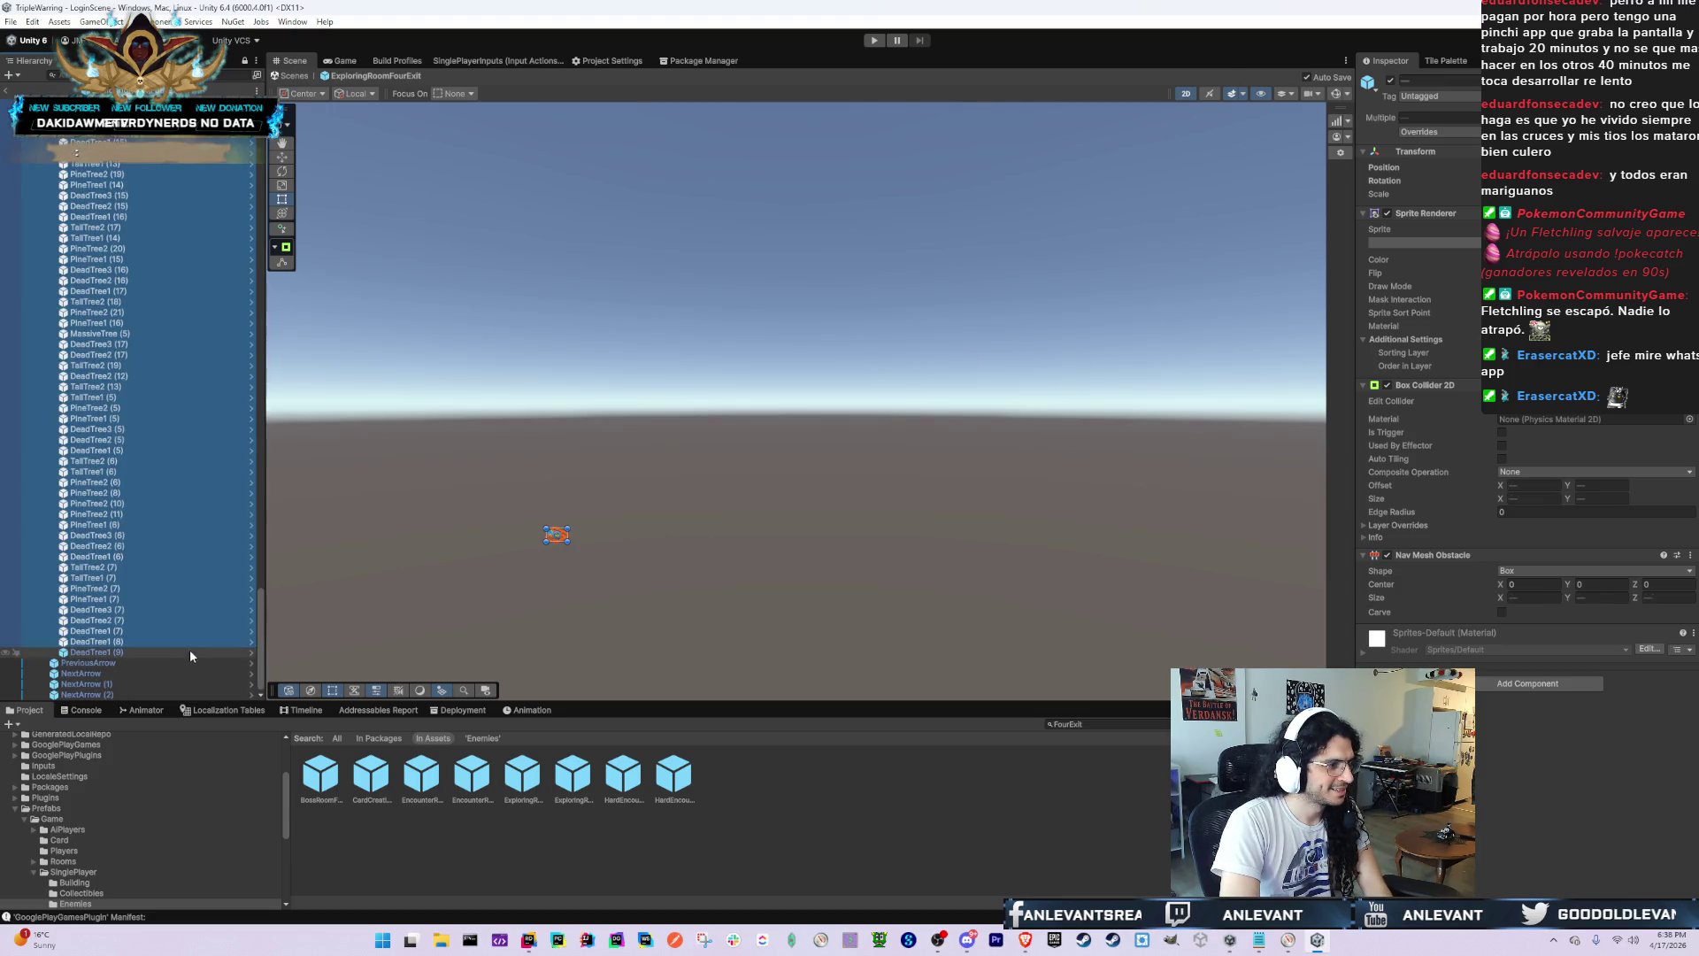
Remove Nav Mesh Obstacle and Box Collider 2D from those trees and leave prefab mode.
left_click(1691, 555)
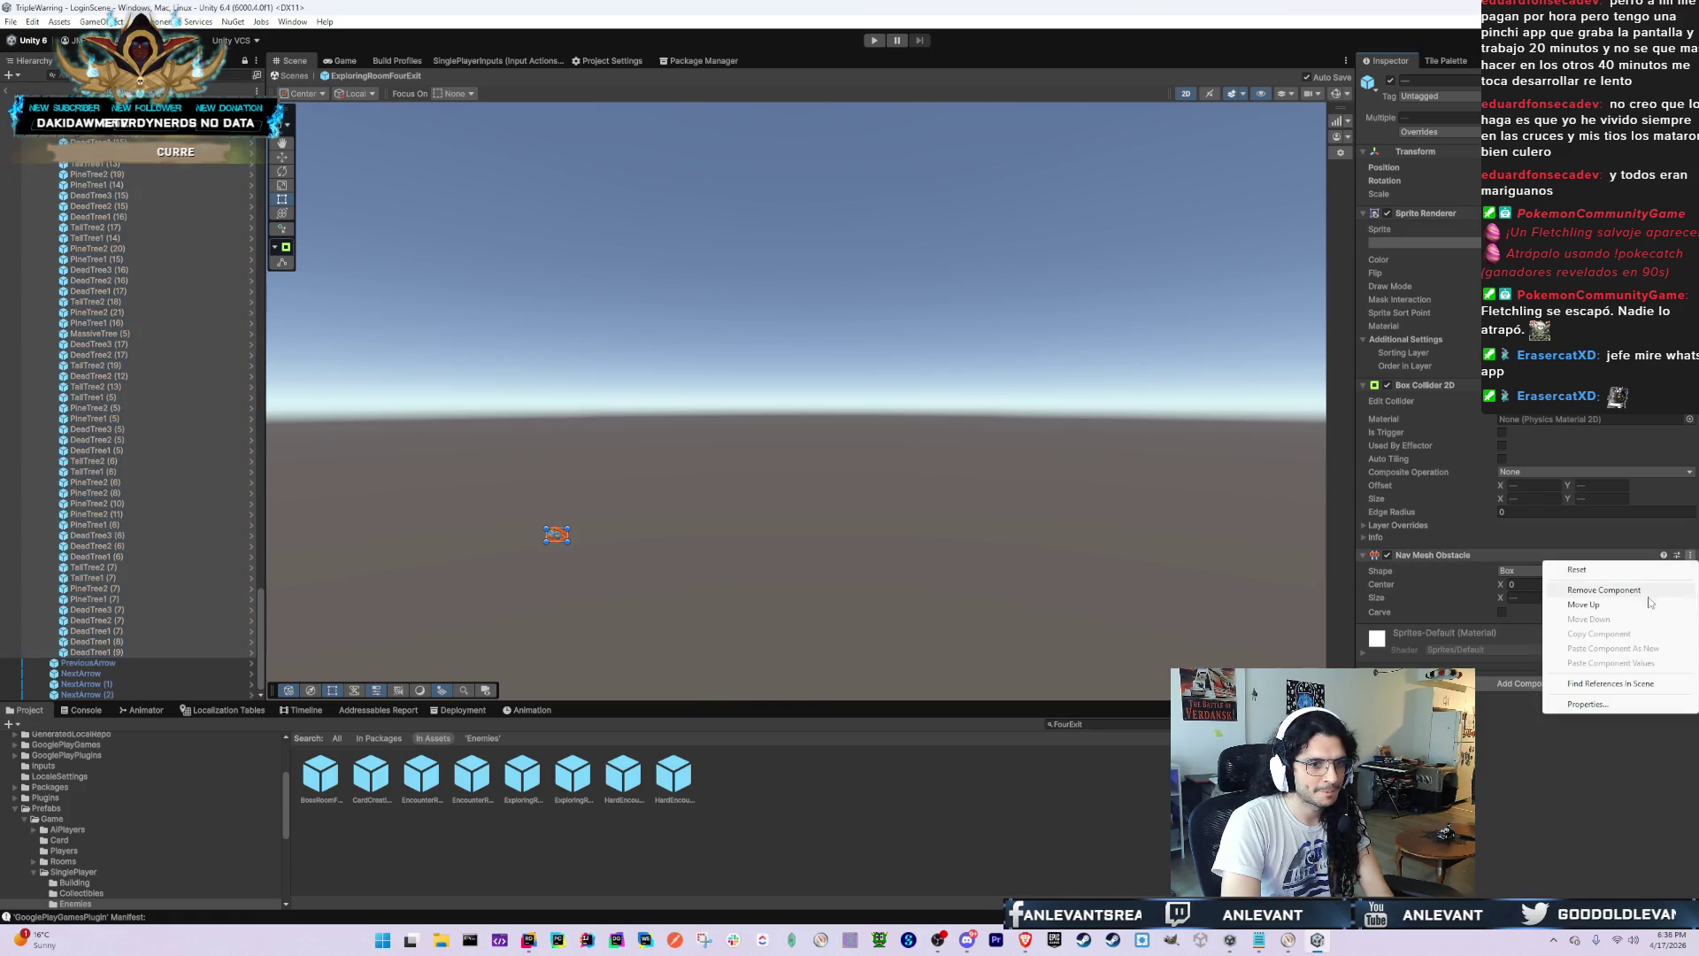
left_click(1639, 591)
left_click(1690, 385)
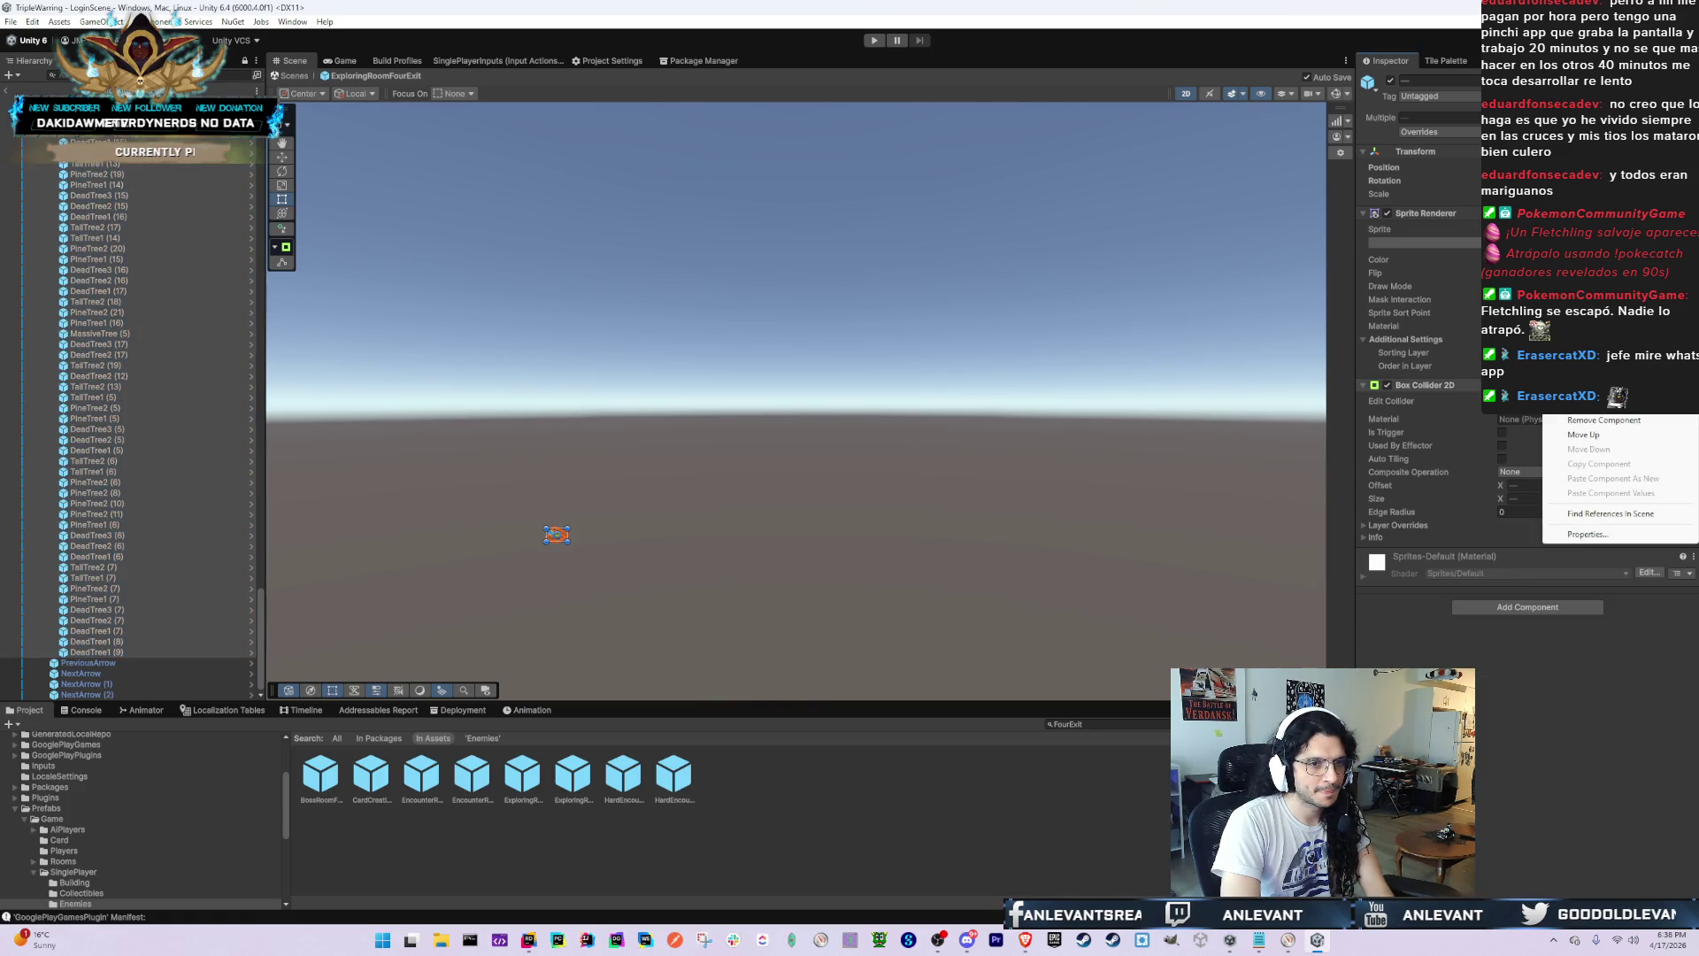
left_click(1603, 420)
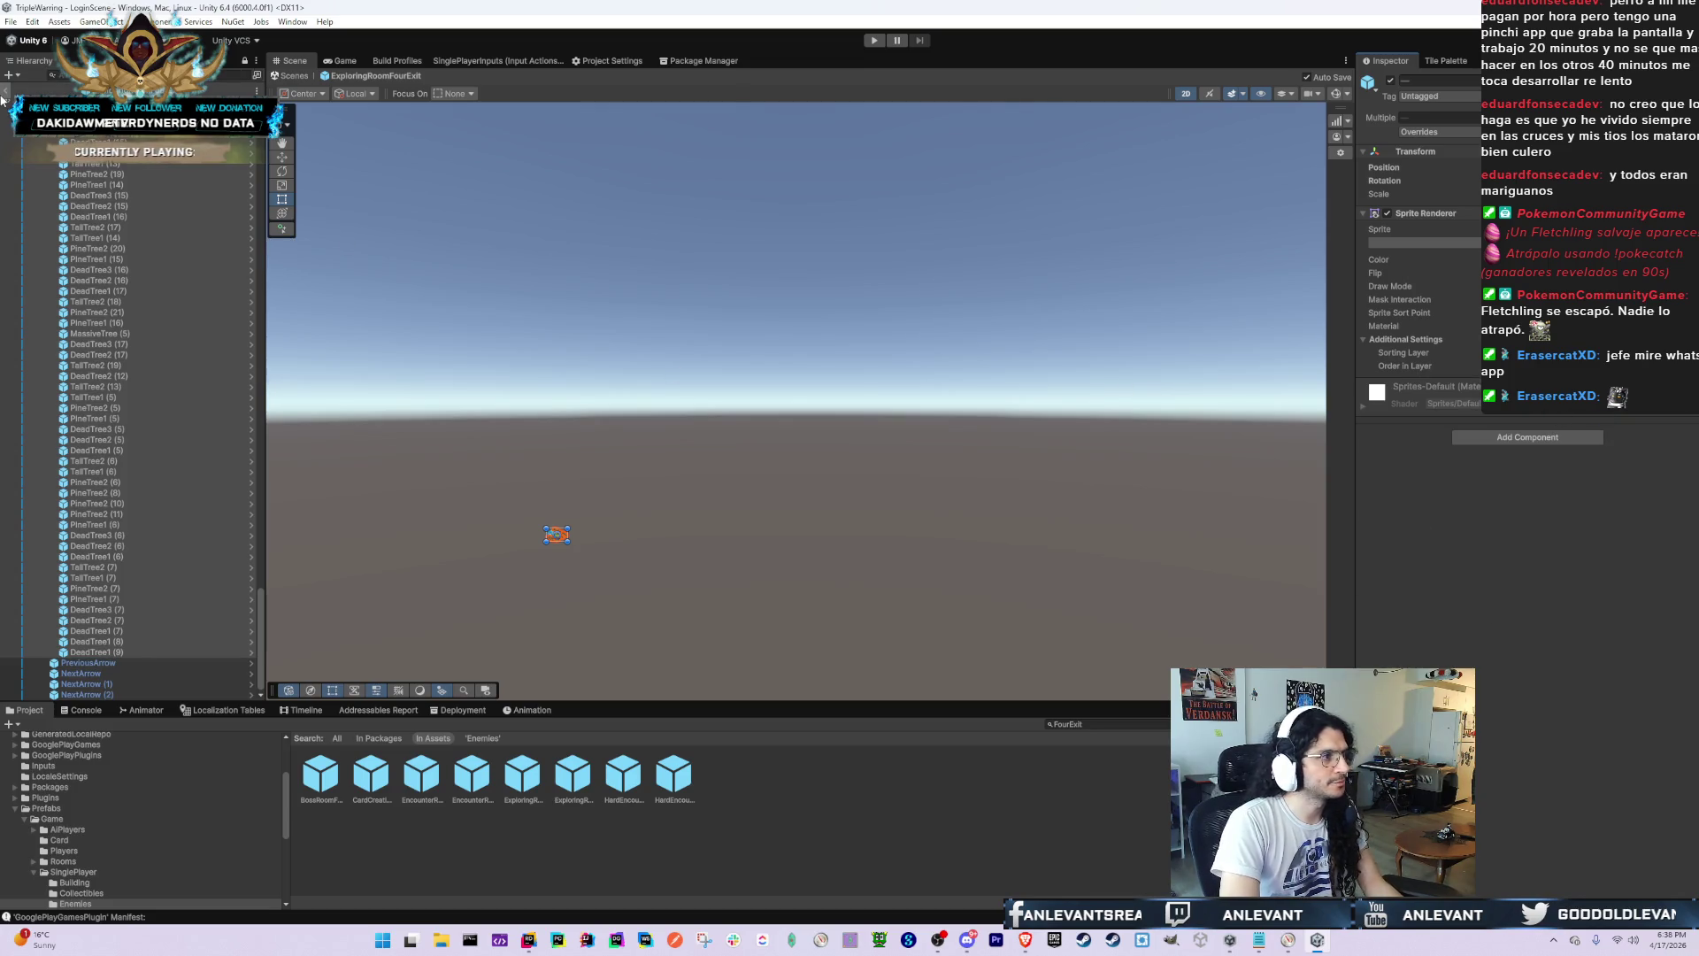
left_click(6, 92)
left_click(346, 60)
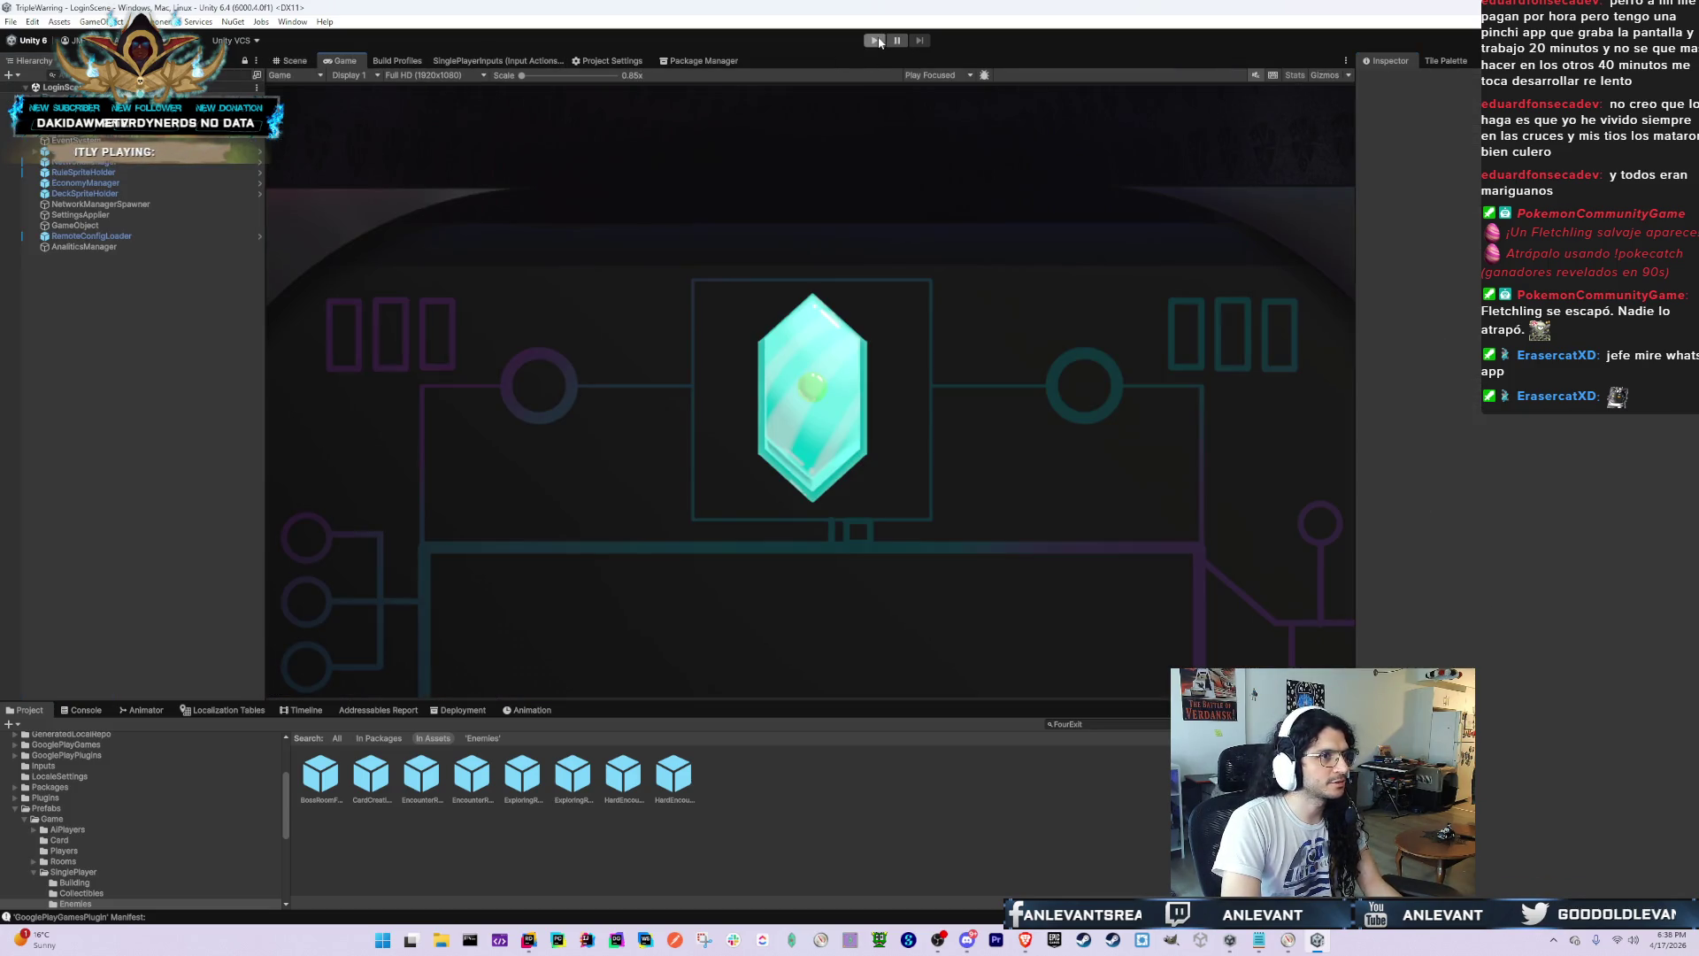
Start play mode and log in with the account credentials.
left_click(875, 41)
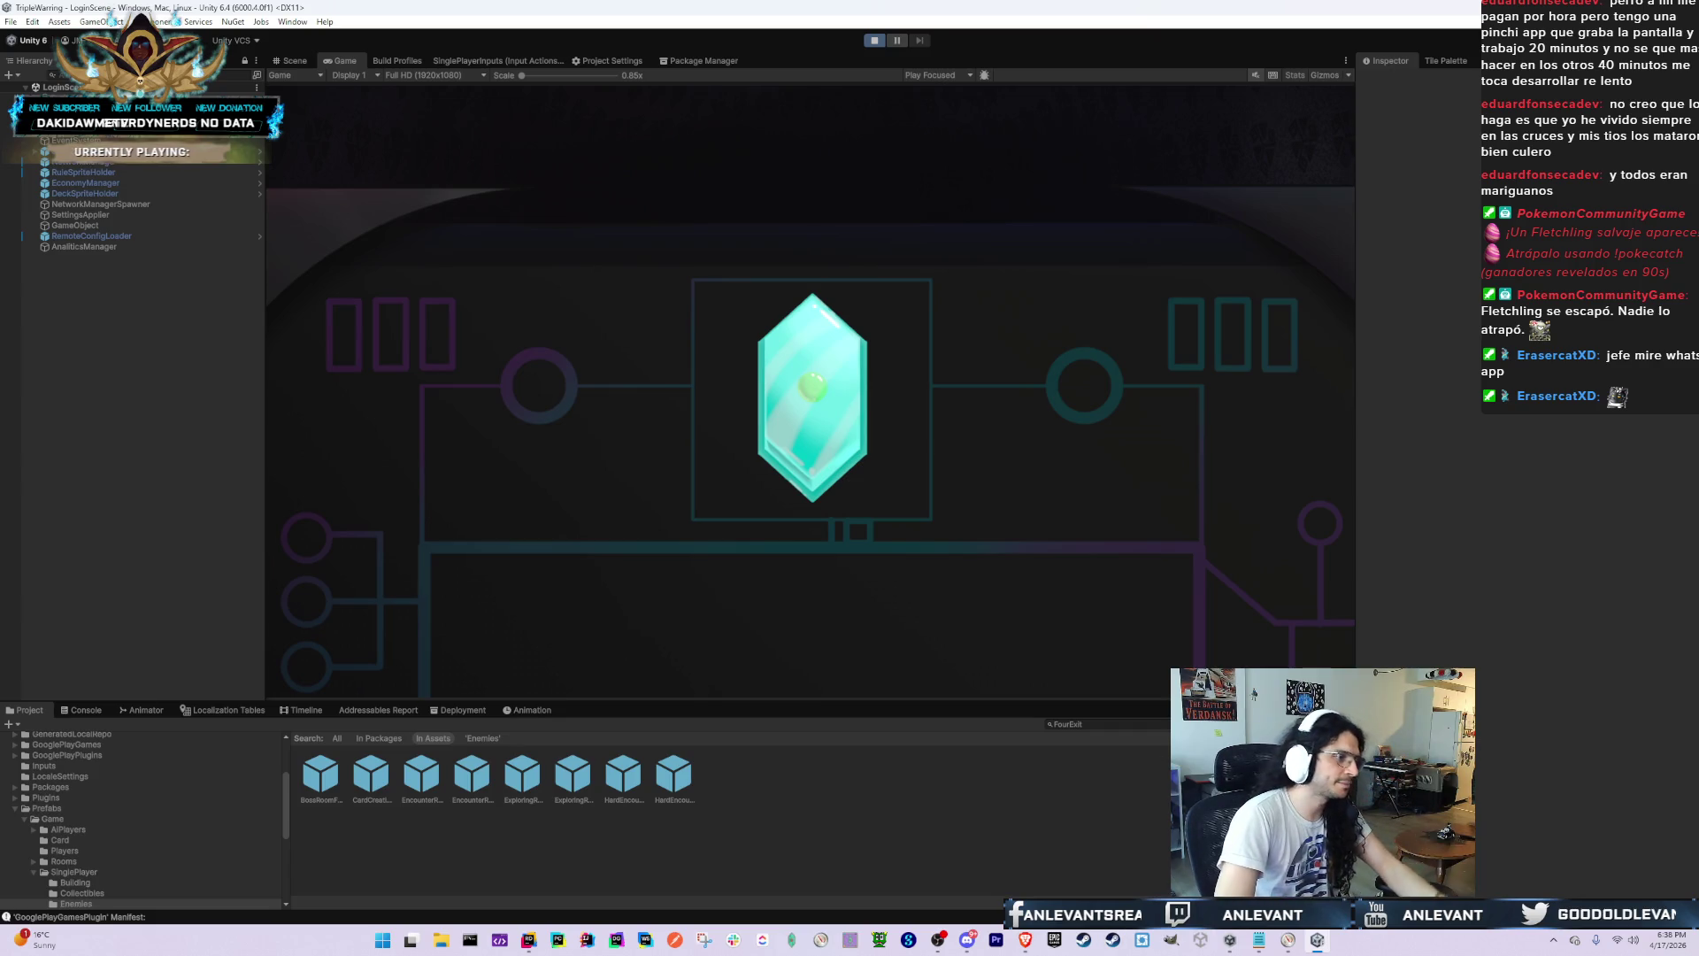
left_click(415, 375)
type("admin")
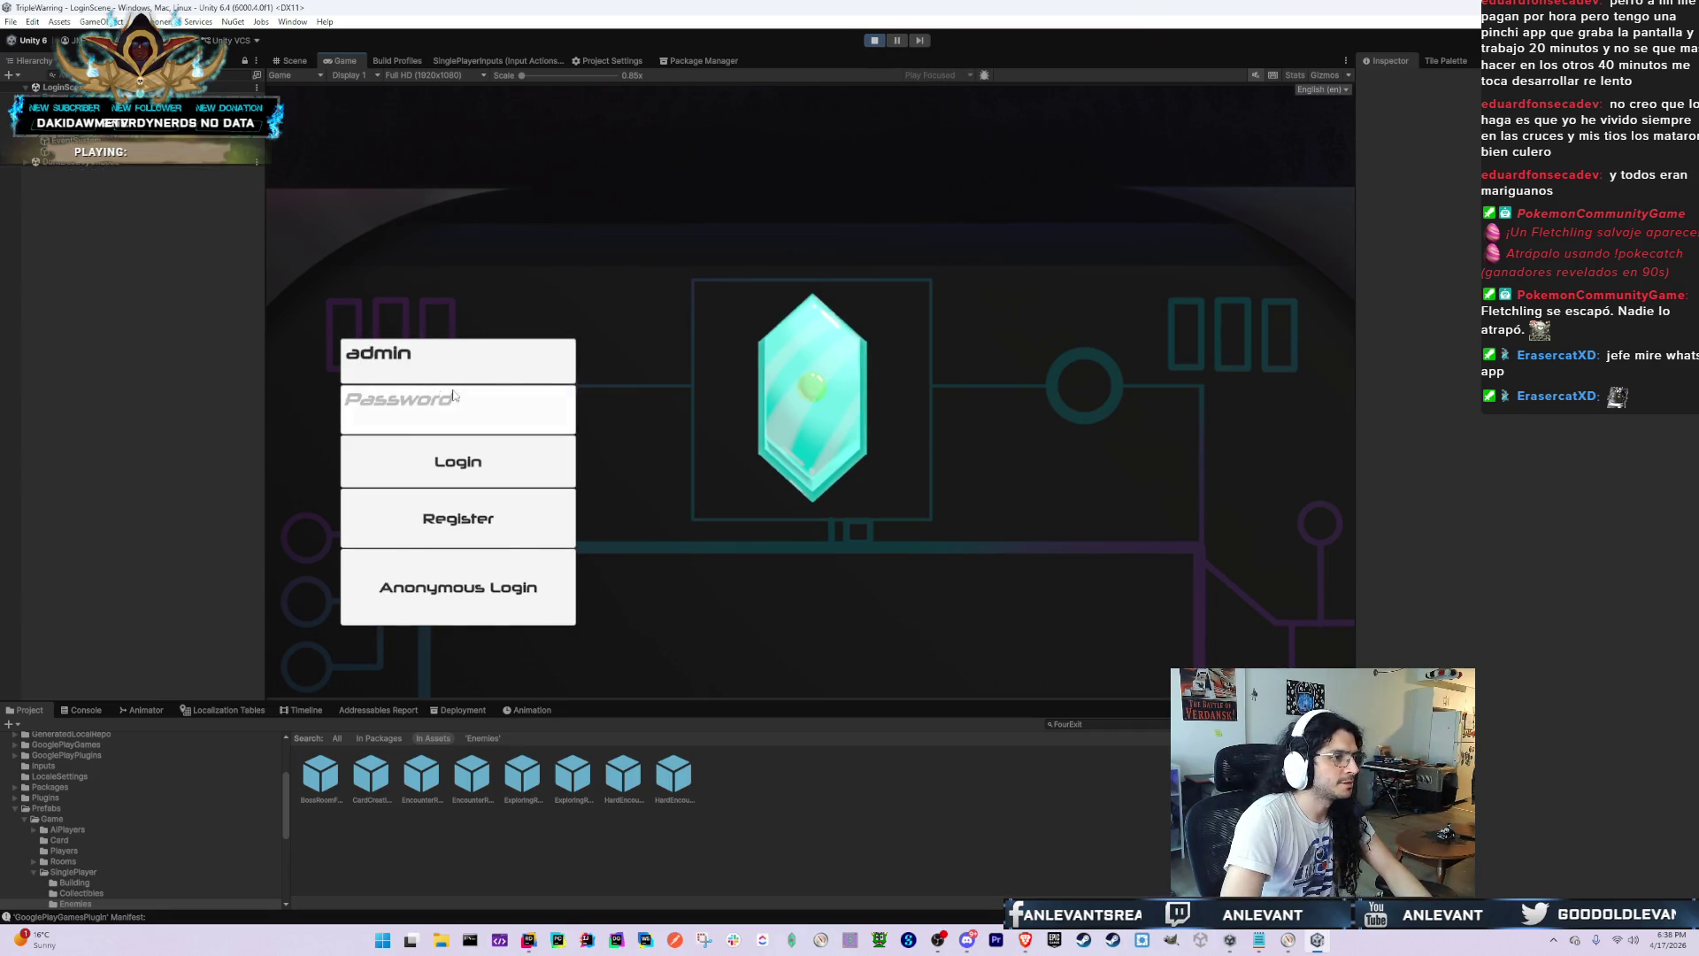
left_click(476, 426)
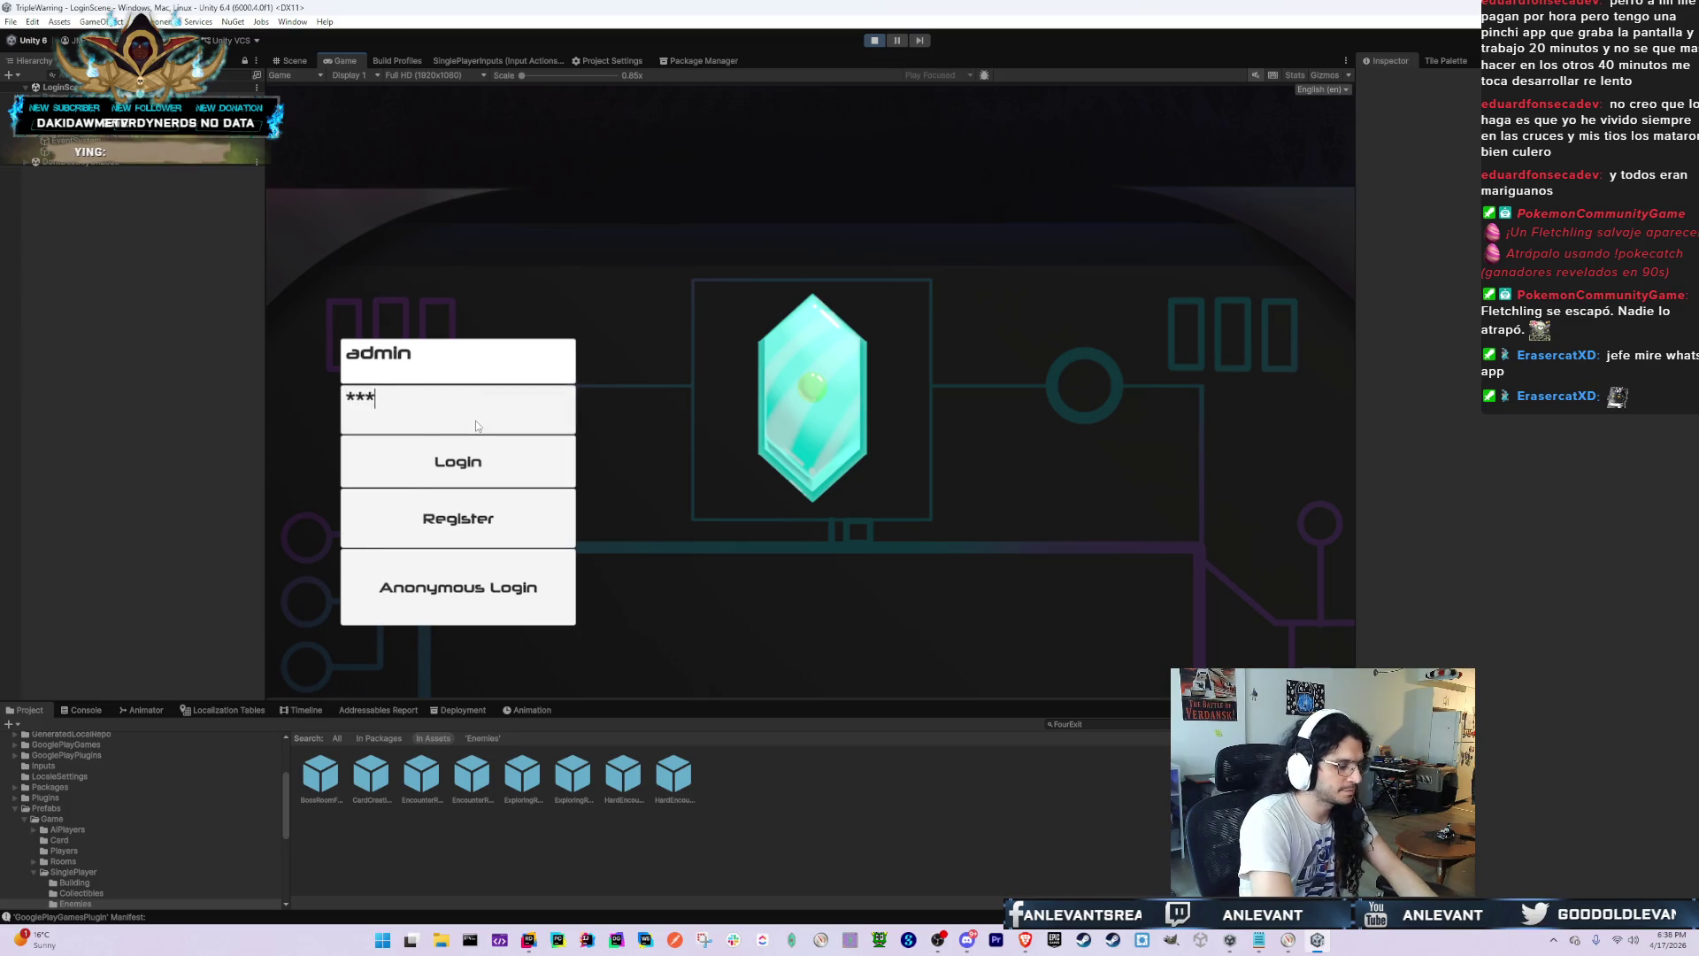
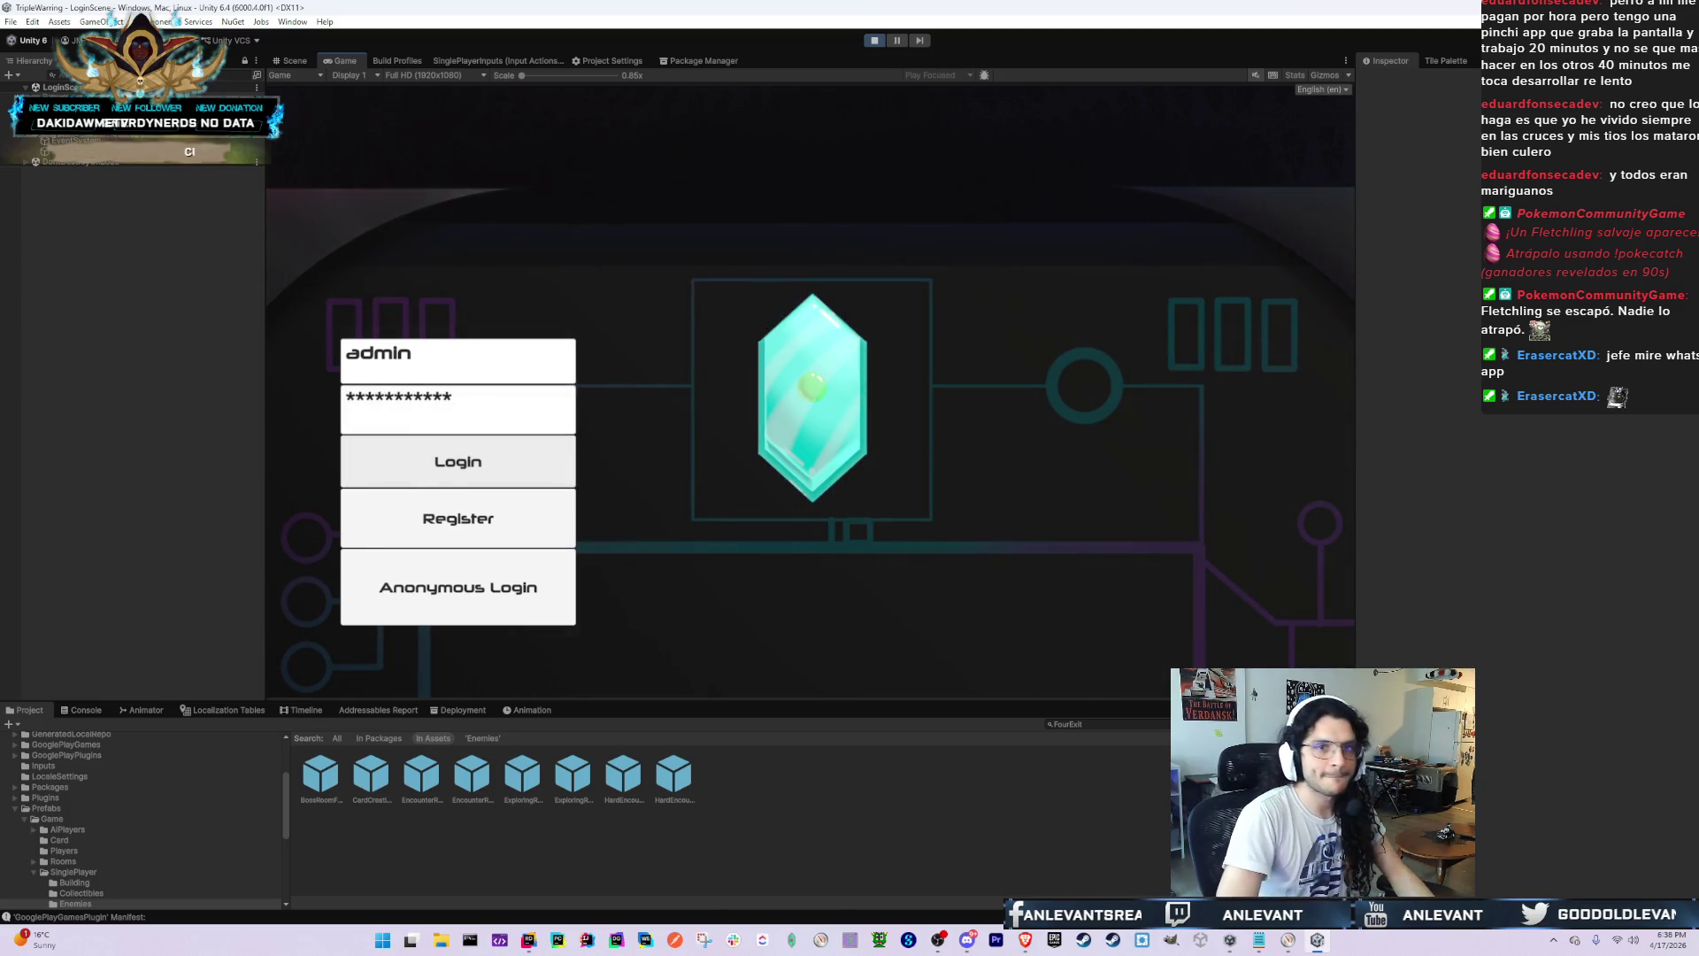
left_click(457, 461)
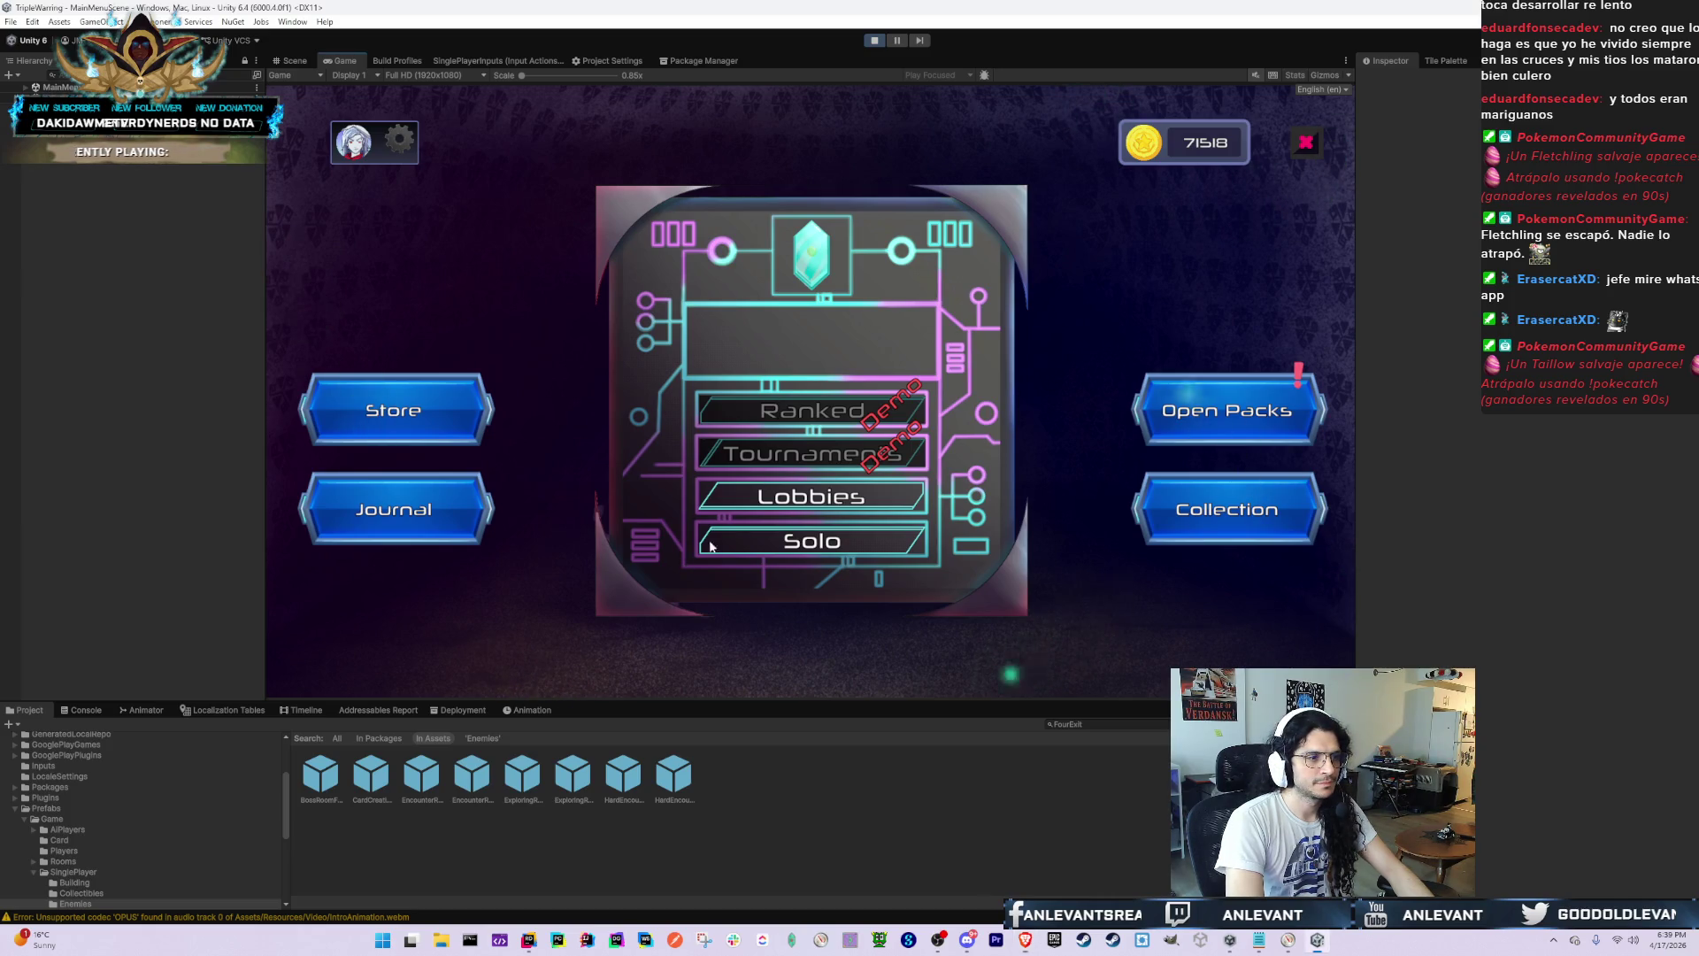
Launch the Solo Story campaign with a cleared Console and view it in the Scene tab.
left_click(761, 549)
left_click(86, 712)
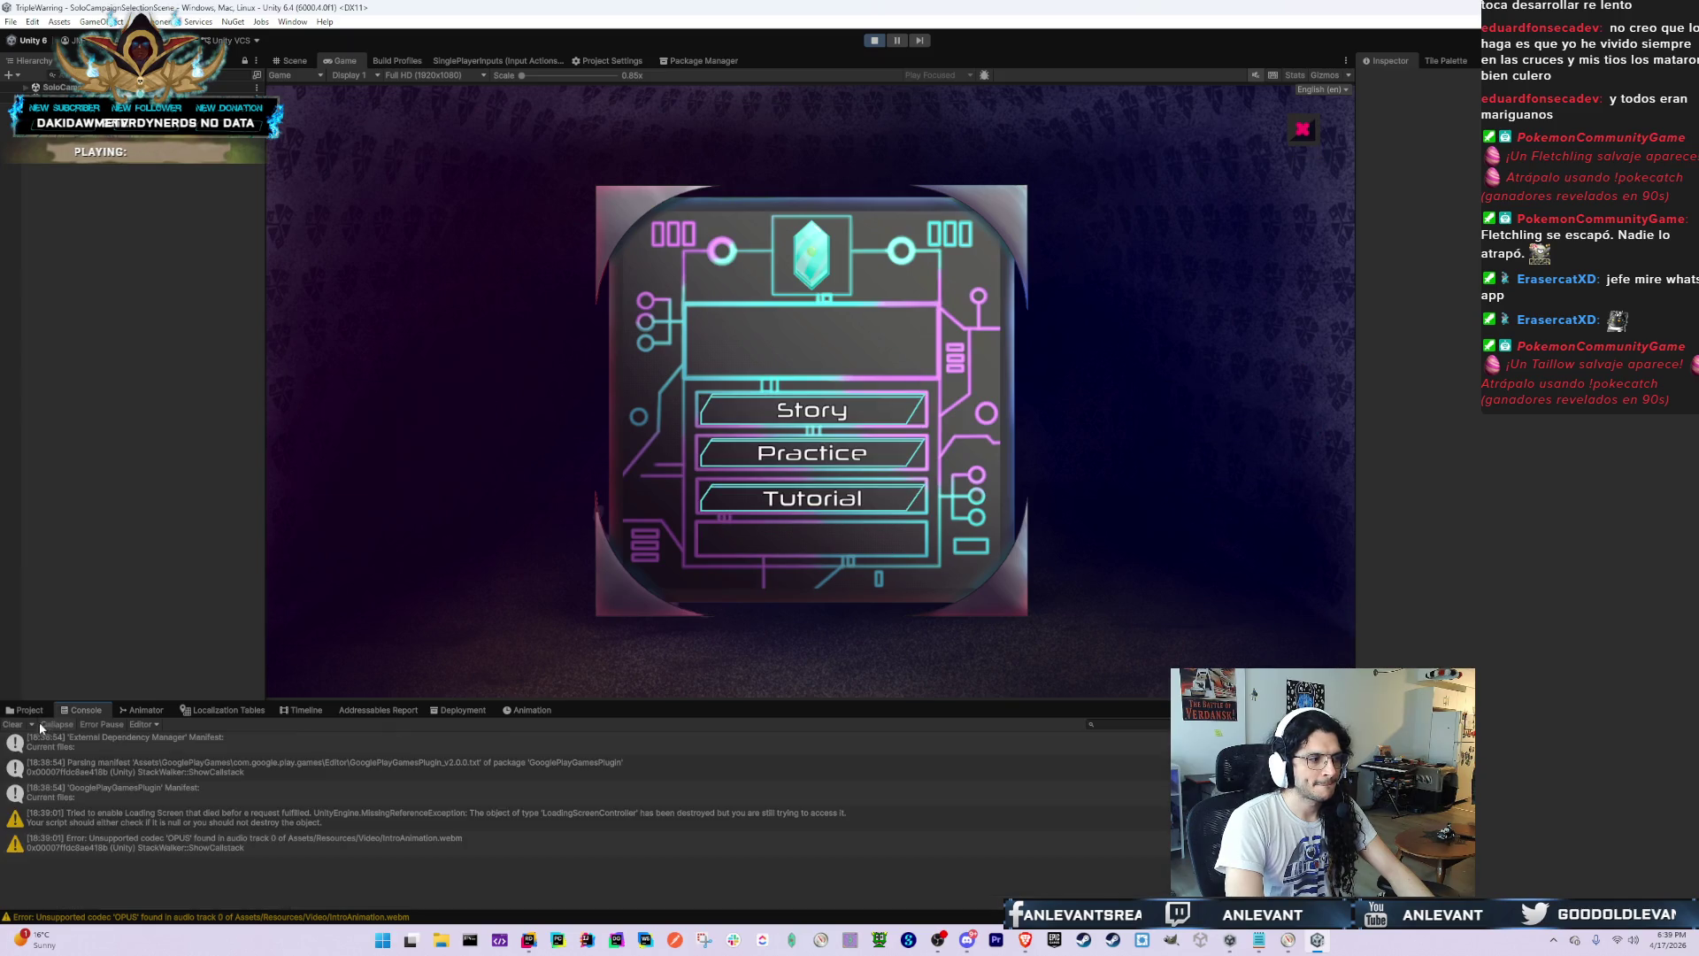
left_click(24, 725)
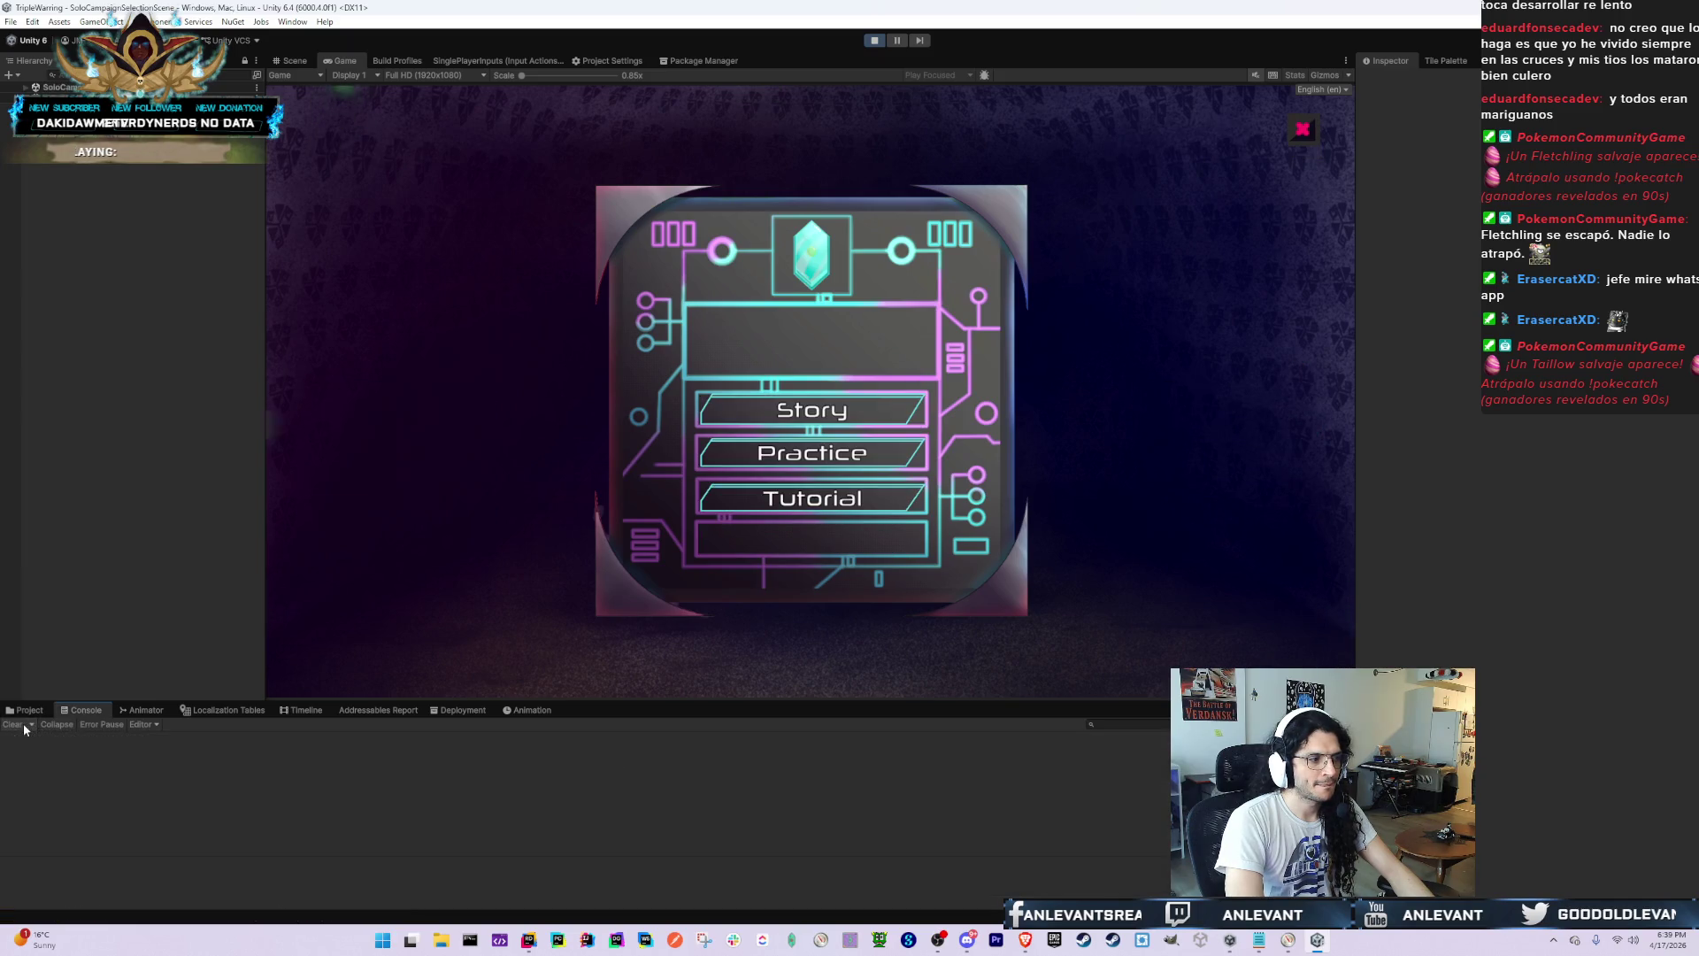
left_click(770, 411)
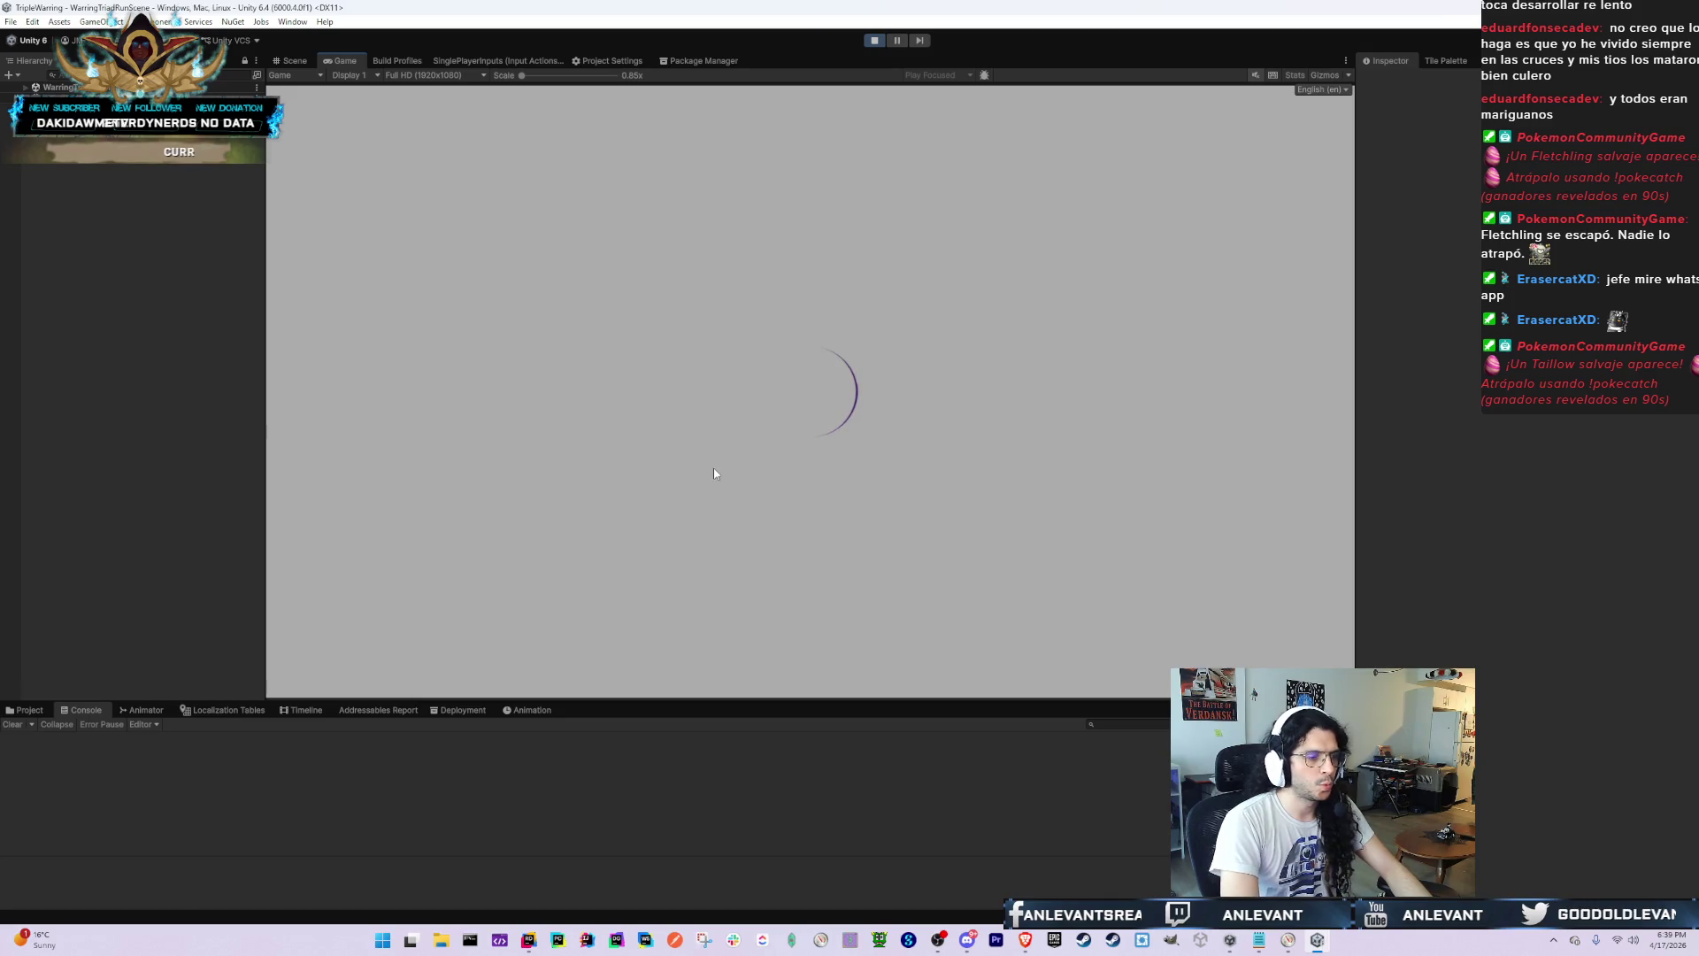
left_click(12, 729)
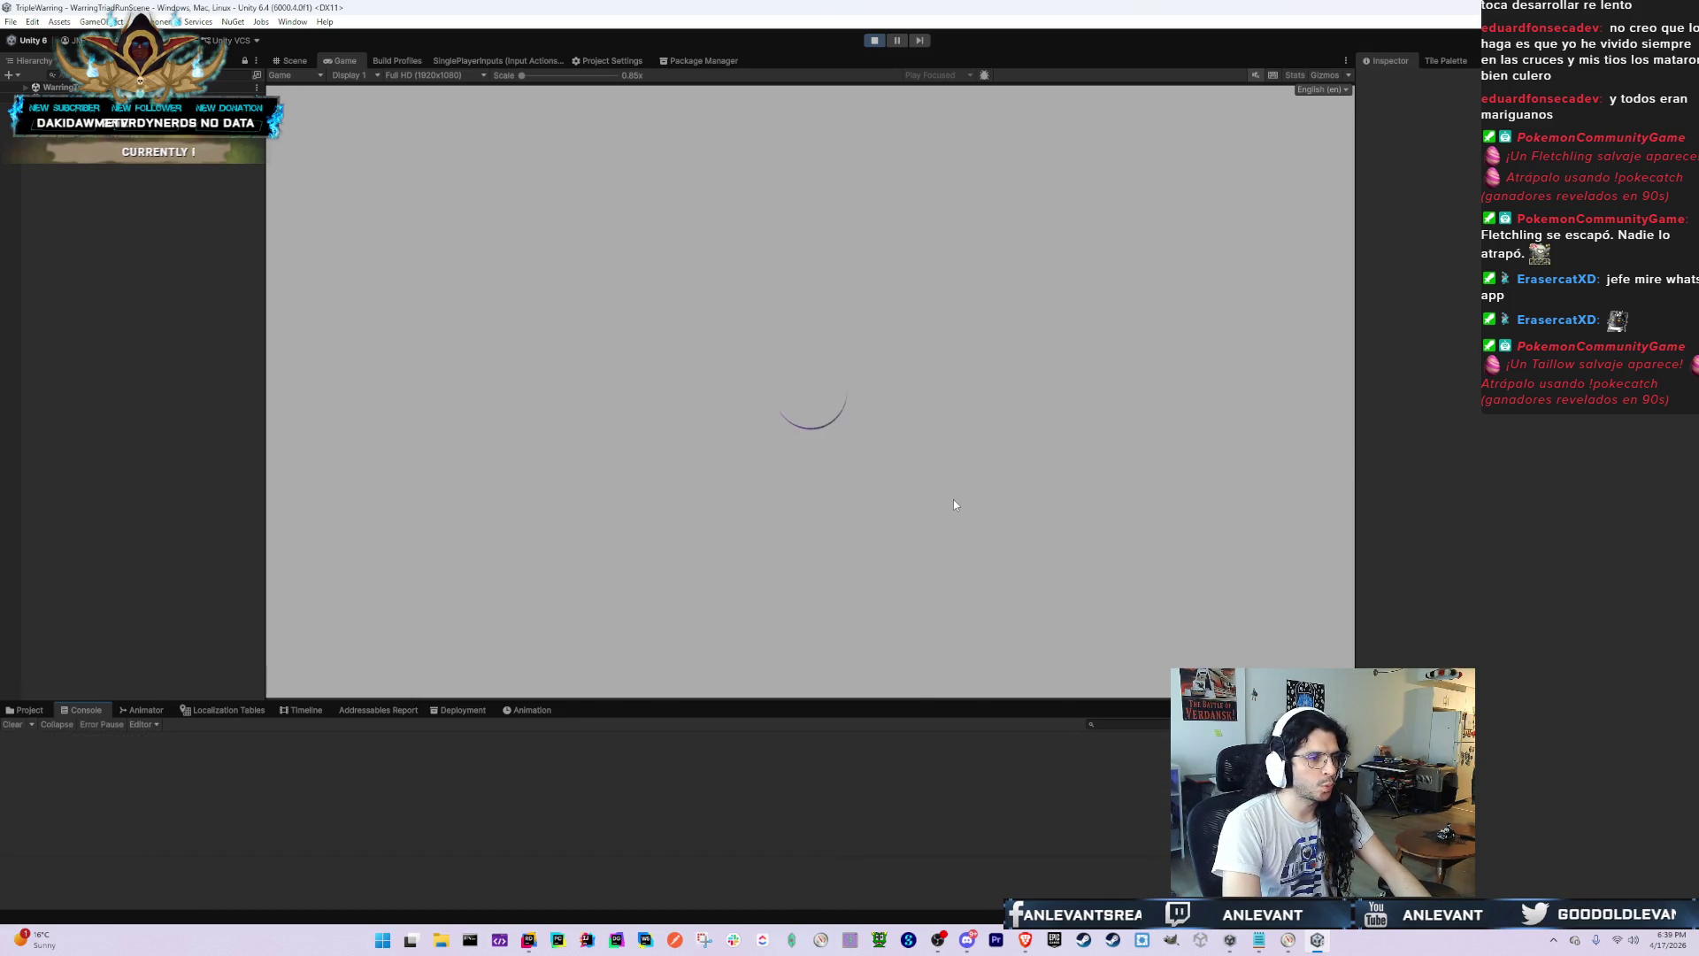
left_click(292, 61)
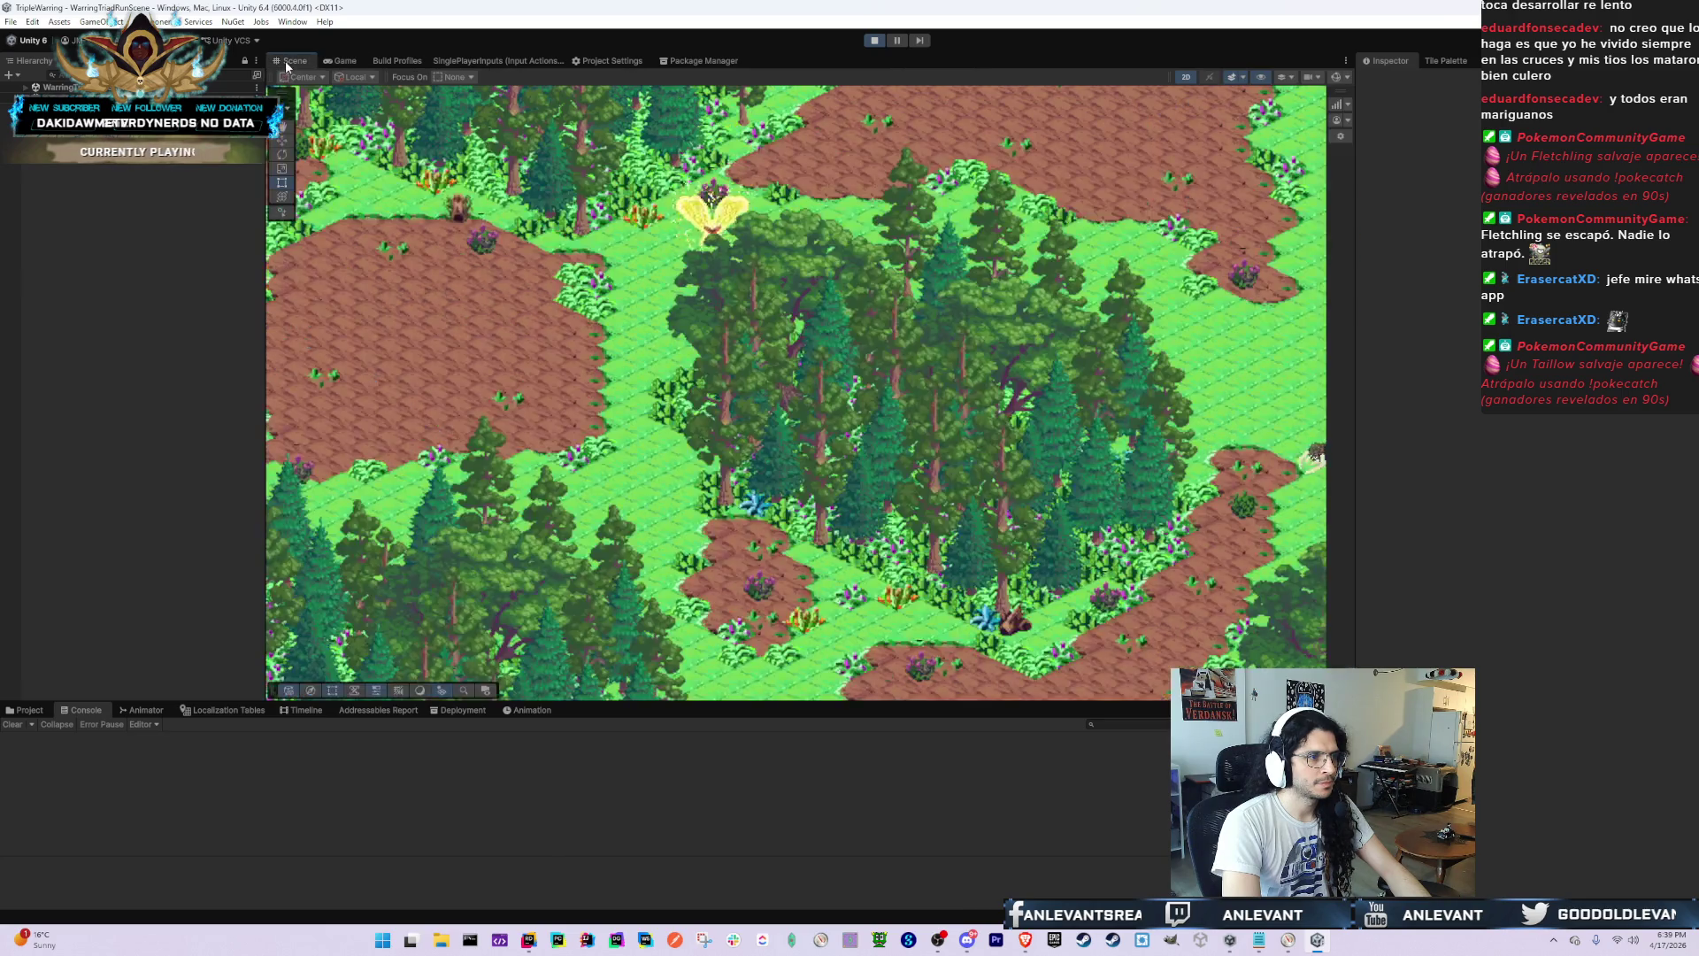
Inspect the ground tilemap, EarthClipper and sparkle creature on the regenerated forest map, then clear the Console.
scroll(933, 437, "up", 2)
scroll(990, 592, "up", 2)
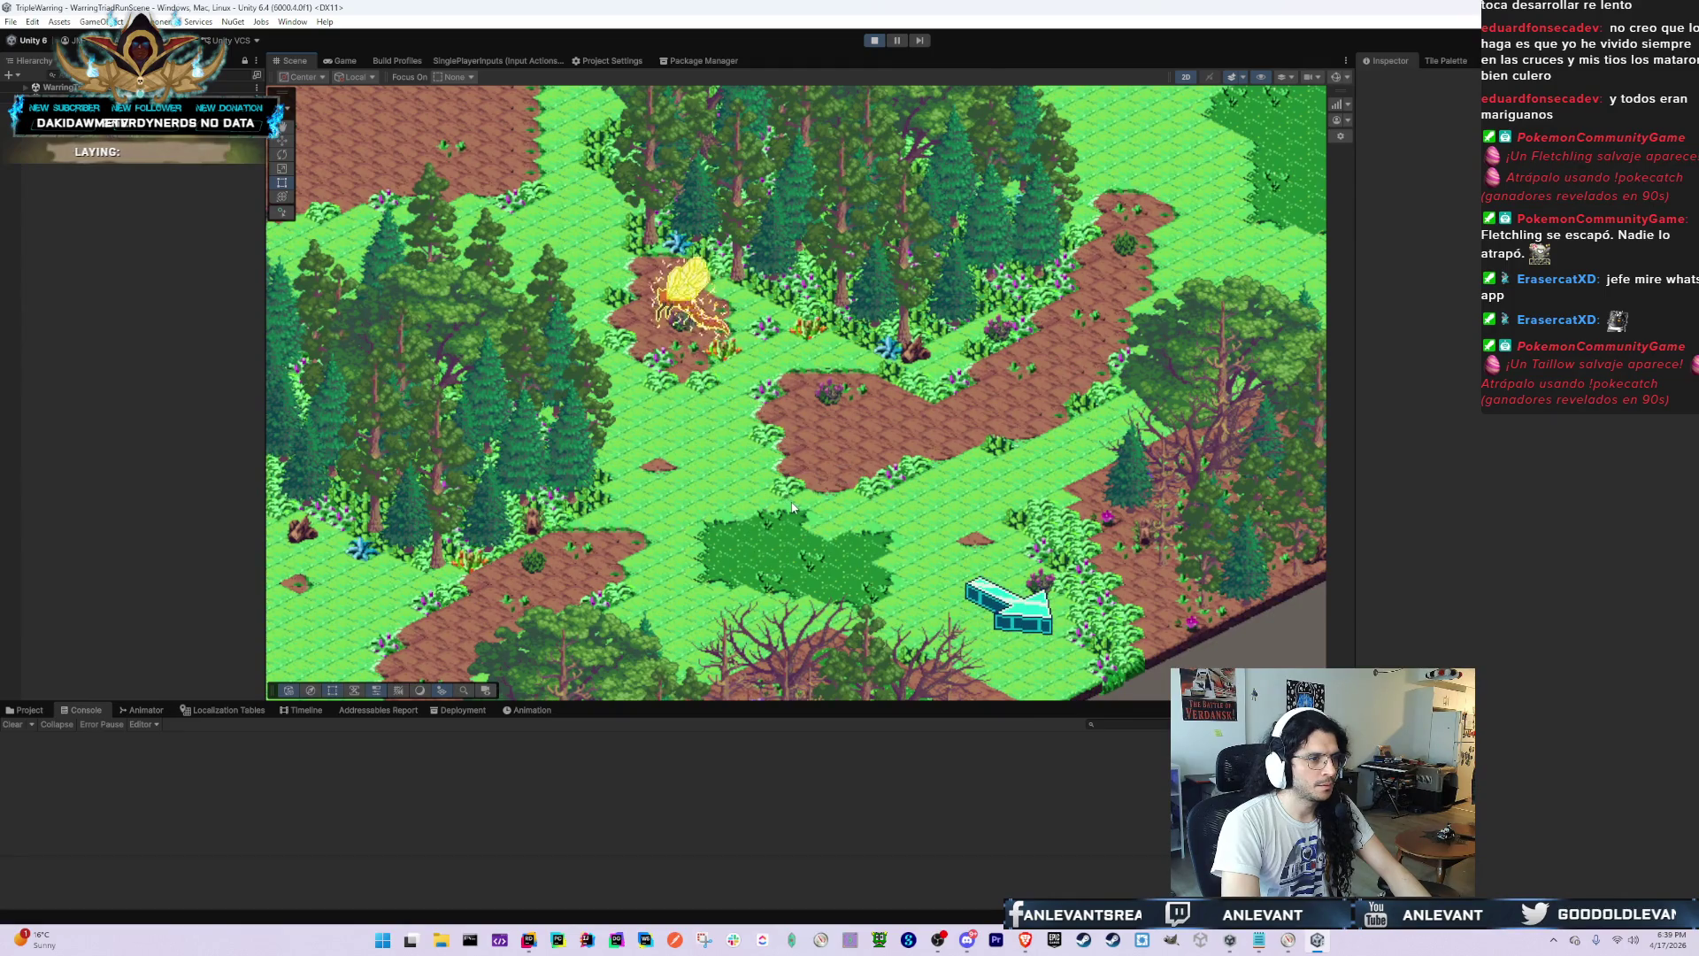
left_click(757, 538)
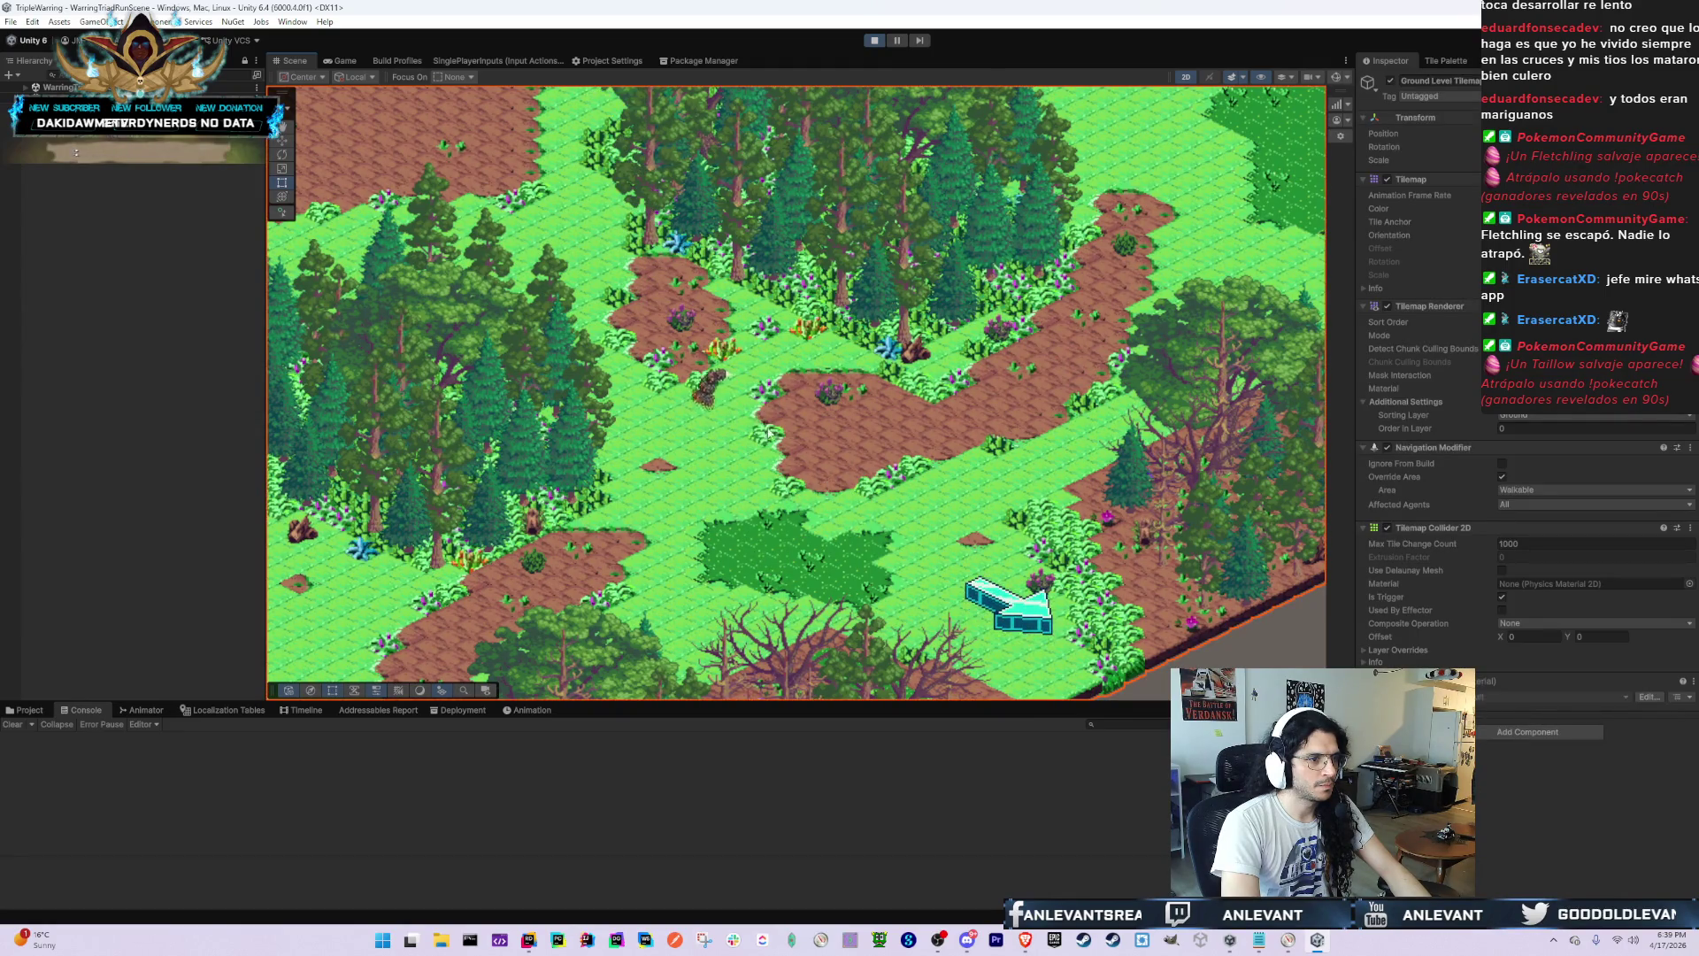
left_click(679, 286)
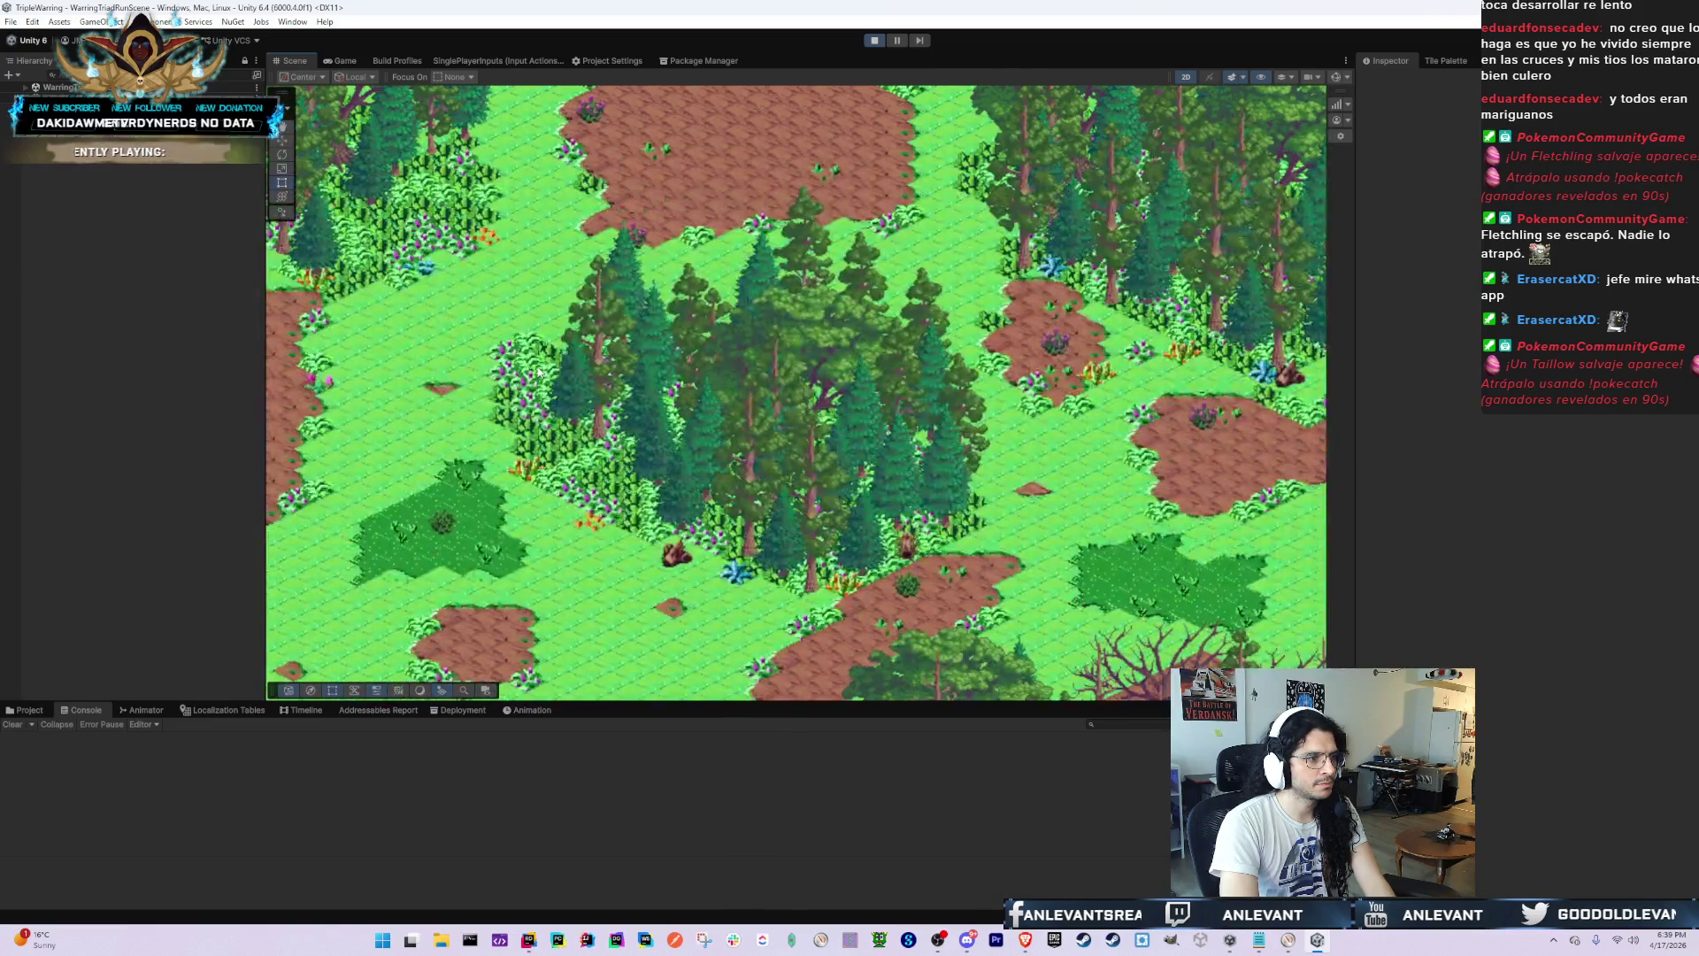
left_click(399, 408)
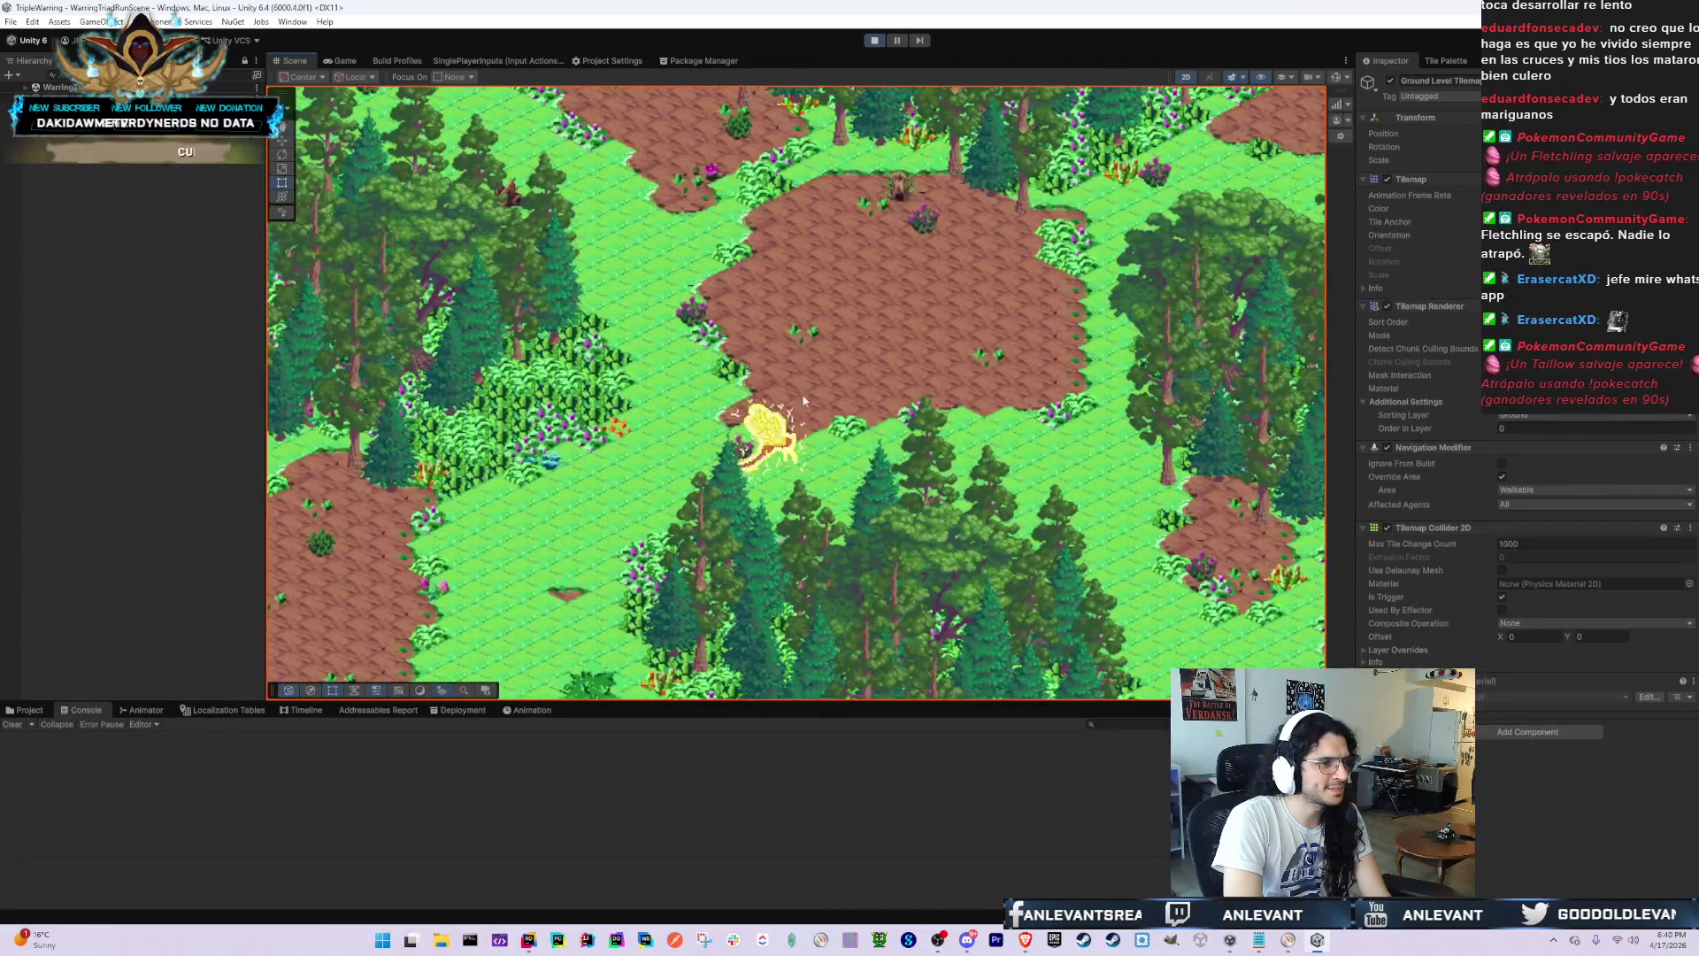
left_click(929, 343)
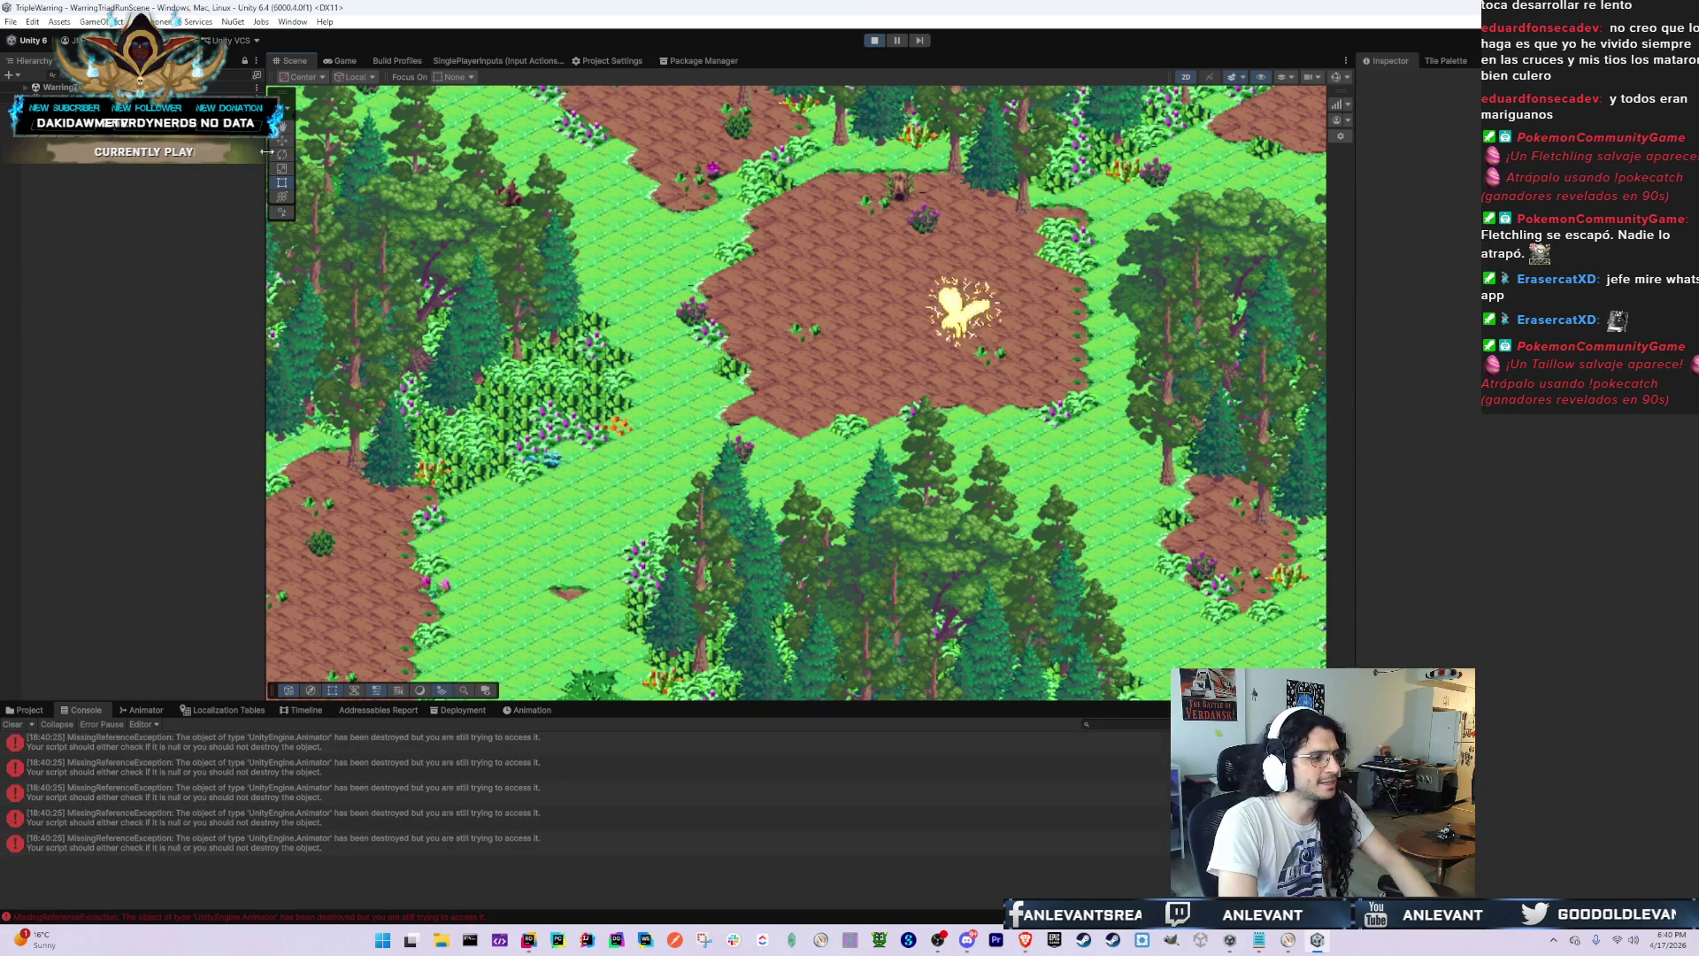
left_click(12, 724)
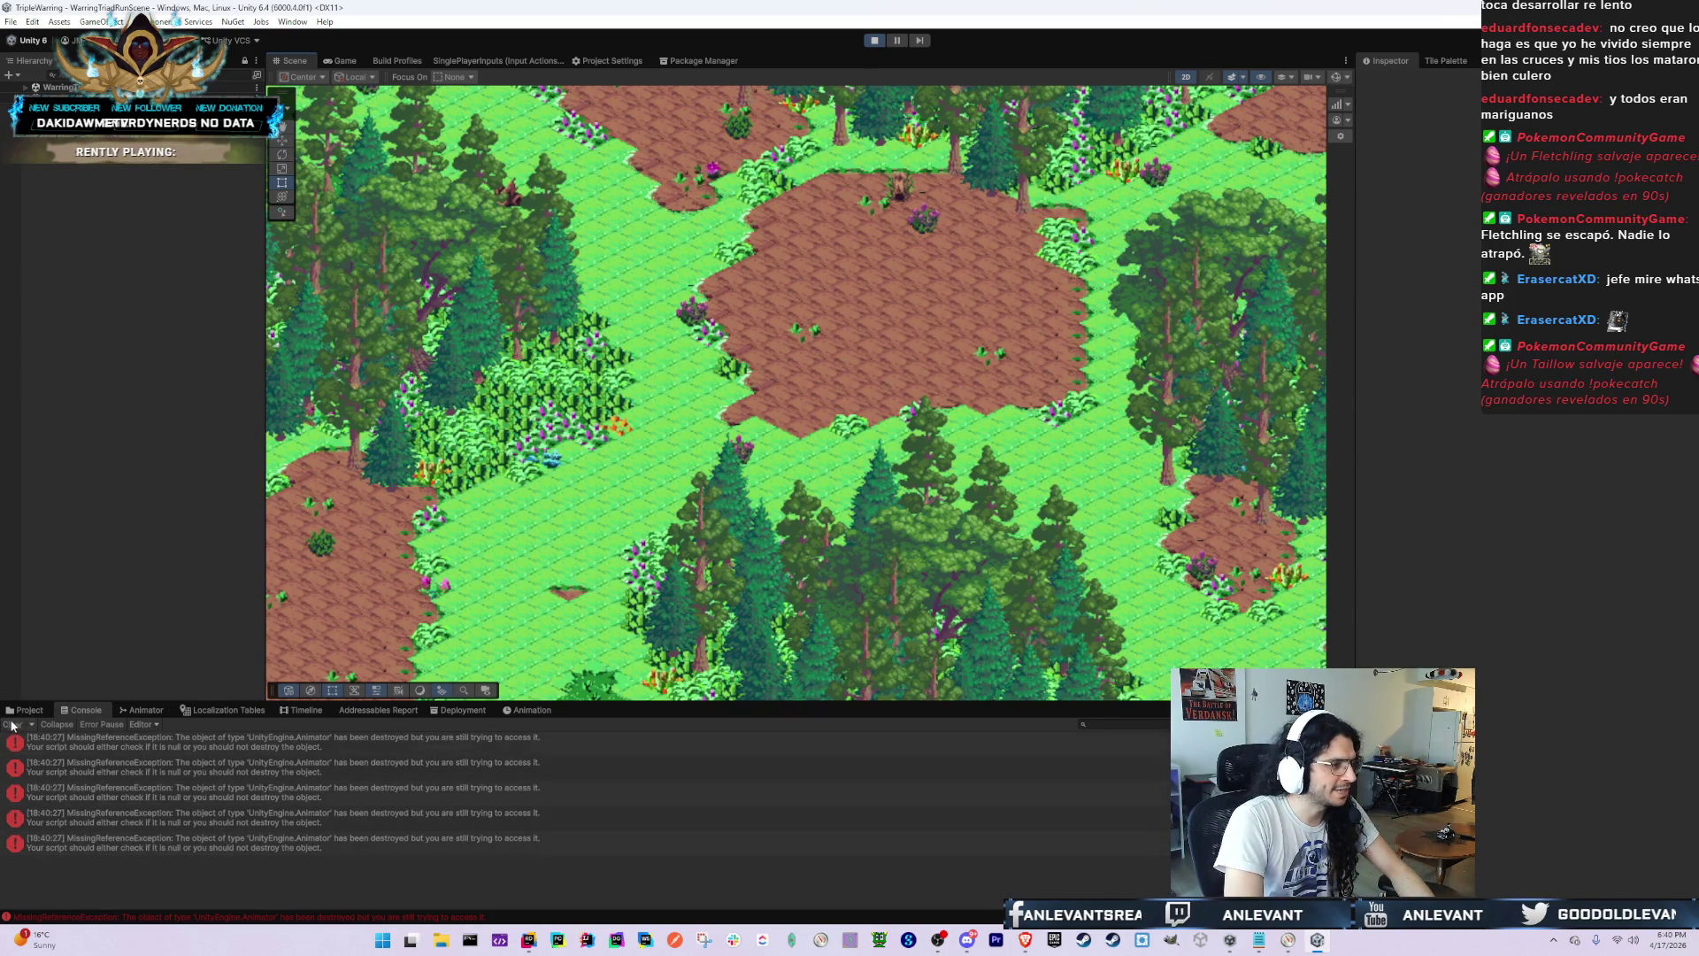
Trace the Animator error to the SetFloat calls in DummyEleneuraMapEnemyController.cs, then return to Unity.
double_click(45, 735)
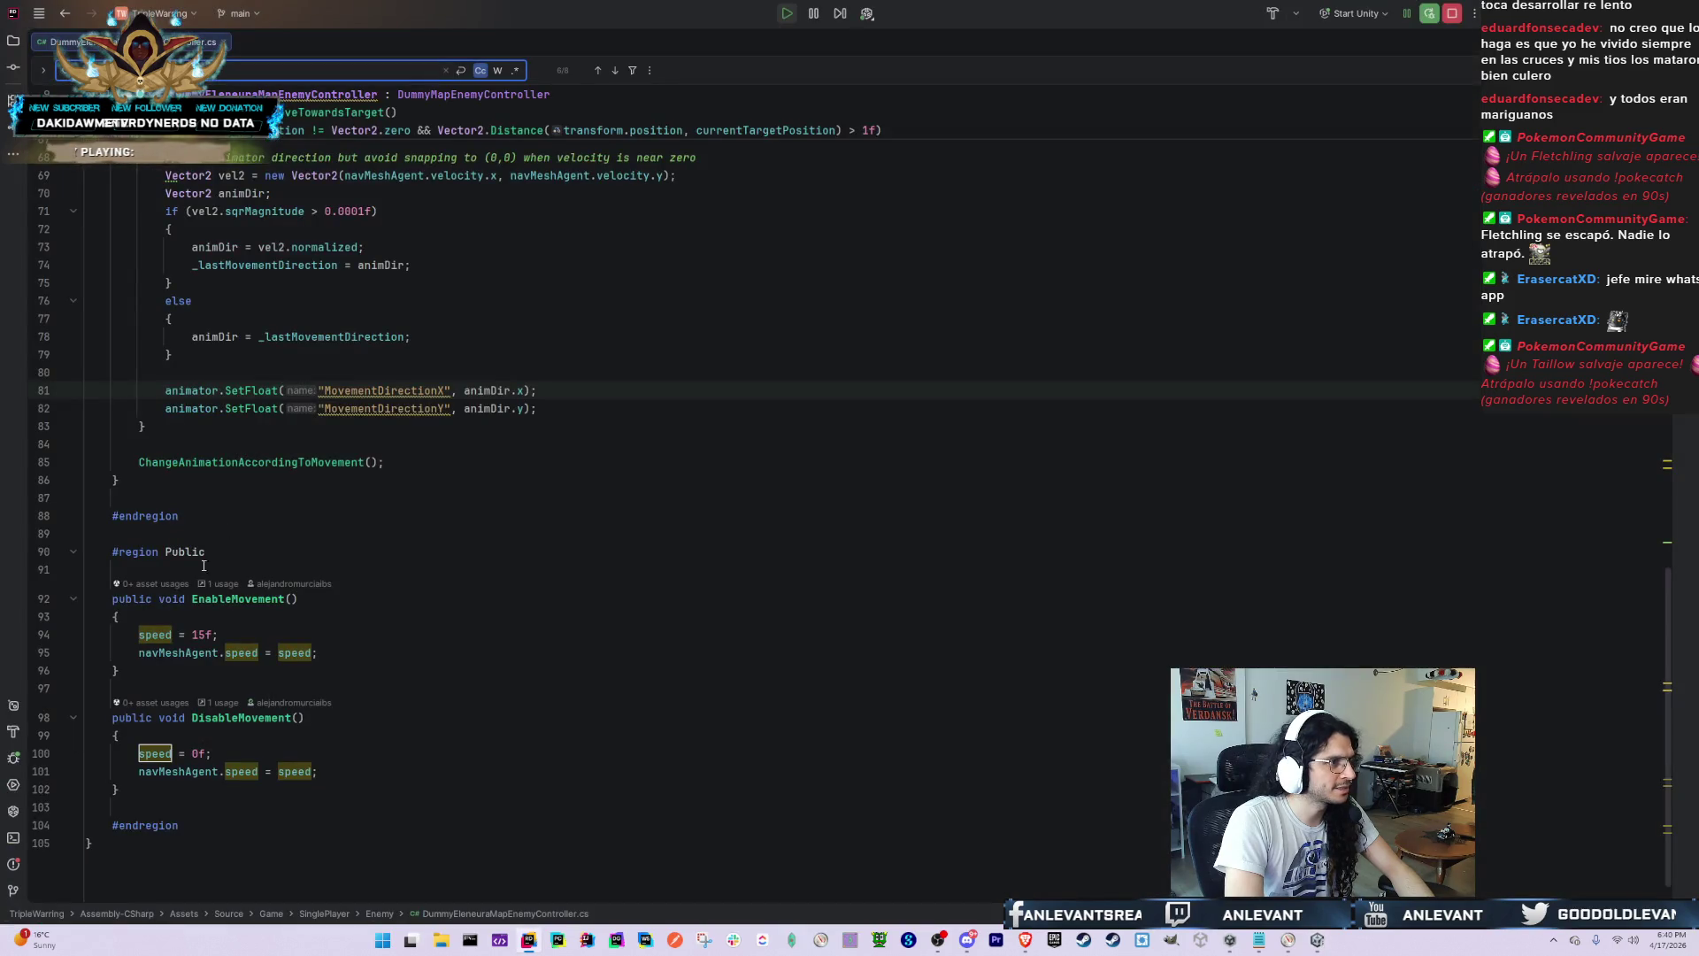
scroll(464, 329, "up", 6)
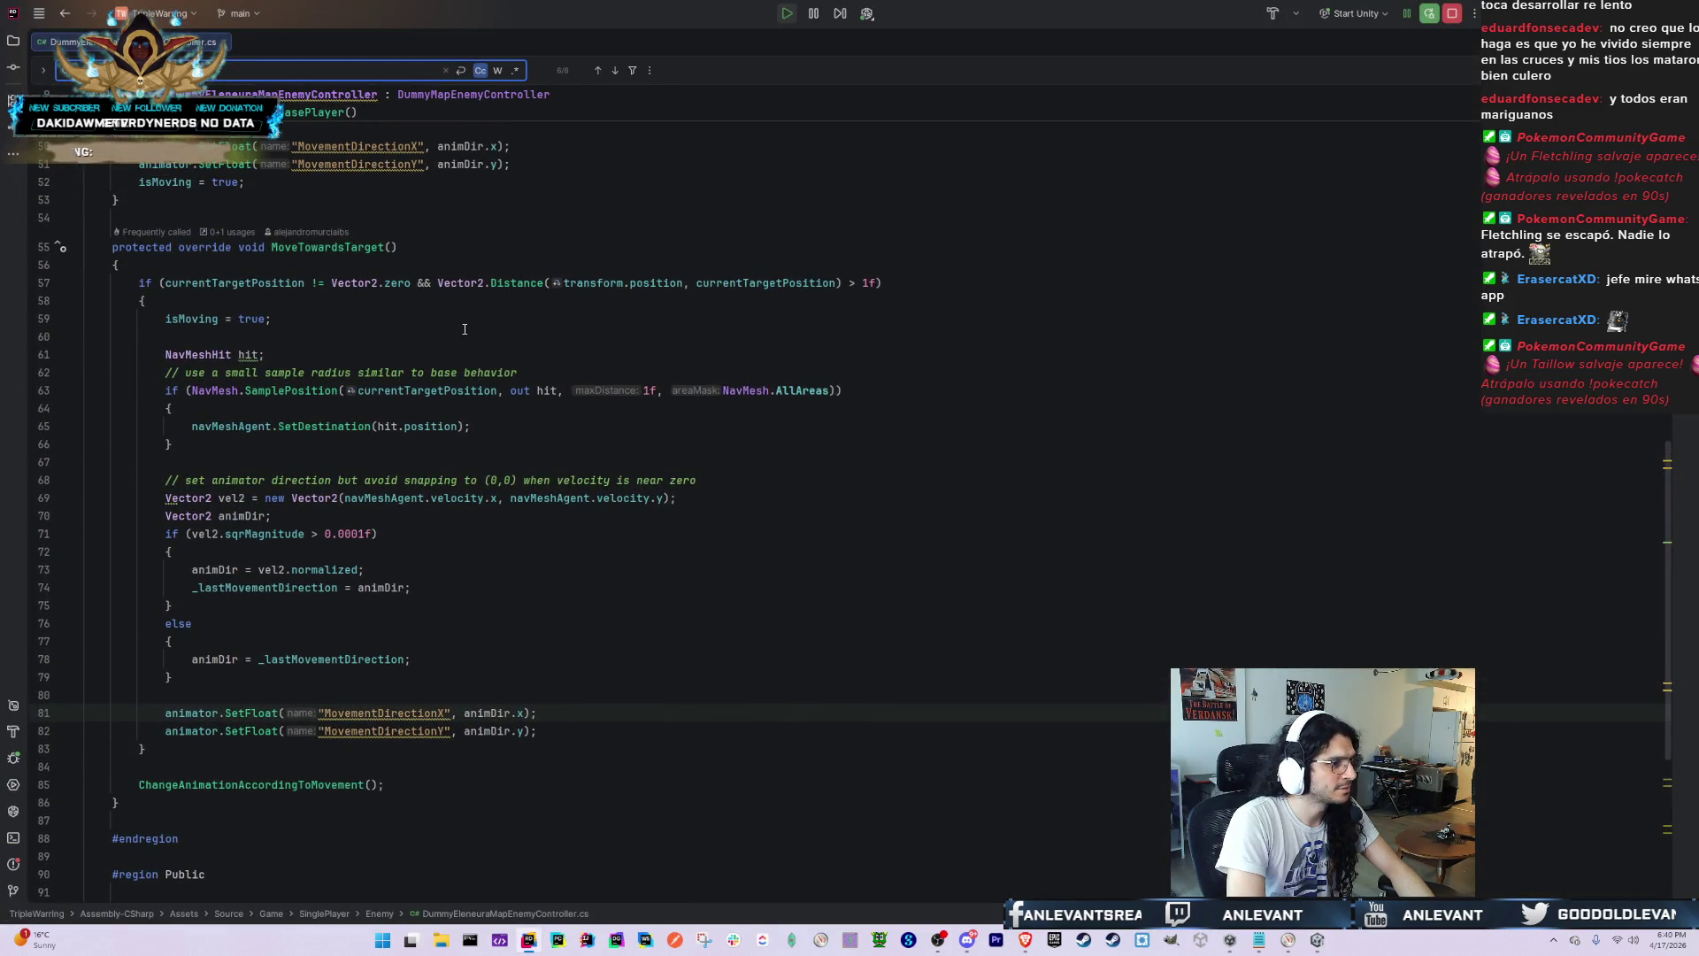
scroll(486, 346, "up", 10)
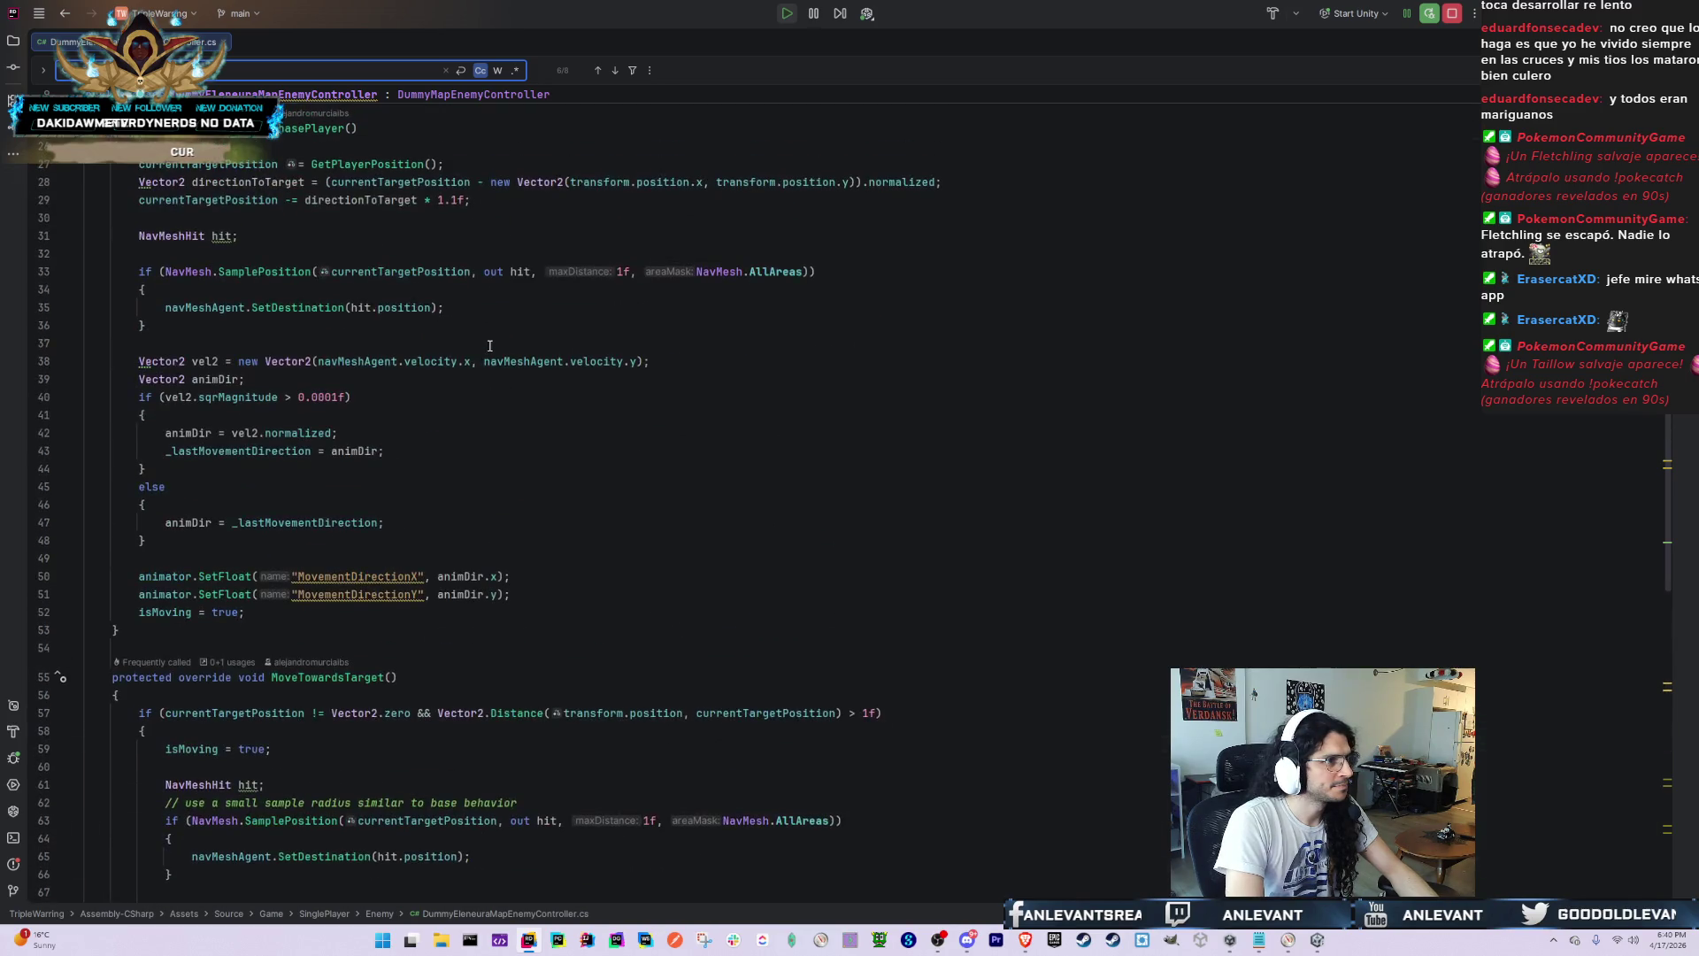
key("alt+Tab")
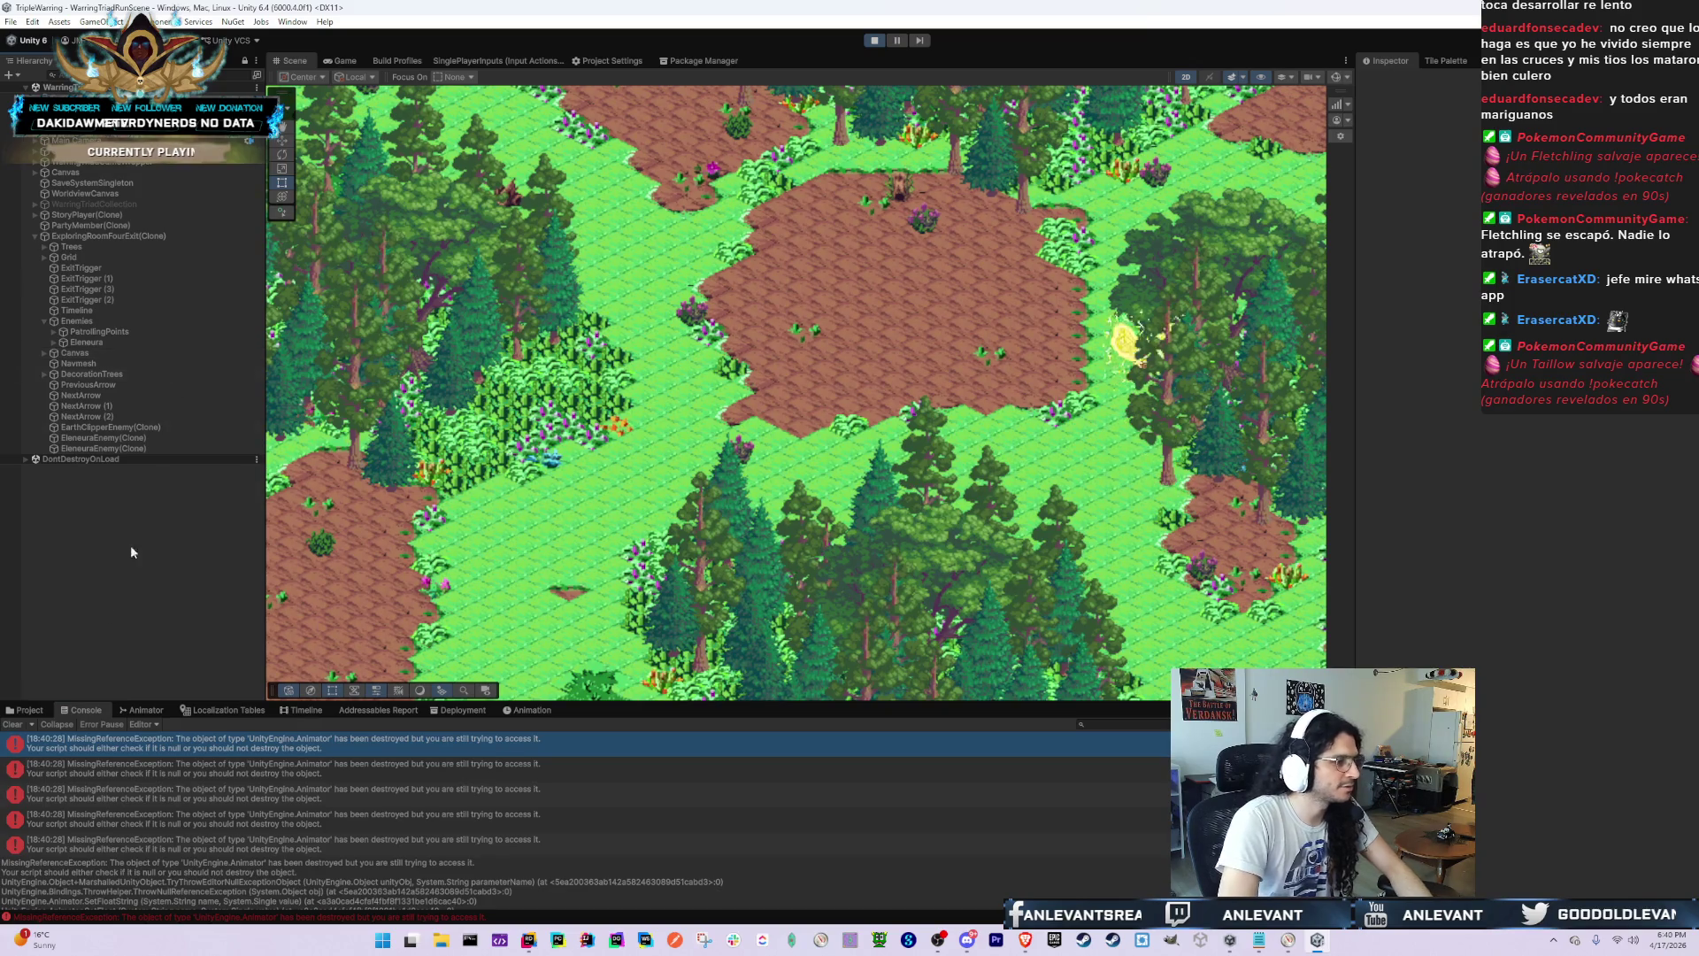
Clear the Console, select Eleneura's child GameObject, and playtest until the enemy starts a card battle.
left_click(13, 724)
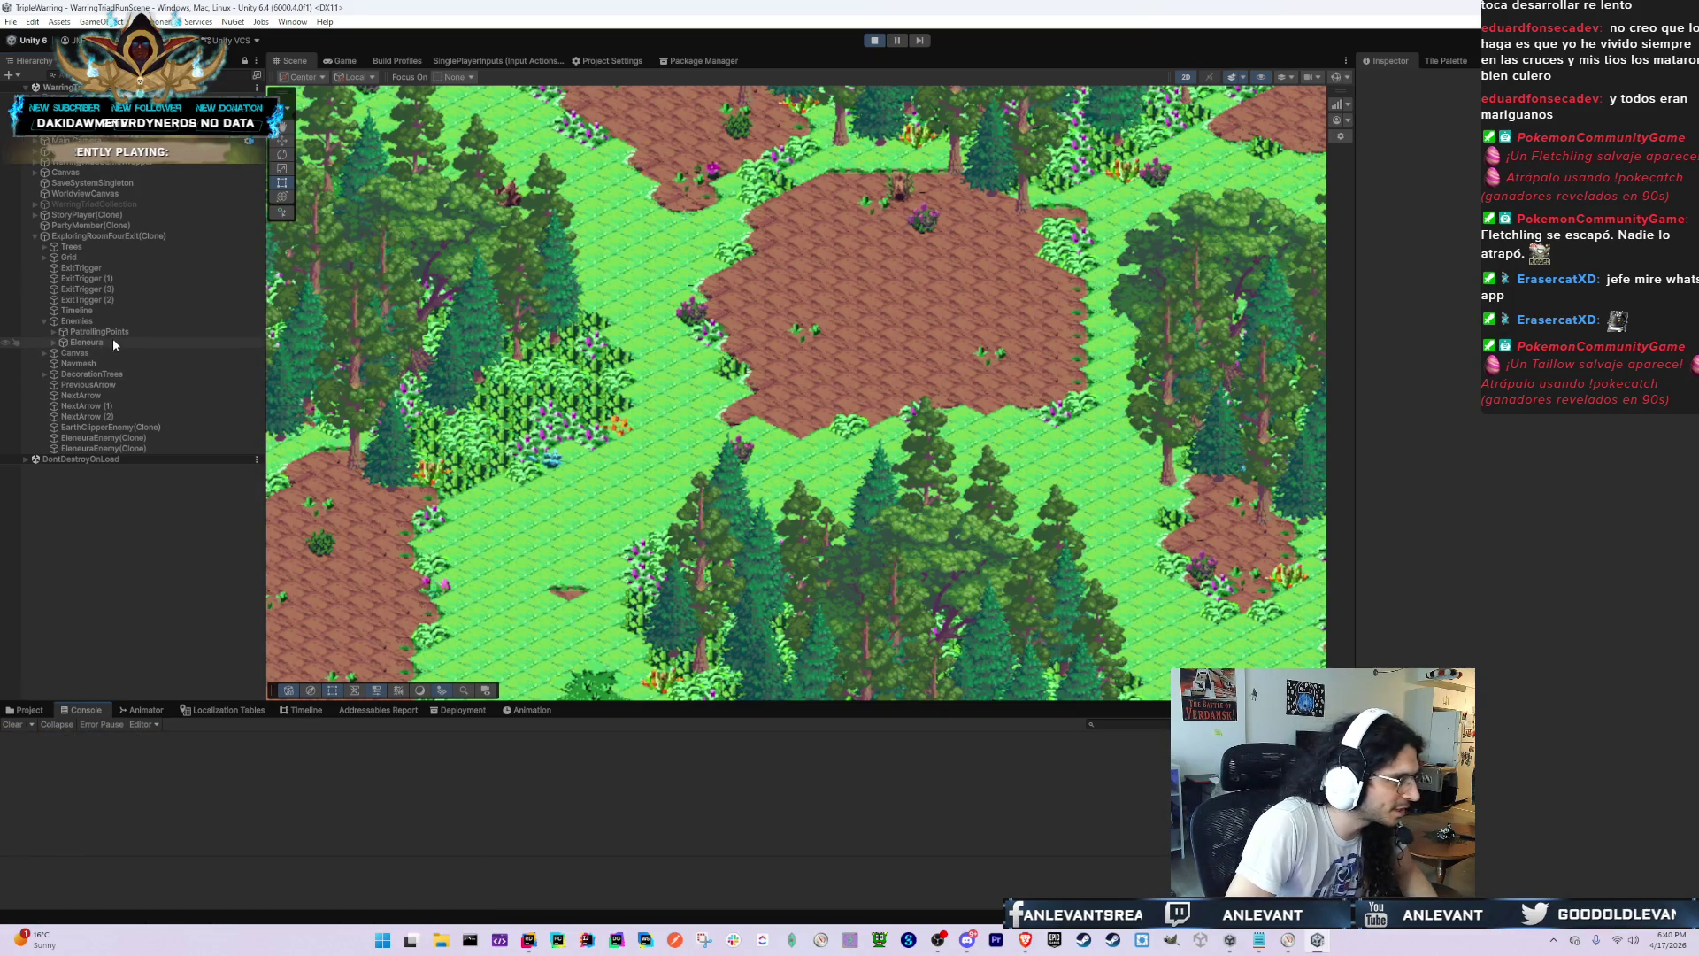
left_click(162, 341)
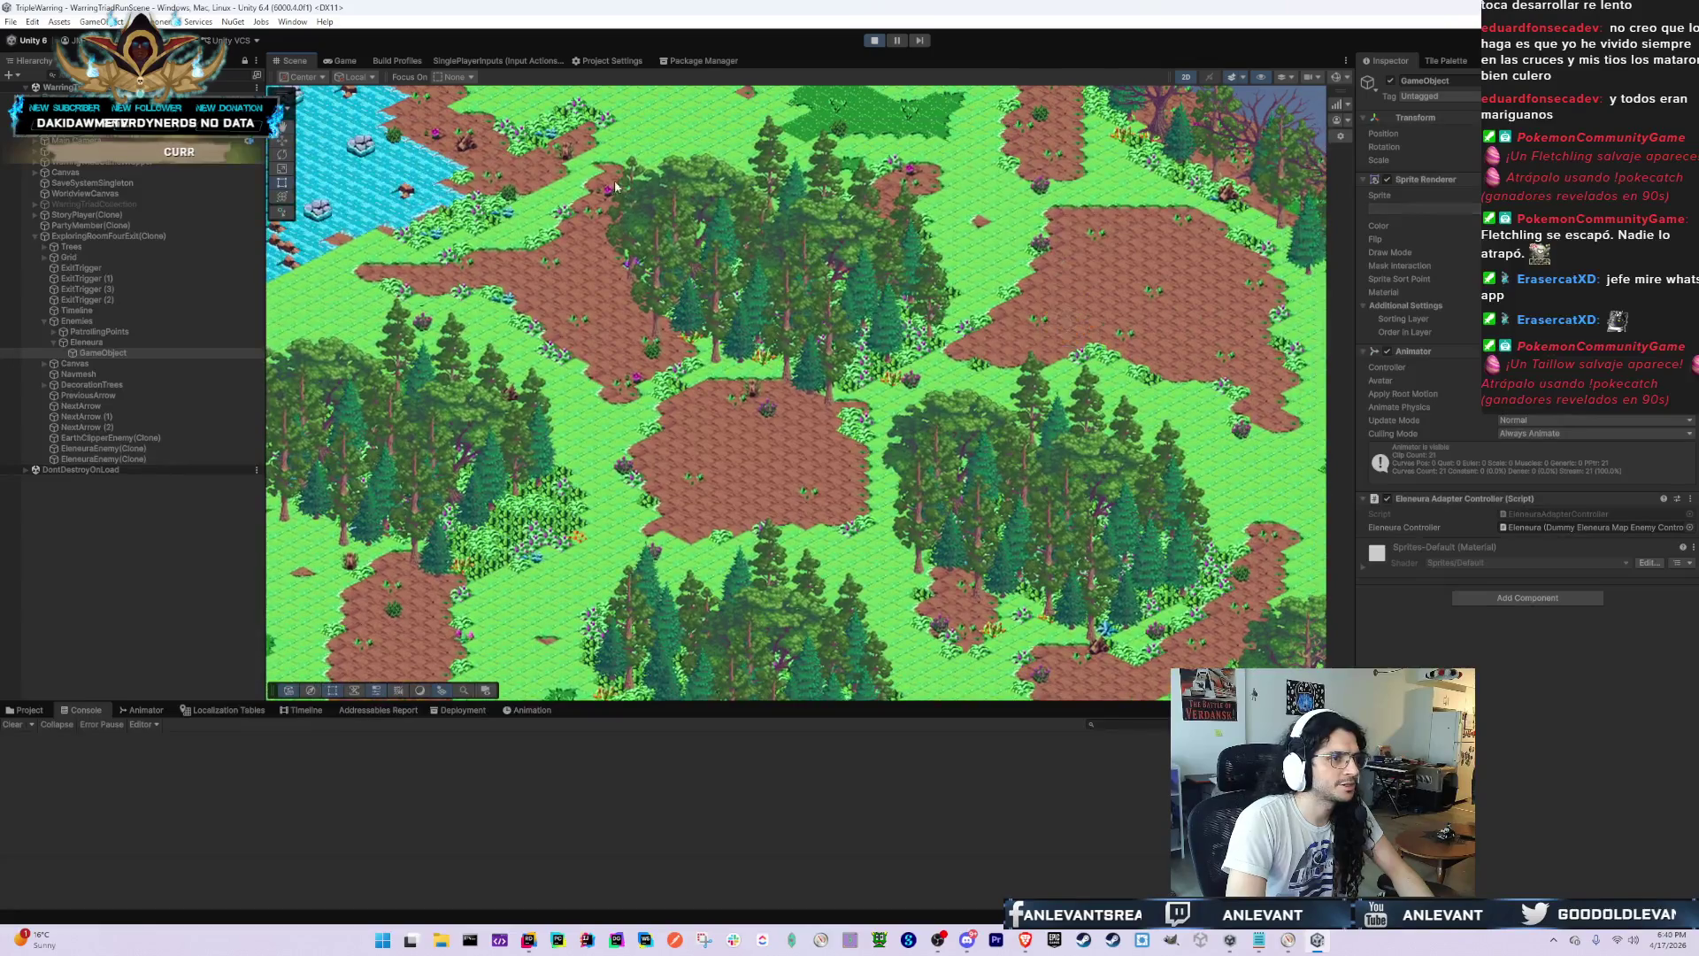
left_click(347, 61)
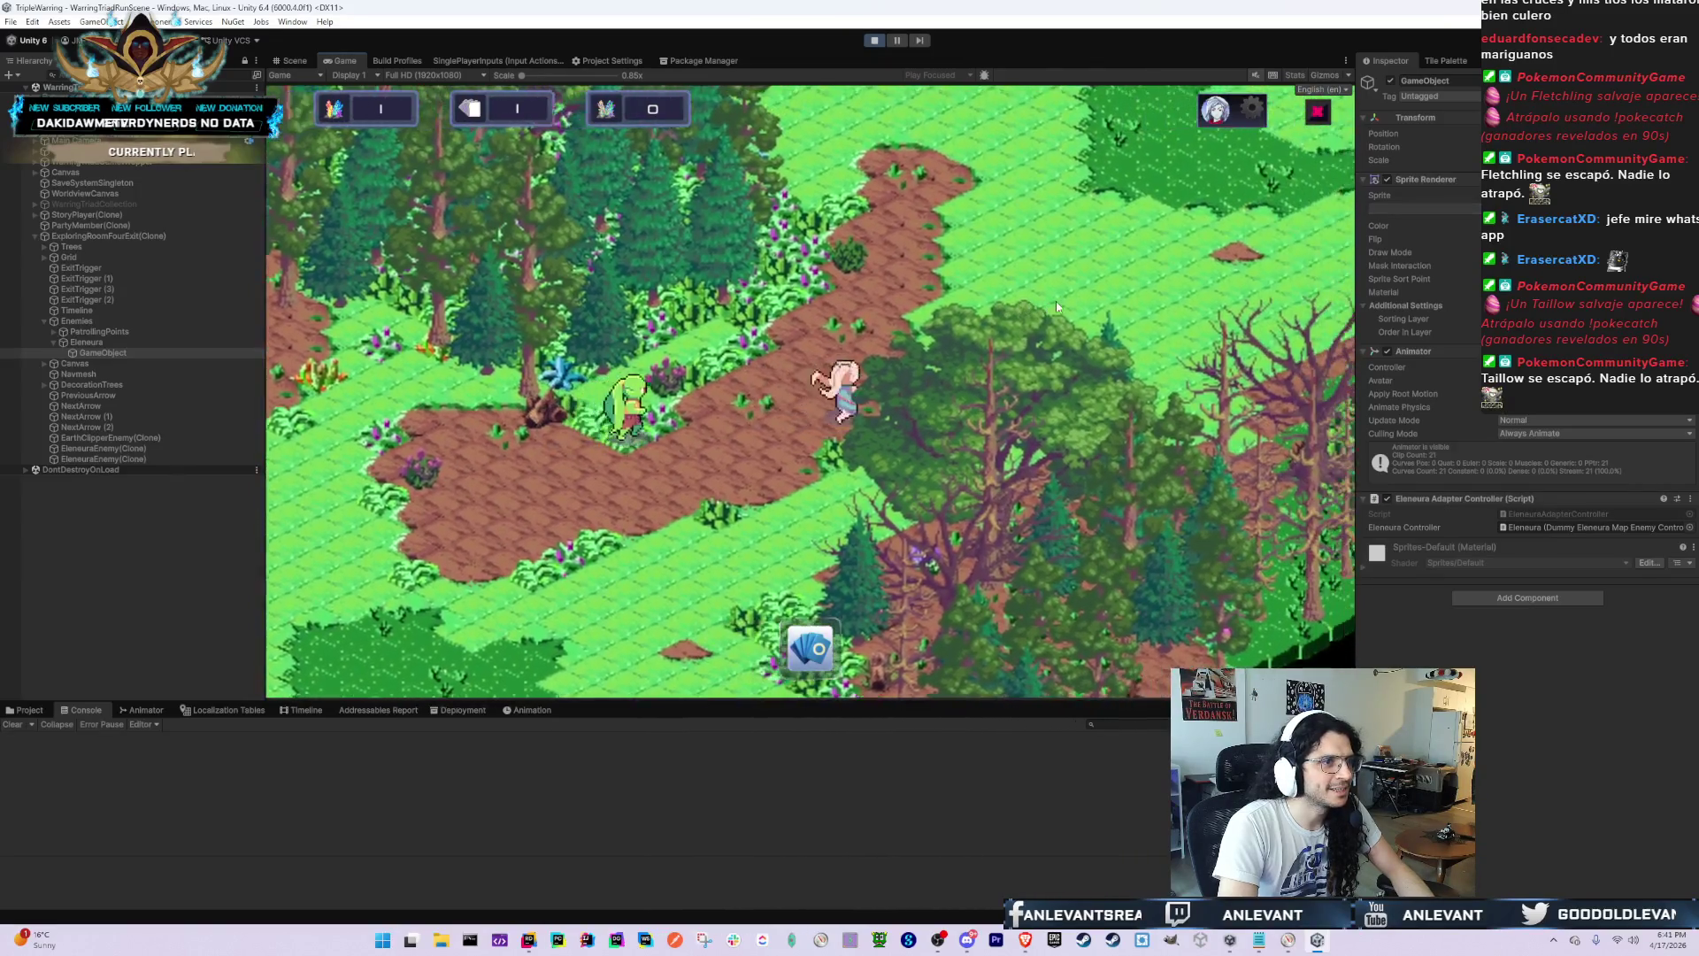
key("shift")
key("shift")
key("shift")
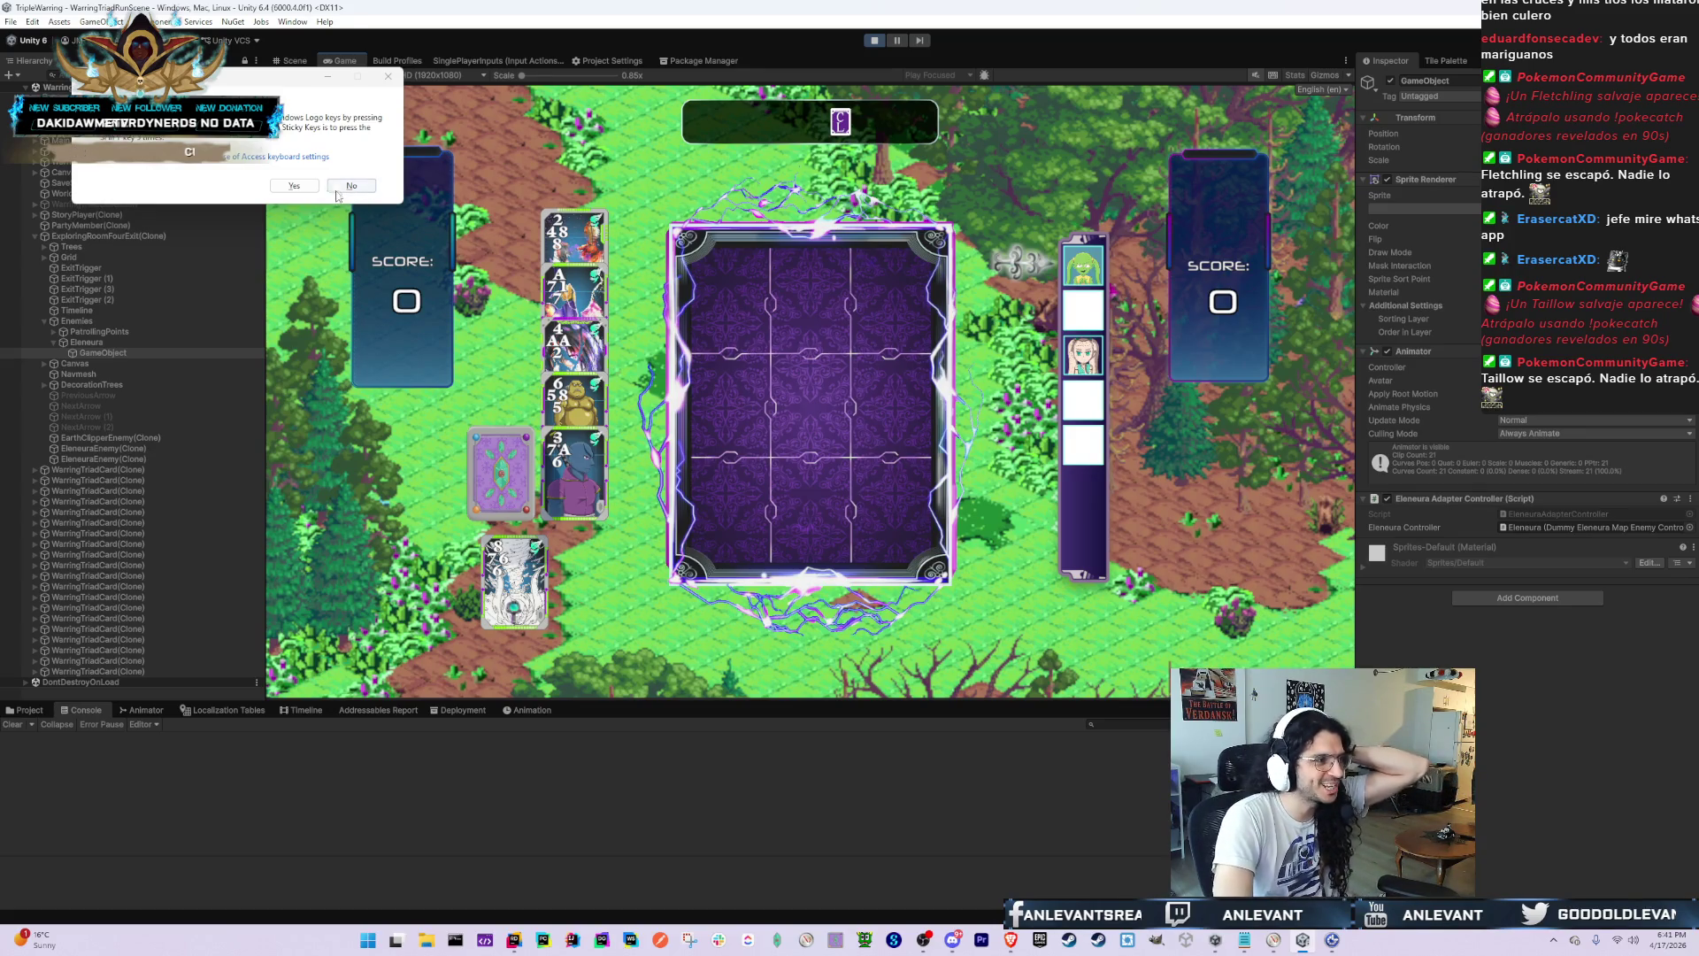
Dismiss the Sticky Keys prompt, stop play mode, and clear the Console.
left_click(387, 76)
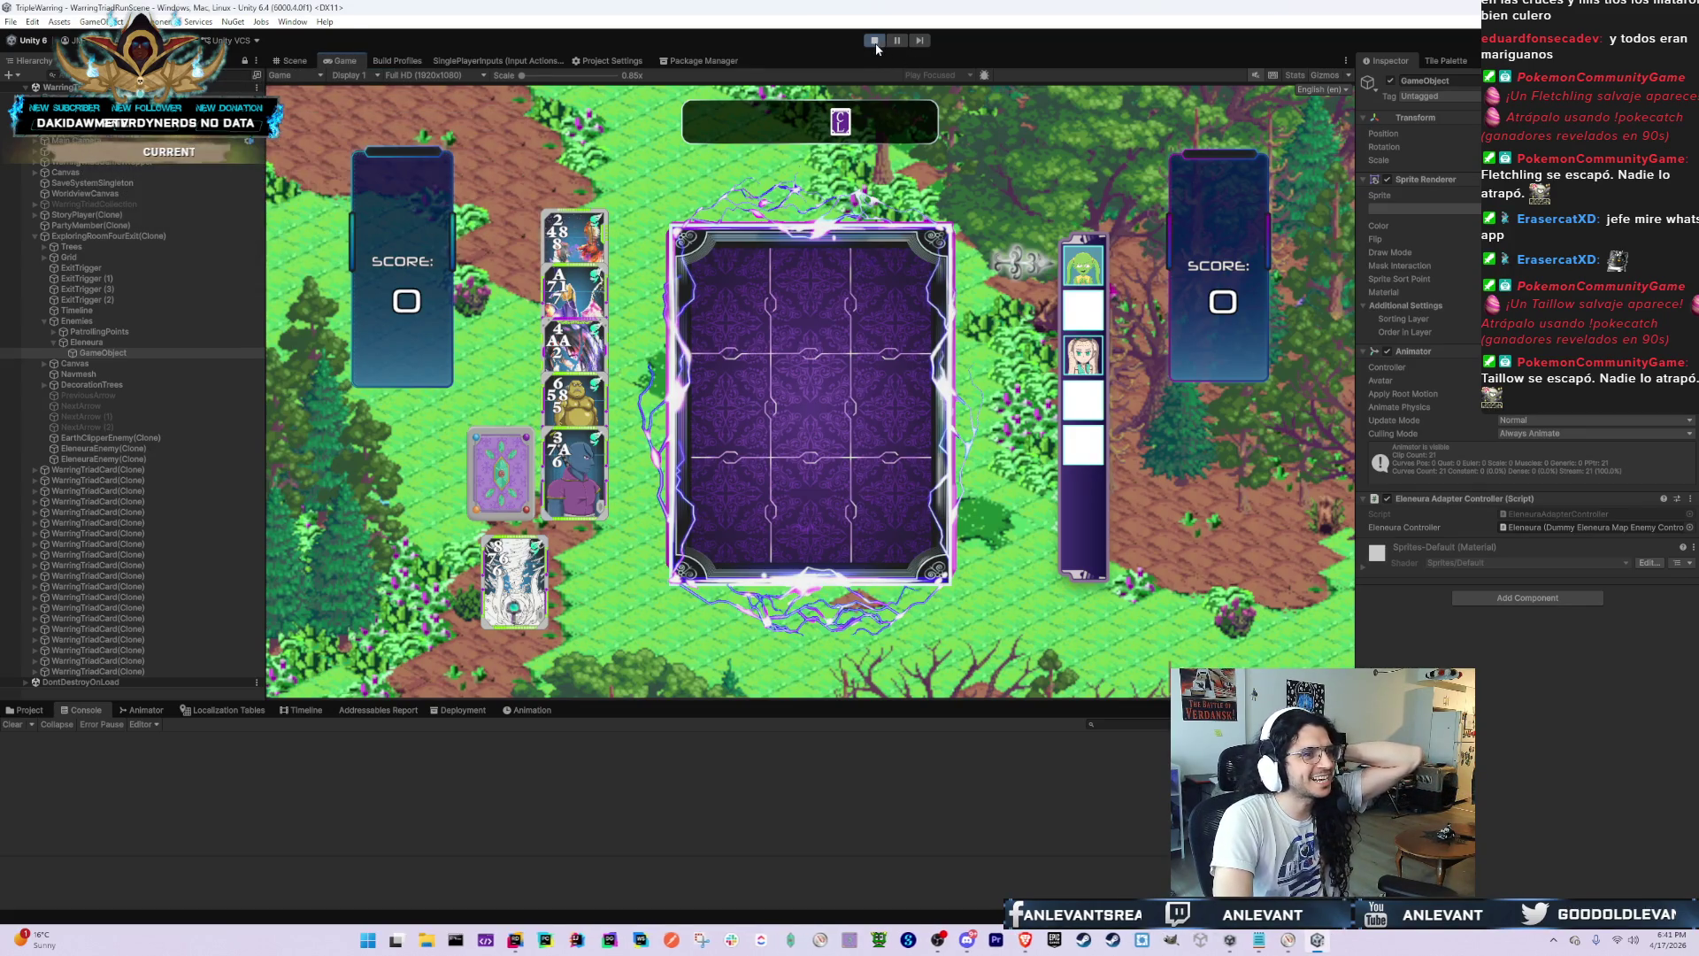
left_click(874, 40)
left_click(12, 724)
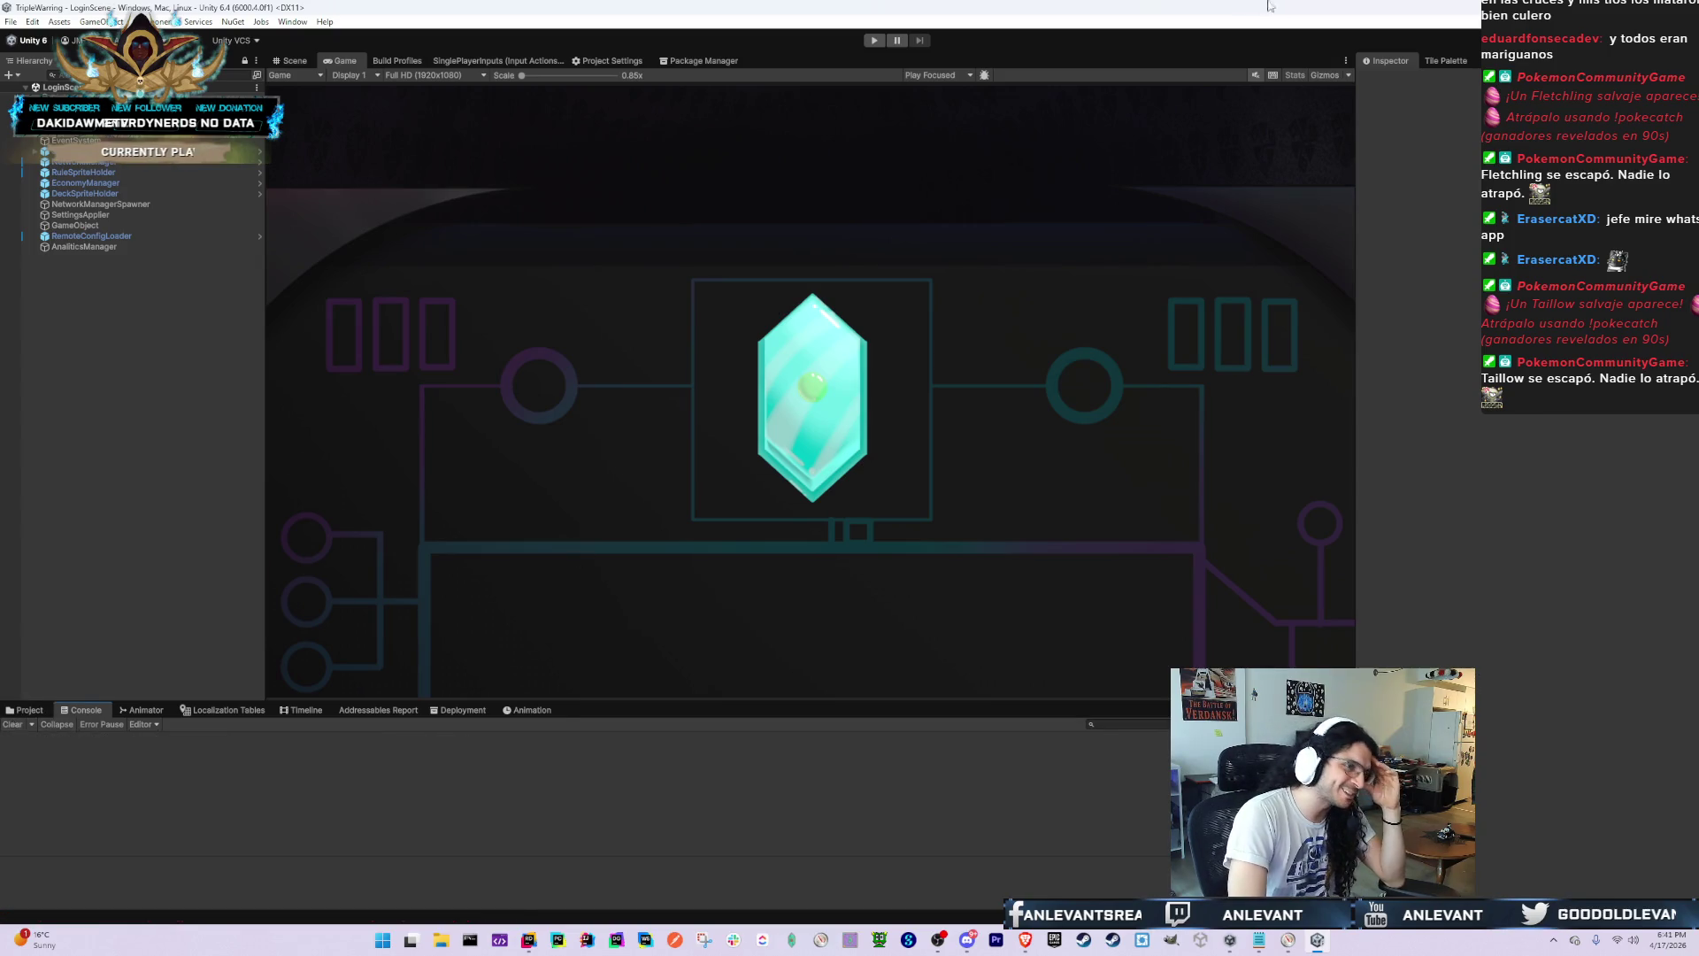
Restart play mode, log in with the account credentials, and launch the Solo Story campaign.
left_click(872, 39)
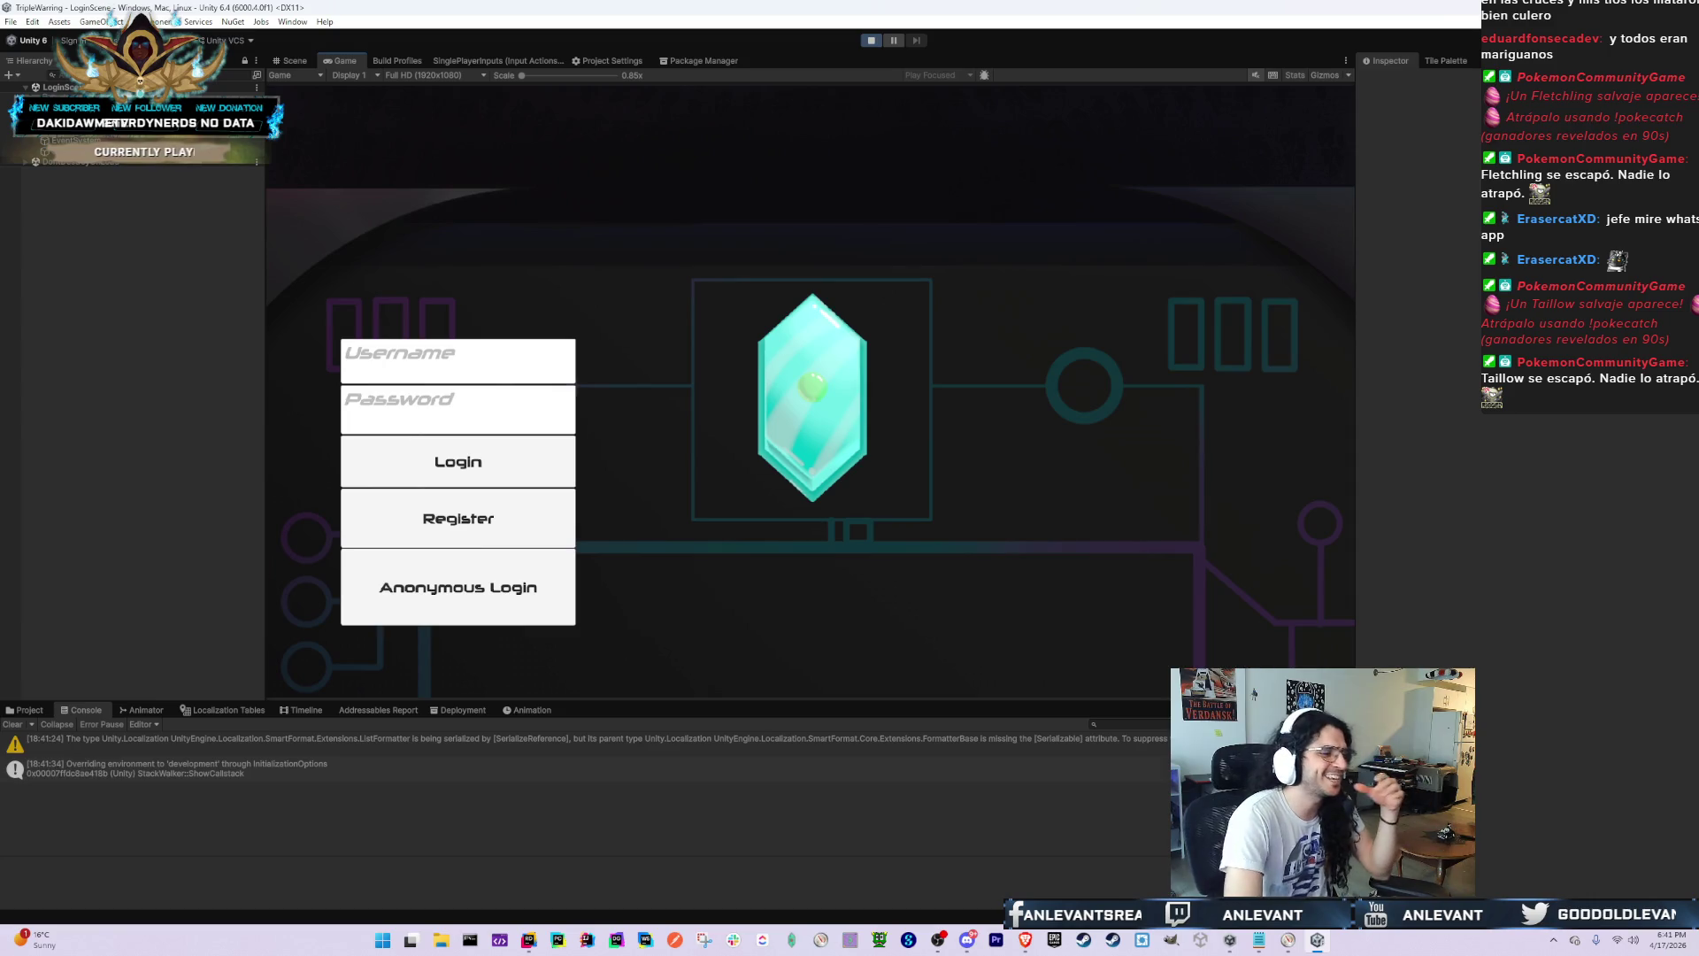
left_click(13, 724)
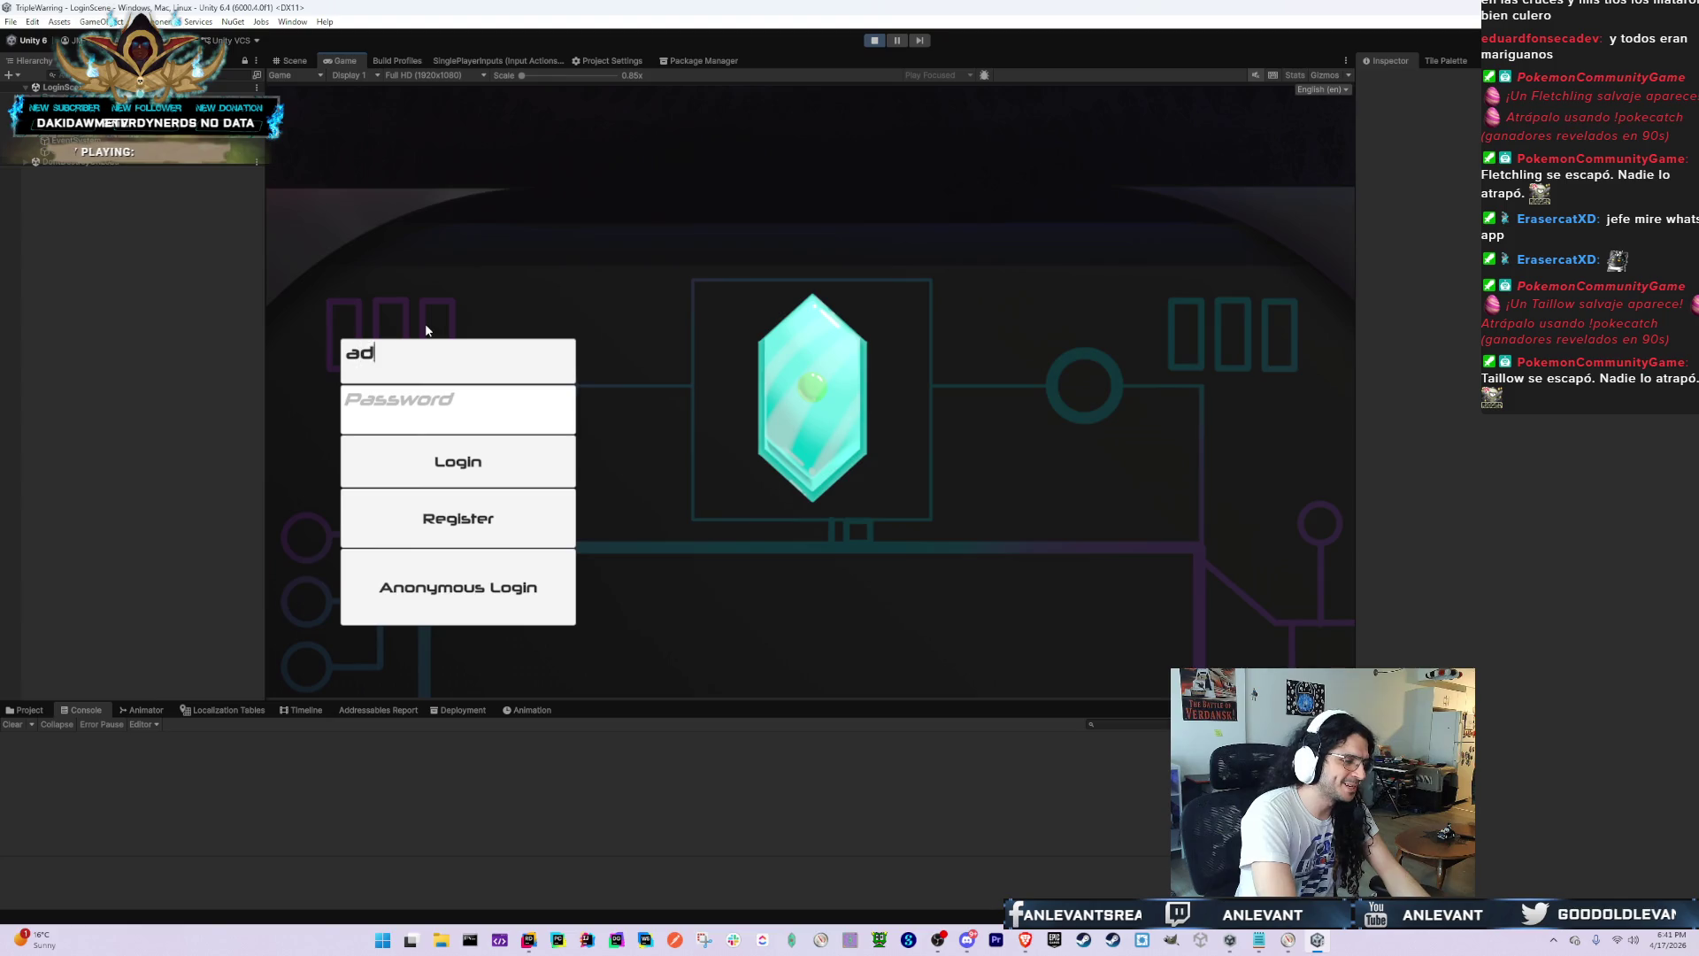
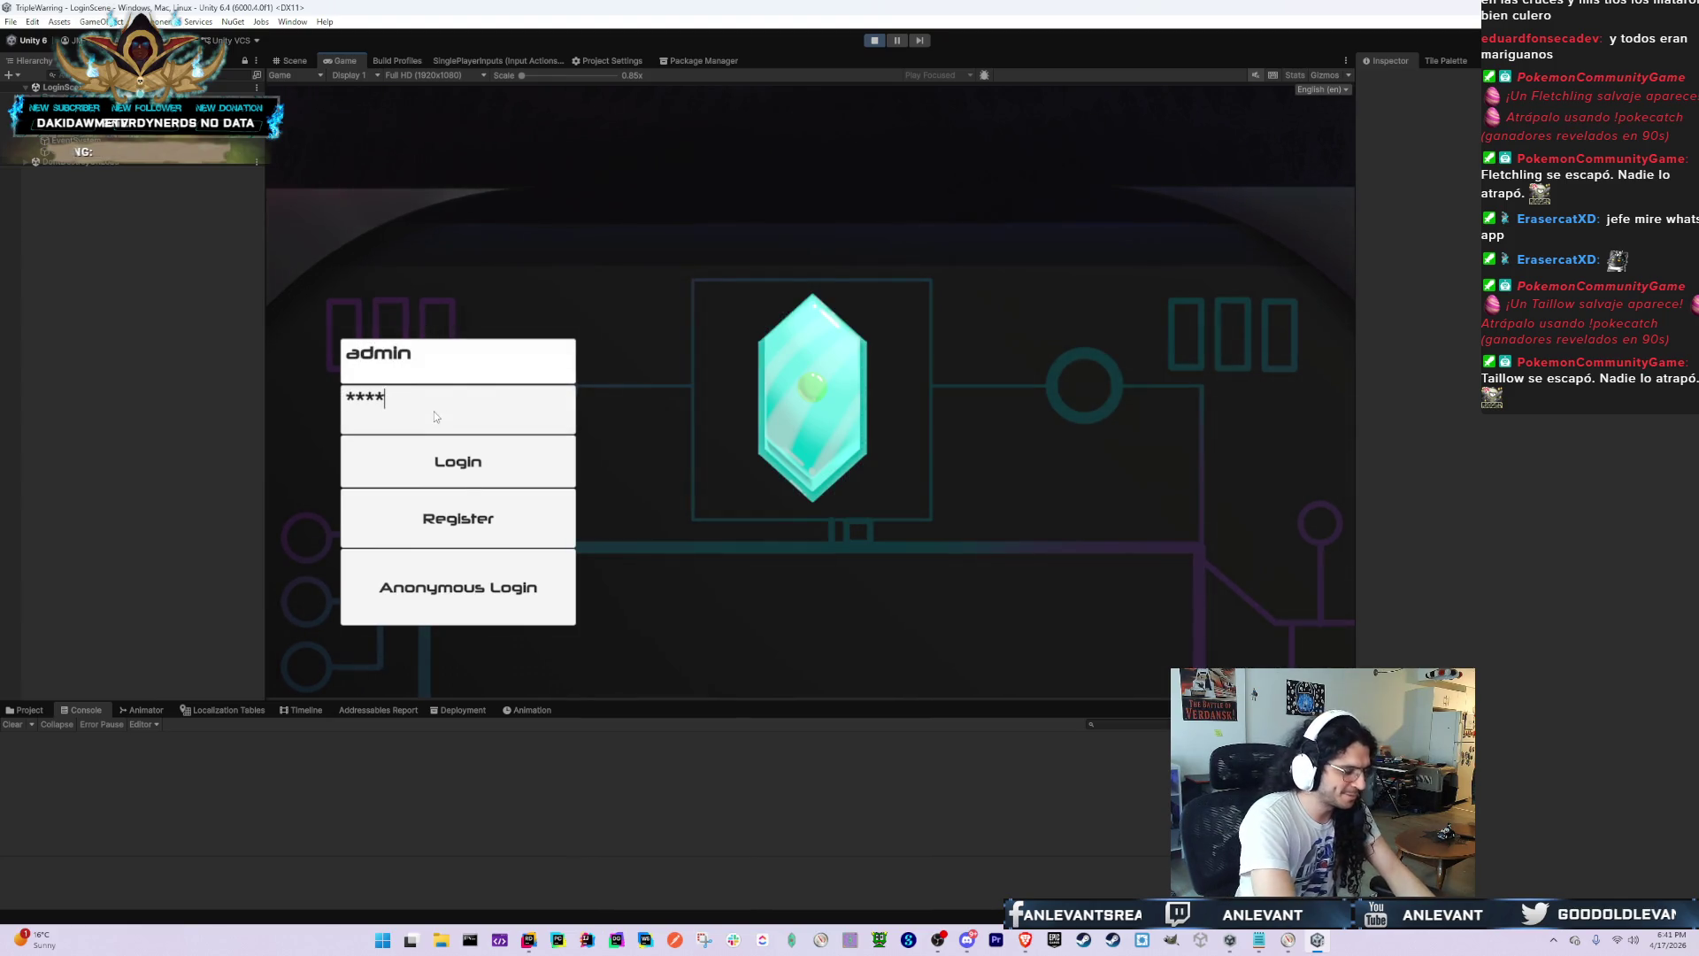
left_click(512, 463)
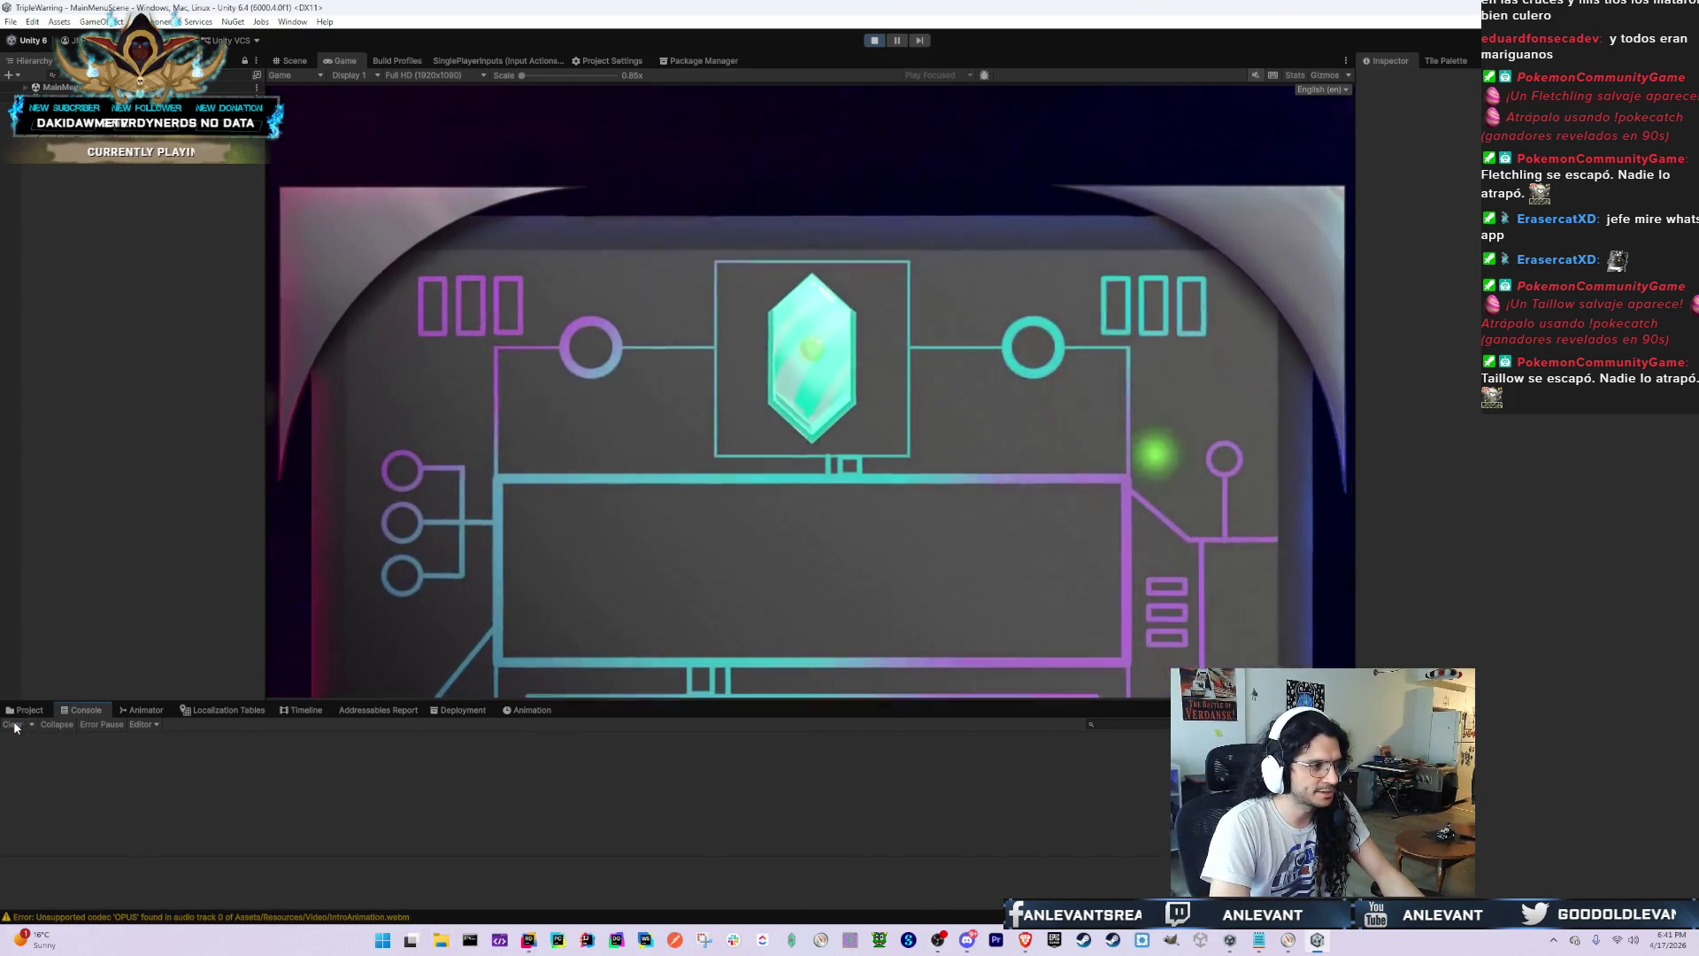
left_click(12, 724)
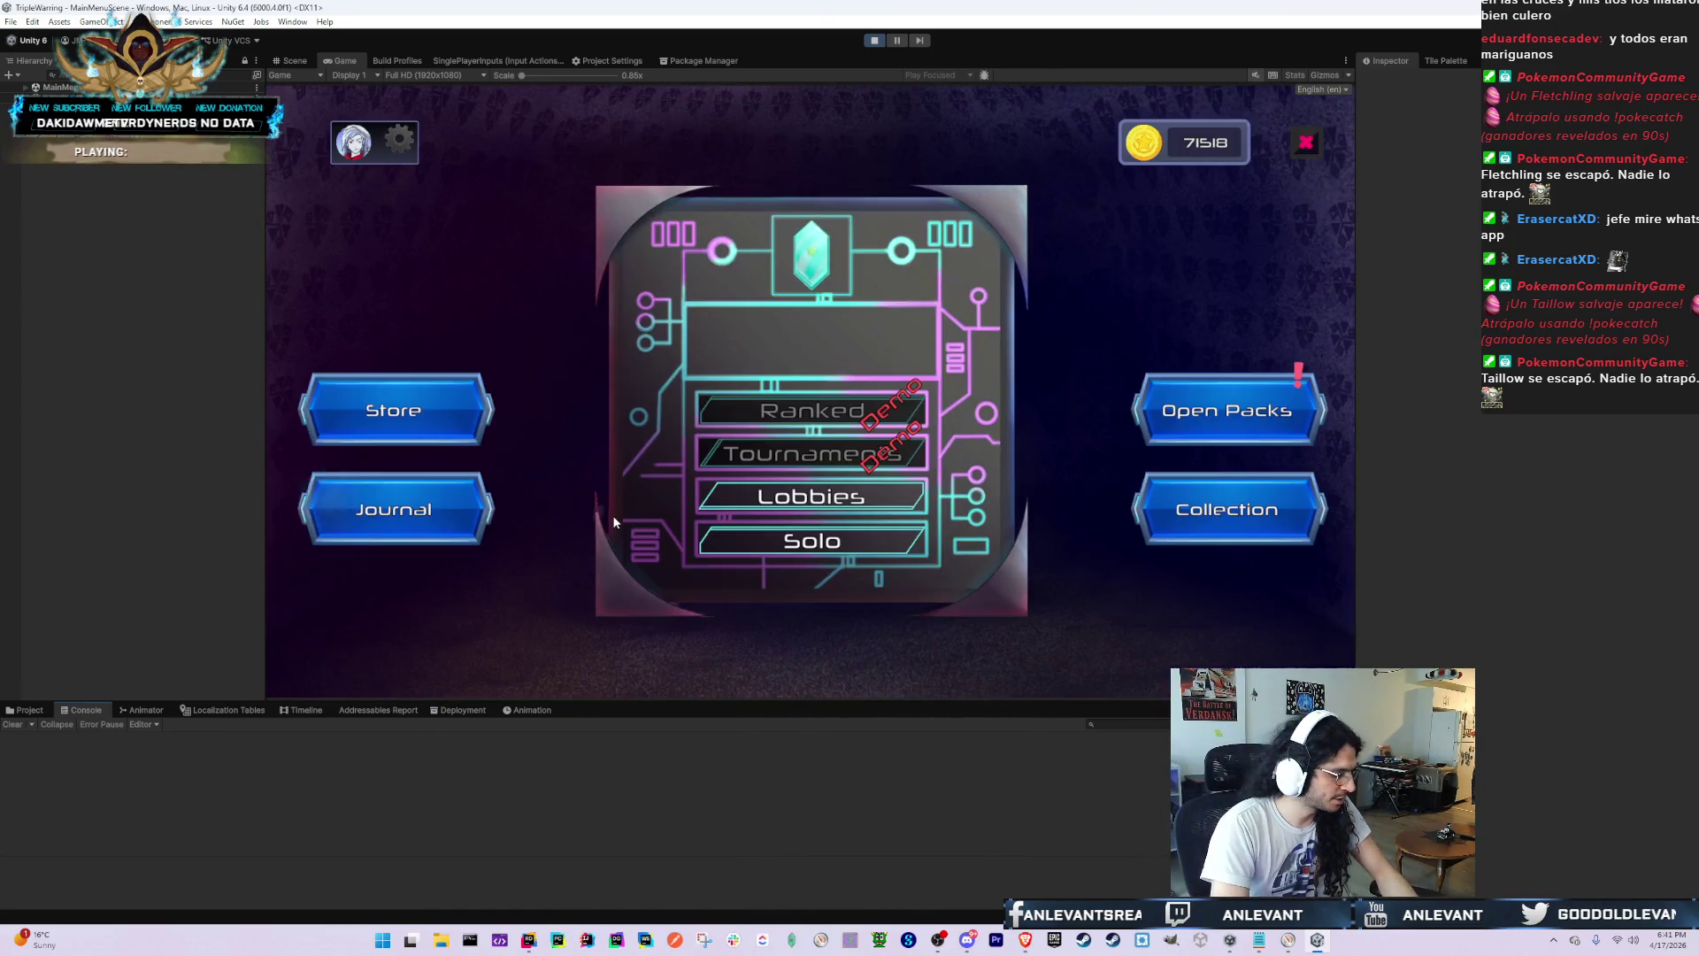
left_click(783, 546)
left_click(799, 403)
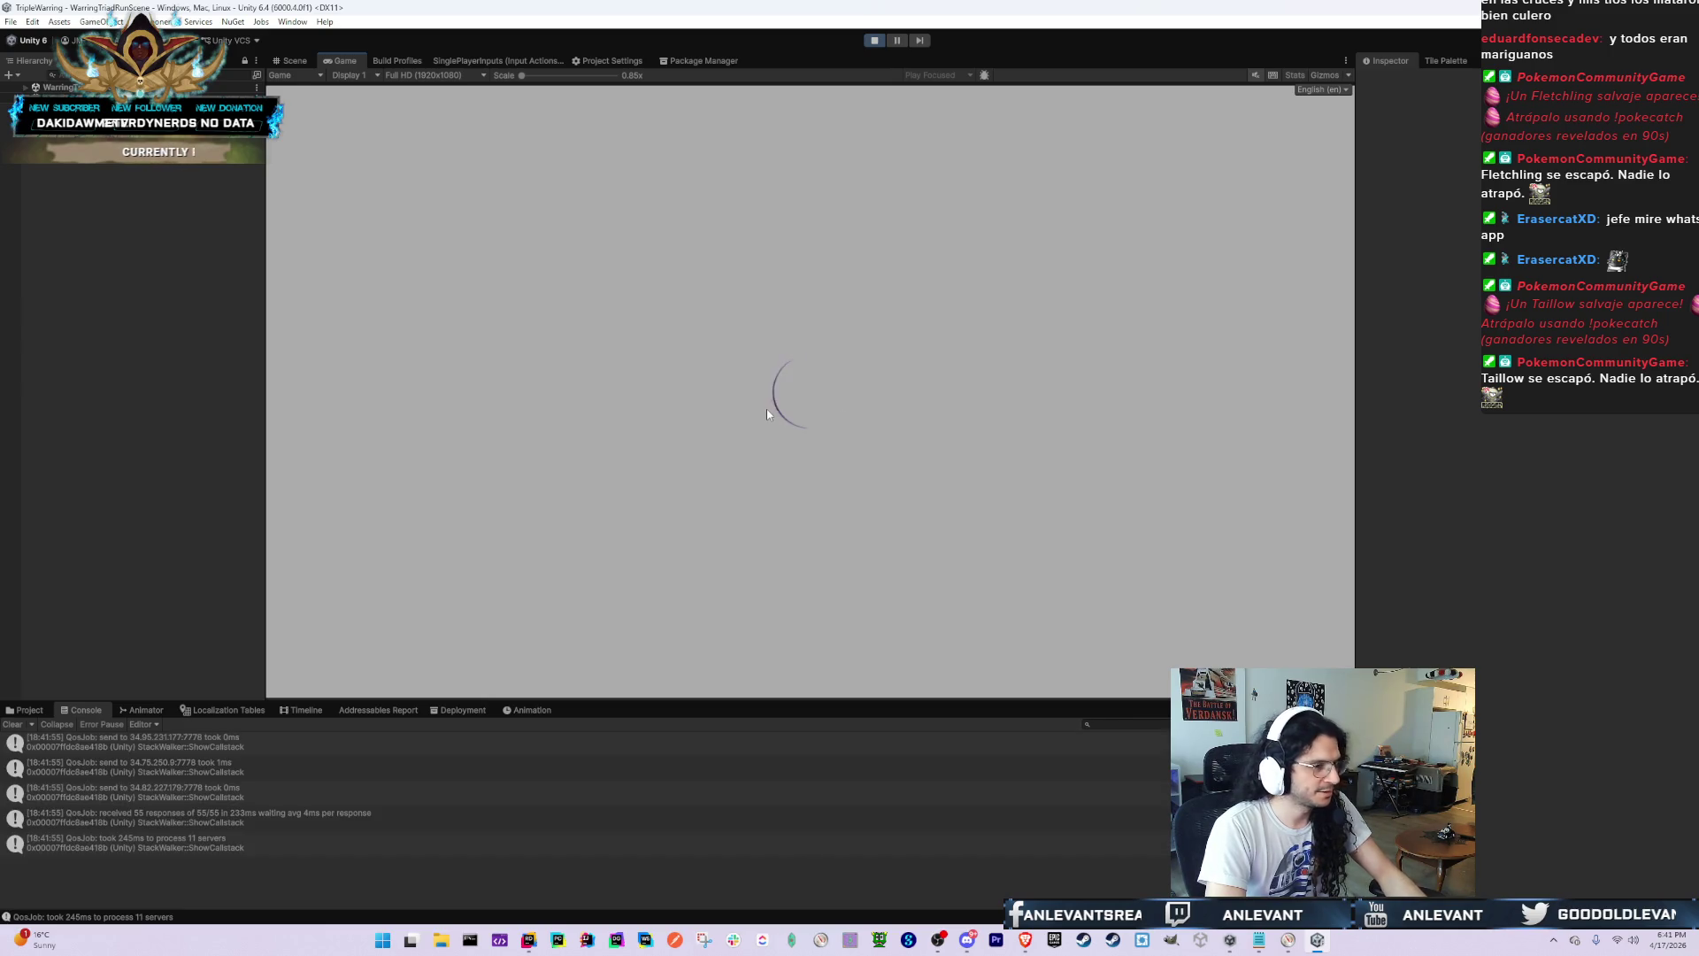
Walk the player around the forest room with WASD to test movement.
key("w")
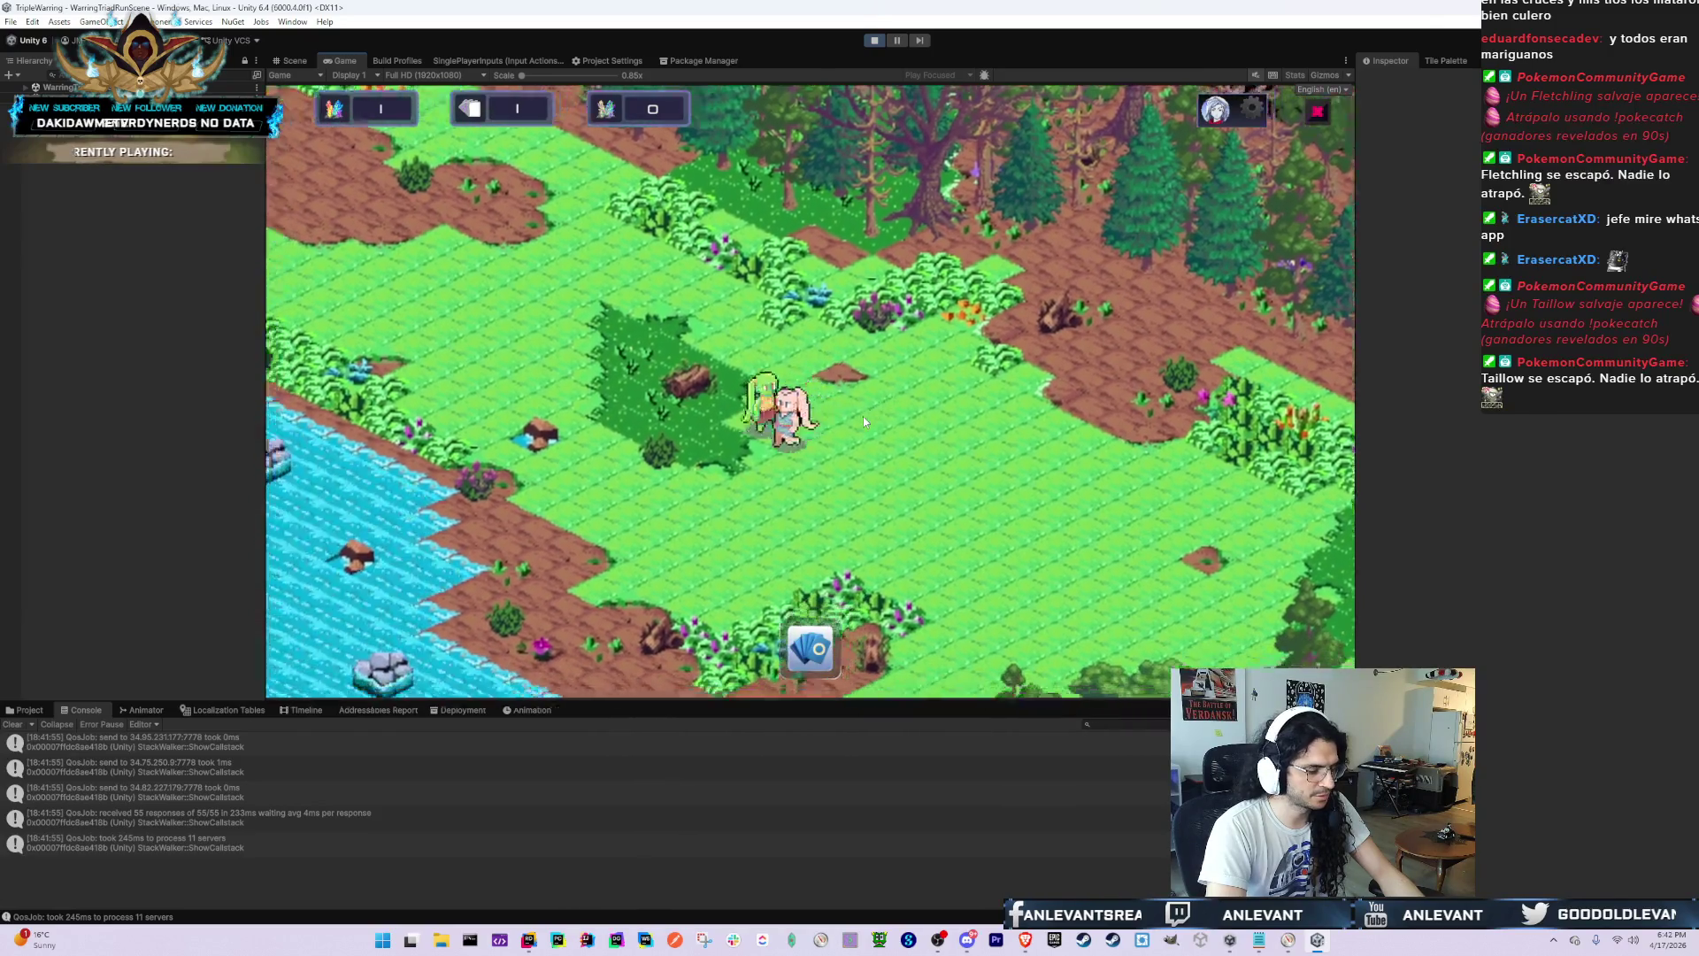
key("w")
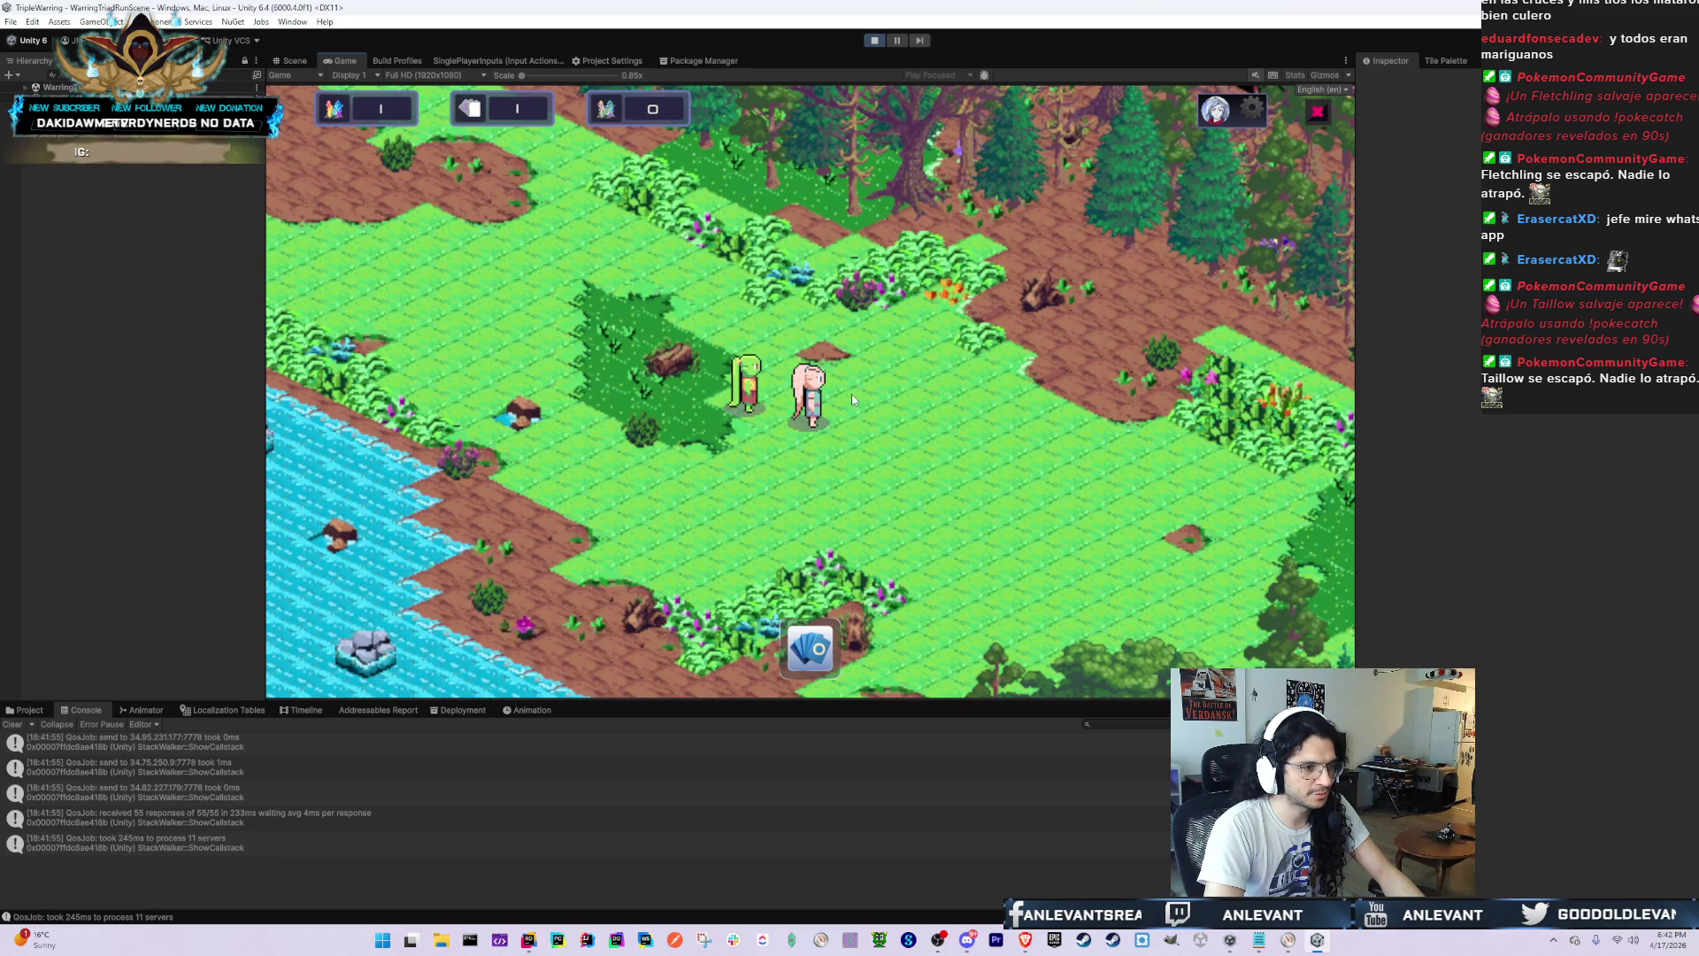
key("d")
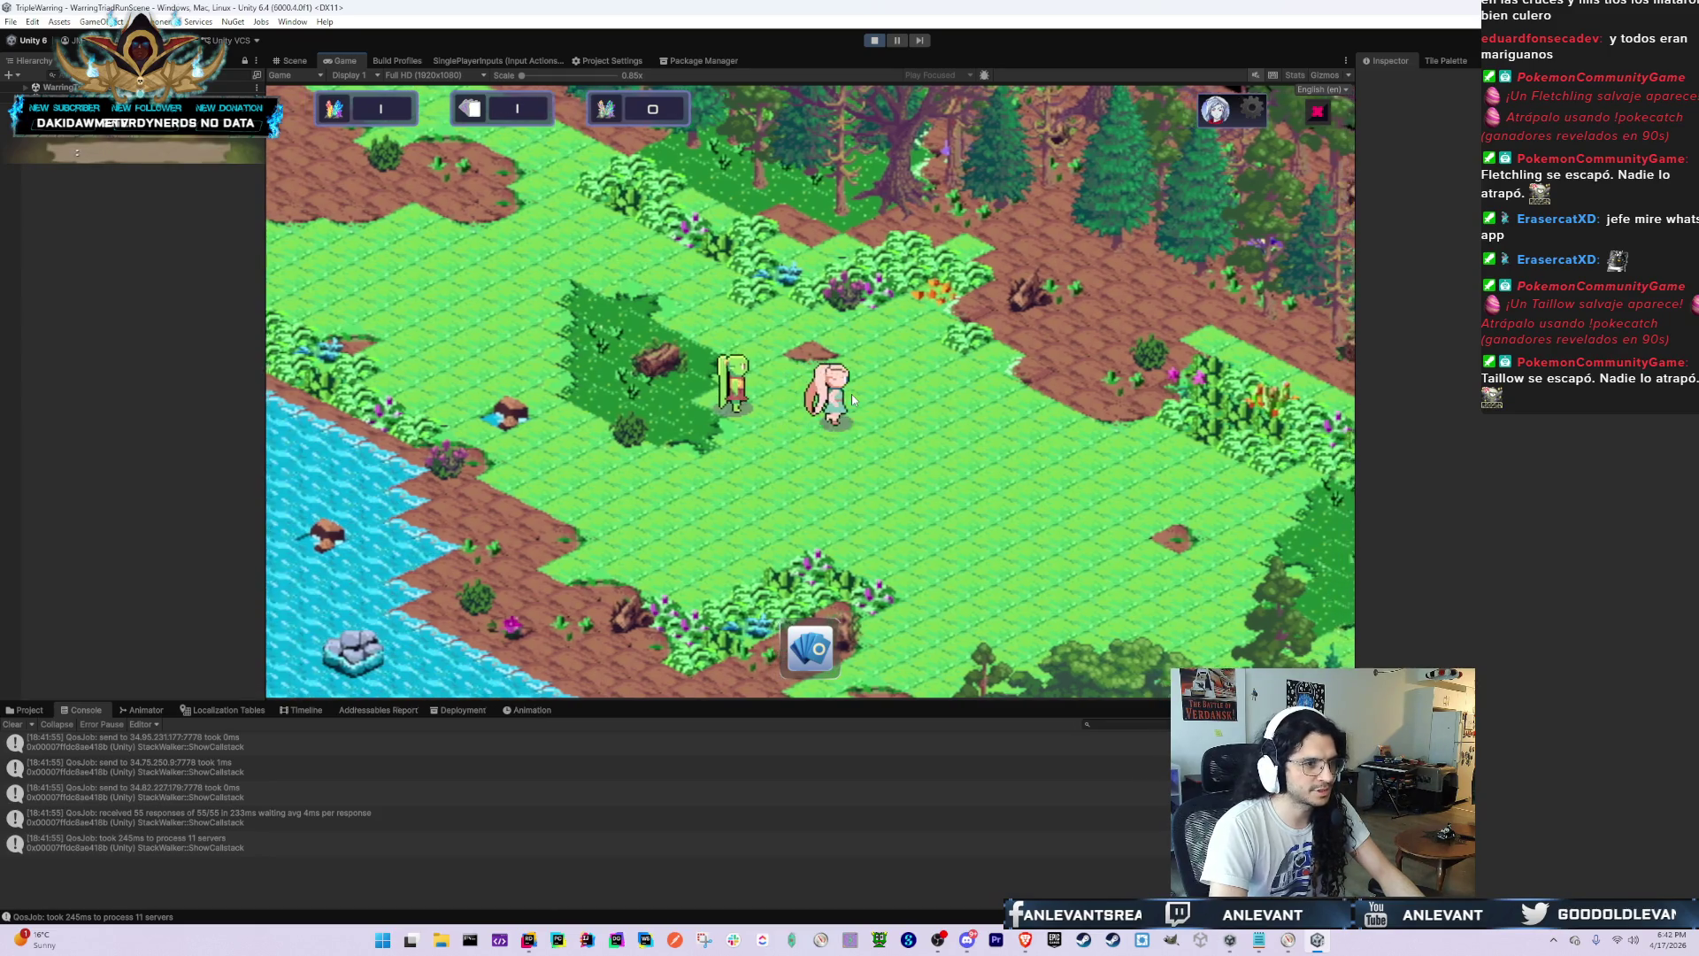
key("a")
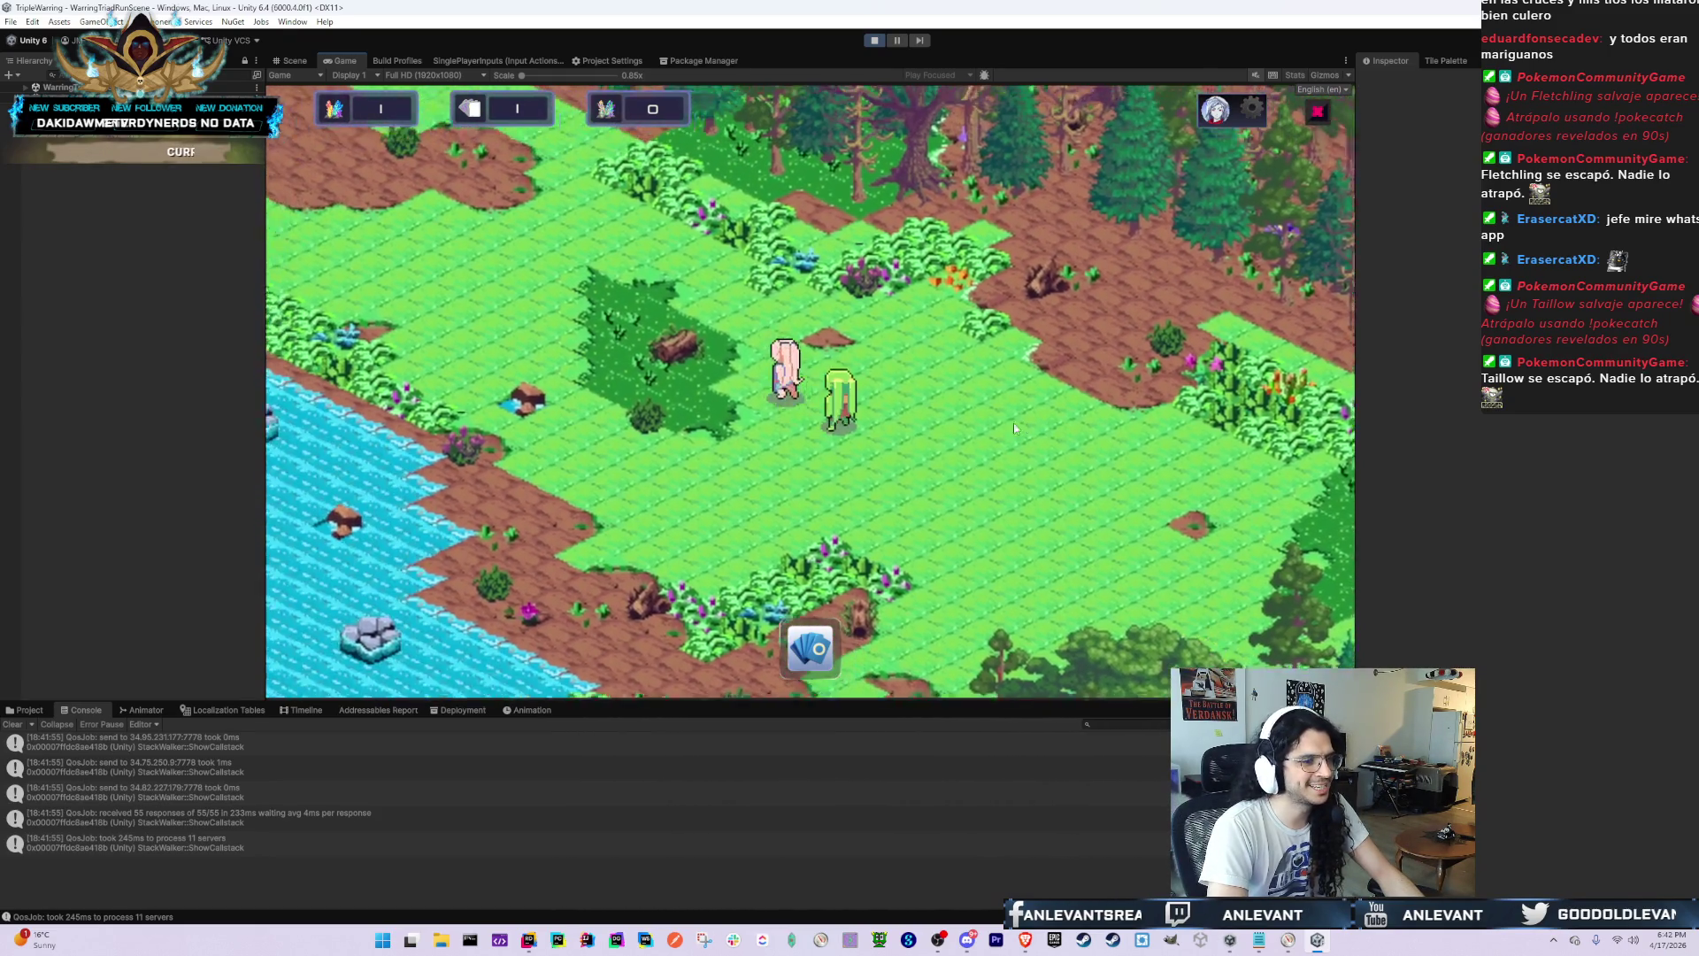
key("a")
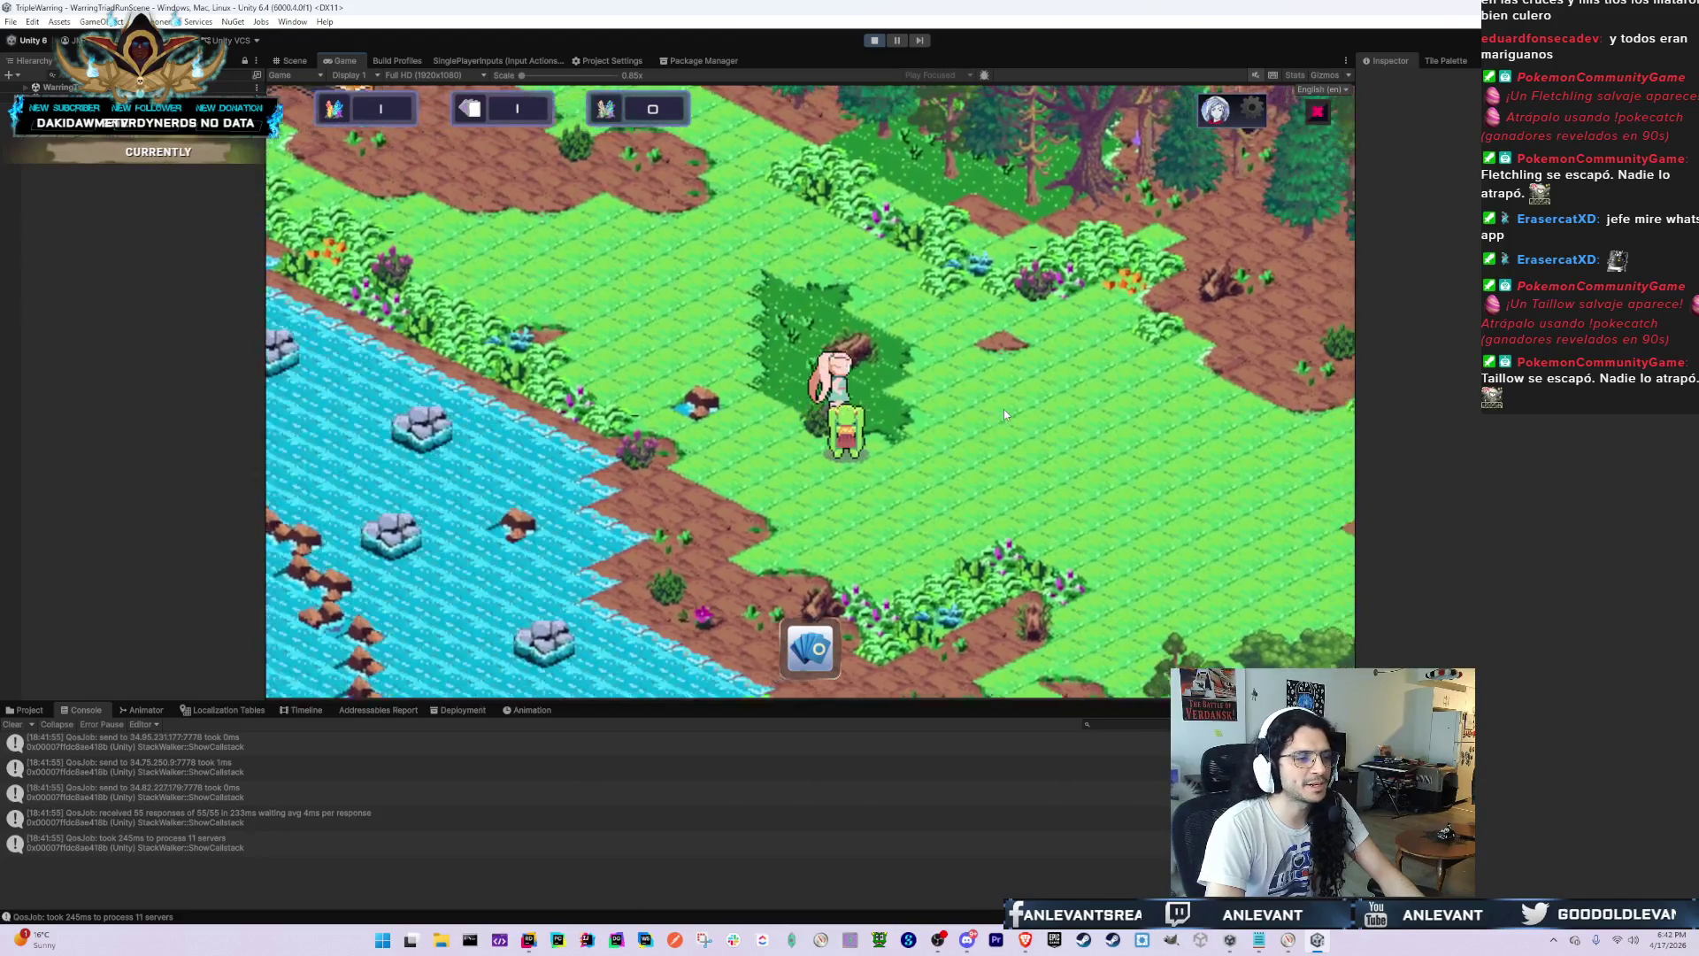
key("a")
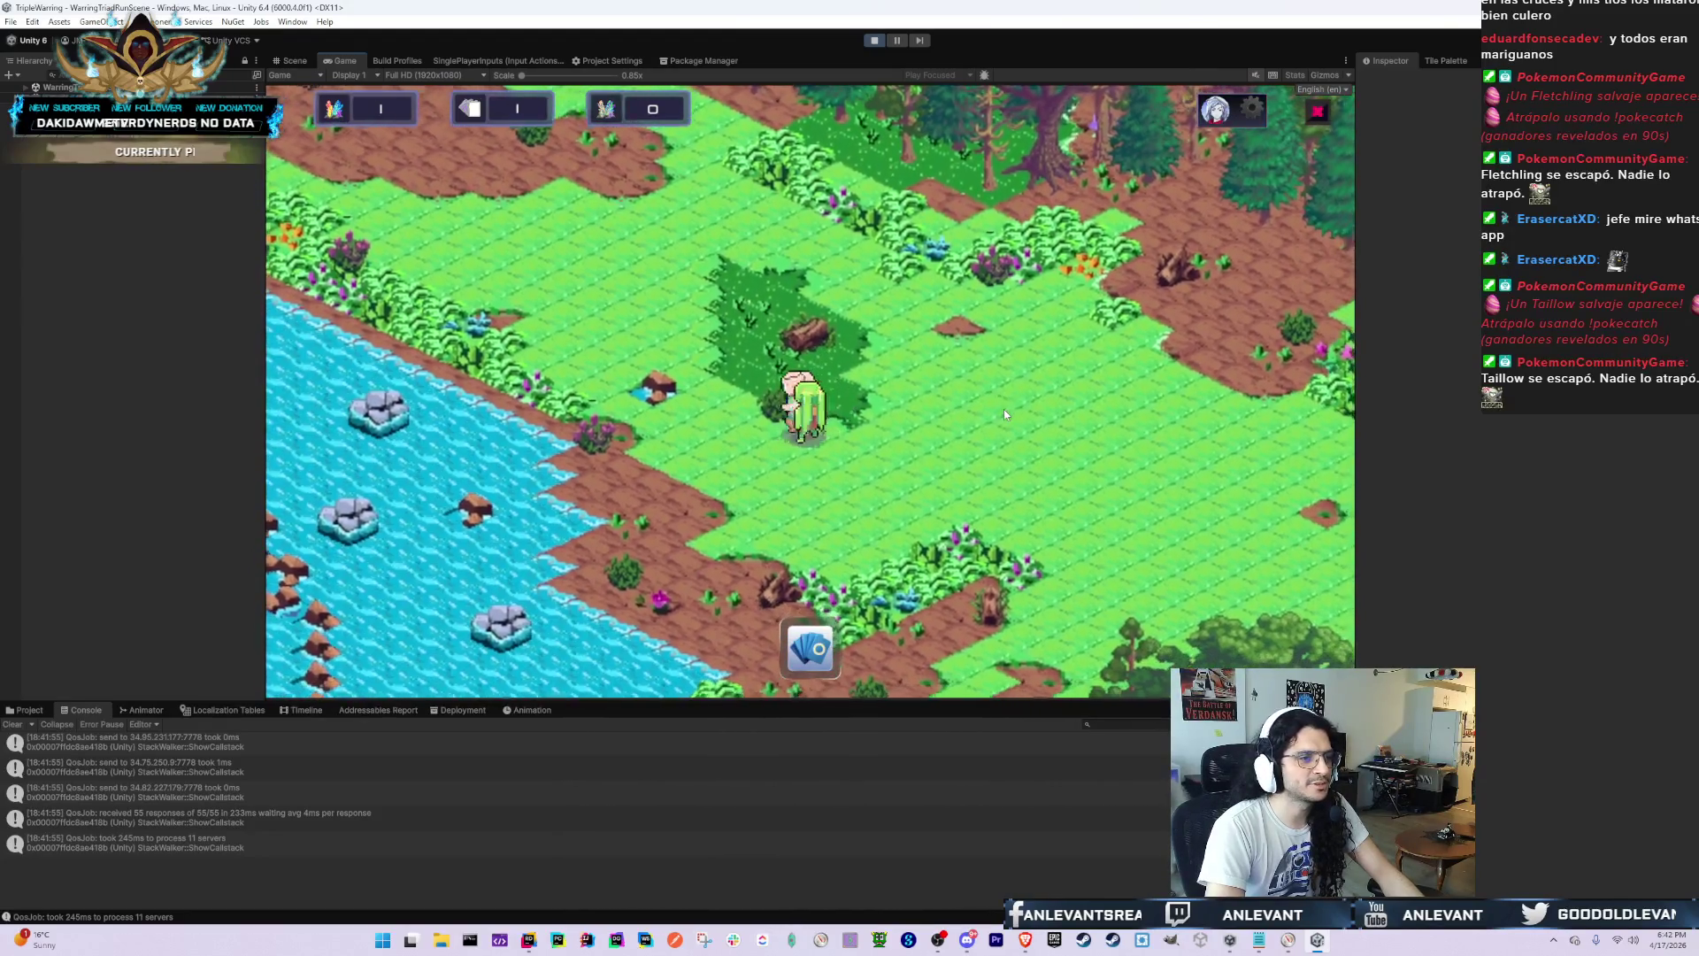
key("d")
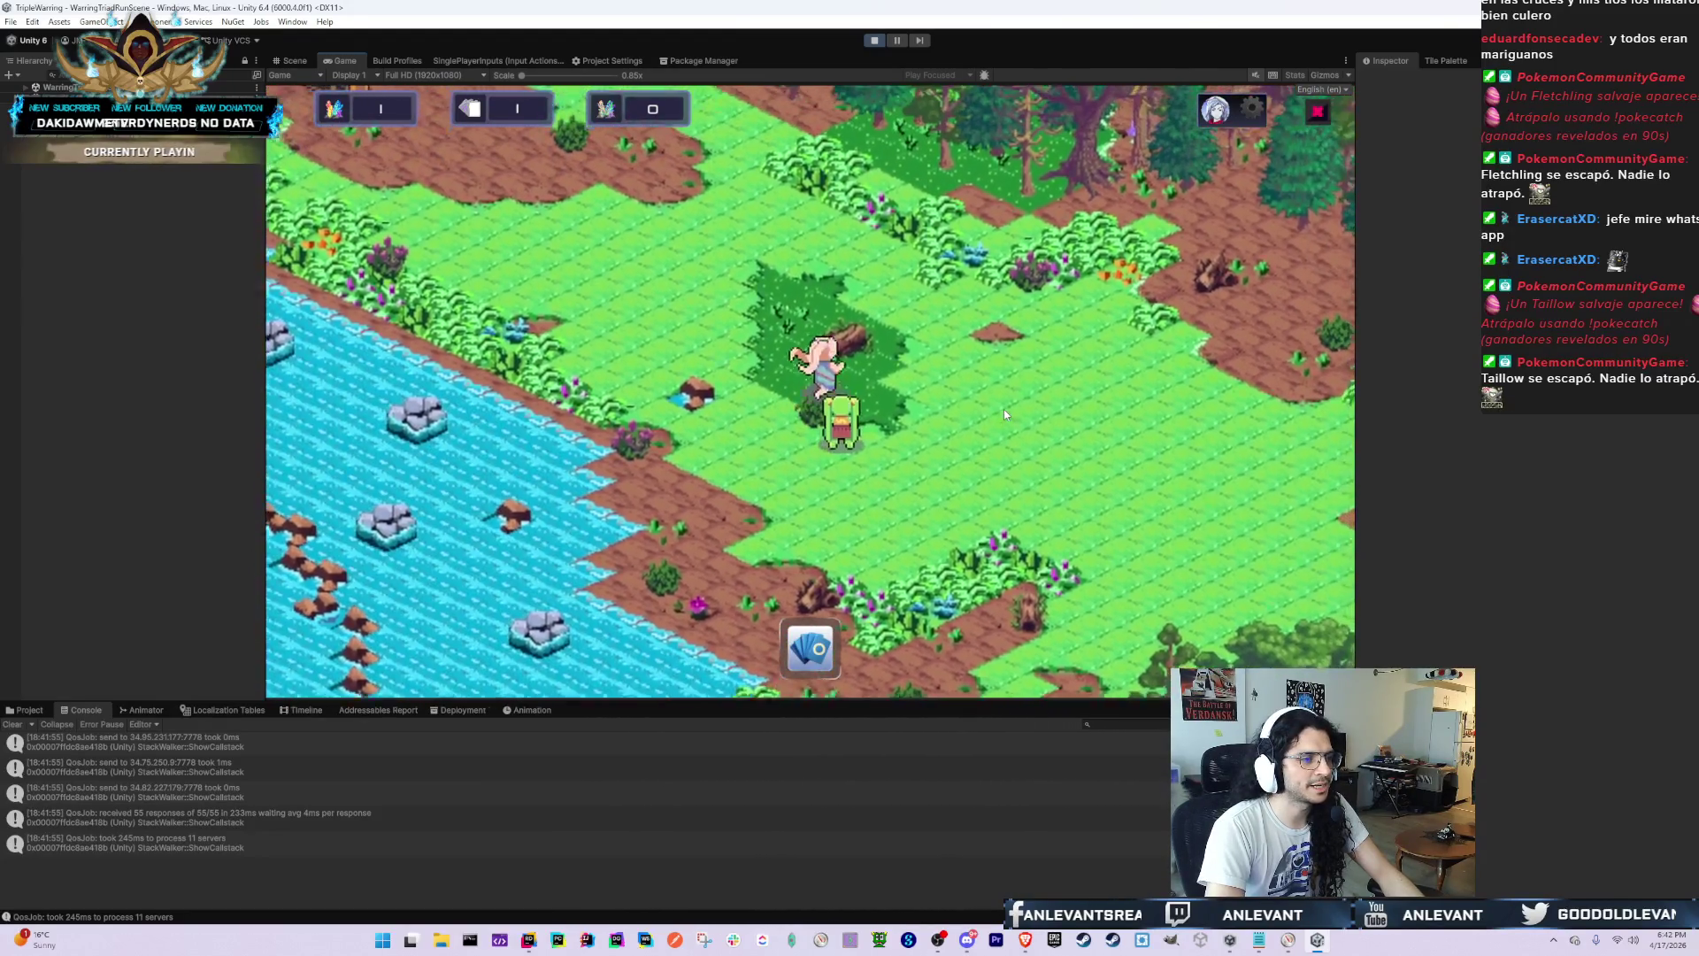
key("d")
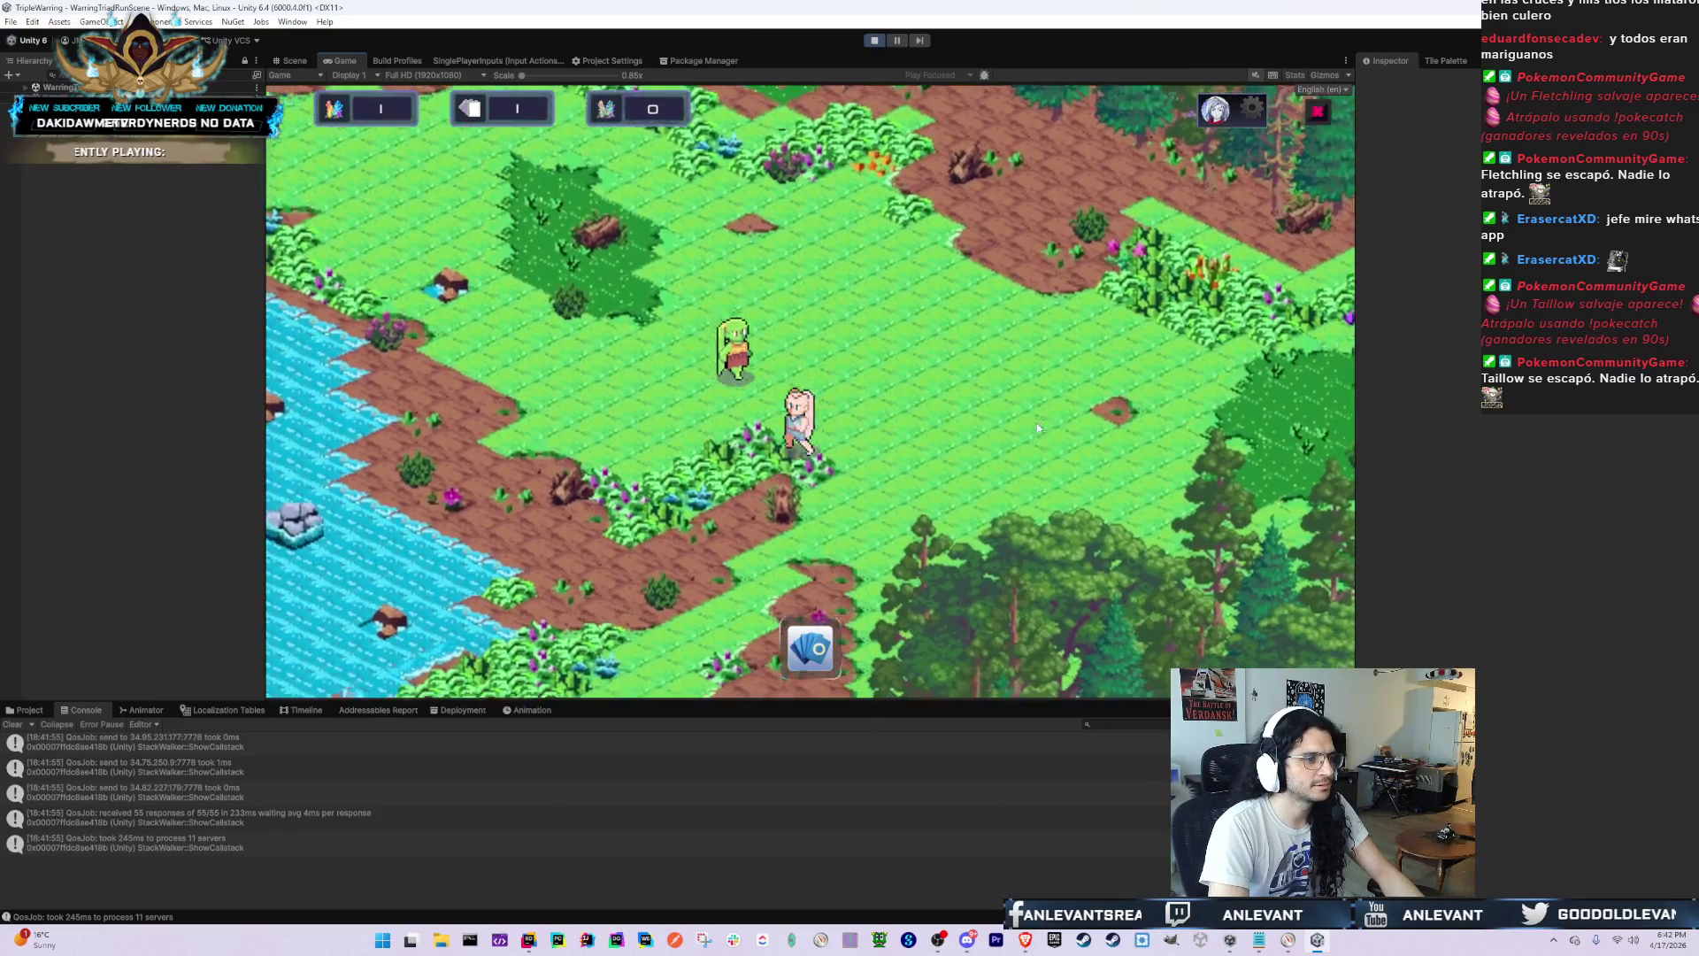
key("a")
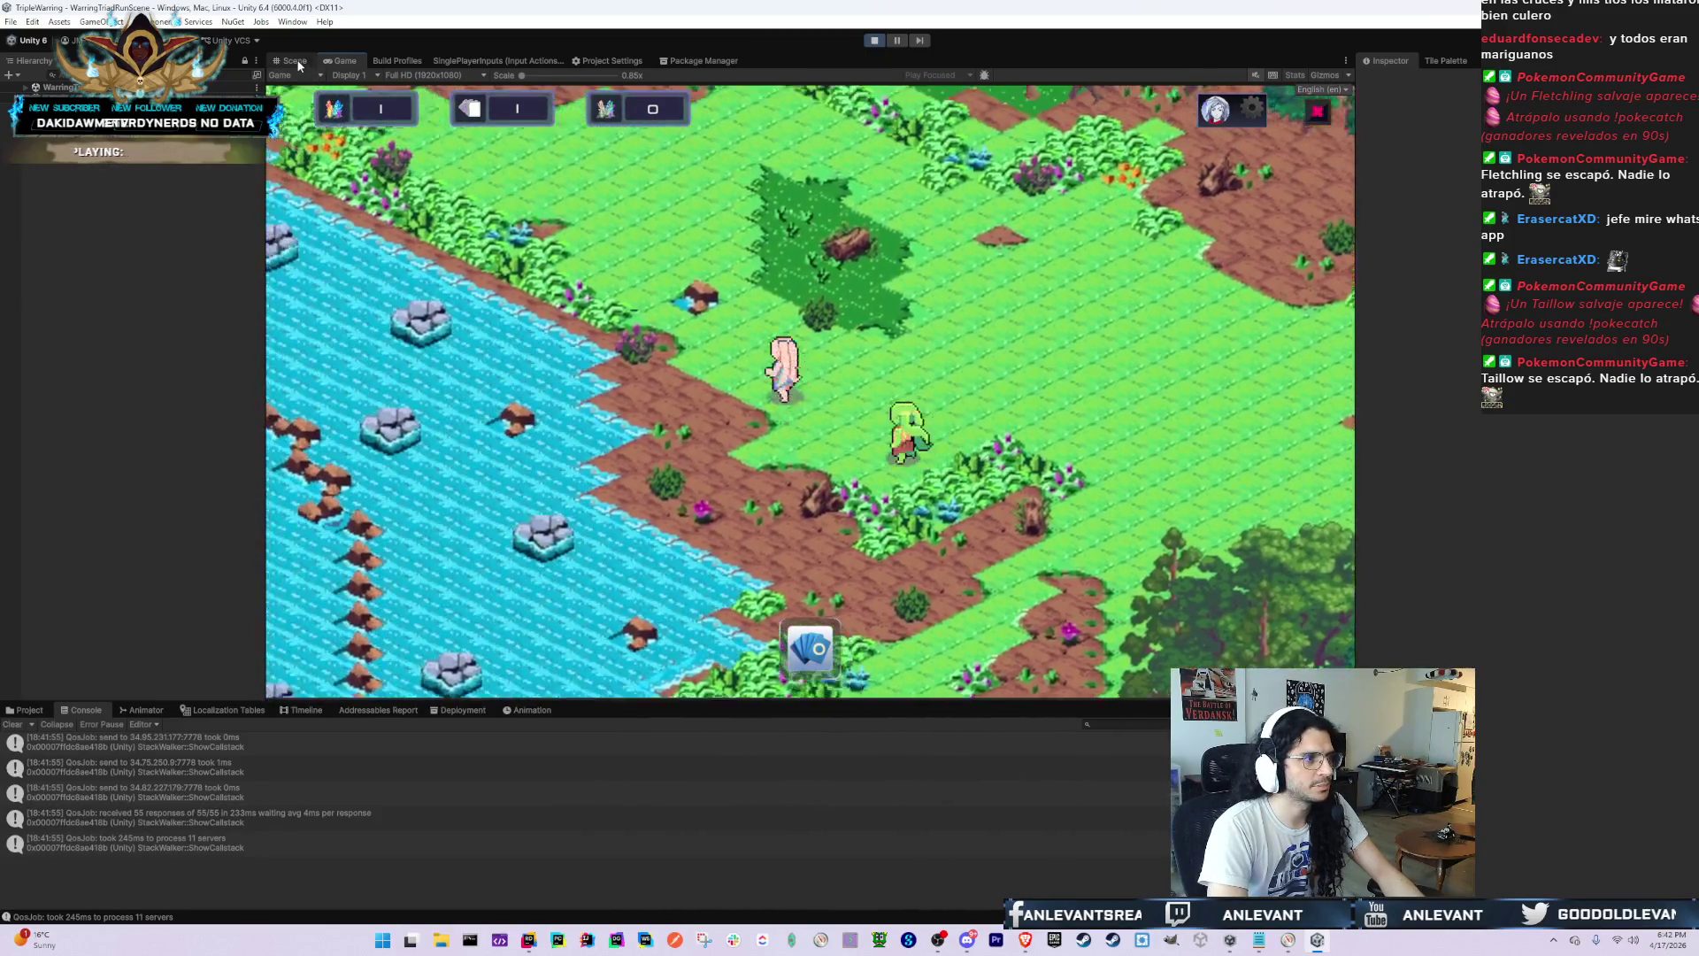
key("w")
key("a")
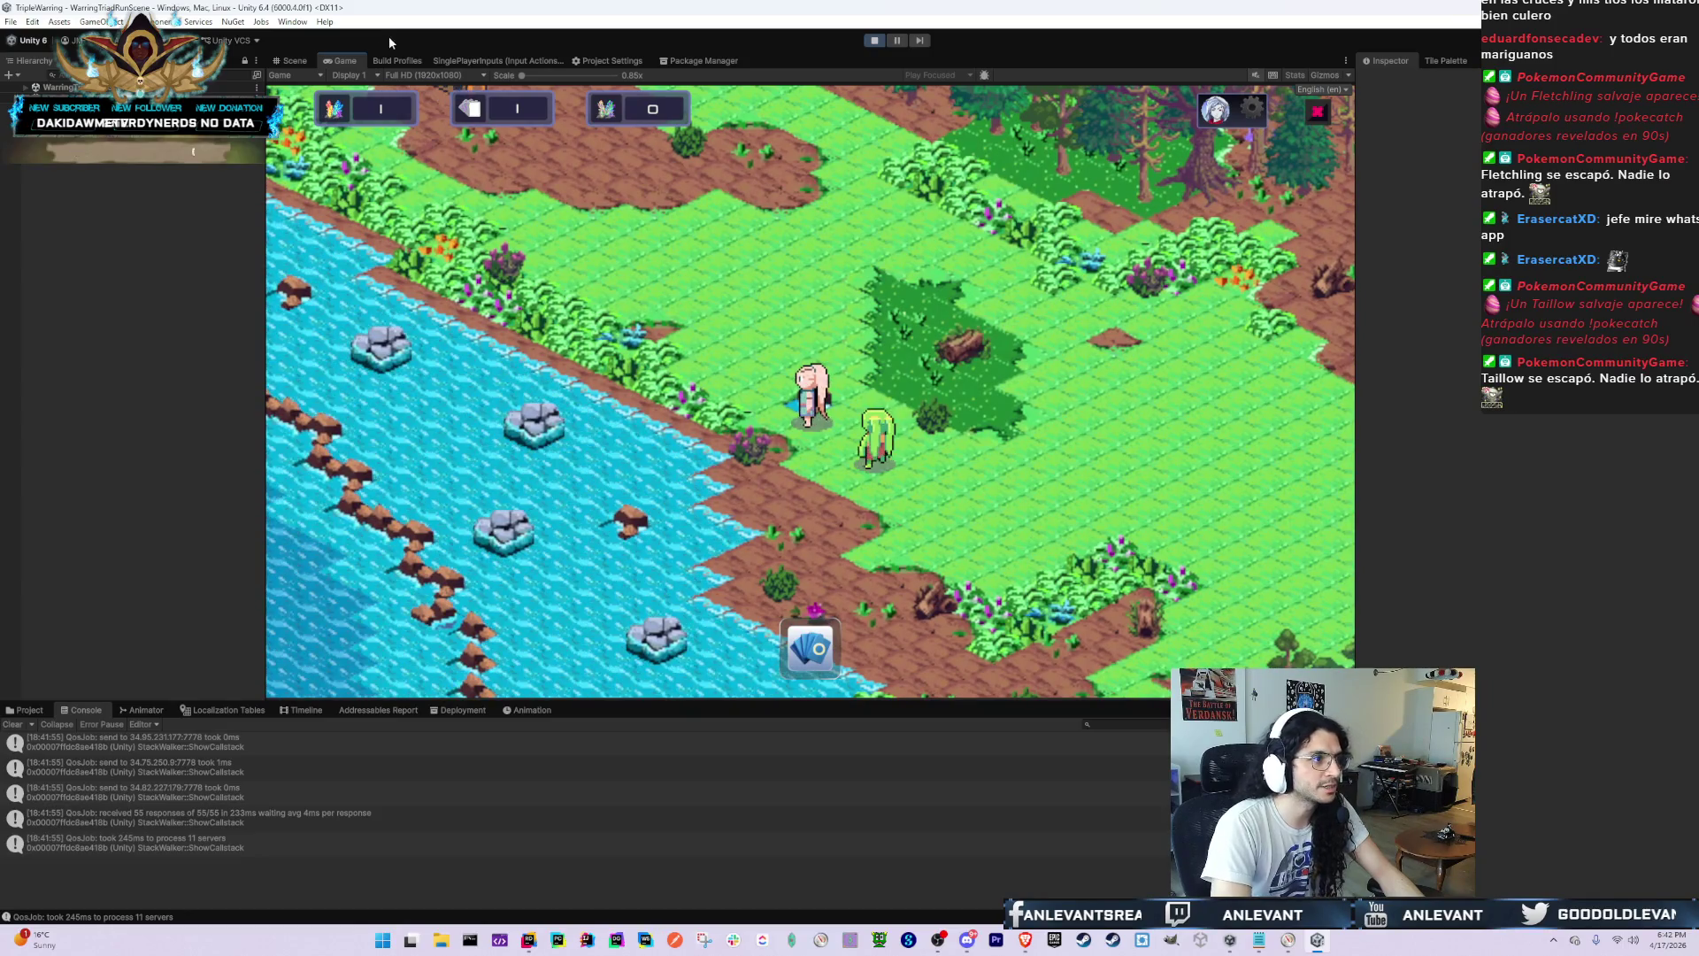
Pan the Scene view and select hierarchy objects down to Eleneura under Enemies, then return to Game.
left_click(295, 60)
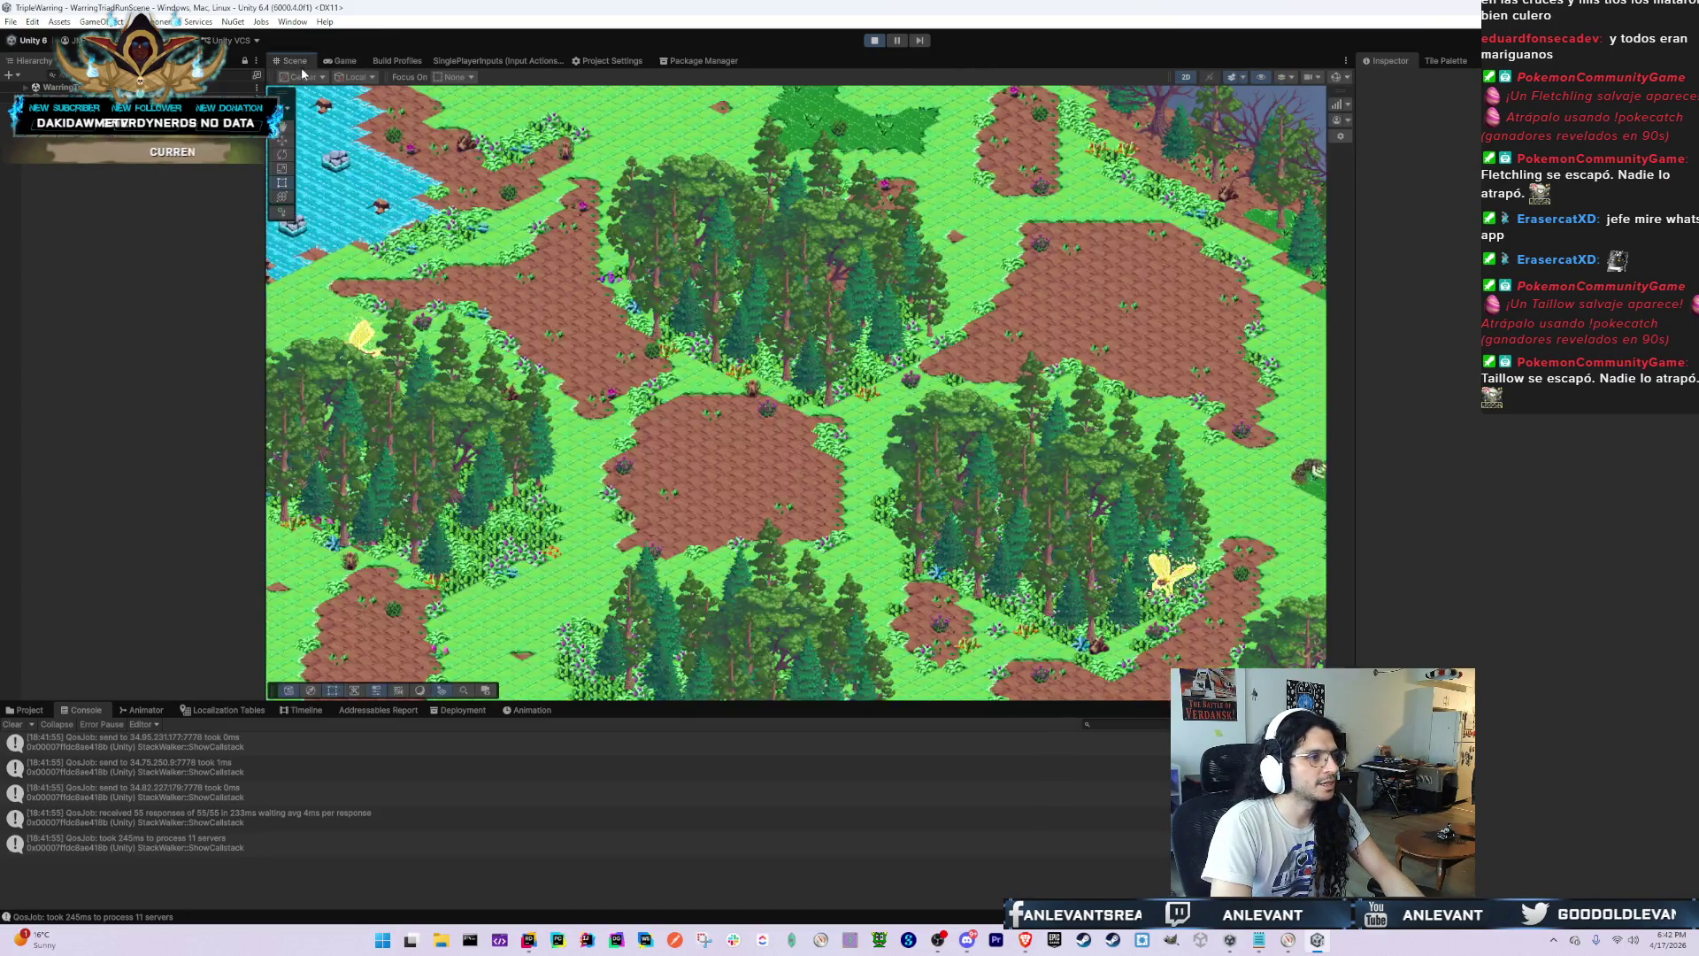
left_click_drag(1062, 531, 864, 375)
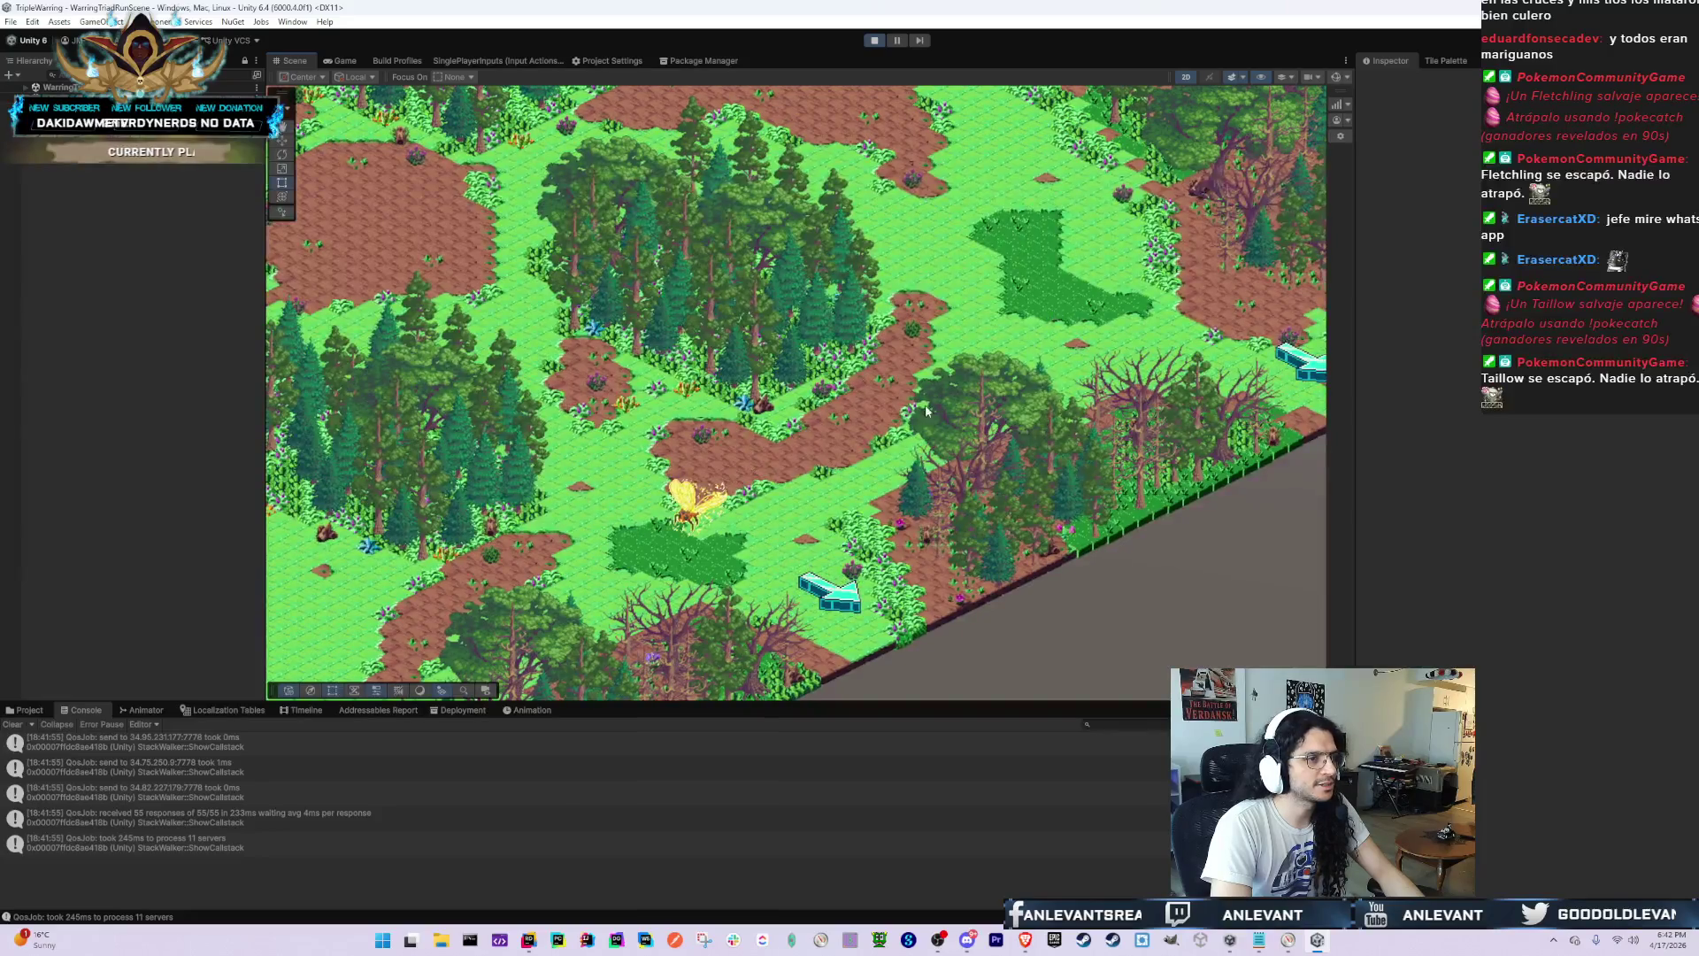
left_click(660, 452)
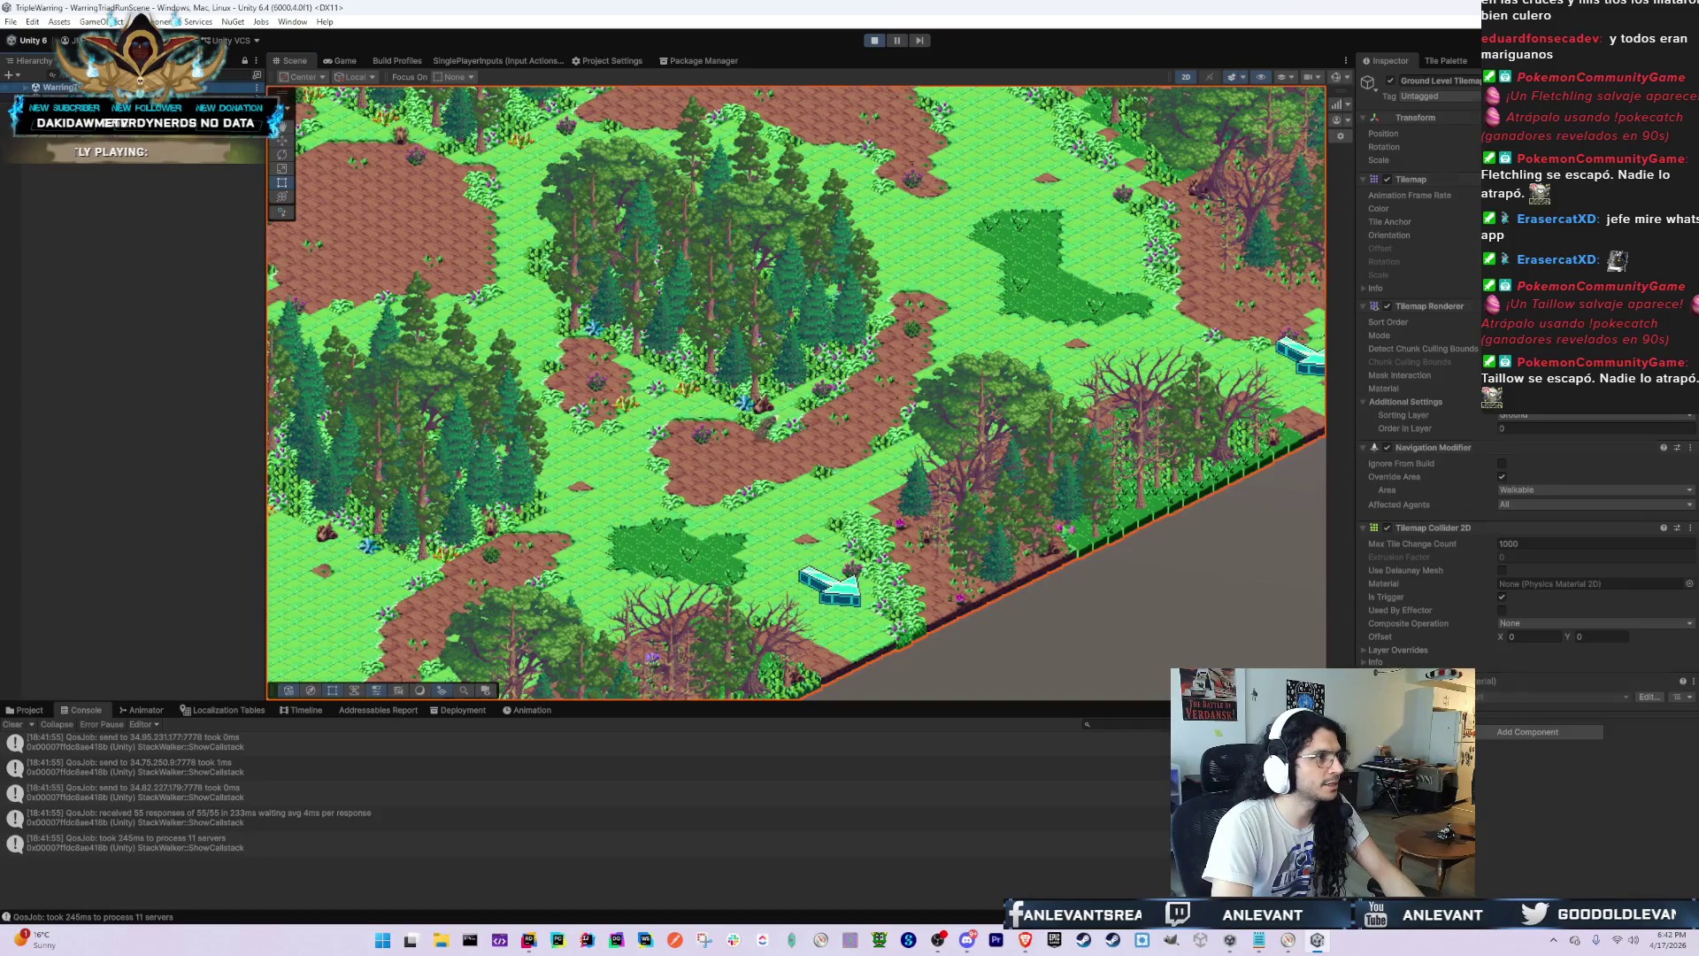
left_click(570, 504)
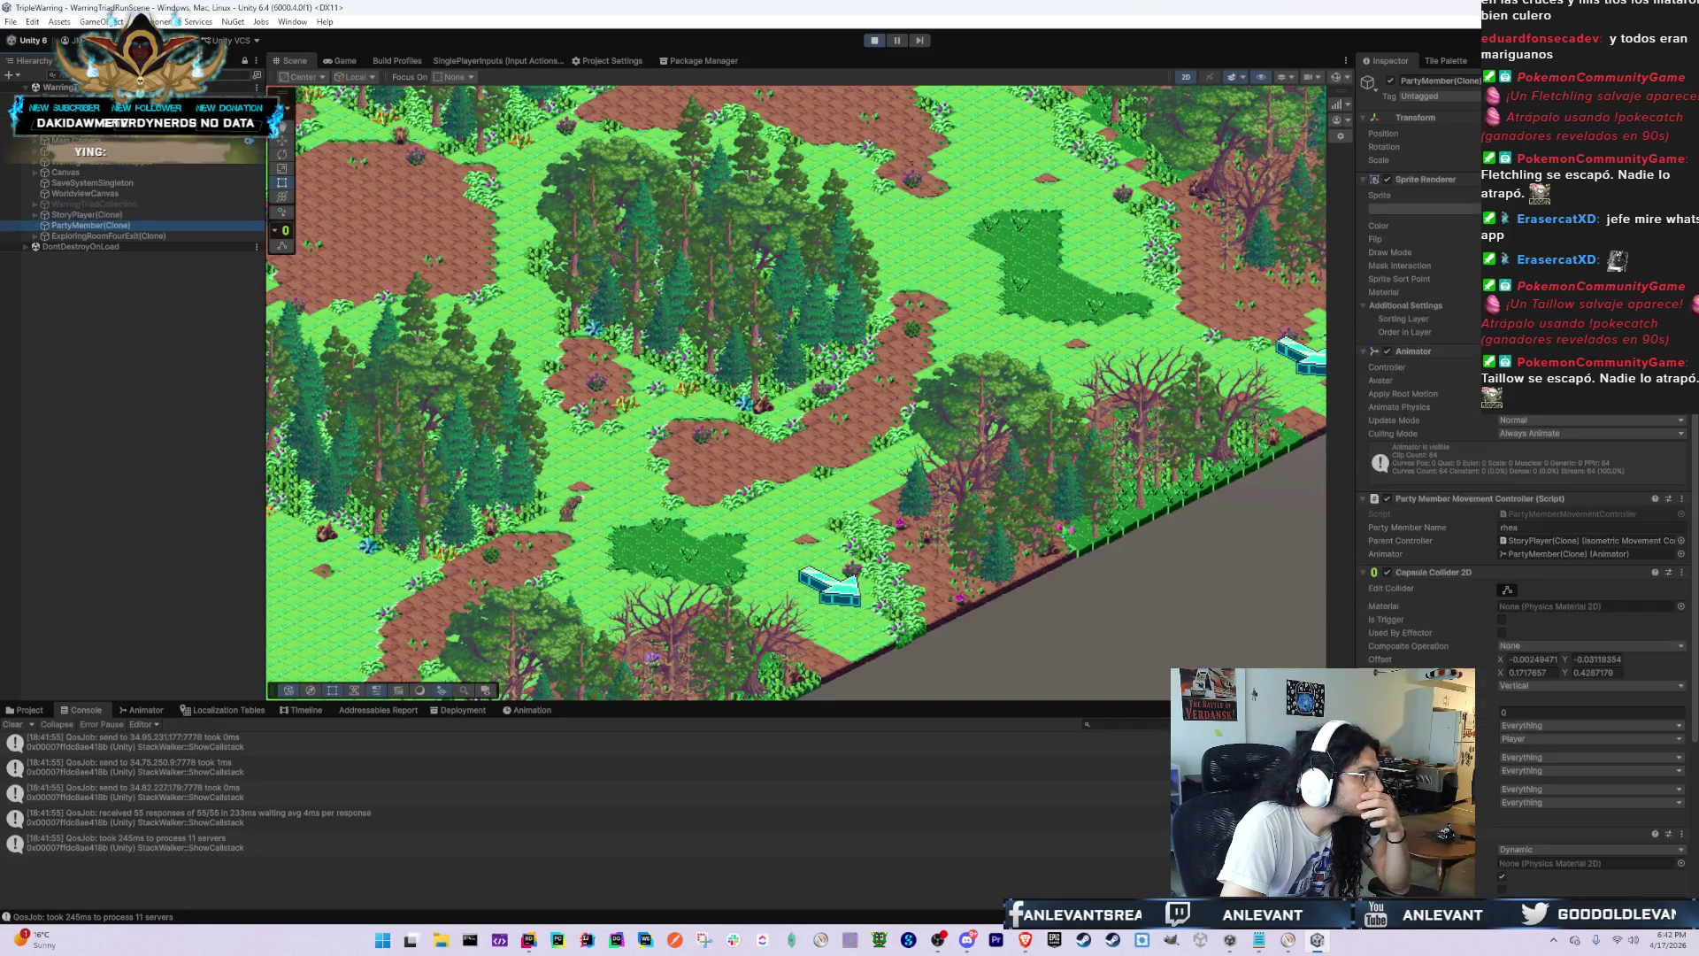
left_click(1106, 390)
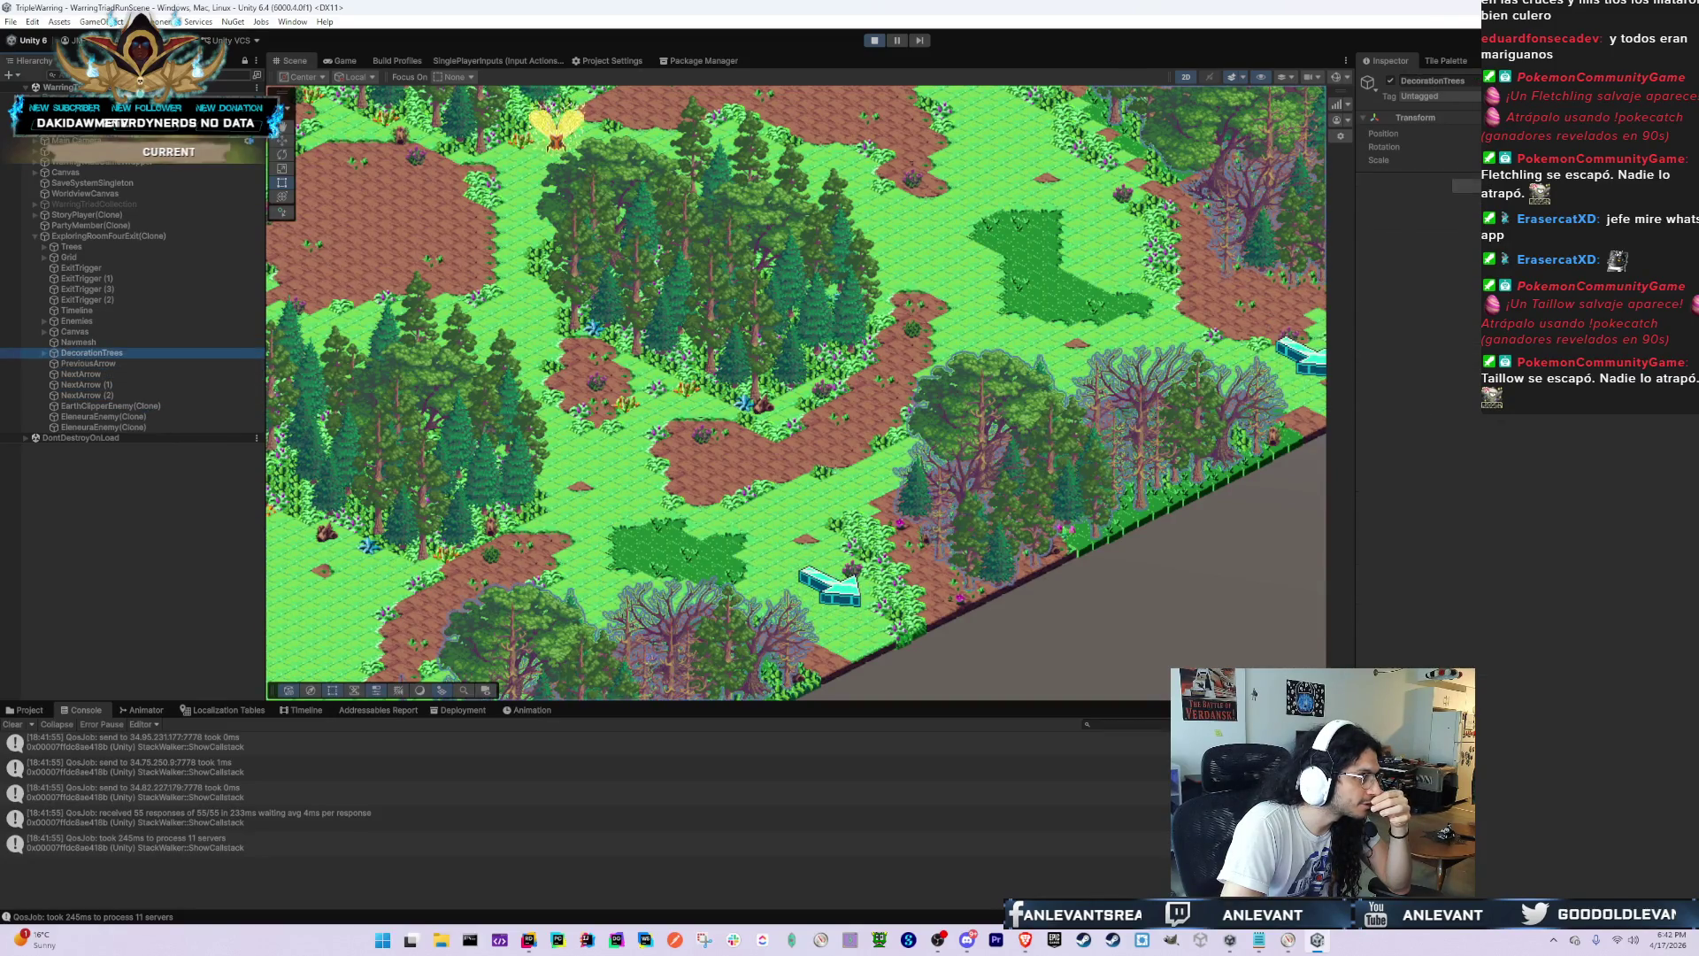
left_click(1107, 389)
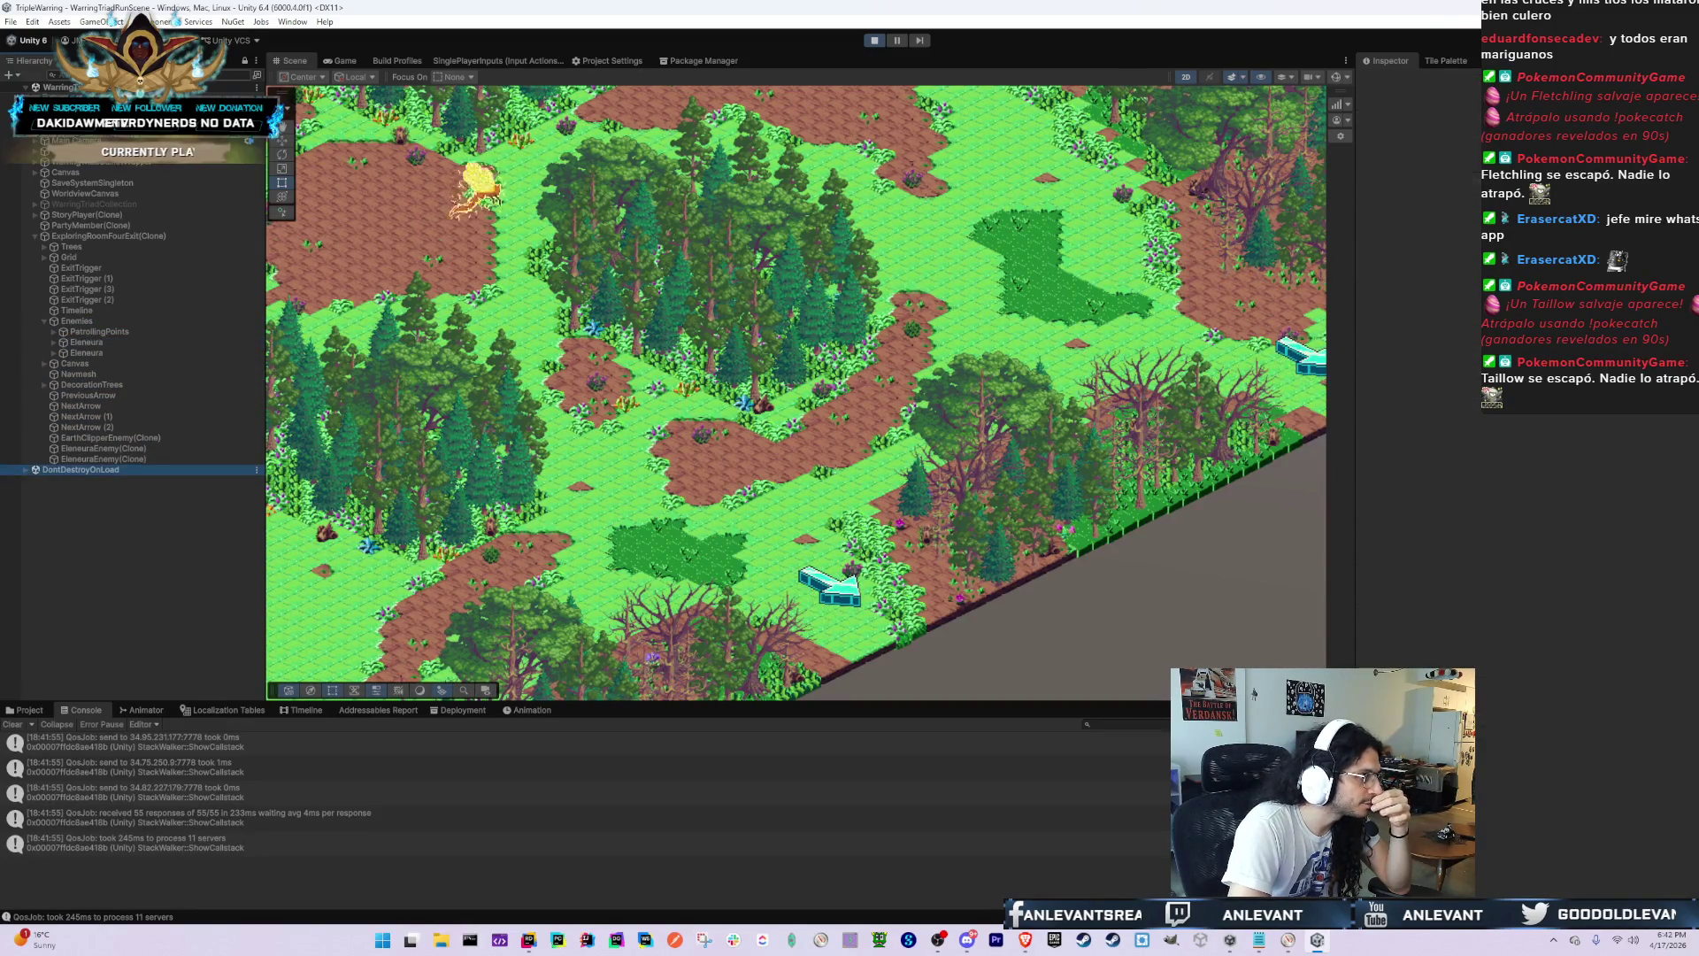
left_click(110, 354)
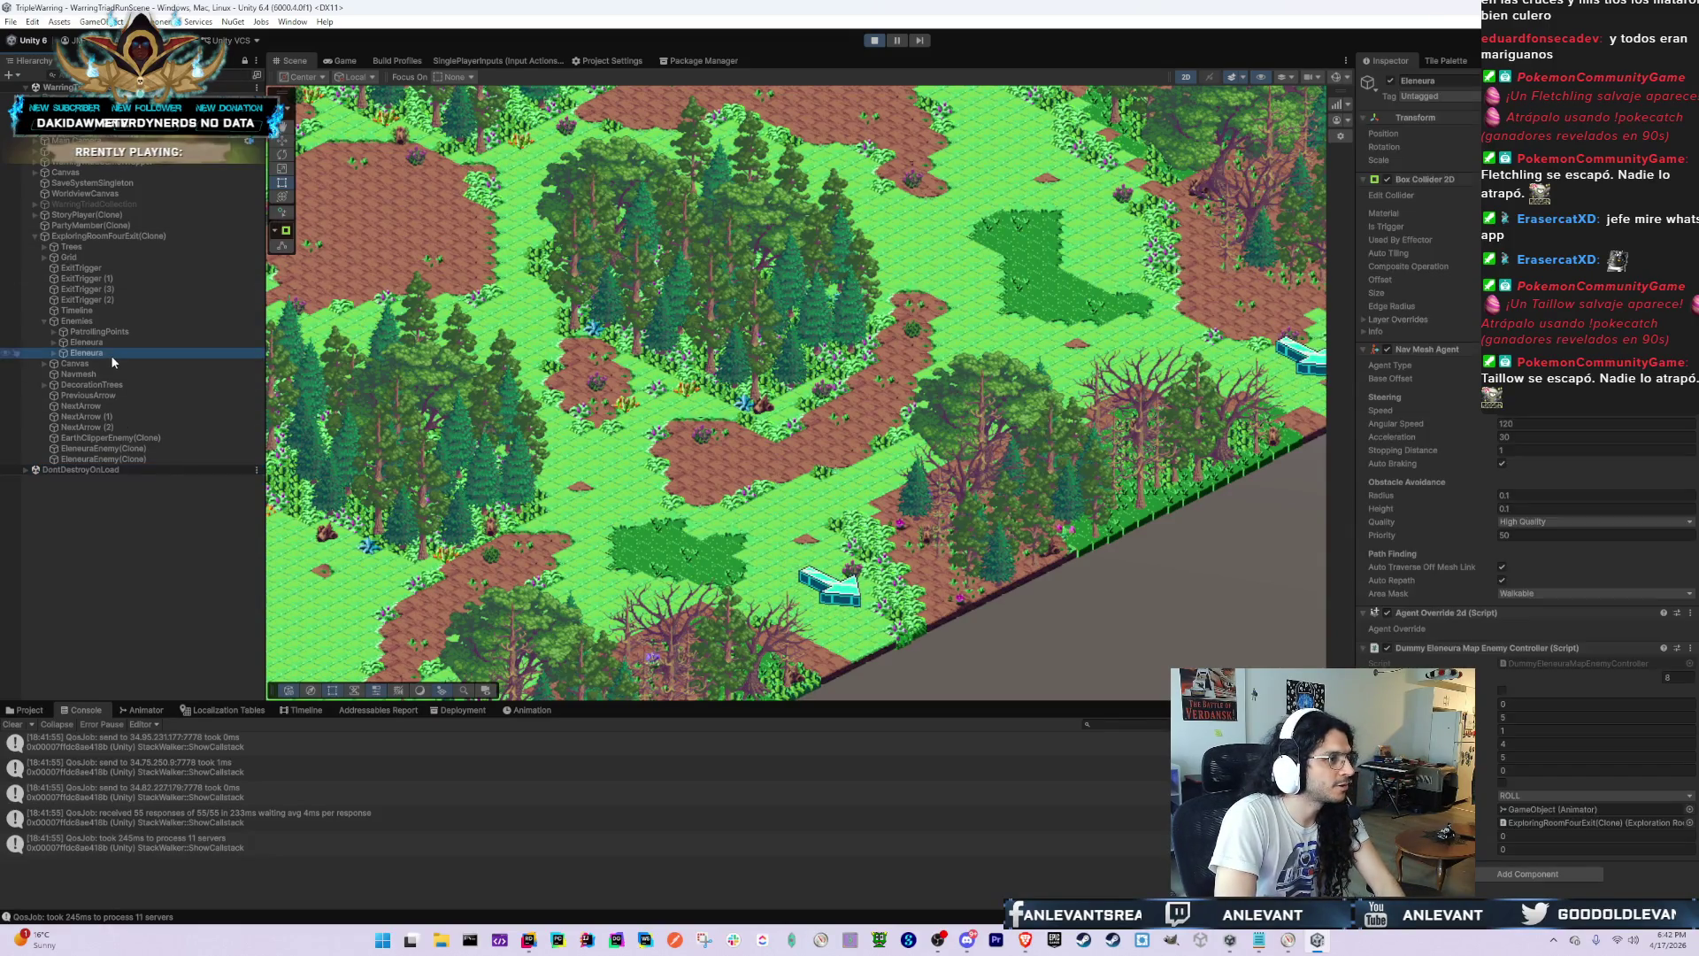
left_click(345, 63)
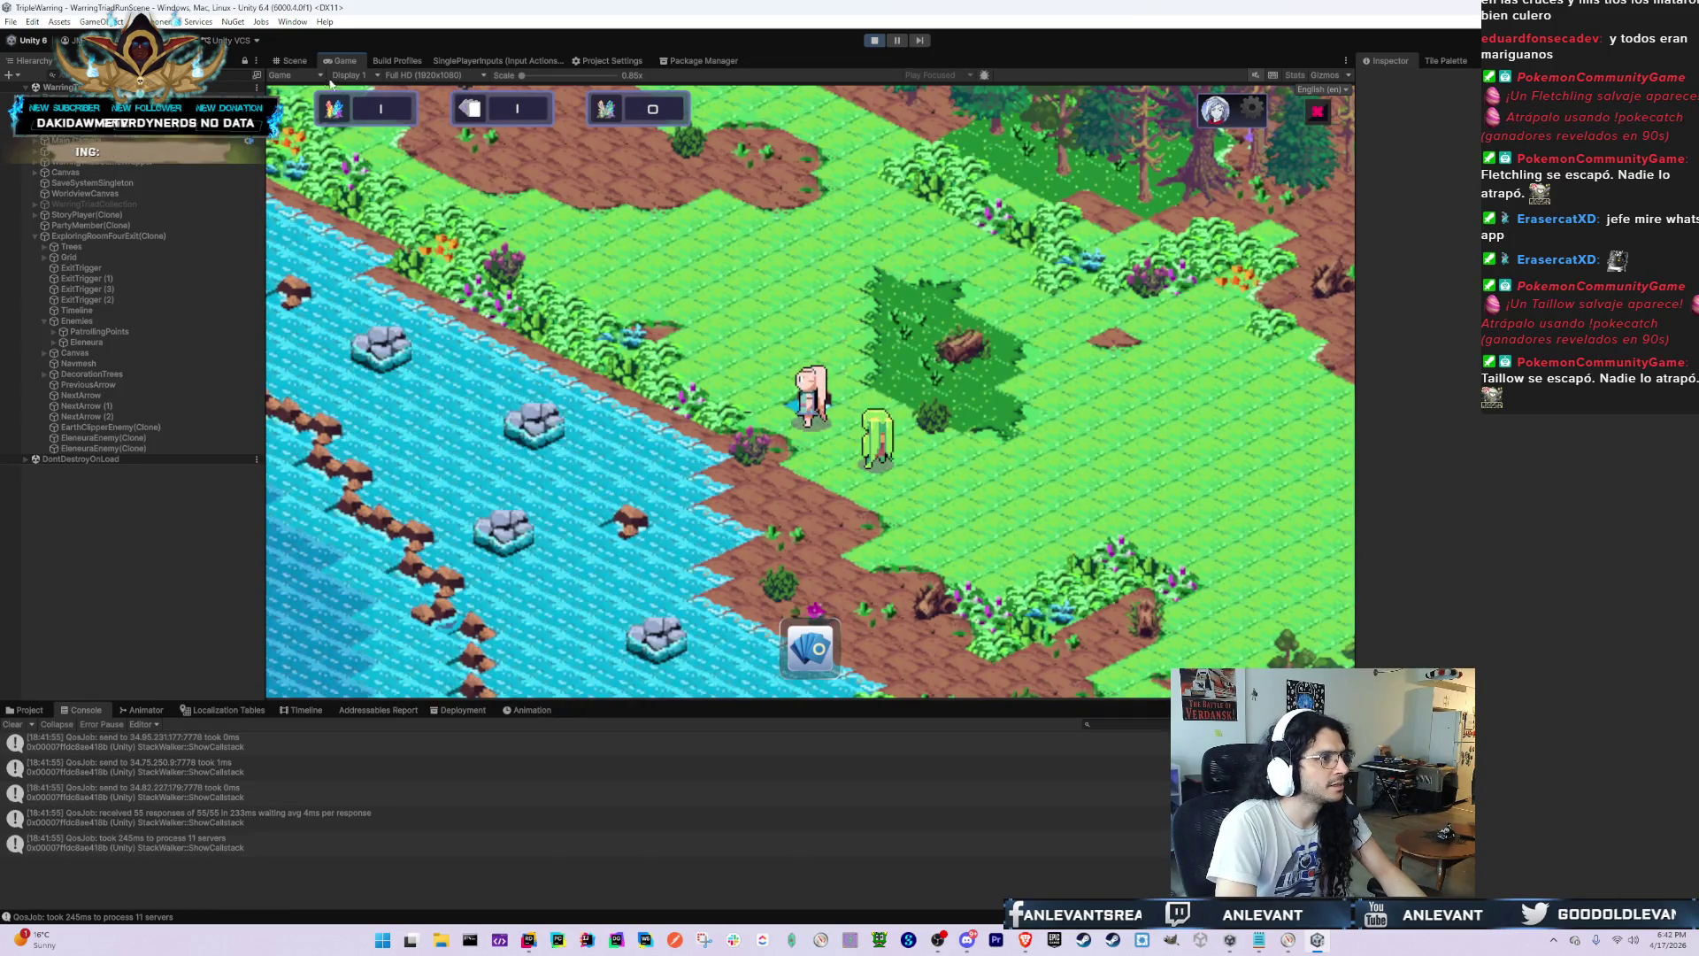
Walk the player down the forest path and select Eleneura's child GameObject to inspect its Animator.
key("ctrl+1")
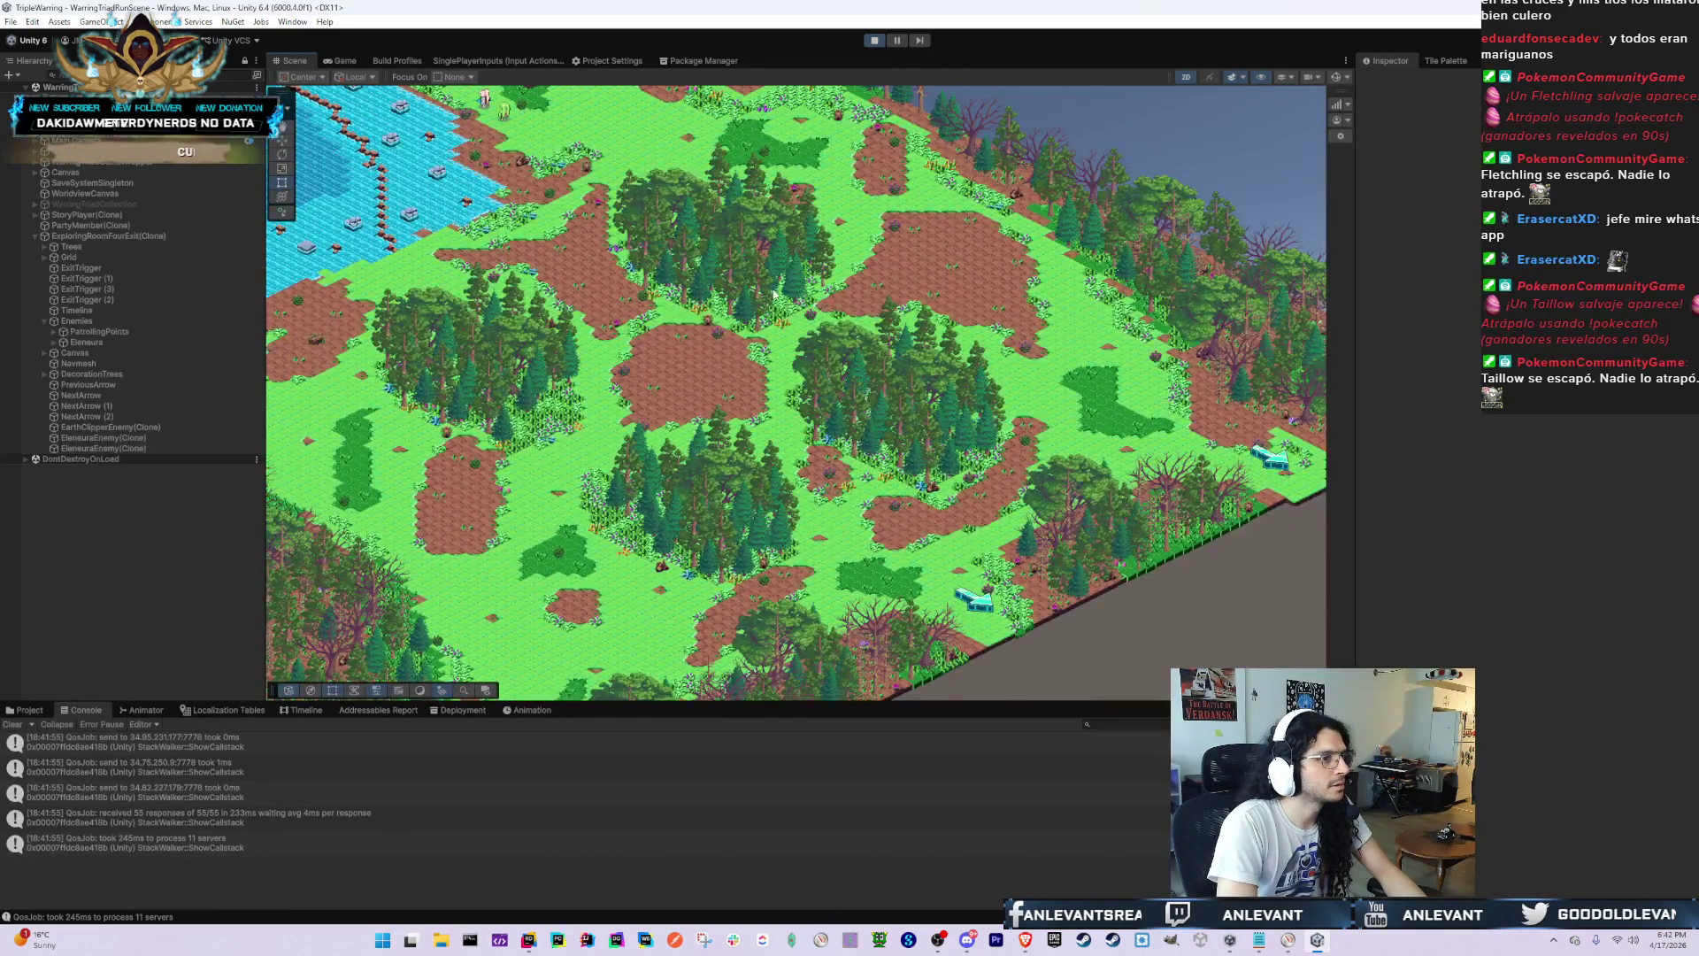
scroll(774, 295, "down", 1)
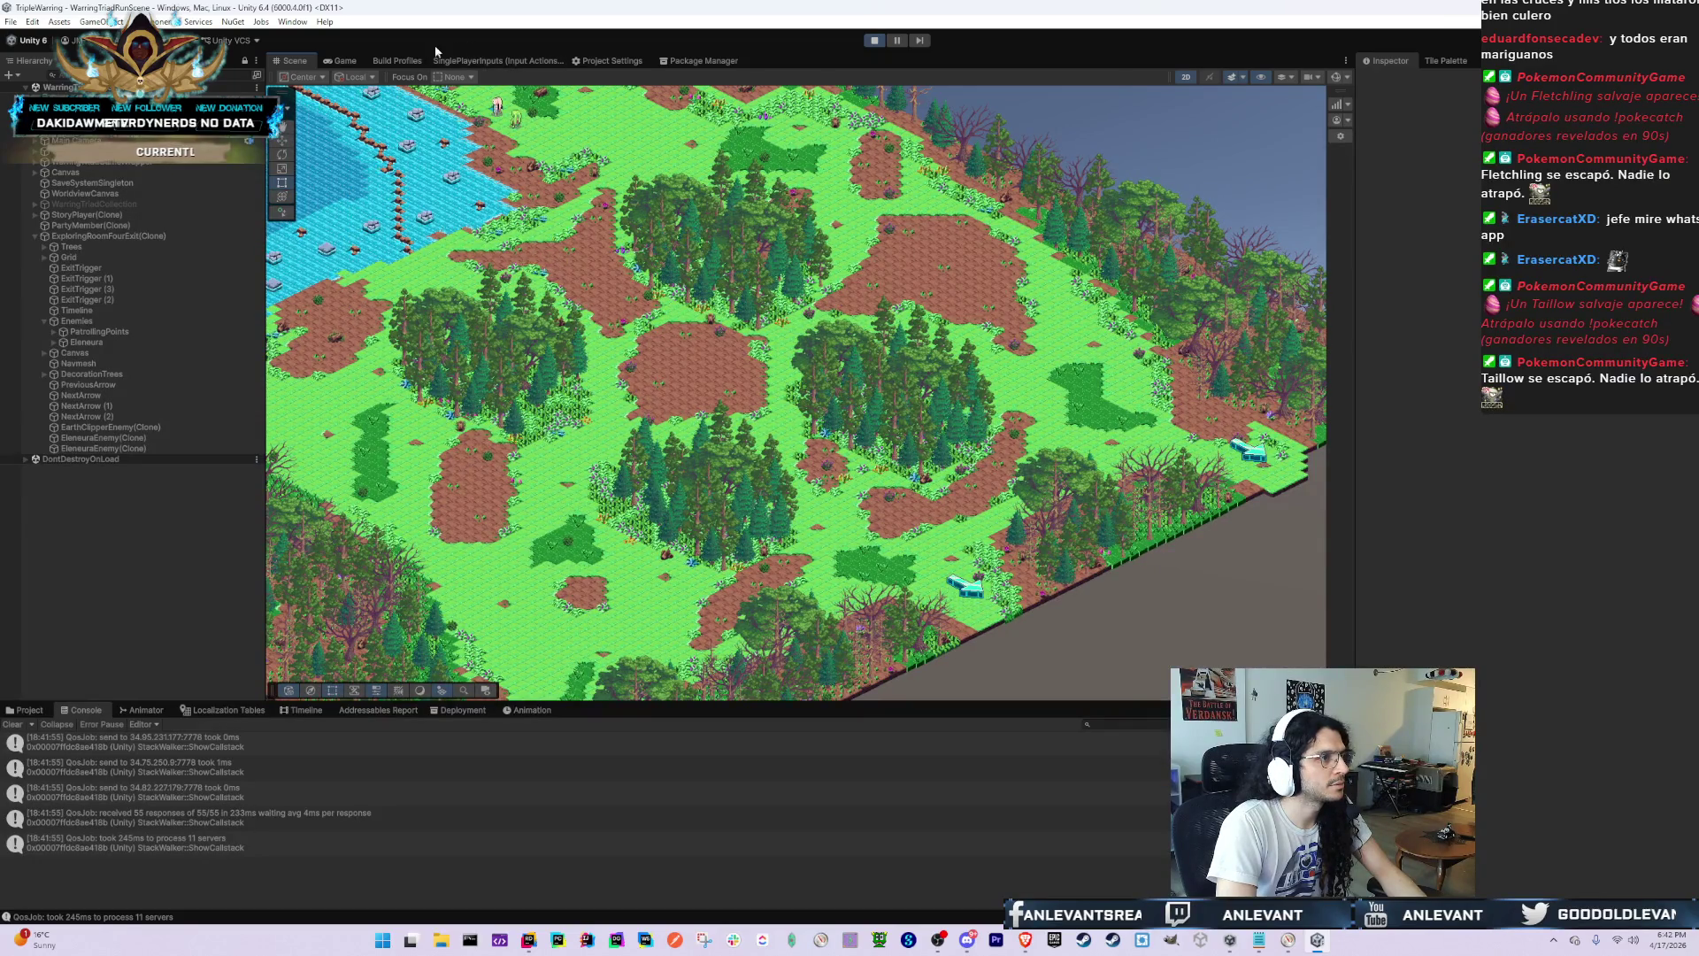
key("ctrl+2")
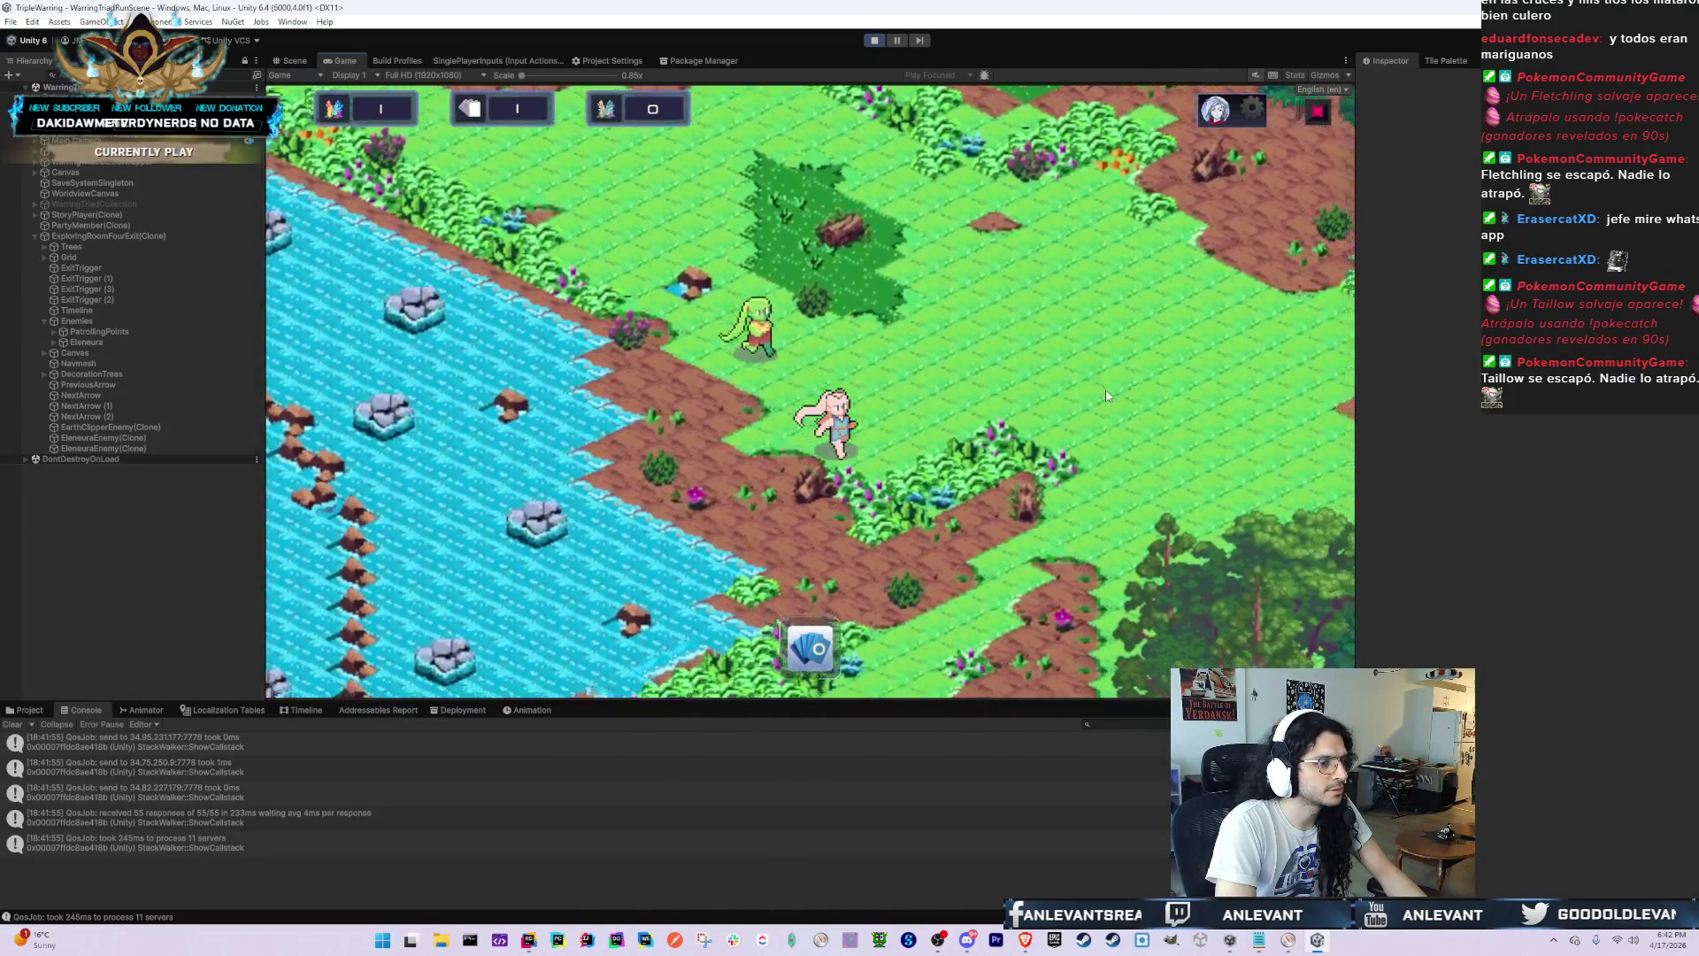
key("d")
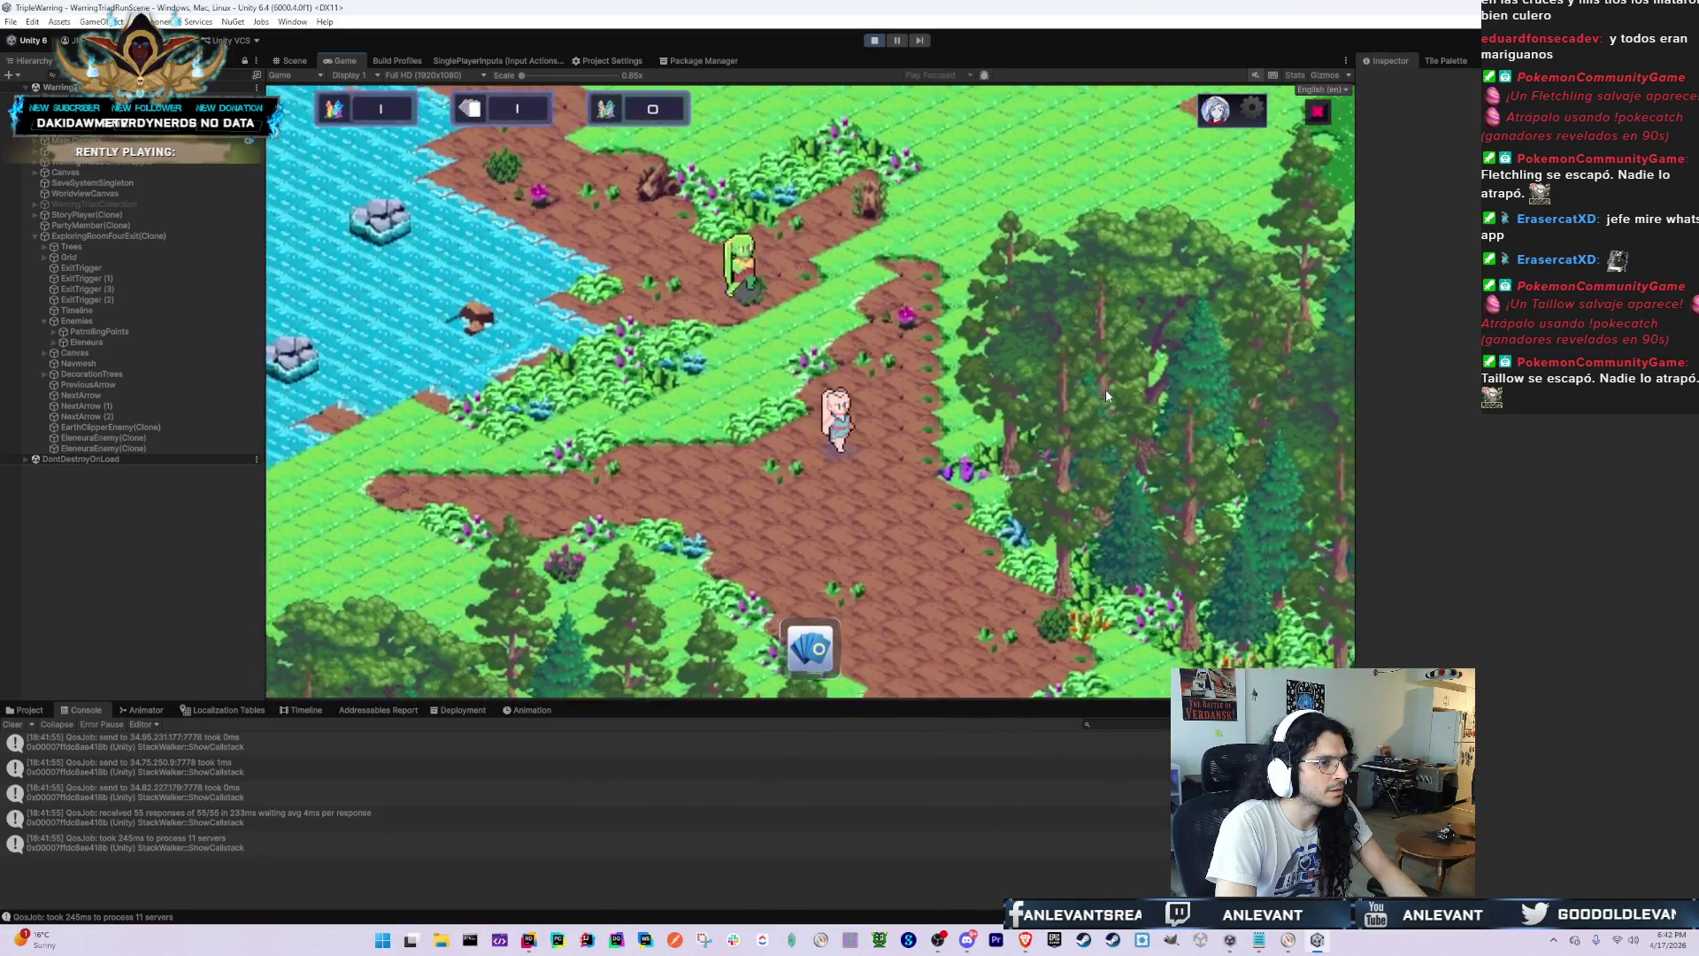
key("s")
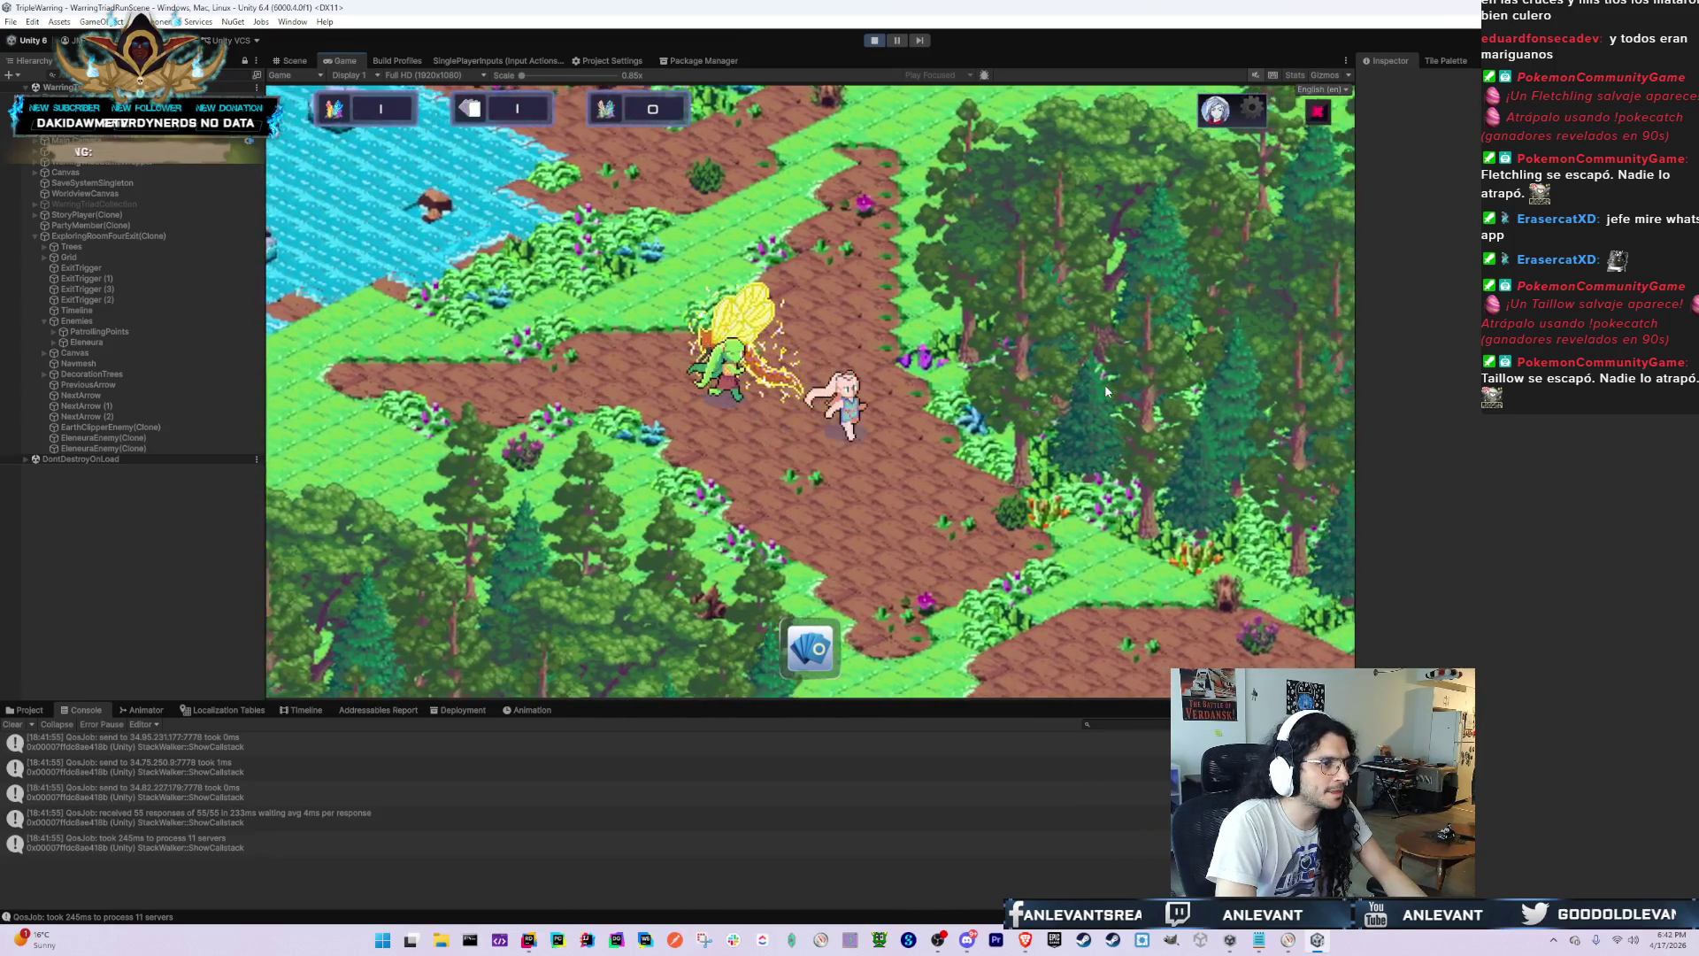
key("d")
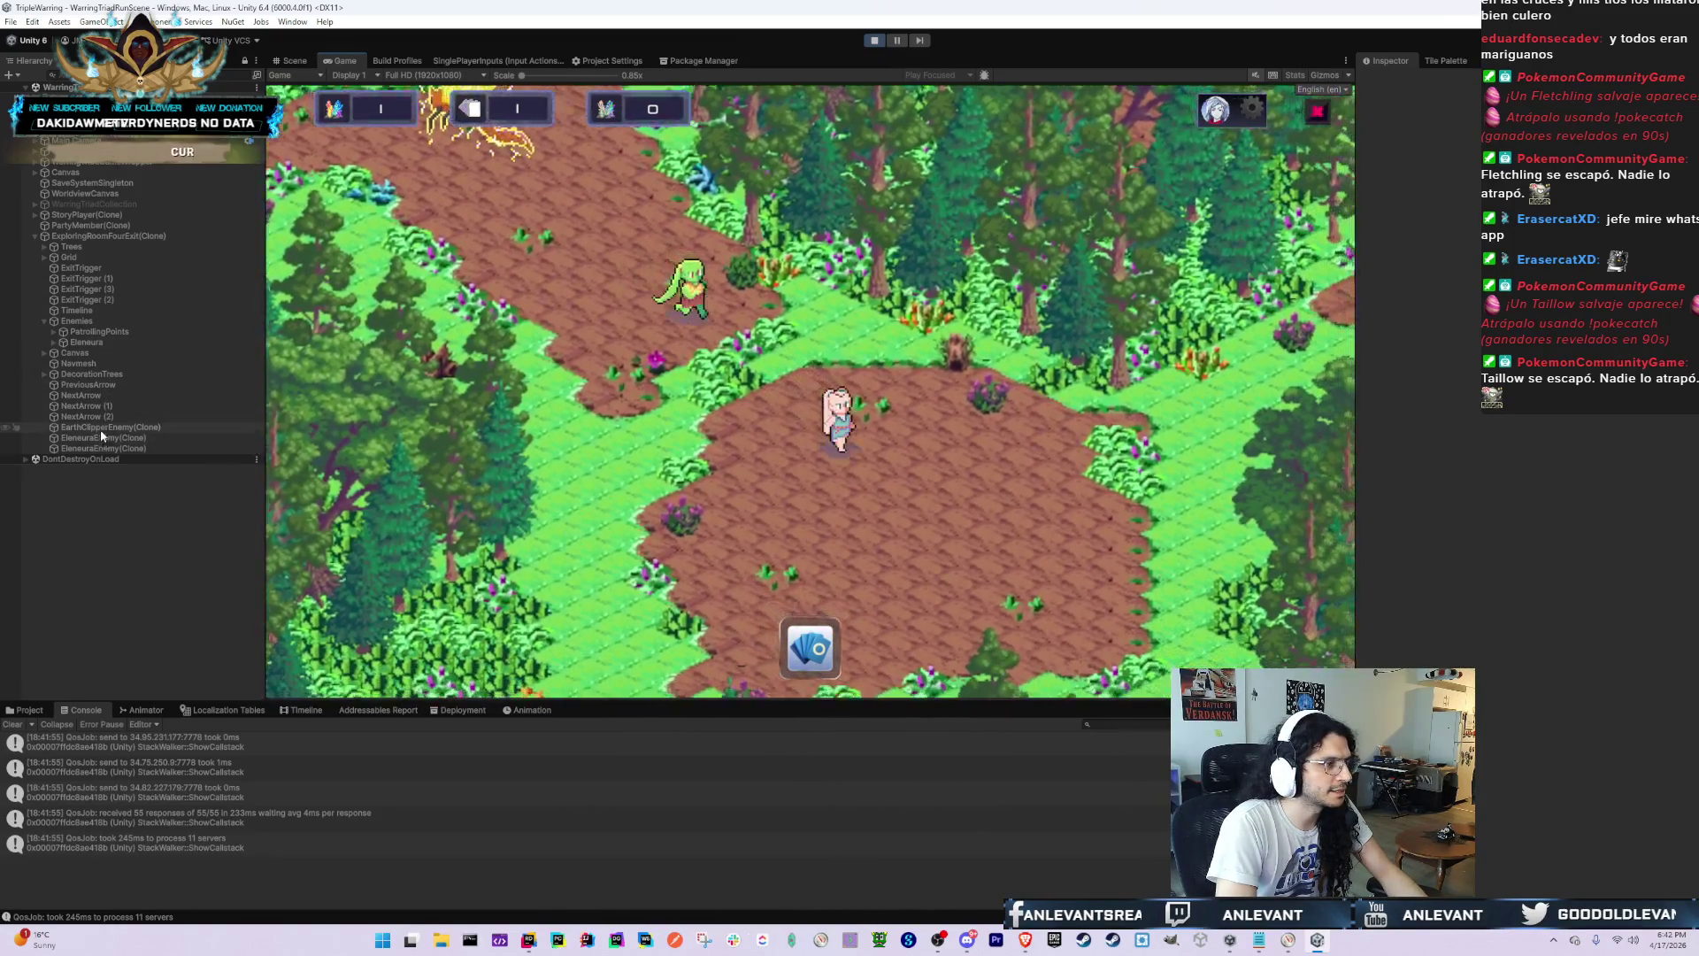
left_click(99, 347)
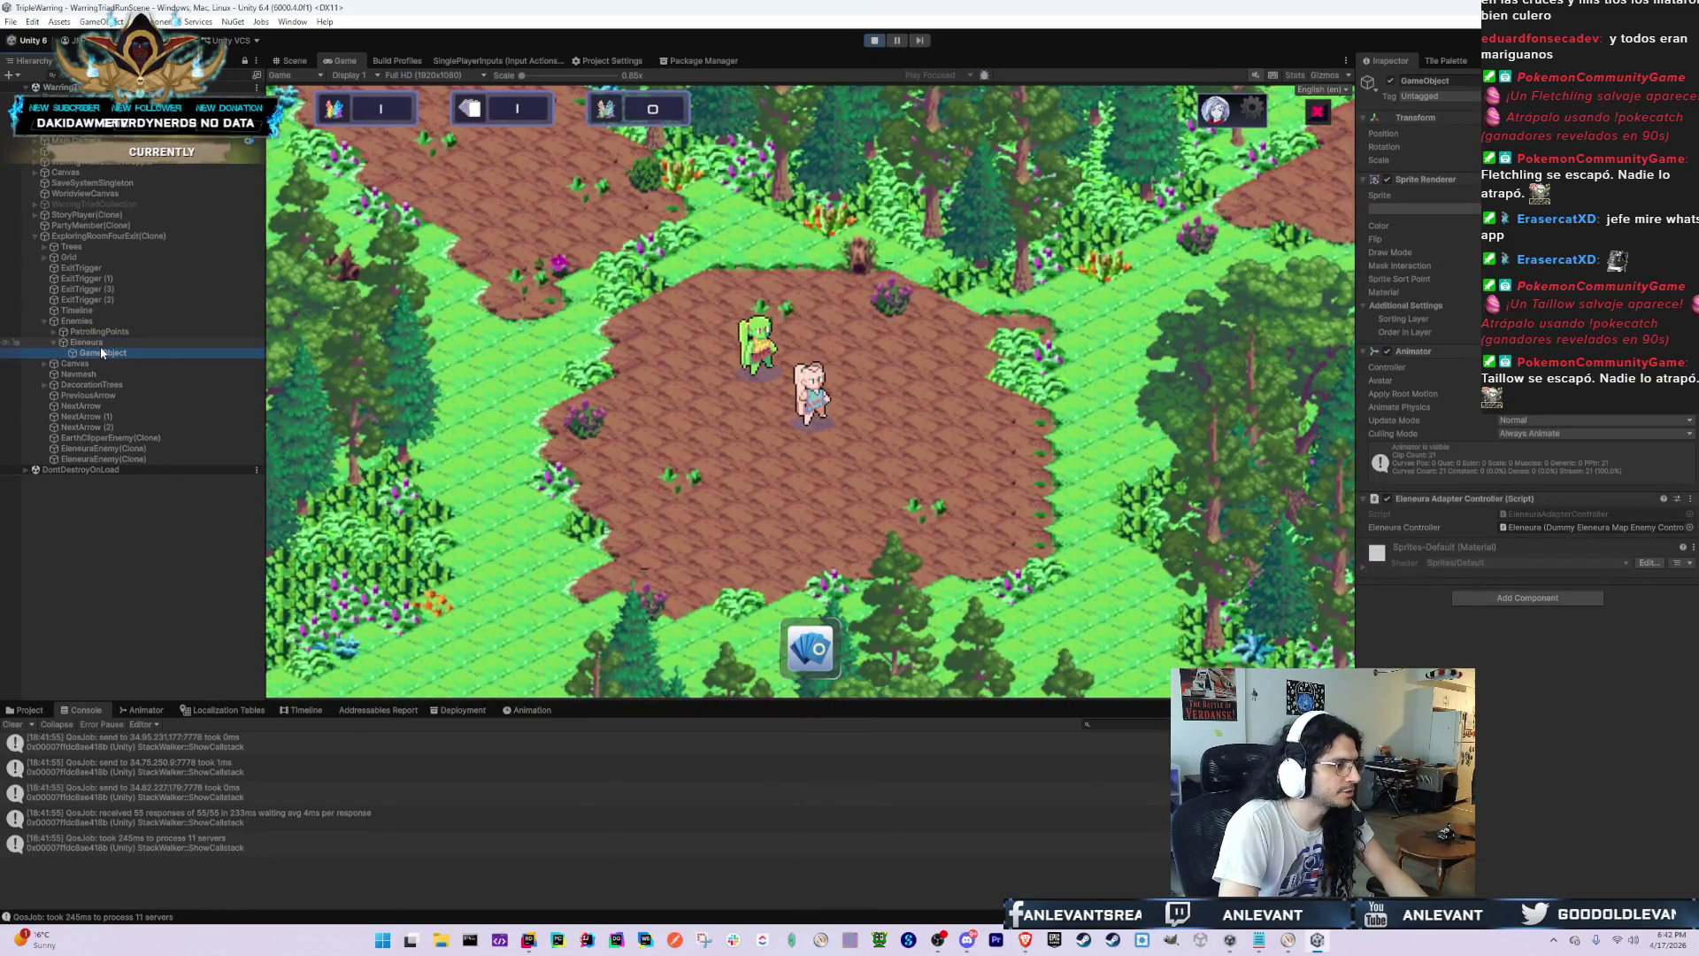
Show the enemy's Animator graph enlarged and open the Attacking state's blend tree.
left_click(144, 710)
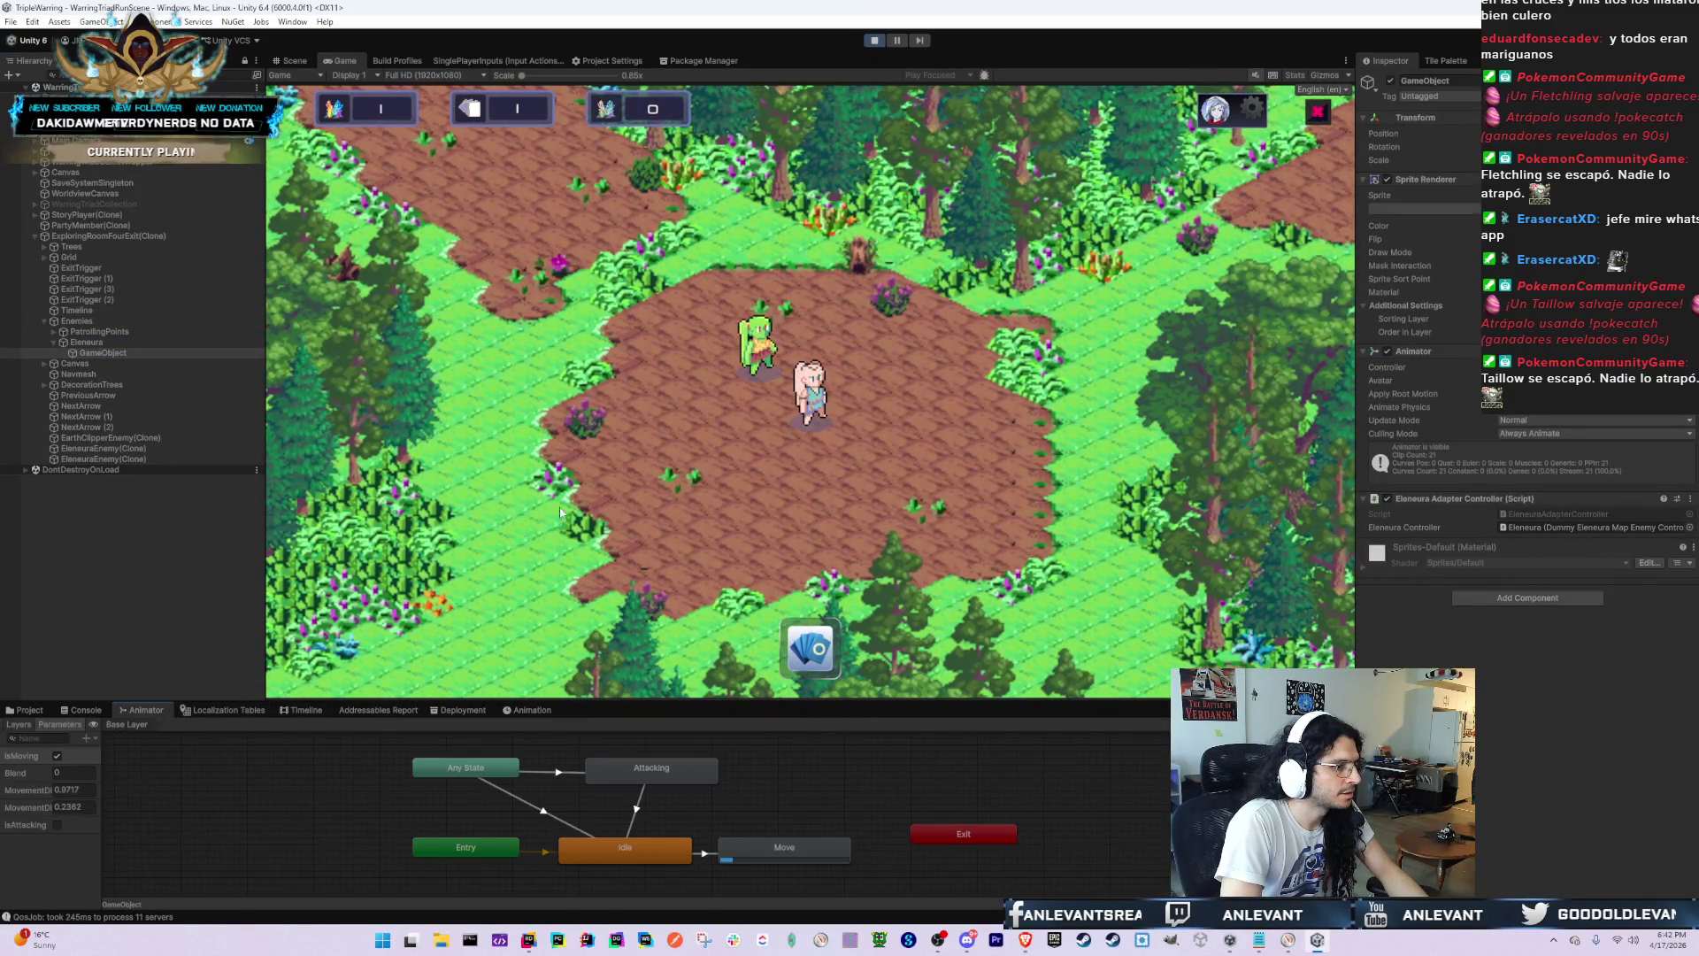
key("a")
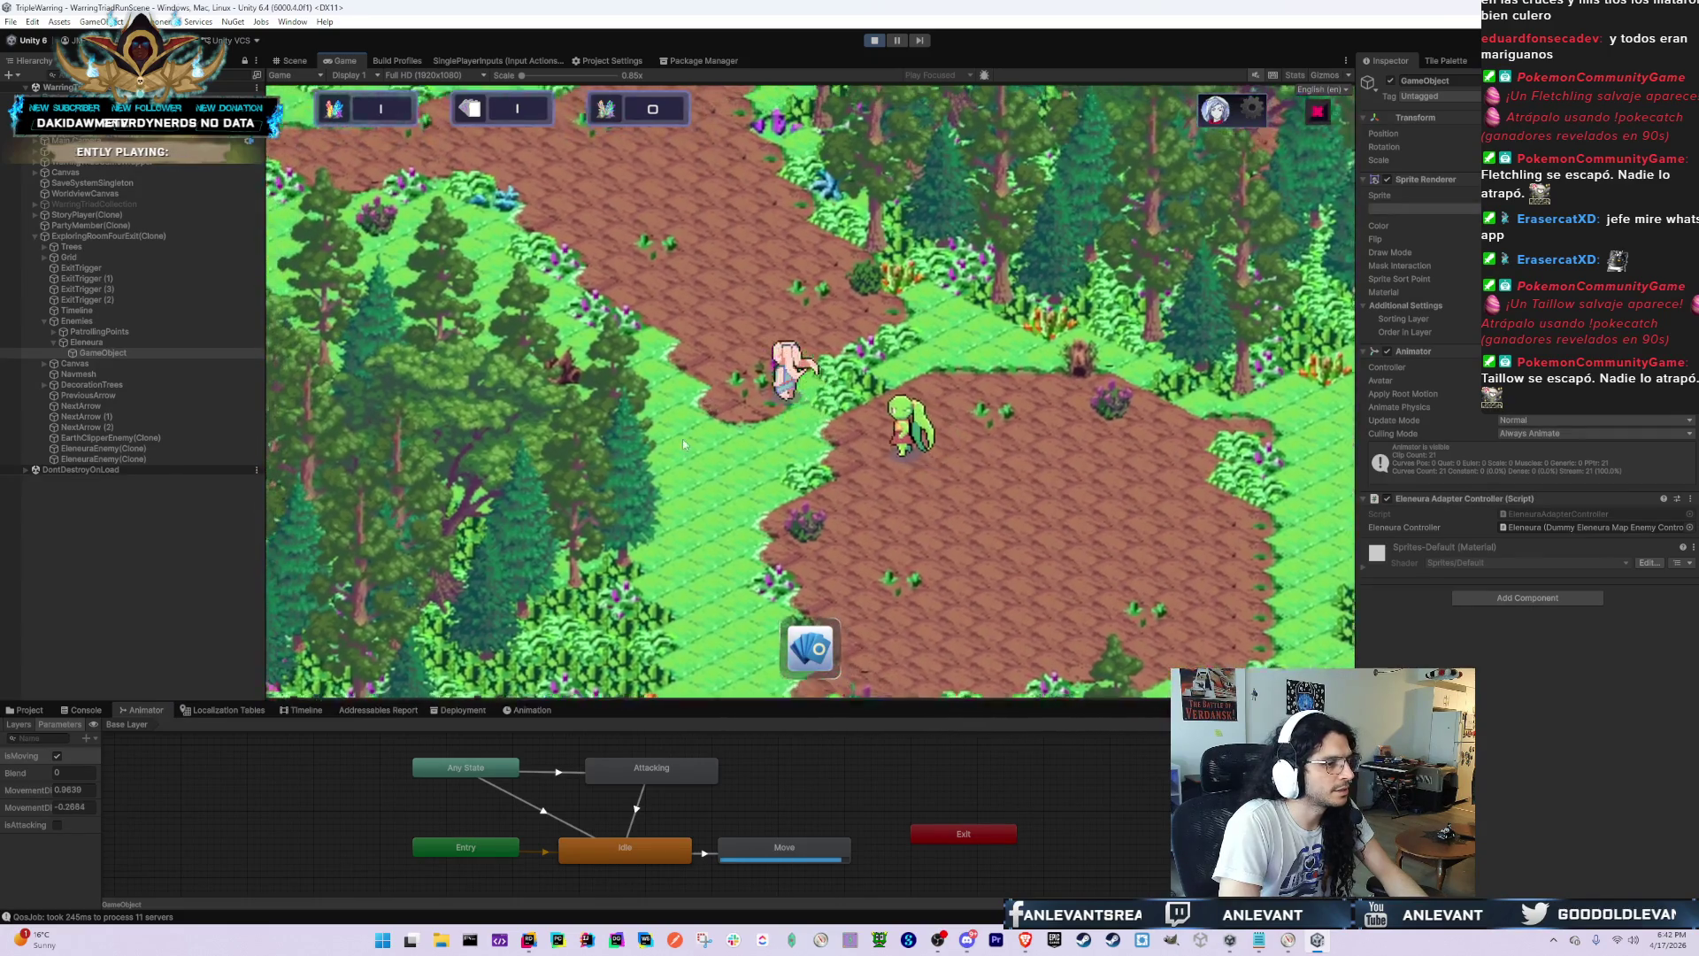
scroll(750, 837, "up", 3)
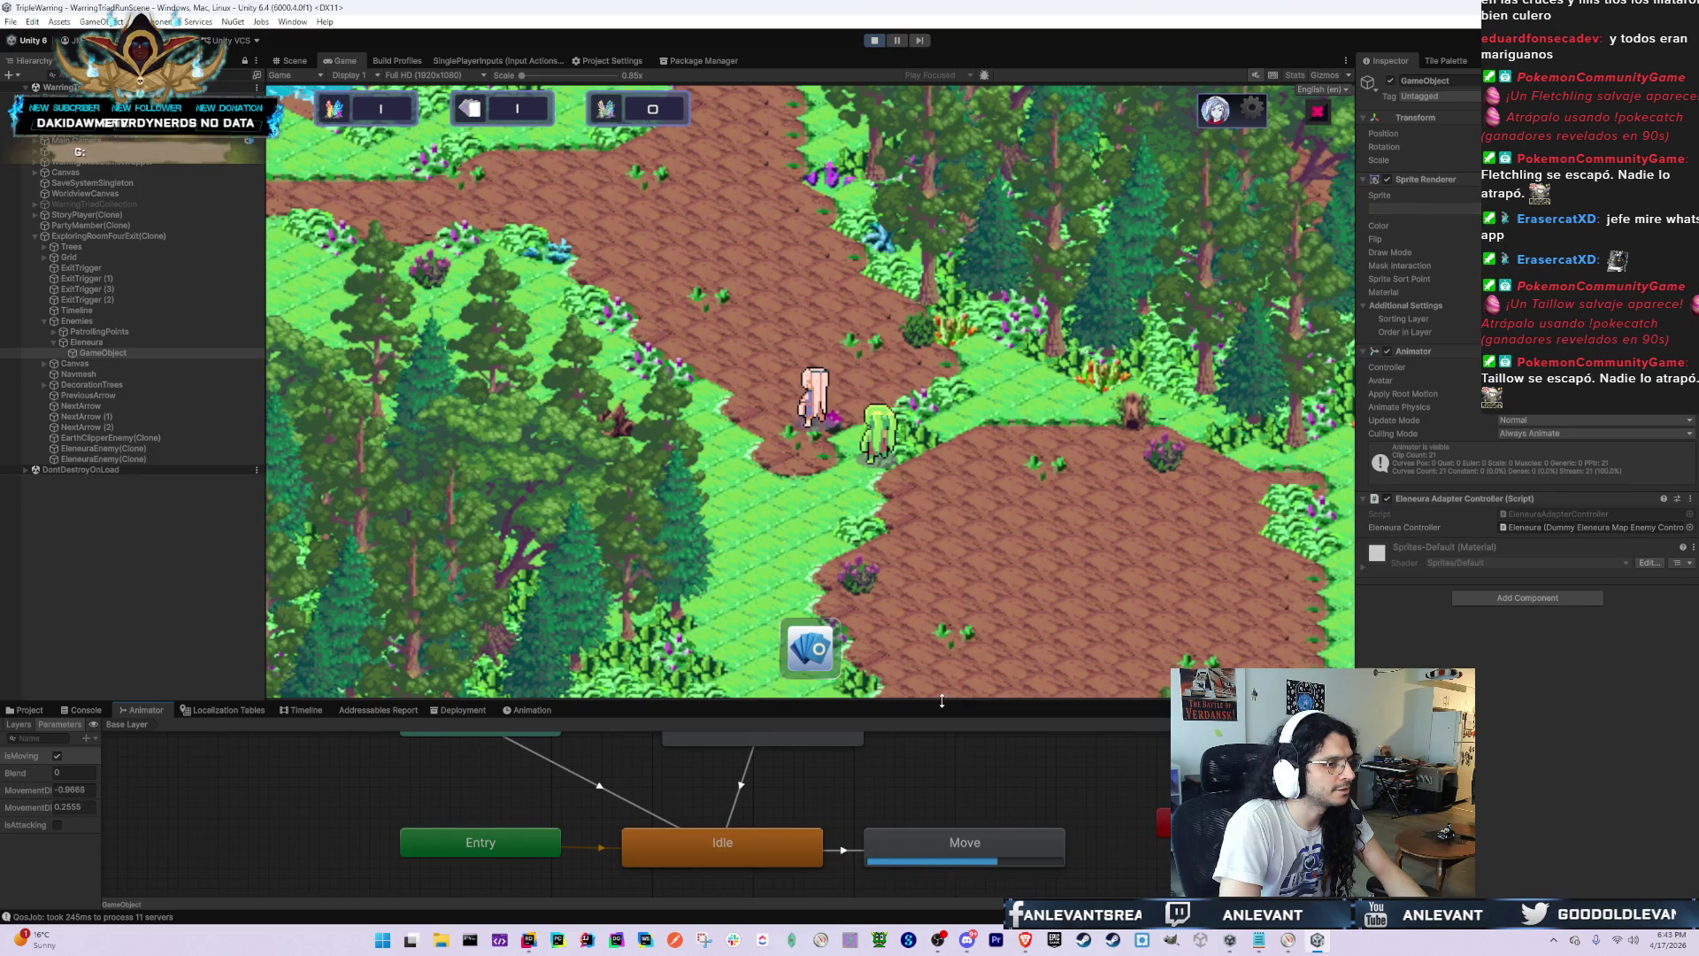
left_click_drag(942, 700, 942, 610)
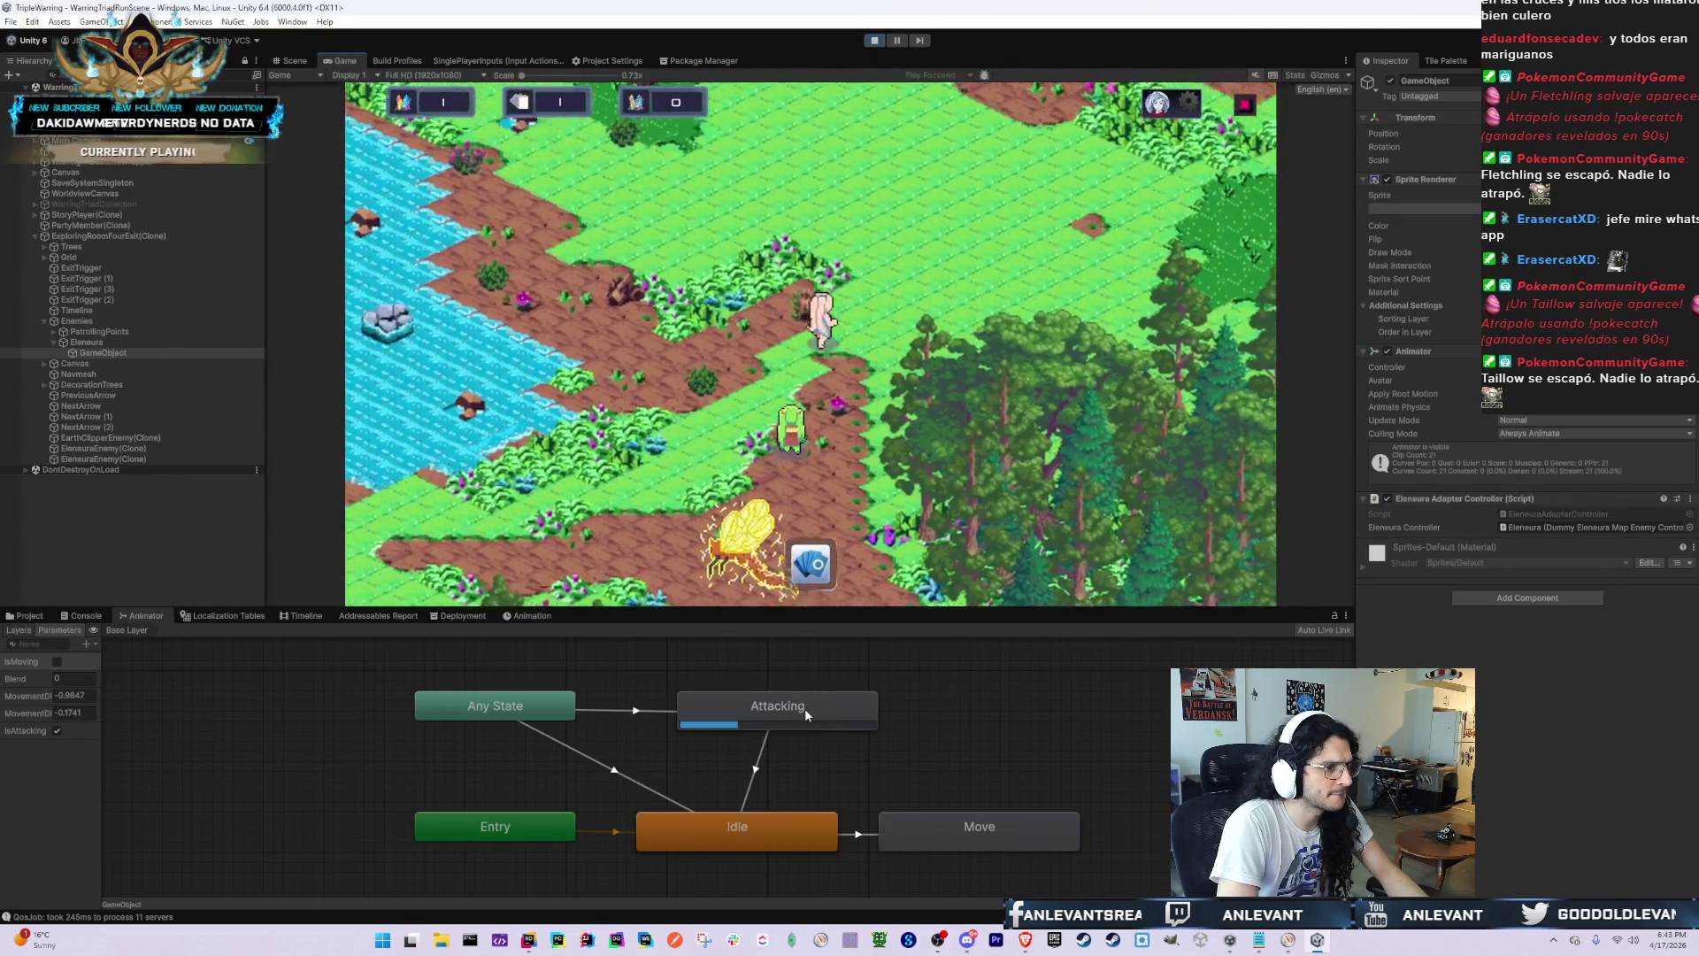
left_click(804, 705)
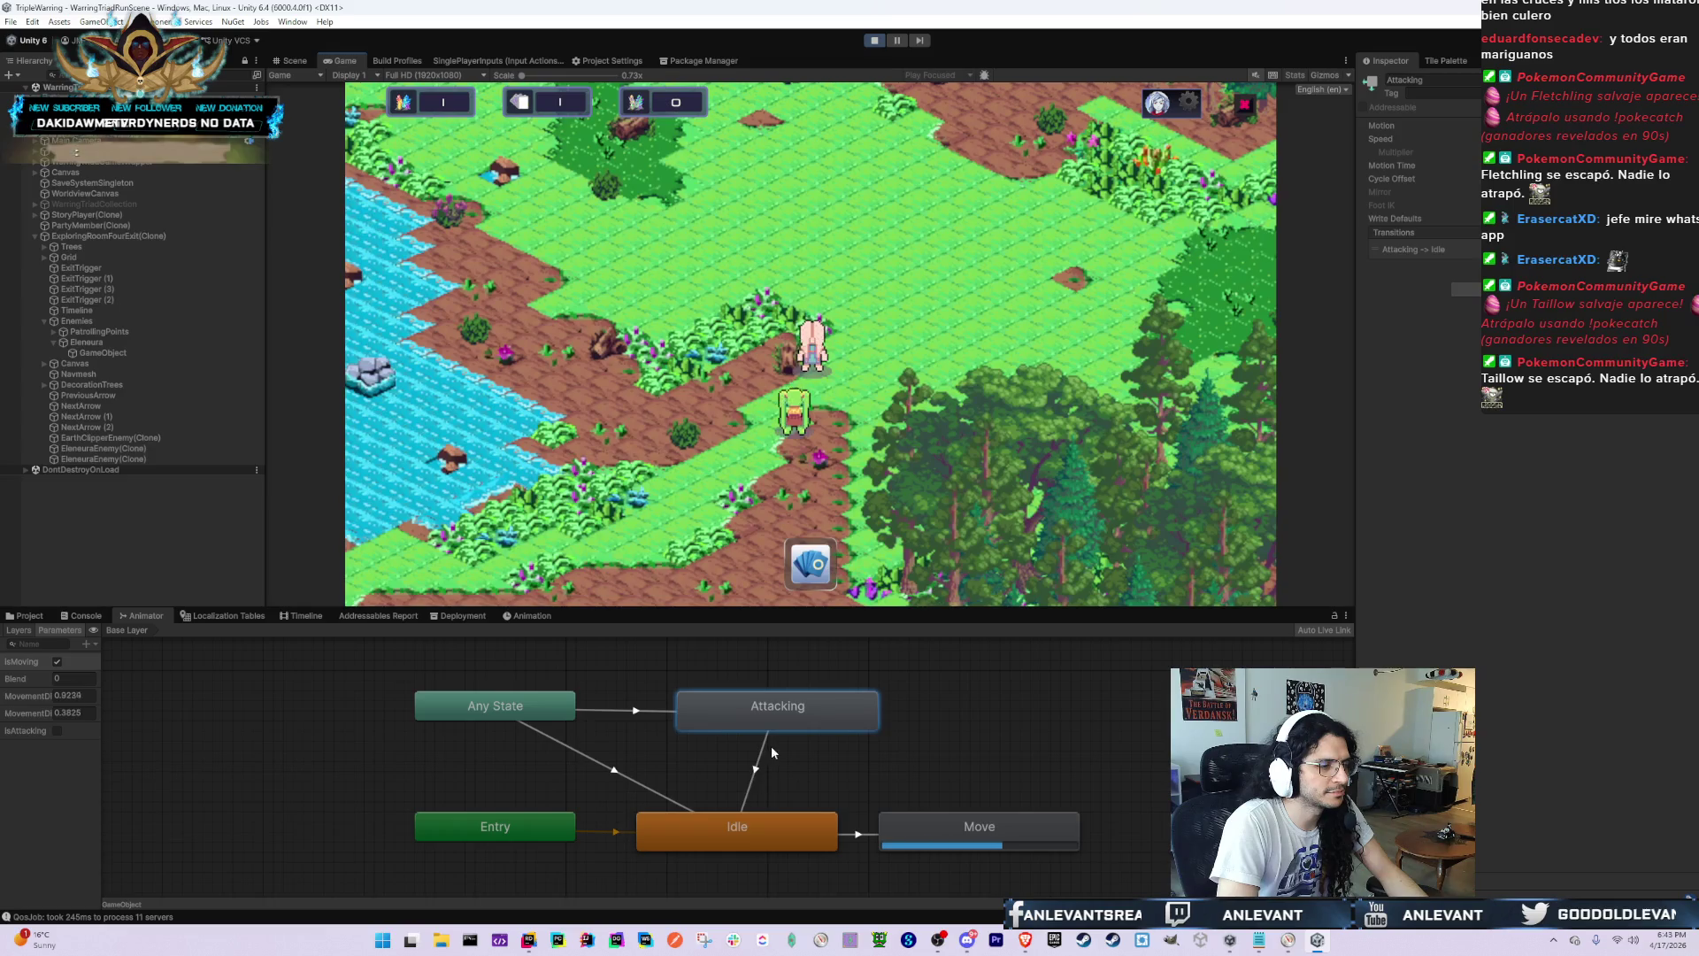
double_click(790, 715)
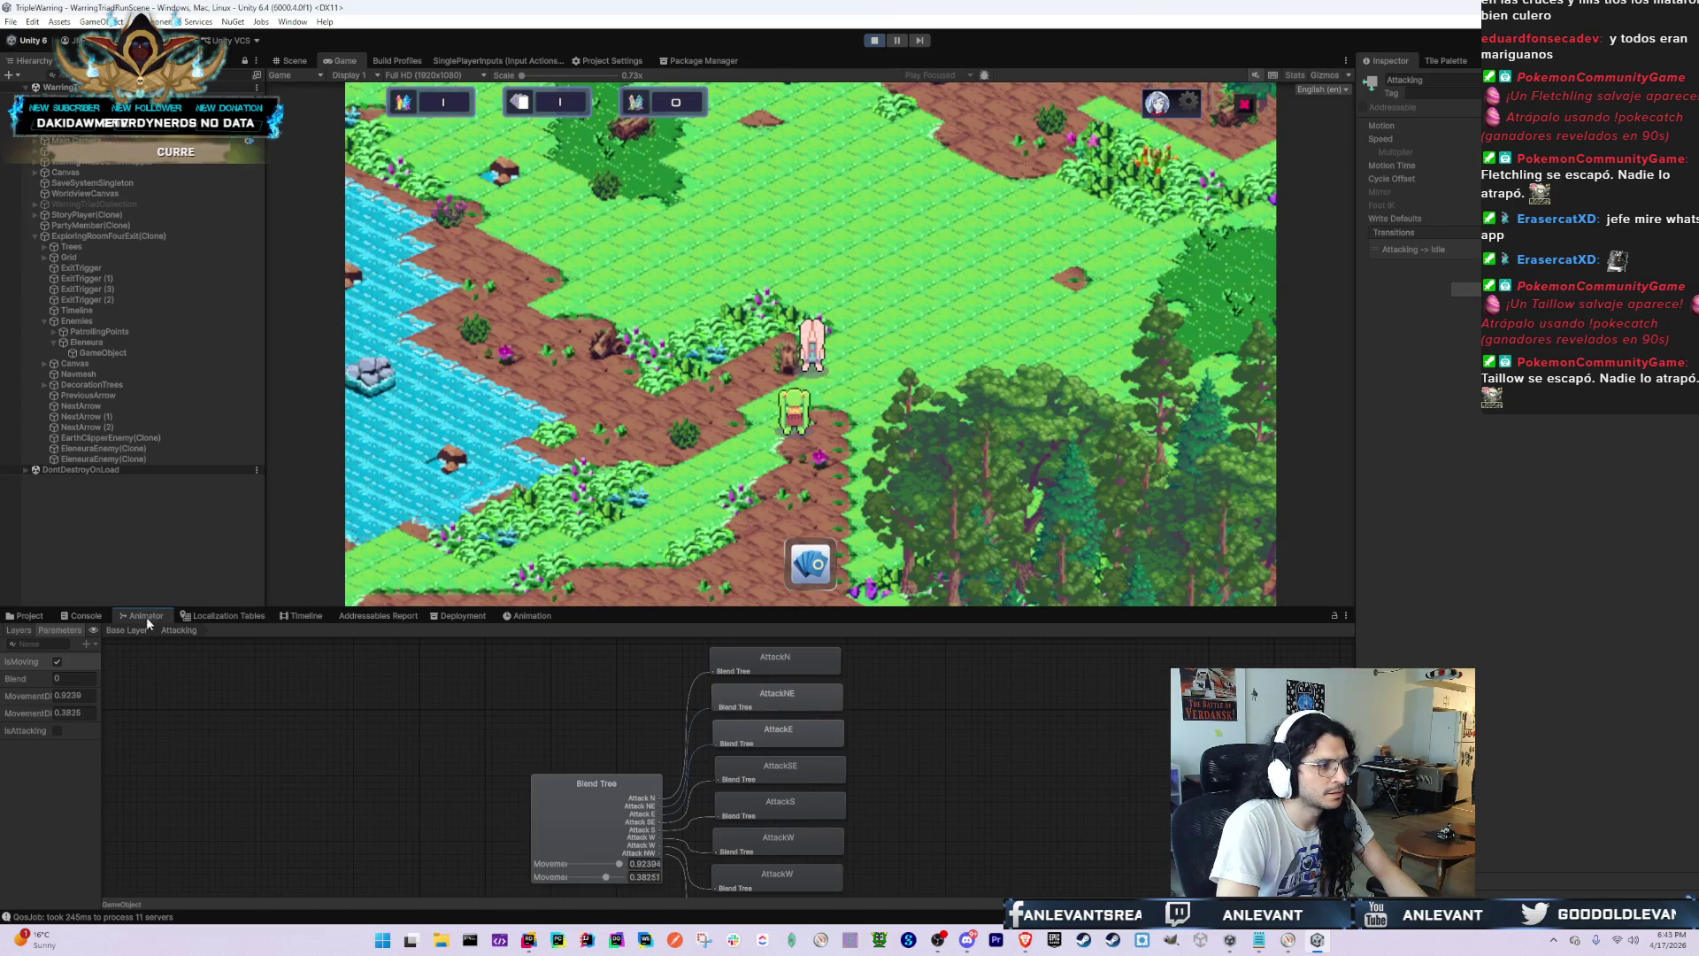
Walk the player south and inspect the attack blend tree's directional motions.
key("s")
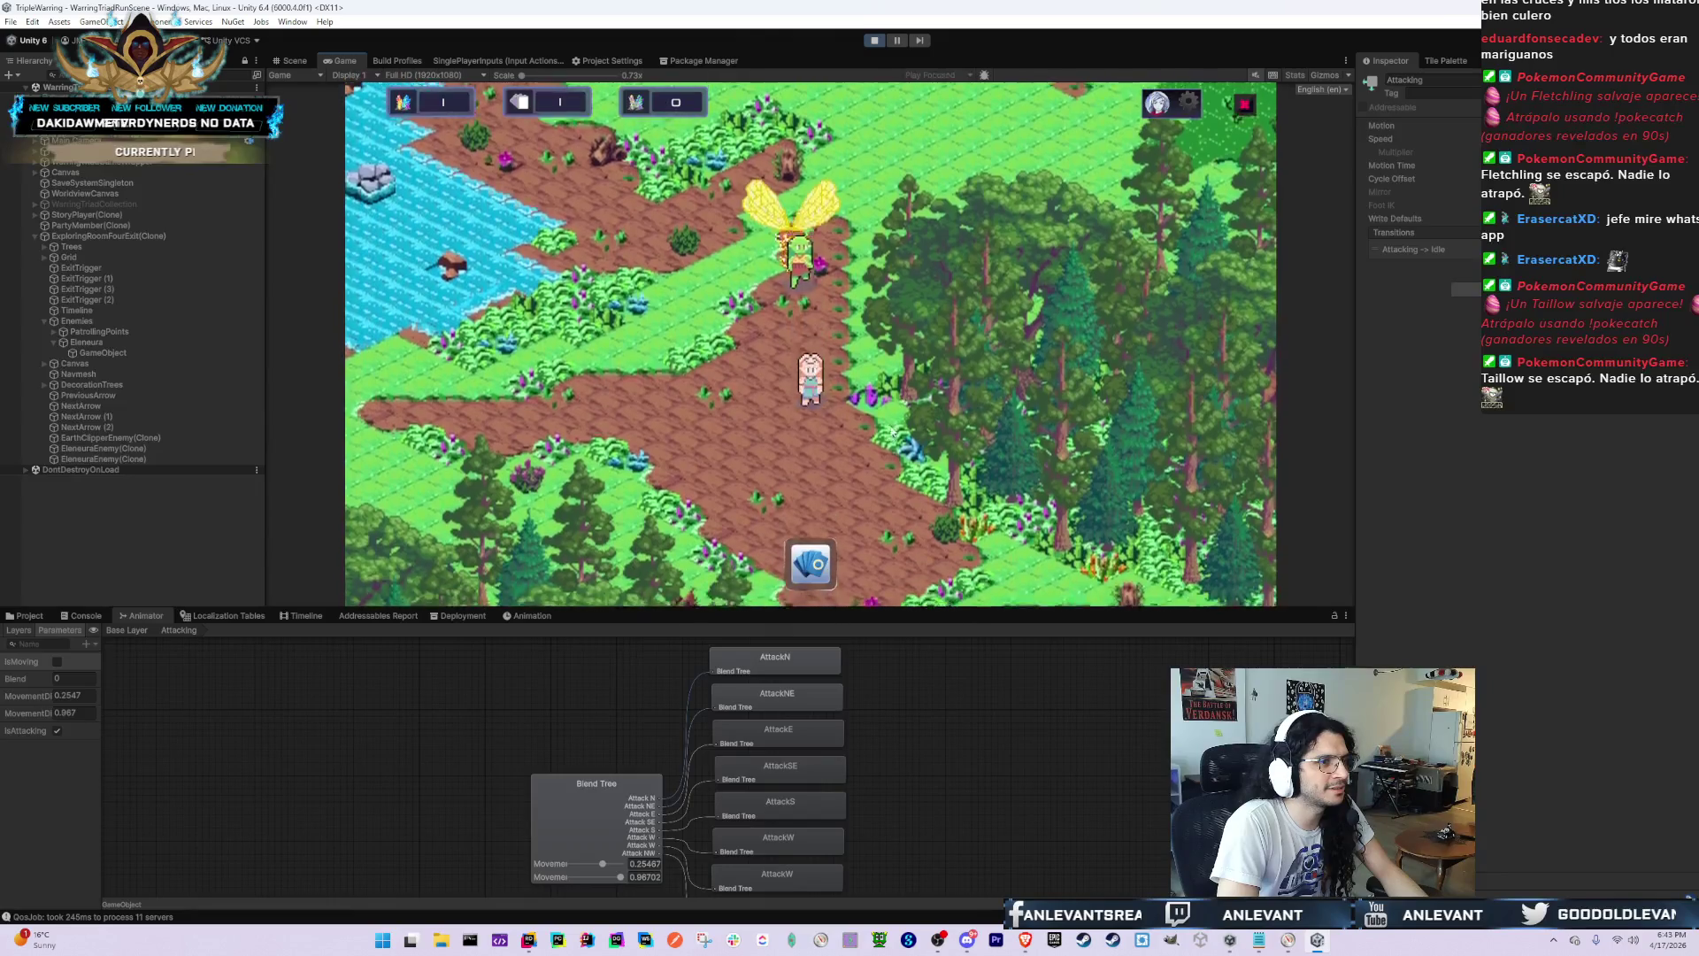
key("s")
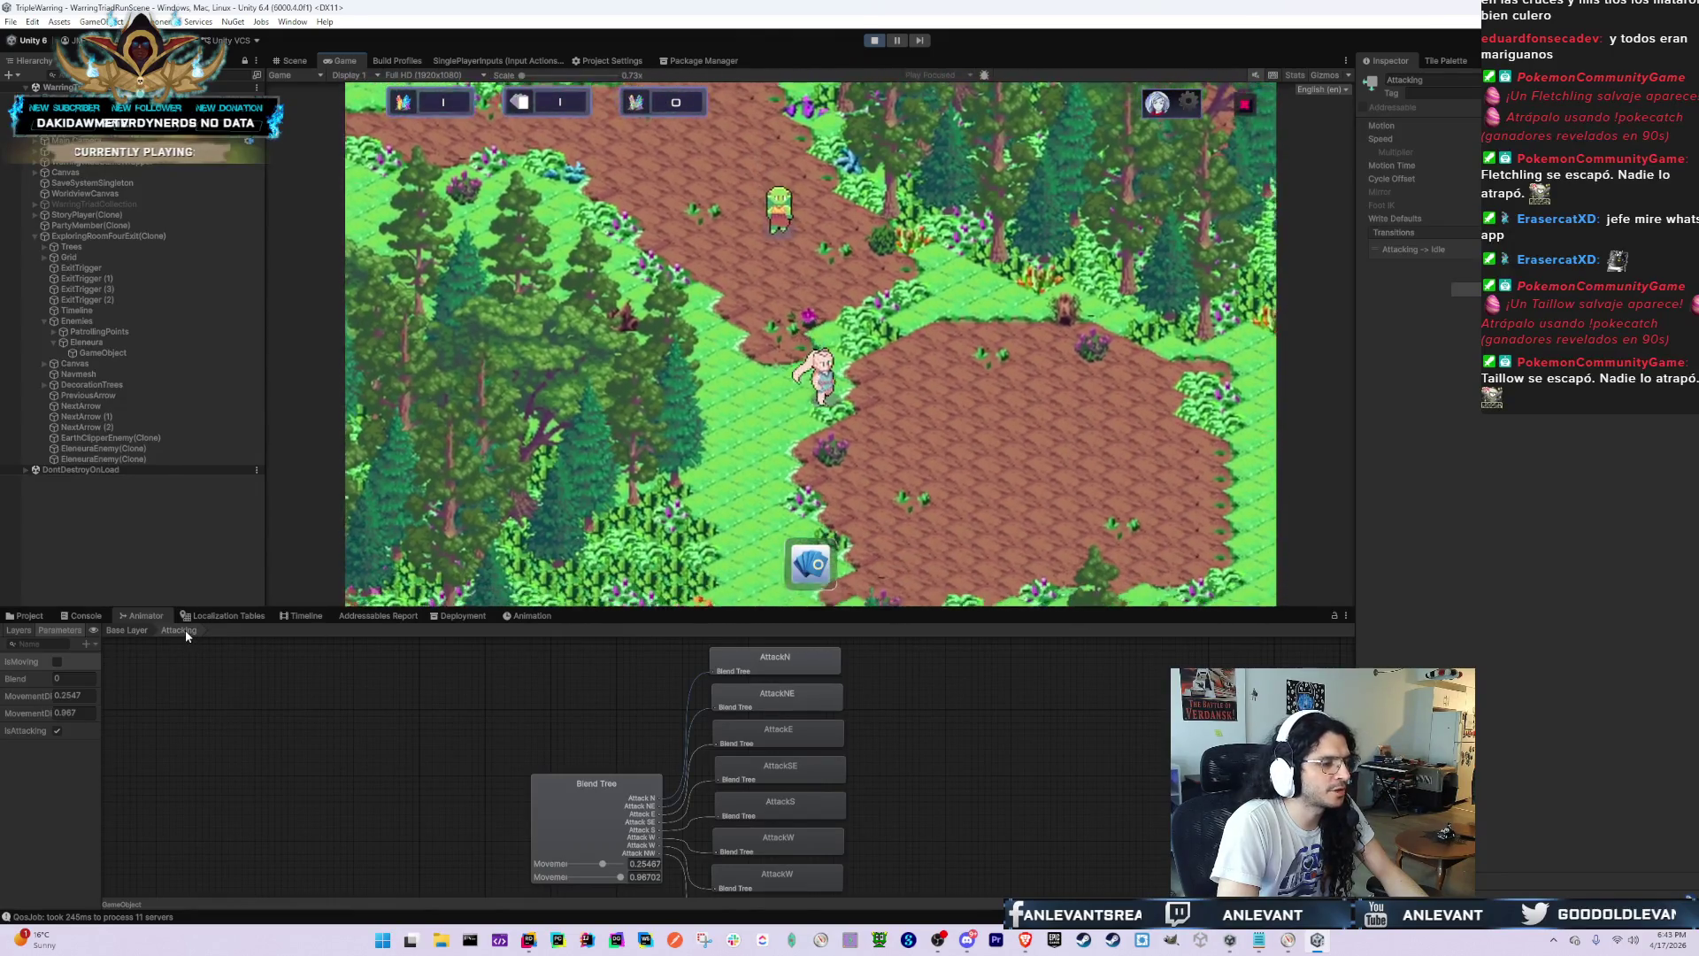
key("s")
left_click(184, 629)
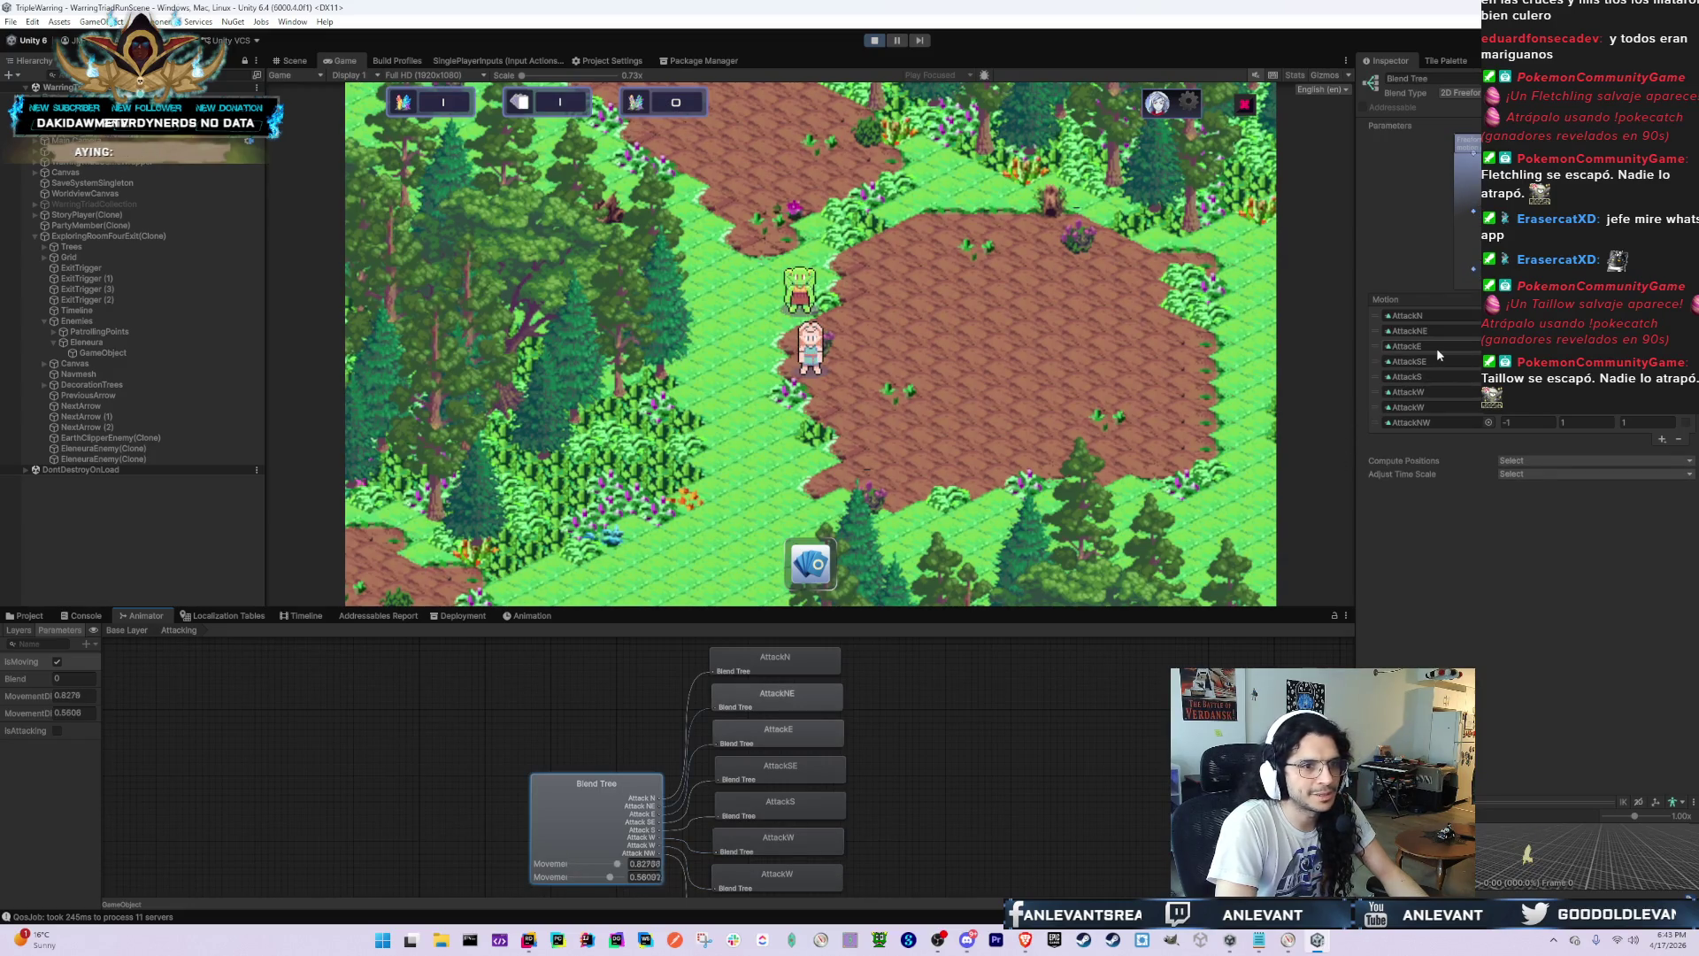
Walk and attack with the player, then flip the bottom panel to Timeline and back to Animator.
key("d")
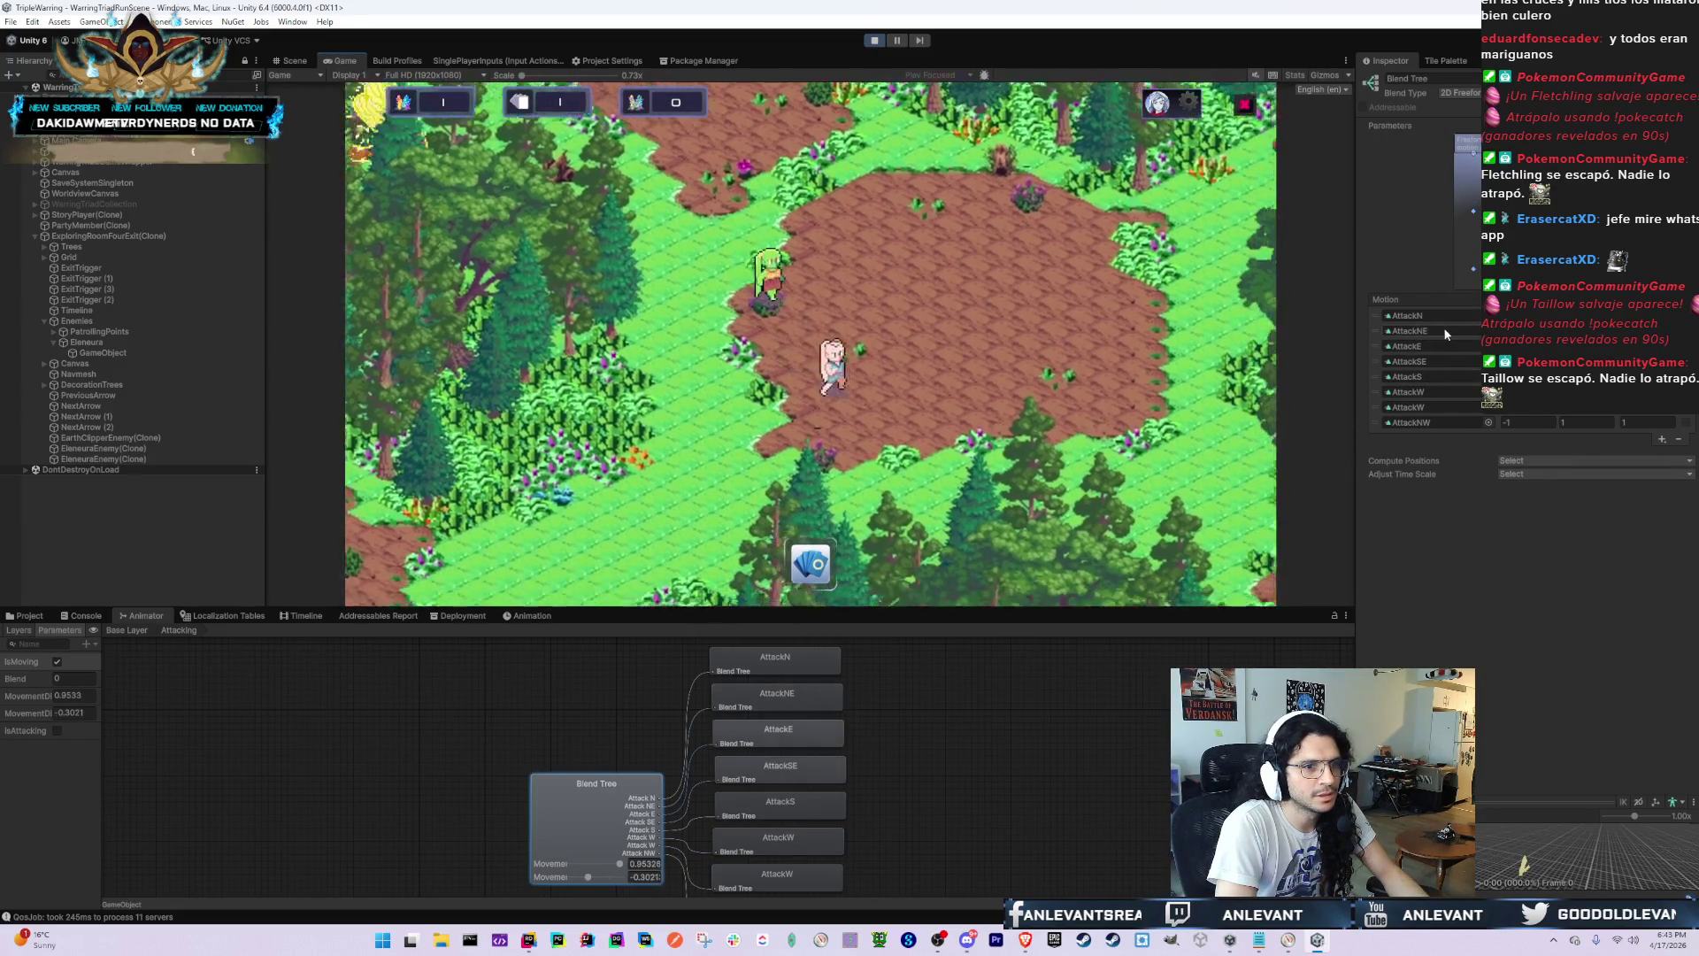
key("d")
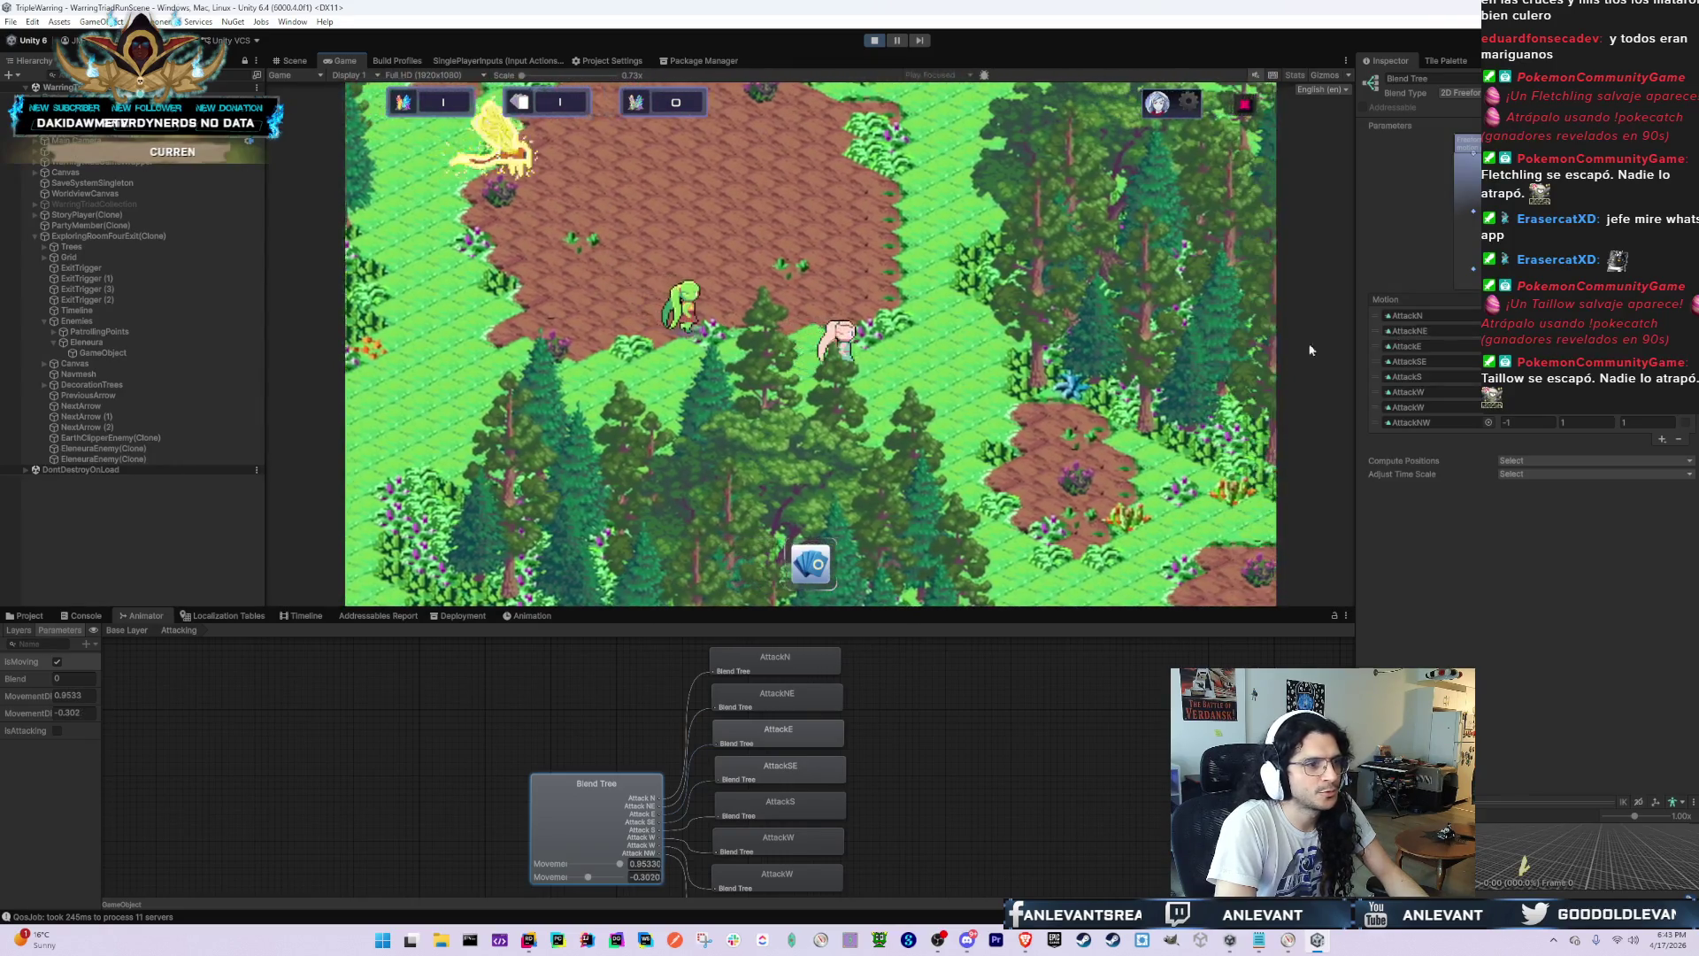
key("d")
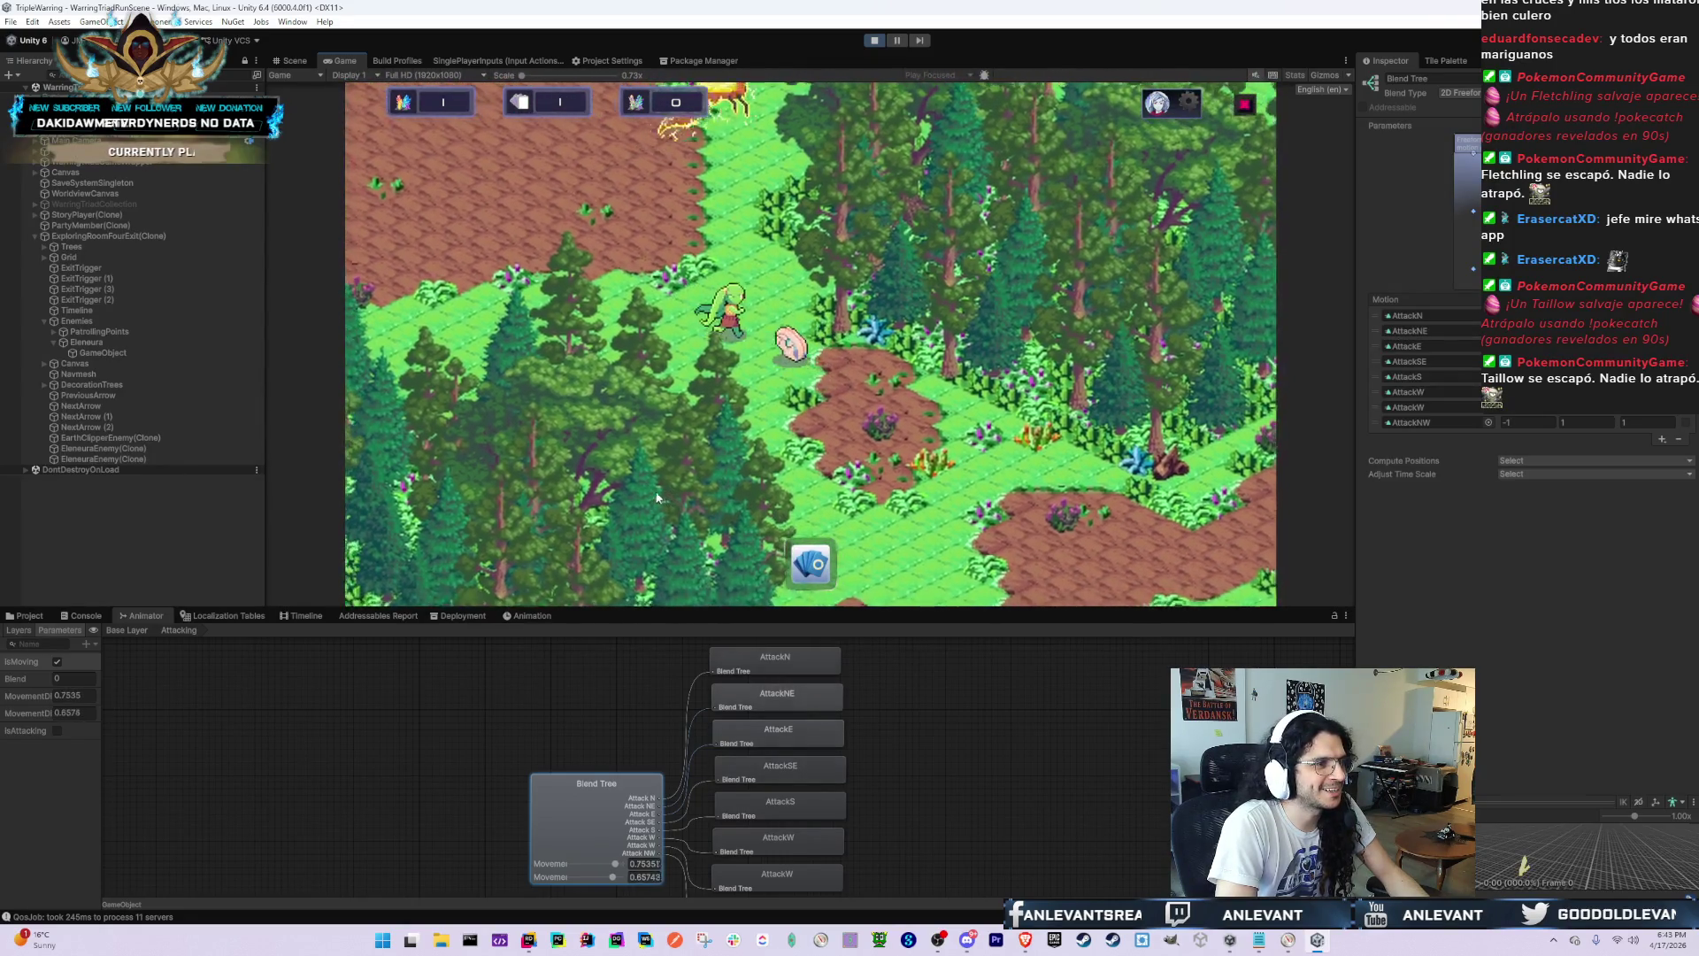
key("s")
key("d")
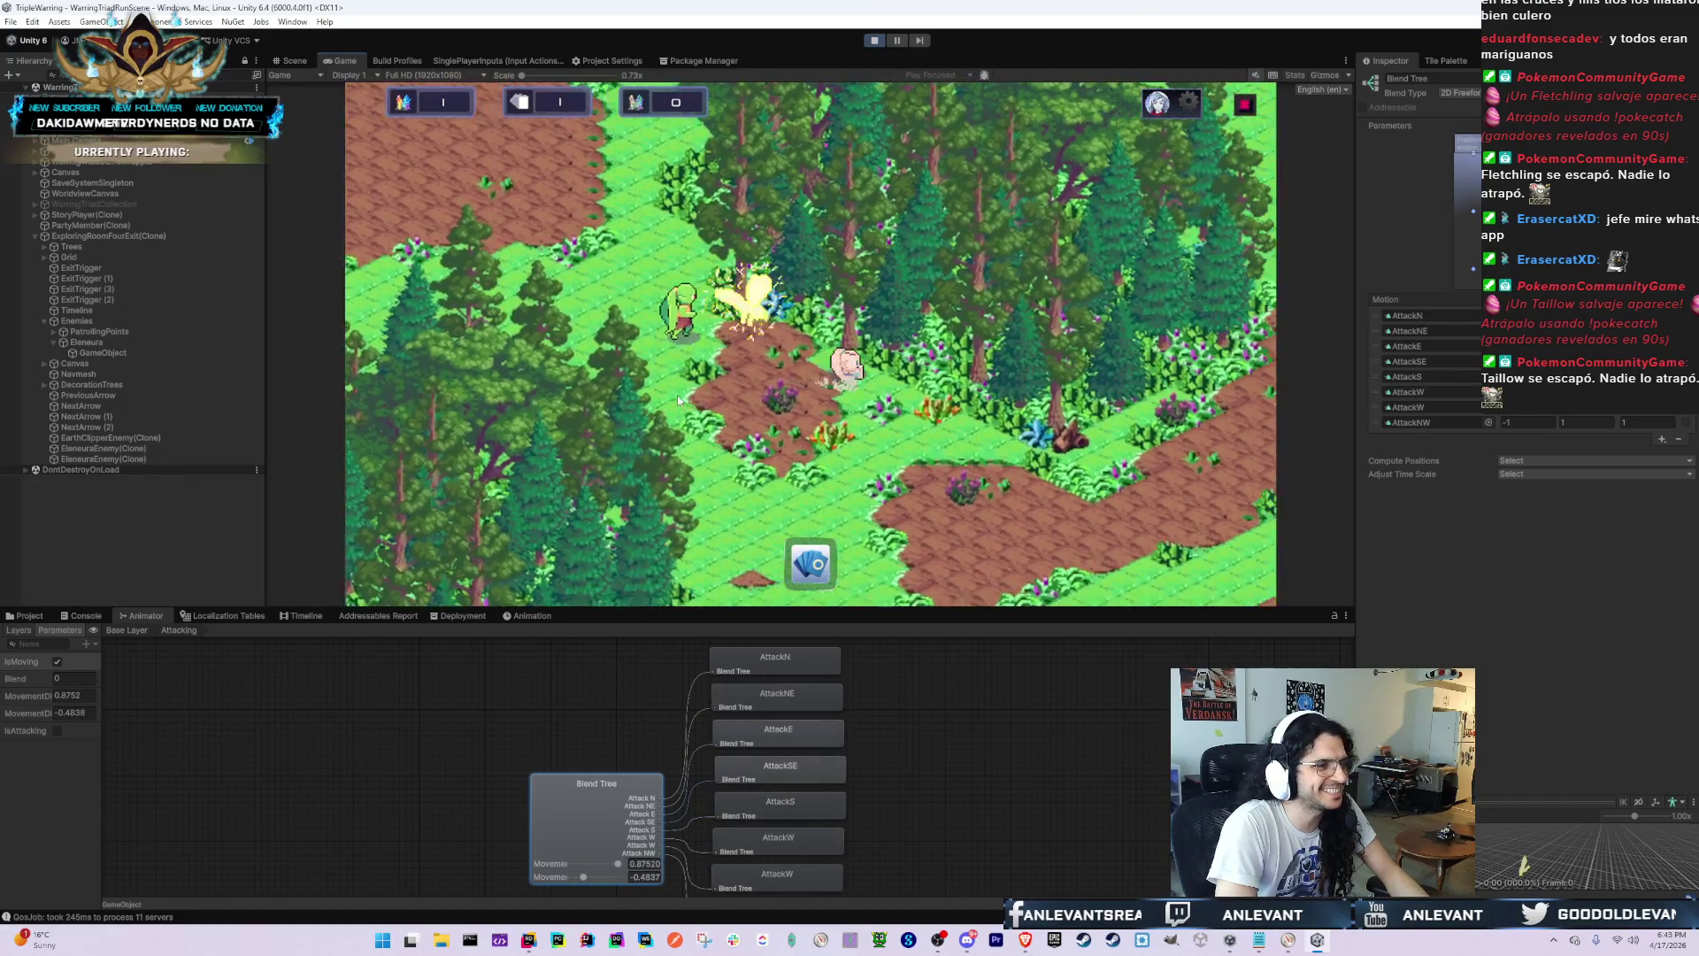
left_click(678, 386)
key("a")
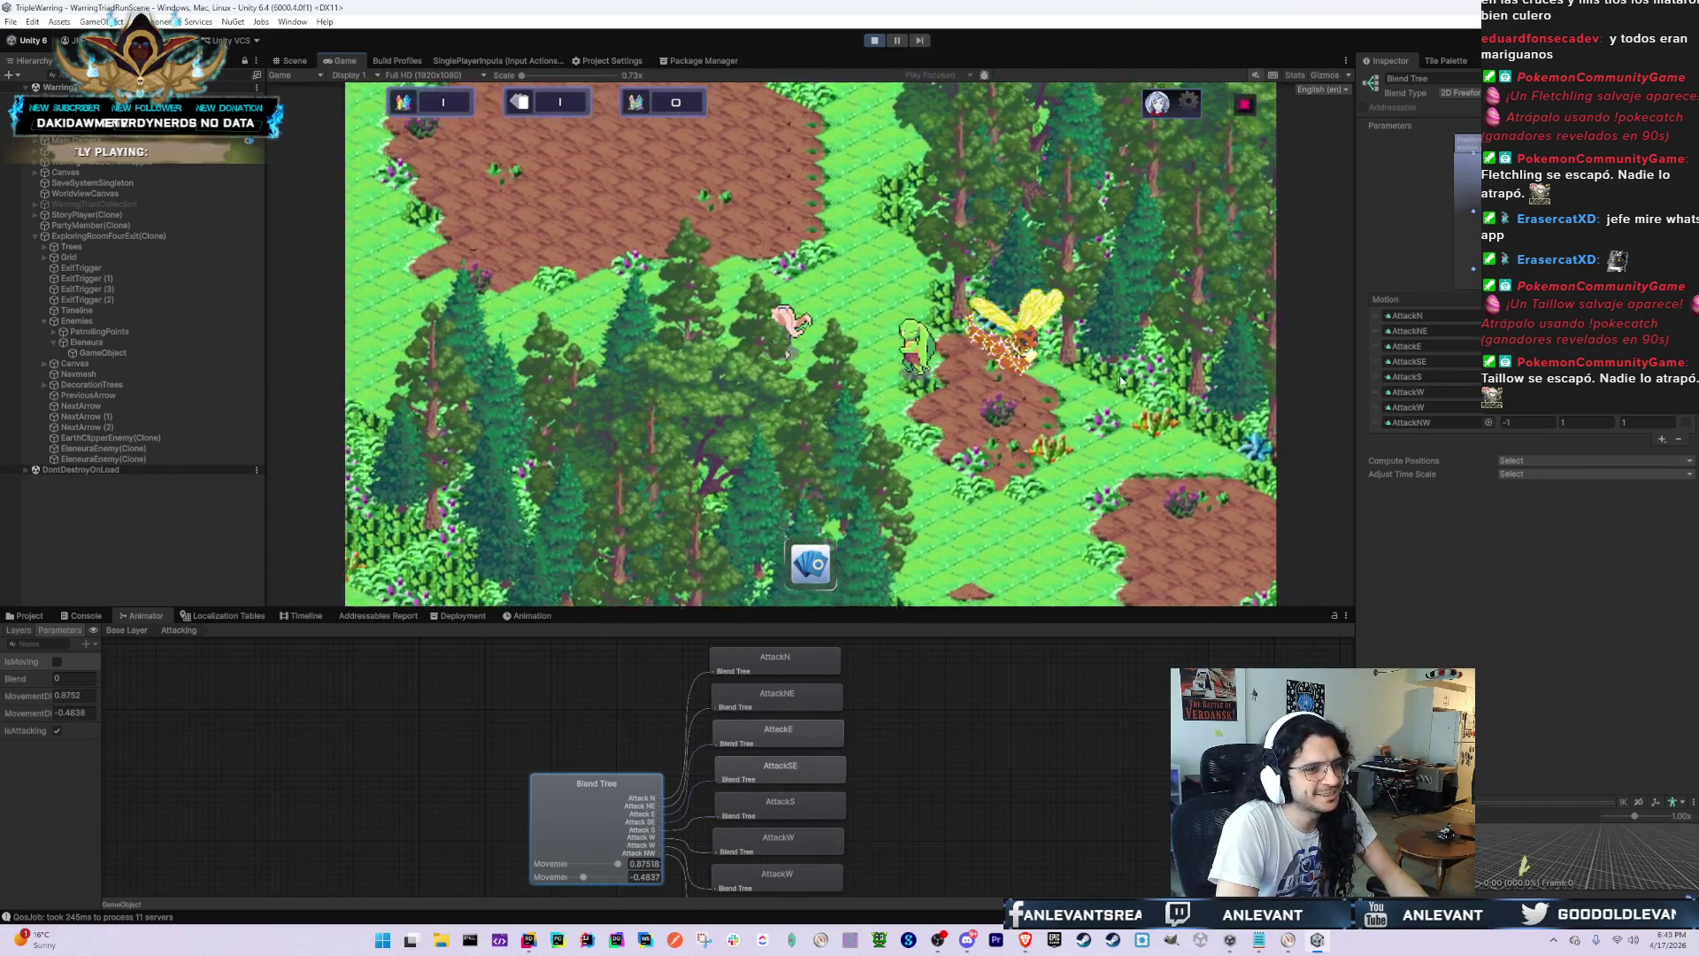
key("a")
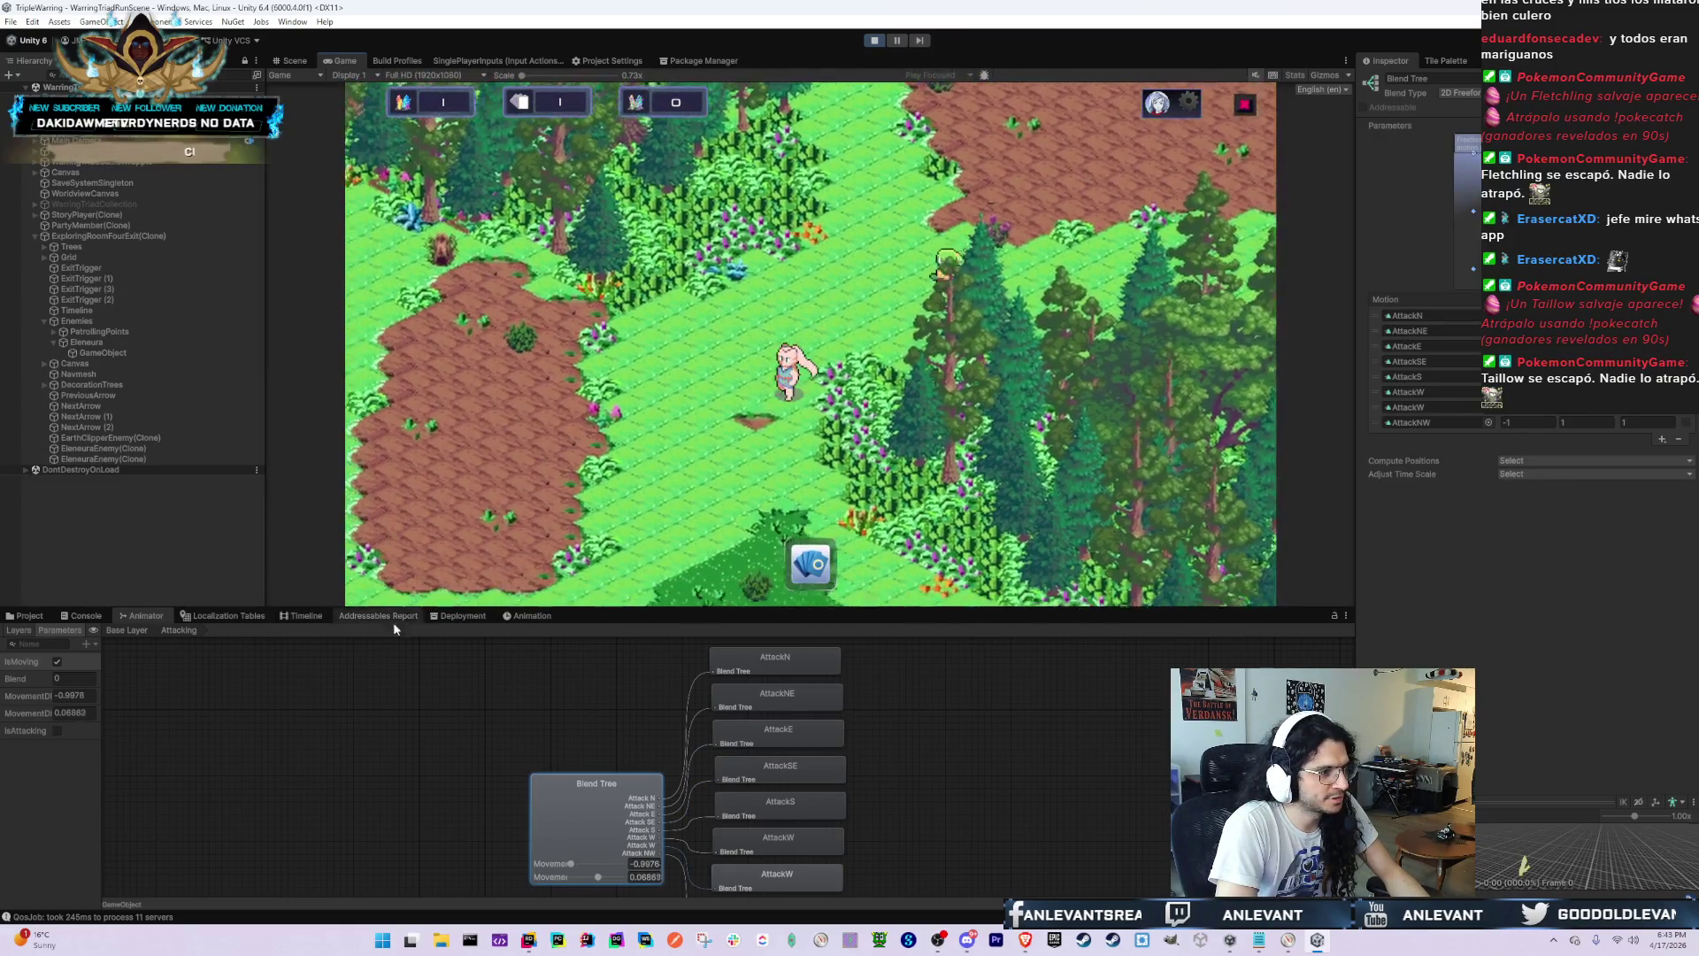
left_click(308, 615)
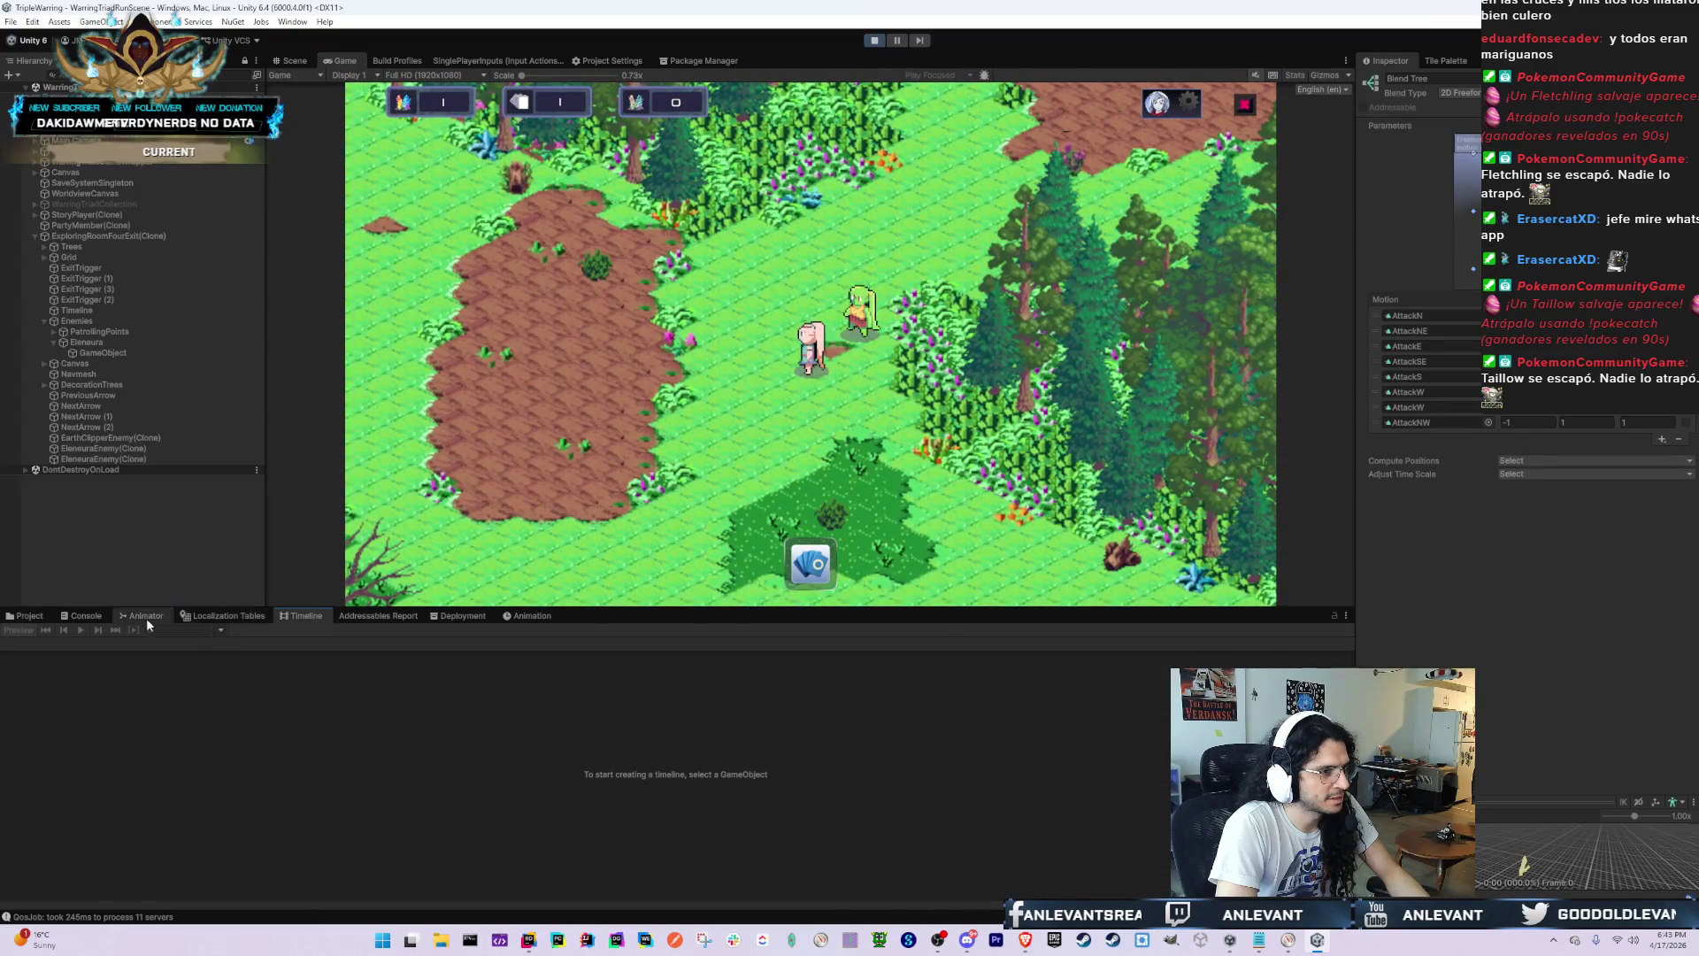
left_click(145, 615)
Walk the player up-left and inspect the Attacking to Idle transition.
key("a")
key("s")
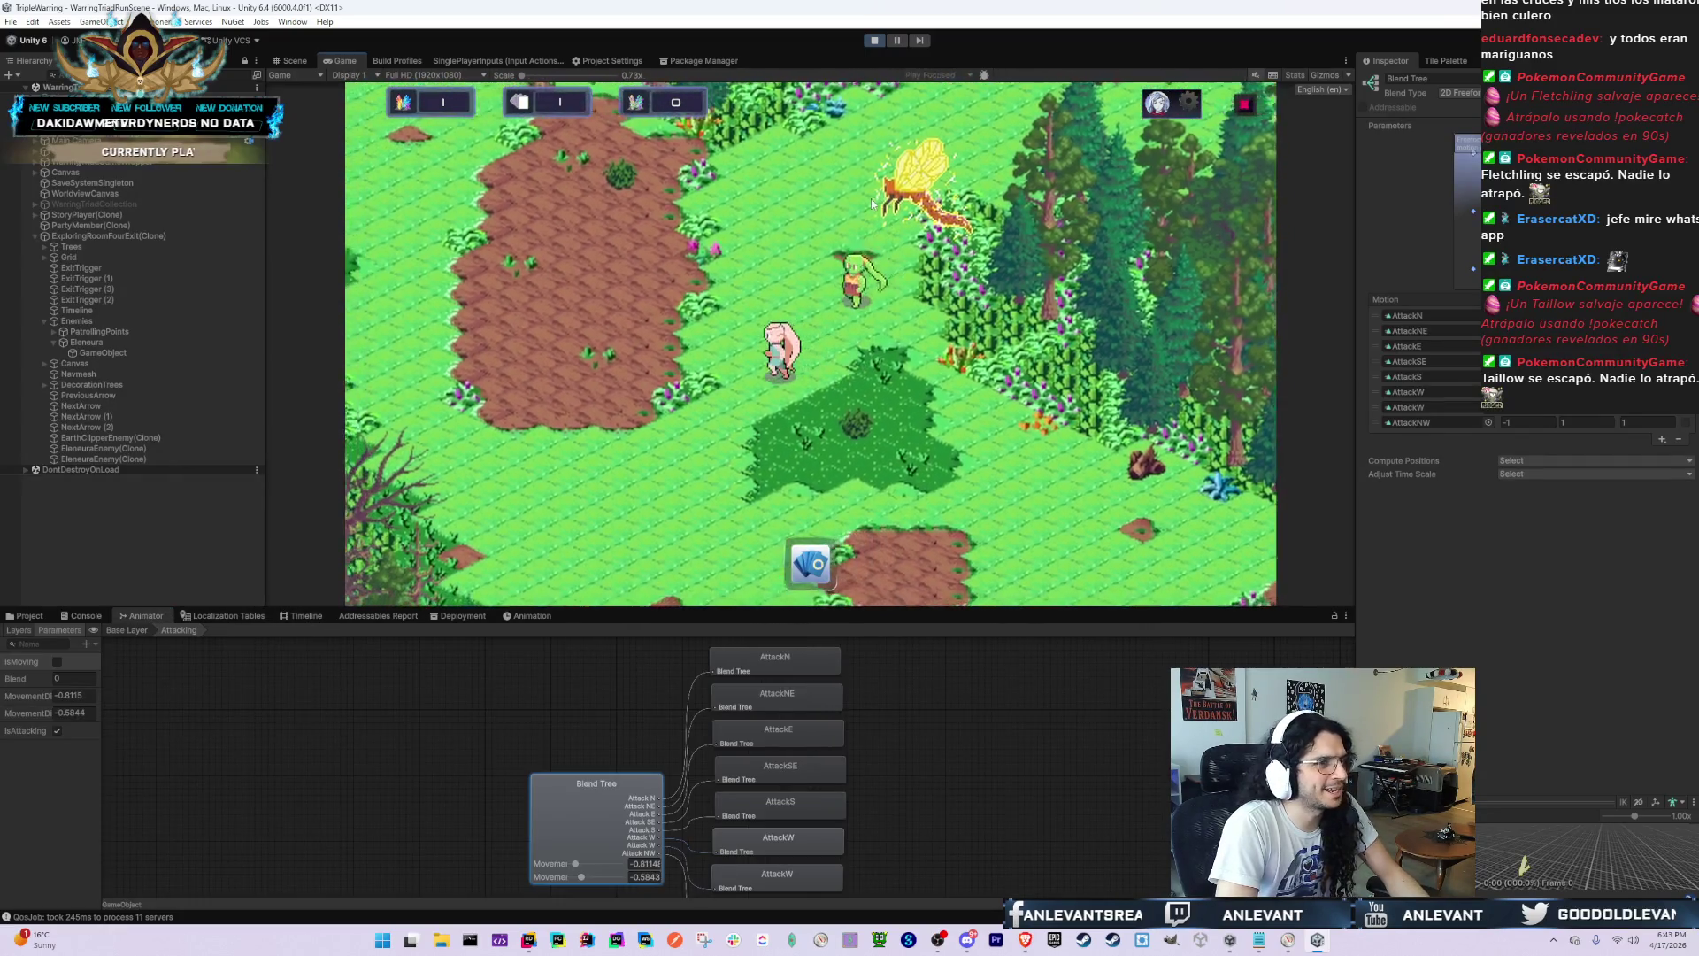
key("a")
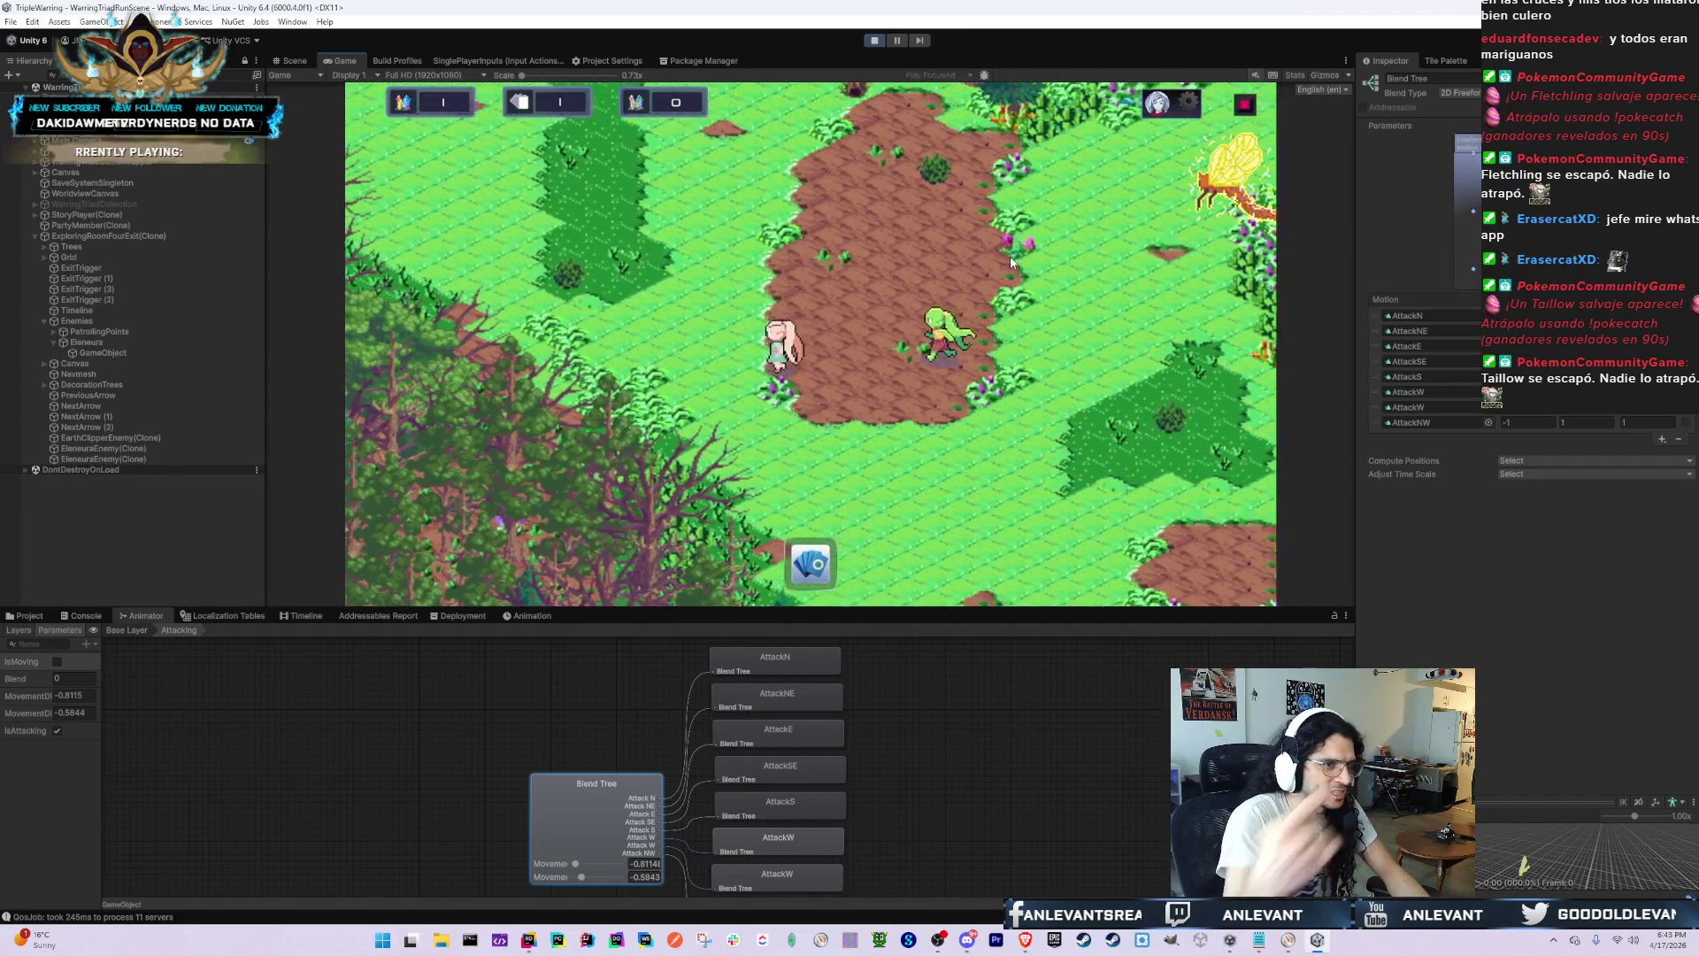
key("w")
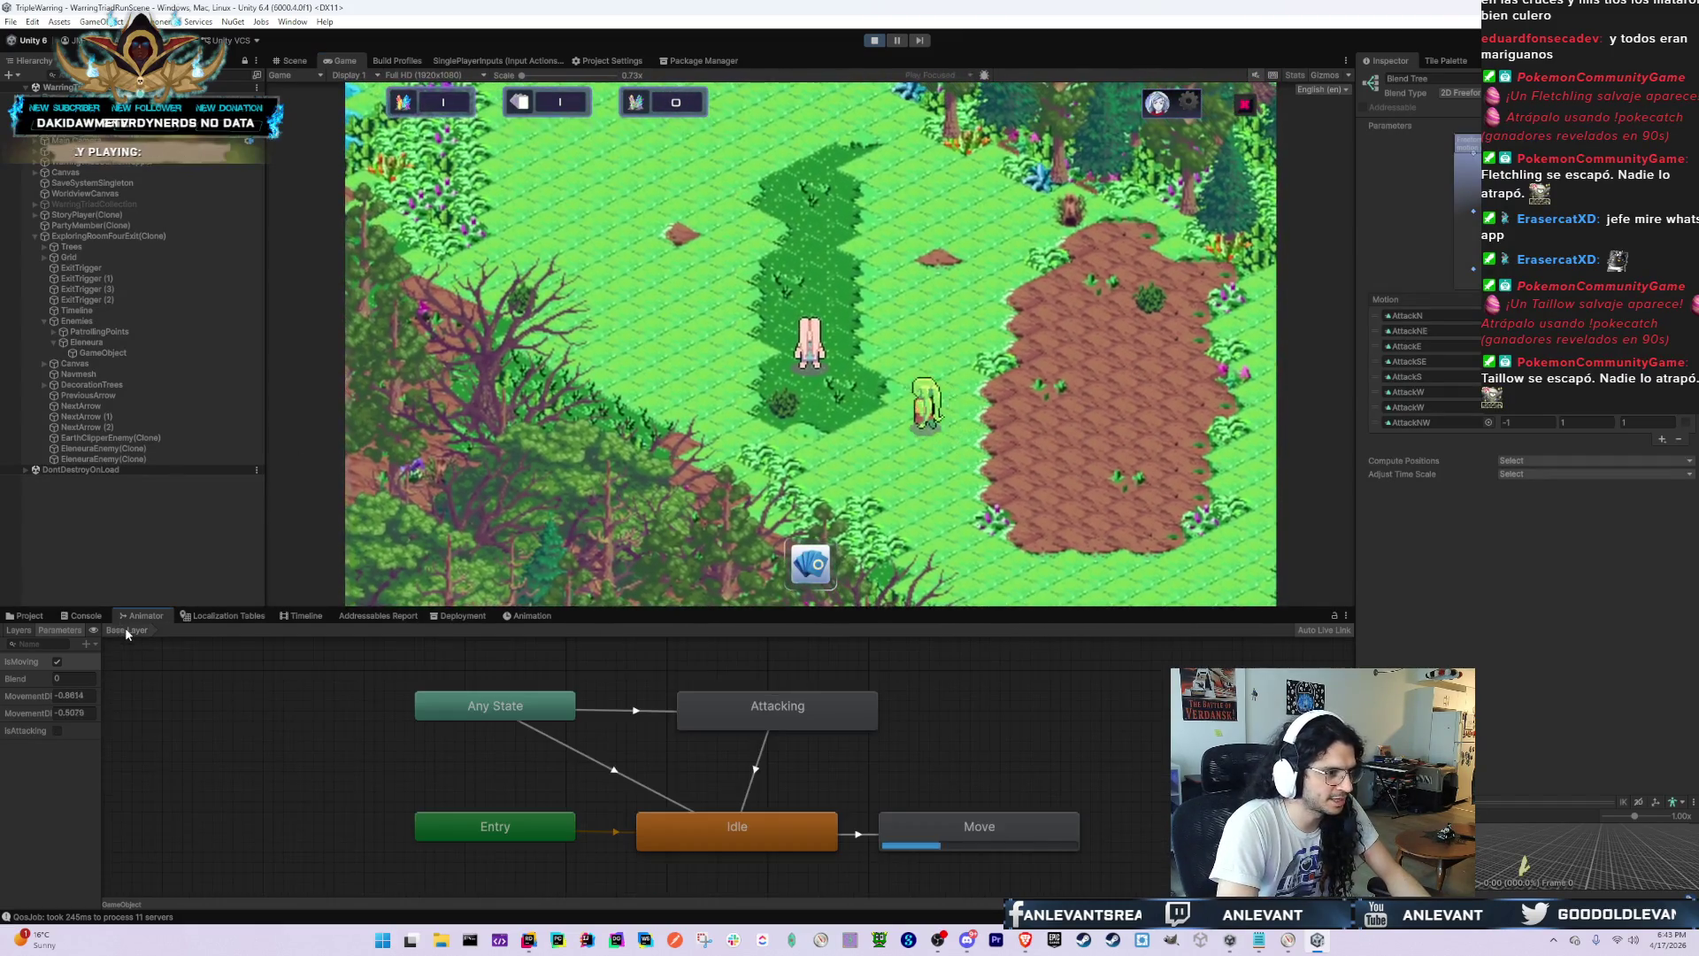
key("w")
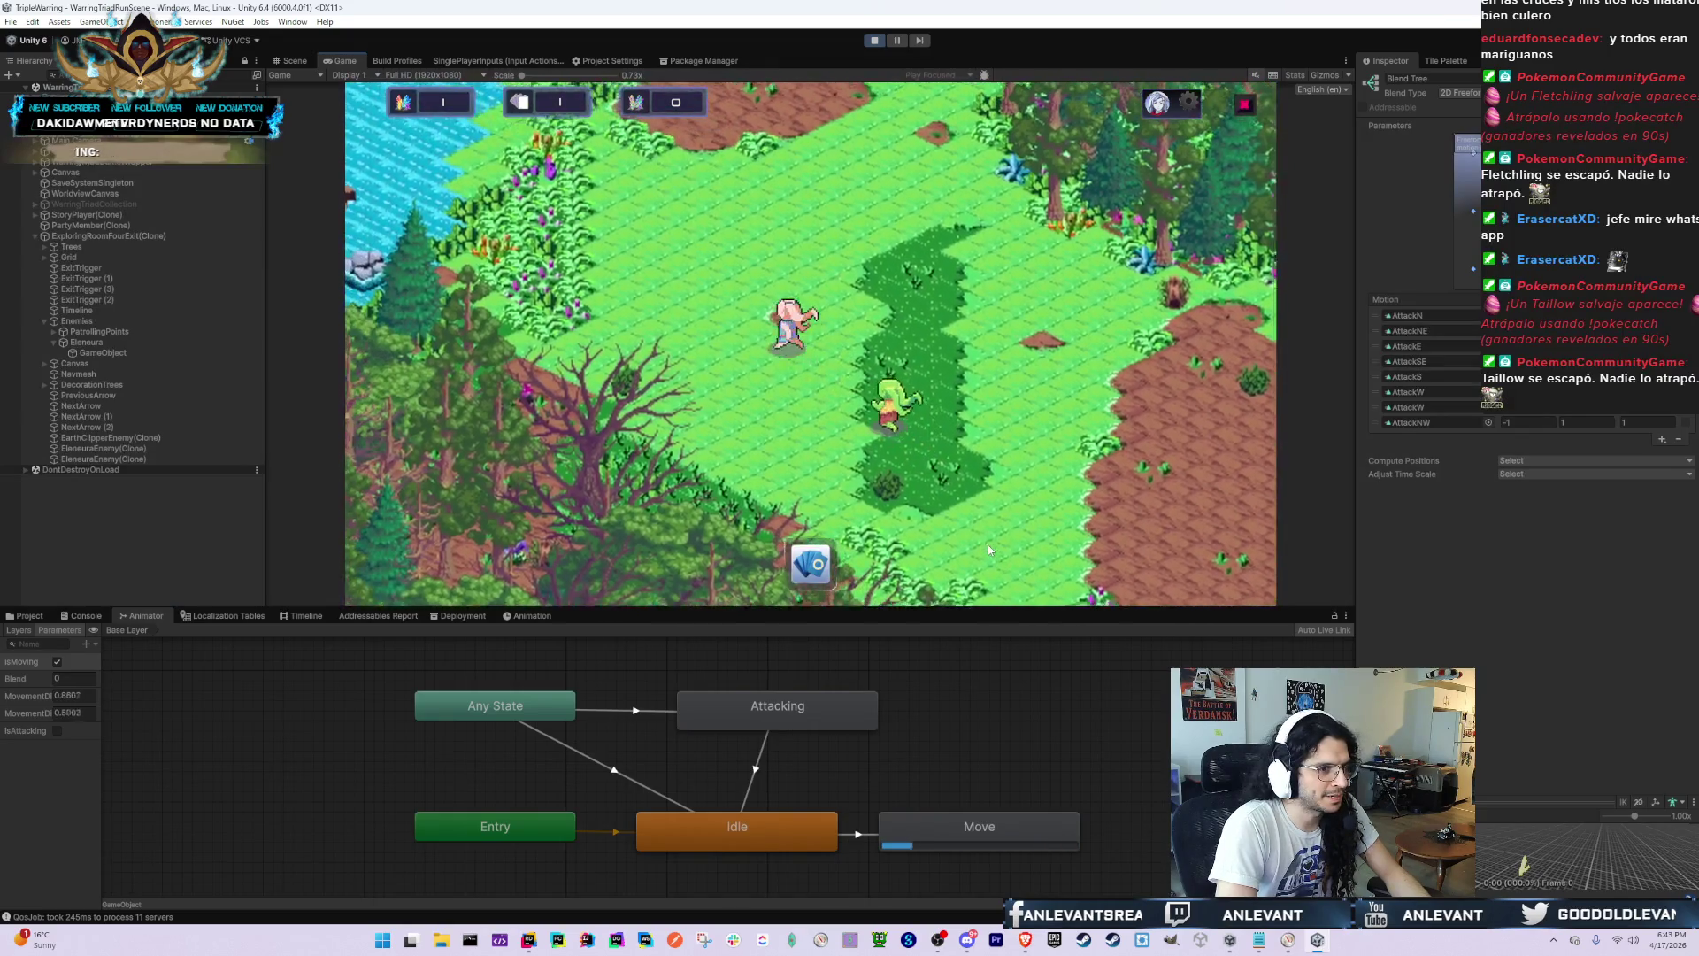
key("w")
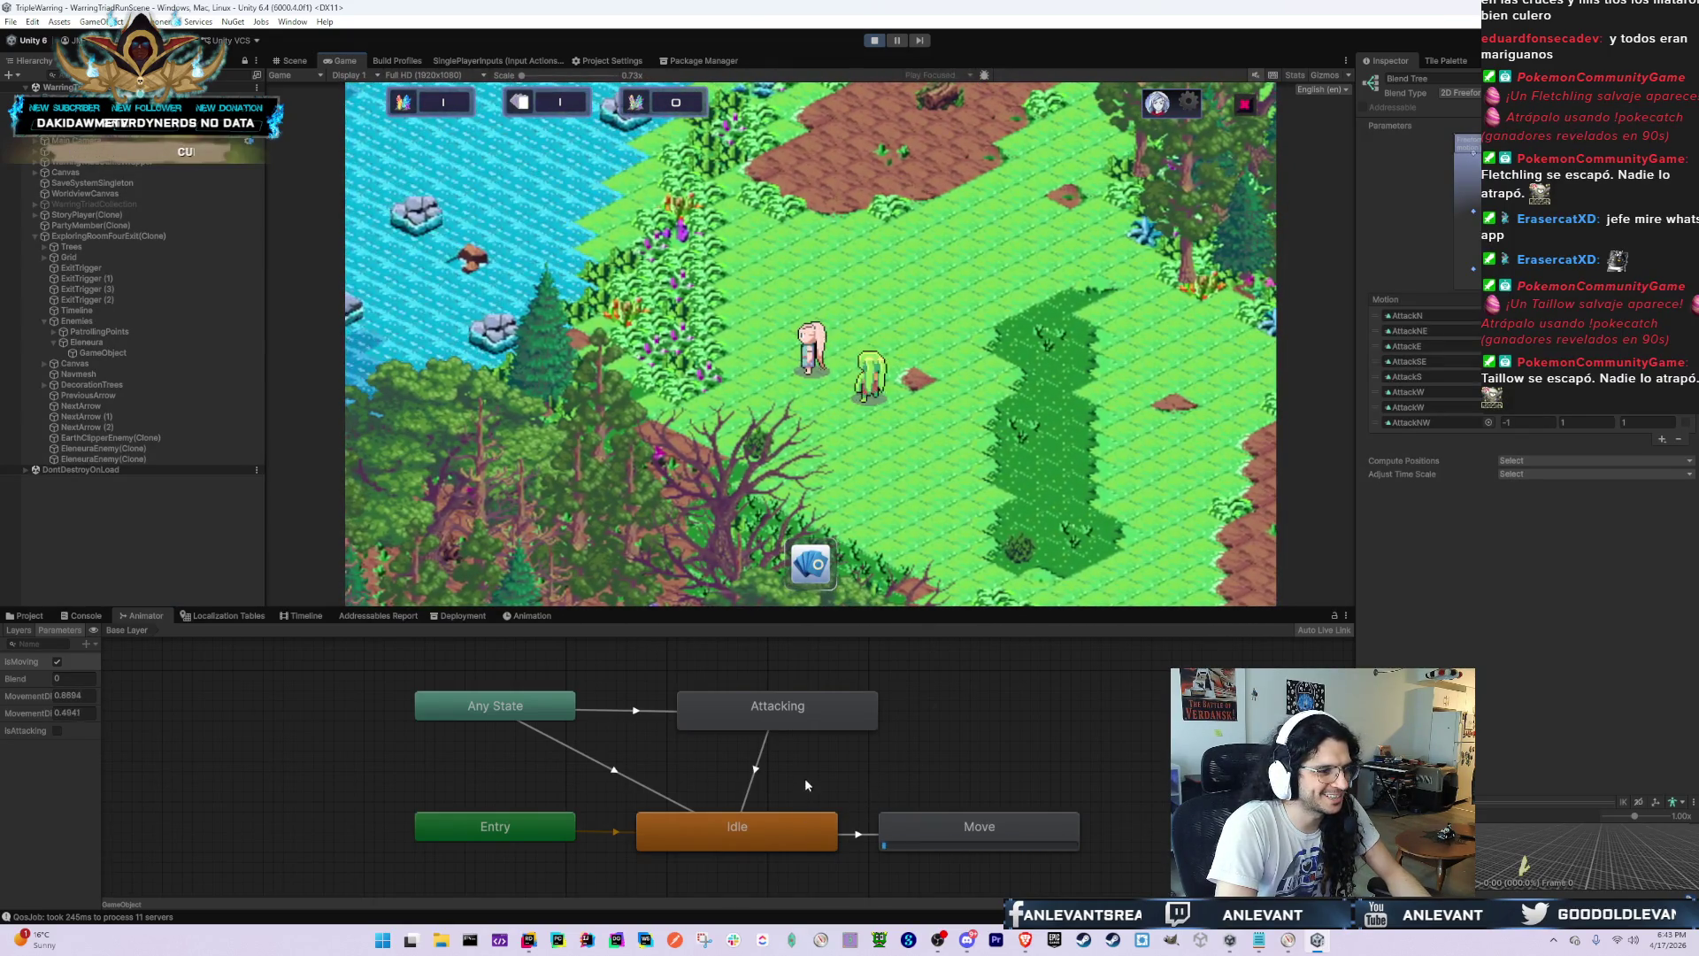
left_click(755, 774)
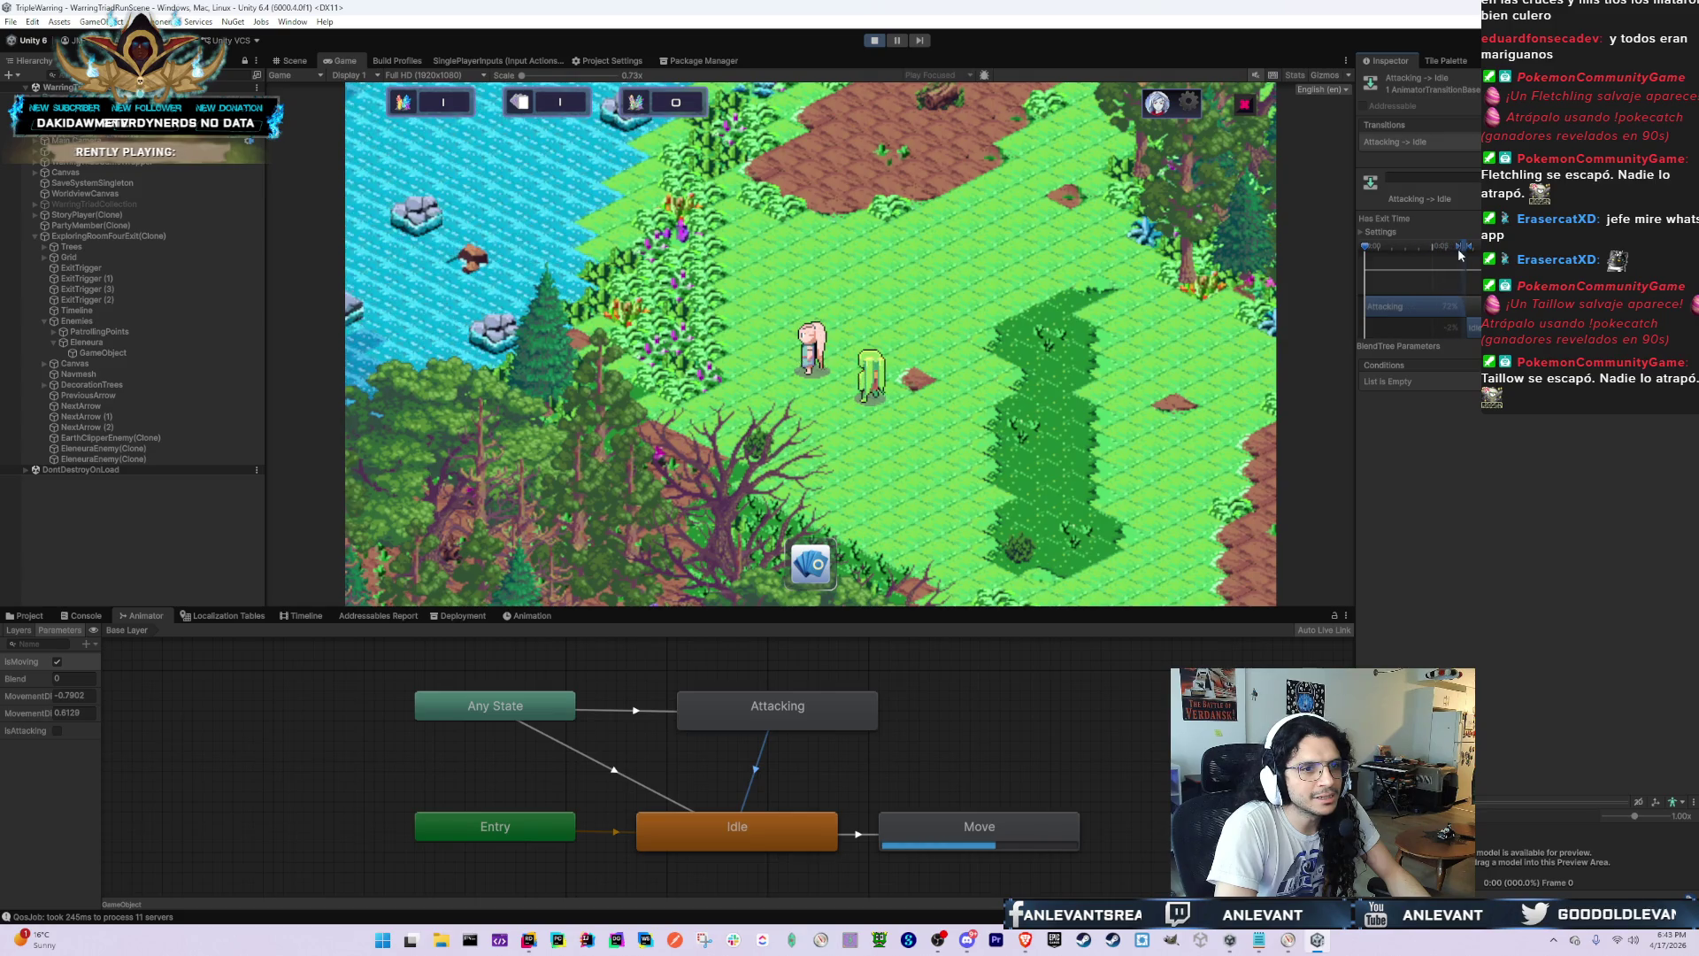
Walk the player back and forth across the map with WASD.
key("s")
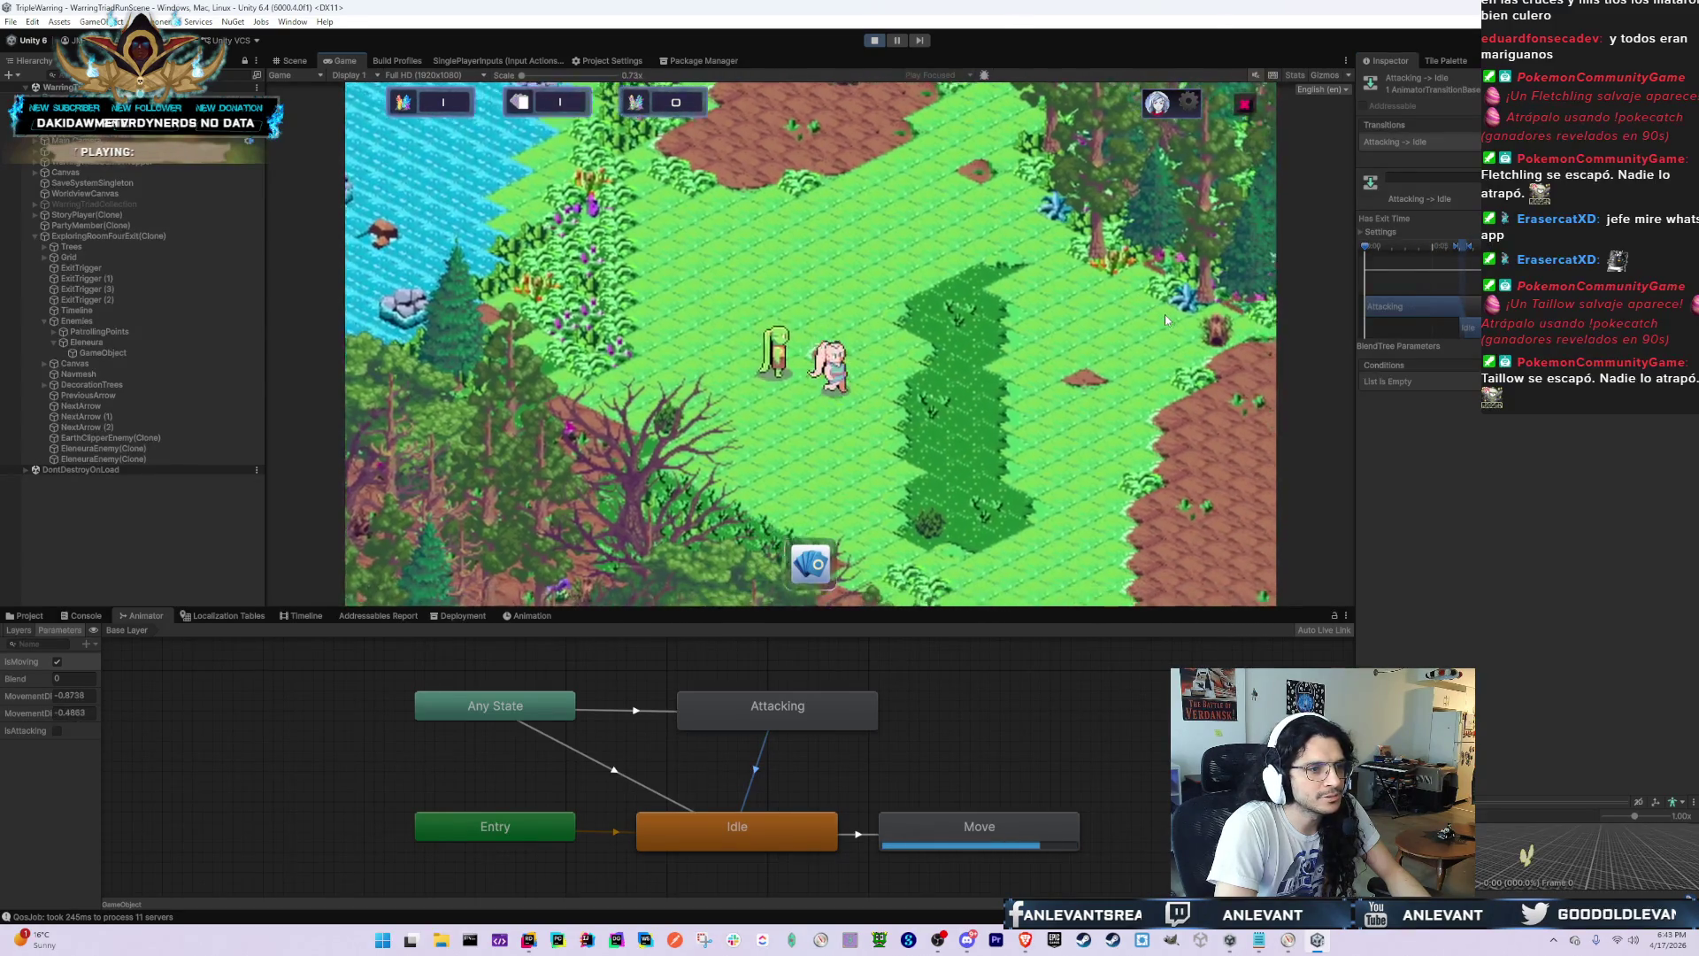
key("s")
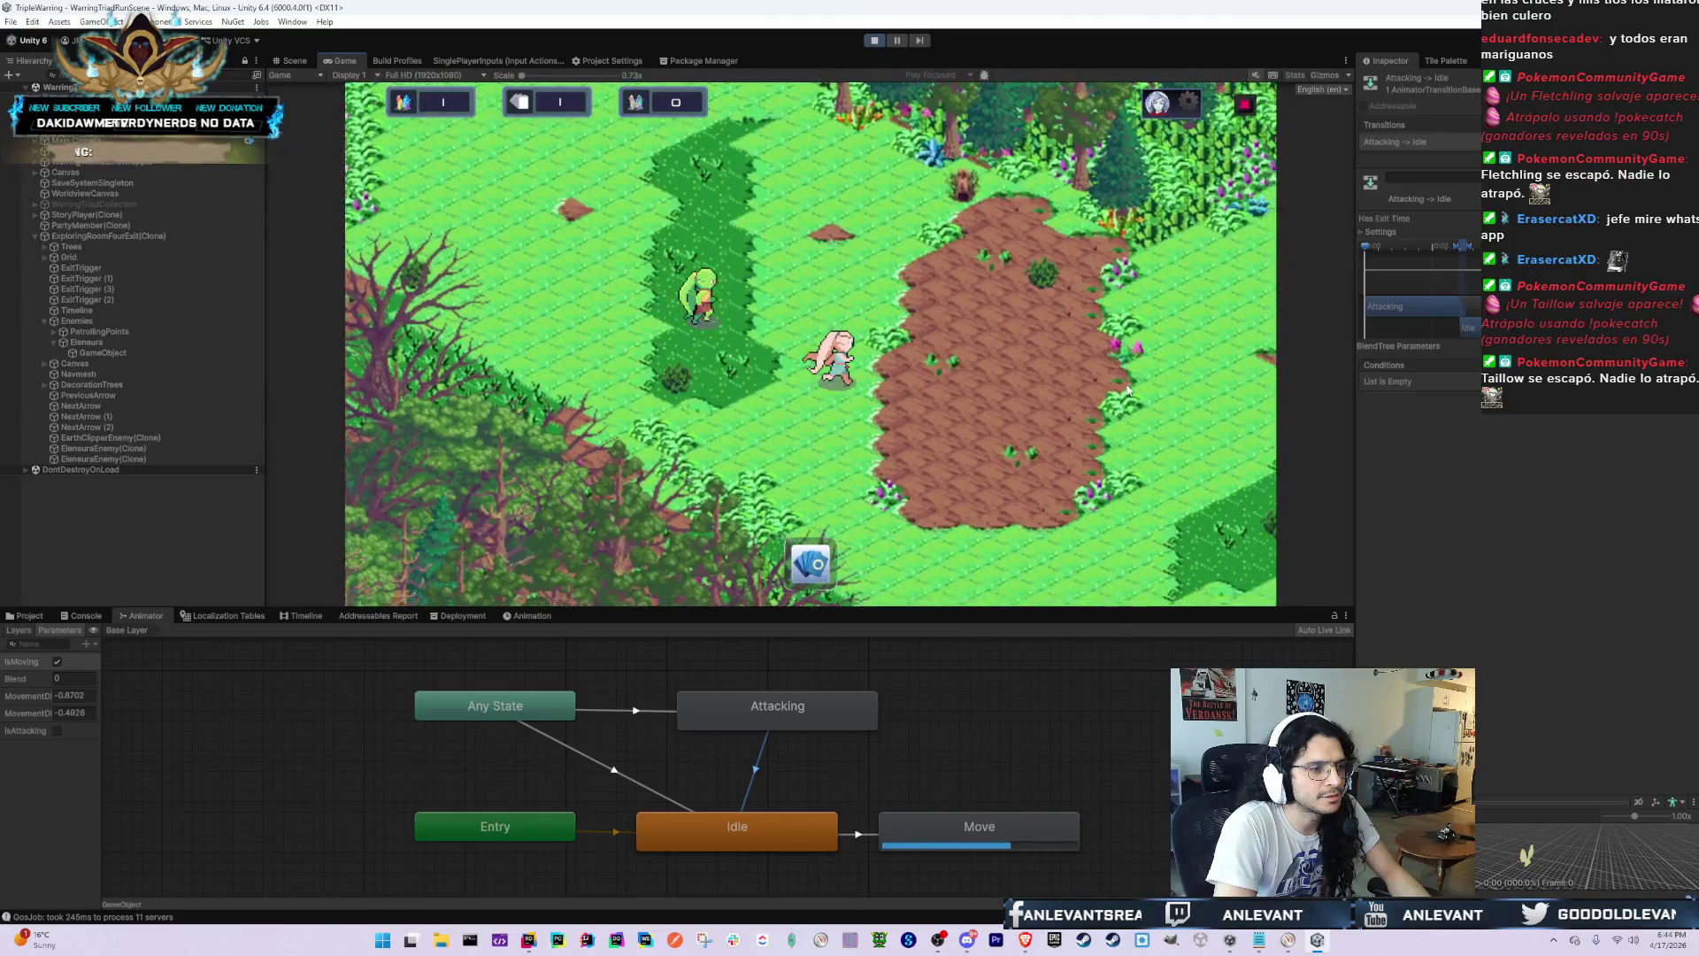
key("s")
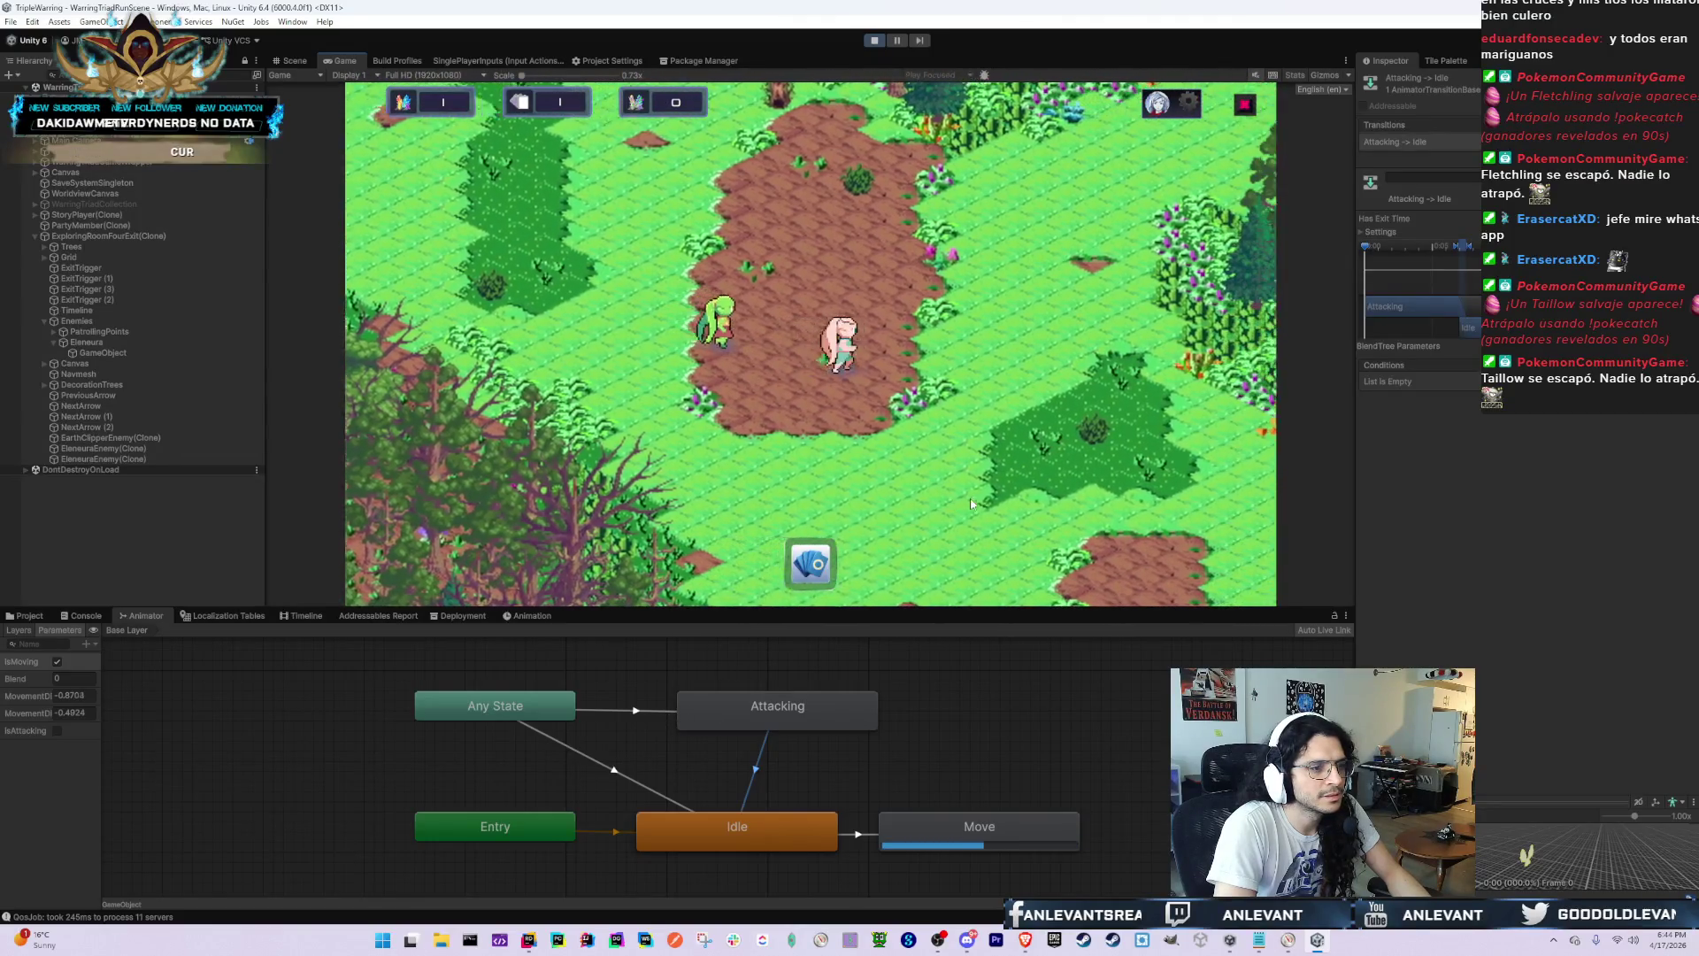
key("w")
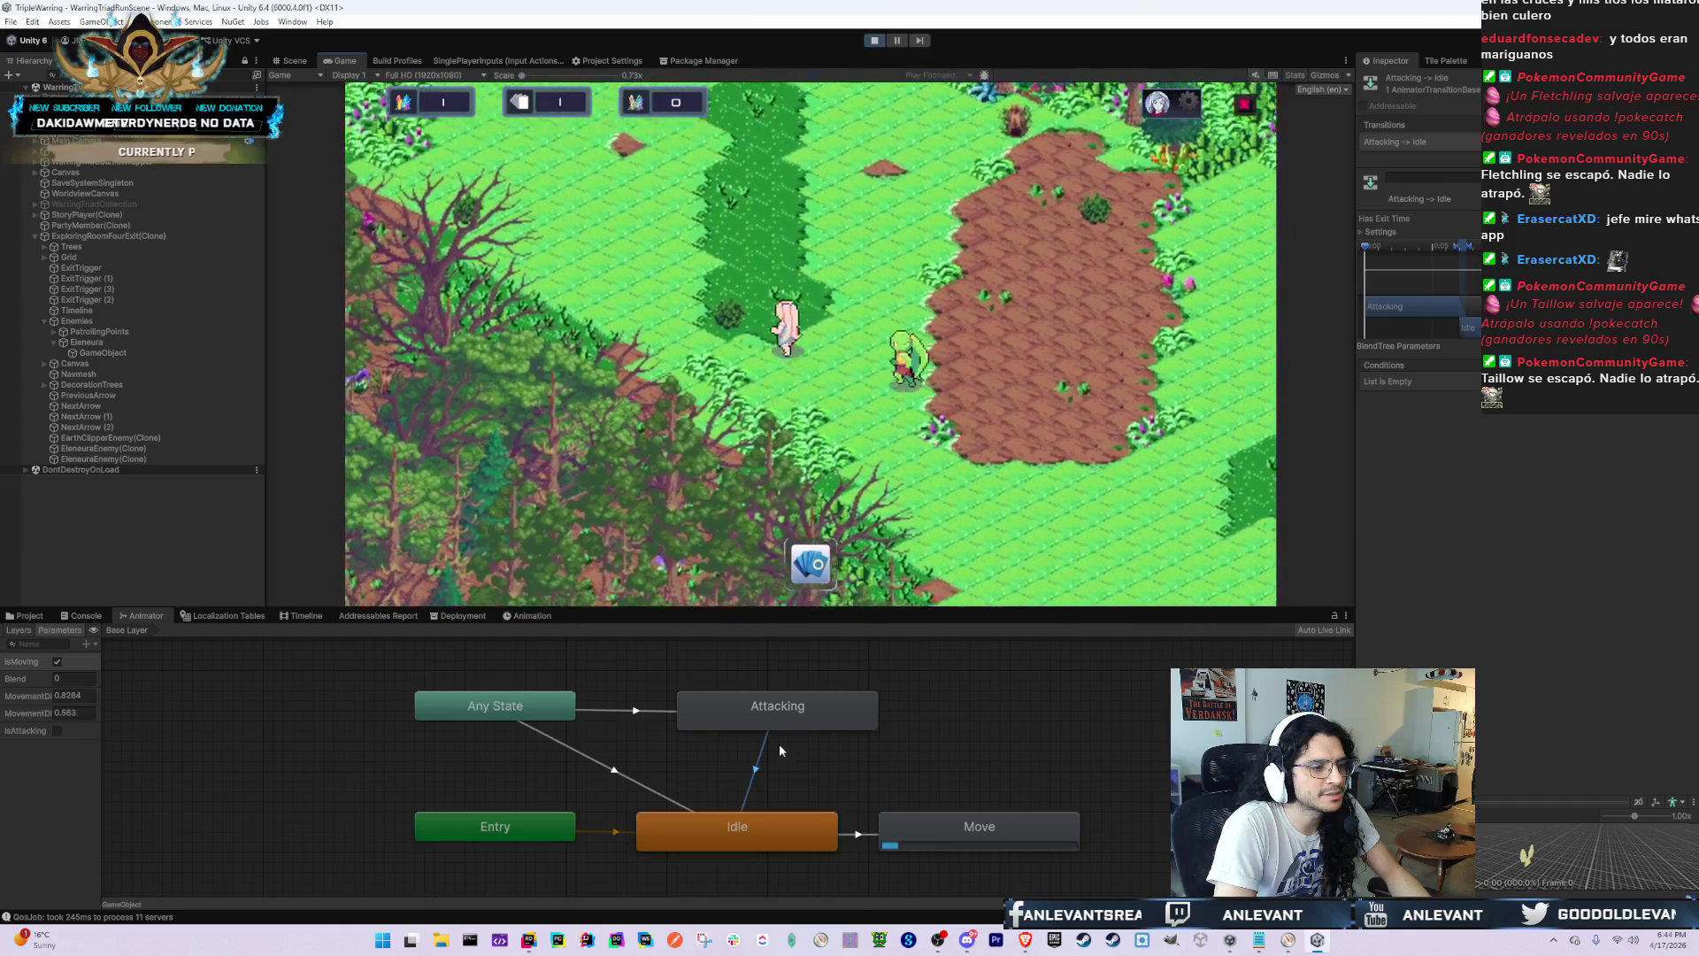
key("w")
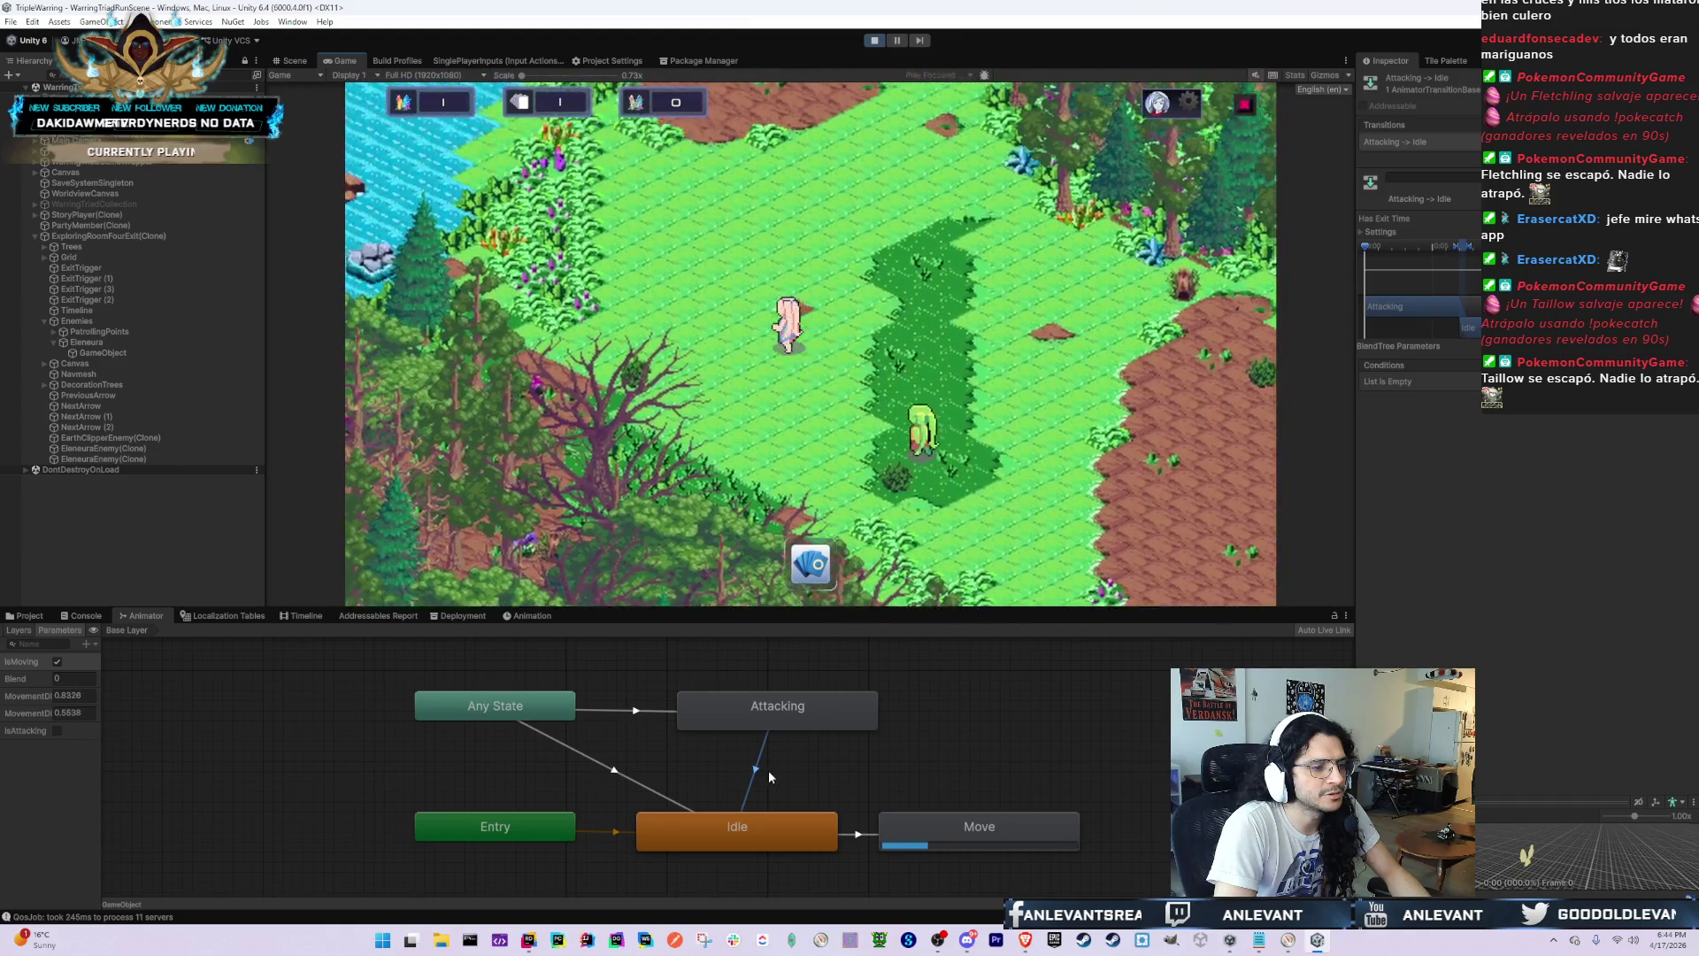
key("w")
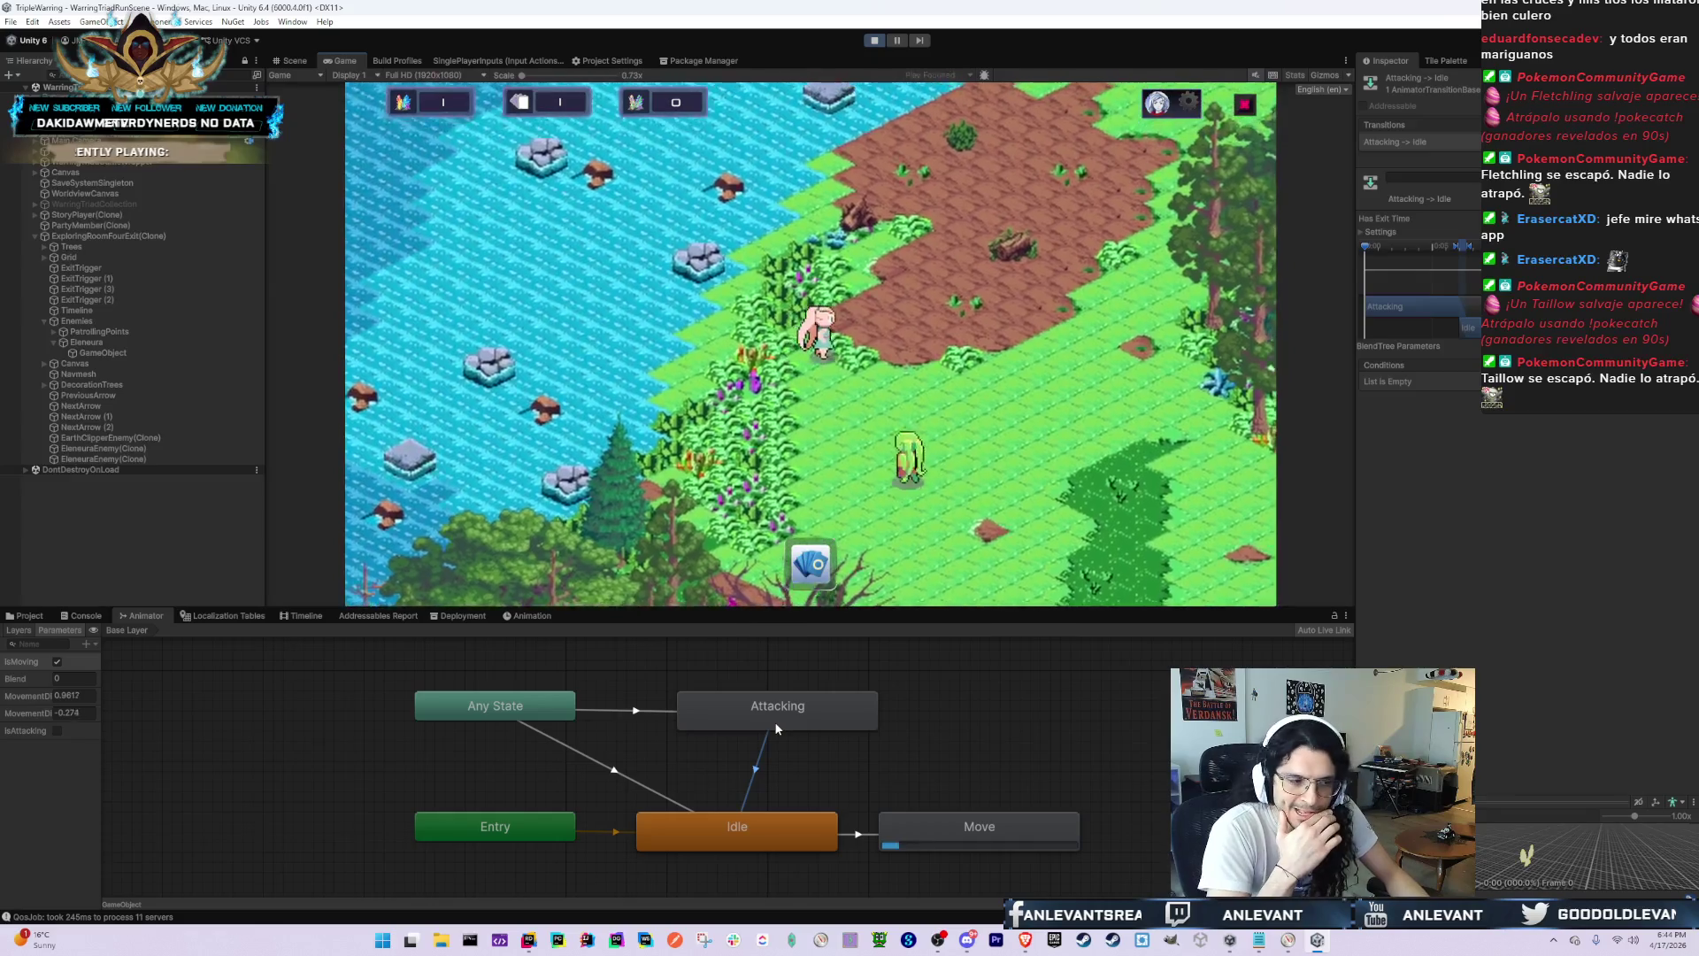
key("a")
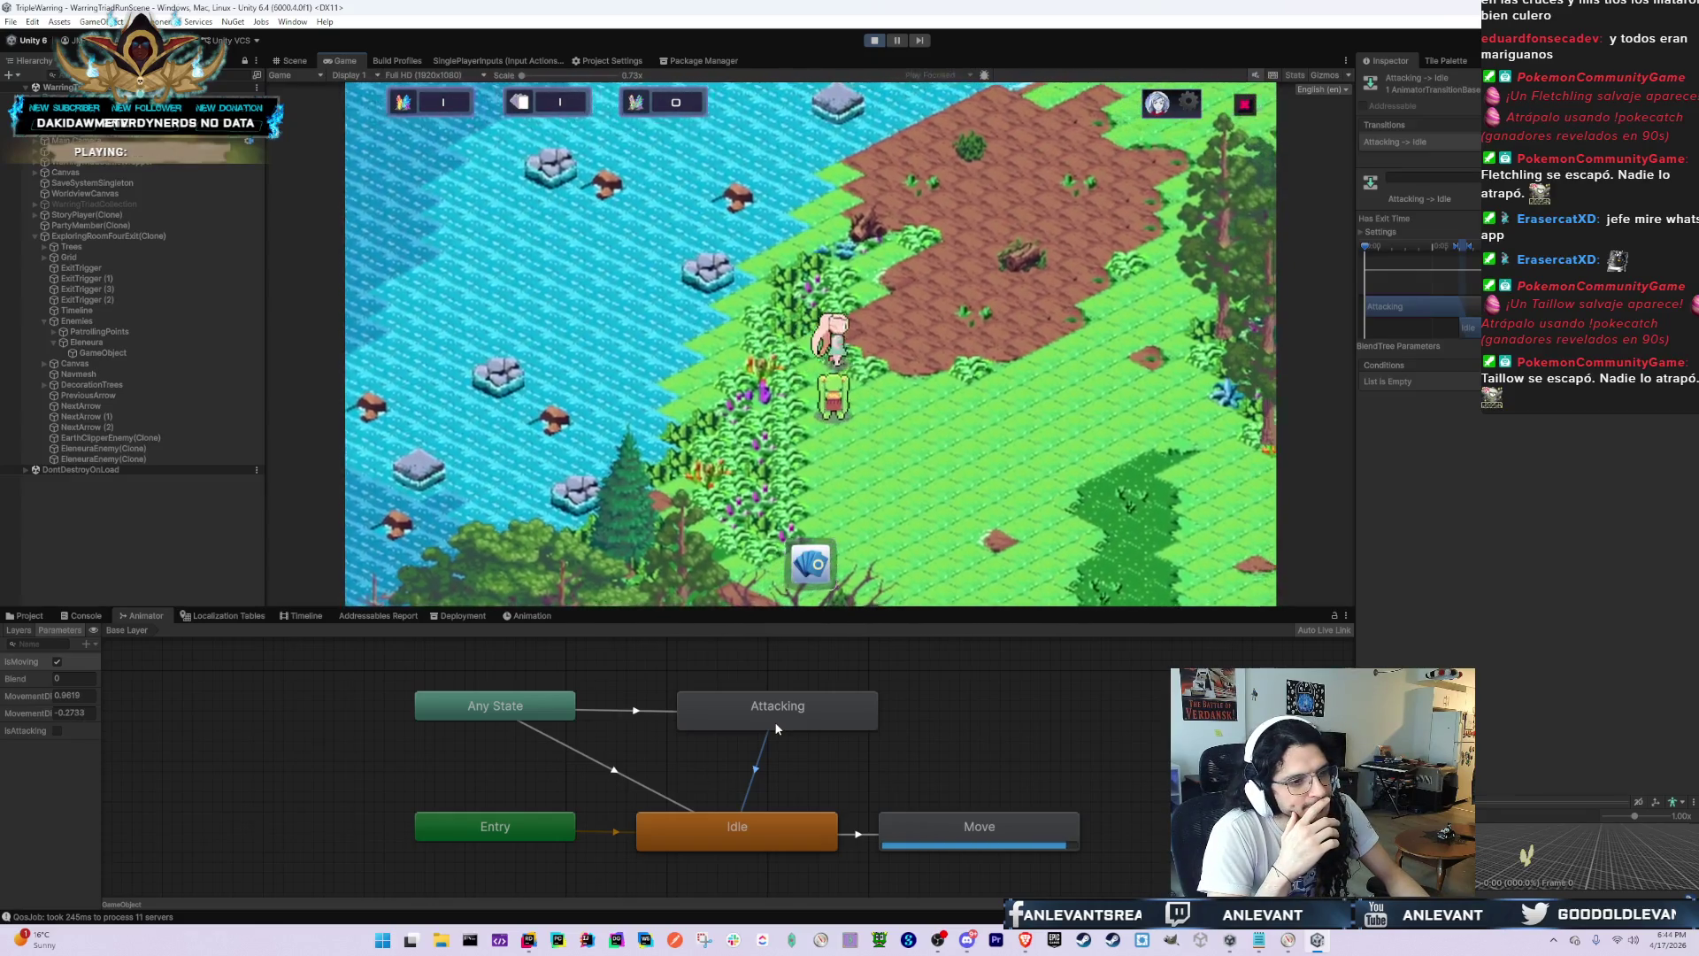
key("a")
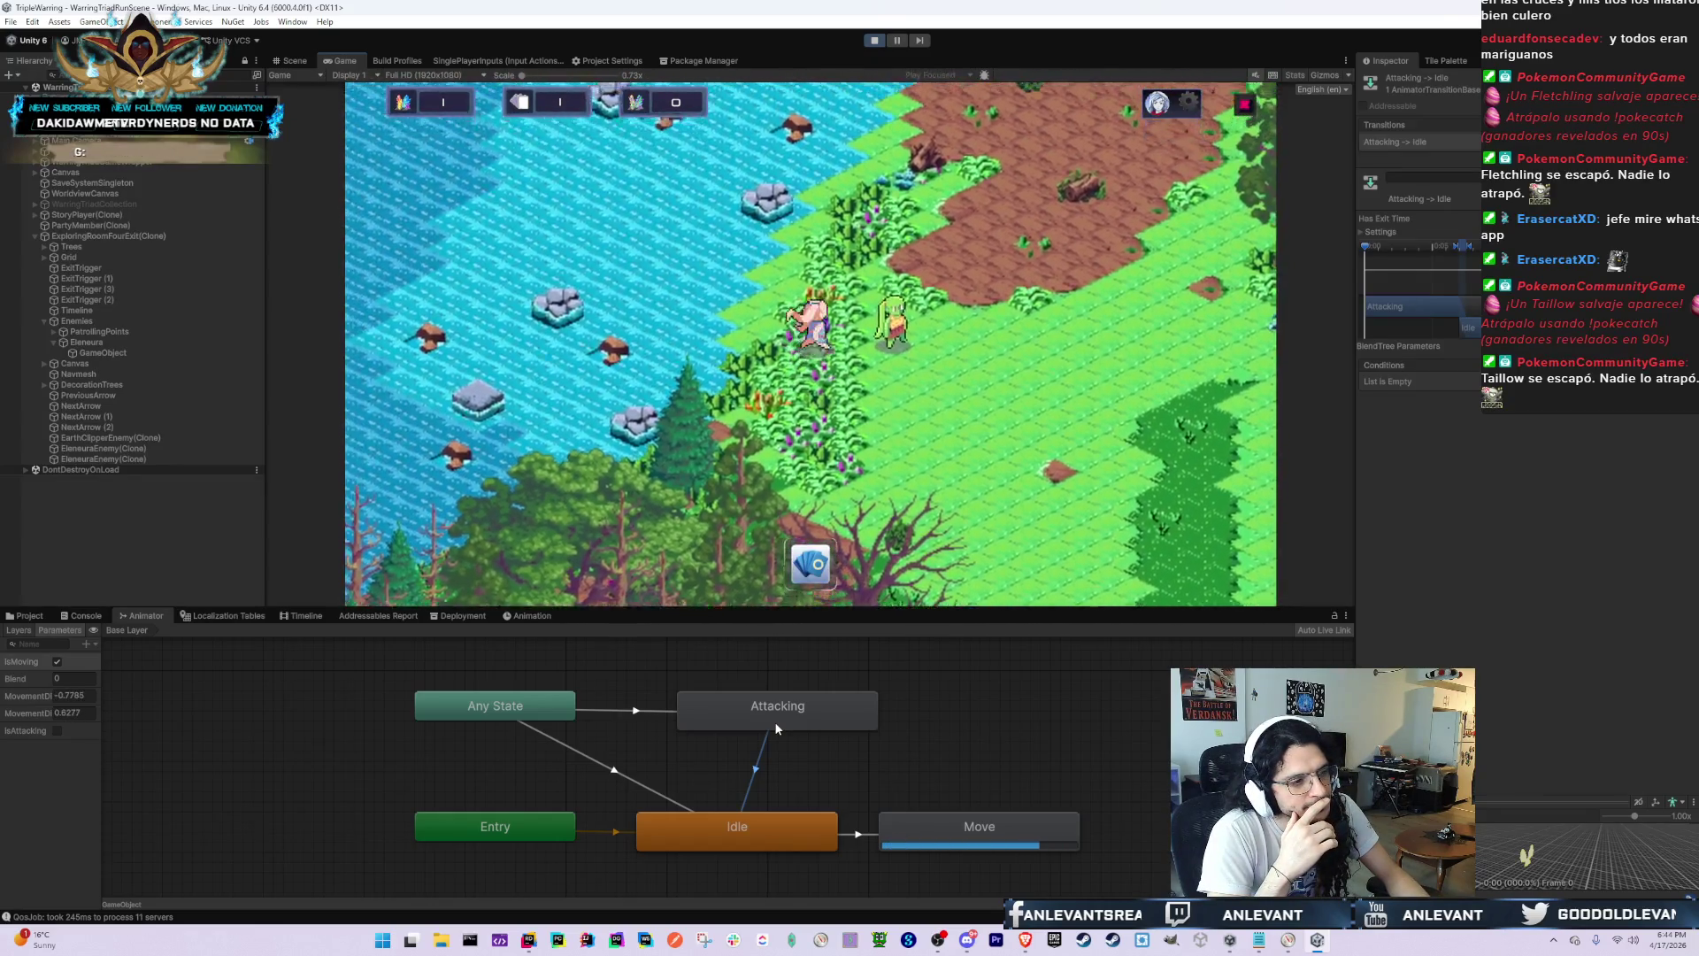
key("d")
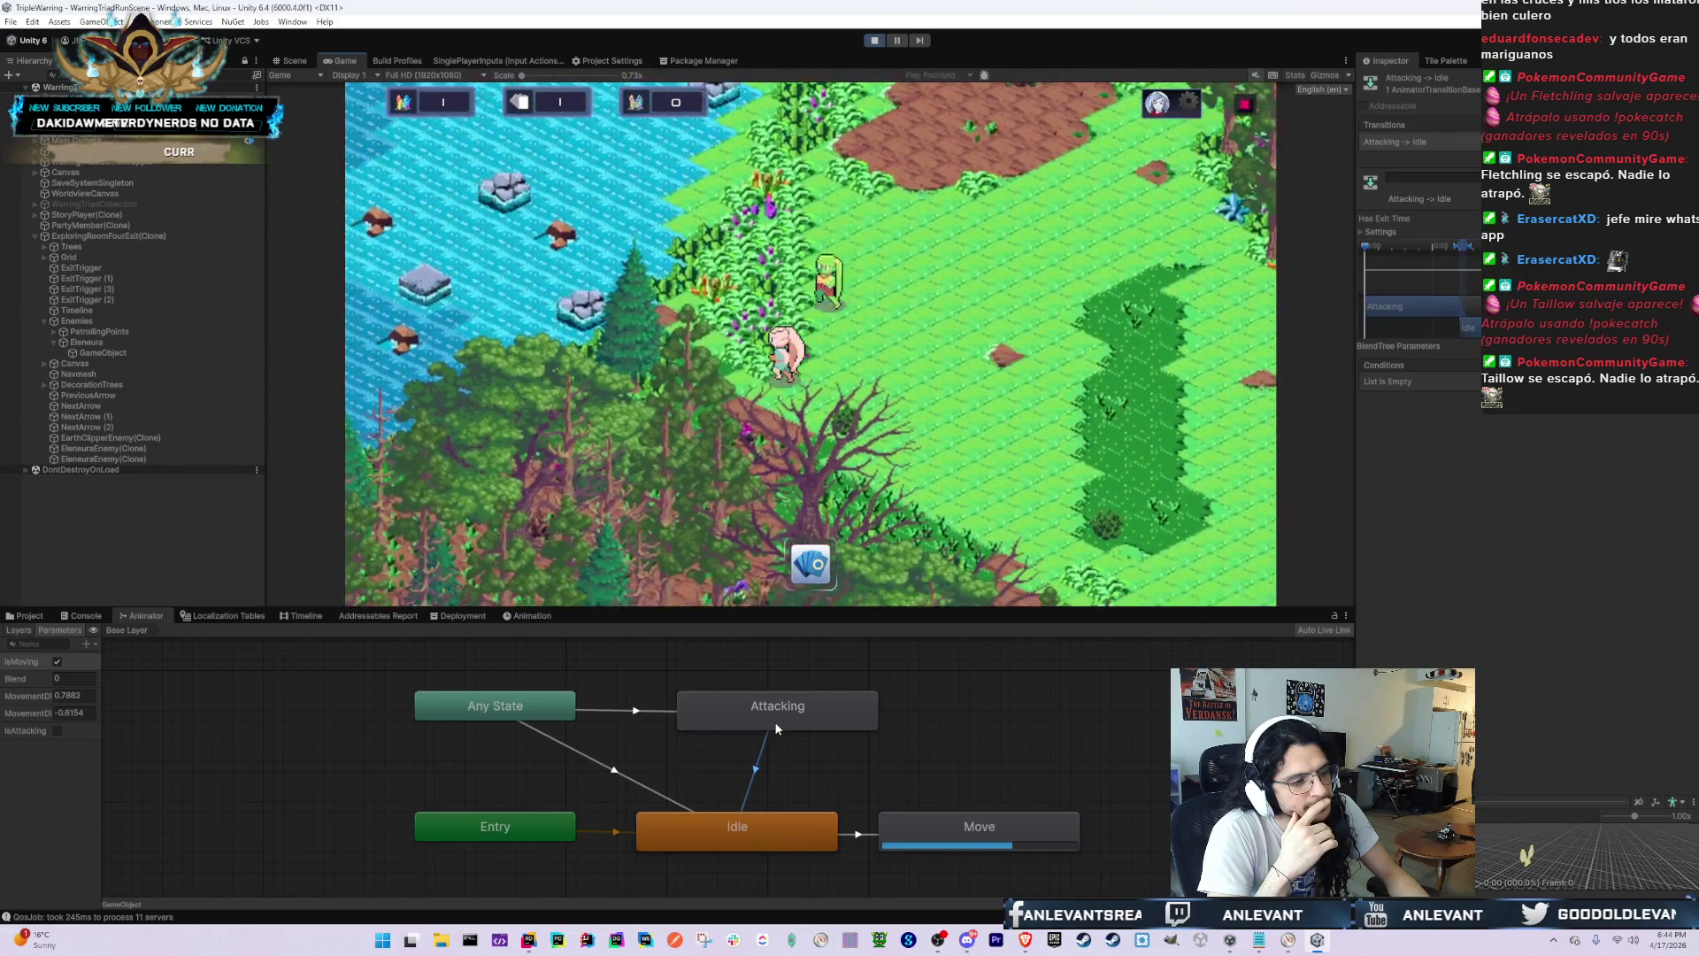
key("a")
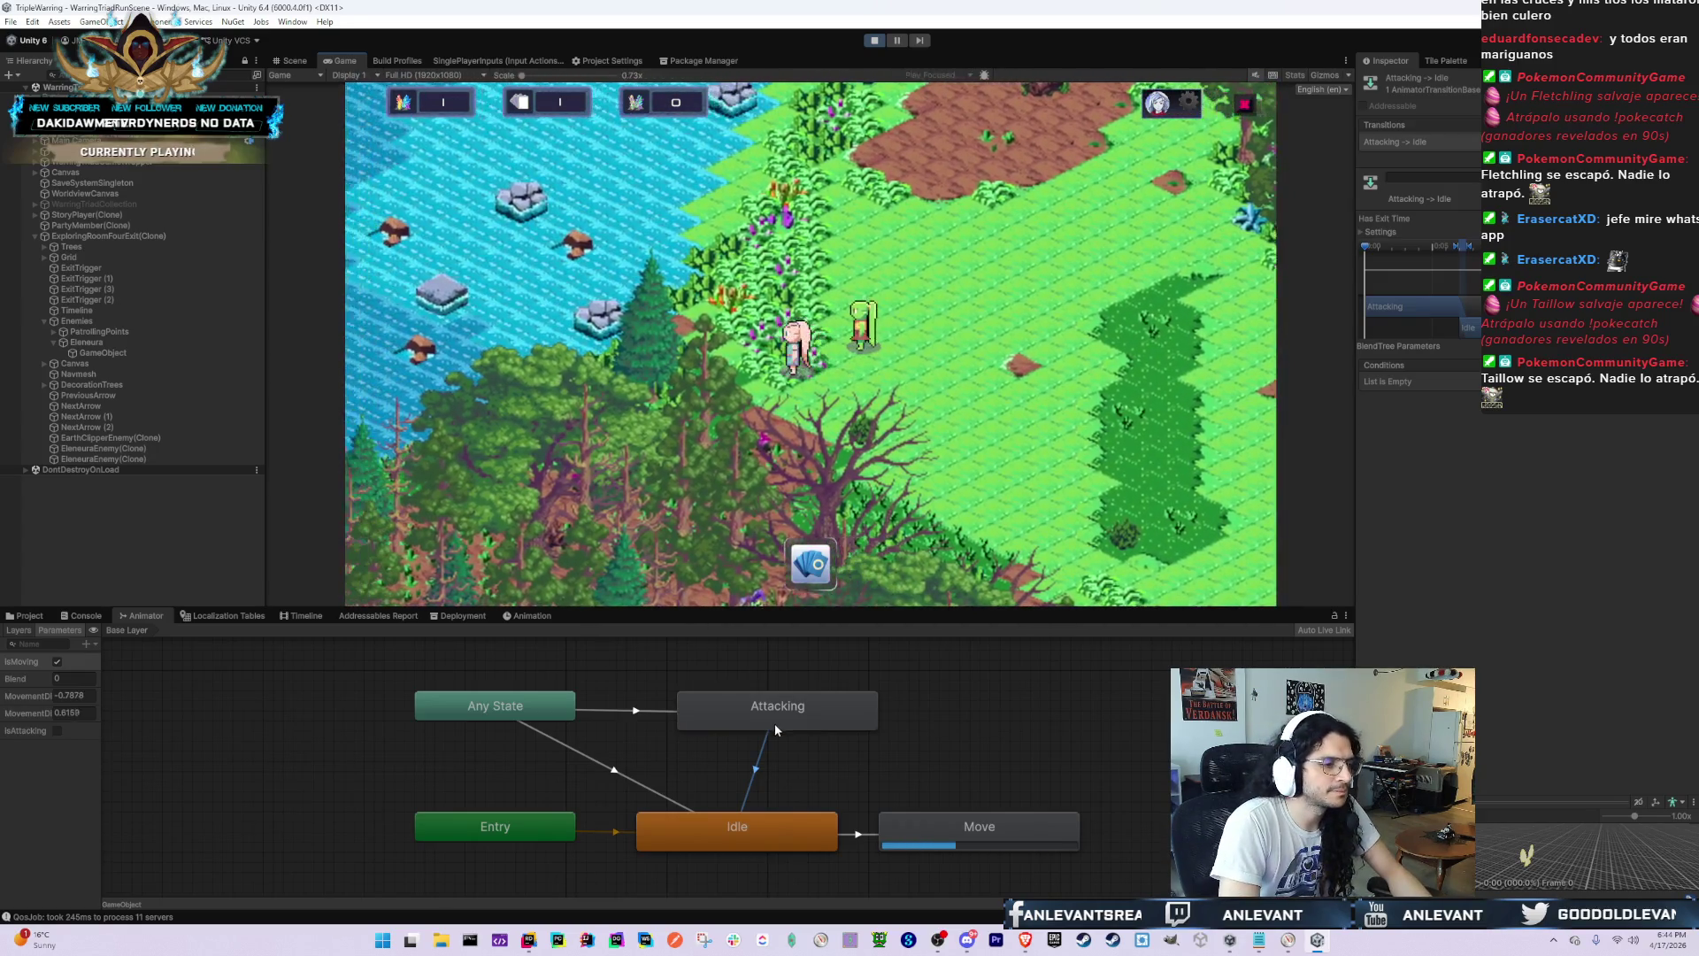
key("s")
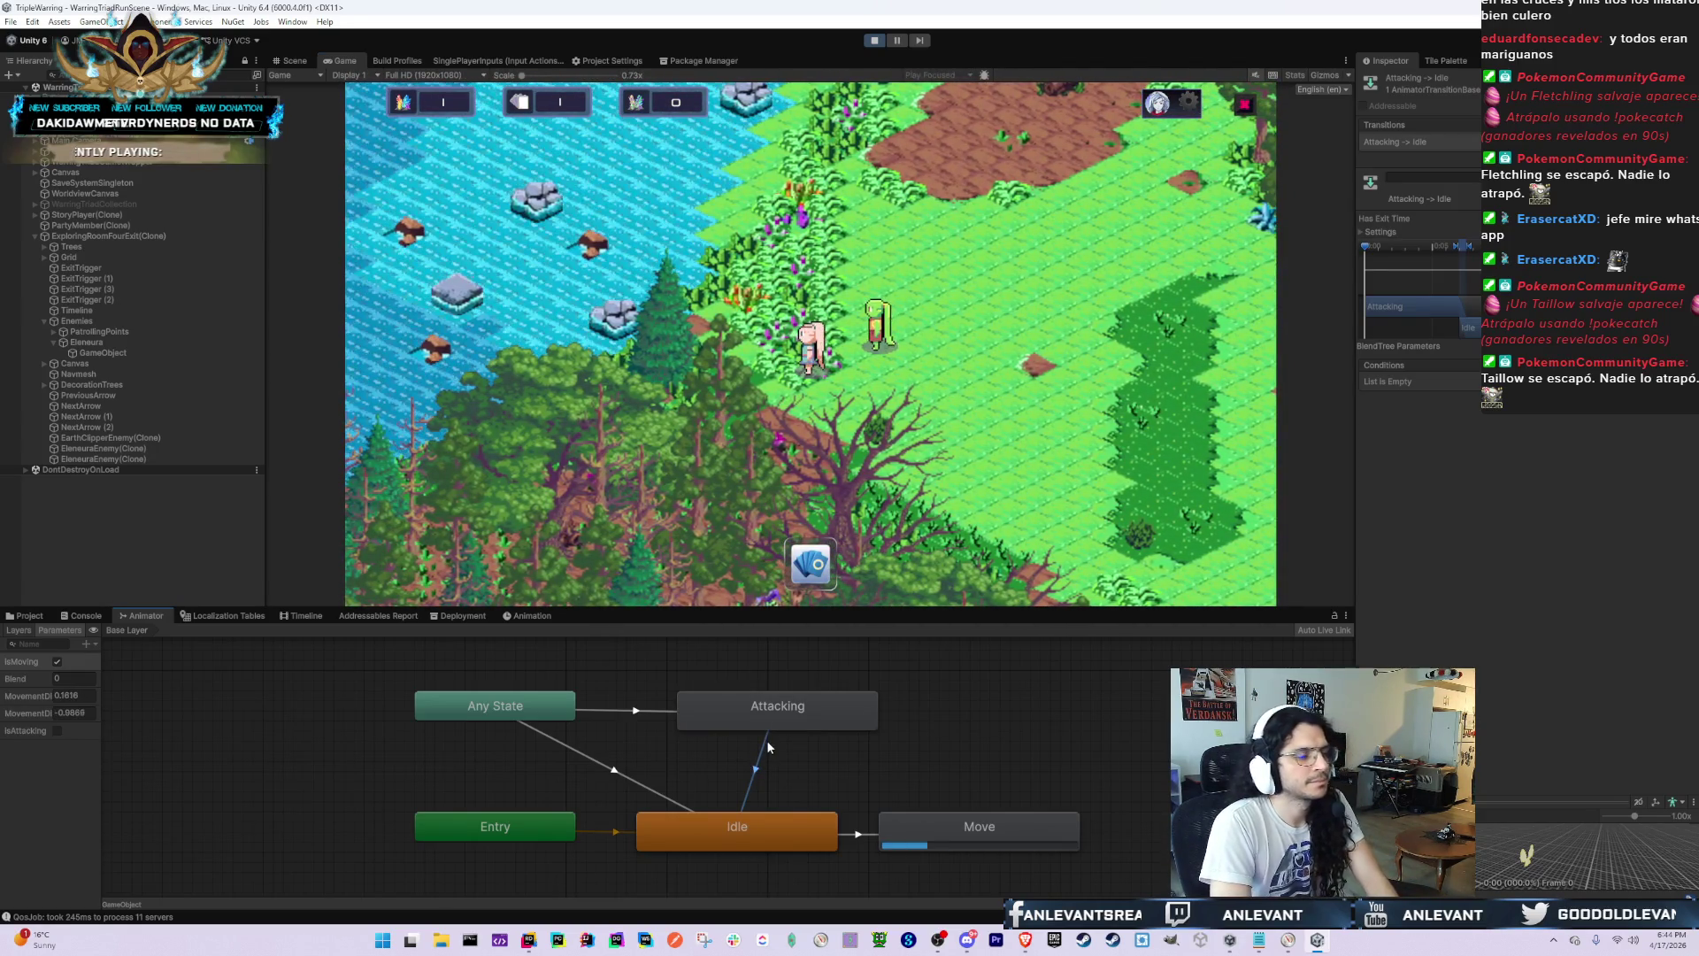
Review the Any State to Attacking and Attacking to Idle transition settings and the Attacking state, then stop play mode.
left_click(659, 710)
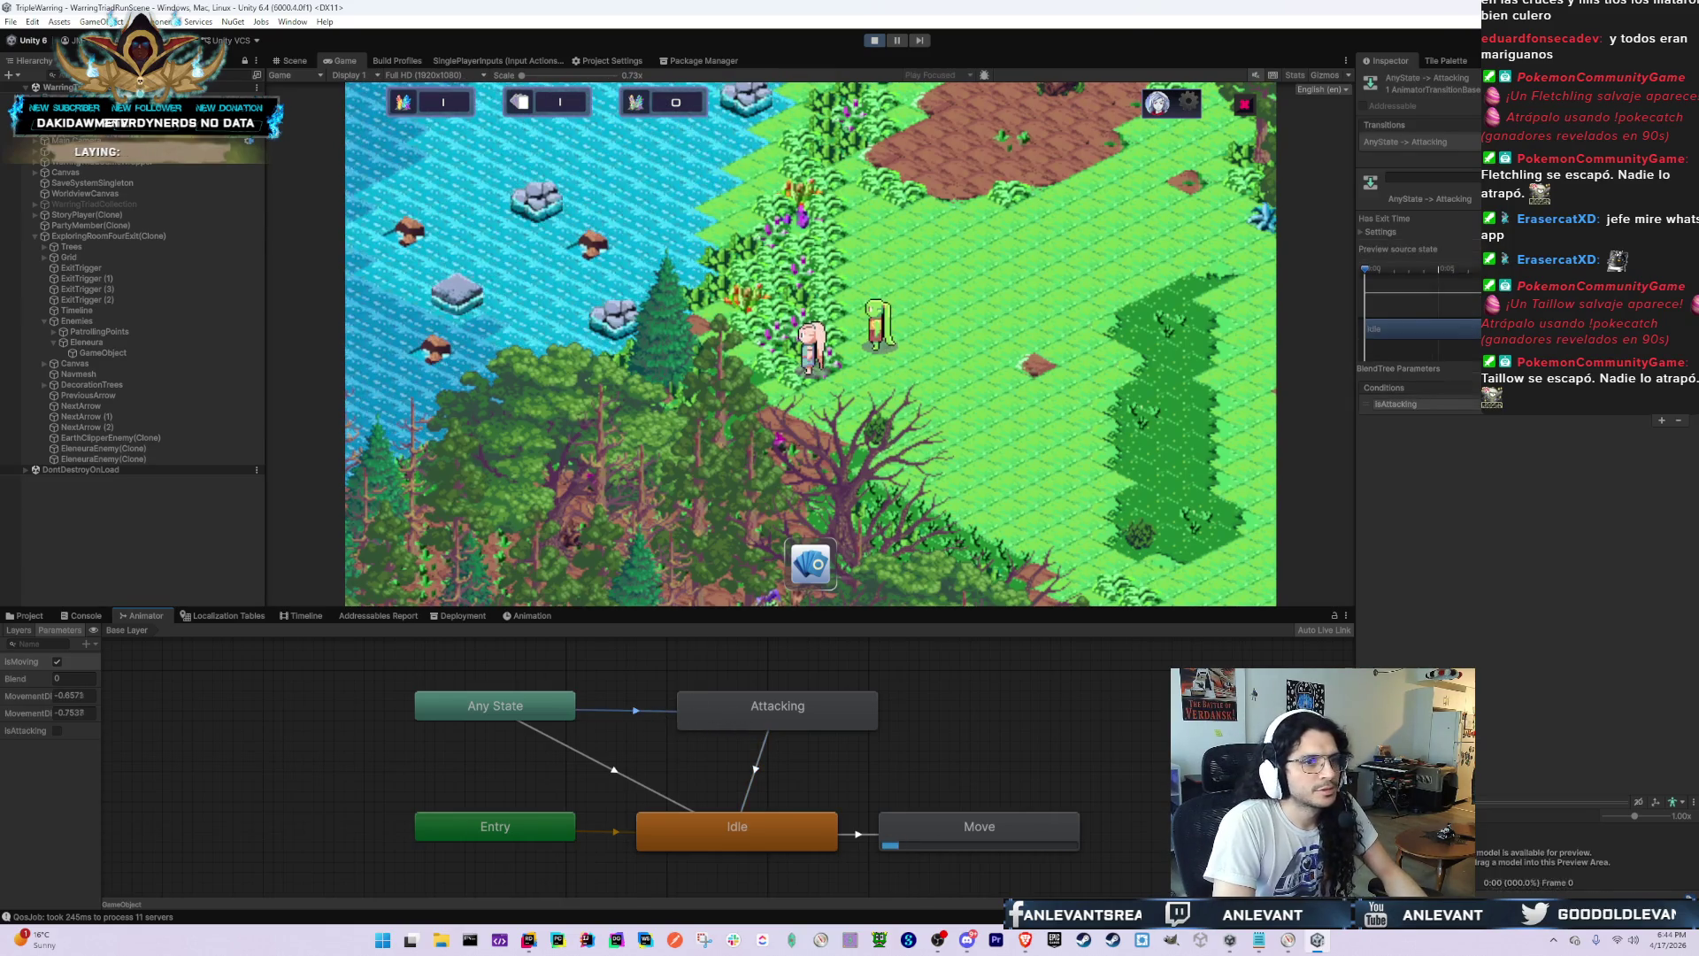
left_click(1387, 232)
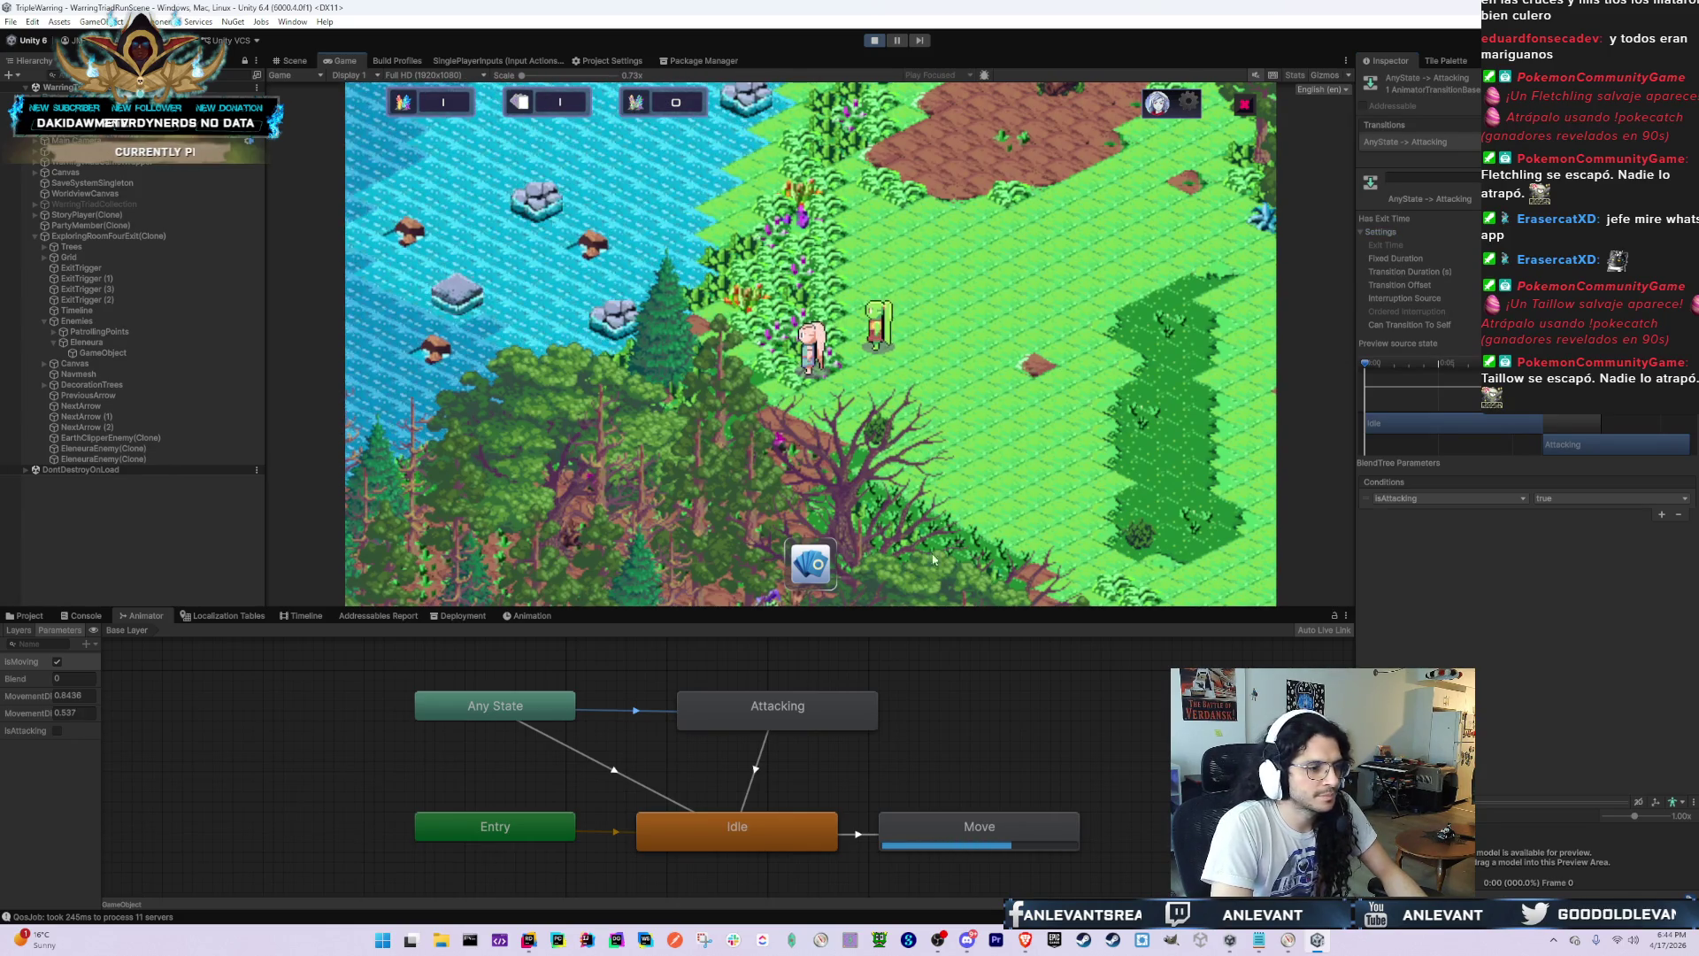
left_click(757, 768)
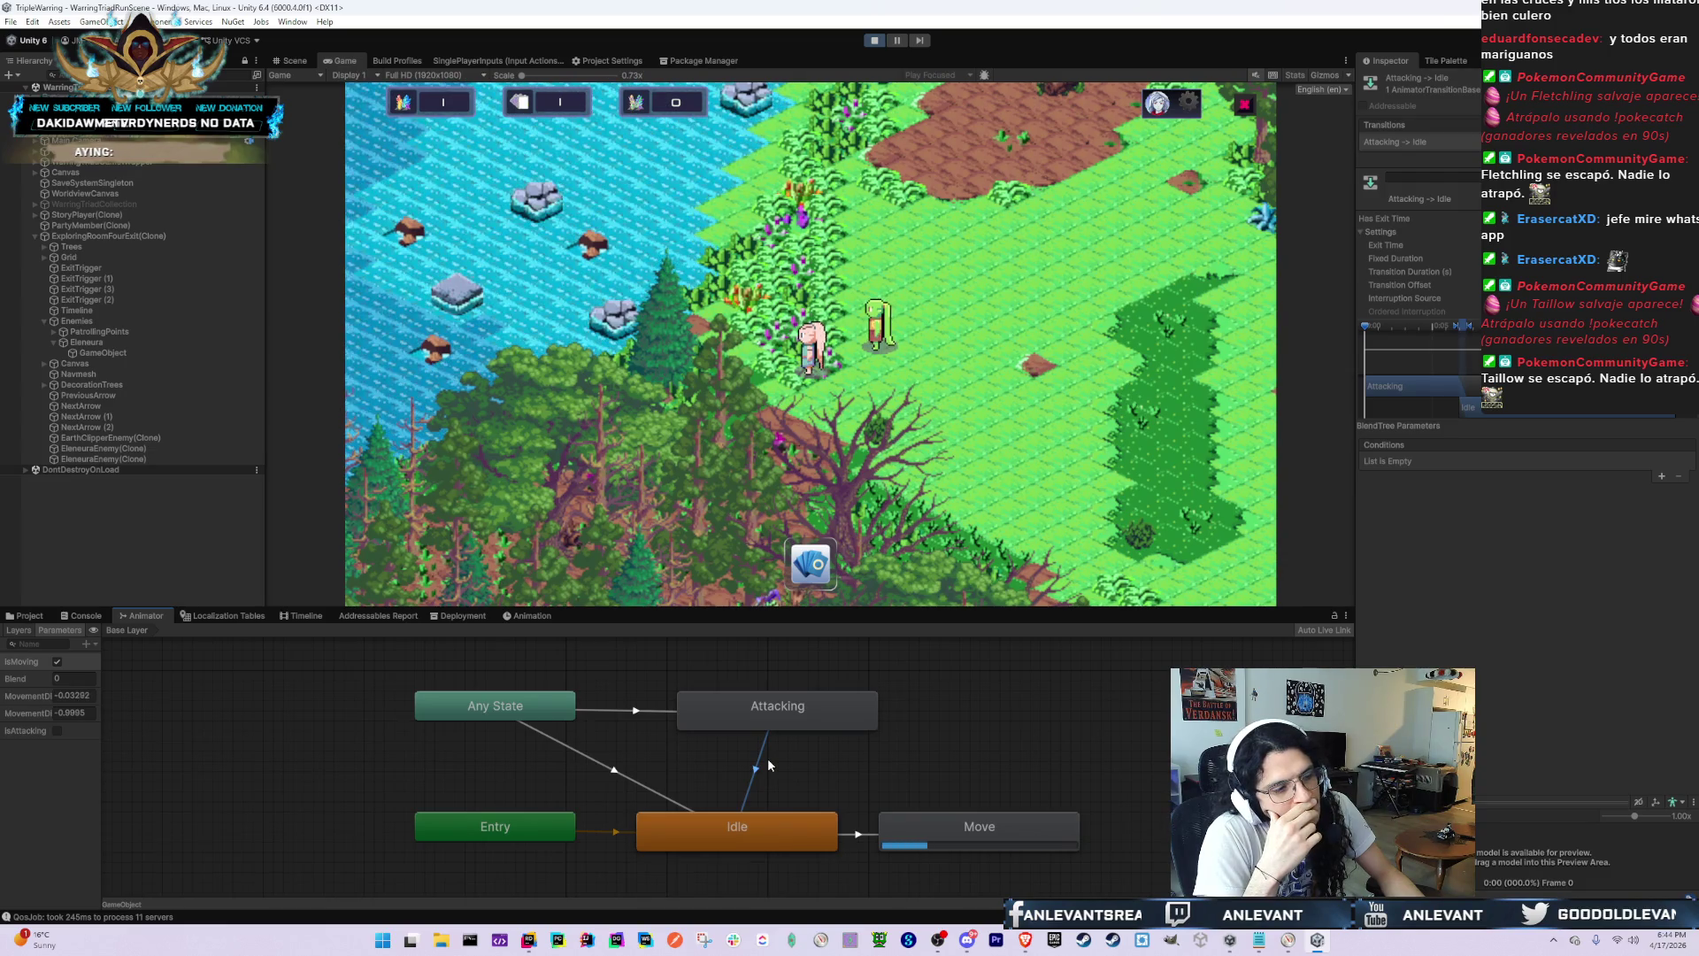
left_click(631, 713)
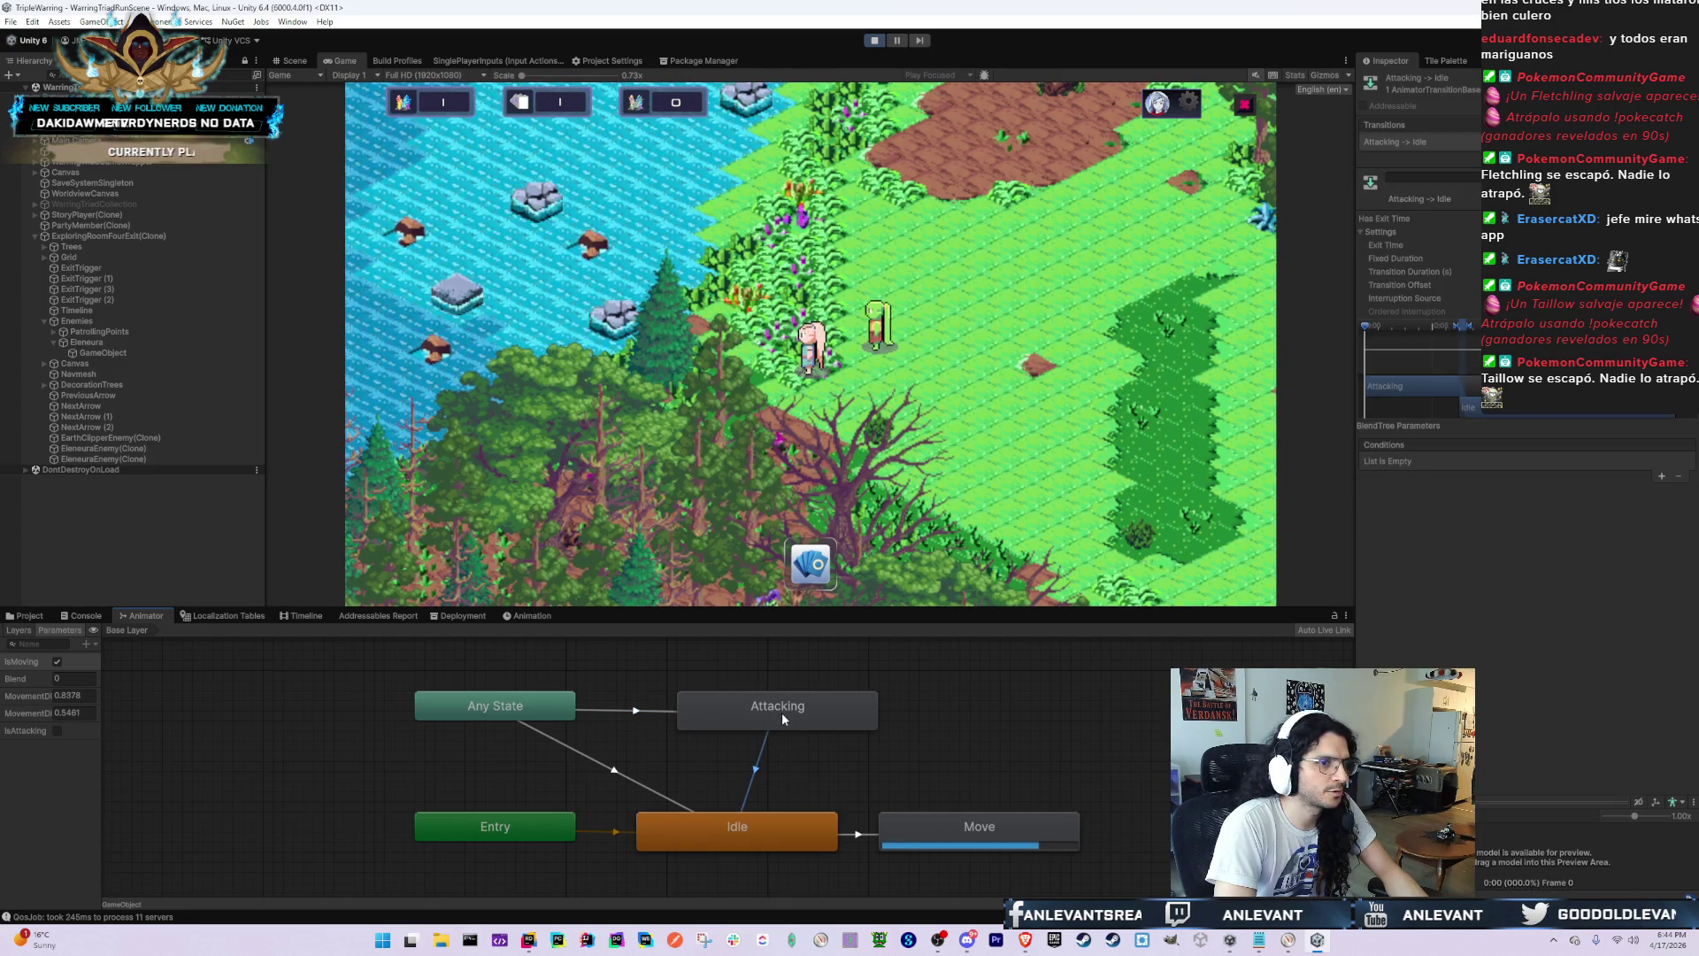
left_click(784, 707)
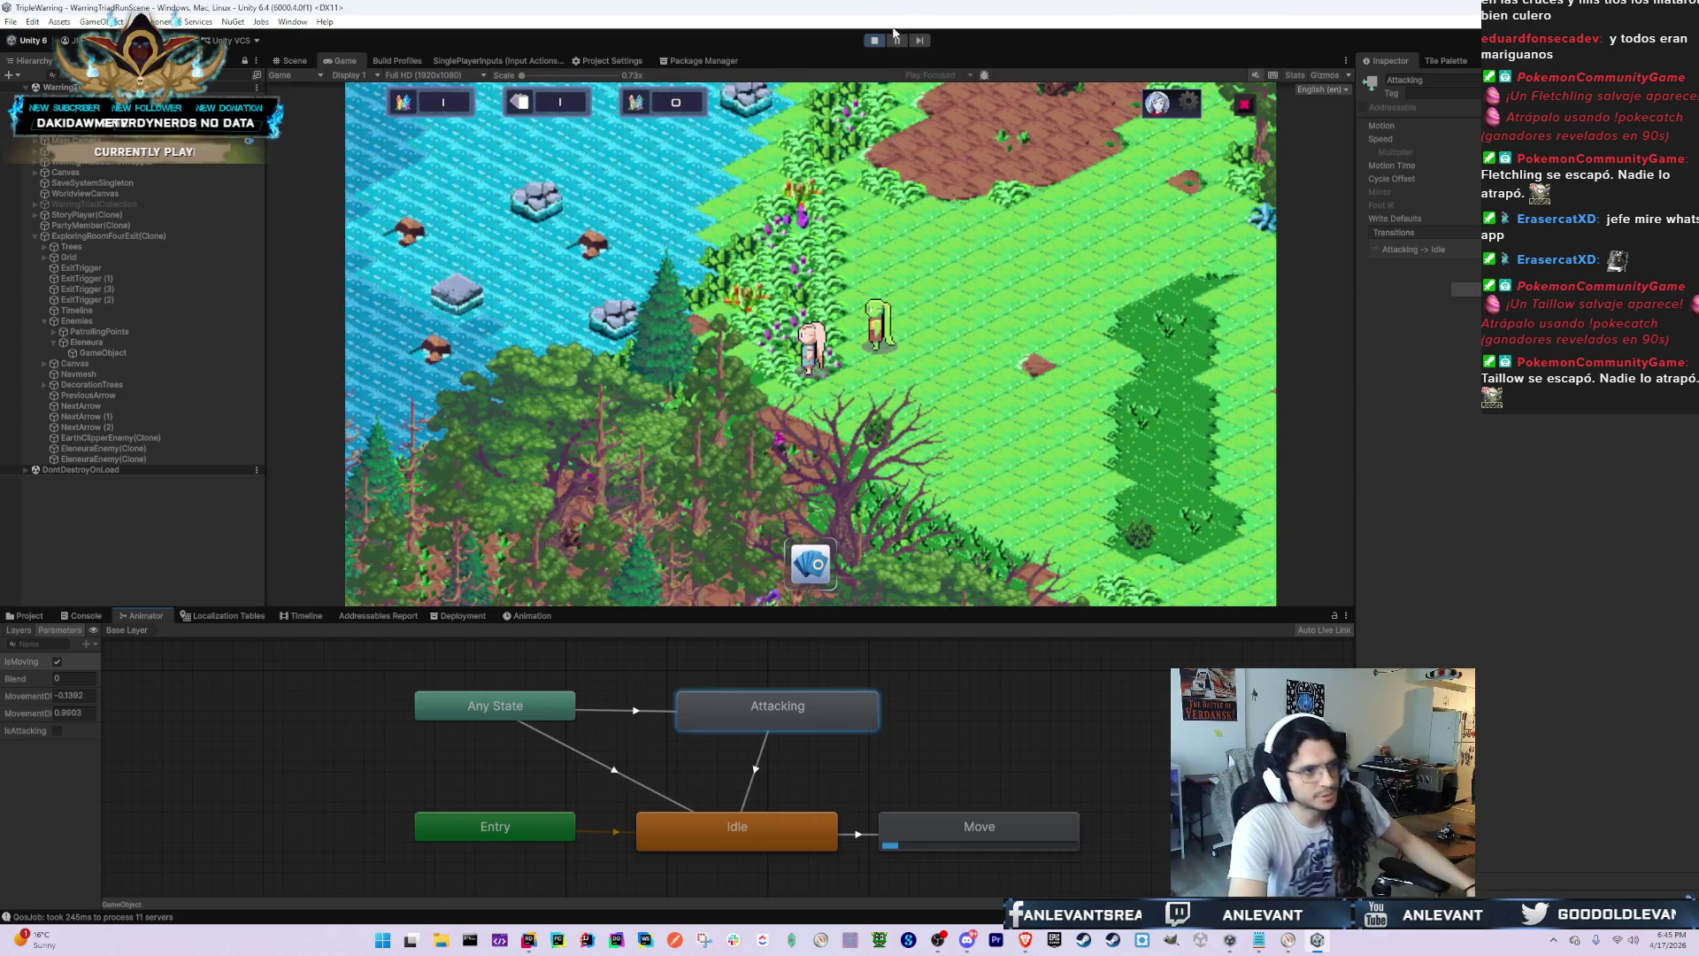
key("ctrl+p")
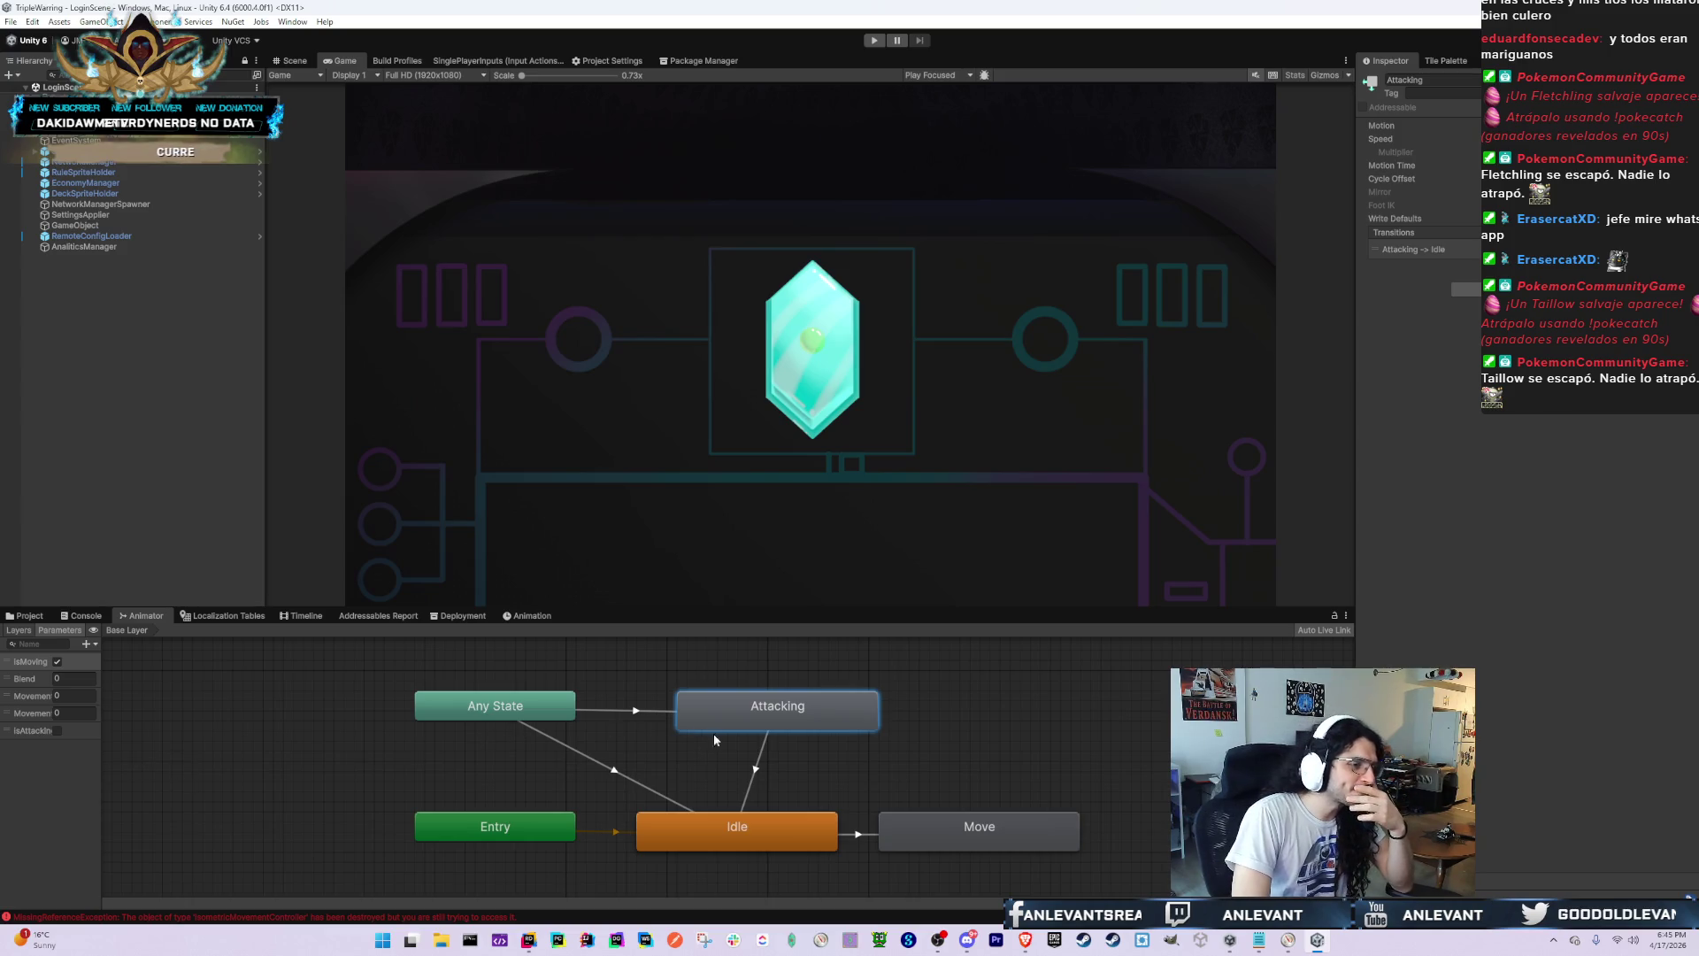
Switch the bottom panel through Timeline to the Project window showing the Enemies prefabs.
left_click(223, 615)
left_click(301, 615)
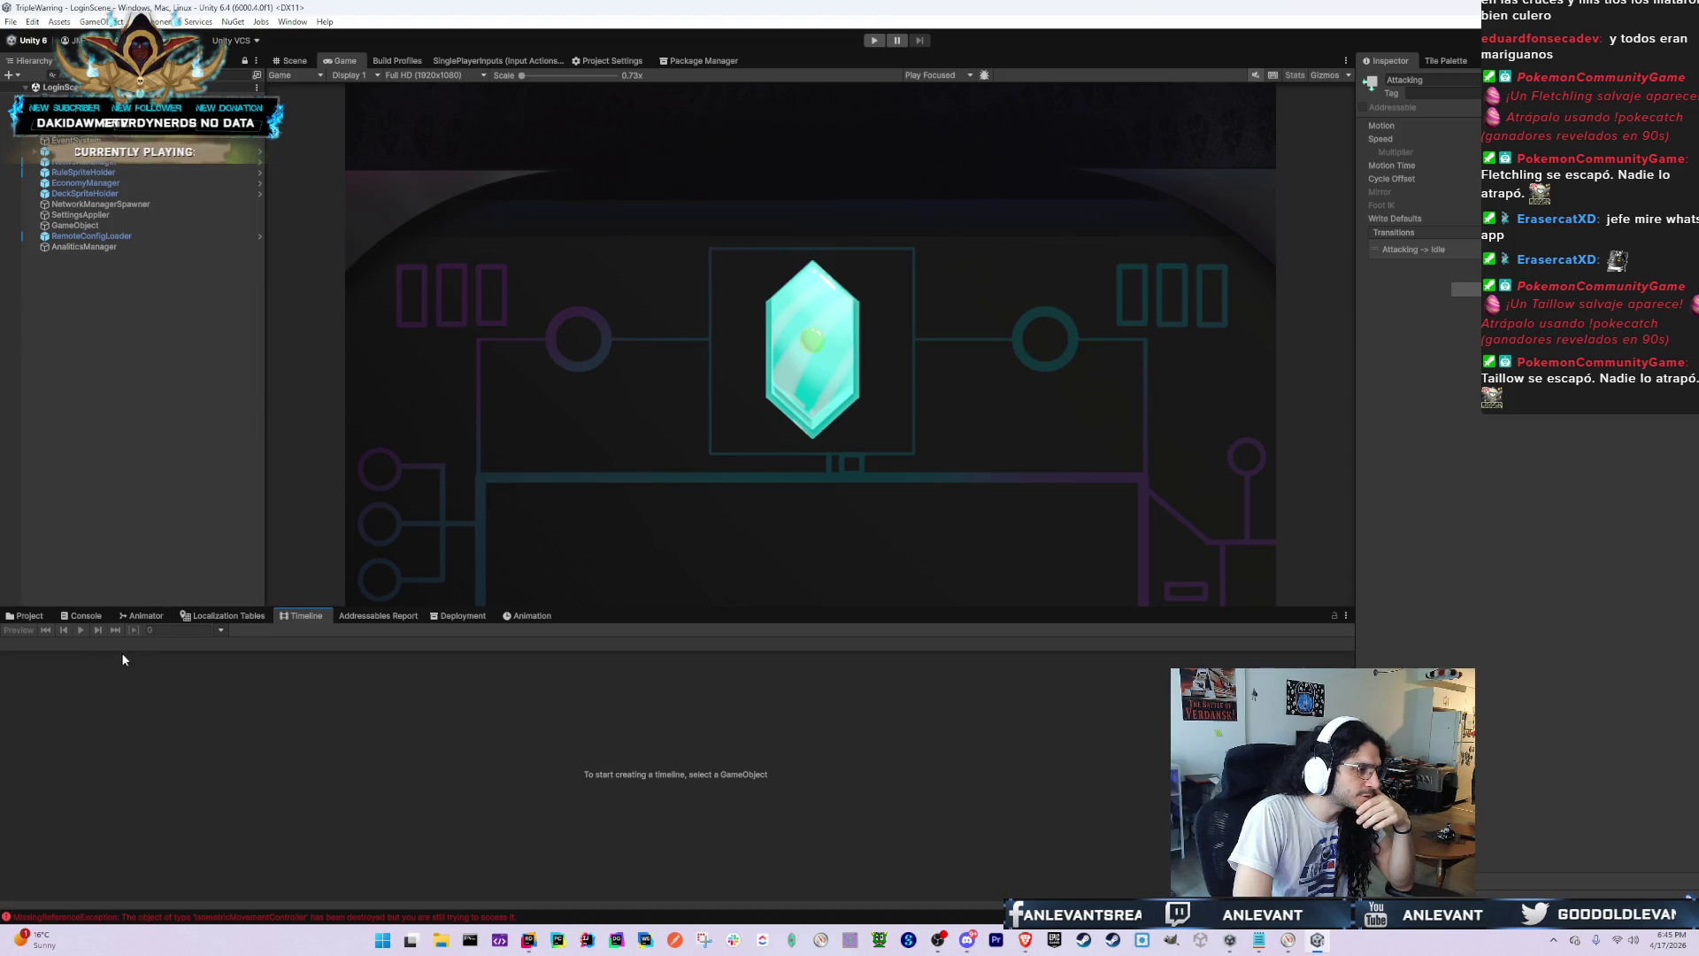
left_click(26, 615)
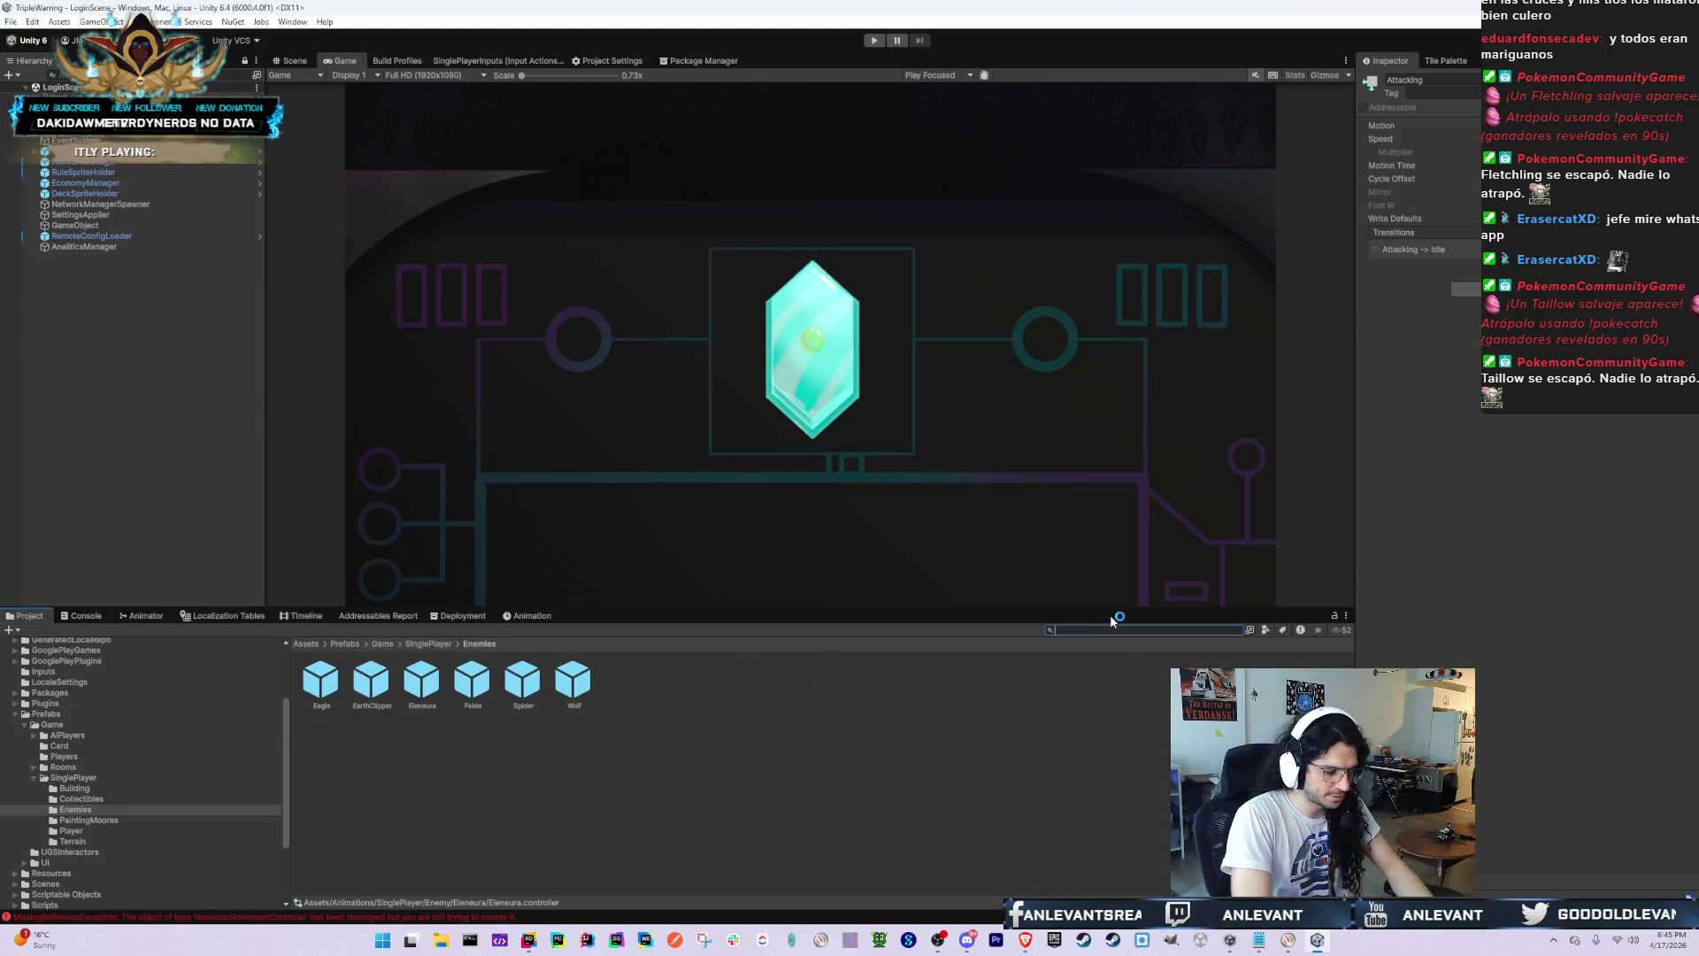
Clear the 'imator' Project search and open the Eleneura enemy prefab.
type("Animat")
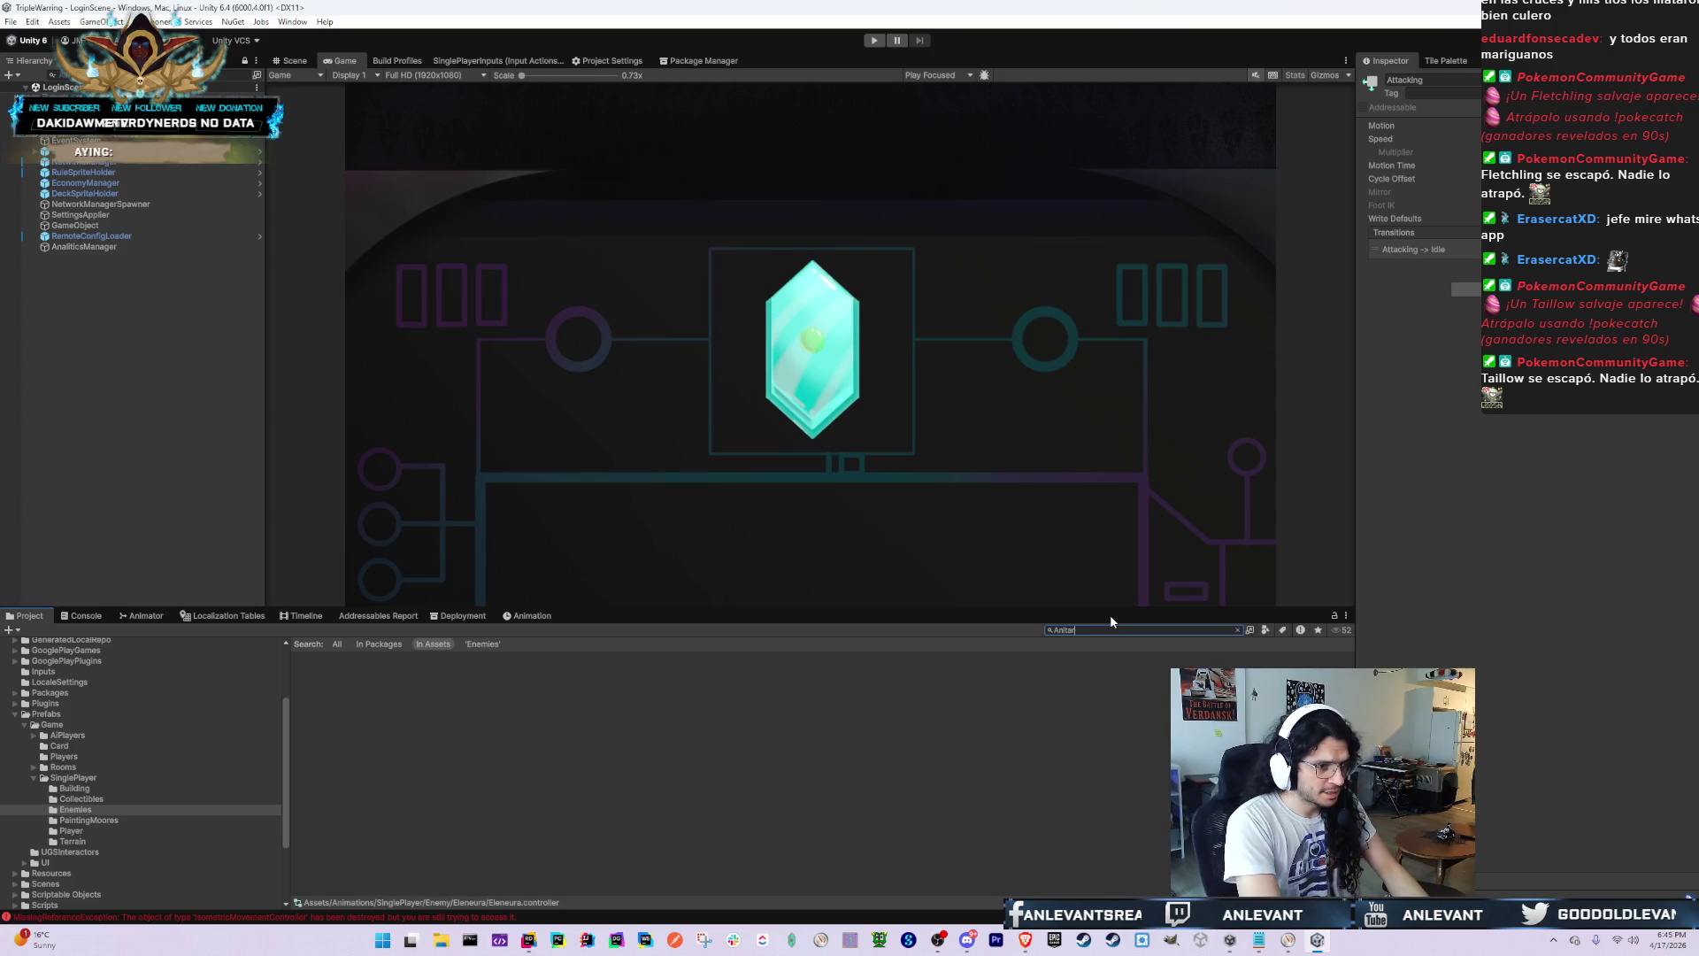
type("or")
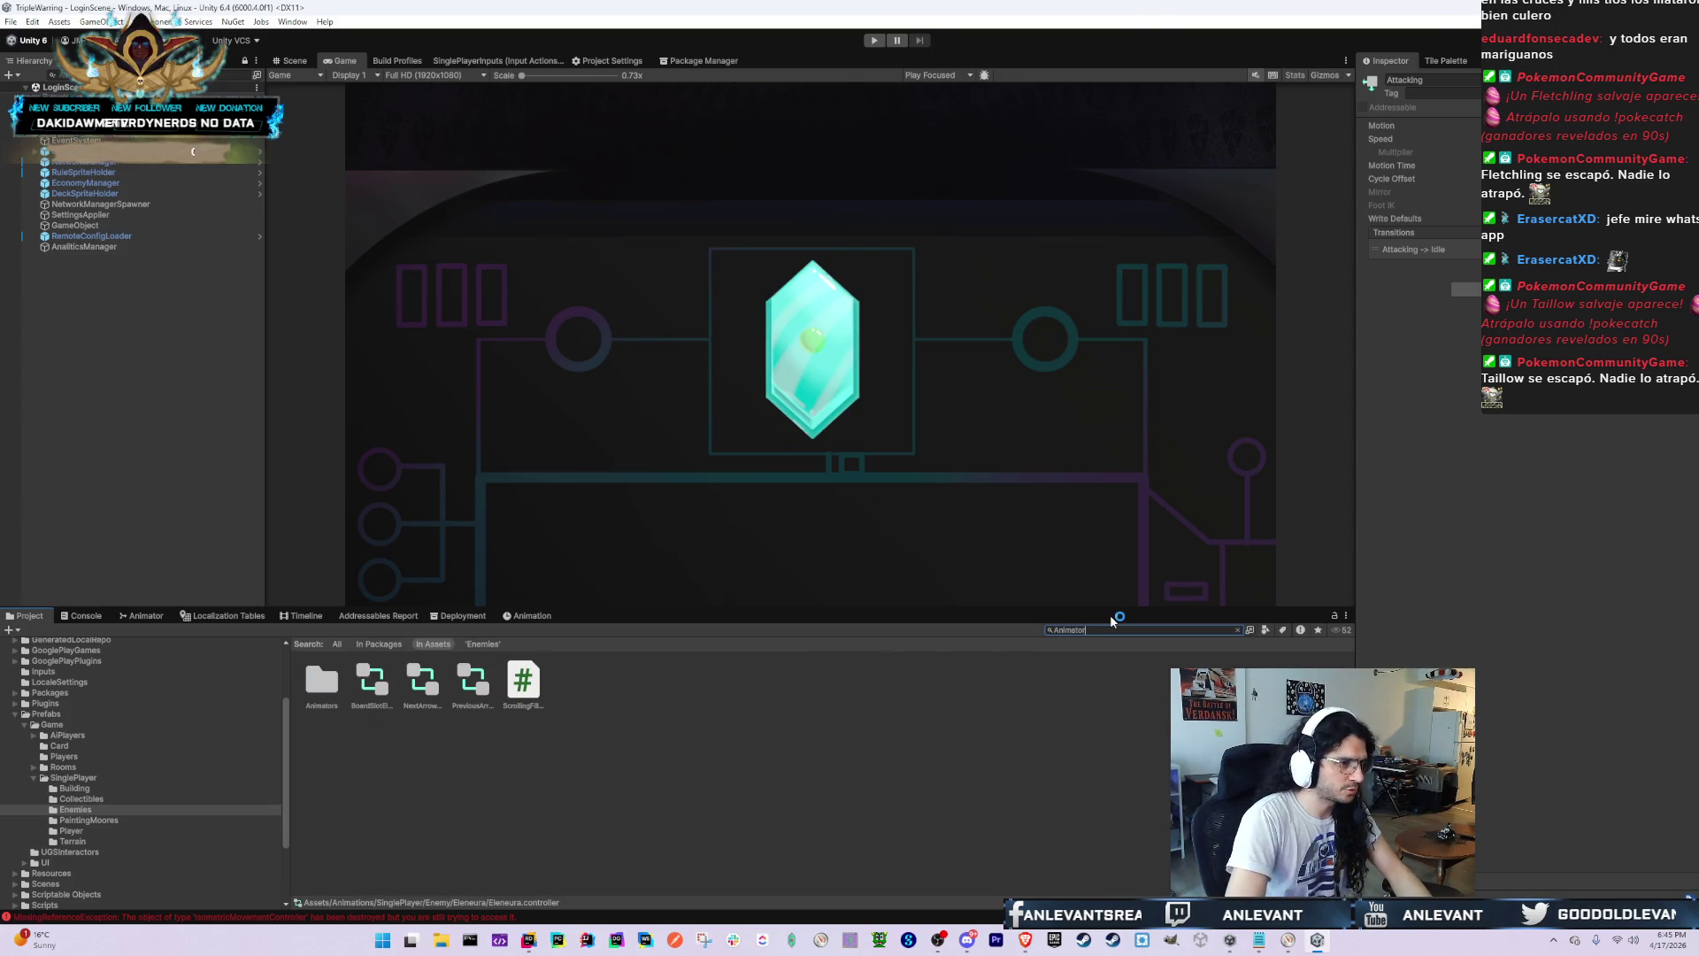
key("Escape")
type("Eleneura")
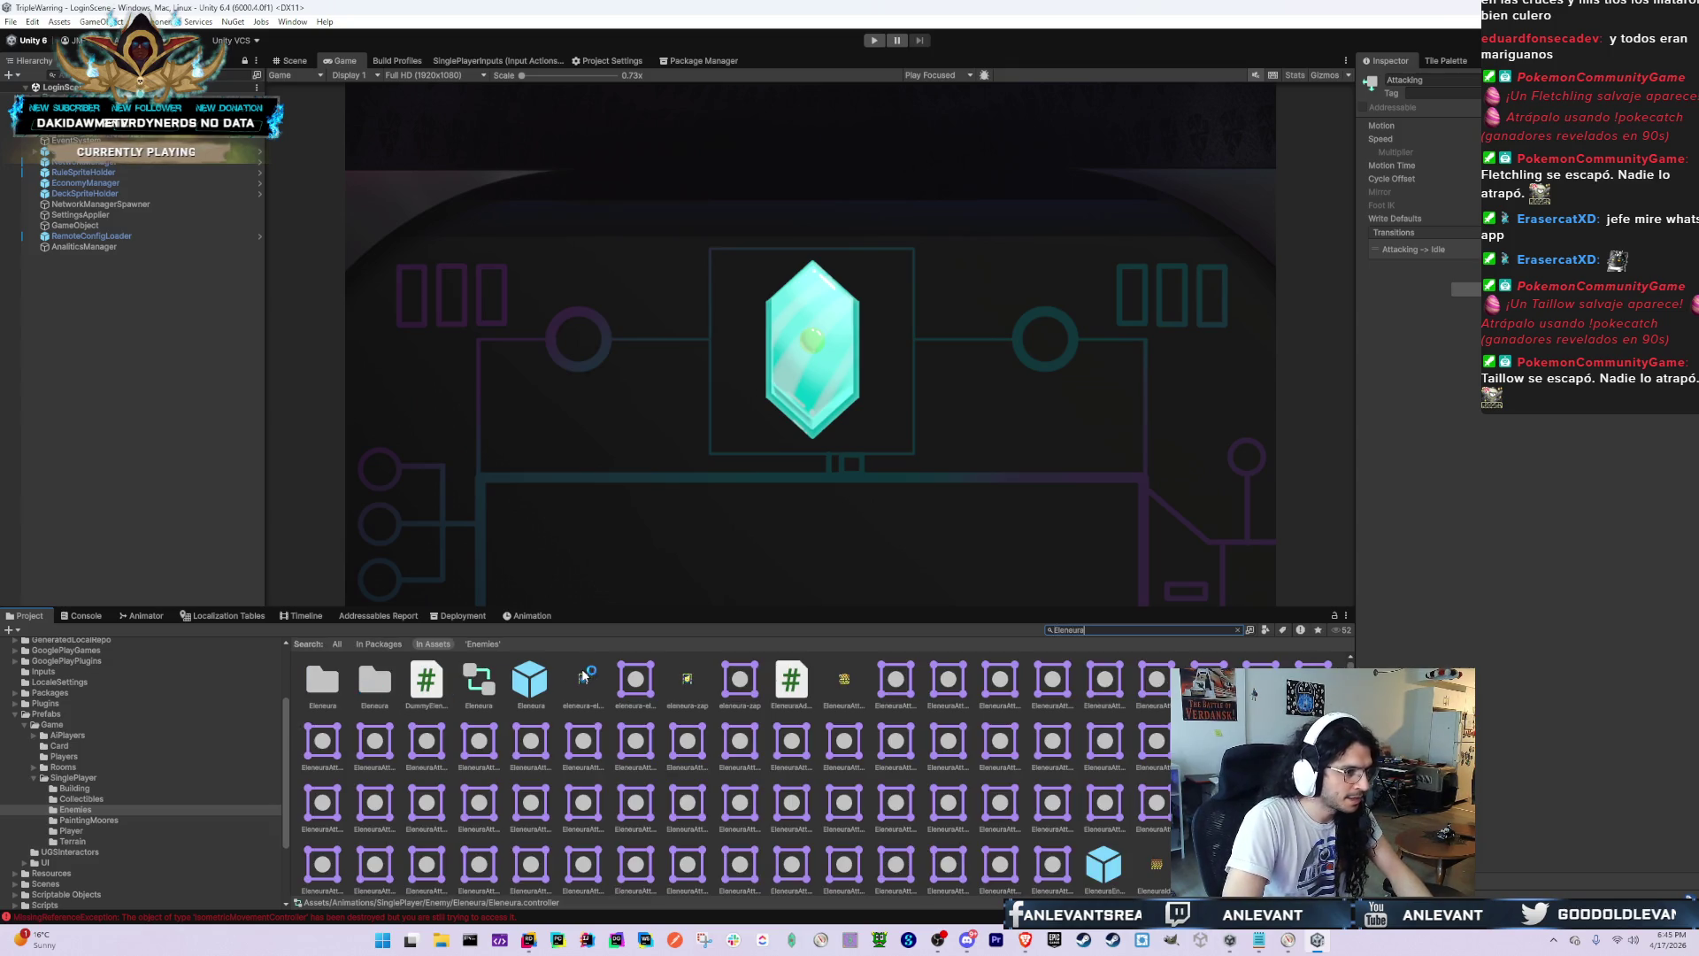
left_click(536, 681)
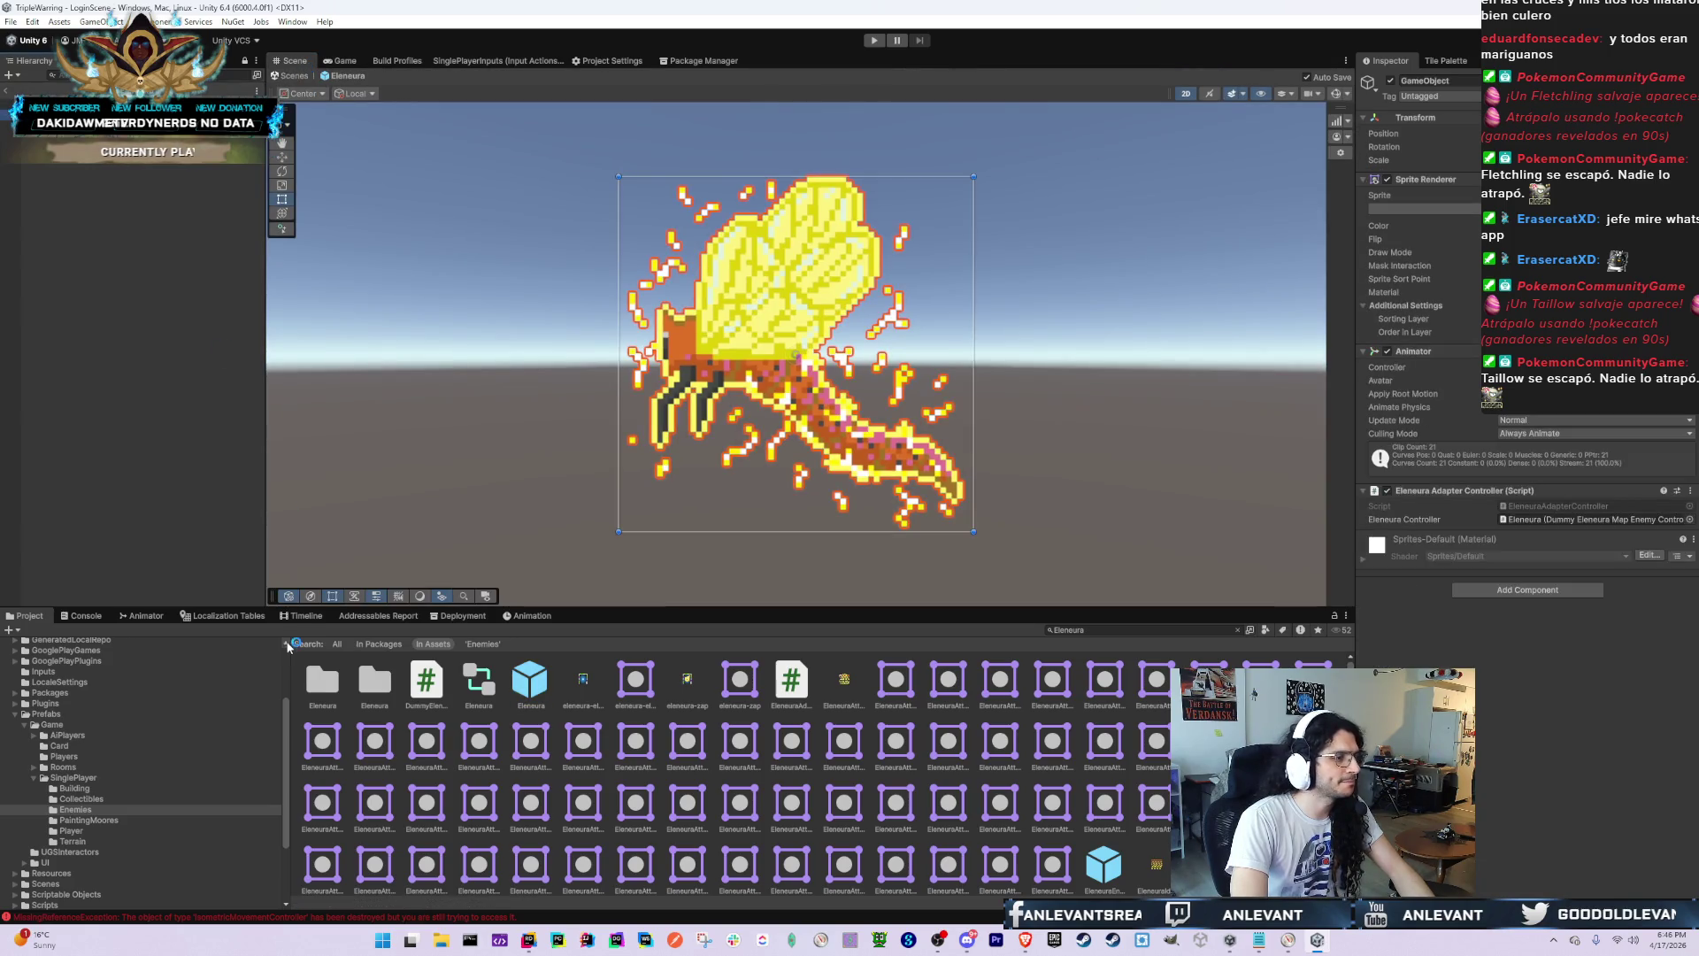
Open Eleneura's Animation window on its Idle clip, review the clip list, and dismiss the new-clip save dialog.
left_click(301, 616)
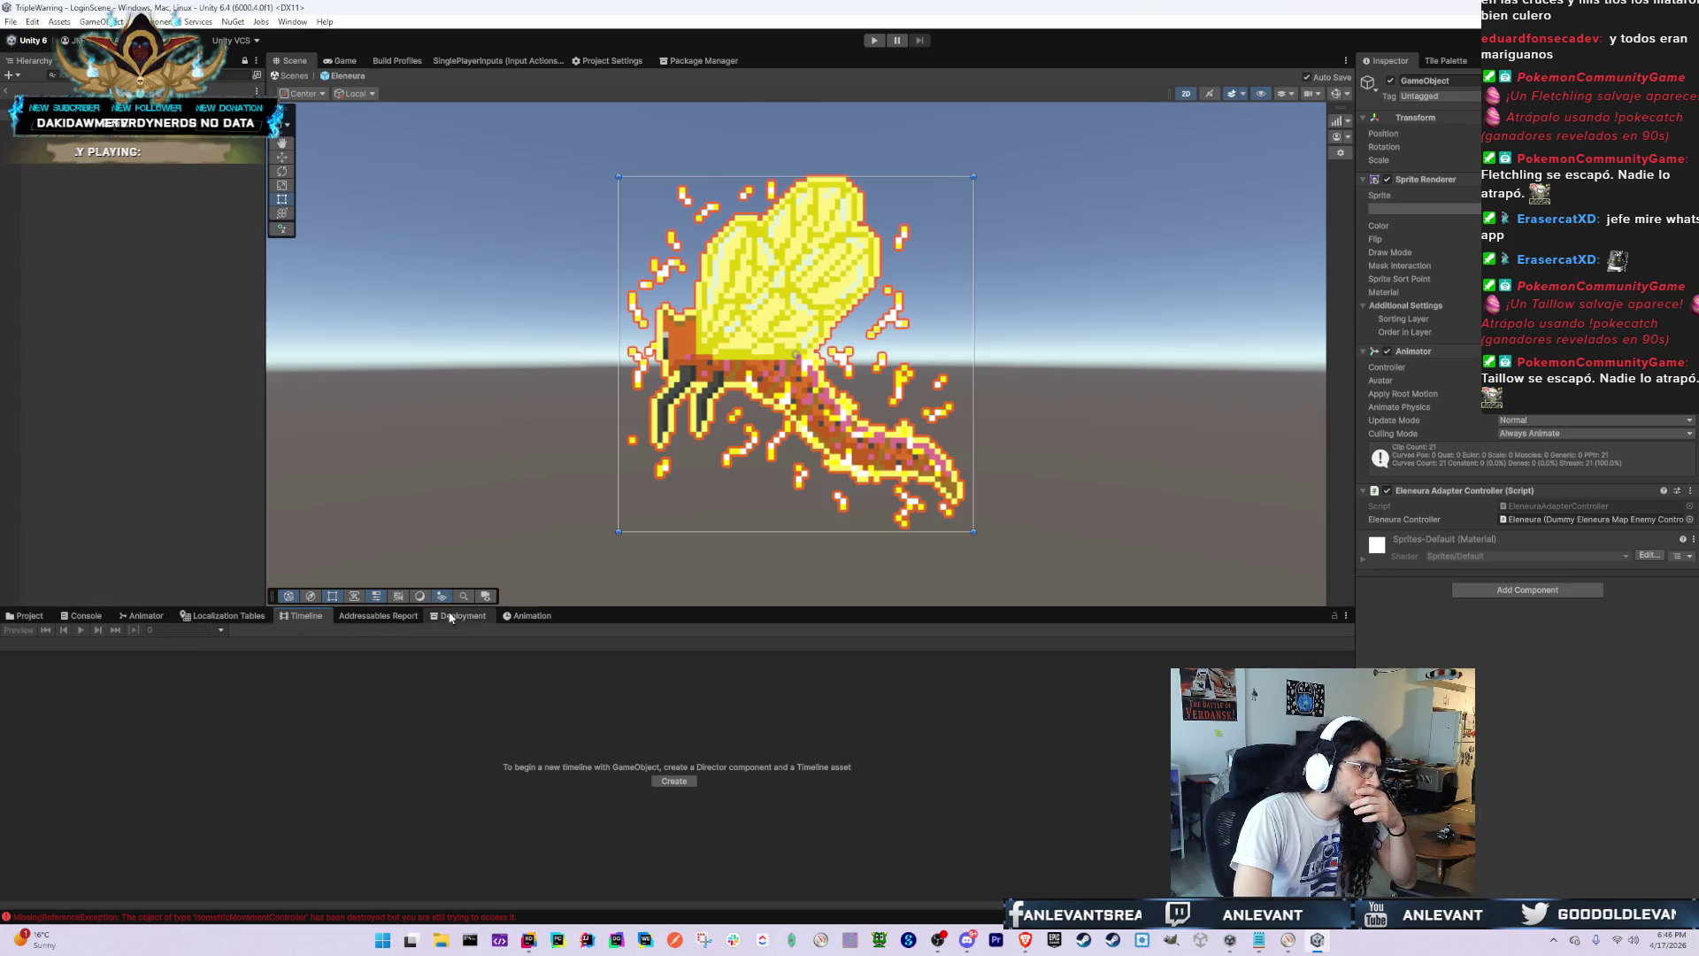
left_click(522, 617)
left_click(115, 644)
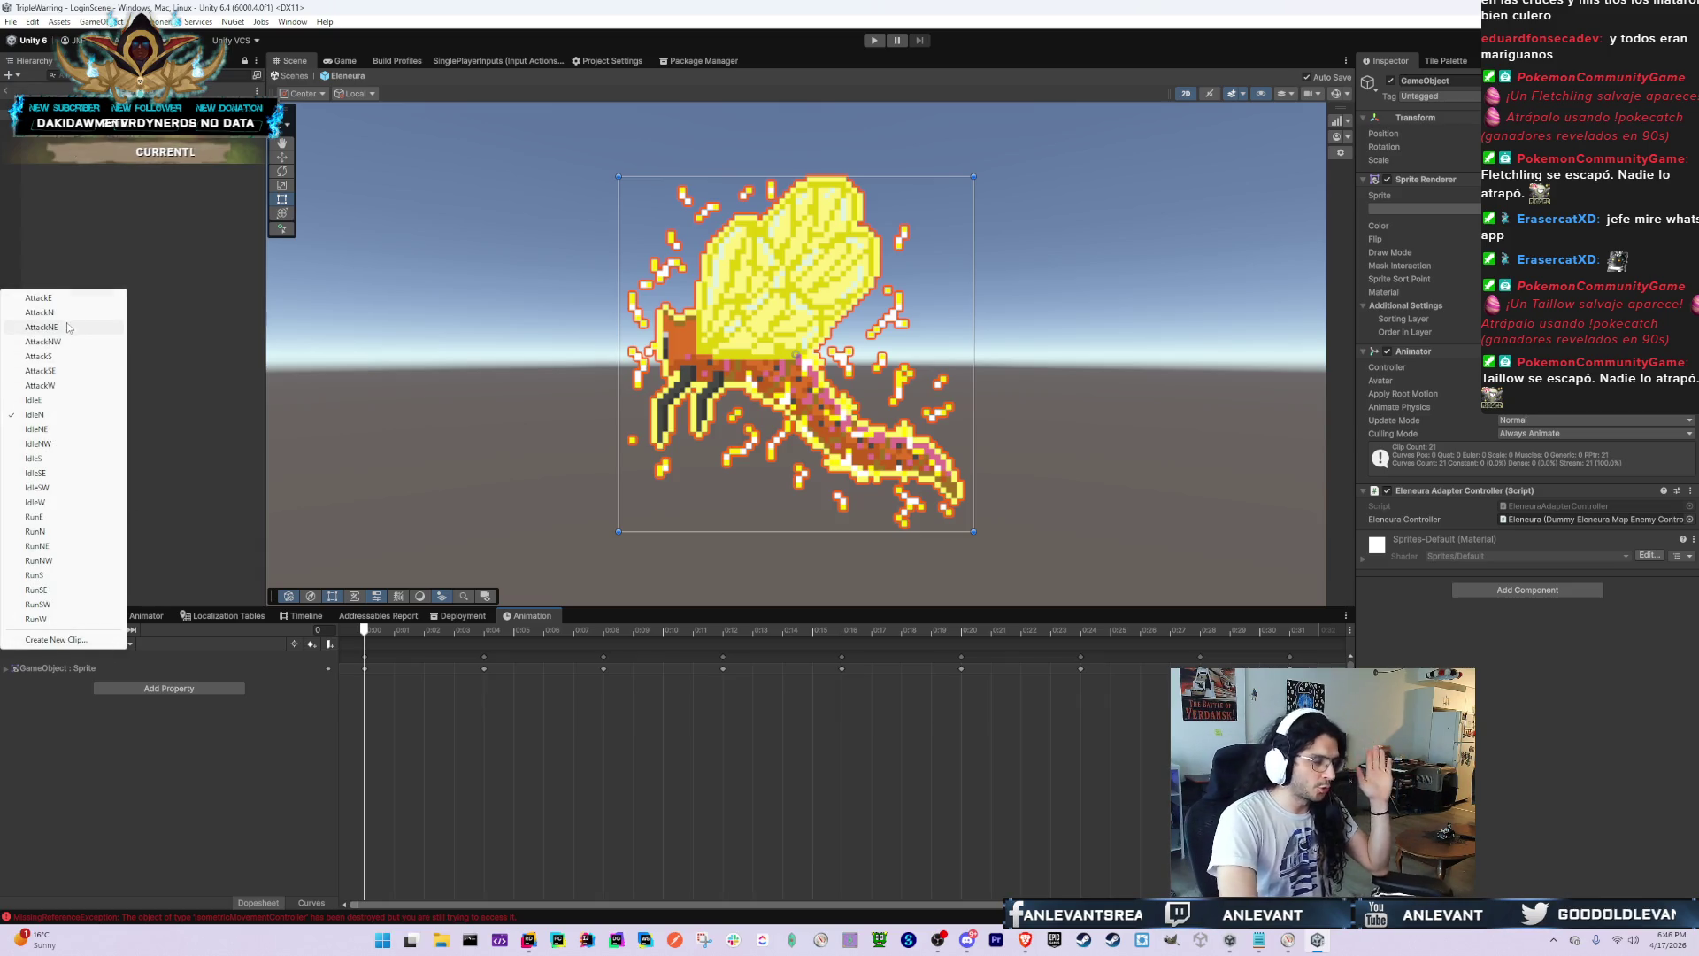
key("Escape")
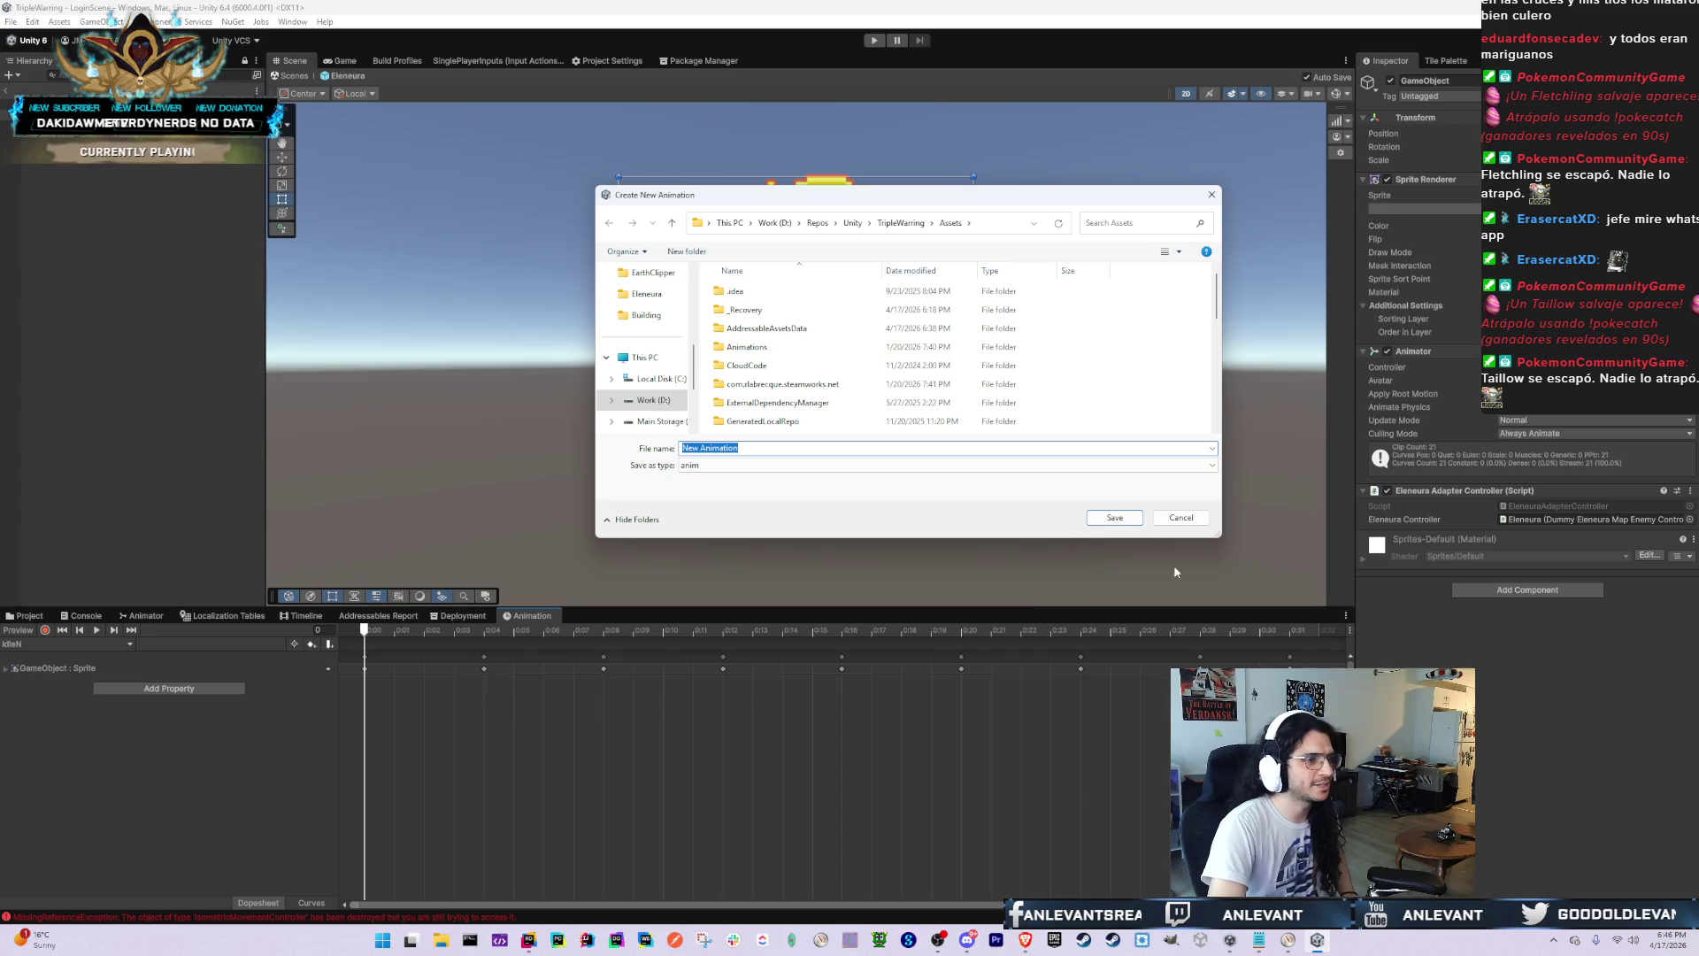
left_click(1186, 519)
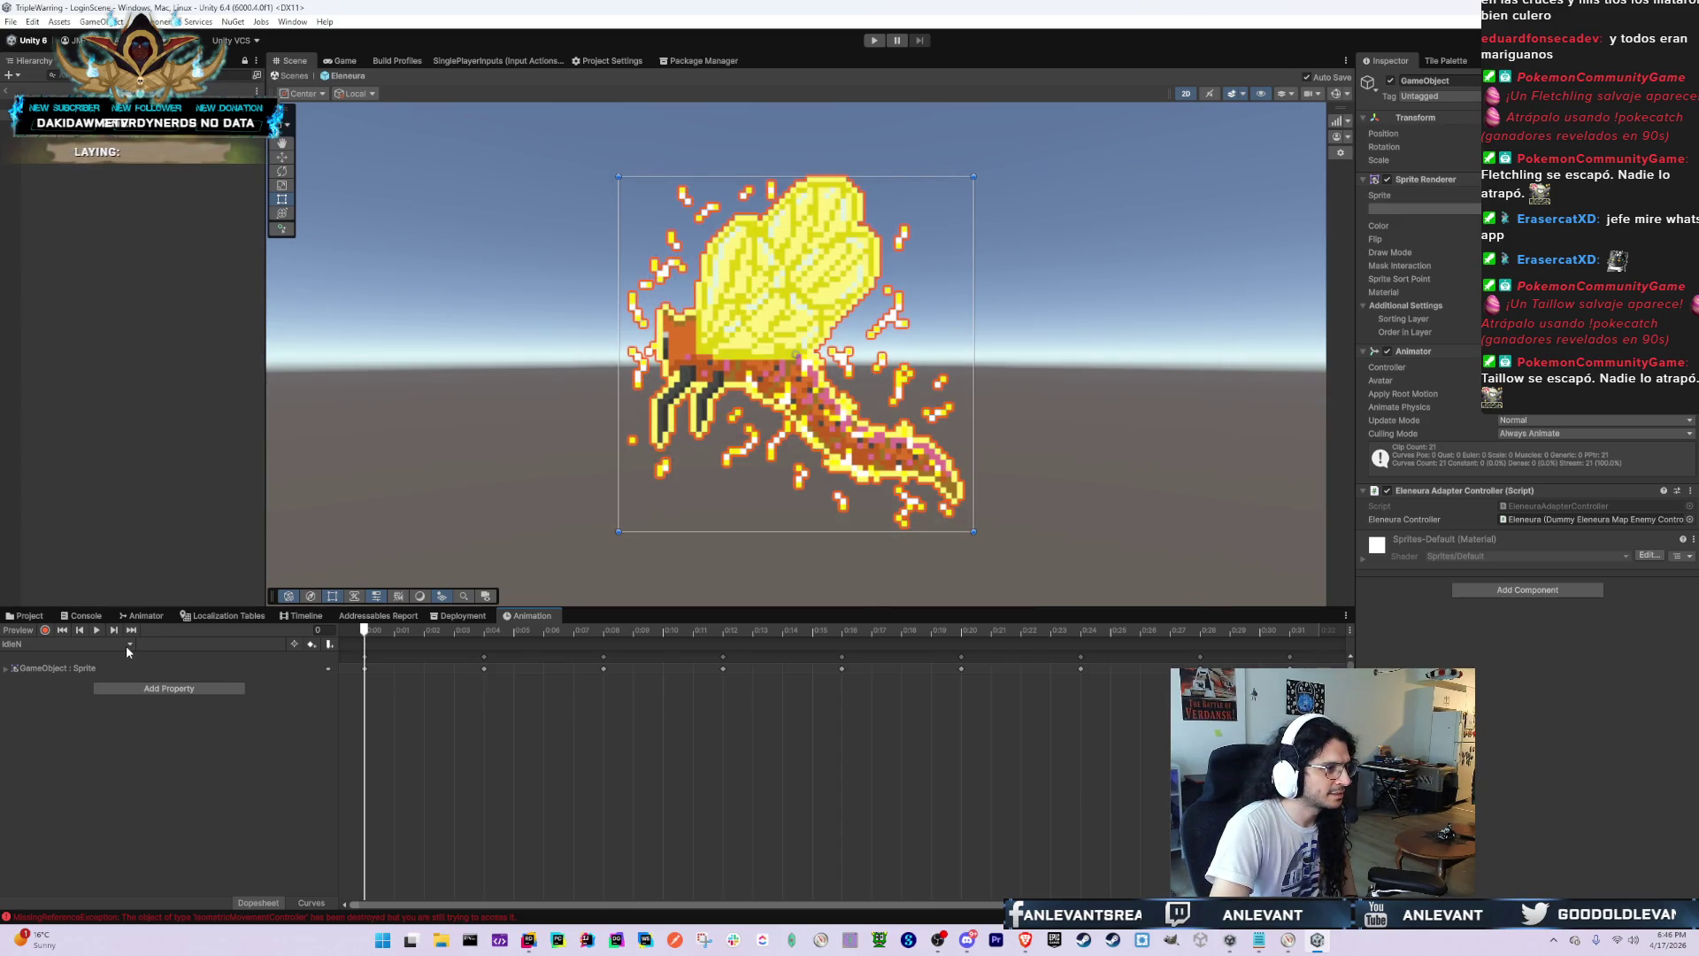
Select the AttackNW clip, enable keyframe recording, and open the sprite picker.
left_click(129, 644)
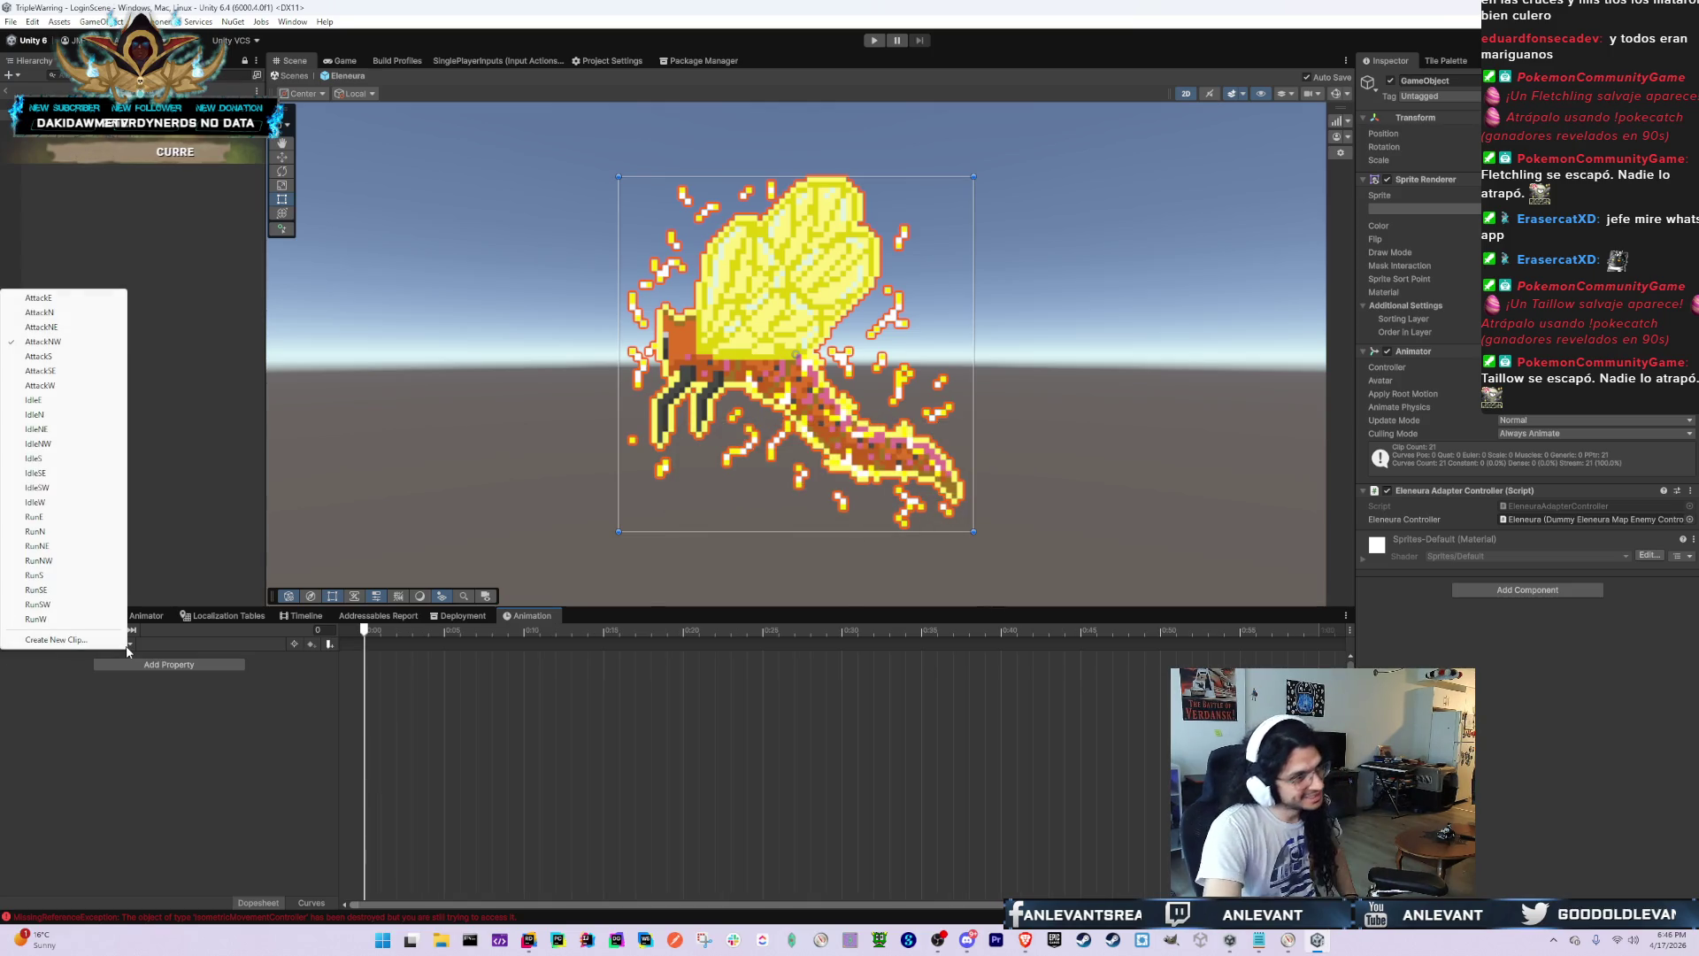
left_click(252, 759)
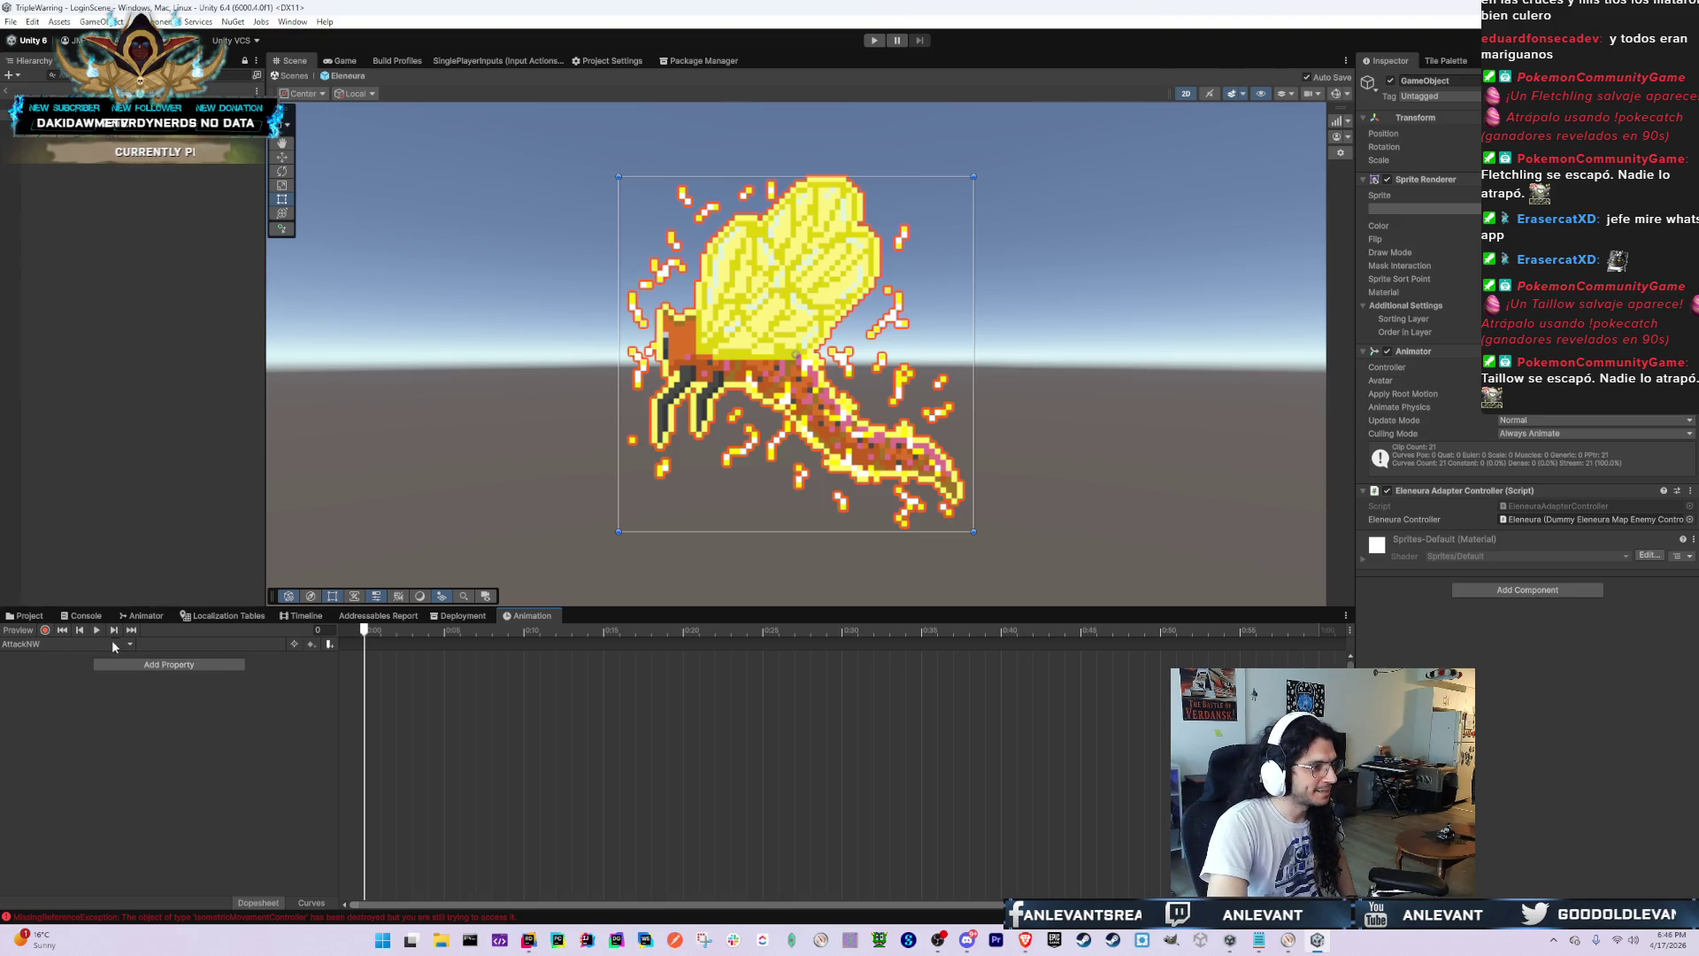
left_click(45, 630)
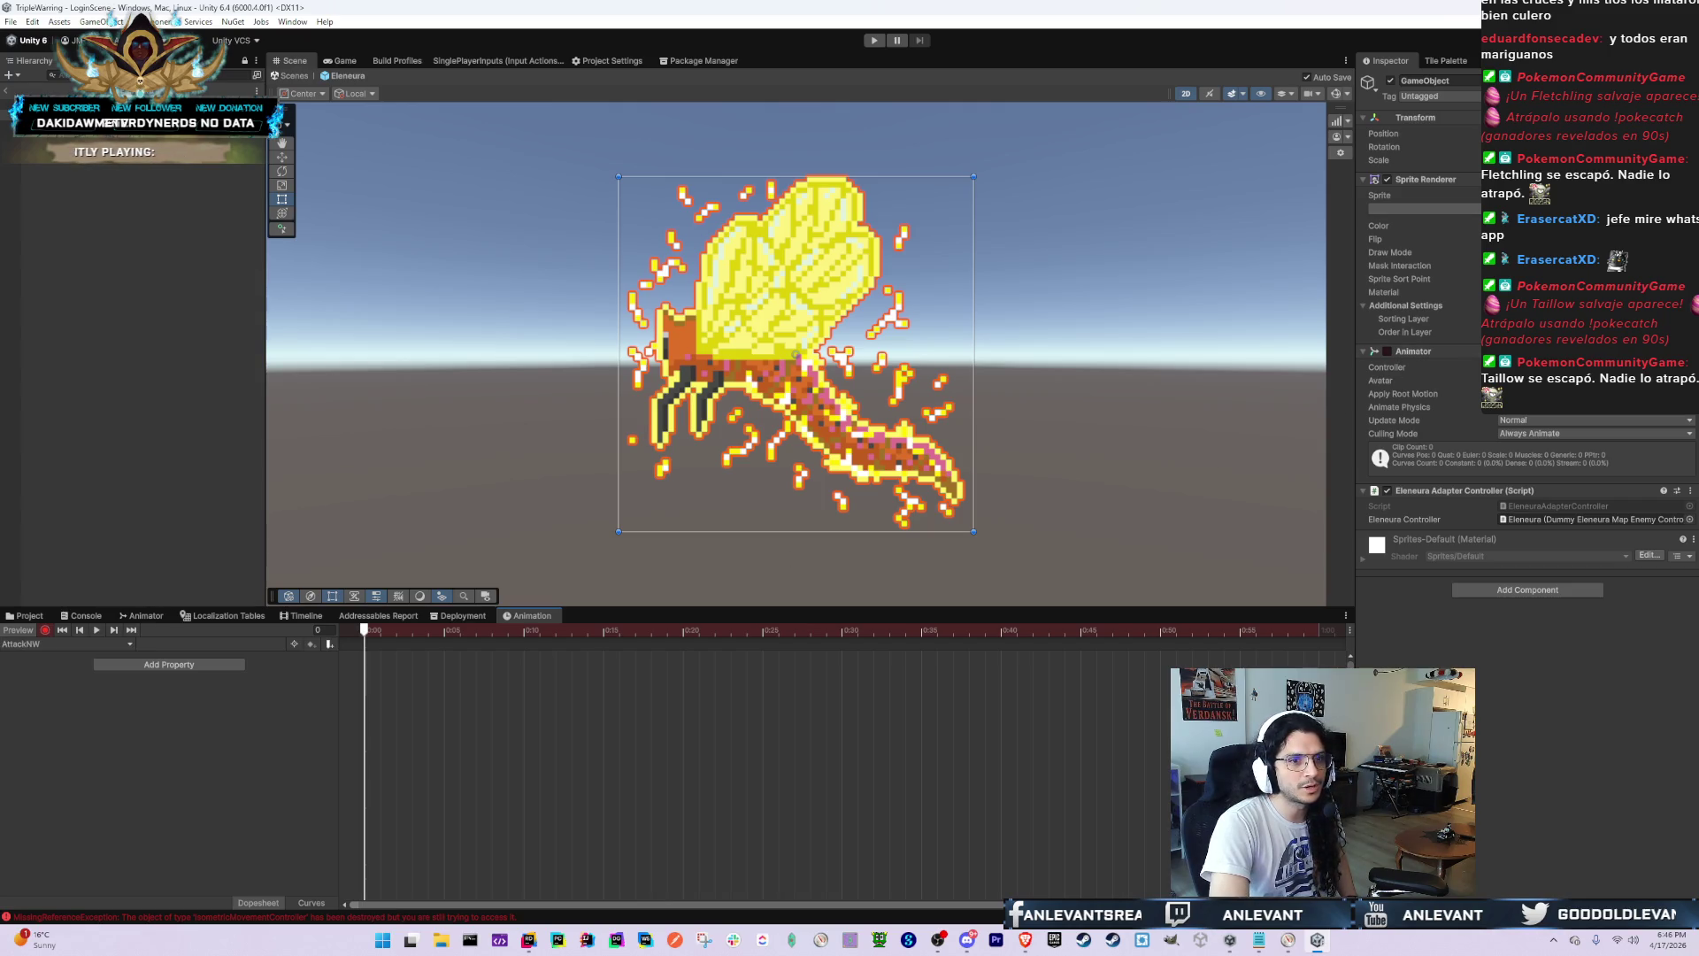
left_click(1386, 211)
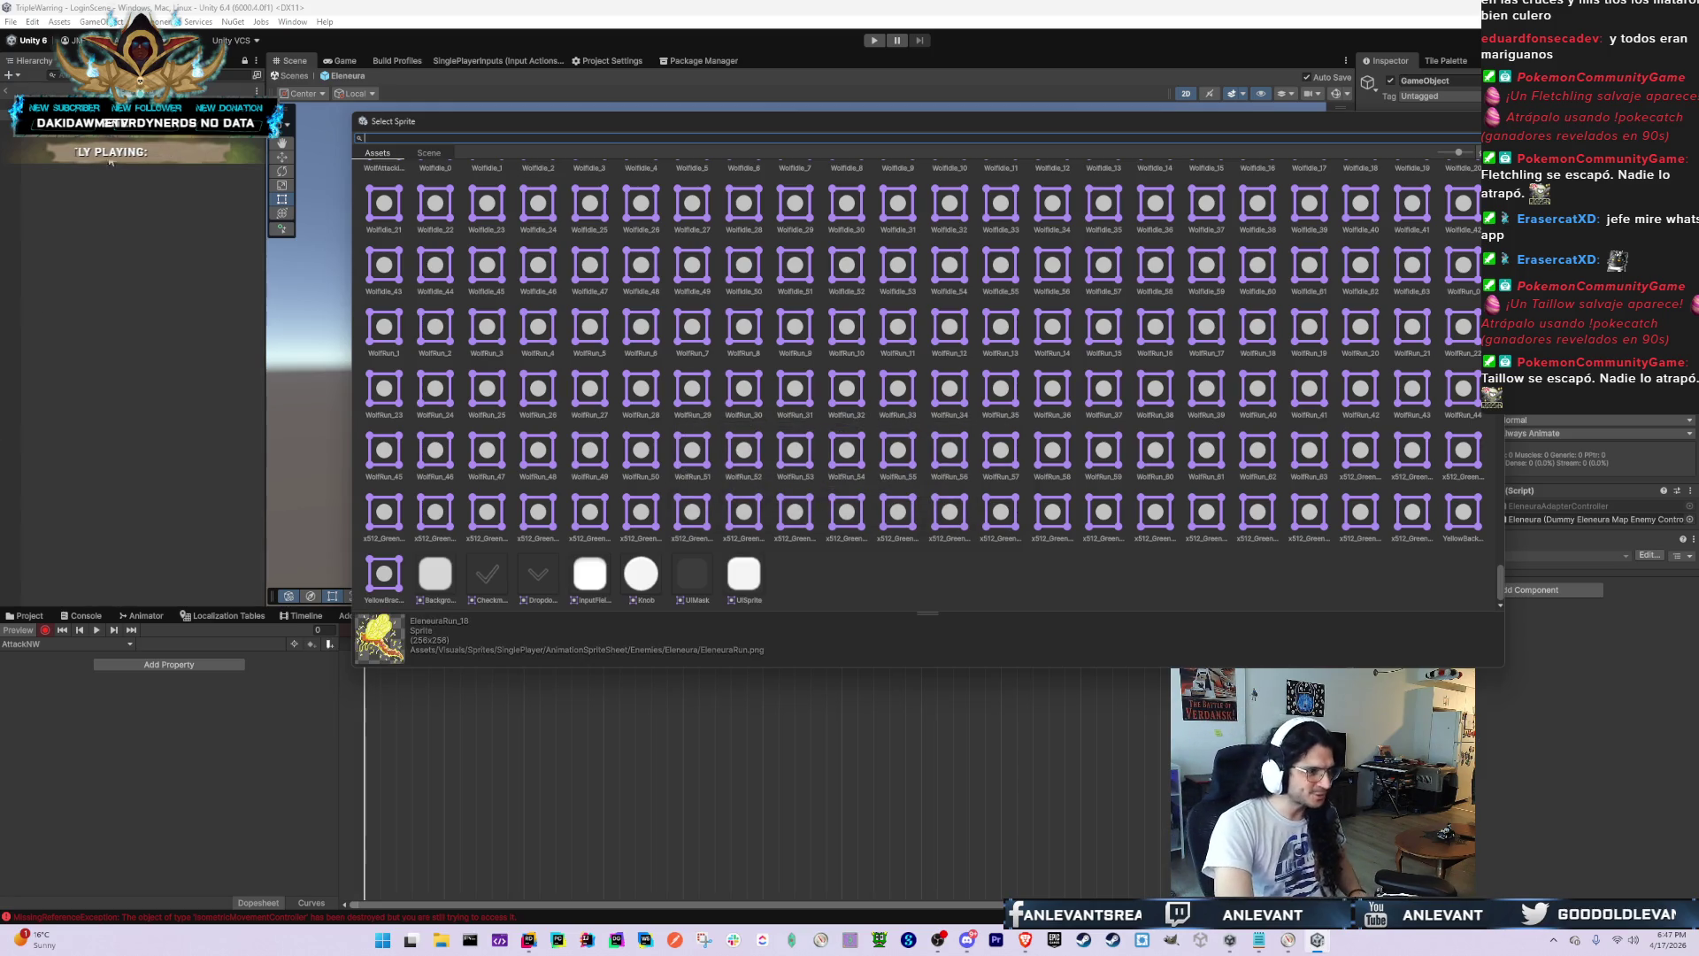
Filter the sprite picker to 'EleneuraAttack' and pick one of the attack sprites.
type("El")
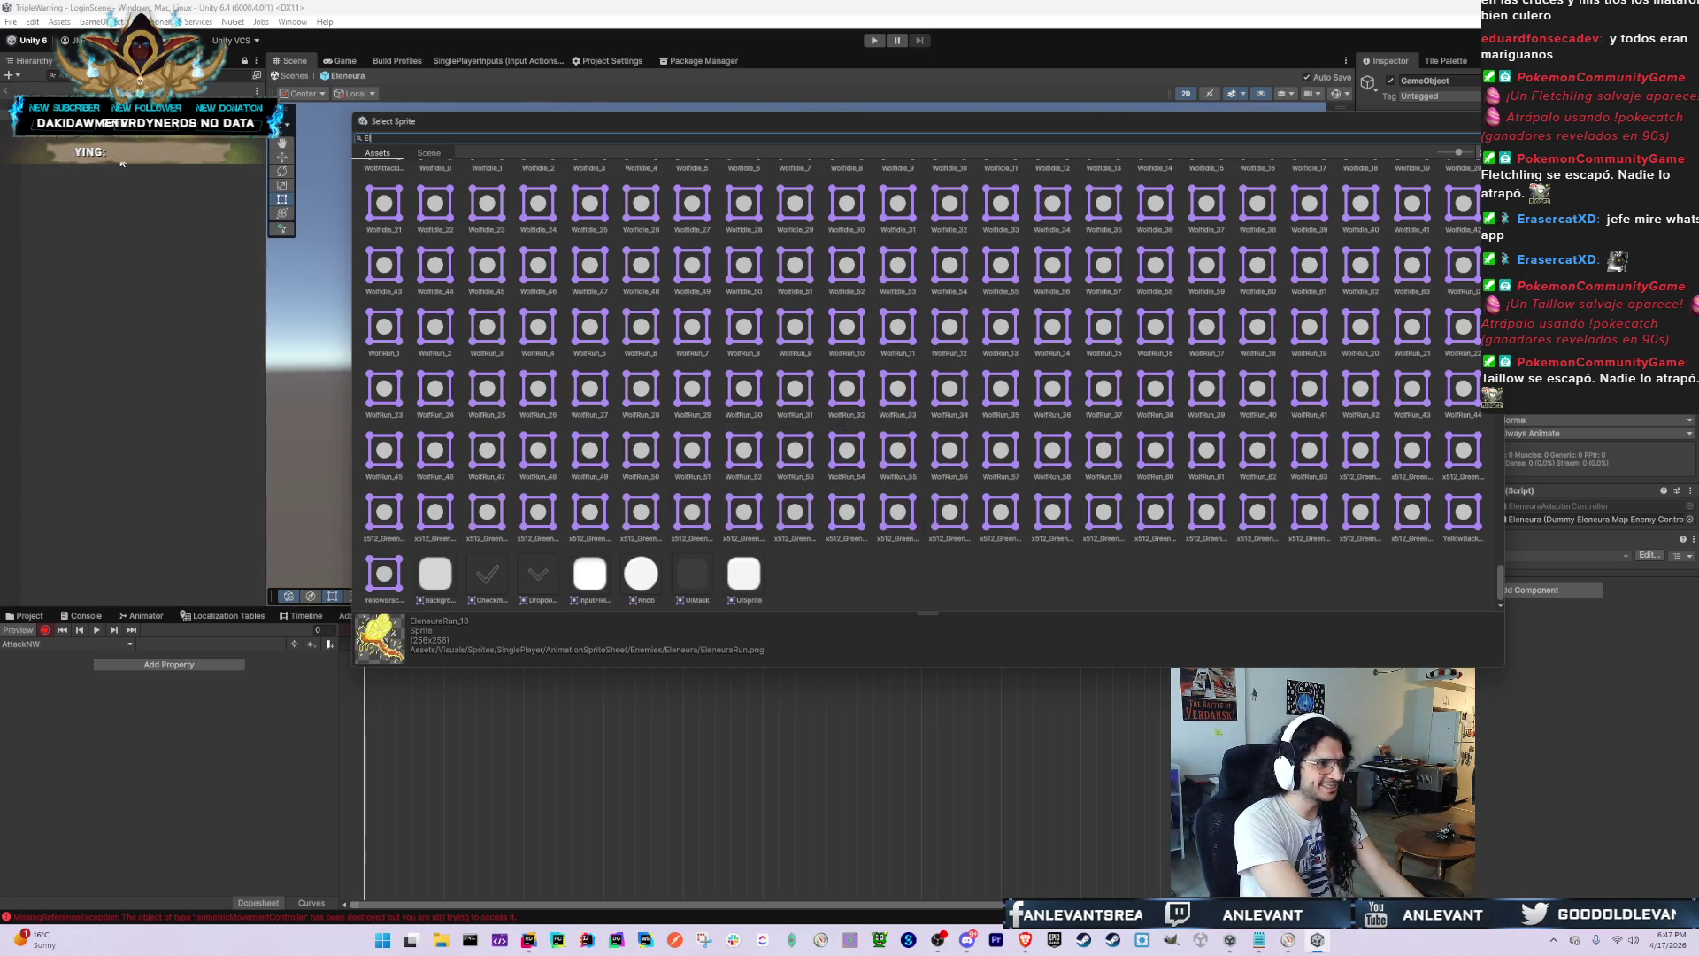
type("unar")
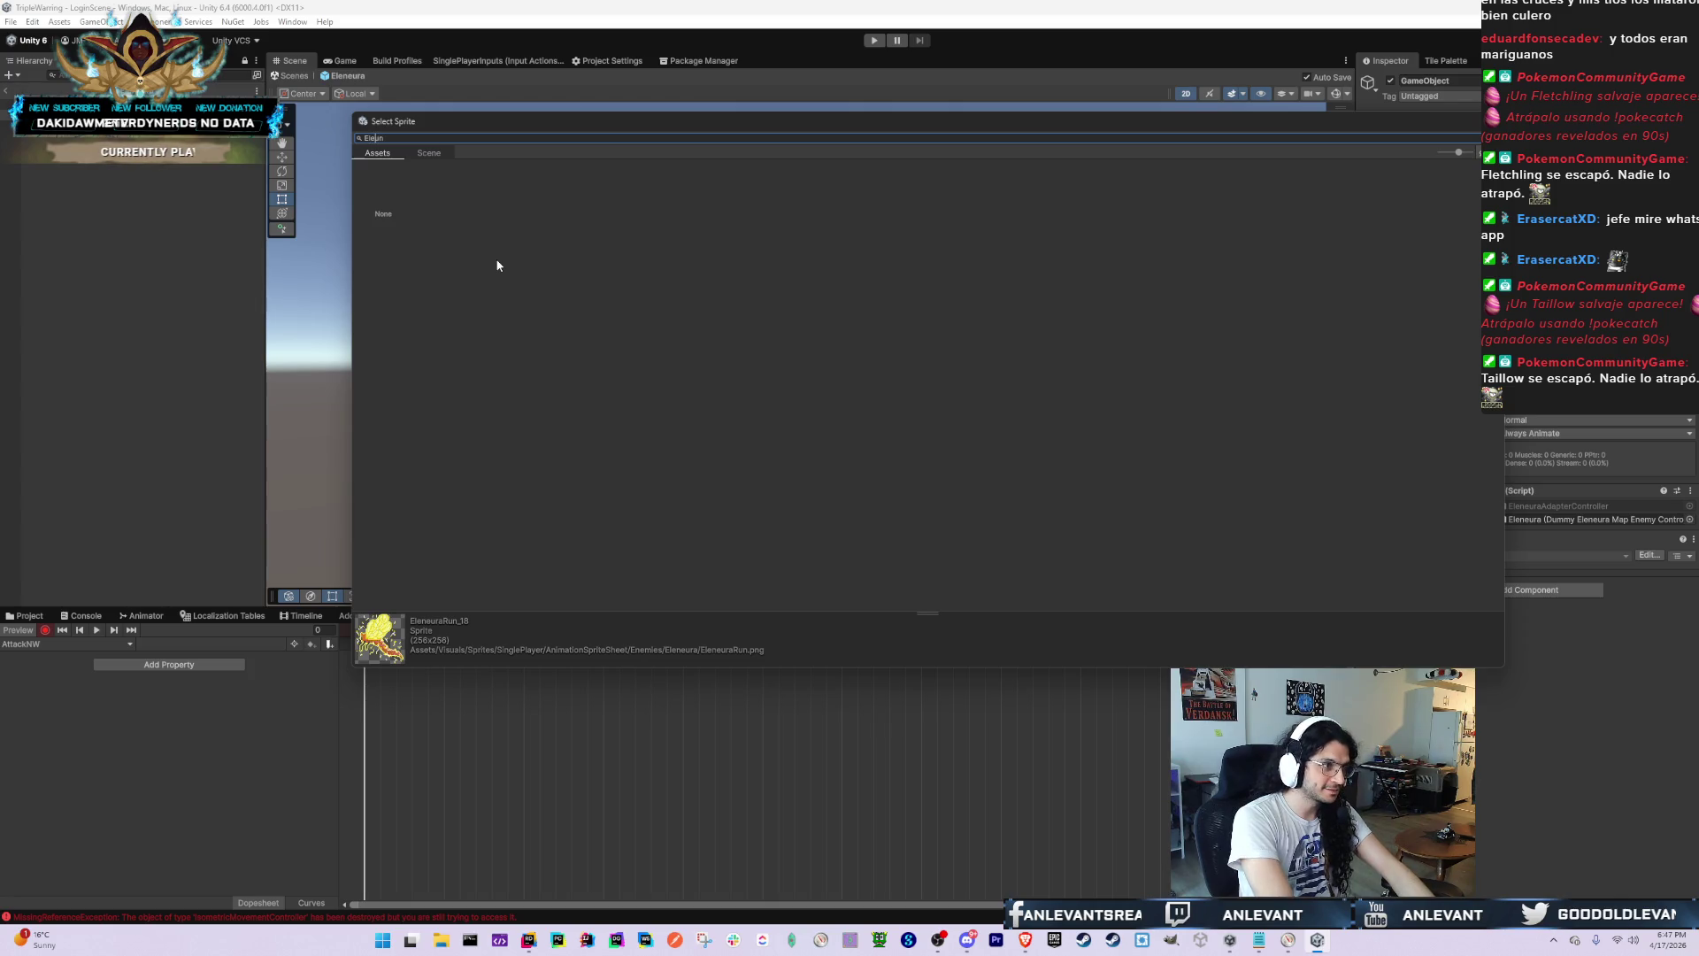
type("eura")
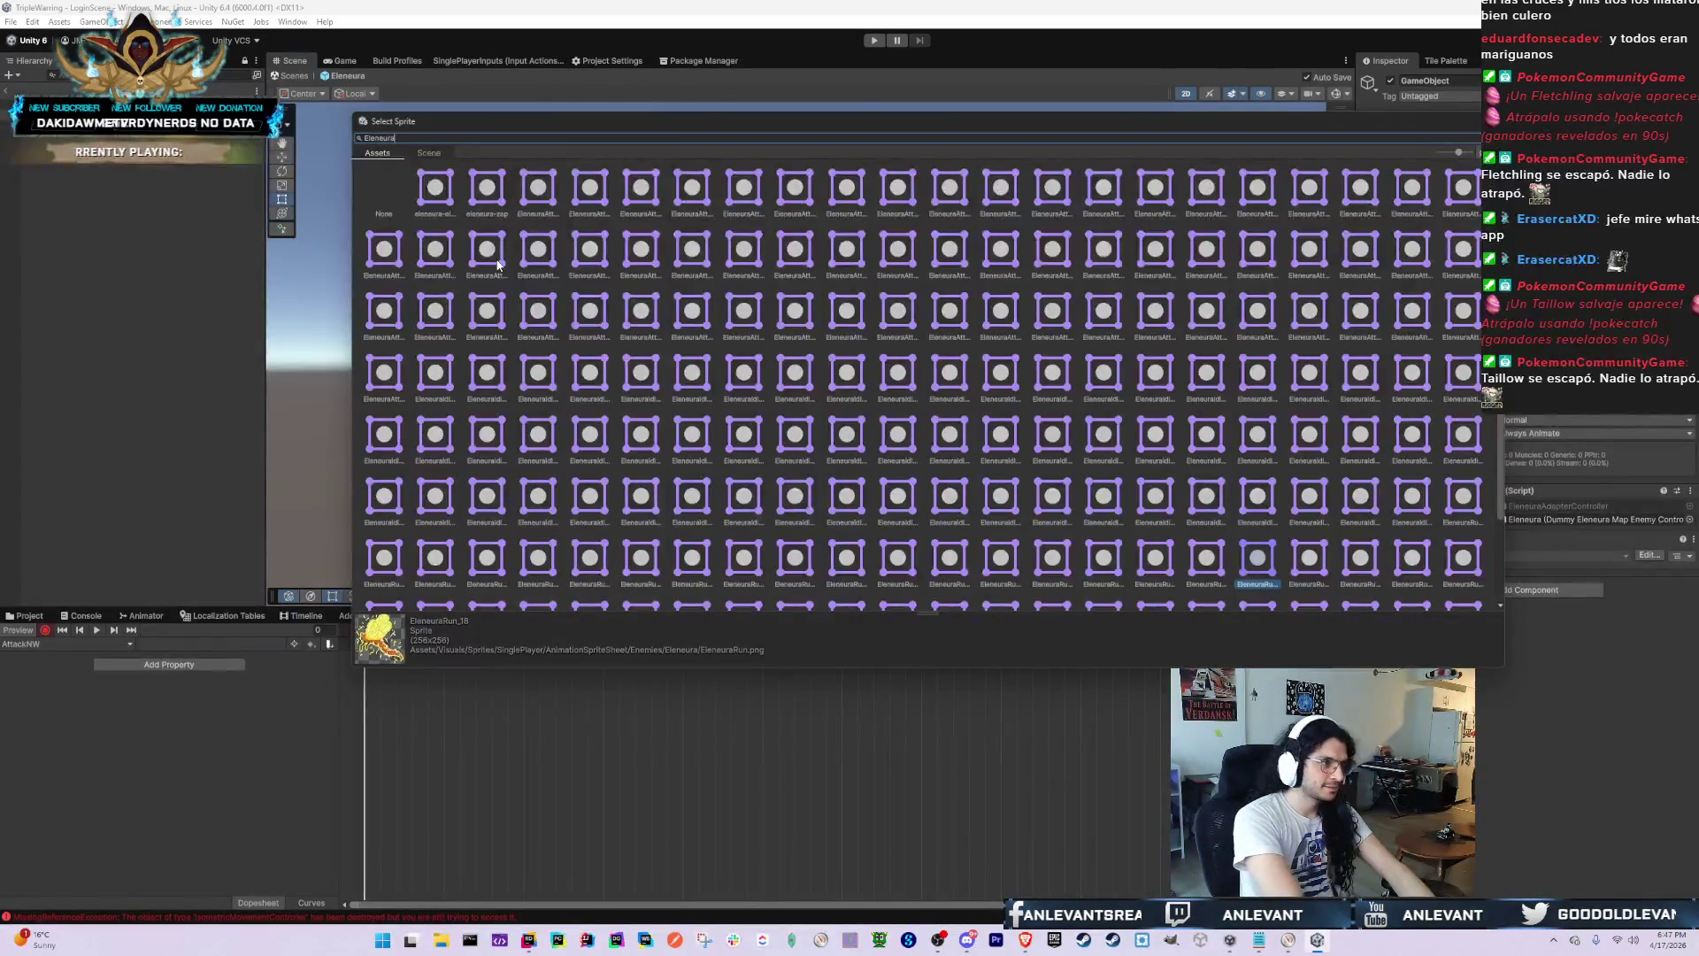
key("ctrl+a")
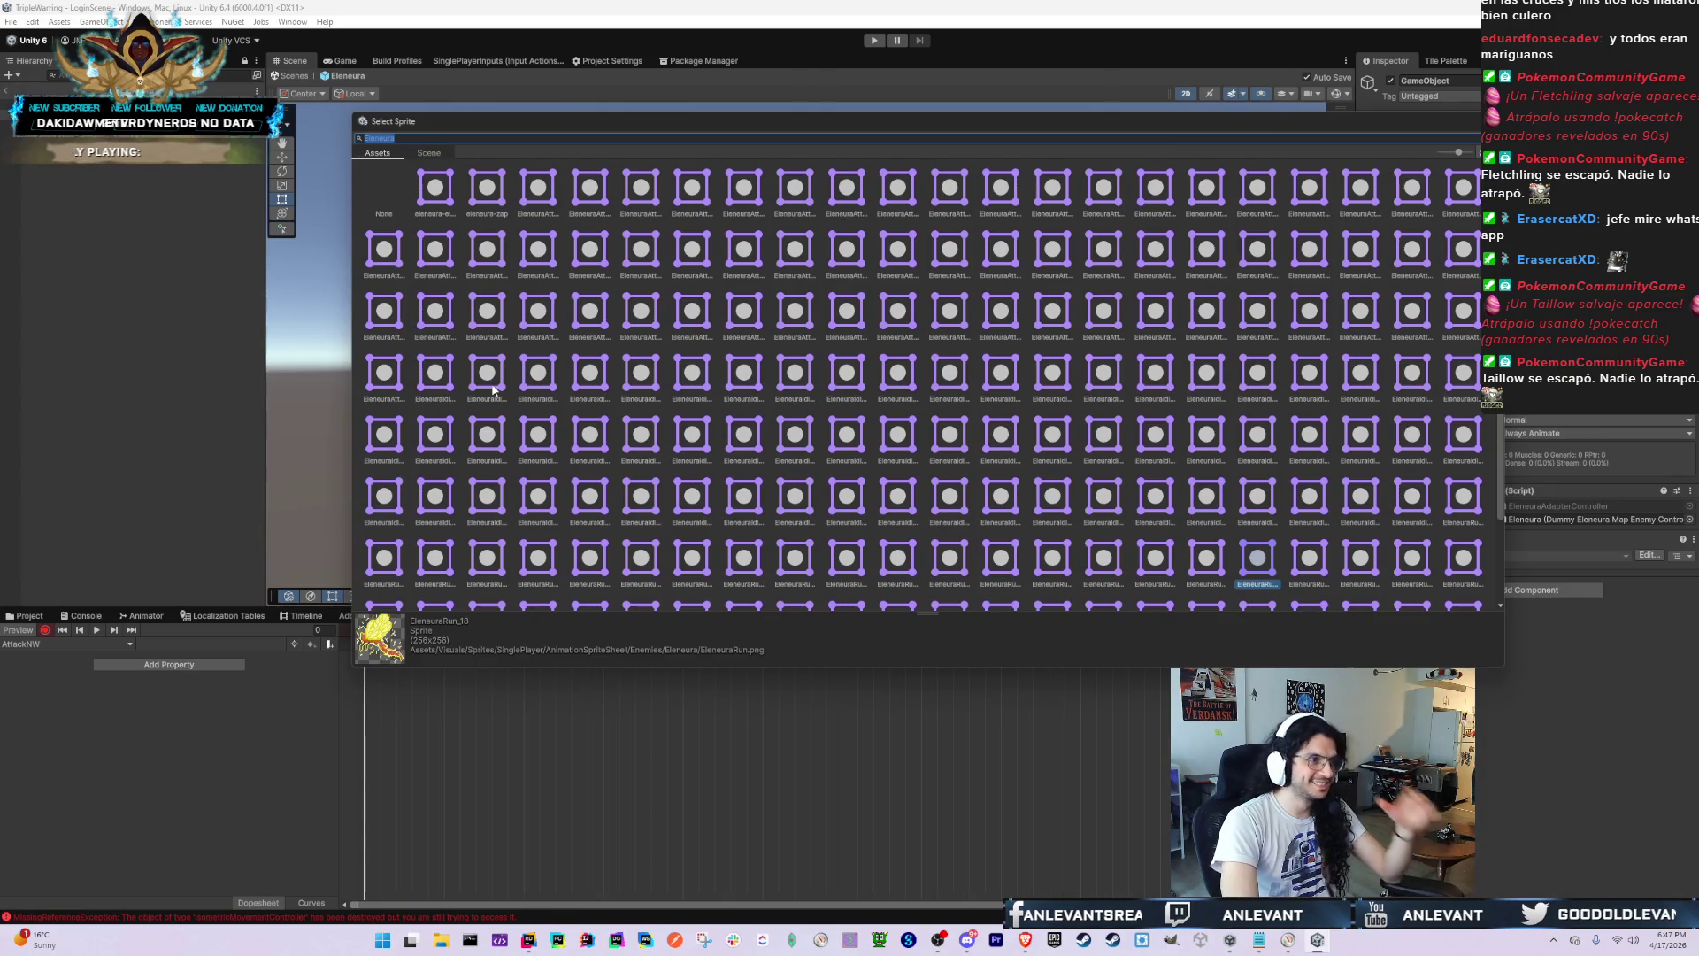
key("Right")
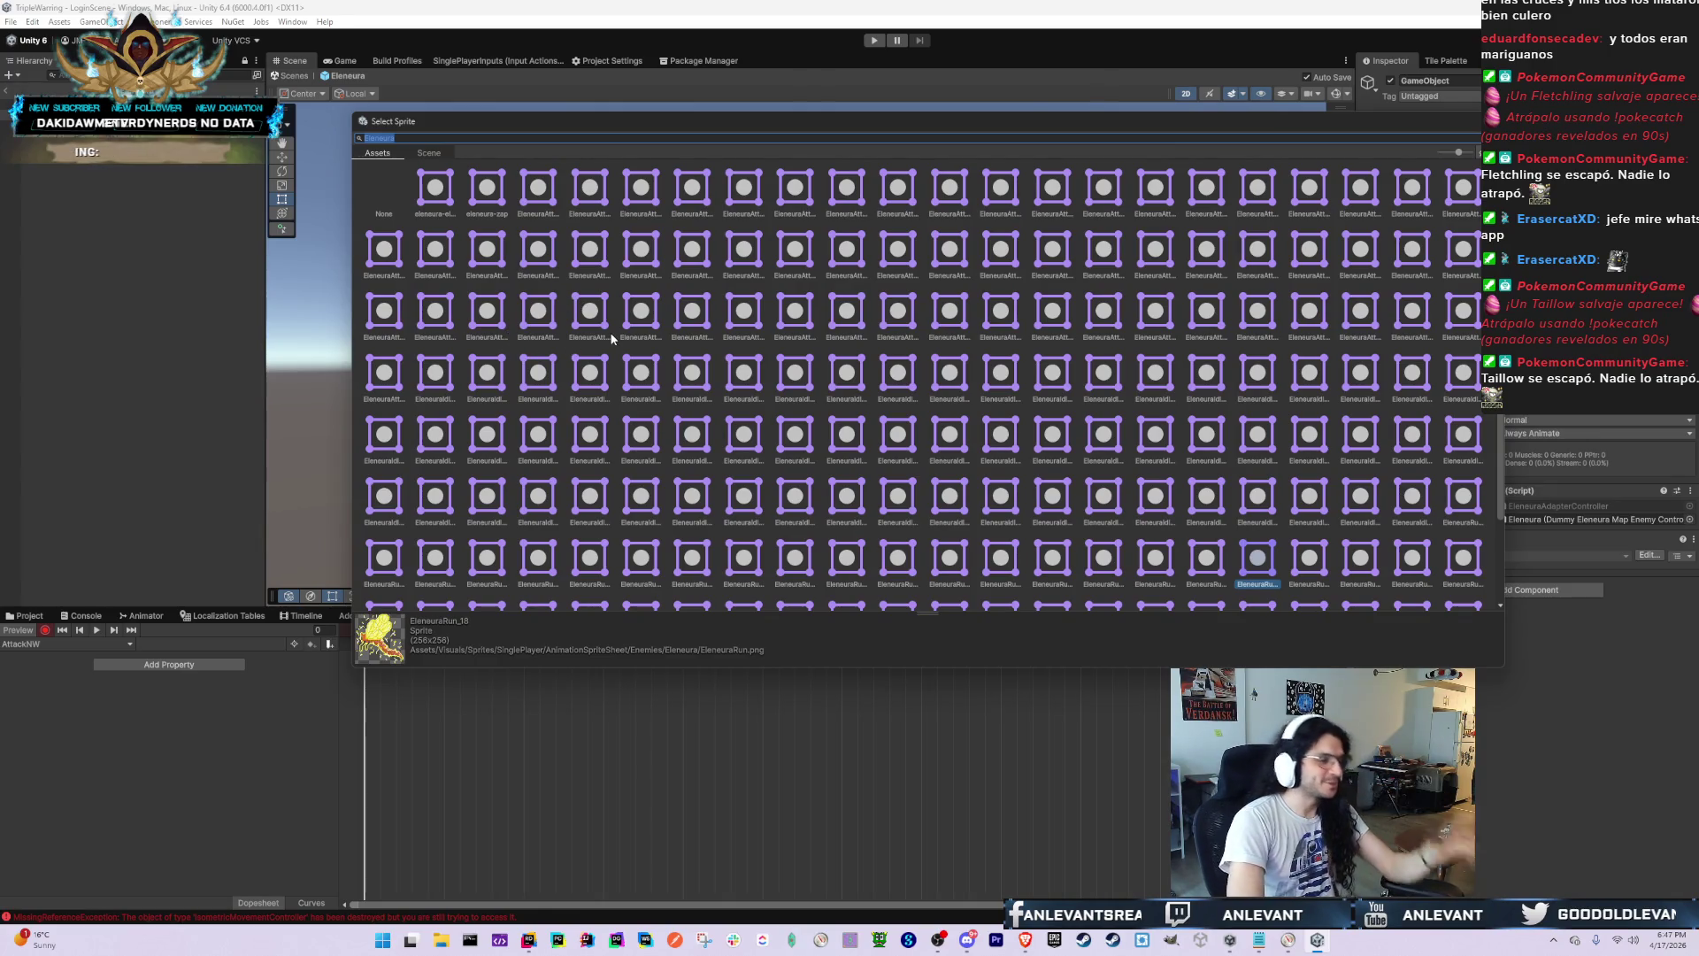
type("Atac")
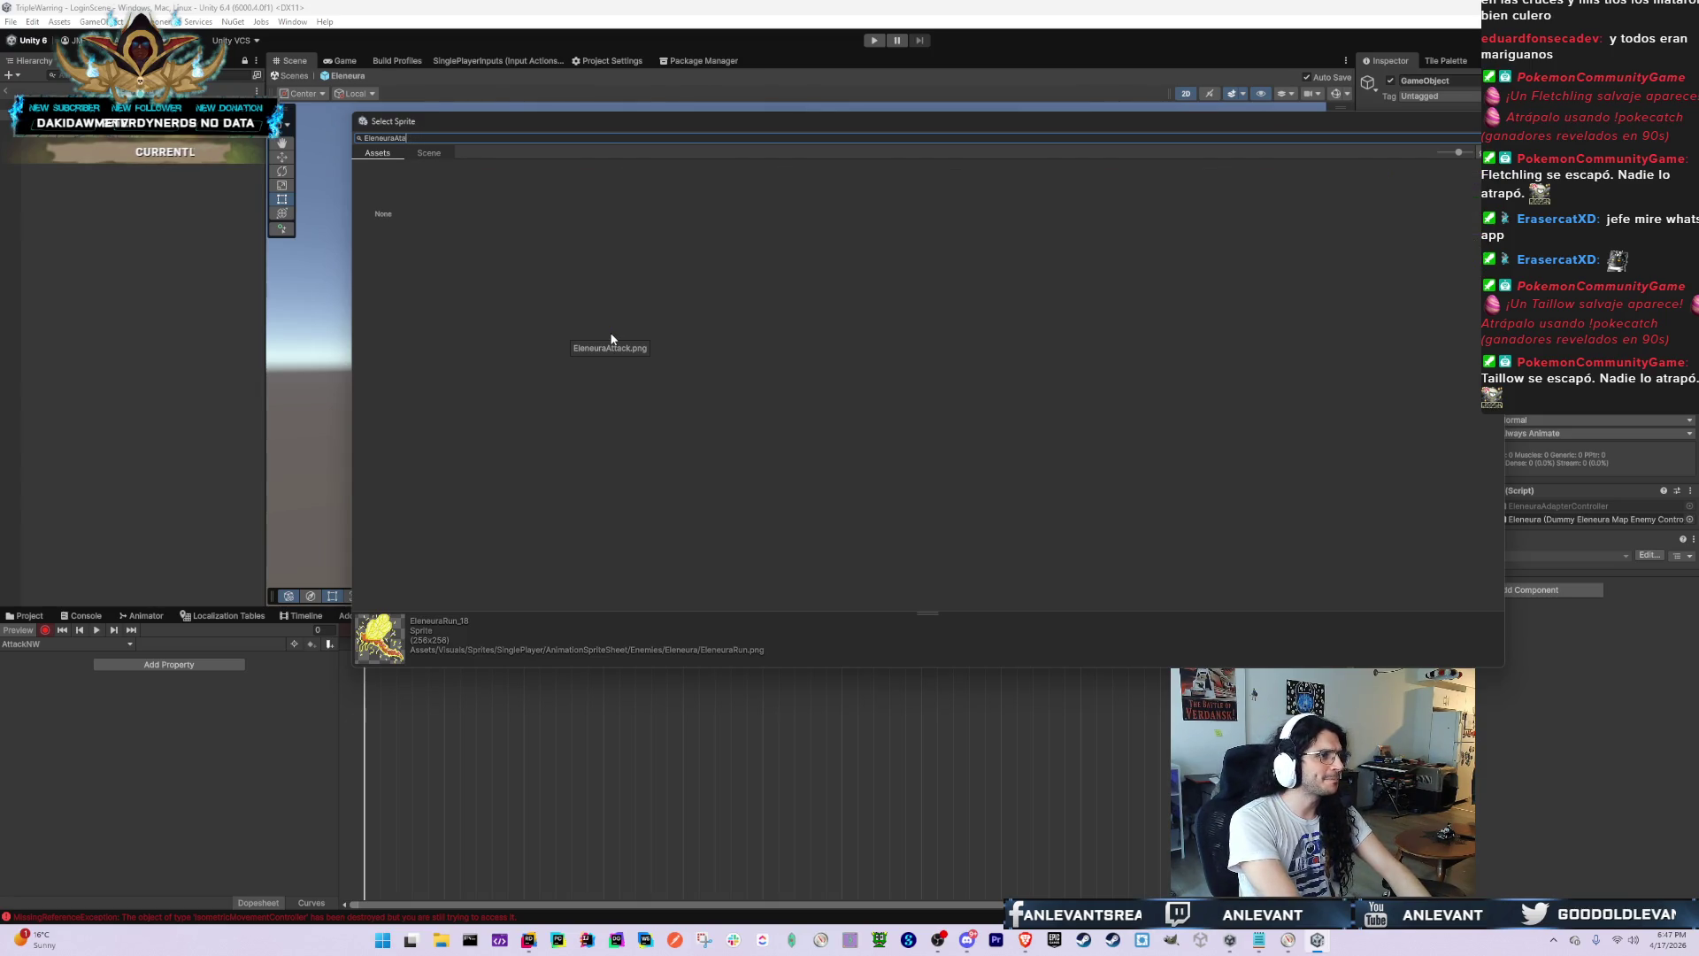
key("BackSpace")
type("t")
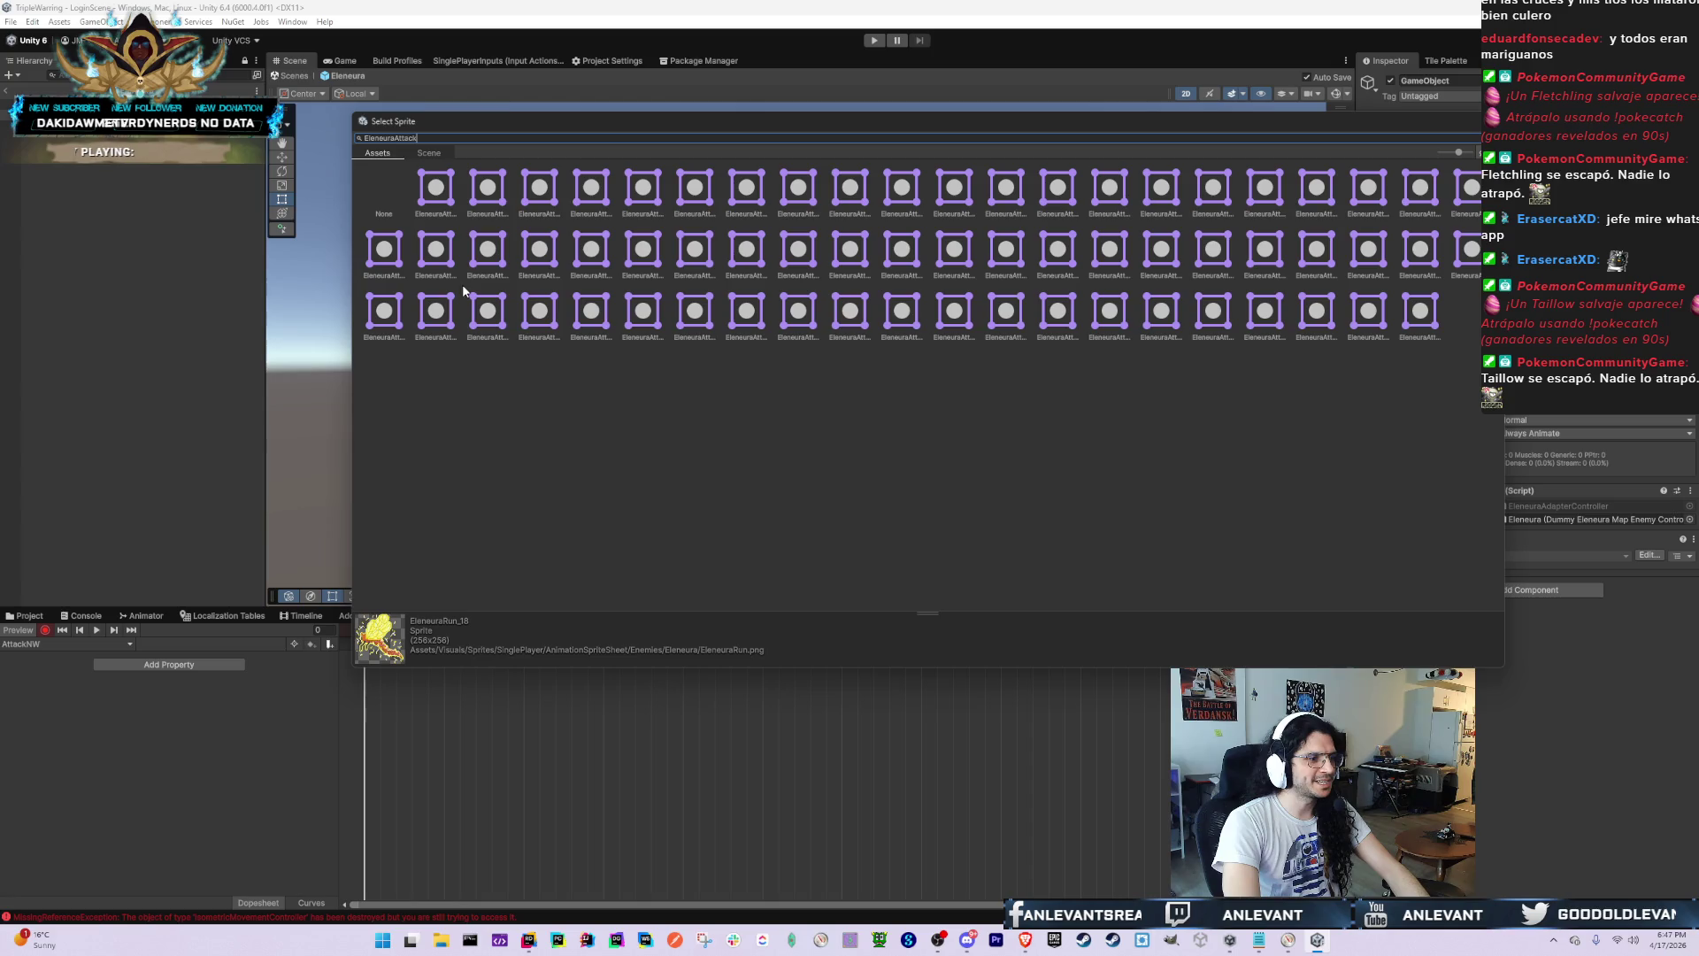
left_click(493, 199)
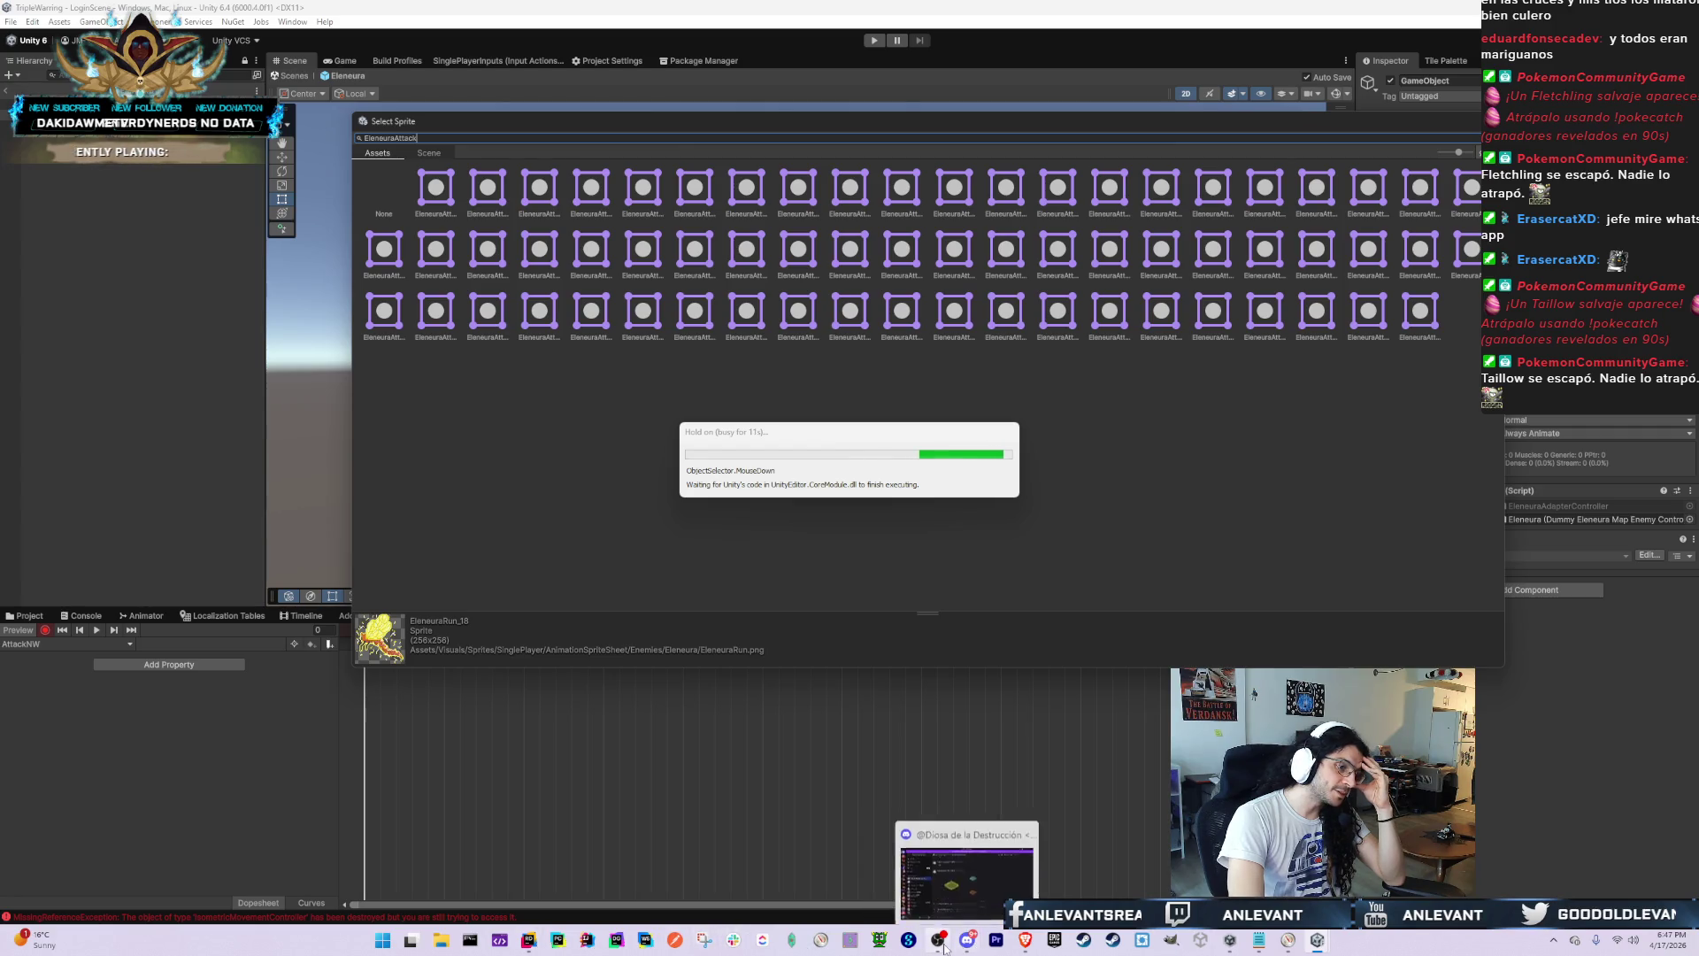
Launch Resource Monitor from the system tray and select the unresponsive Unity.exe process.
left_click(1023, 942)
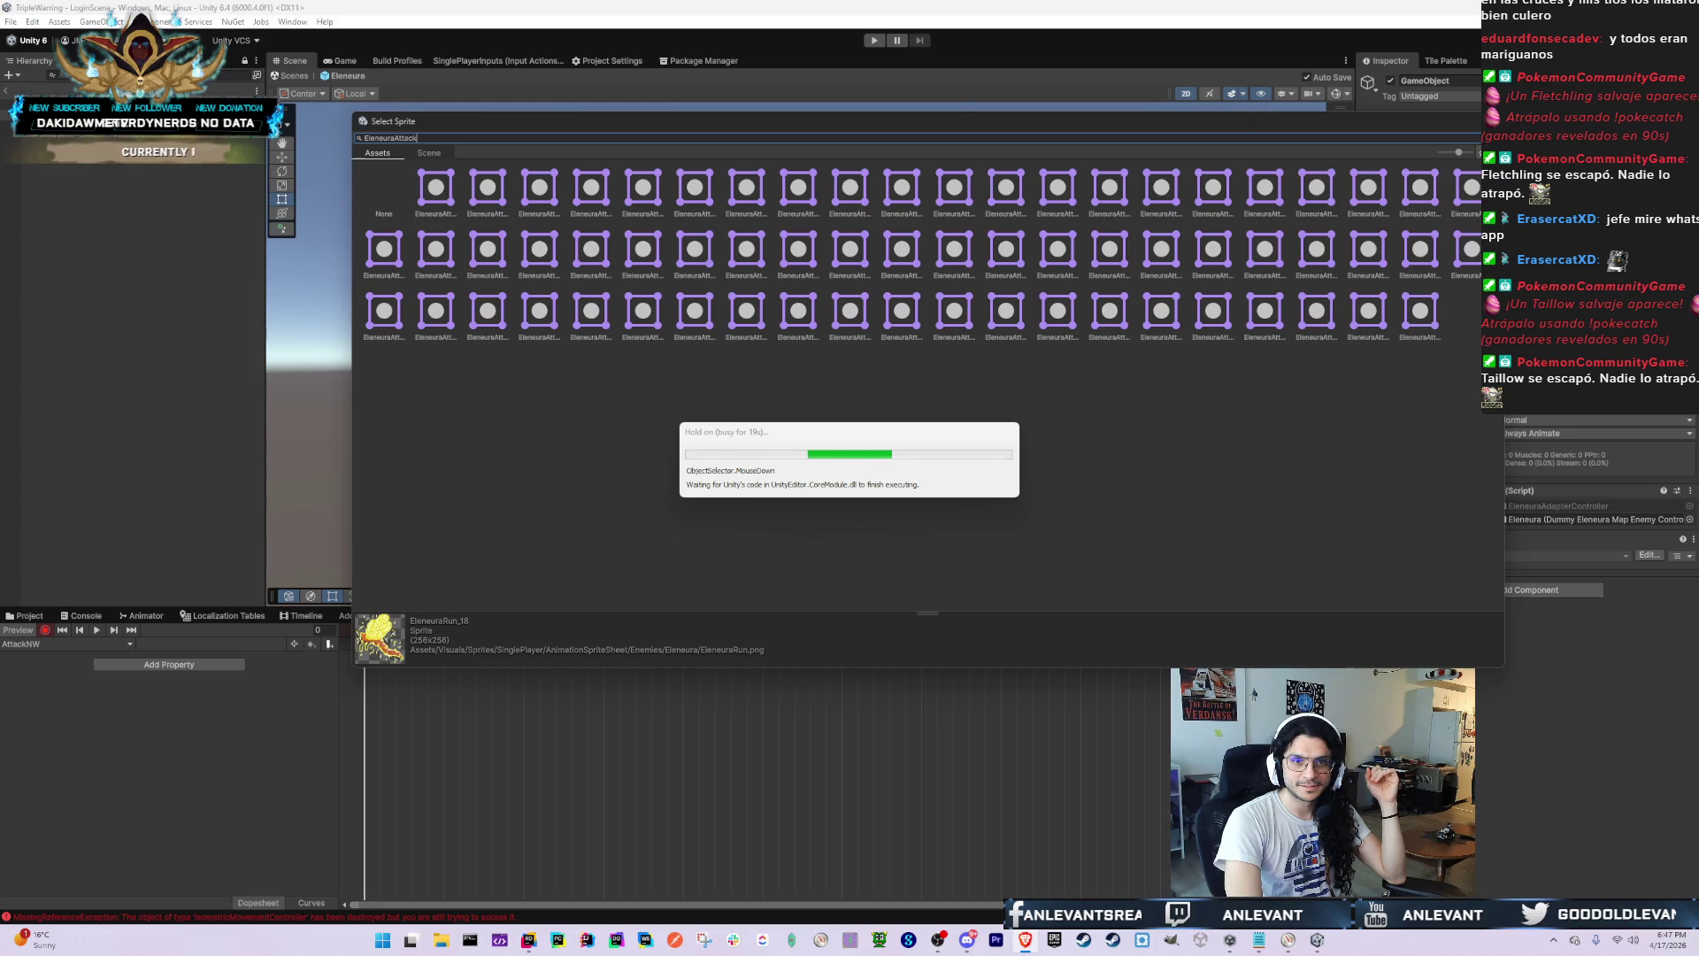
left_click(1553, 940)
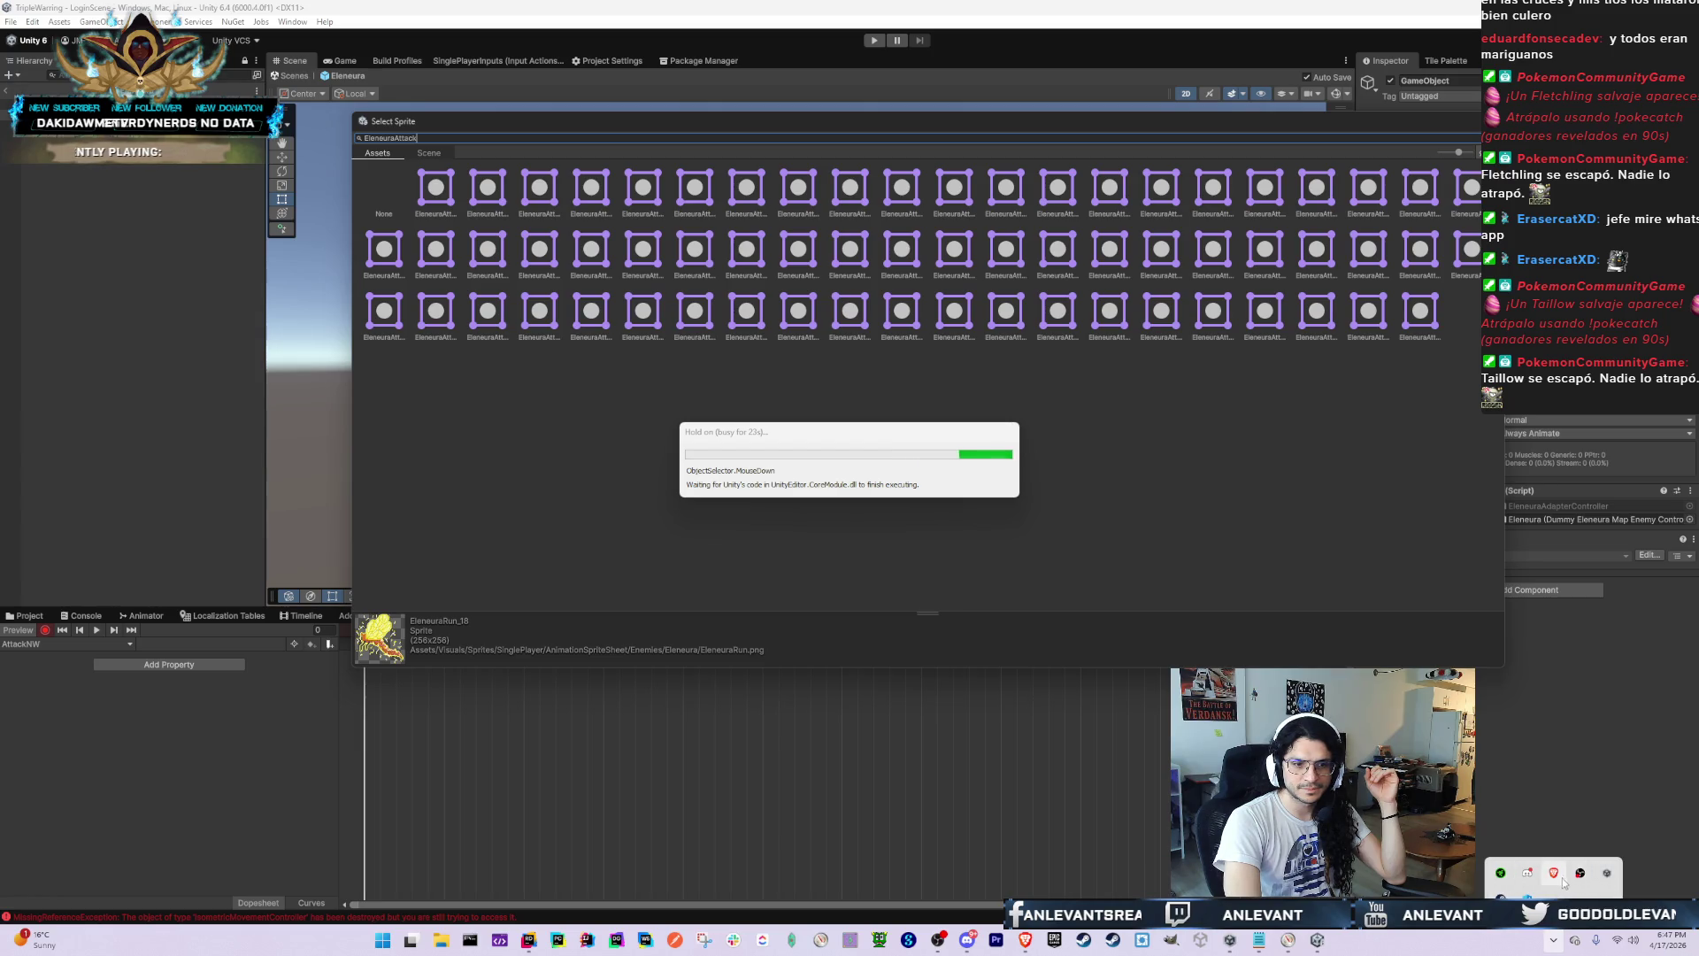
left_click(1285, 941)
left_click(324, 268)
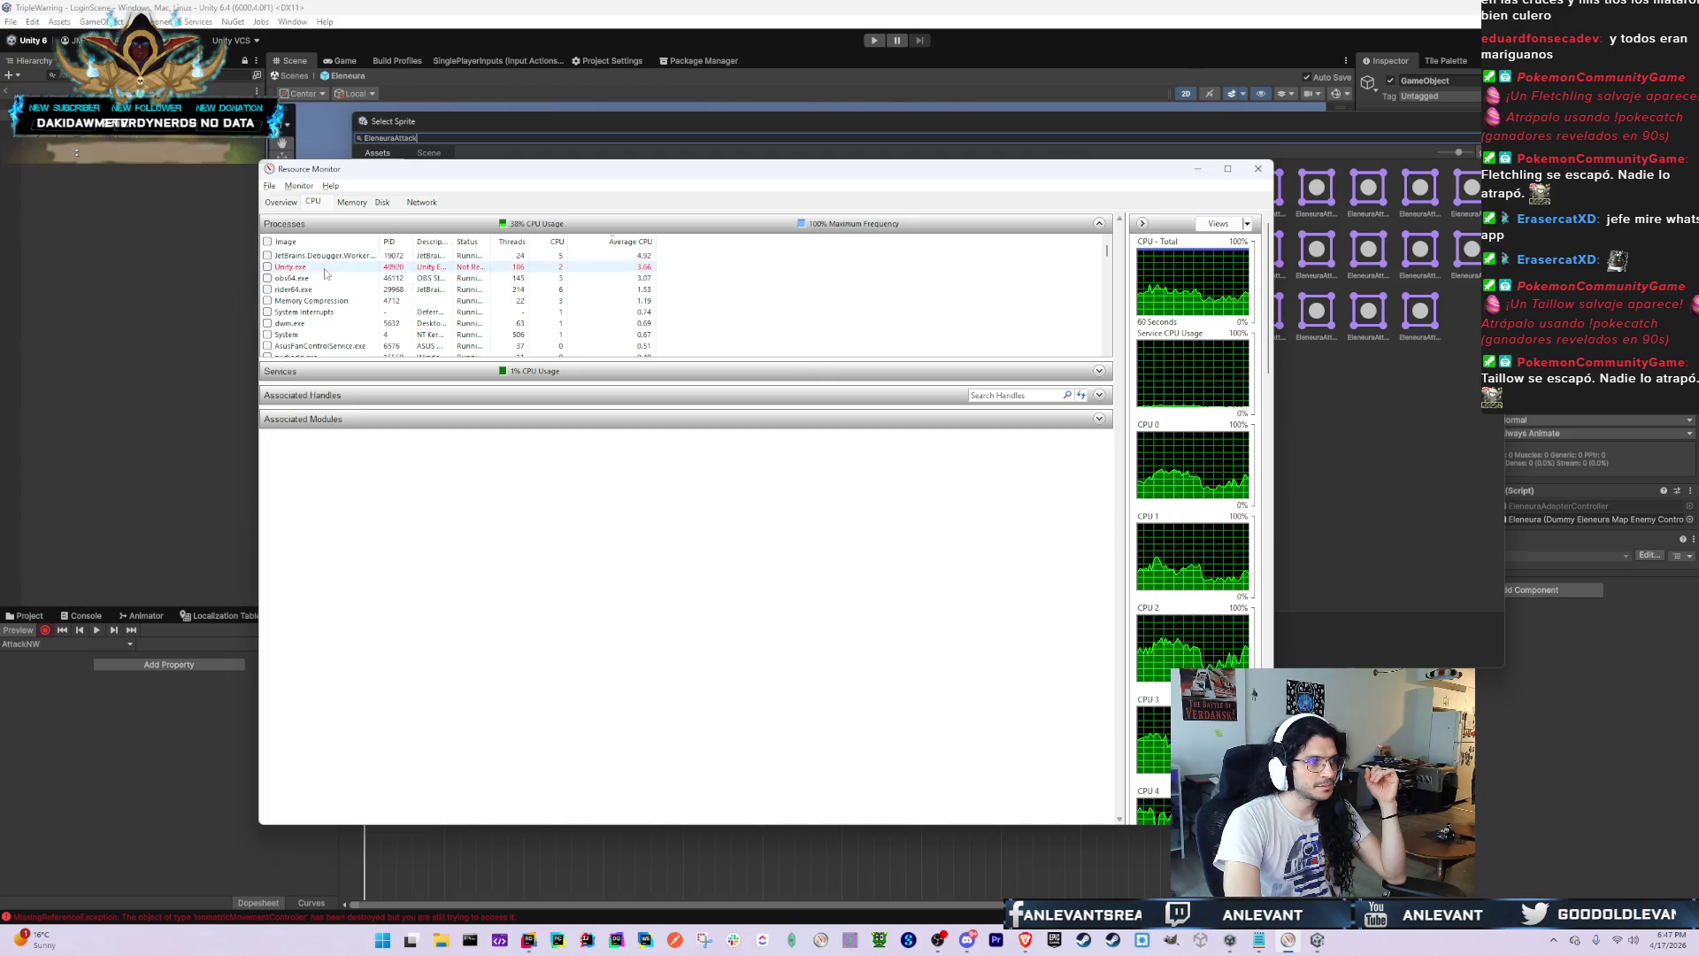
Check Resource Monitor's Memory view (84% used), then bring Rider's DummyEleneuraMapEnemyController.cs forward.
mouse_move(493, 173)
left_mouse_down()
mouse_move(363, 619)
mouse_move(328, 182)
left_mouse_up()
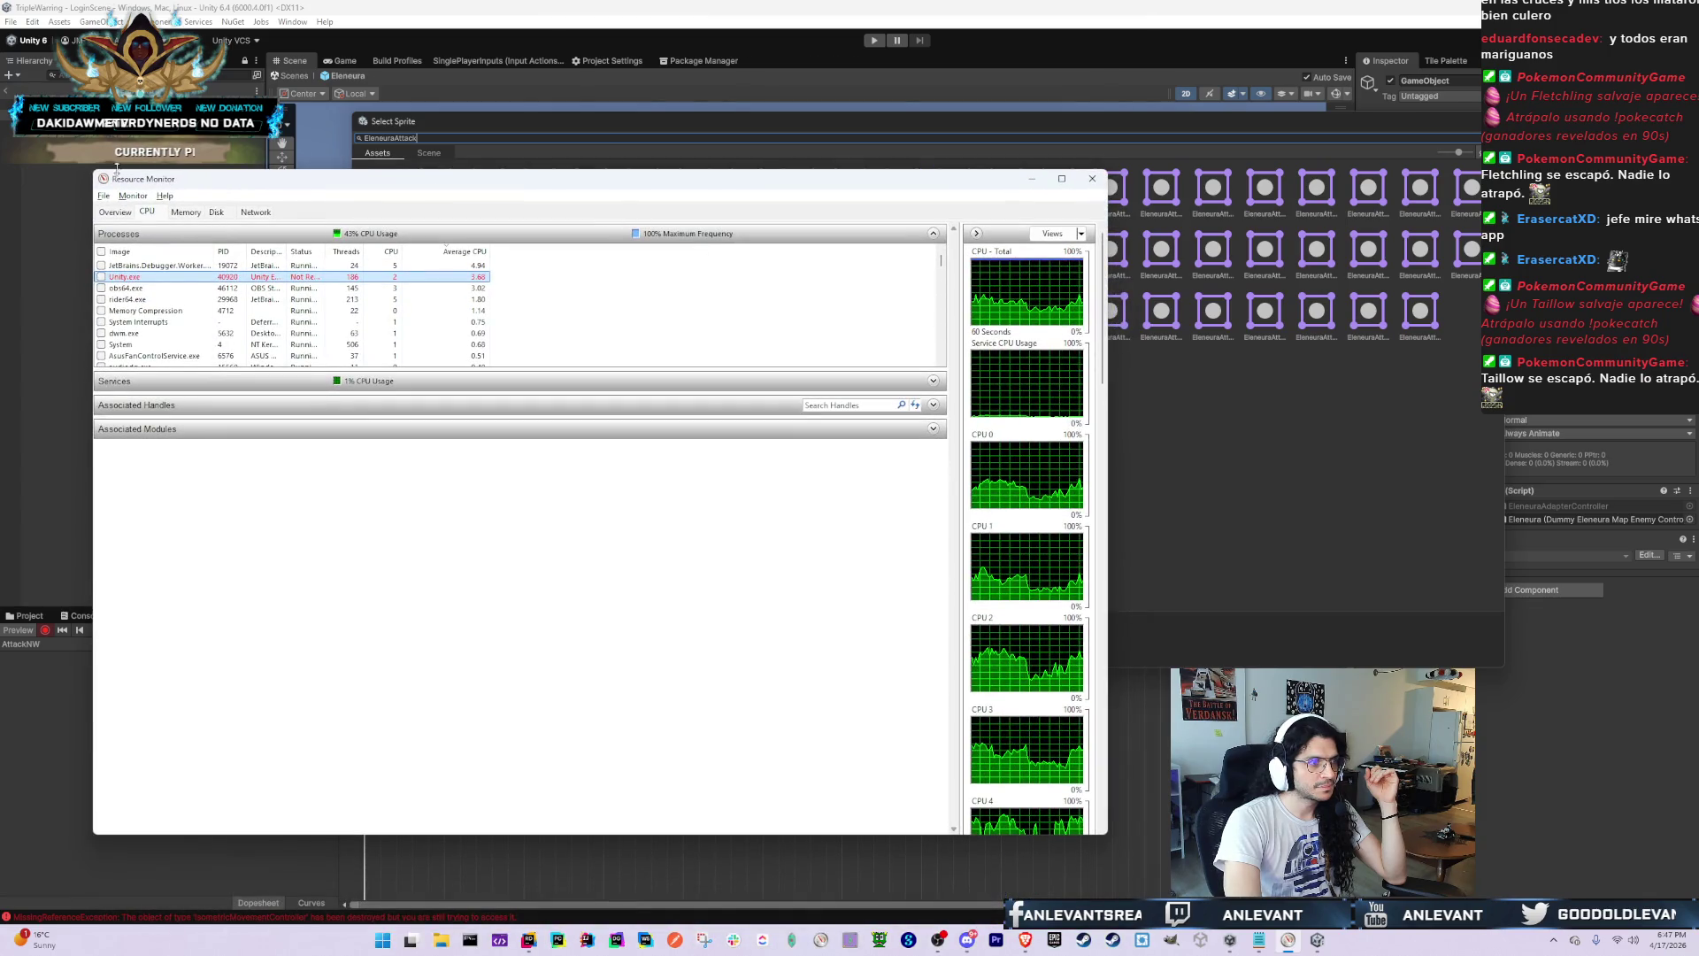
left_click(114, 214)
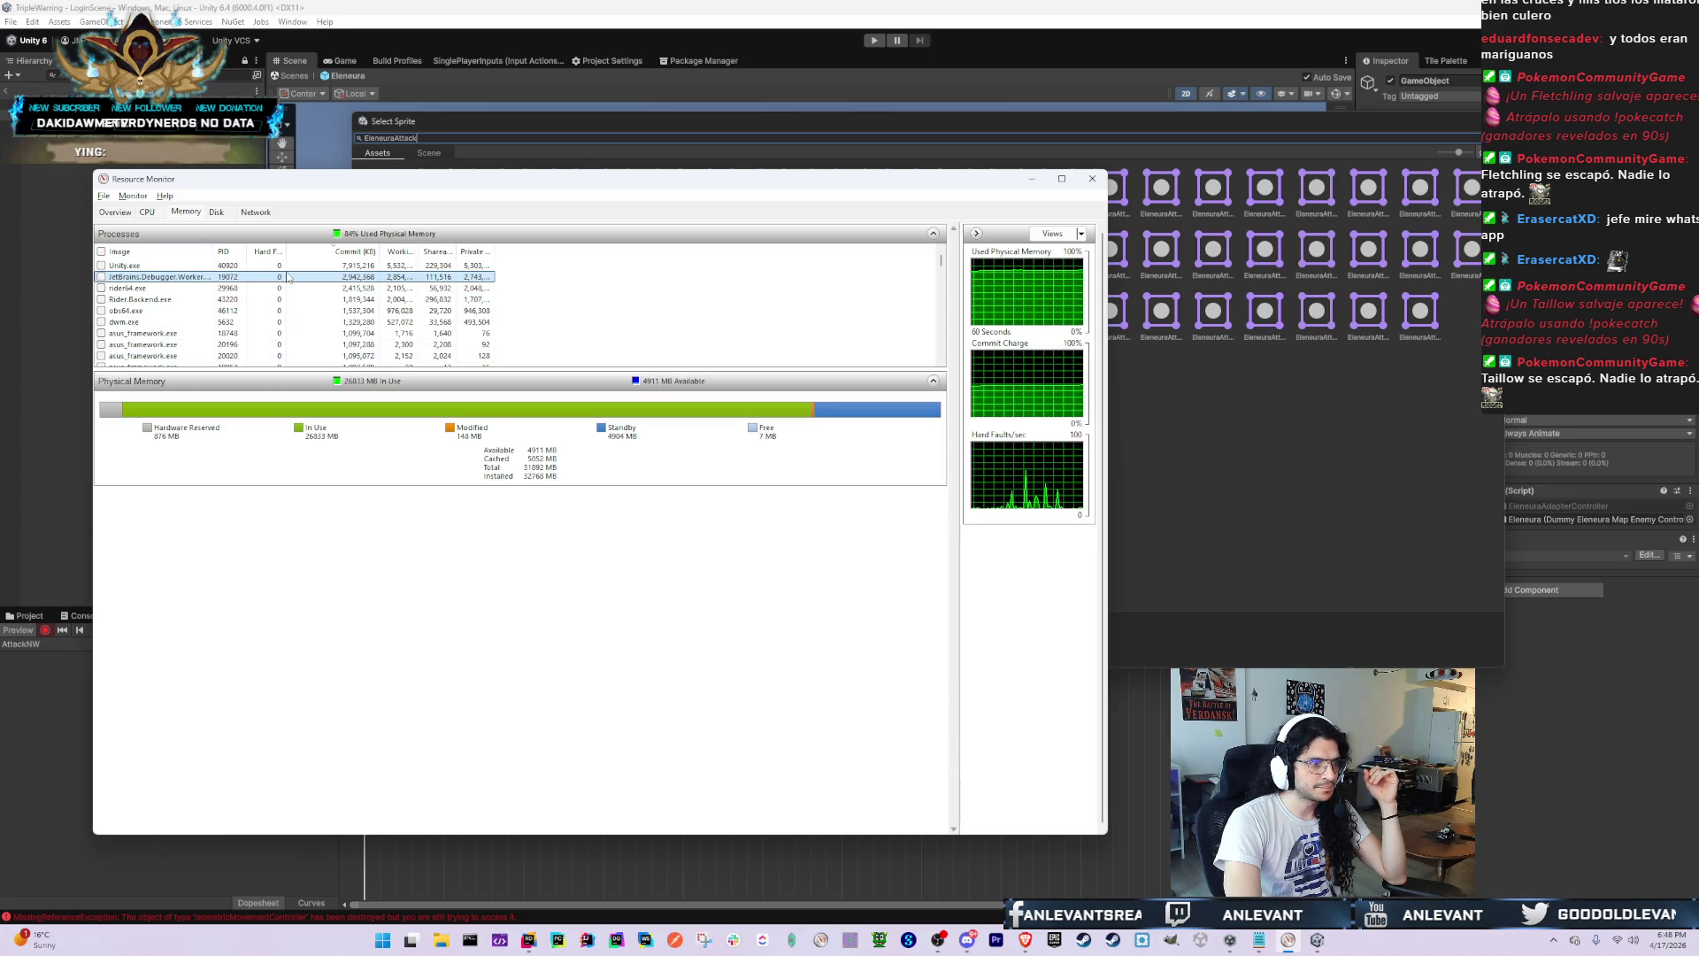
key("alt+Tab")
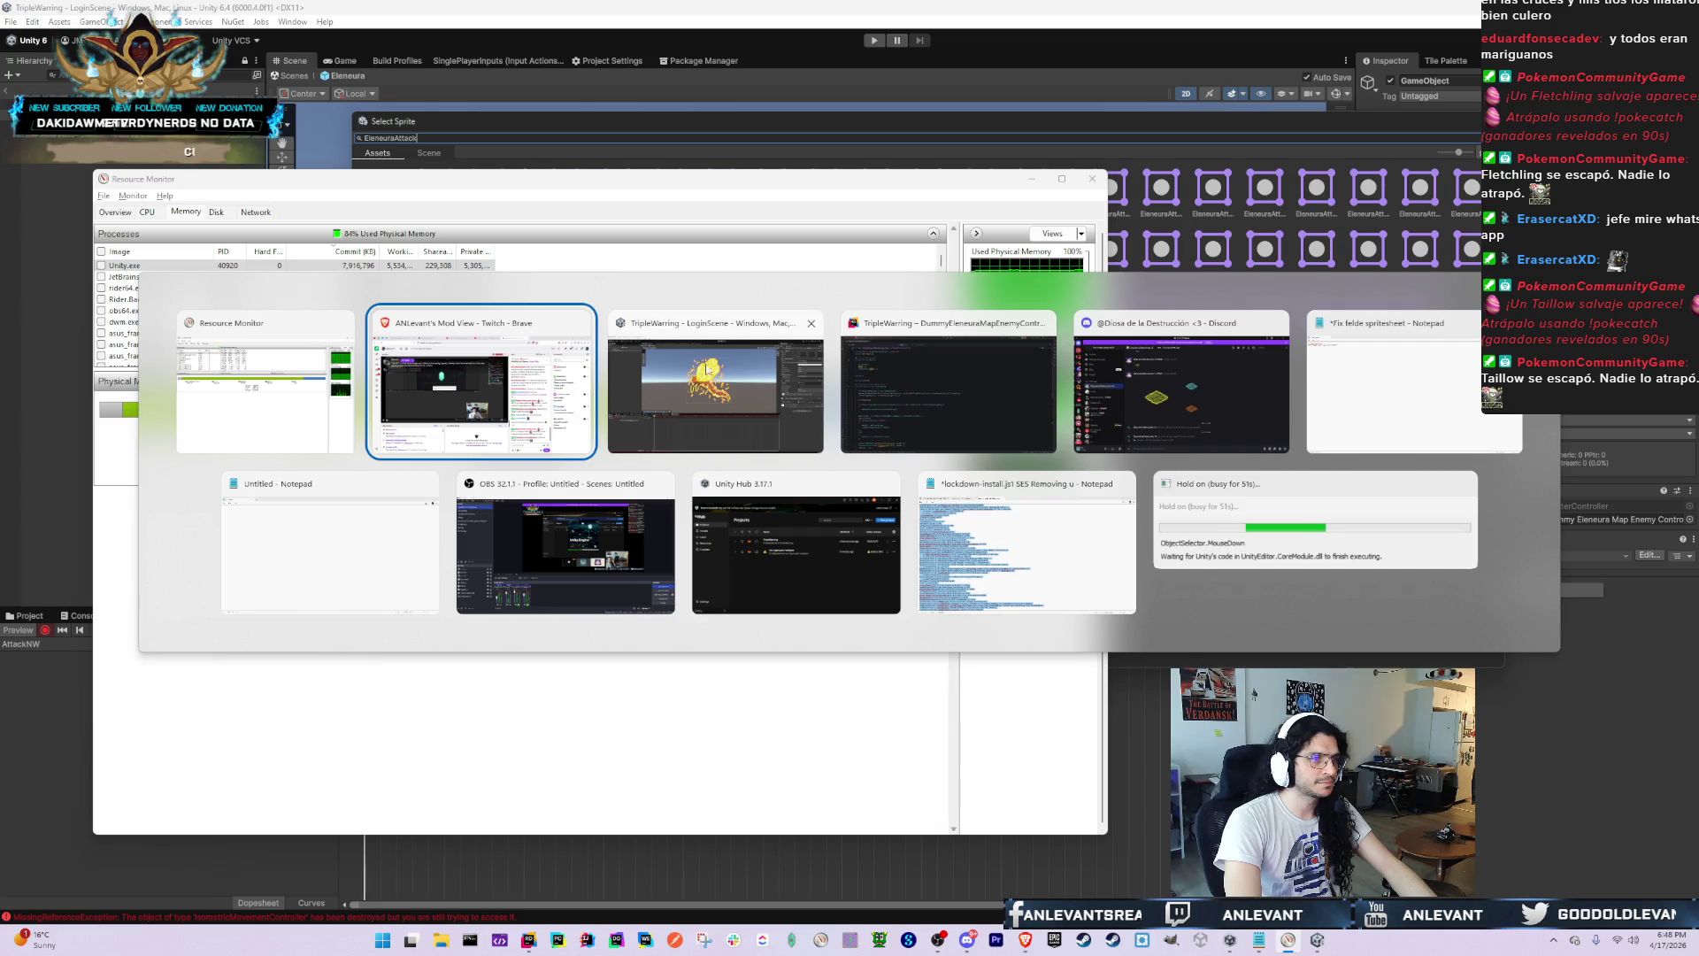
left_click(885, 427)
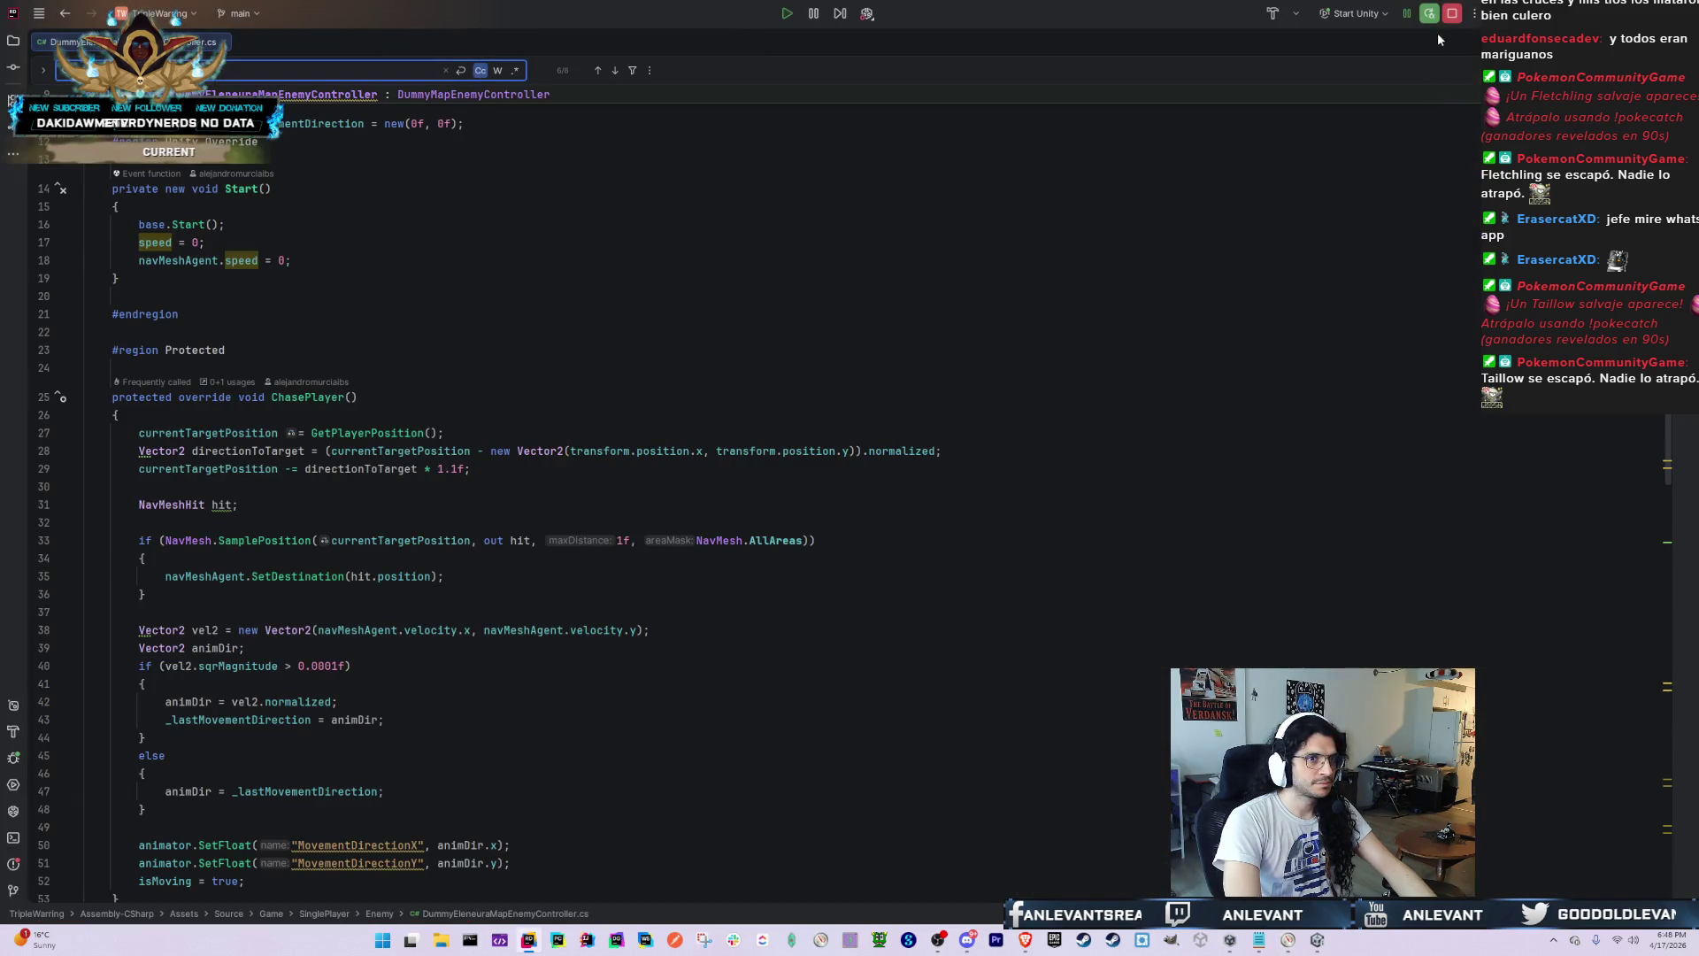
Stop Rider's debug session and return to Resource Monitor, now showing 55% memory used.
left_click(1452, 13)
key("alt+Tab")
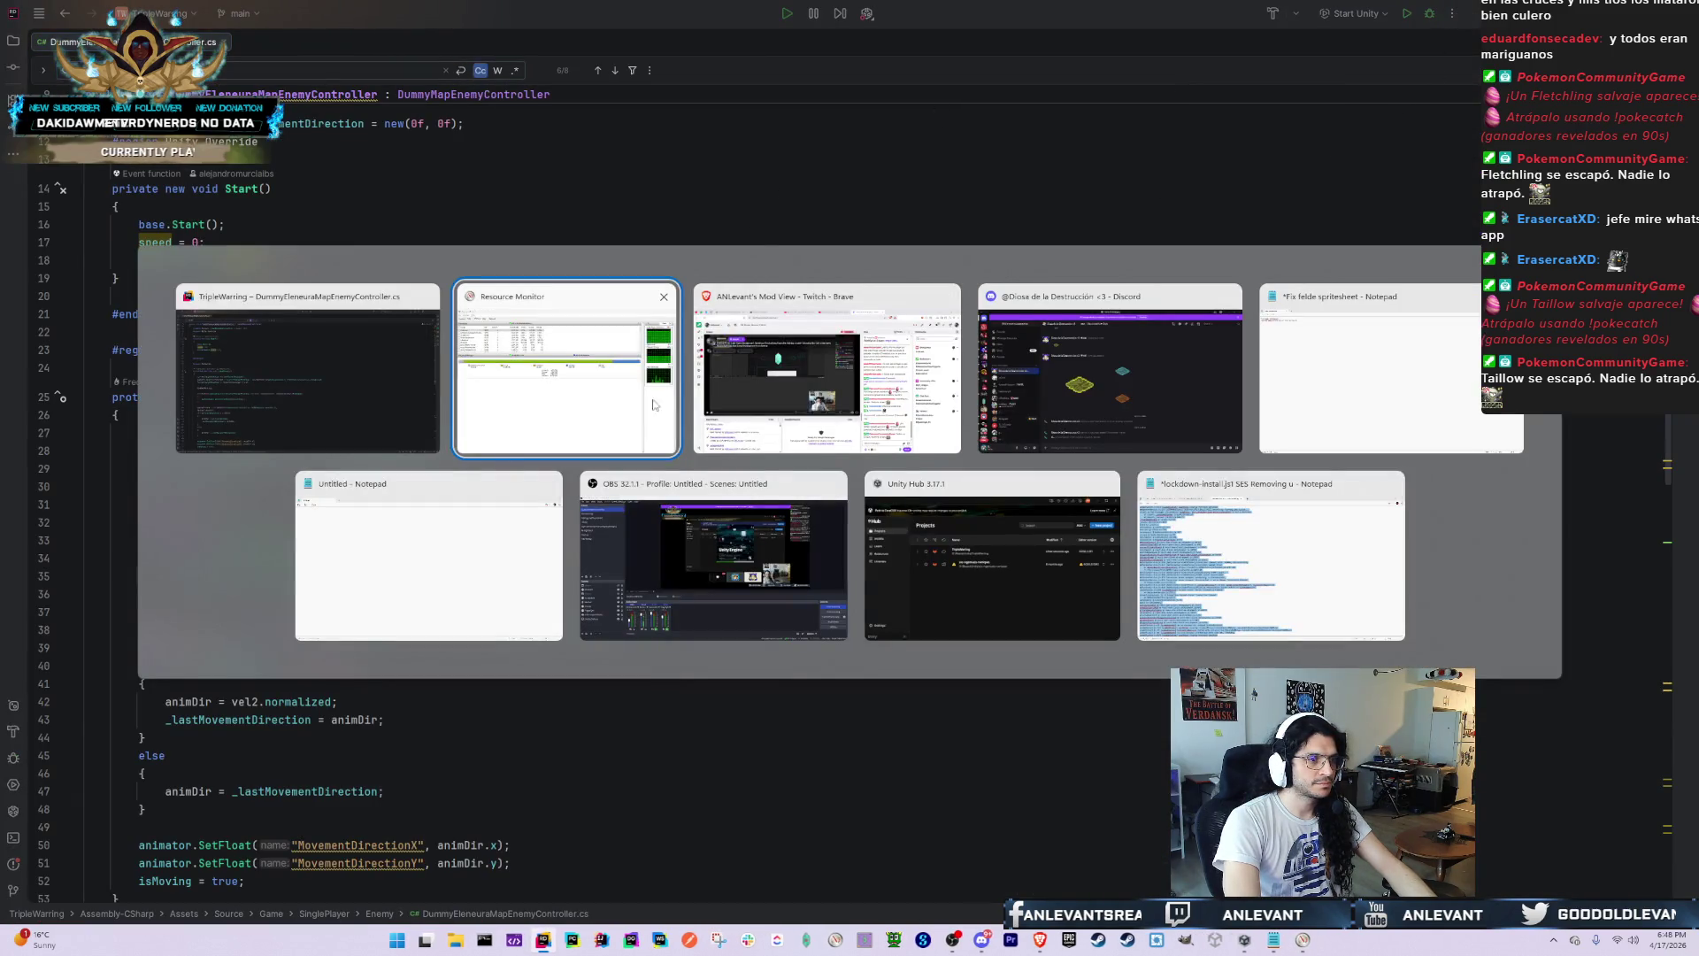
left_click(654, 404)
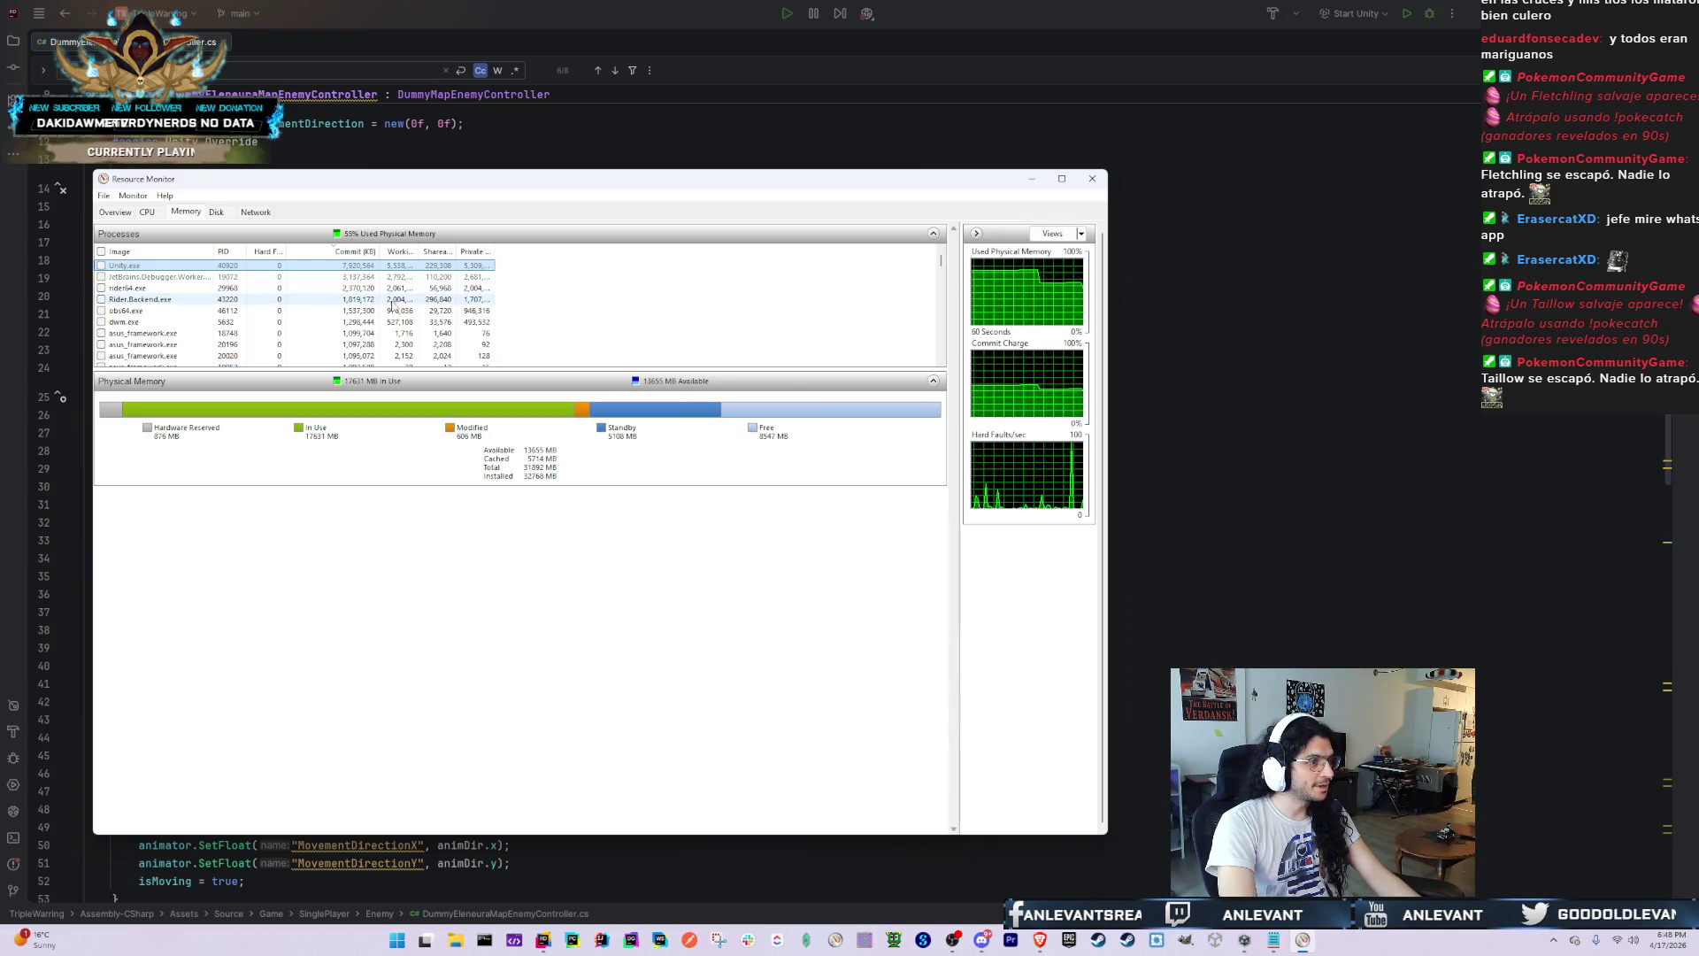
Widen the Working Set column, and start ending Rider.Backend.exe but cancel.
left_click(394, 310)
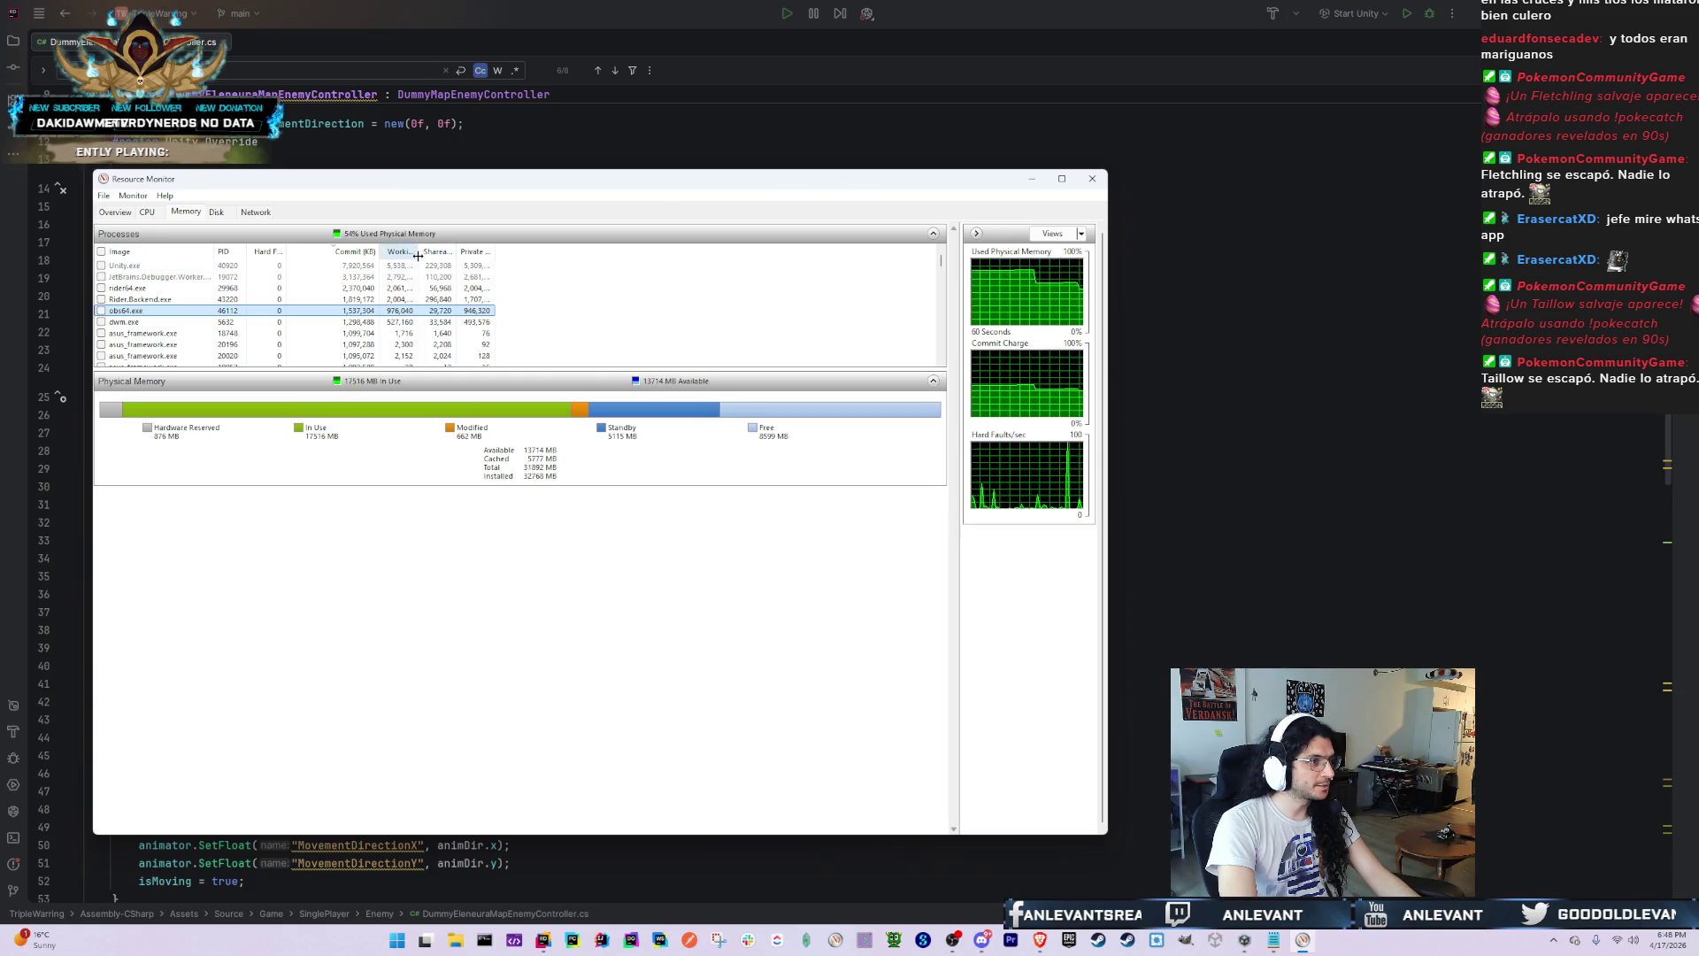
left_click_drag(418, 255, 472, 256)
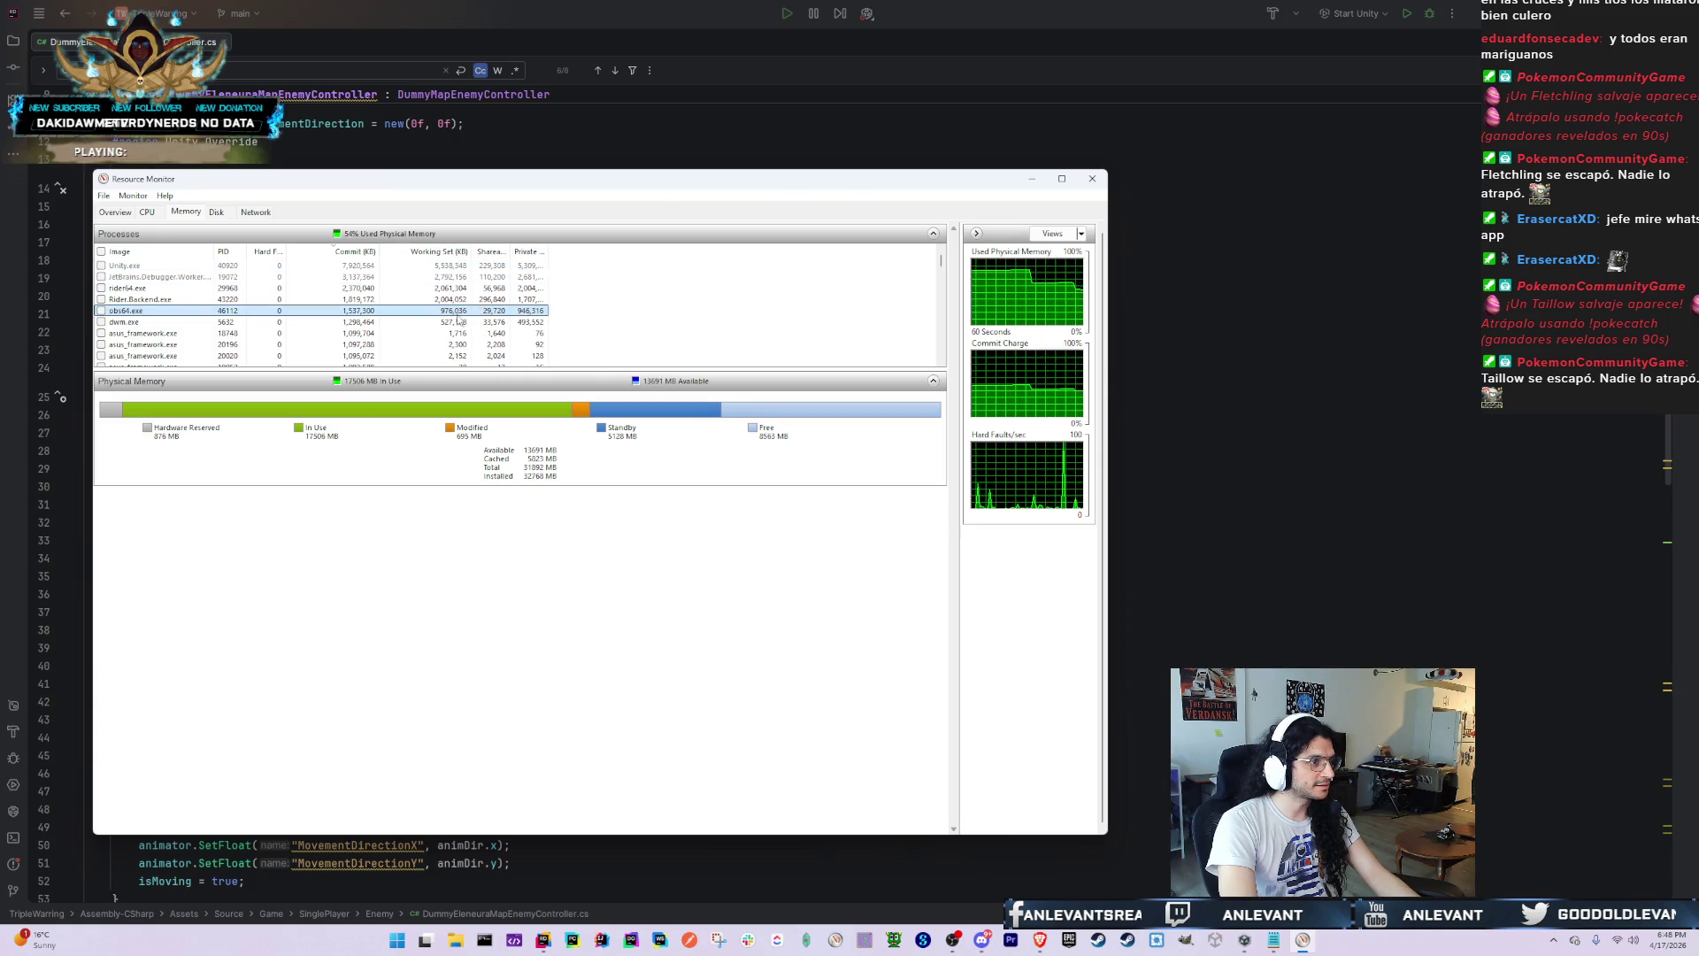
left_click(169, 301)
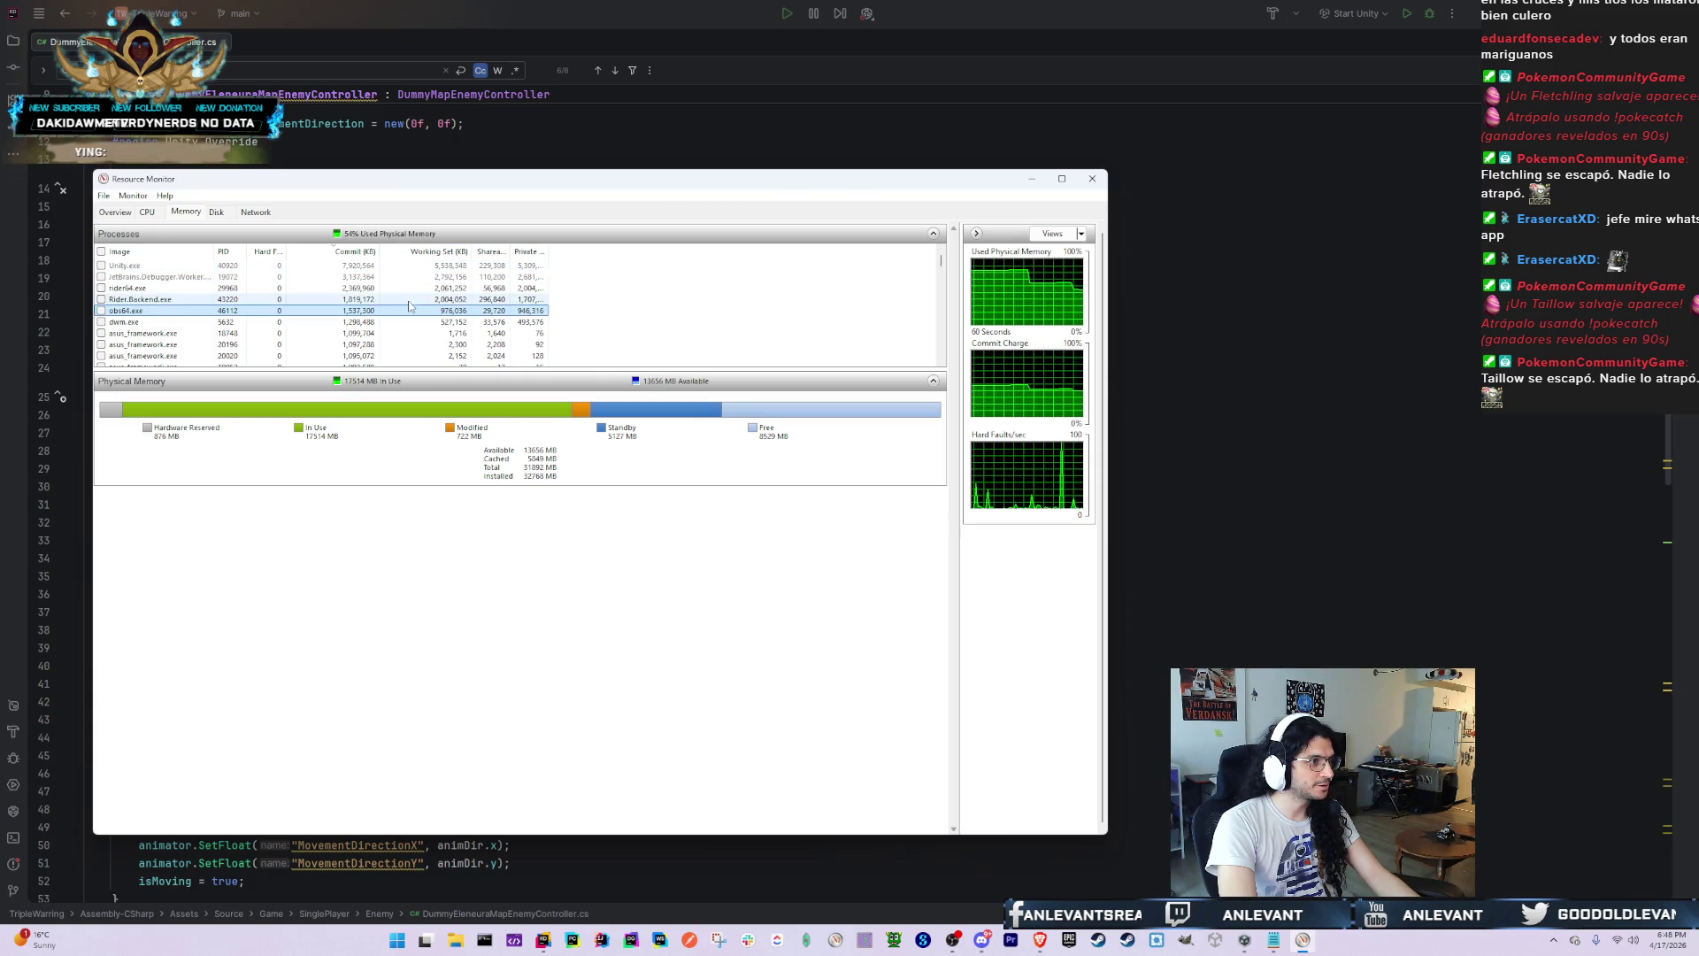
right_click(169, 305)
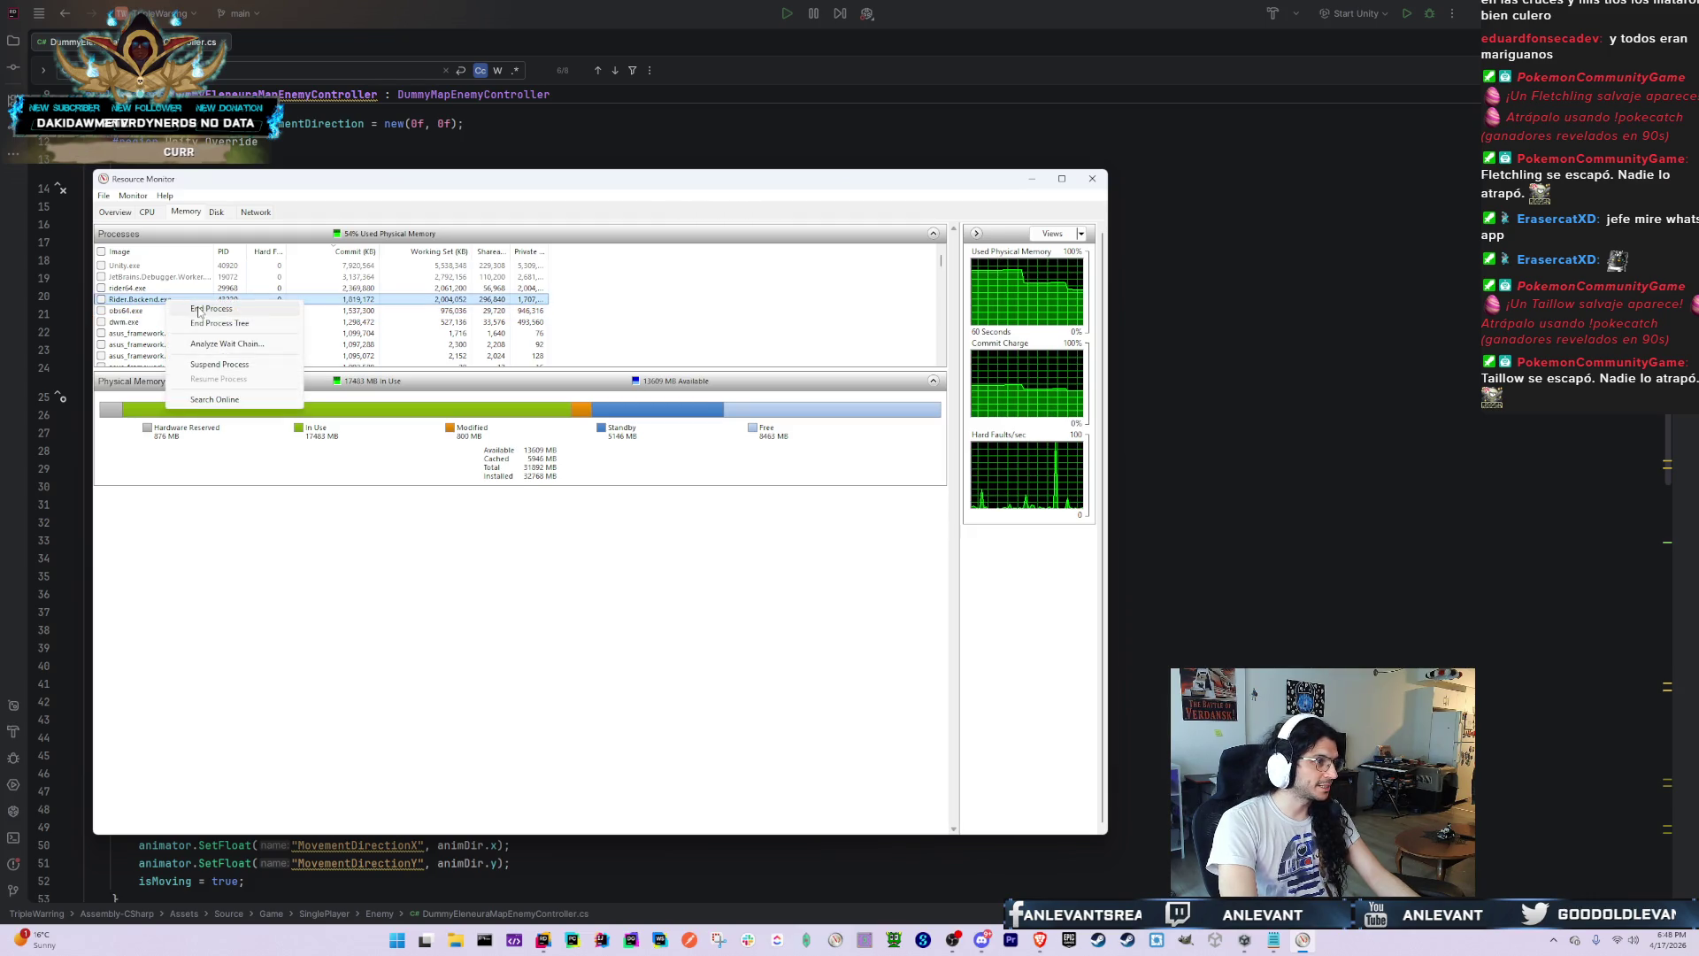
left_click(199, 309)
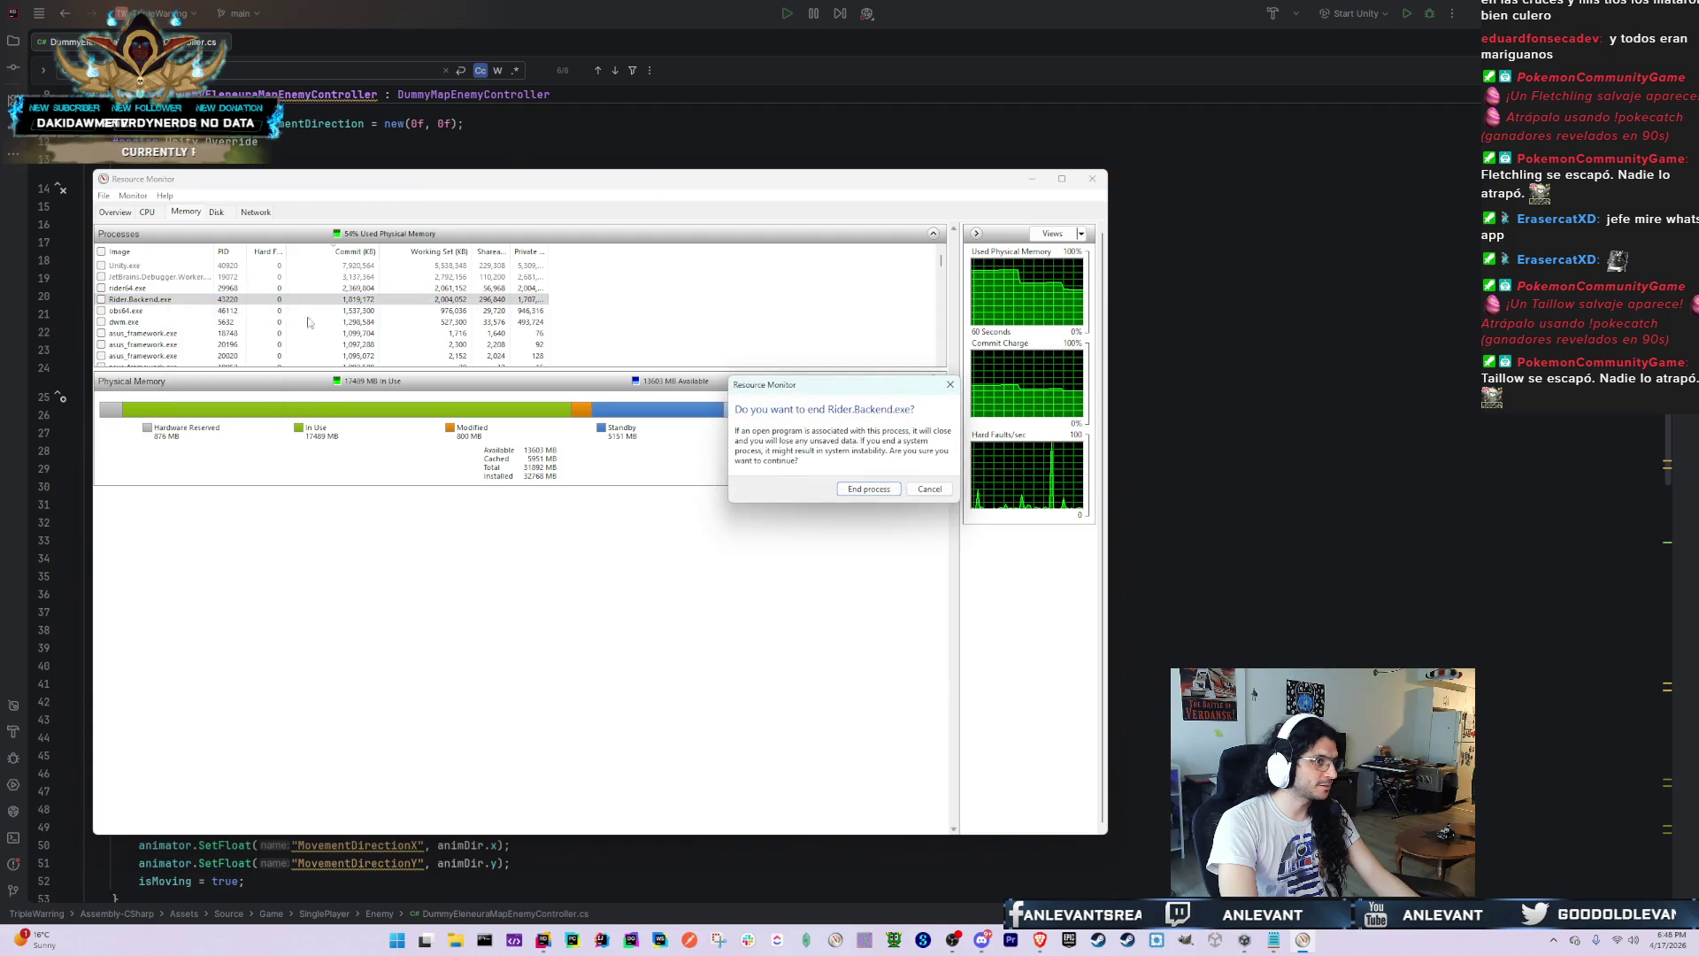
left_click(930, 491)
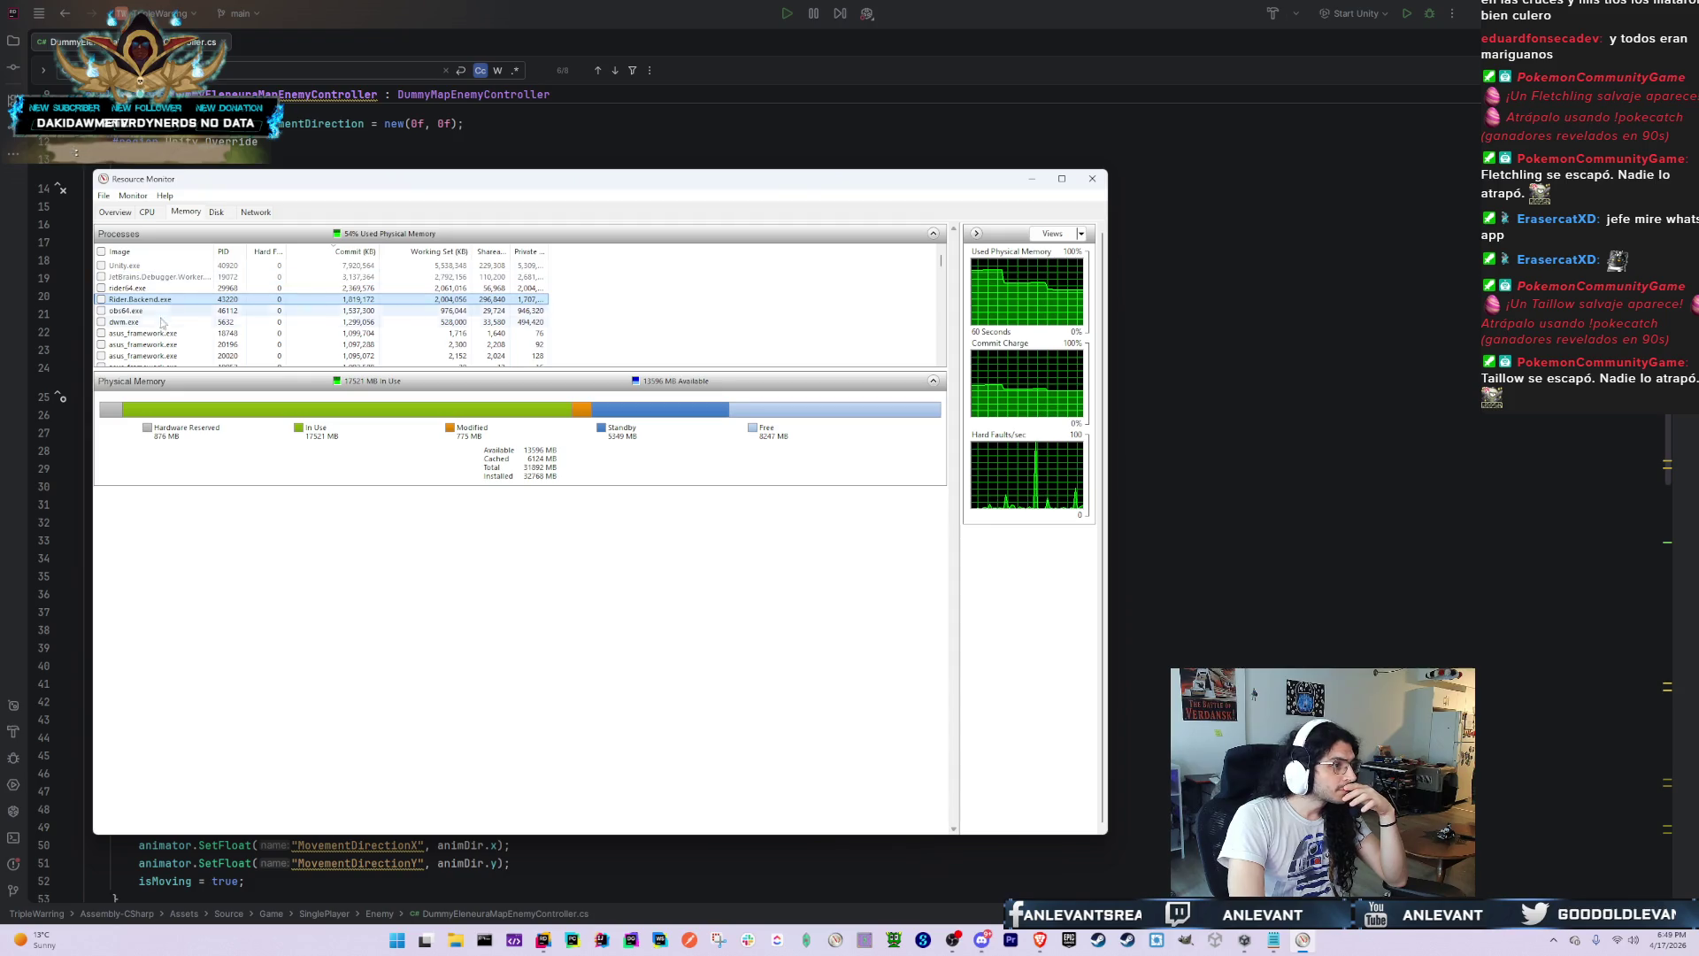
Select the dwm.exe process, then bring a new Brave tab to the front.
left_click(265, 322)
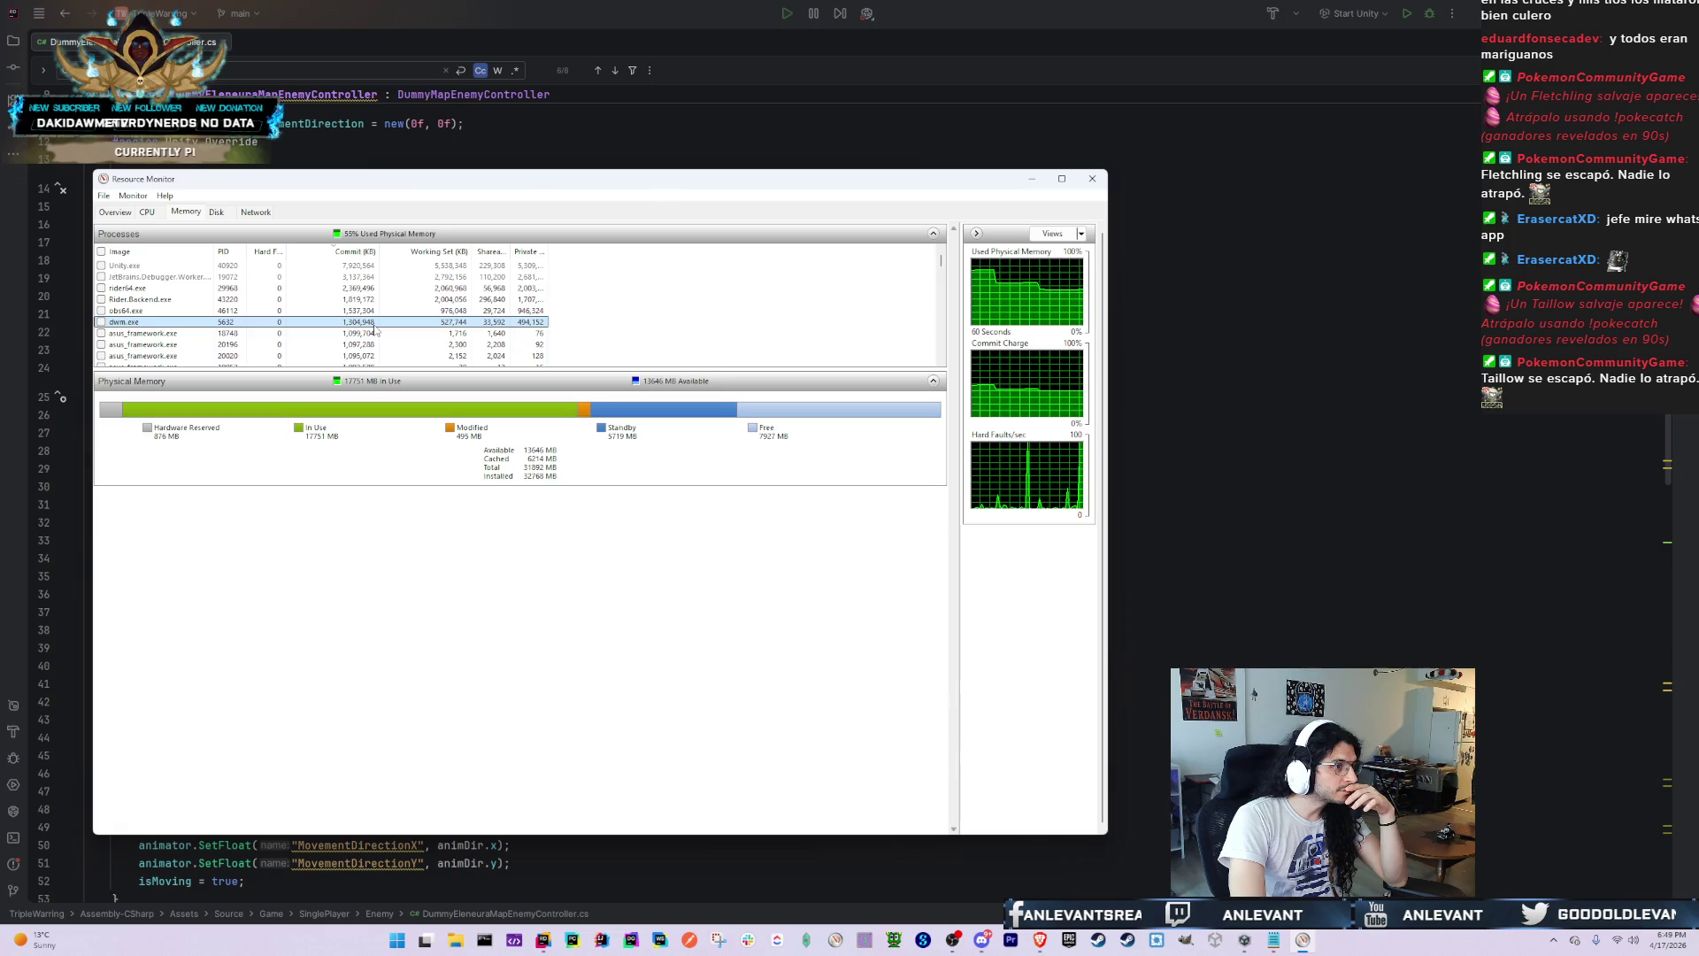
key("alt+Tab")
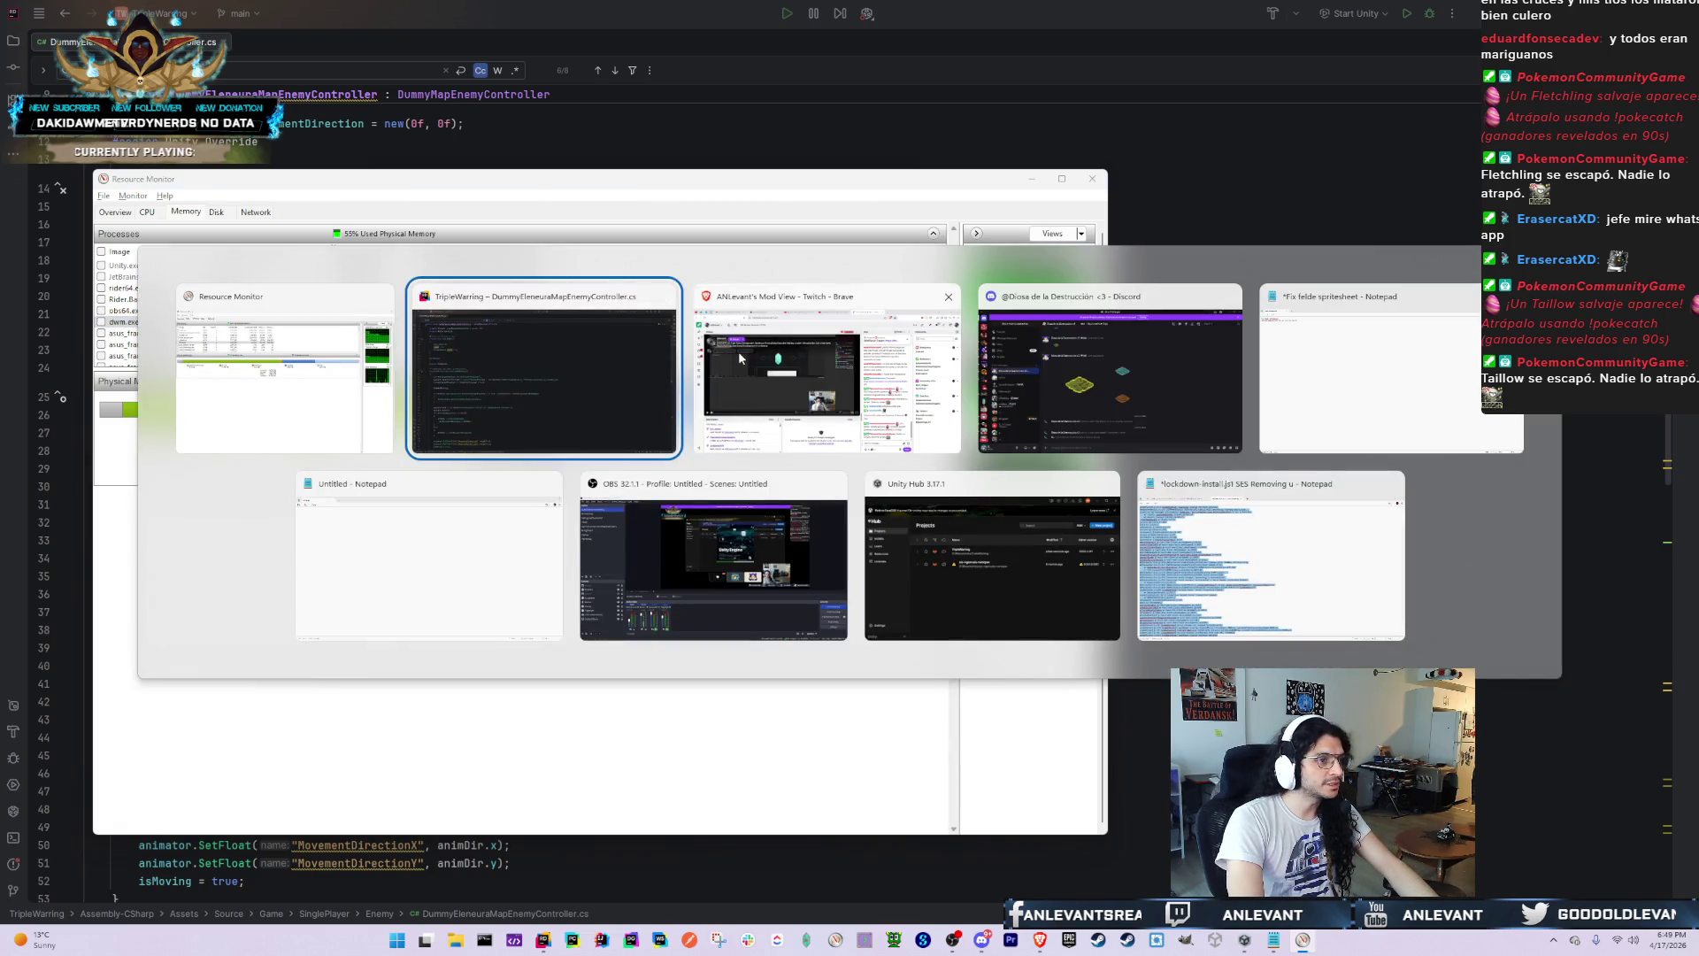
key("Escape")
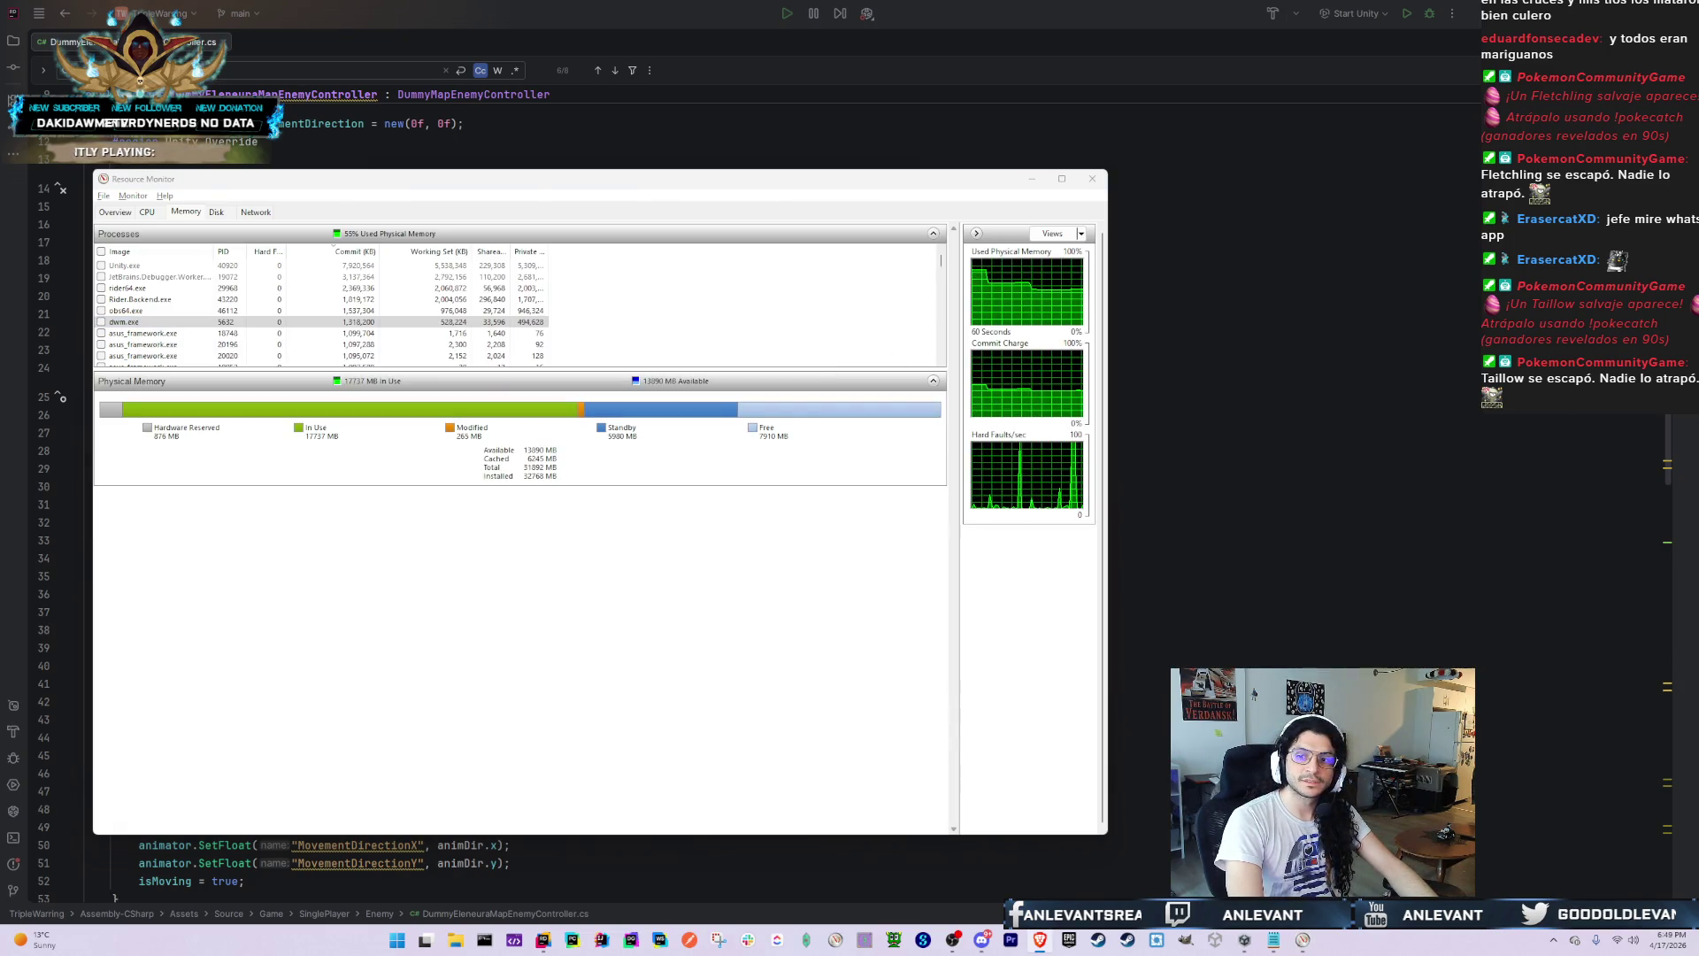
key("alt+Tab")
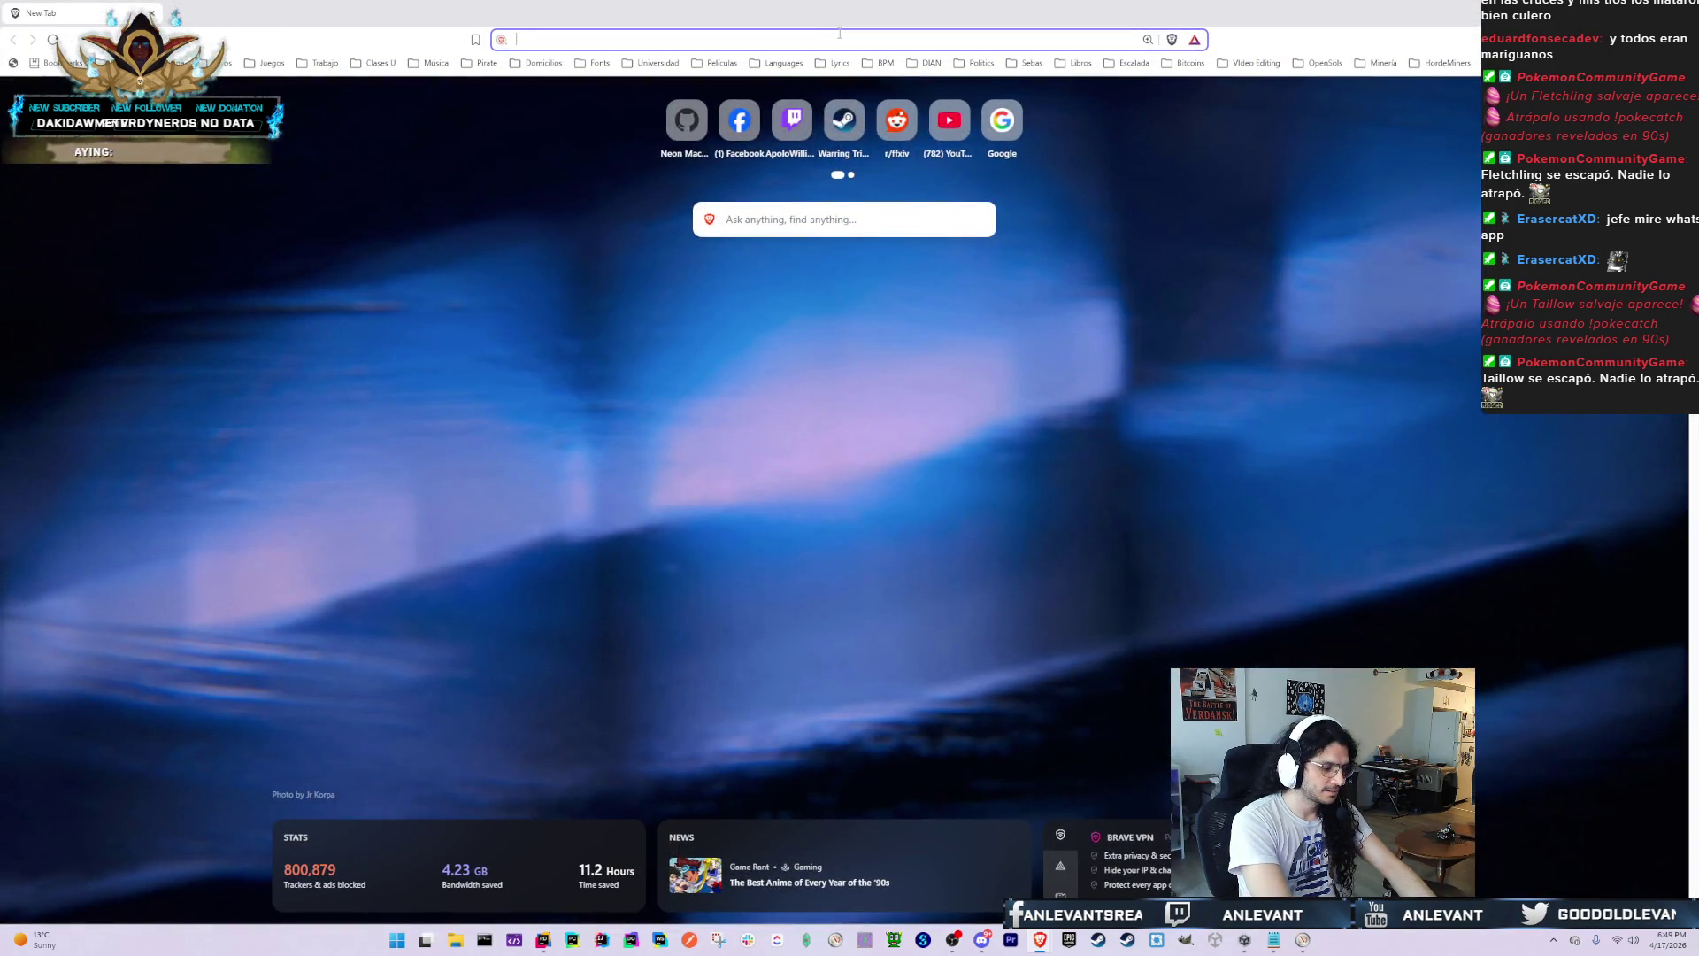
Search Brave for 'dwm process', then return to Resource Monitor.
type("dwm process")
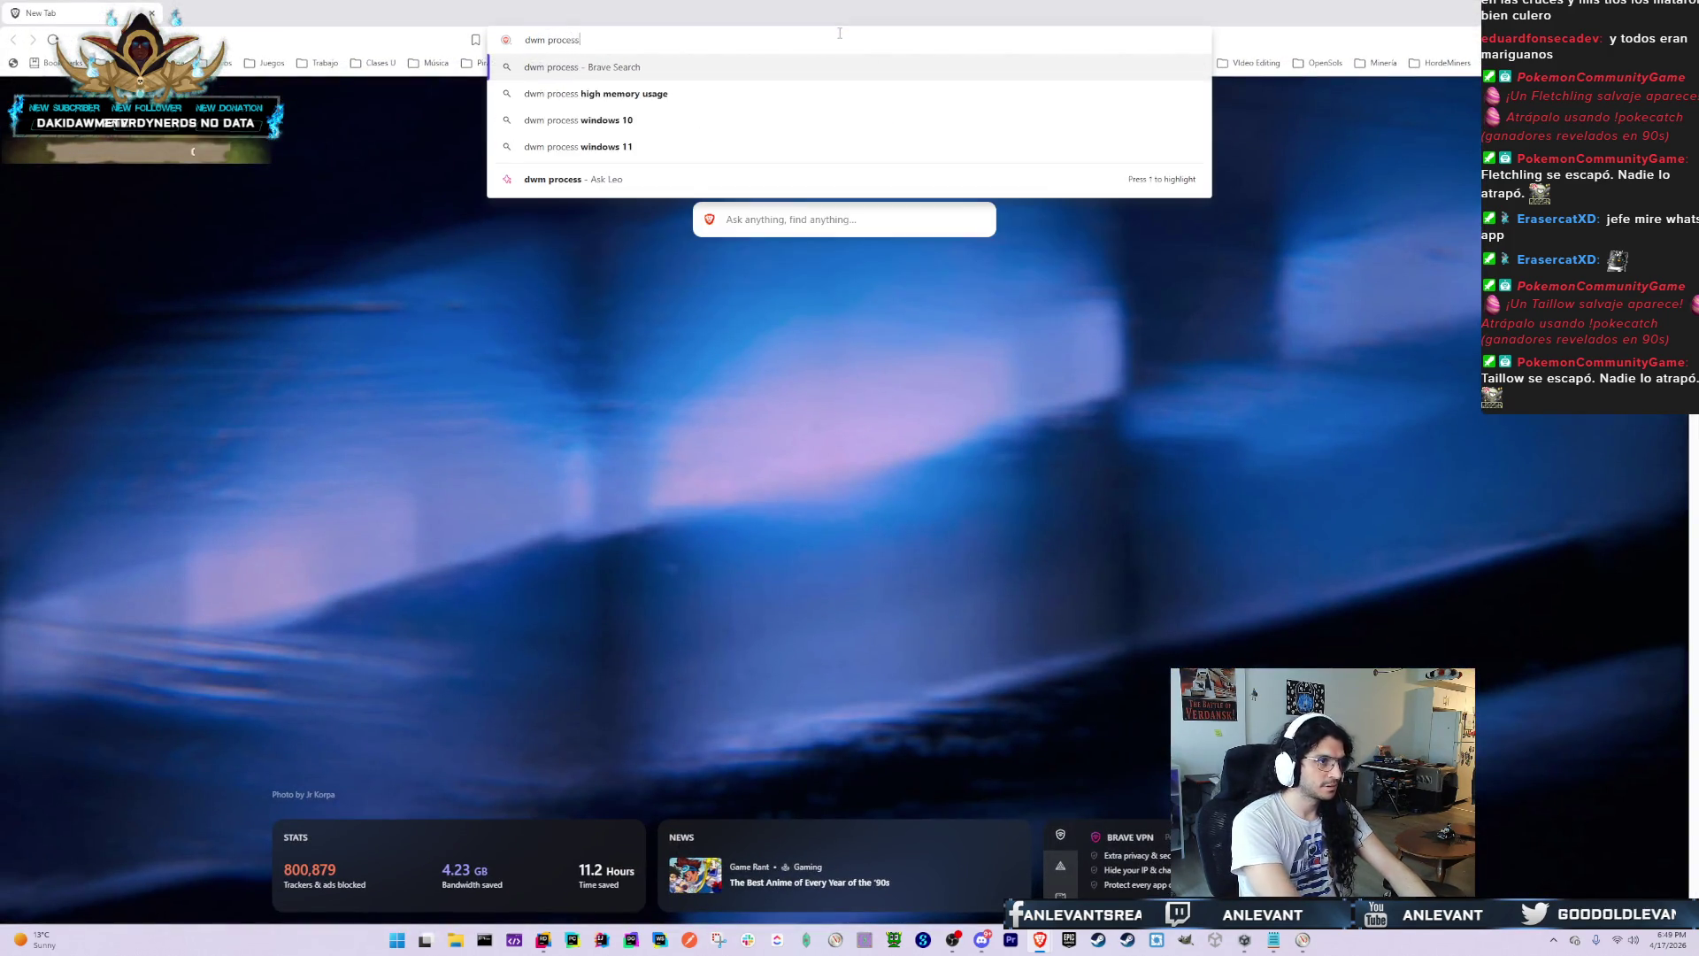
key("Return")
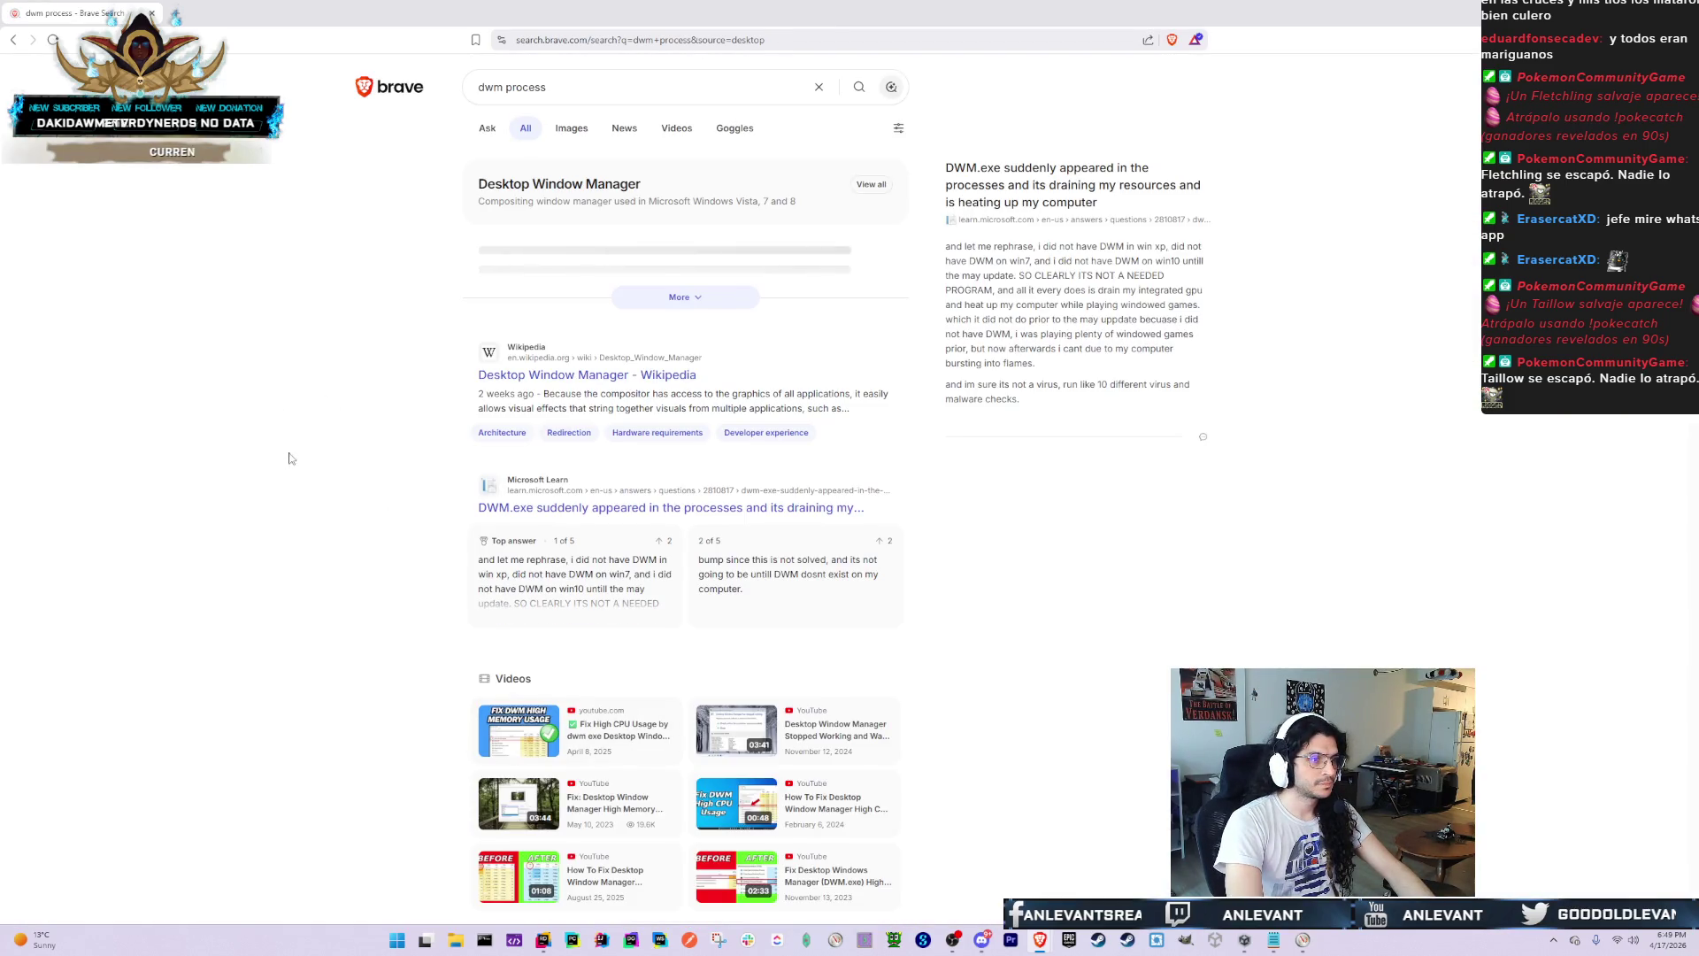
key("alt+Tab")
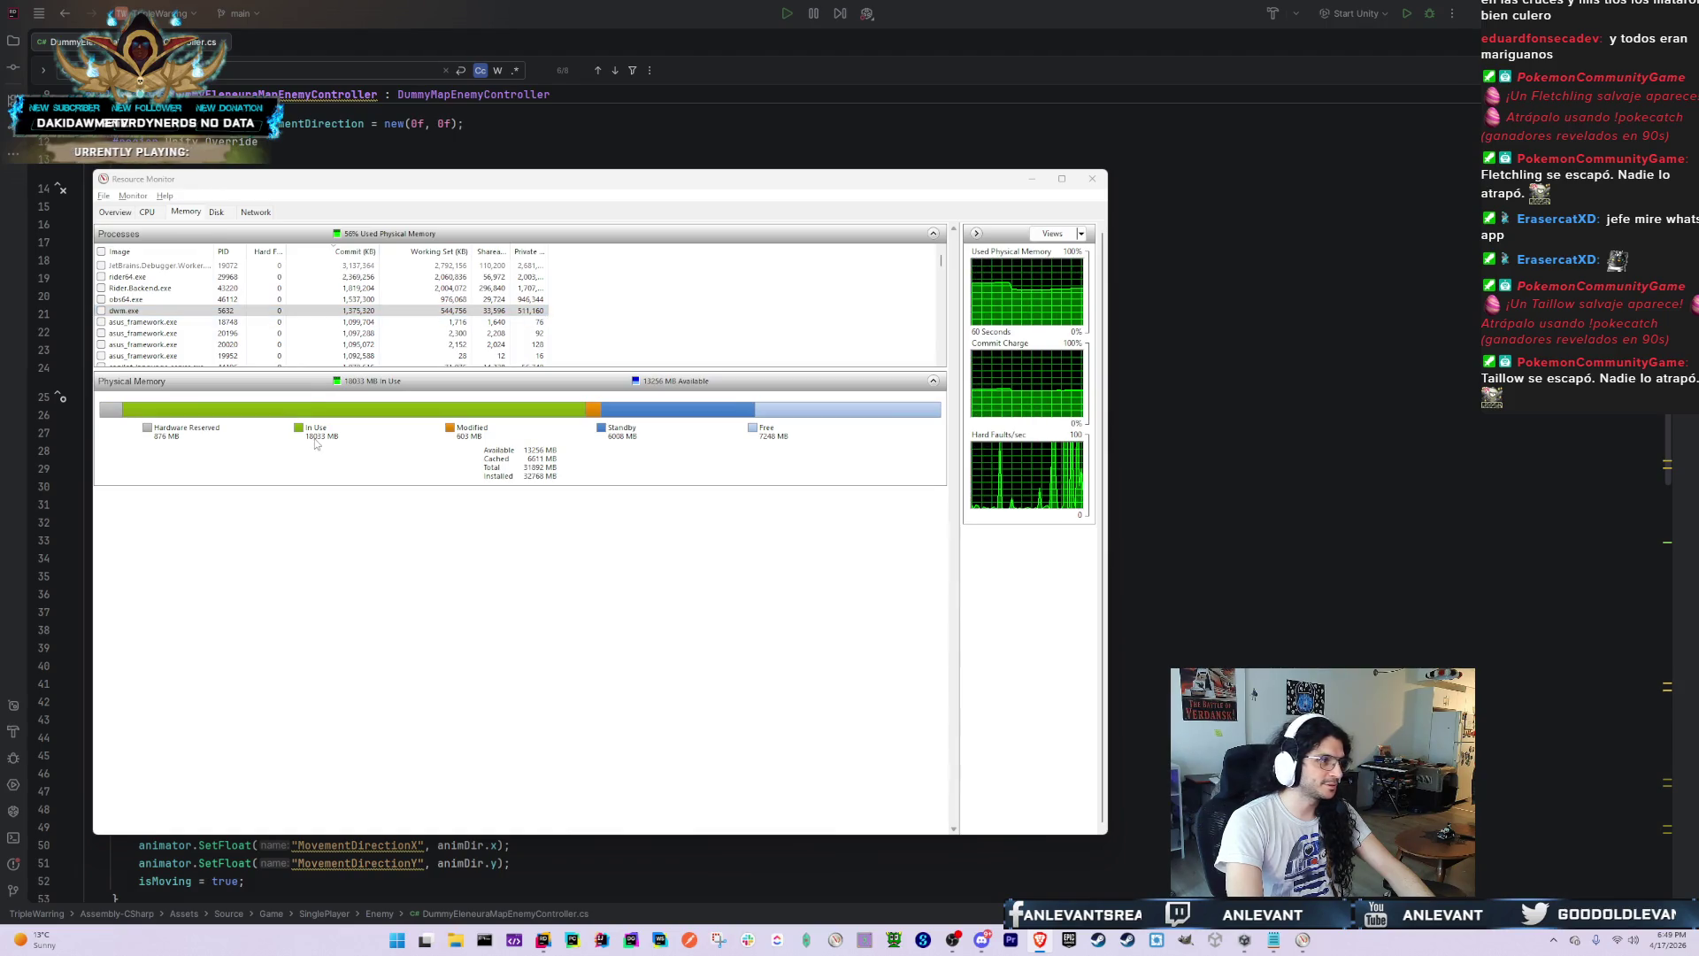
Select the asus_framework.exe processes and start a Brave search for 'asus_framework.exe memory usage'.
scroll(336, 345, "down", 2)
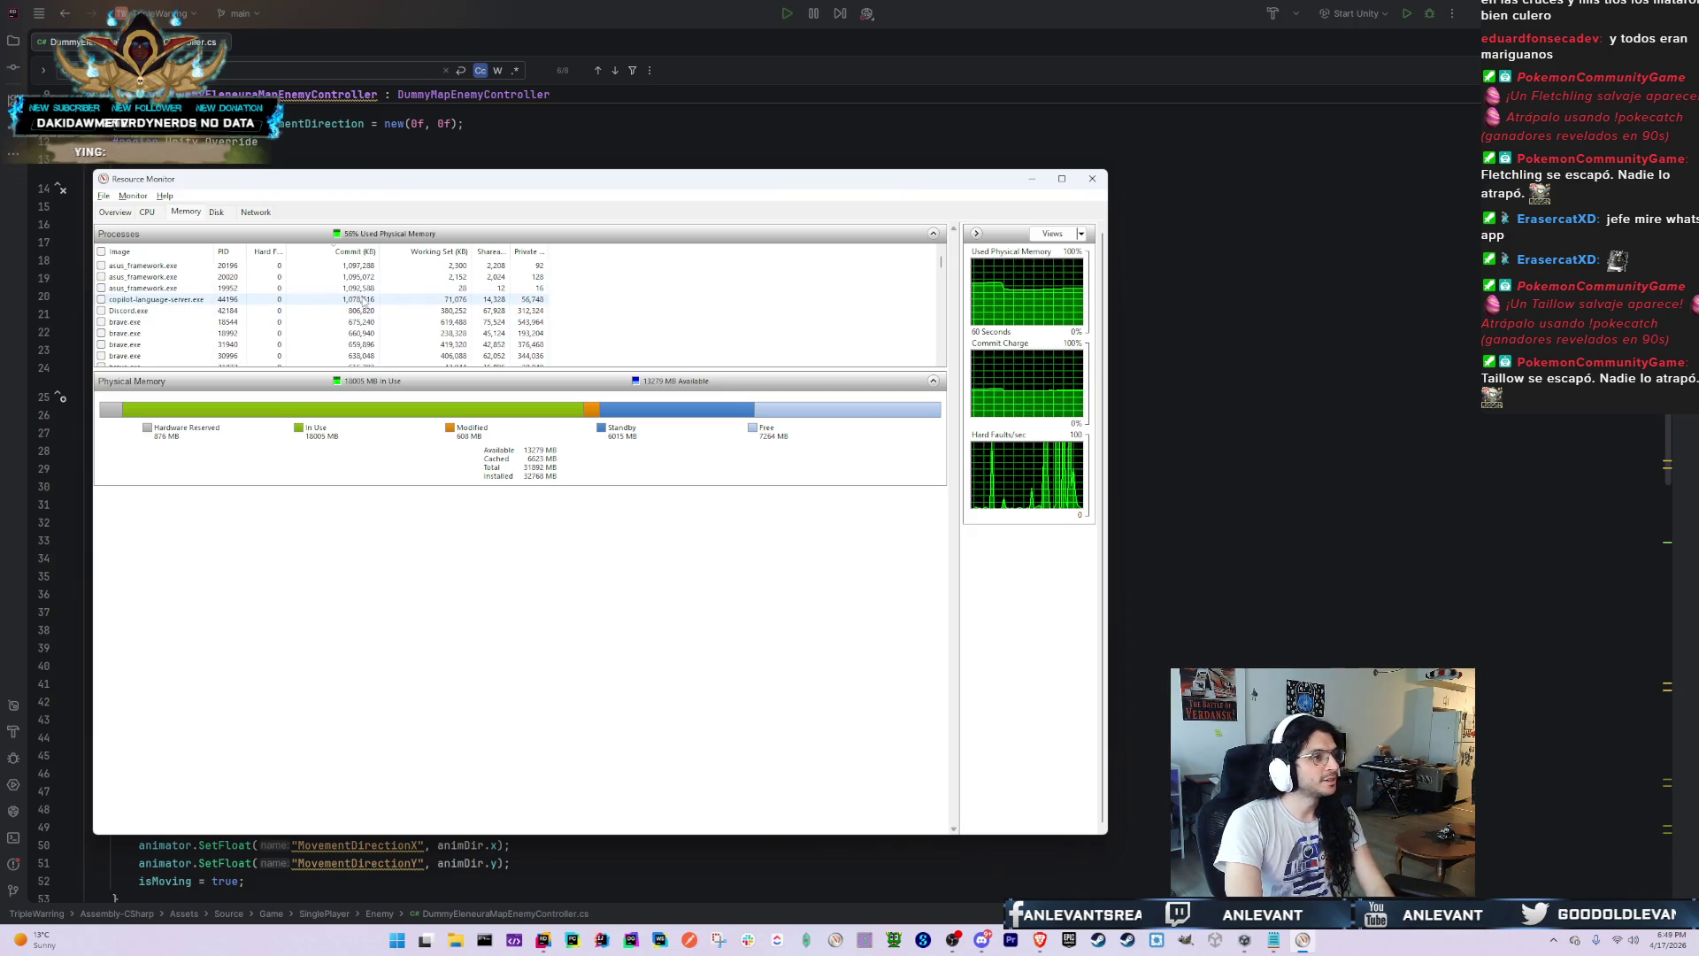
left_click(362, 300, "shift")
scroll(366, 301, "up", 2)
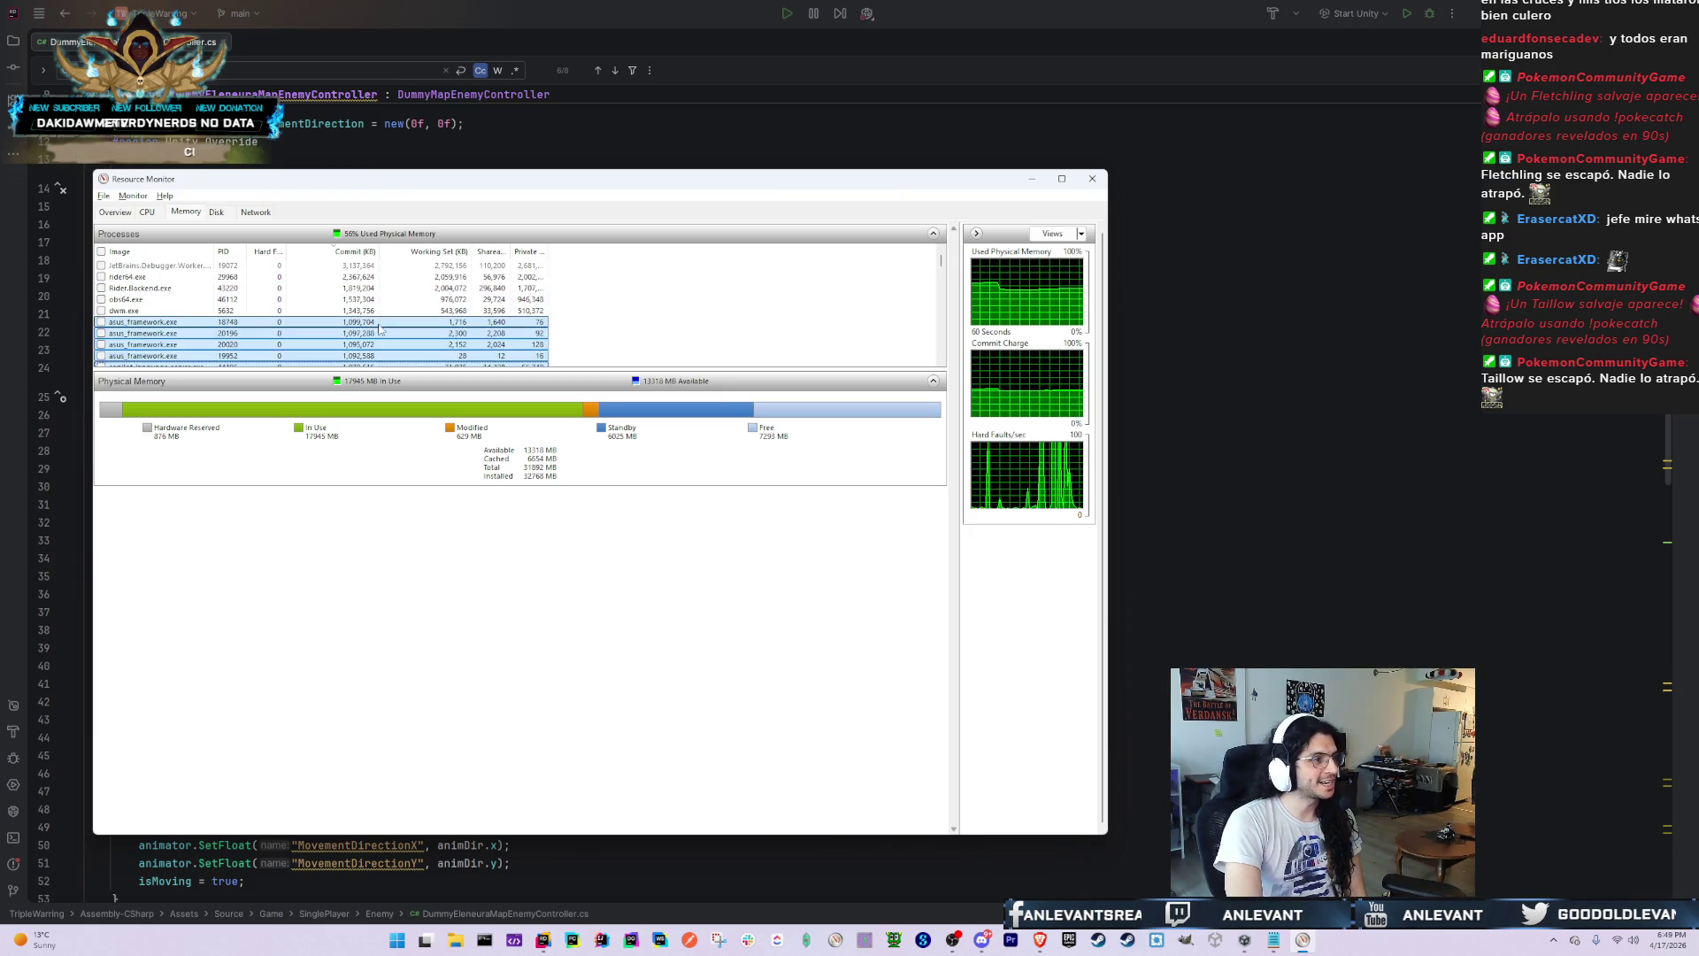
key("alt+Tab")
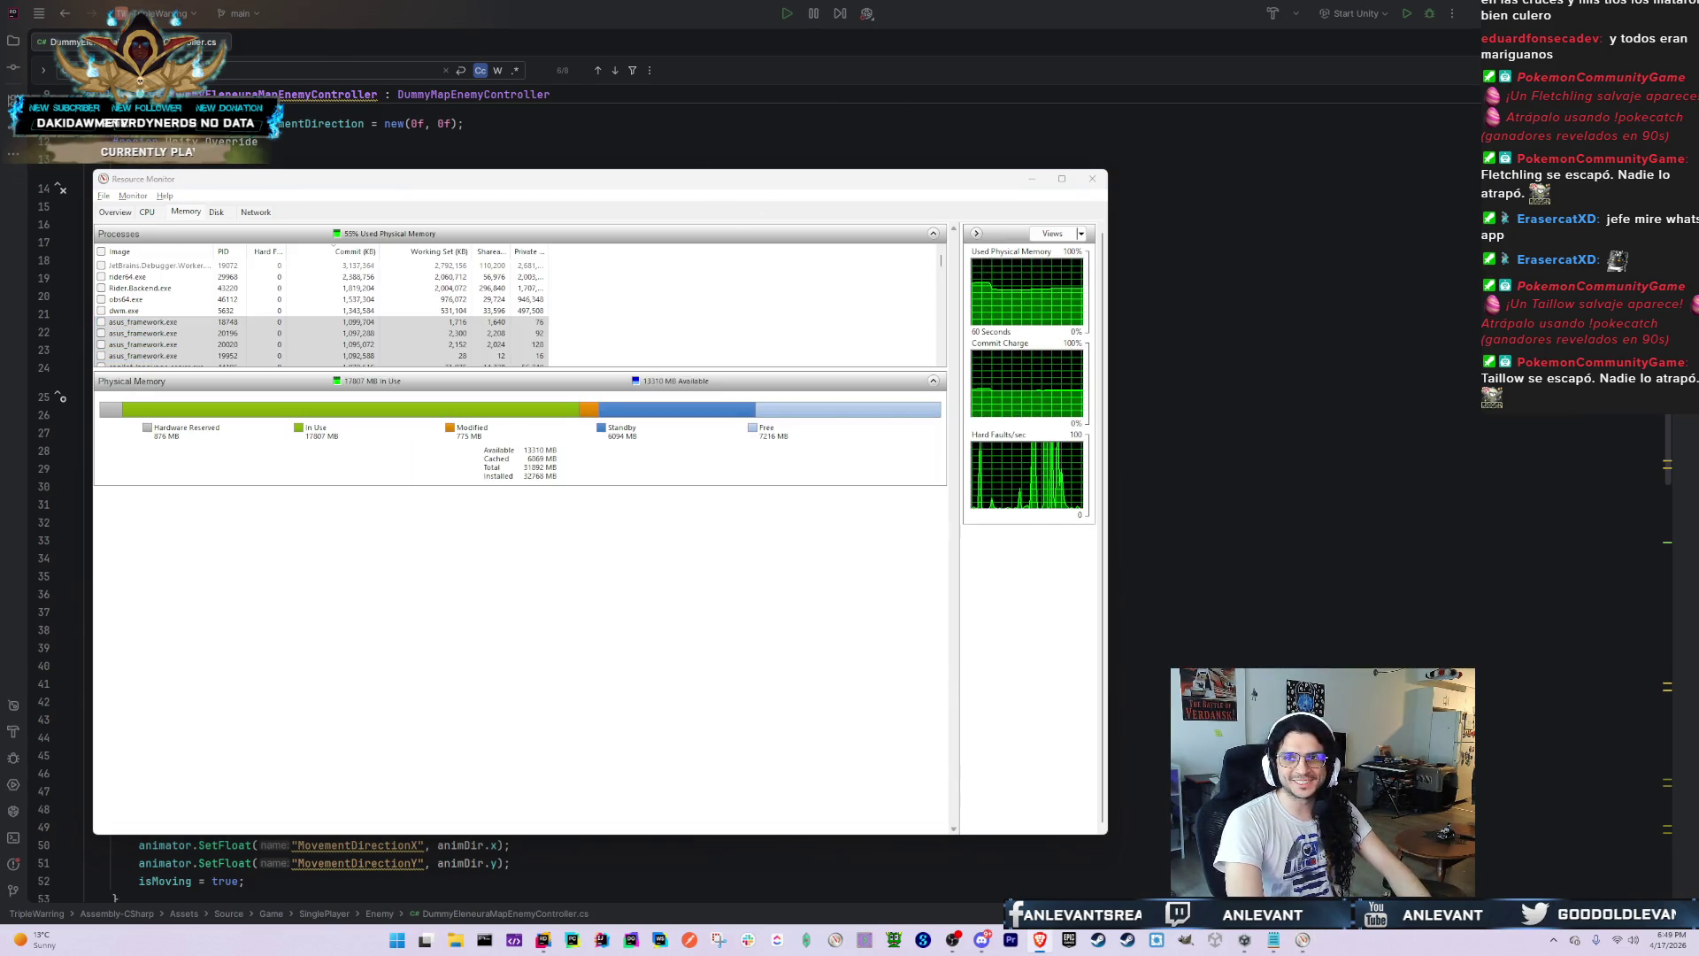
type("asus_")
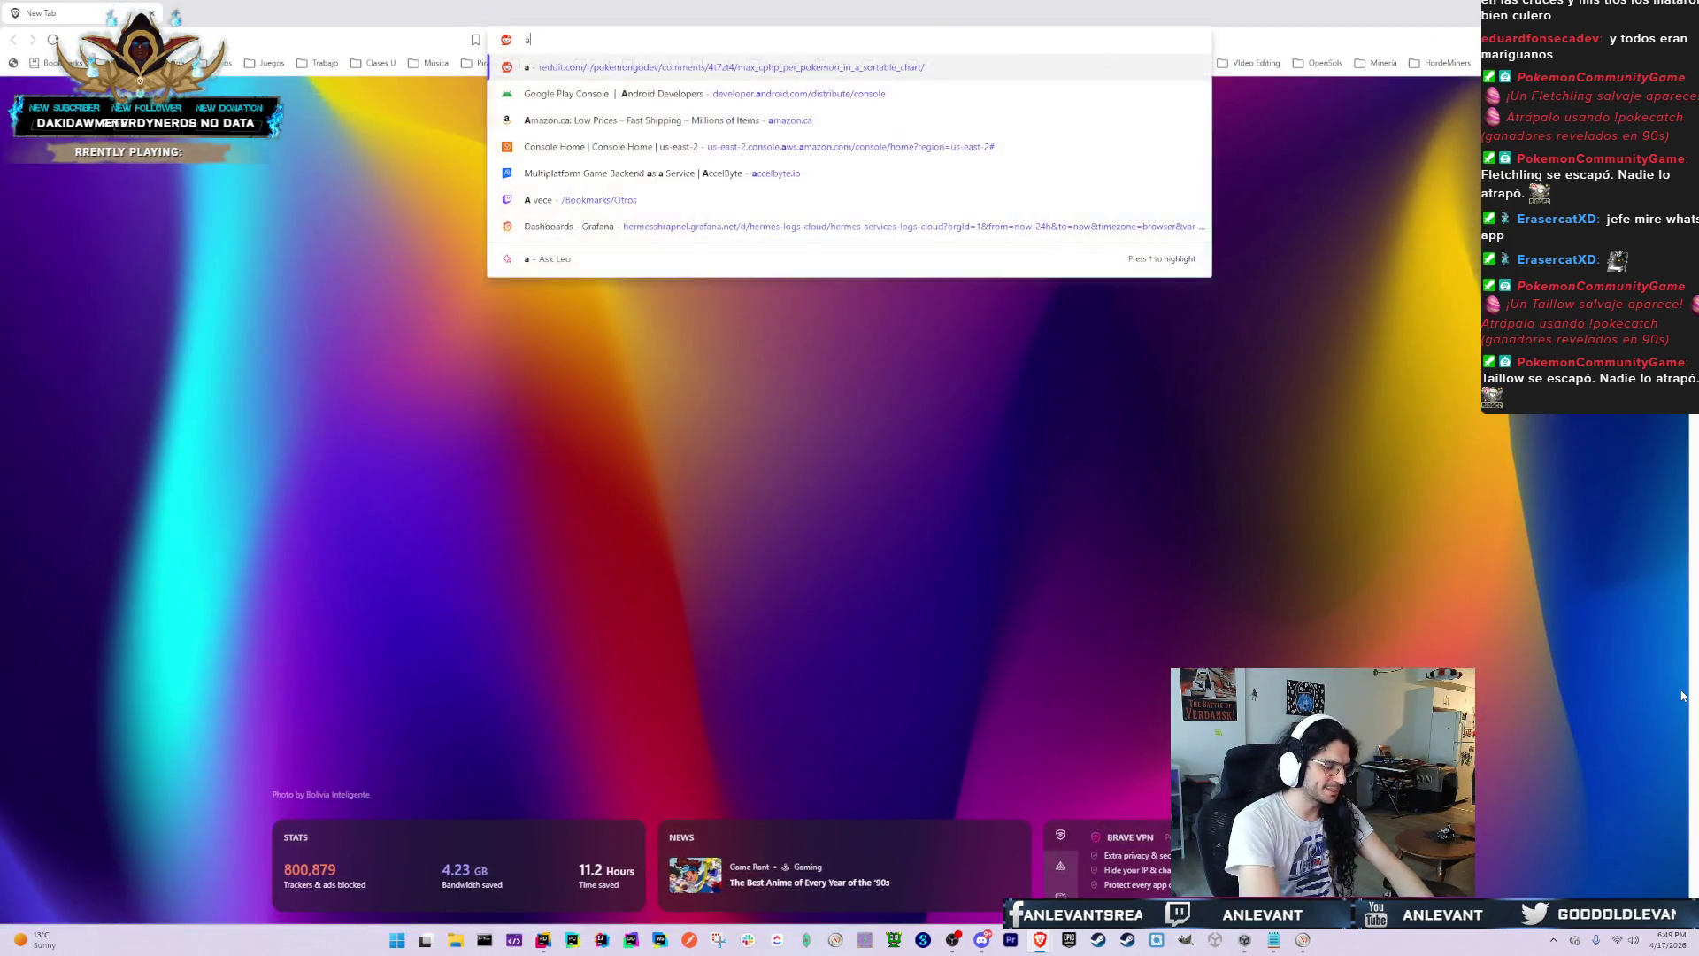
type("framework.exe memory usage")
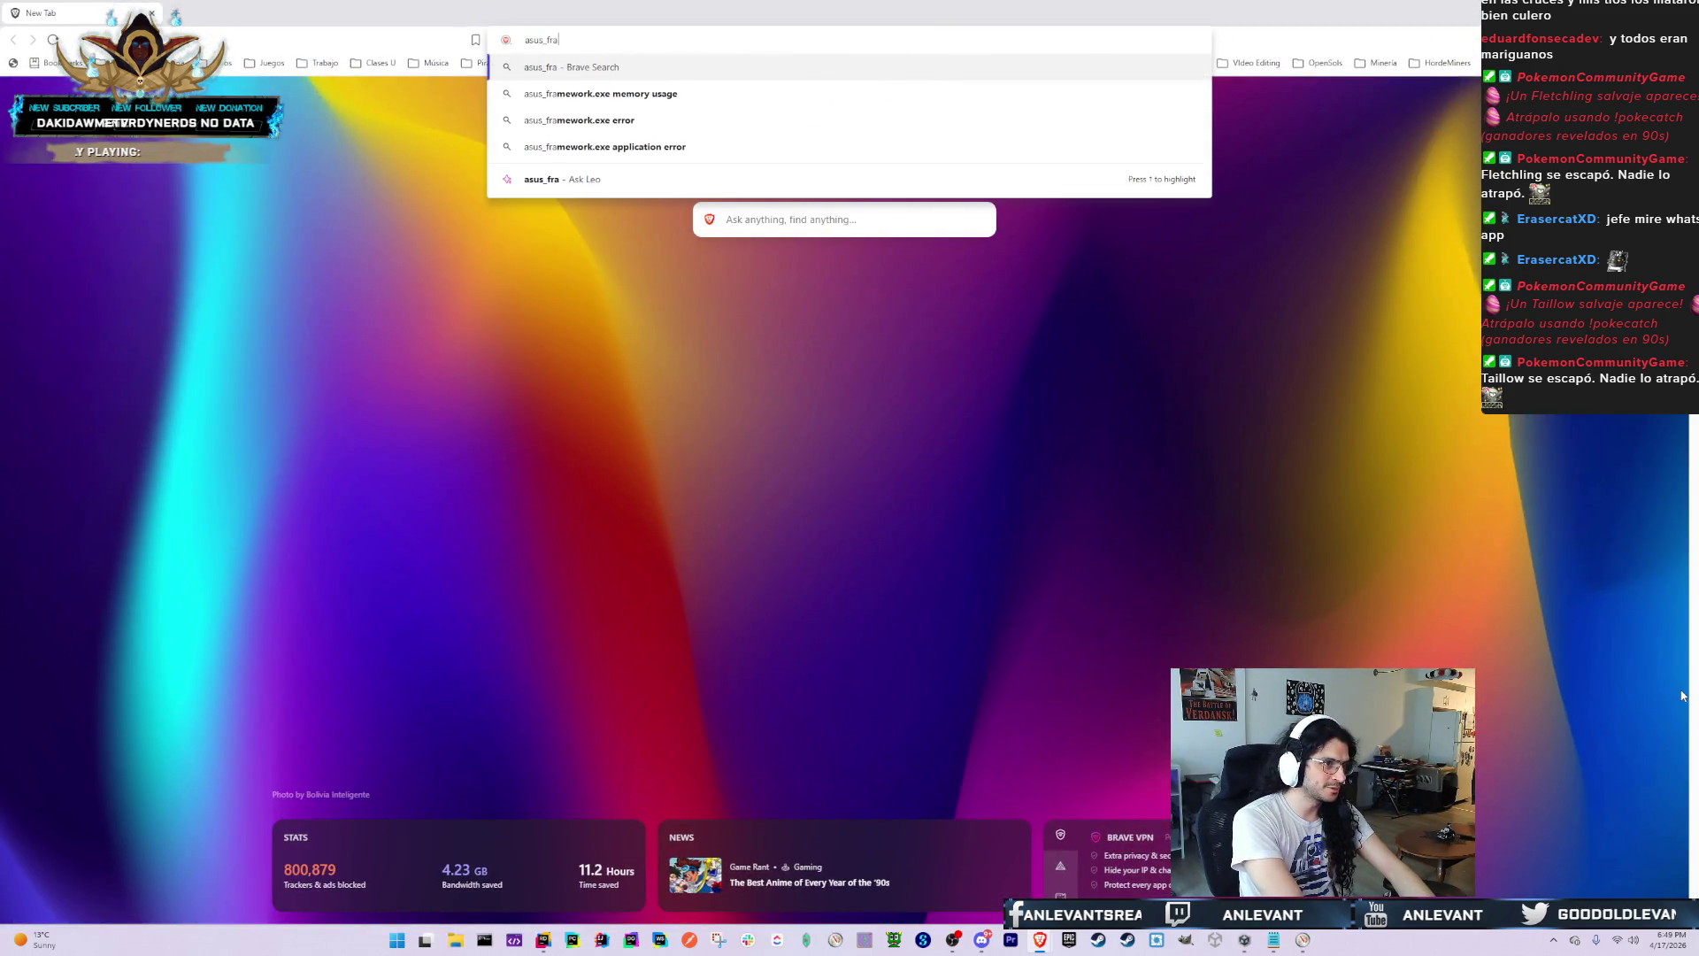
Run the asus_framework.exe memory usage search and highlight the memory-leak and multiple-instance lines.
key("Return")
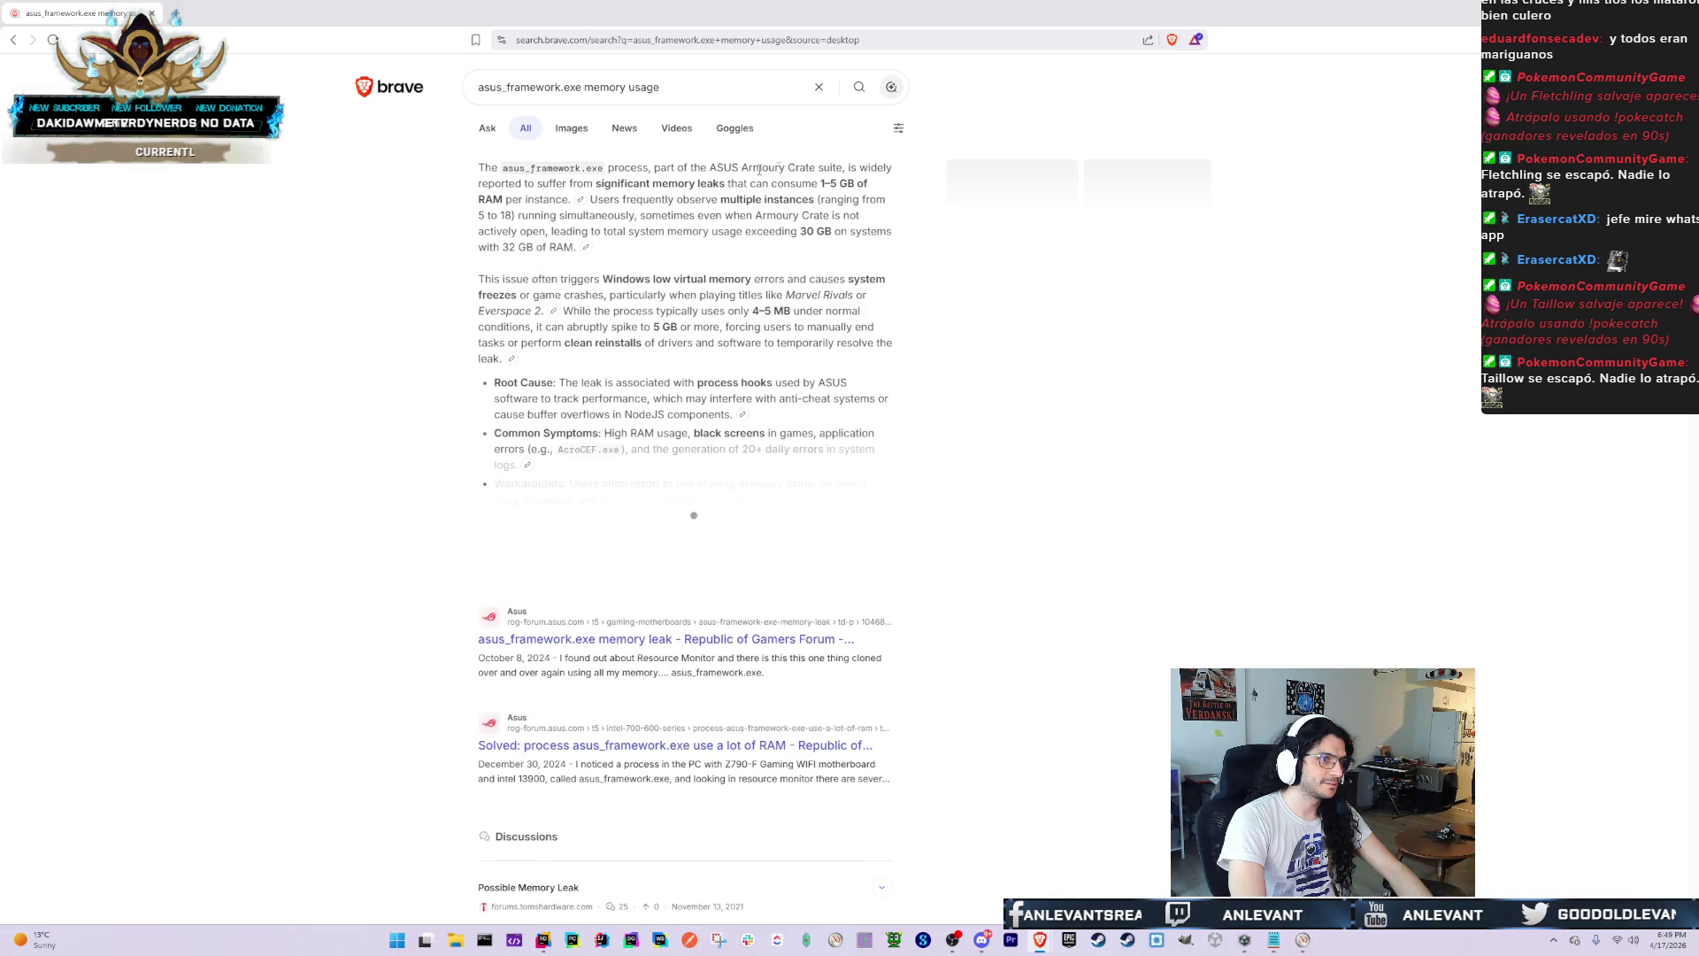
mouse_move(508, 183)
left_mouse_down()
mouse_move(582, 204)
mouse_move(629, 186)
mouse_move(839, 186)
left_mouse_up()
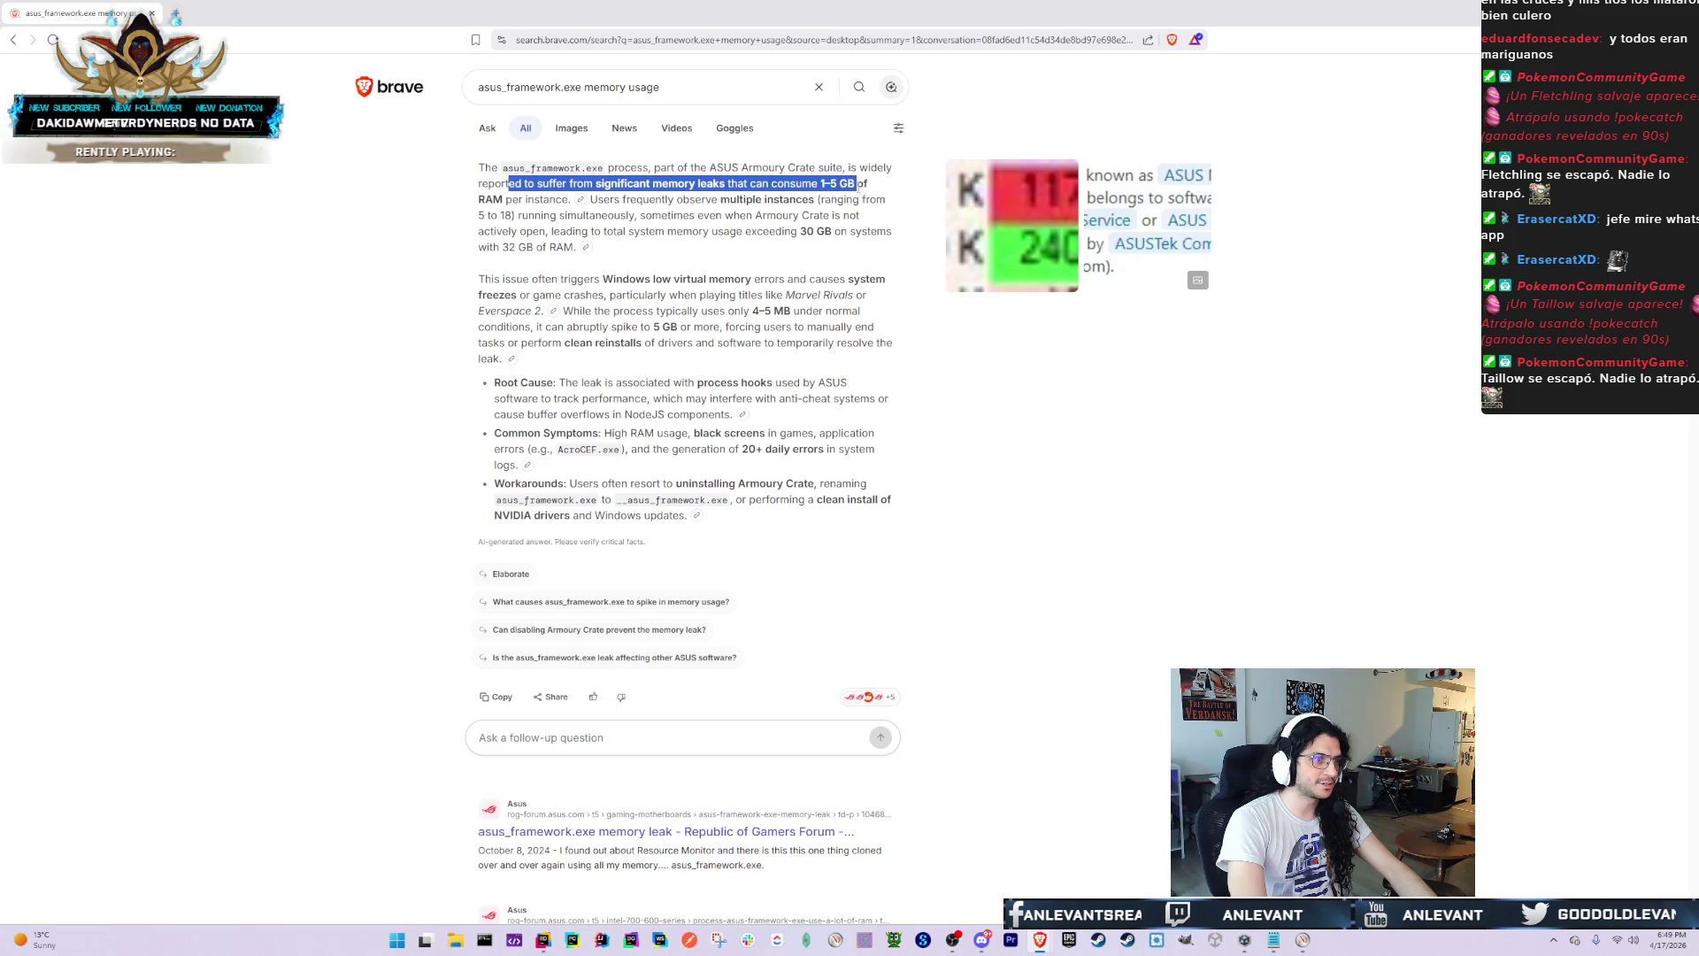
left_click(725, 215)
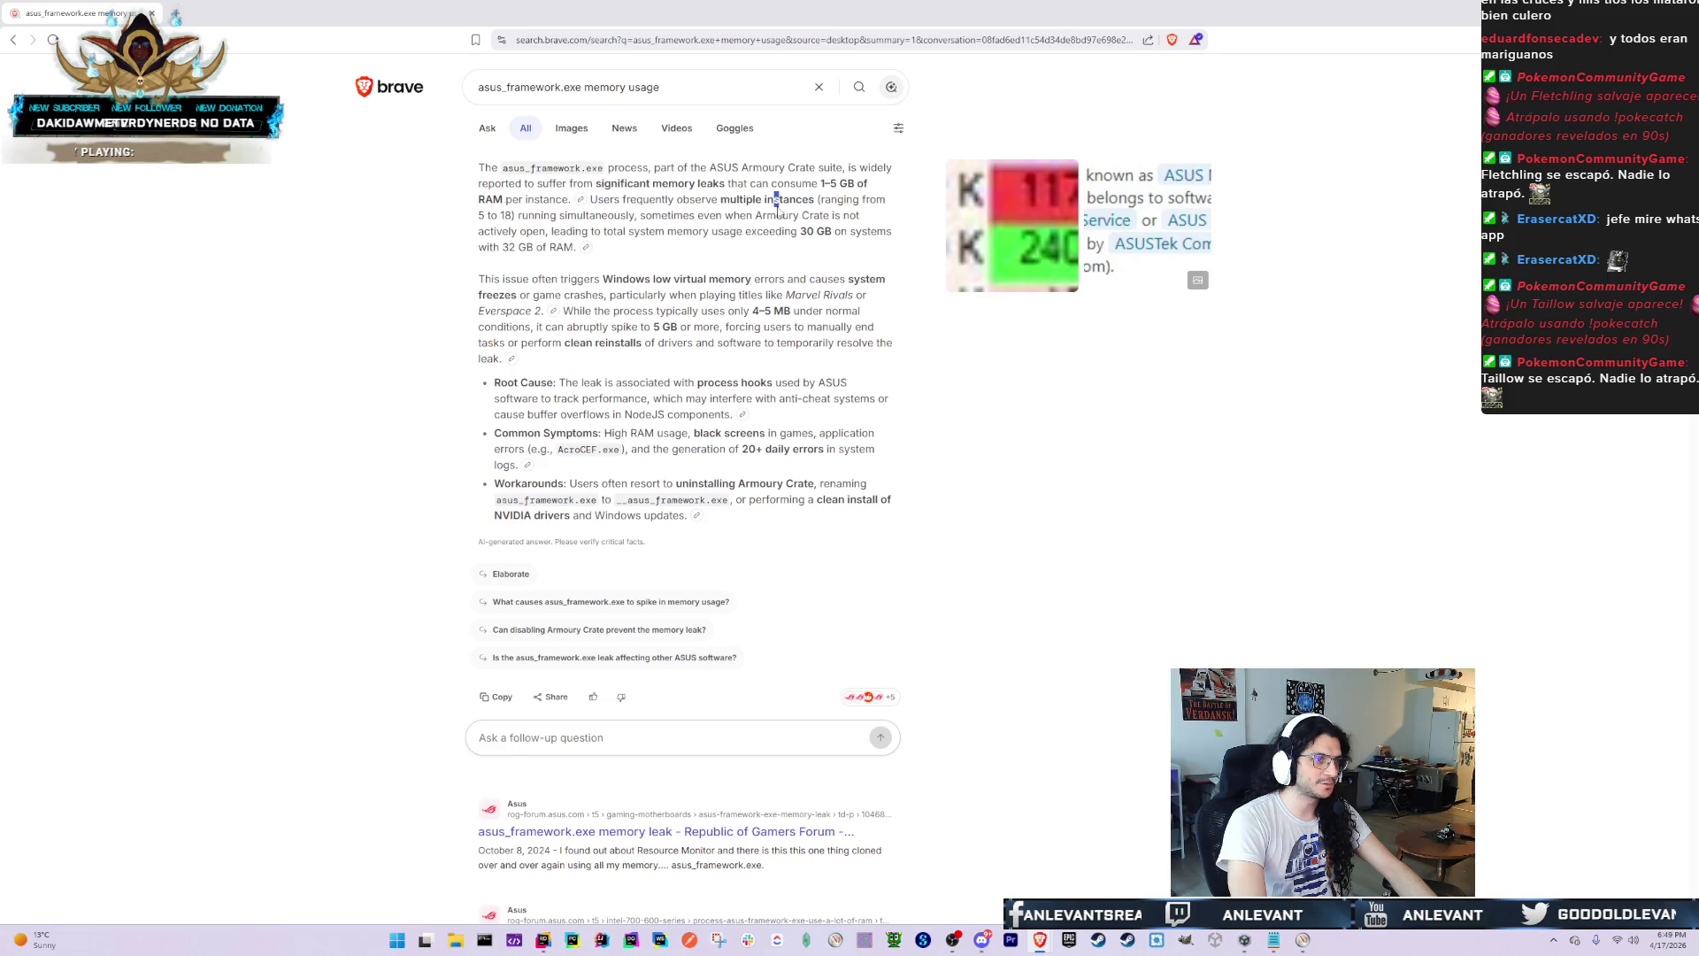
left_click_drag(779, 213, 832, 217)
key("alt+Tab")
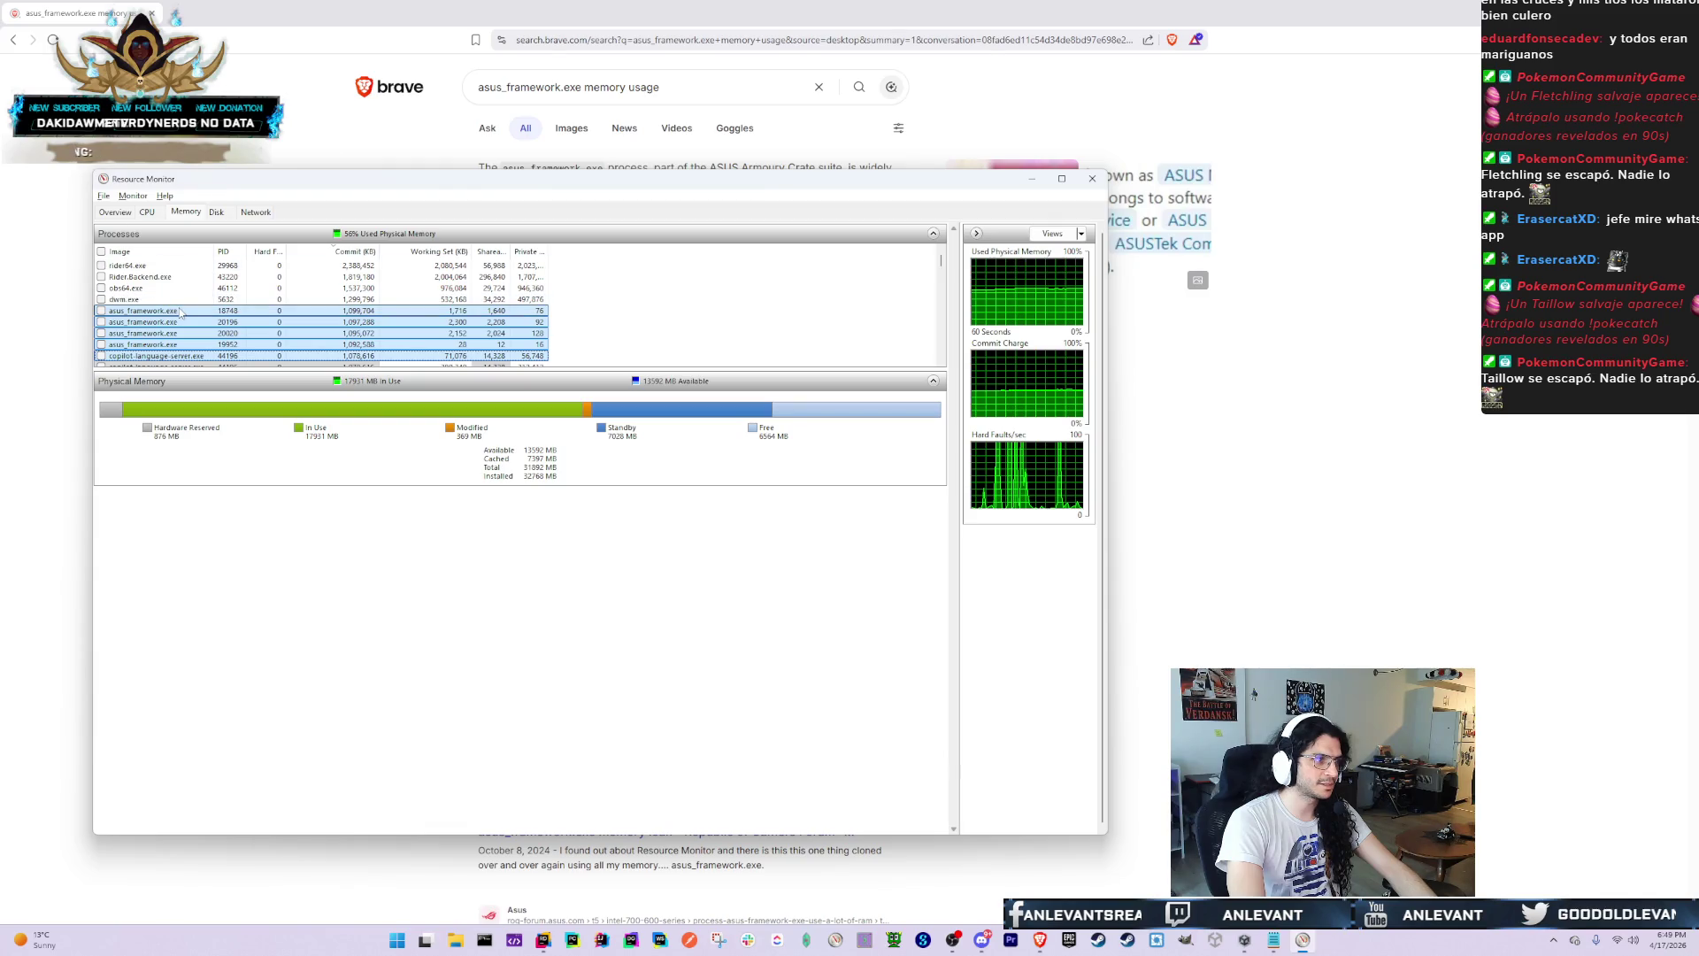
End the selected asus_framework.exe processes in Resource Monitor.
right_click(180, 323)
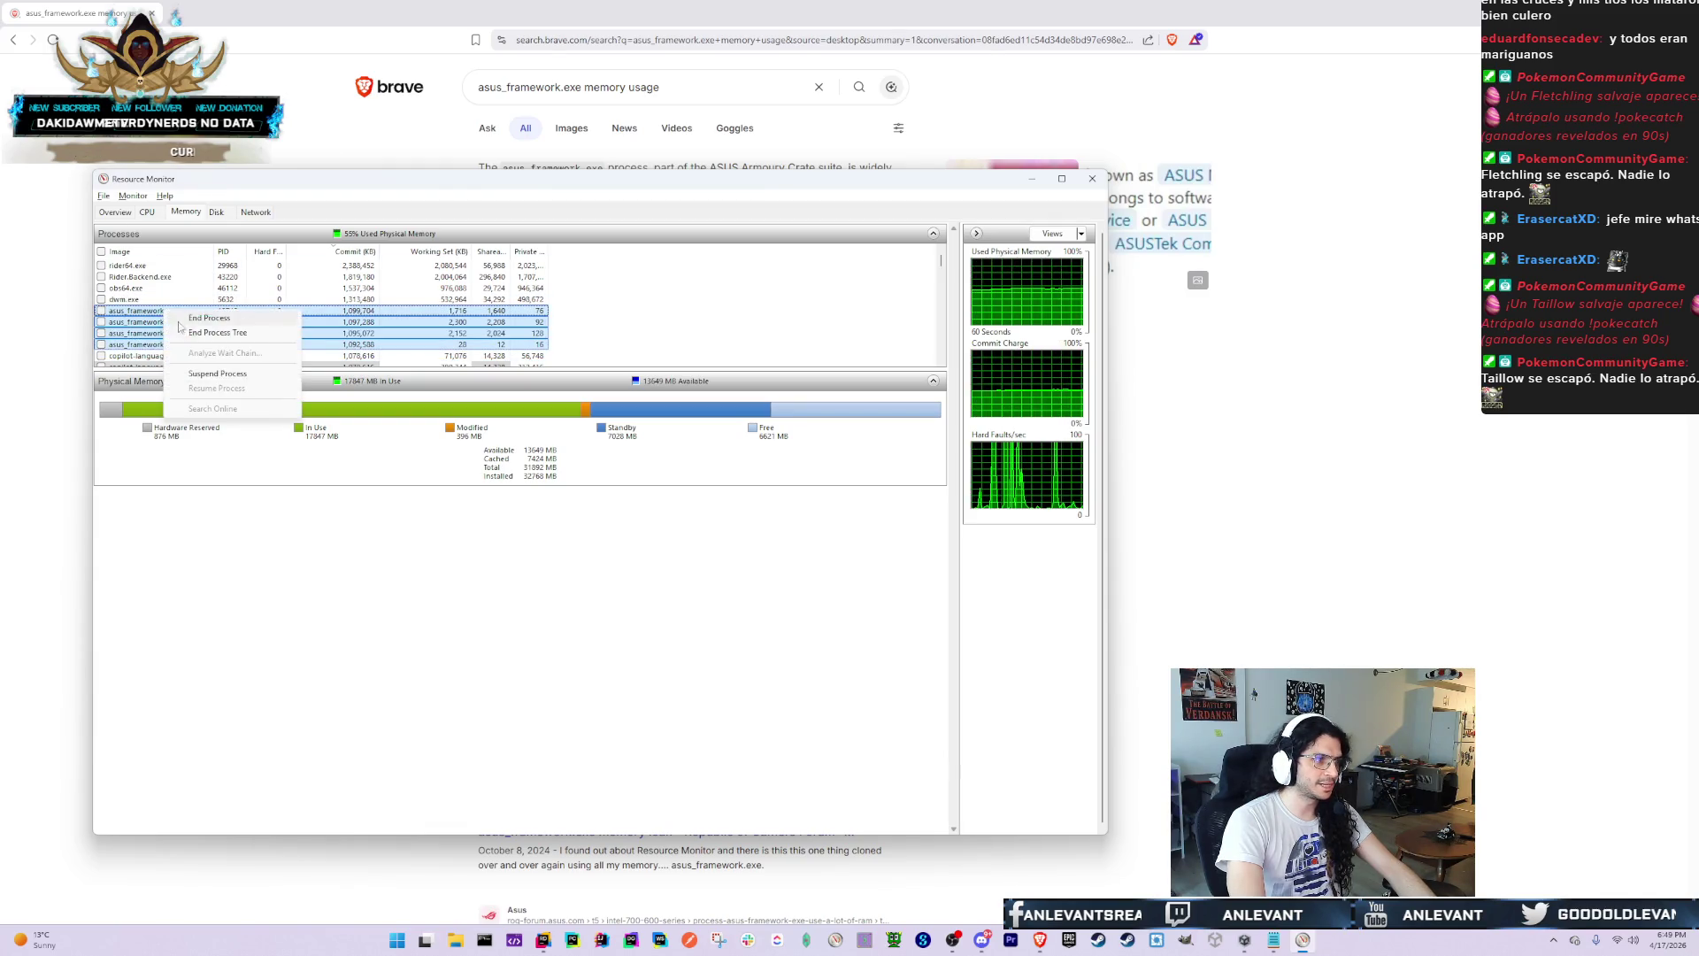
left_click(209, 318)
left_click(885, 490)
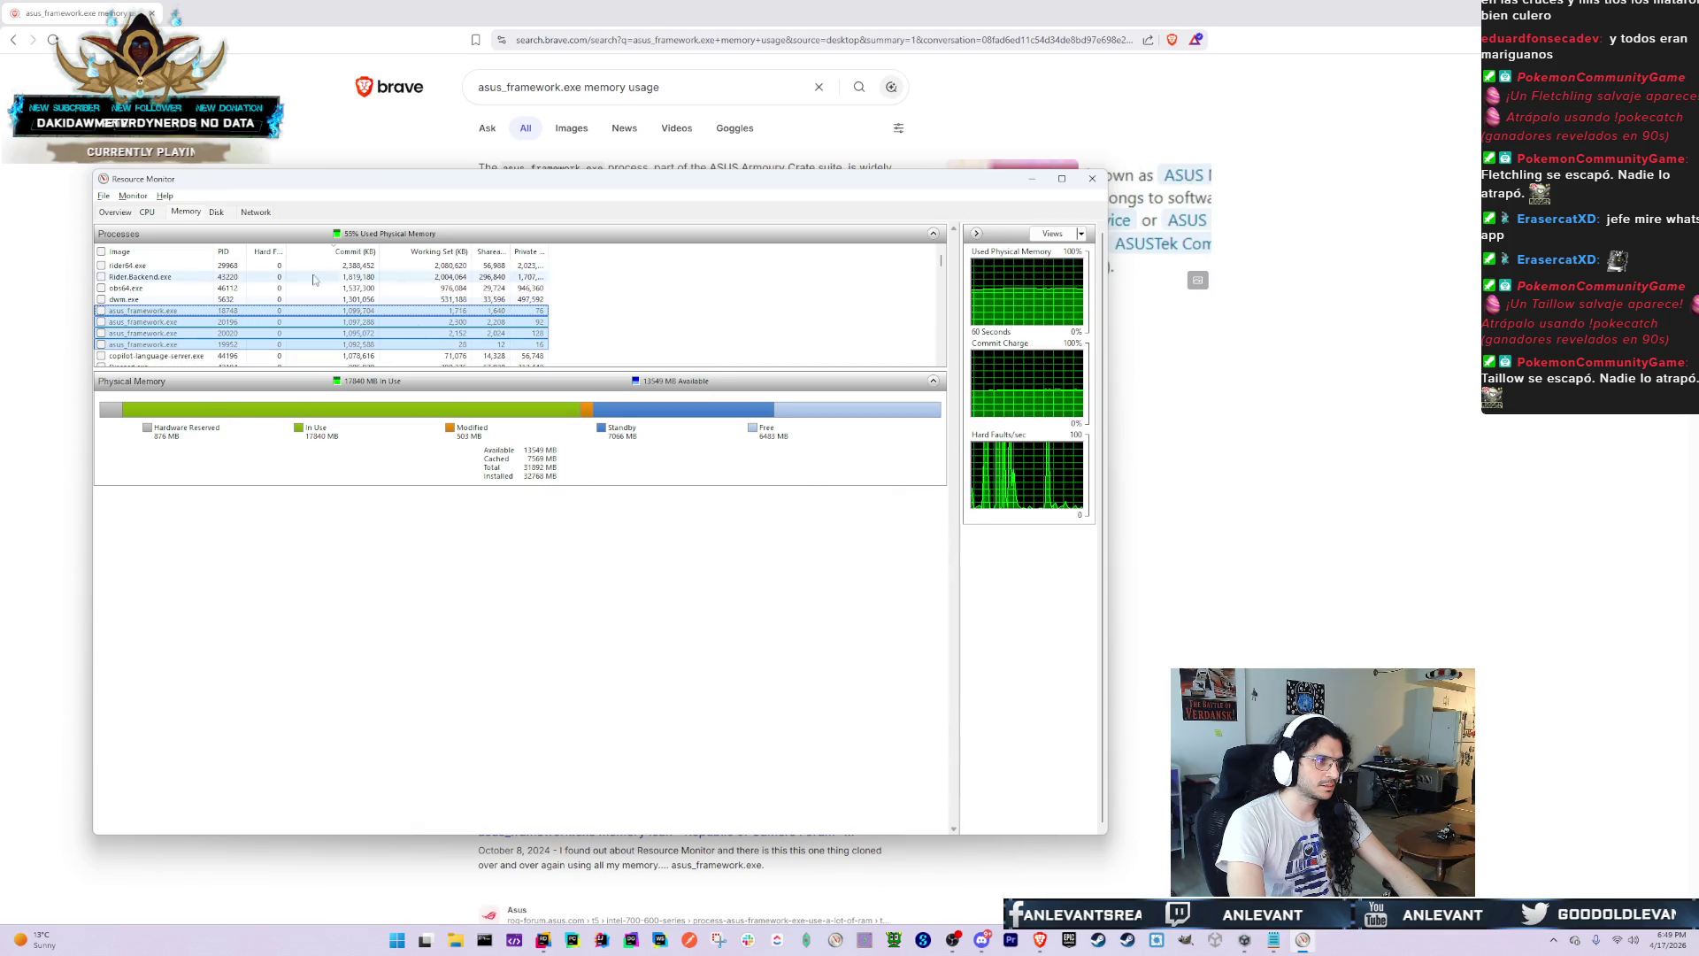
End copilot-language-server.exe, then bring Brave's search results back to the front.
left_click(203, 355)
right_click(202, 356)
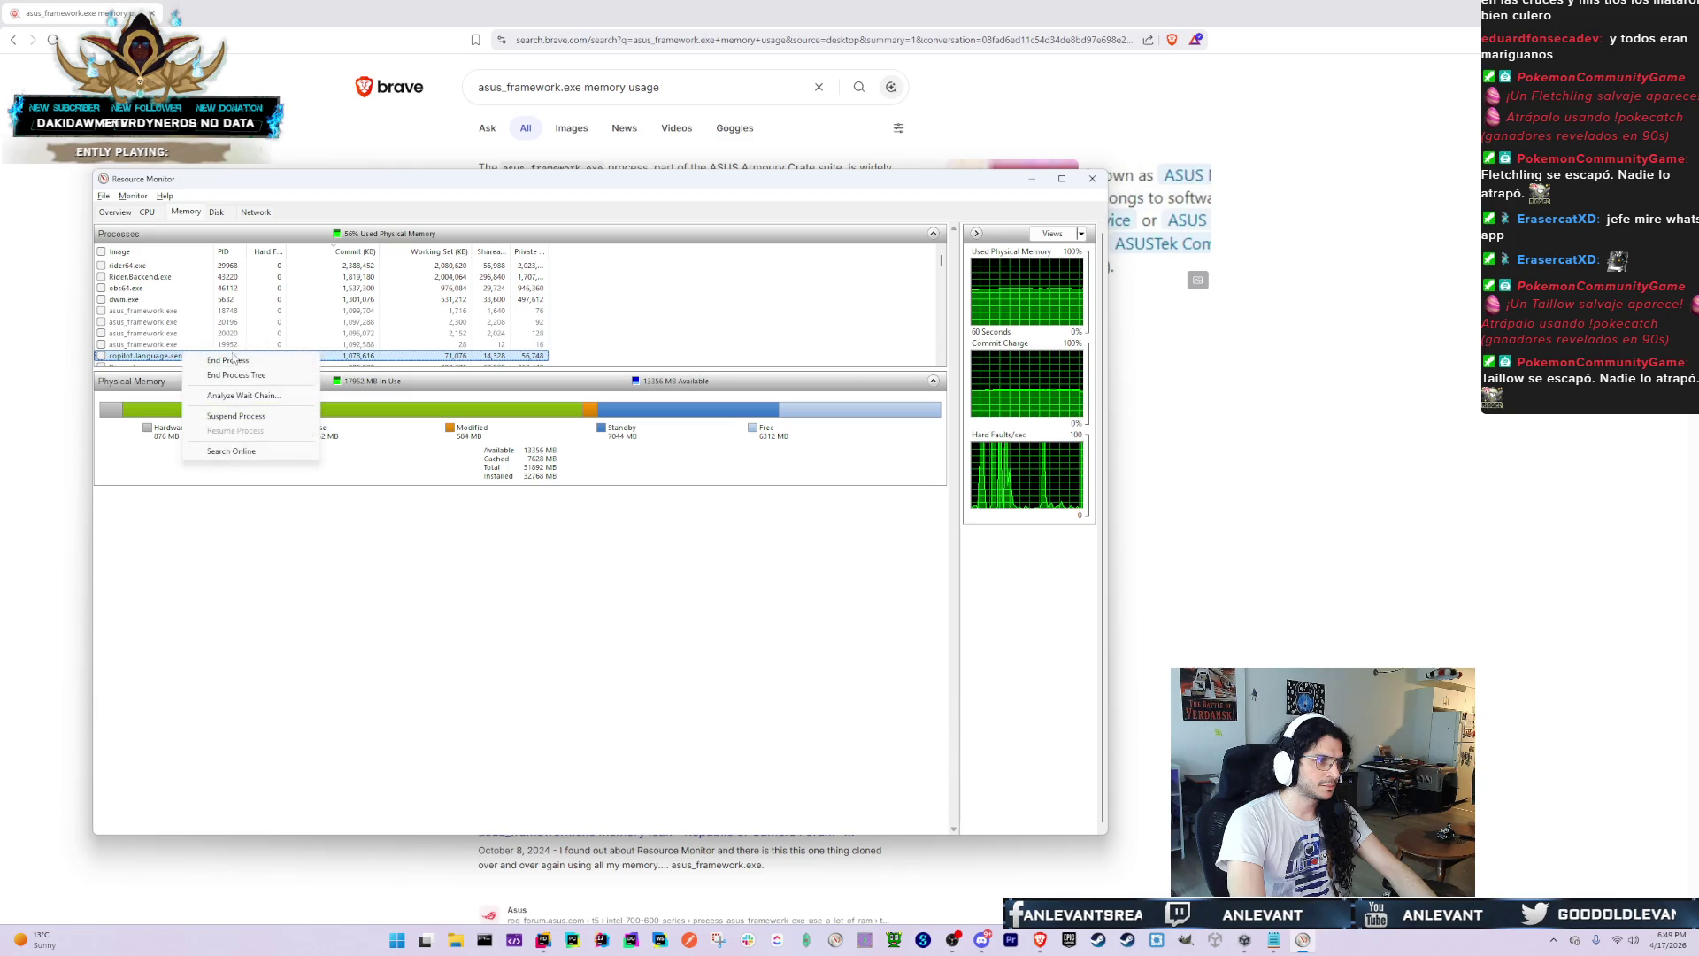
left_click(230, 369)
left_click(862, 496)
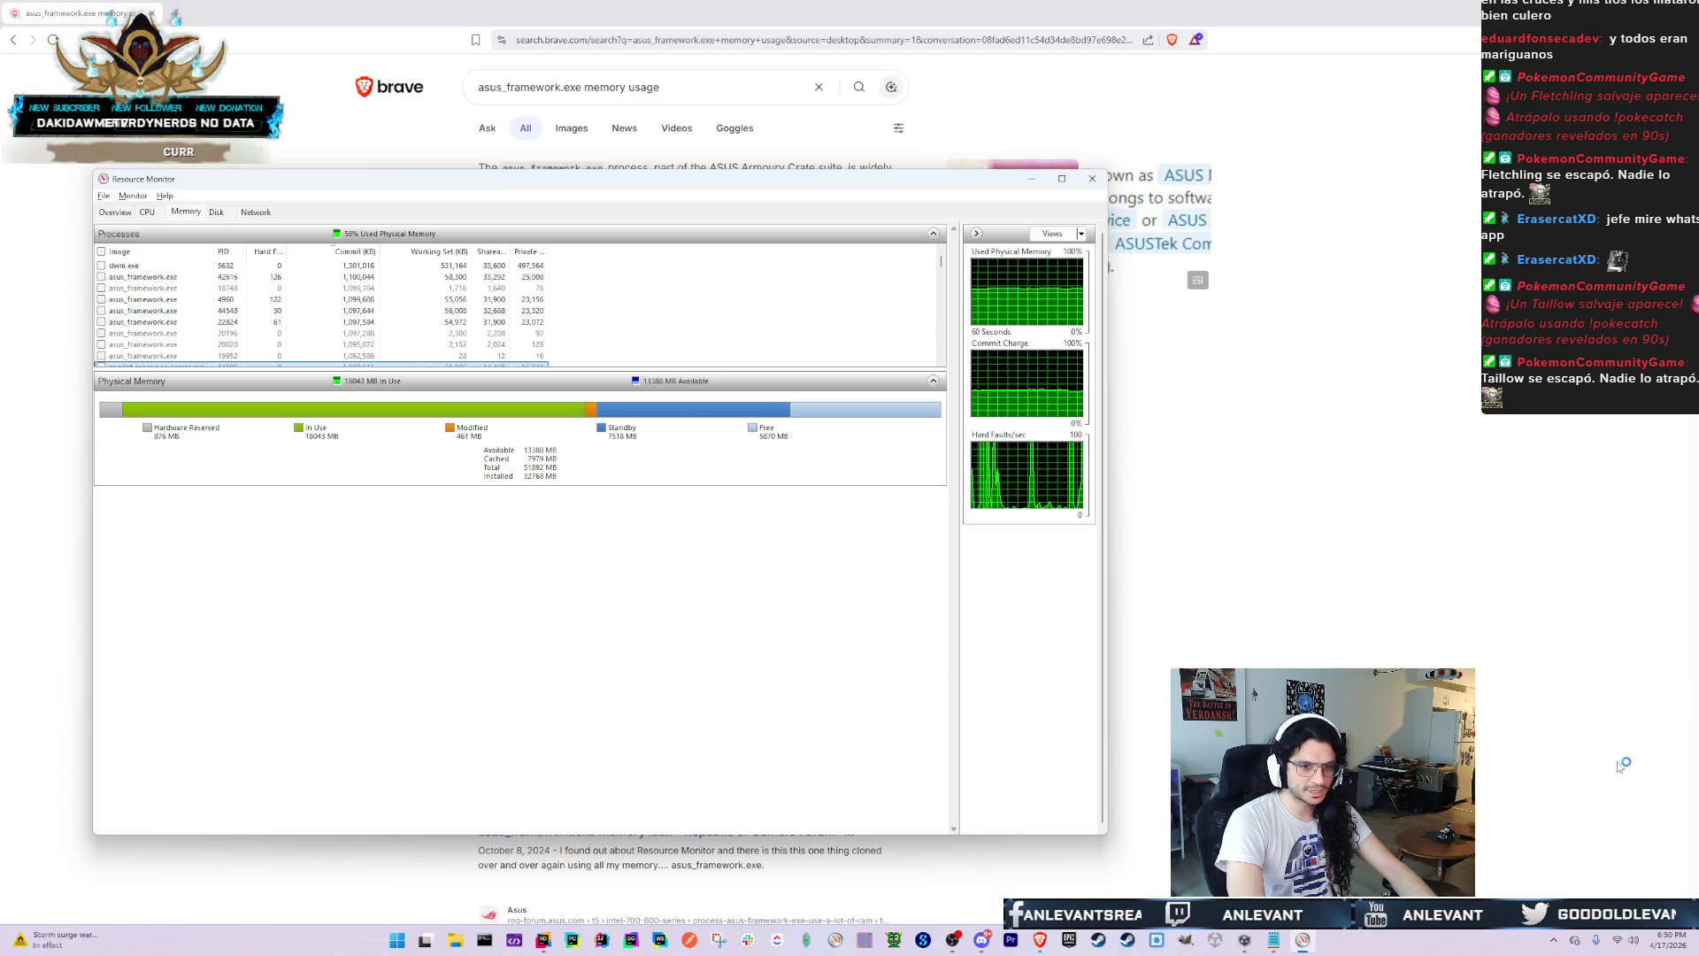
left_click(1553, 940)
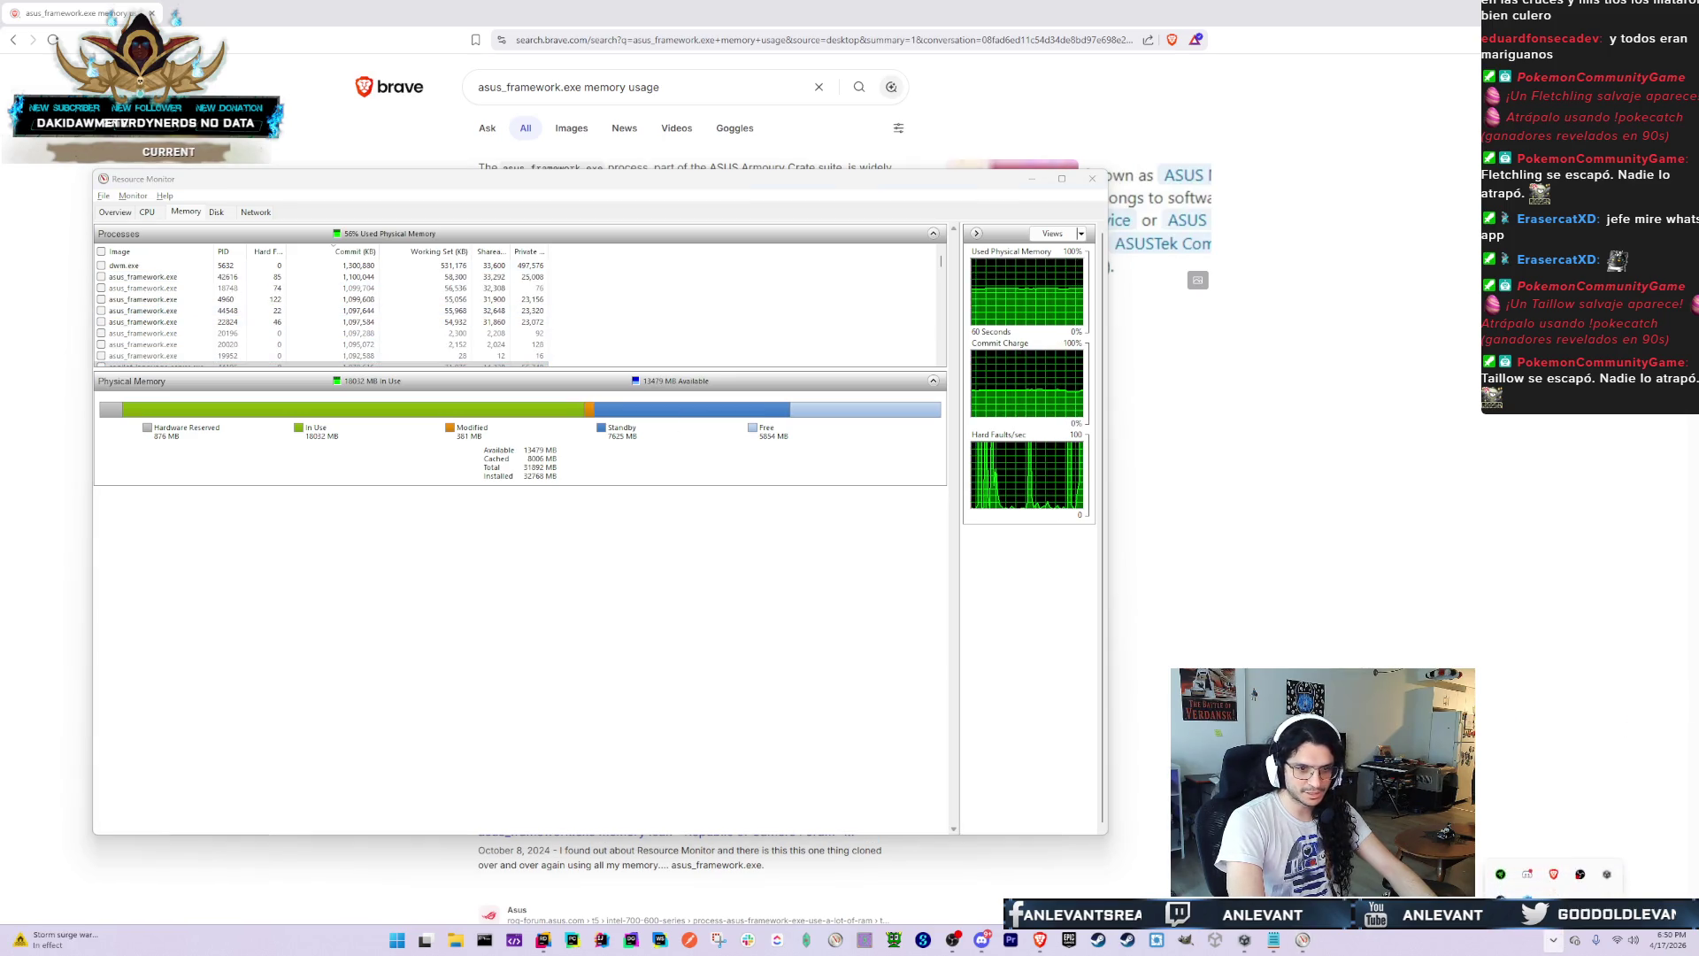
left_click(1581, 874)
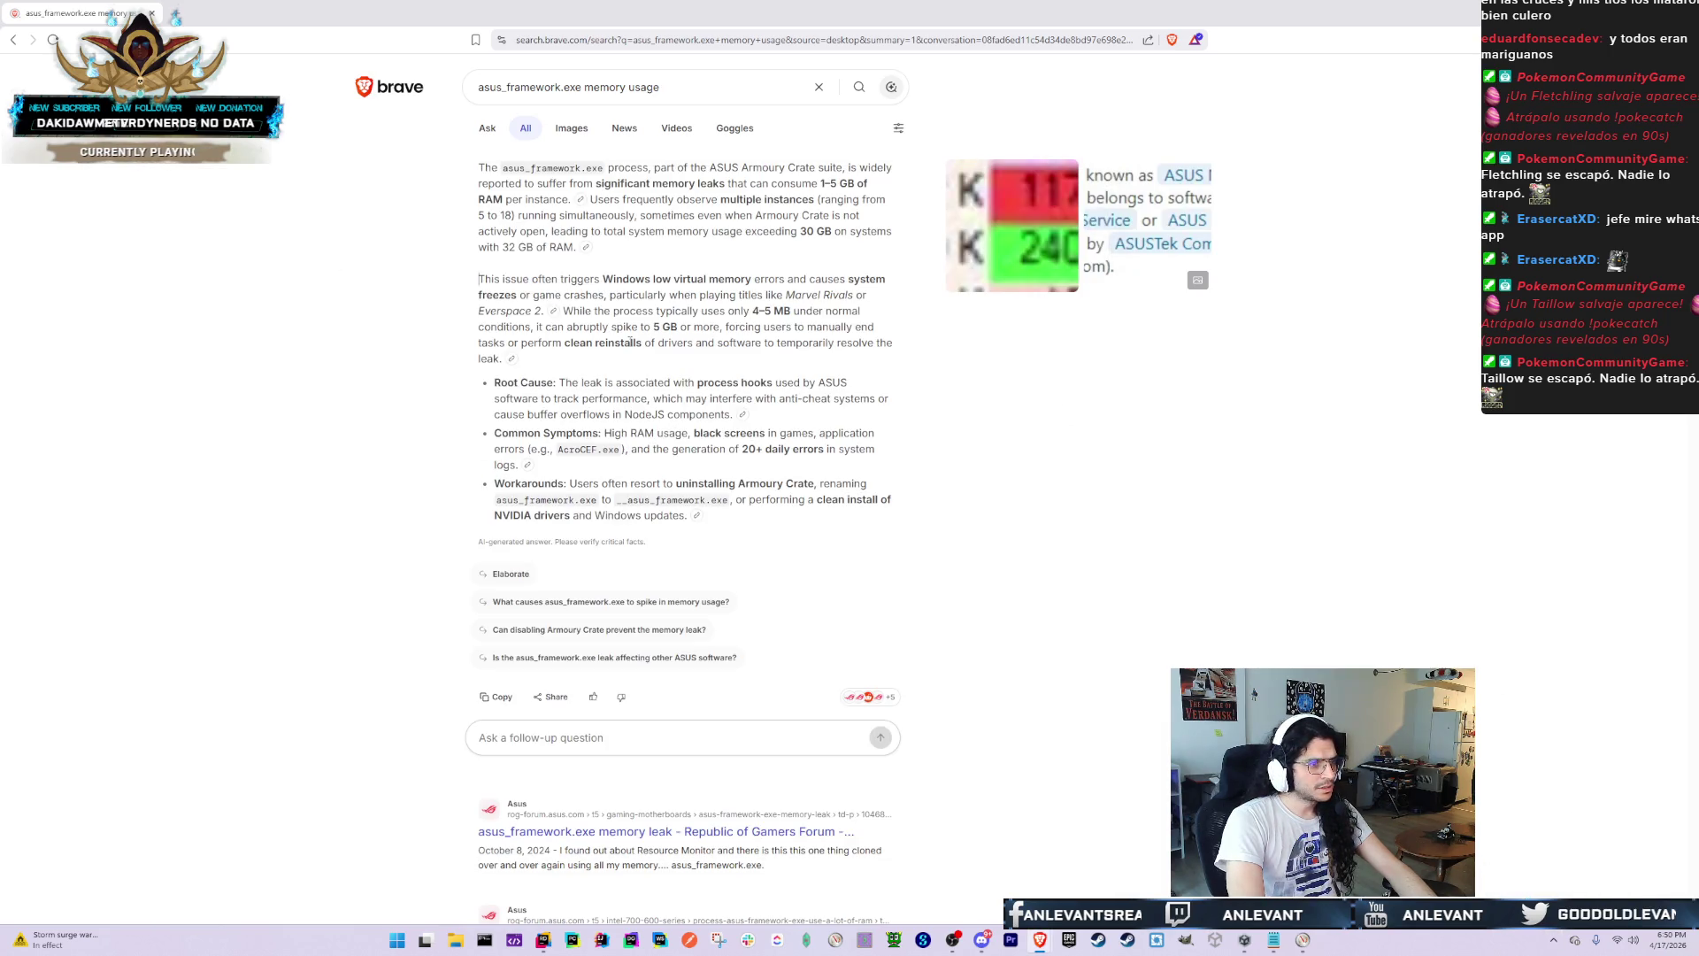
Highlight the process-hooks root cause and 'Armoury Crate' workaround text, then open Windows Start.
left_click_drag(564, 380, 795, 394)
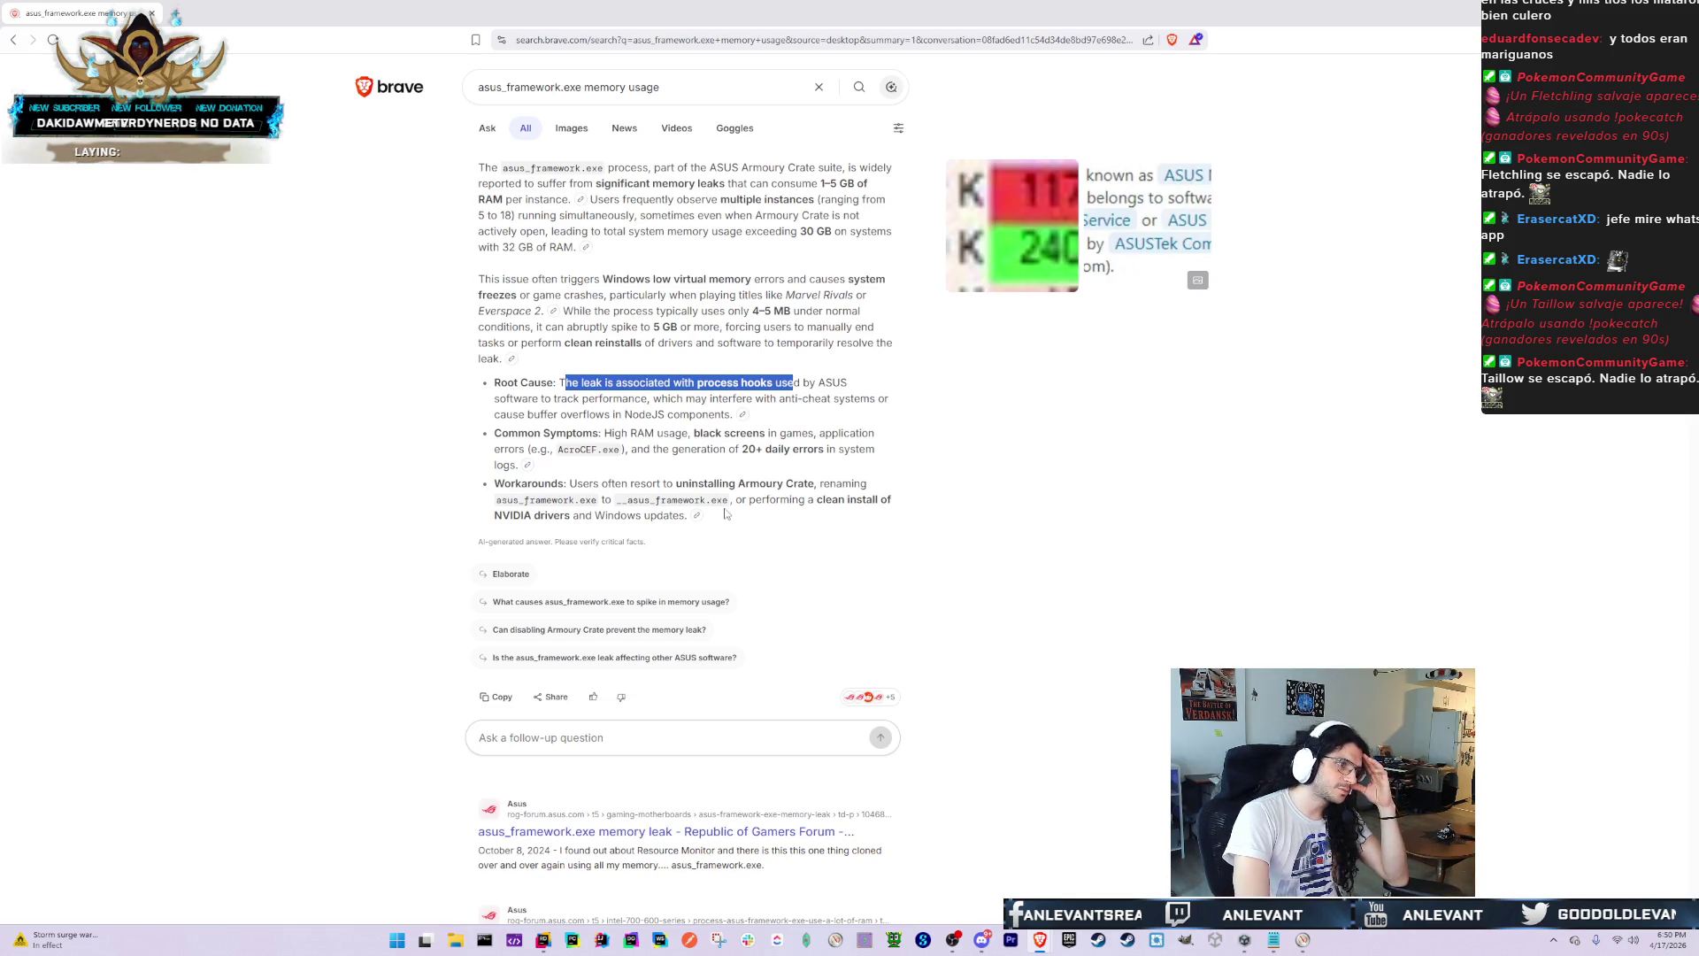
left_click_drag(568, 400, 888, 398)
left_click_drag(507, 400, 682, 413)
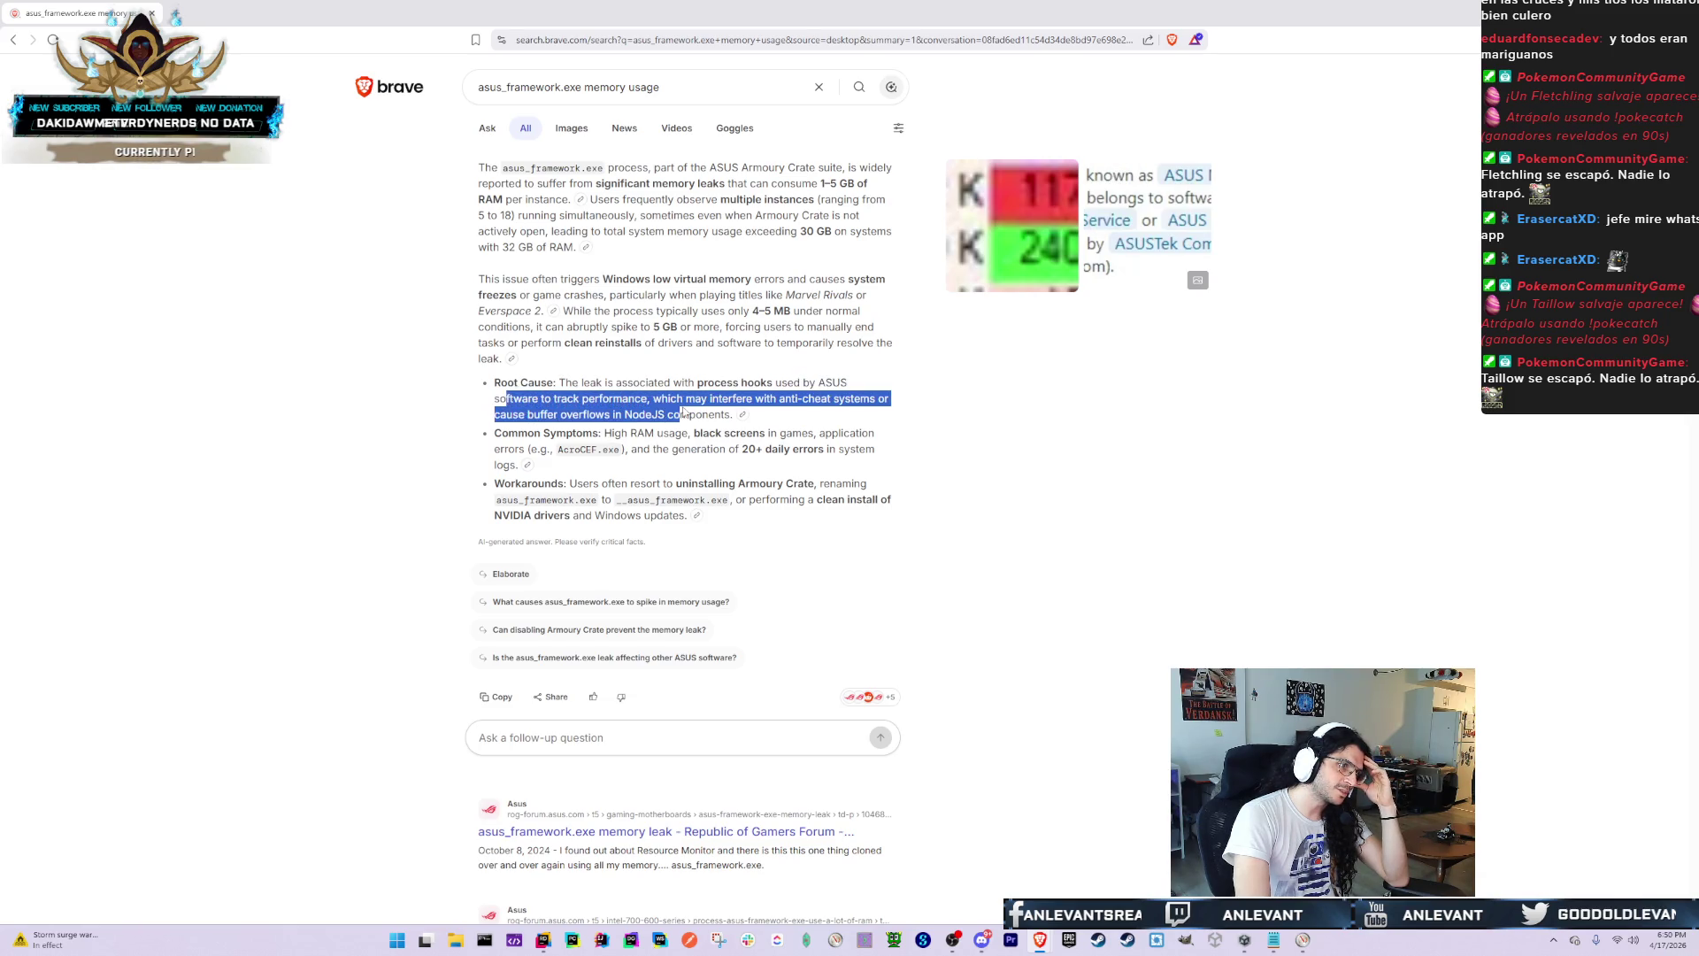
left_click(731, 478)
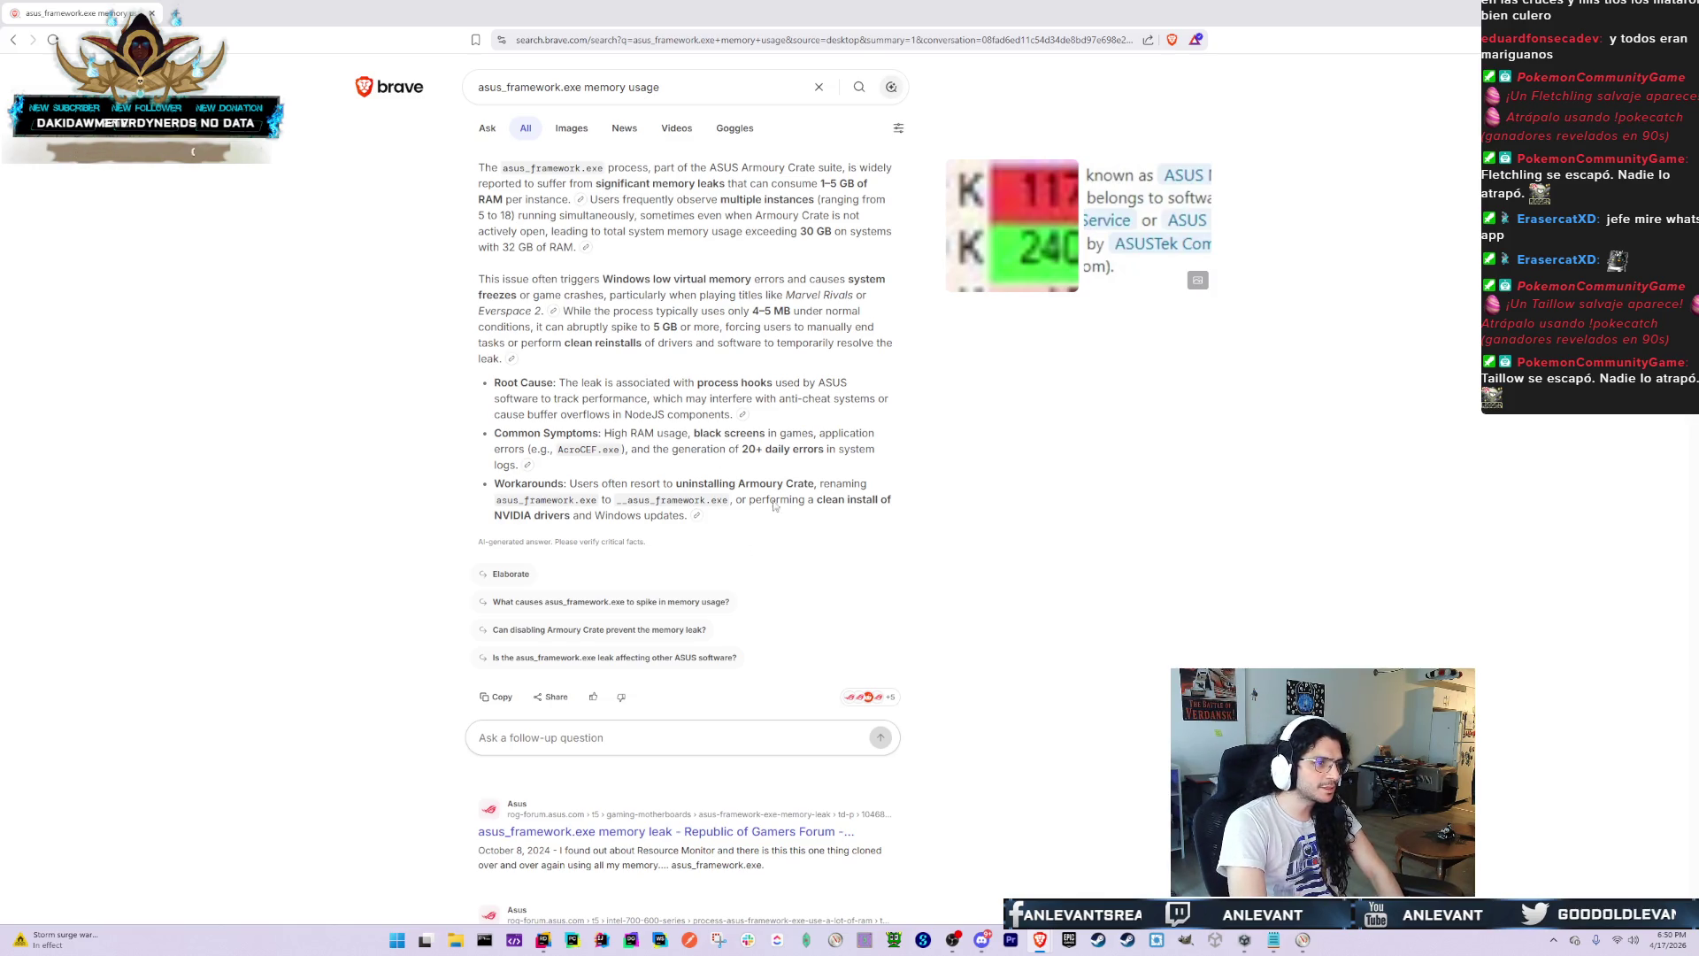
left_click_drag(752, 481, 825, 479)
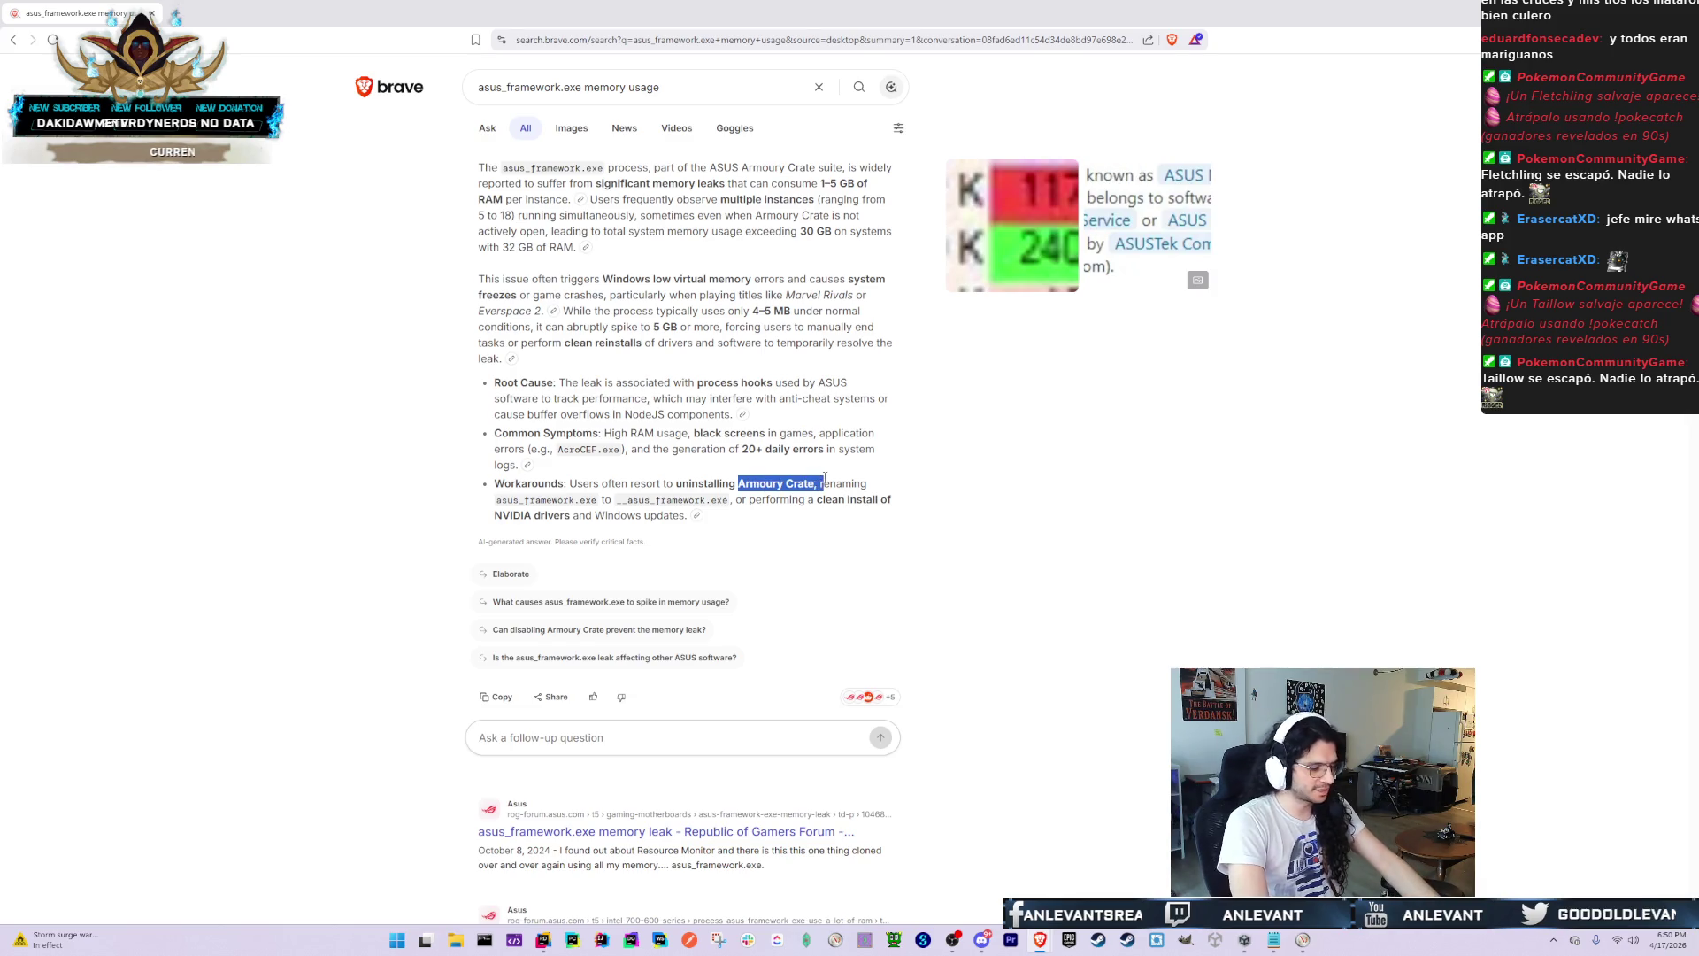
key("super")
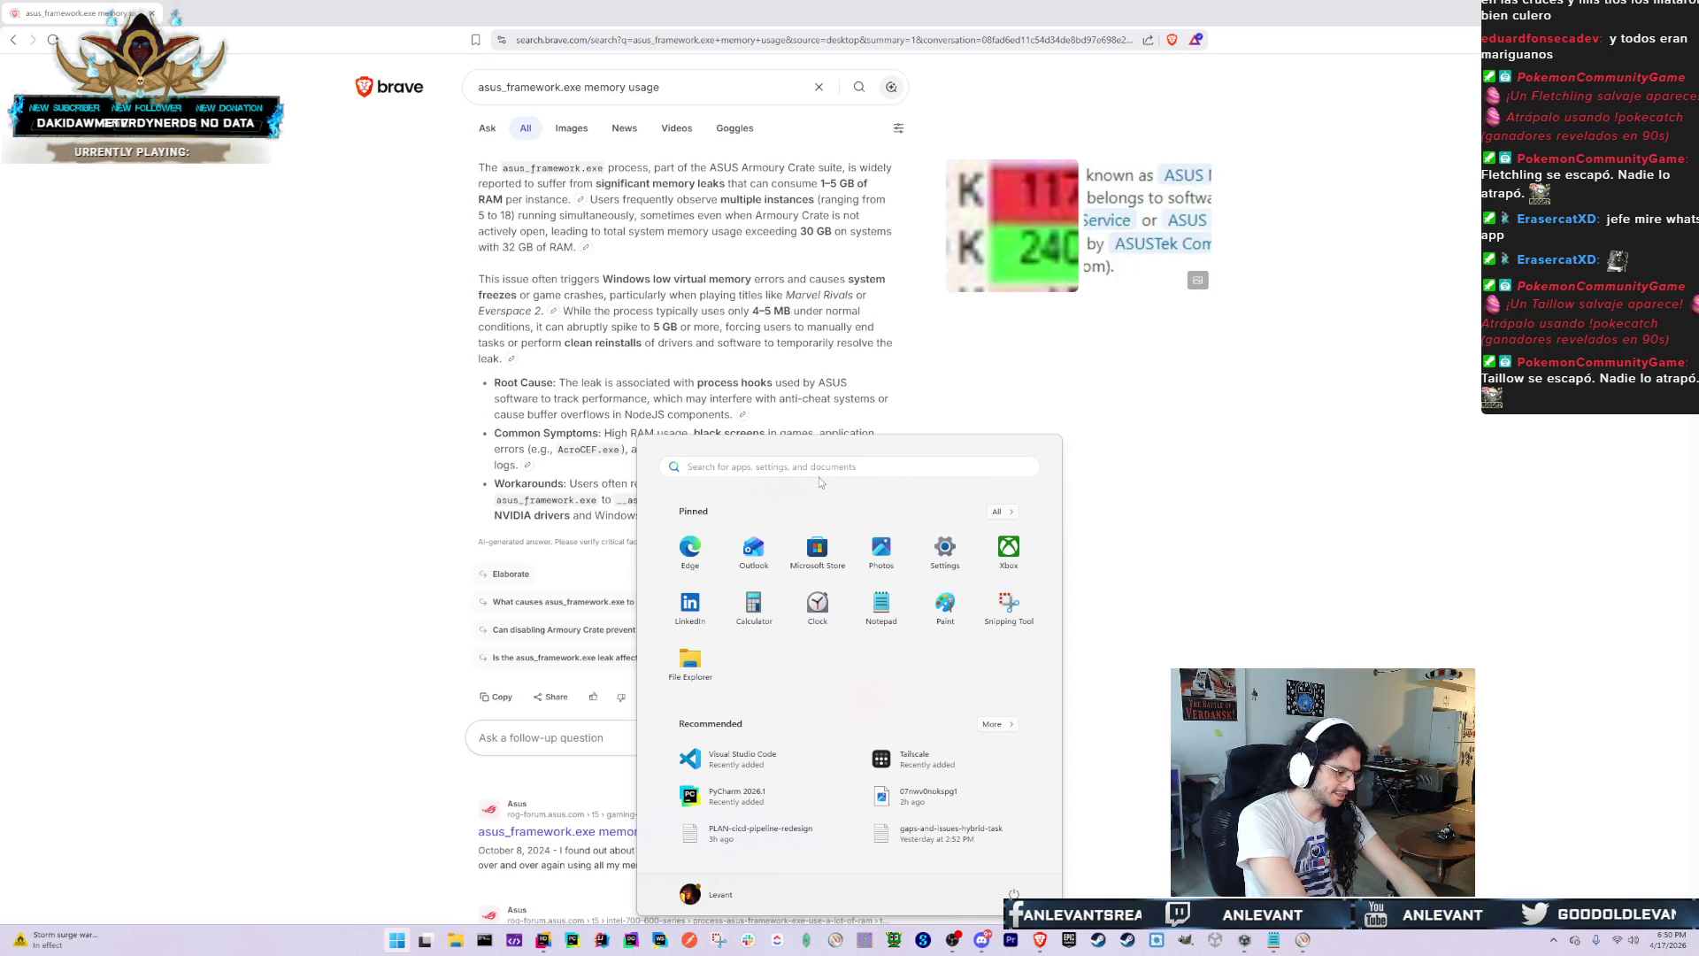
Search 'uninstall', open Installed apps, and filter the list by 'armoury'.
type("uninsta")
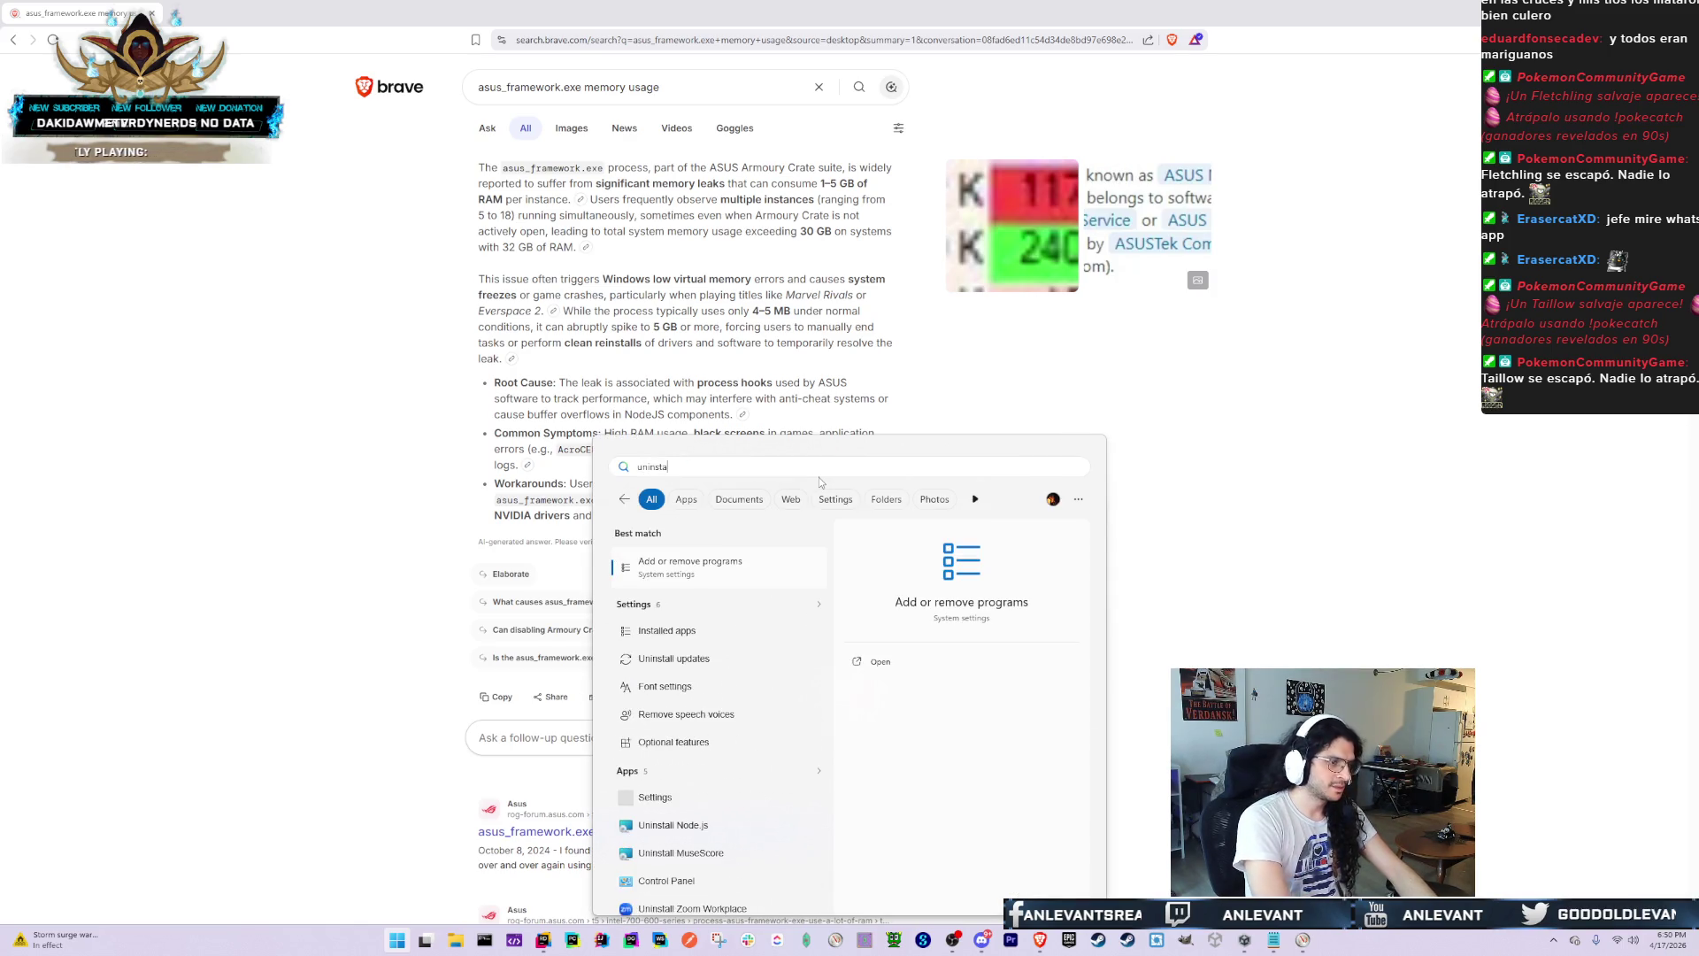
key("Return")
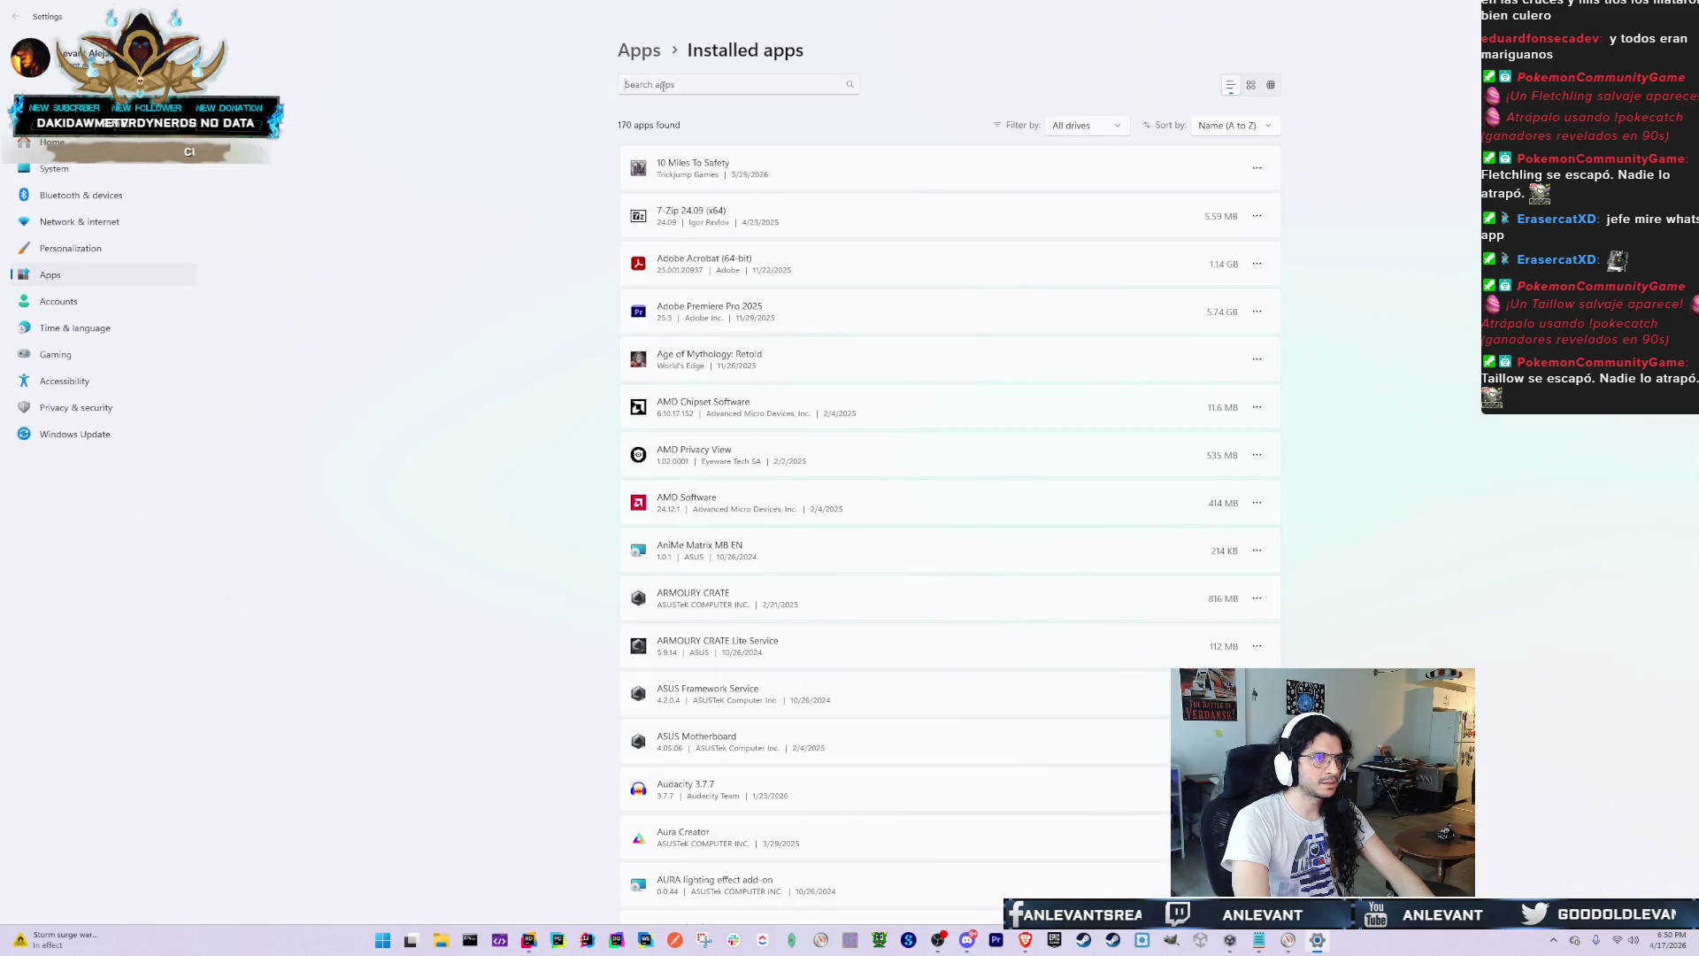
left_click(663, 86)
type("armoury")
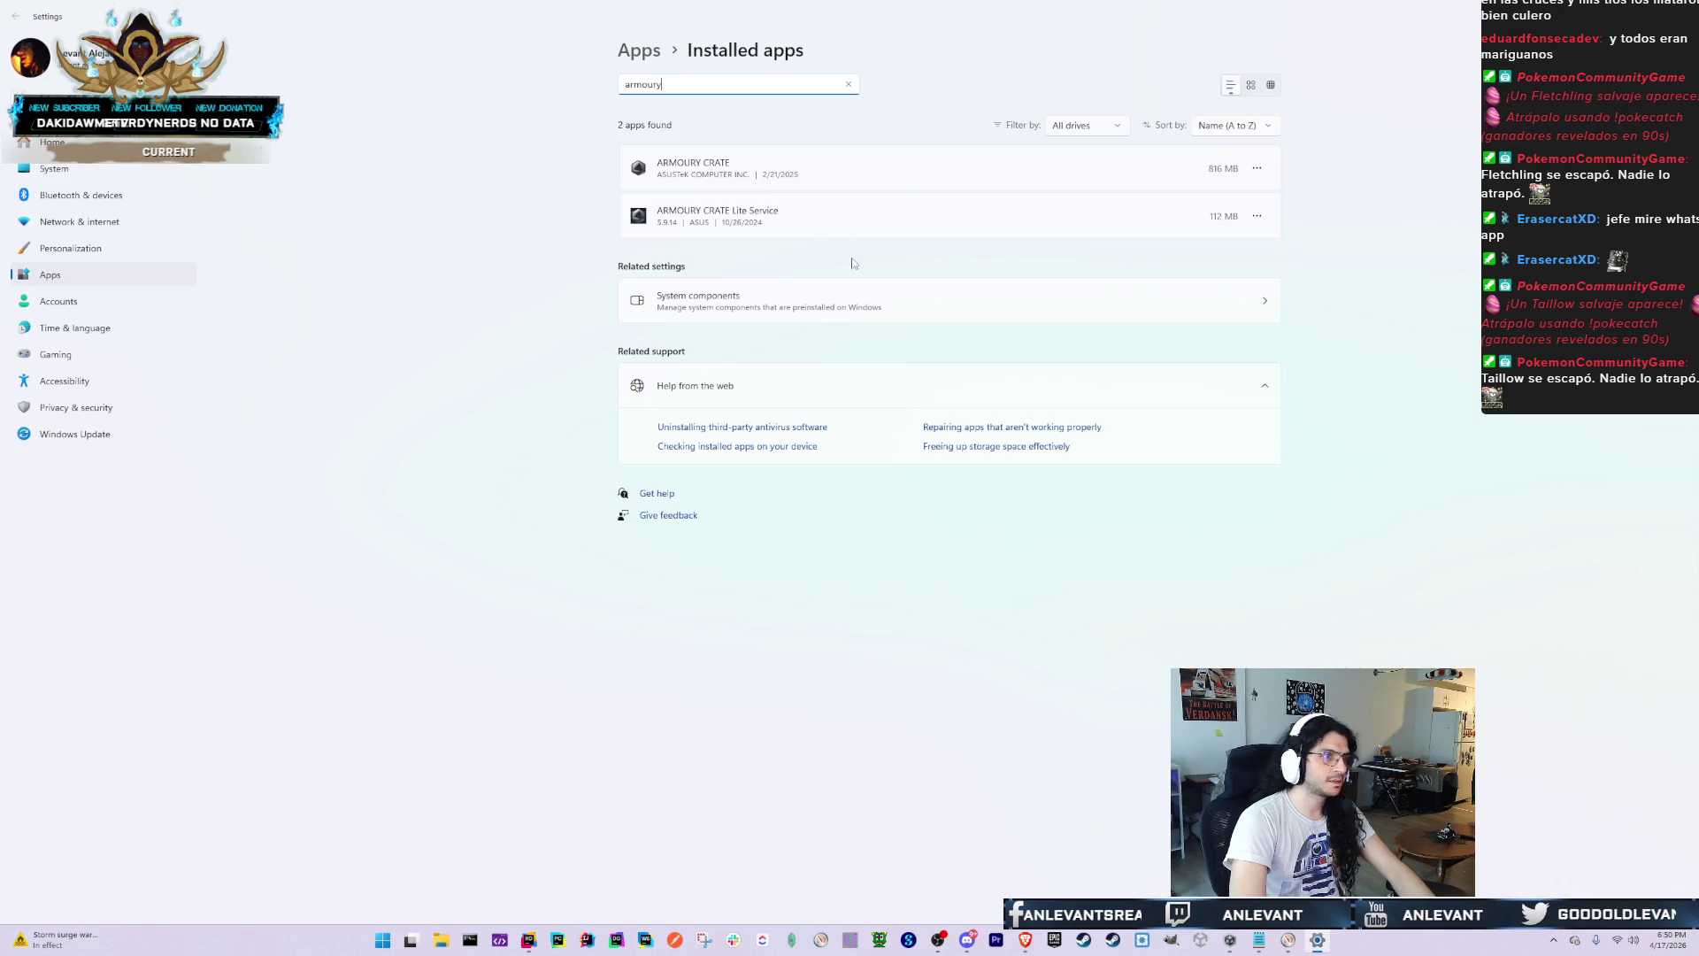
Uninstall ARMOURY CRATE and its Lite Service, and start completely removing all Armoury Crate components.
left_click(1257, 169)
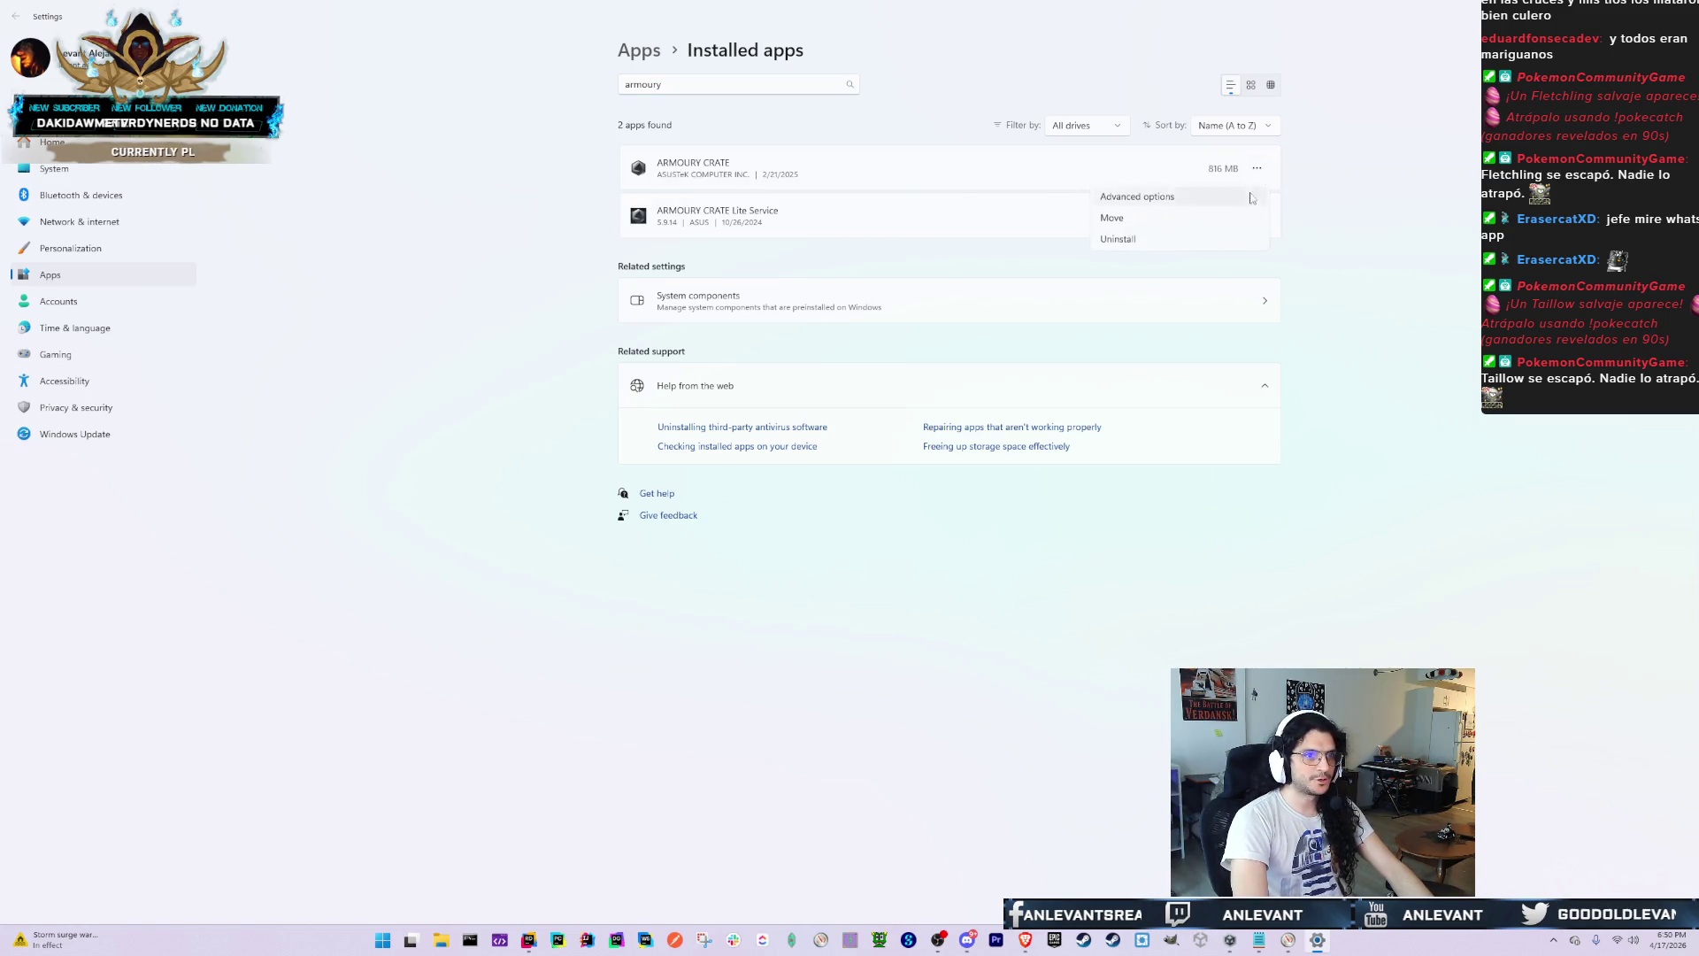
left_click(1117, 245)
left_click(1229, 240)
left_click(1256, 216)
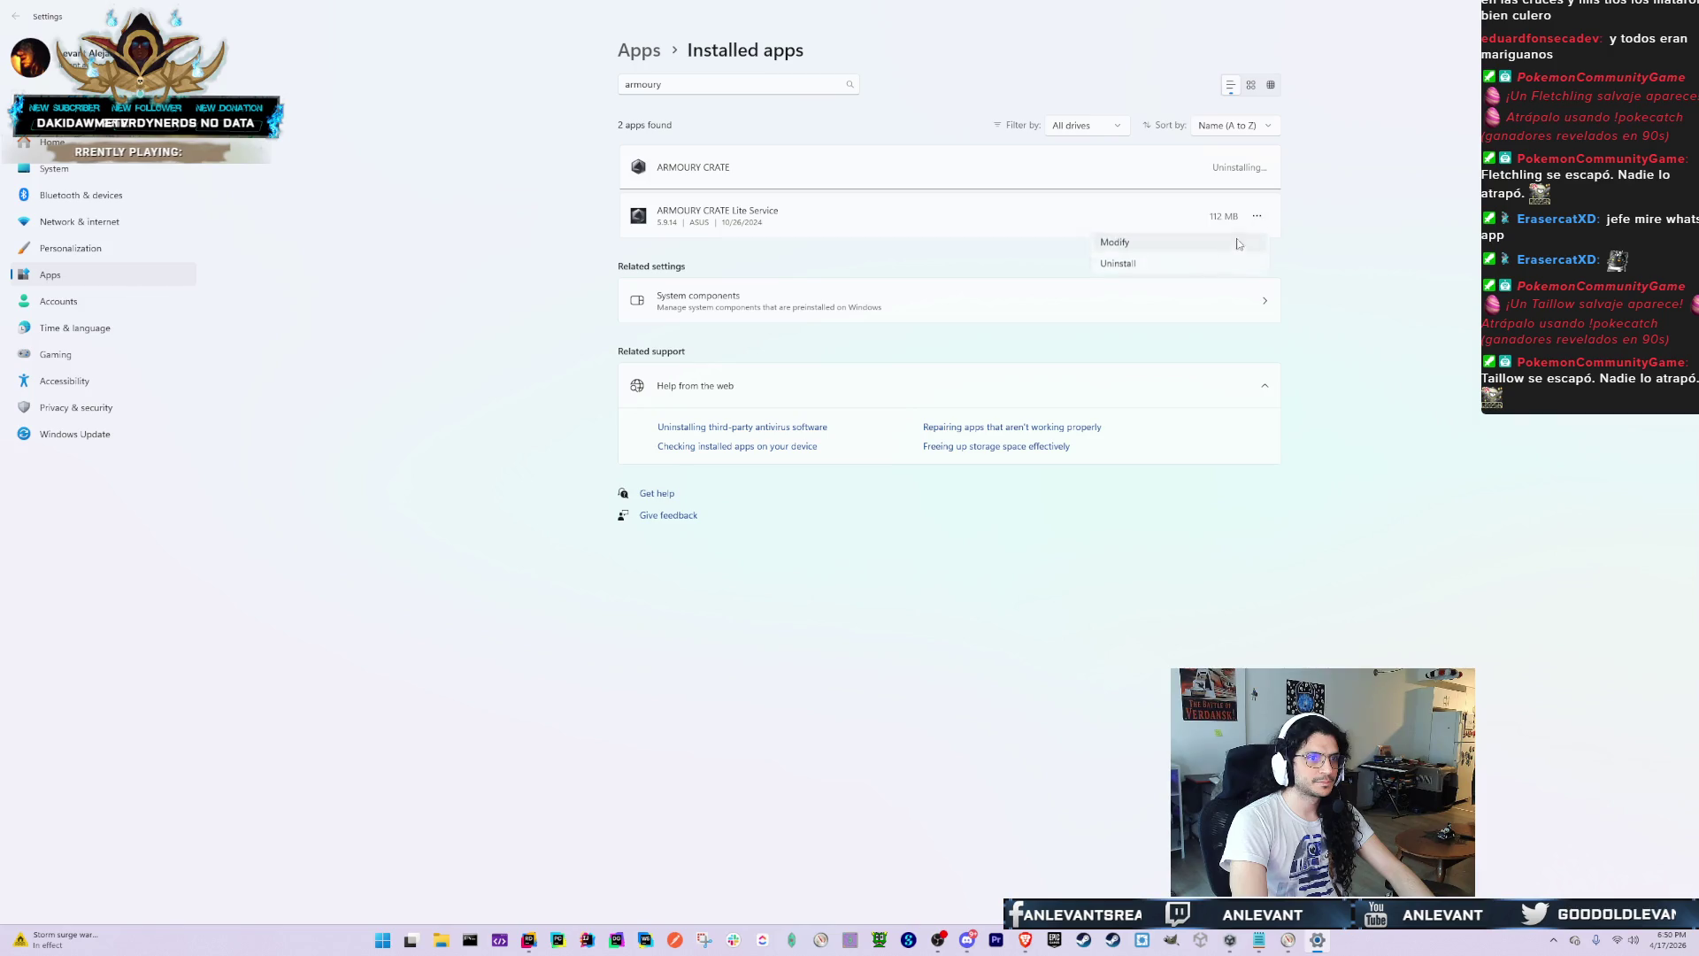
left_click(1150, 268)
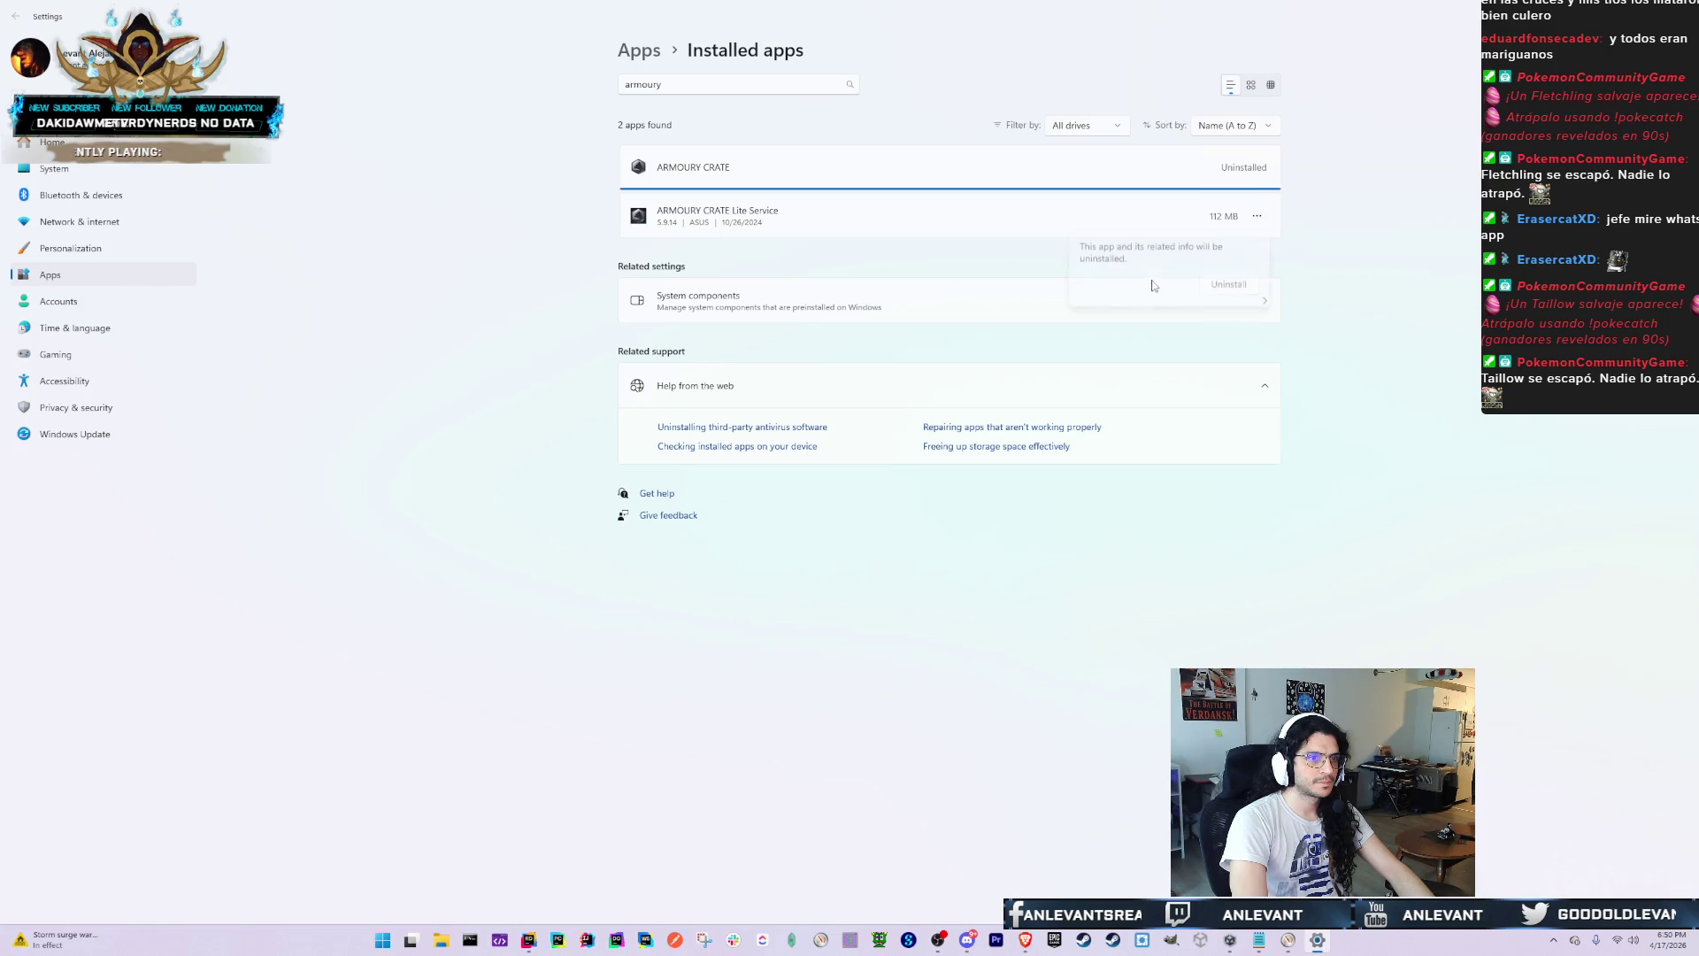
left_click(1228, 288)
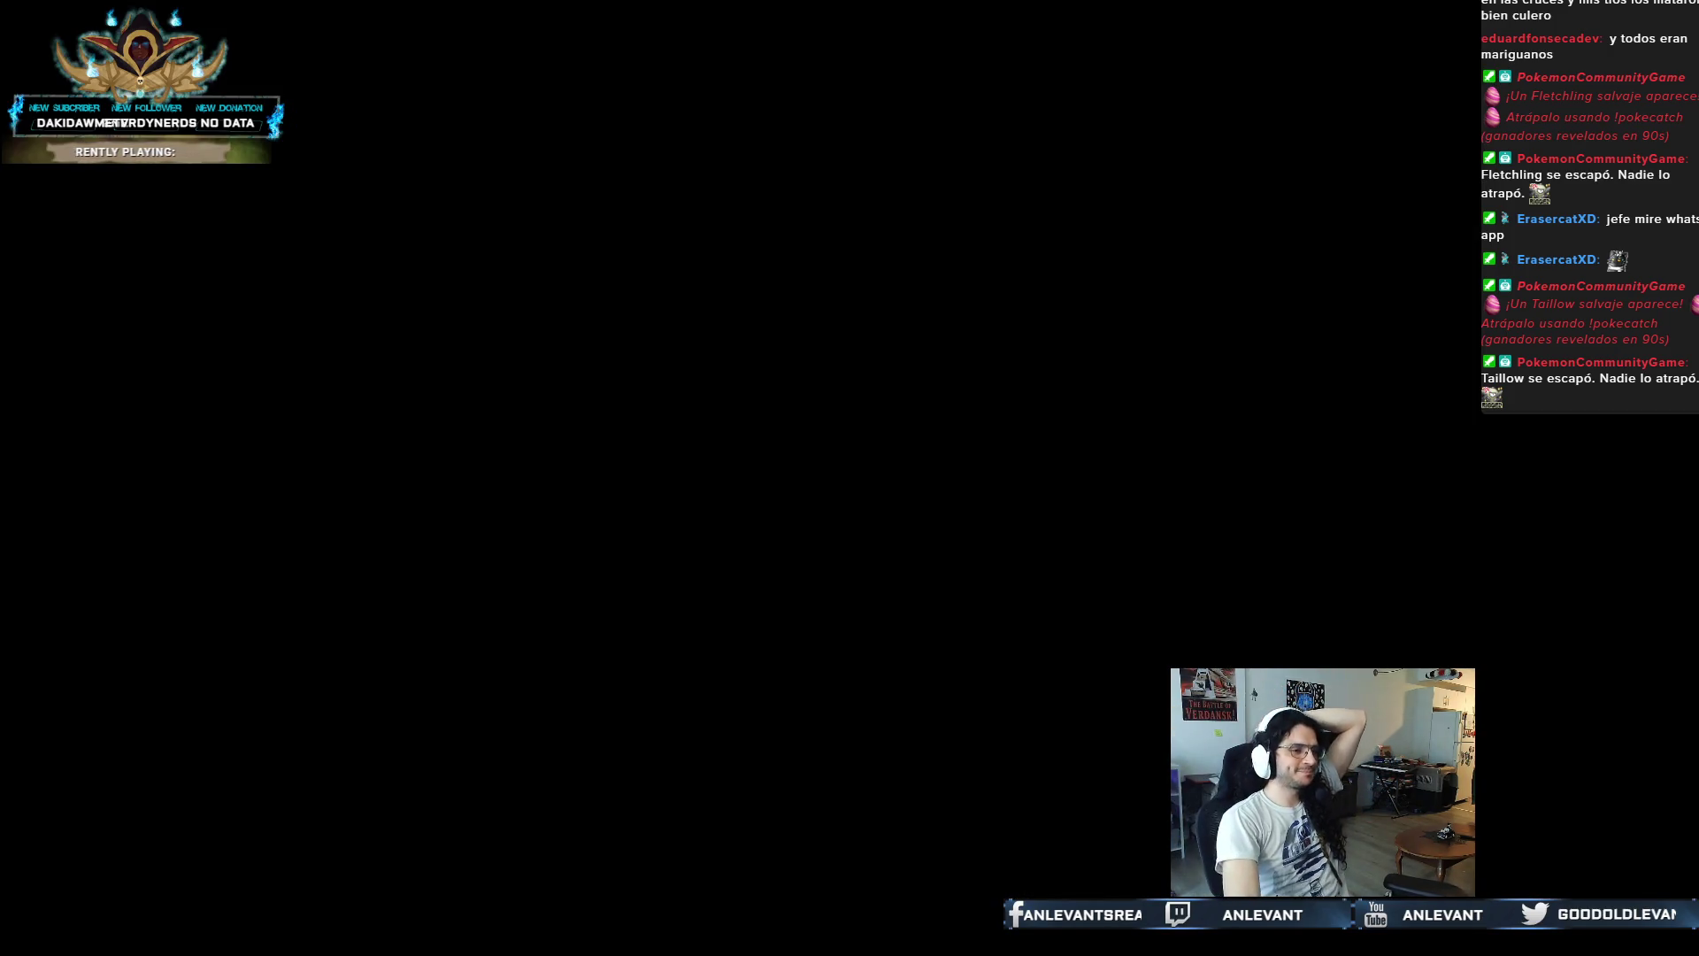
left_click(923, 549)
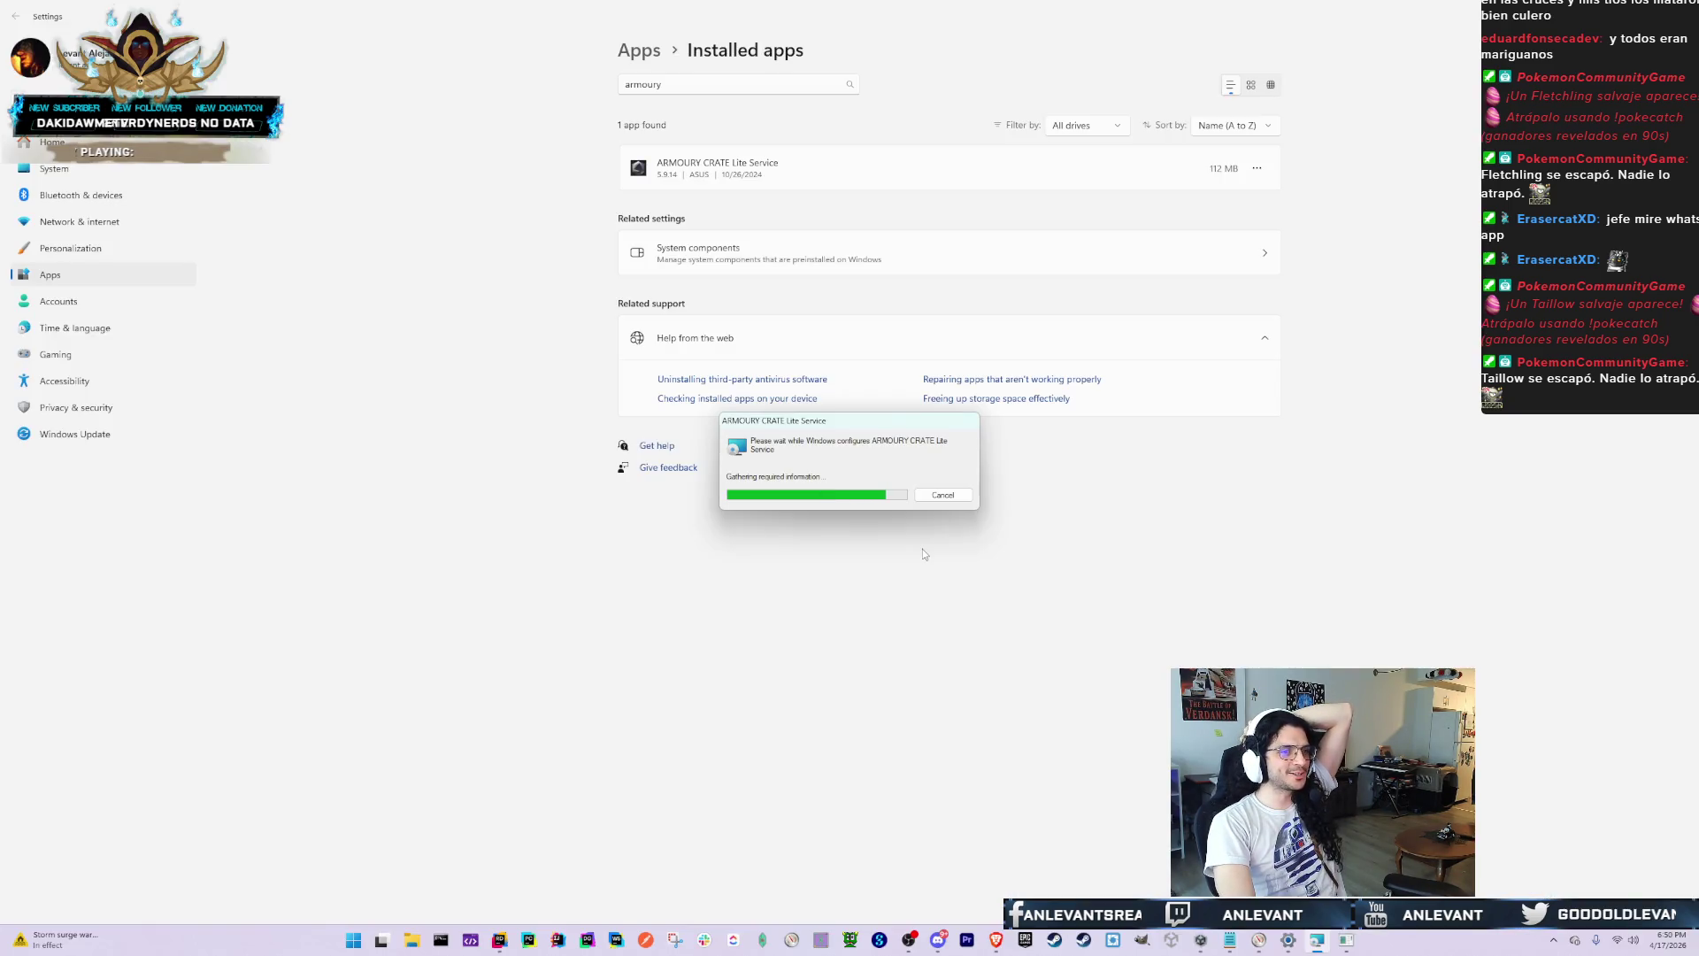
left_click(822, 615)
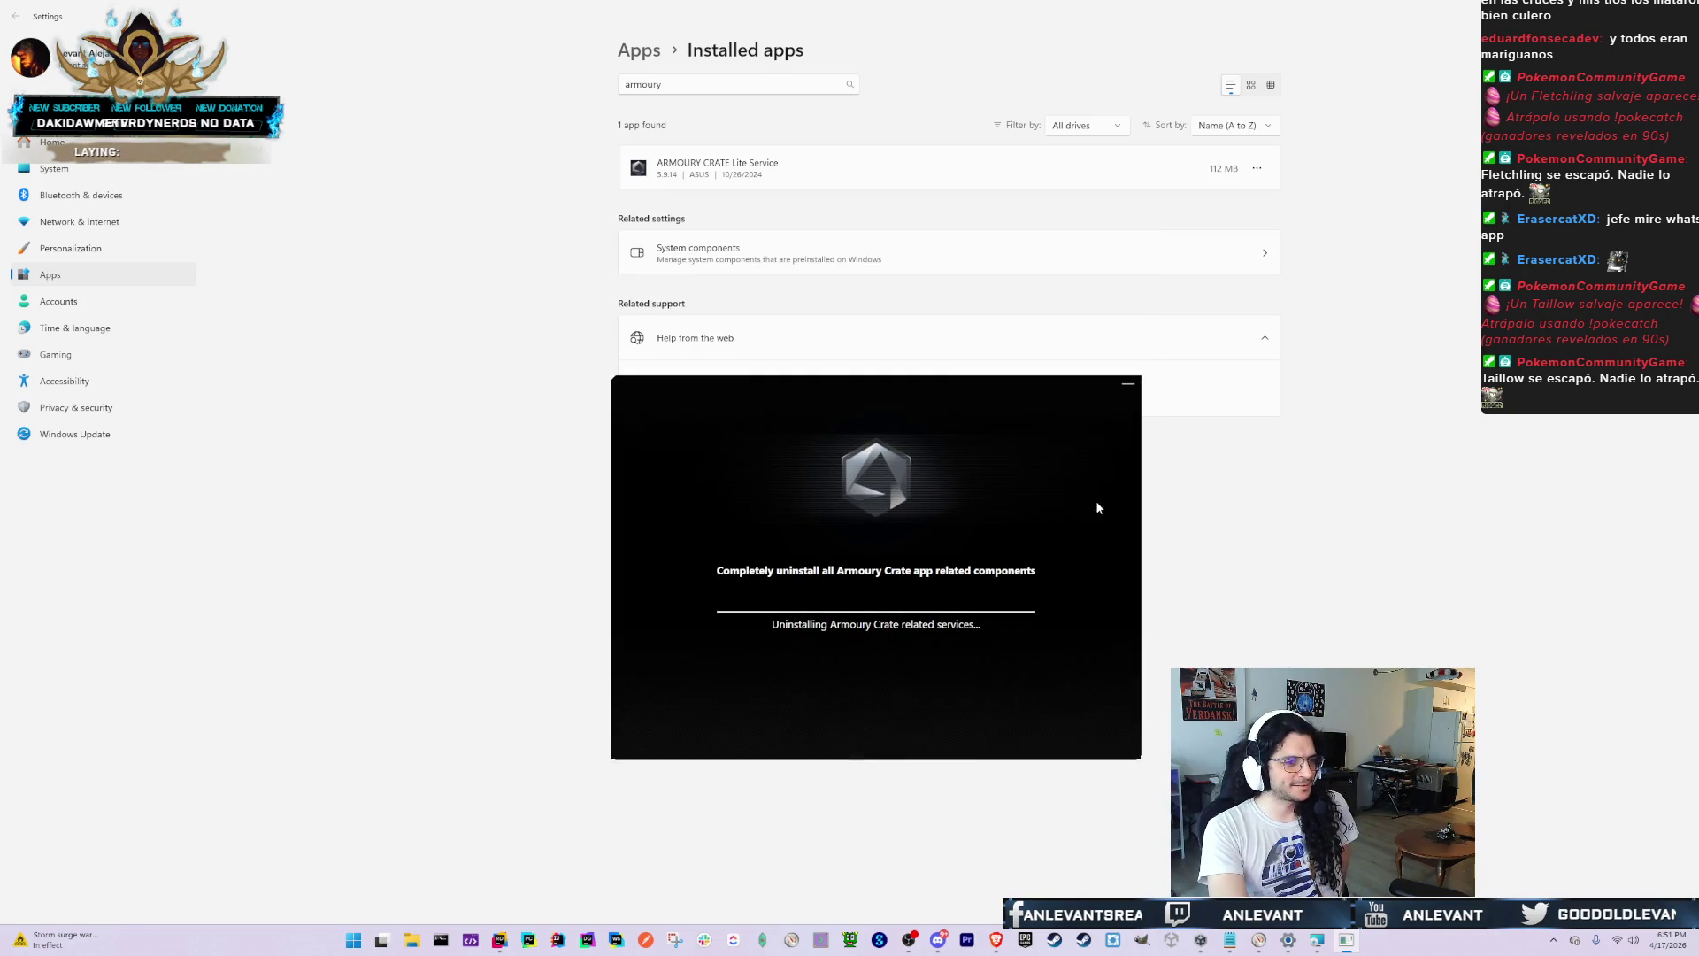
Retry uninstalling ARMOURY CRATE Lite Service and dismiss the another-program-installing error.
left_click(1257, 168)
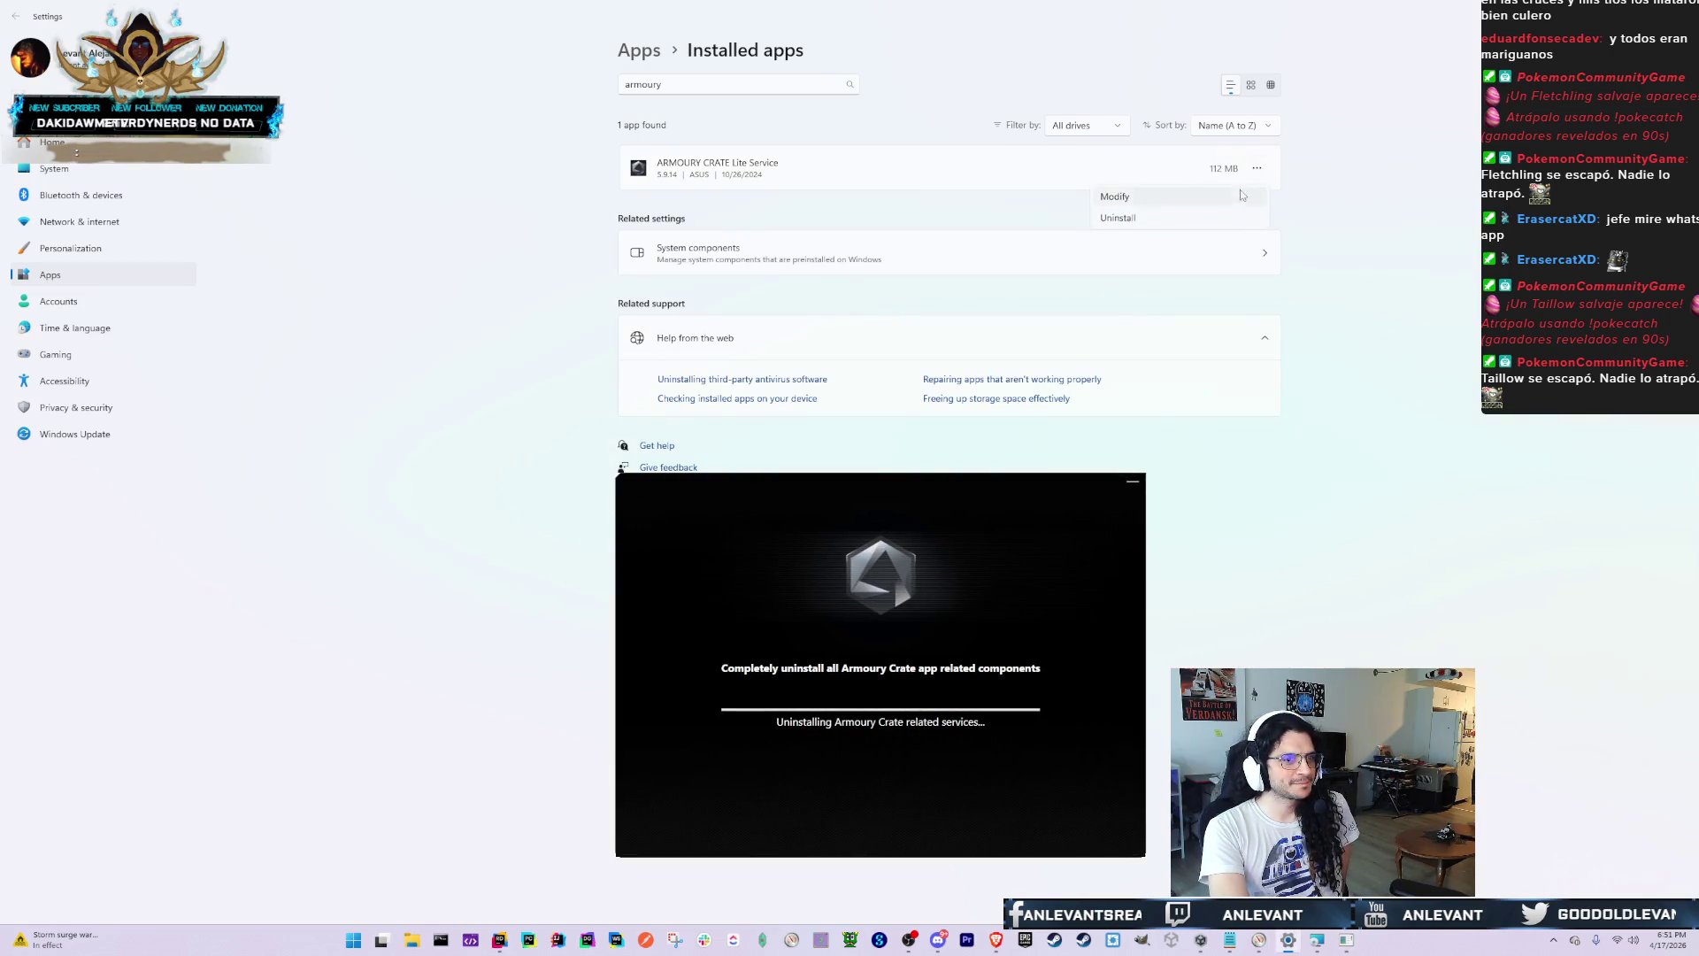
left_click(1192, 220)
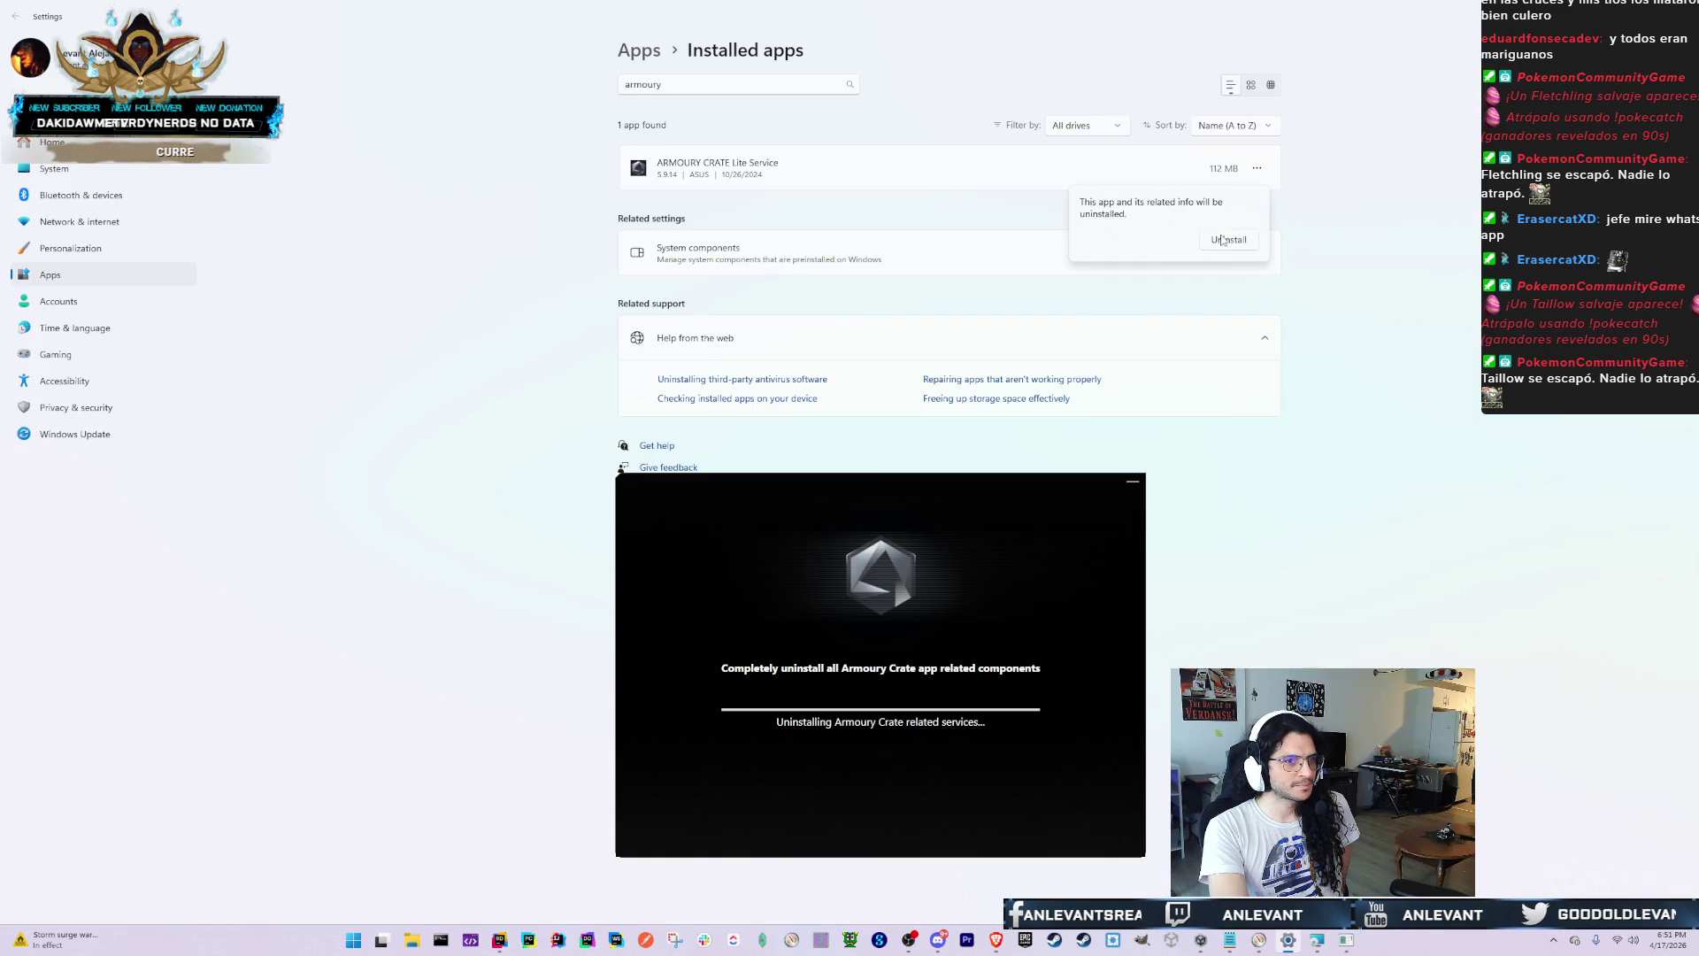
left_click(1222, 240)
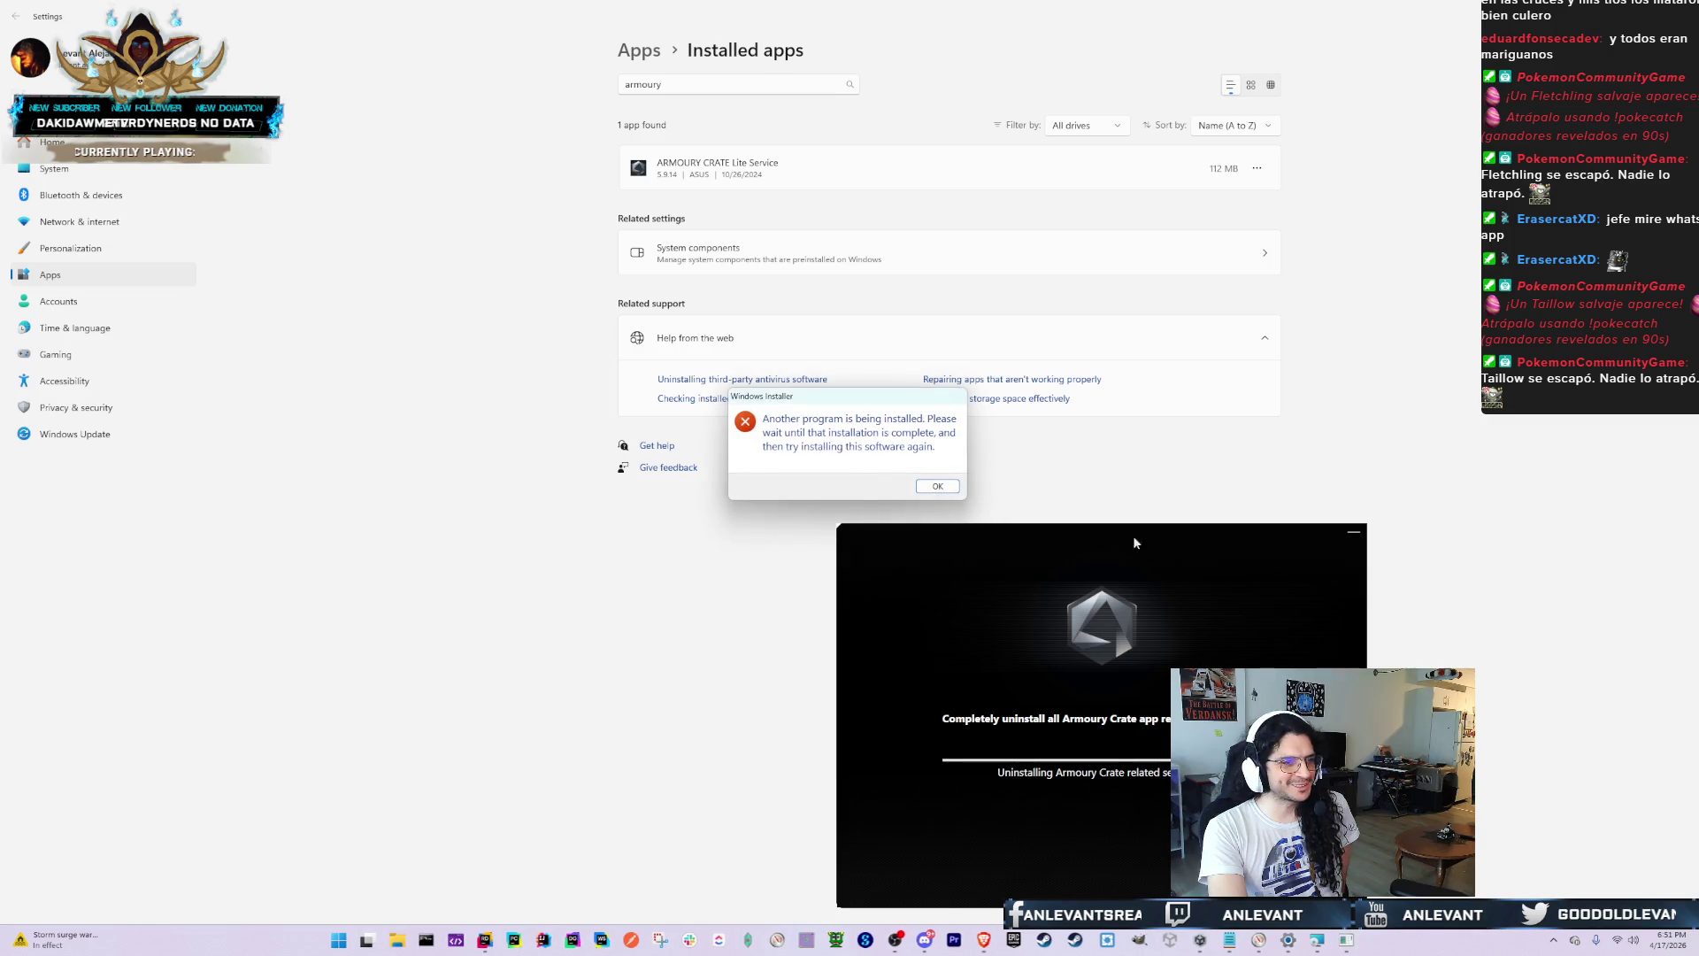
left_click(940, 482)
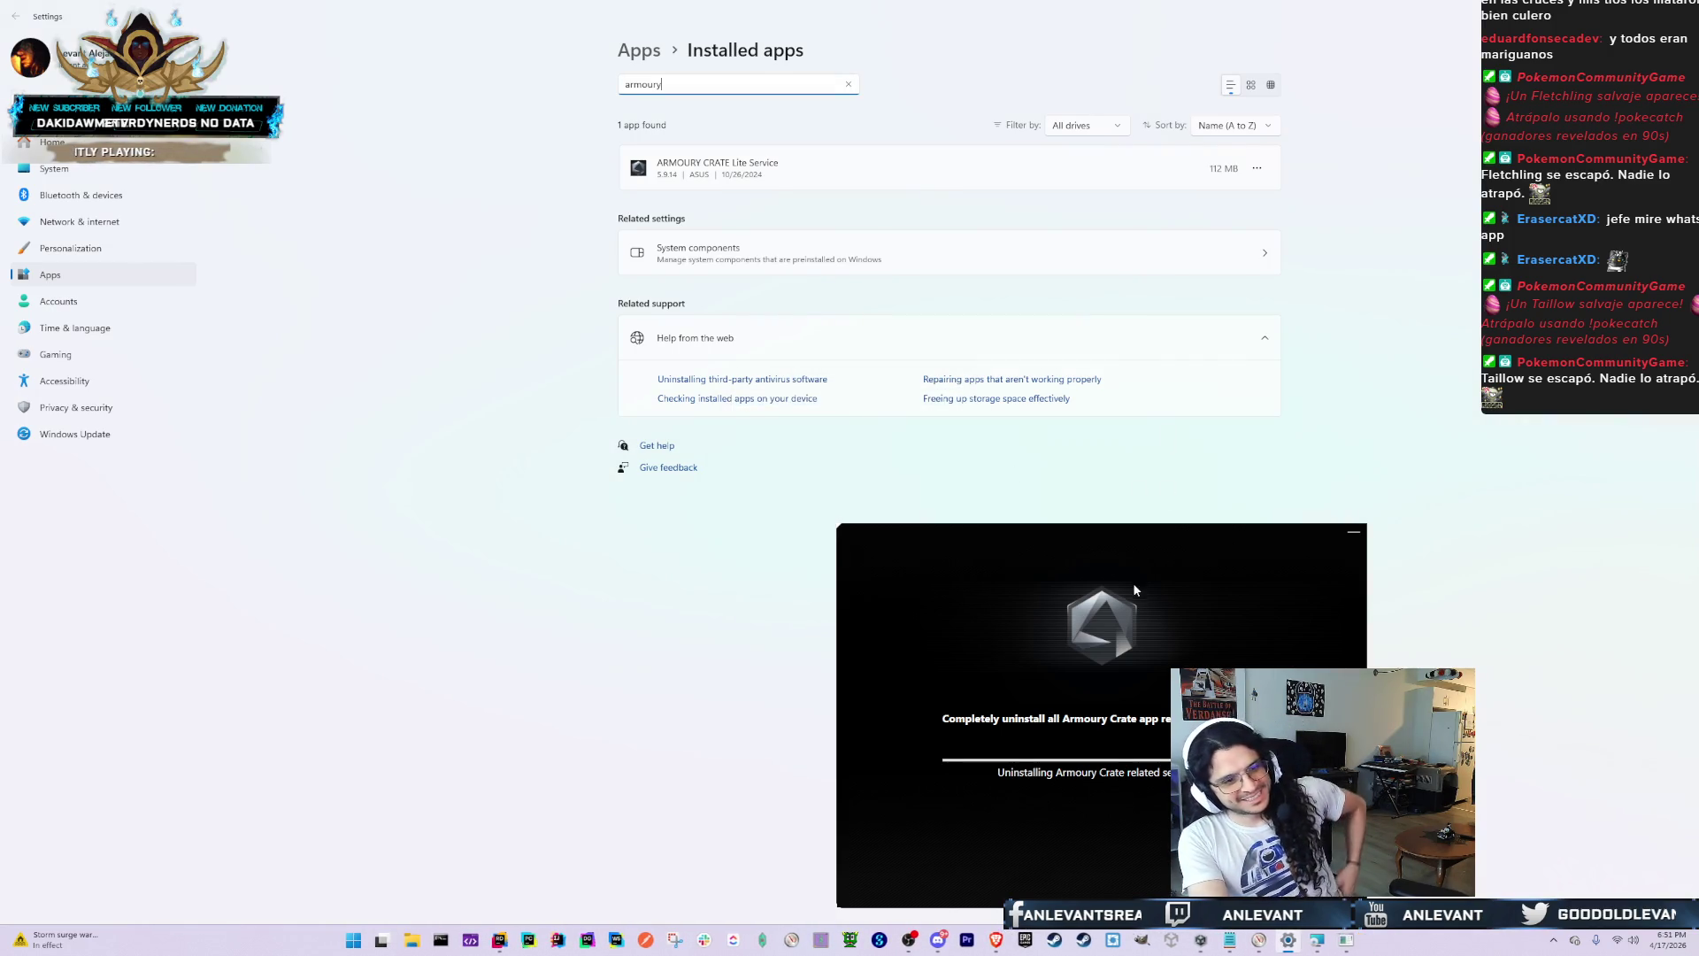
Let the Lite Service setup close running Armoury Crate apps, then bring up Resource Monitor's memory view.
key("alt+Tab")
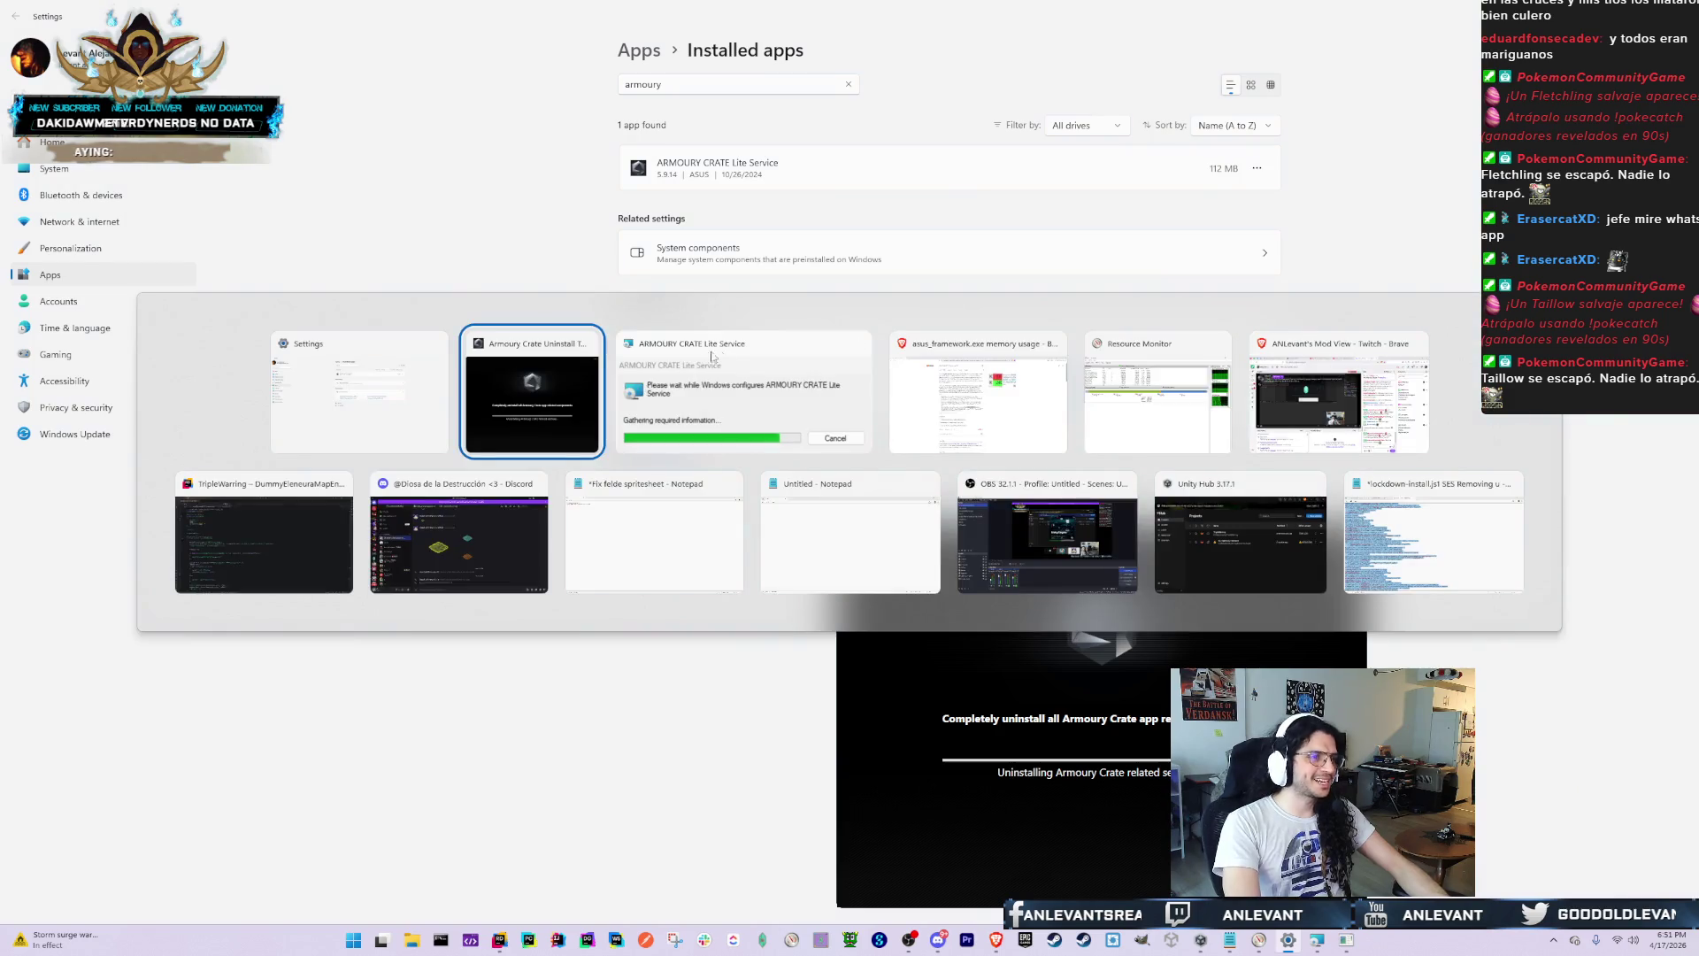
left_click(736, 392)
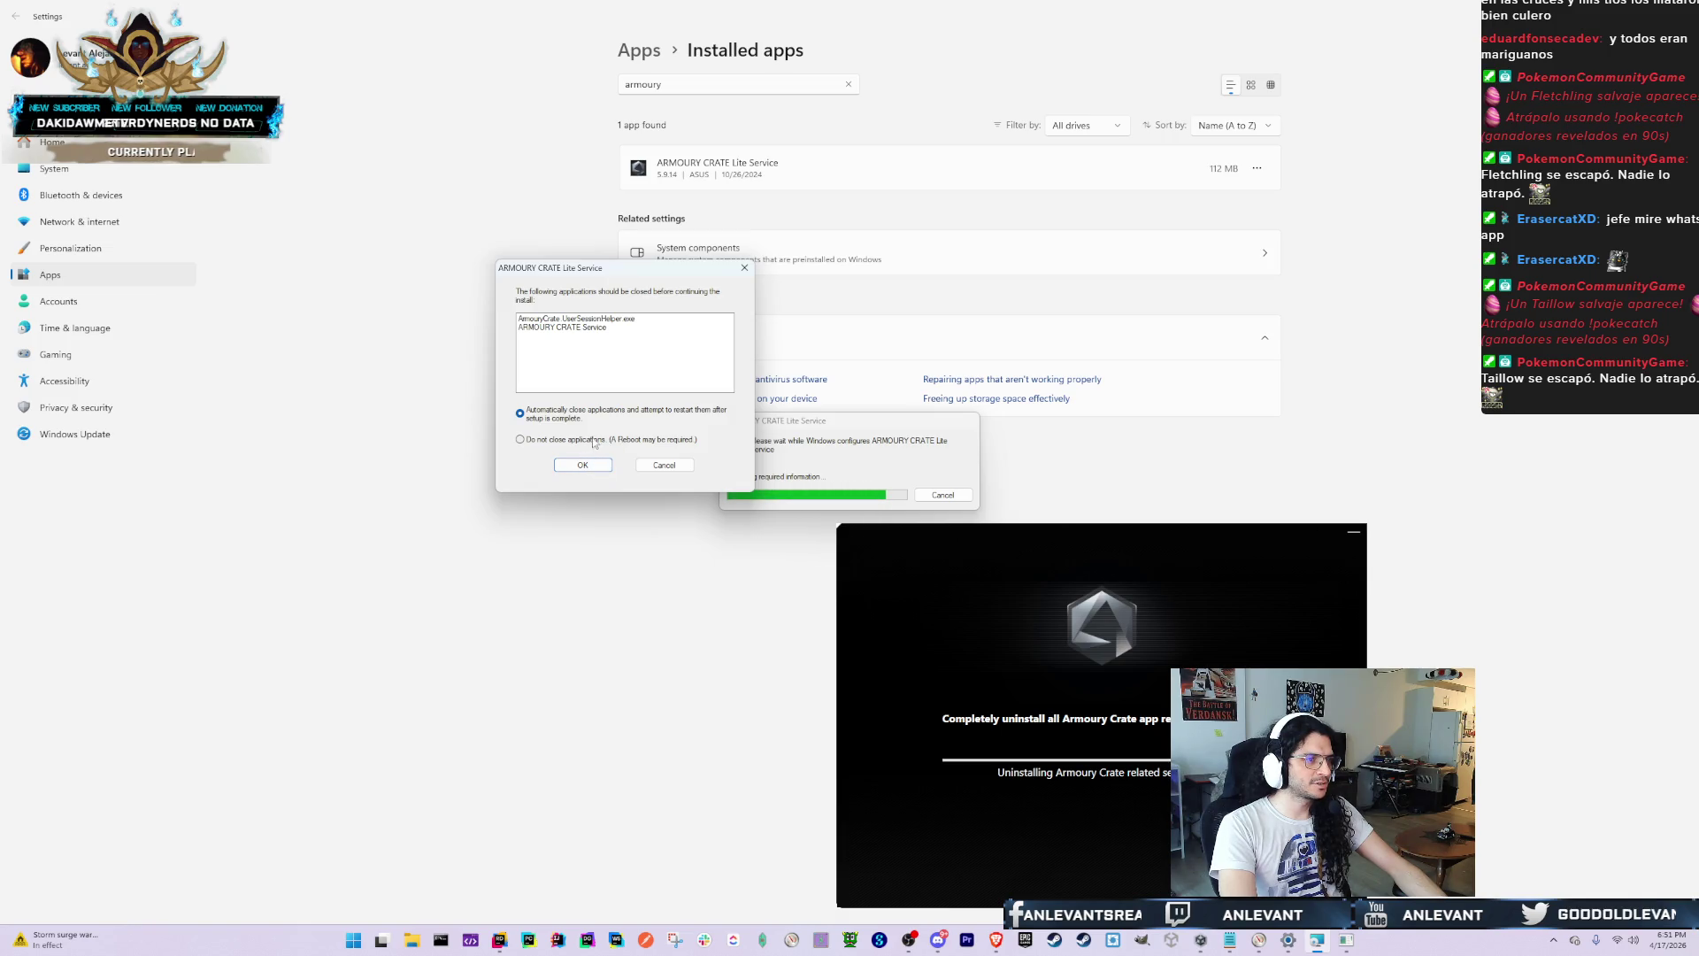
left_click(583, 466)
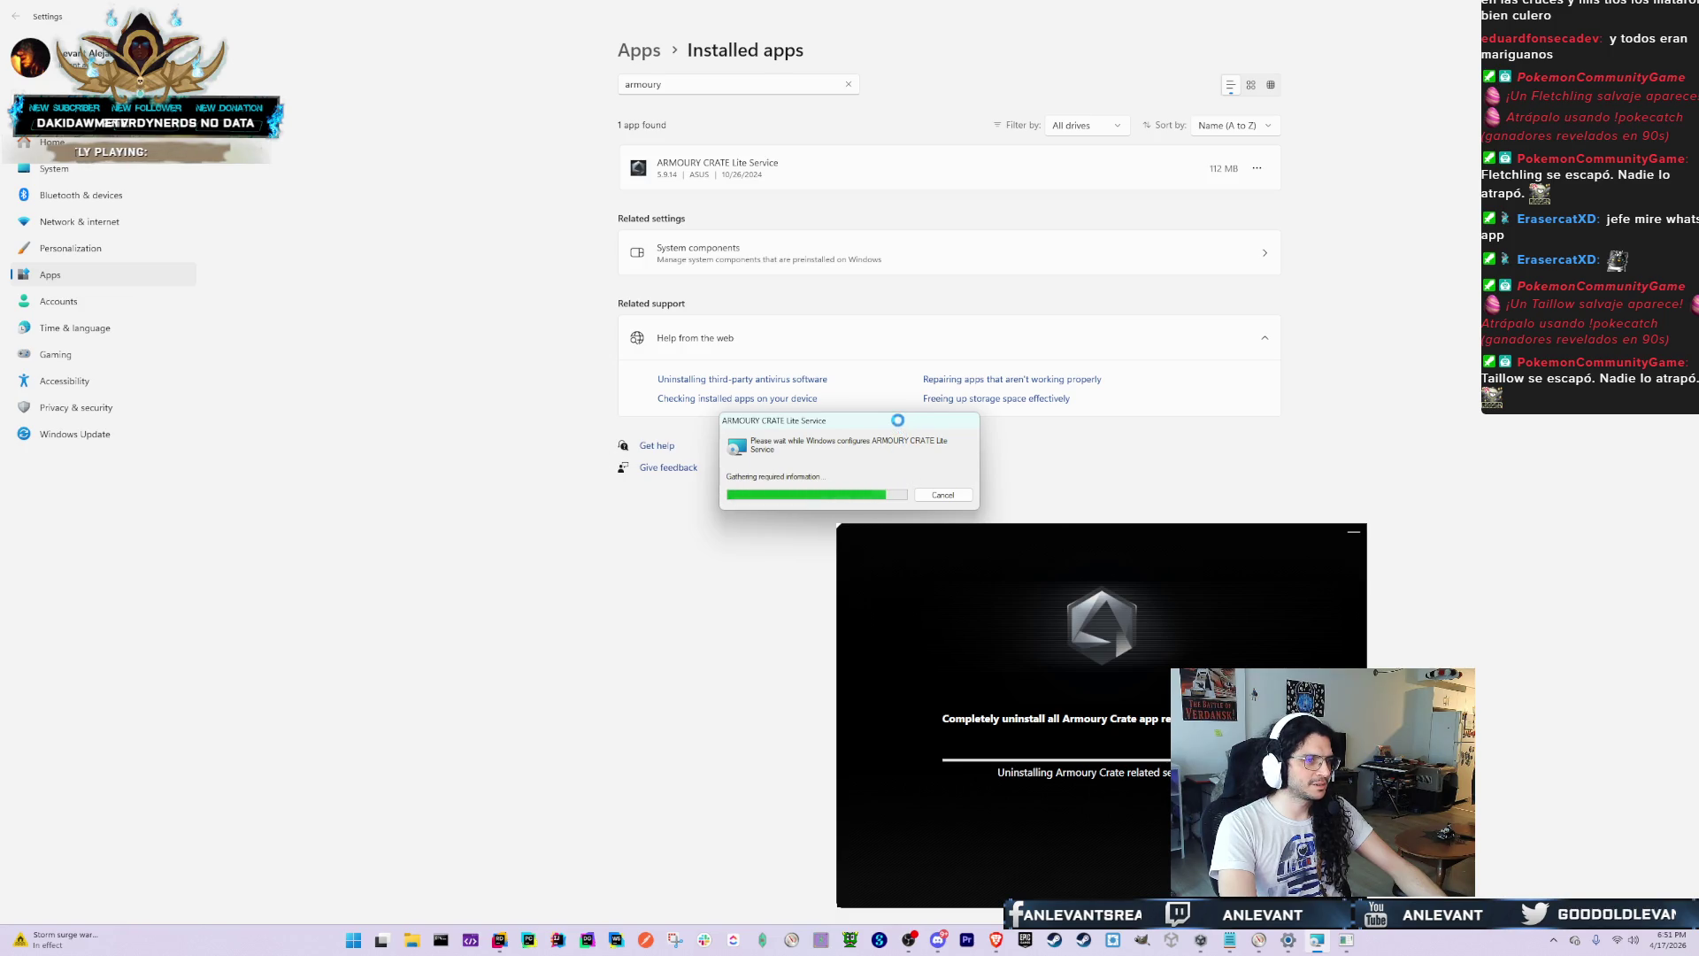
key("alt+Tab")
left_click(1090, 416)
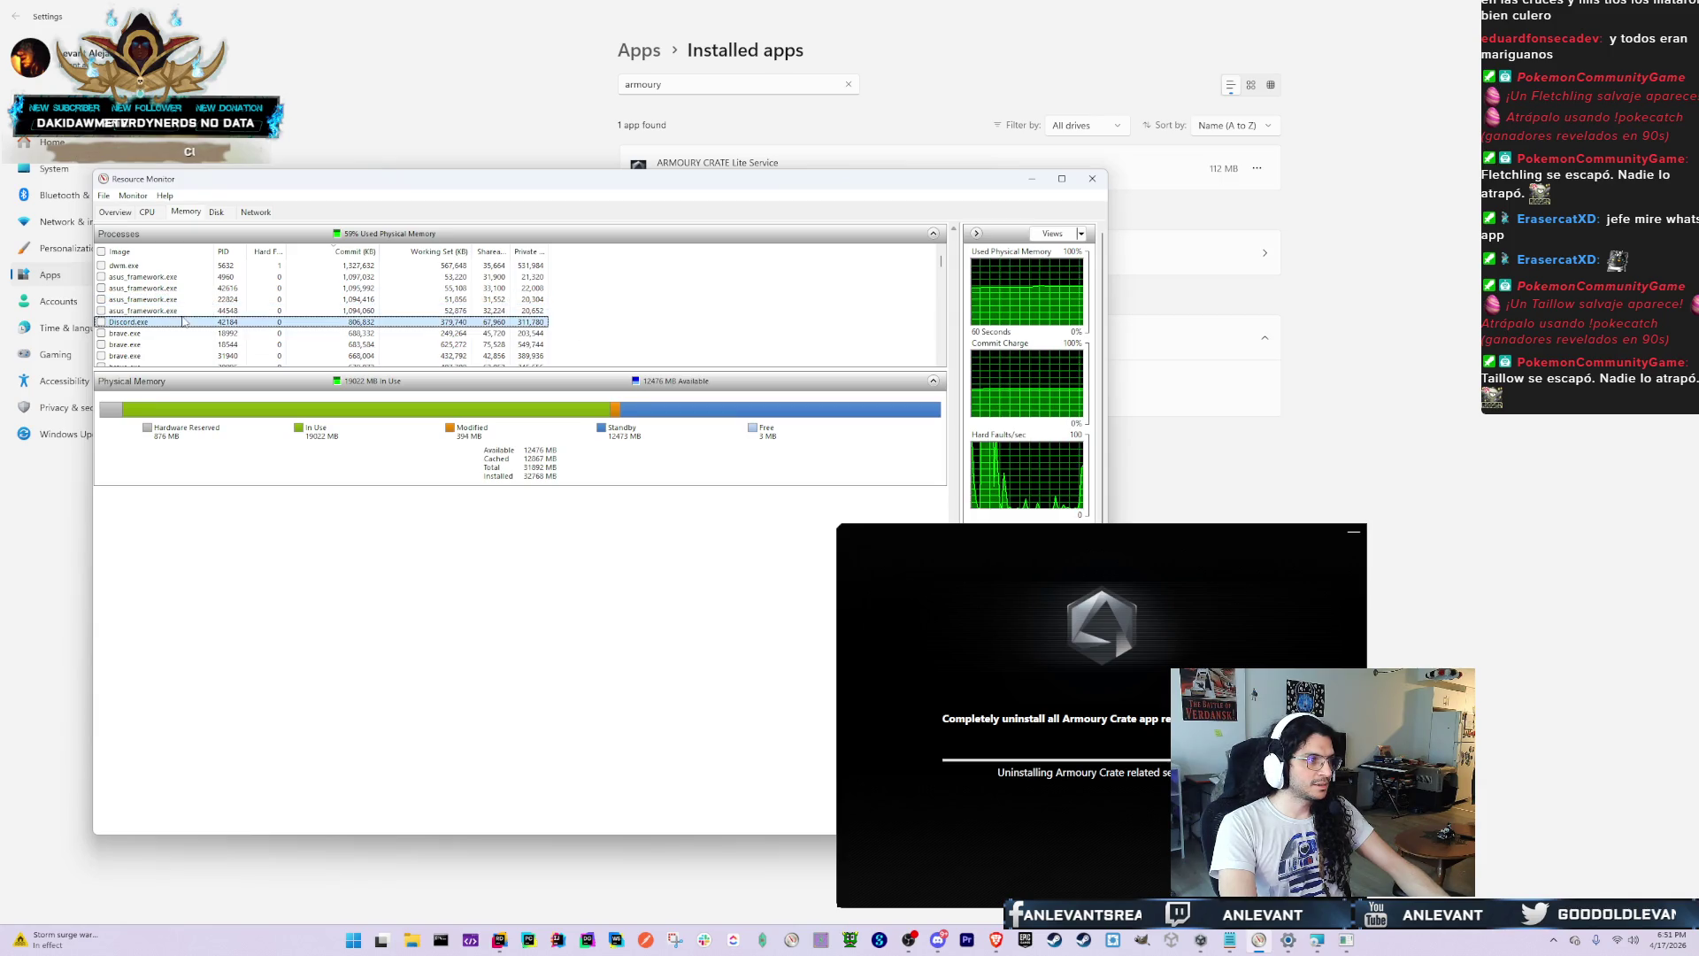
End the process tree of the four asus_framework.exe processes and move Resource Monitor toward the upper right.
left_click(187, 311)
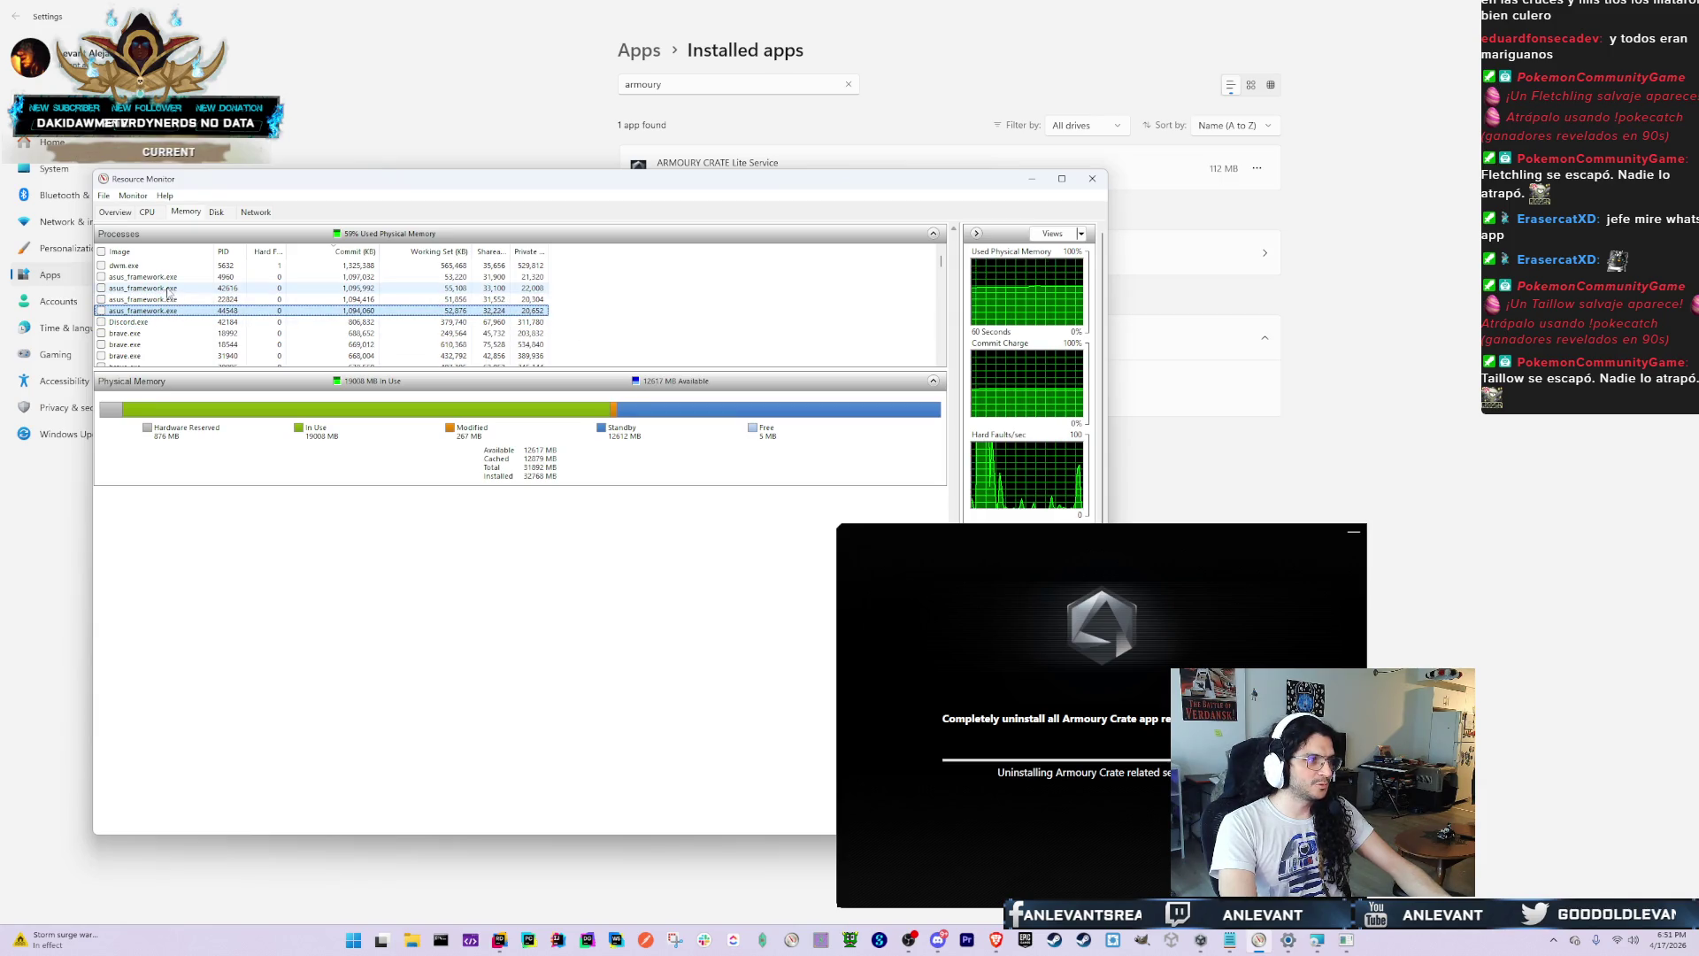
left_click(341, 280, "shift")
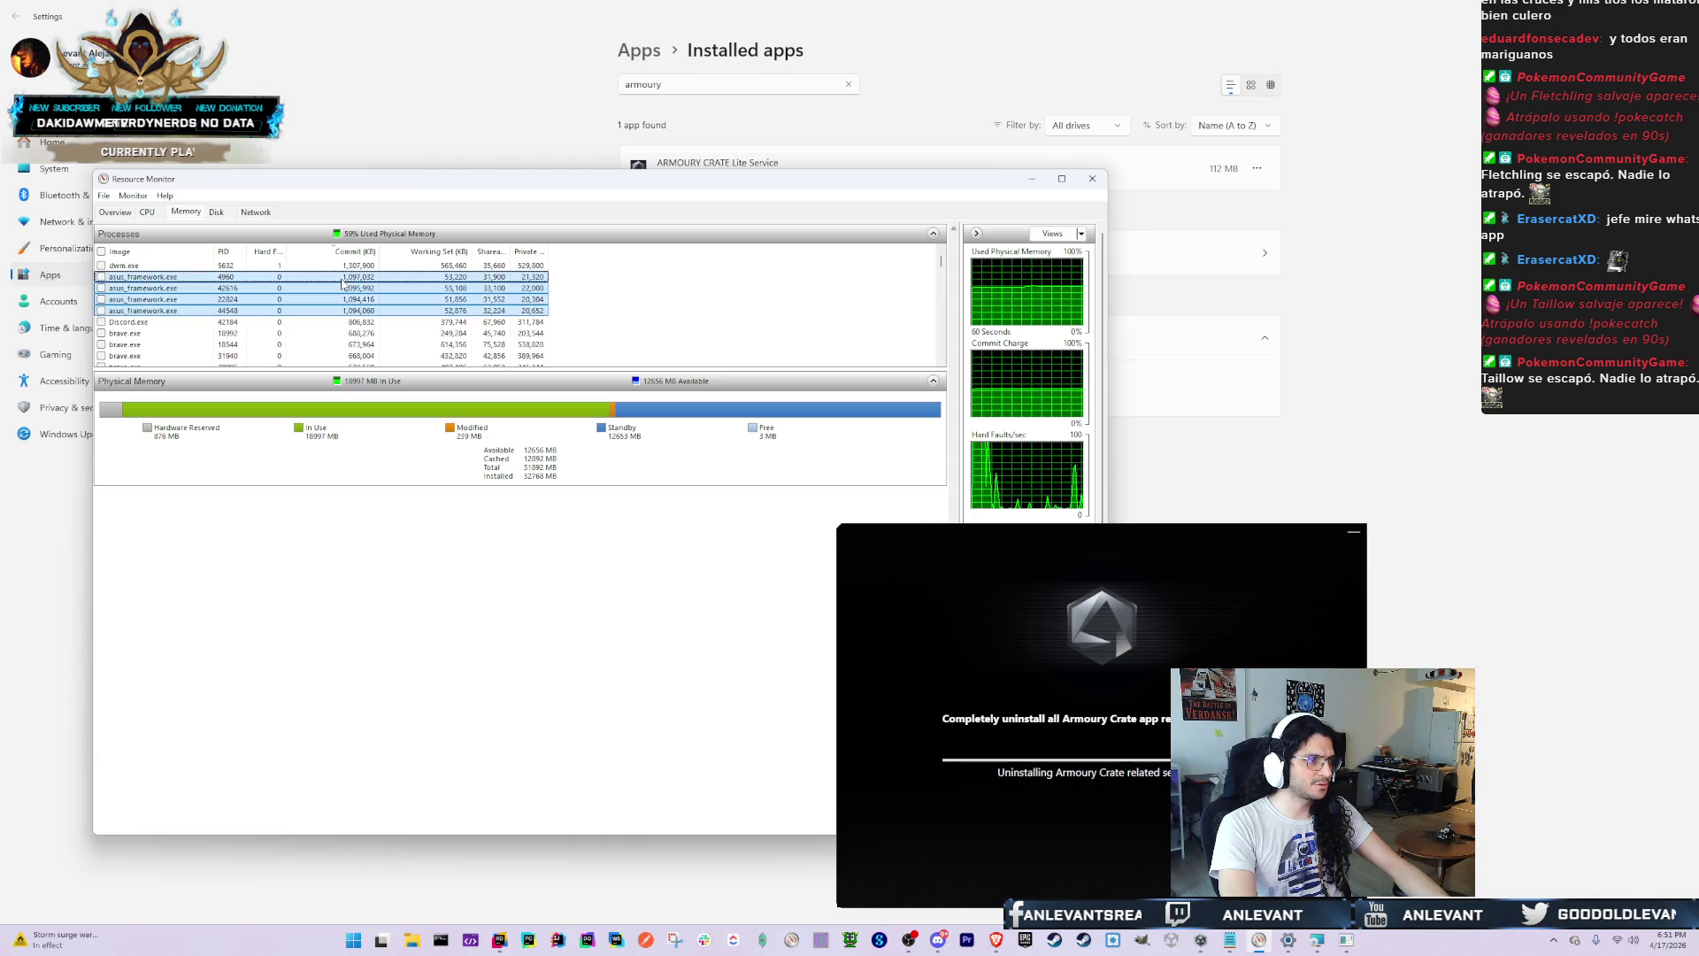
right_click(341, 280)
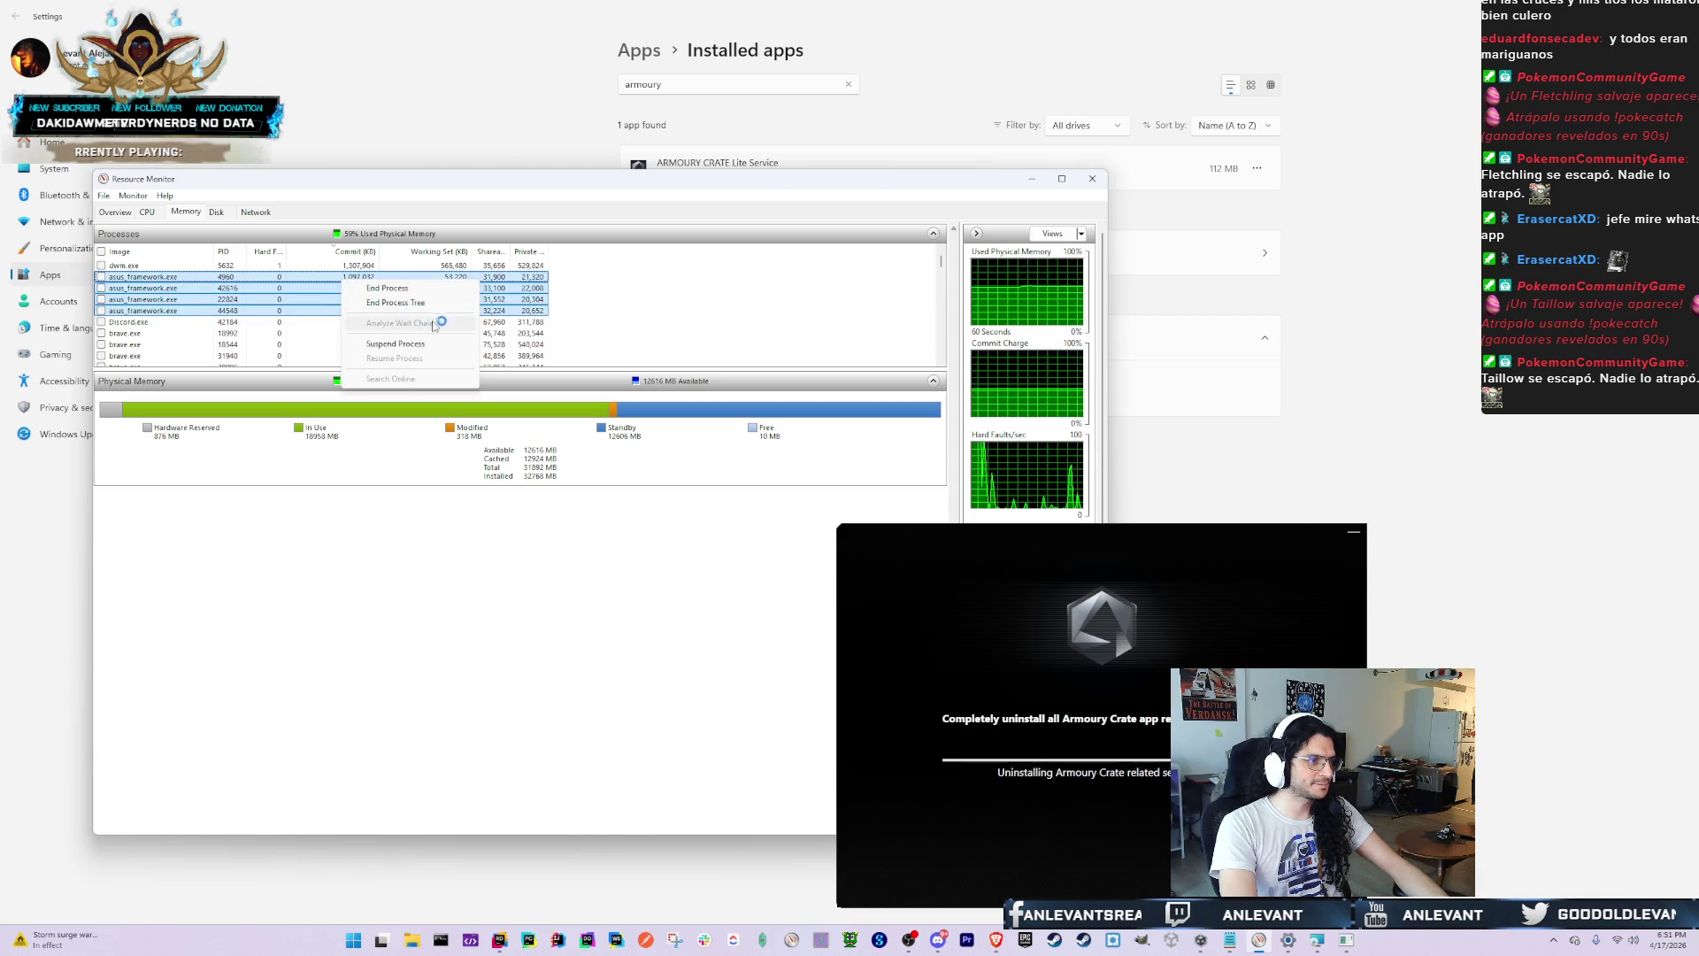
left_click(363, 290)
left_click(920, 478)
mouse_move(644, 179)
left_mouse_down()
mouse_move(645, 15)
mouse_move(607, 168)
mouse_move(536, 146)
mouse_move(611, 115)
mouse_move(617, 189)
left_mouse_up()
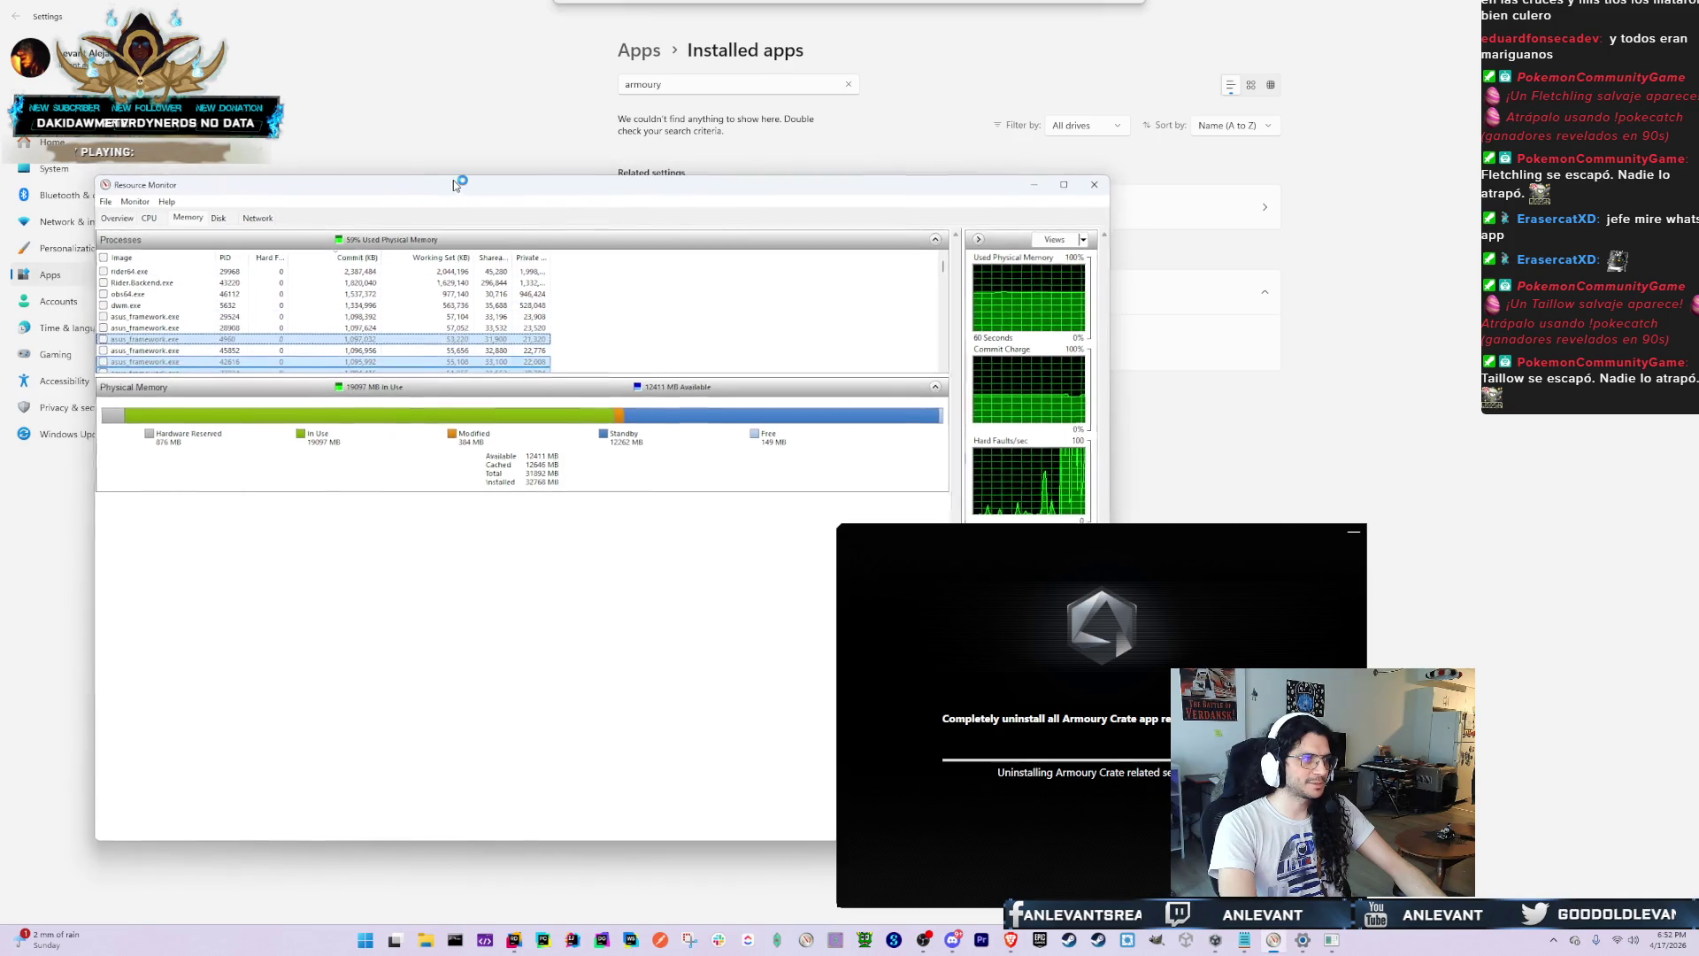
mouse_move(454, 179)
left_mouse_down()
mouse_move(494, 143)
mouse_move(1053, 86)
mouse_move(1698, 124)
left_mouse_up()
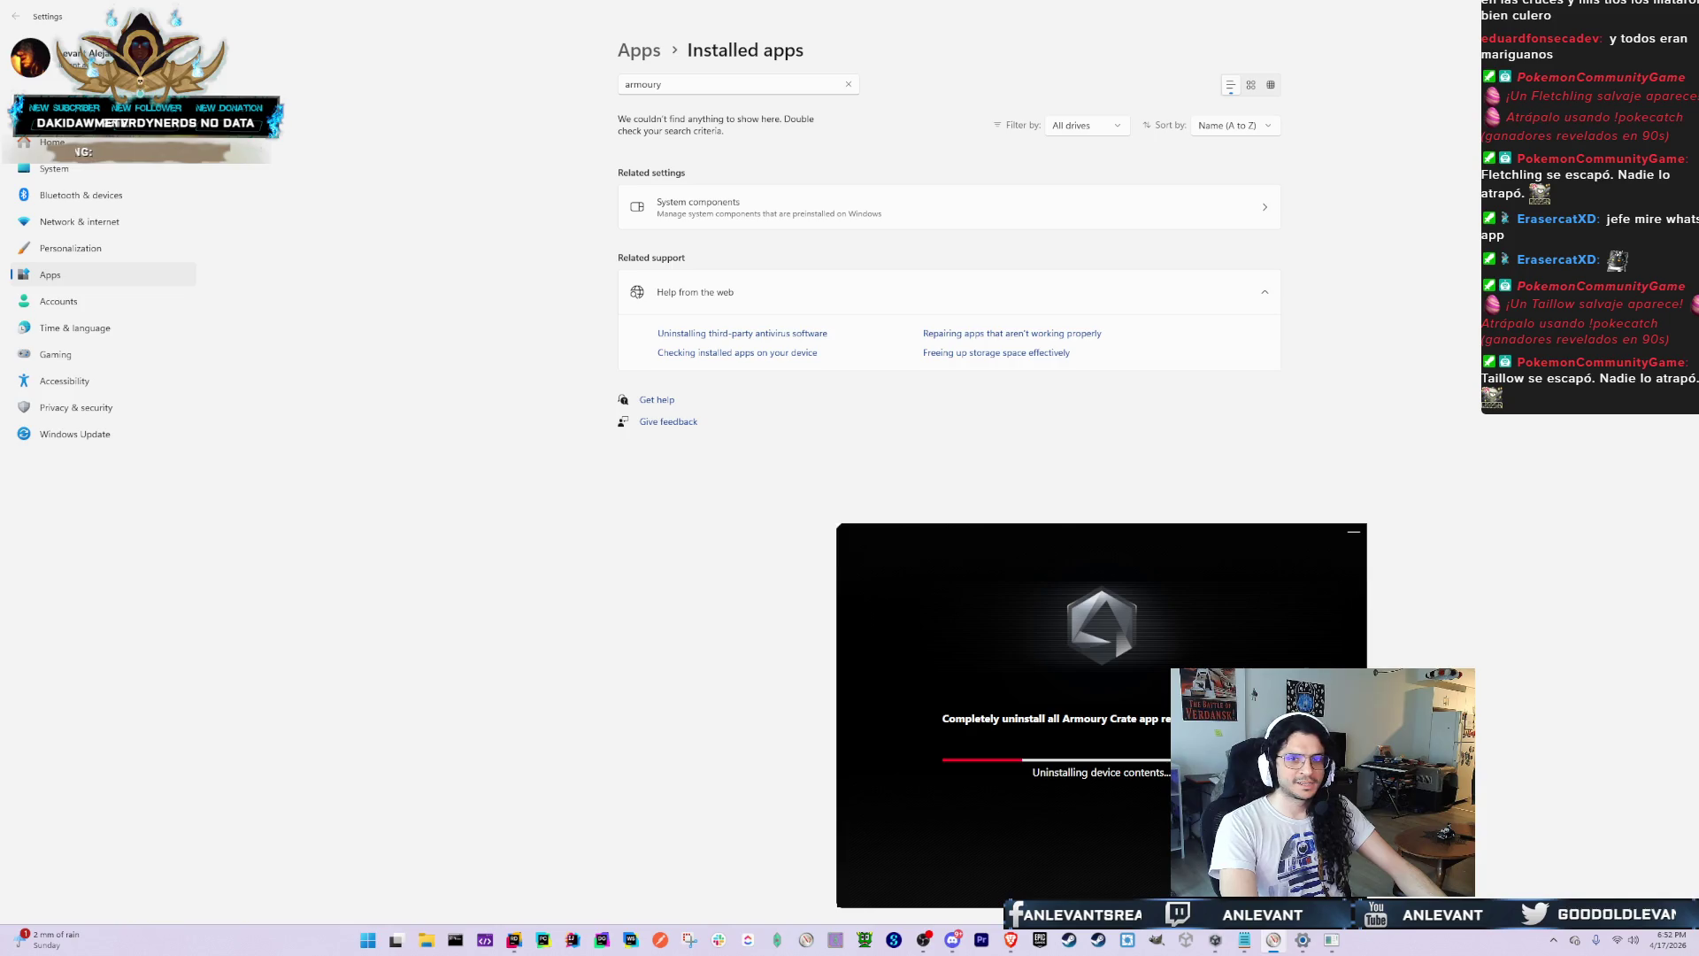
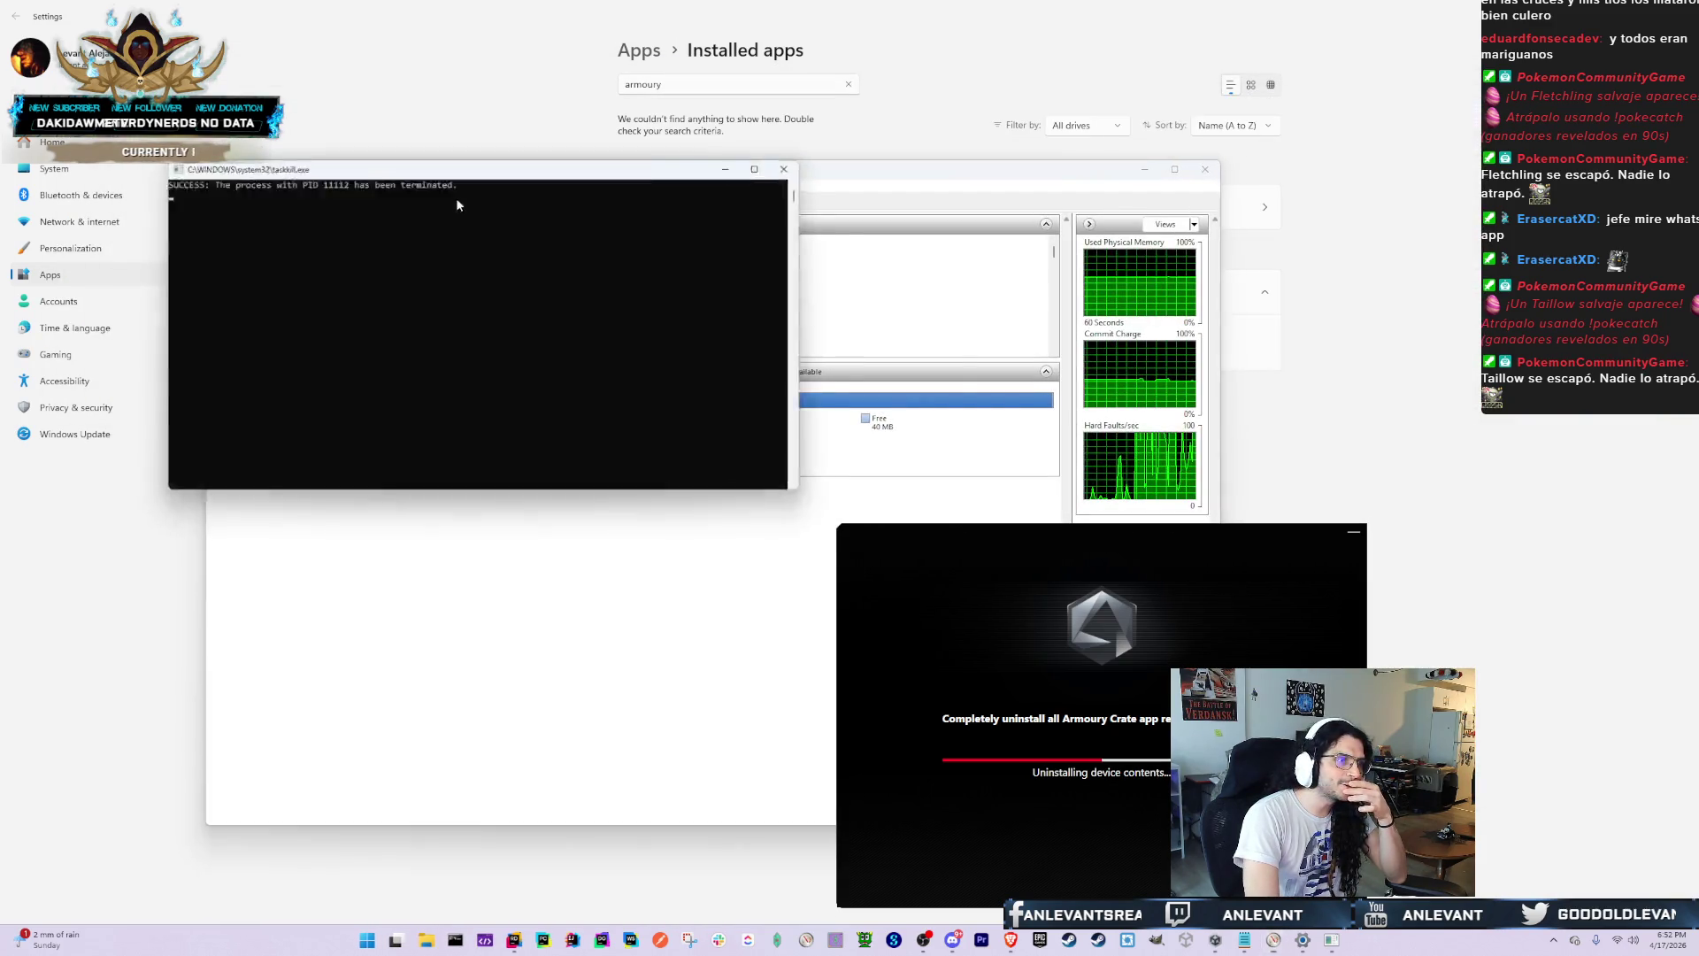
Watch Resource Monitor until the Armoury Crate uninstall completes, then finish the uninstaller.
scroll(794, 334, "down", 3)
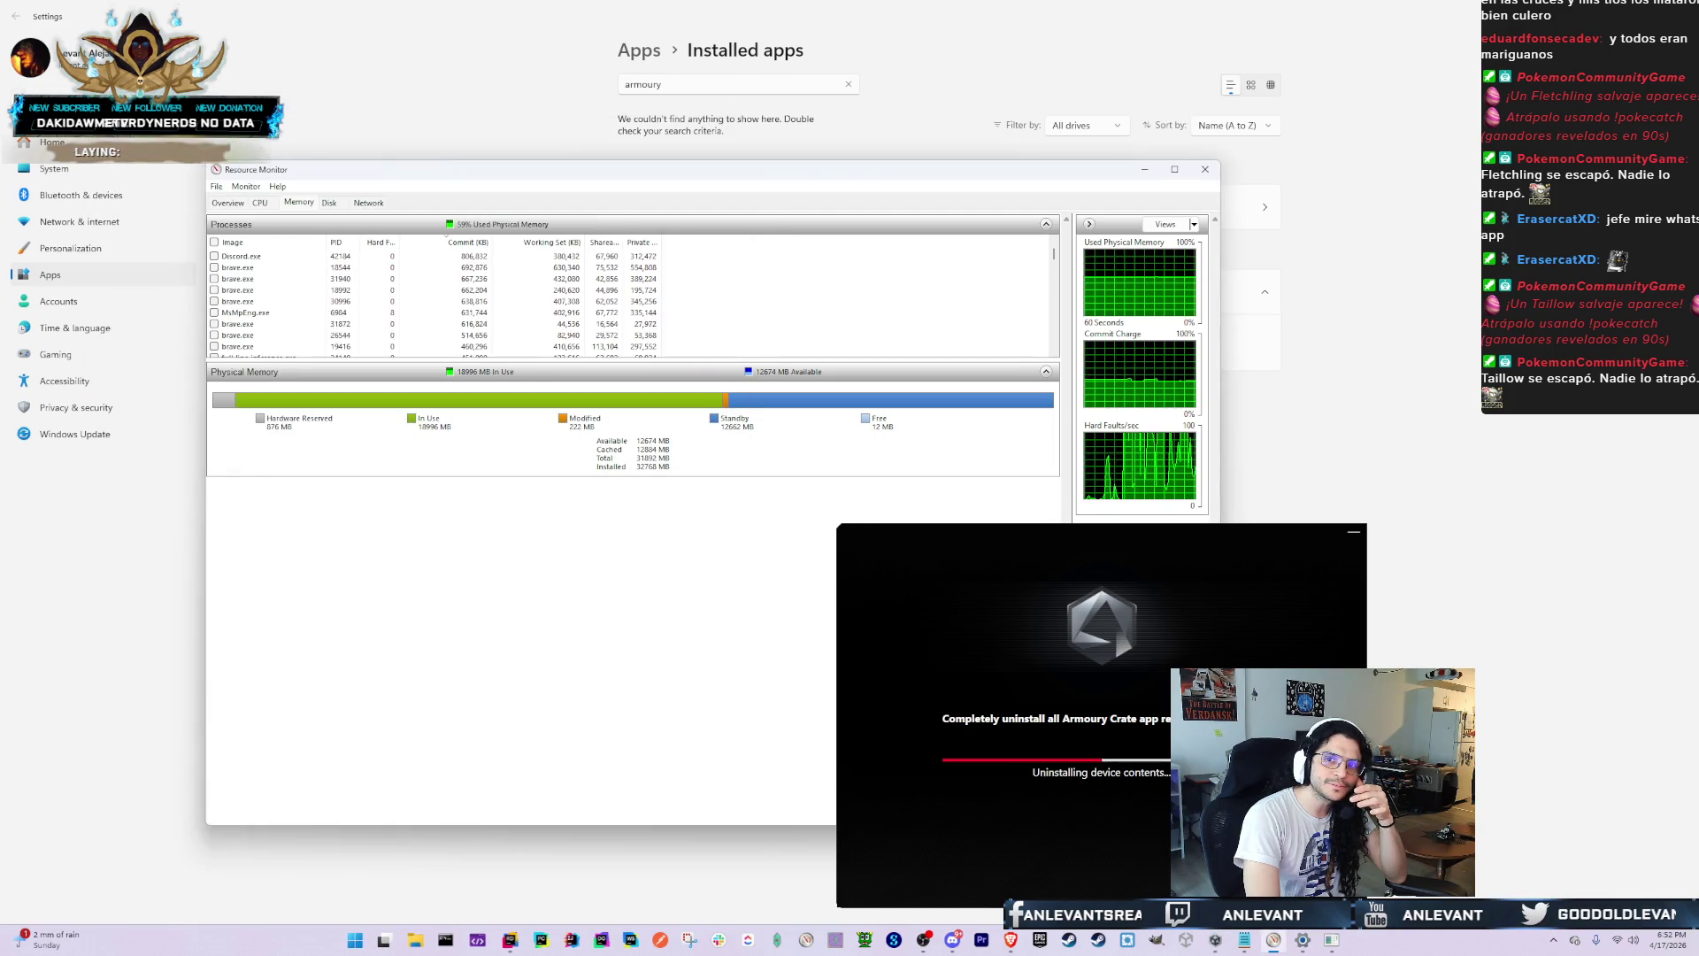
left_click(590, 359)
scroll(286, 332, "down", 1)
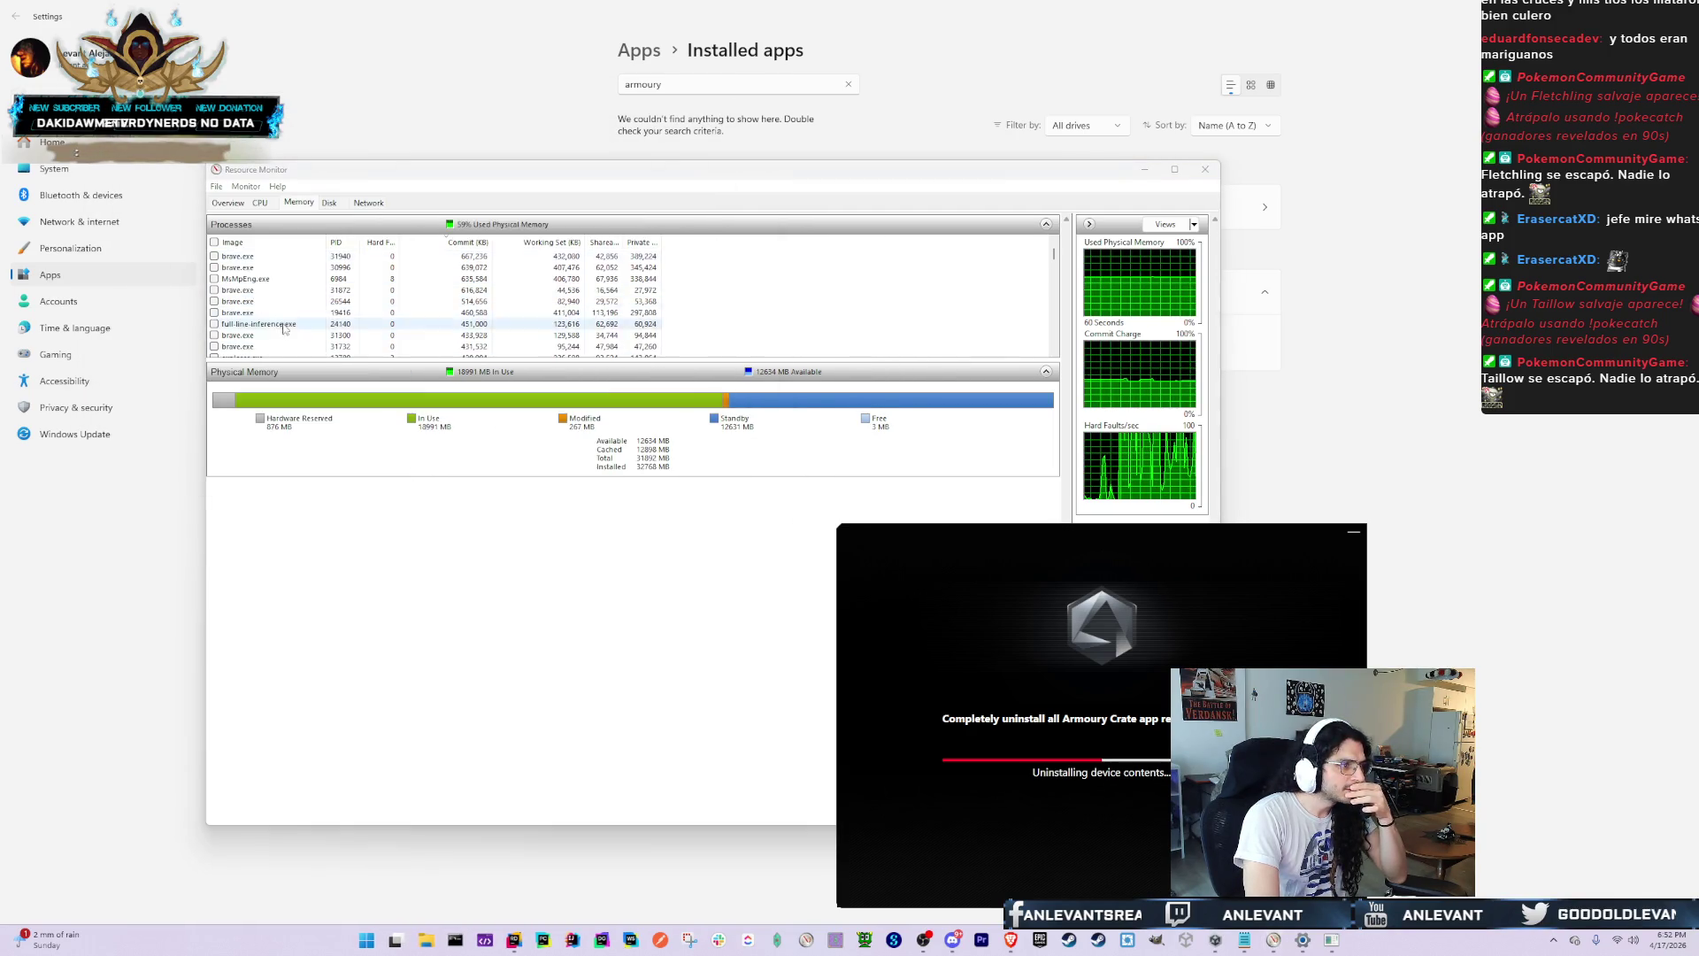
scroll(289, 330, "down", 1)
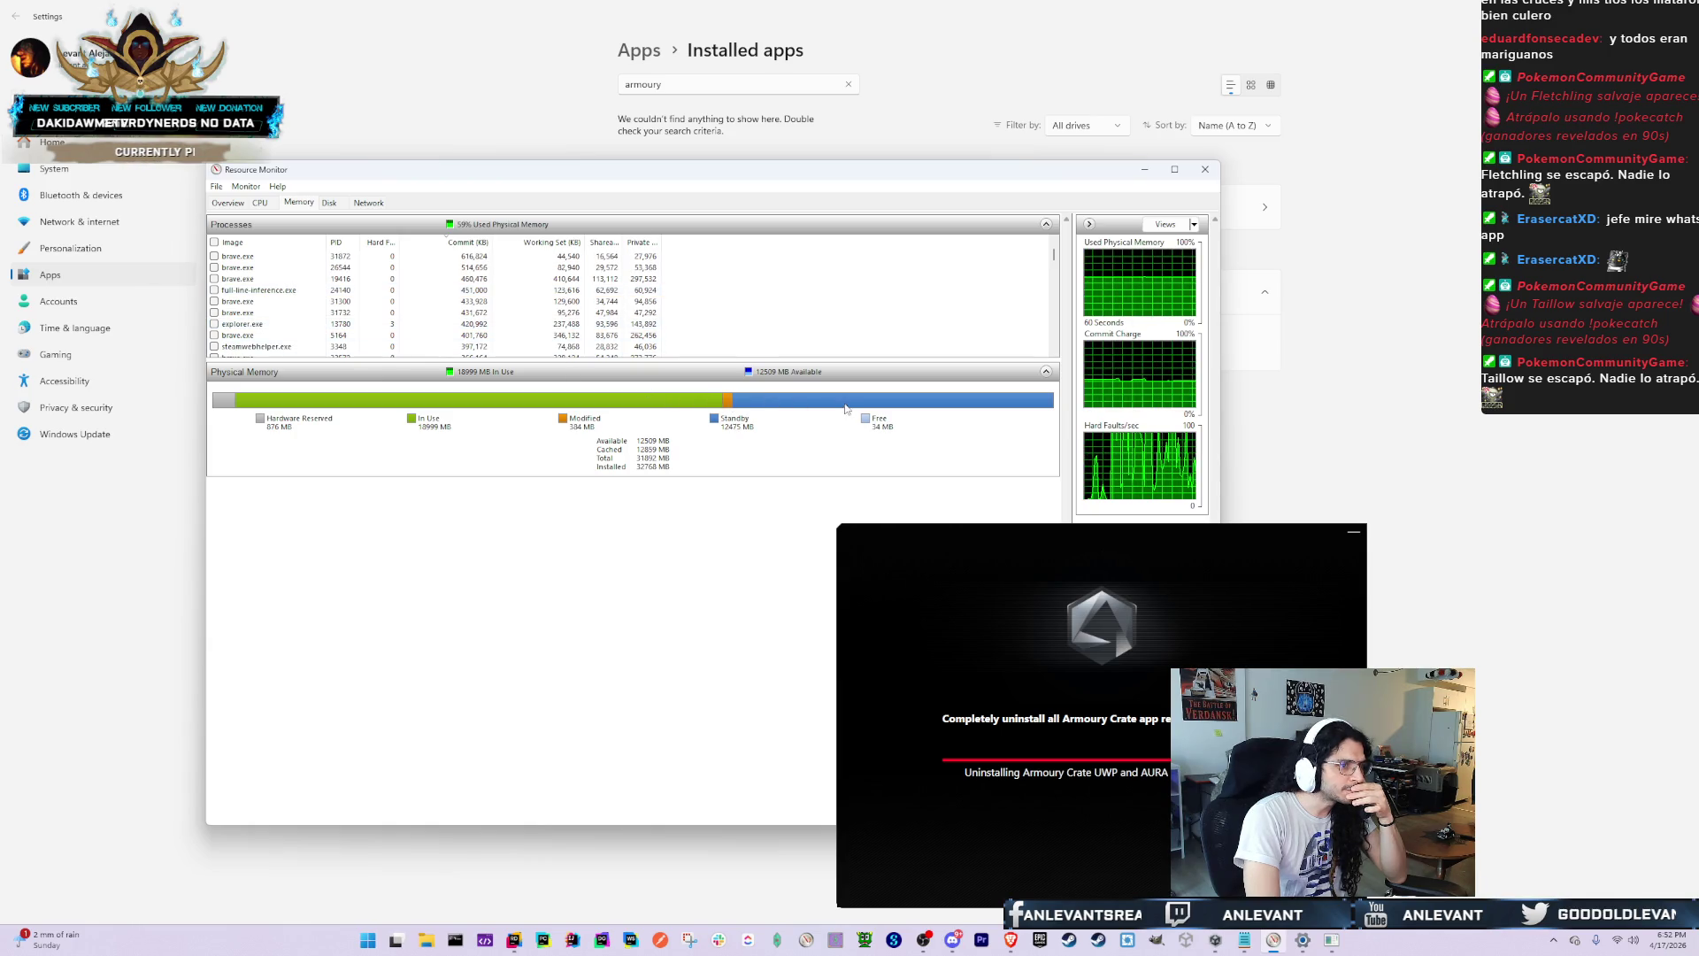
scroll(478, 339, "down", 1)
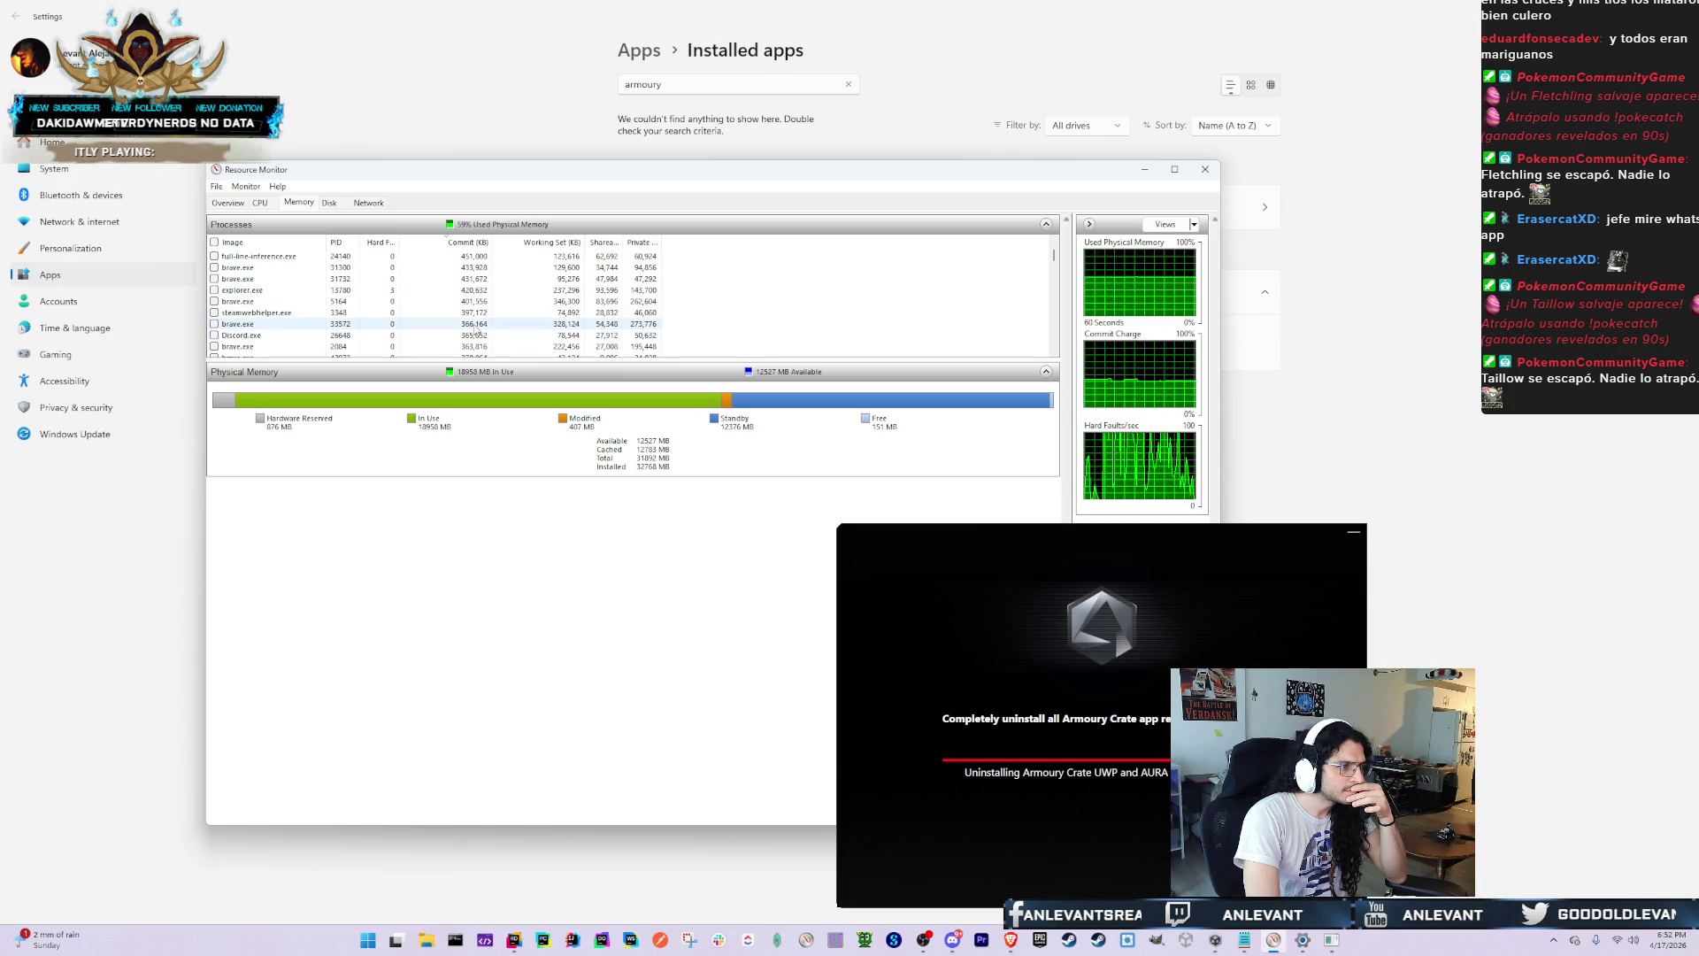
scroll(270, 303, "down", 1)
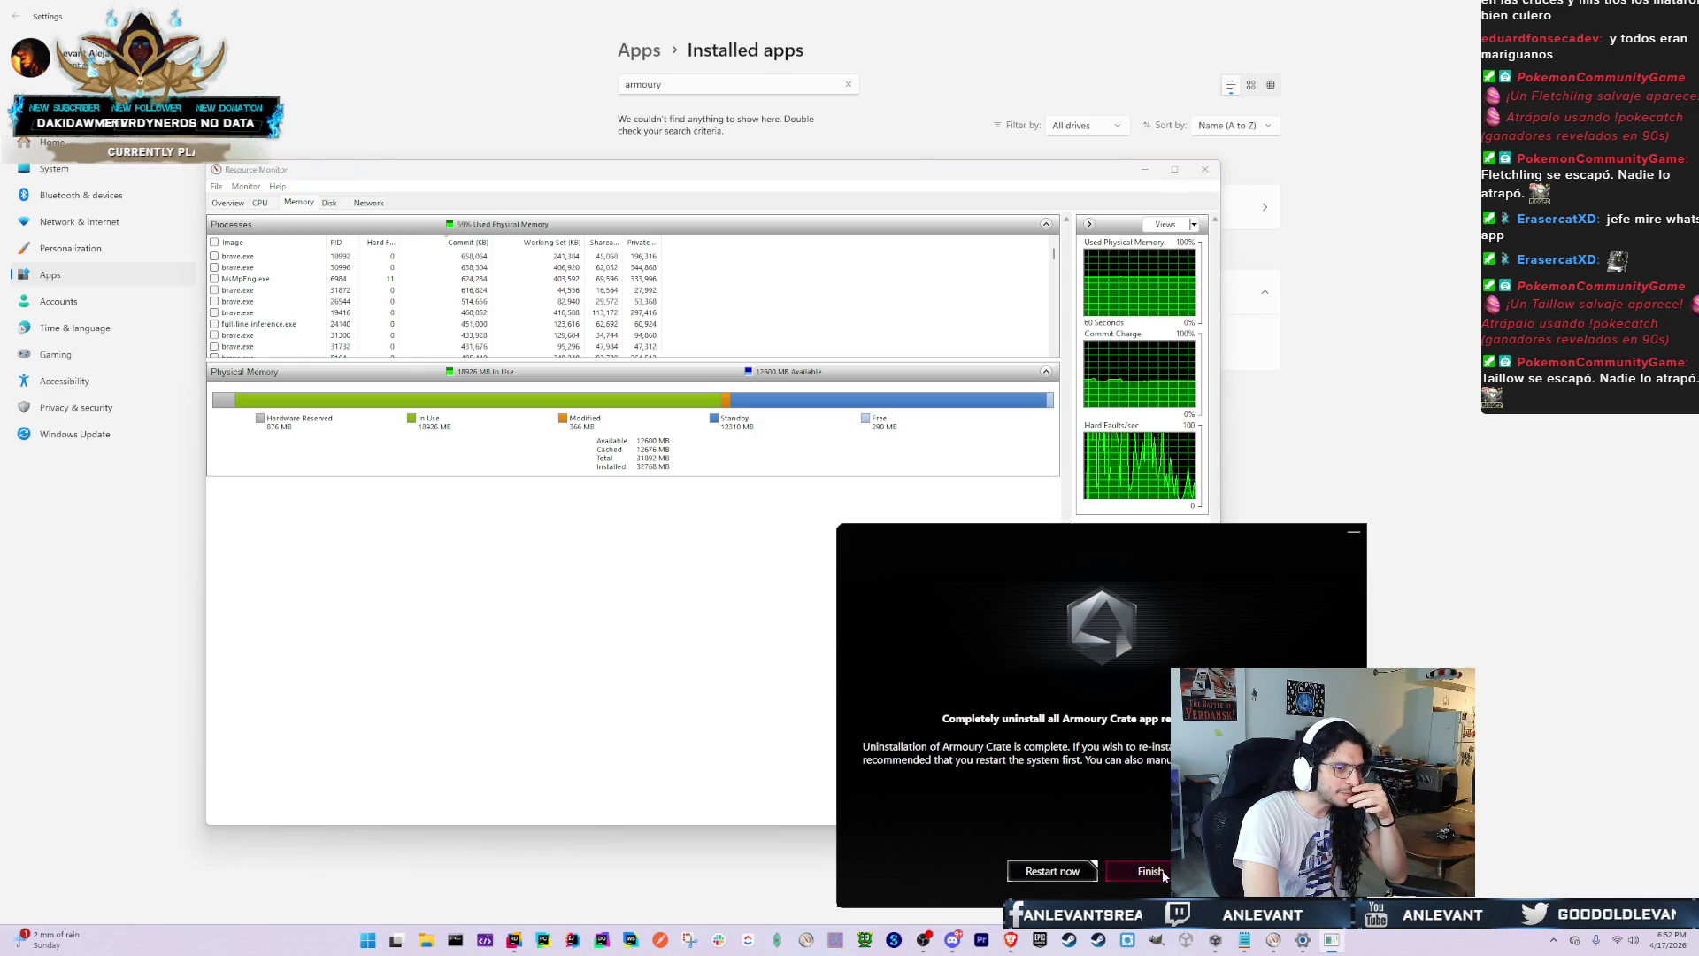
left_click(1150, 871)
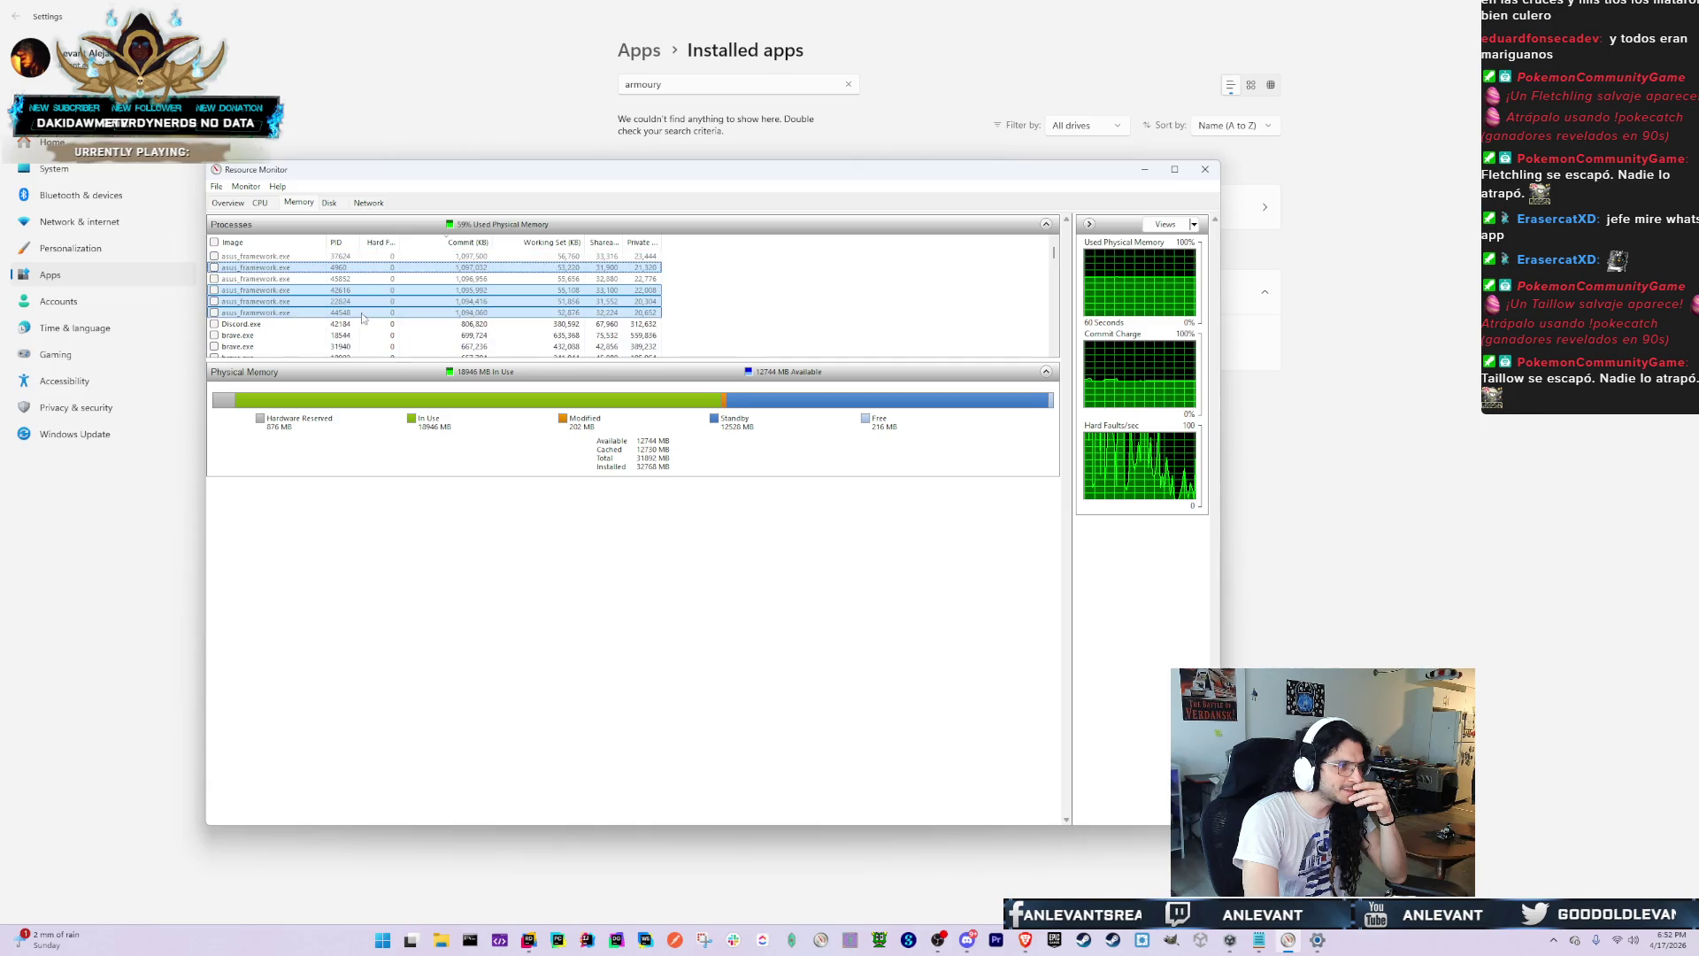
left_click(296, 289)
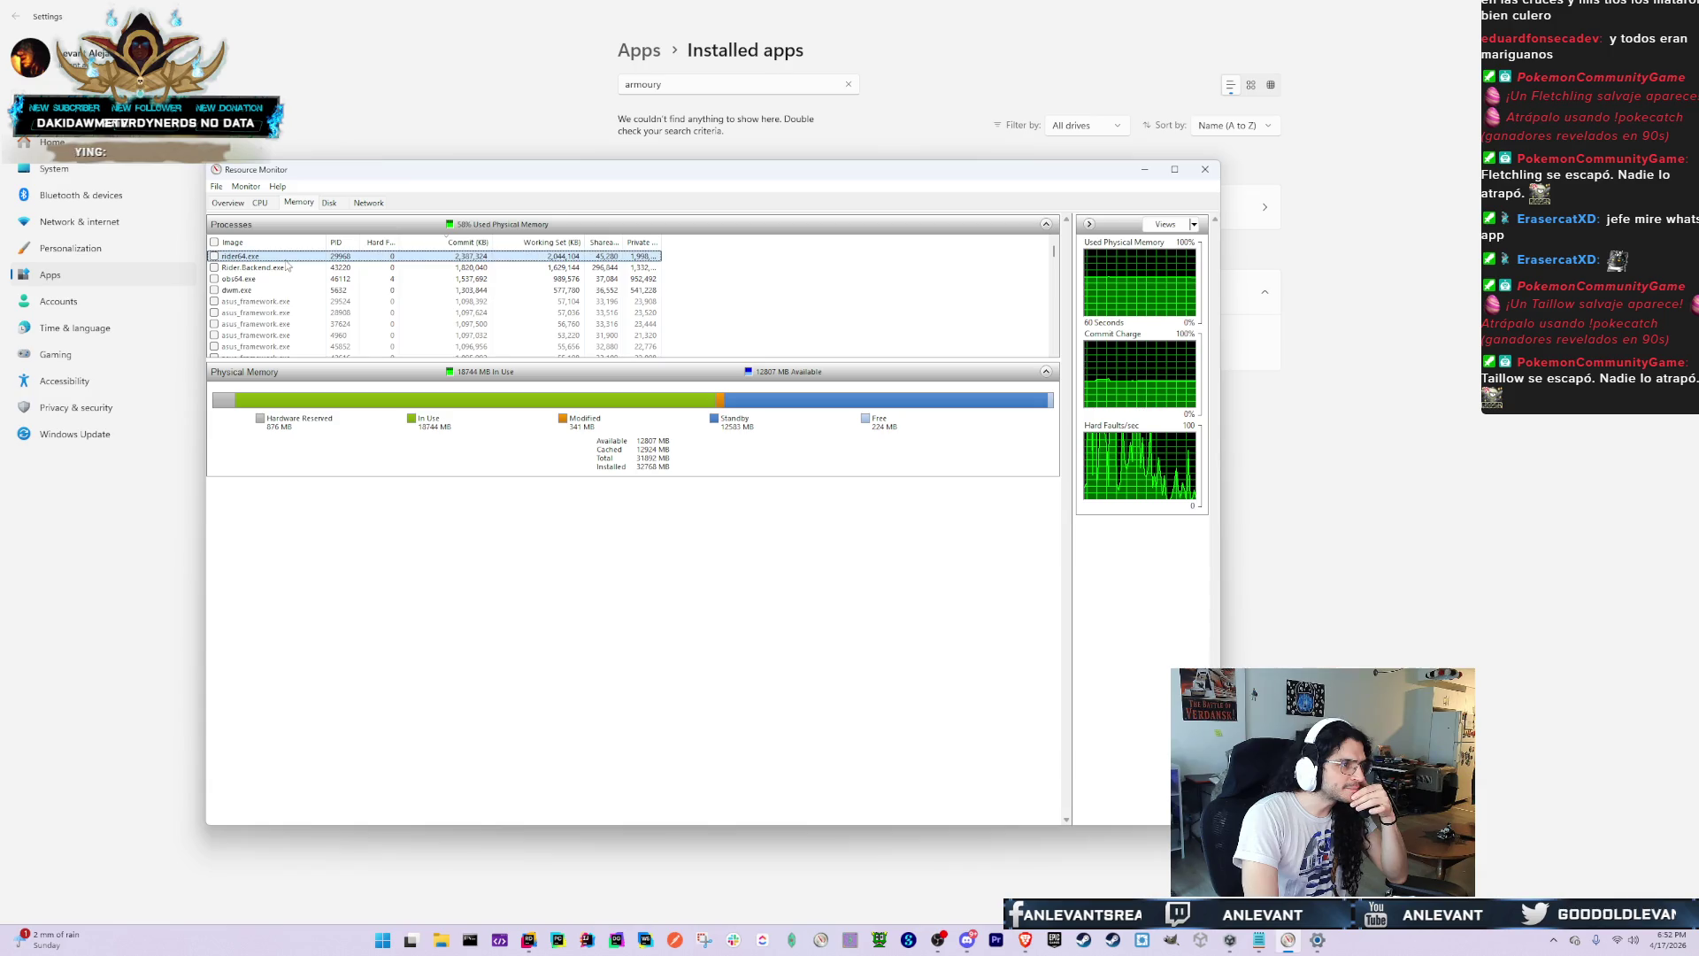
left_click(296, 278)
scroll(301, 306, "down", 1)
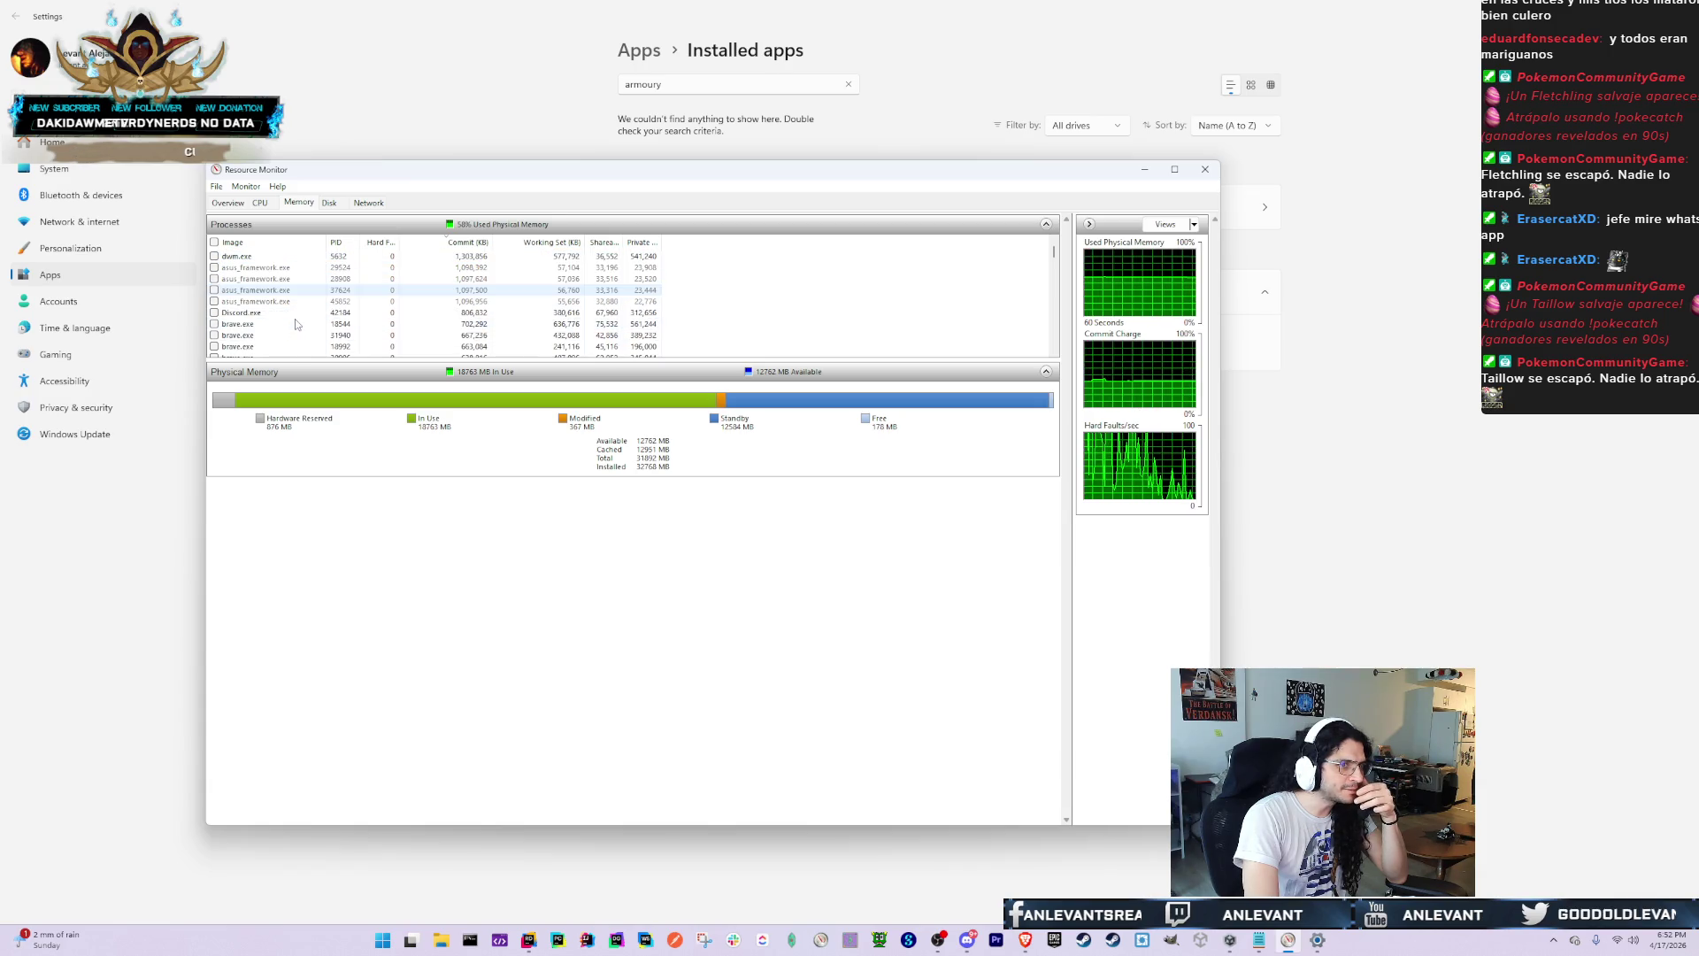
left_click(286, 315)
scroll(286, 314, "down", 2)
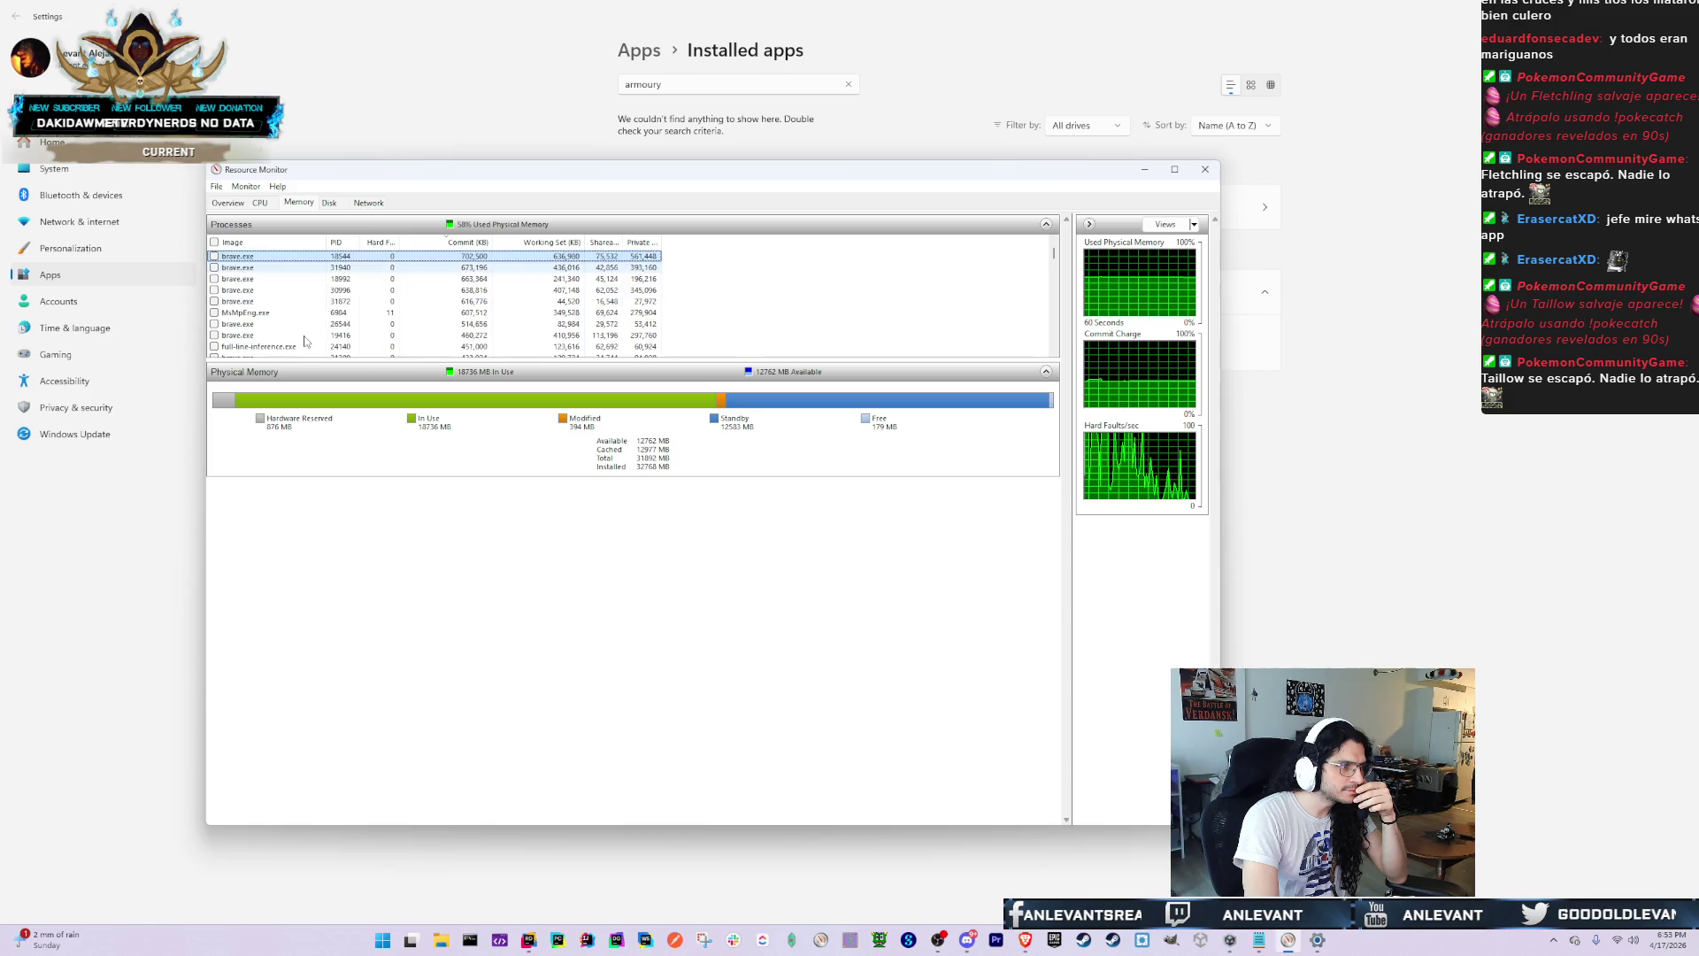
left_click(287, 304)
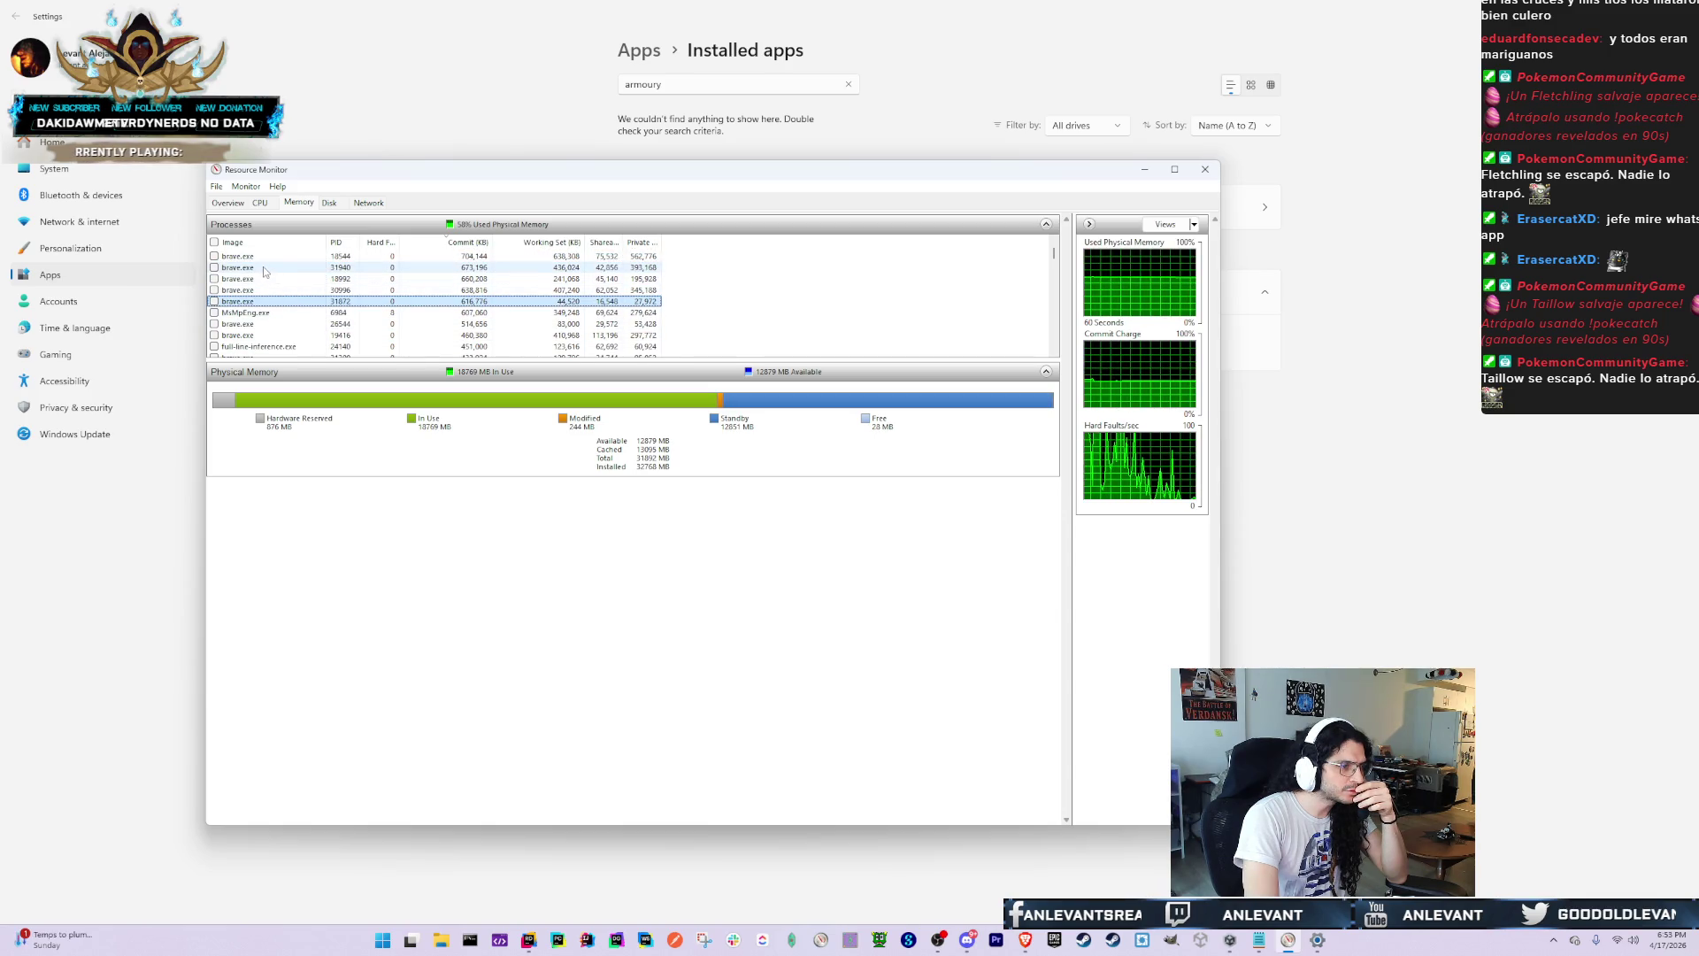
scroll(264, 274, "up", 1)
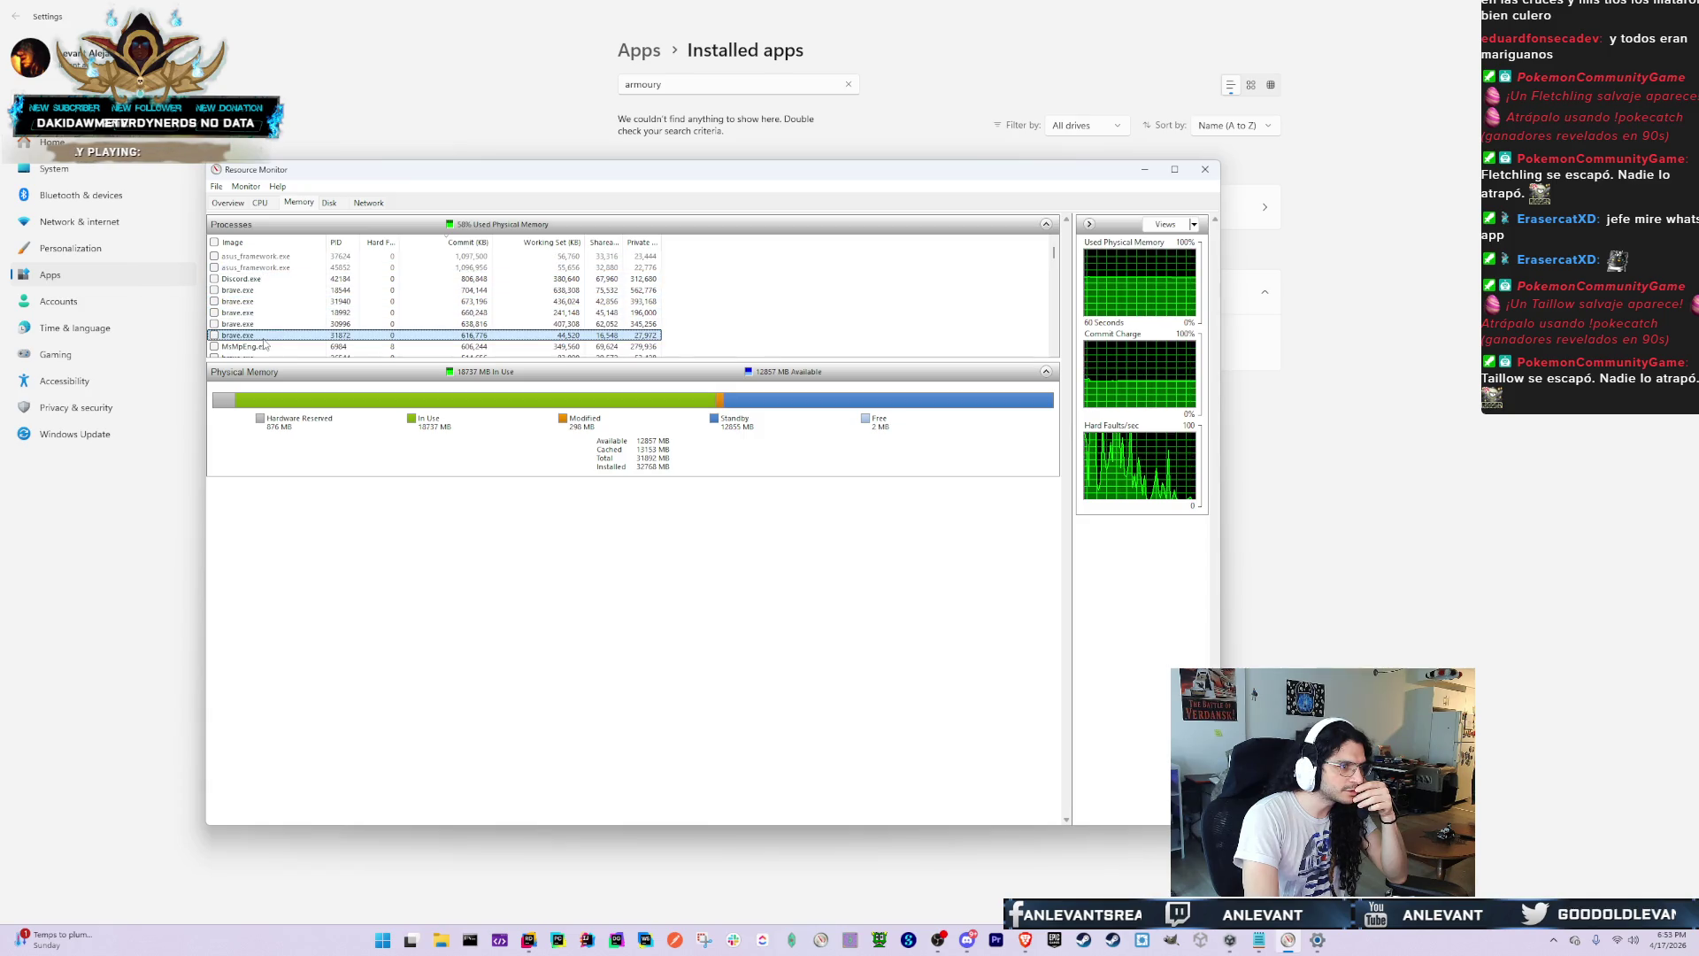
left_click(571, 302)
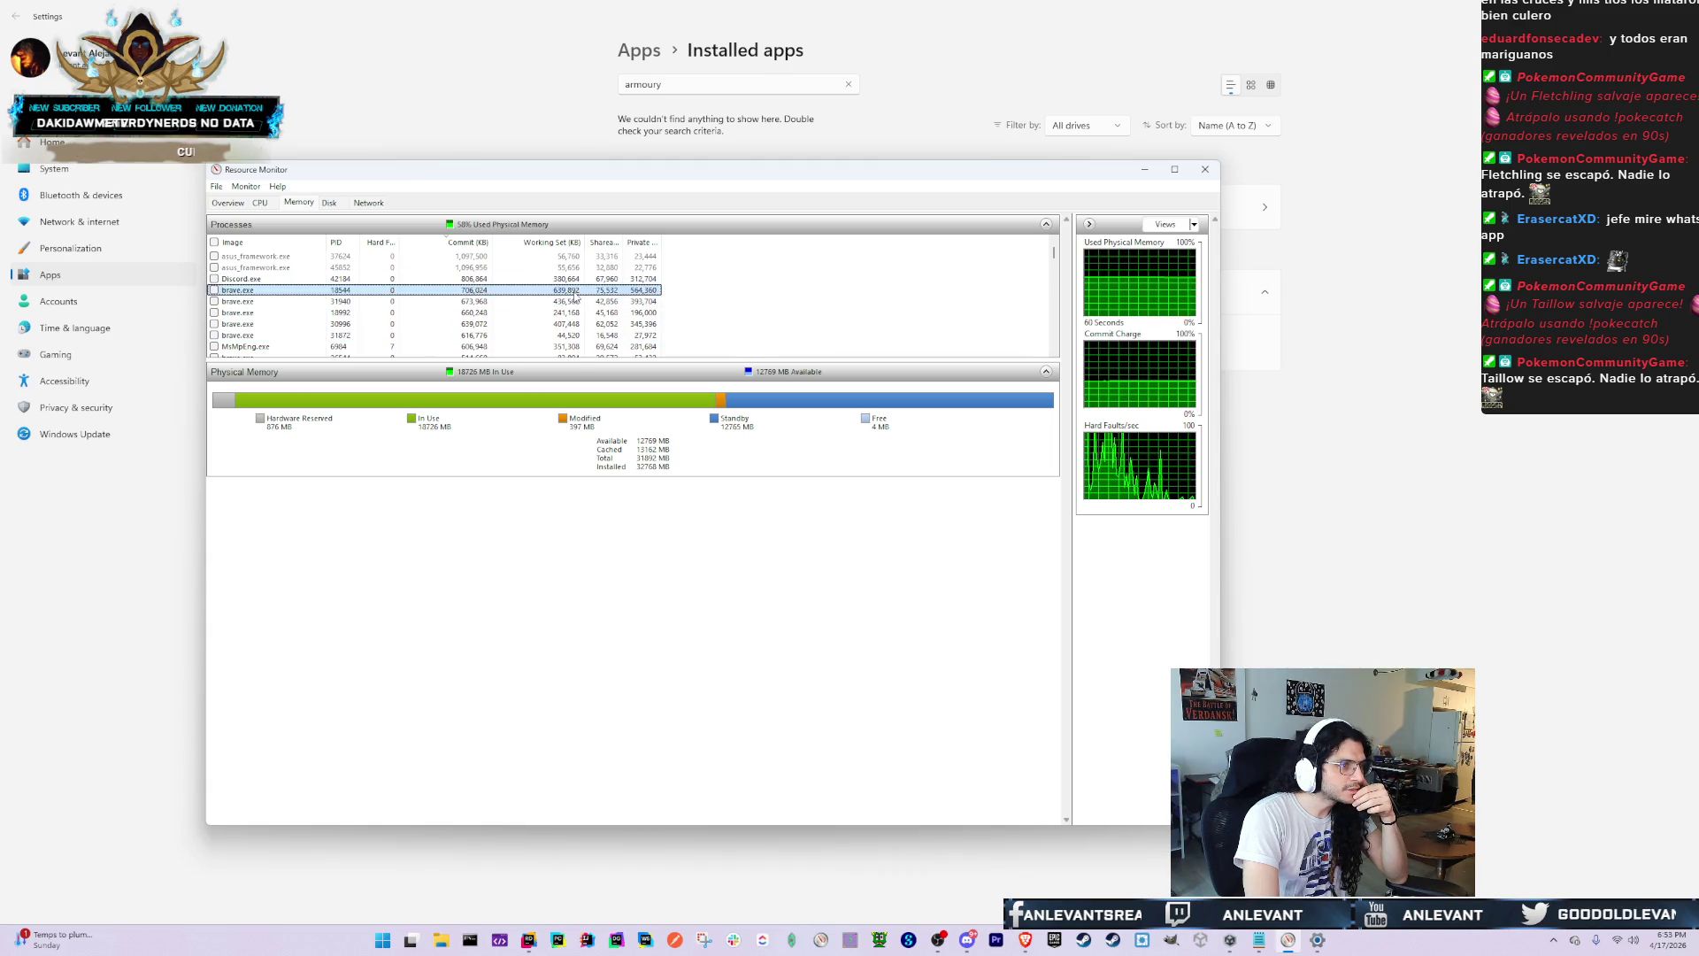
left_click(576, 325)
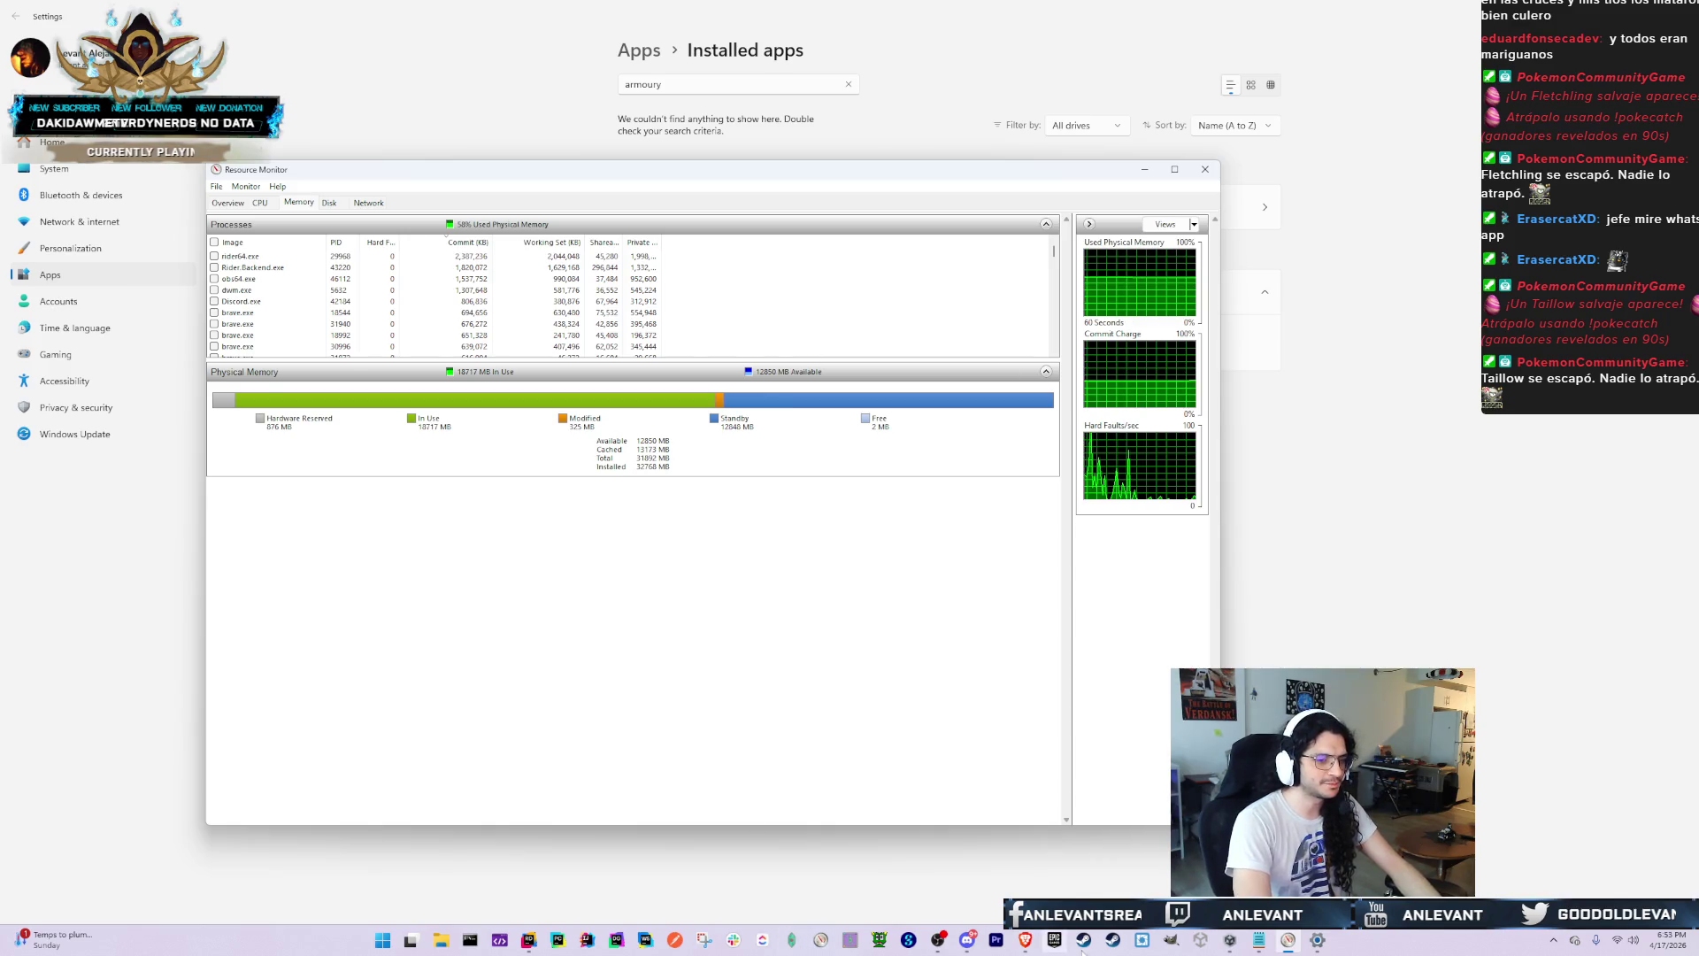
Launch TripleWarring from Unity Hub, answer the backup prompt, and move Resource Monitor top-left.
left_click(1272, 943)
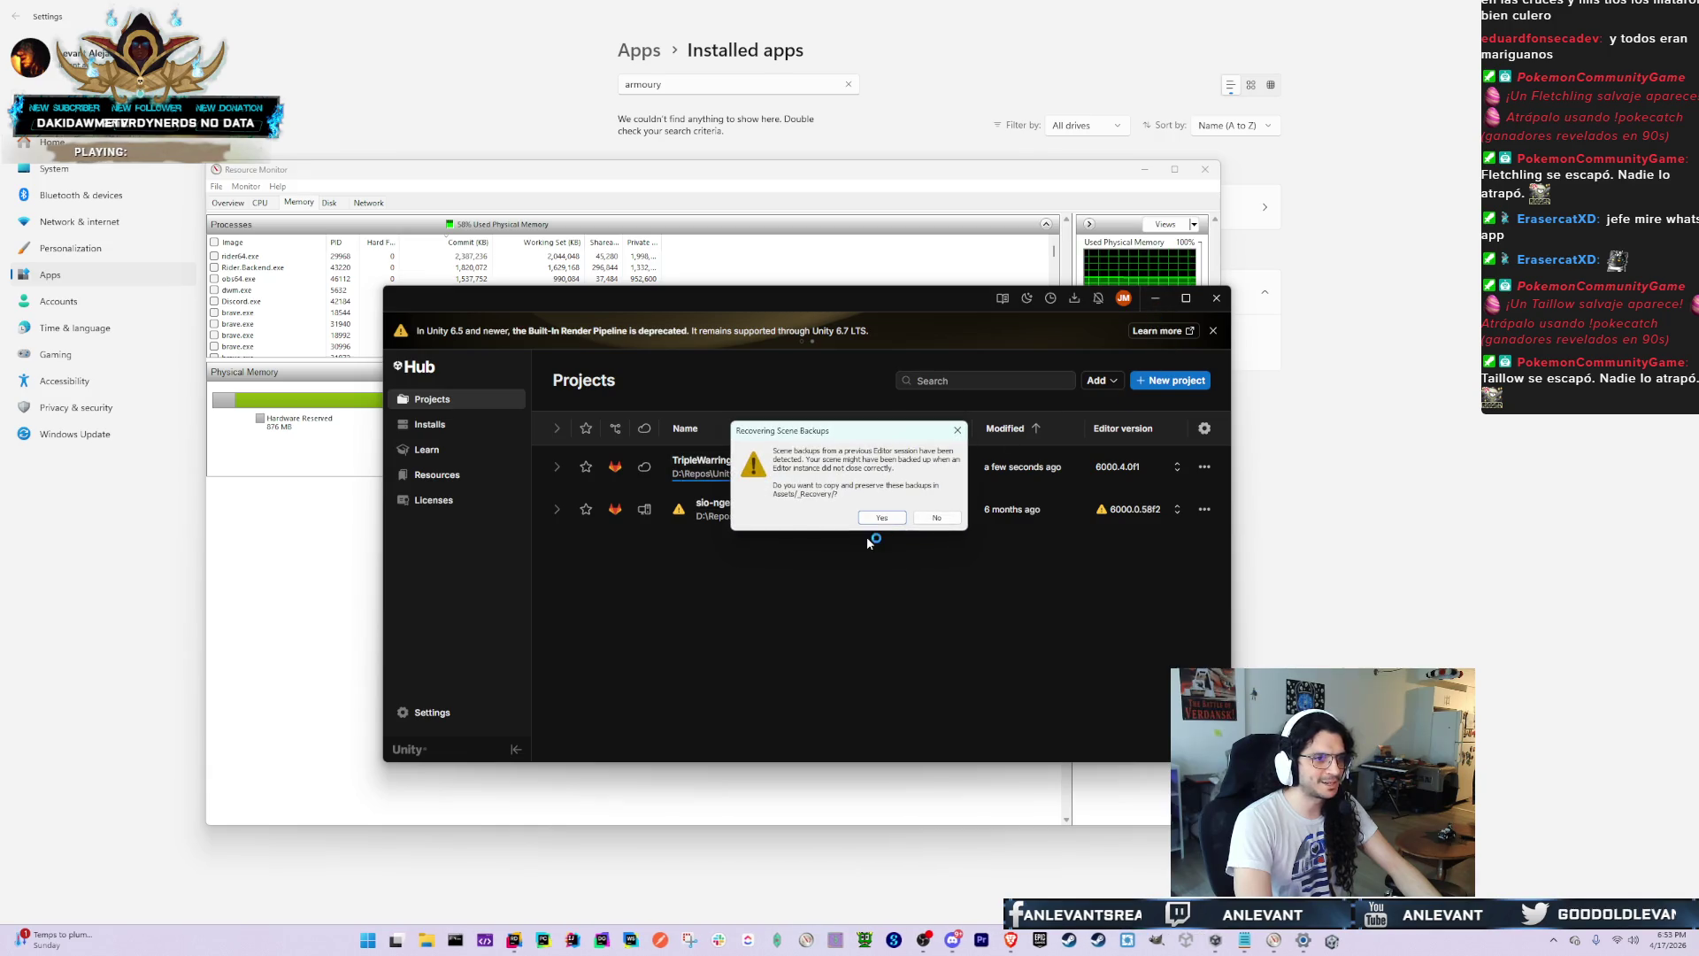
left_click(887, 525)
left_click(1155, 298)
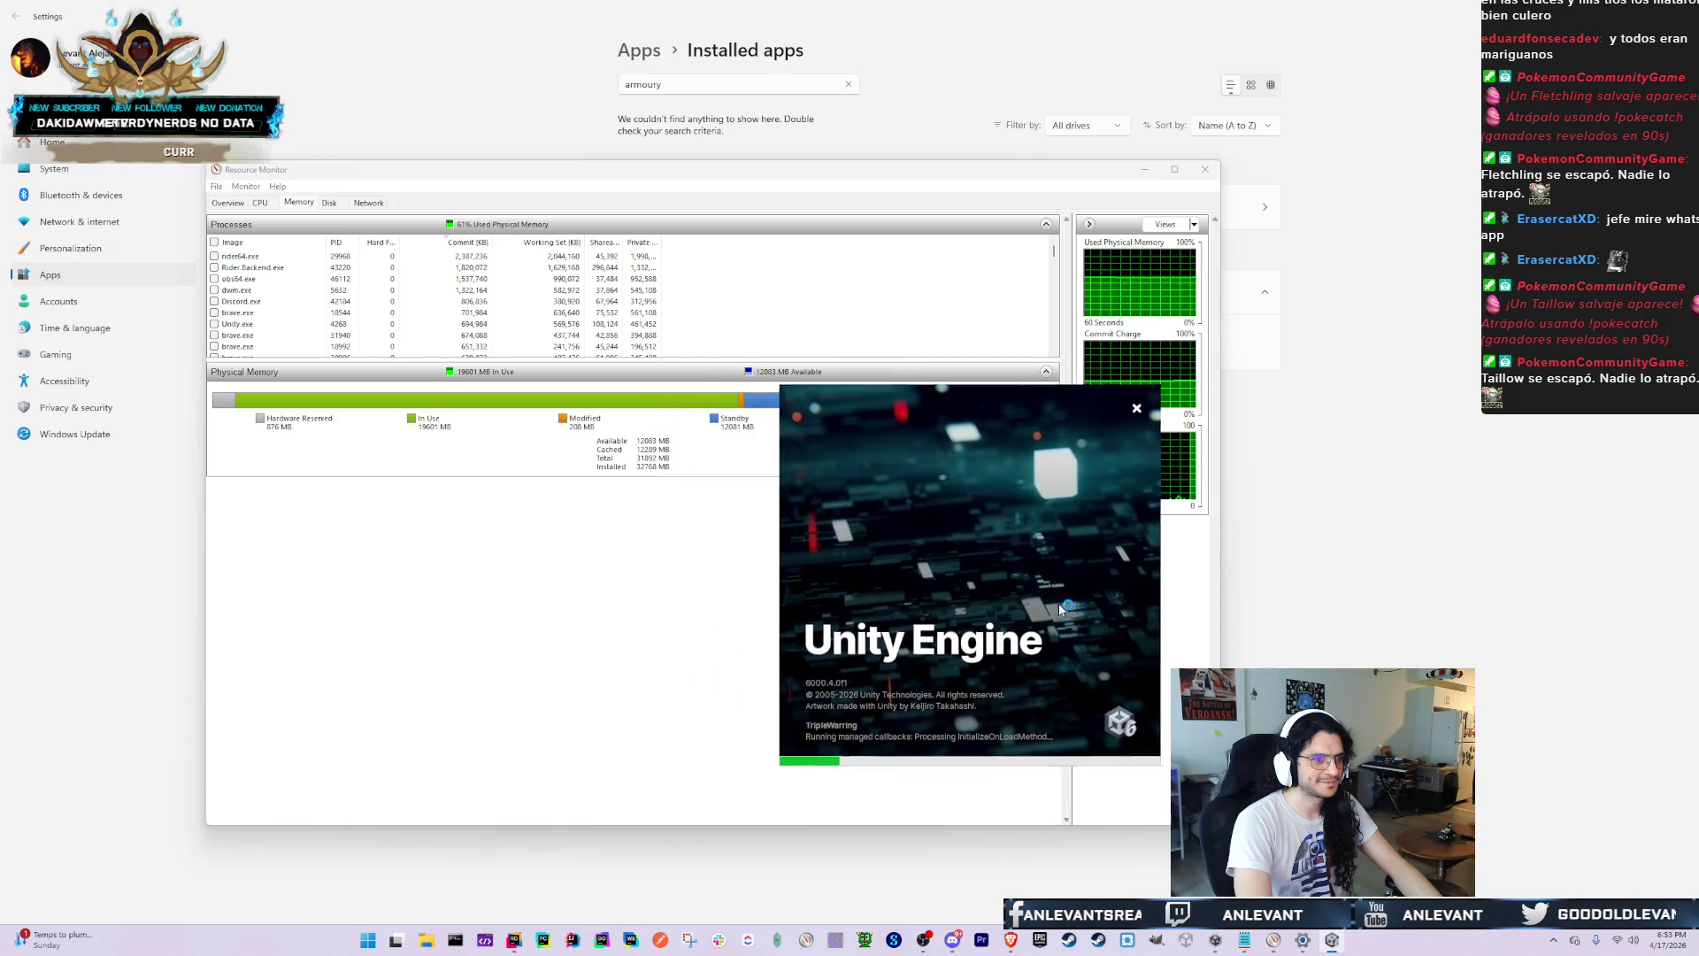
left_click_drag(624, 179, 430, 37)
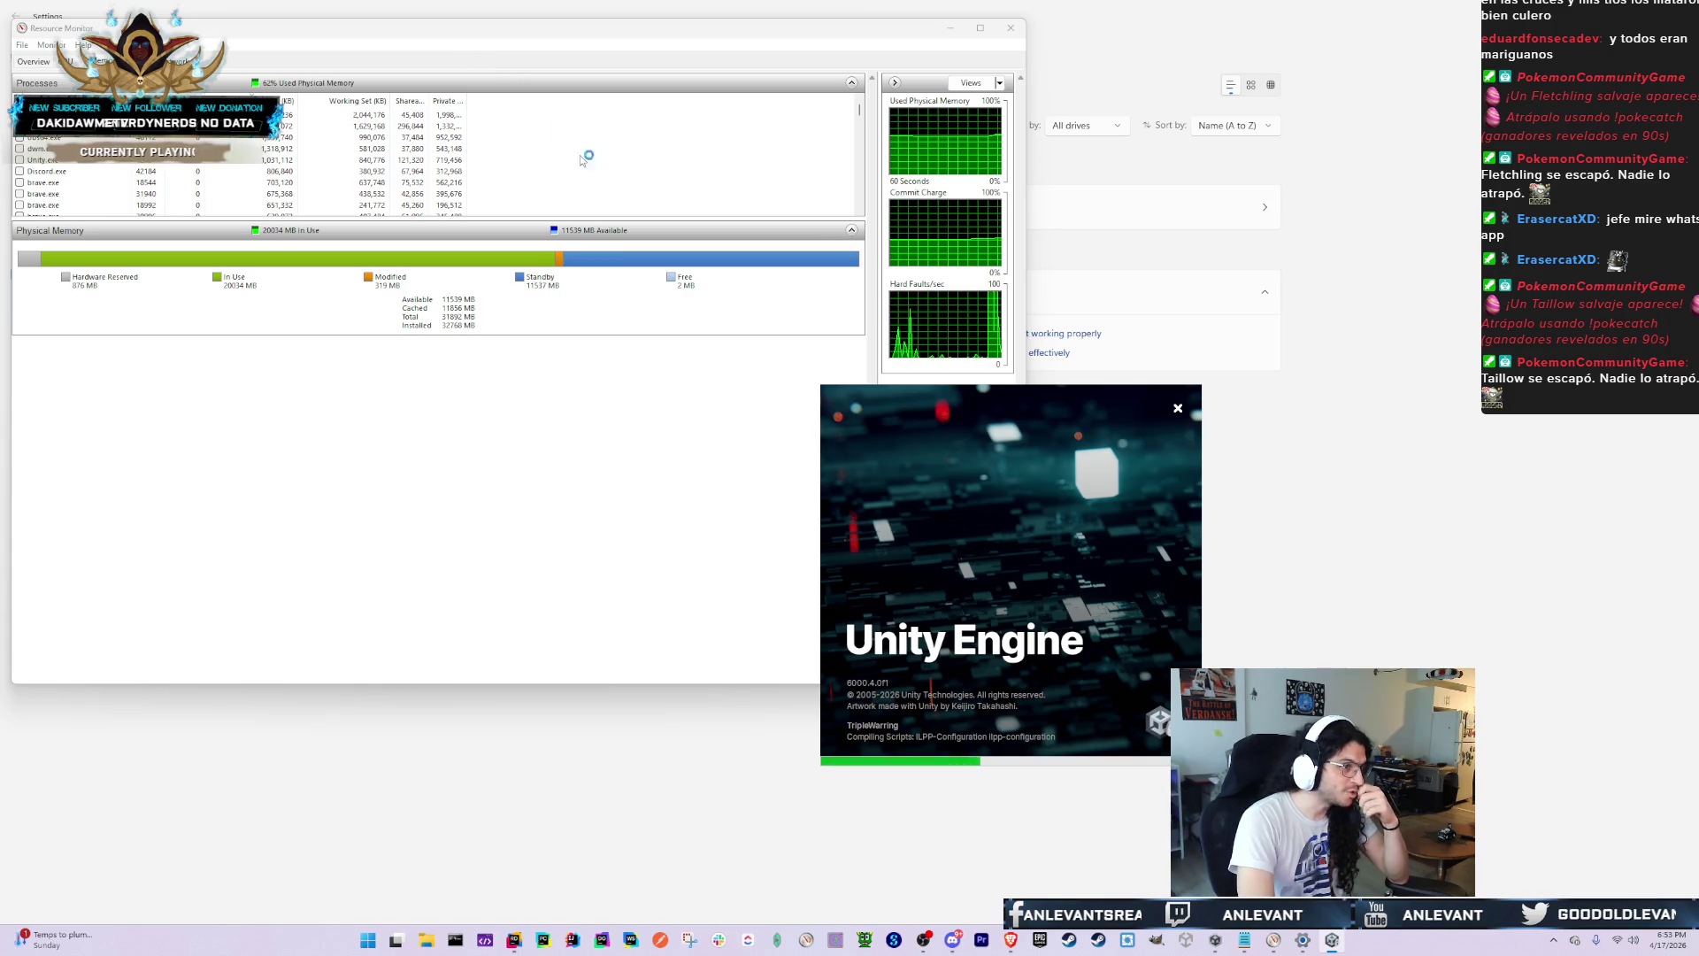
mouse_move(261, 35)
left_mouse_down()
mouse_move(283, 55)
mouse_move(272, 63)
left_mouse_up()
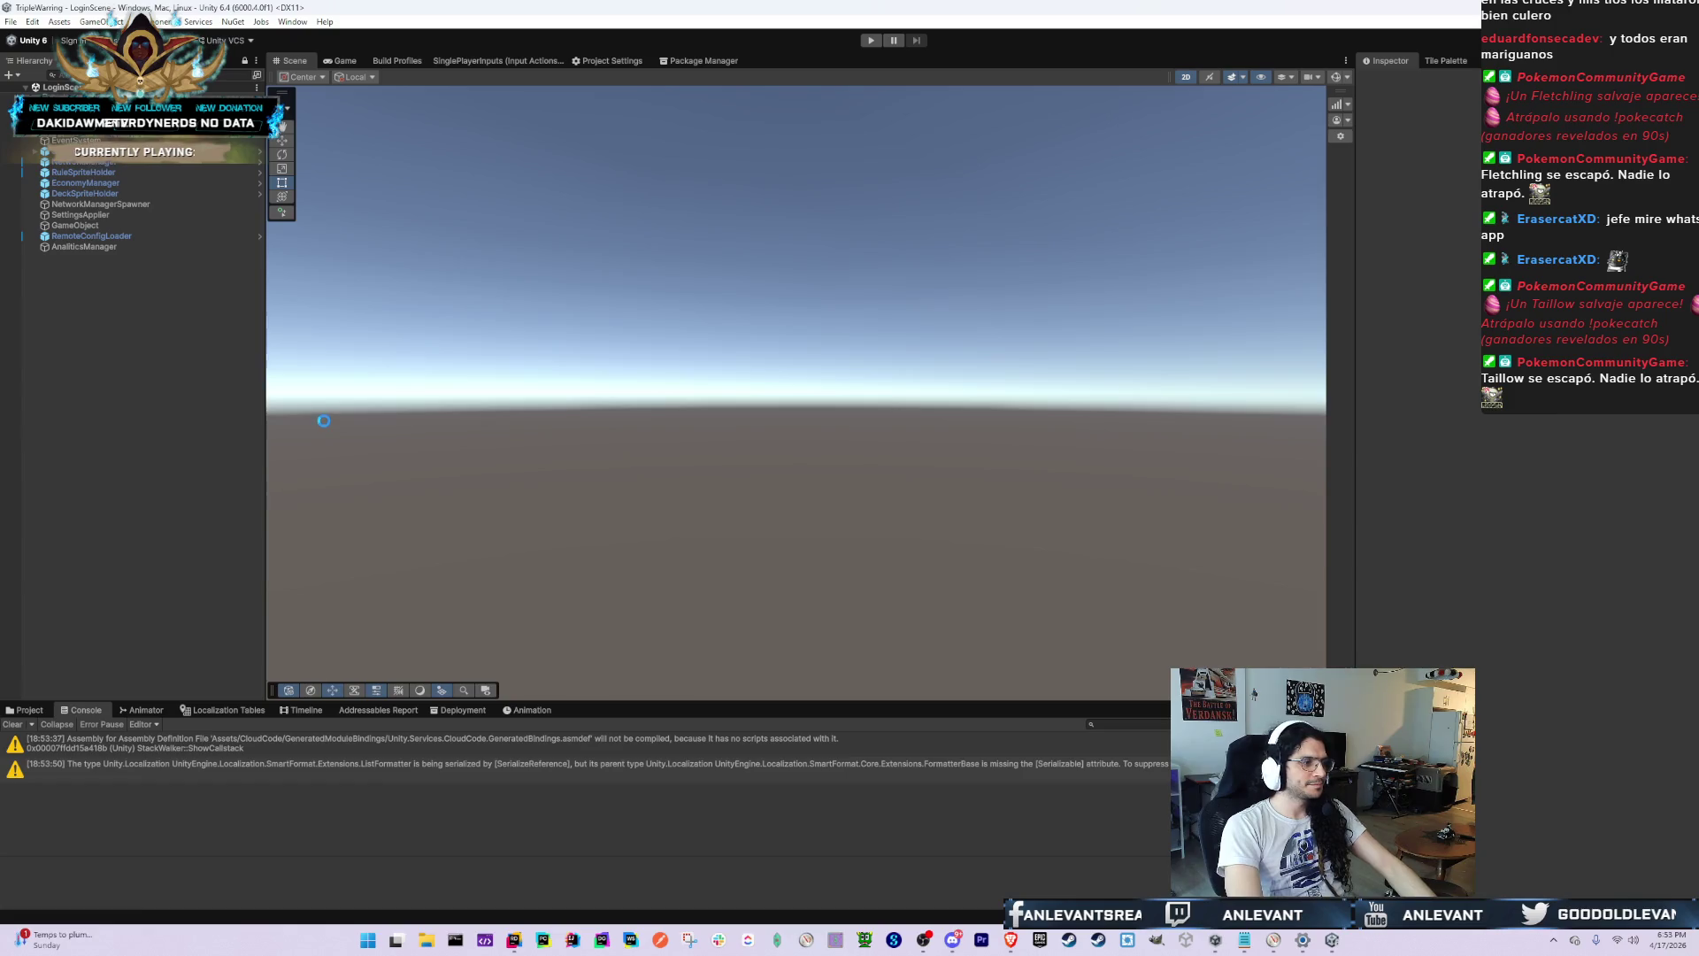
Select the Unity.exe process in Resource Monitor.
key("alt+Tab")
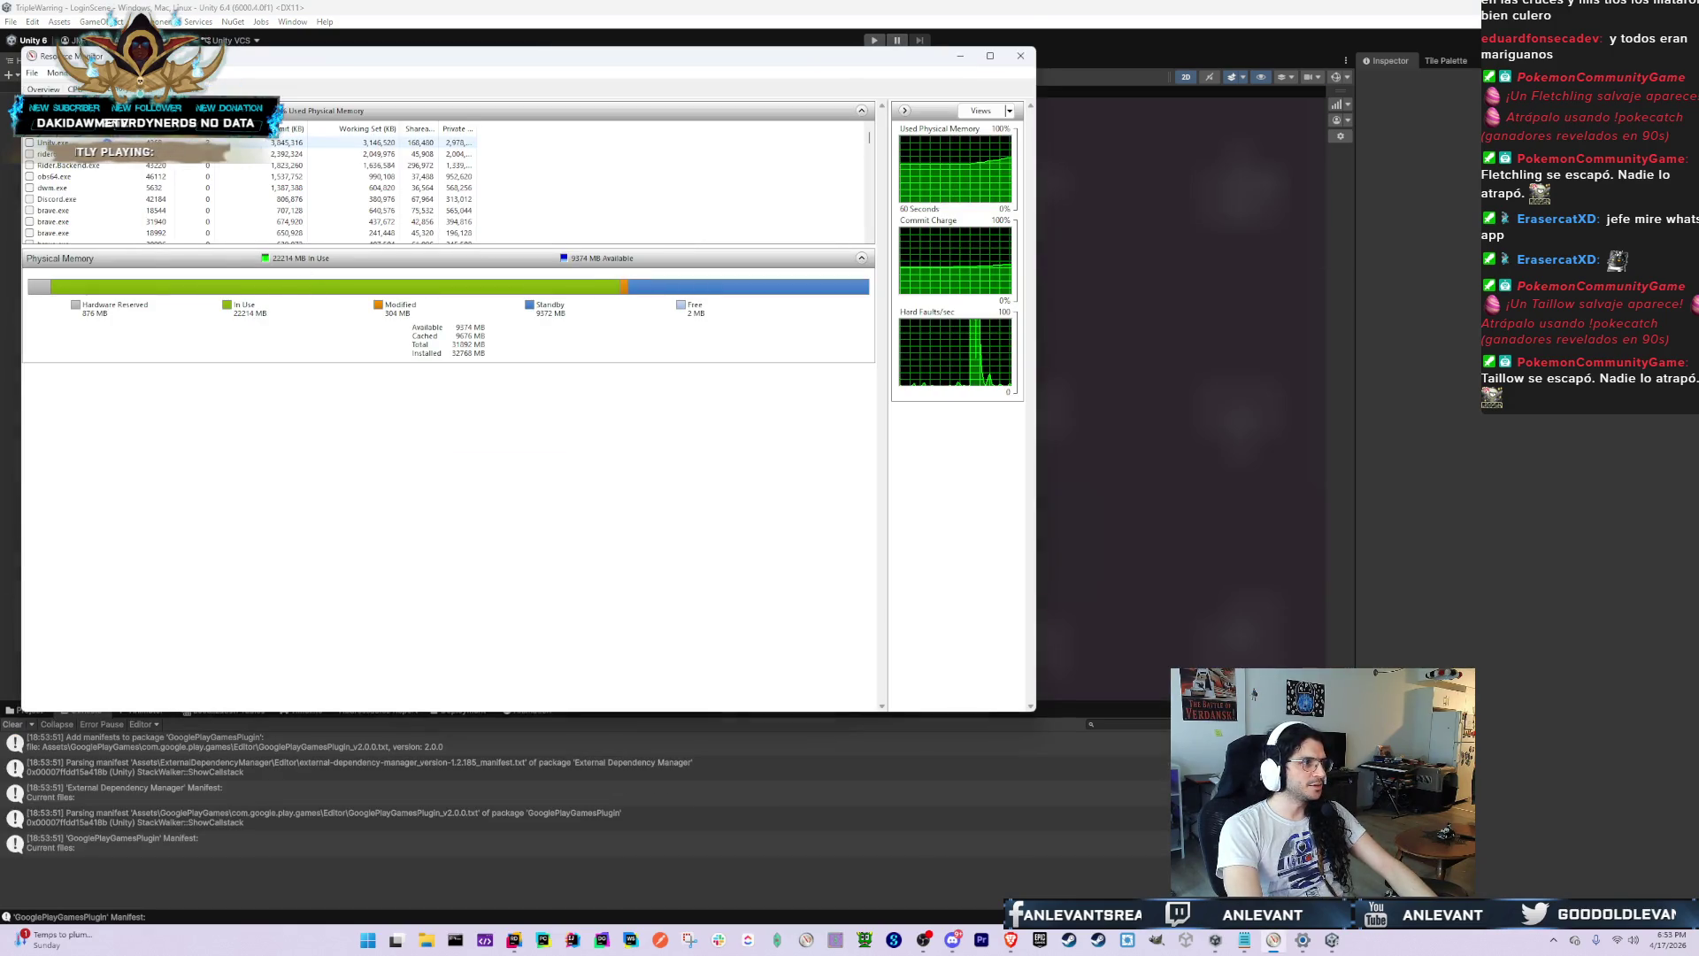
left_click(283, 144)
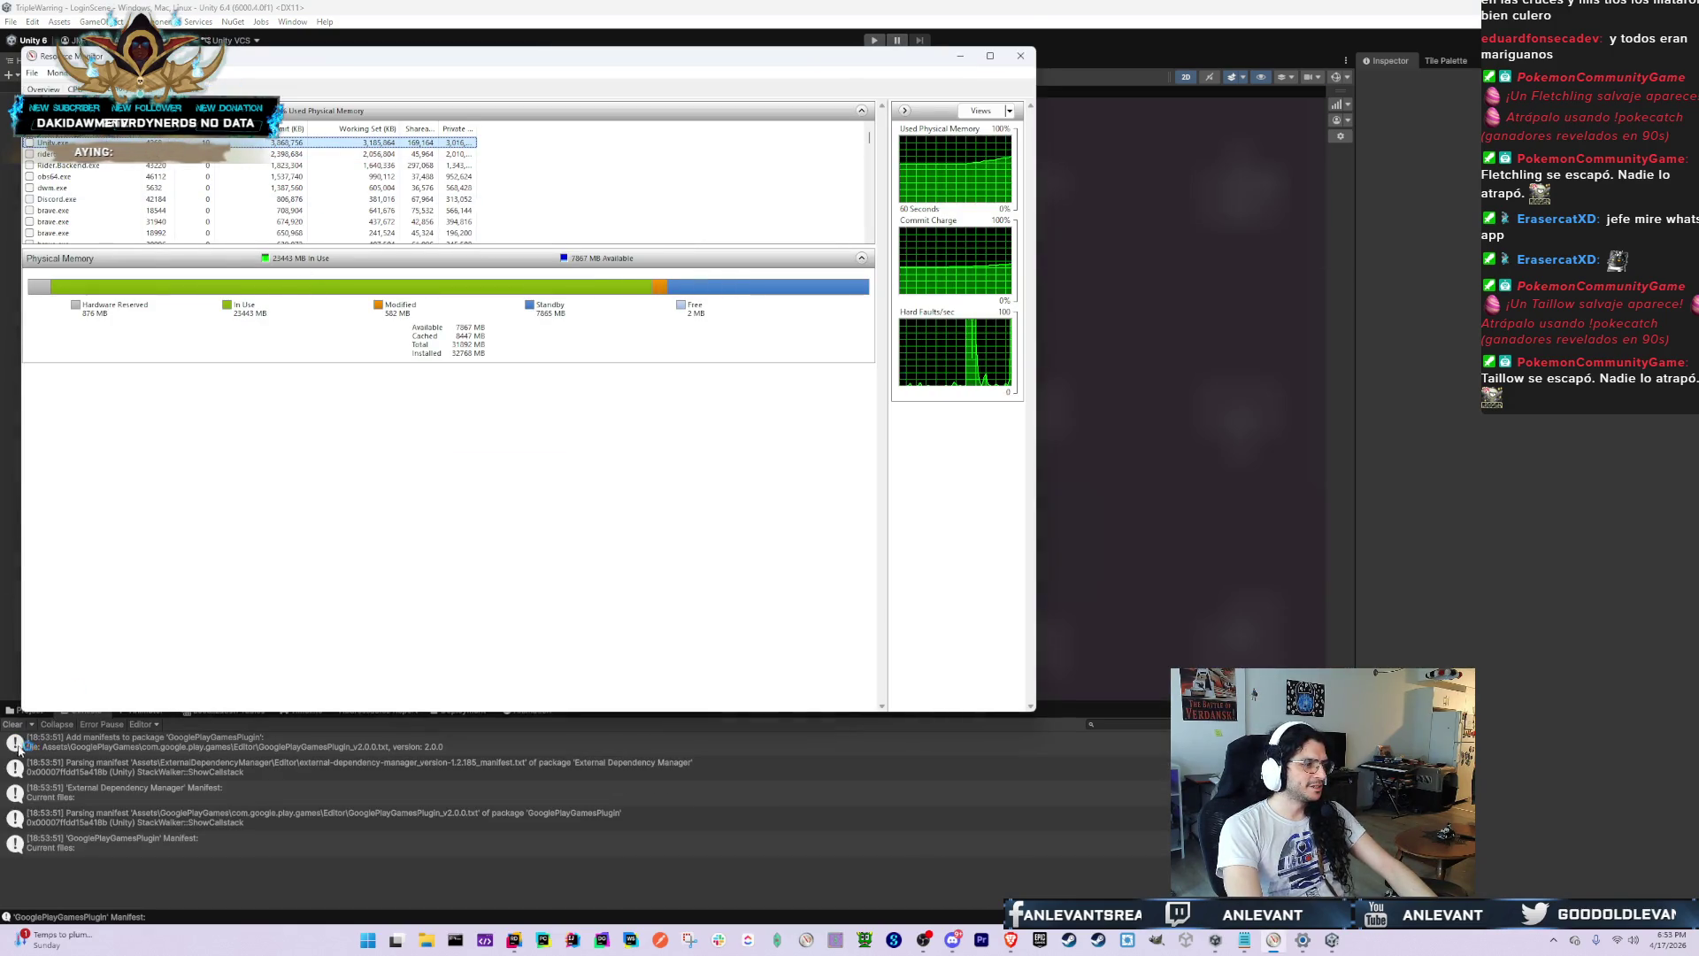
key("alt+Tab")
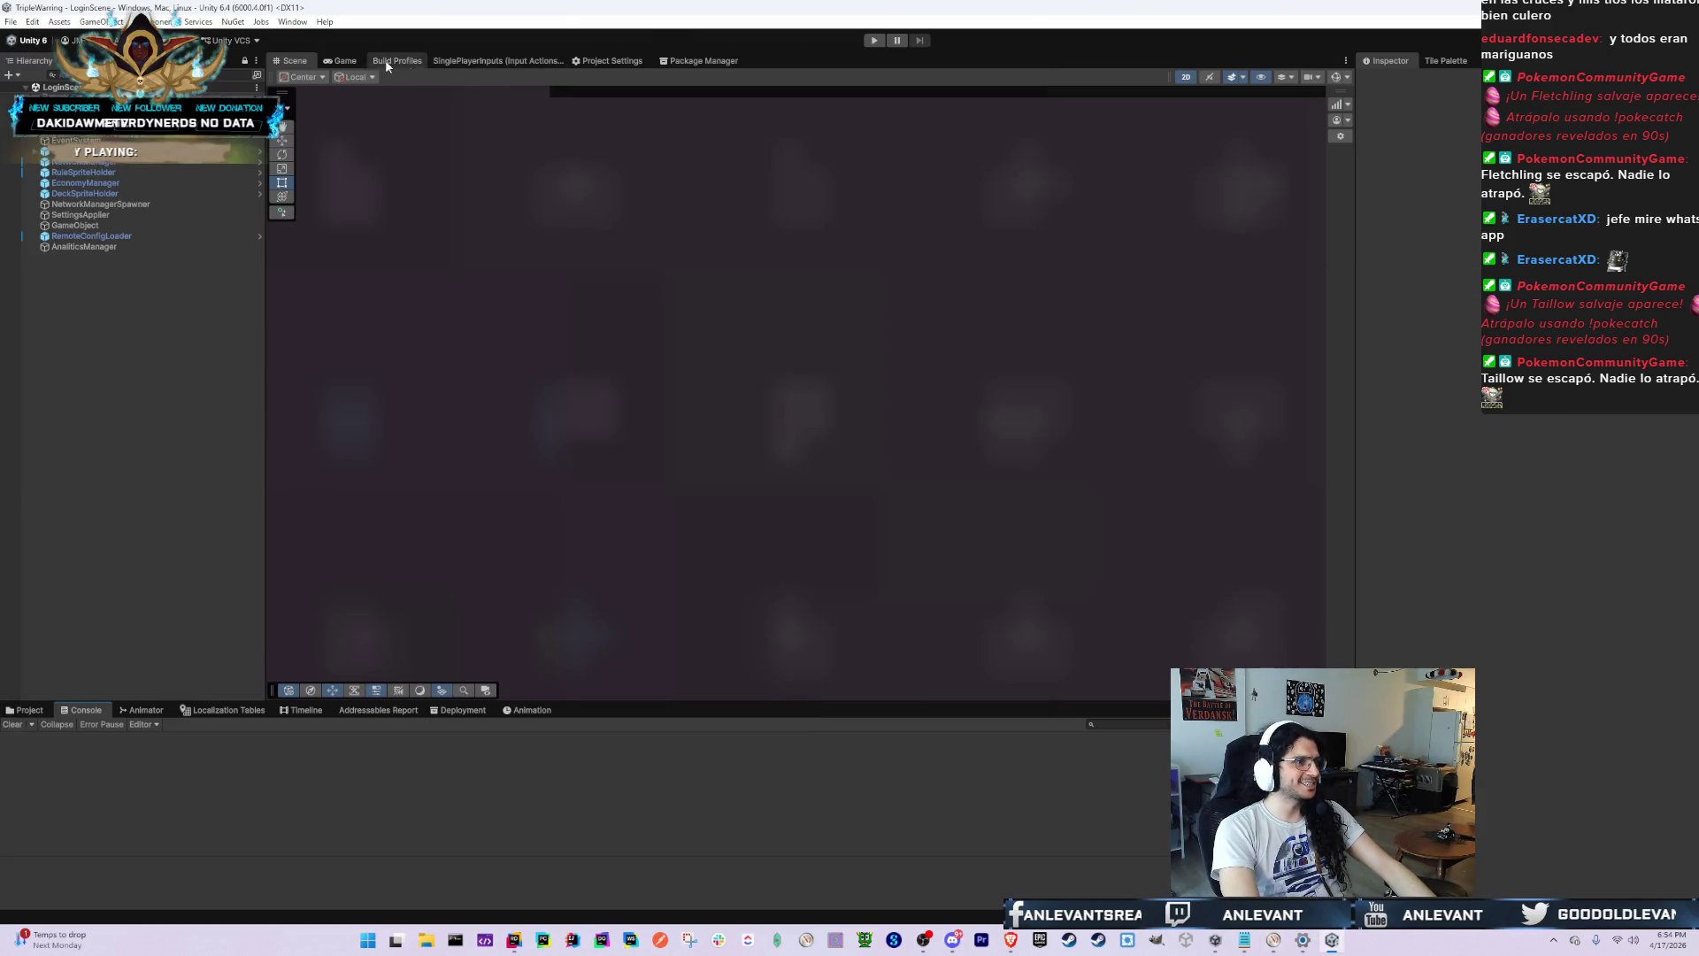
Show Unity's game preview and project folders, then select Unity.exe process 41584 in Resource Monitor.
left_click(345, 61)
left_click(24, 710)
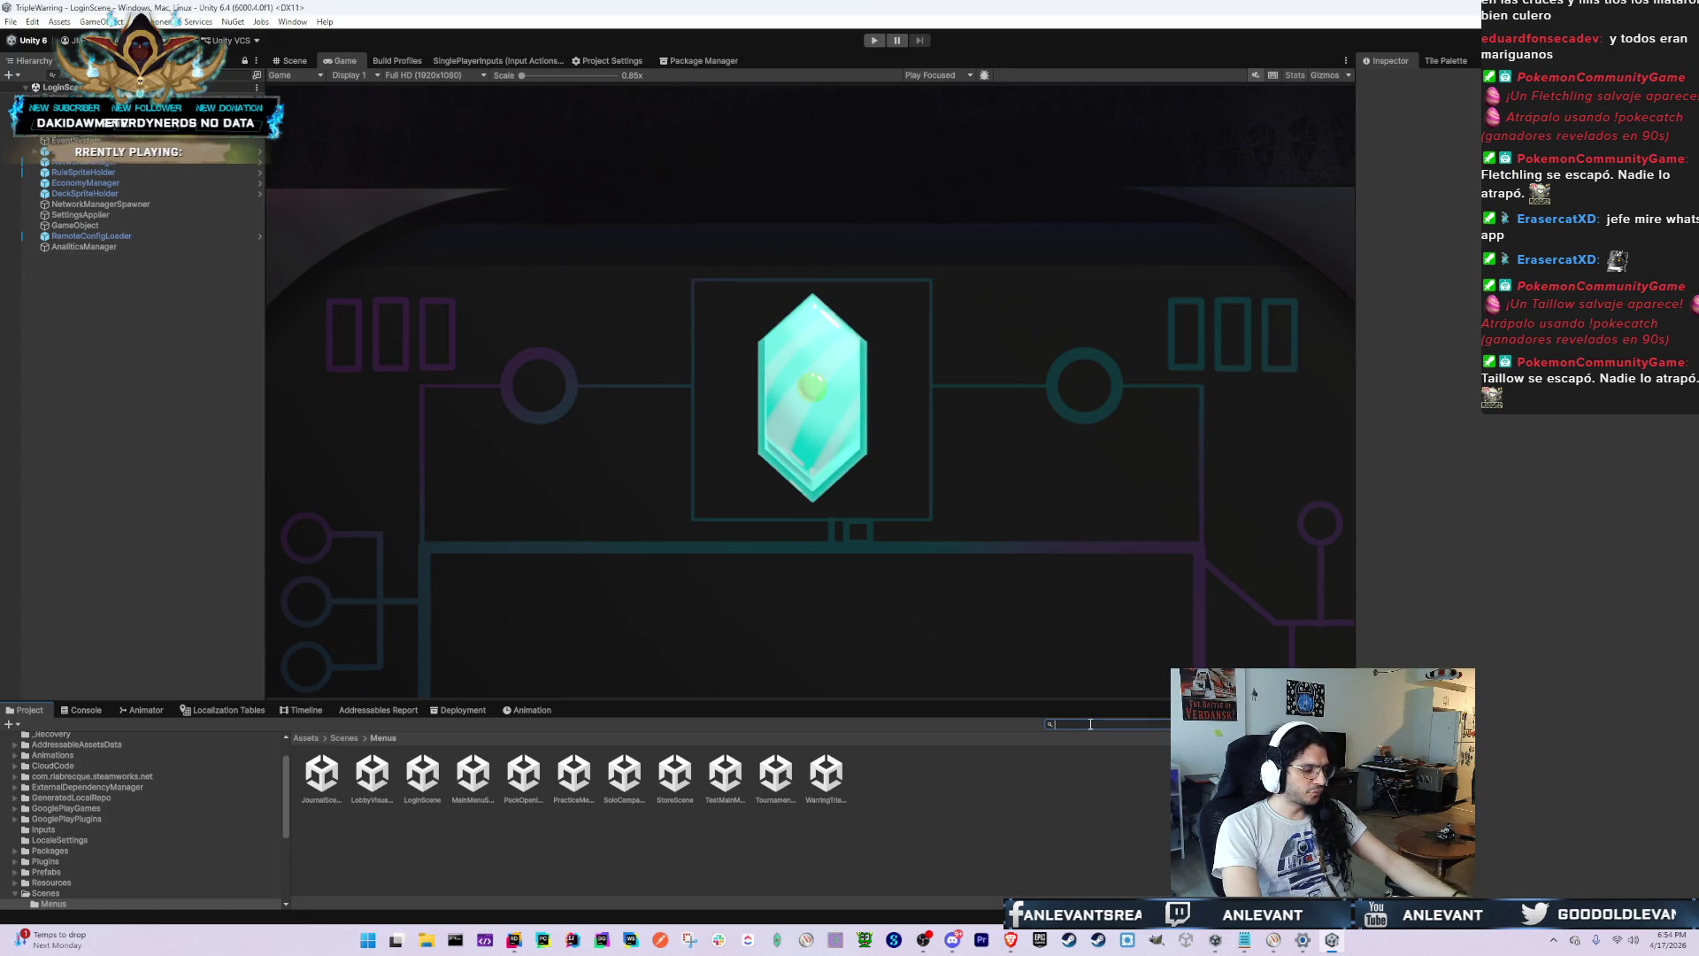
key("alt+Tab")
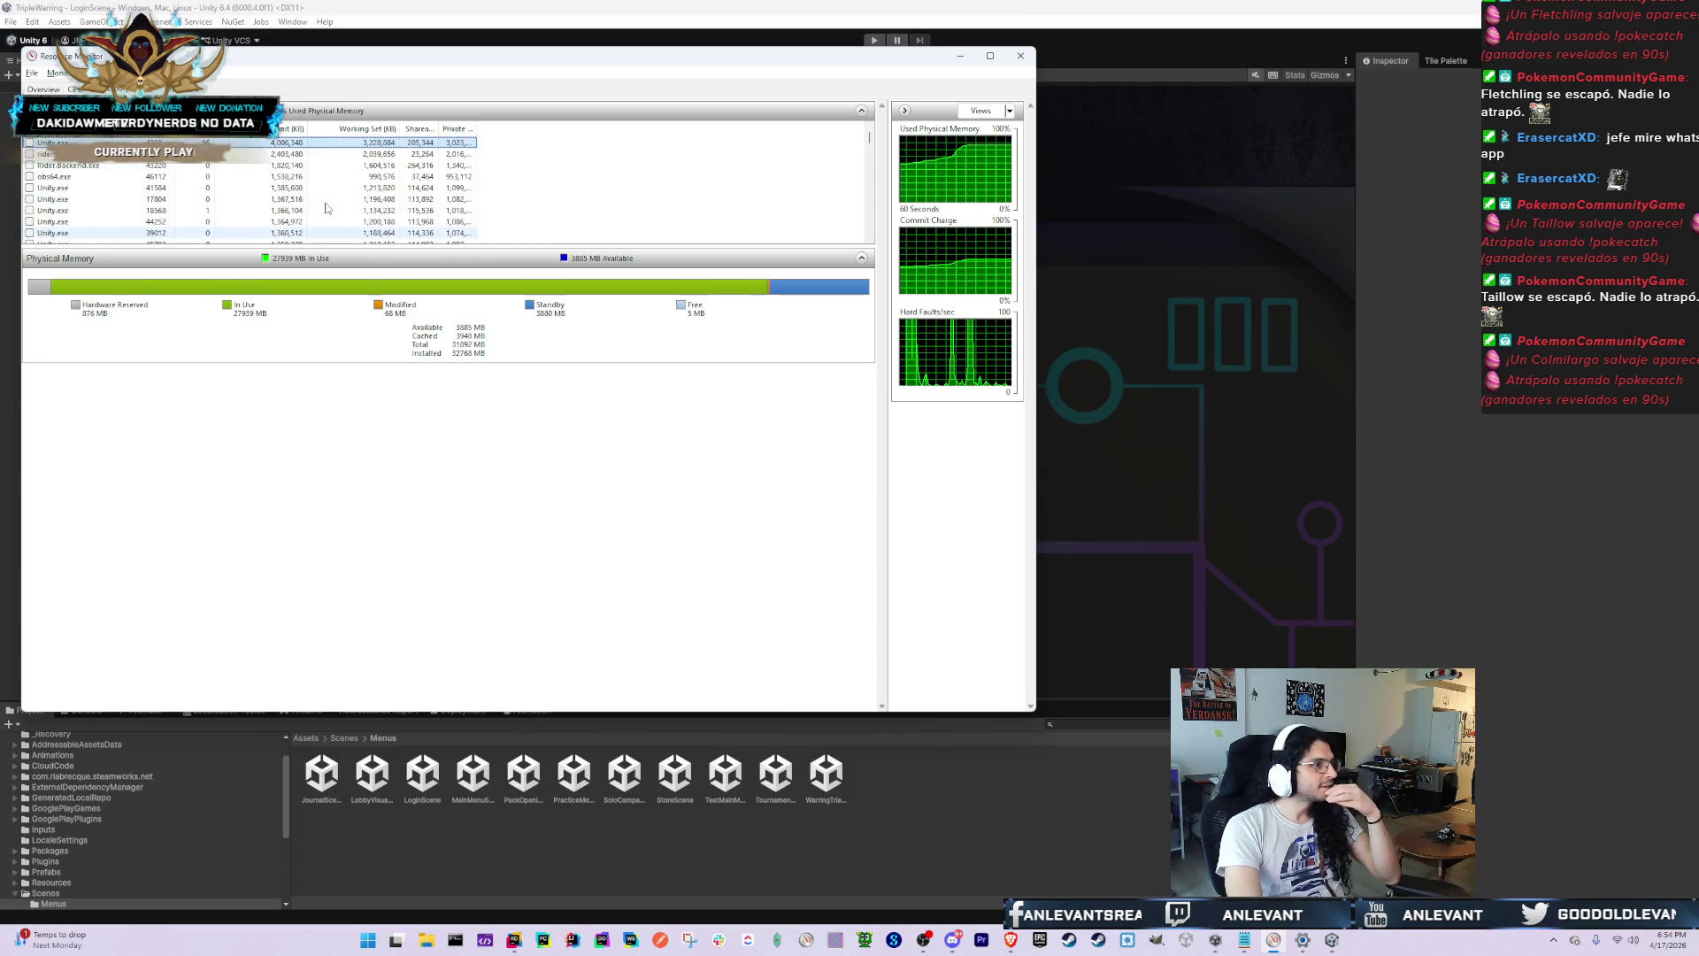
left_click(270, 189)
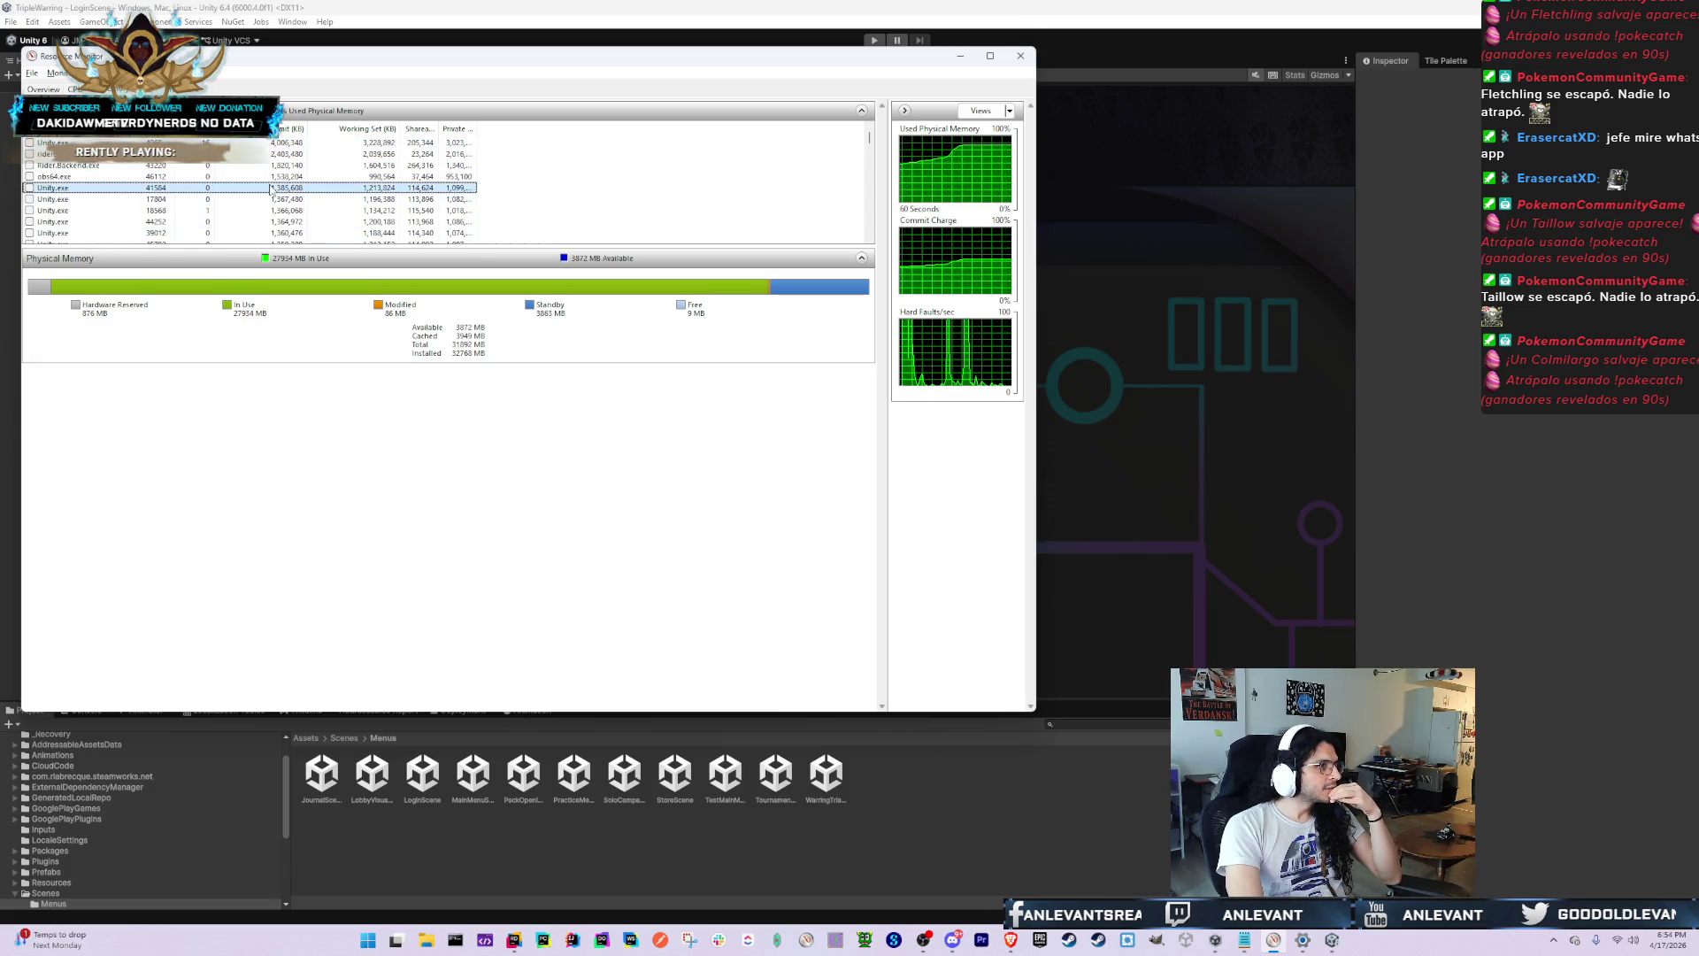
Review Unity.exe processes 17804 and 44252 in Resource Monitor's process list.
left_click(288, 199)
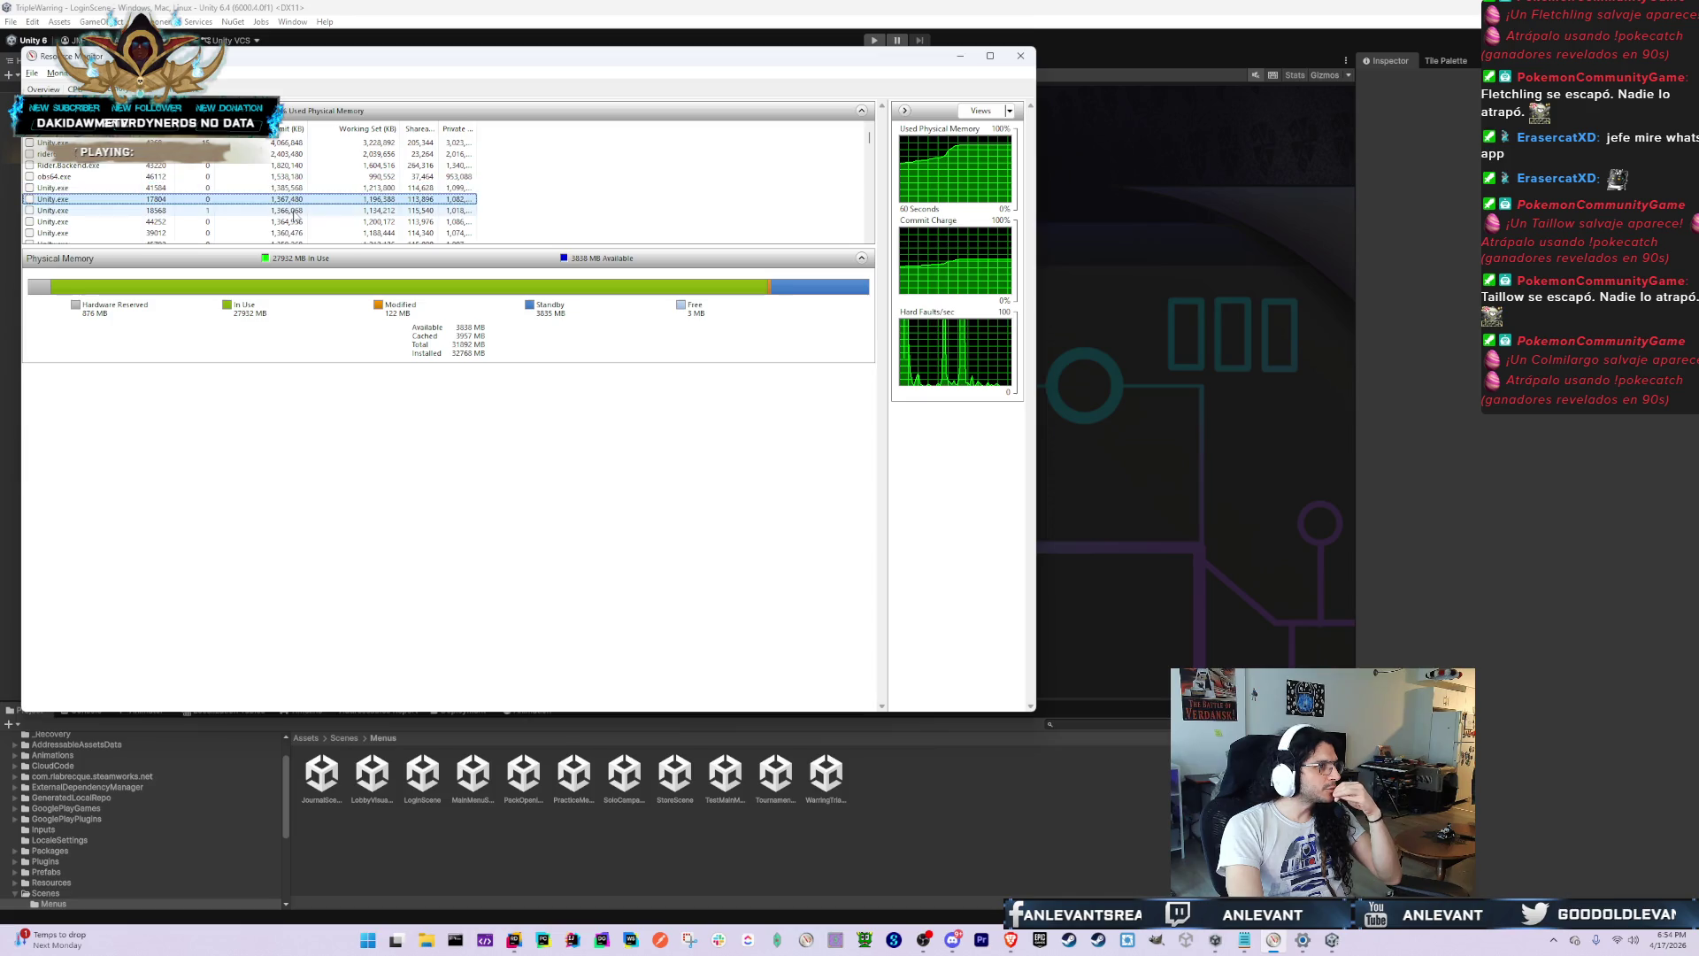
scroll(294, 217, "down", 1)
scroll(295, 217, "up", 1)
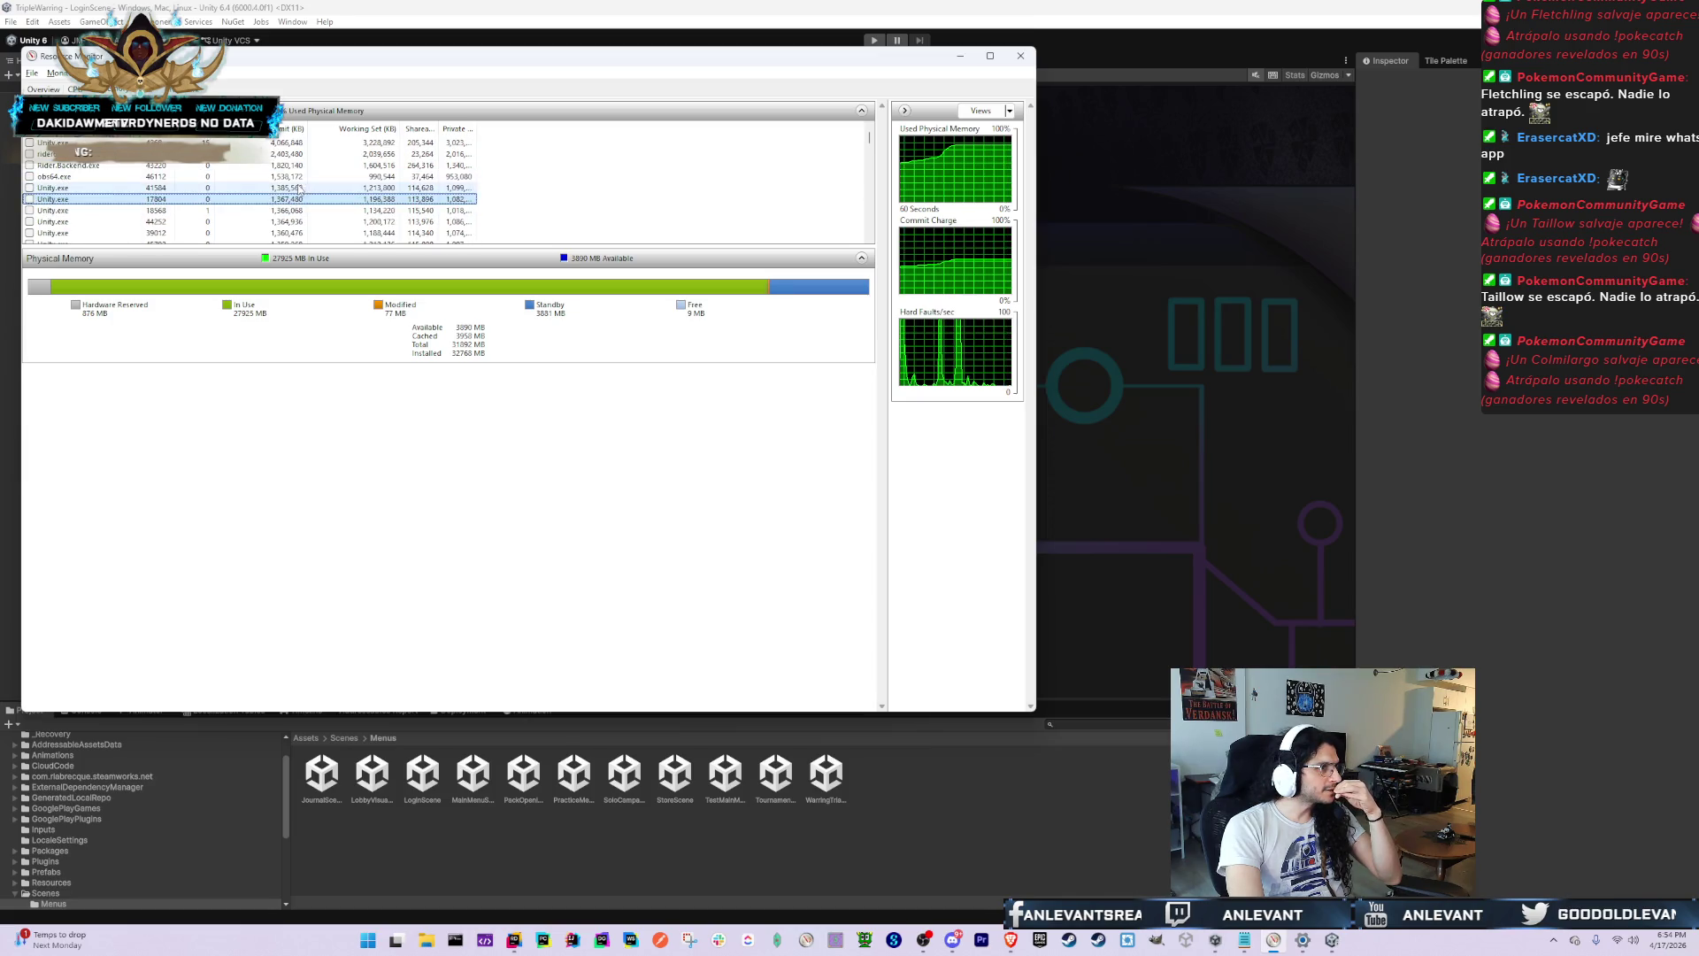
left_click(309, 210)
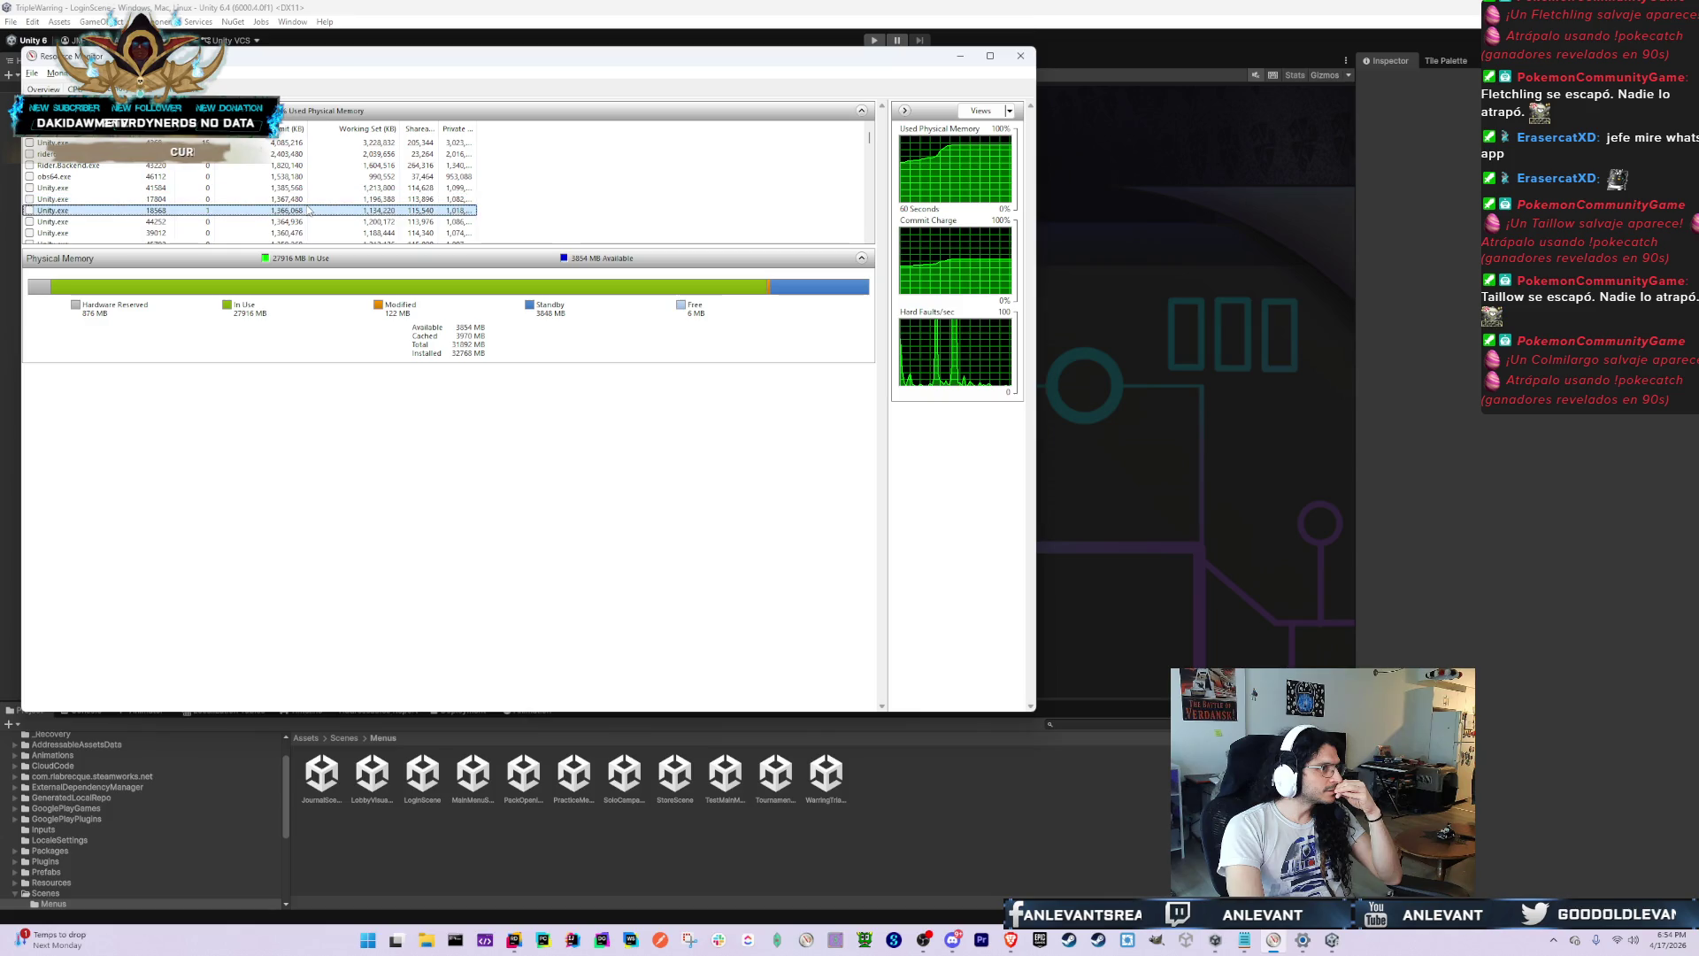
left_click(296, 222)
left_click(298, 210)
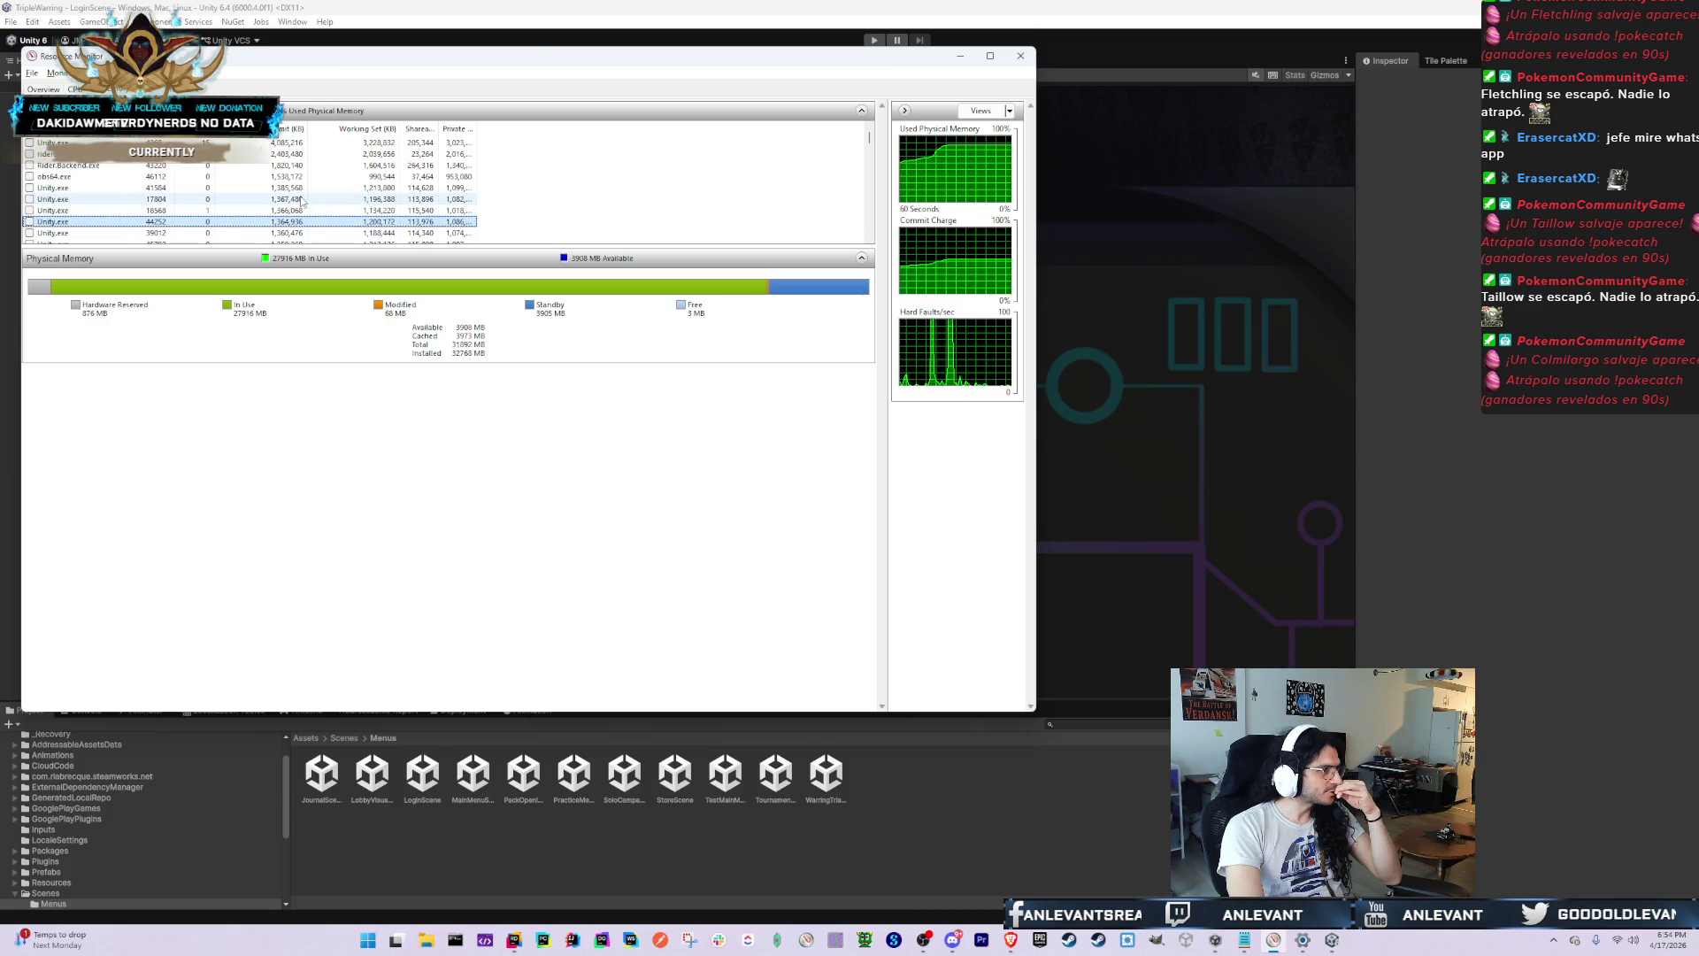
left_click(298, 201)
End Unity.exe processes 41584, 17804 and 44252 in Resource Monitor.
right_click(301, 189)
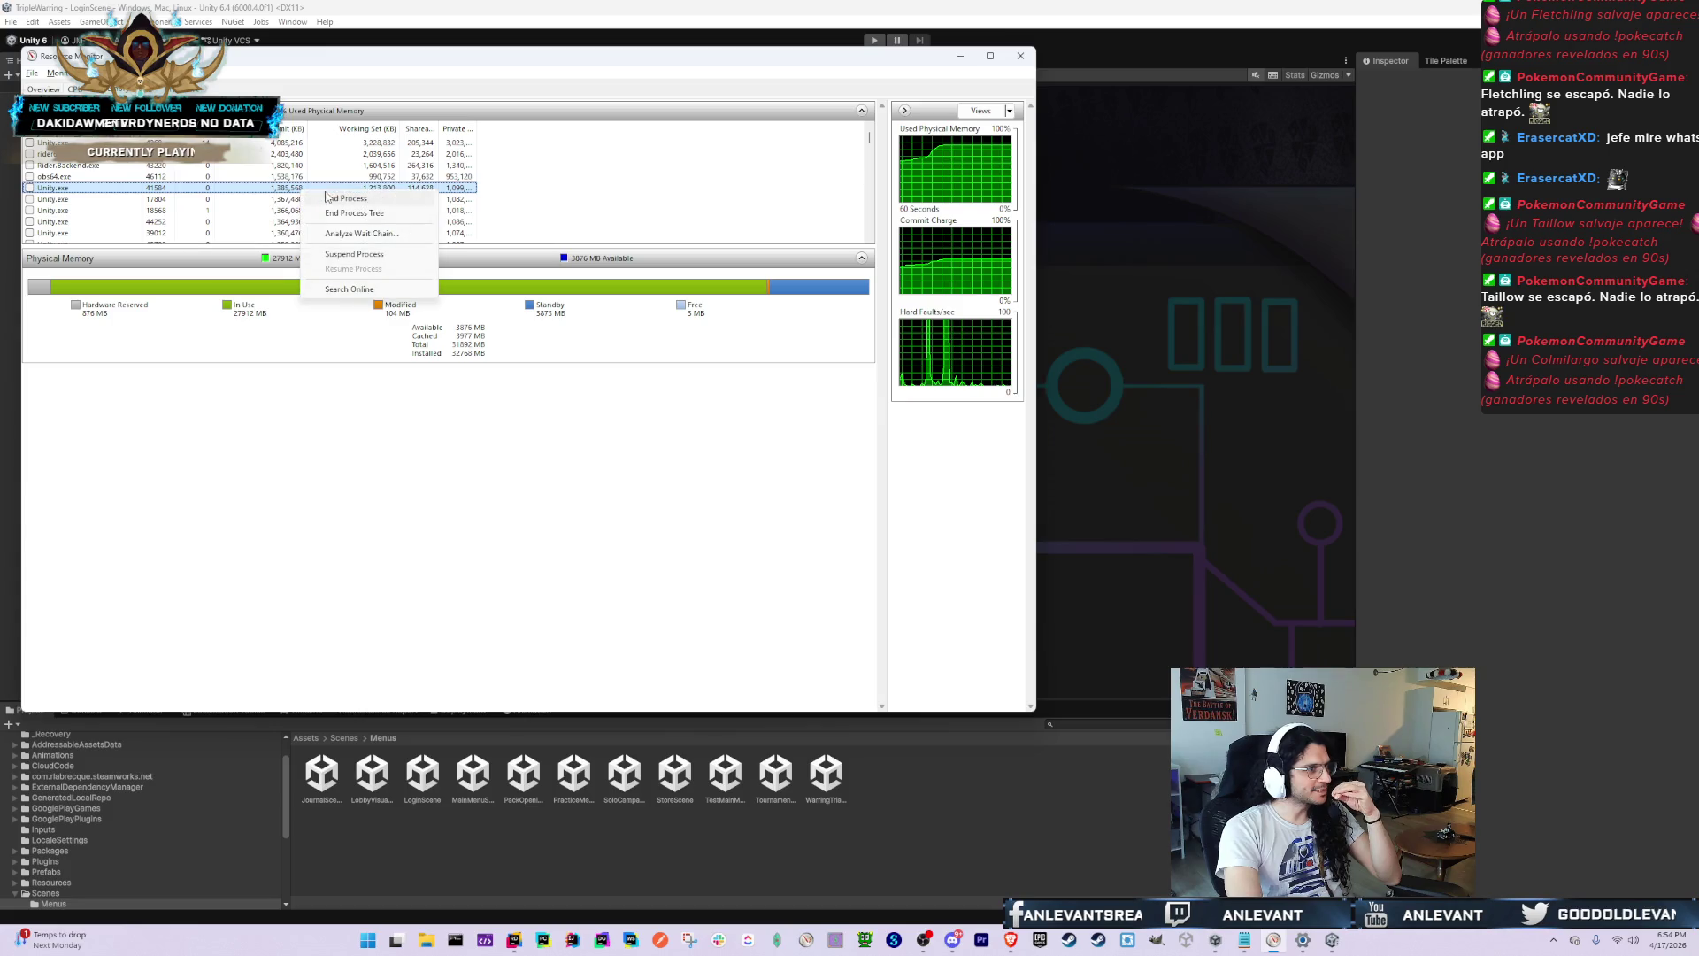
left_click(332, 199)
left_click(869, 488)
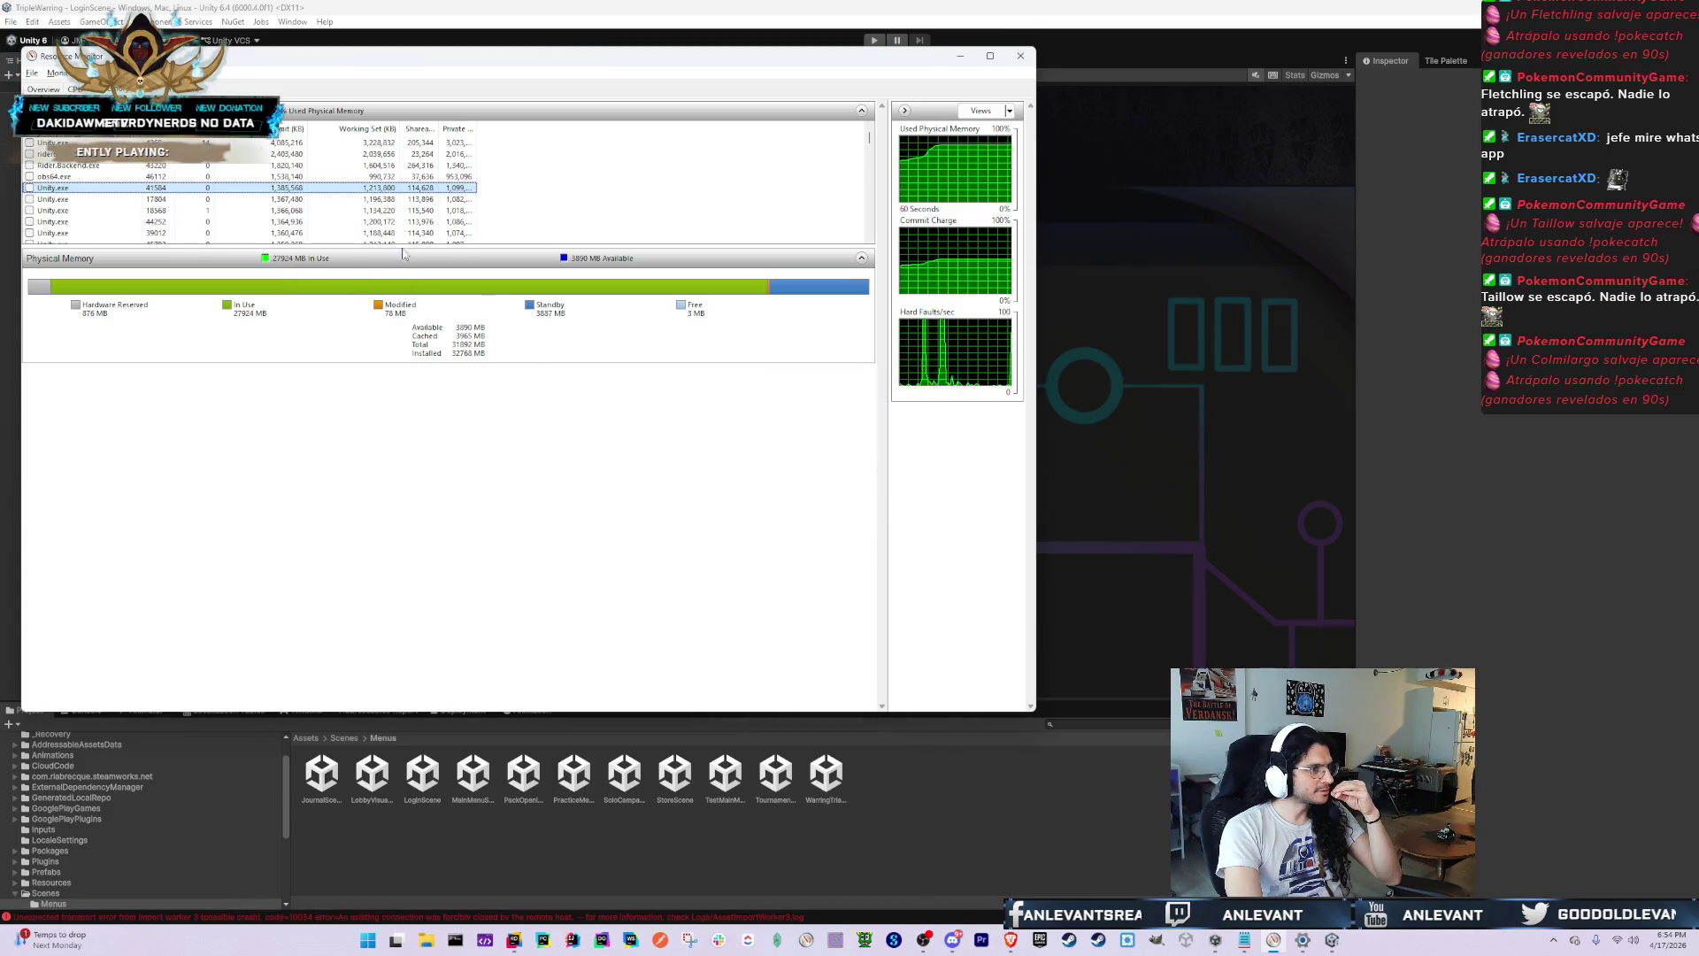
left_click(310, 199)
right_click(311, 199)
left_click(354, 205)
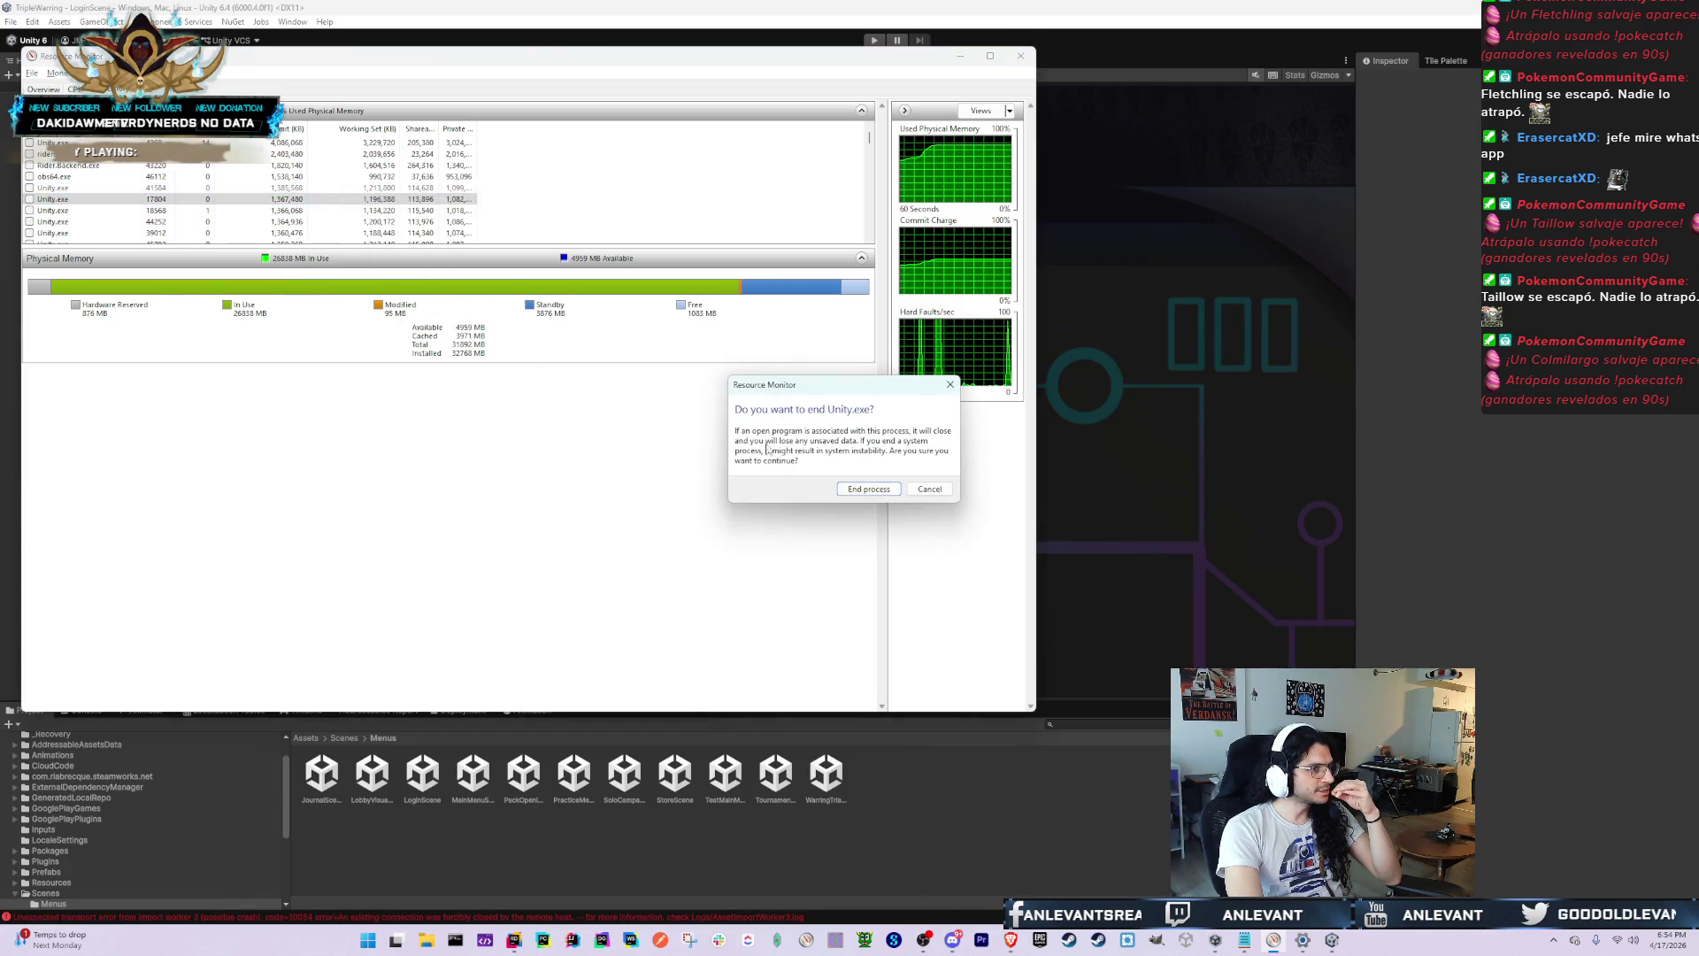
left_click(851, 494)
right_click(183, 210)
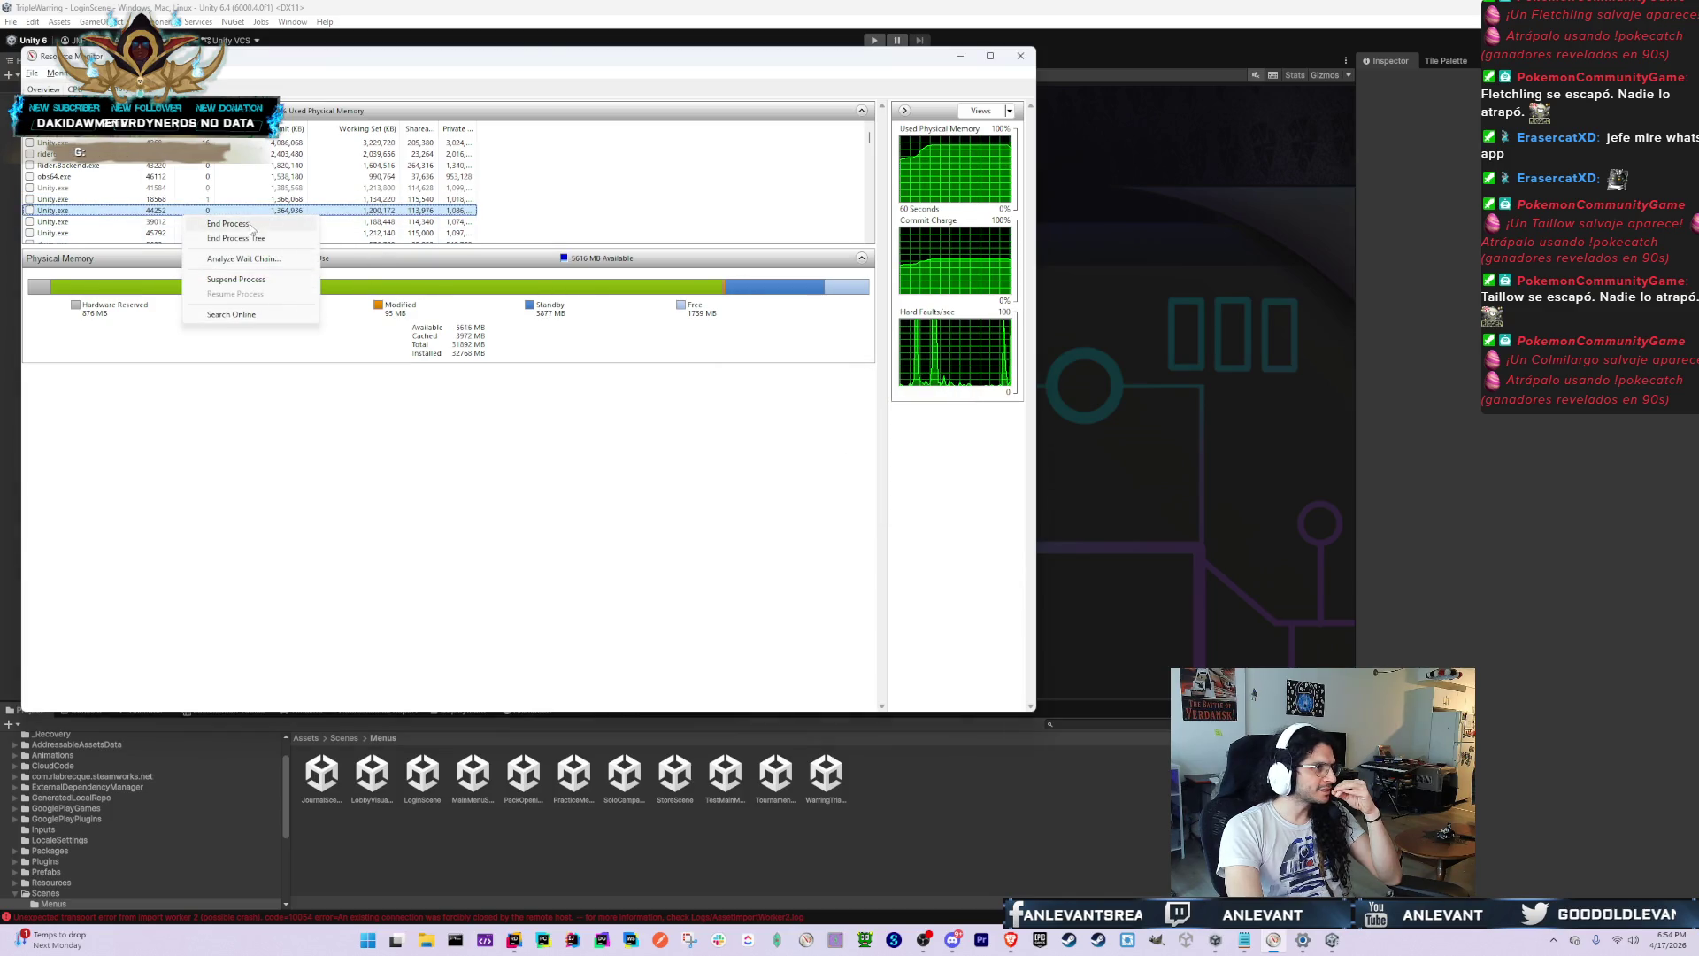
left_click(250, 226)
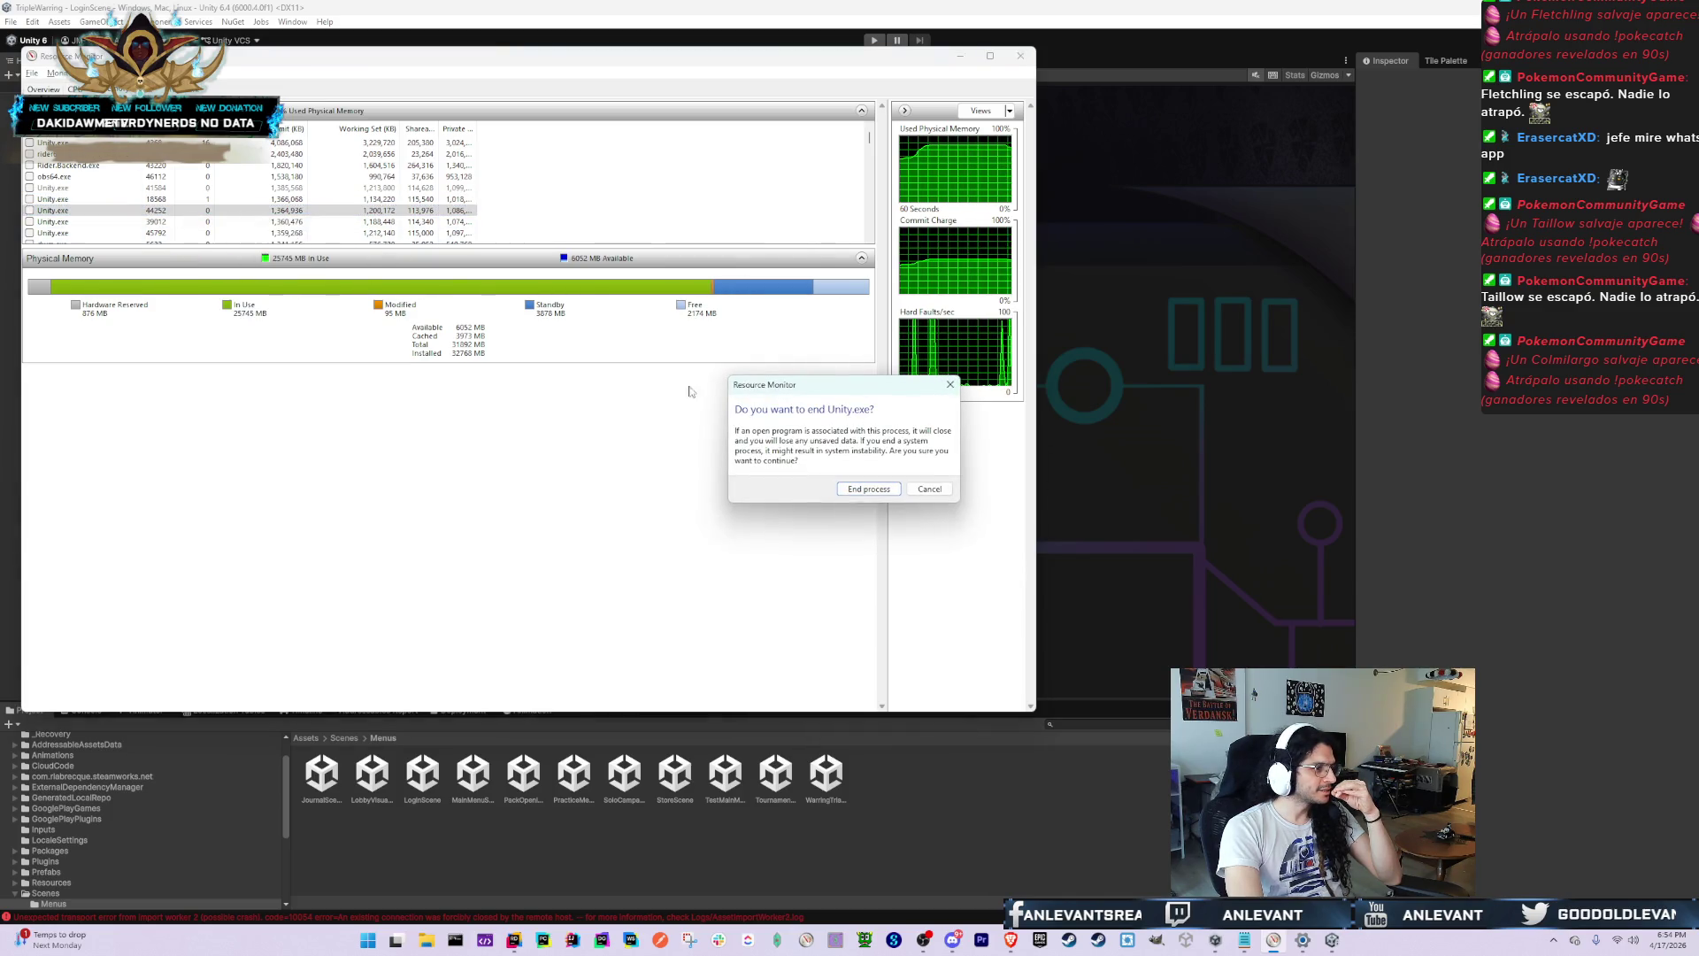
left_click(856, 492)
Inspect the import worker 2, 3 and 5 errors in Unity's Console, then clear it.
left_click(247, 919)
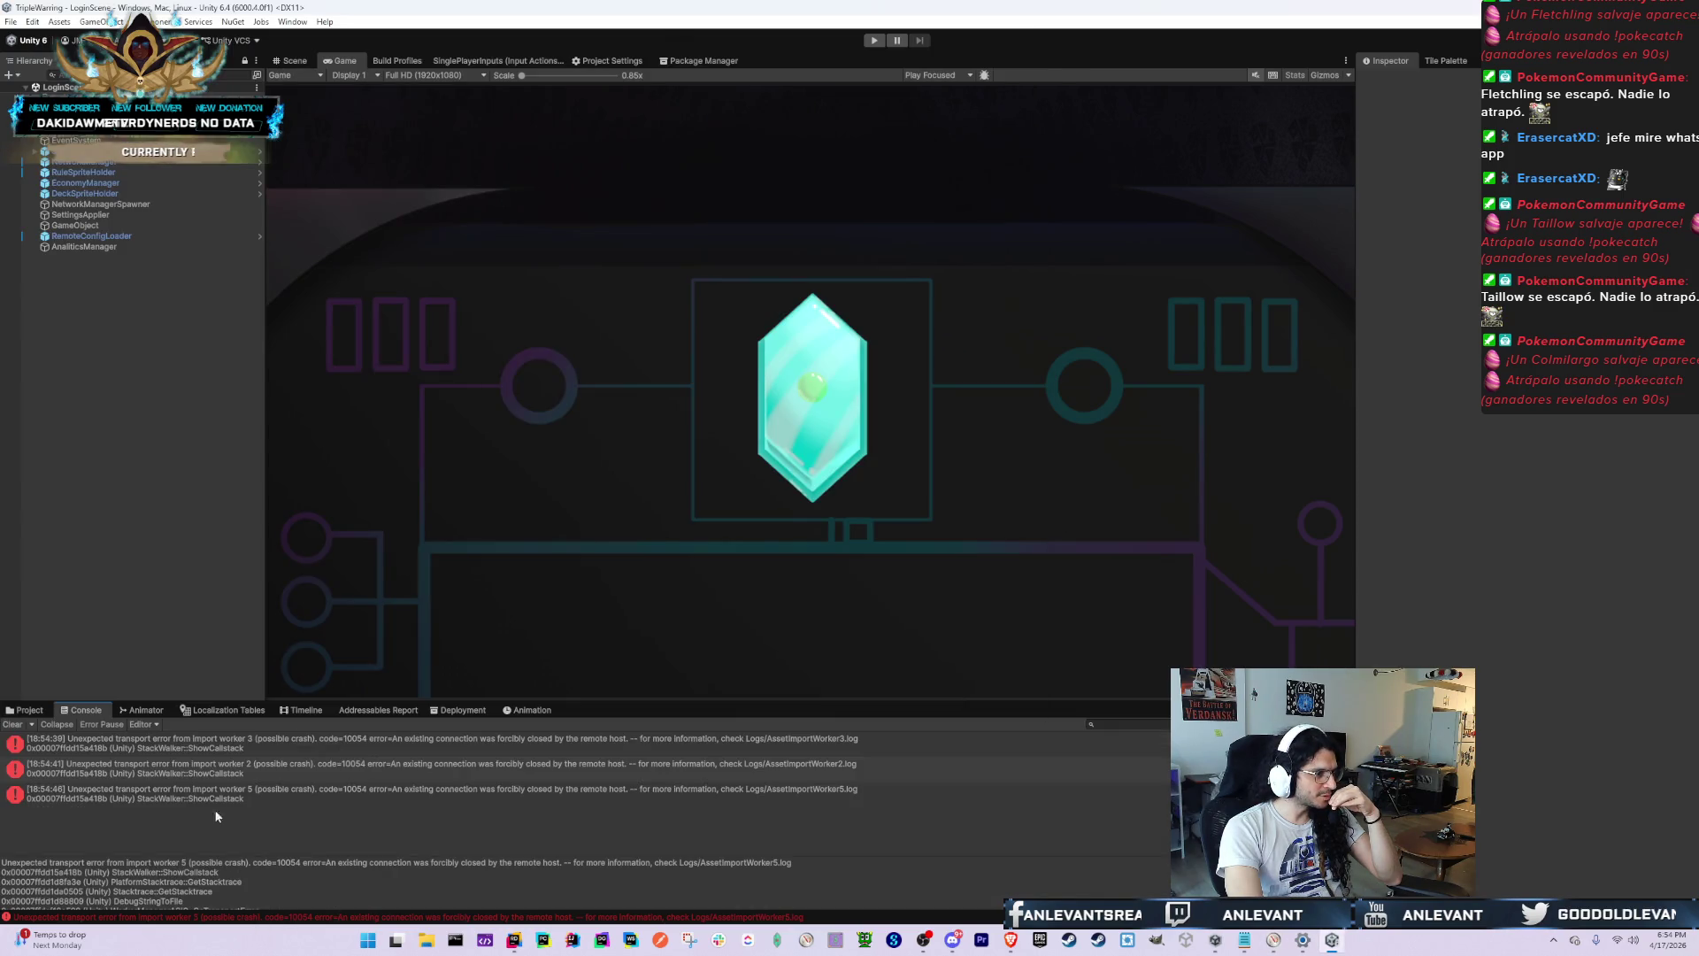
left_click(285, 766)
key("Up")
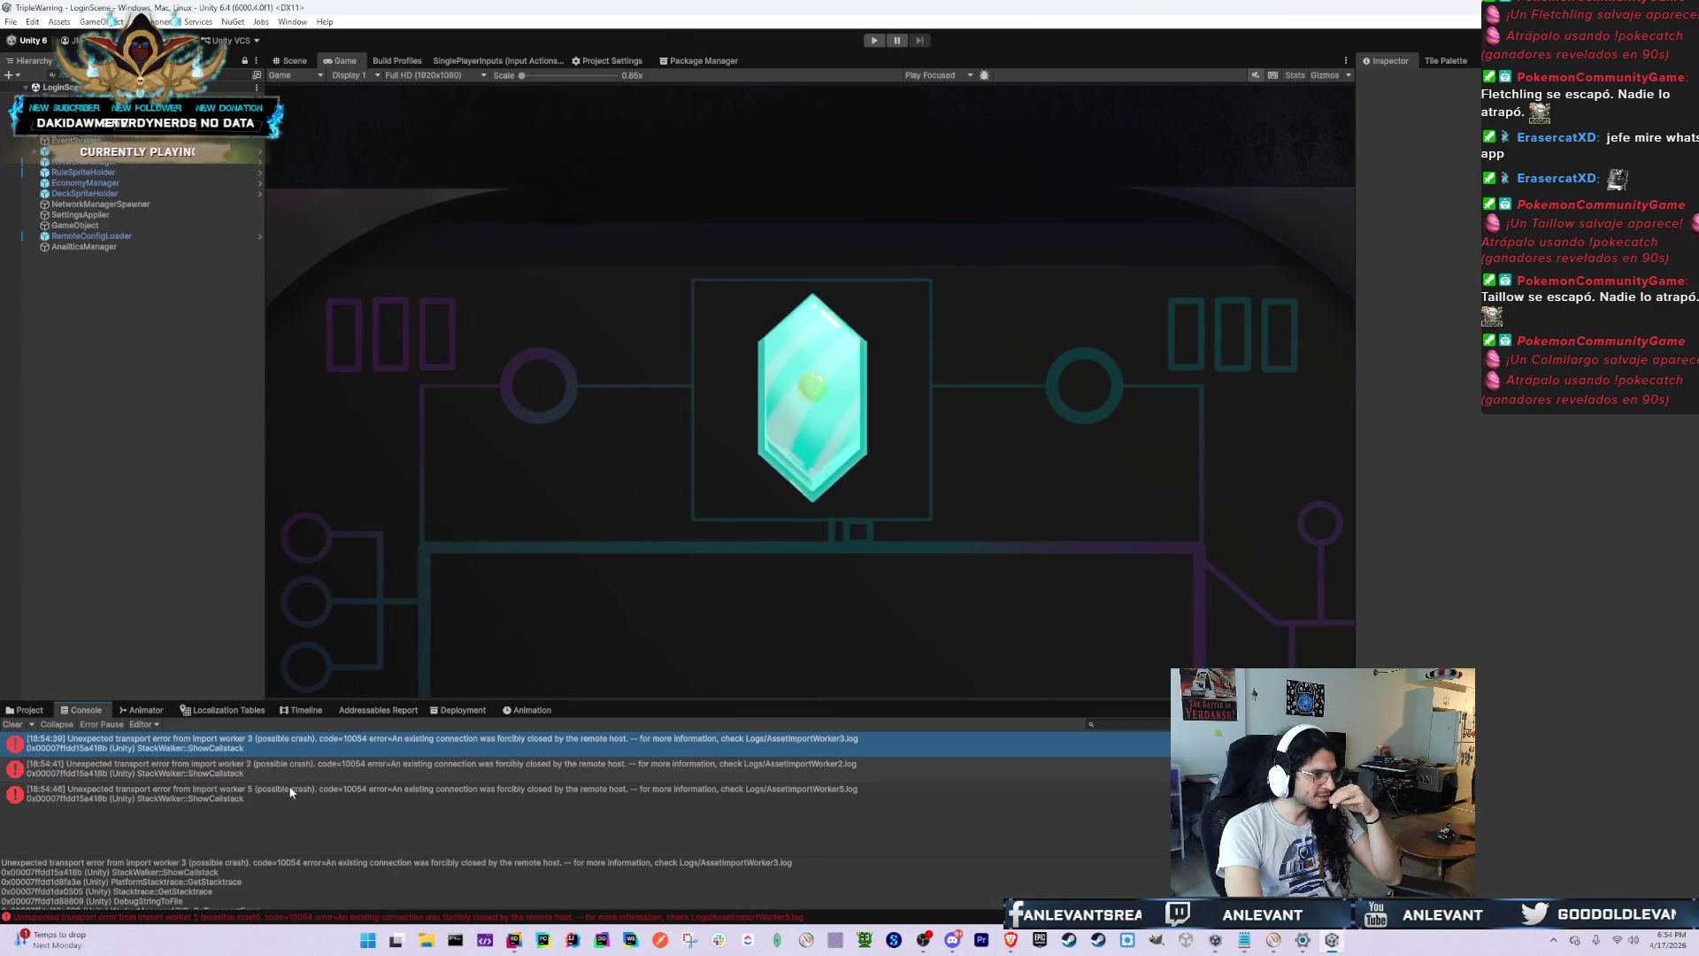
left_click(290, 790)
left_click(305, 767)
left_click(292, 753)
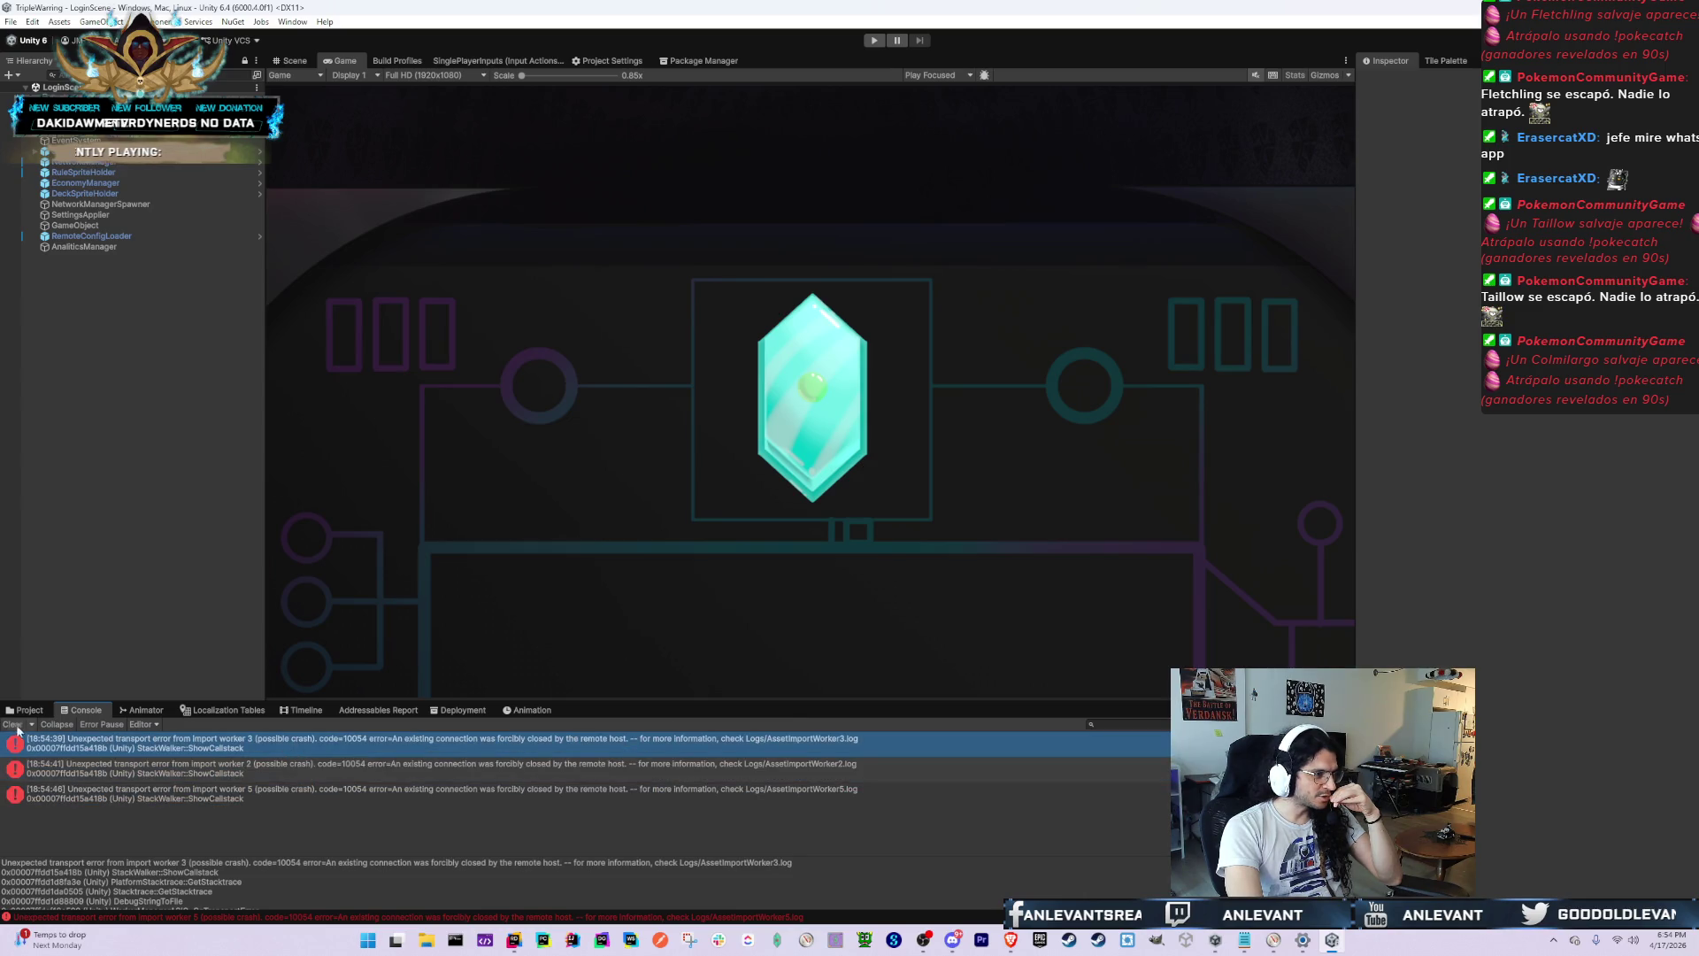
left_click(14, 725)
End Unity.exe process 18568 and read the resulting import worker crash stack trace.
key("alt+Tab")
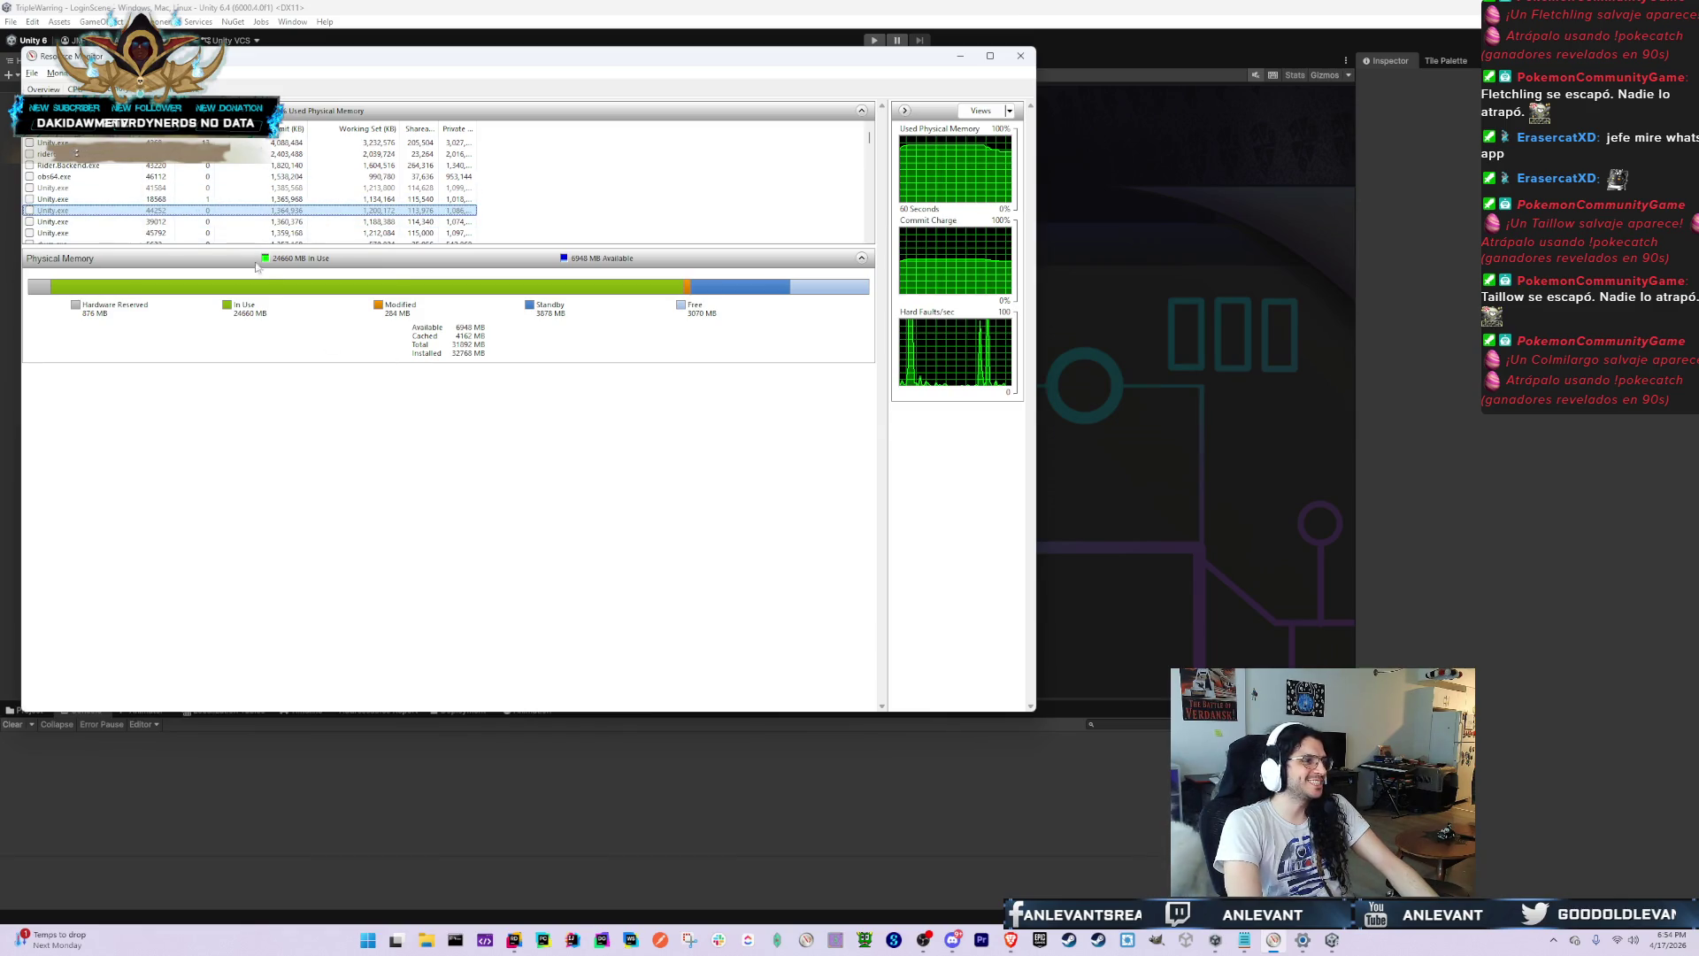
right_click(89, 203)
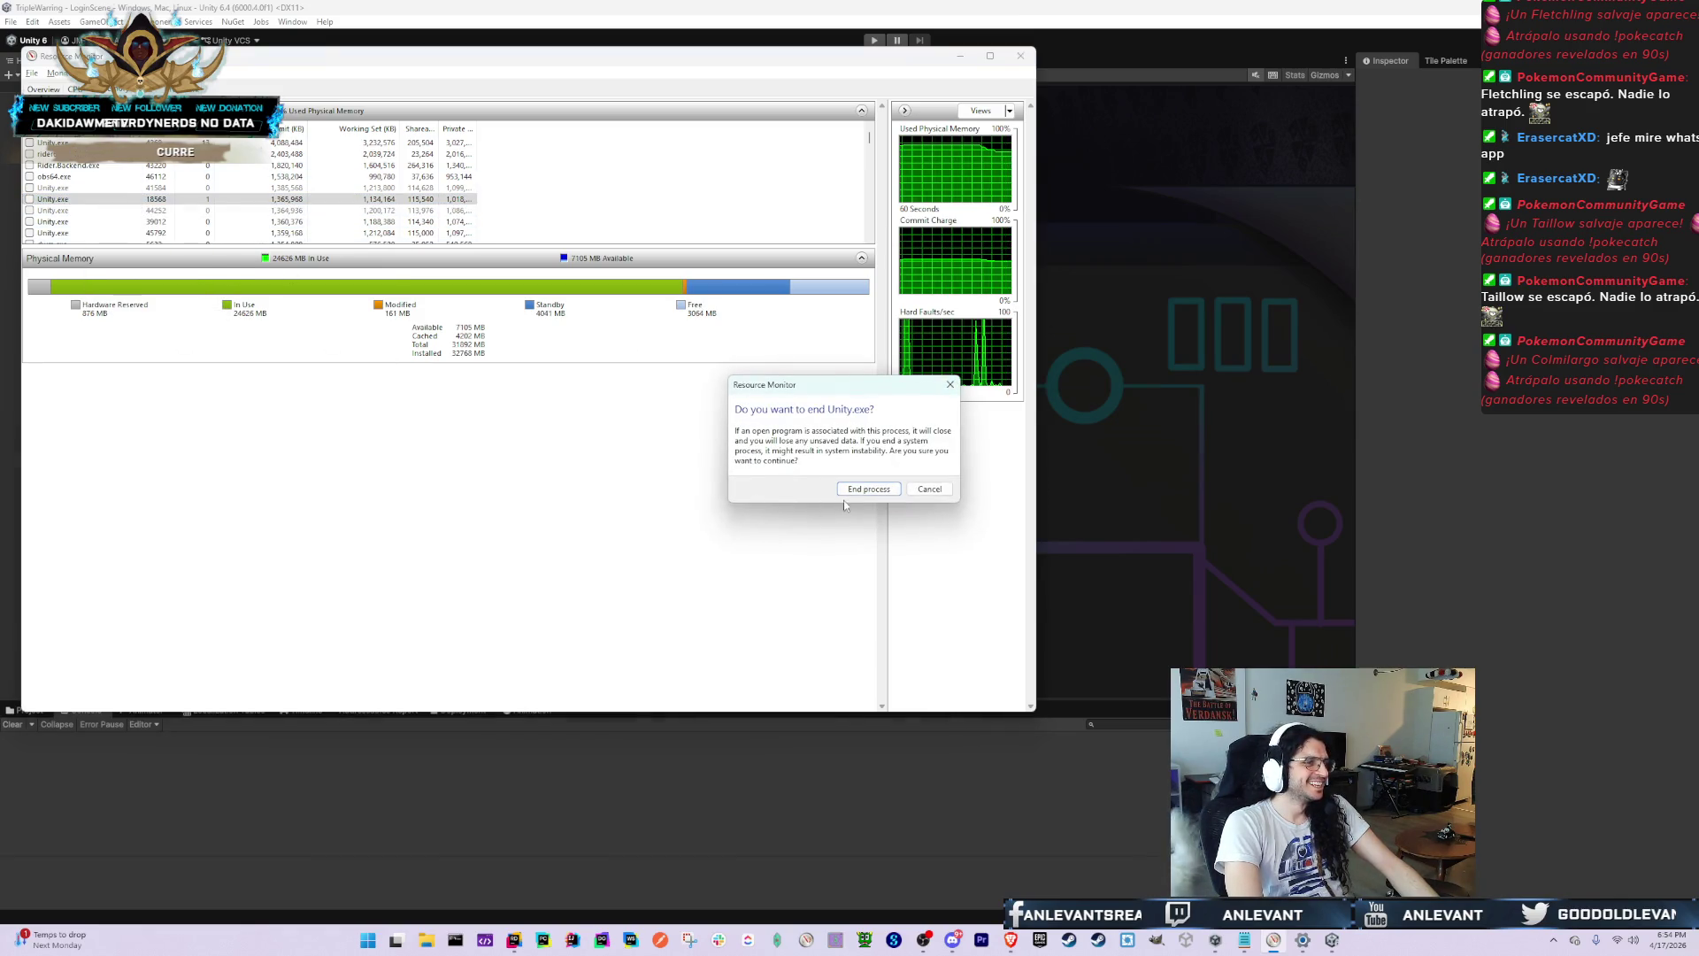
left_click(849, 491)
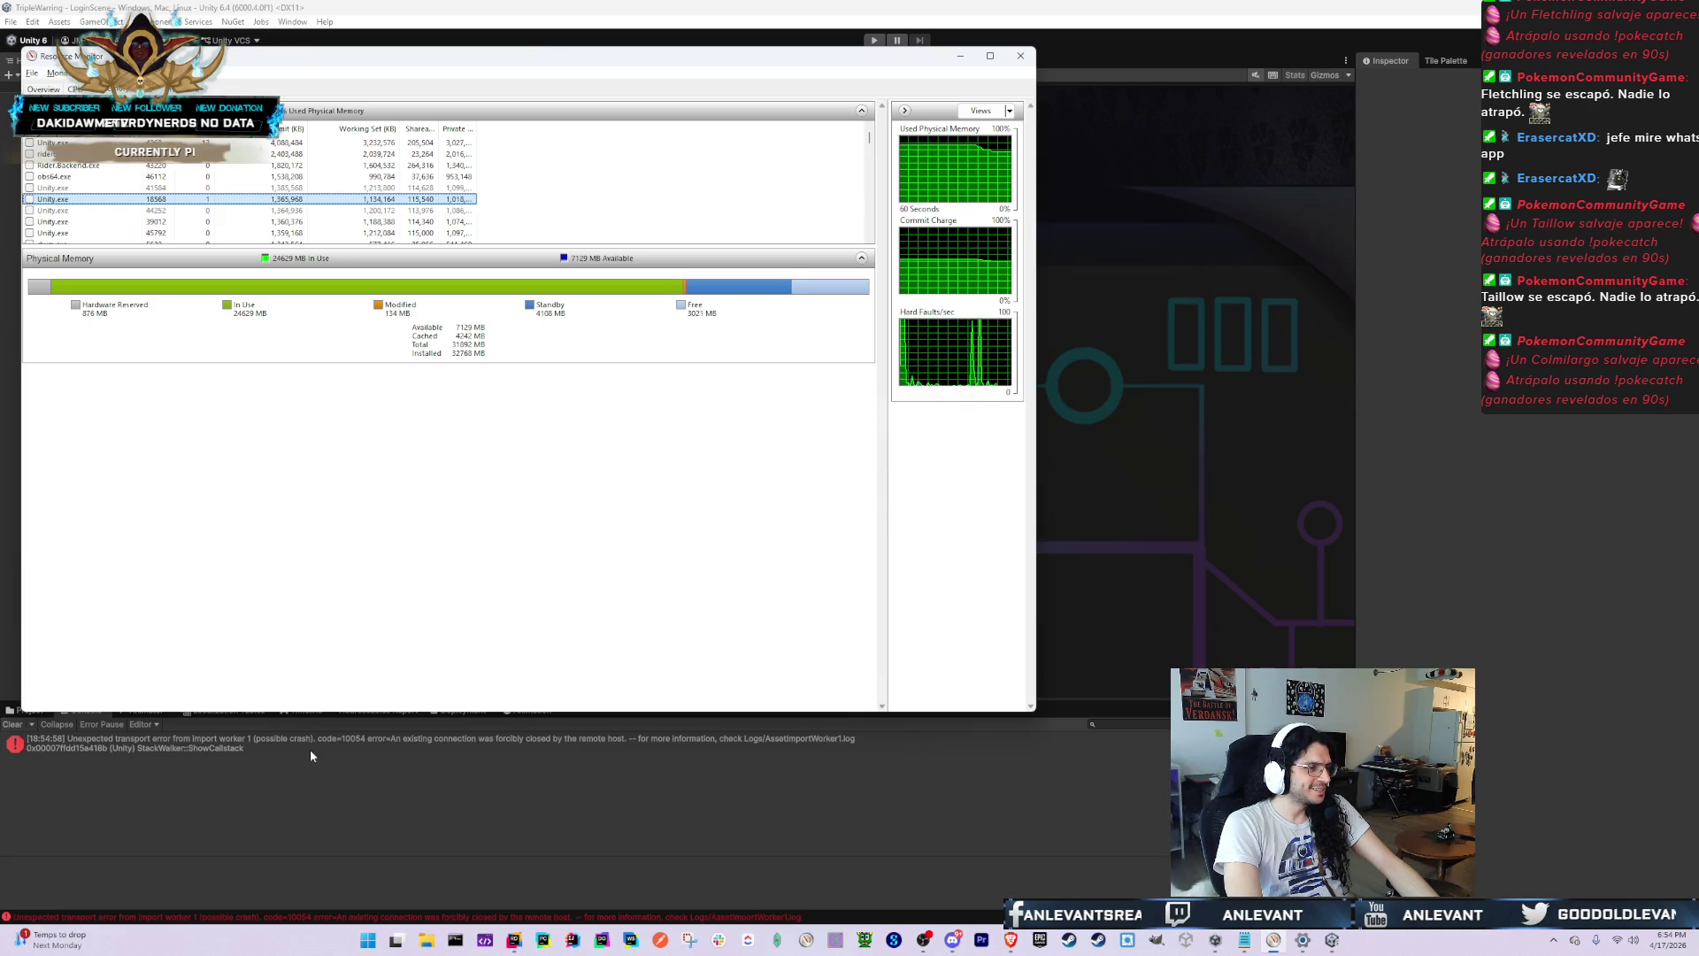
left_click(248, 748)
left_click(797, 864)
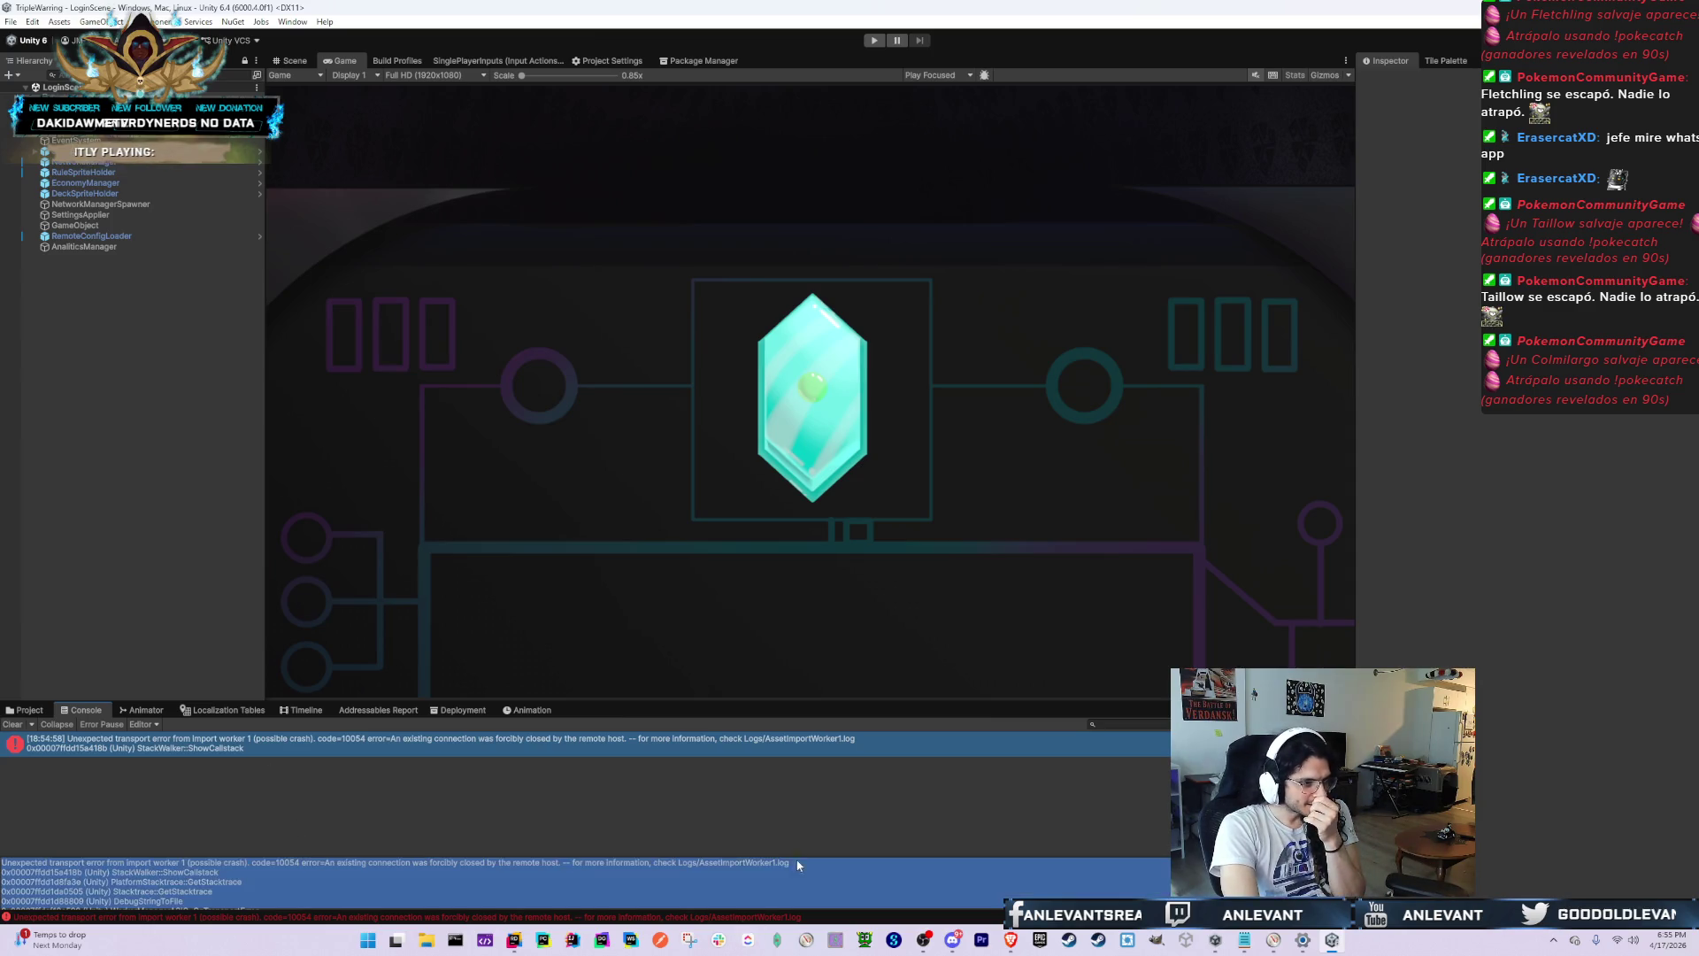
left_click(693, 864)
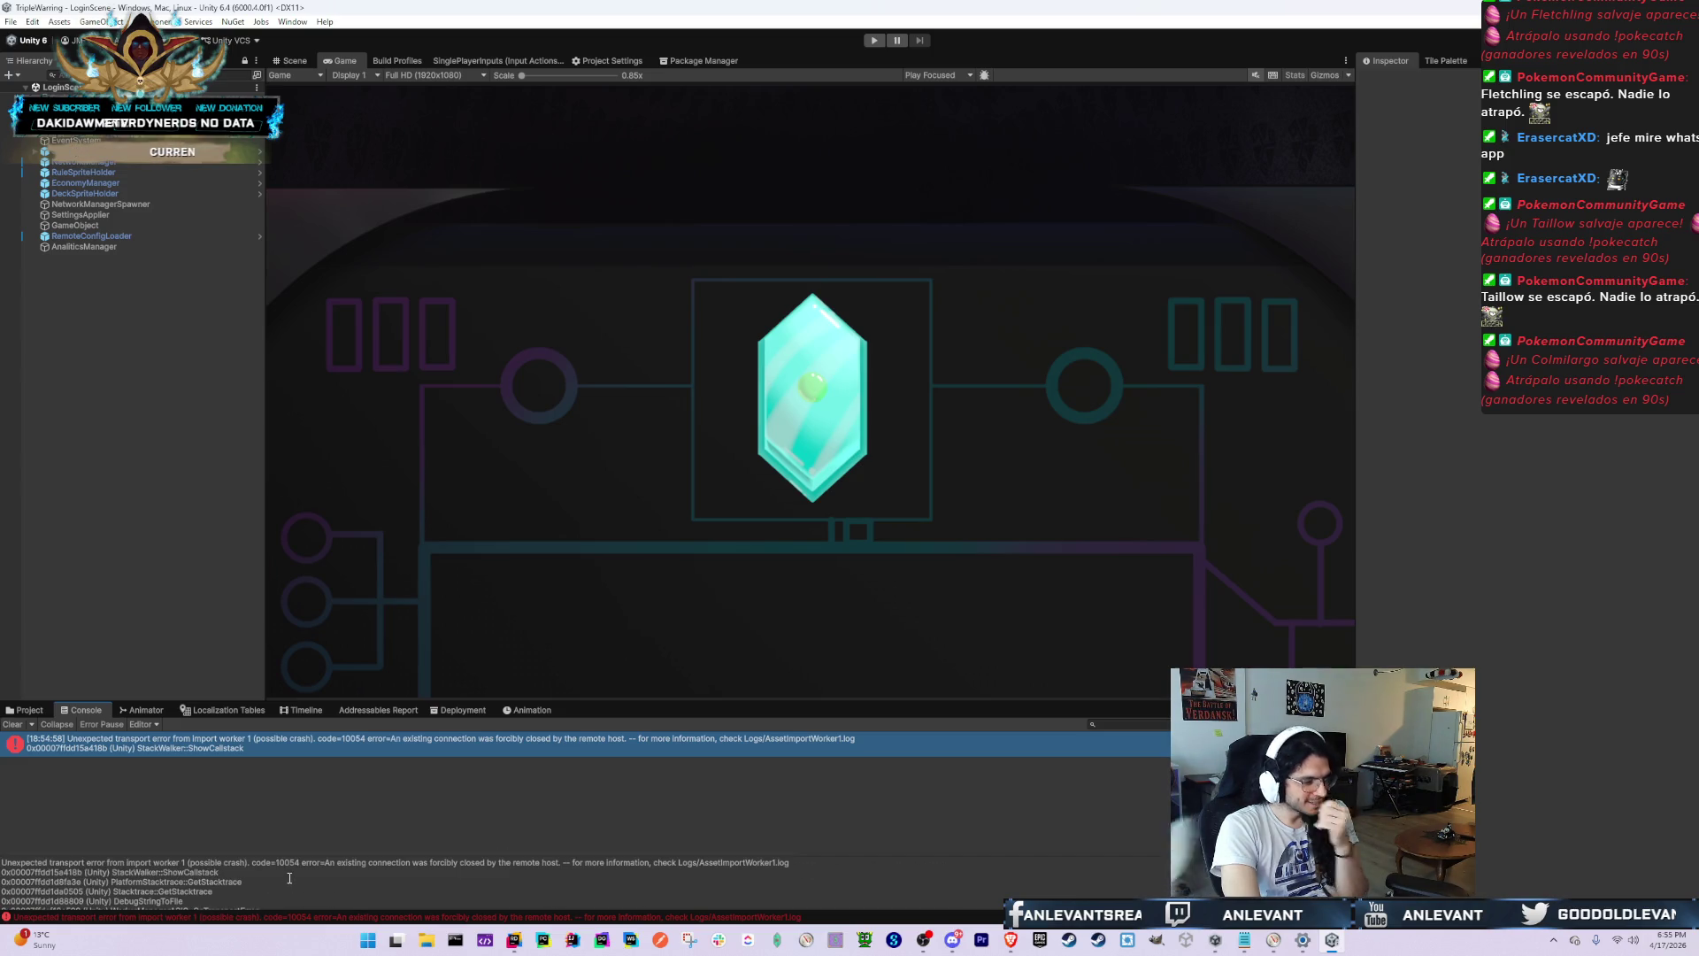
End Unity.exe process 39012, clear the Console, and return to the editor running the game.
key("alt+Tab")
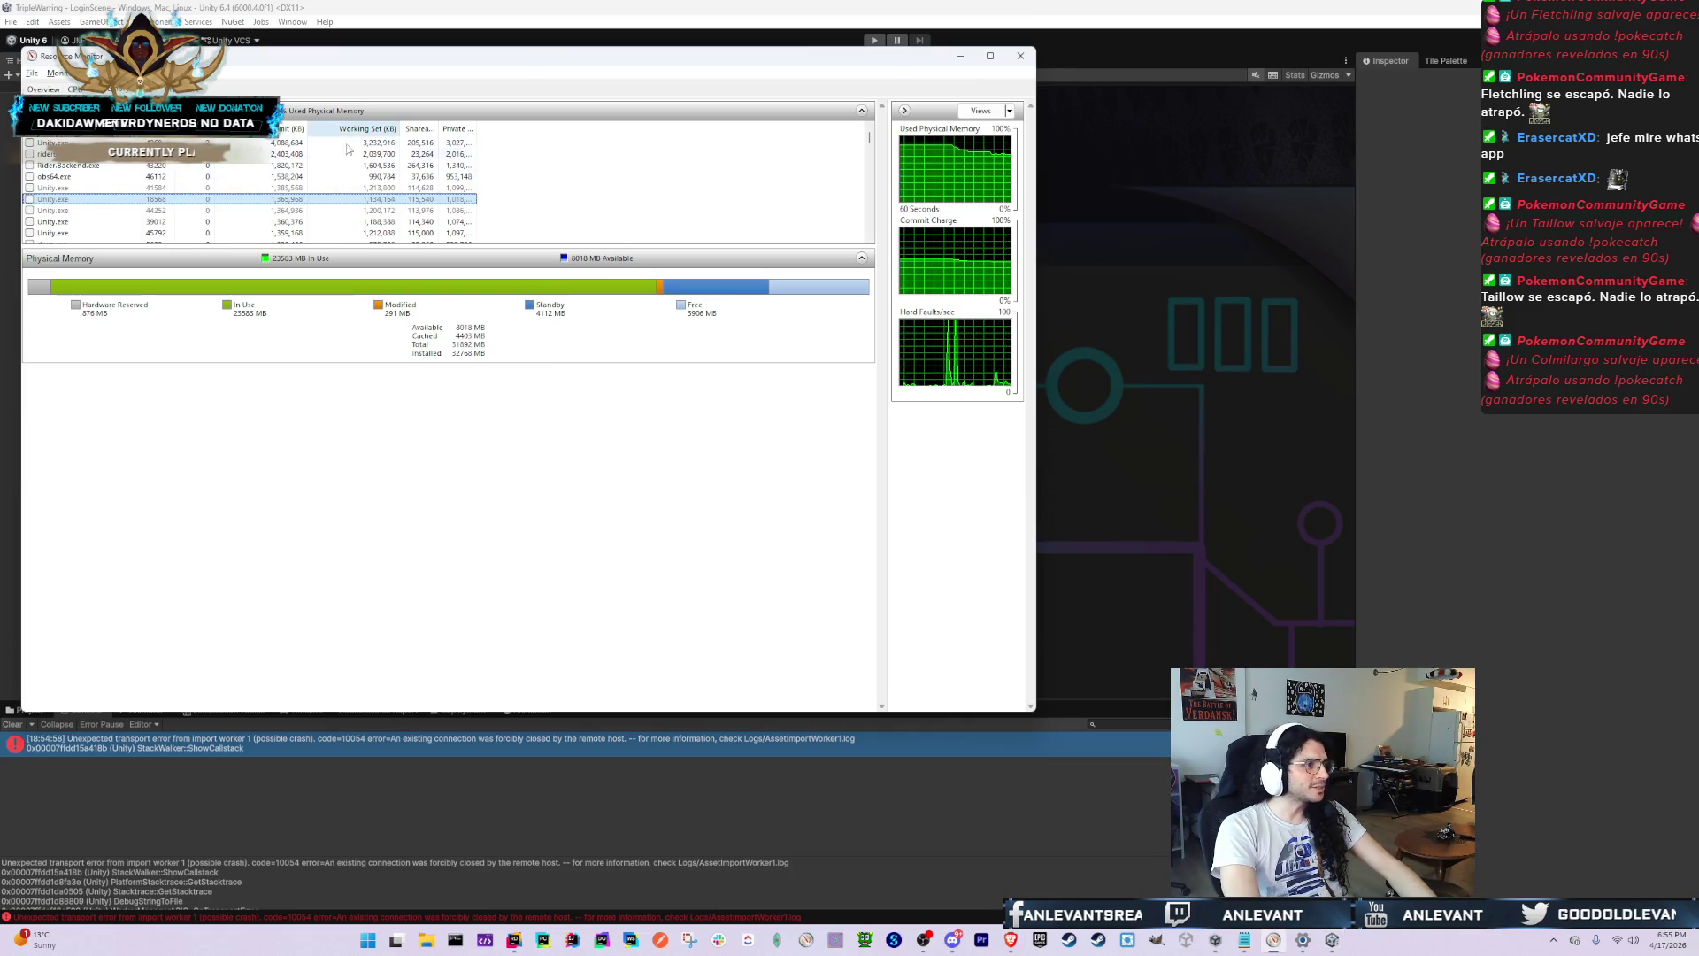
scroll(350, 177, "down", 1)
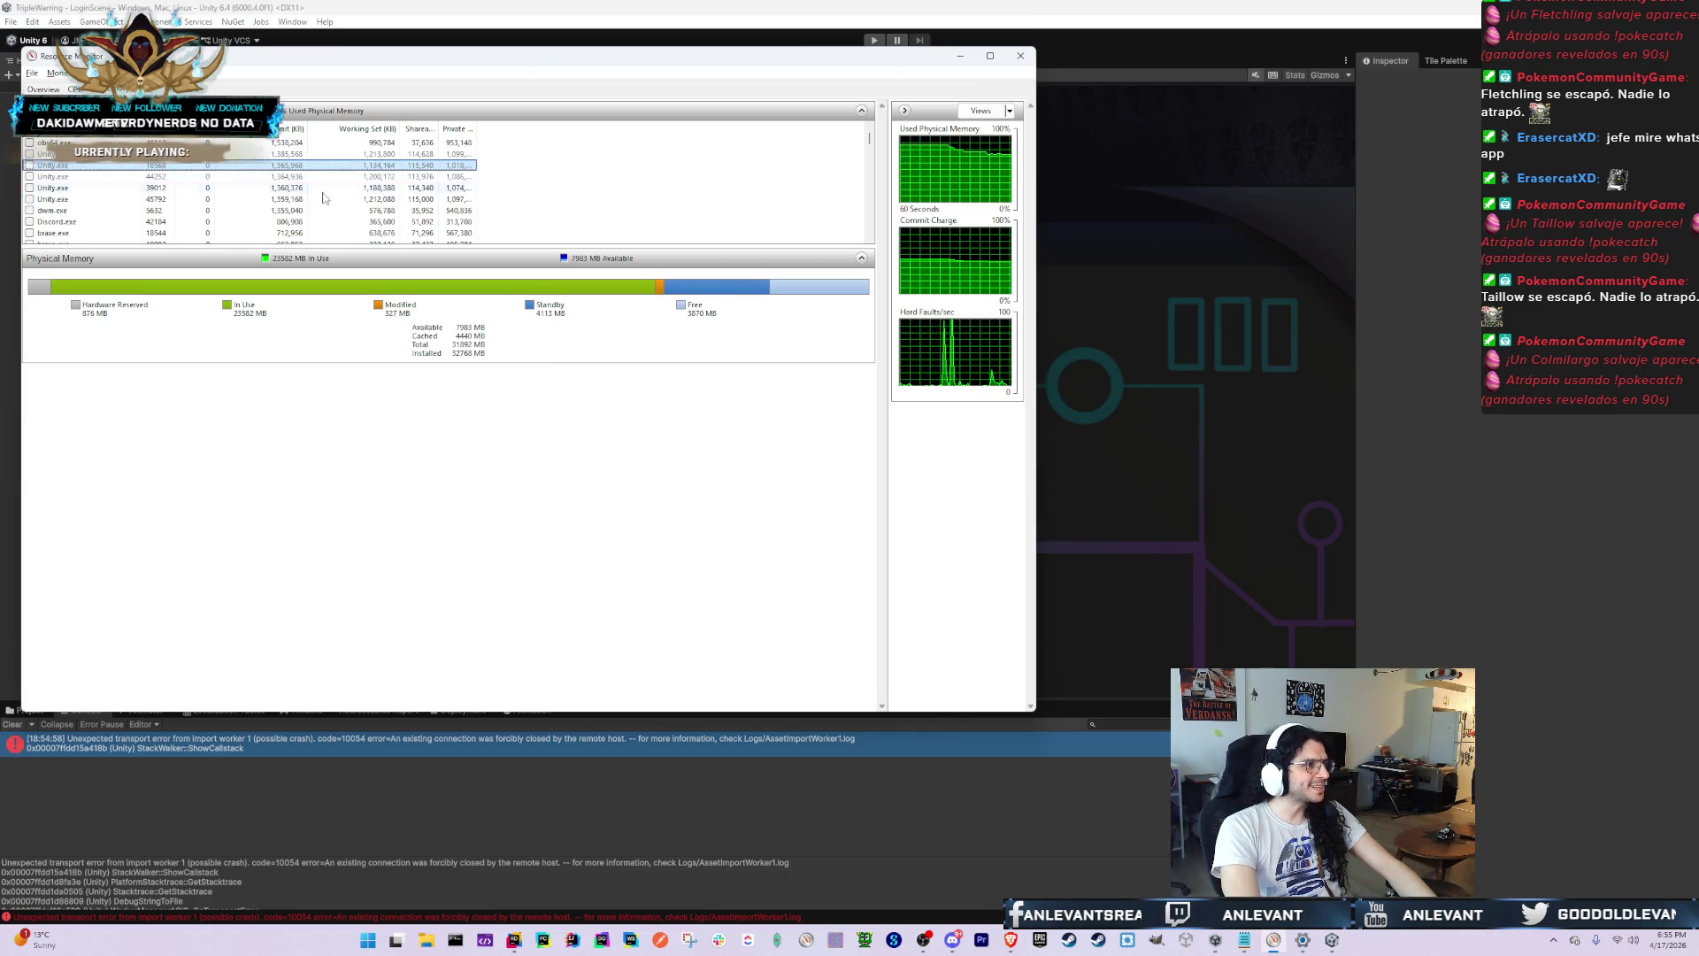
scroll(342, 190, "up", 1)
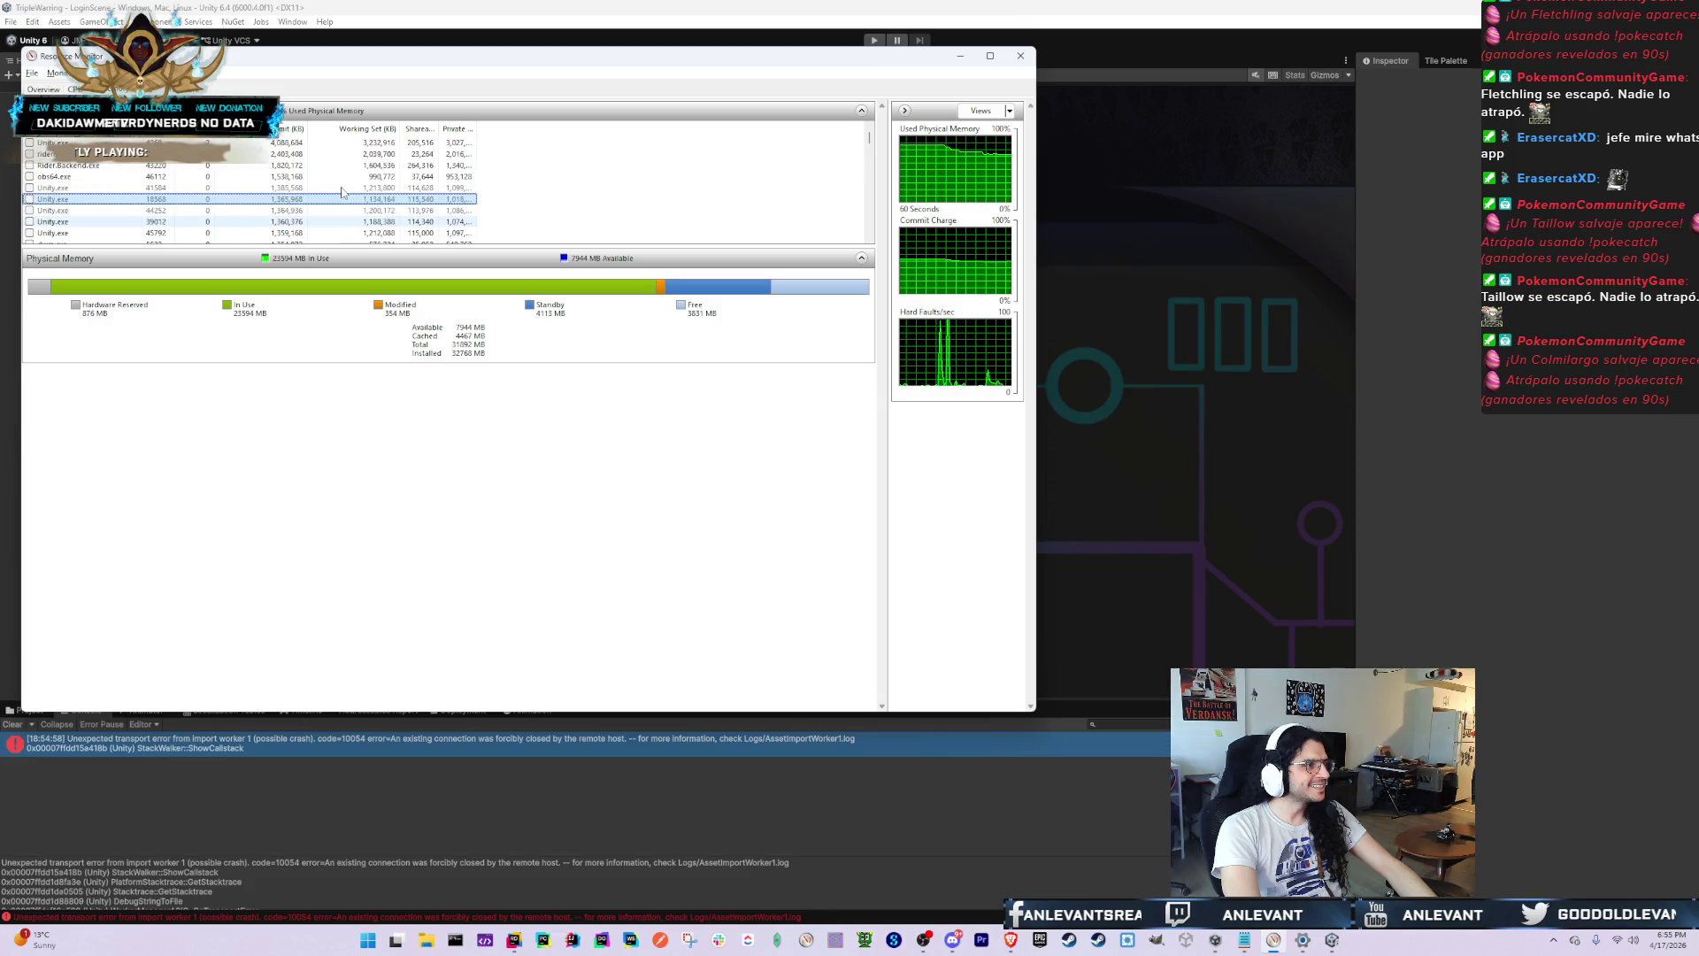
scroll(343, 190, "down", 1)
right_click(335, 188)
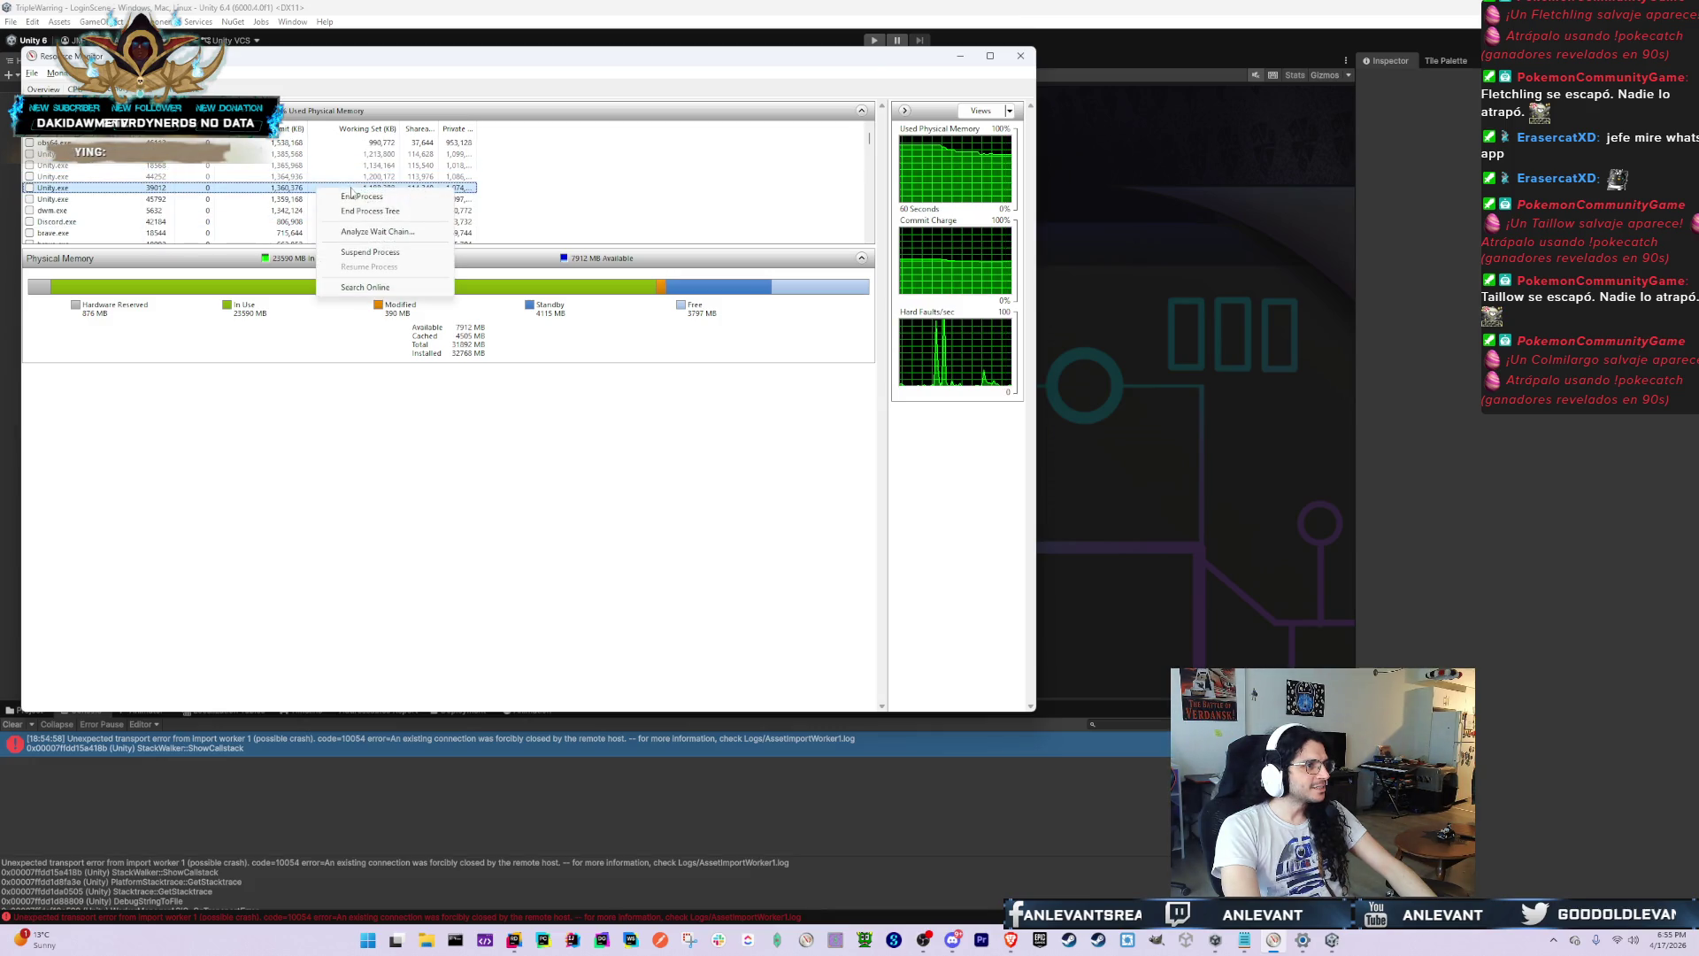
left_click(363, 196)
left_click(869, 492)
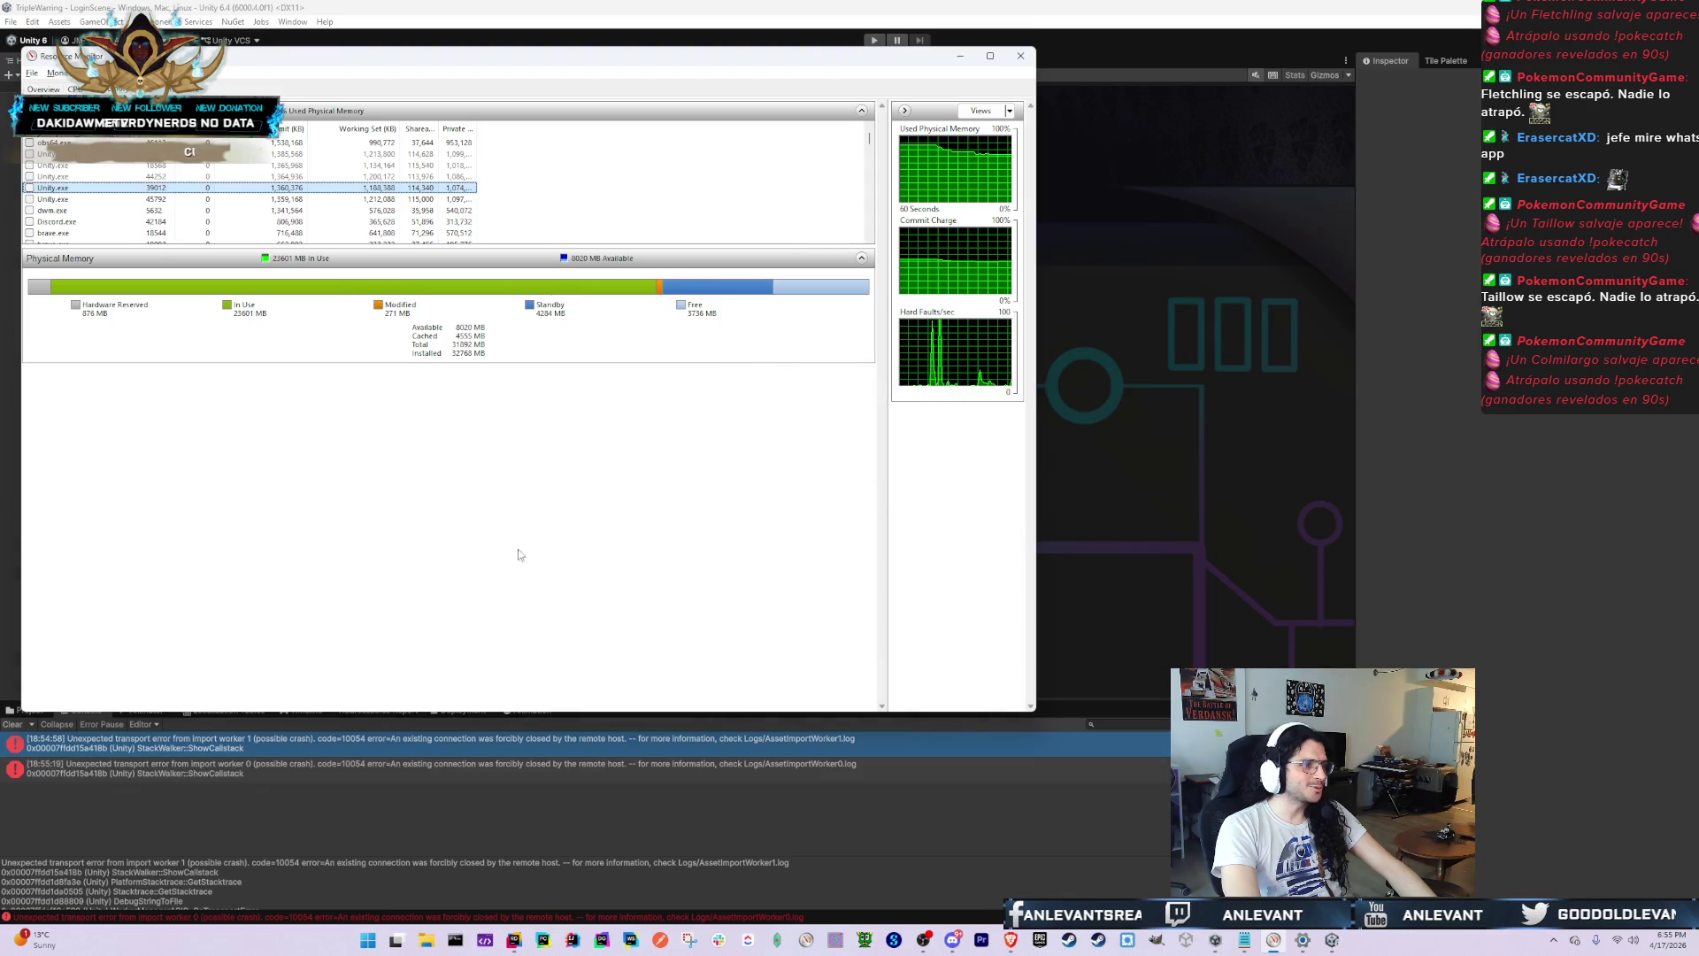
left_click(144, 766)
key("alt+Tab")
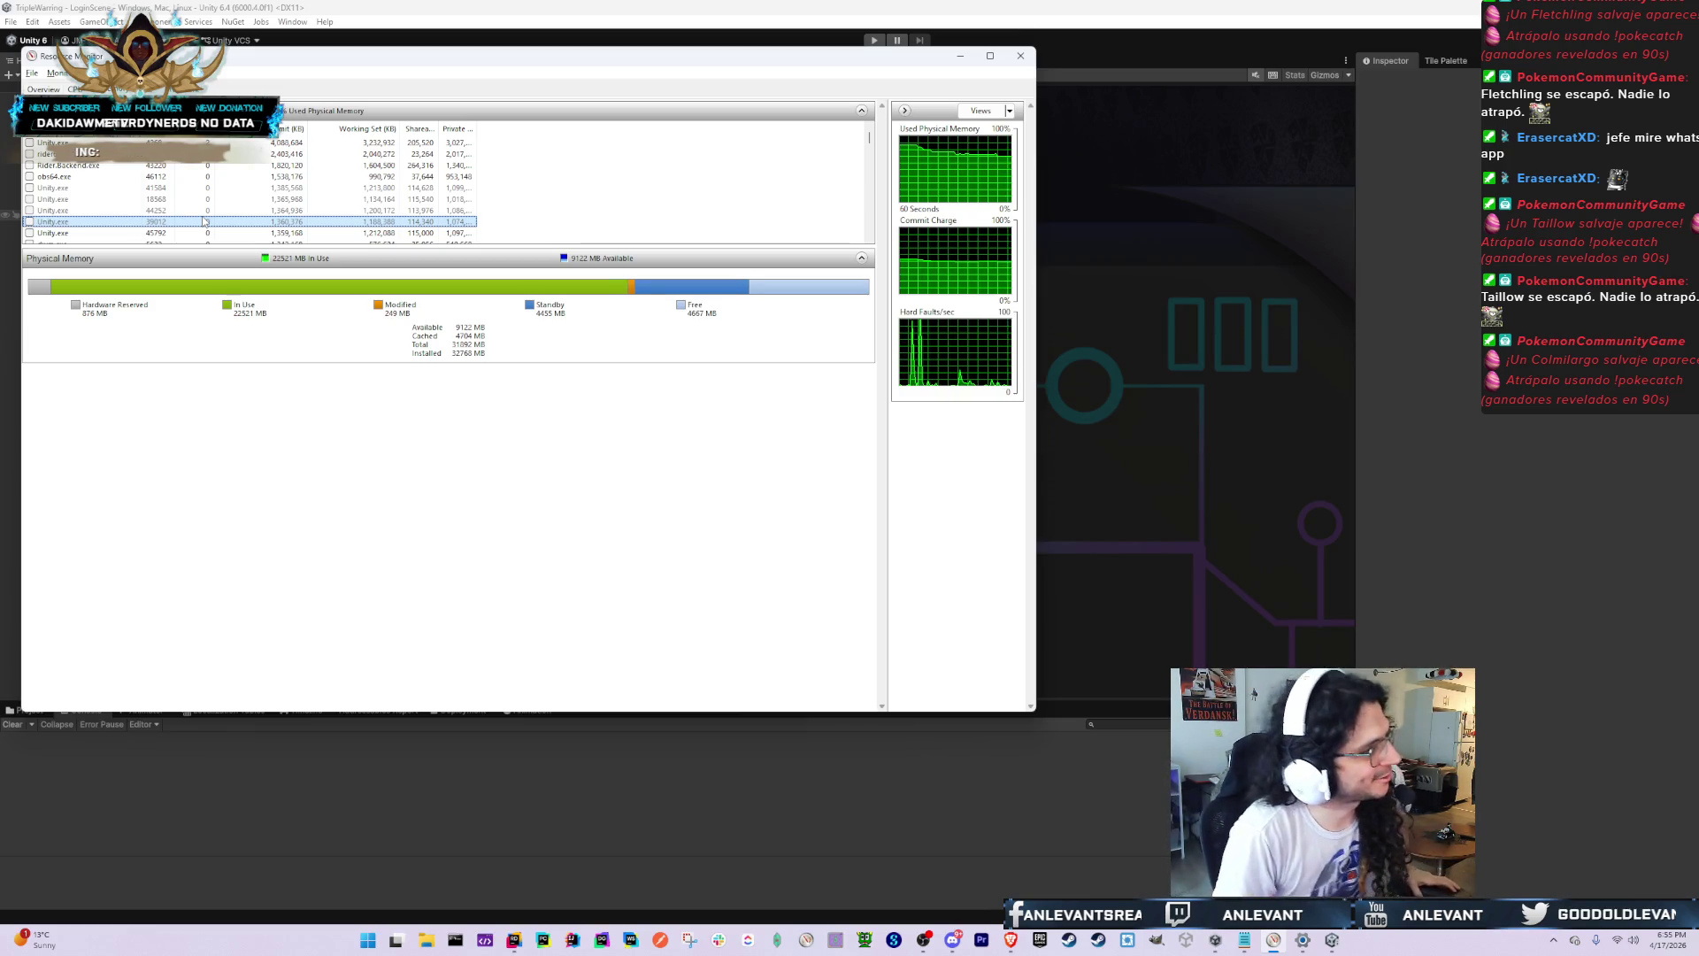
left_click(8, 448)
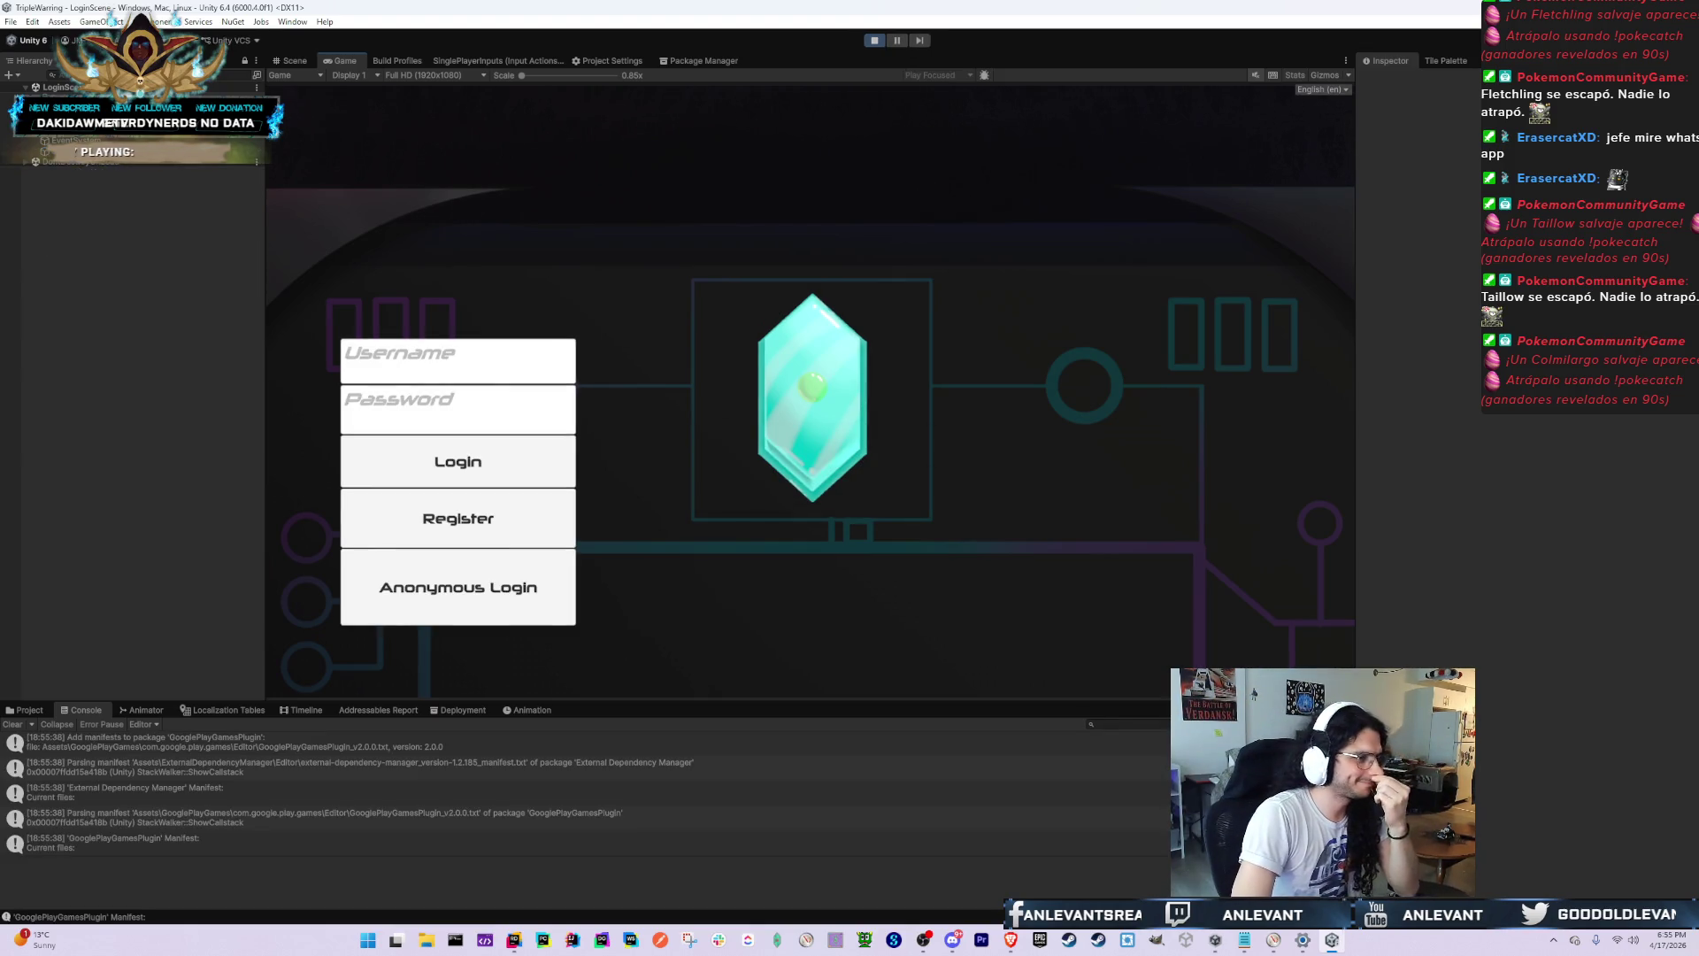
Stop the game, search the Project for 'neura', select the Eleneura prefab, then switch to Resource Monitor.
left_click(27, 710)
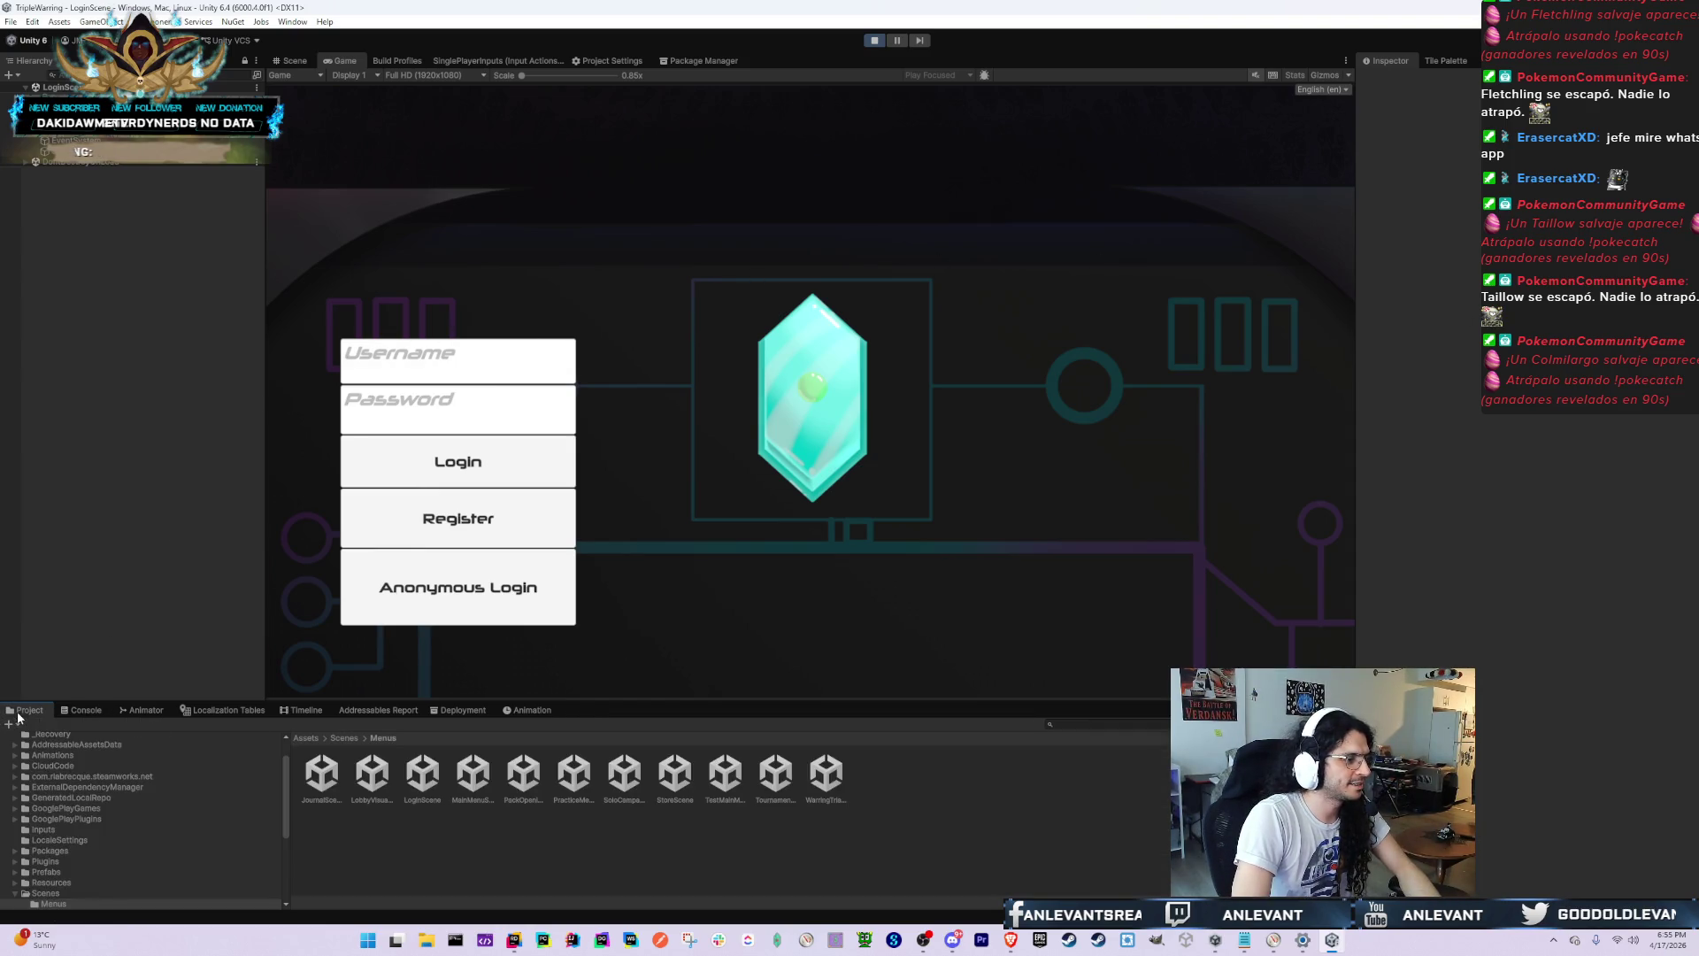
left_click(873, 41)
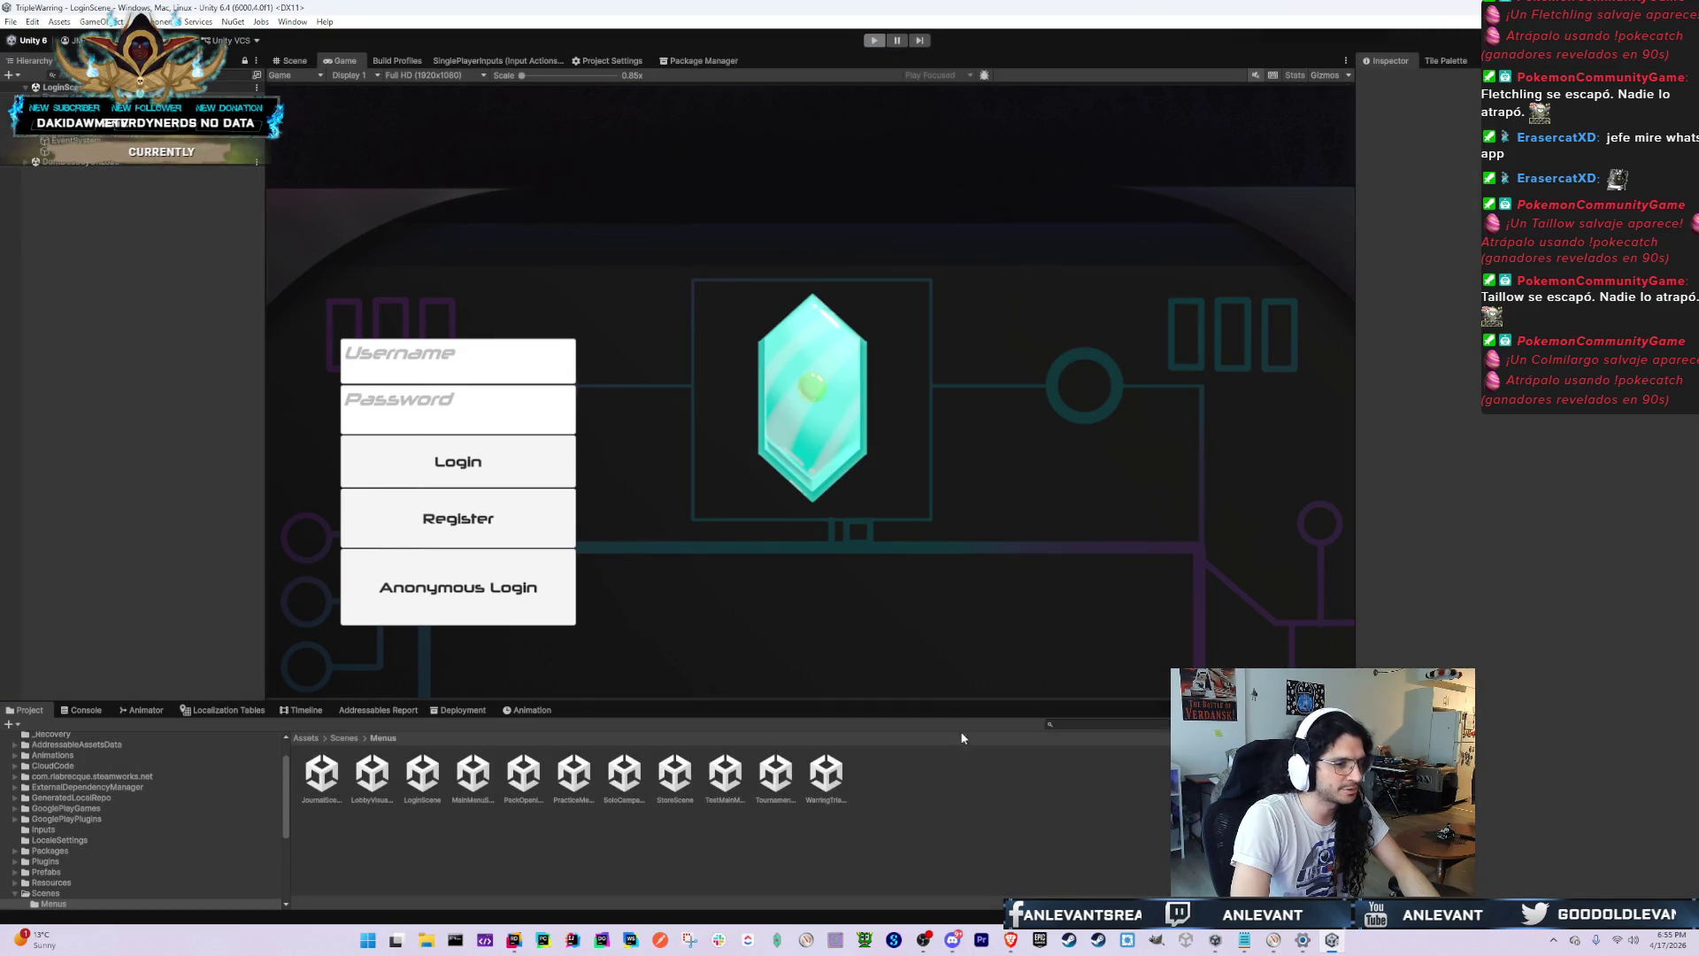
type("neura")
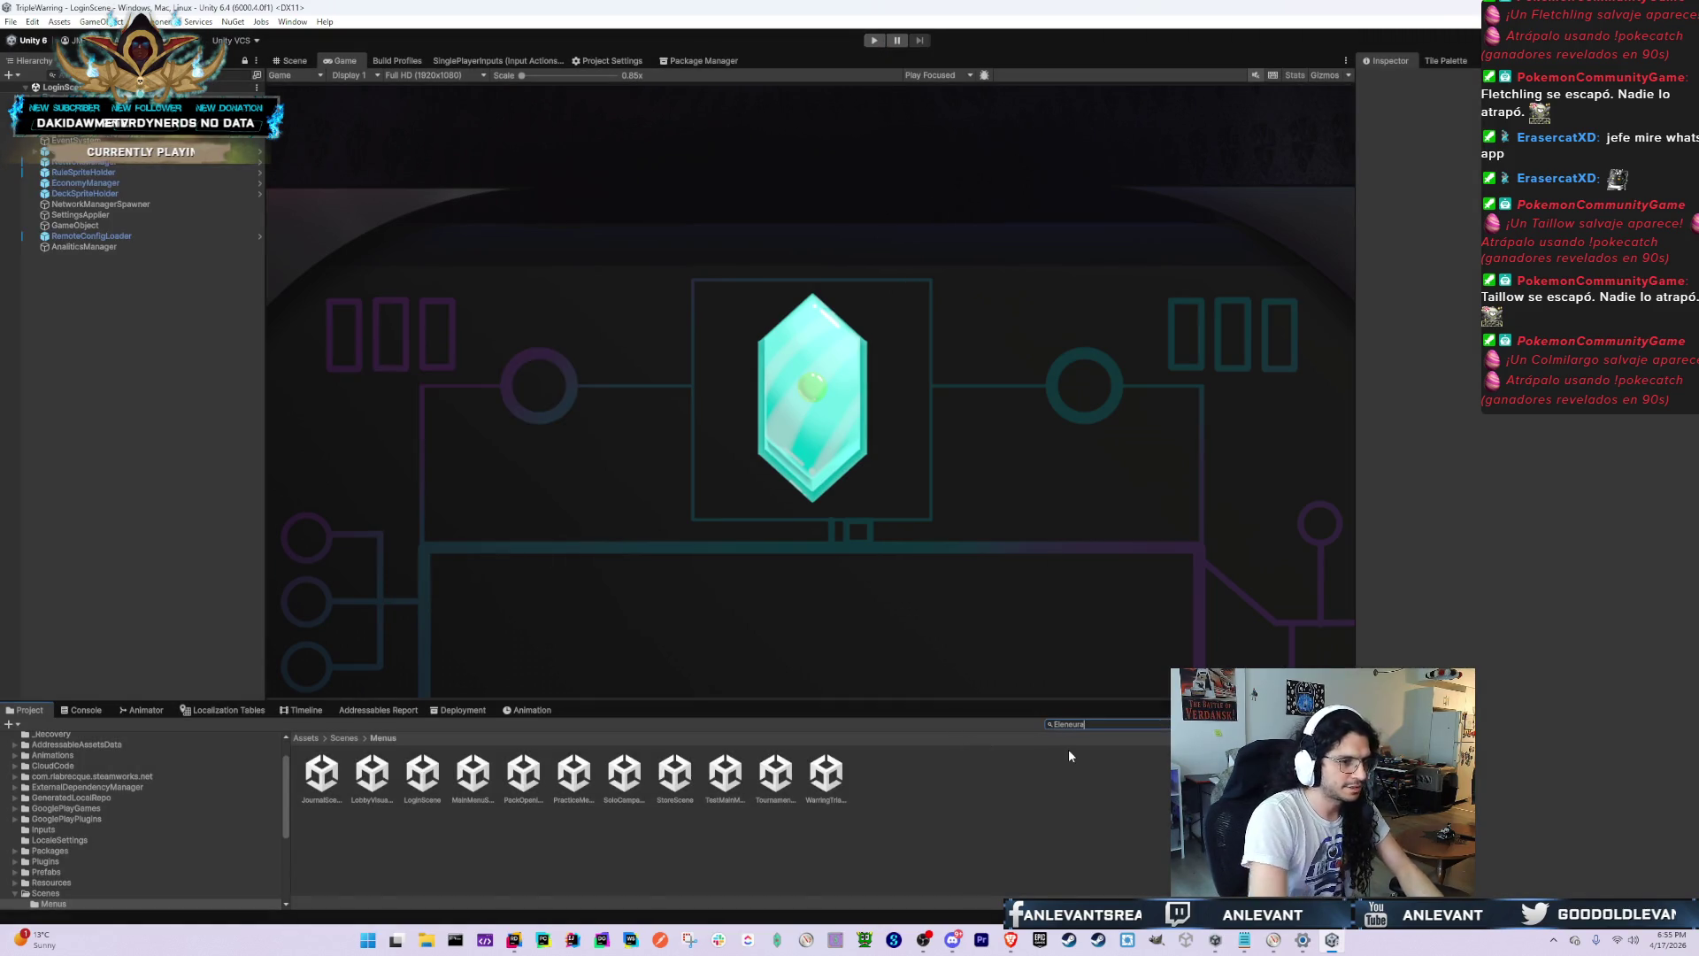
left_click(539, 776)
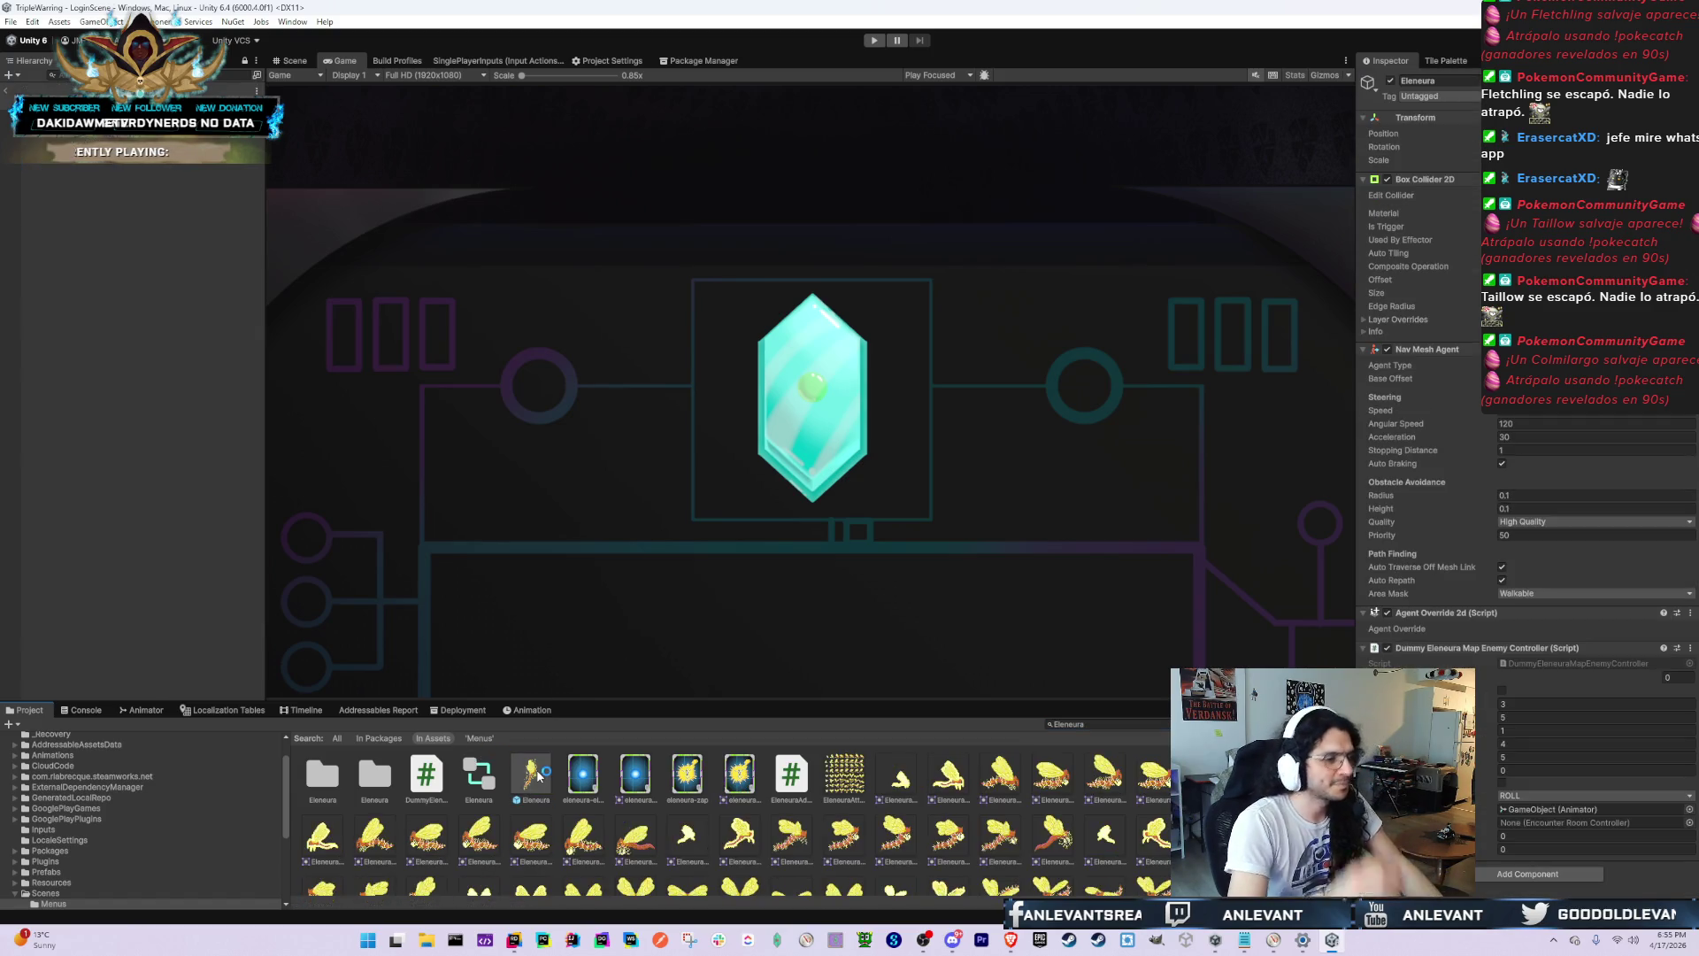
key("super+Tab")
key("alt+Tab")
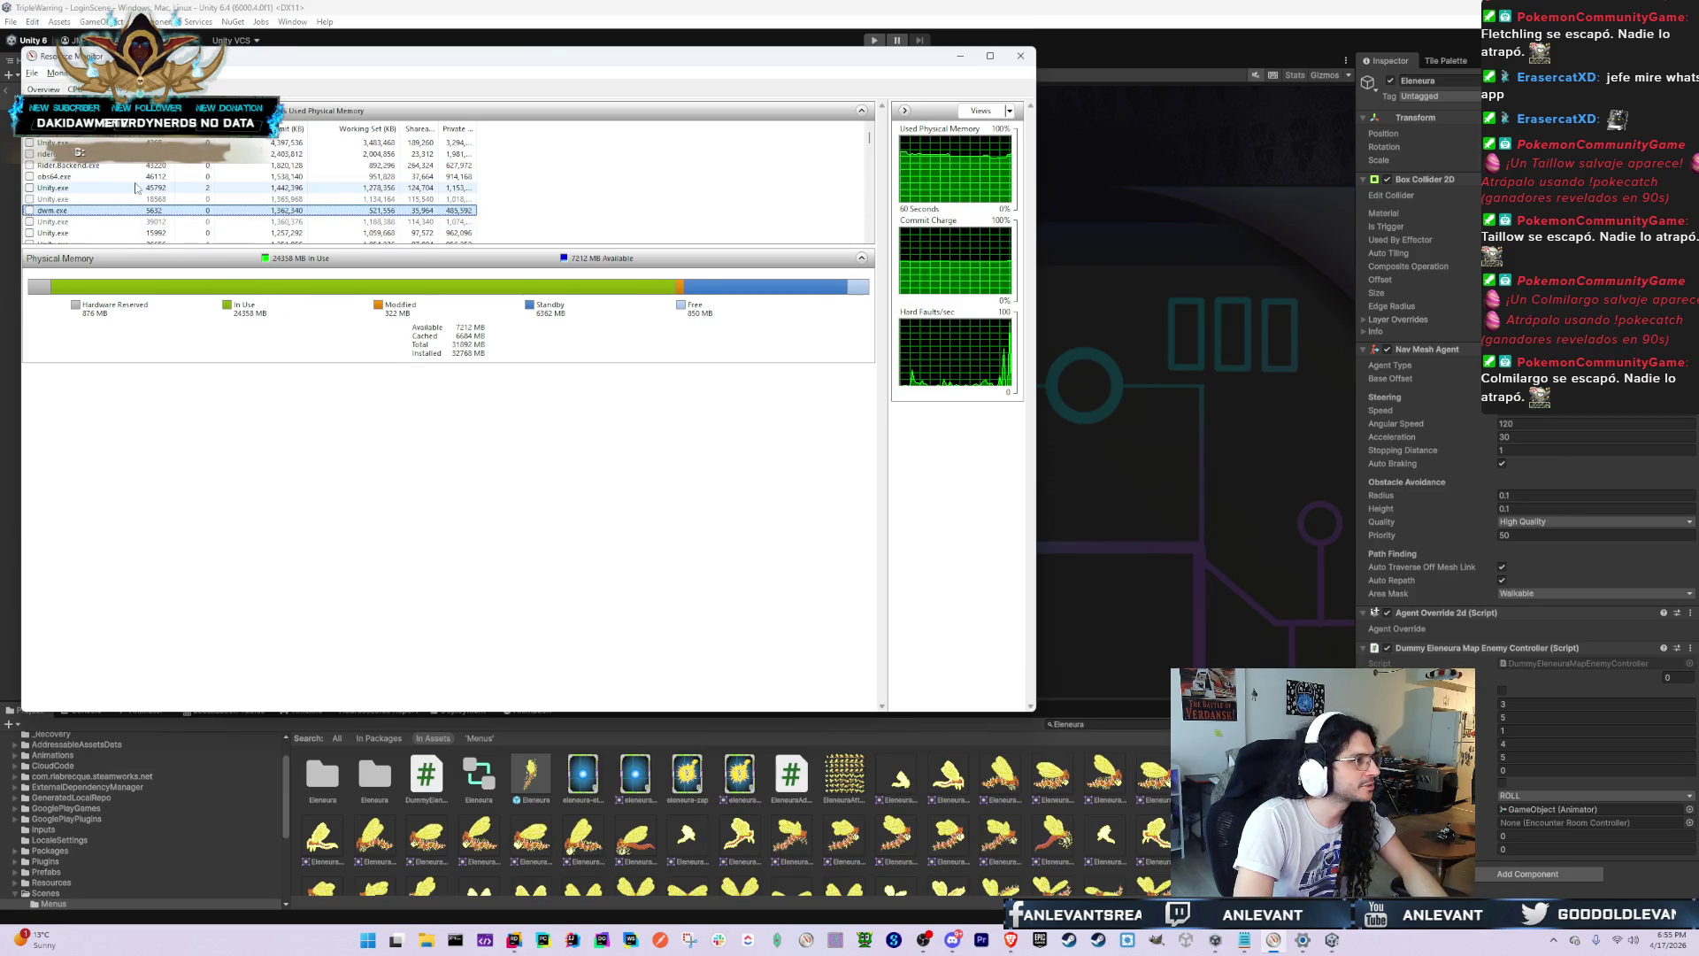
Scroll Resource Monitor's process list, then return to Unity showing the empty Console.
scroll(133, 218, "down", 2)
scroll(130, 217, "up", 2)
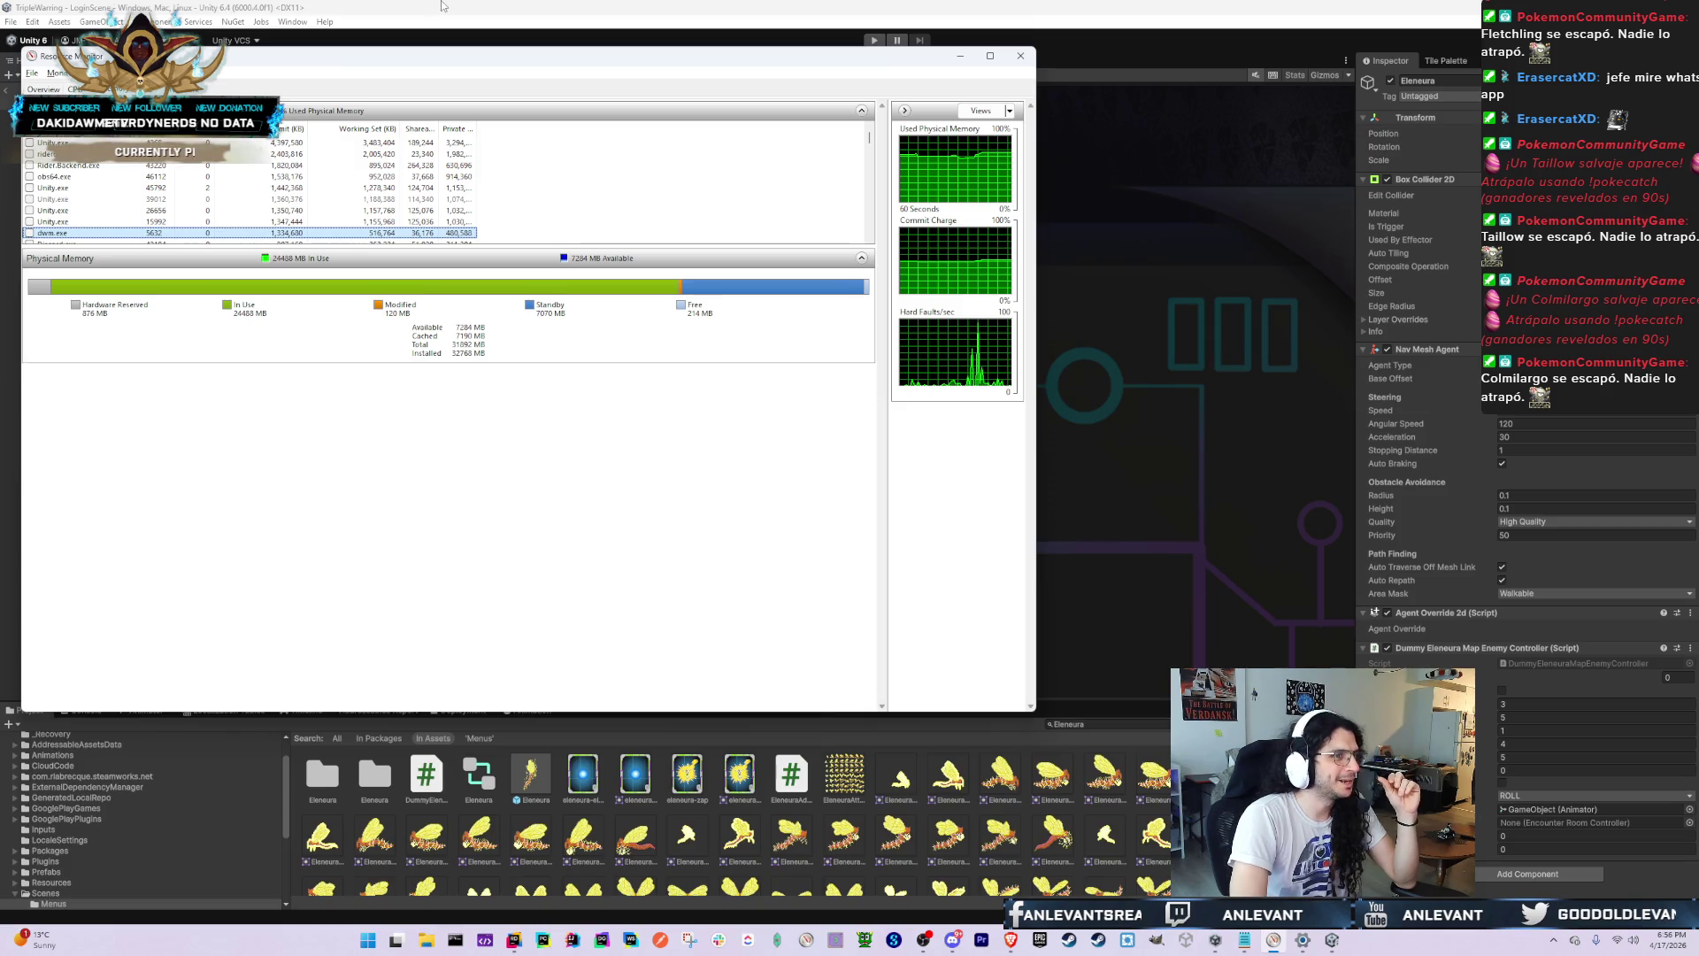
left_click(14, 672)
left_click(86, 710)
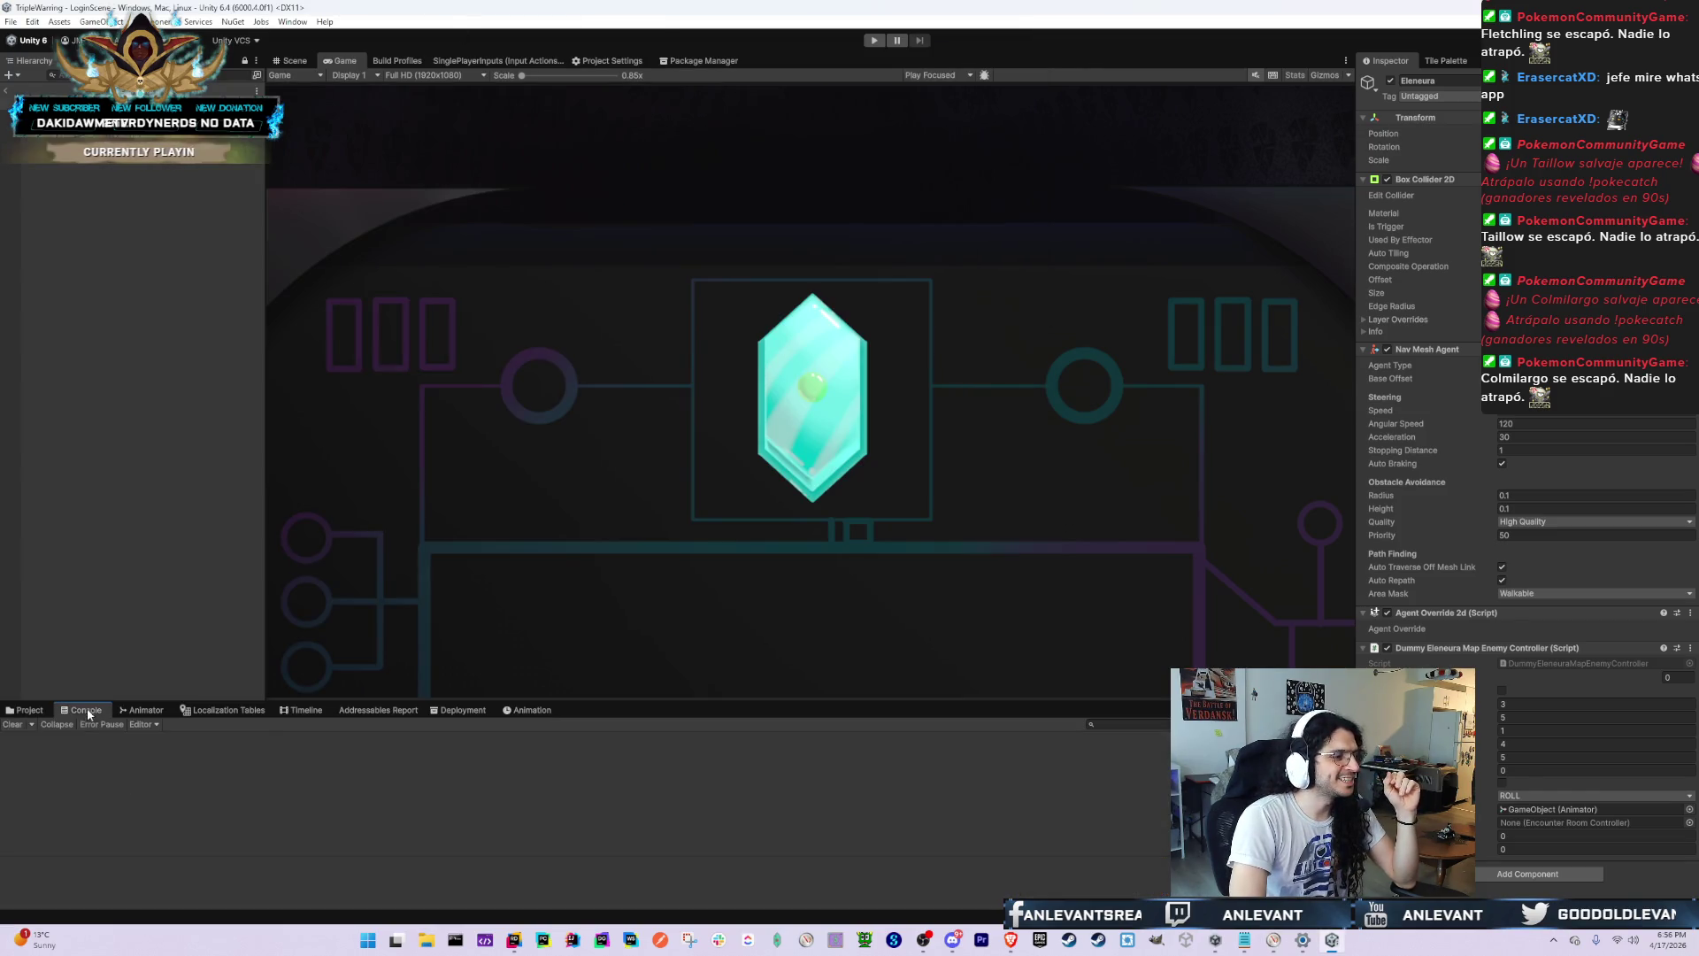
Stop the game, select the Eleneura sprite, and start recording keyframes in its AttackNW clip.
left_click(27, 710)
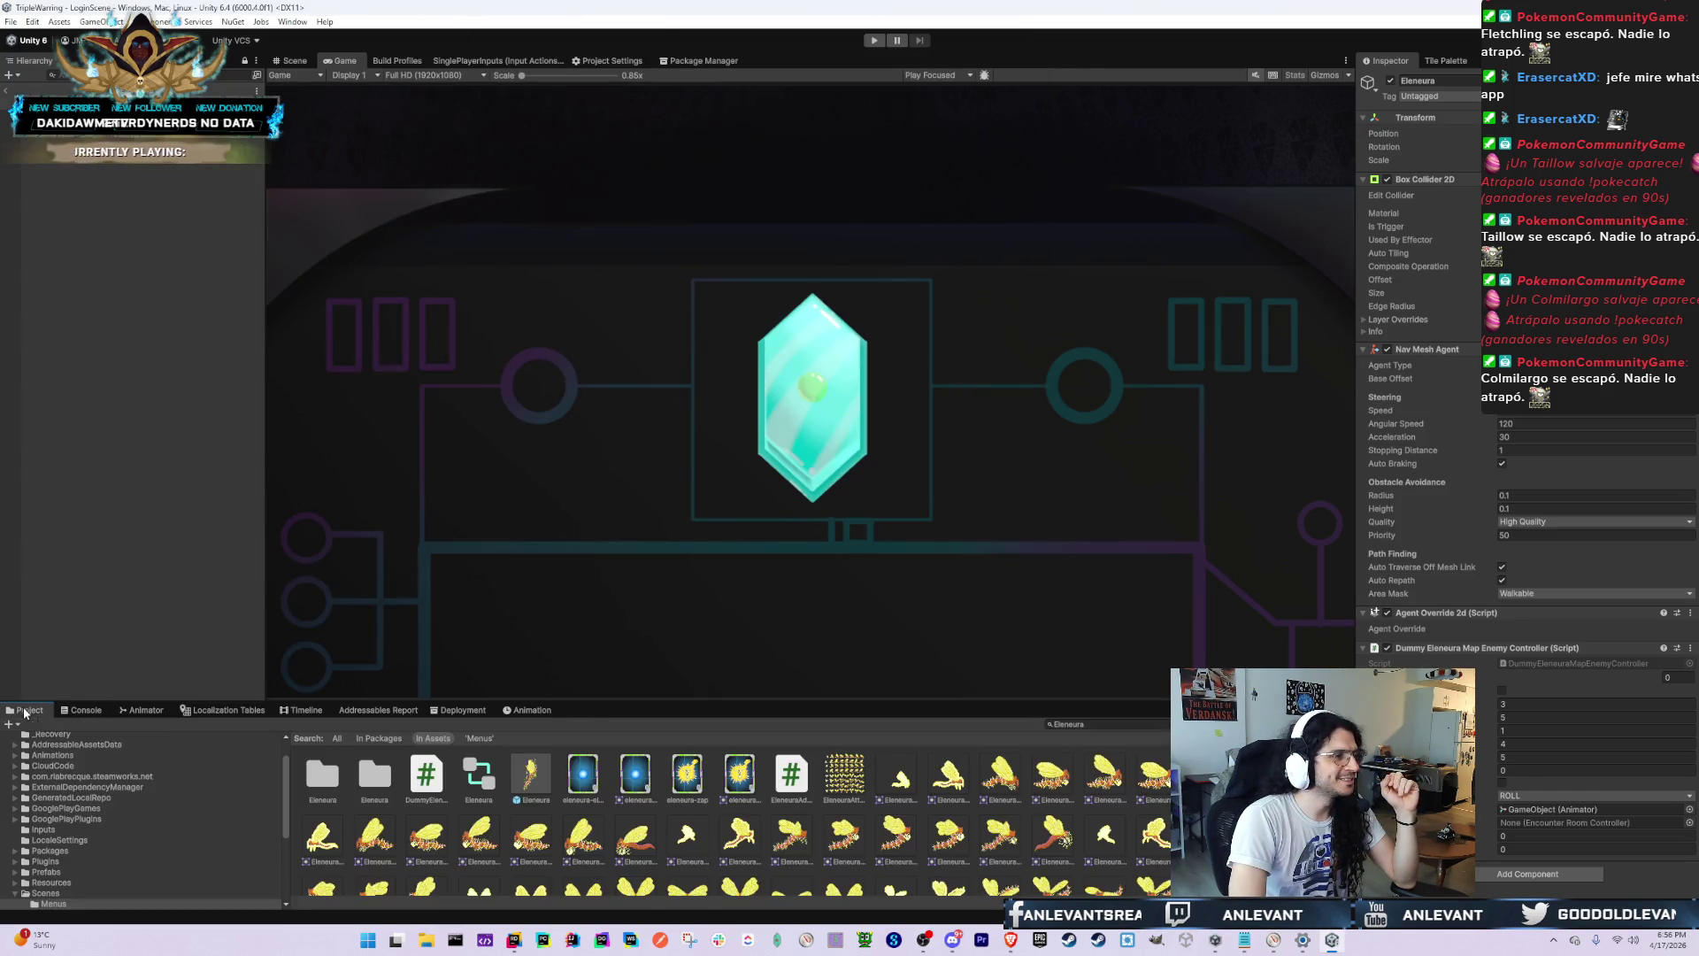
left_click(872, 42)
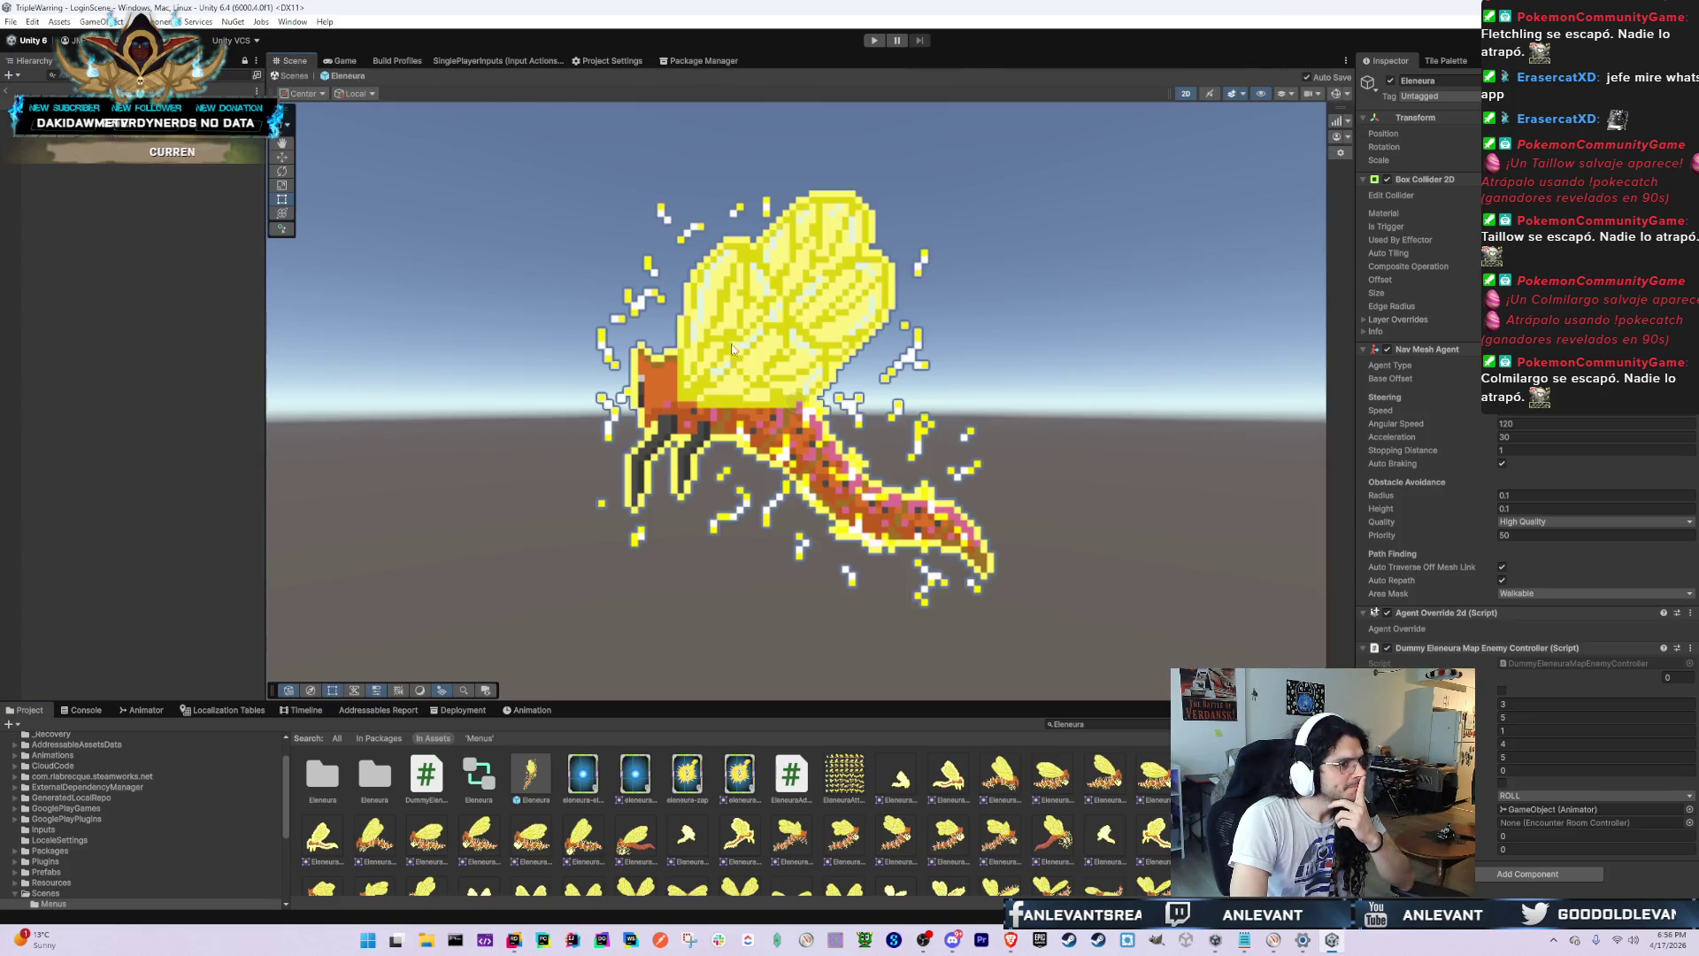
left_click(796, 398)
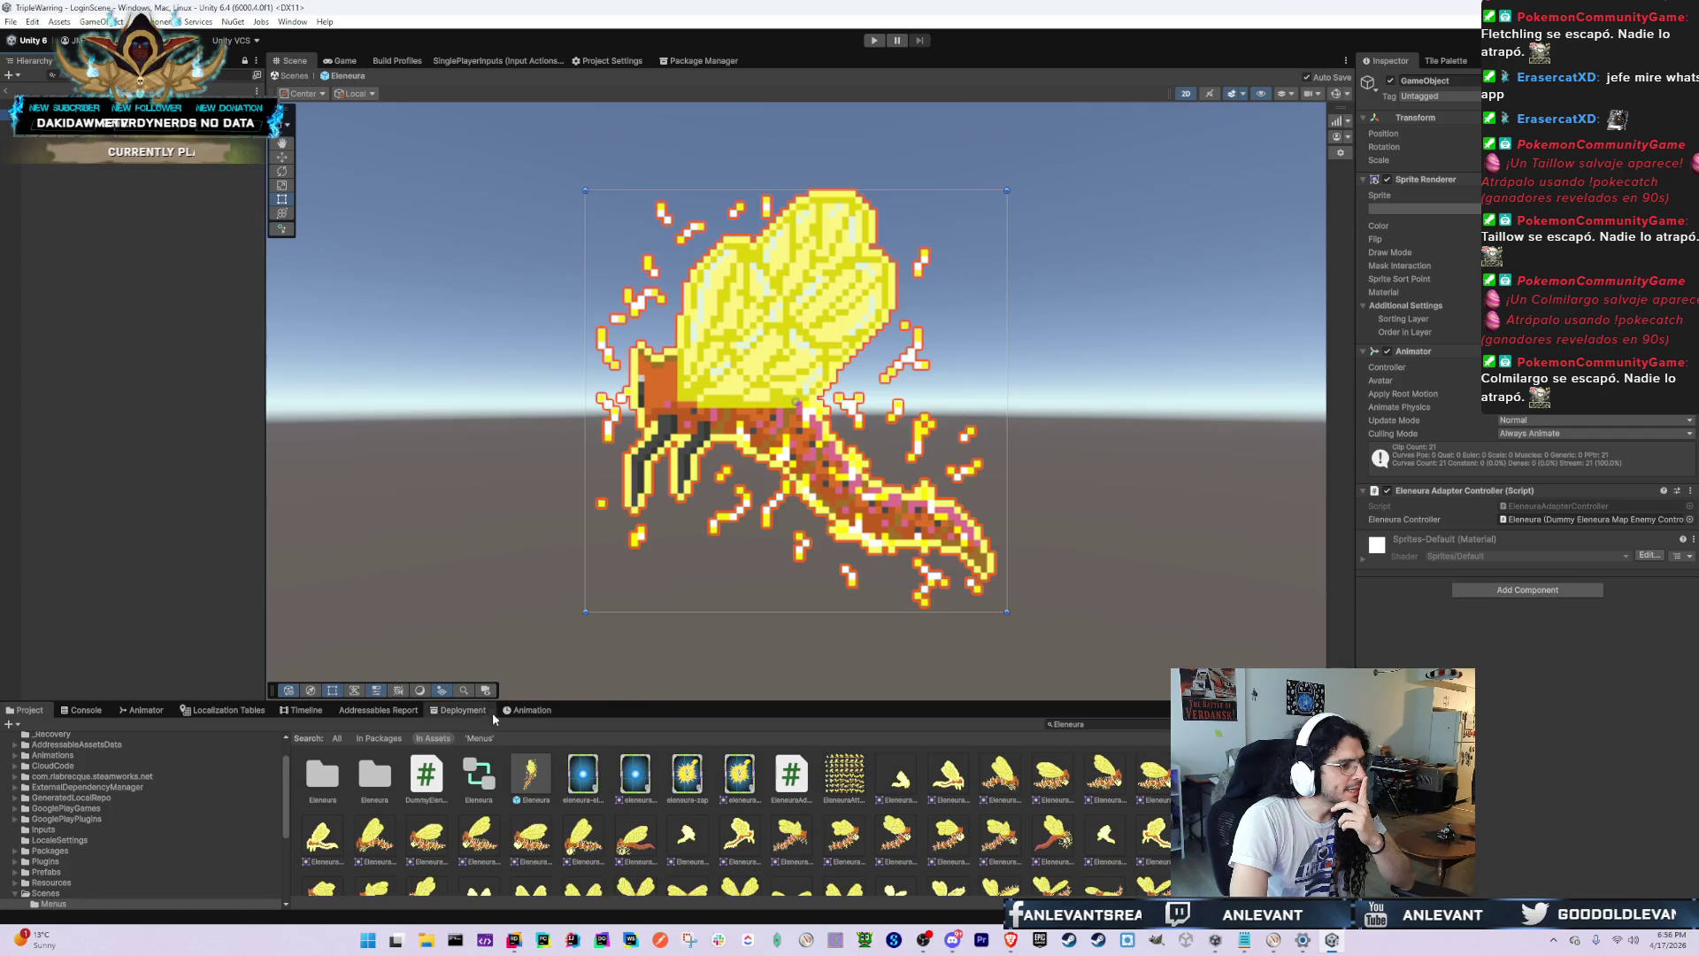
left_click(534, 711)
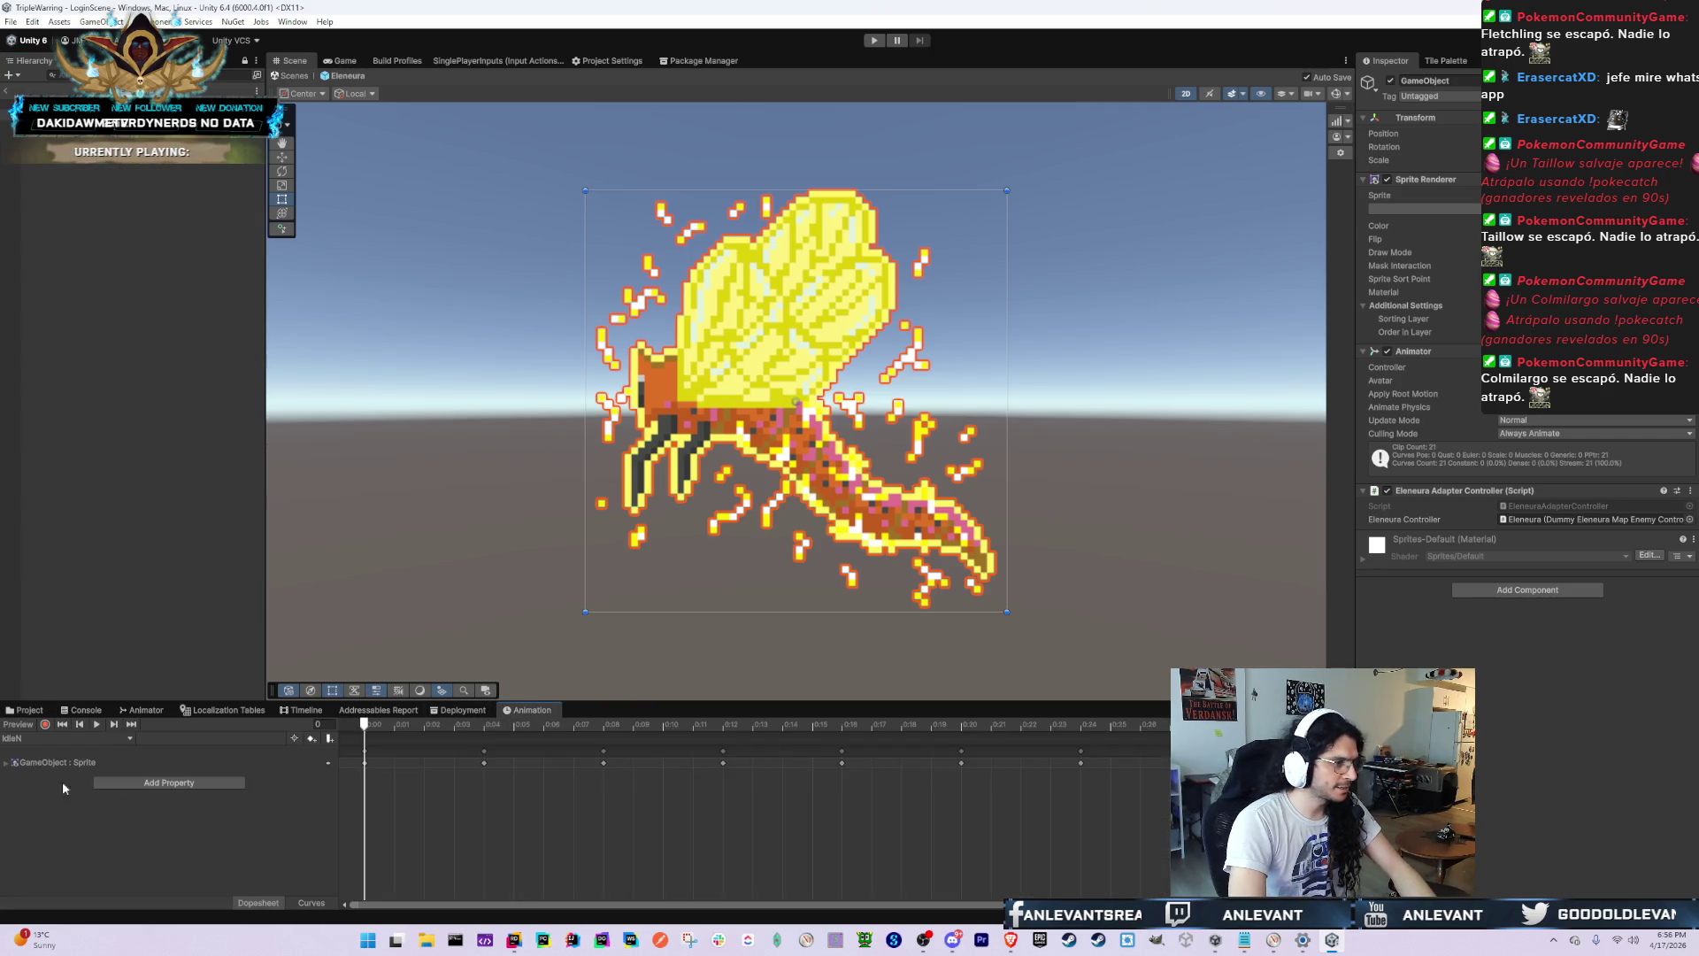
left_click(93, 736)
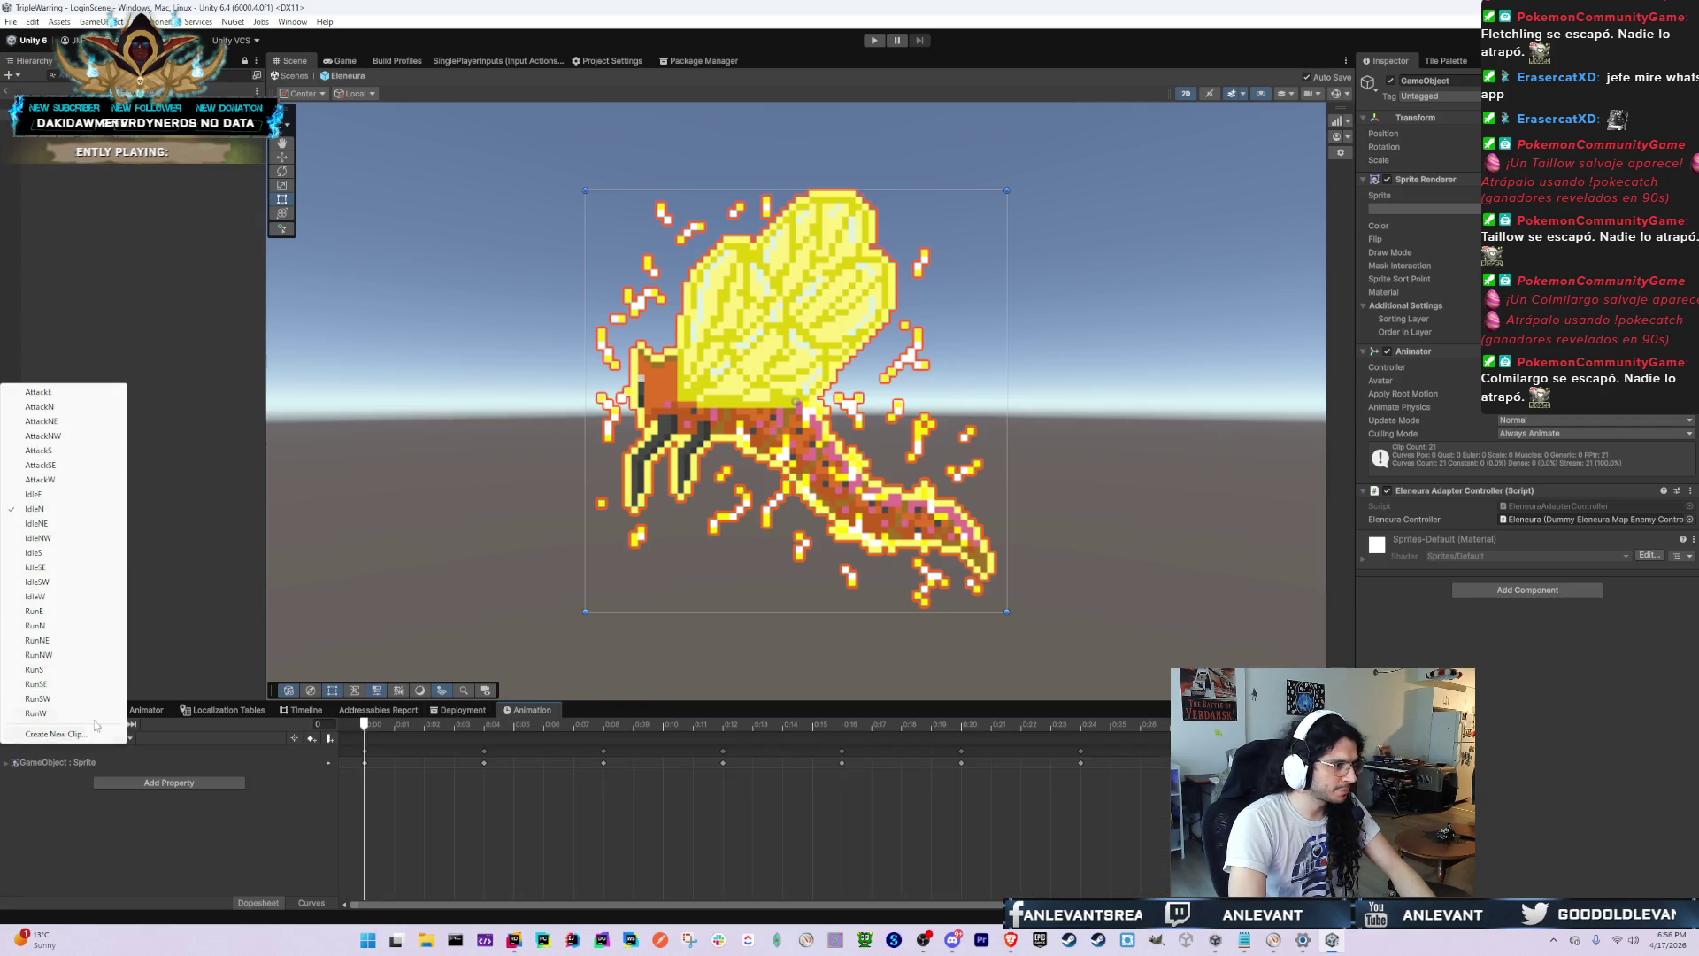
left_click(57, 442)
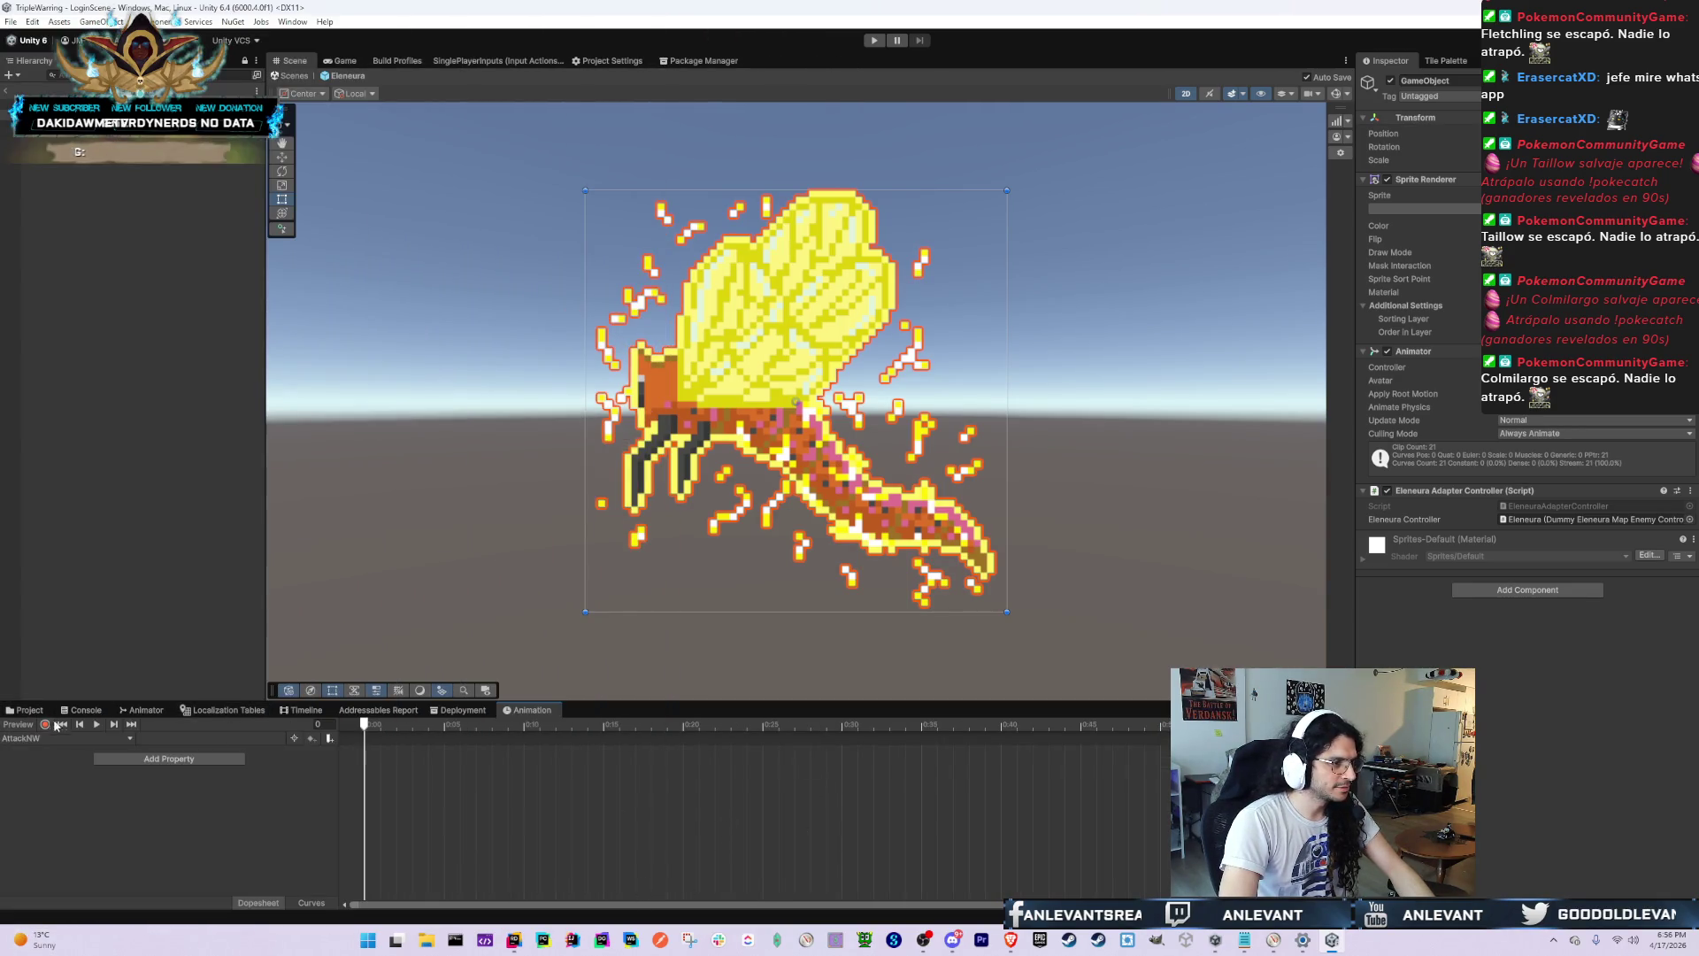
left_click(45, 725)
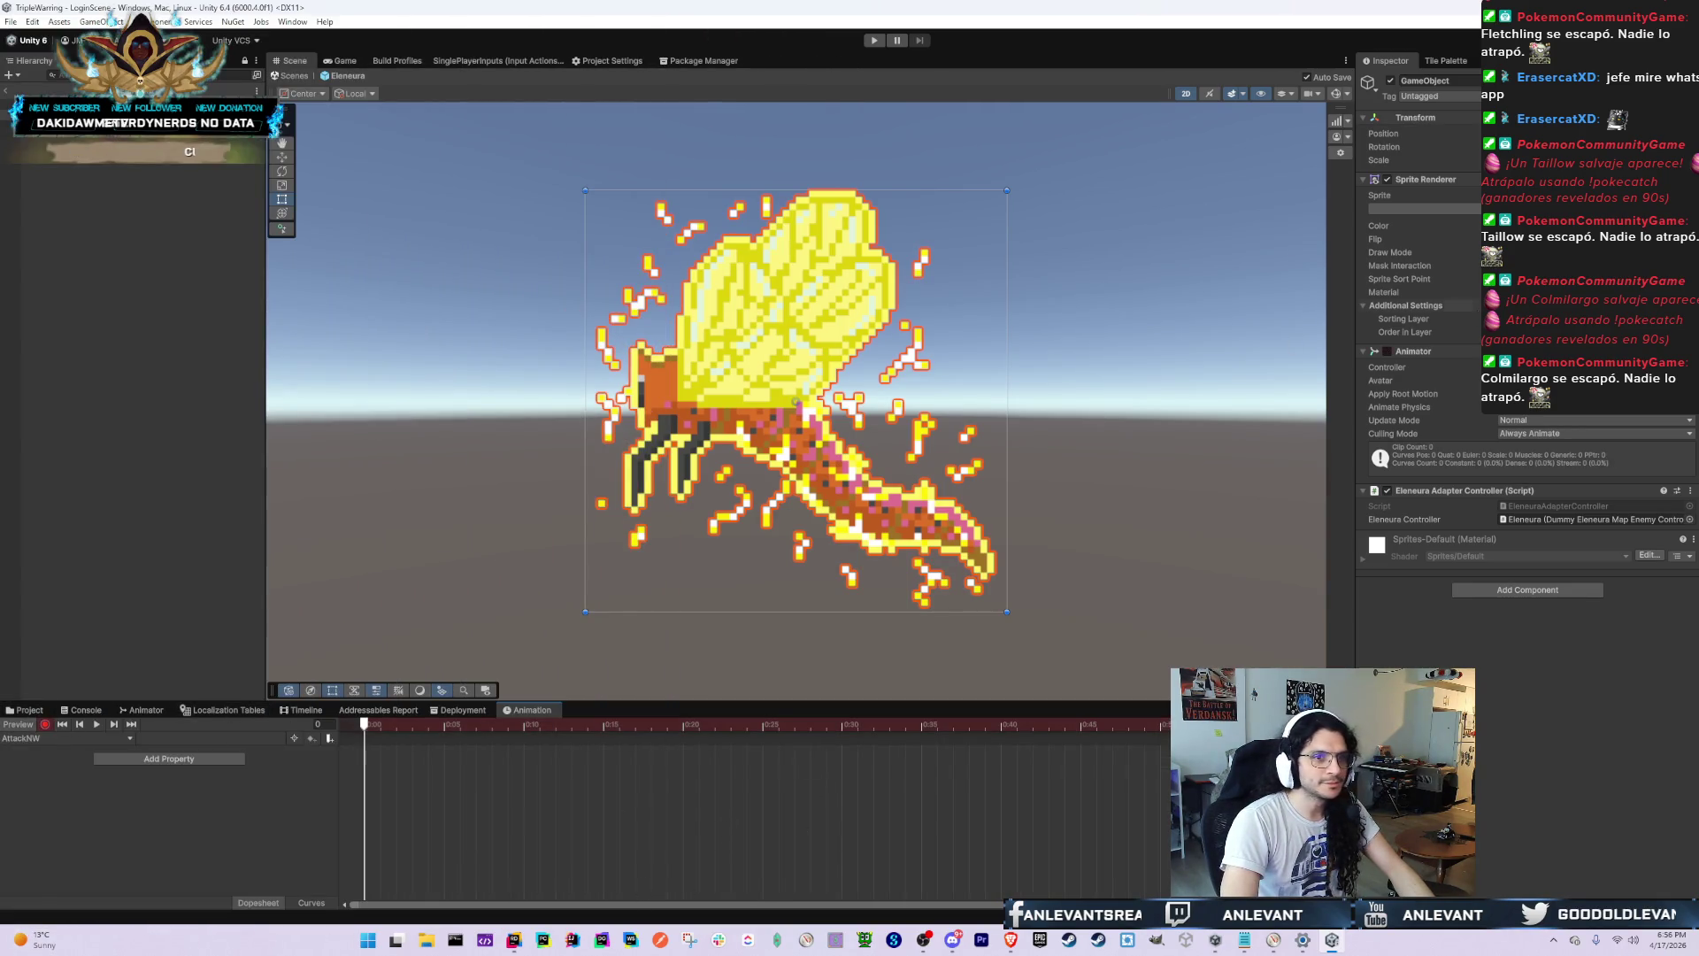
Key EleneuraAttack sprites at frames 0 and 4, and EleneuraAttack_26 at frame 8.
left_click(1689, 209)
type("Eleneu")
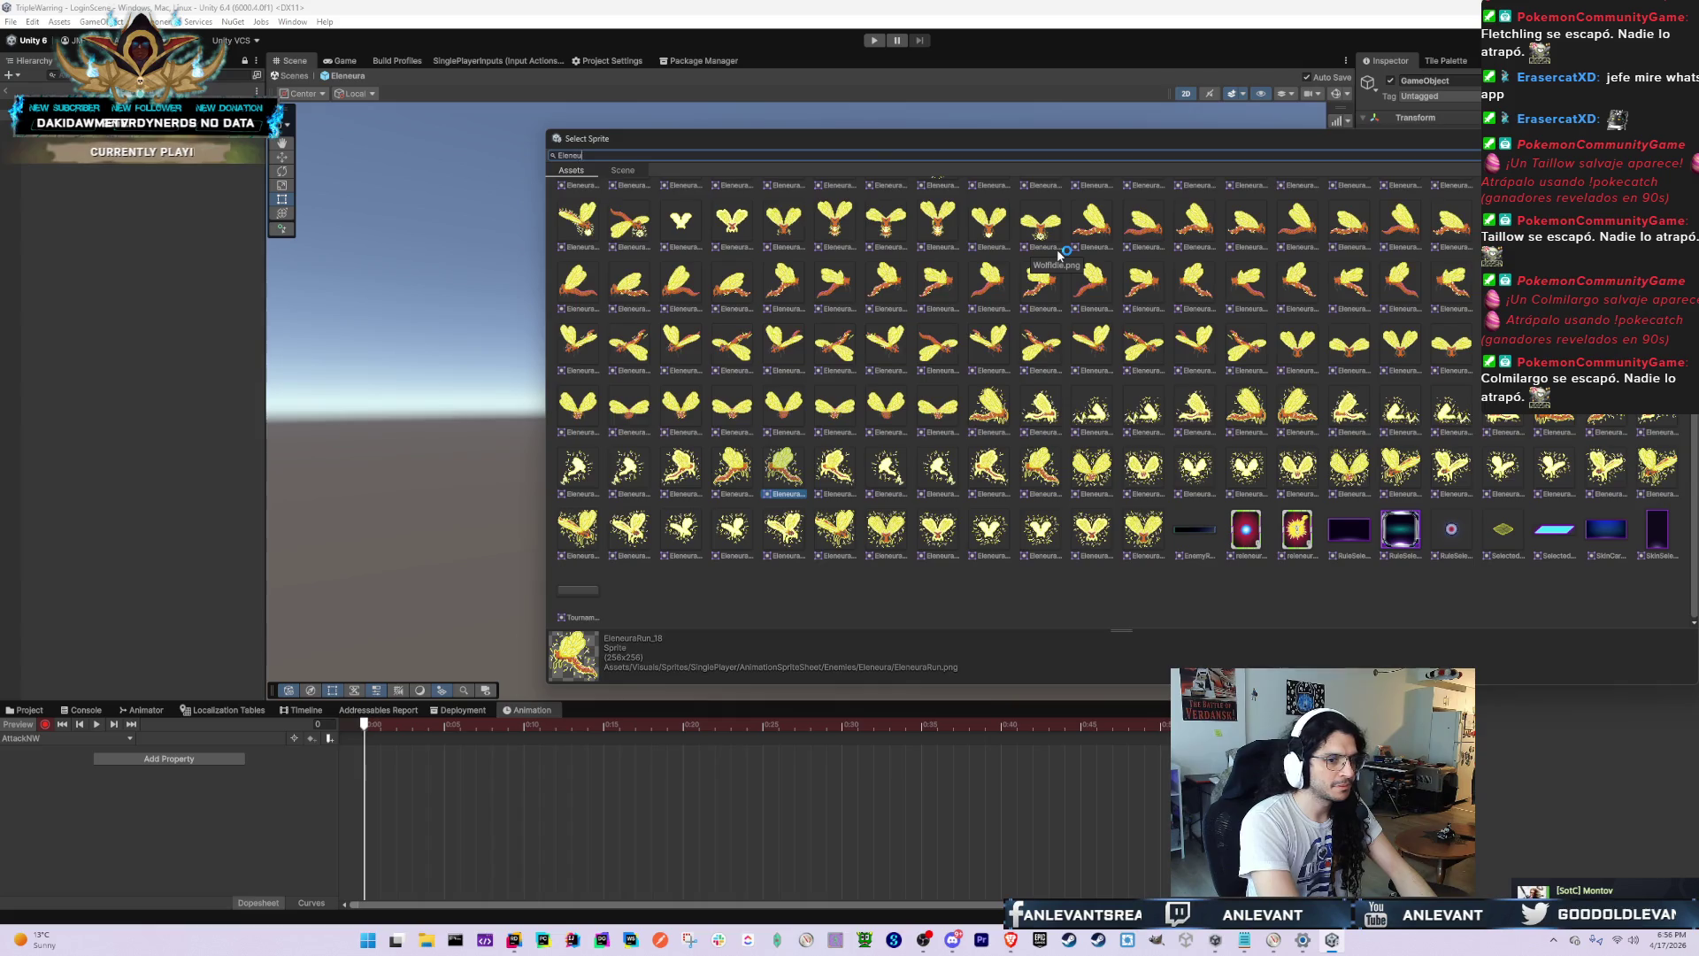
type("raAtta")
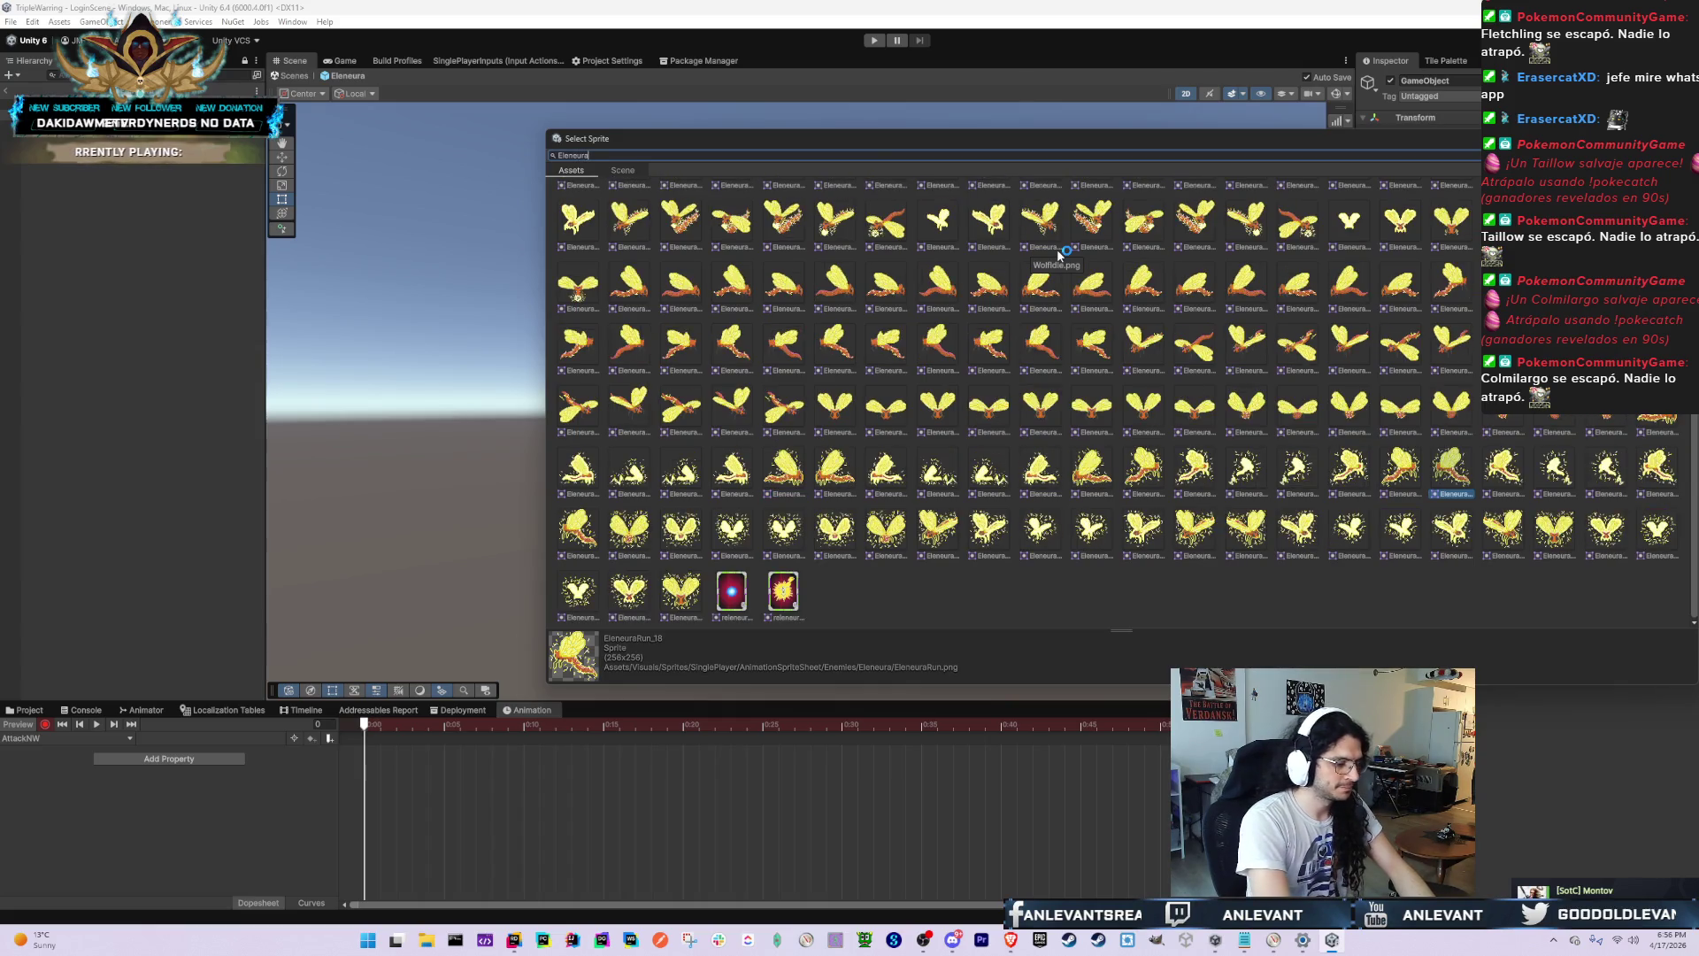
type("ck")
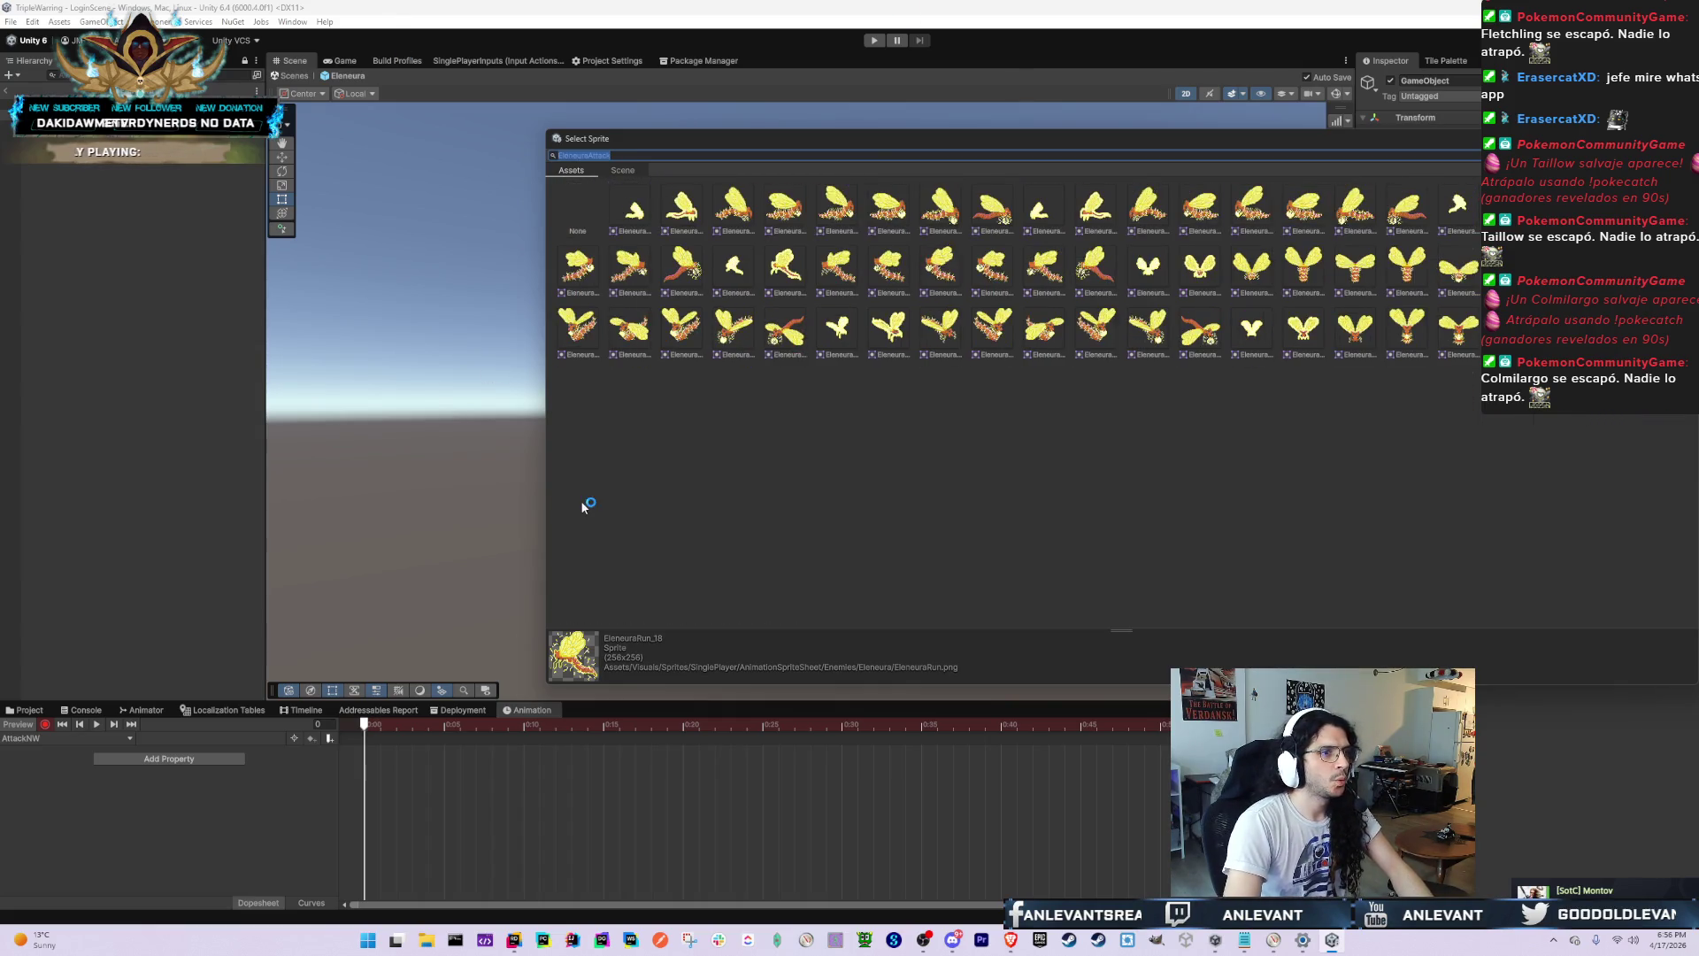
double_click(742, 276)
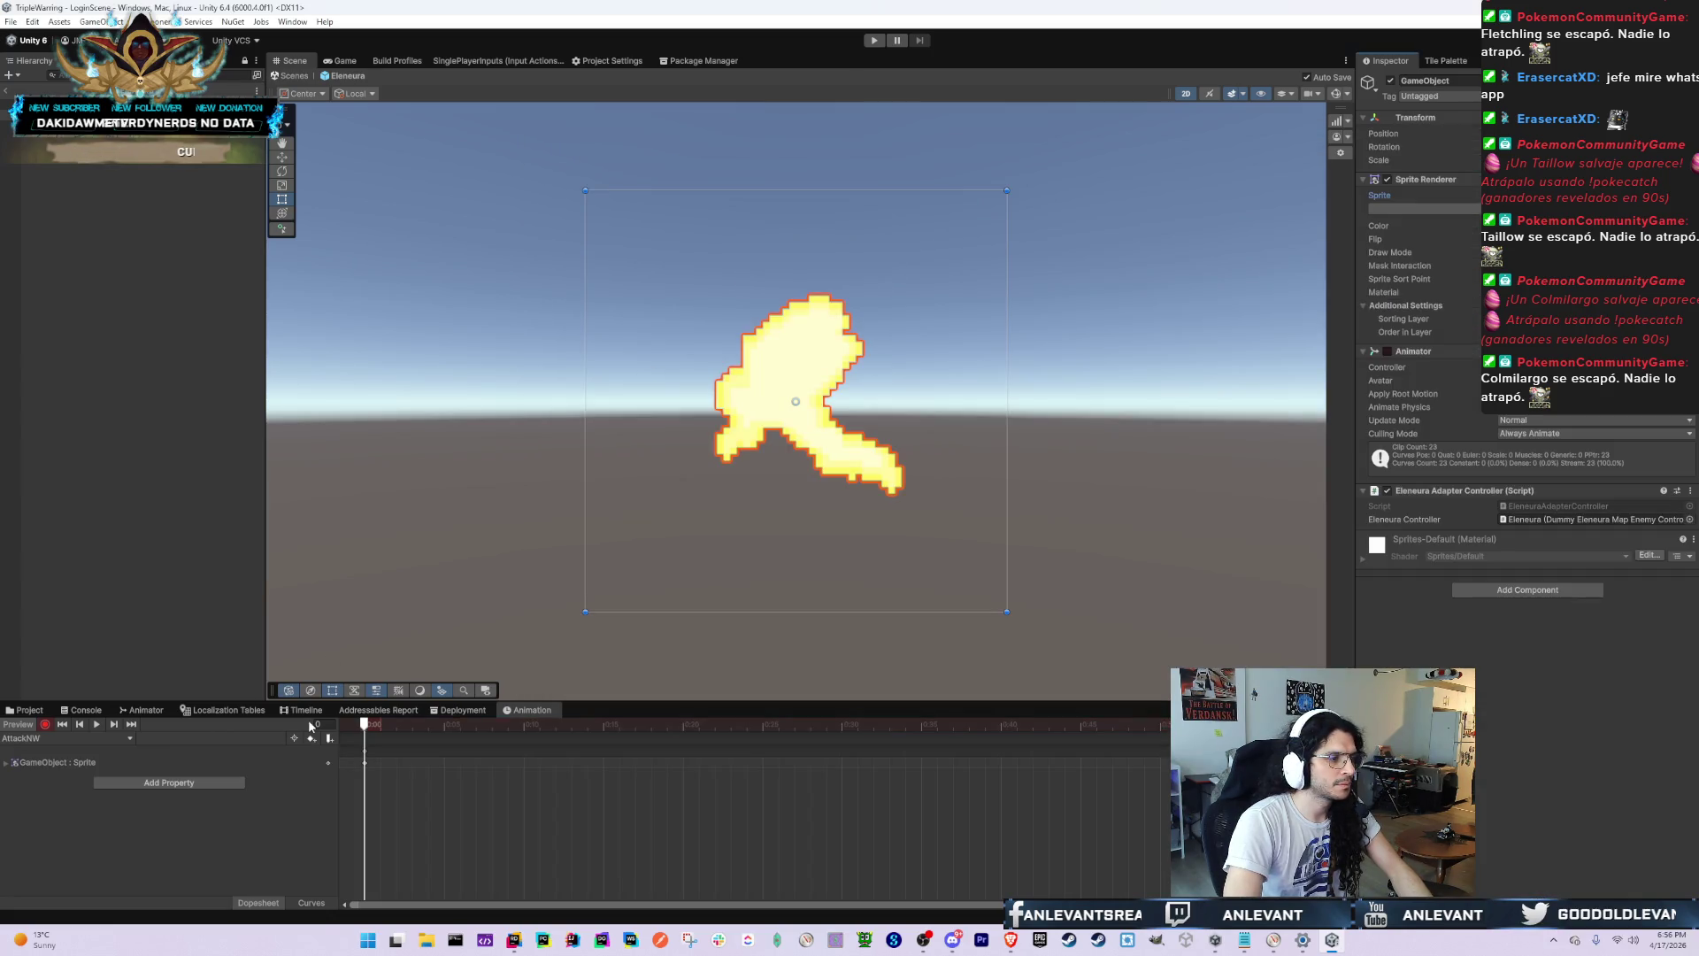
type("4")
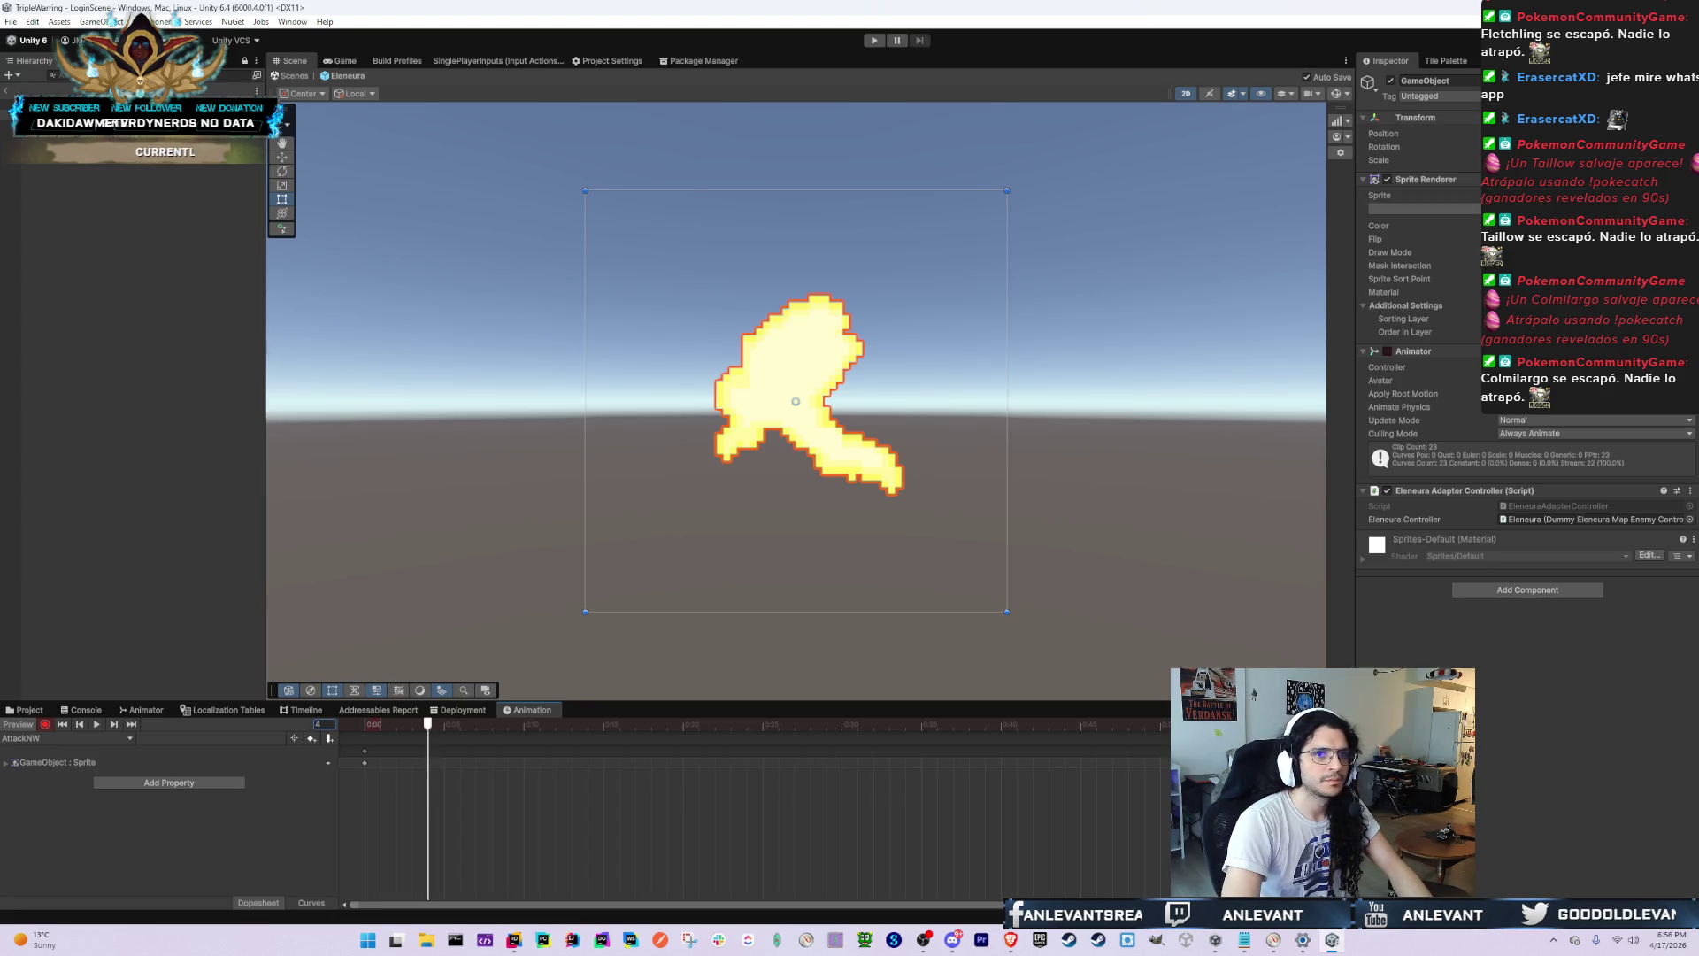
left_click(1688, 209)
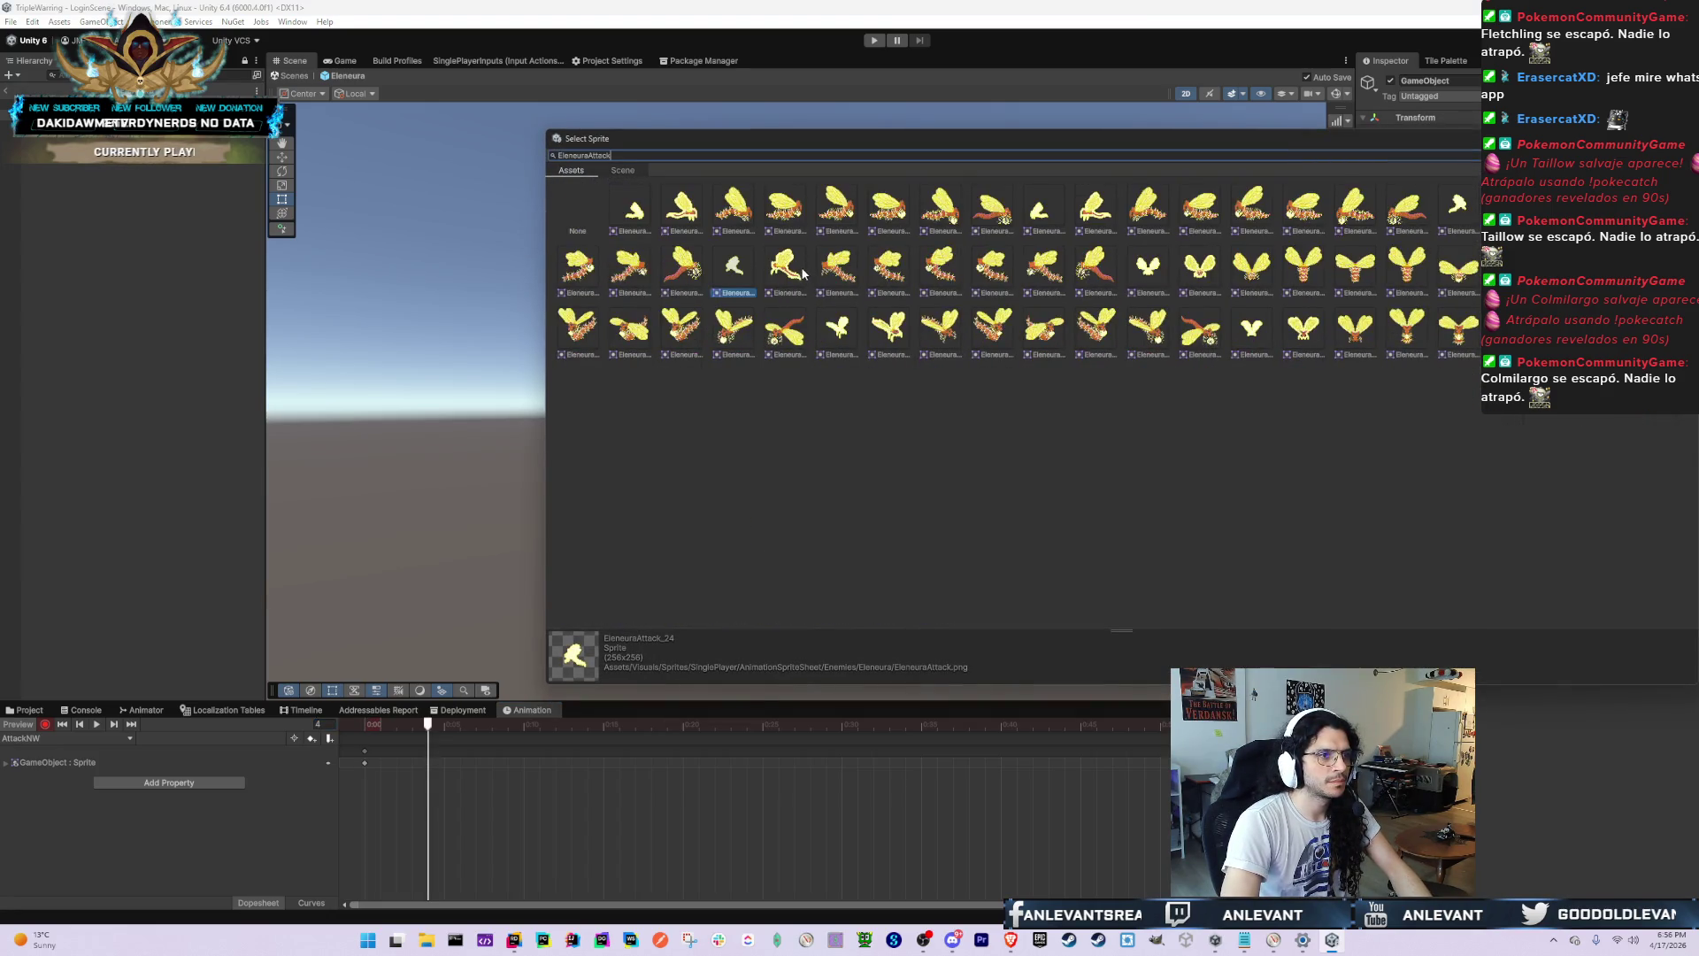
double_click(804, 275)
left_click(324, 724)
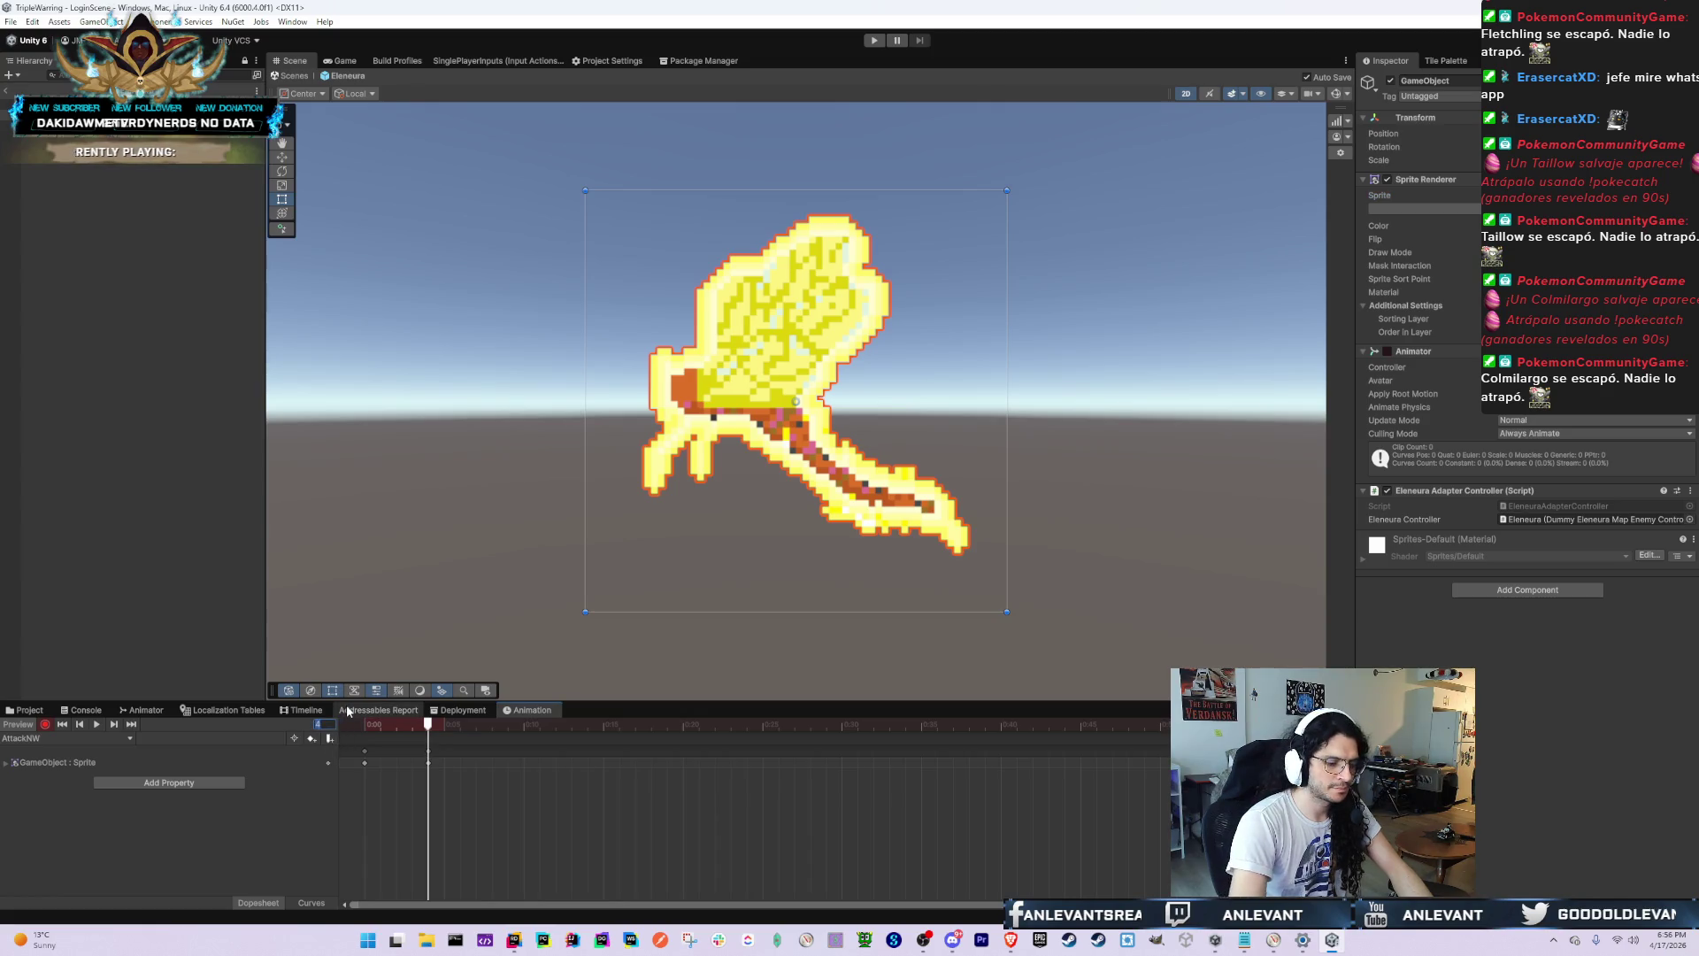
type("8")
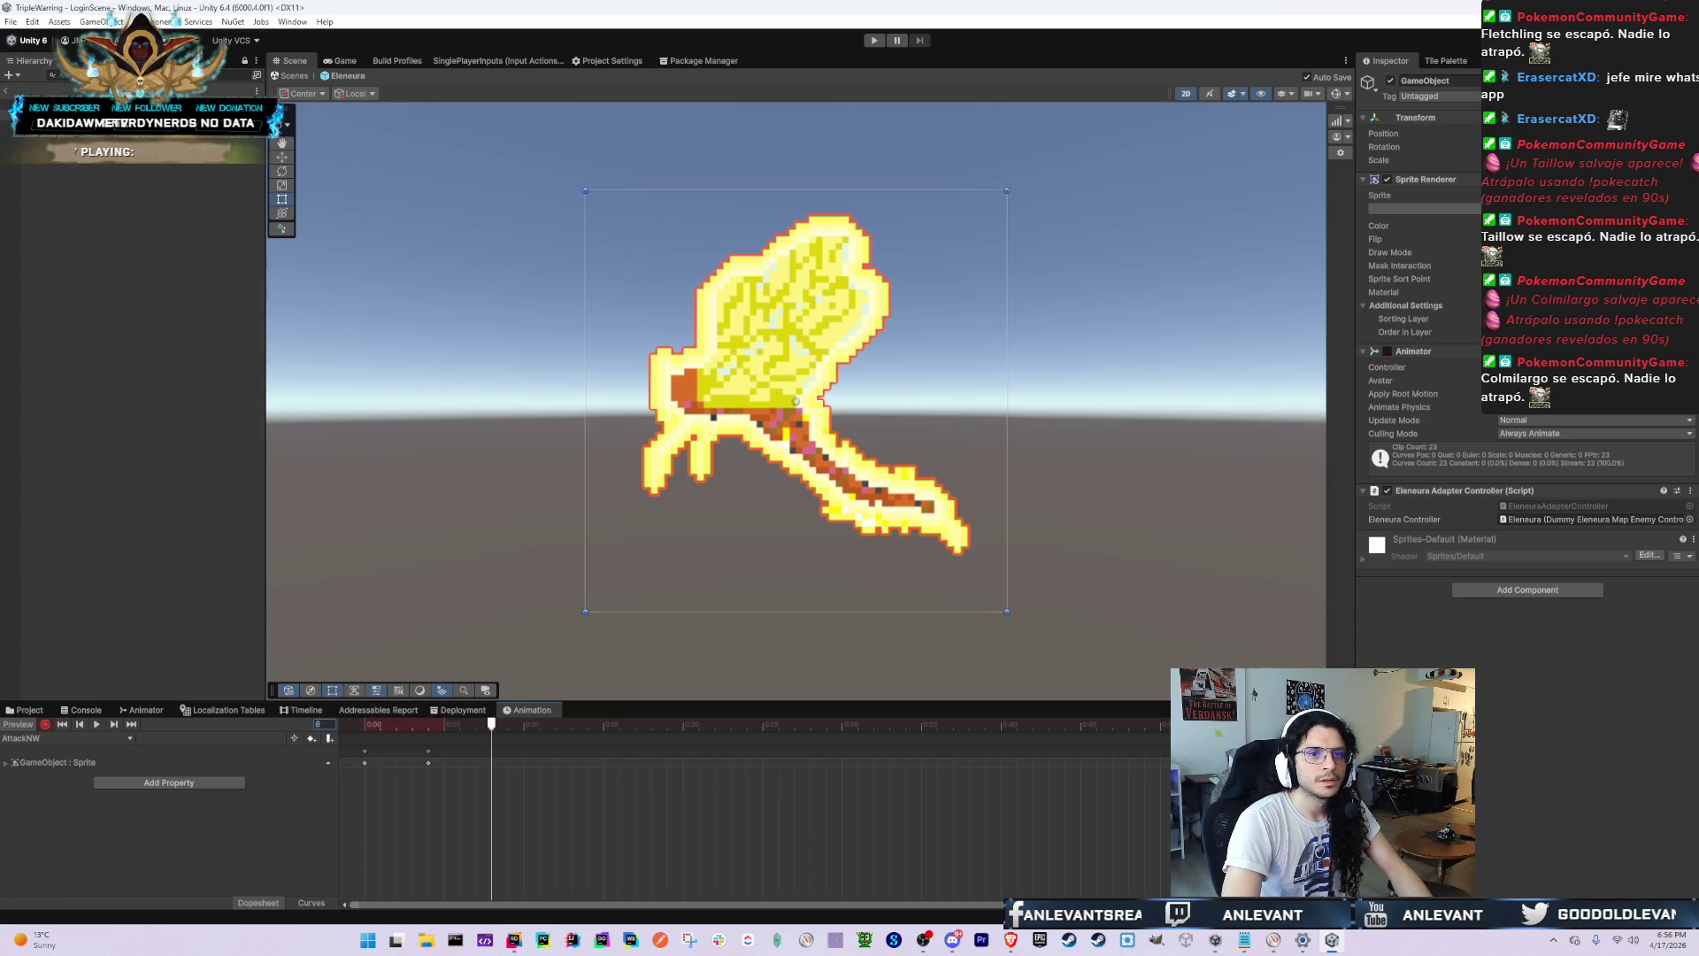
left_click(1689, 209)
left_click(848, 276)
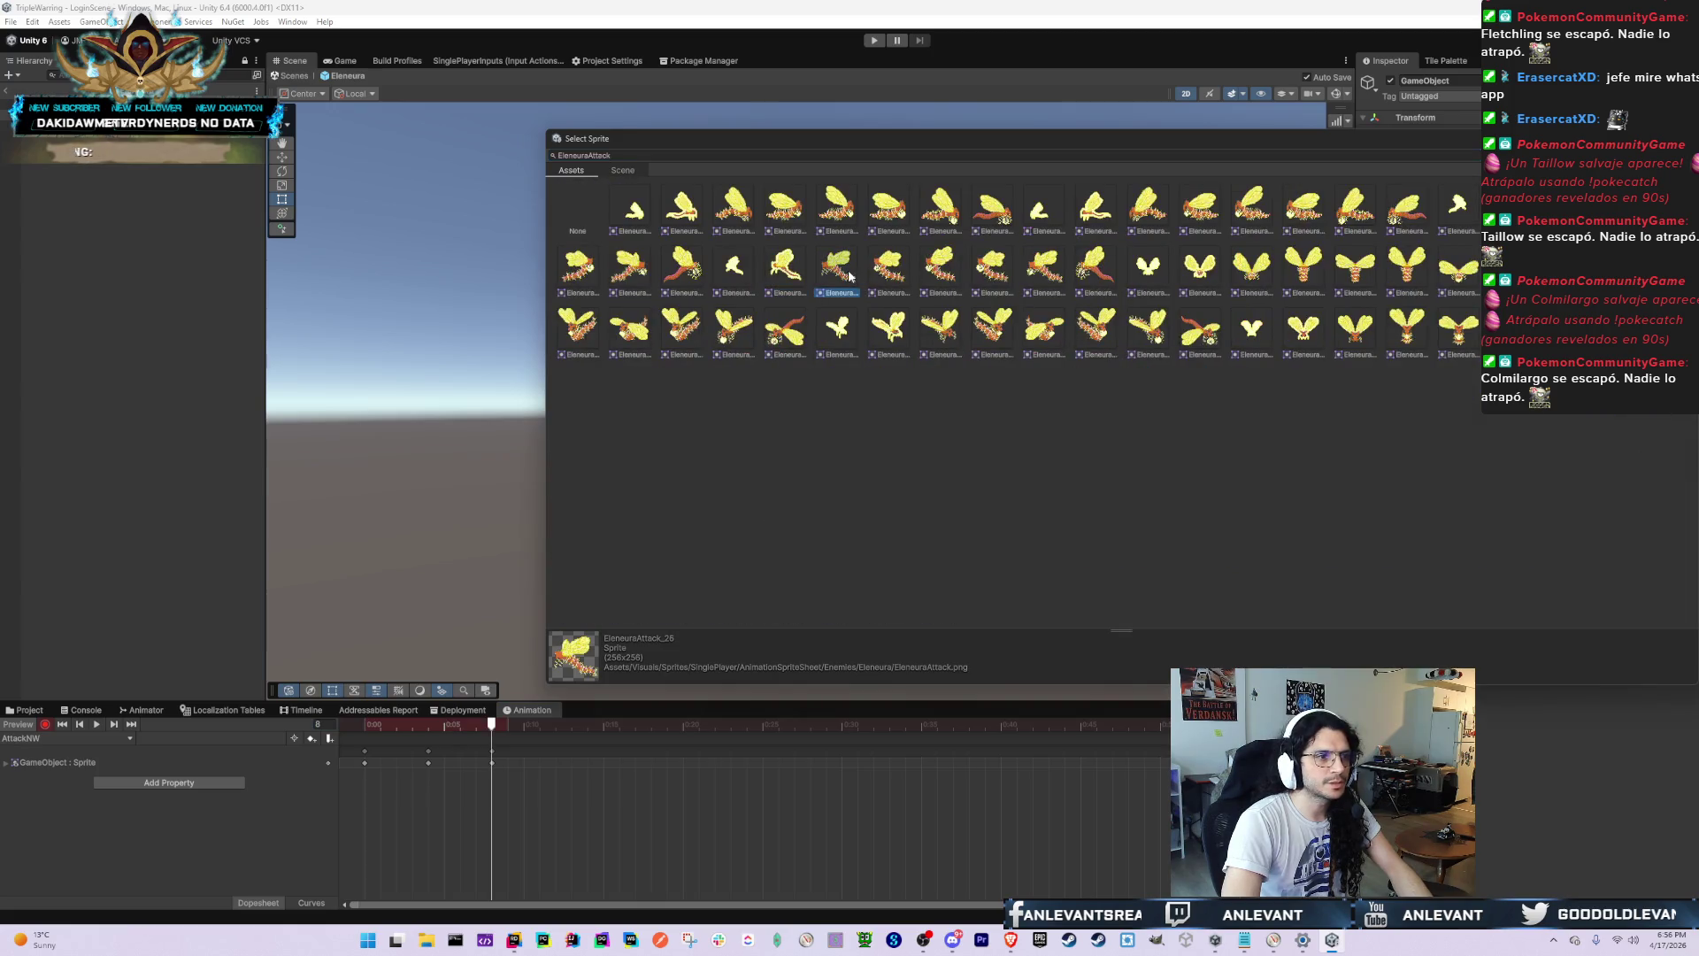
key("Return")
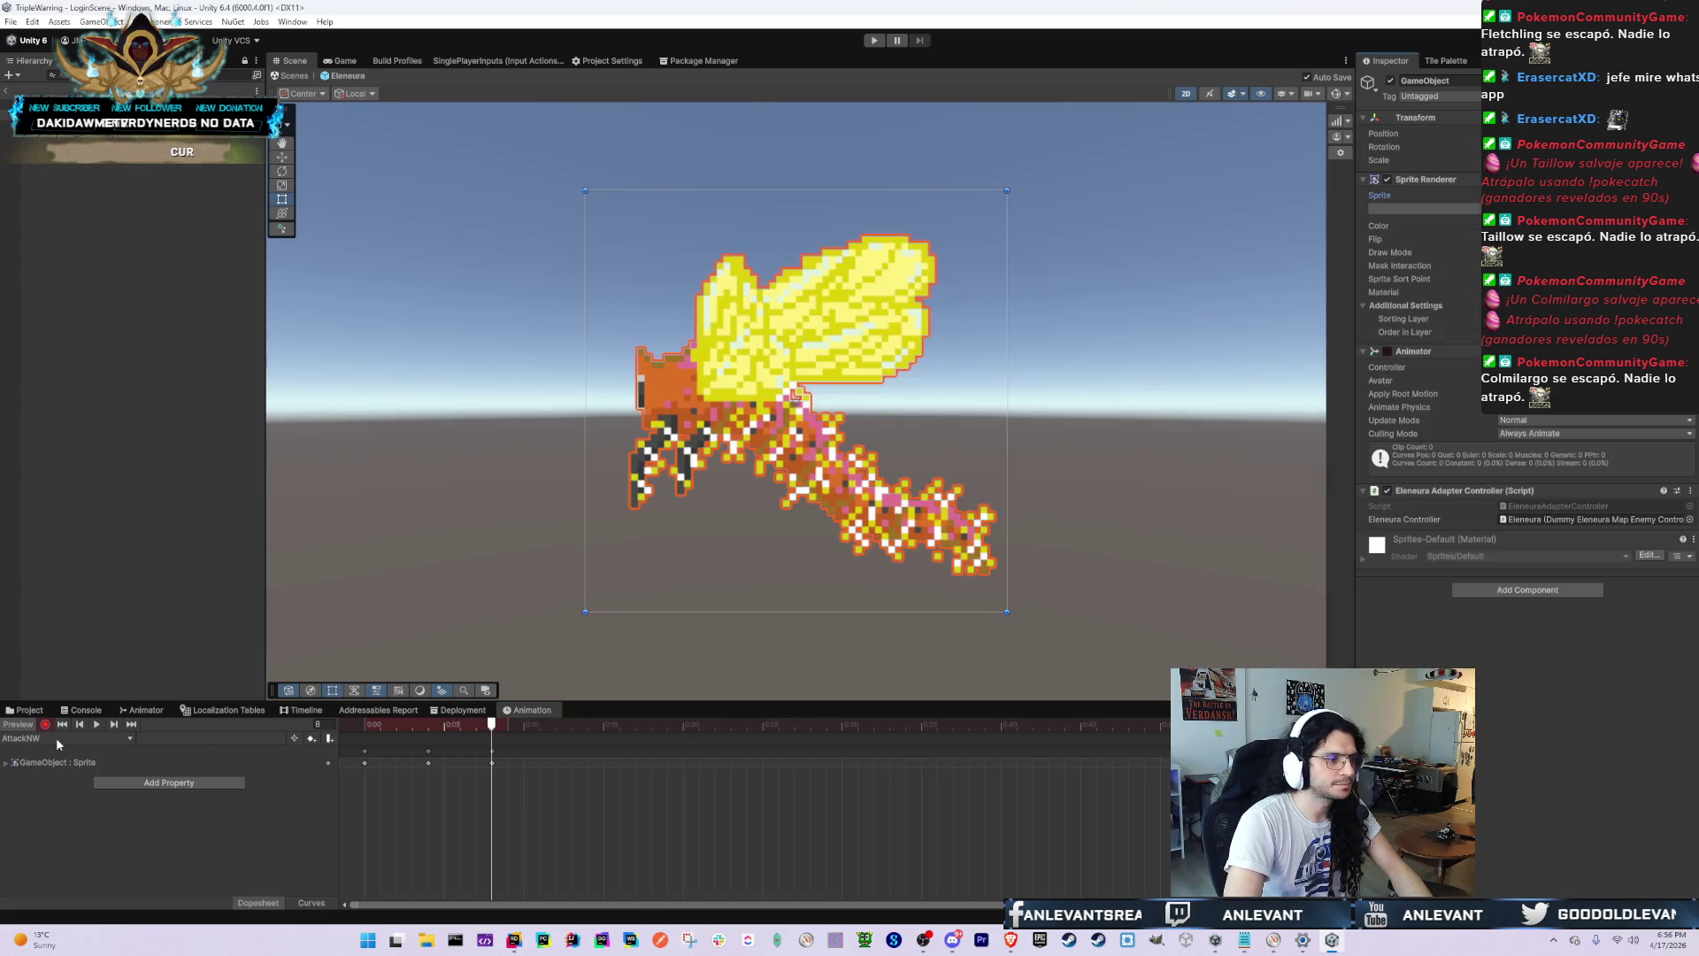
Key EleneuraAttack_27 at frame 12, the next sprite at 16, and EleneuraAttack_28 at 20.
type("12")
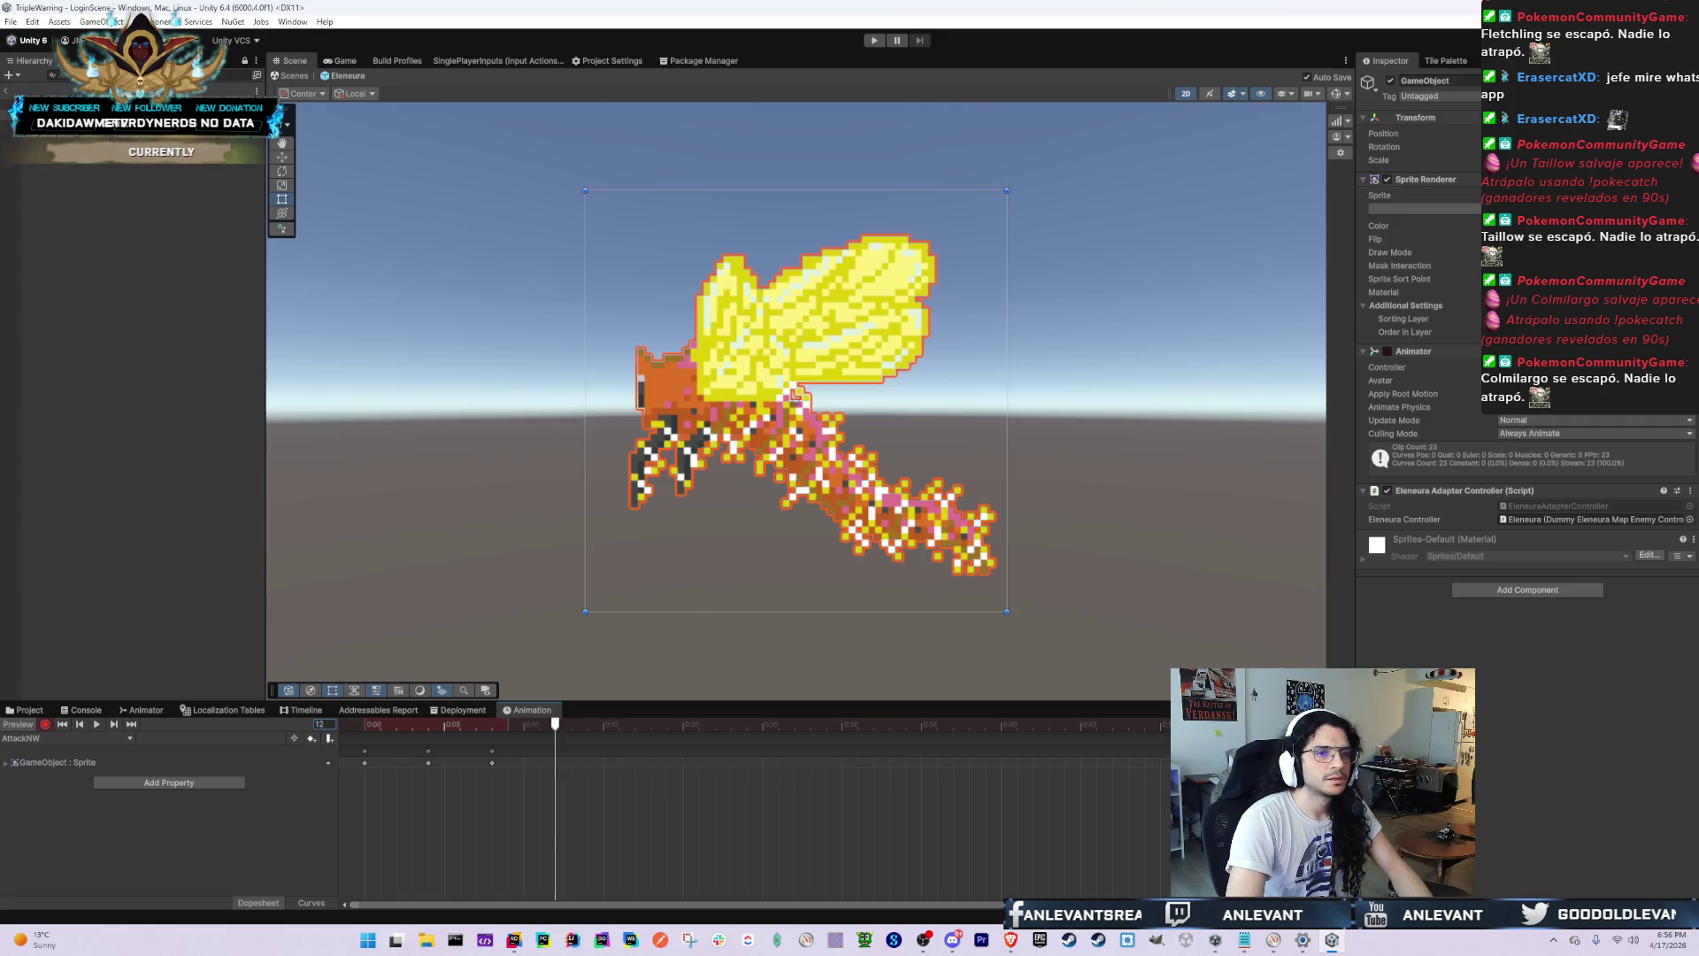
left_click(1473, 208)
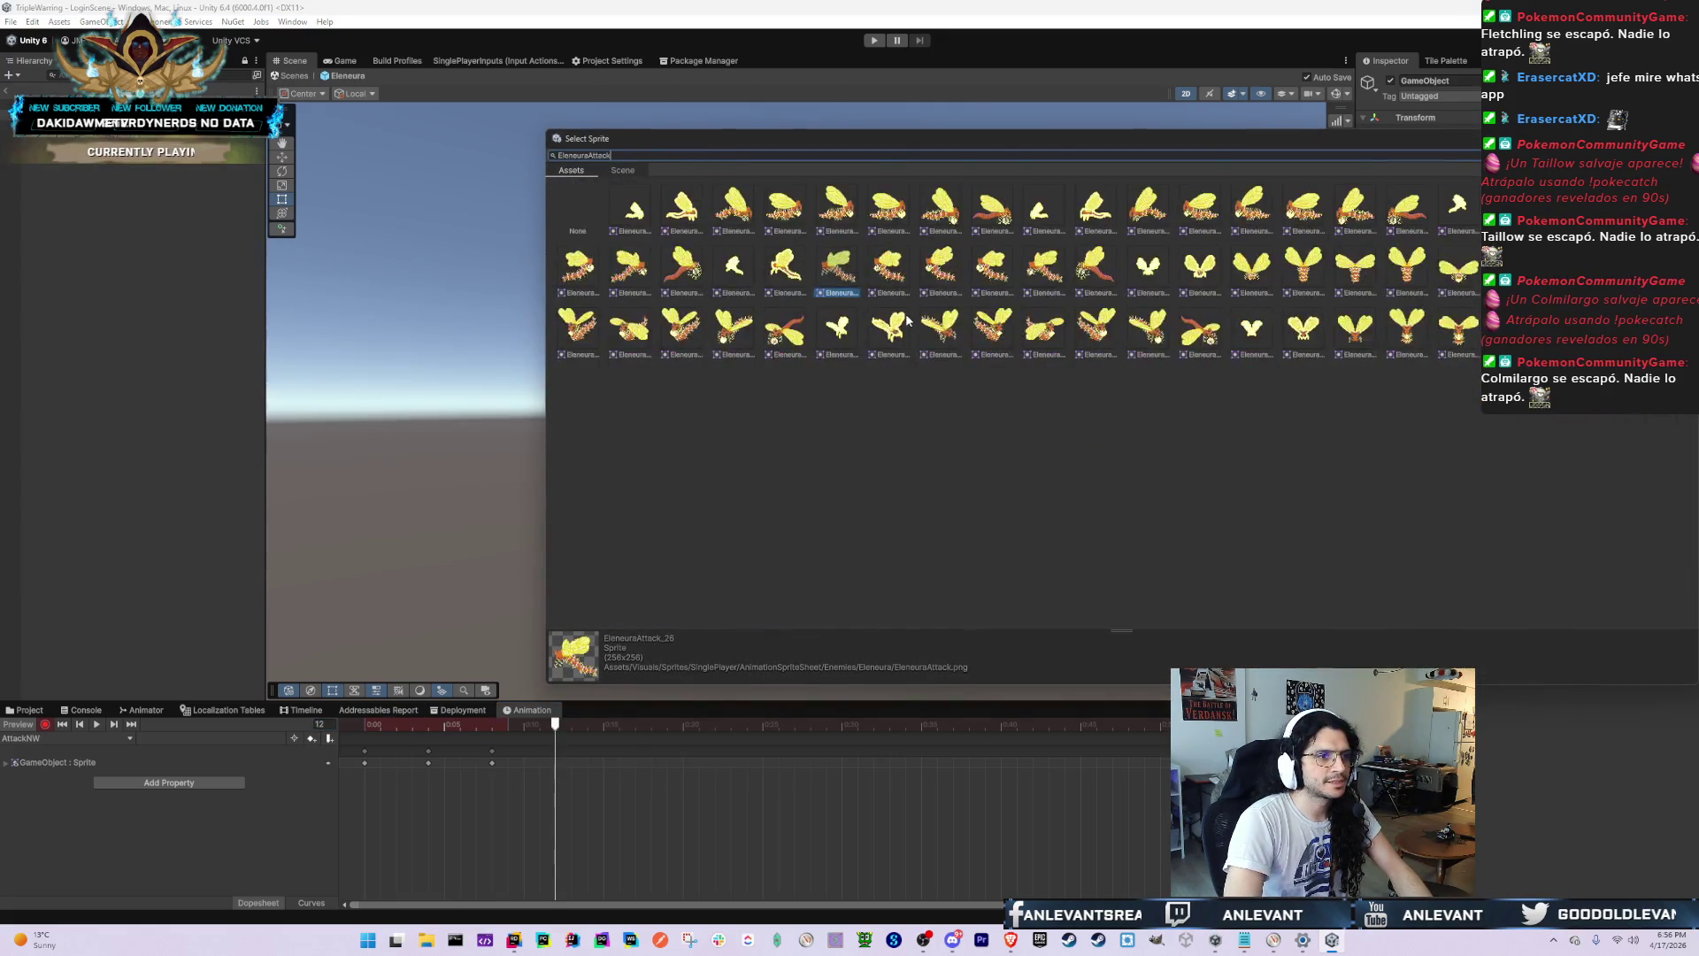
left_click(889, 280)
key("Return")
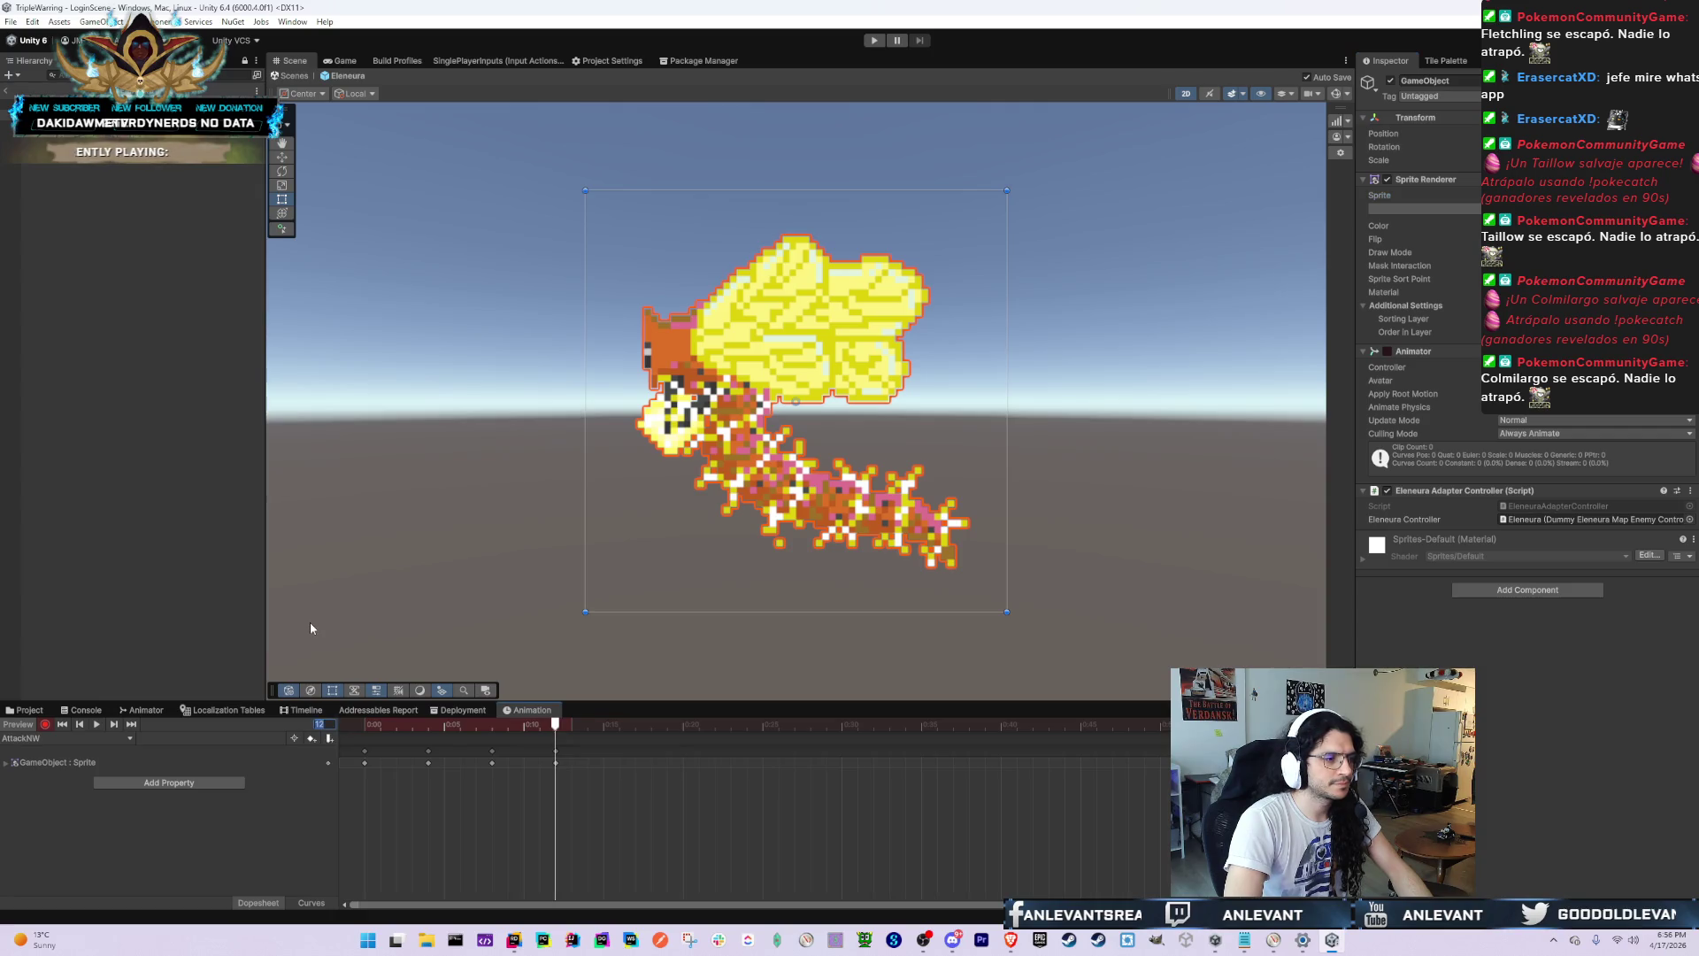
type("16")
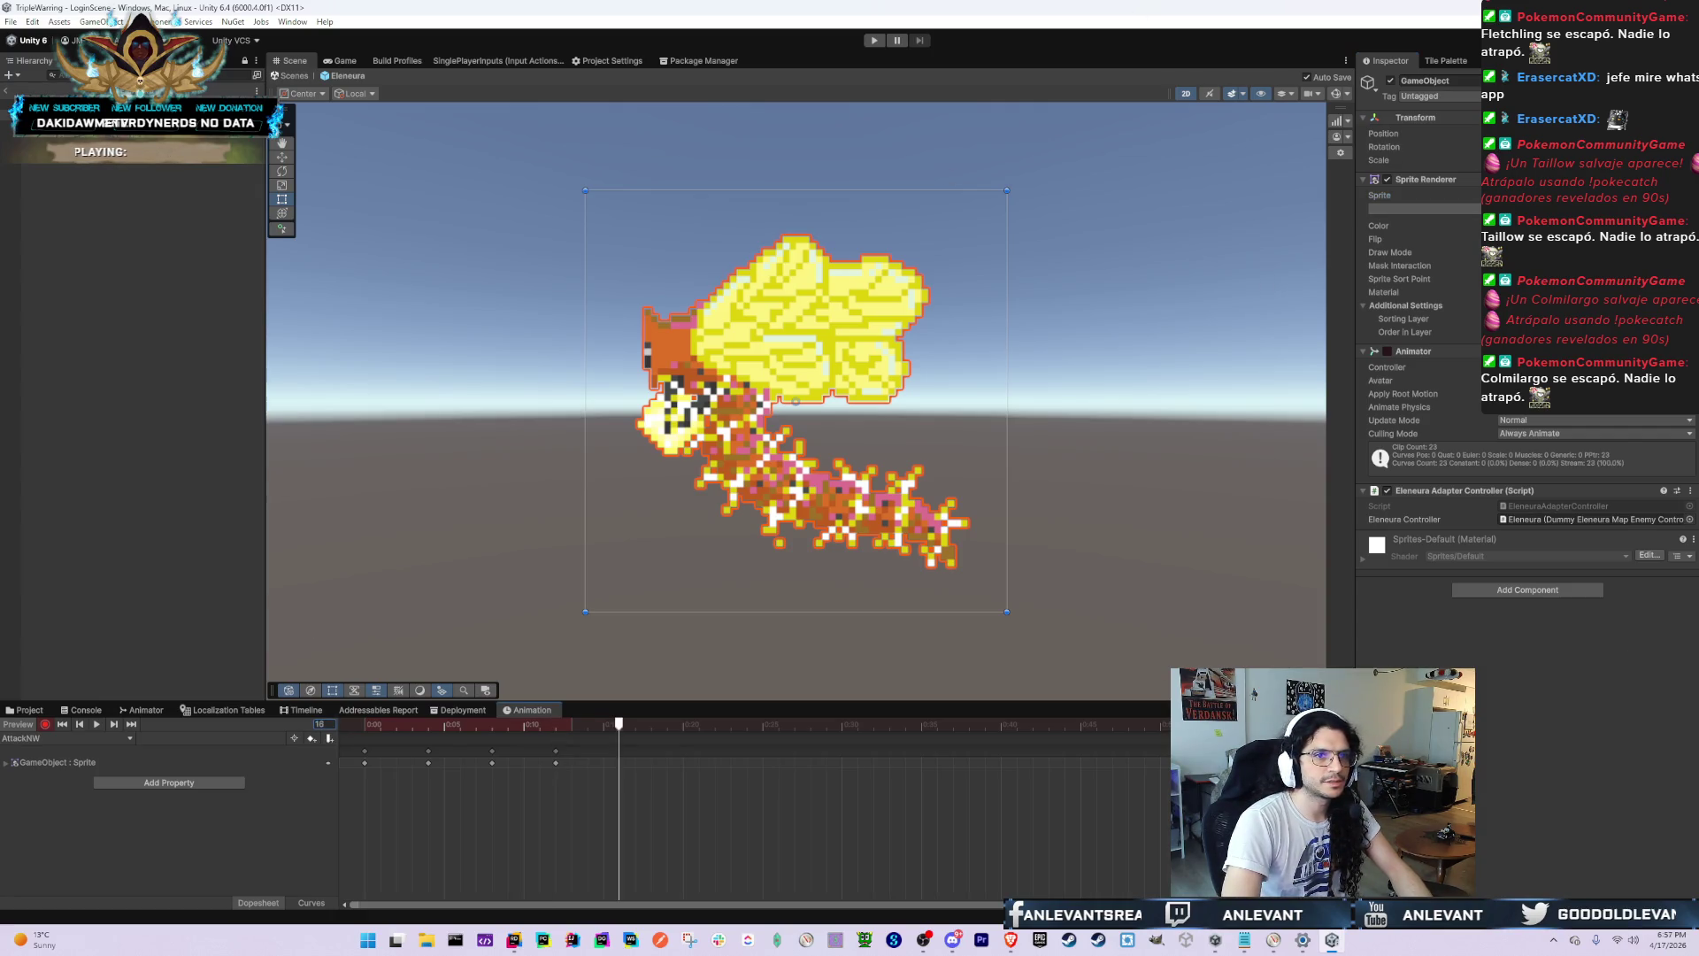
left_click(1473, 208)
scroll(796, 354, "down", 5)
left_click(939, 272)
key("Return")
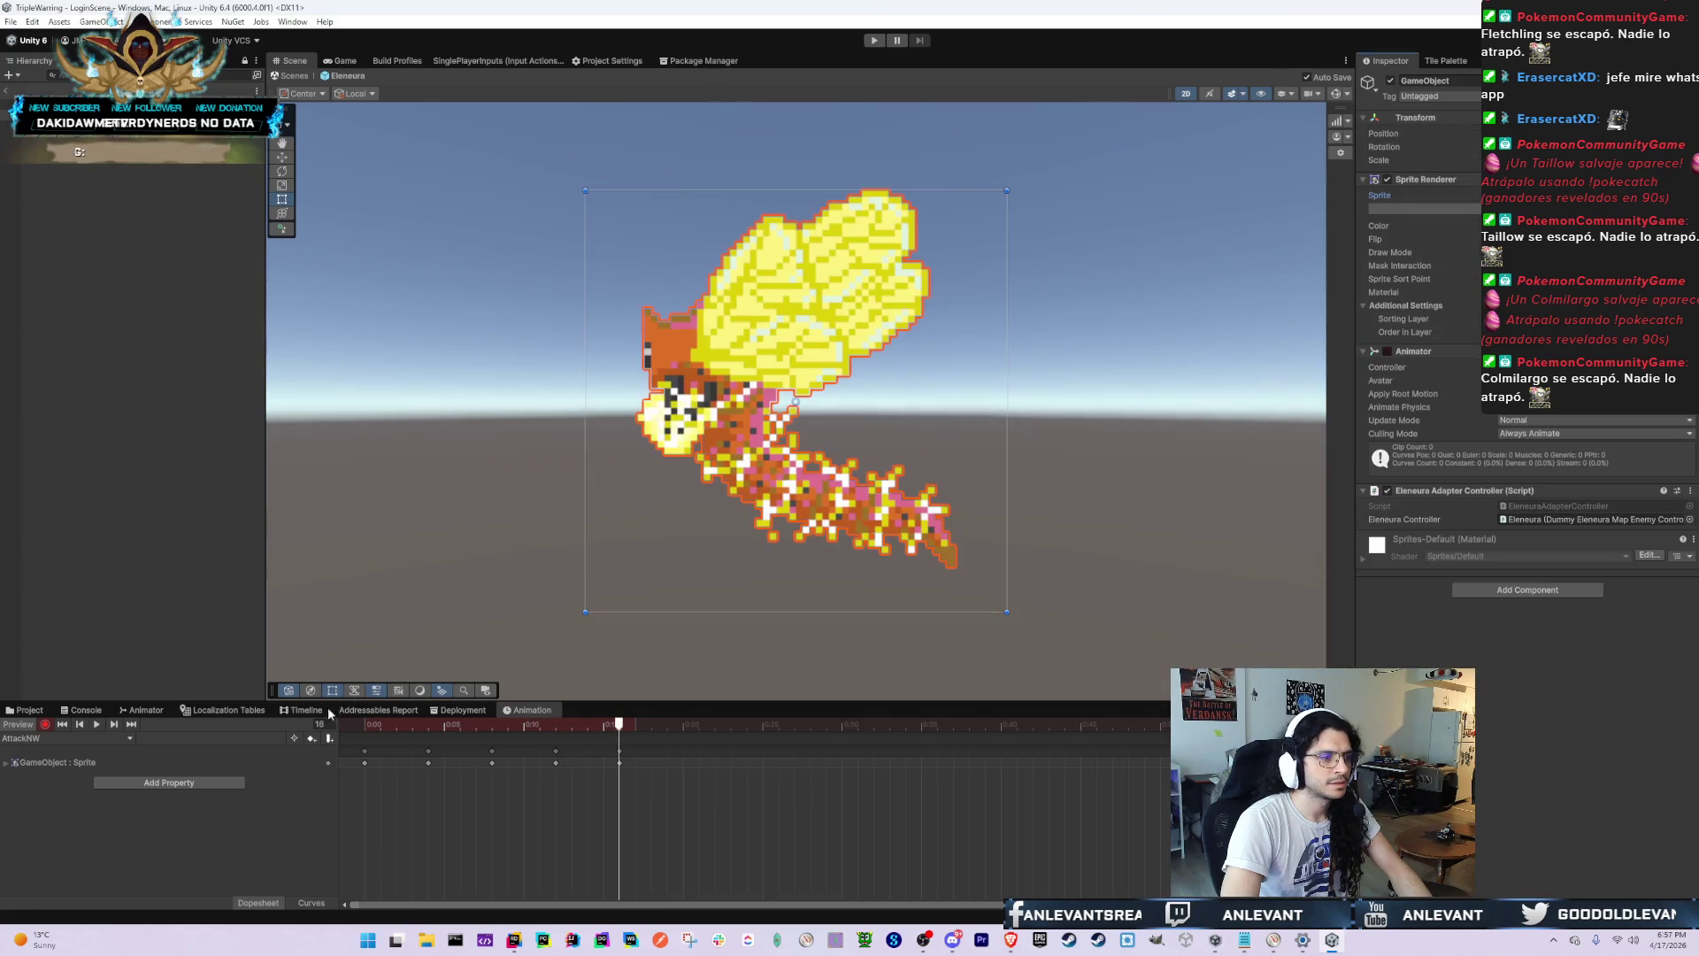
type("20")
key("Return")
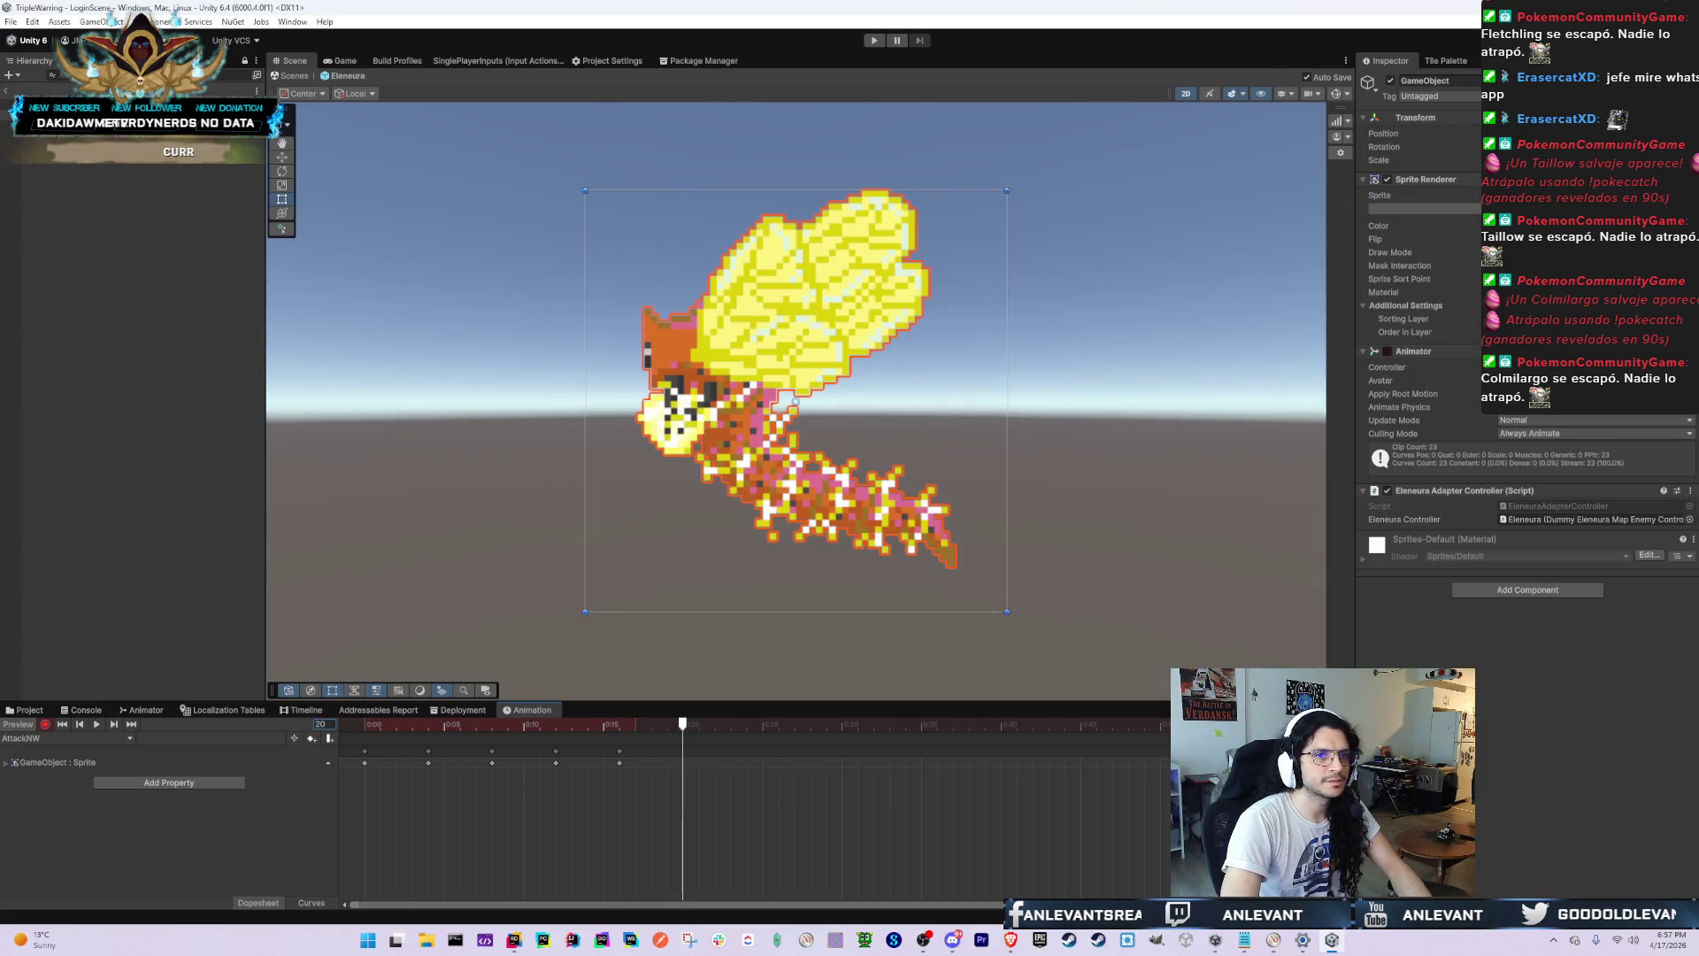
left_click(1473, 208)
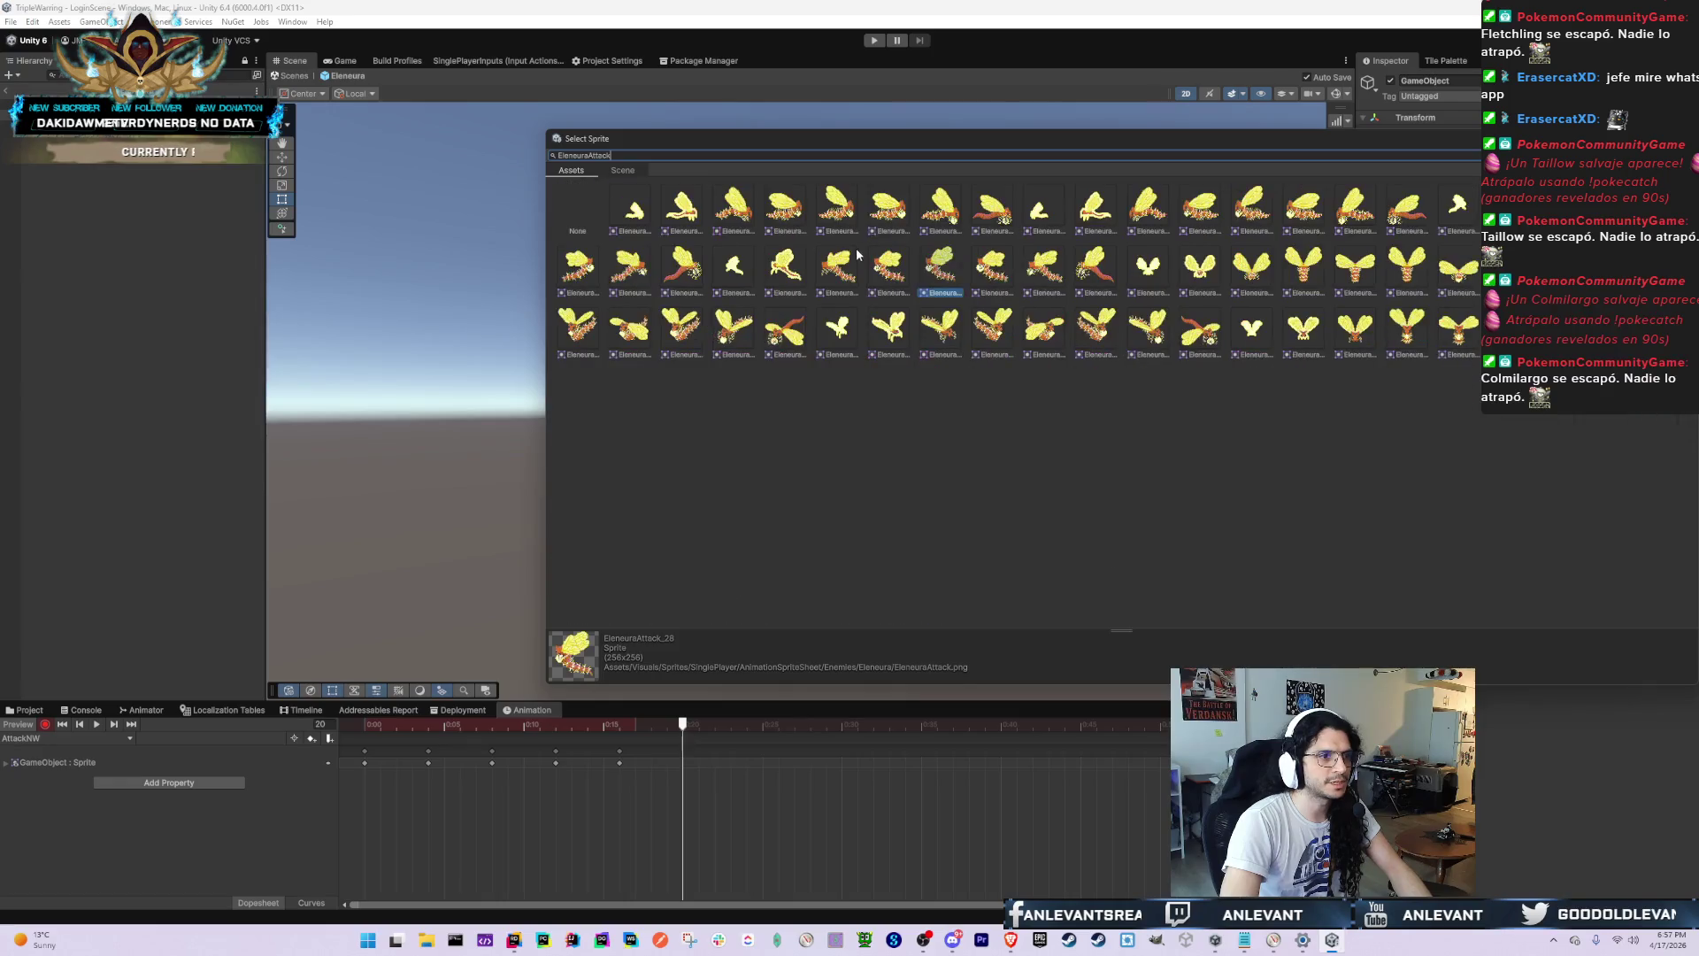
double_click(979, 267)
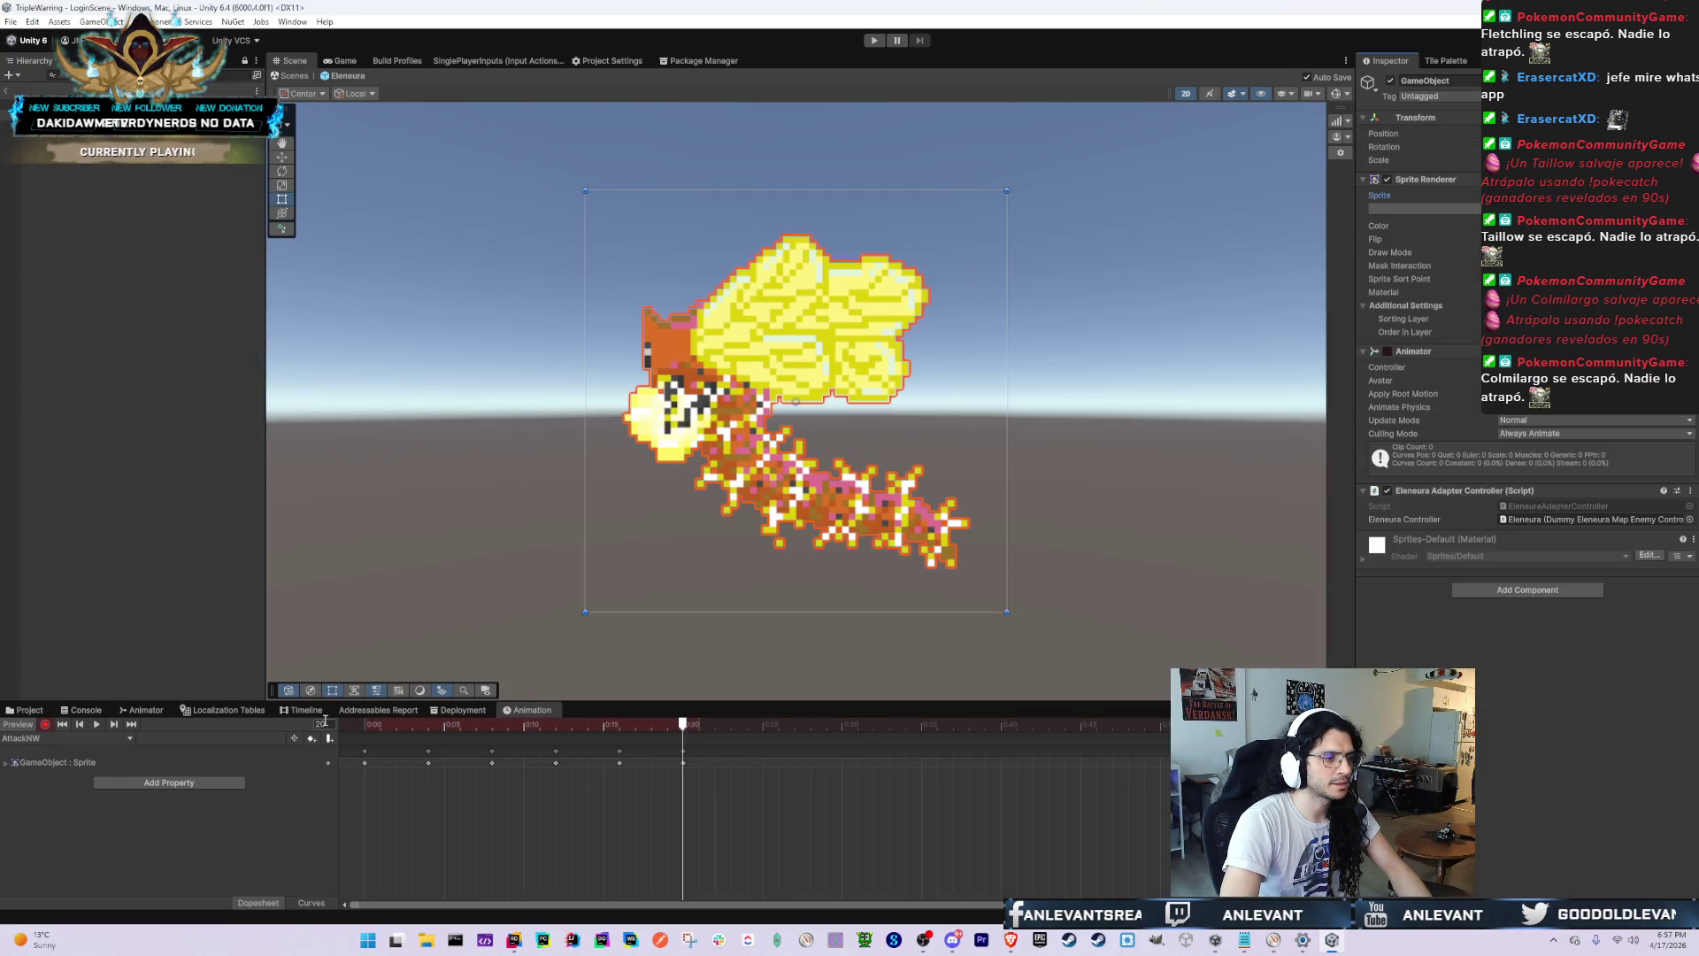
Key EleneuraAttack_29 at frame 24 and EleneuraAttack_30 at frame 28, then move to frame 31.
type("24")
key("Return")
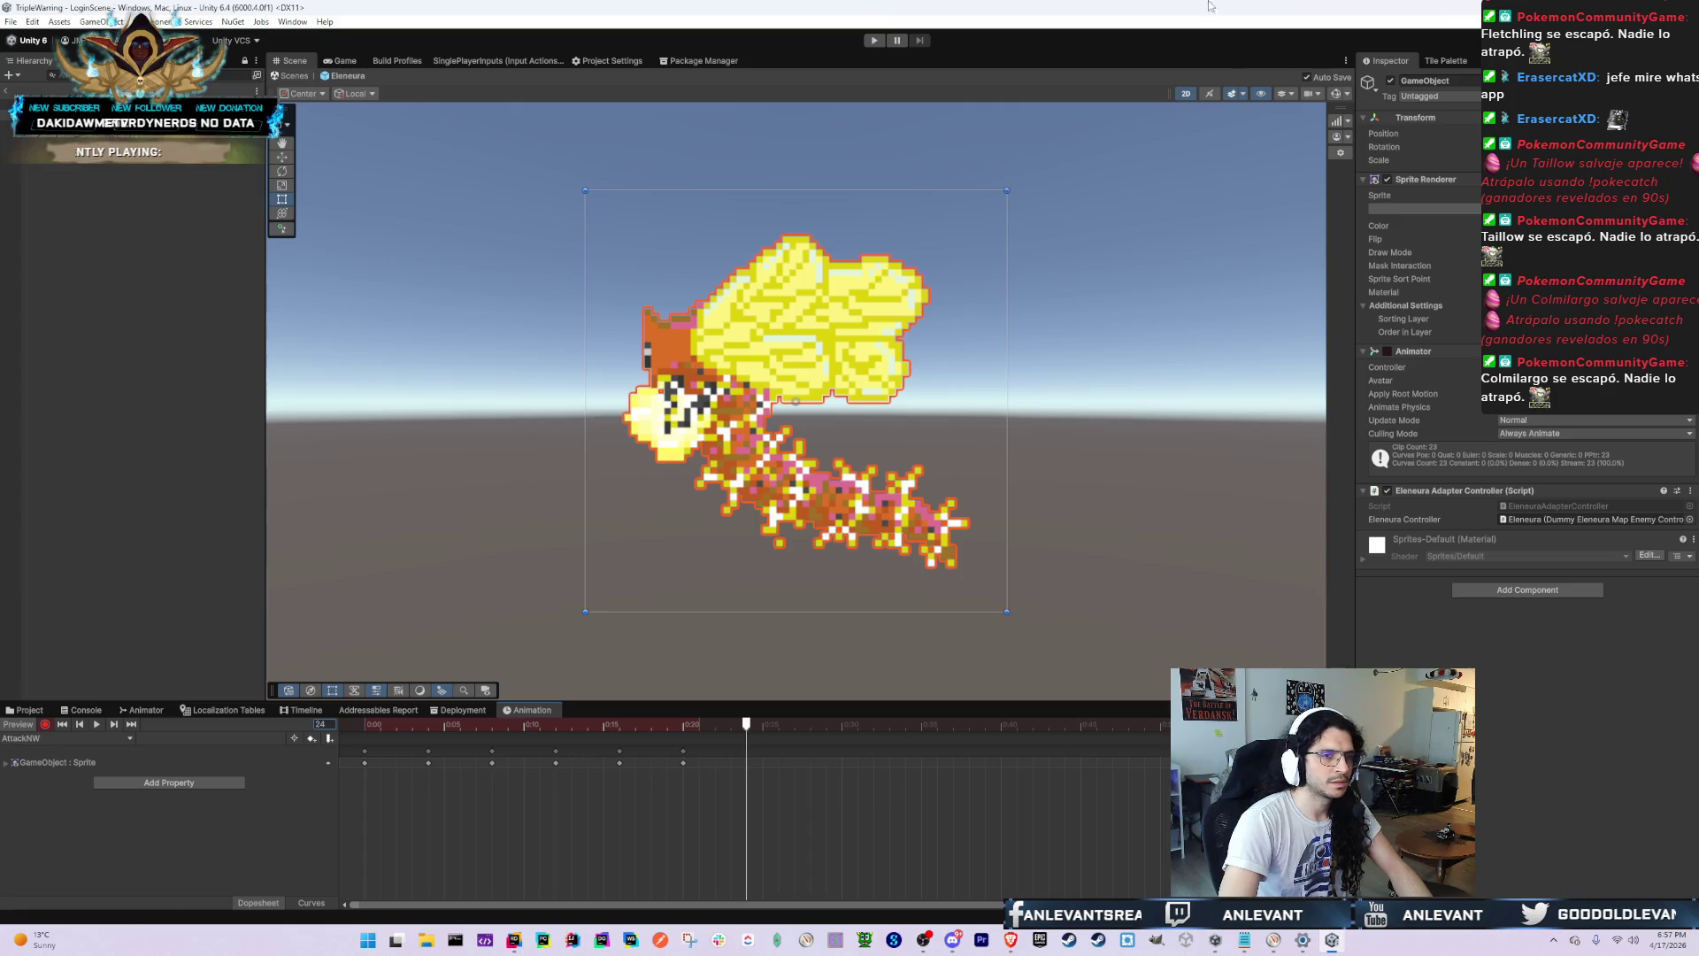
left_click(1473, 208)
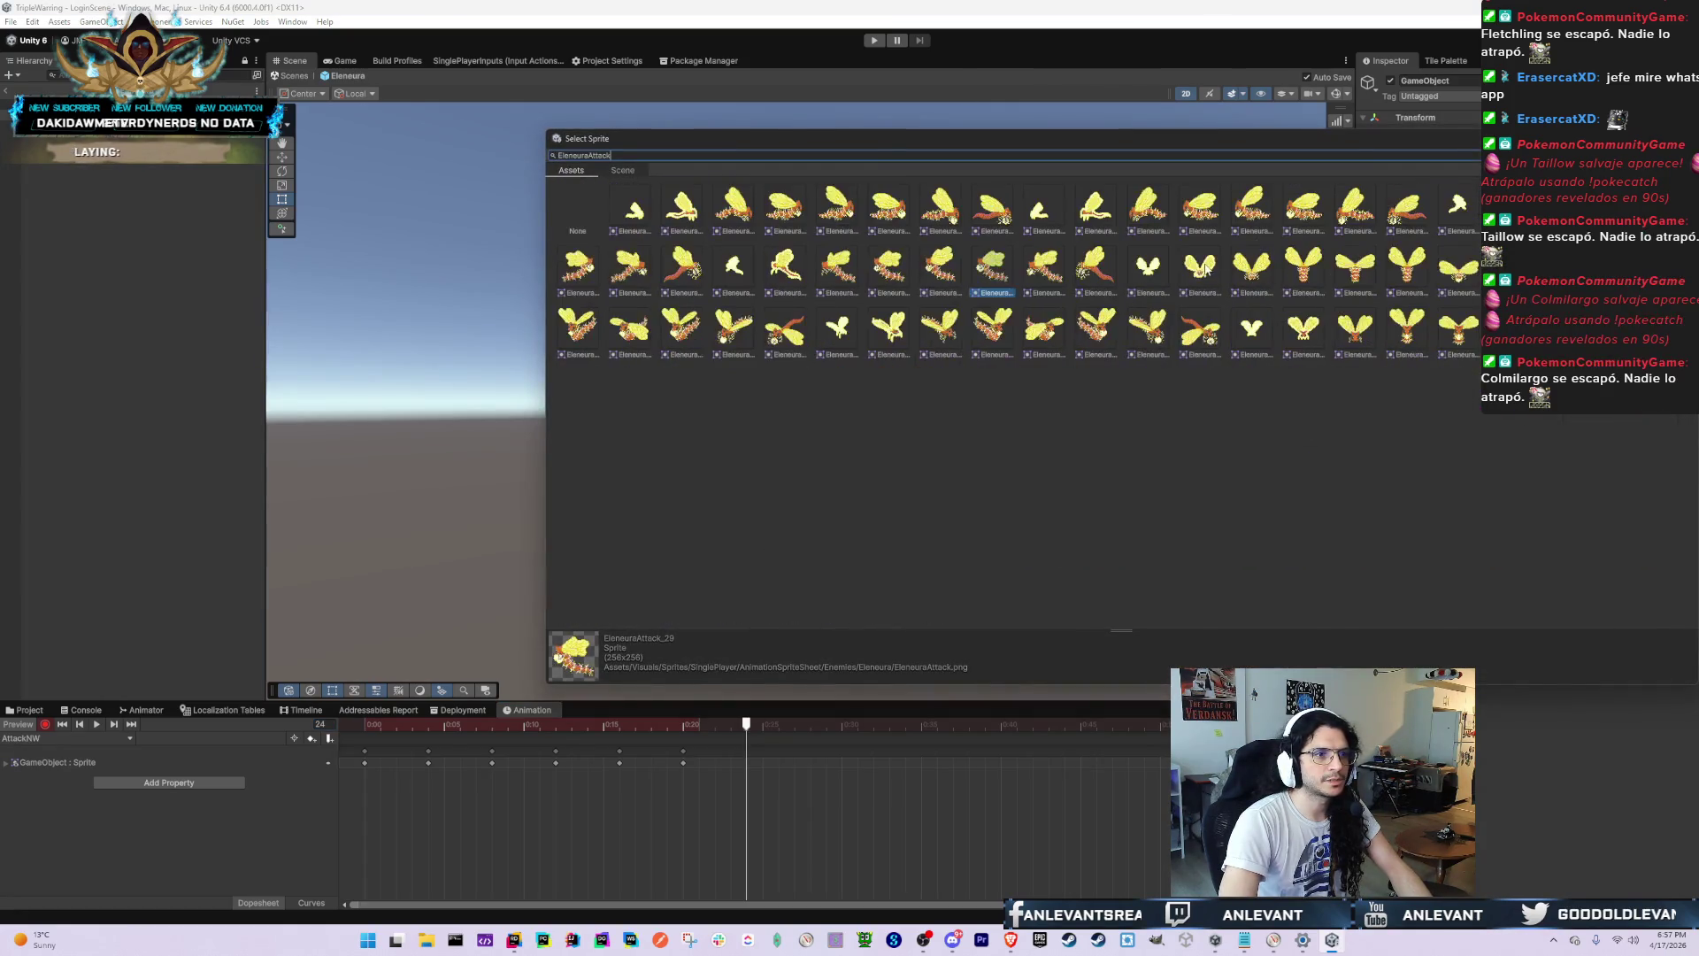
double_click(1051, 277)
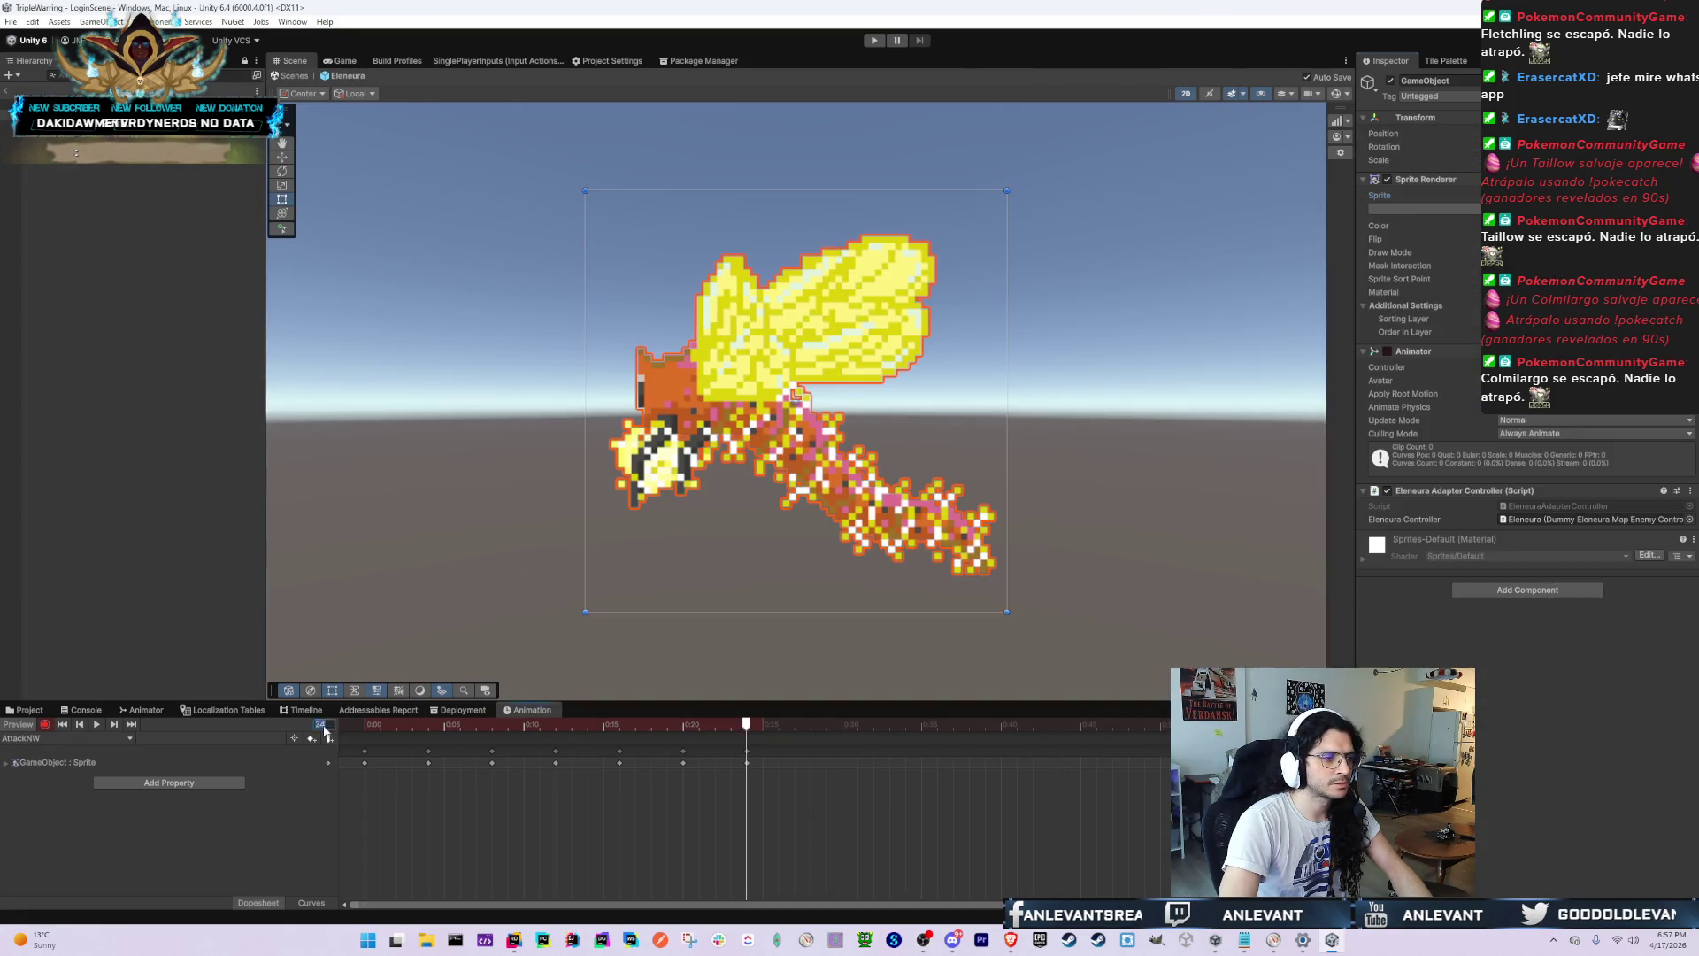
type("28")
key("Return")
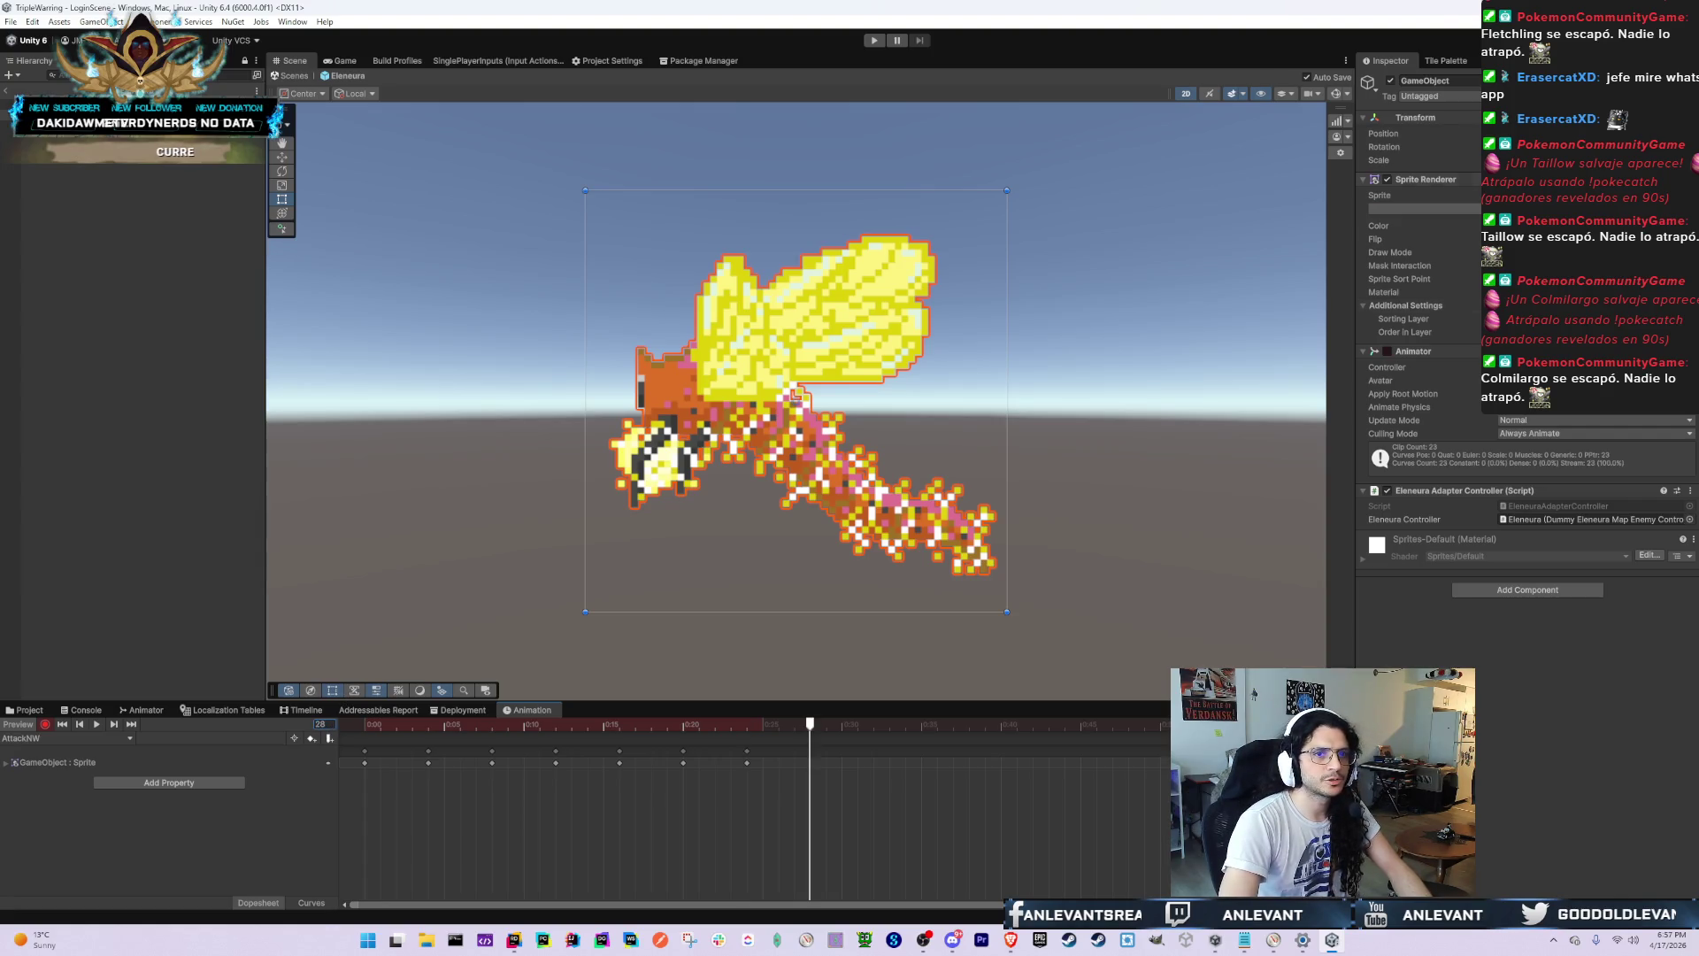
left_click(1472, 208)
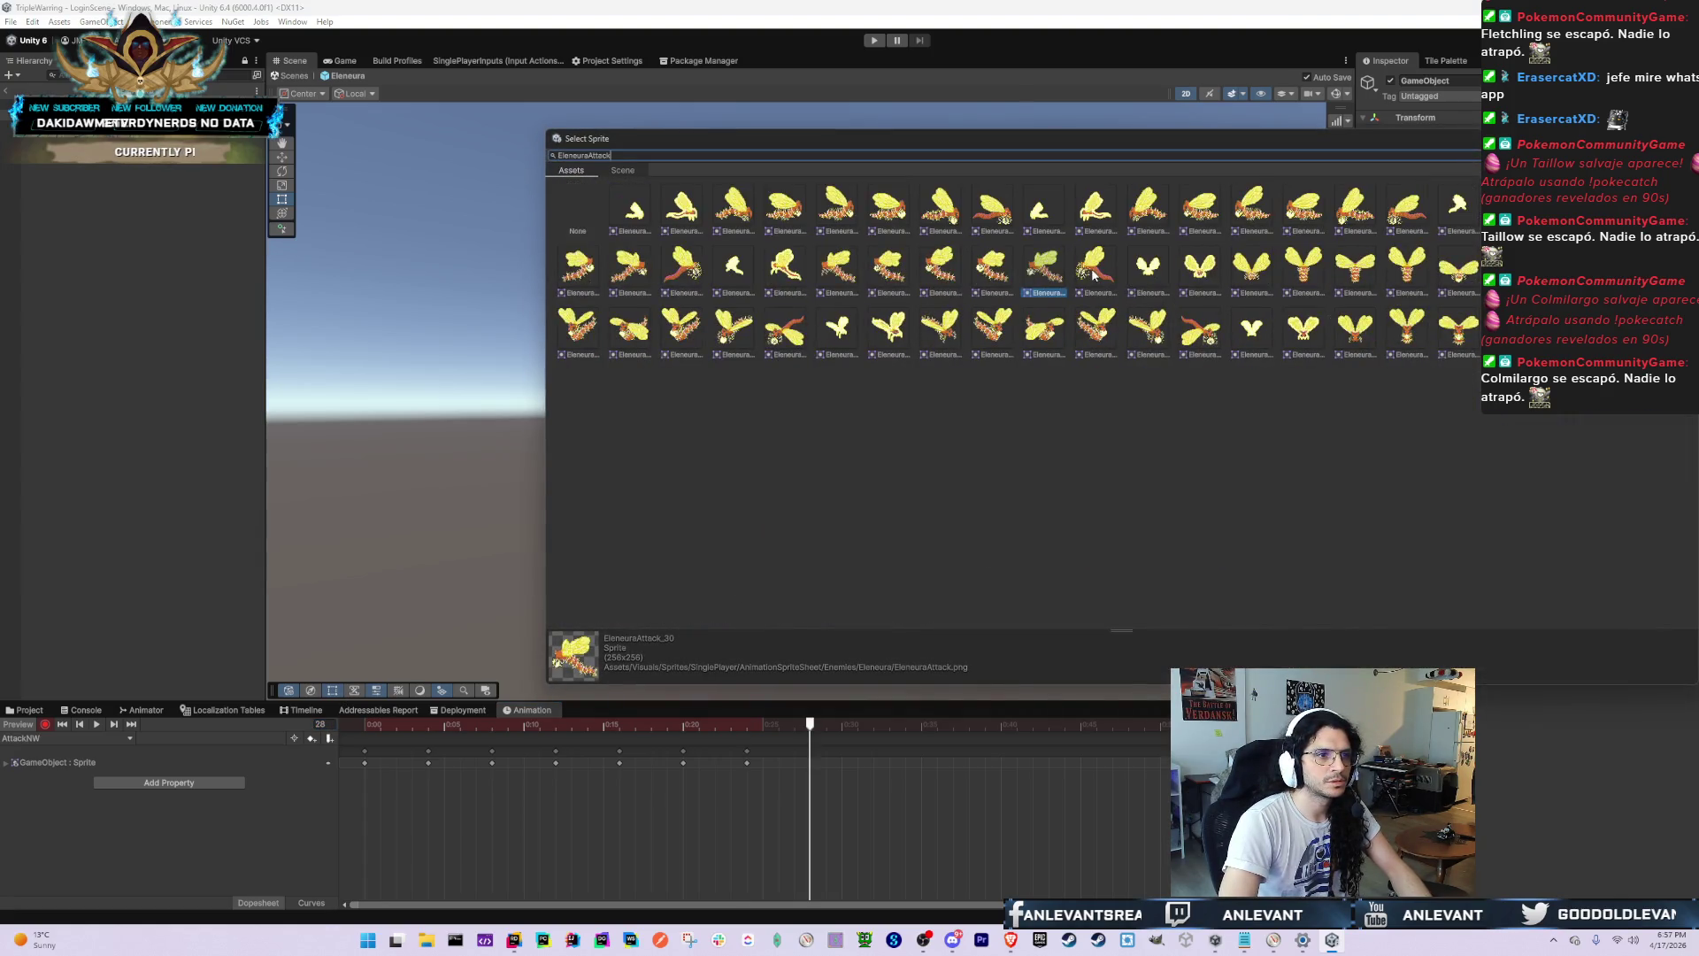
double_click(1094, 276)
left_click(322, 724)
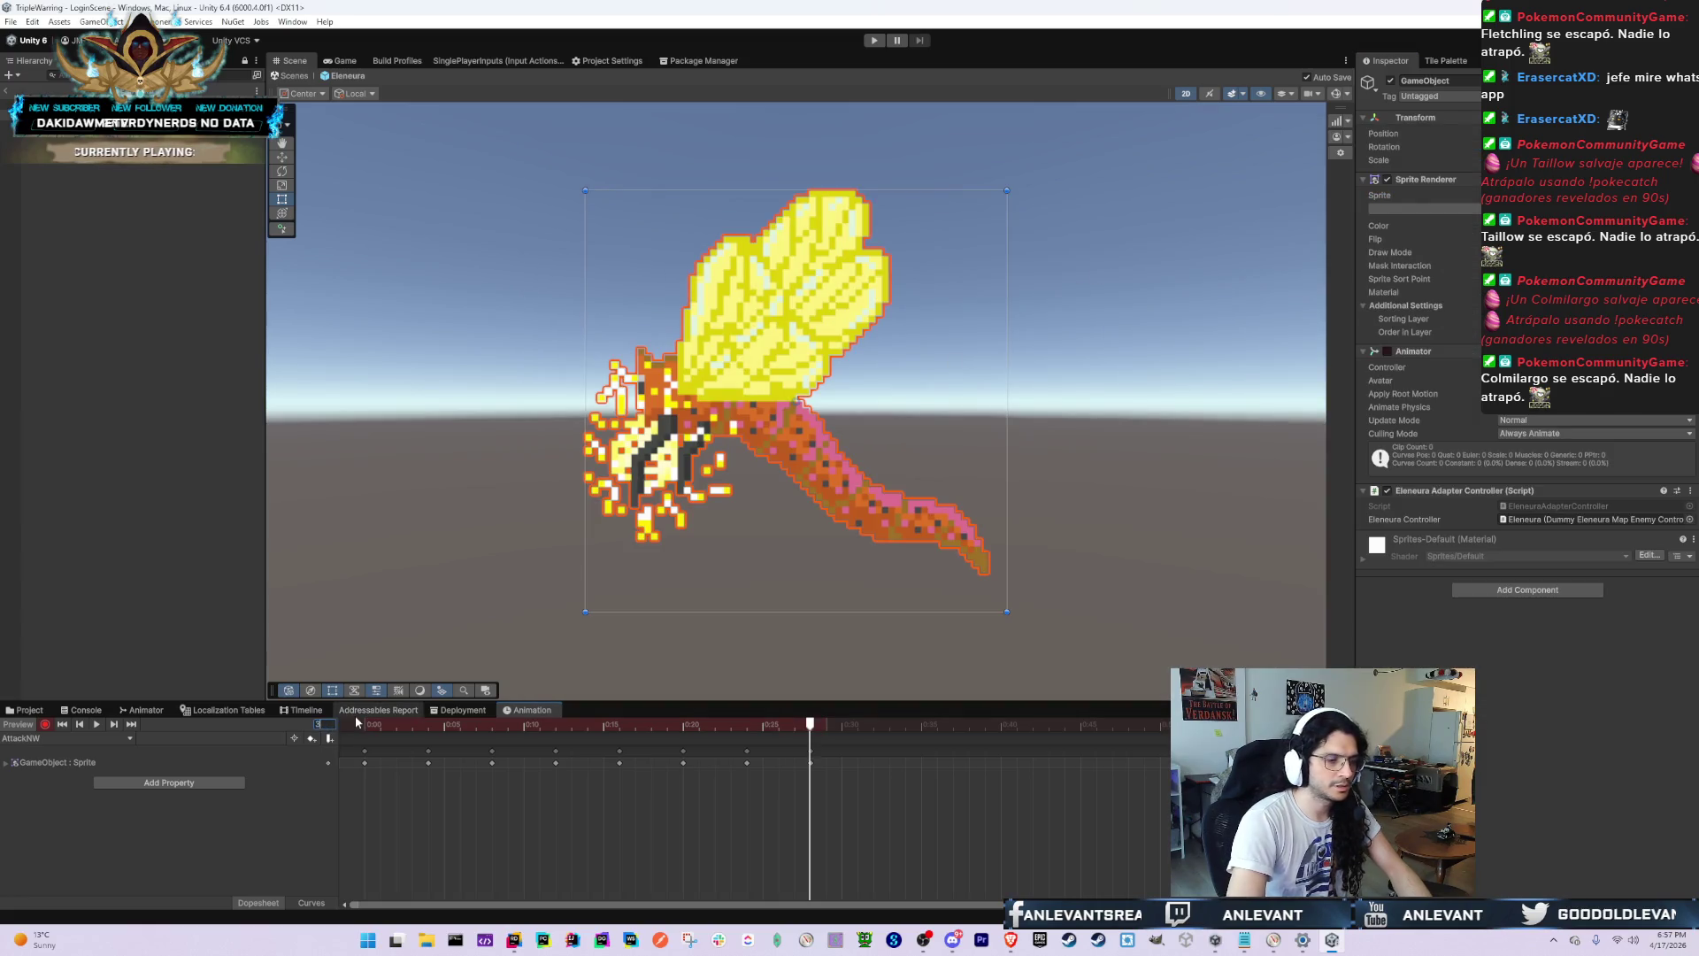
type("1")
key("Return")
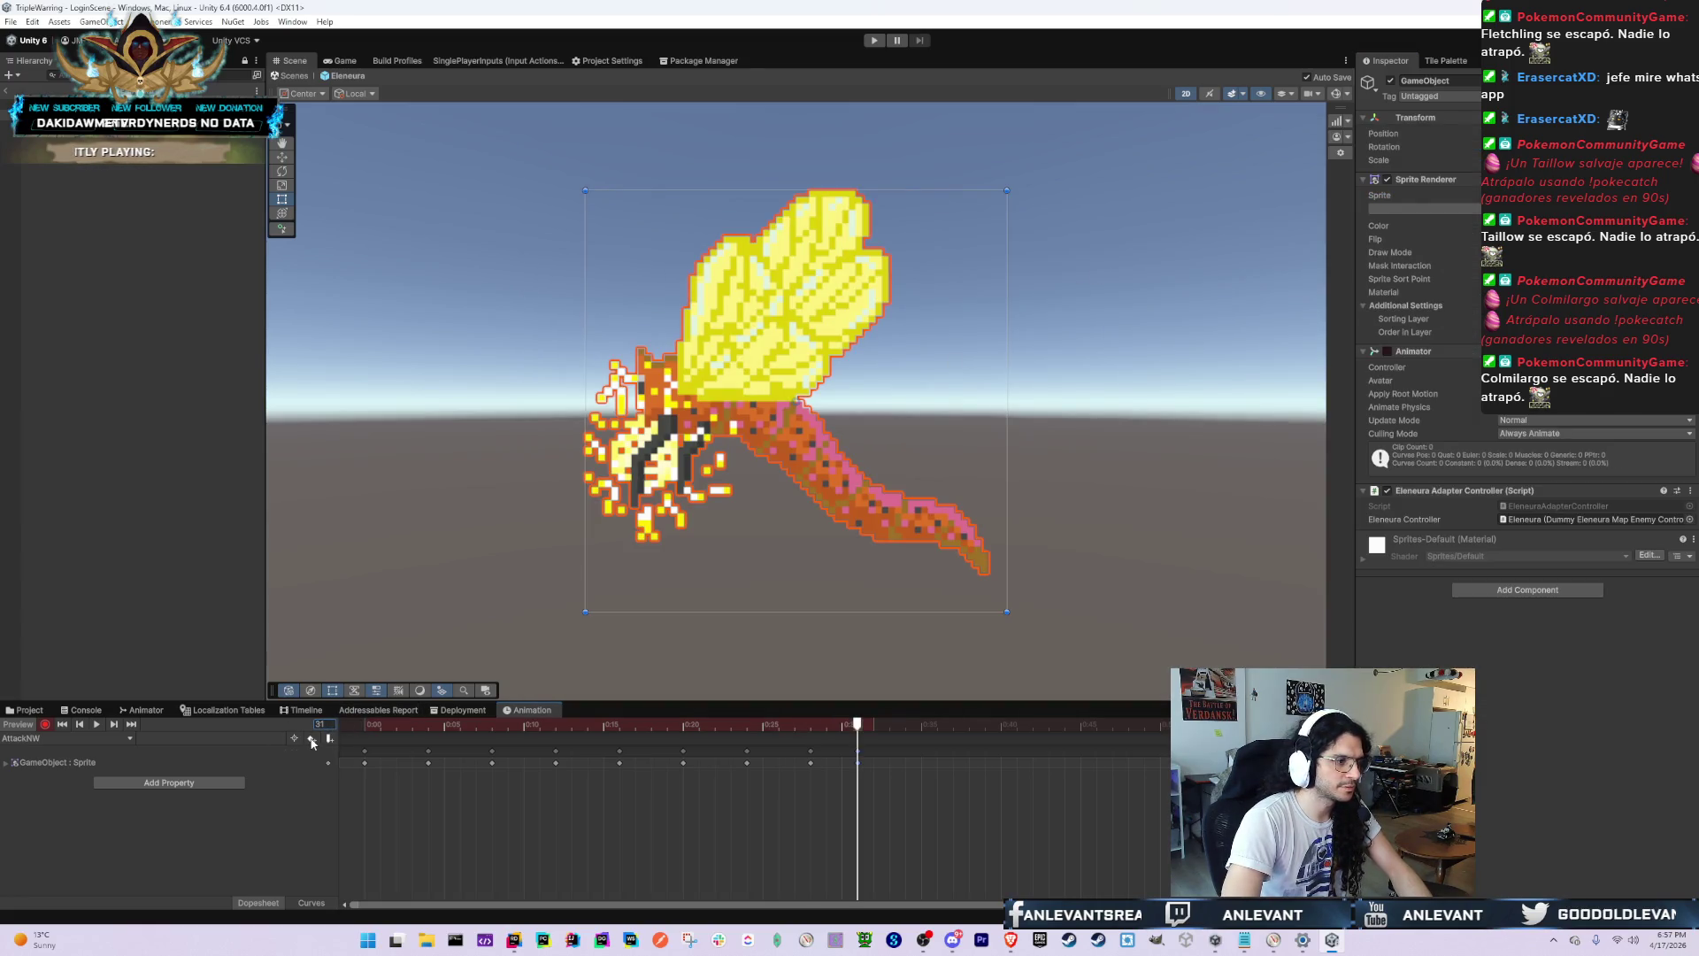
Stop recording, preview the AttackNW clip, and leave prefab editing back to the scene.
left_click(44, 725)
left_click(94, 725)
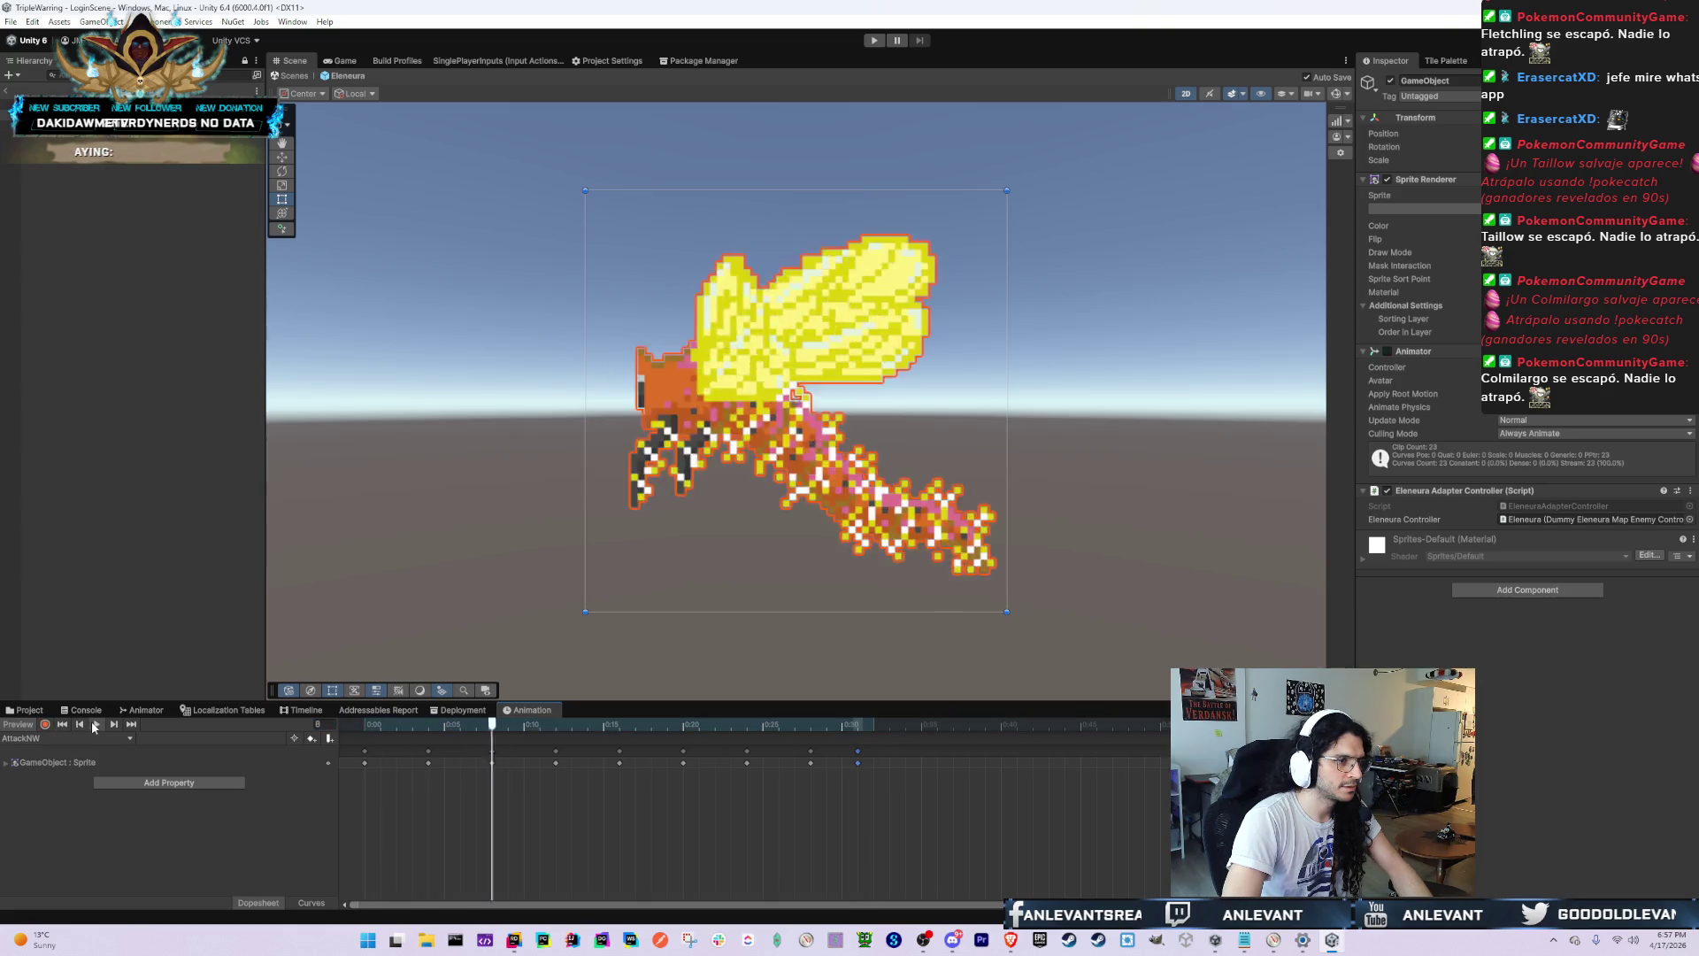
left_click(23, 738)
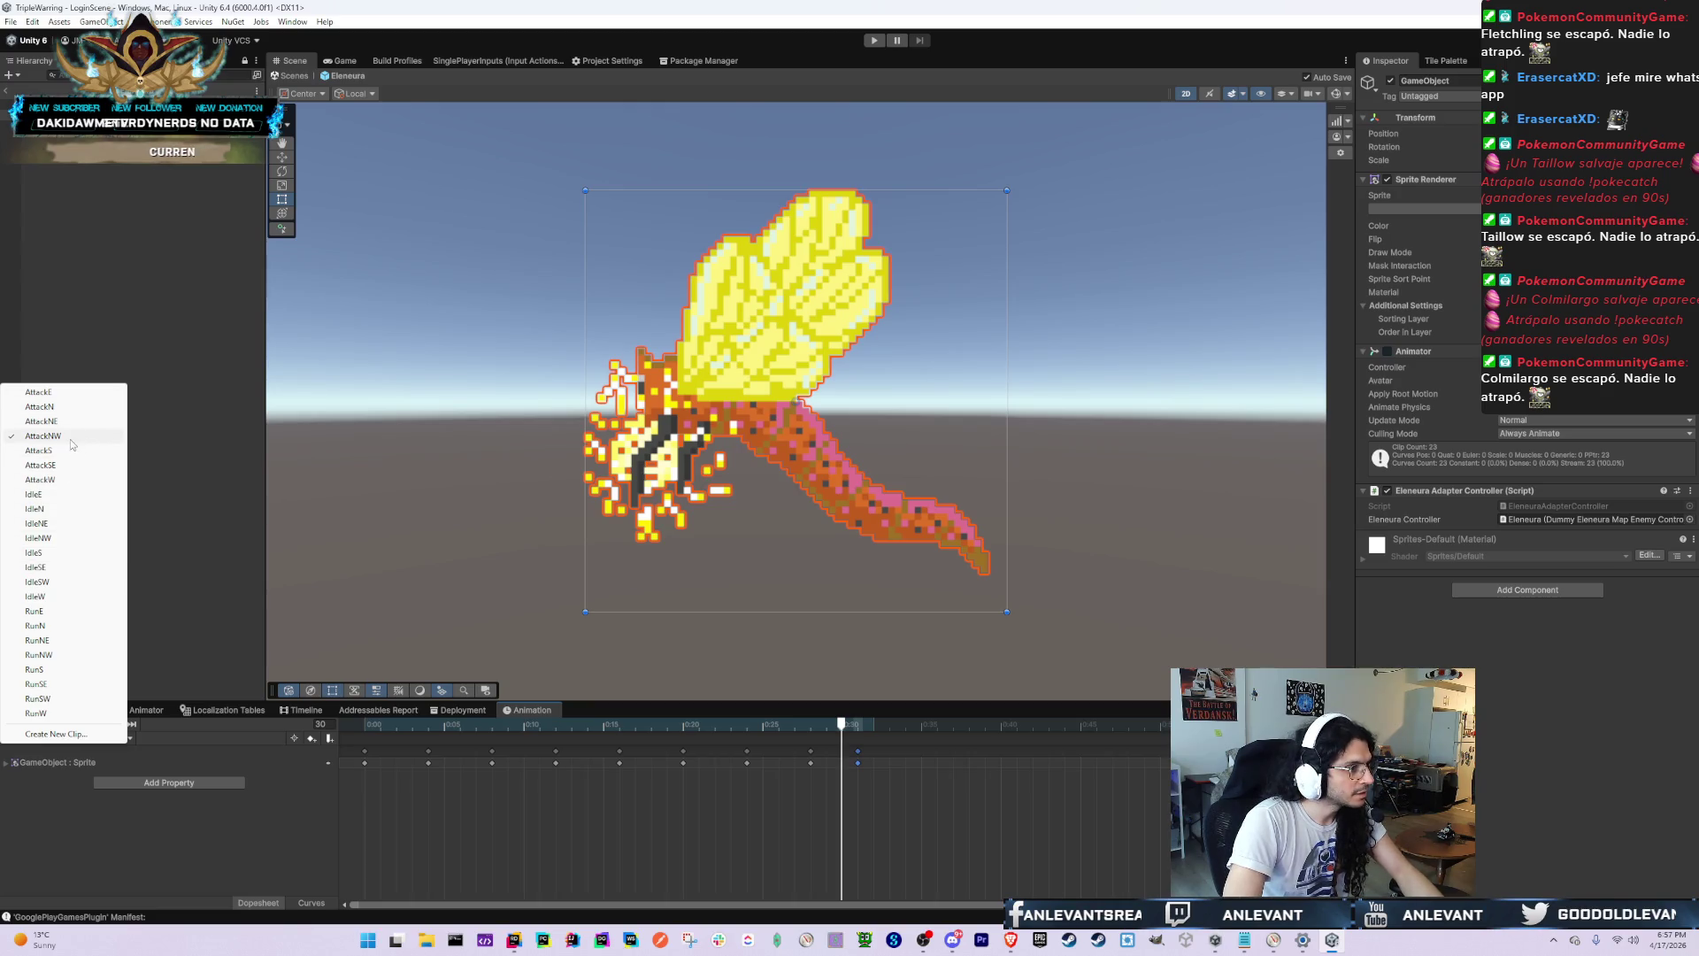
left_click(155, 168)
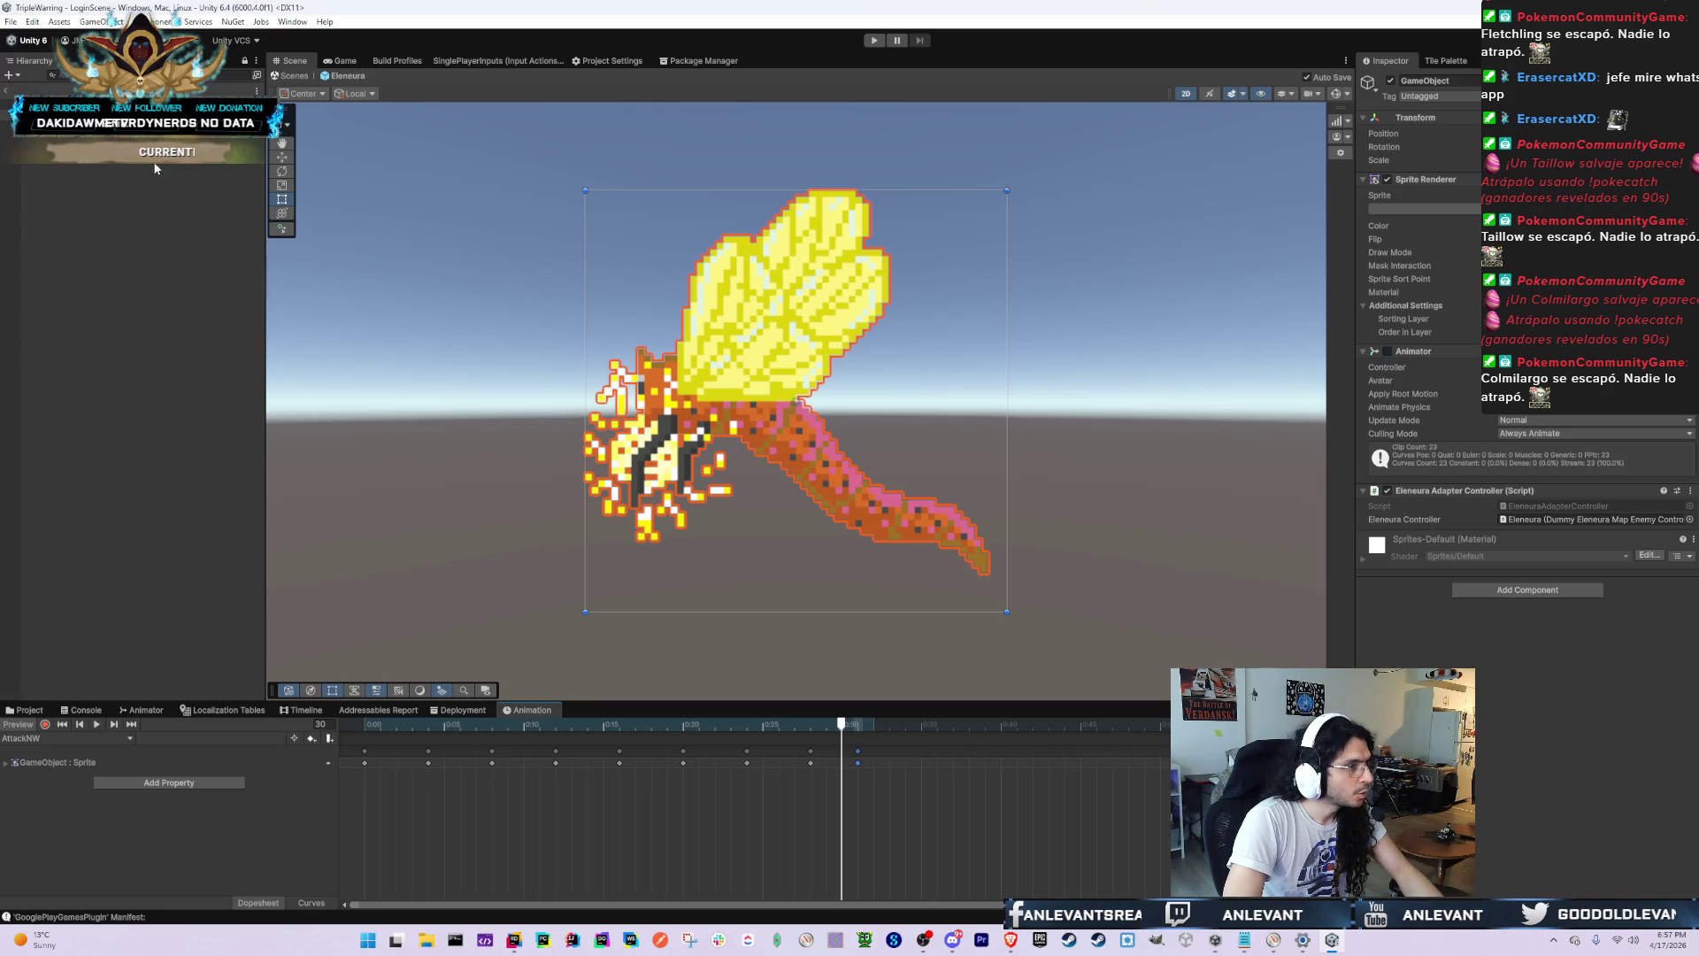
left_click(8, 90)
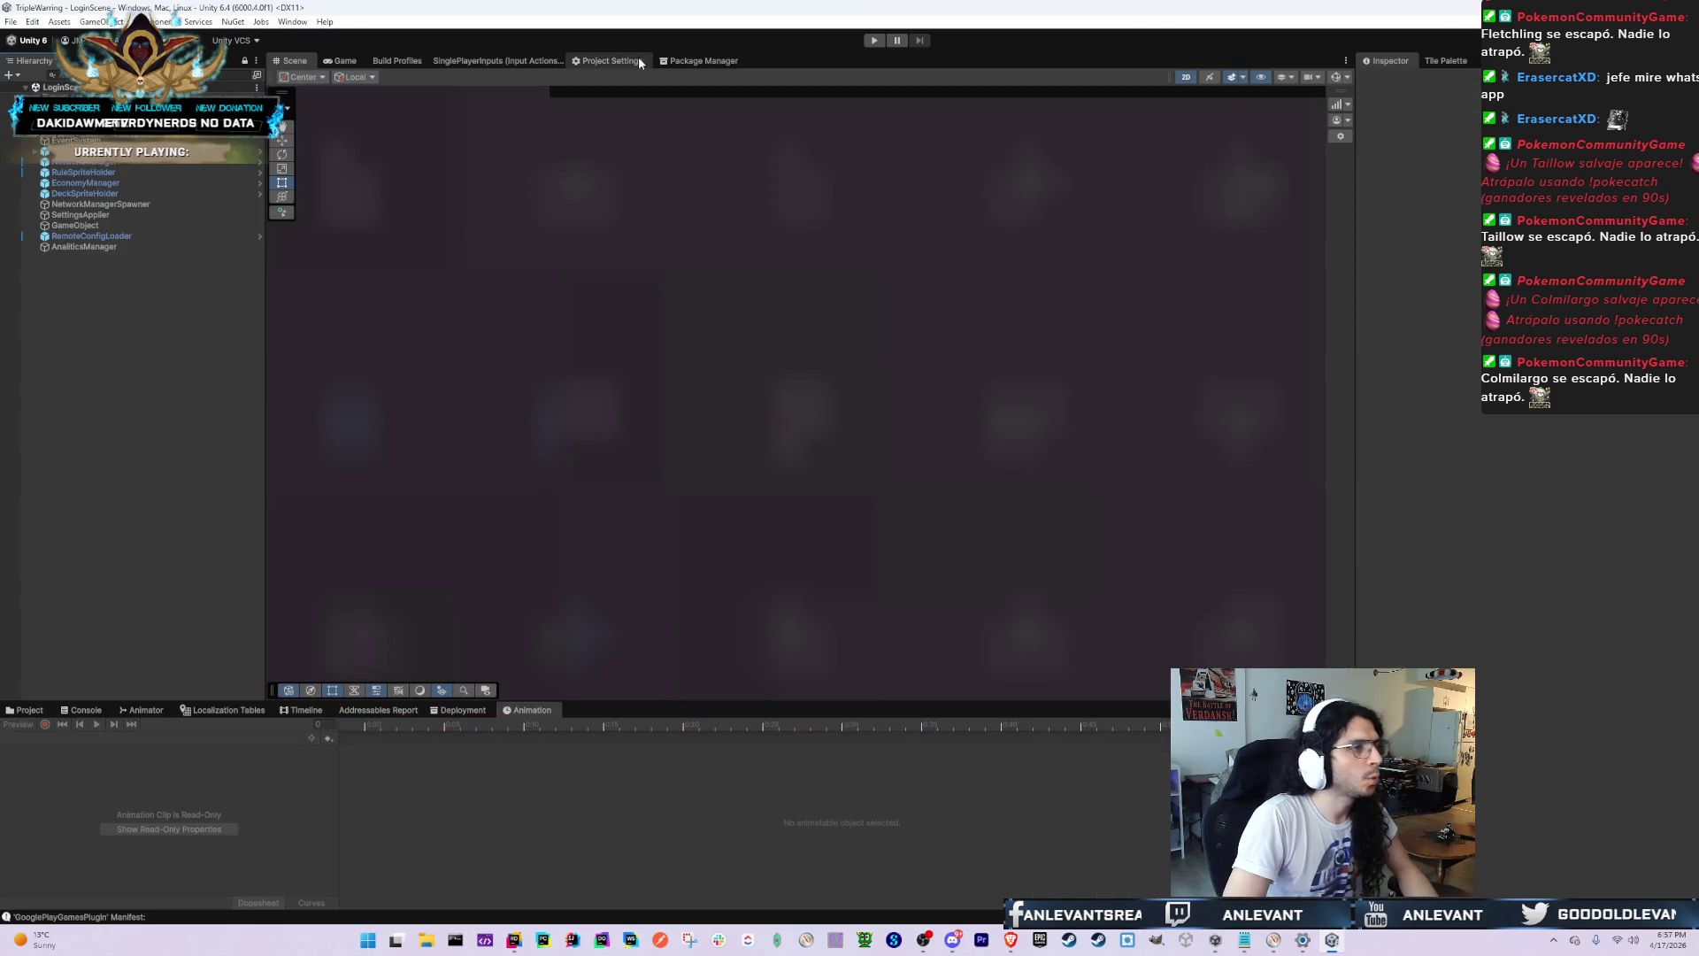
Start Play mode in the Game view and log in with the username and password.
left_click(340, 63)
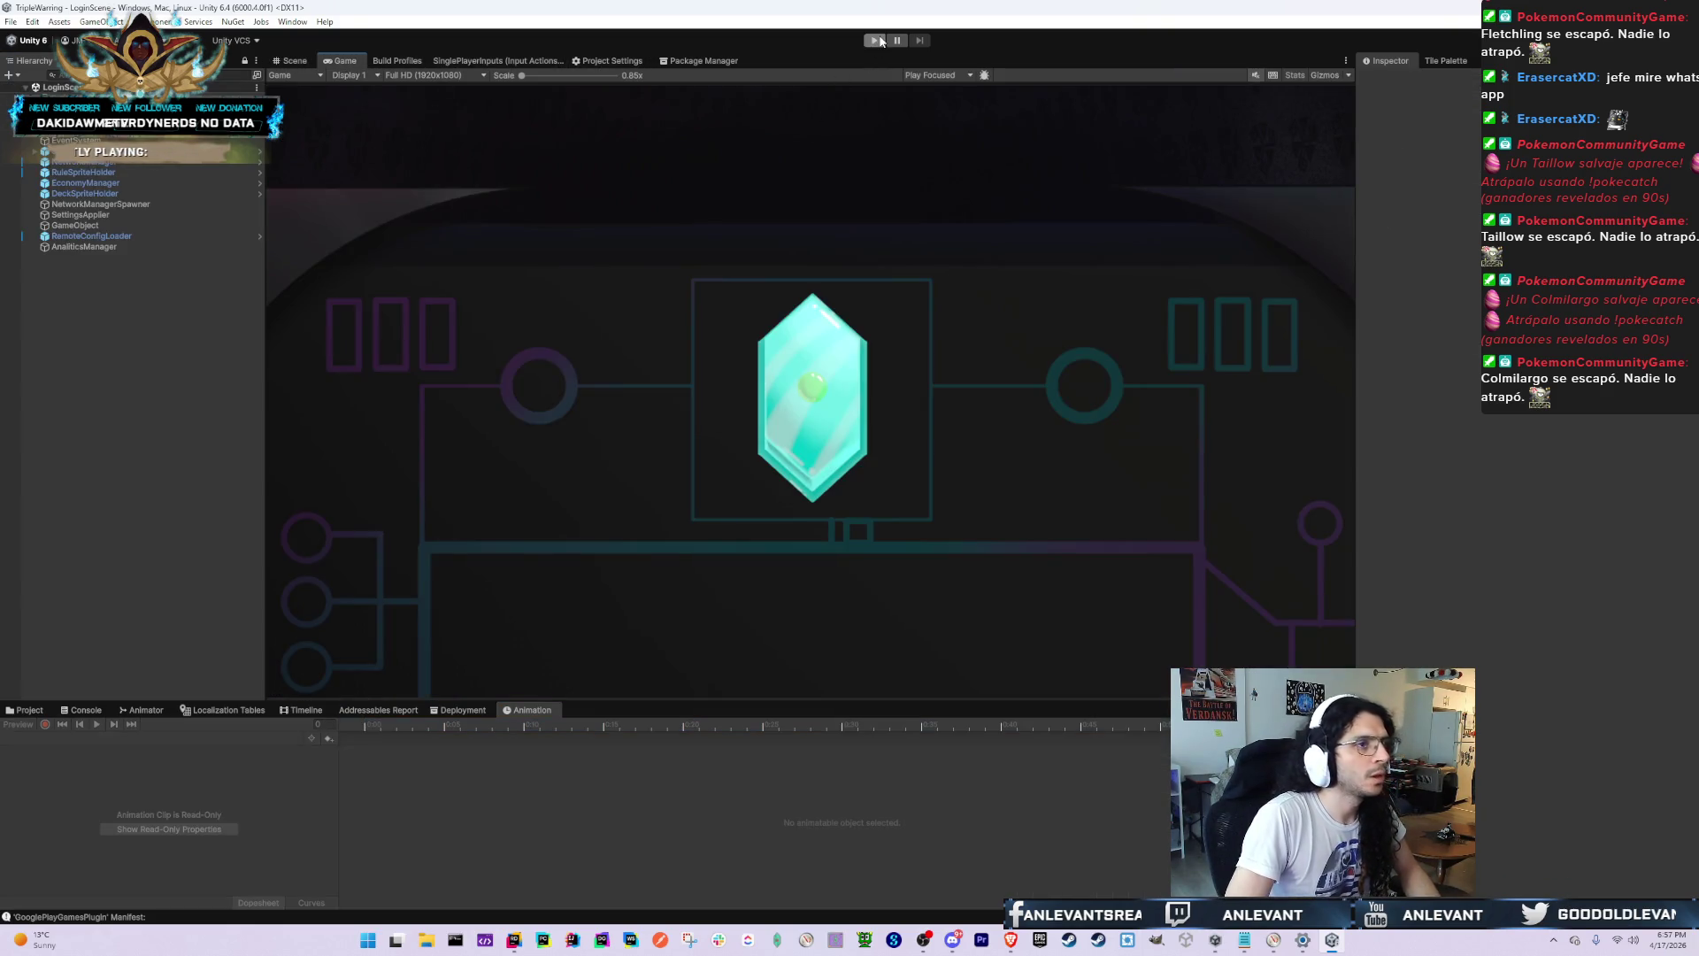
left_click(876, 41)
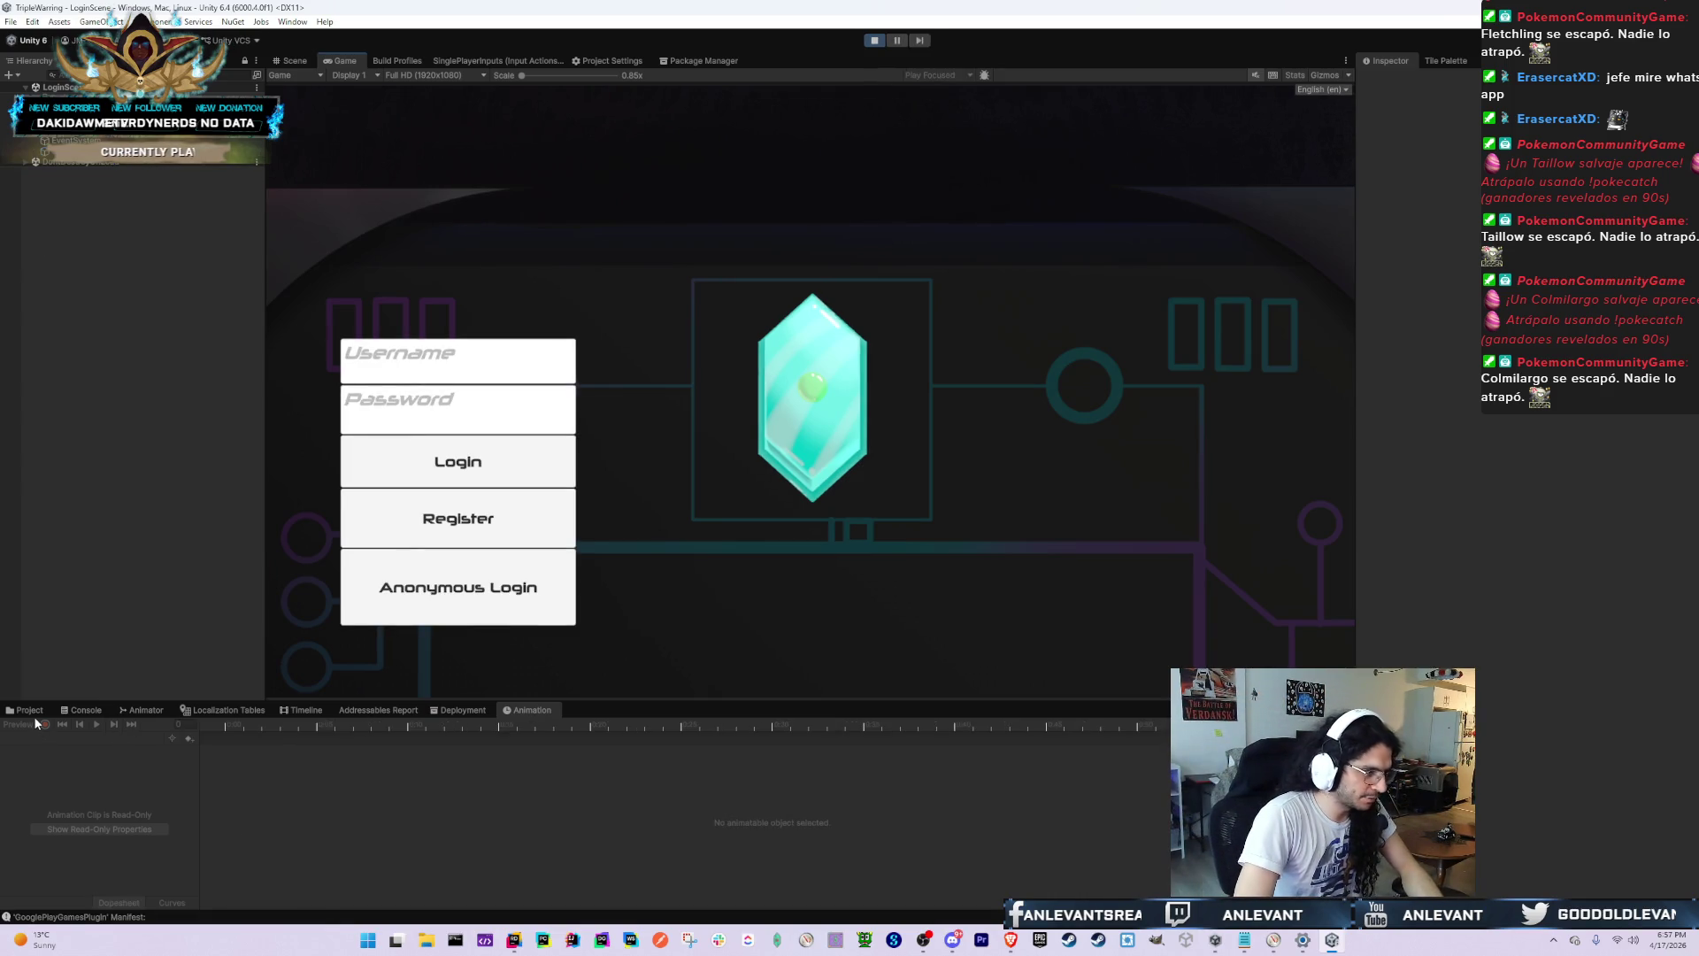
left_click(413, 363)
type("admin")
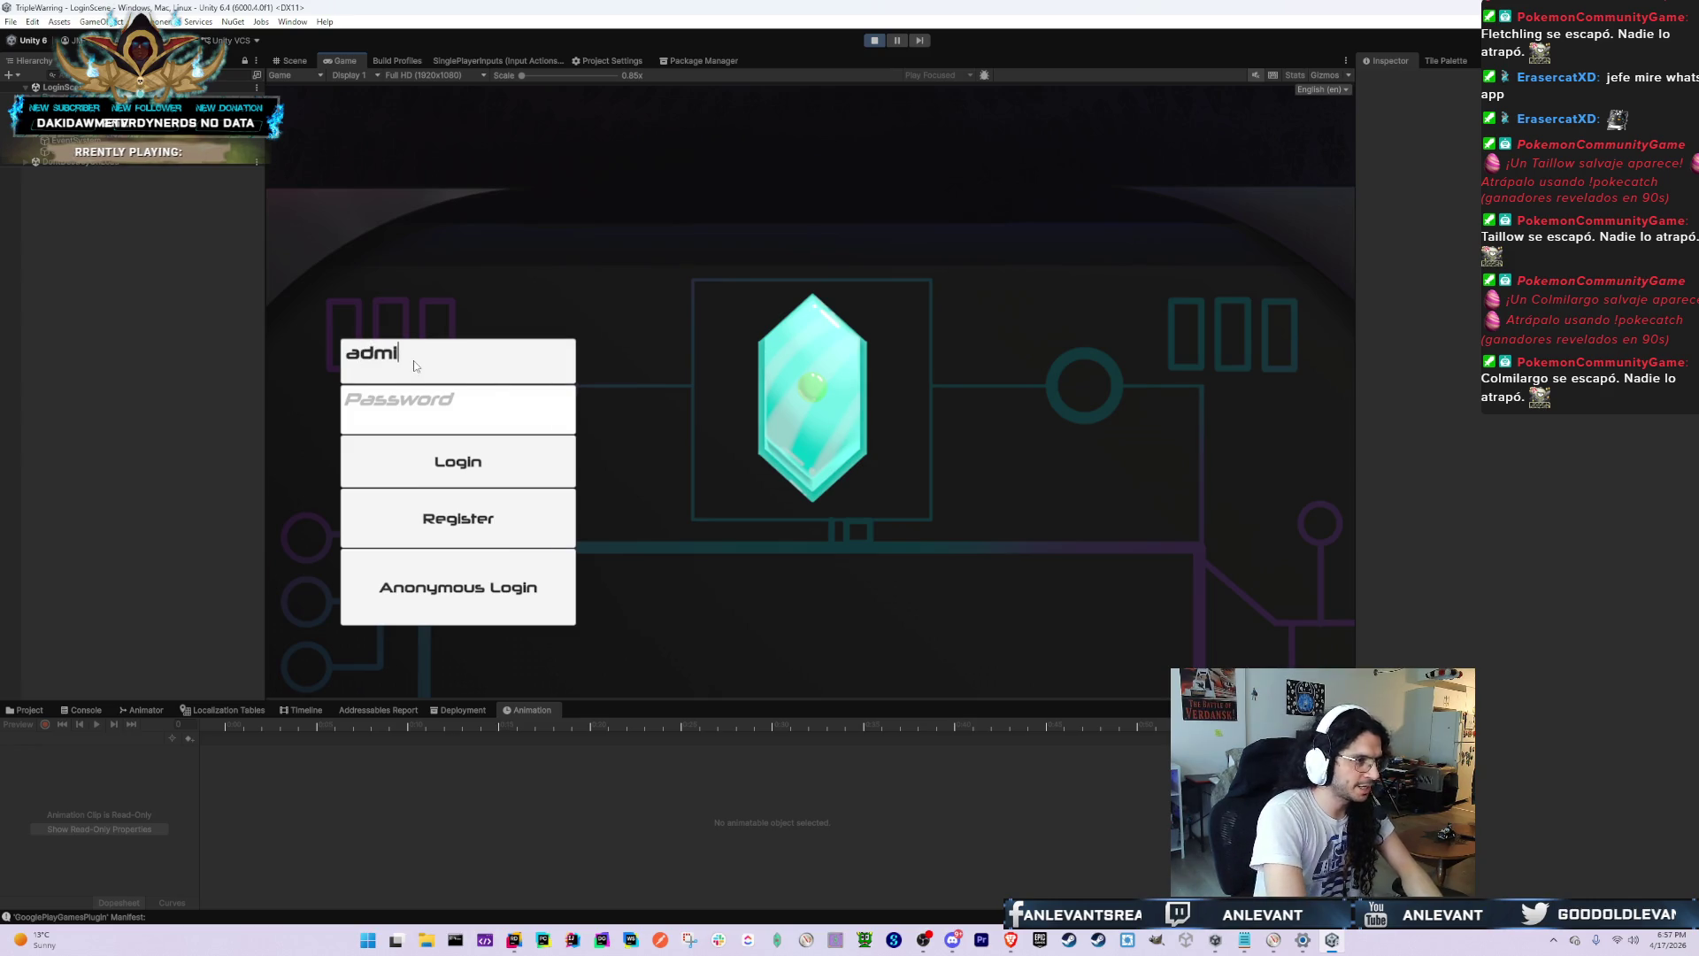
left_click(488, 403)
type("a")
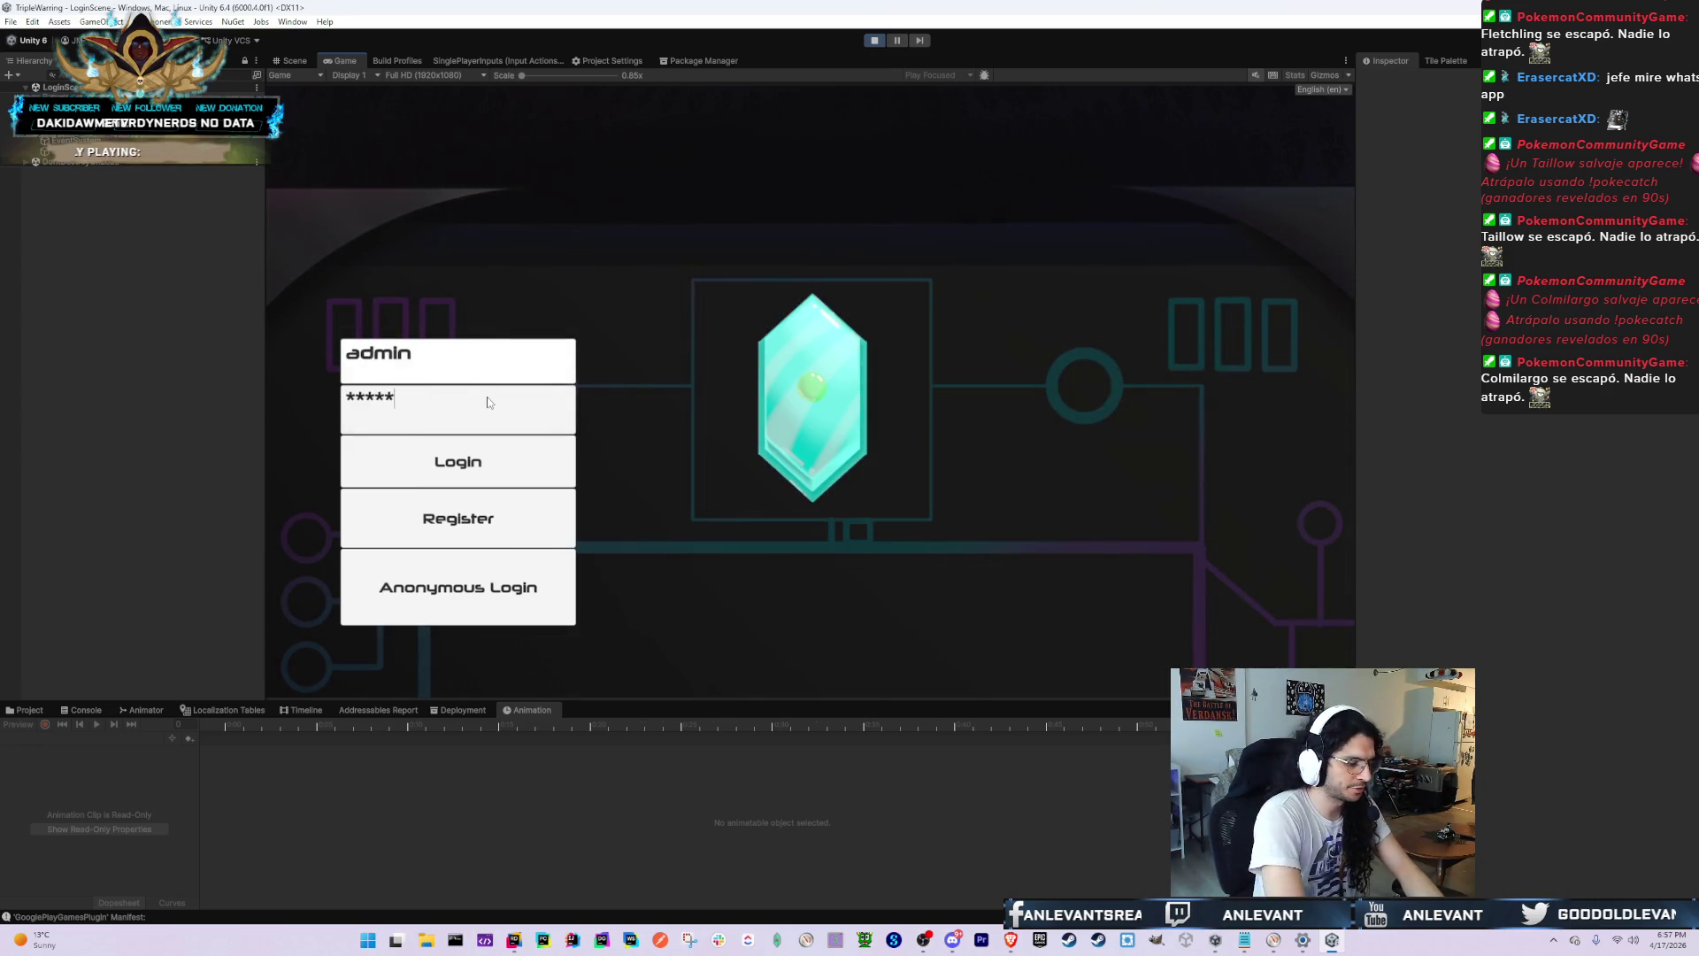
left_click(497, 464)
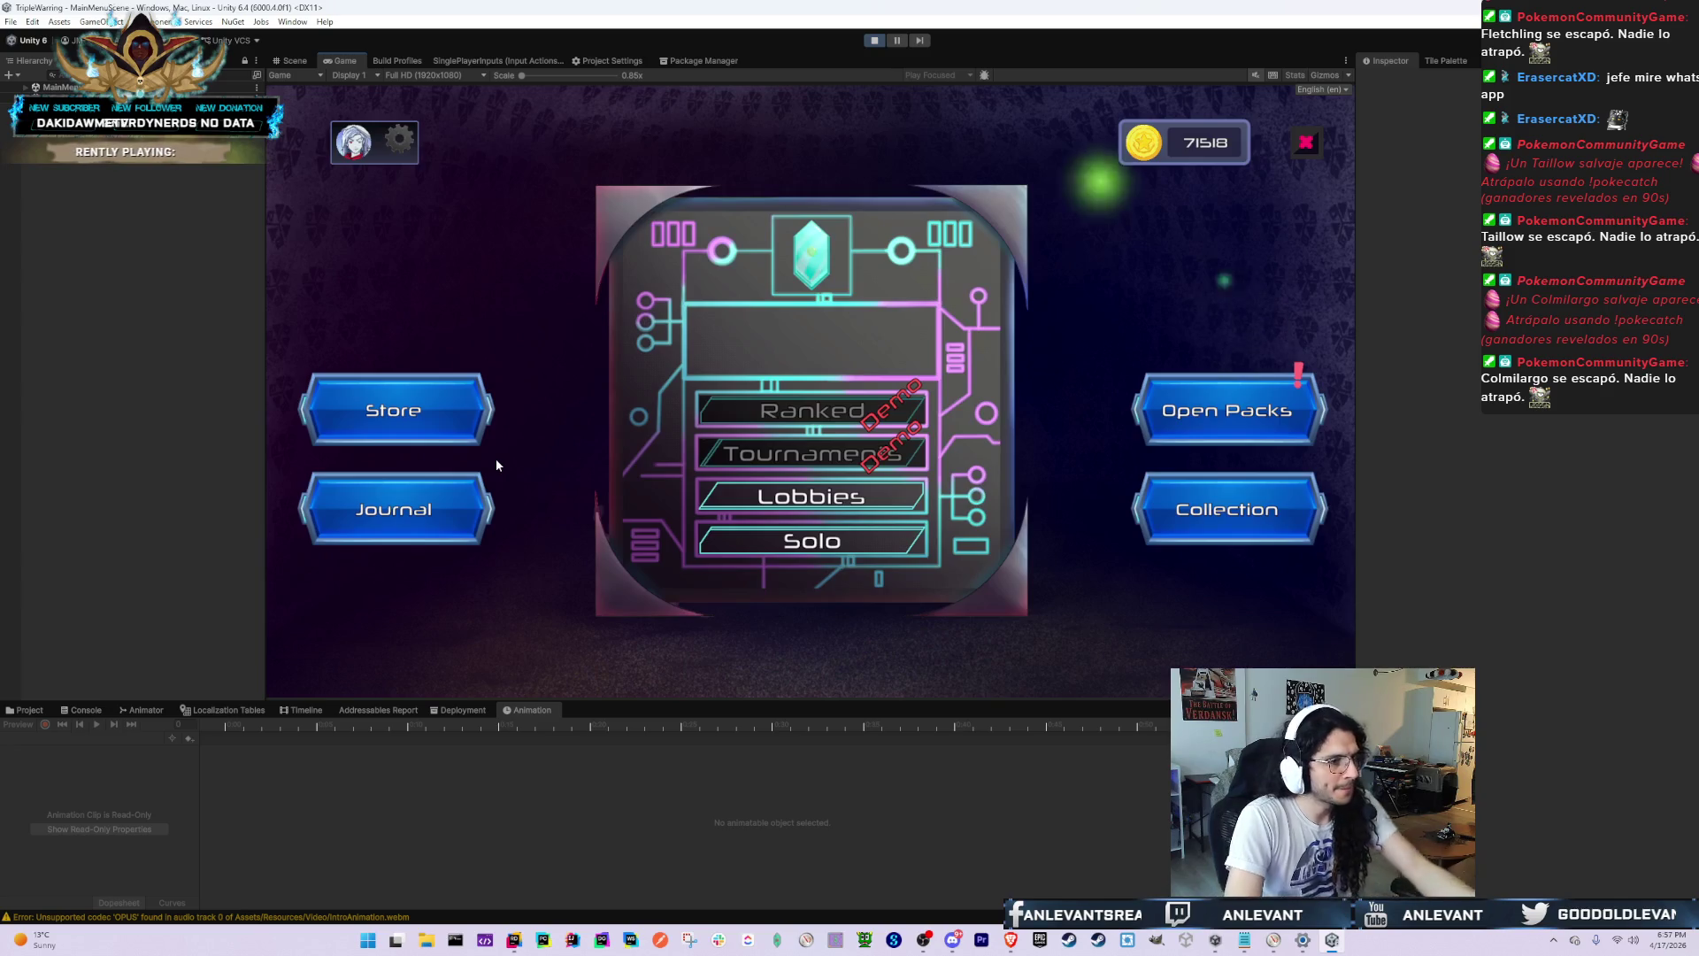
Choose Solo, then Story, to load the exploration map.
left_click(797, 543)
left_click(779, 406)
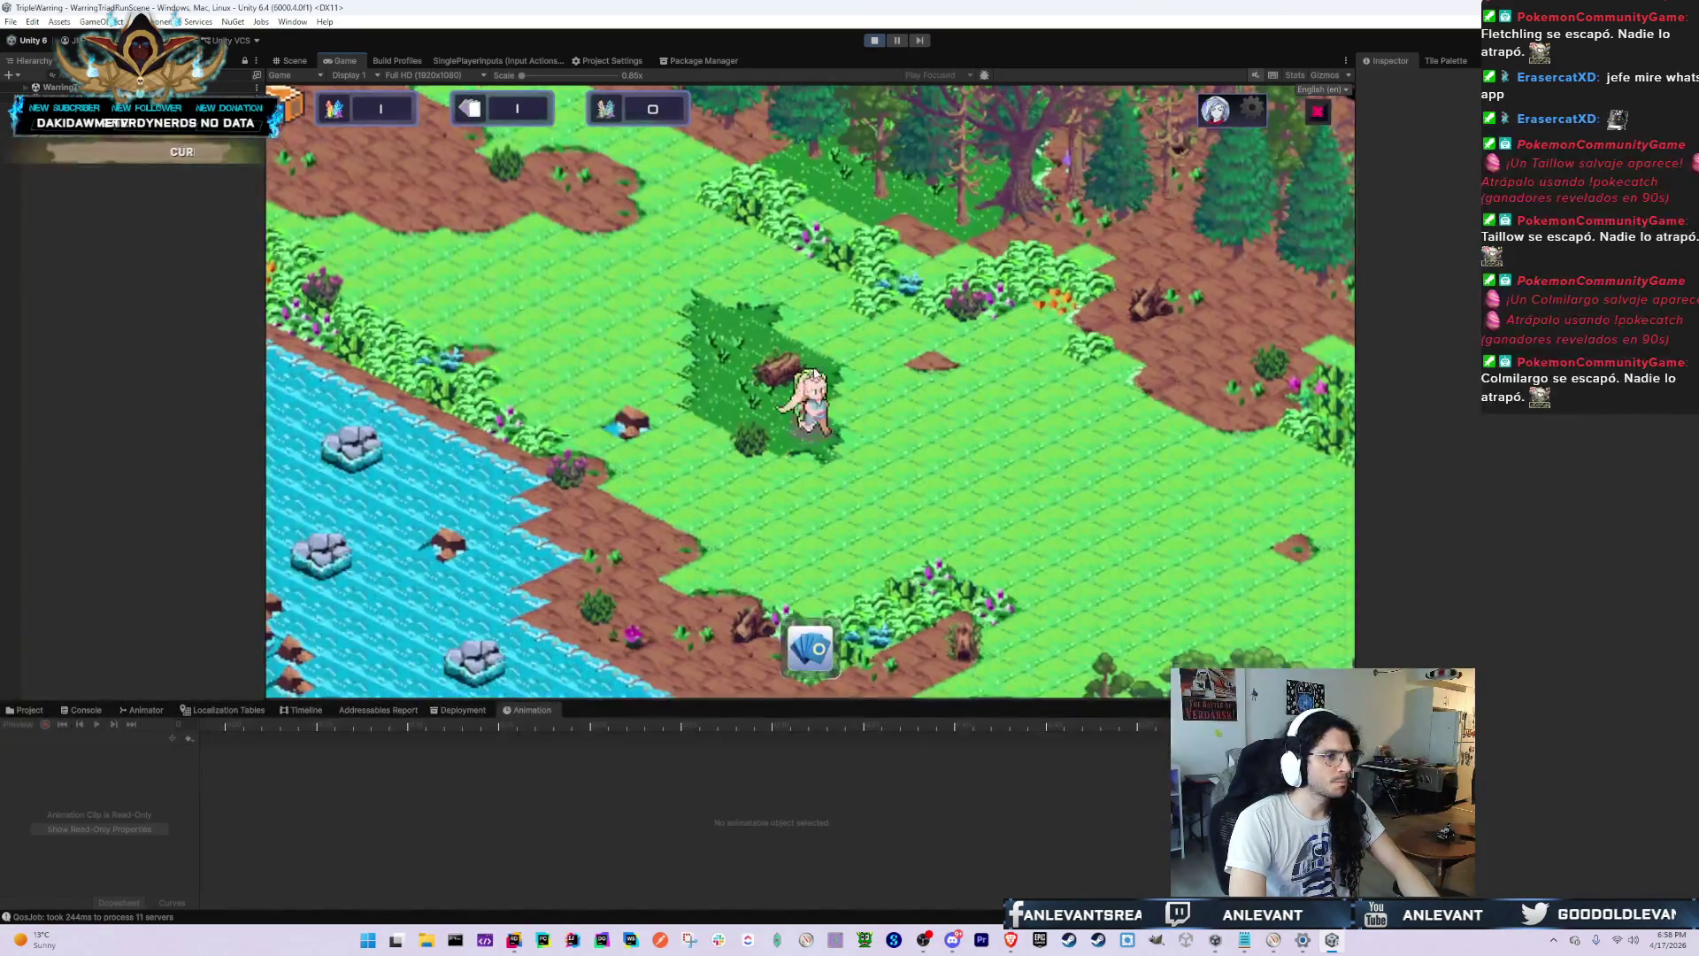
key("ctrl+1")
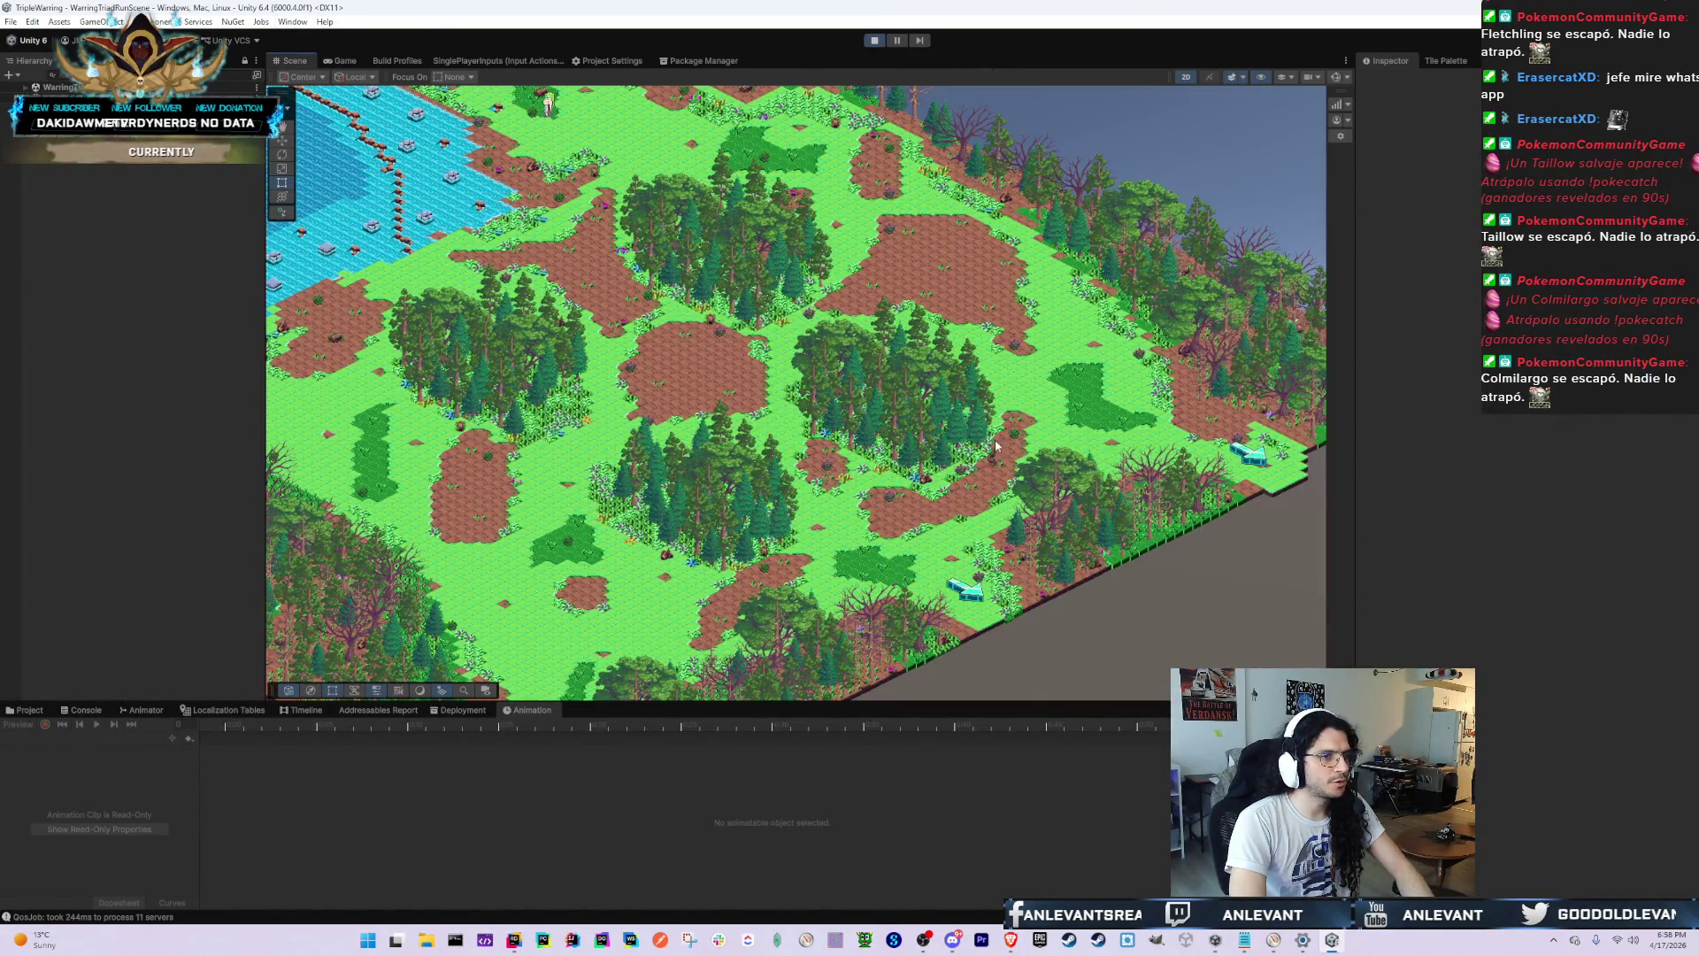
Search the Project for 'Two' and open the ExploringRoomTwoExit2 prefab, ignoring the prefab mode warning.
left_click(945, 393)
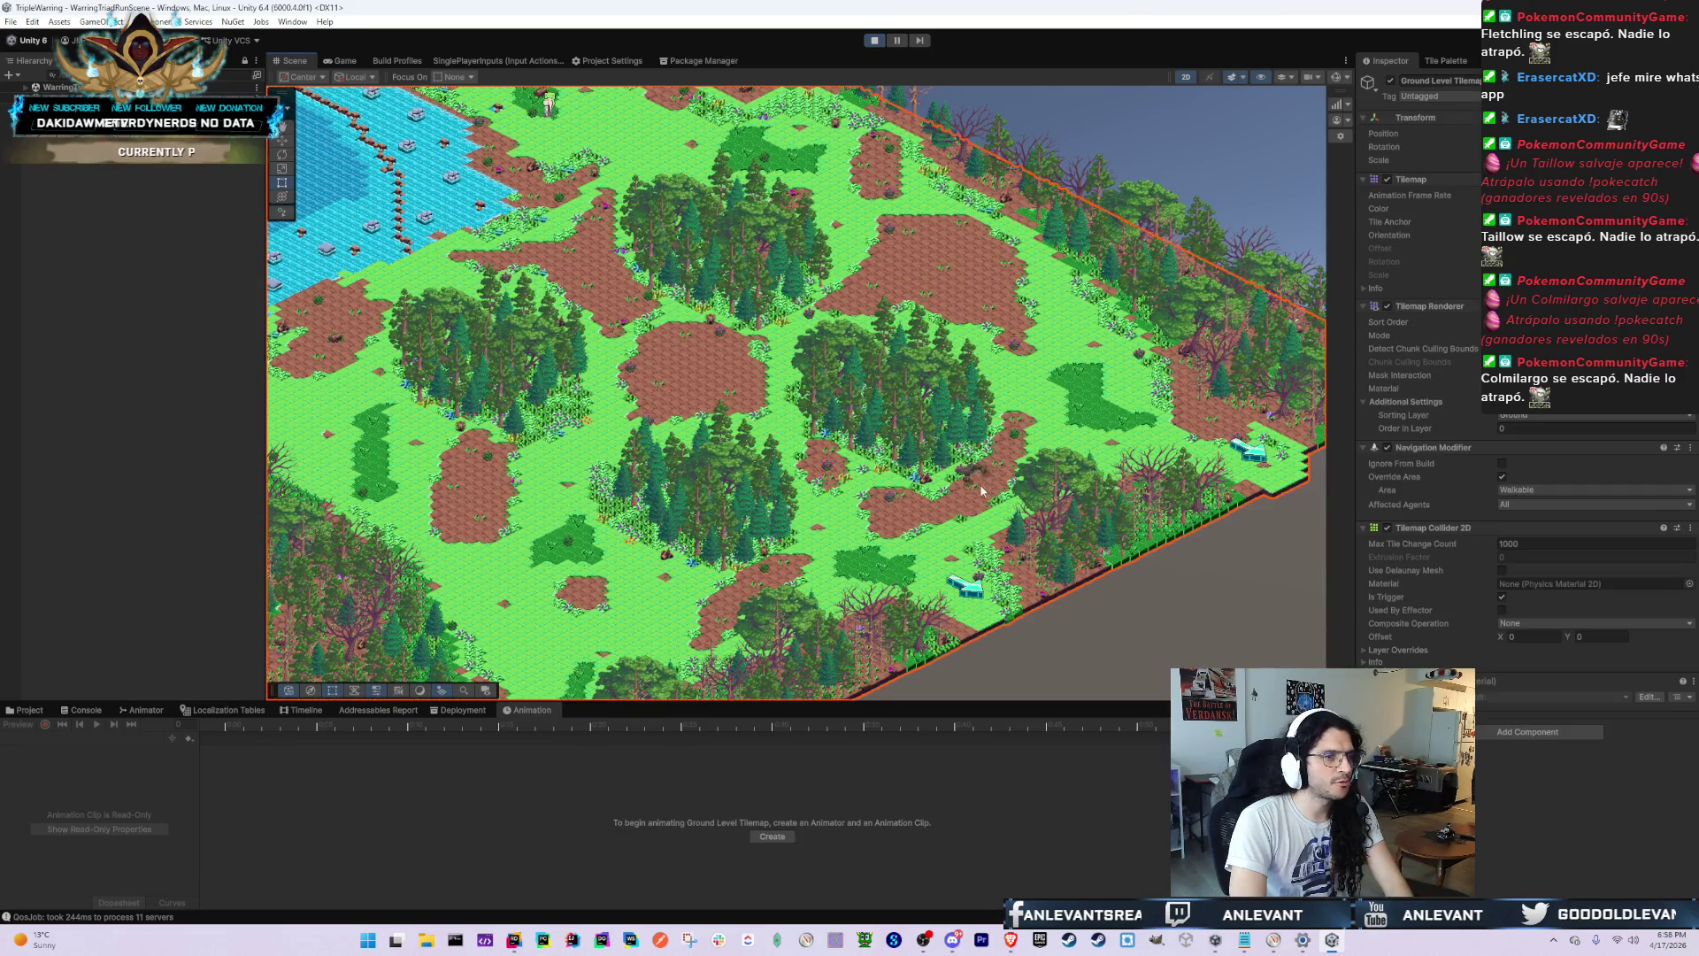
left_click(29, 709)
left_click(1096, 723)
type("Two")
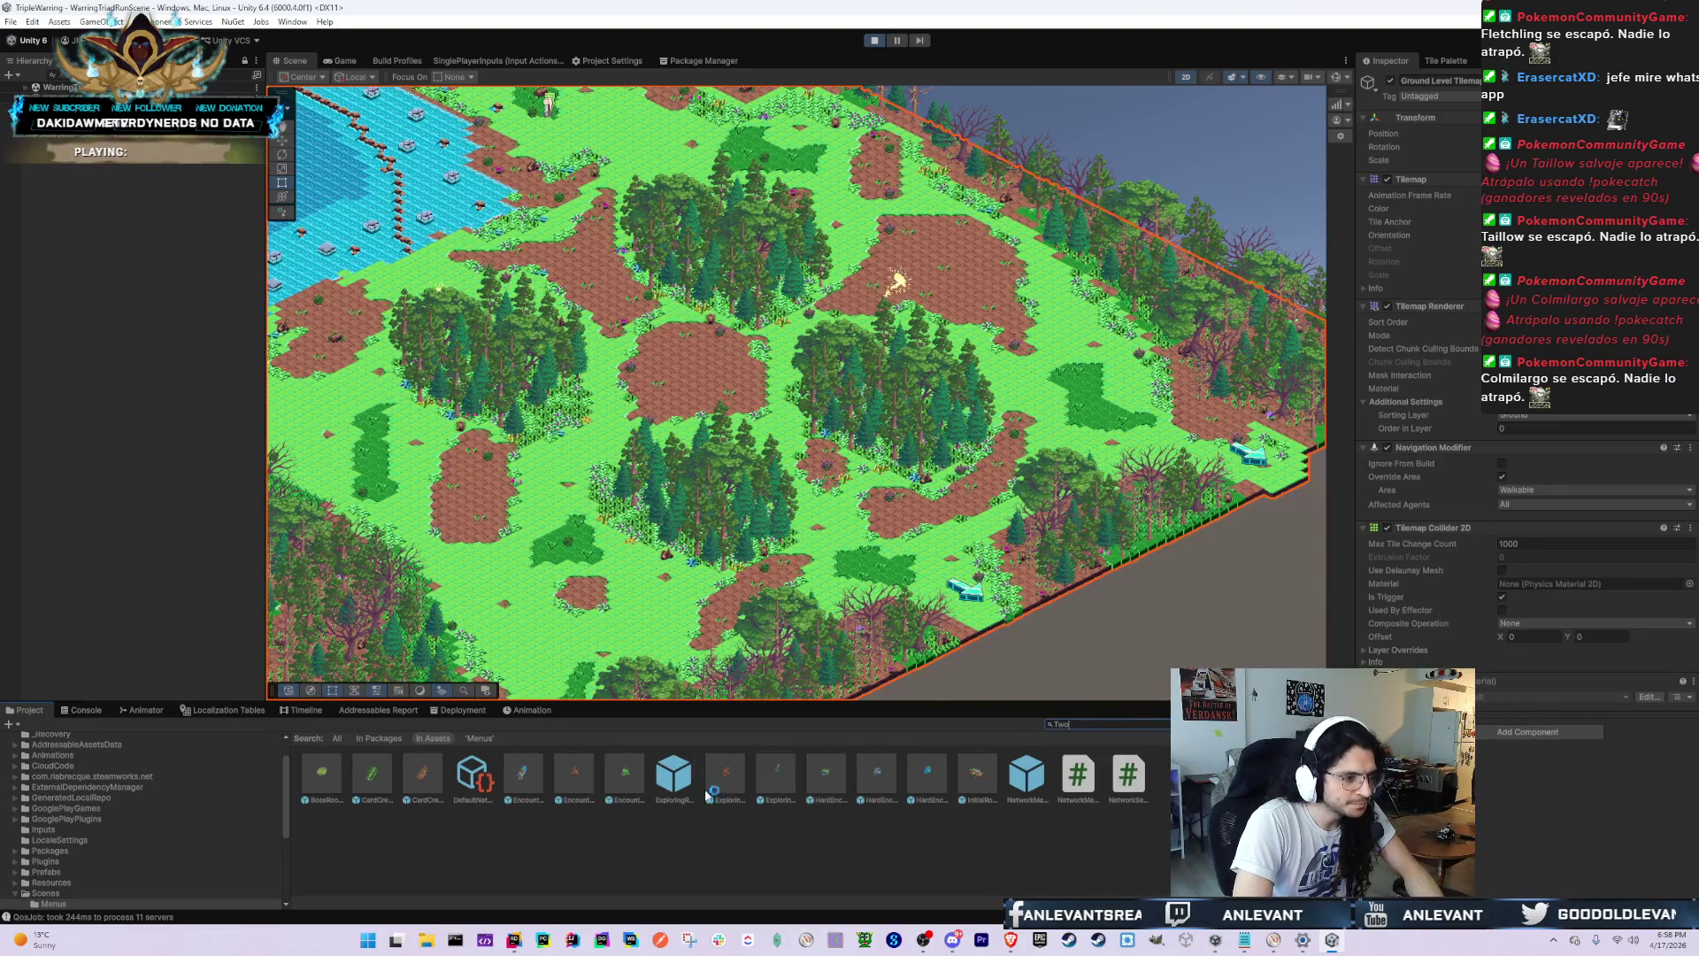
left_click(734, 784)
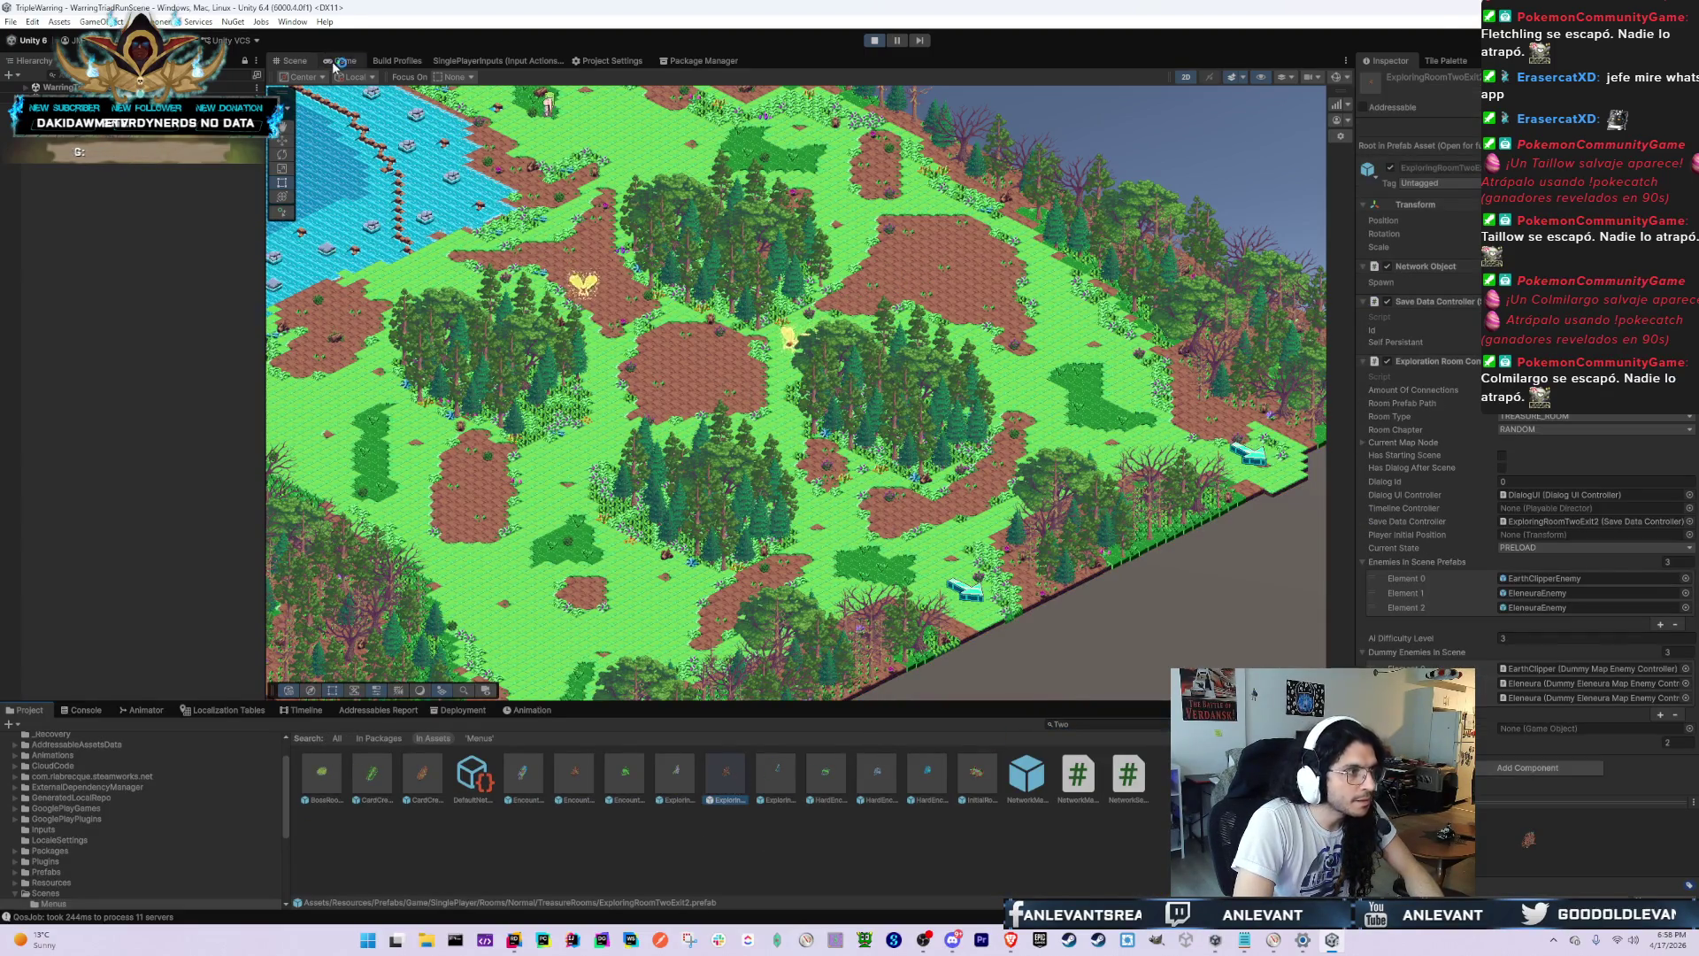
double_click(727, 776)
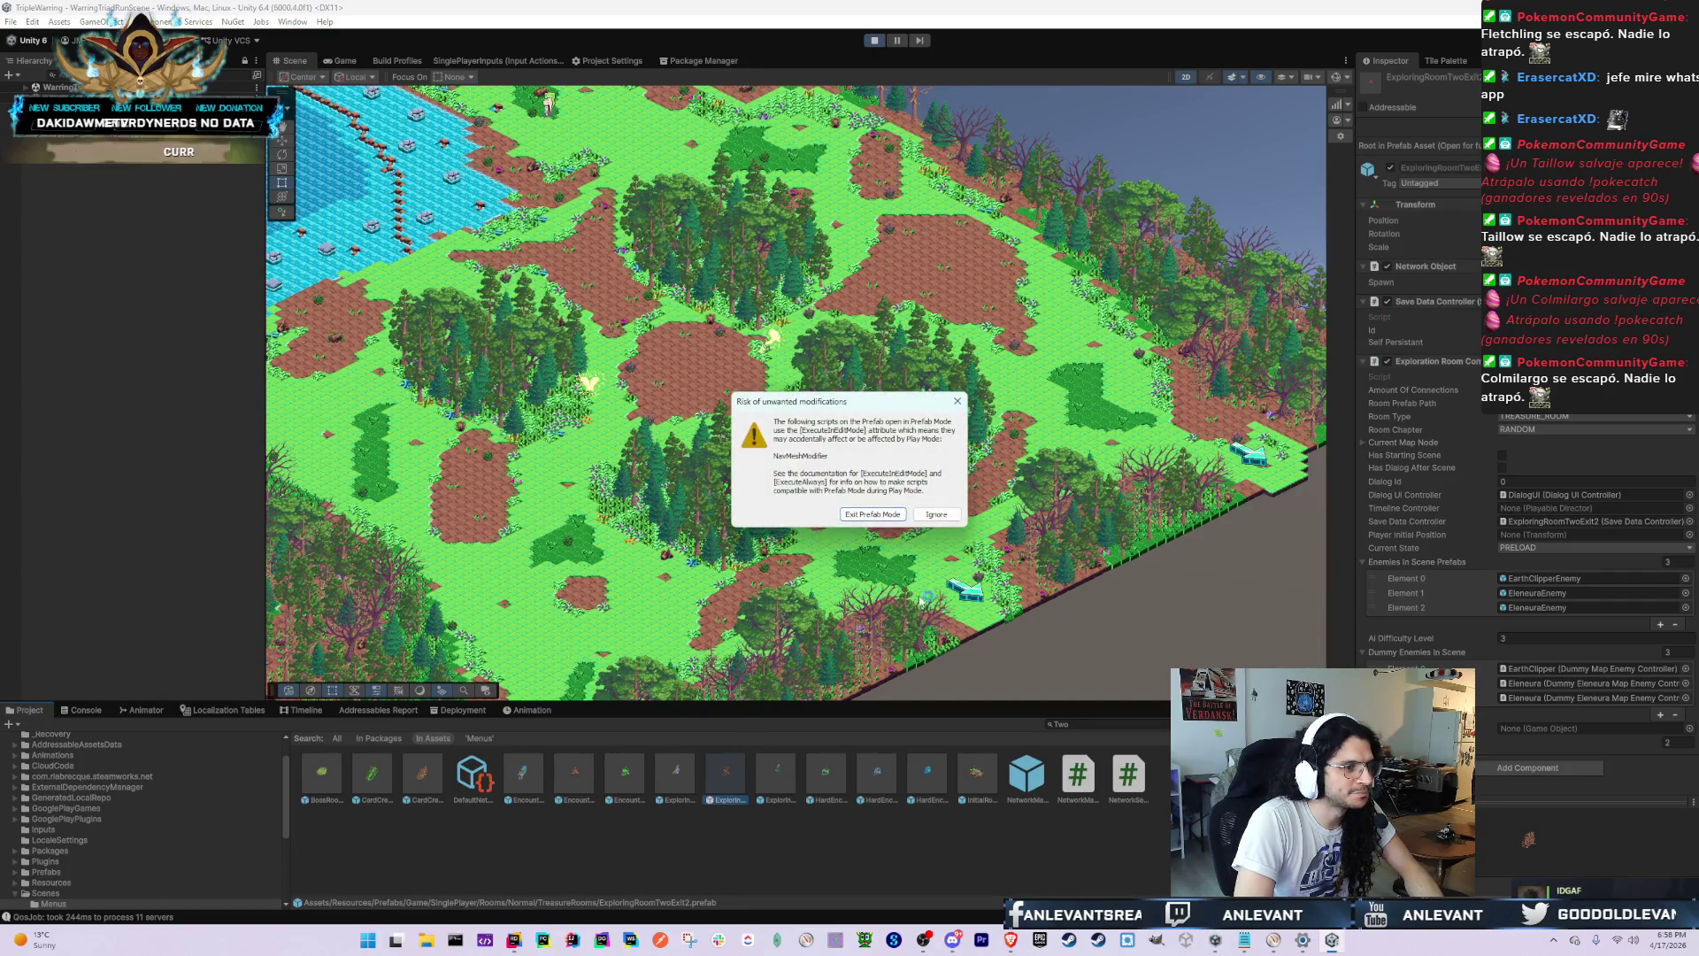
left_click(946, 515)
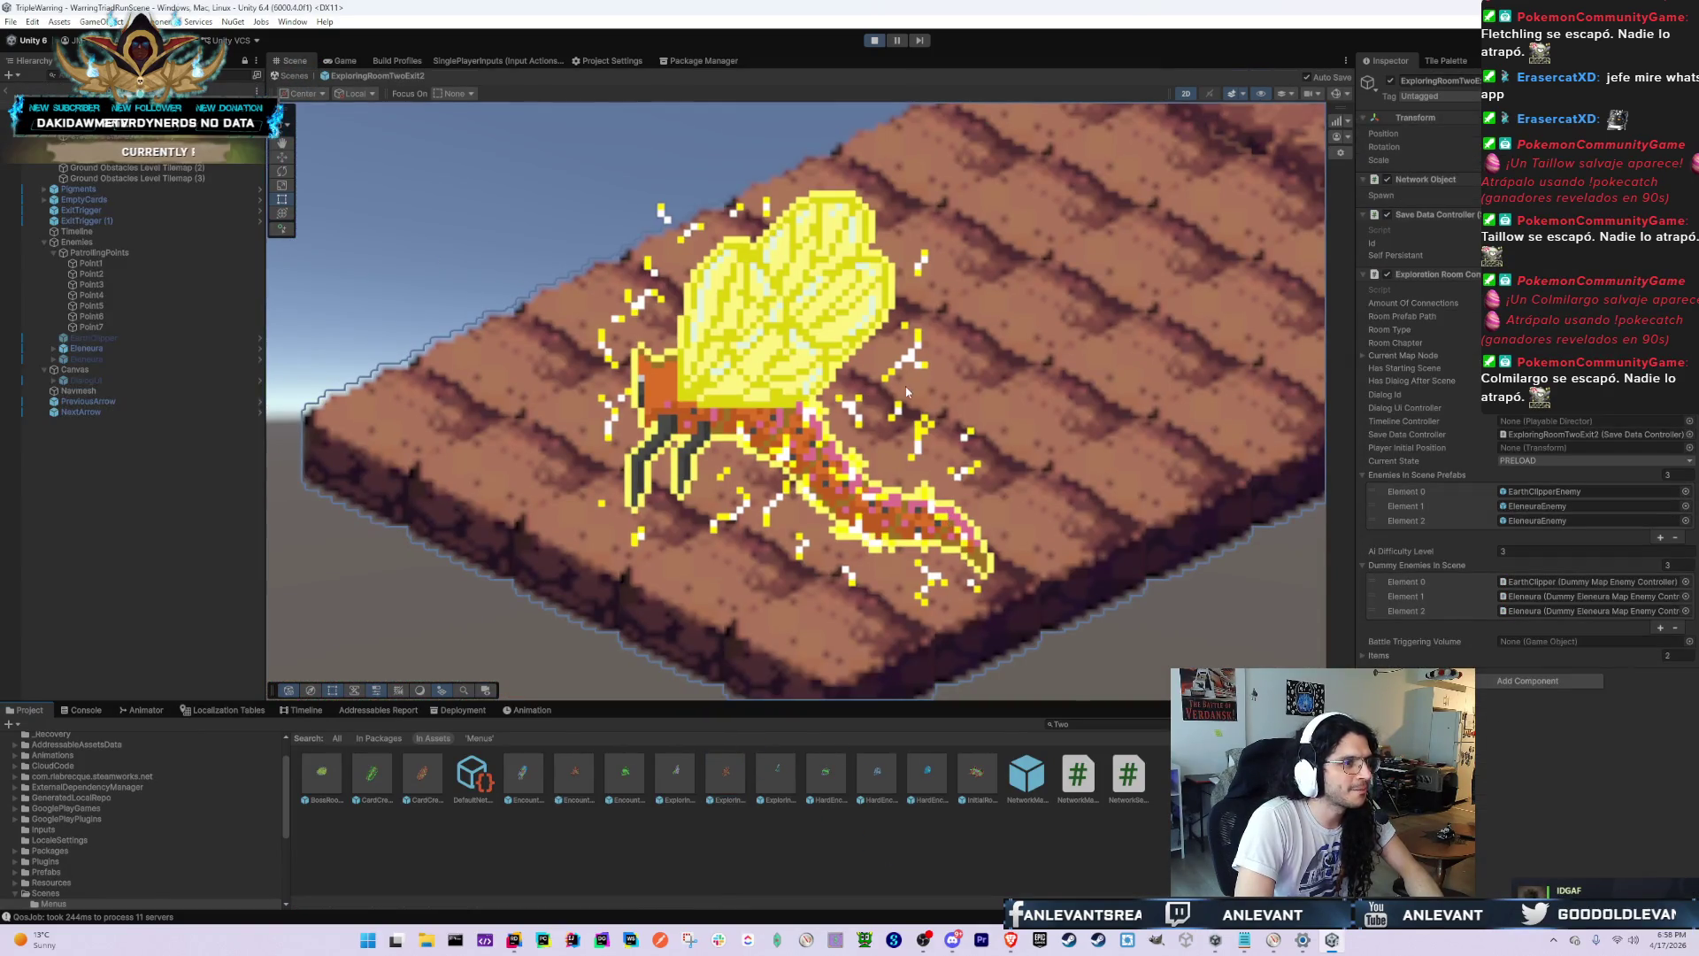
Select PatrollingPoints, then the EarthClipper enemy and the second Eleneura in the Hierarchy.
scroll(906, 392, "down", 5)
scroll(395, 652, "up", 5)
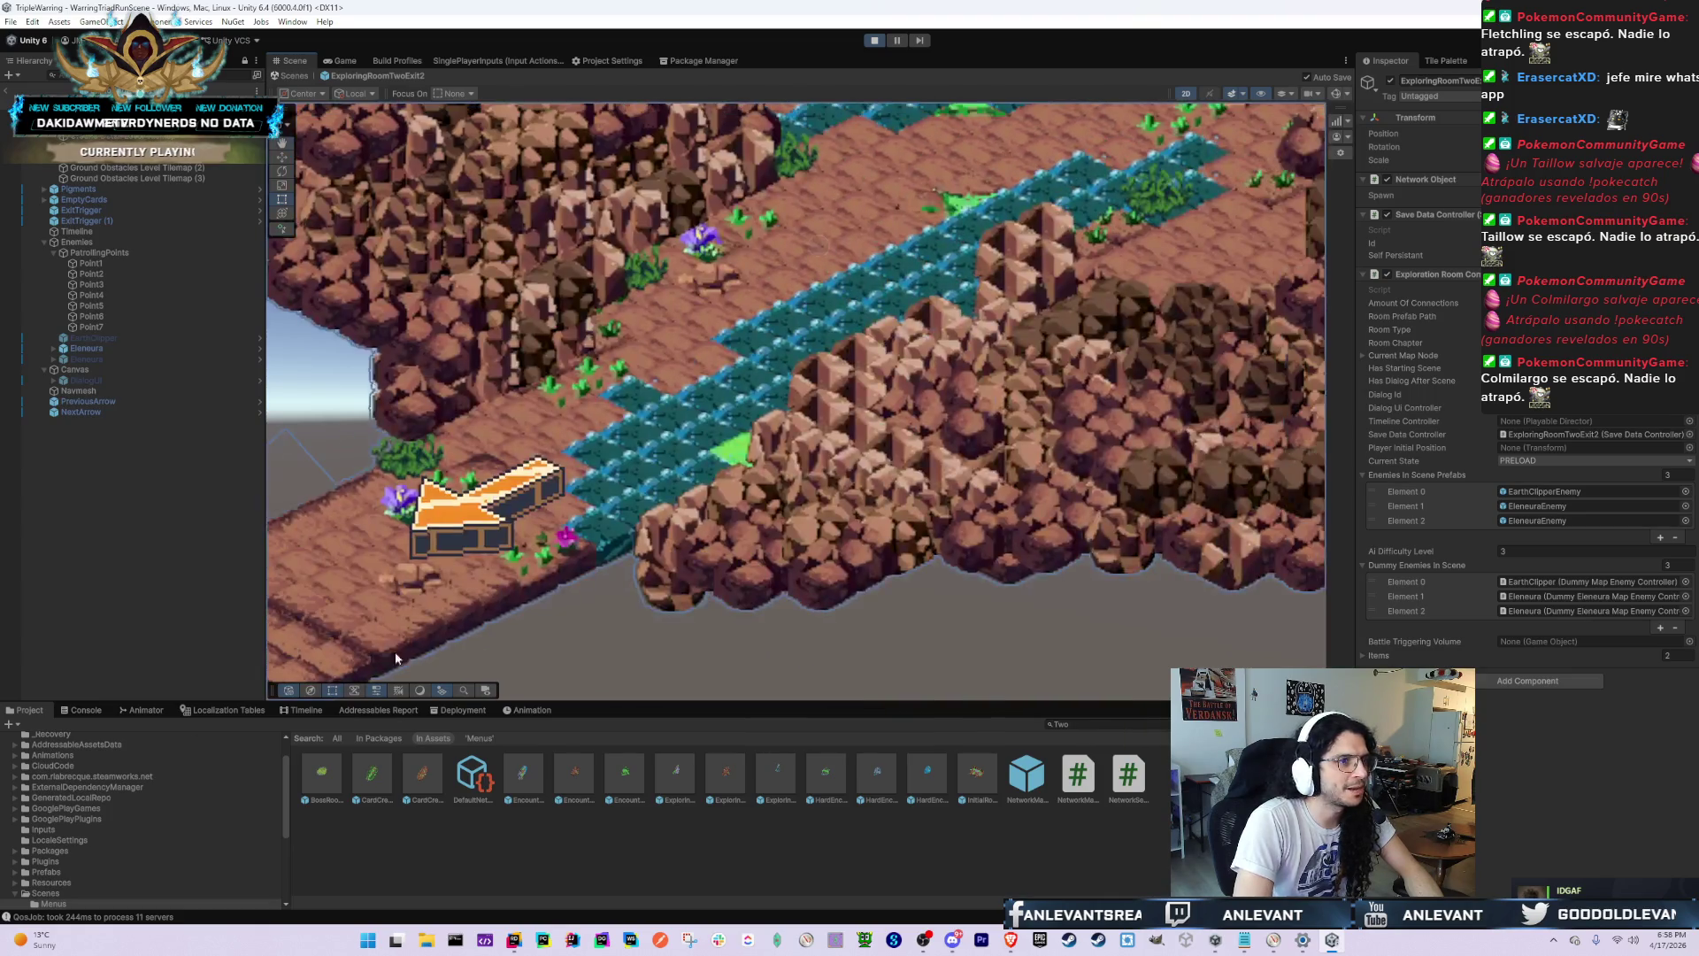
scroll(394, 651, "down", 4)
scroll(283, 280, "up", 3)
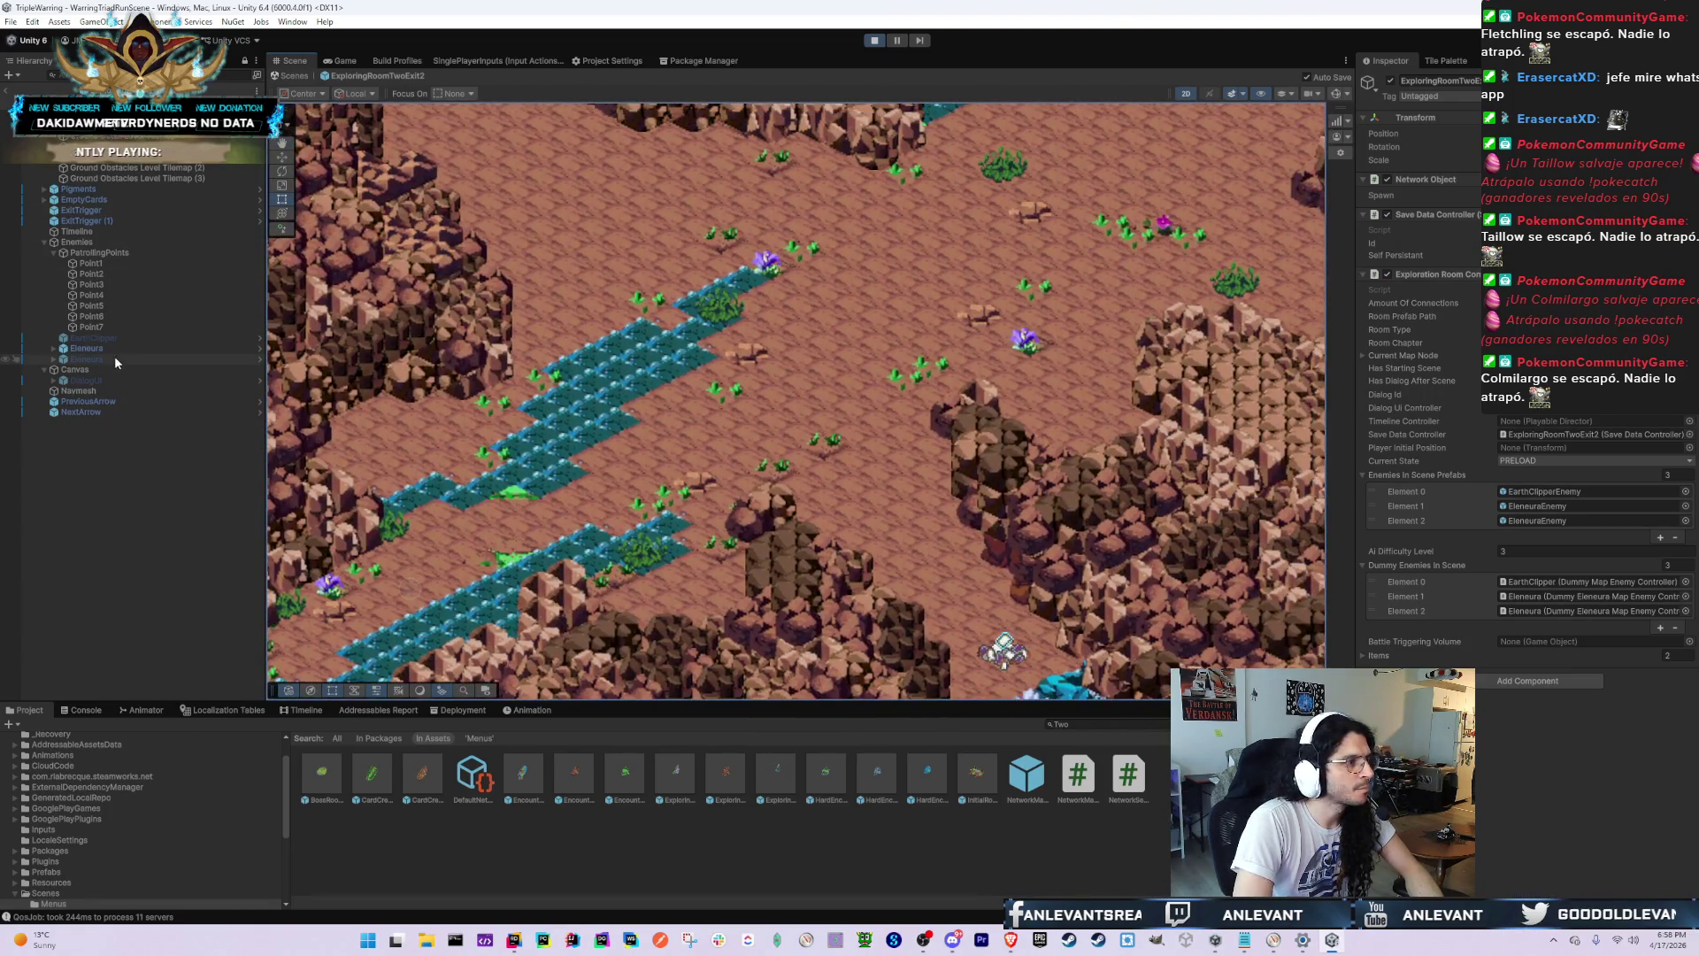
left_click(114, 253)
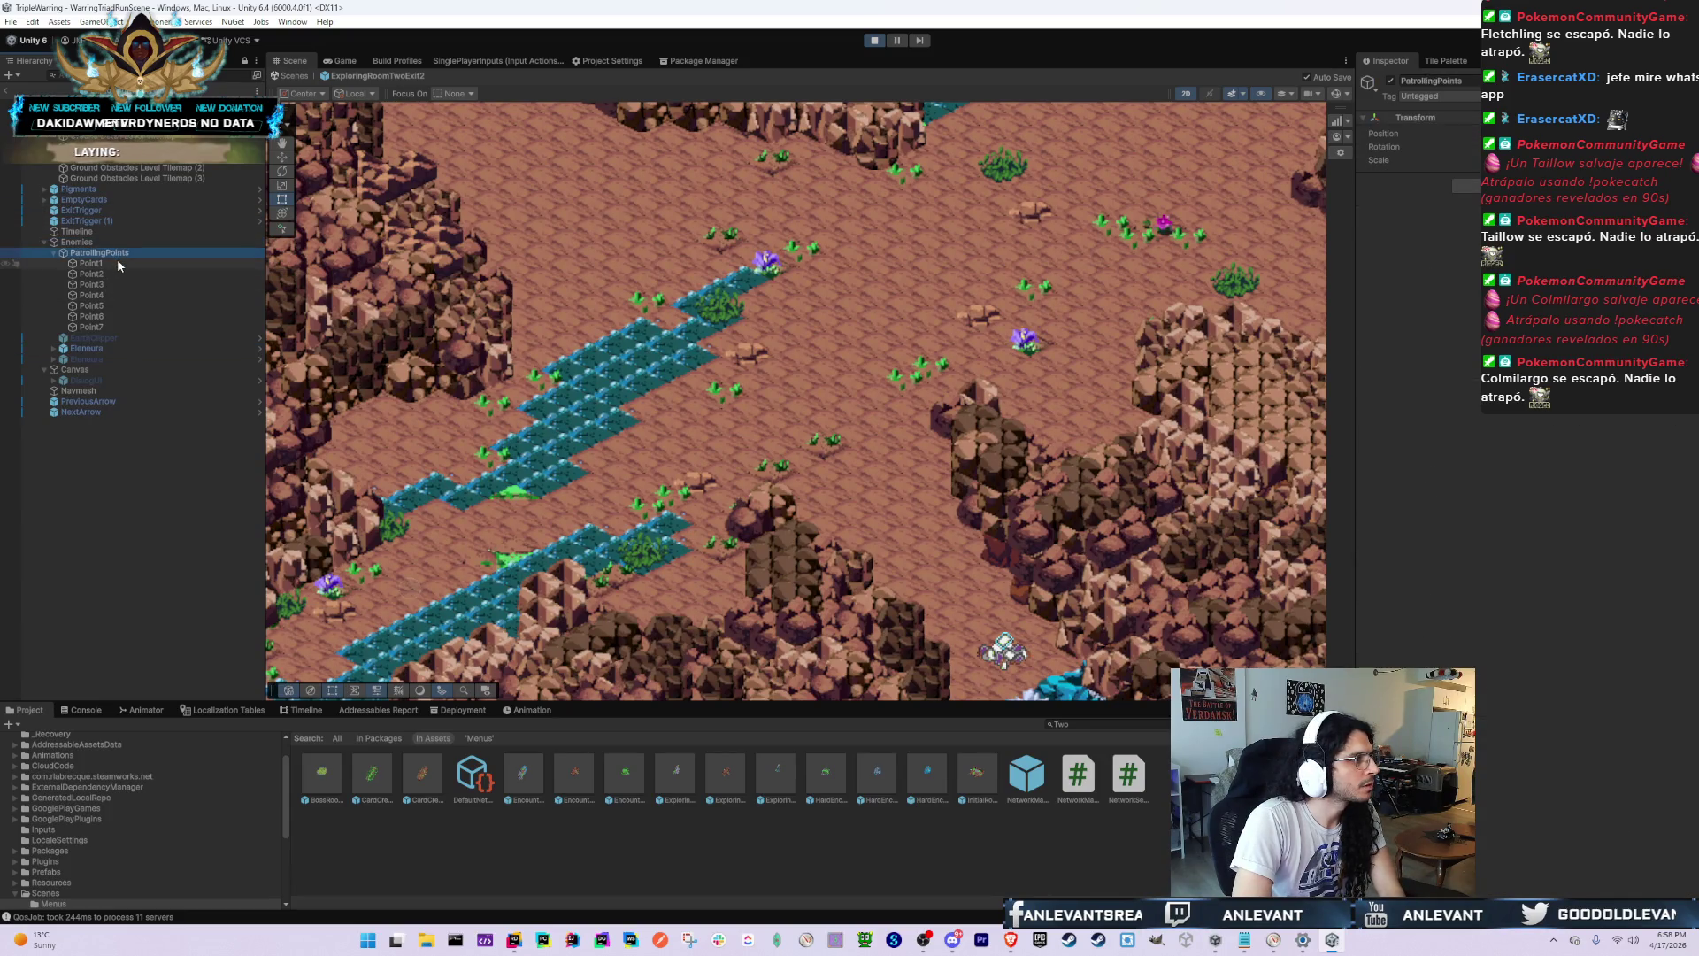
left_click(112, 338)
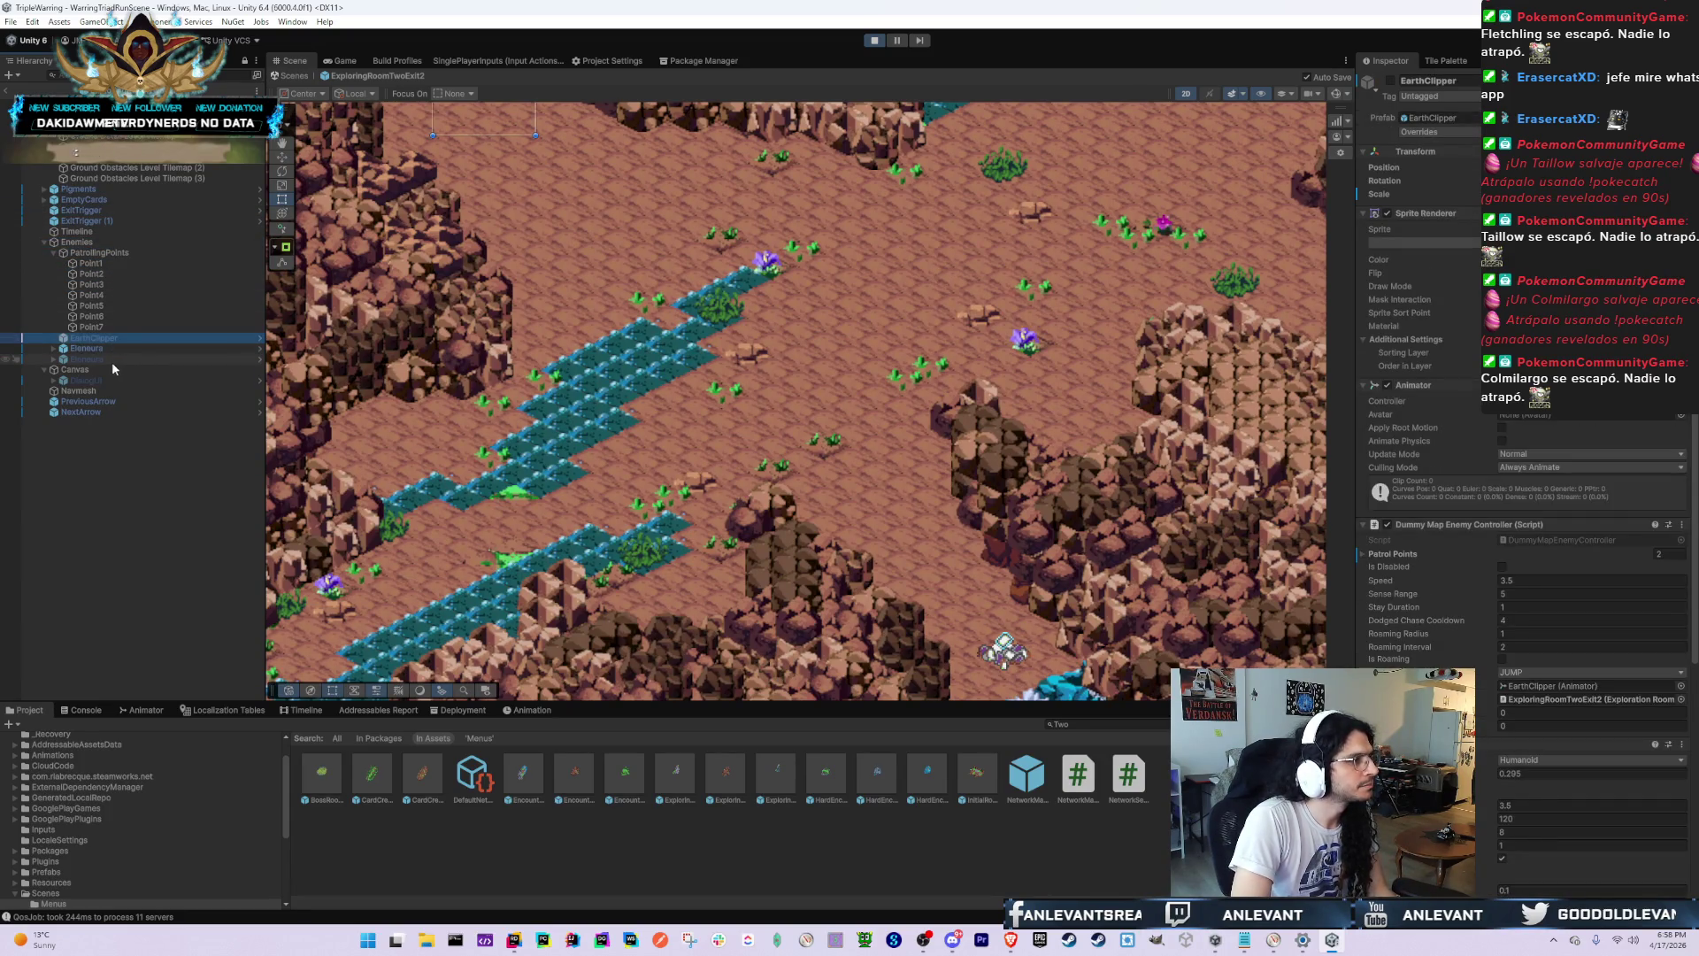
left_click(112, 361, "shift")
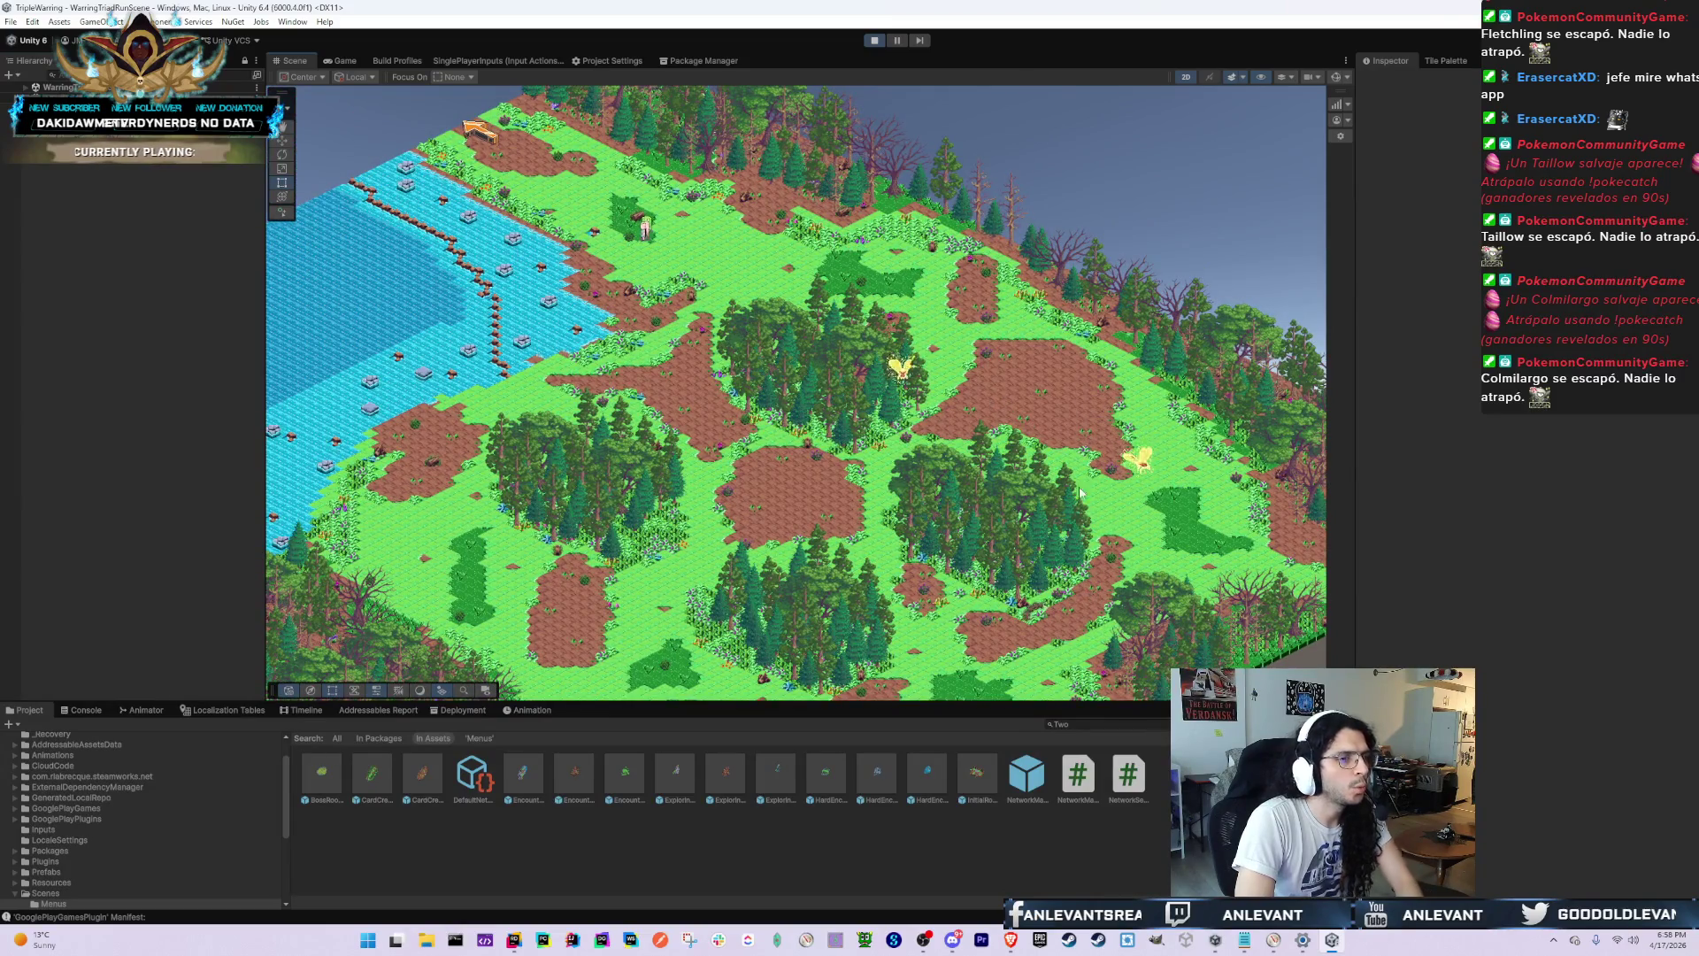
Inspect the tilemap, Navmesh, EarthClipper and Eleneura objects in the running room.
left_click(1189, 507)
left_click(1189, 507)
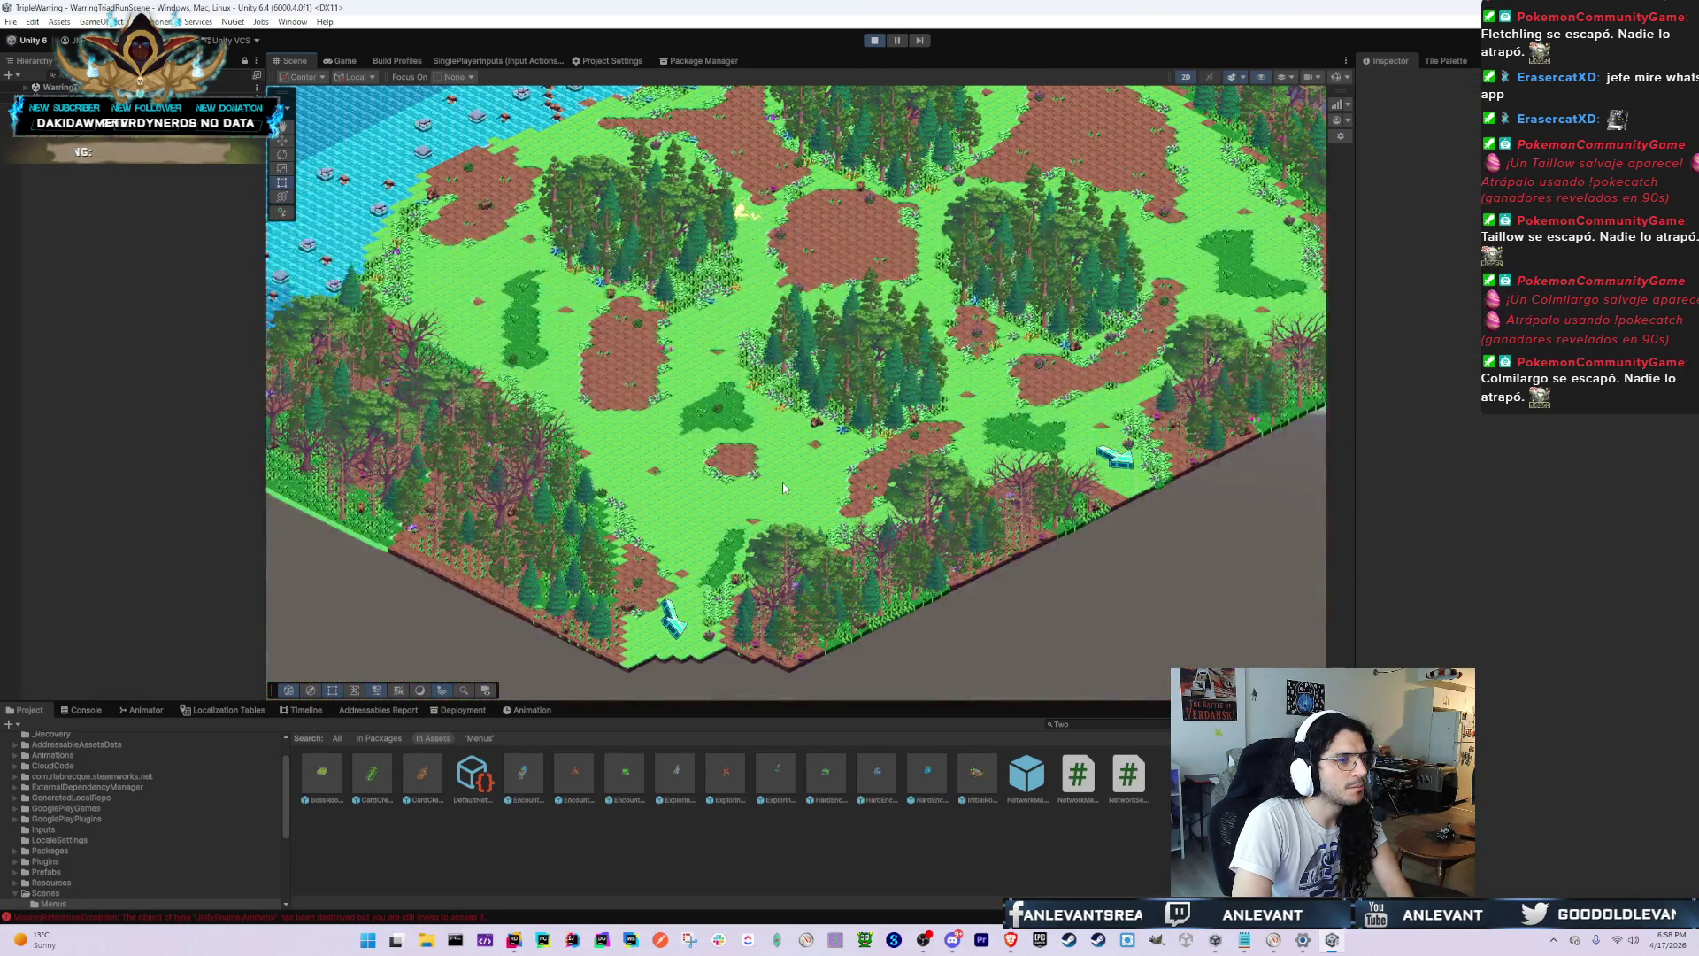
left_click(783, 482)
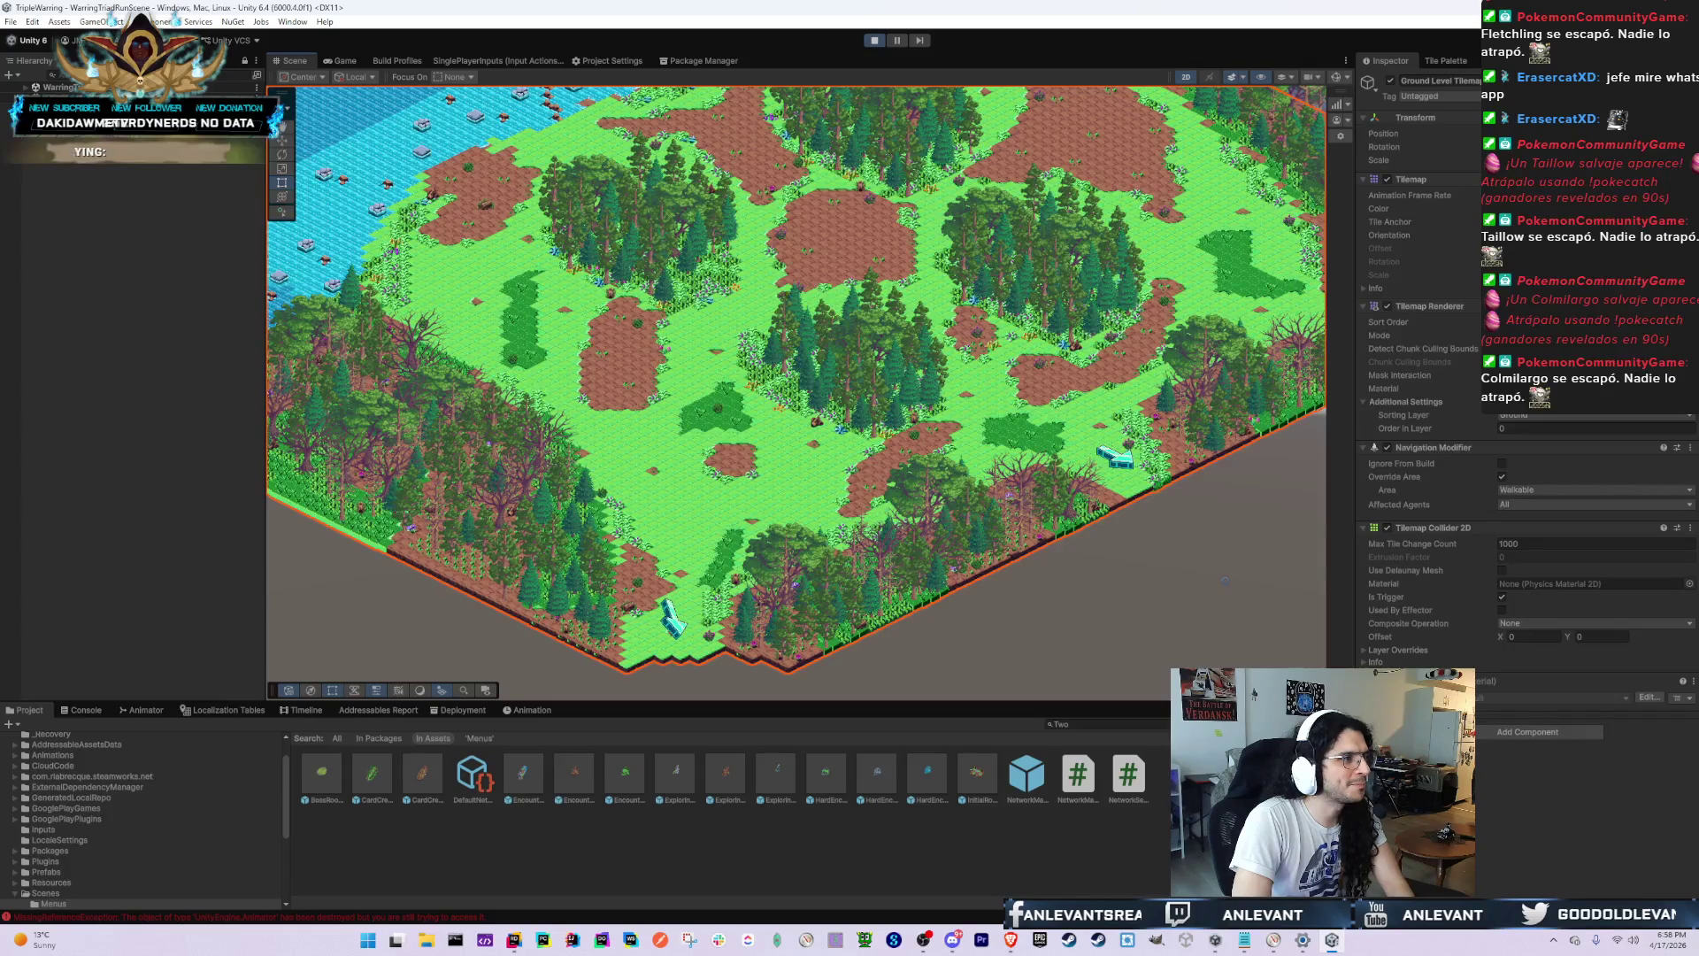
left_click(951, 159)
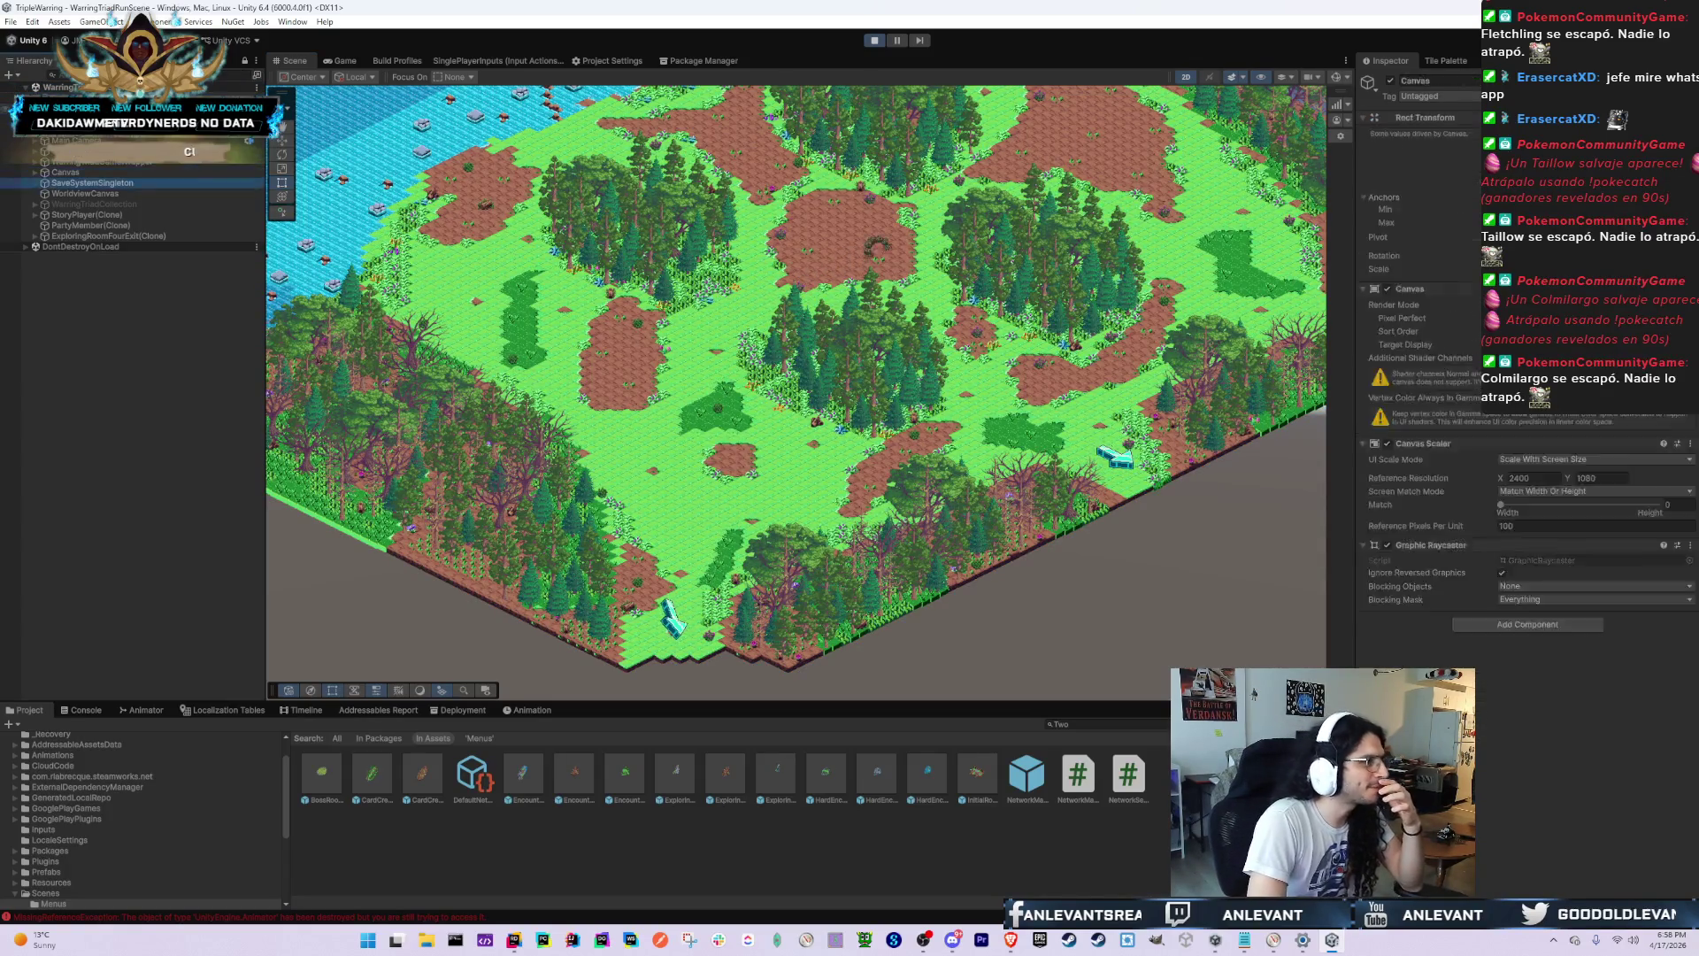
left_click(885, 240)
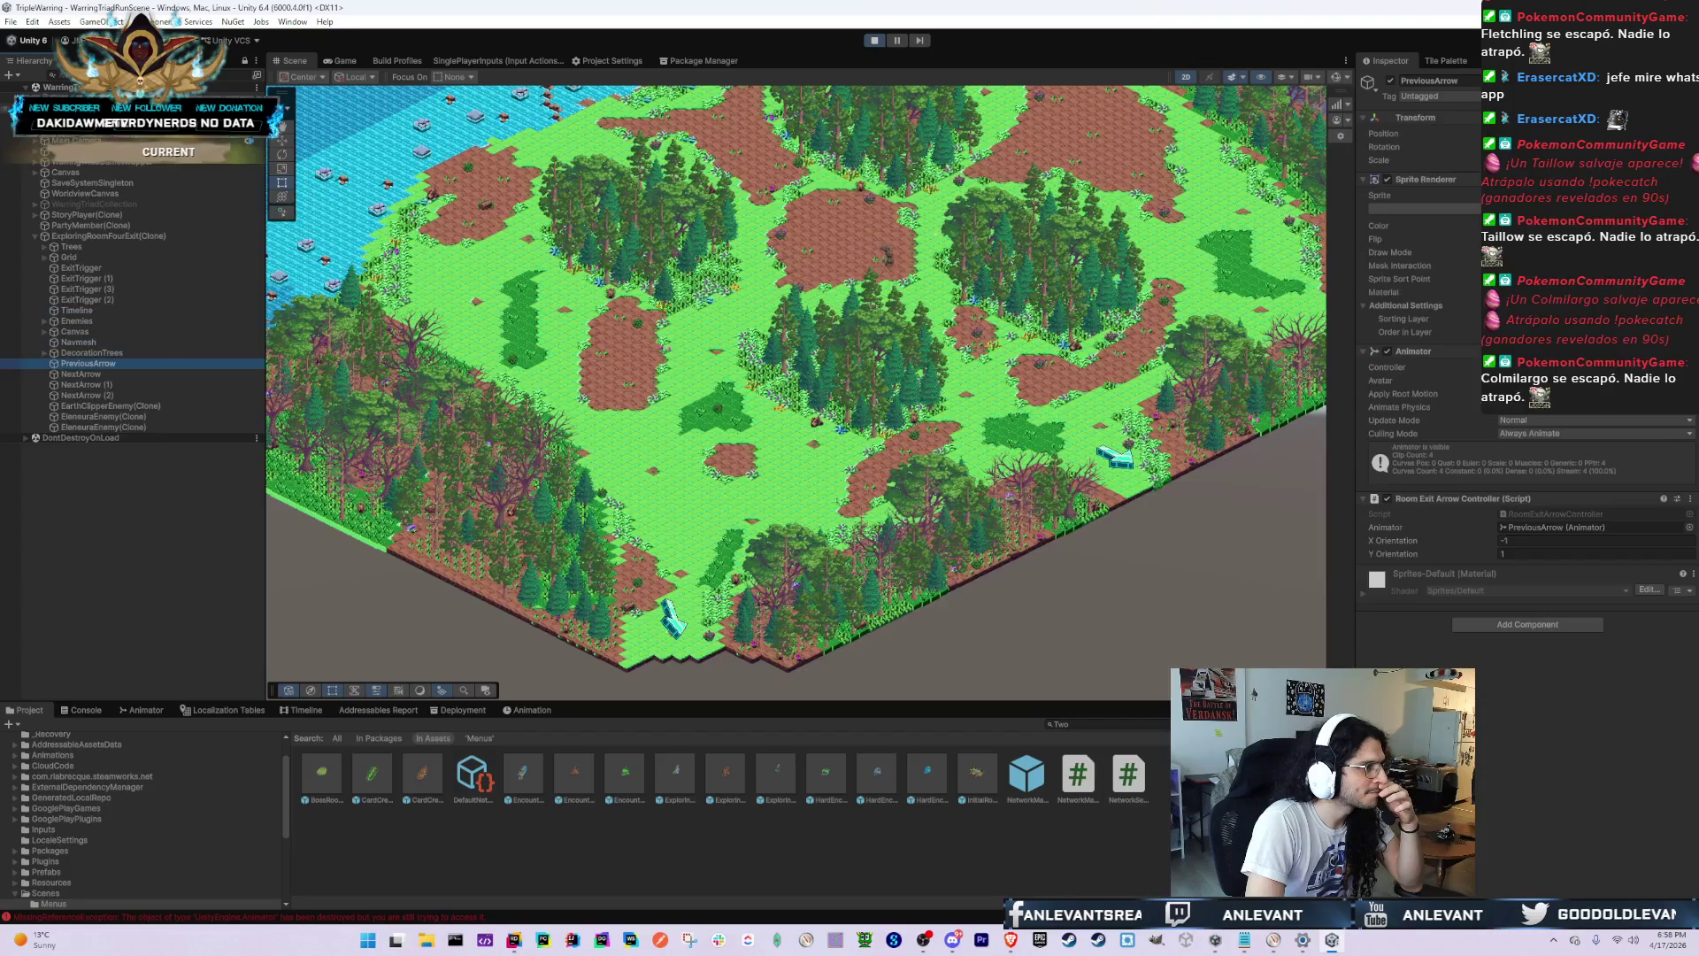
left_click(871, 235)
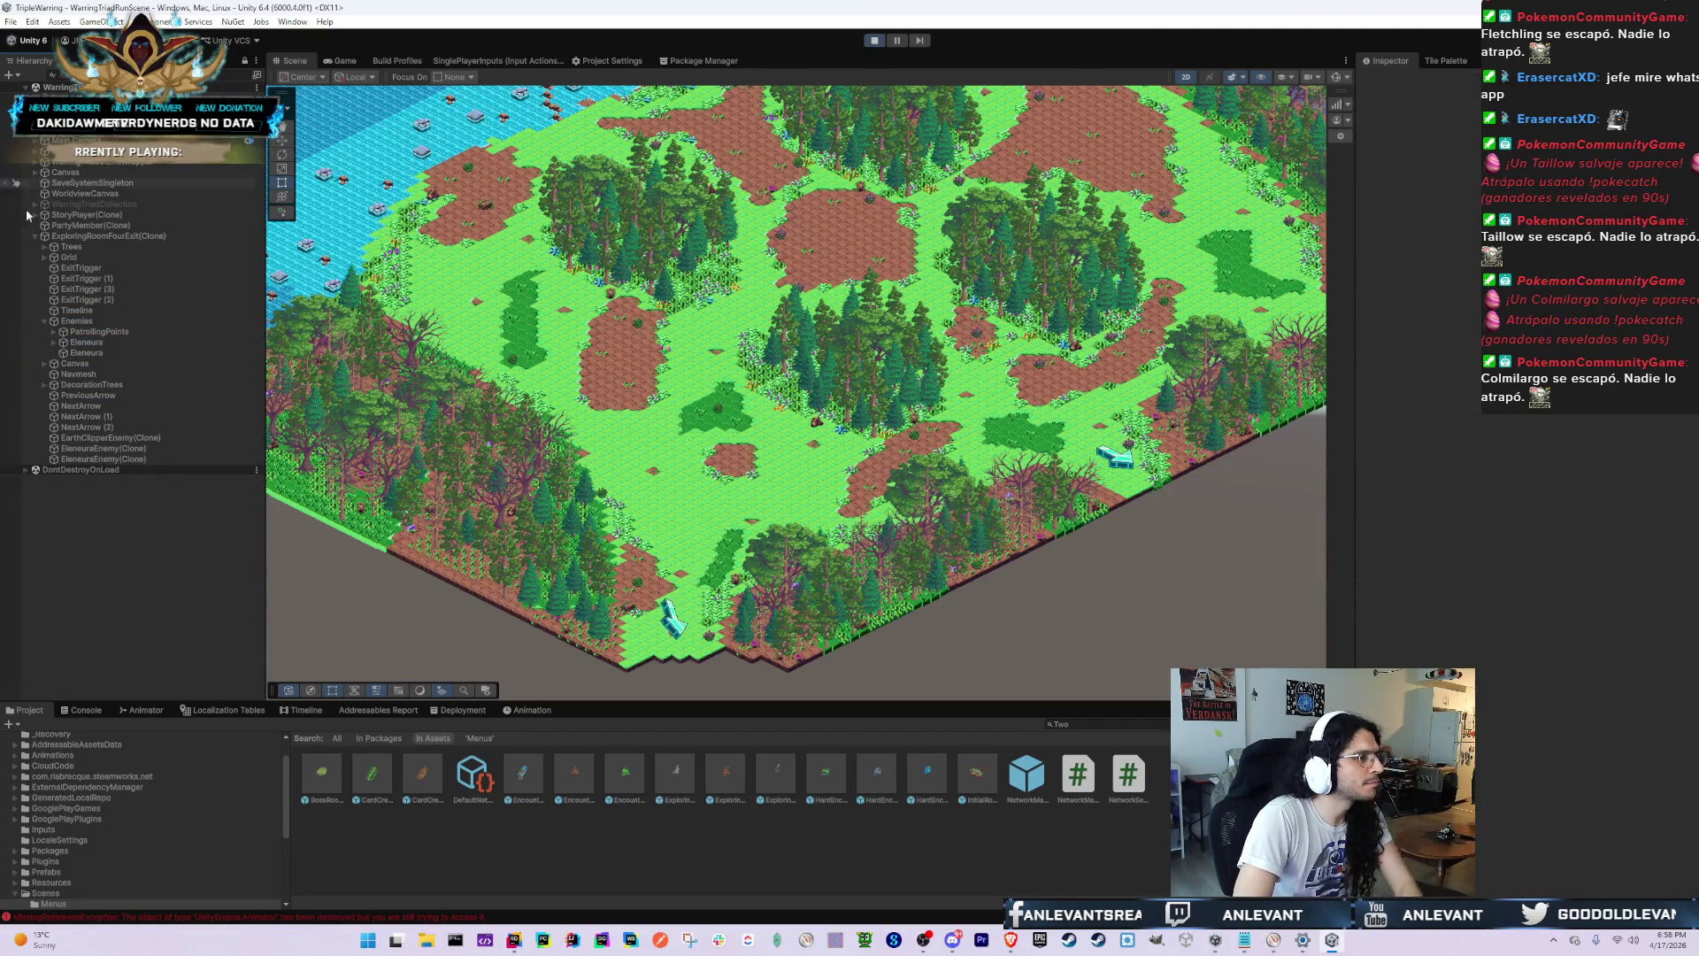
left_click(100, 353)
Clear the Console's destroyed-Animator errors and maximize the Game view.
left_click(85, 710)
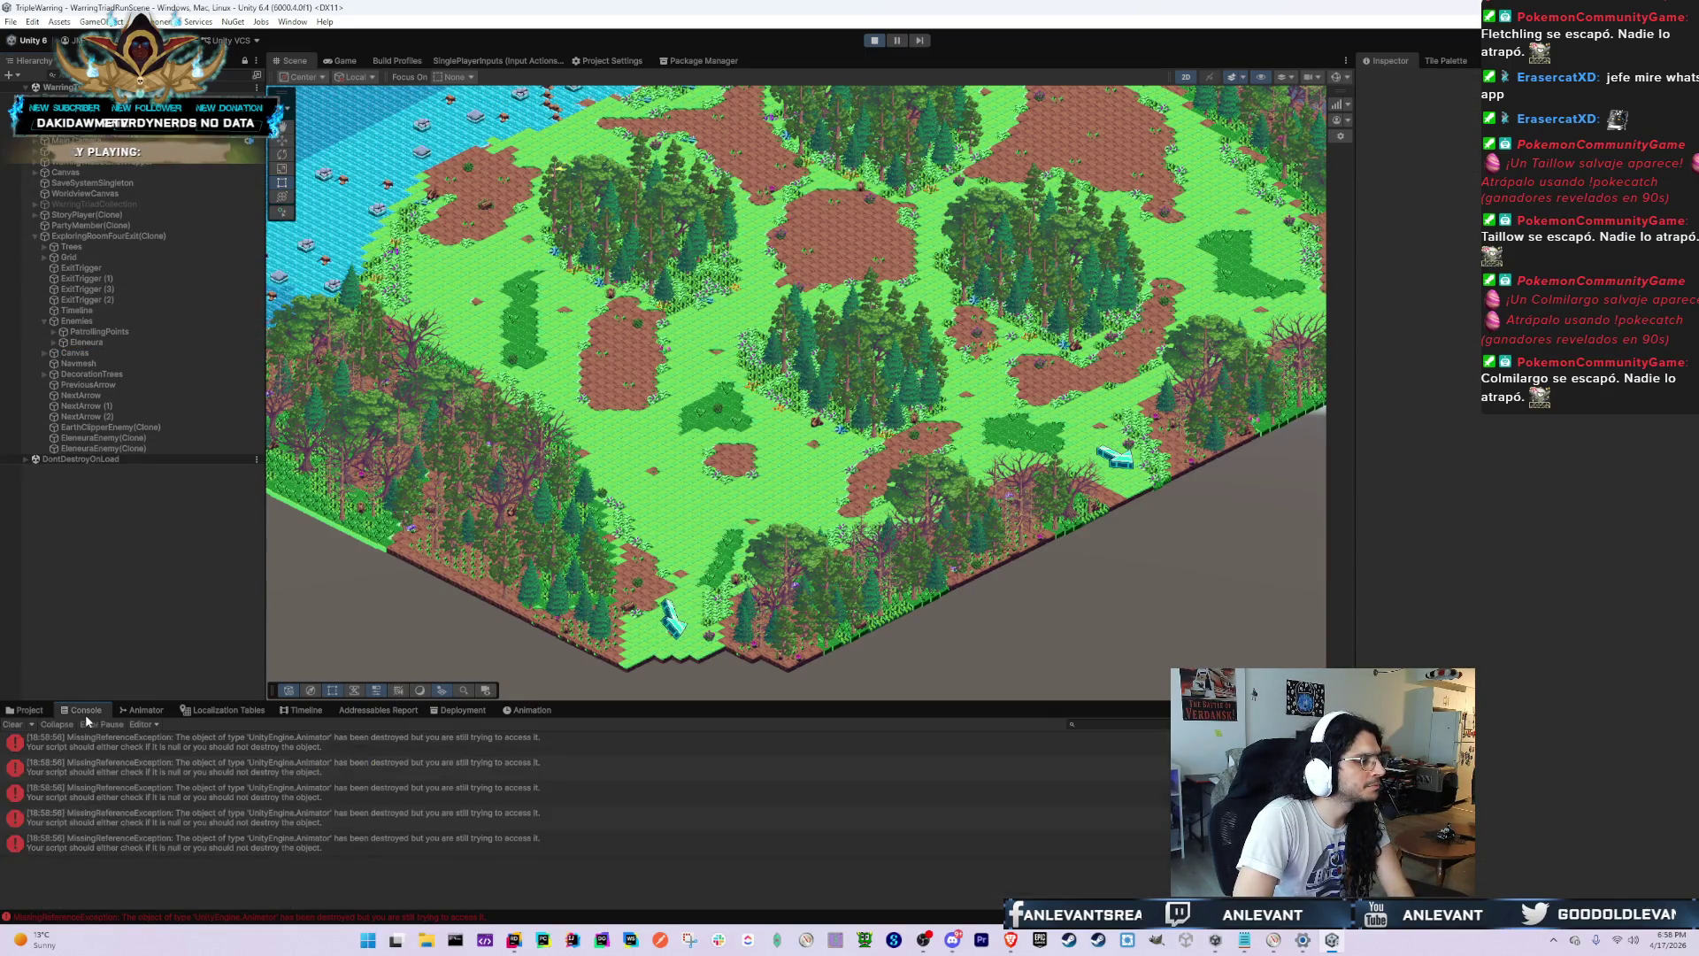
left_click(12, 724)
double_click(345, 61)
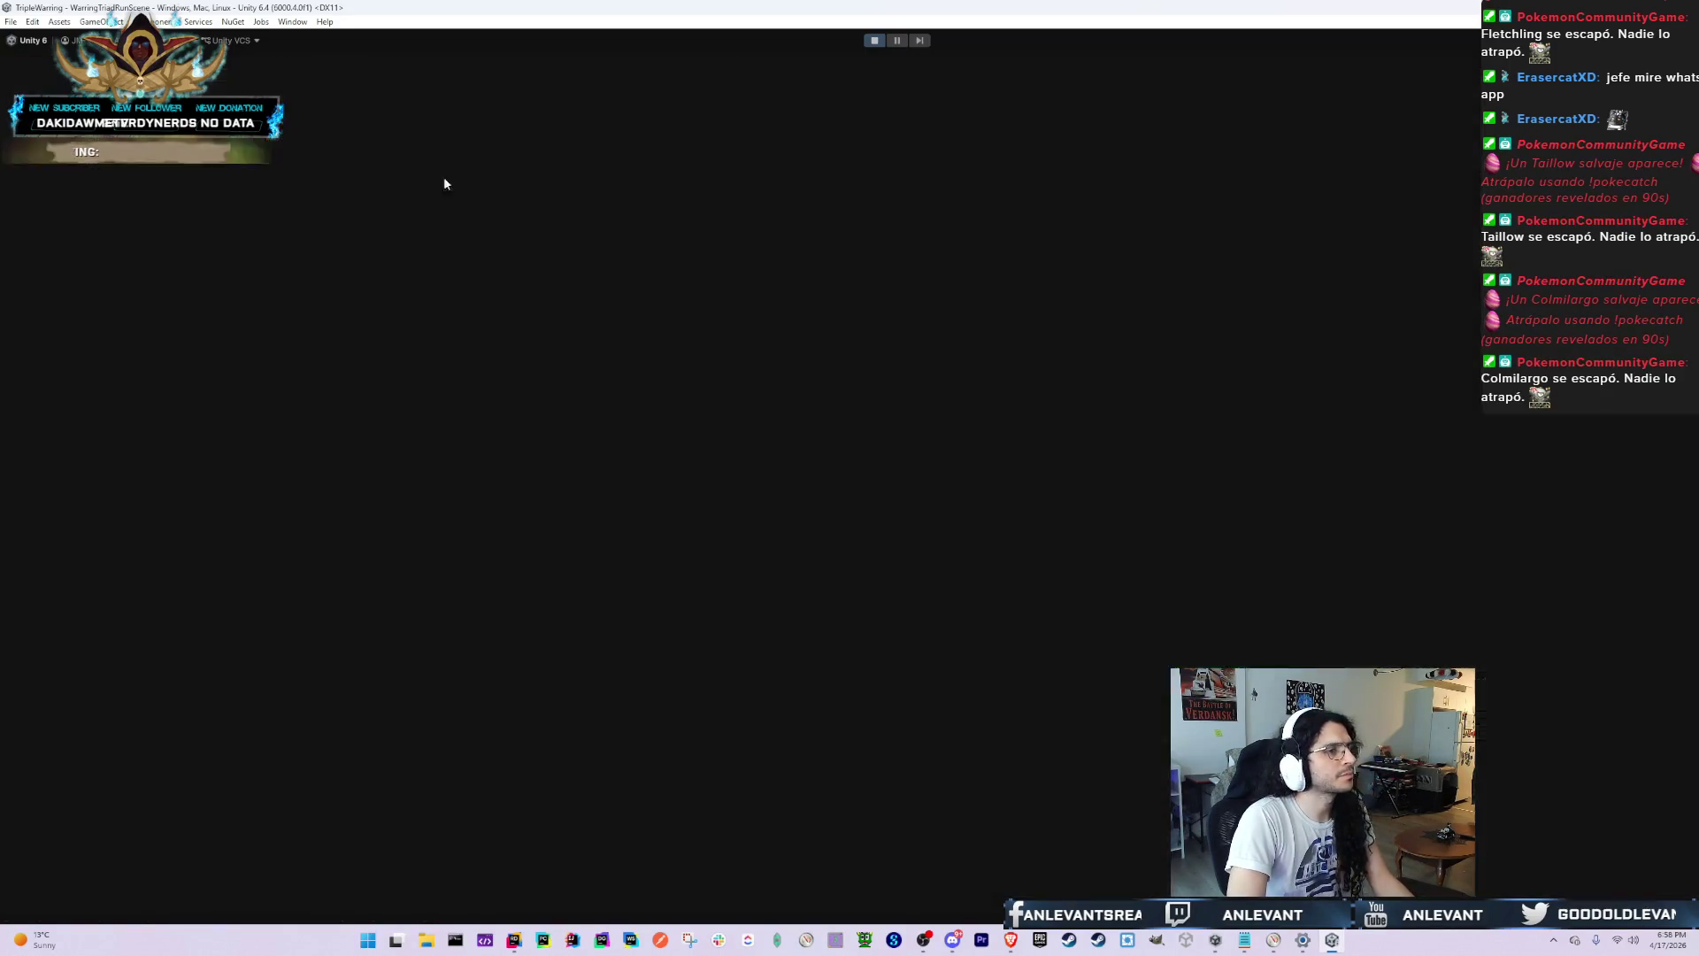
Restore the normal layout, select a tall tree in the Scene view, and return to Game view.
double_click(798, 60)
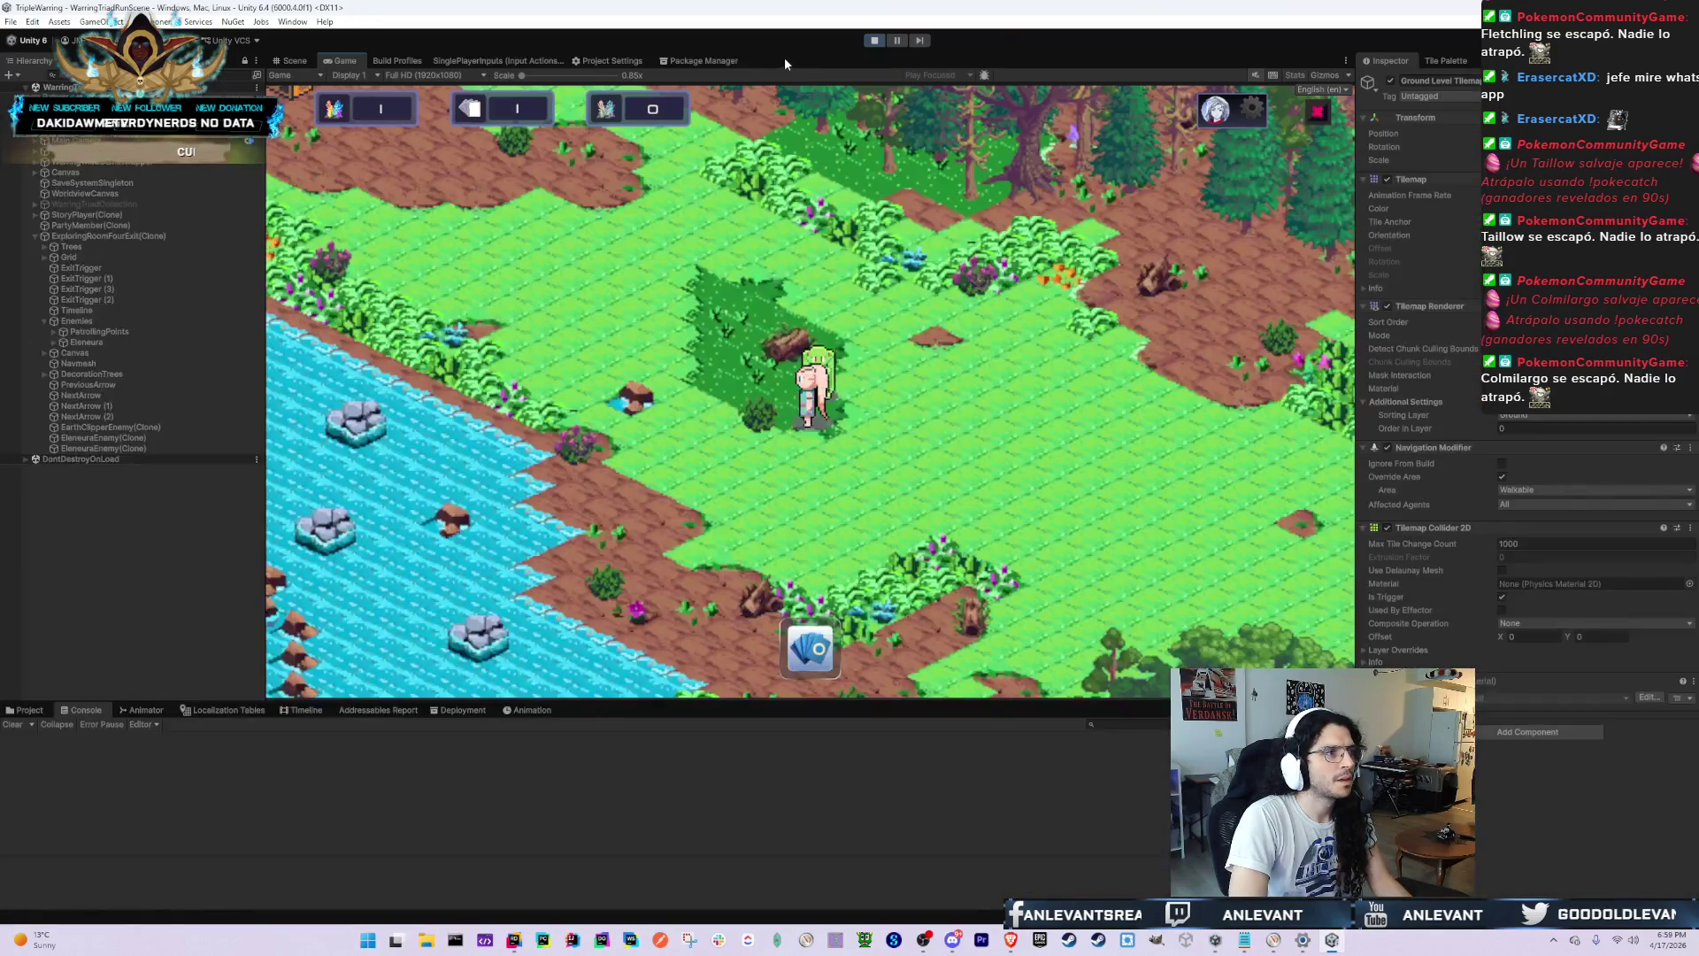
left_click(295, 60)
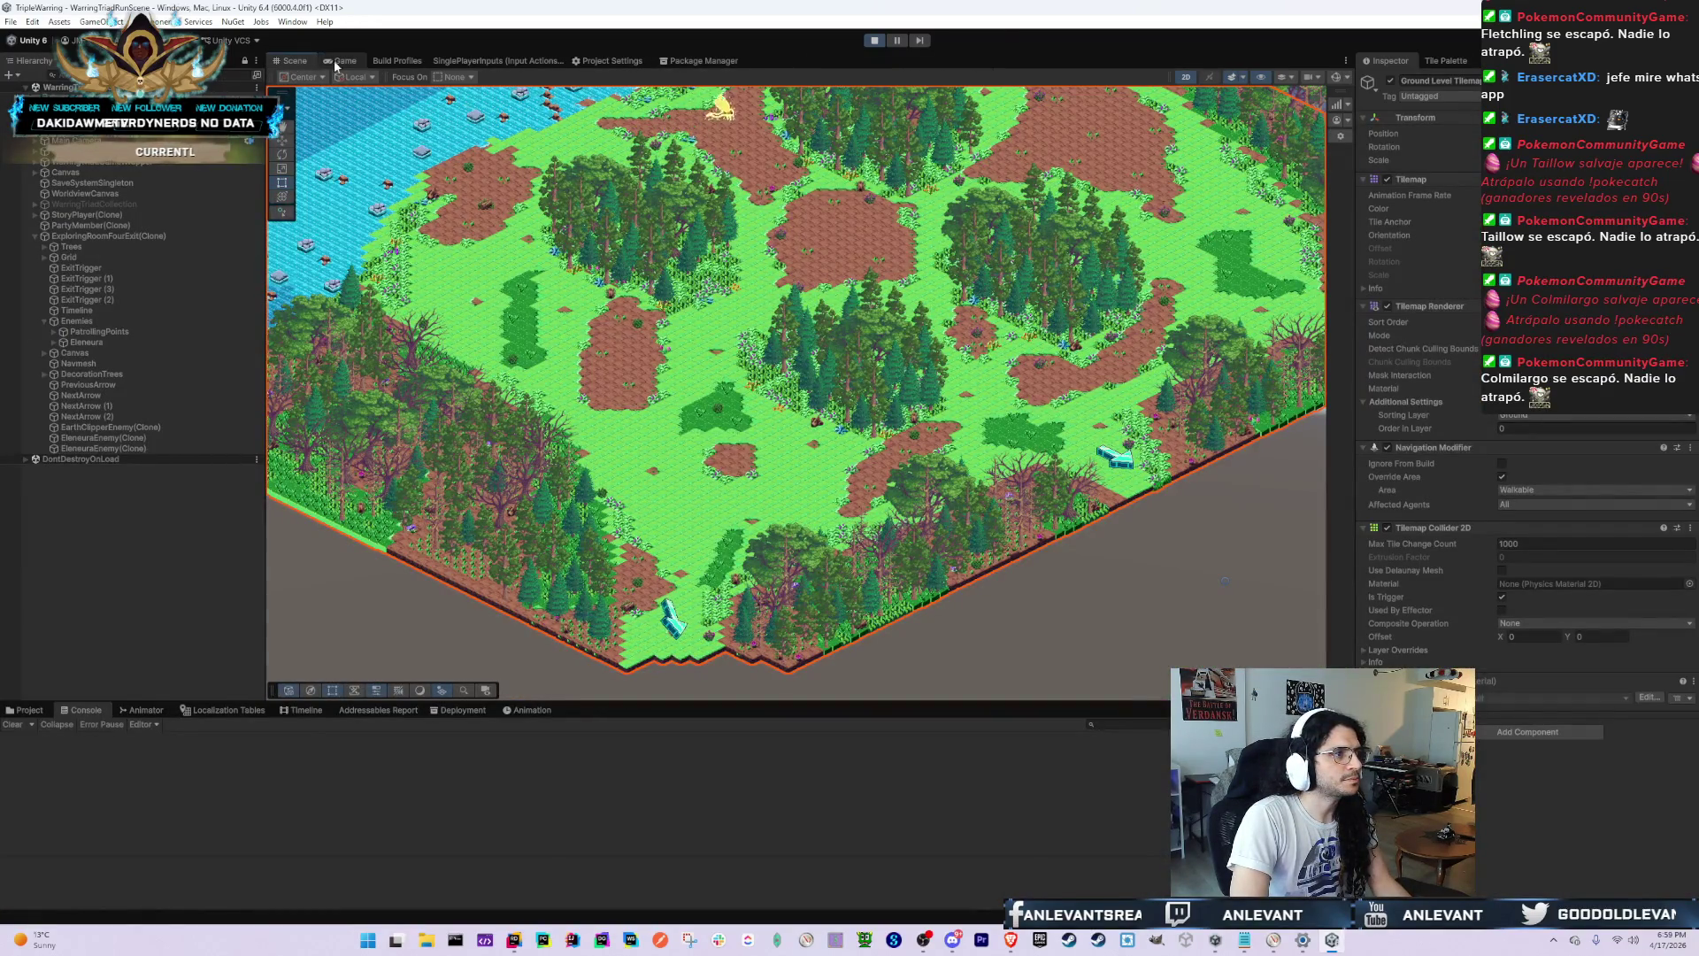
left_click(822, 329)
left_click(347, 61)
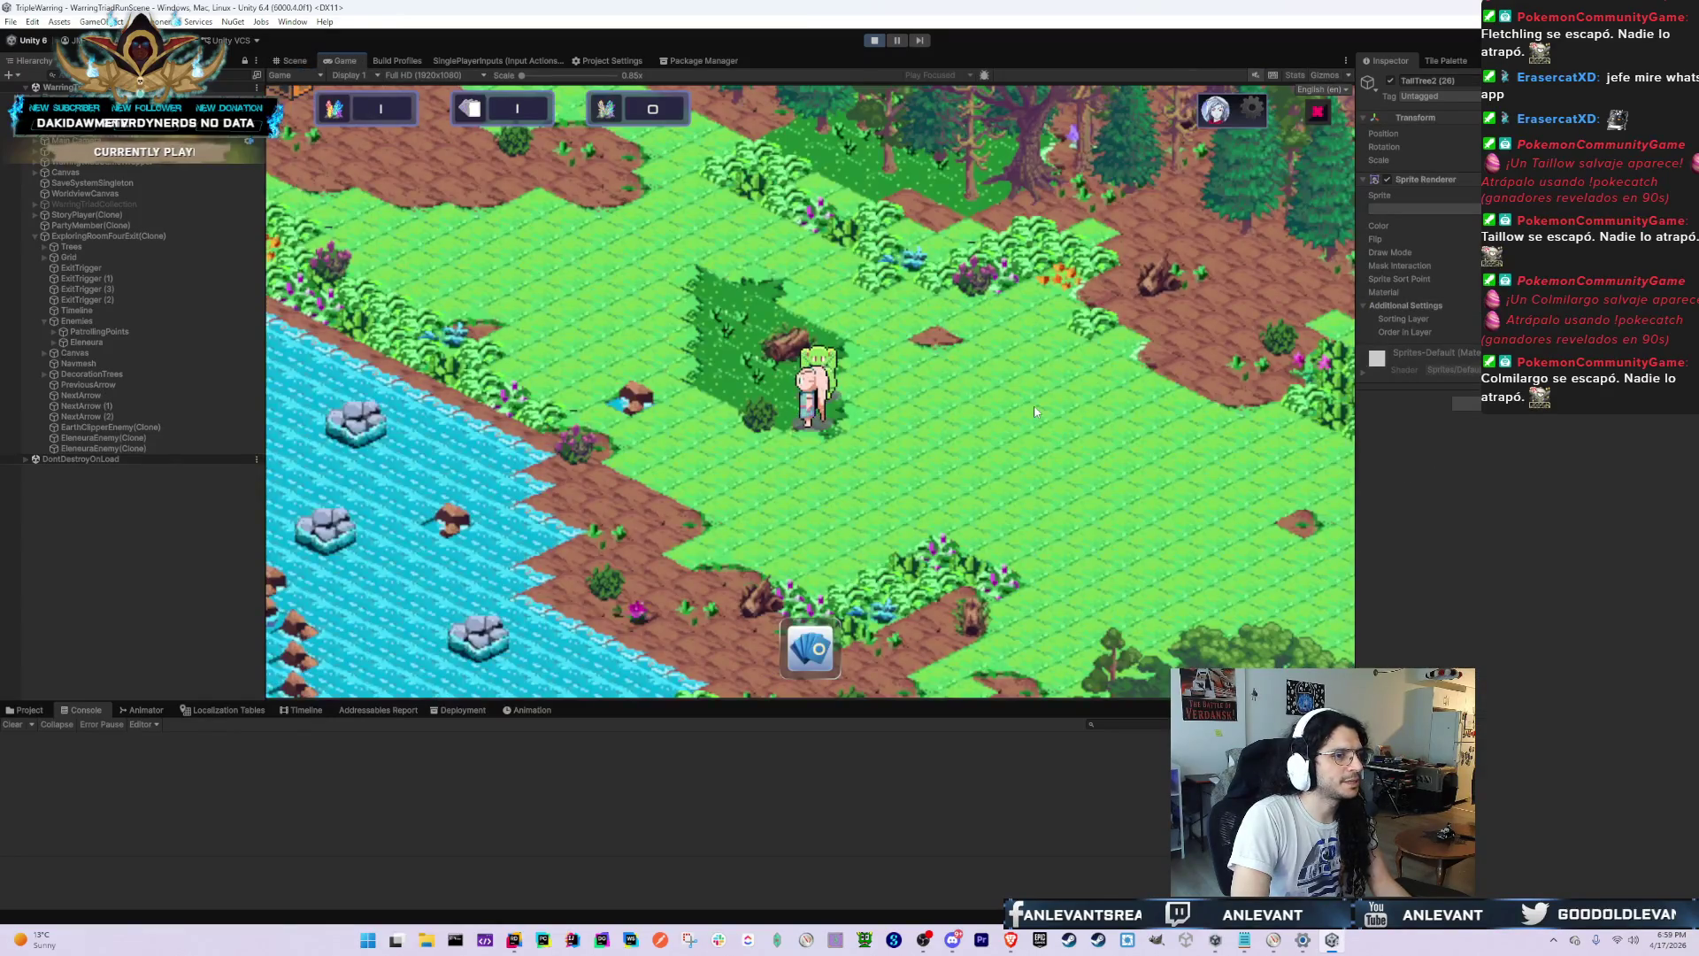
Walk the player right and down-right through the forest.
key("d")
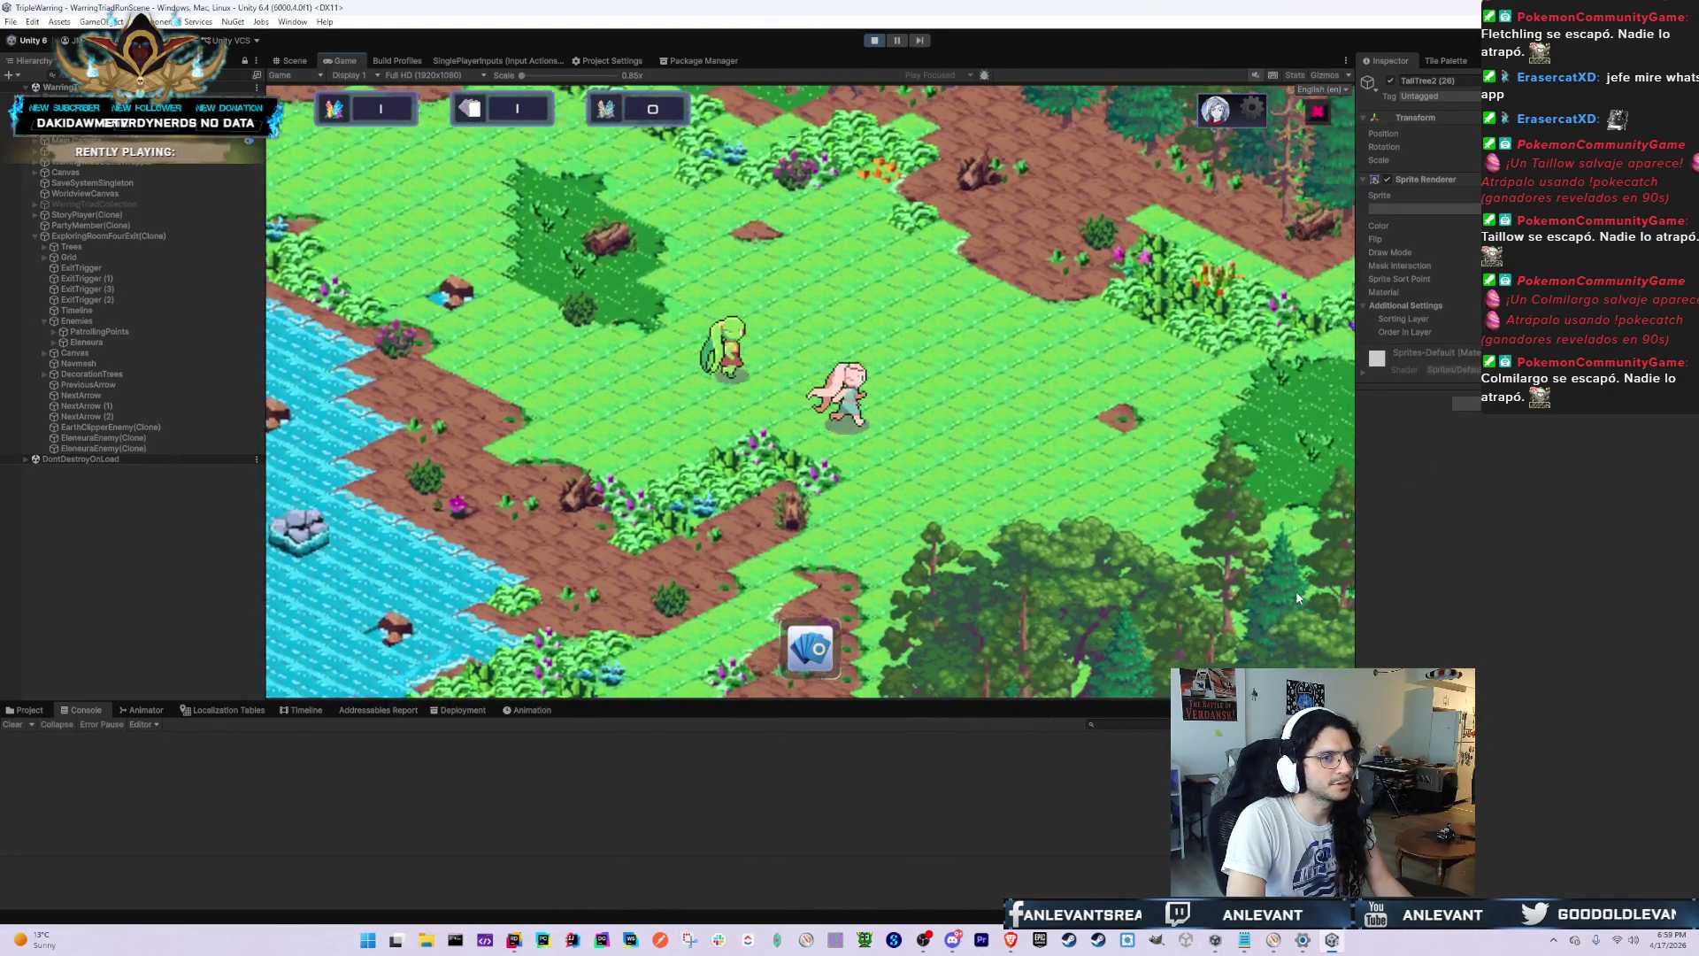
key("d")
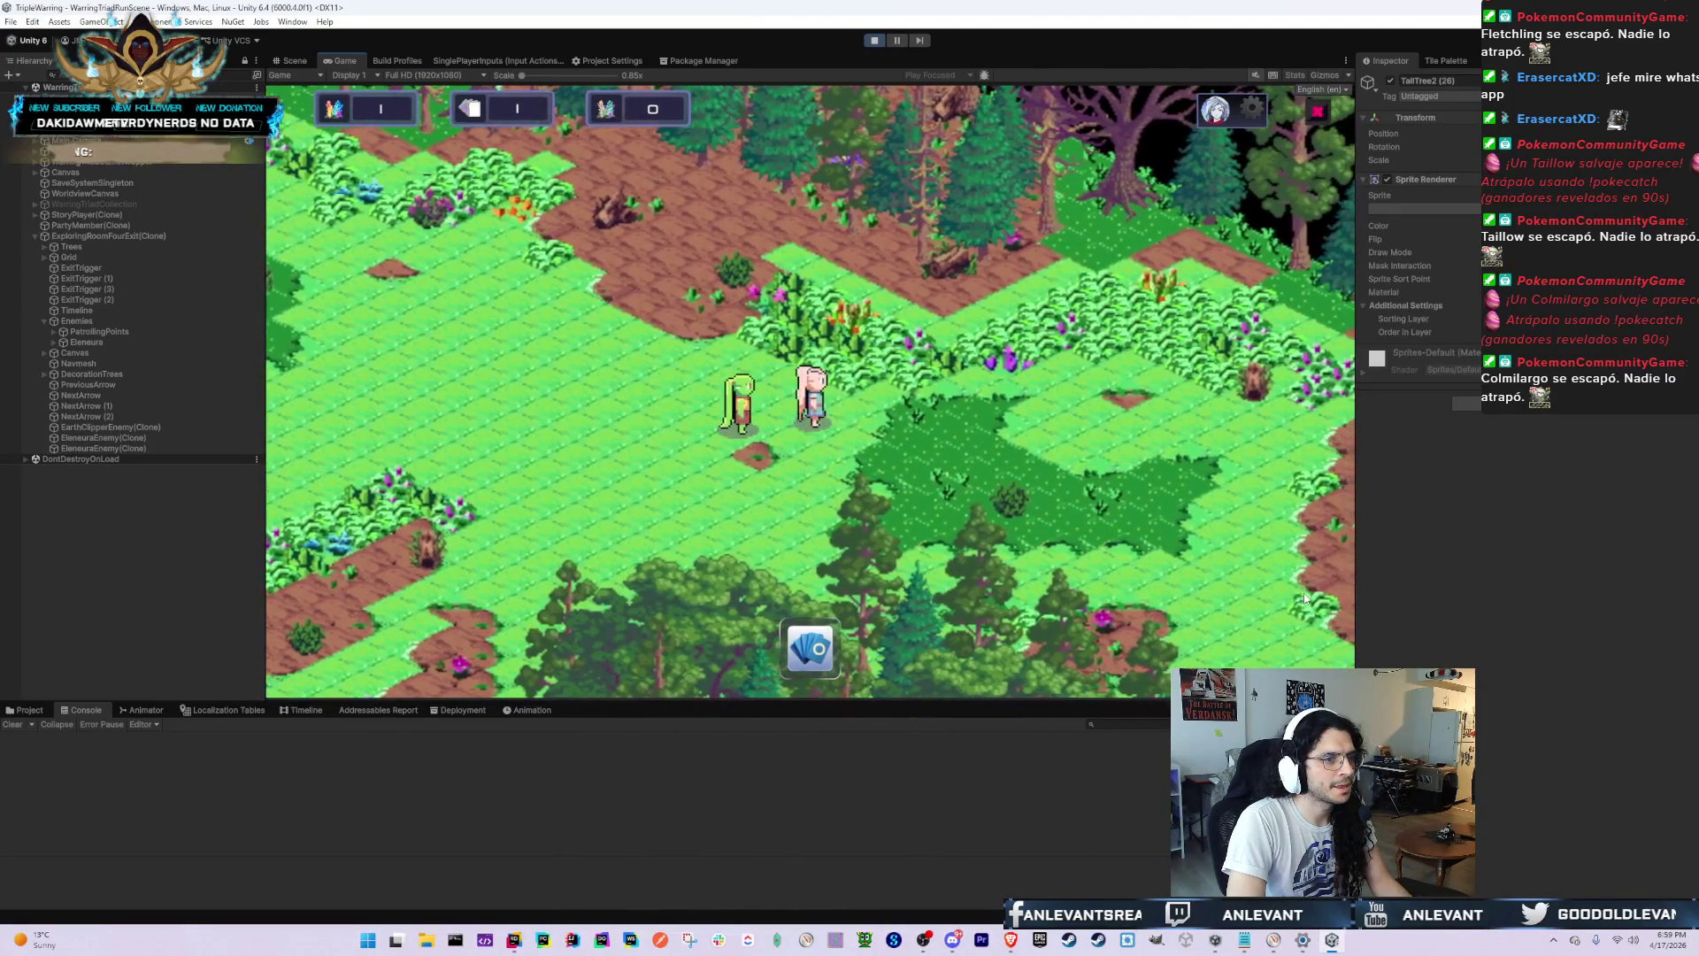
key("d")
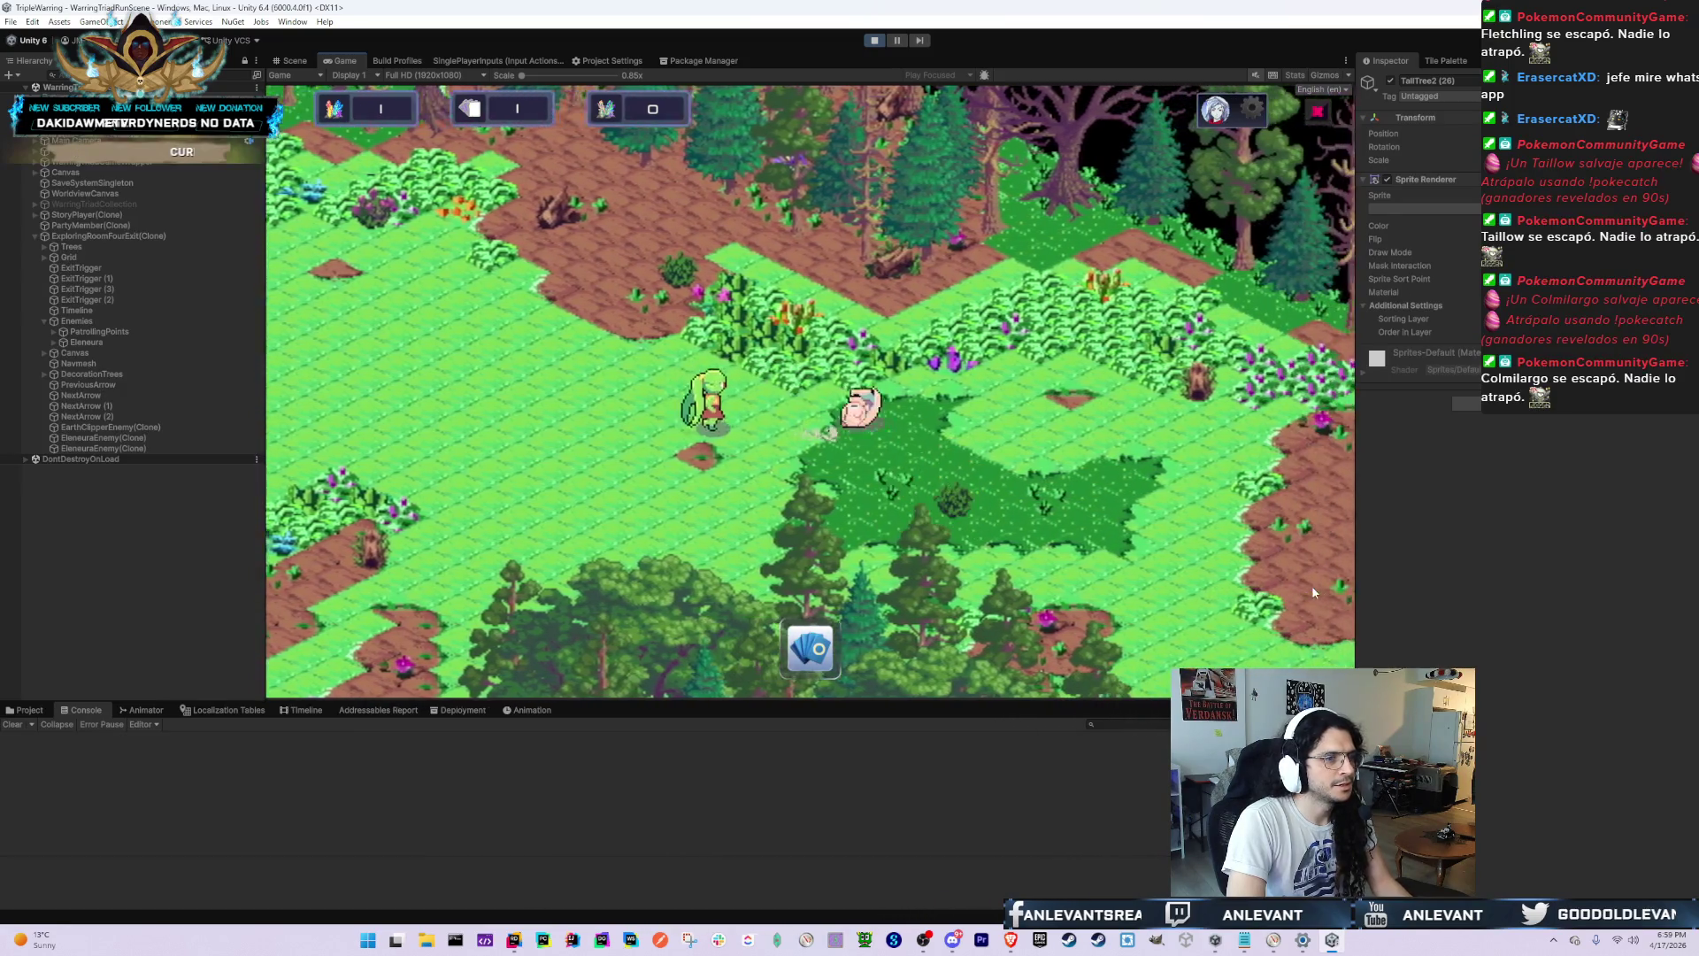
key("shift")
key("shift")
key("shift")
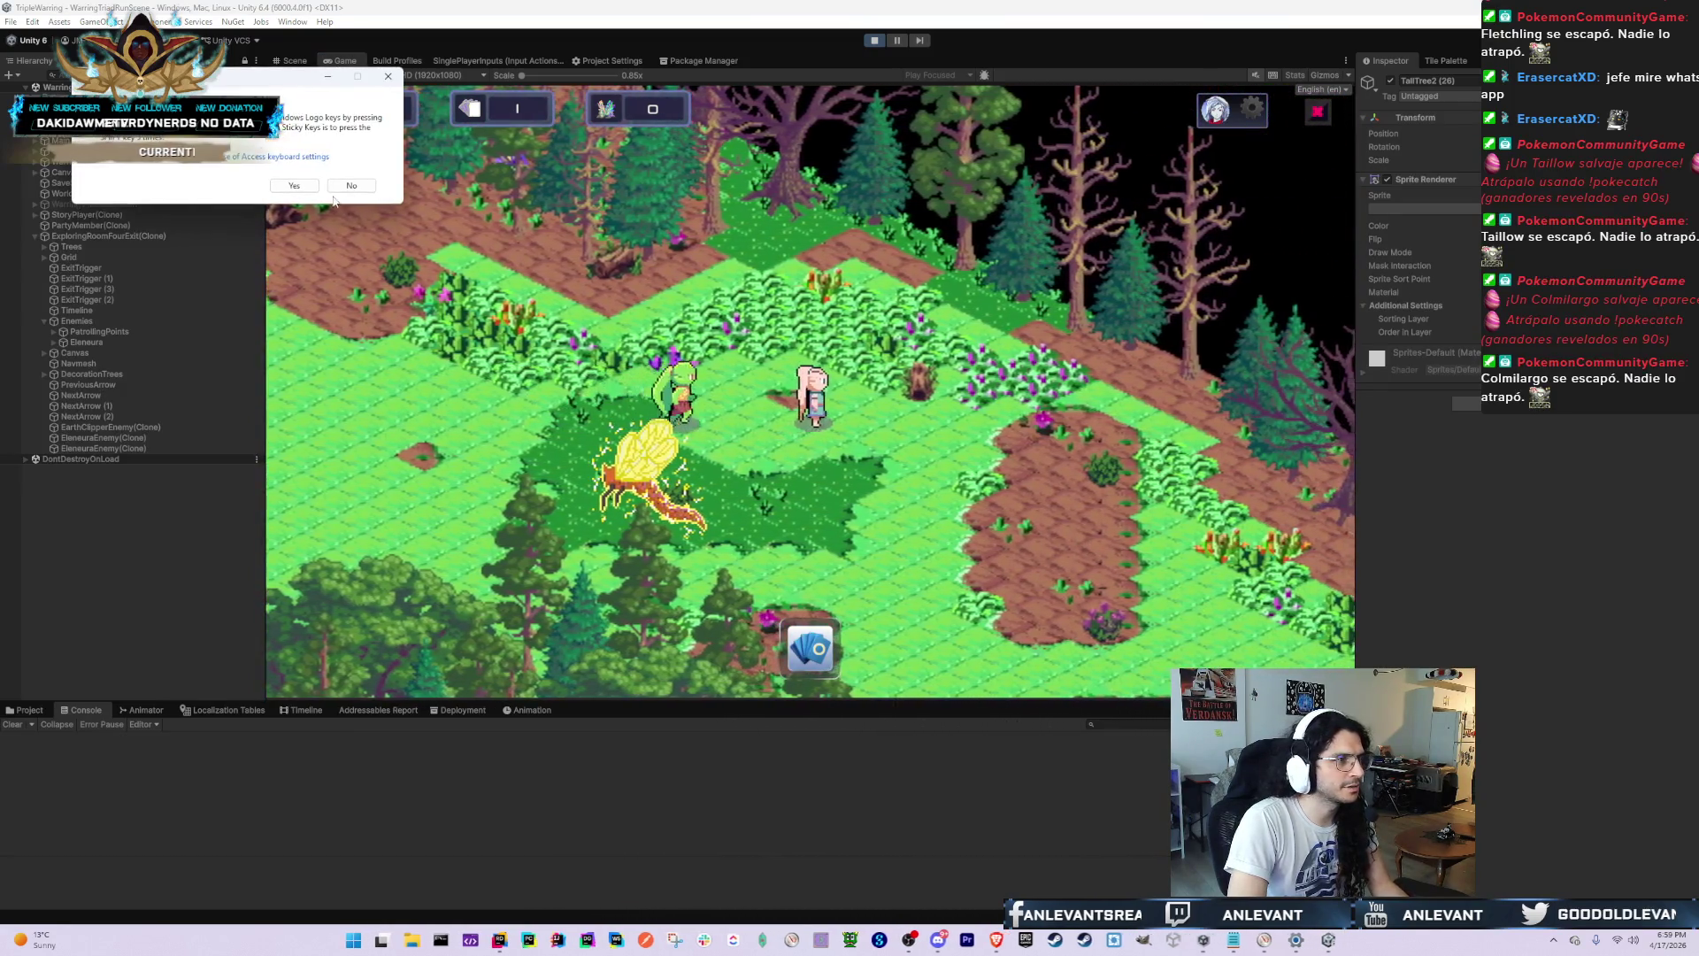
key("Escape")
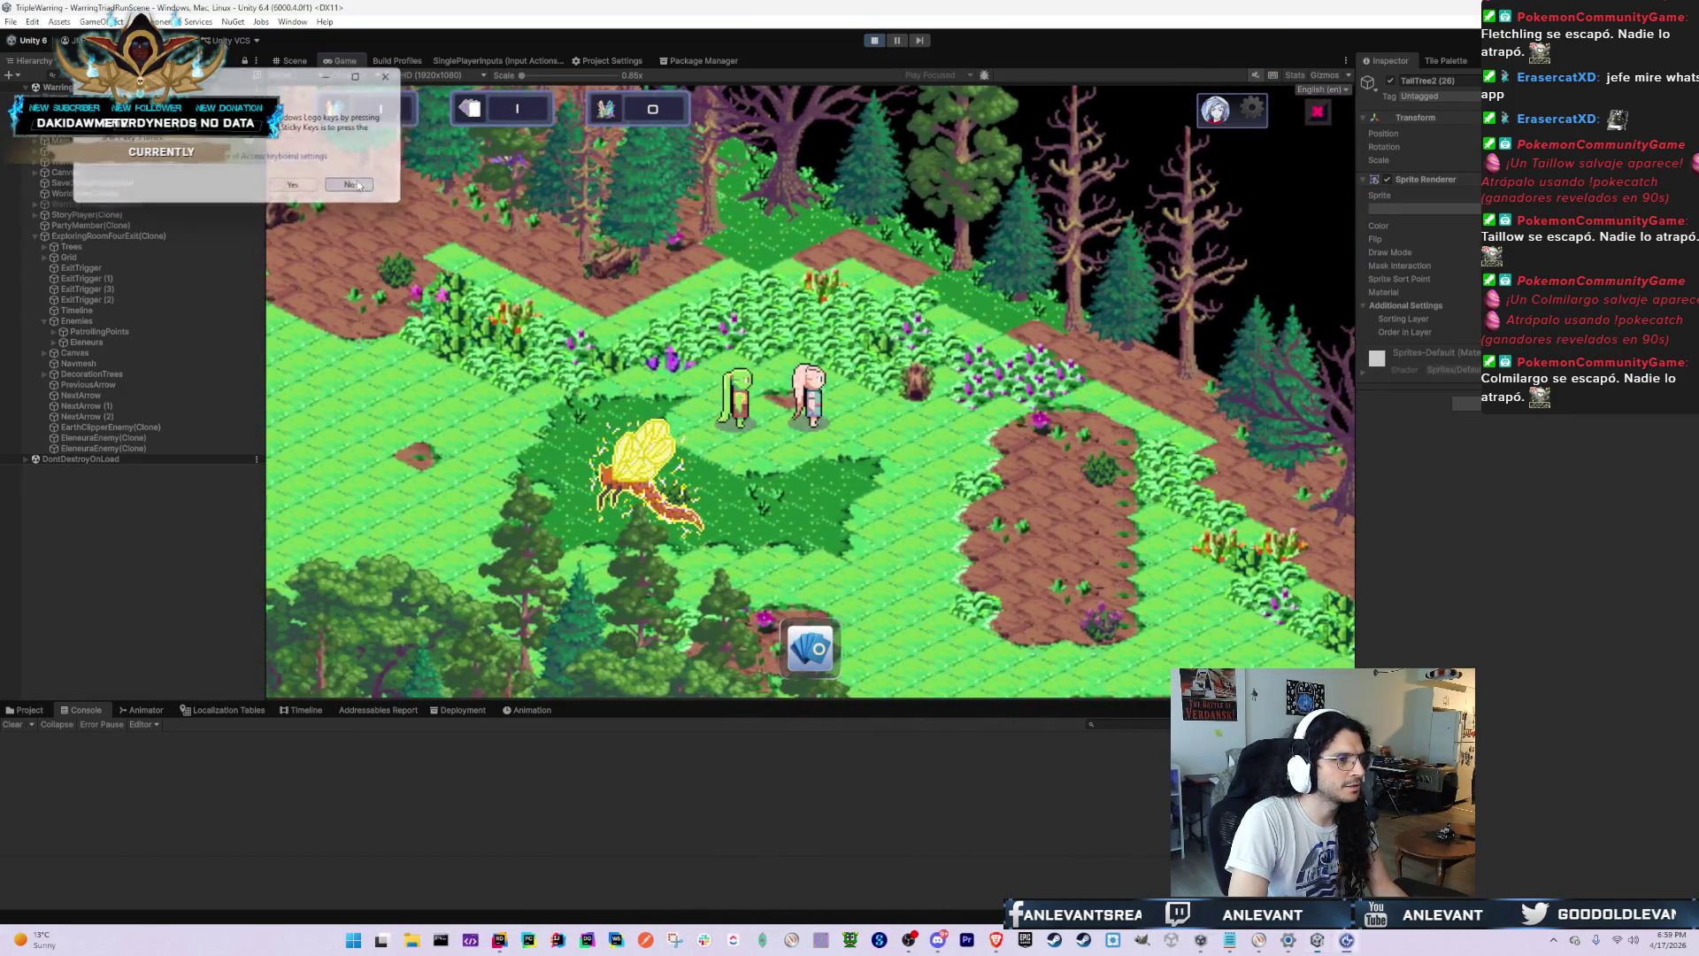
key("d")
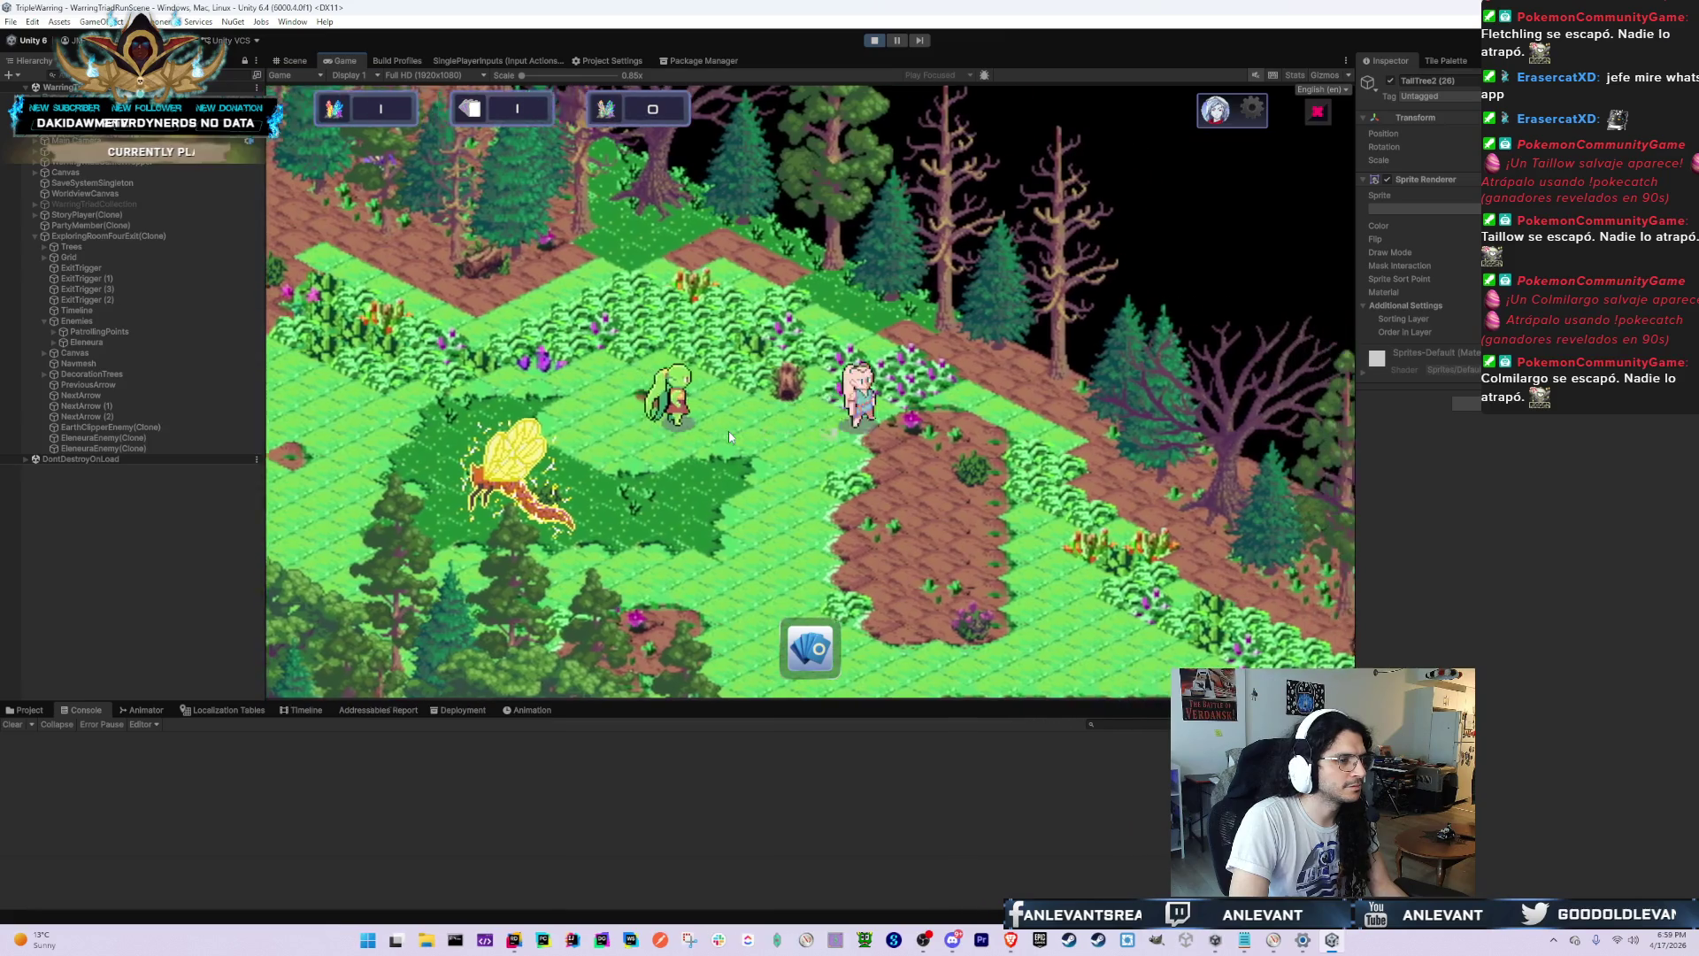
key("s")
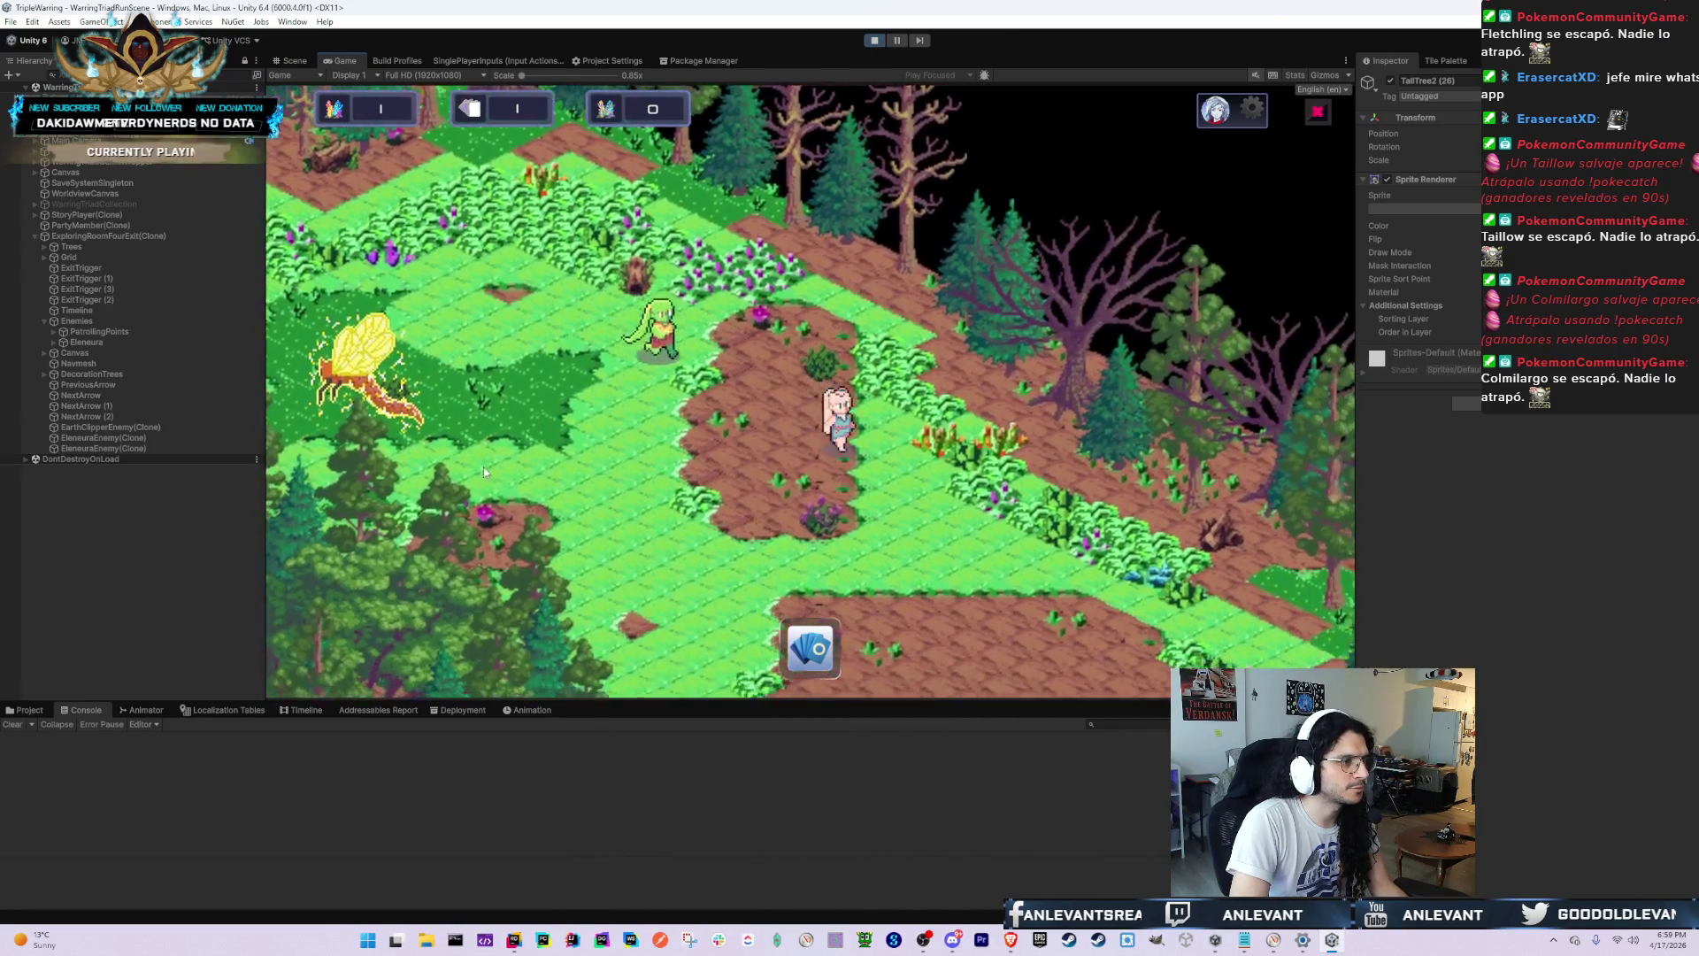
Walk the player left across the dirt clearing toward the river, then stop Play mode.
key("a")
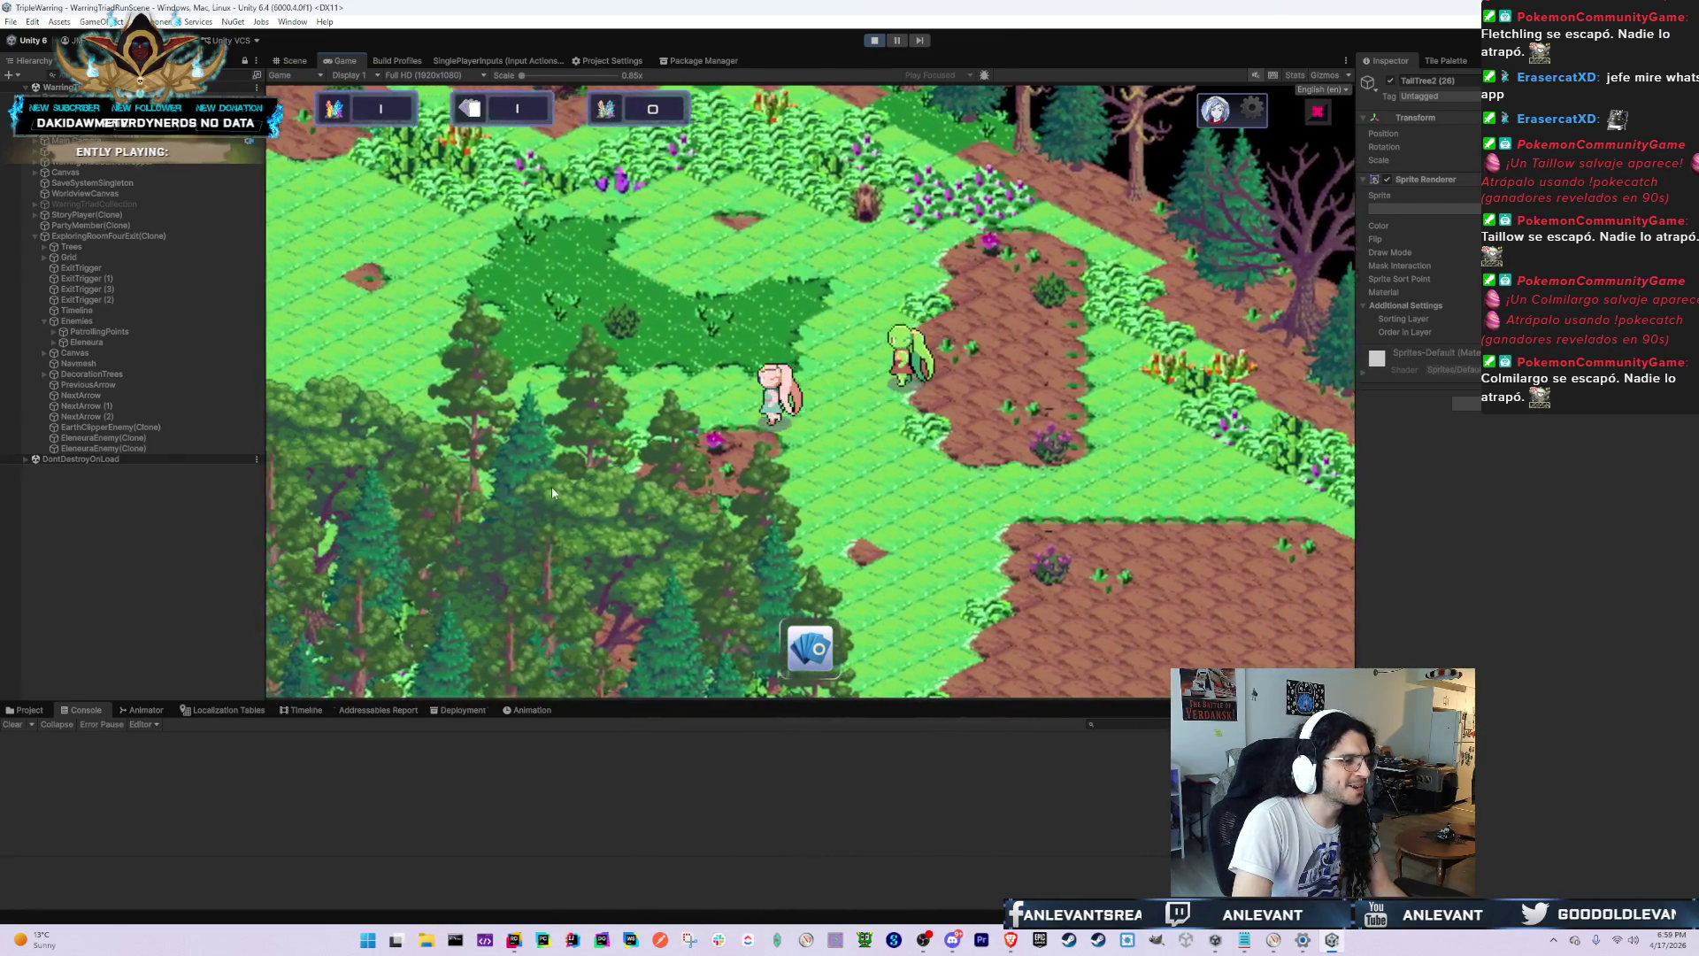
key("a")
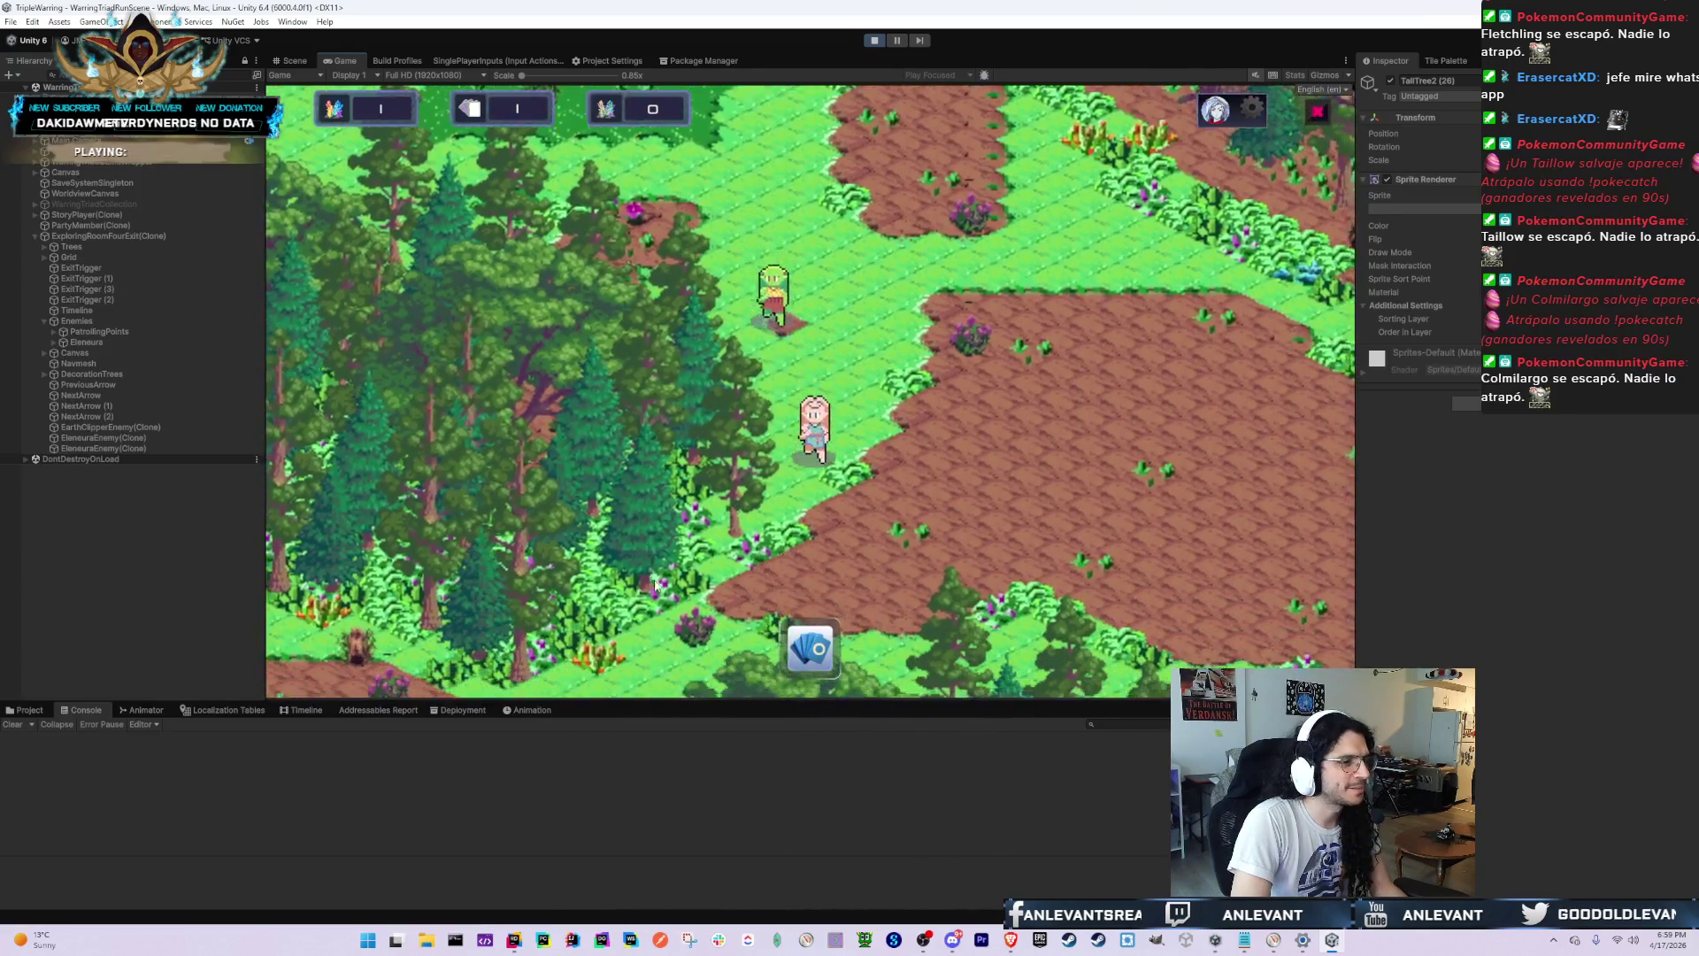
key("a")
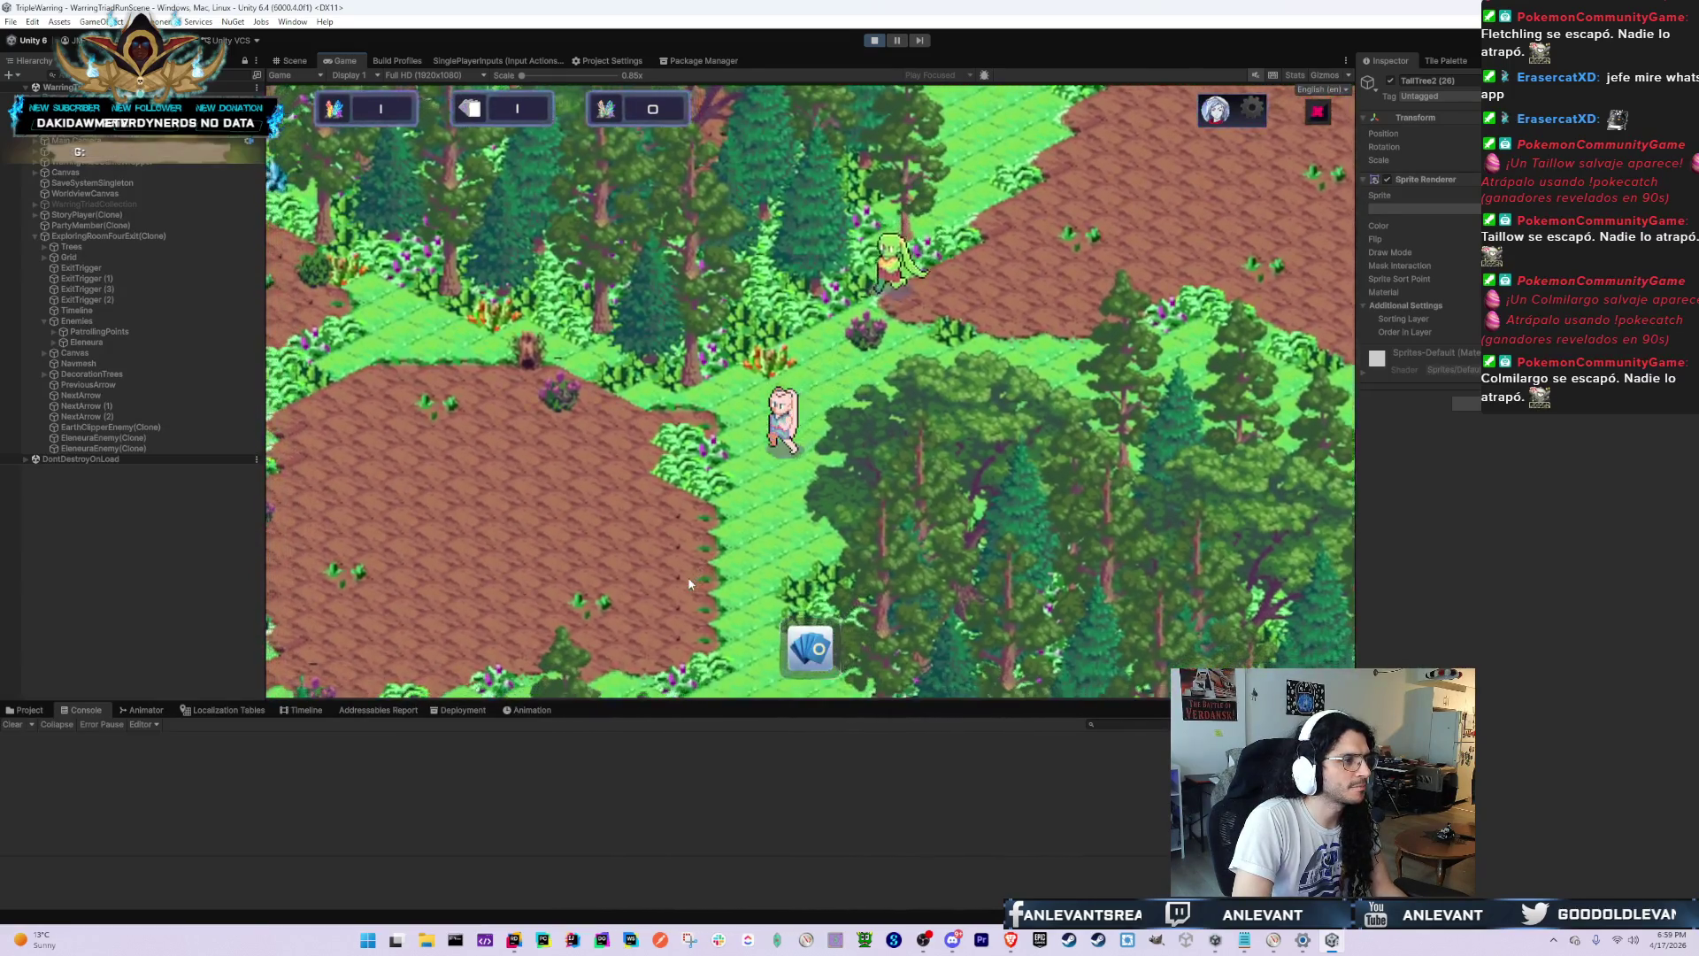
key("a")
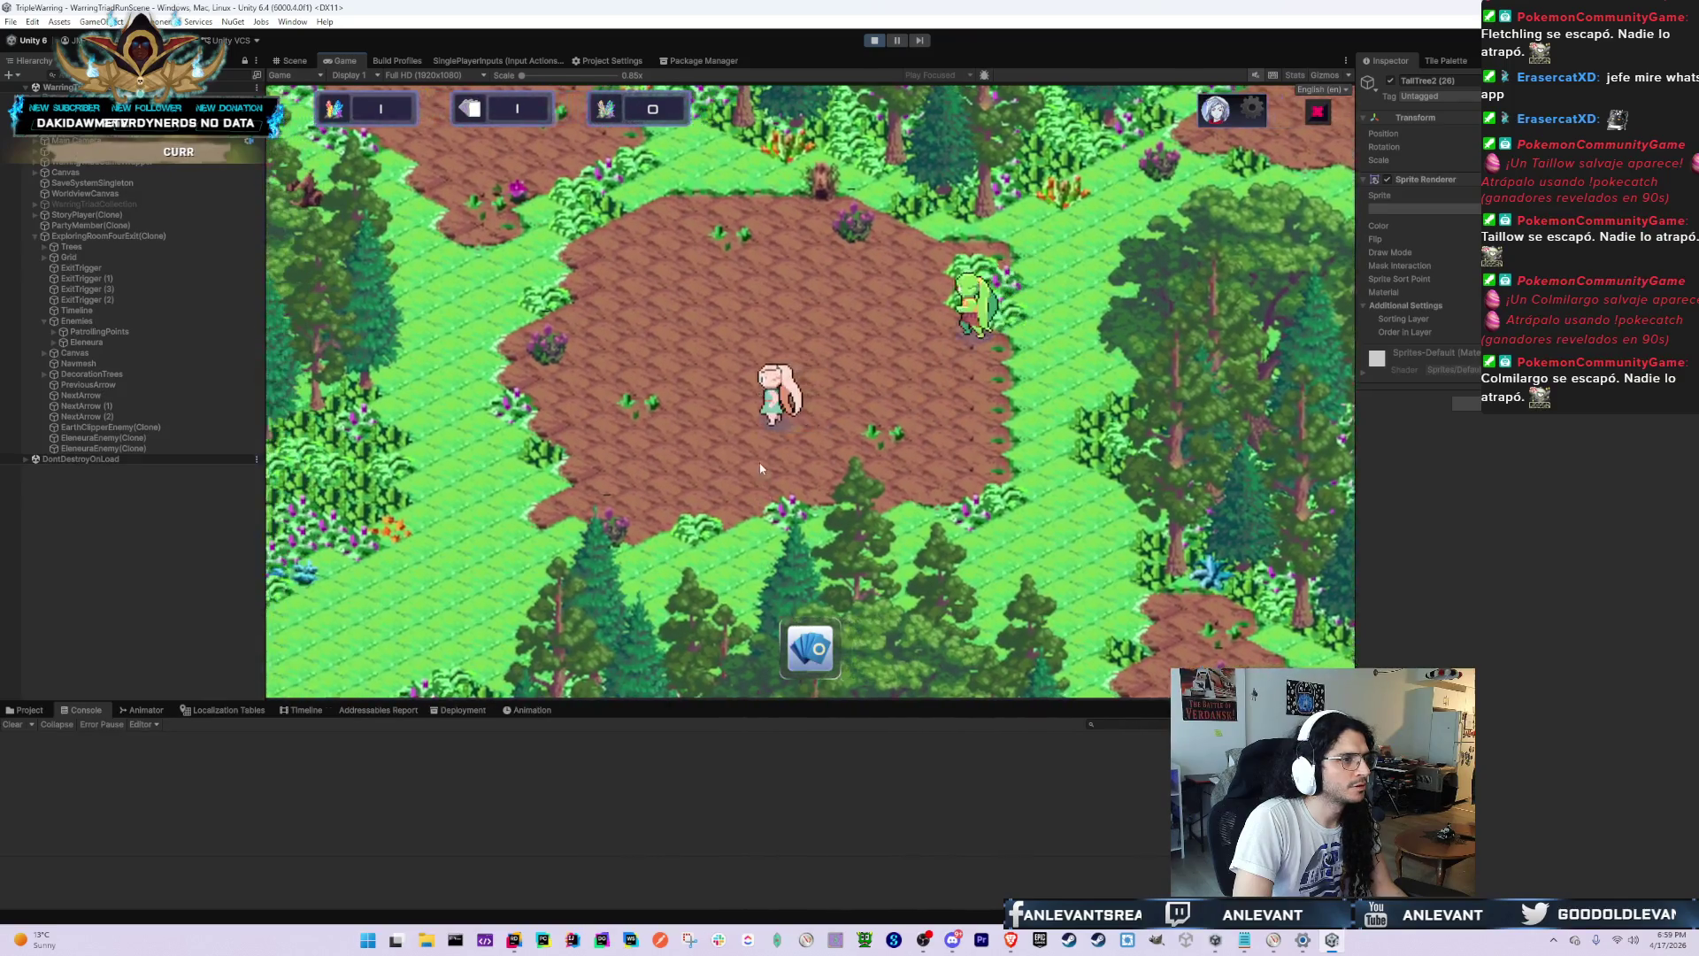
key("a")
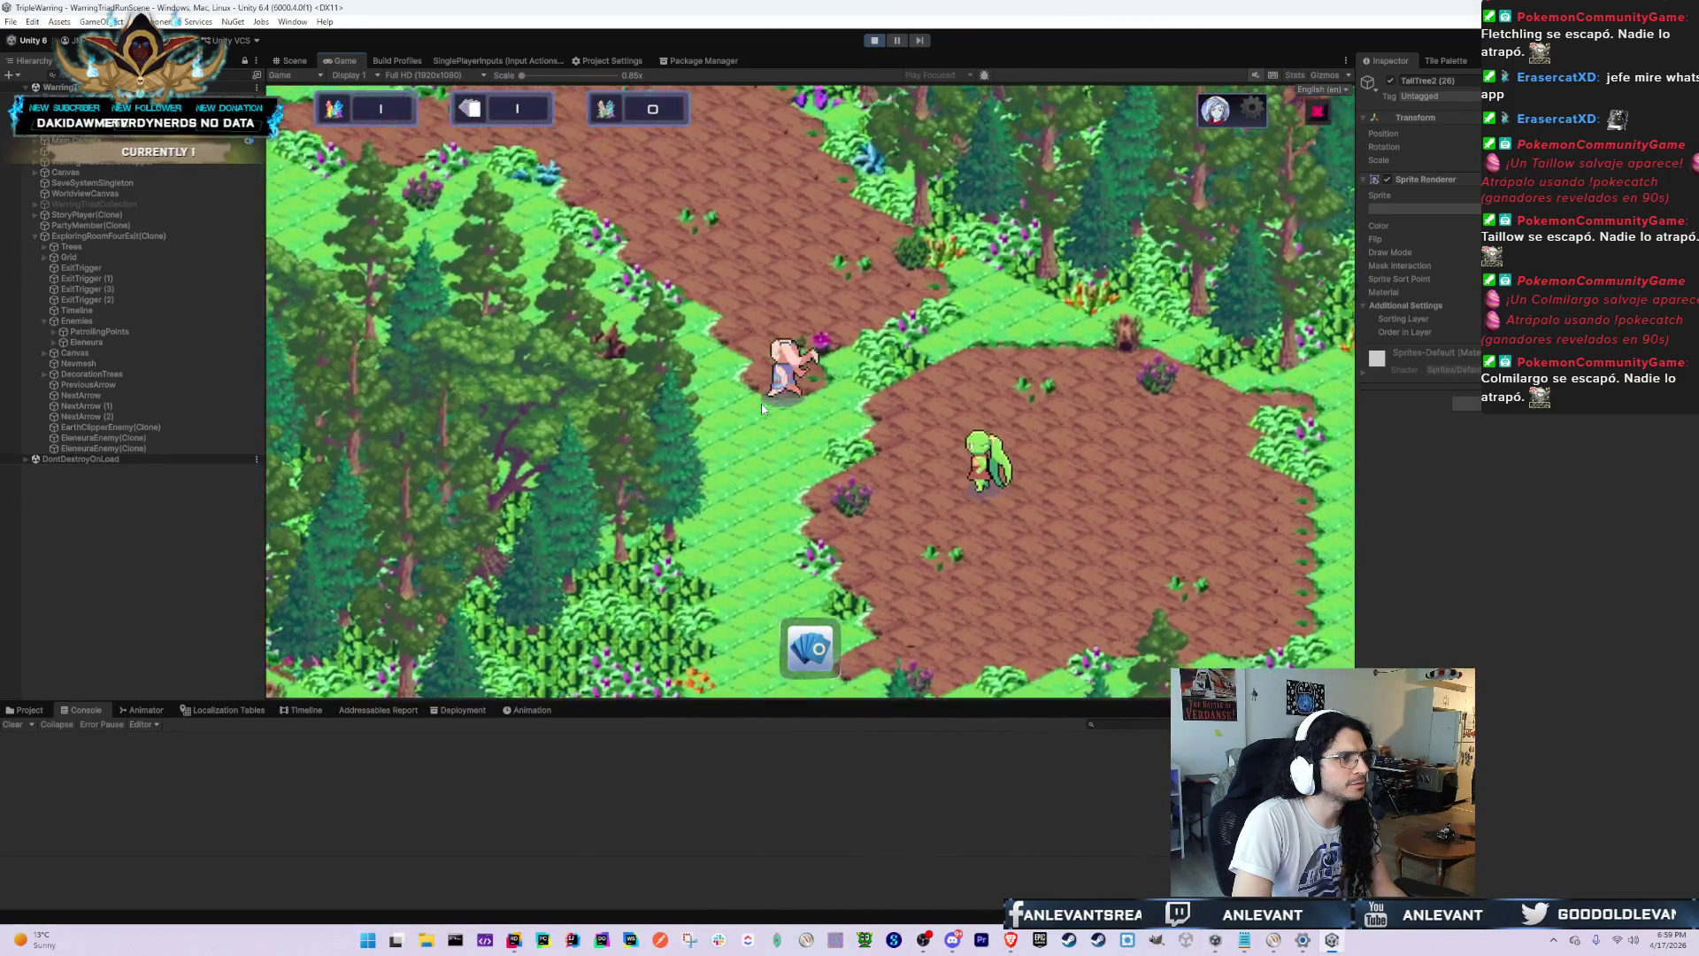
key("a")
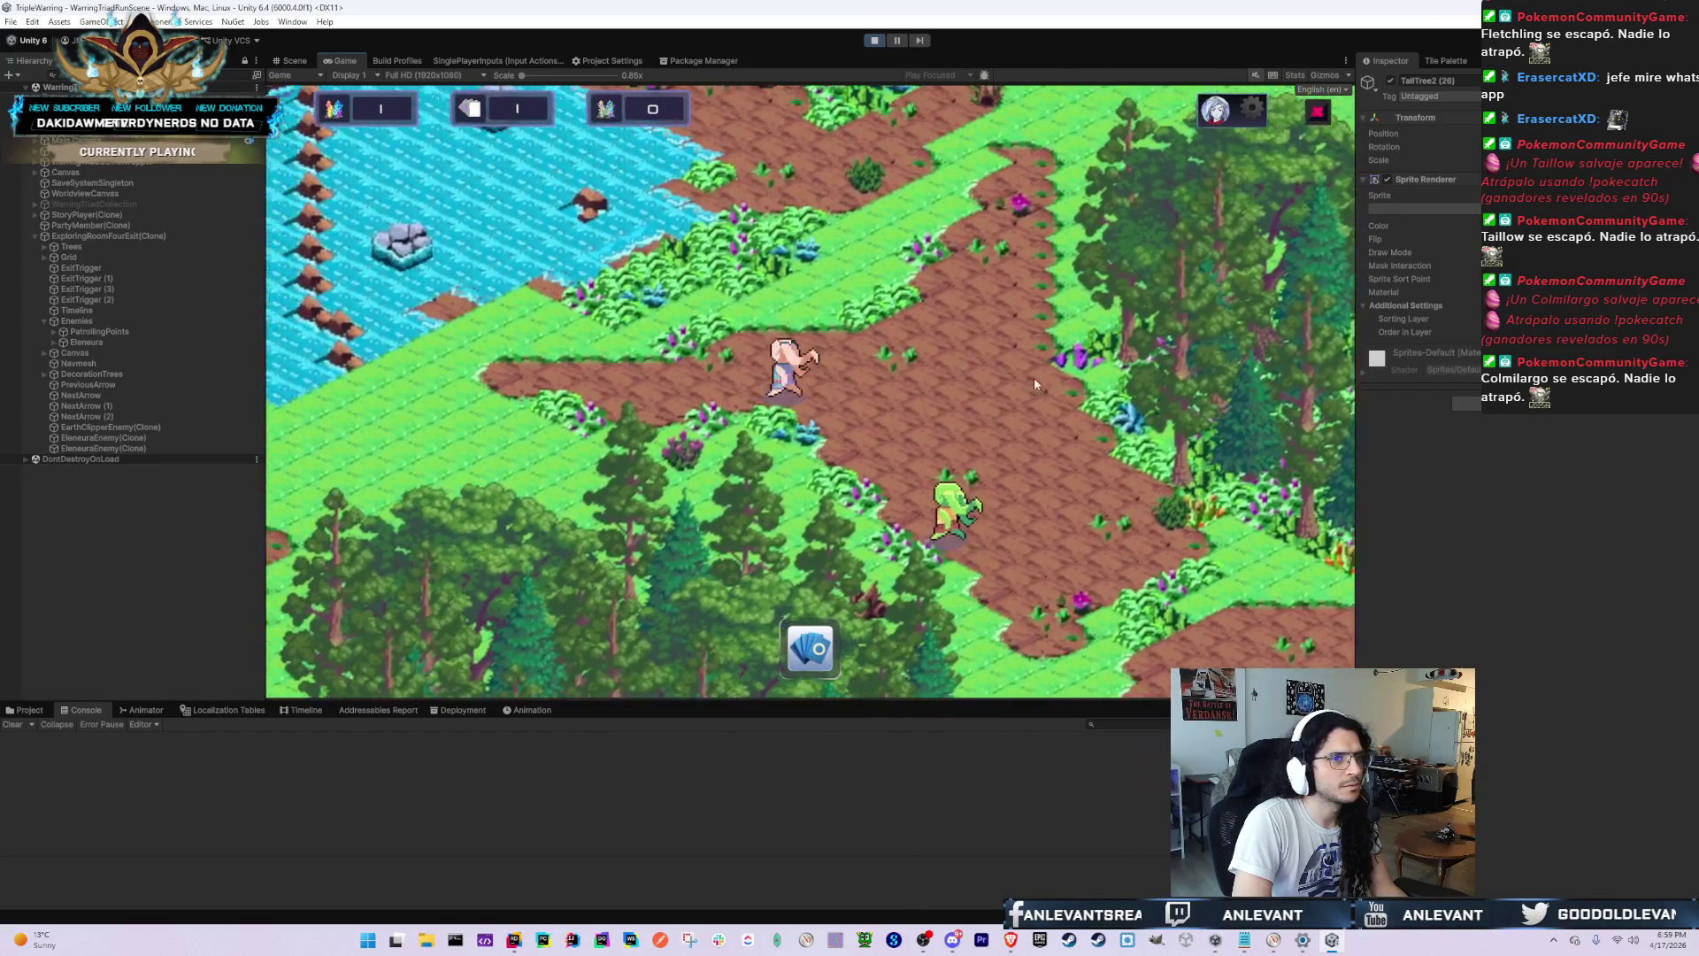
key("d")
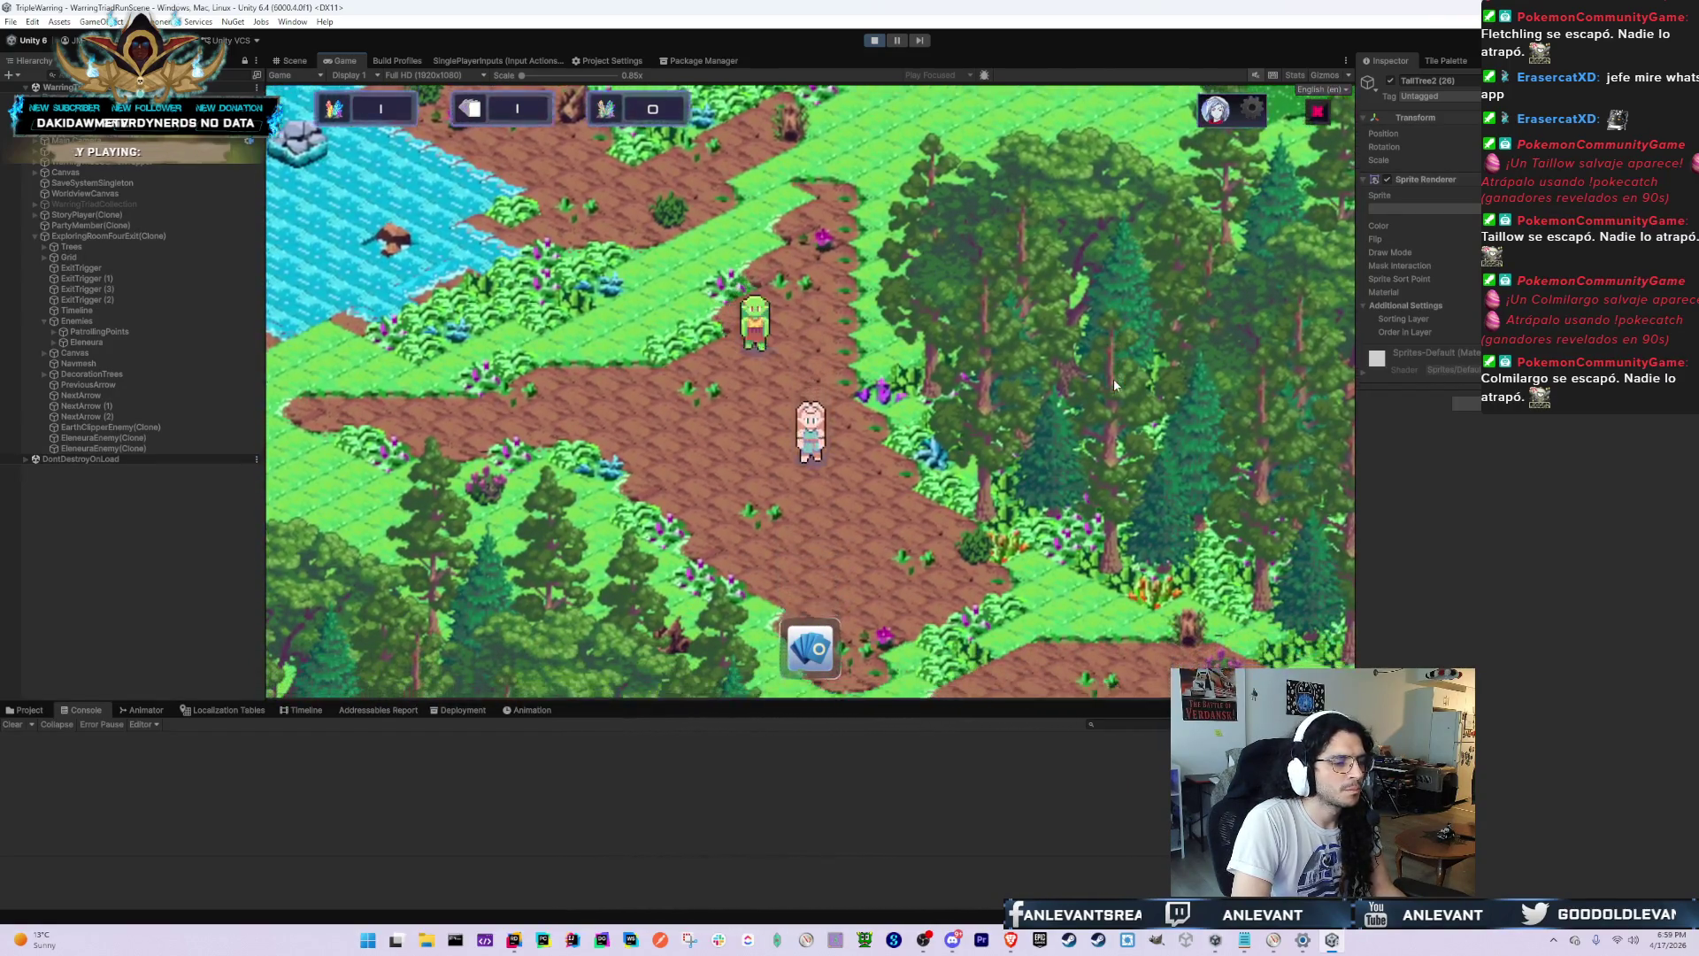
key("s")
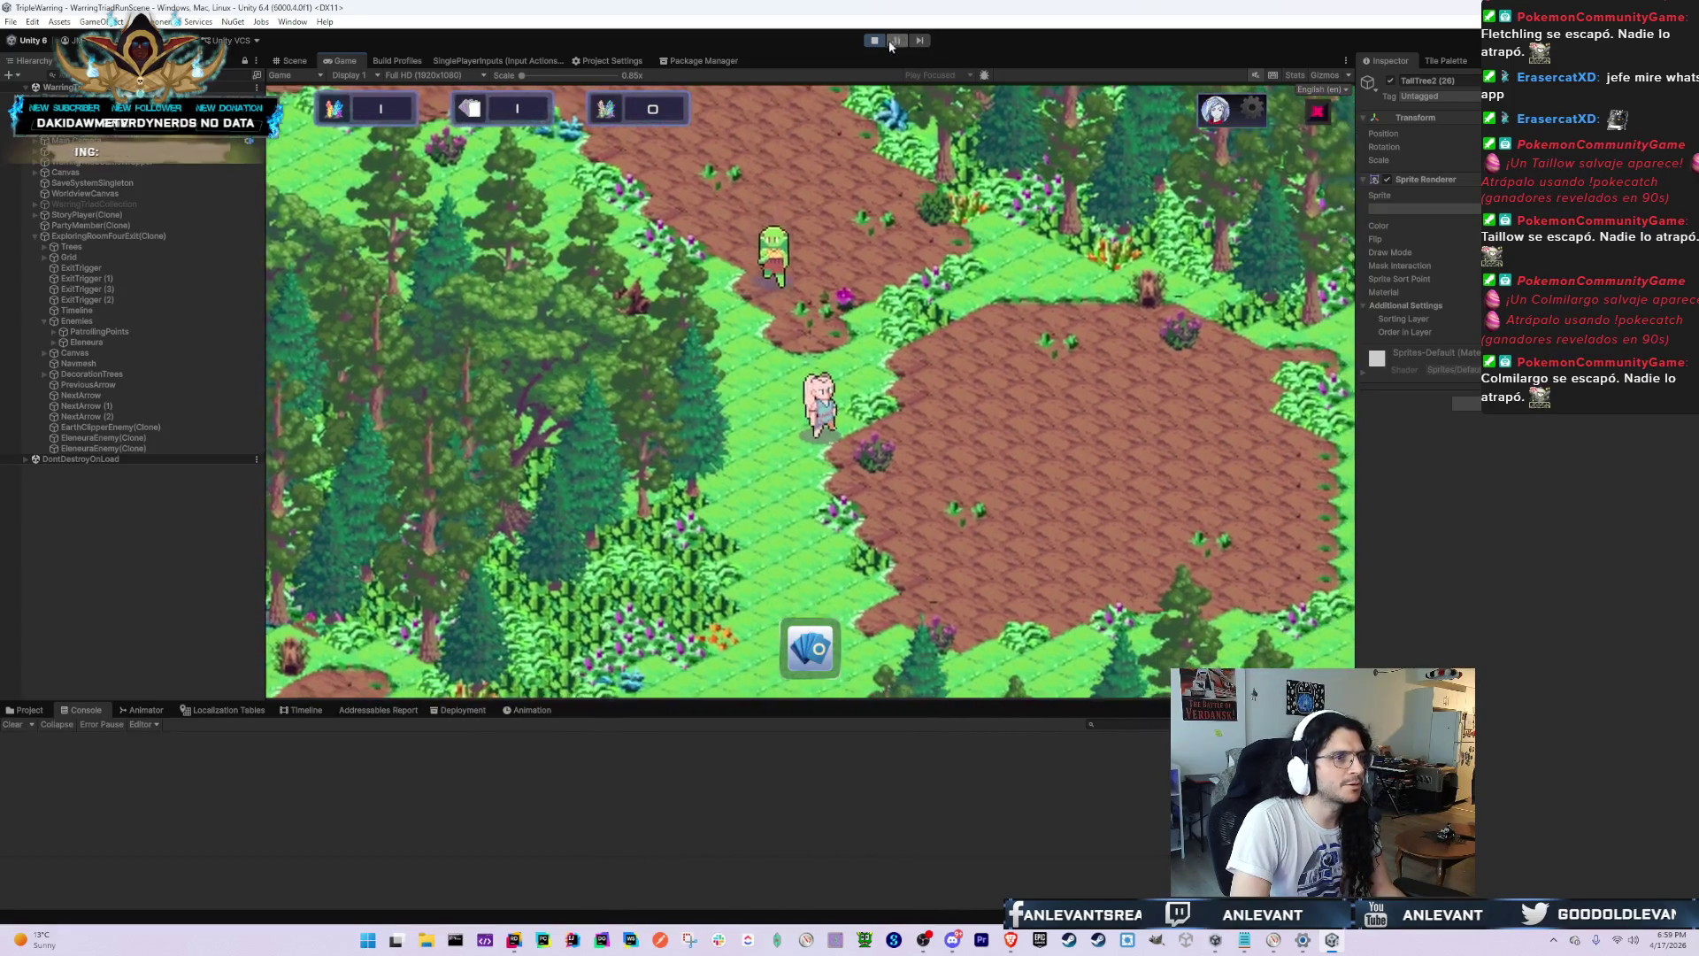
left_click(876, 40)
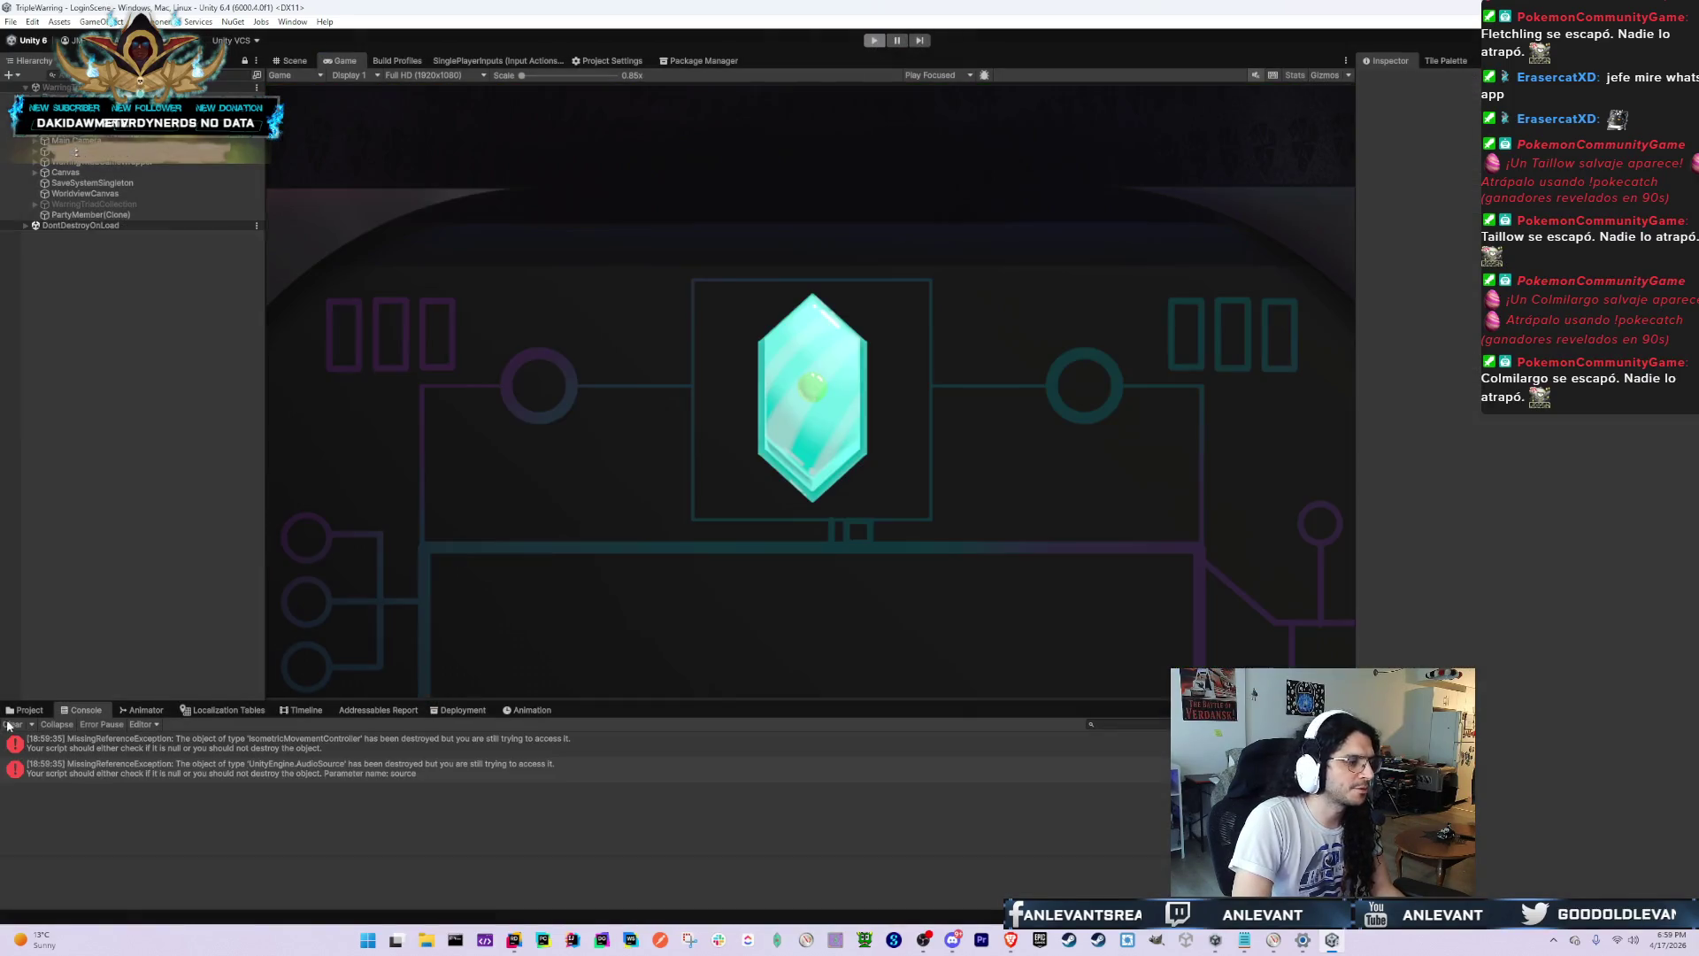
Clear the Console and open the Eleneura prefab with its Animation timeline beside the Scene view.
left_click(16, 728)
left_click(26, 711)
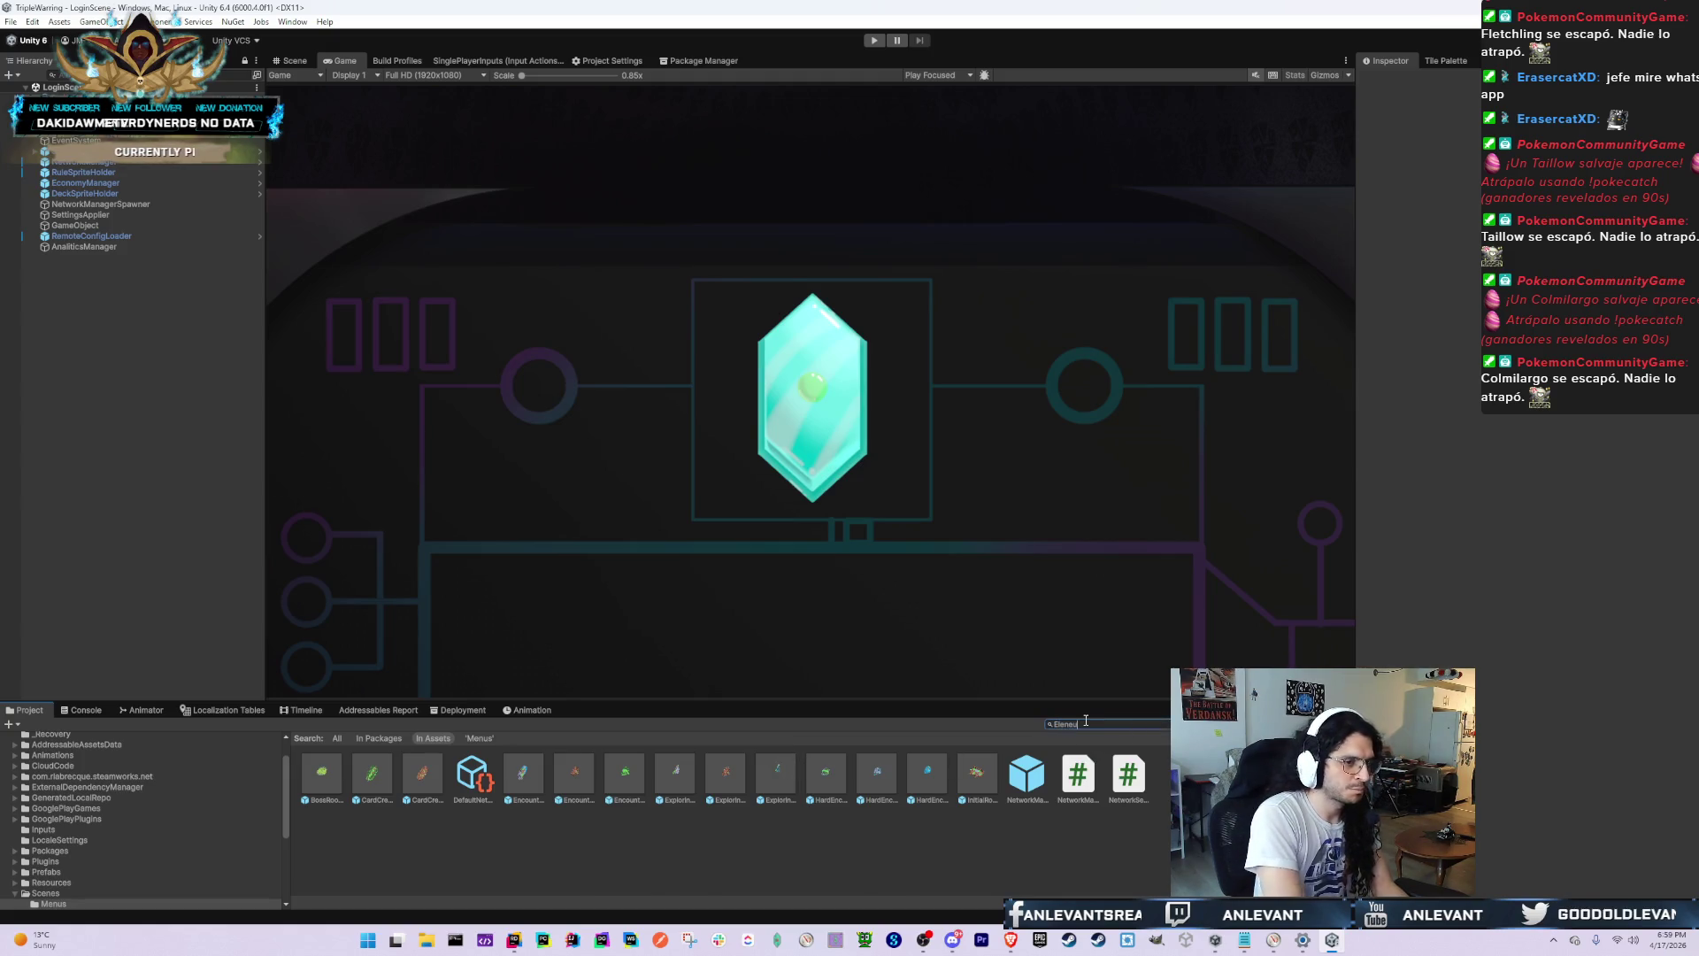
double_click(534, 777)
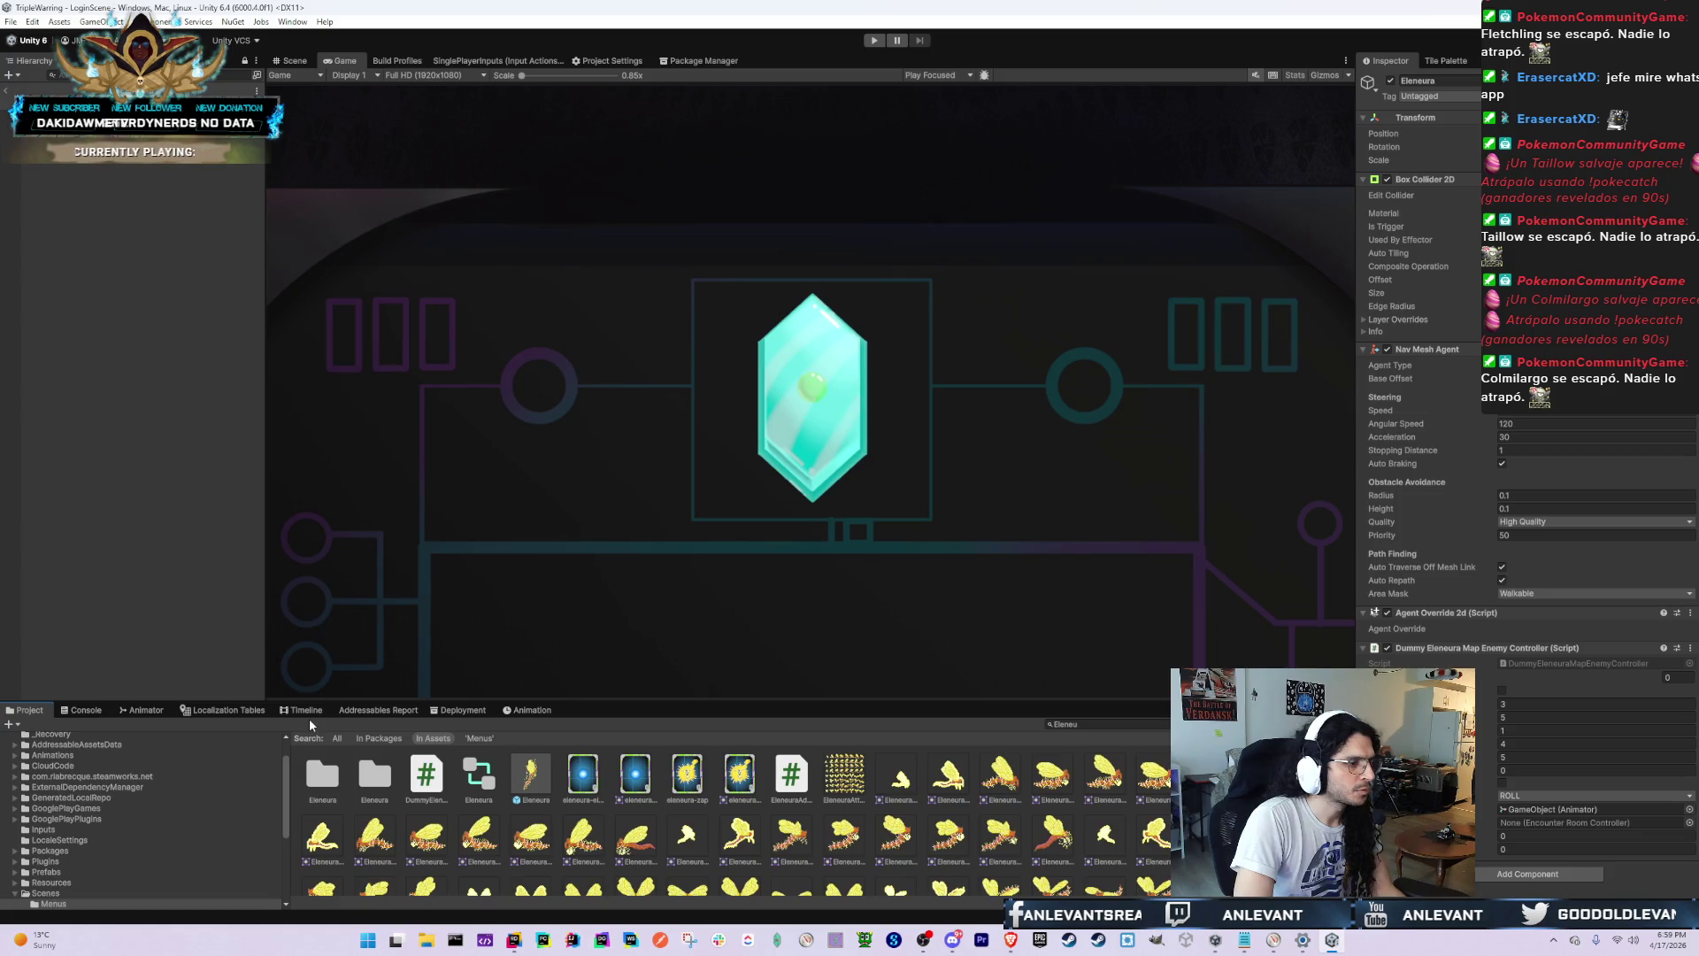
left_click(535, 711)
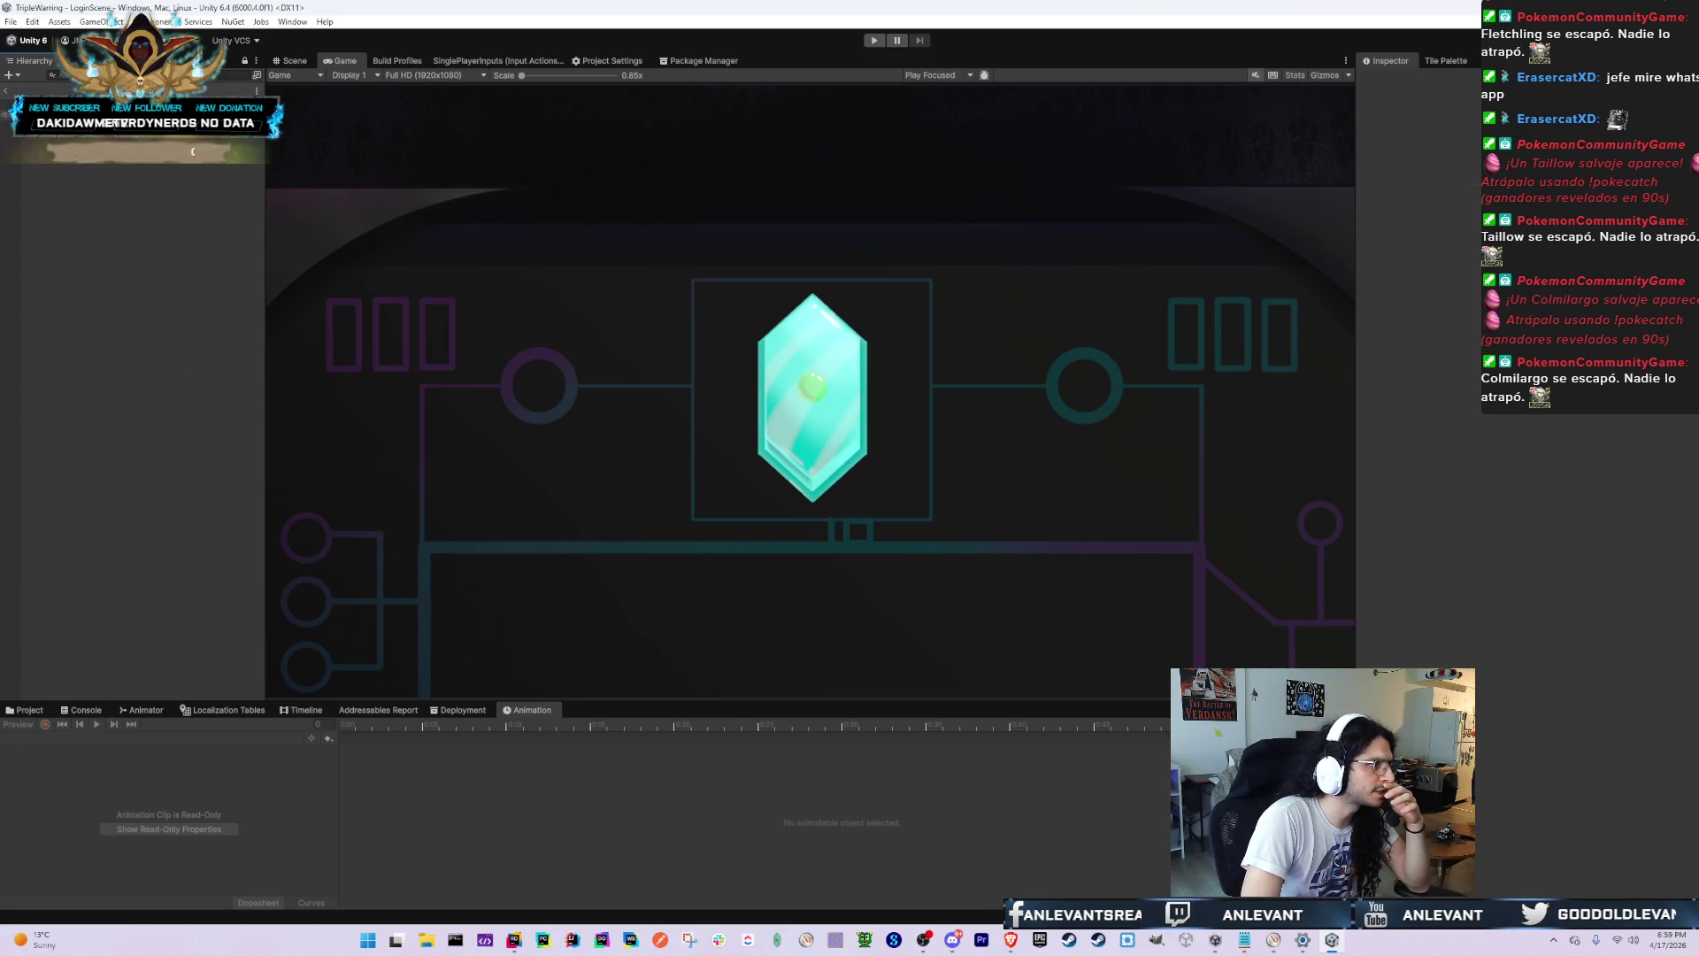
left_click(295, 60)
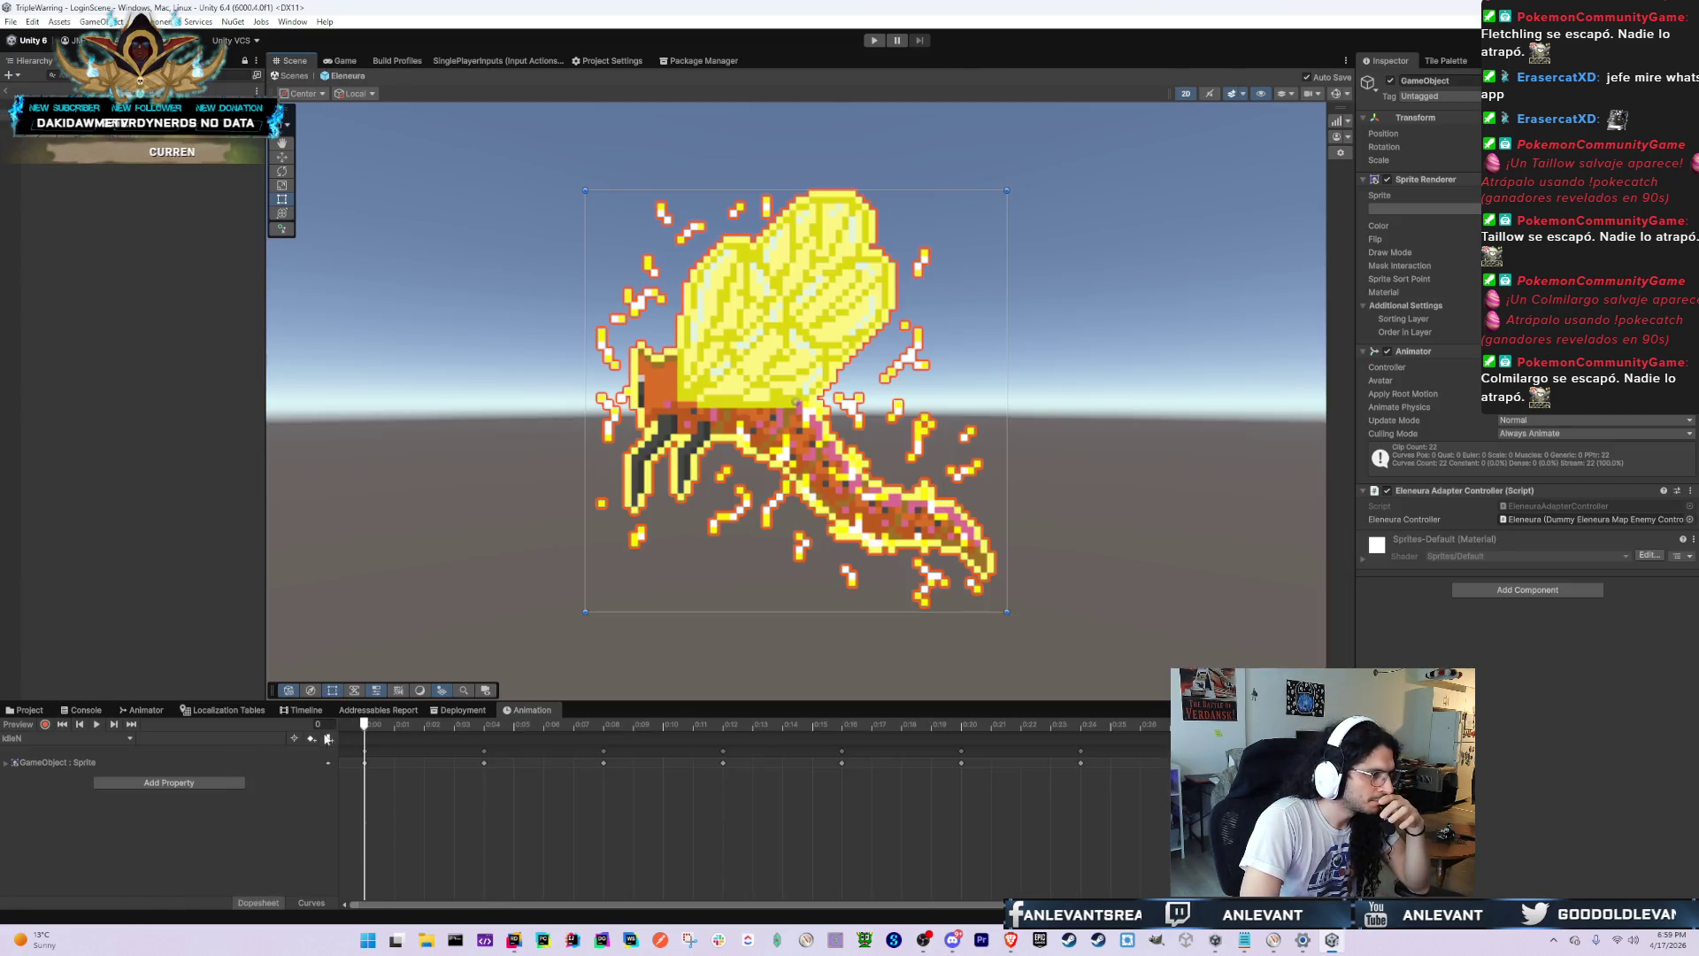
Add an animation event at frame 31 of Eleneura's clip, leaving its function as No Function.
scroll(737, 790, "down", 3)
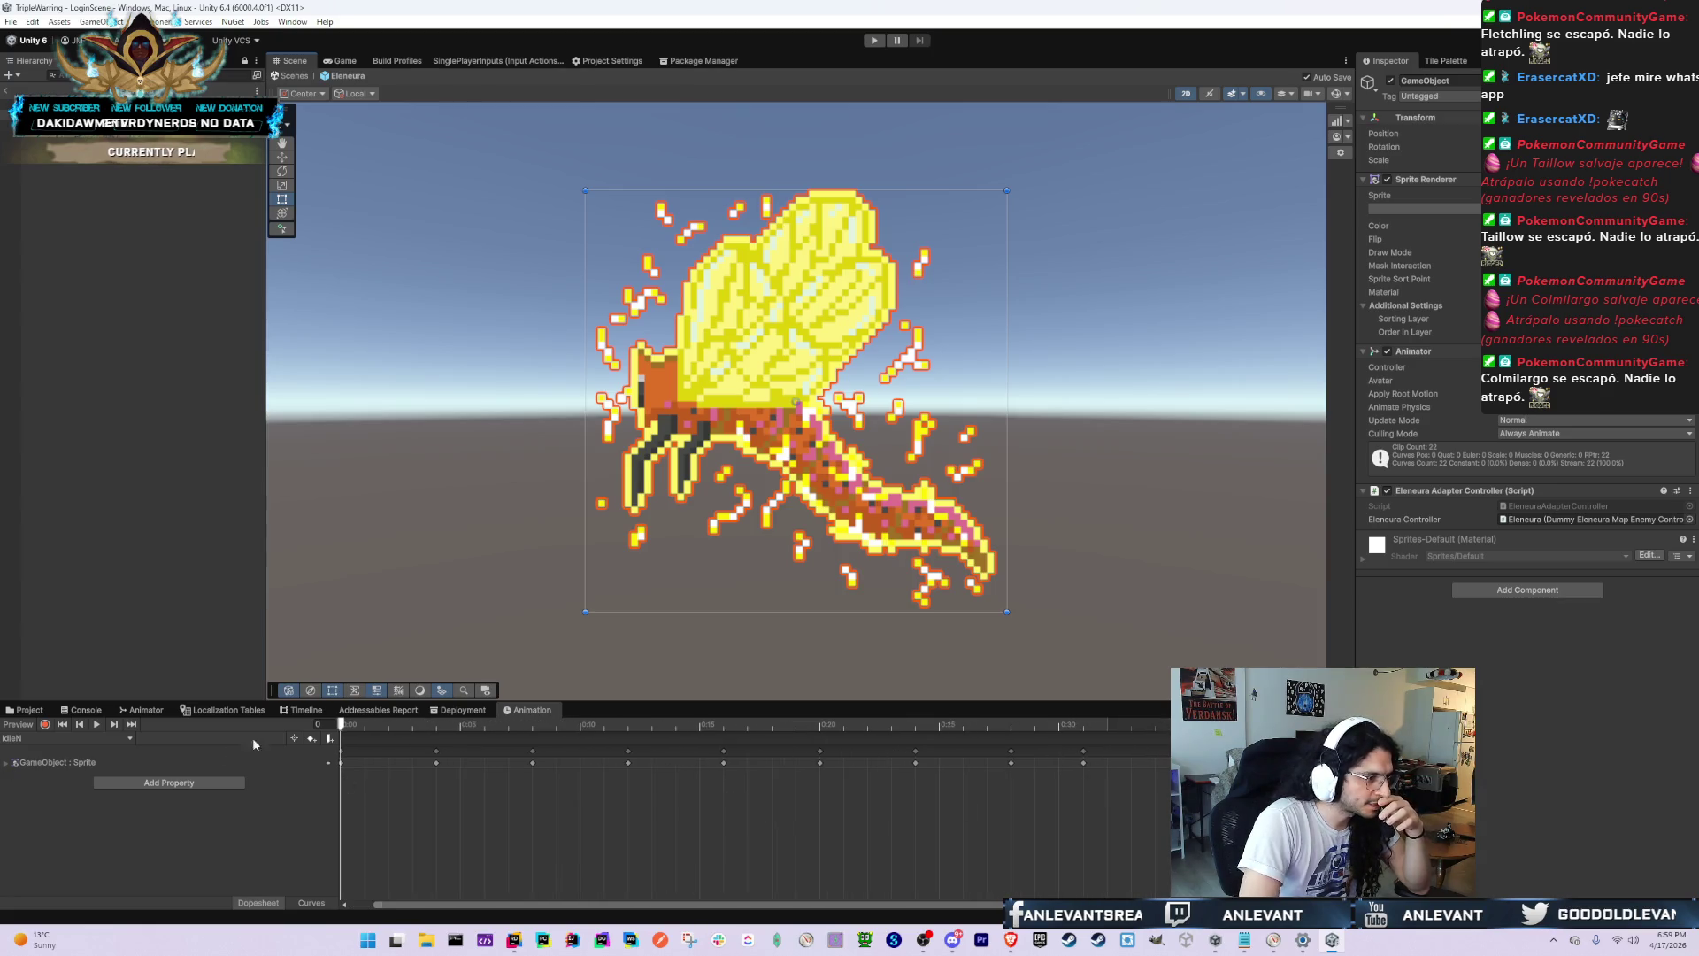
type("31")
key("Return")
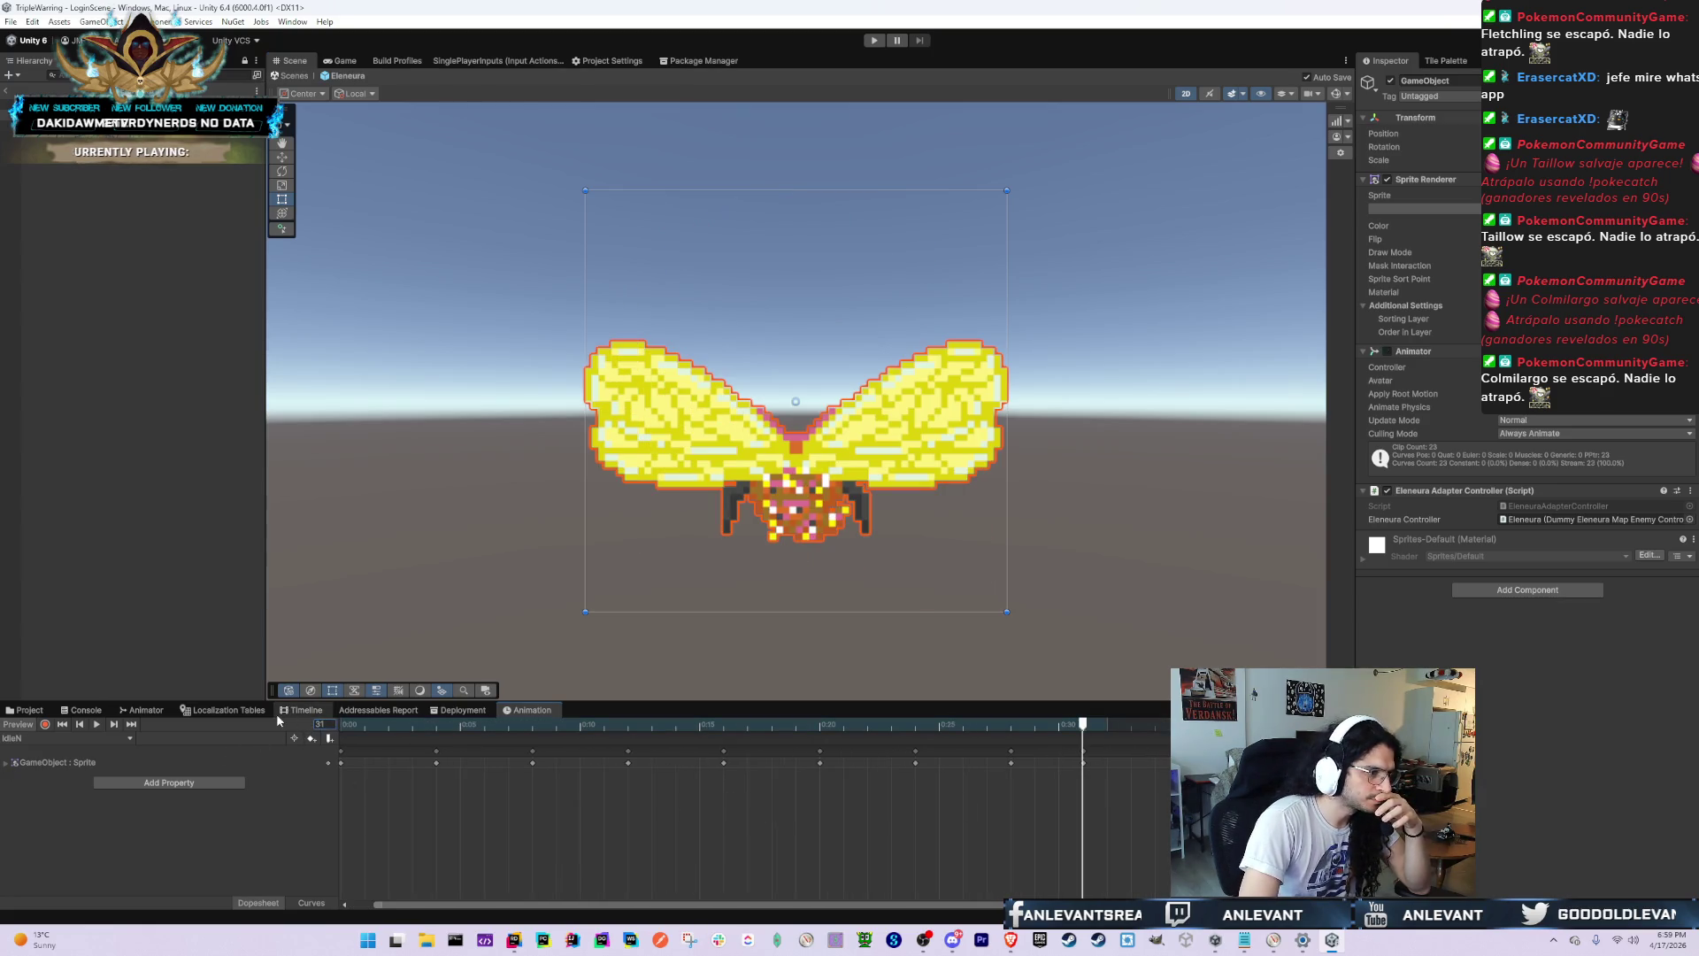
left_click(329, 739)
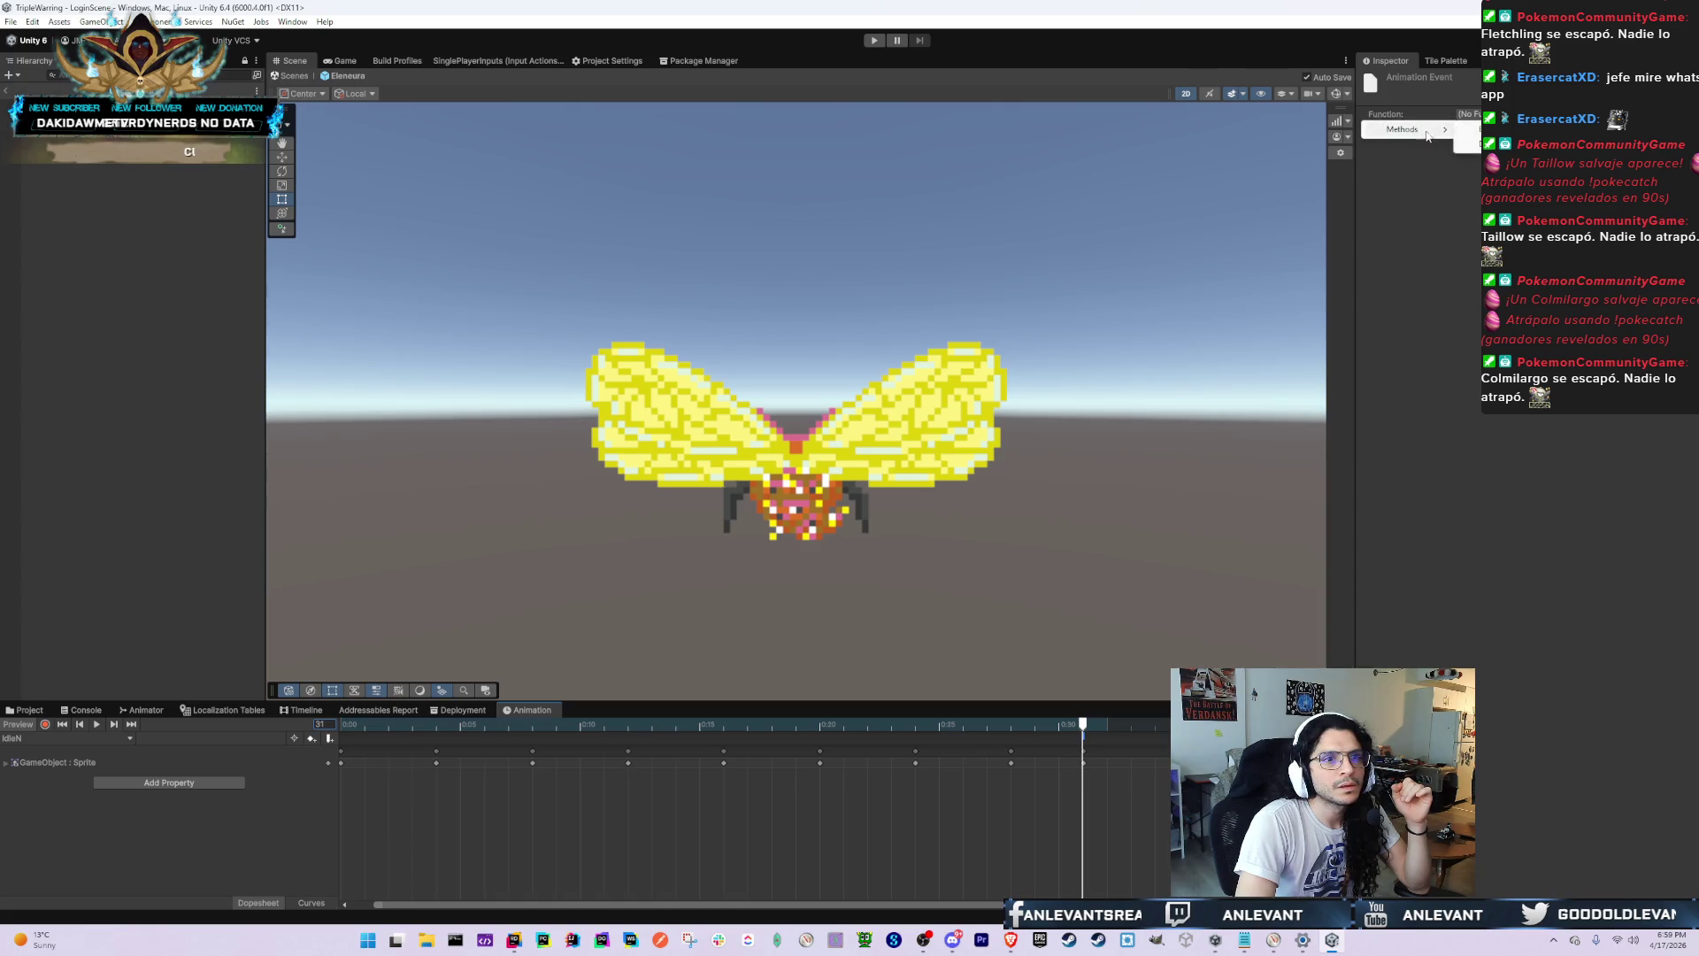
left_click(1474, 168)
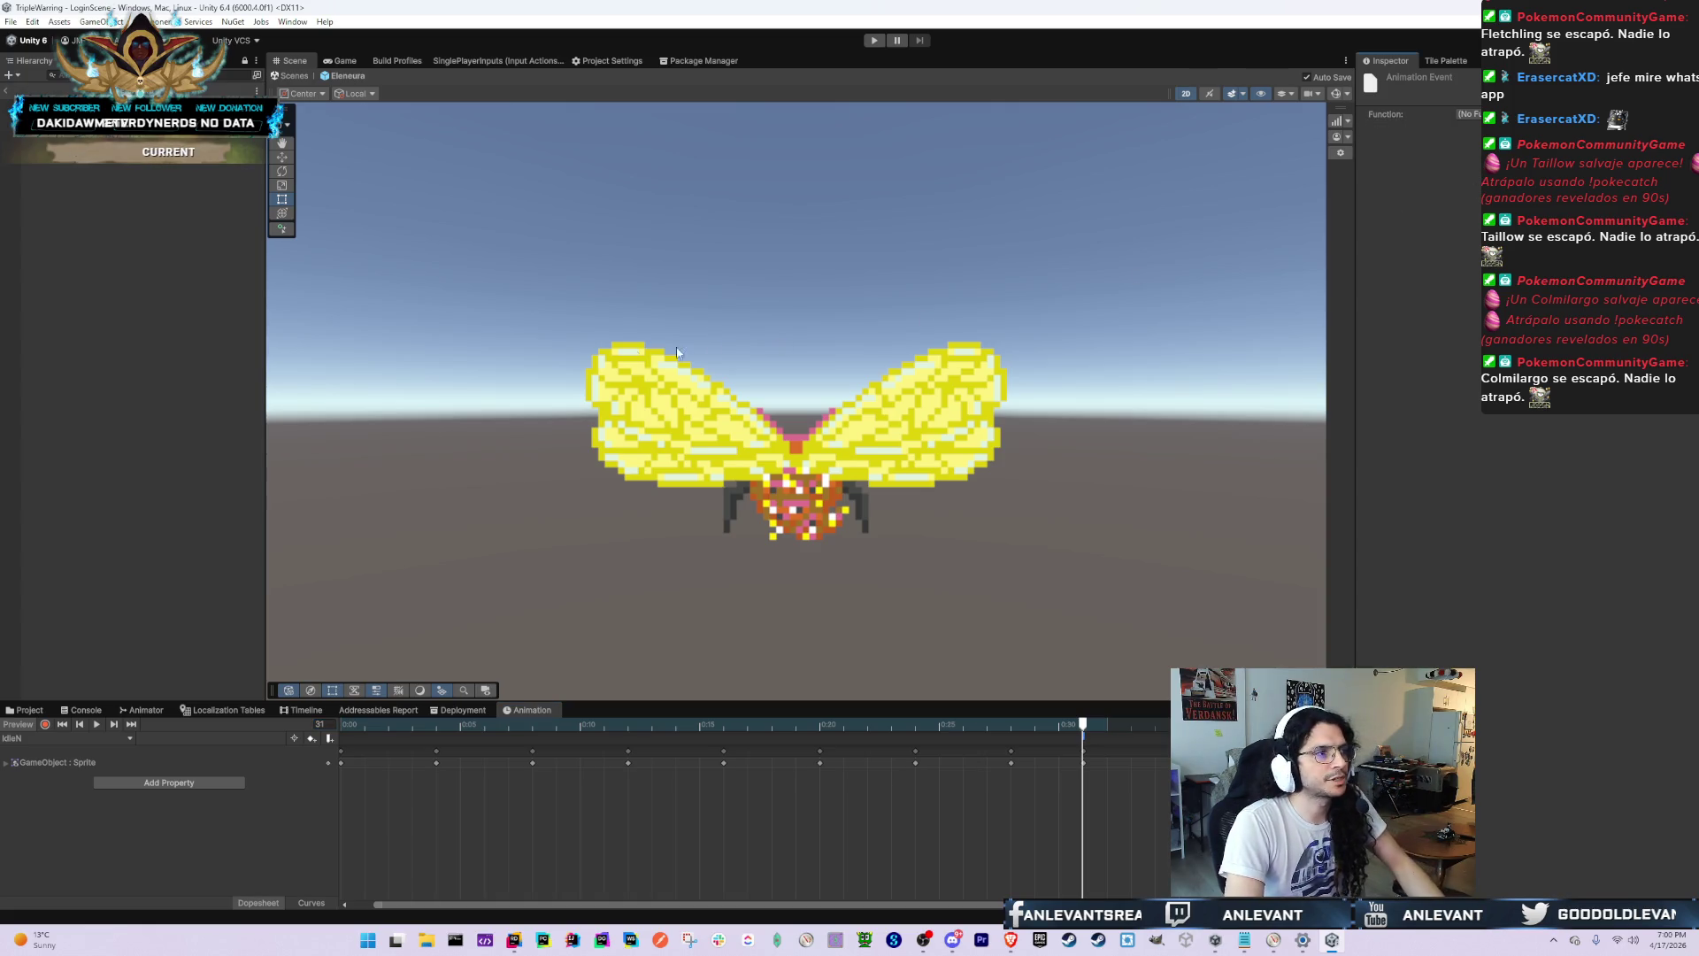
key("alt+Tab")
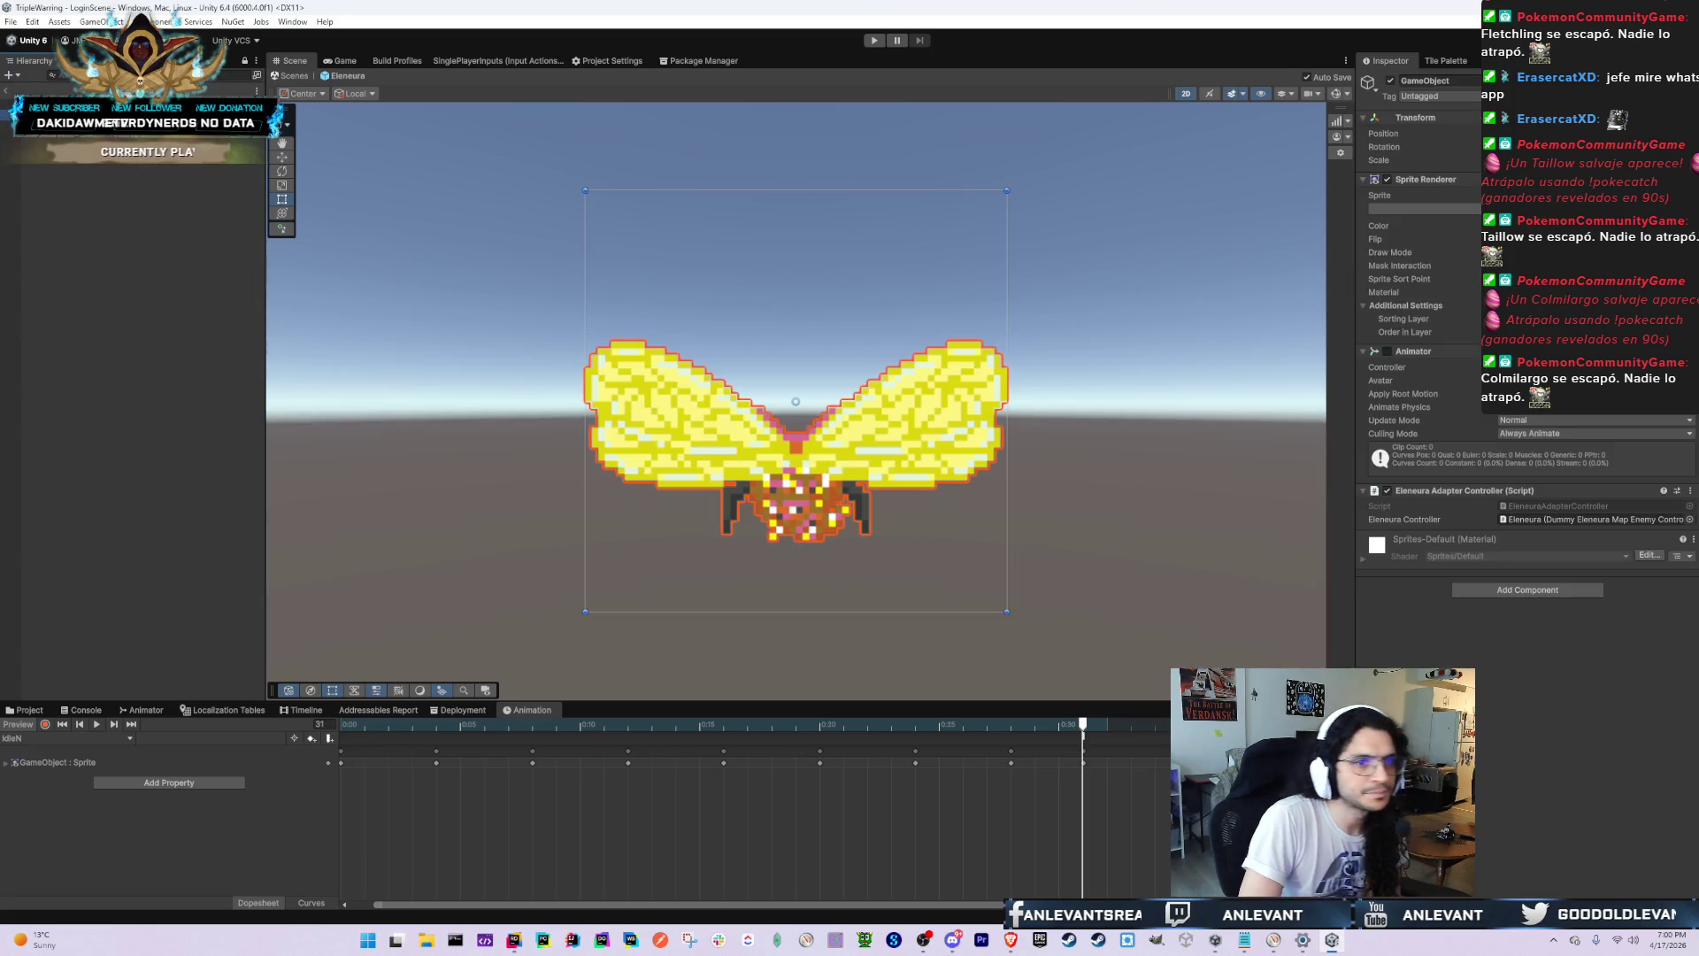
Open EleneuraAdapterController.cs in Rider and insert a blank line above the SerializeField field.
double_click(1544, 505)
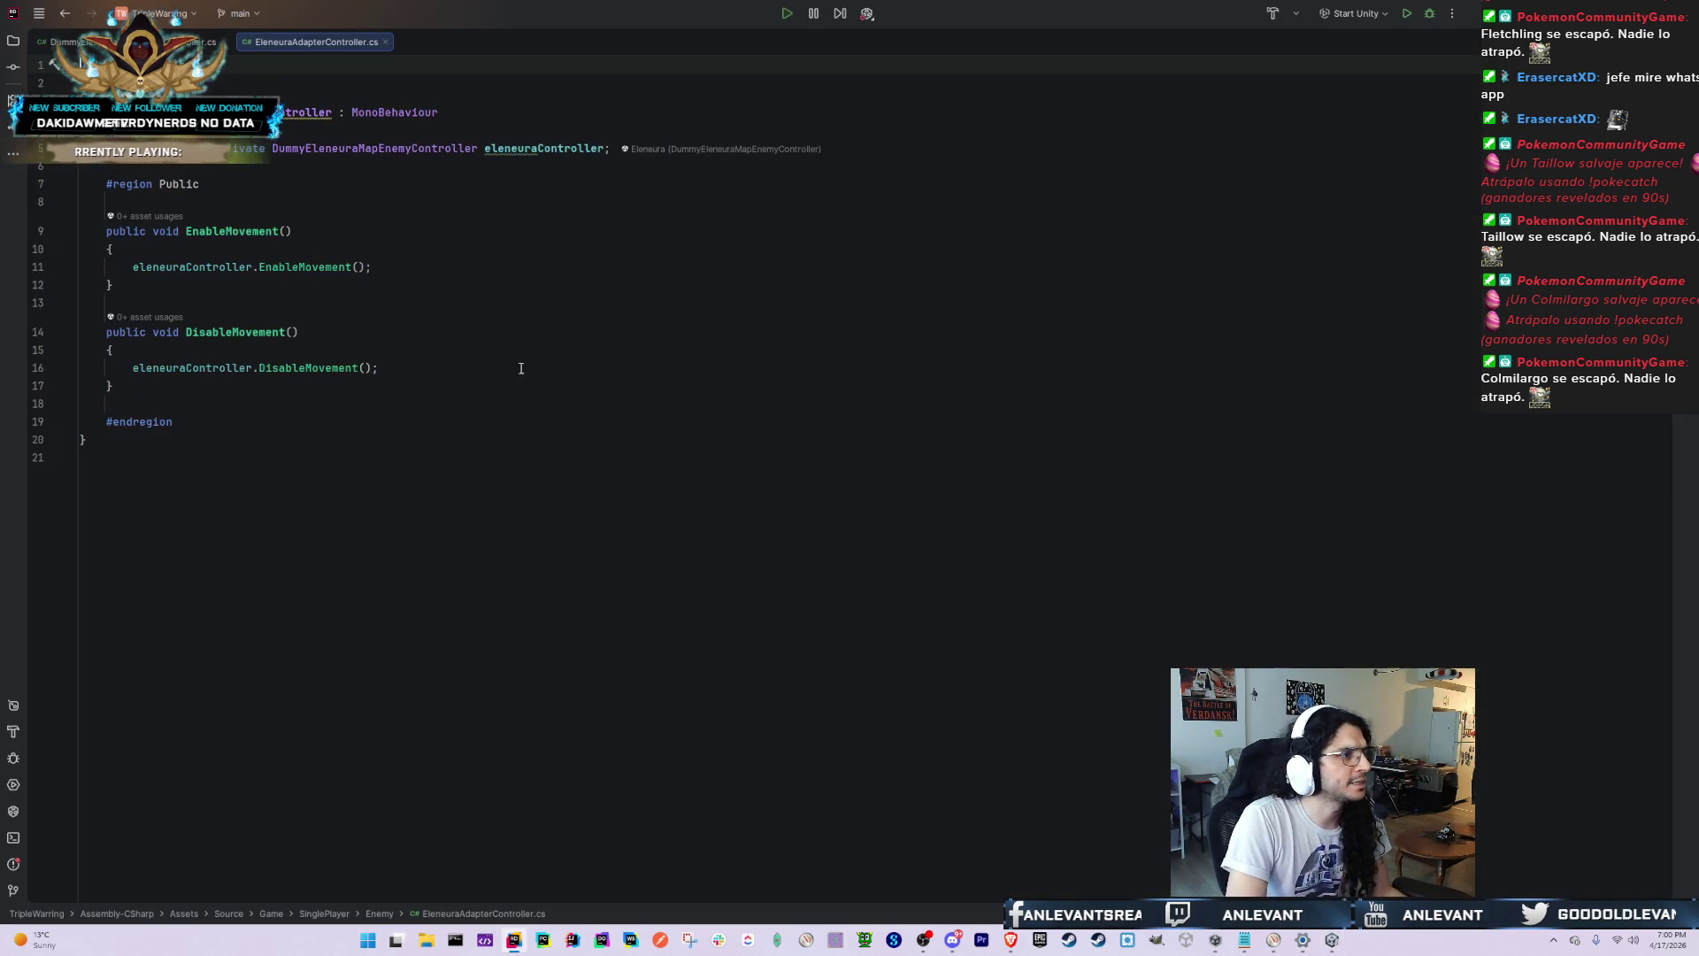
left_click(347, 381)
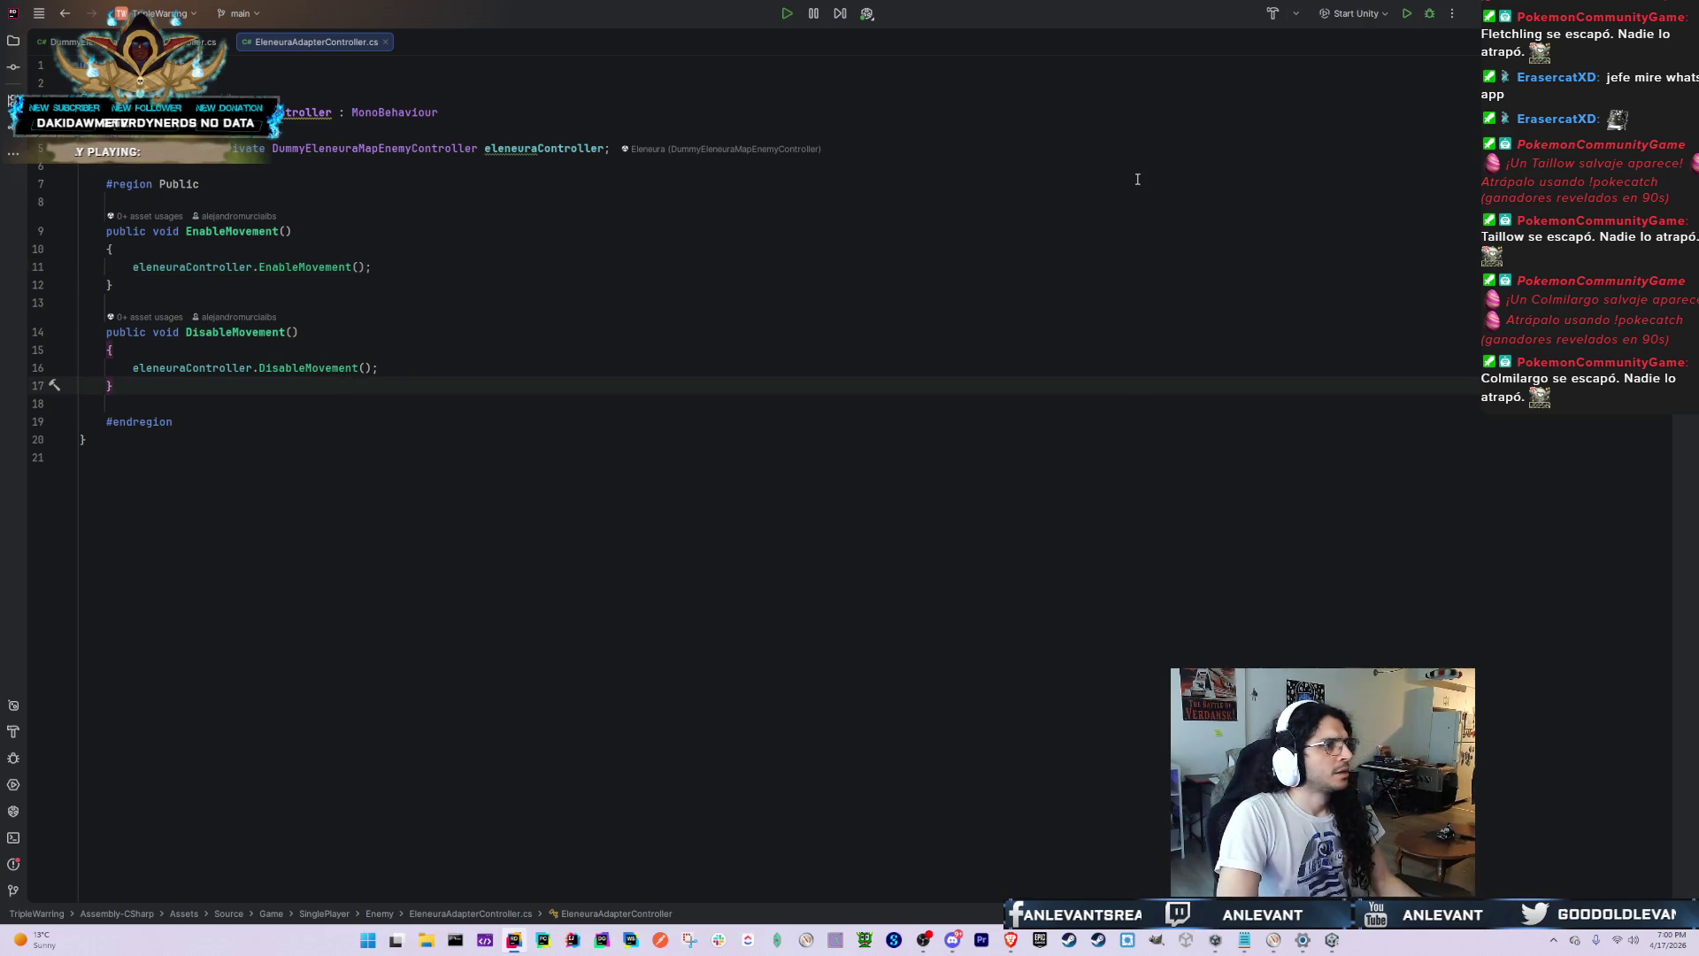
left_click(1108, 165)
key("Down")
key("Down")
key("Down")
key("Up")
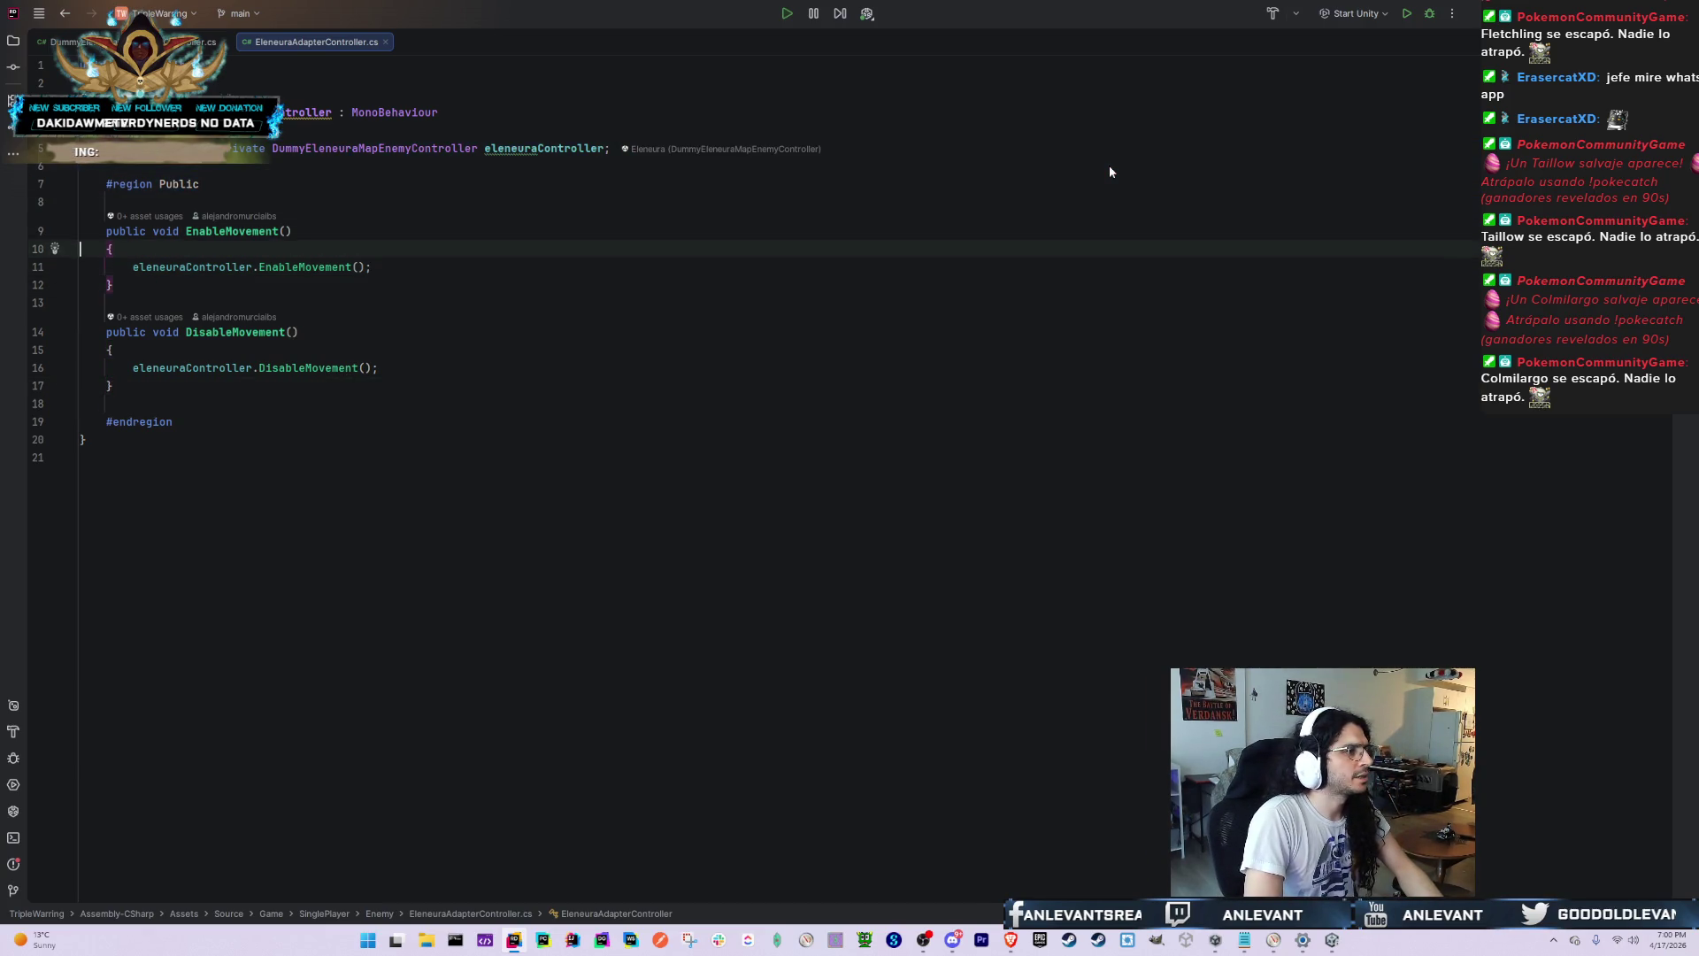
key("Up")
key("Up")
key("Up")
key("End")
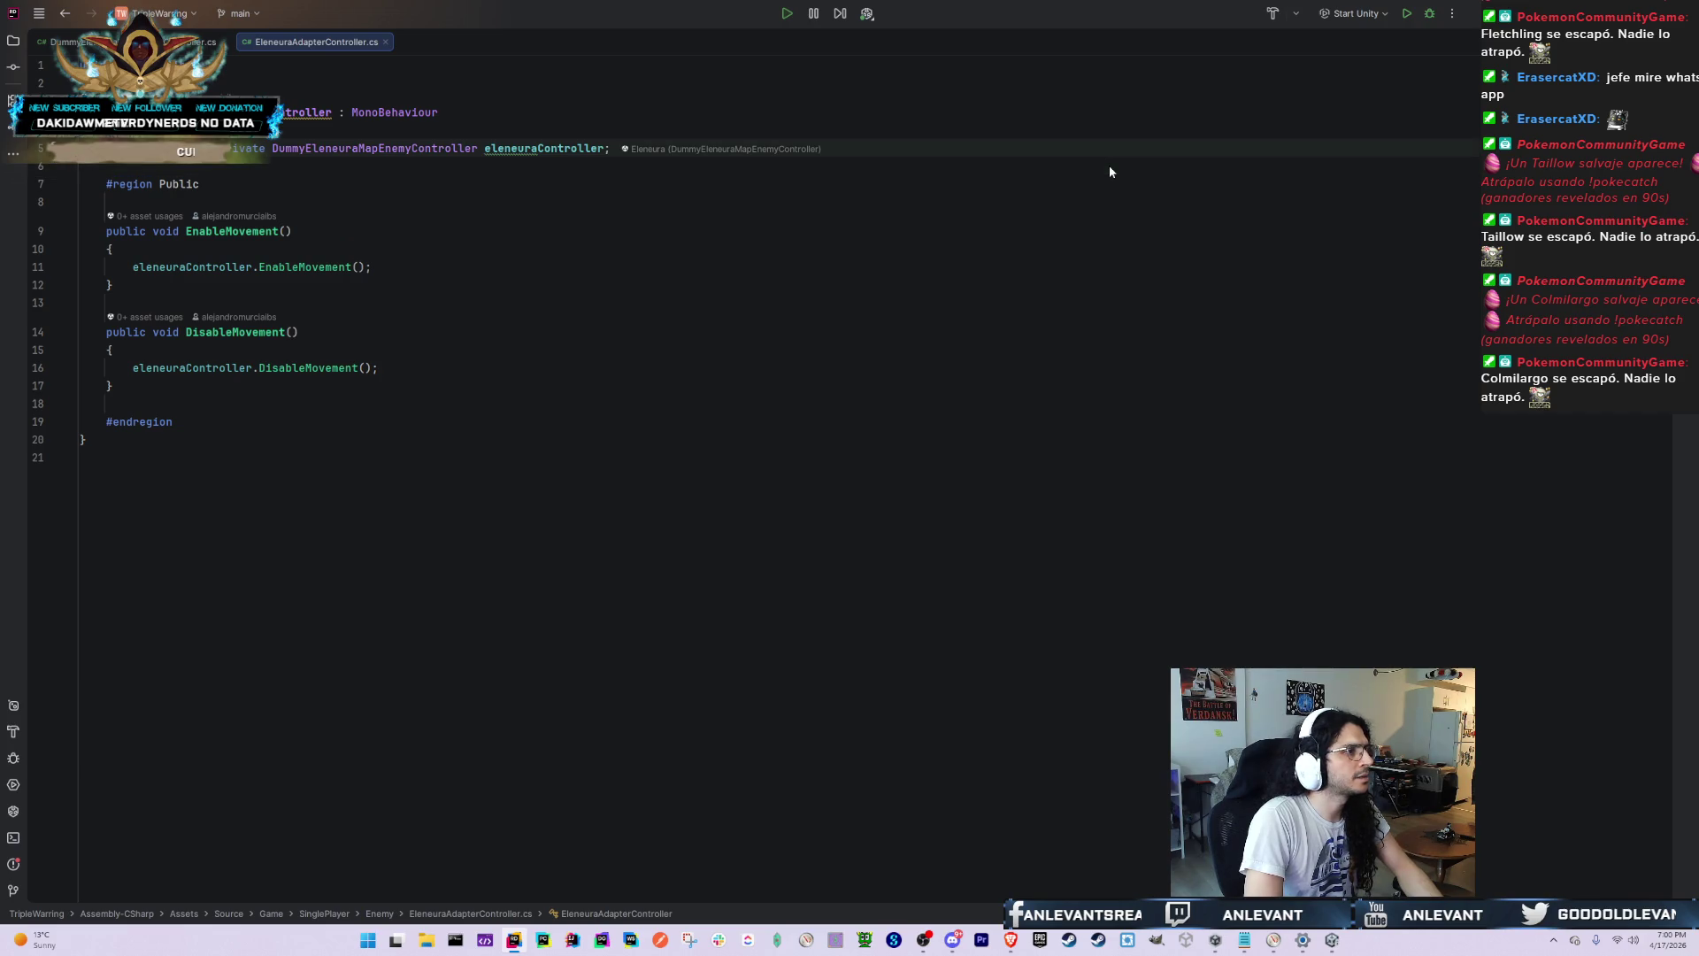
key("ctrl+alt+Return")
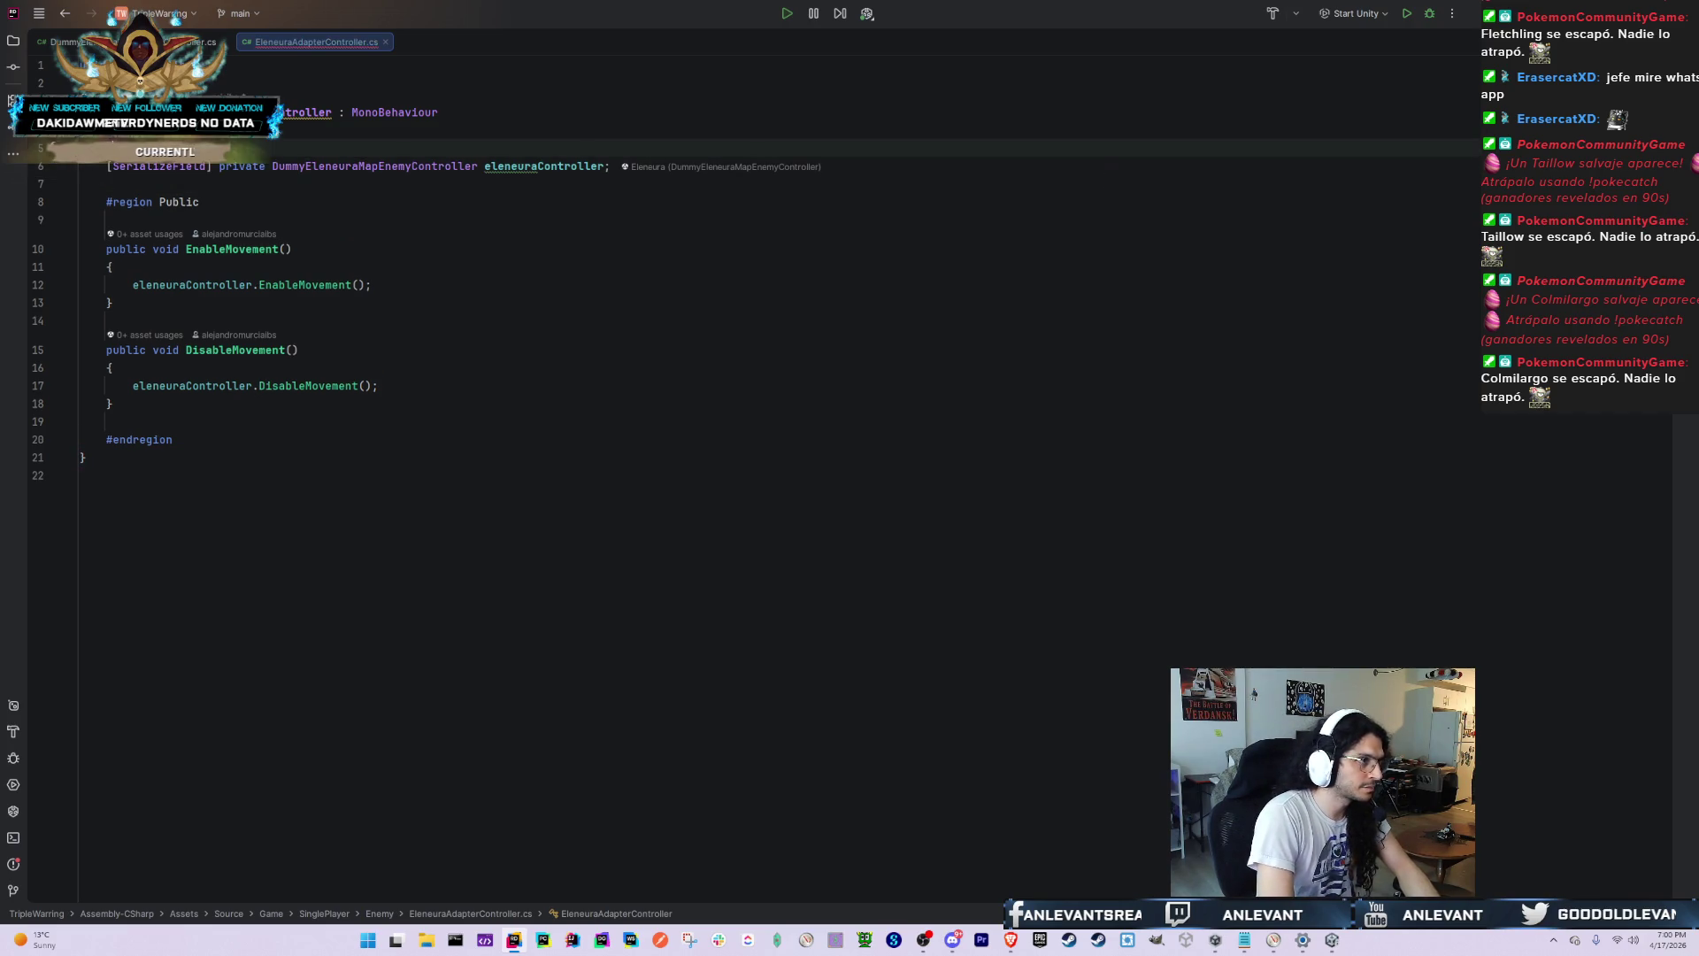
Declare a private Animator field named animator.
type("[")
key("Escape")
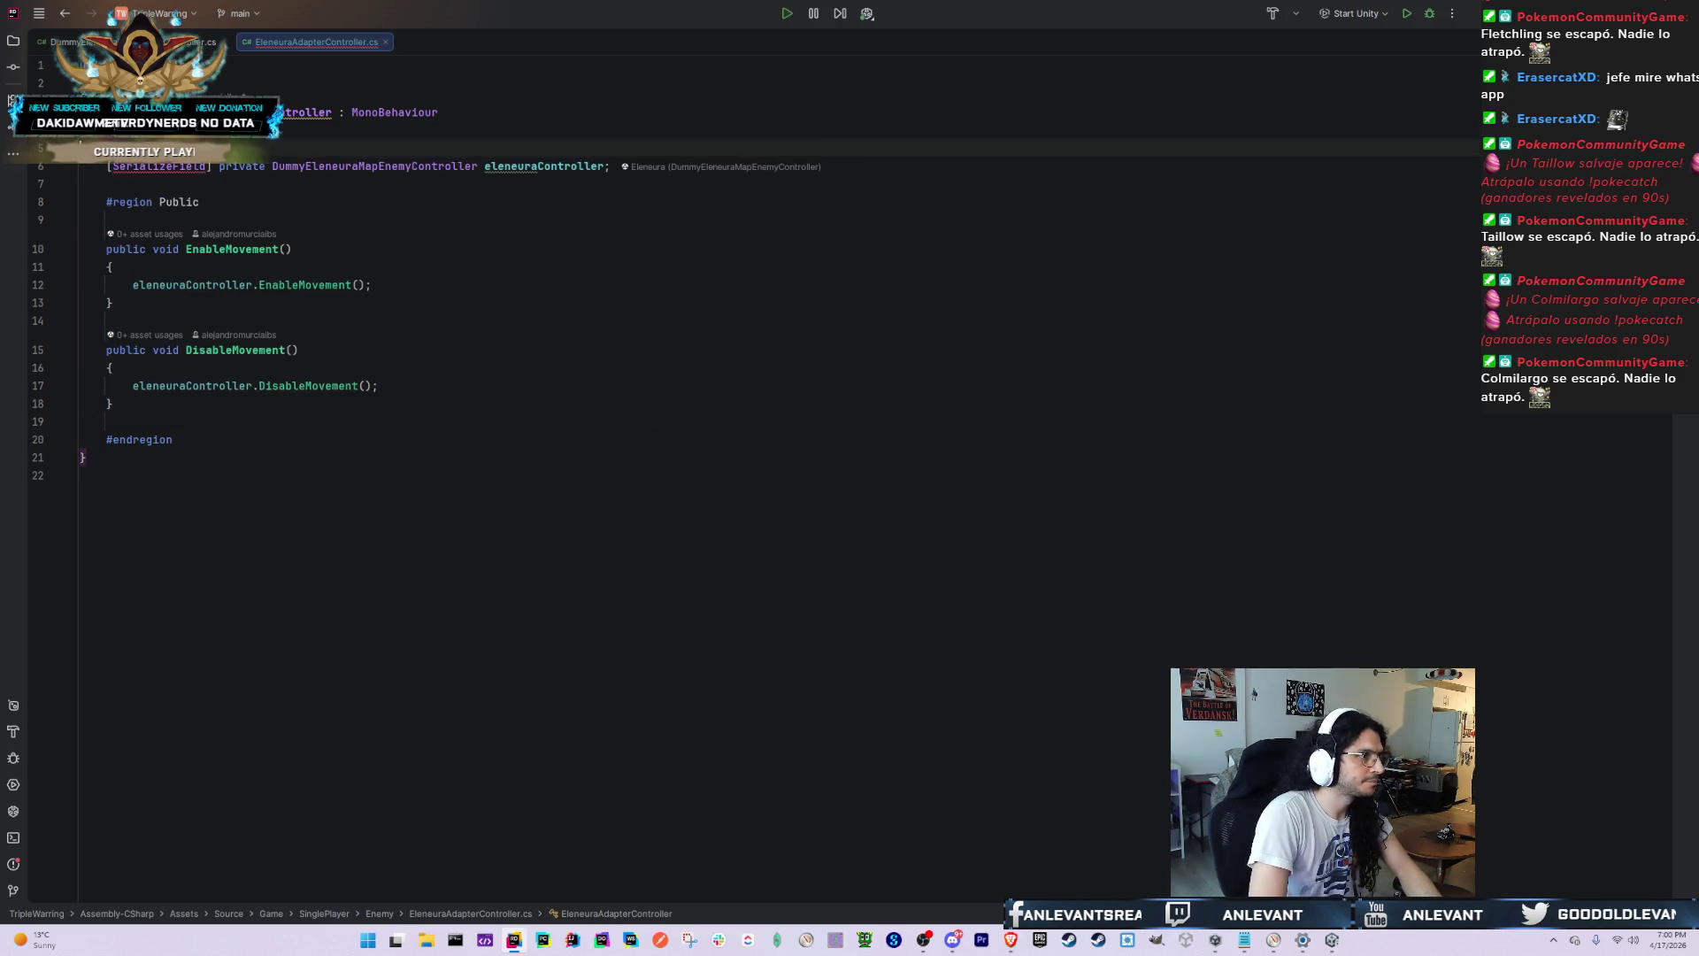
type("private ")
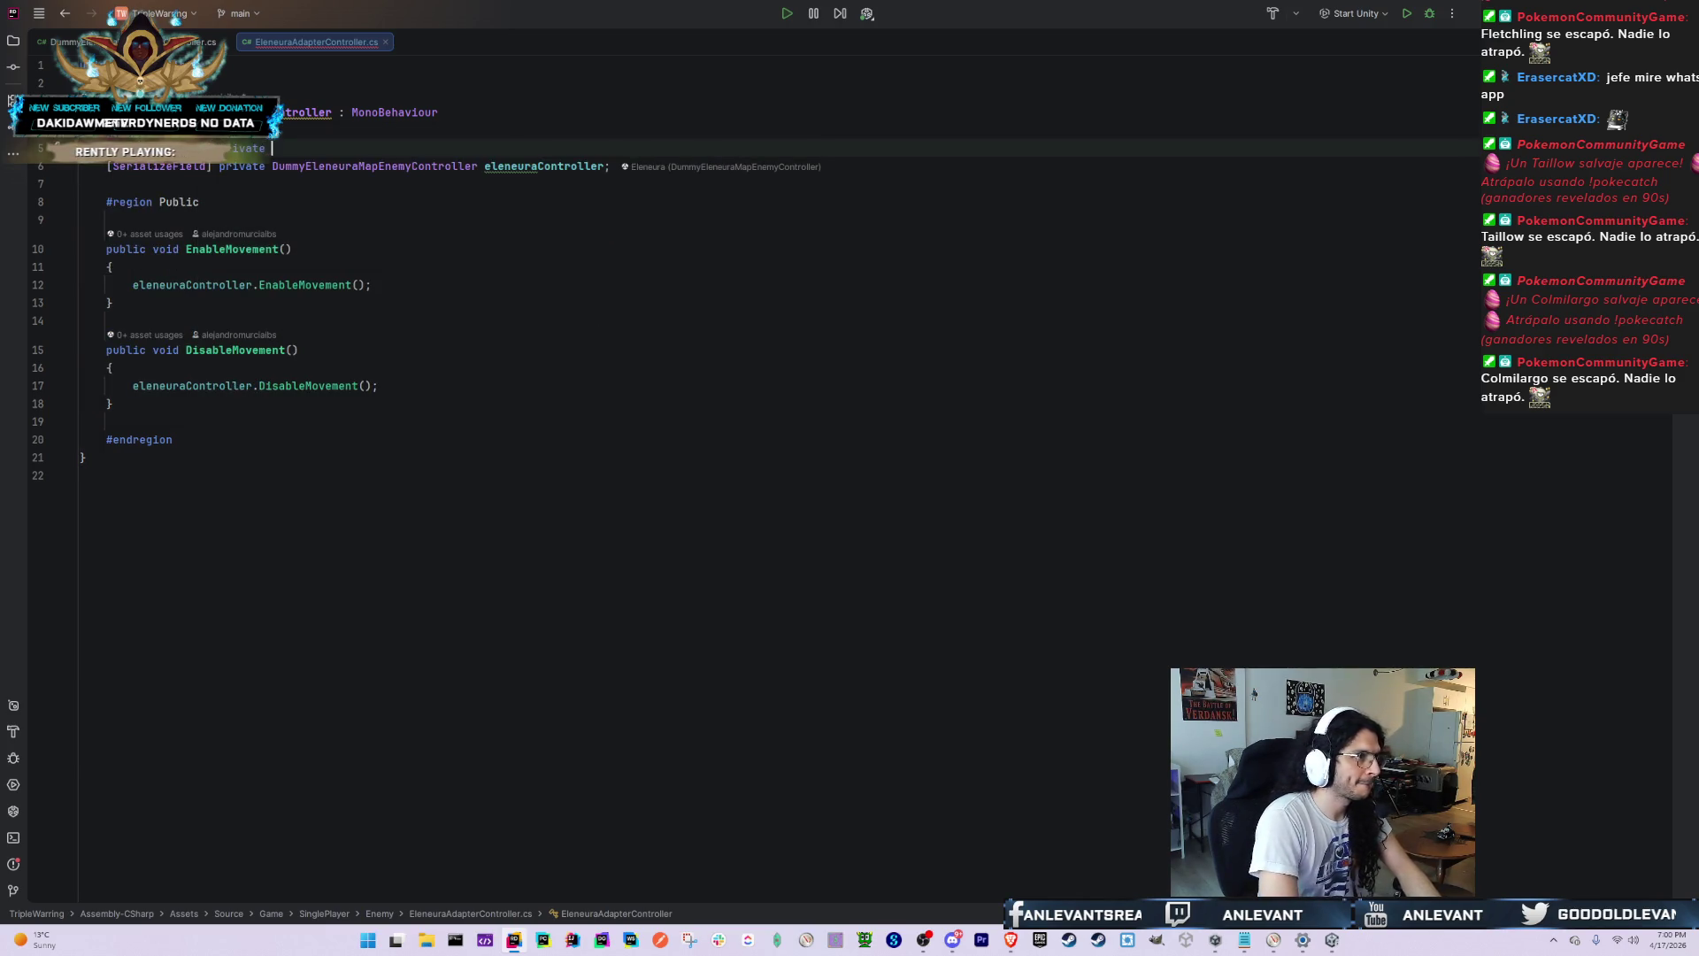
type("EnemyContro")
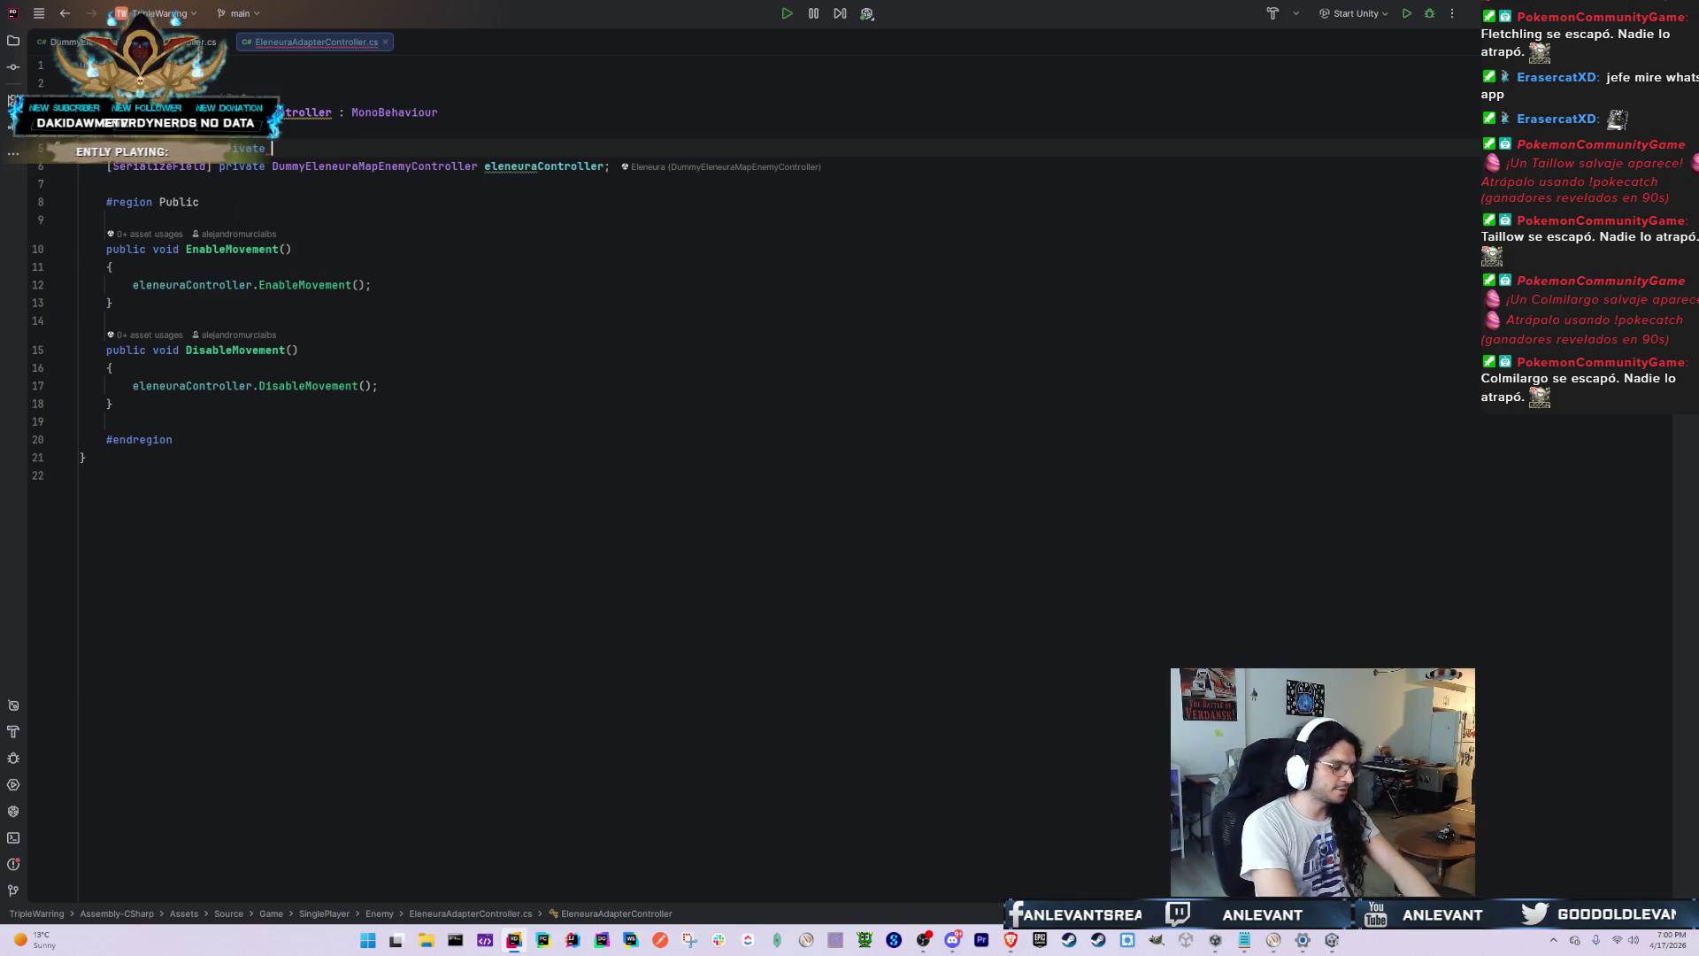
type("Anim")
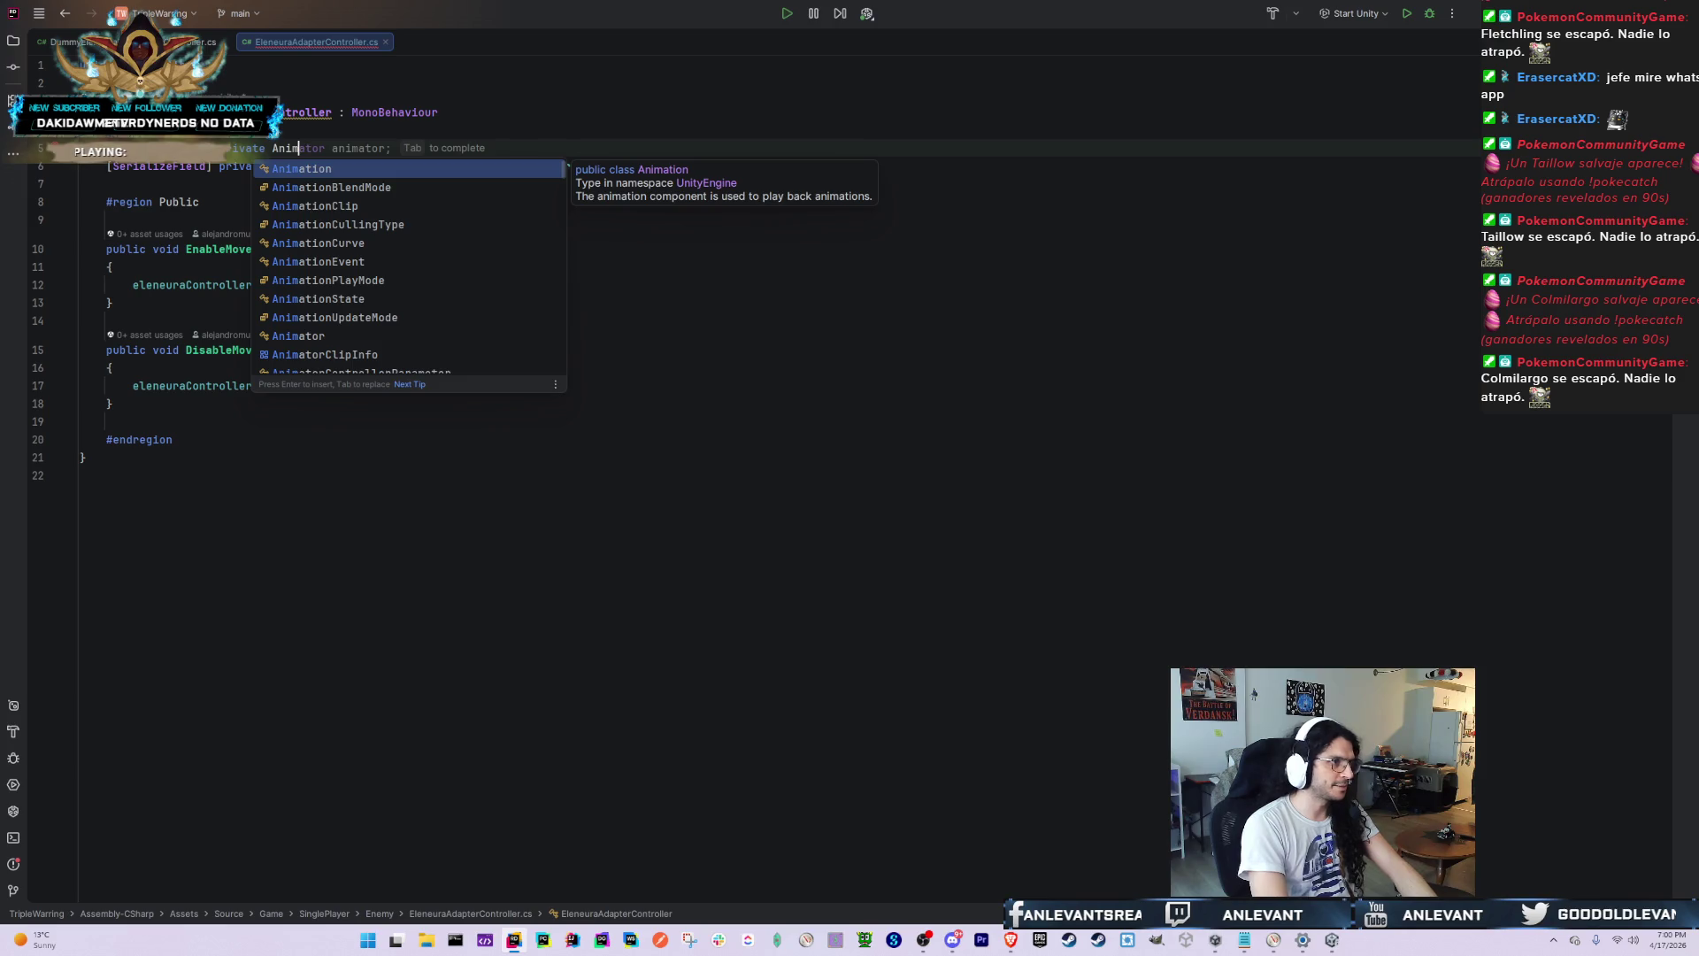
type("ator")
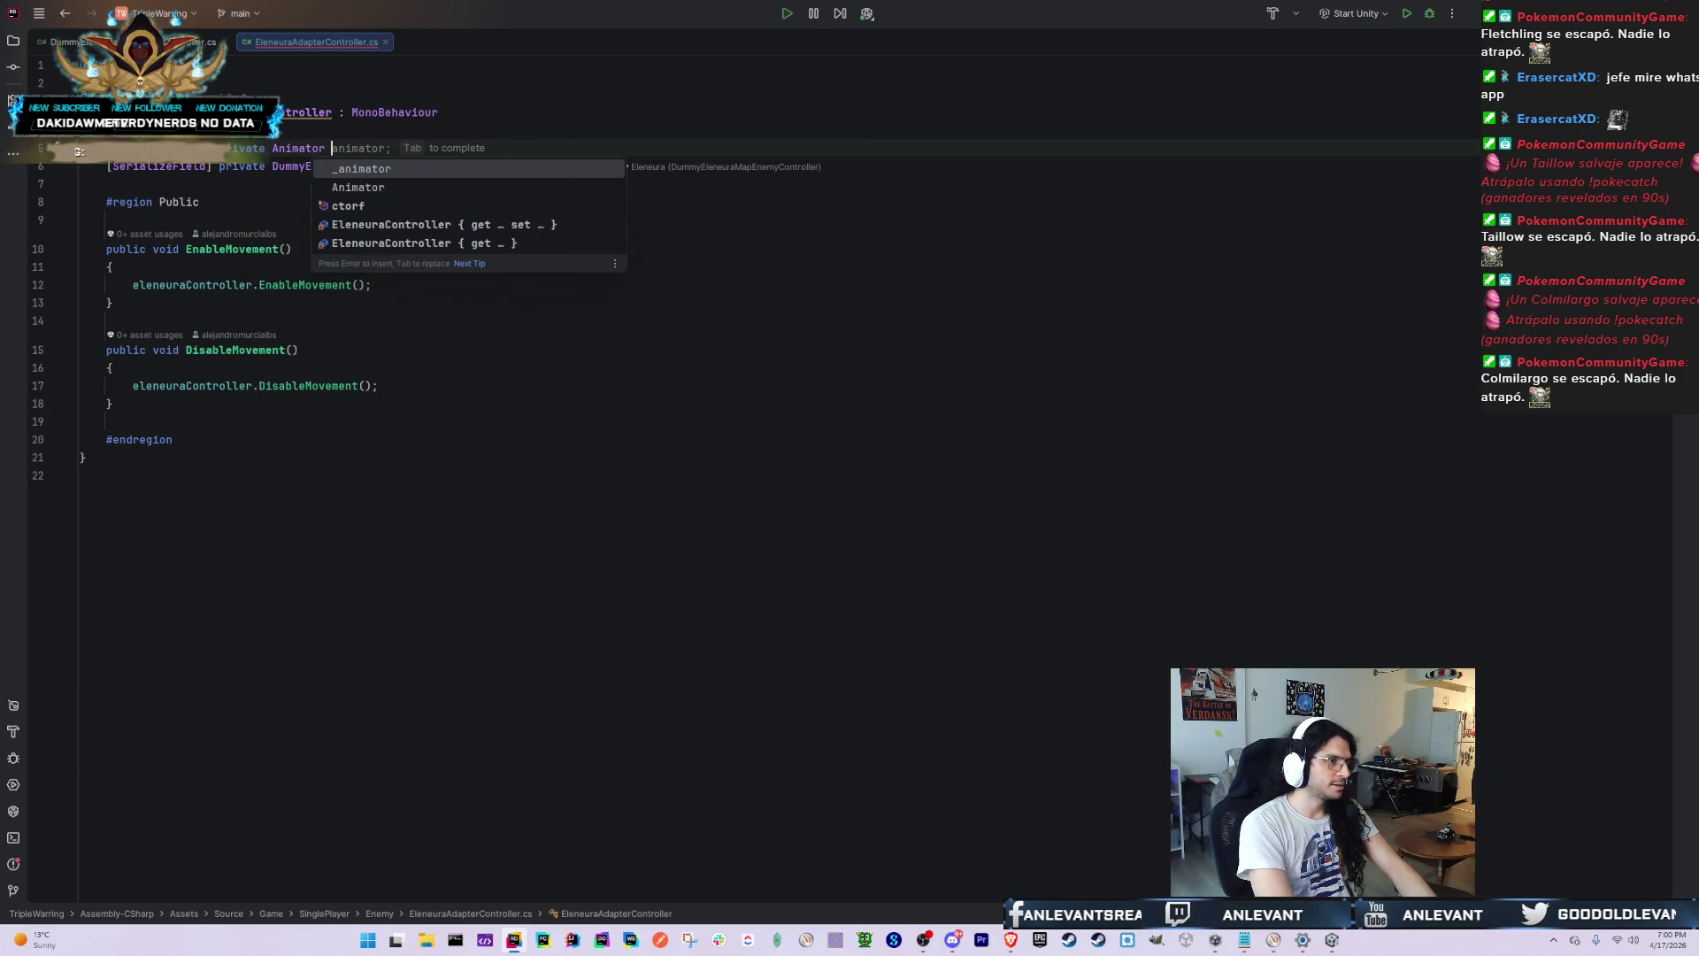
key("Tab")
left_click(141, 404)
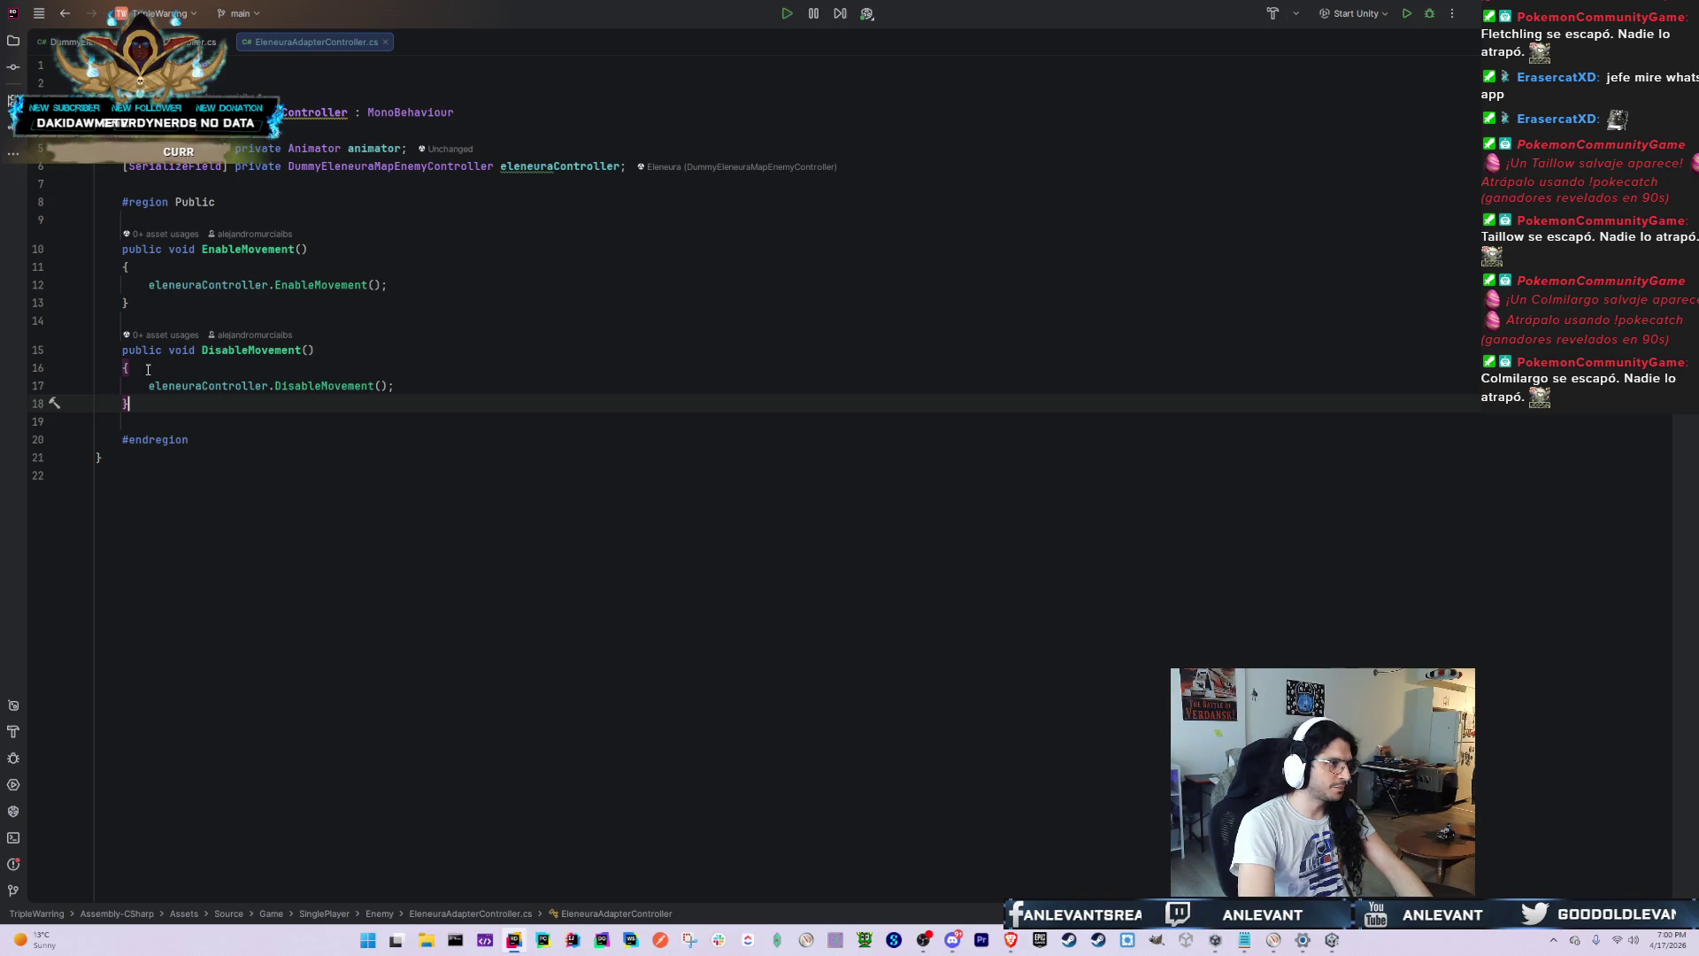
Add an empty public void StopAttacking() method below DisableMovement.
key("Return")
key("Return")
type("public void ")
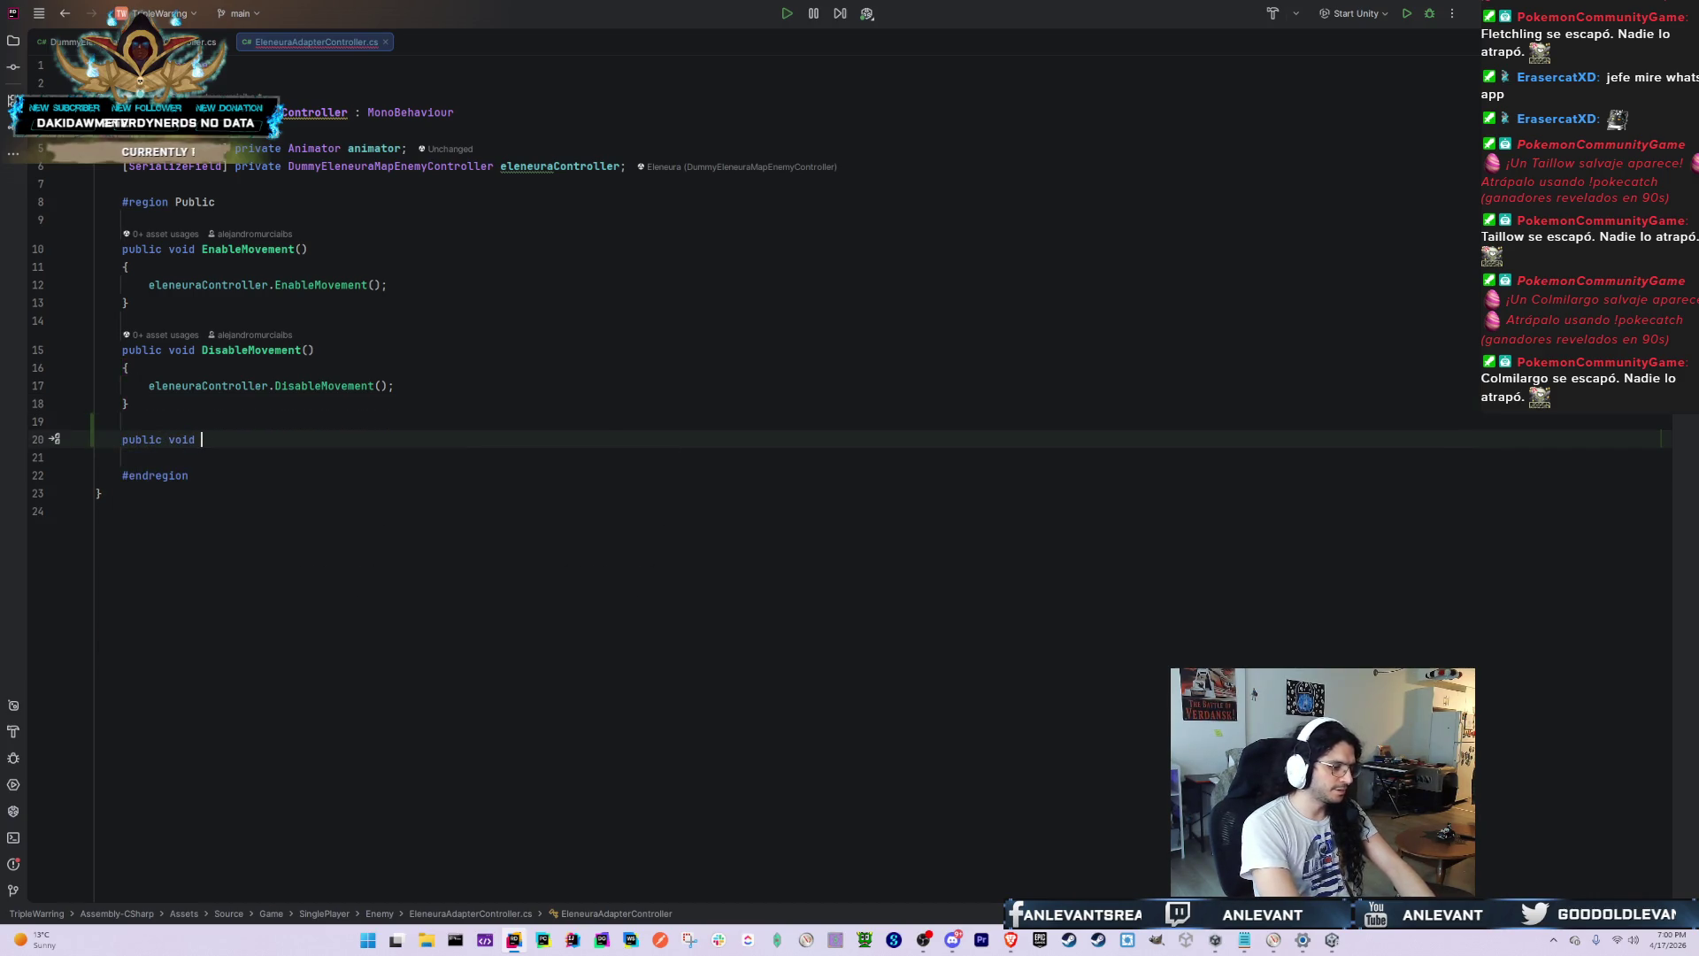
type("Stop")
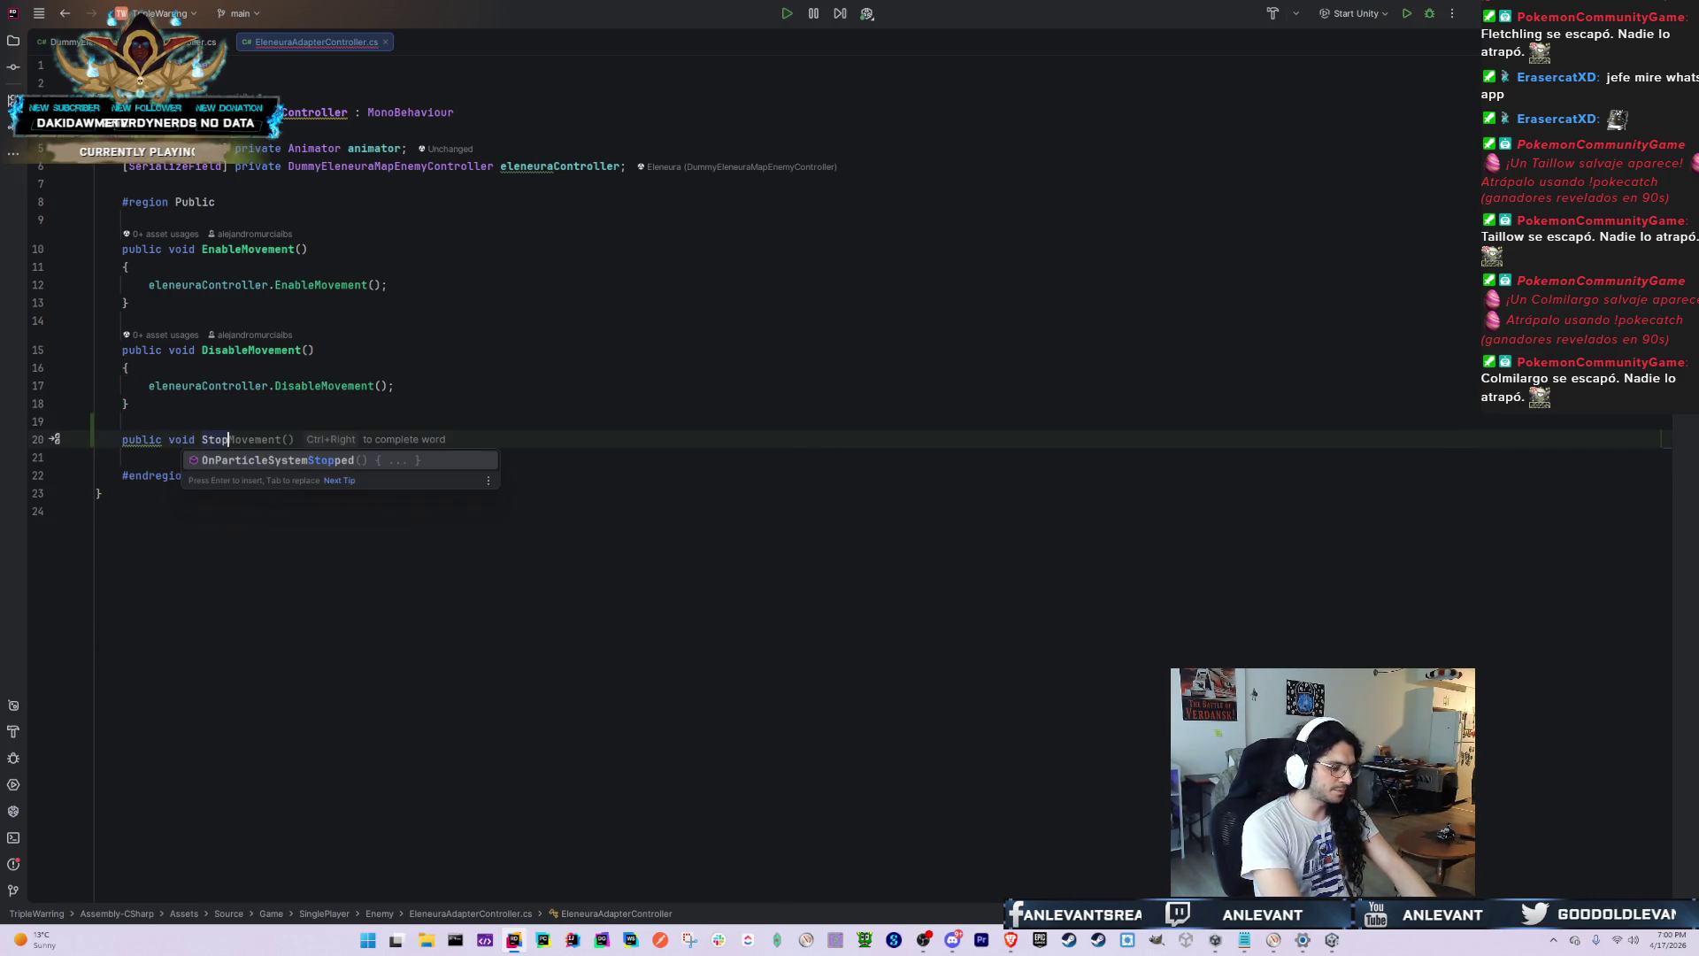
type("Attacking(")
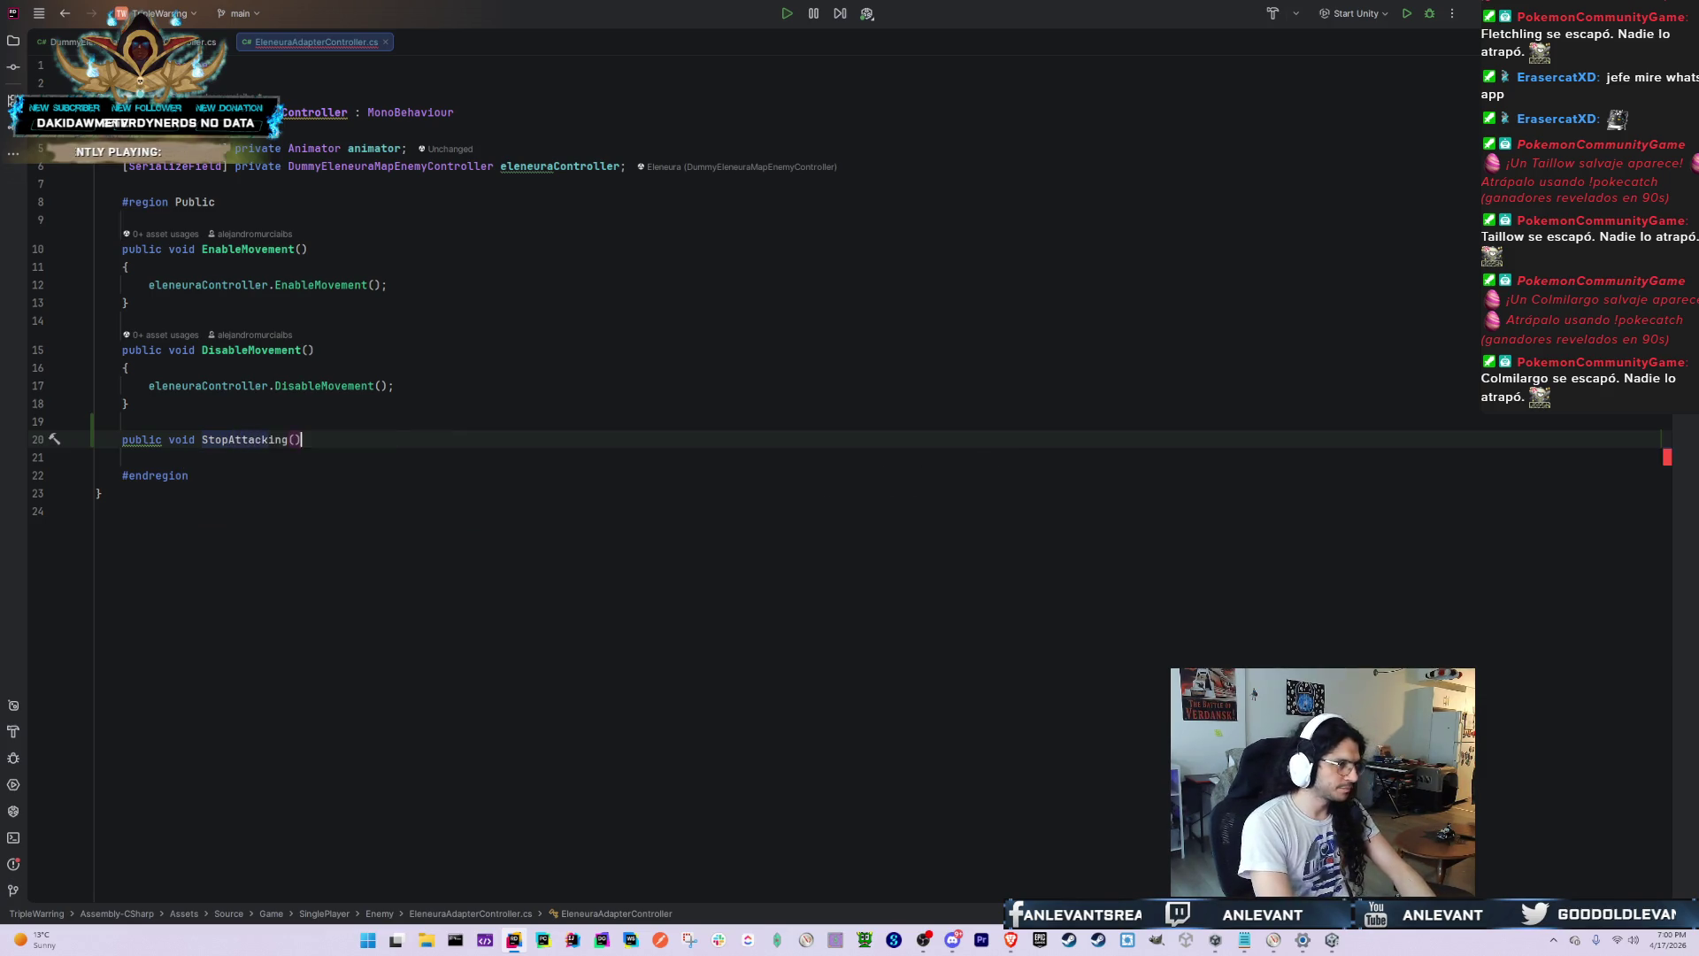
key("Return")
type("{")
key("Return")
type("animator")
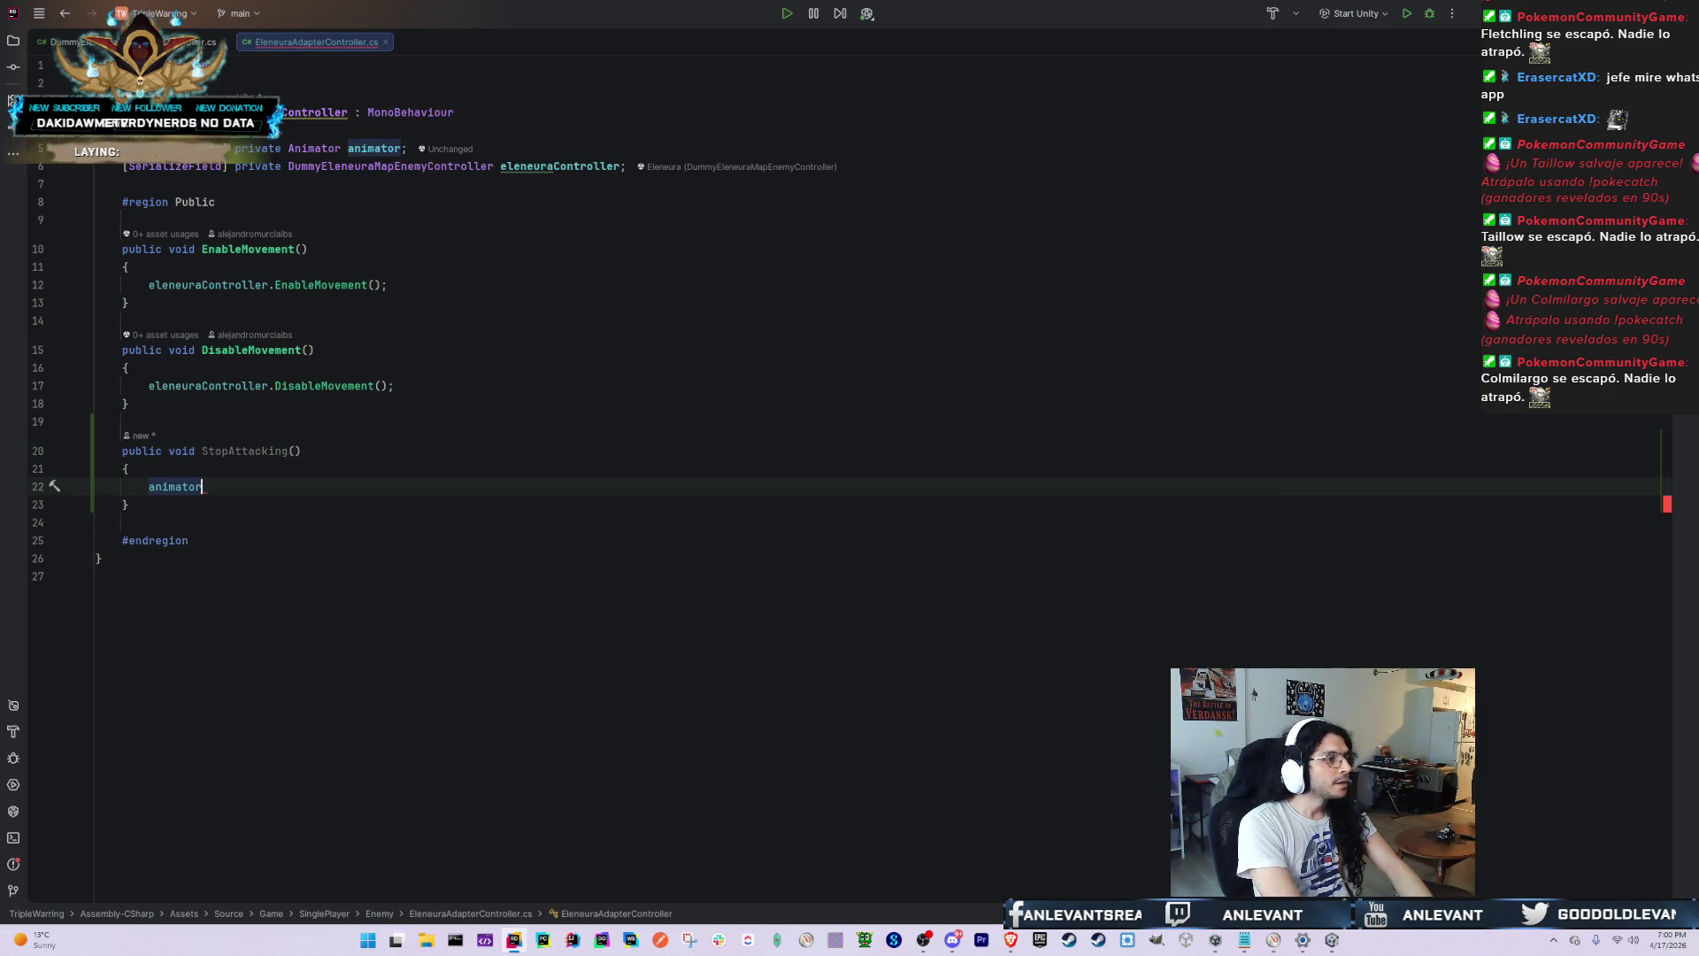
type("=")
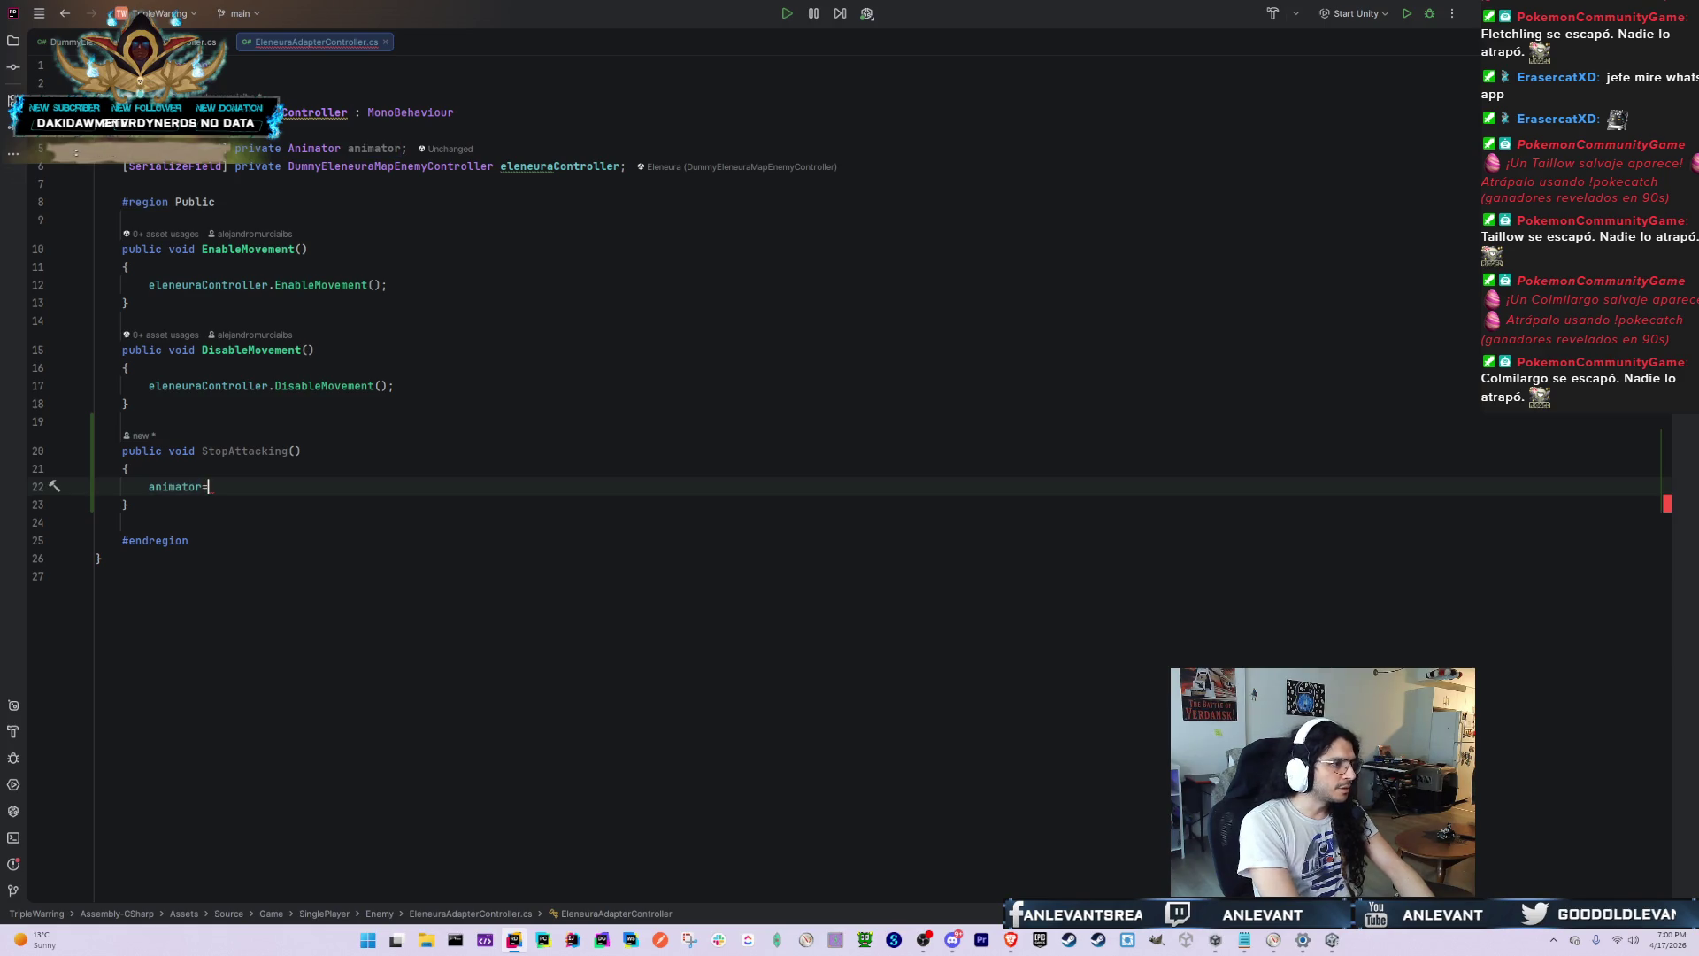
key("Left")
key("Delete")
key("BackSpace")
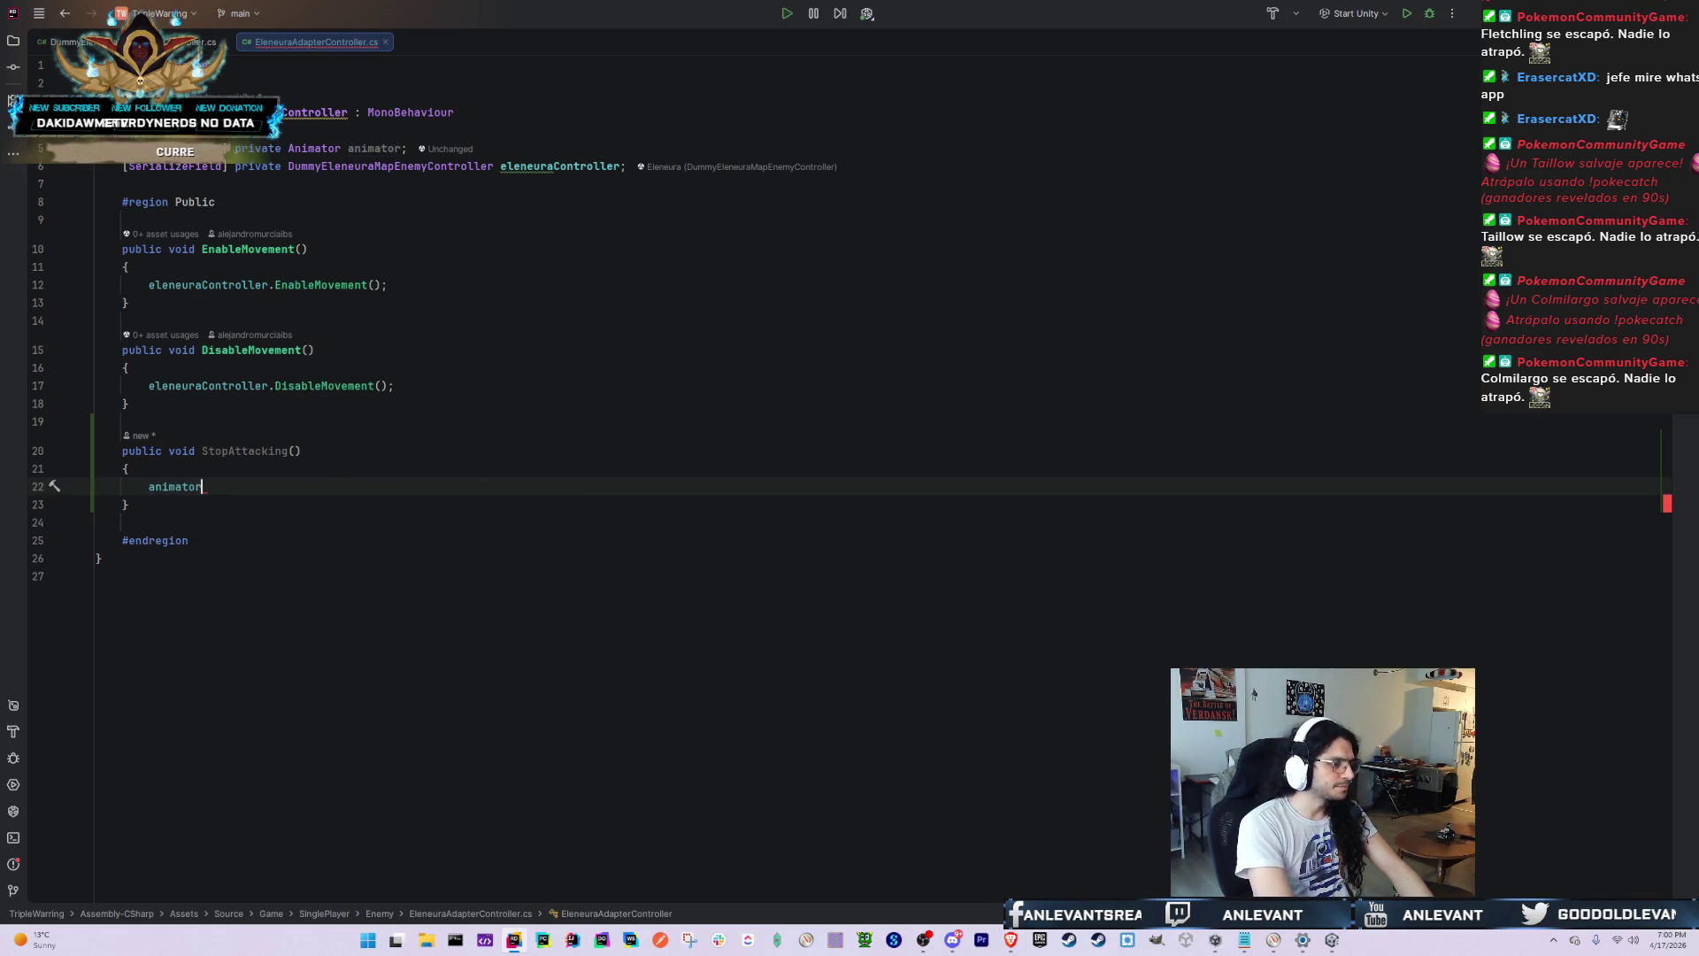
Make StopAttacking call animator.SetBool("isAttacking", false).
type(".")
key("Return")
key("ctrl+z")
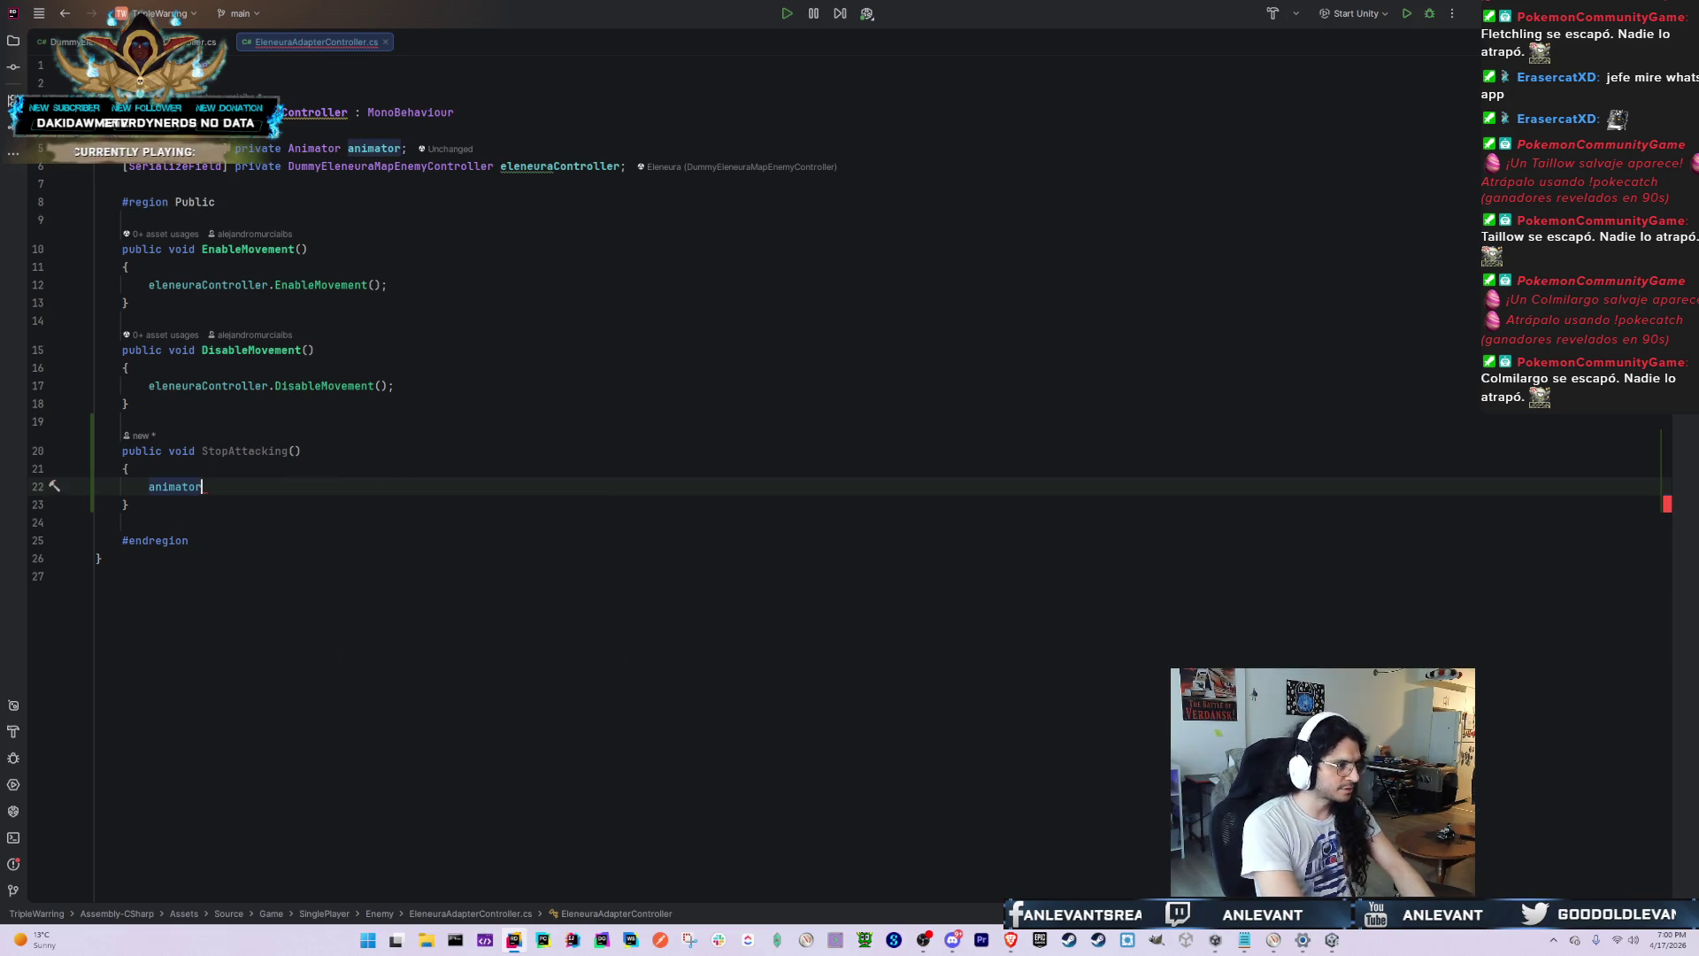
type("SetB")
key("Return")
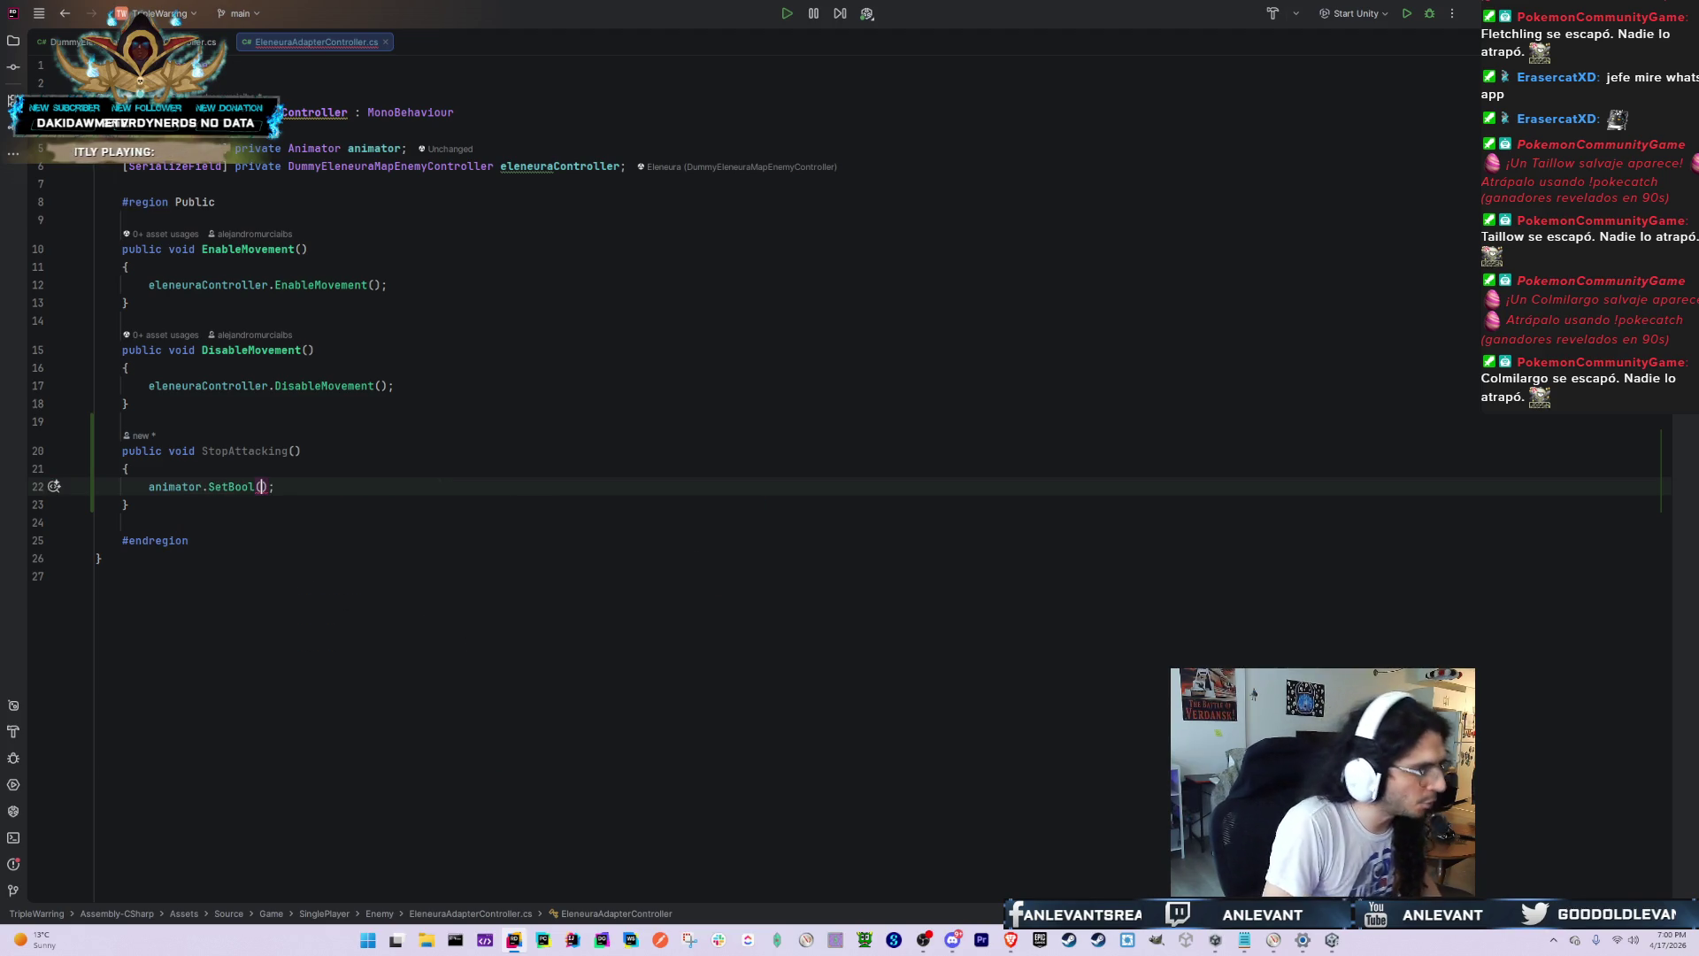
type("\"isAttacking\", false")
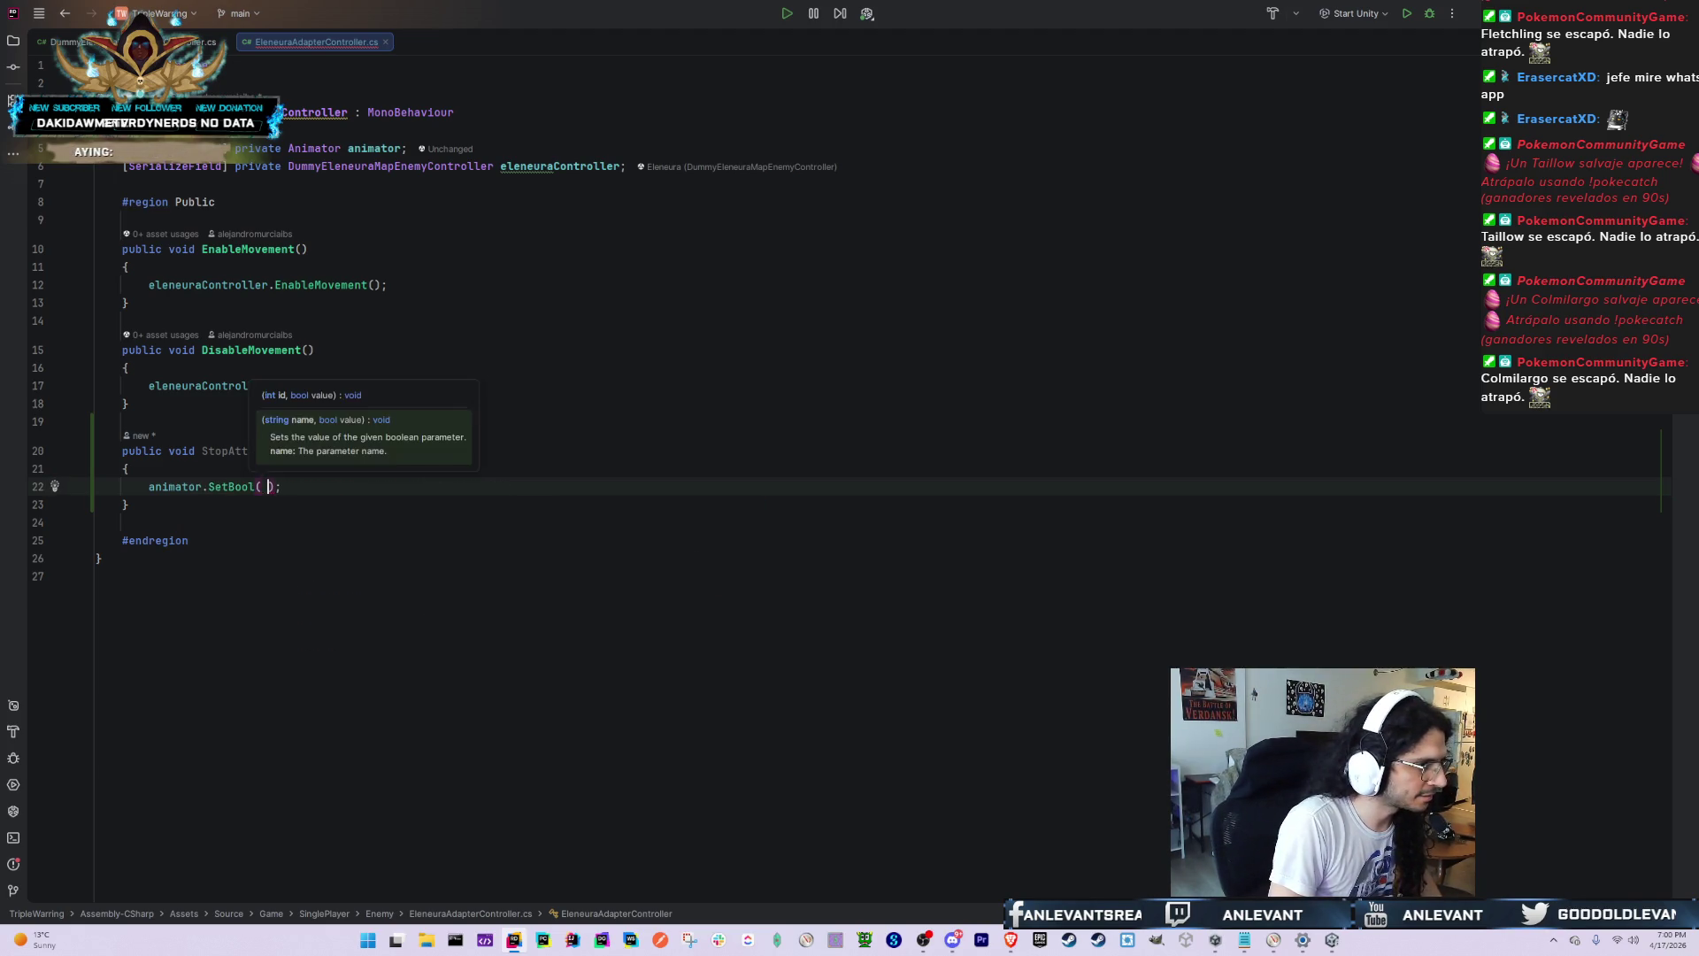
key("ctrl+Left")
key("ctrl+Left")
key("ctrl+Left")
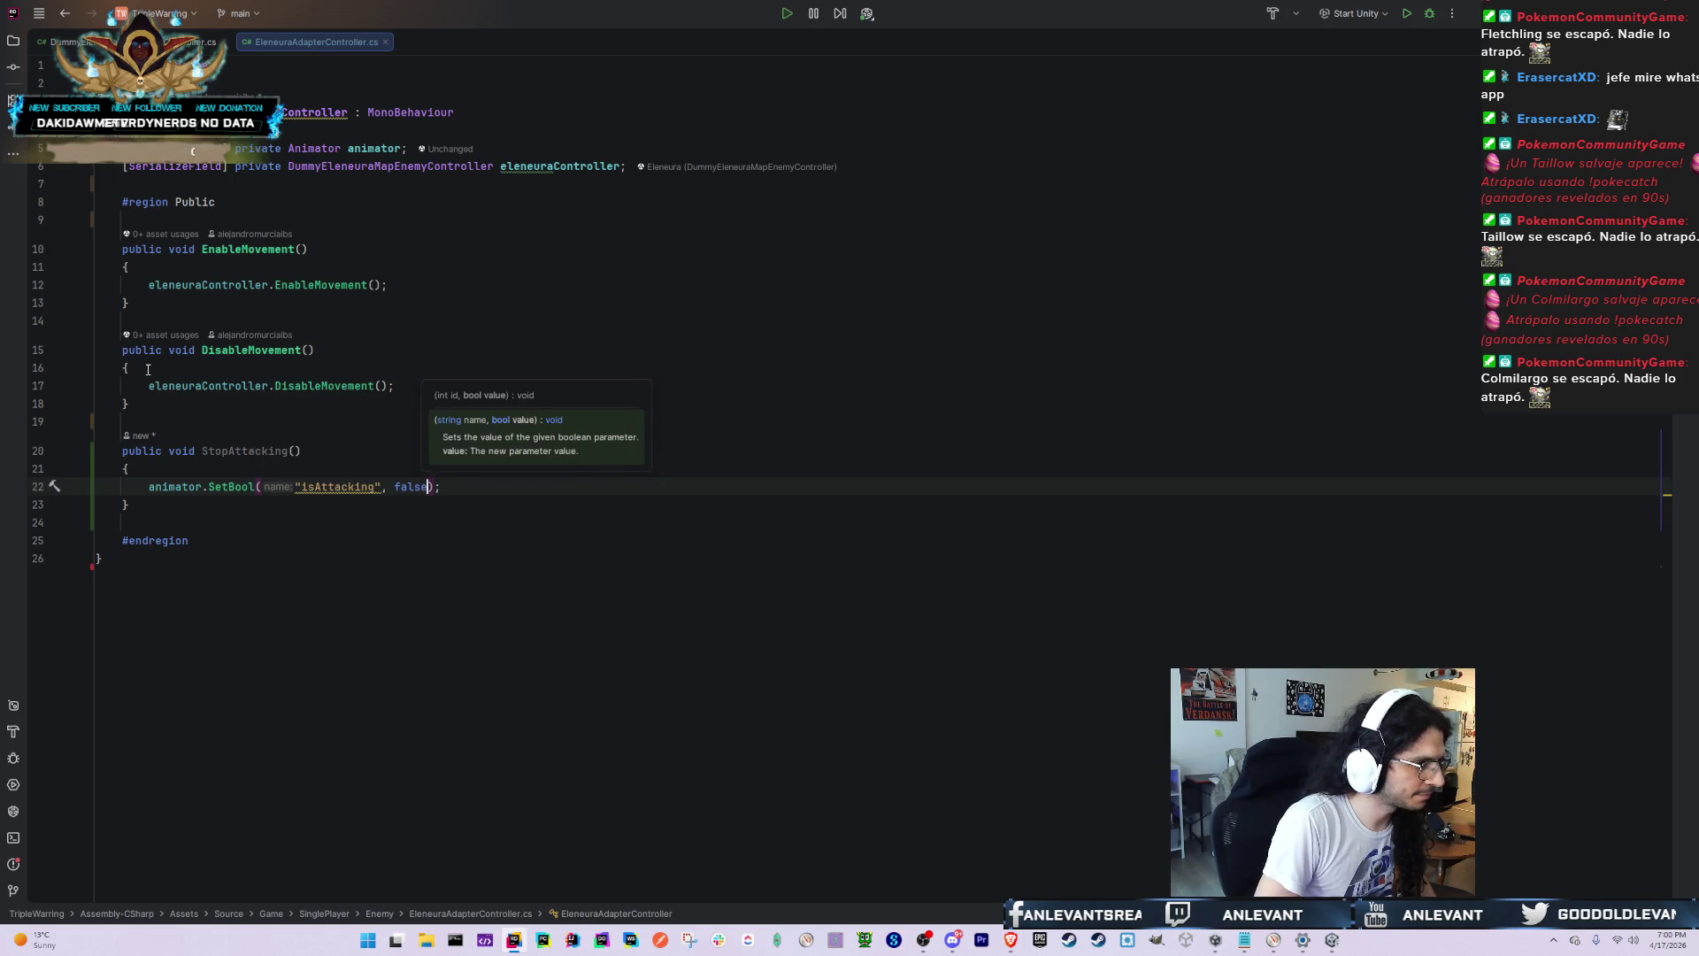
key("Escape")
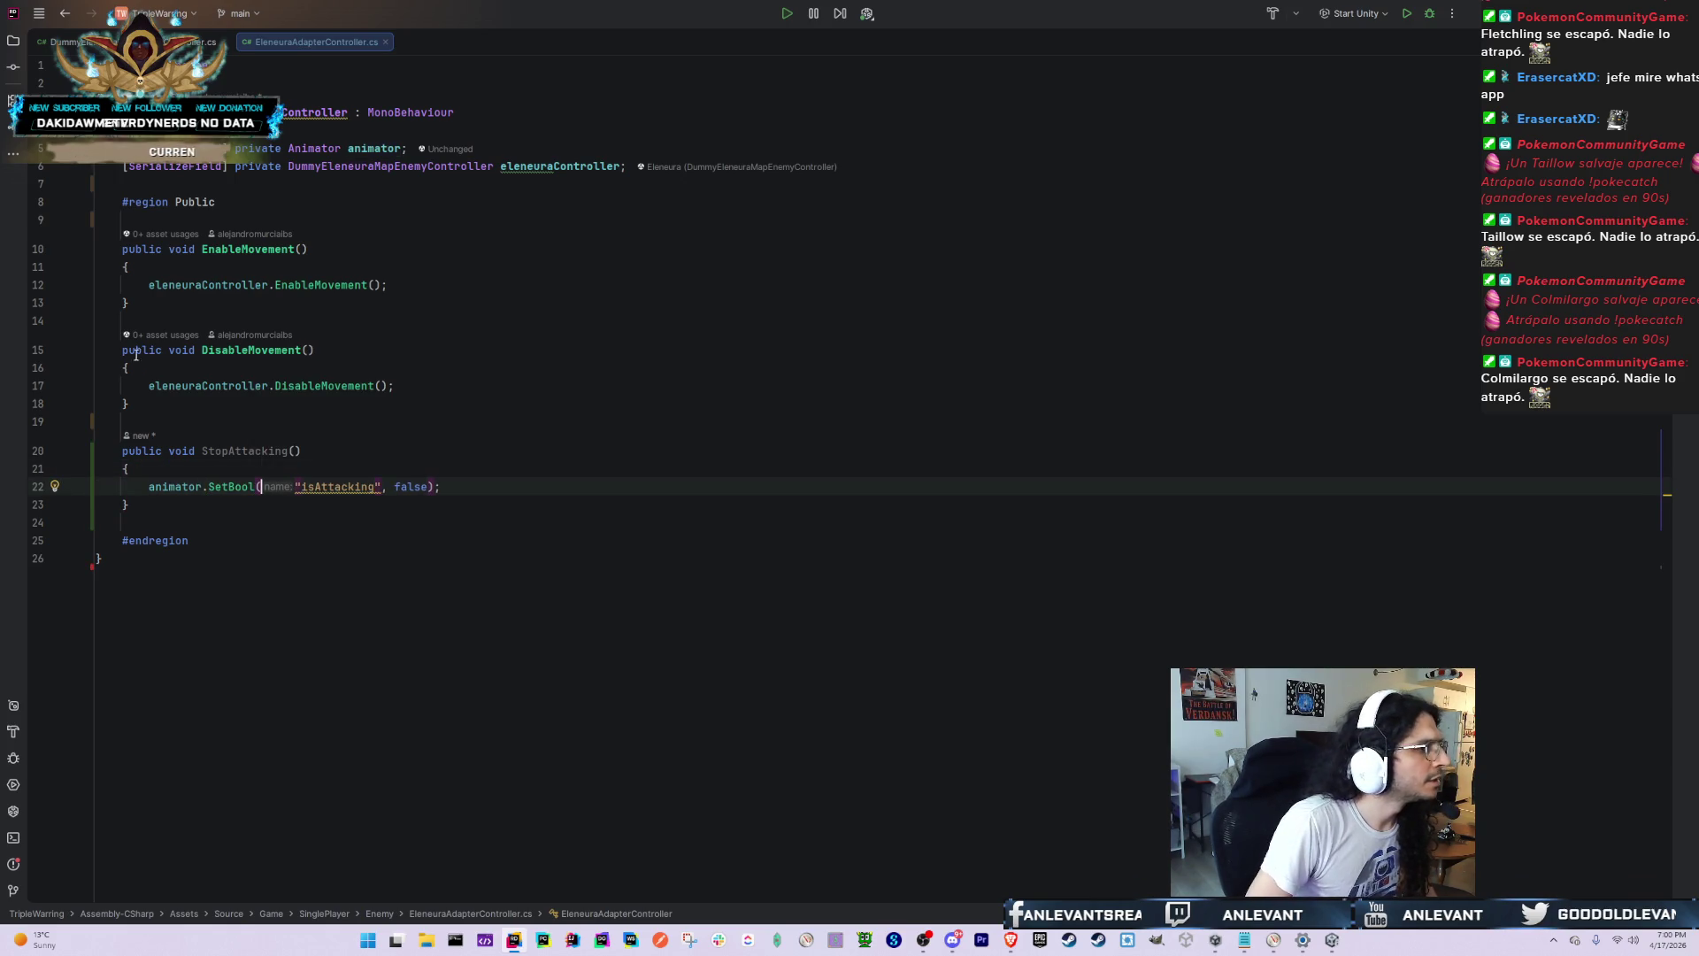
Check DummyEleneuraMapEnemyController and search all project files for isAttacking.
left_click(78, 42)
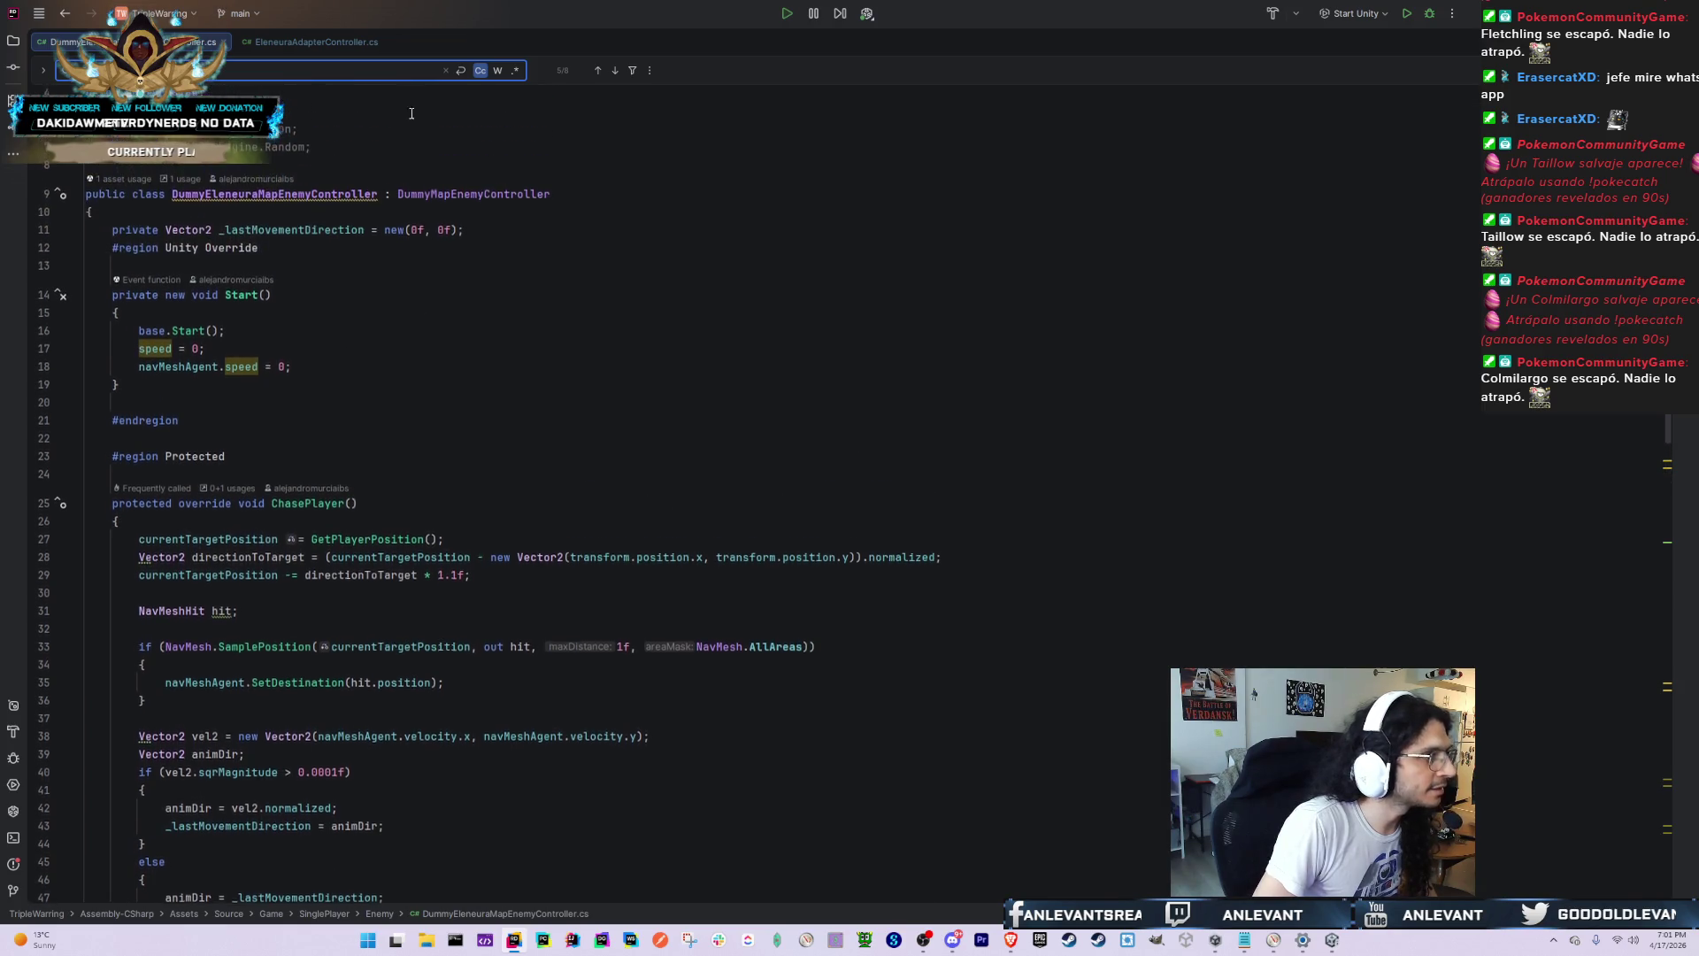
left_click(354, 40)
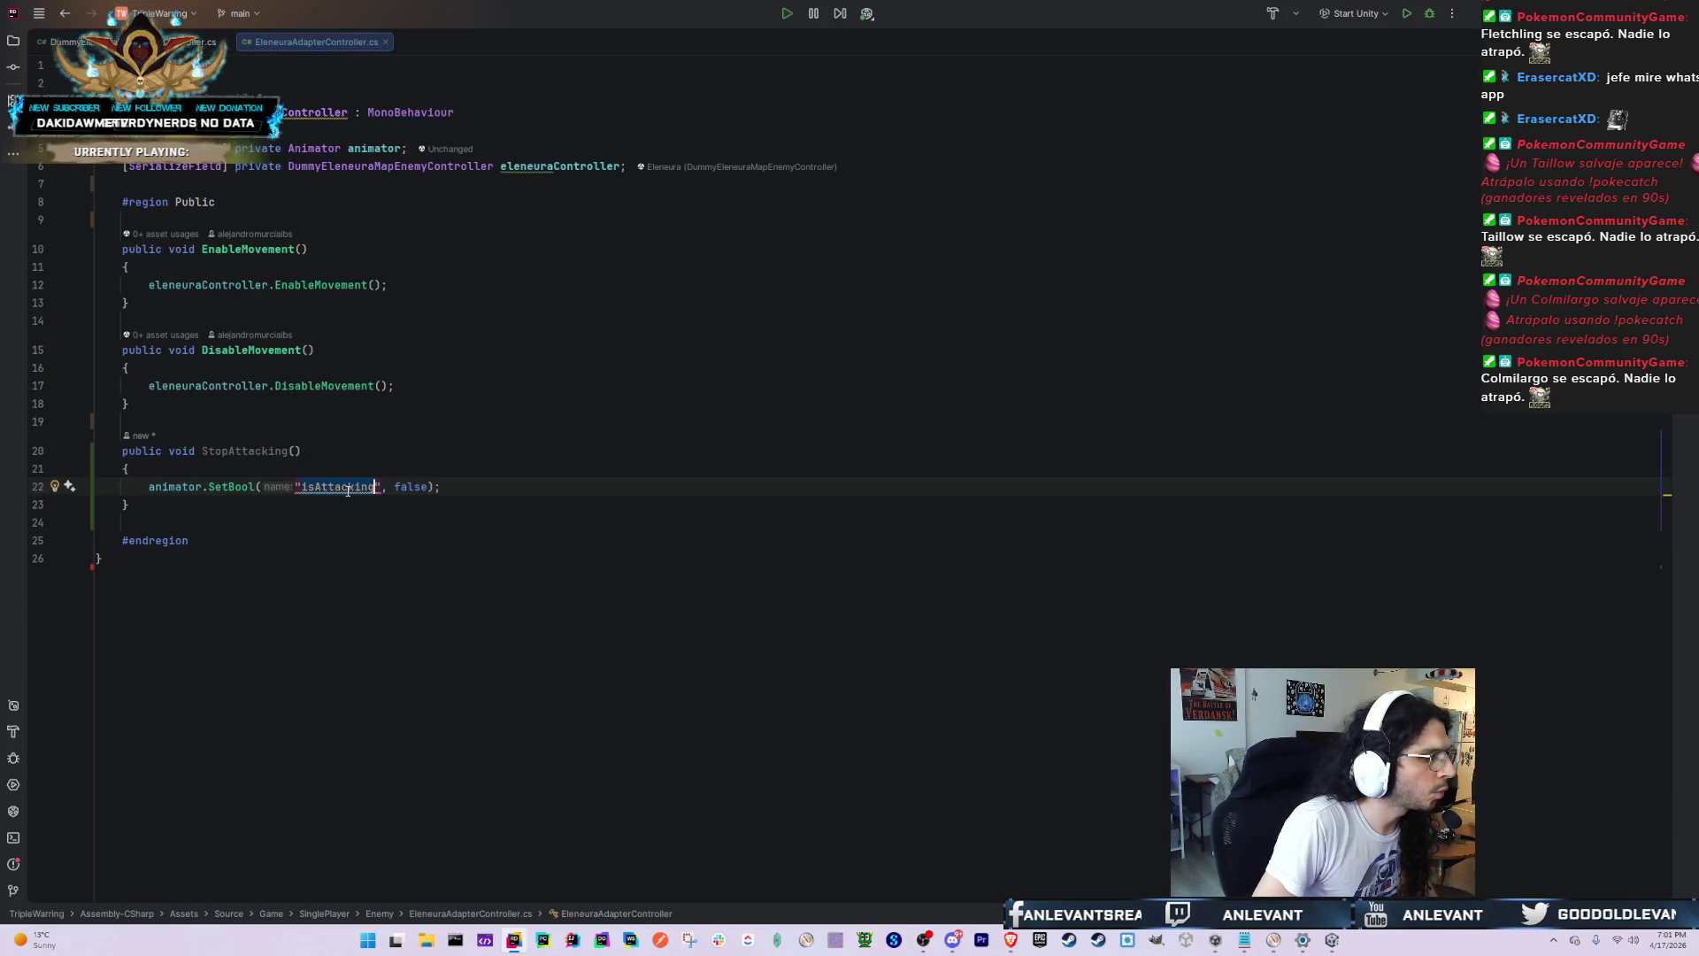
key("ctrl+shift+f")
key("Escape")
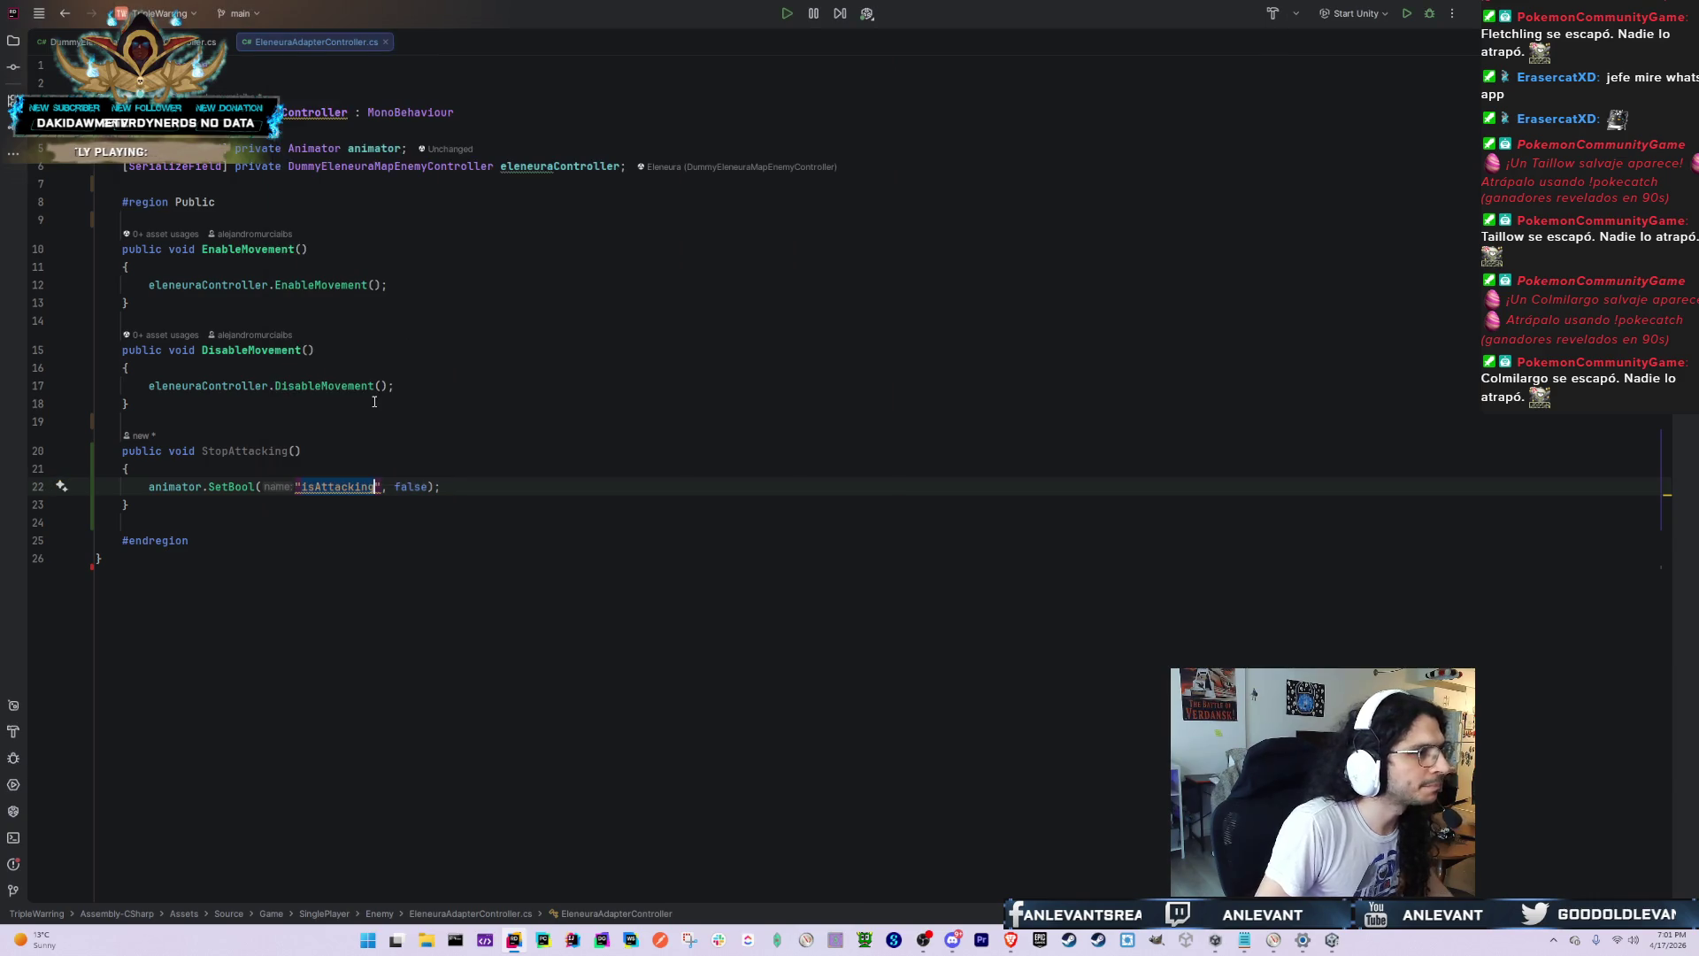
key("alt+Tab")
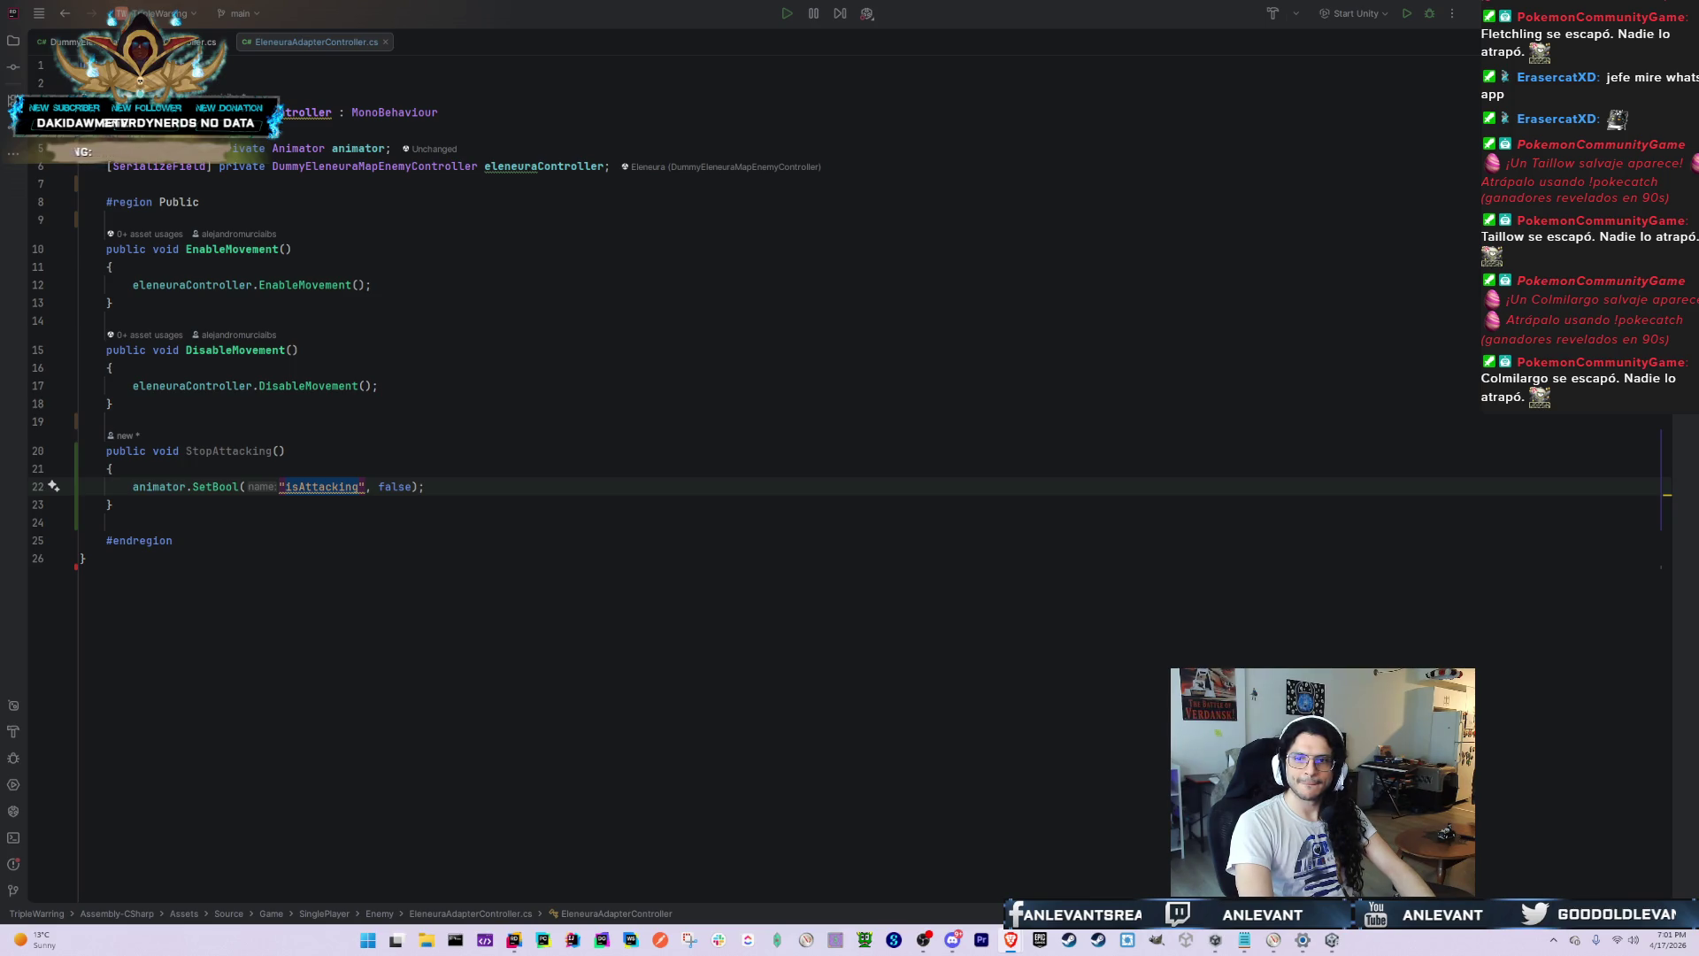
Switch from Rider back to Unity to see the new Animator field on Eleneura's adapter.
key("alt+Tab")
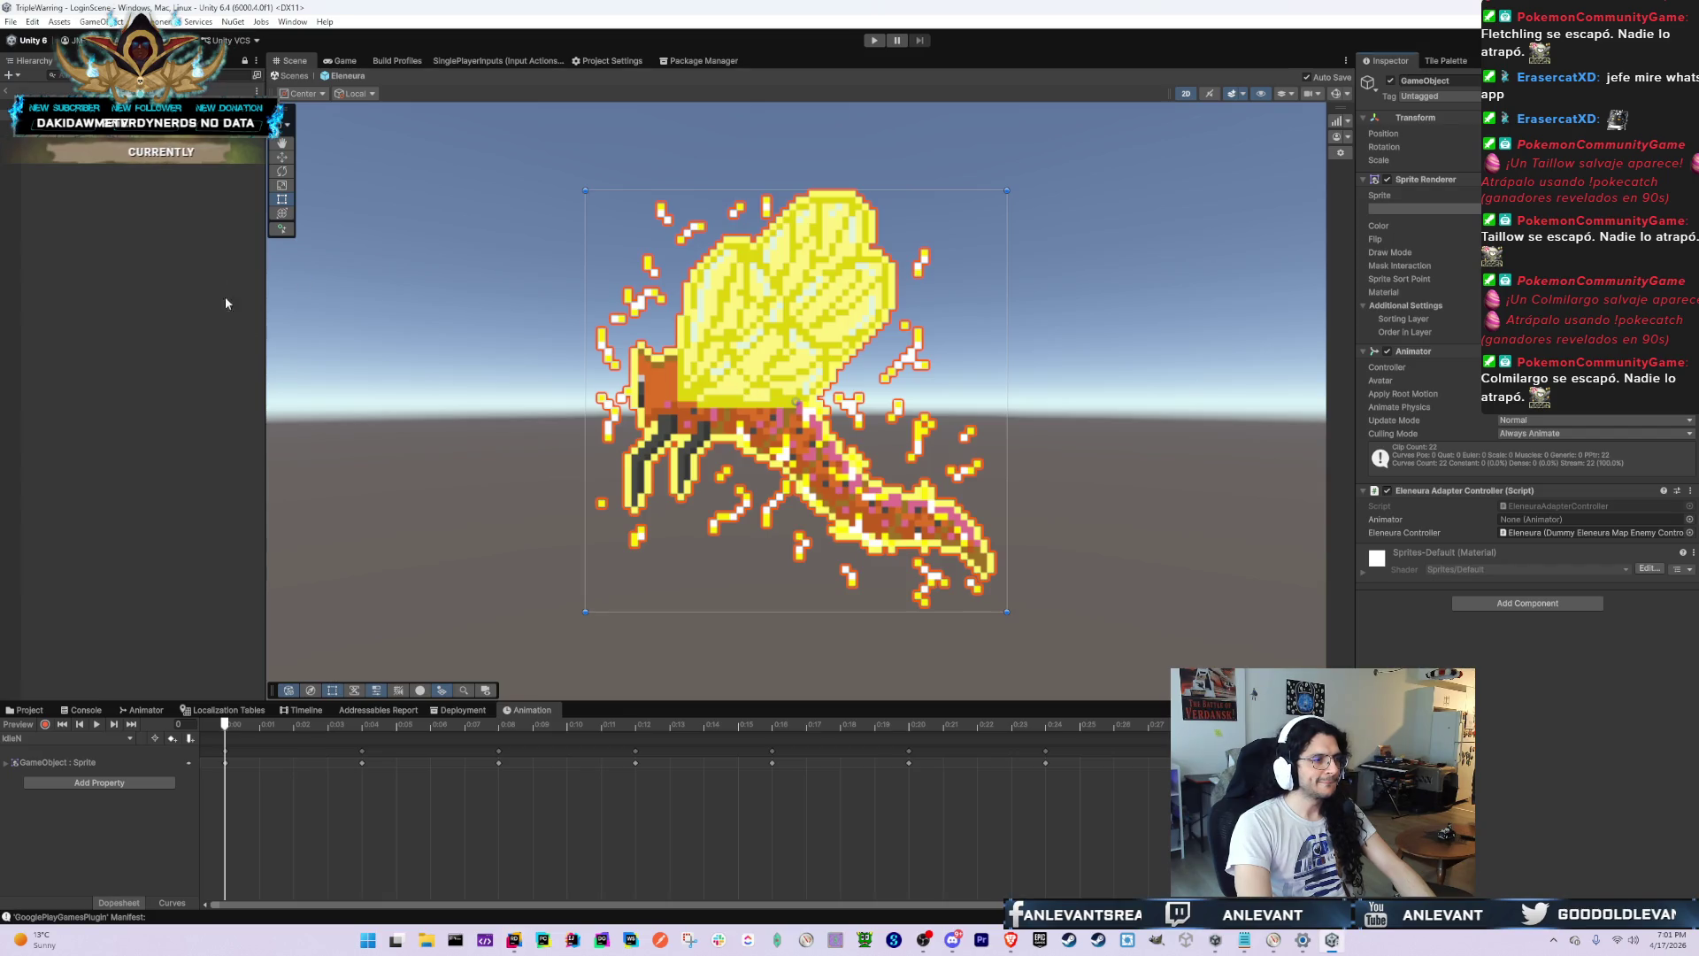
Start Play mode and log in with the account username and password.
key("ctrl+p")
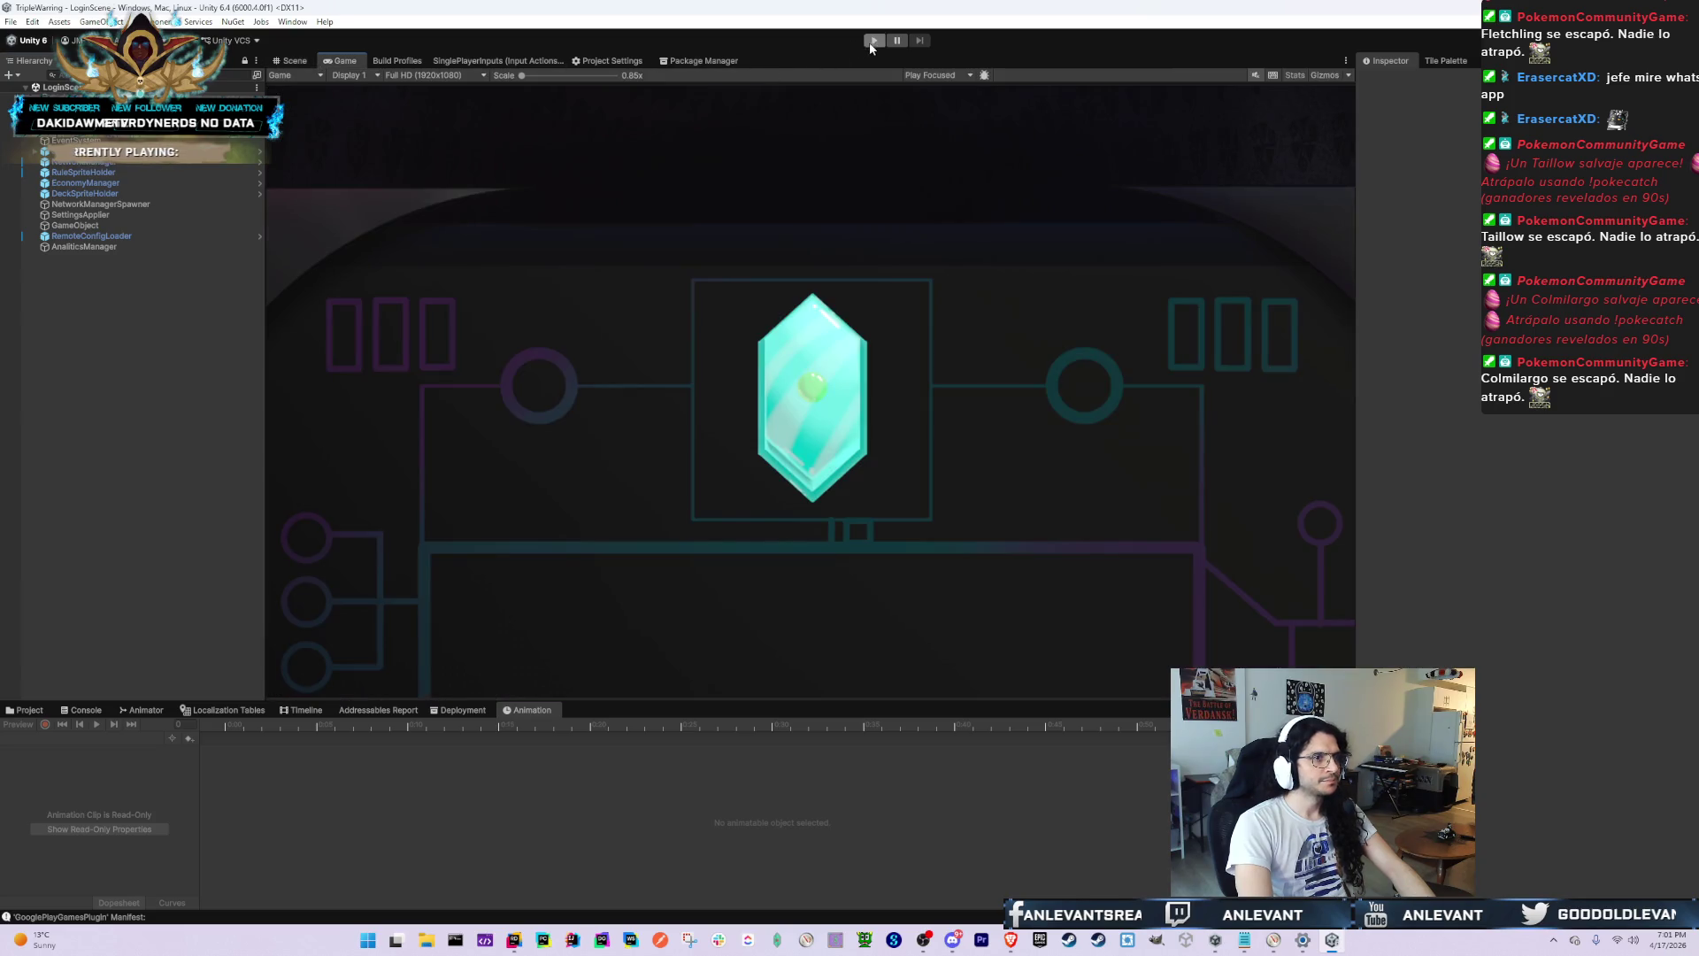
left_click(870, 41)
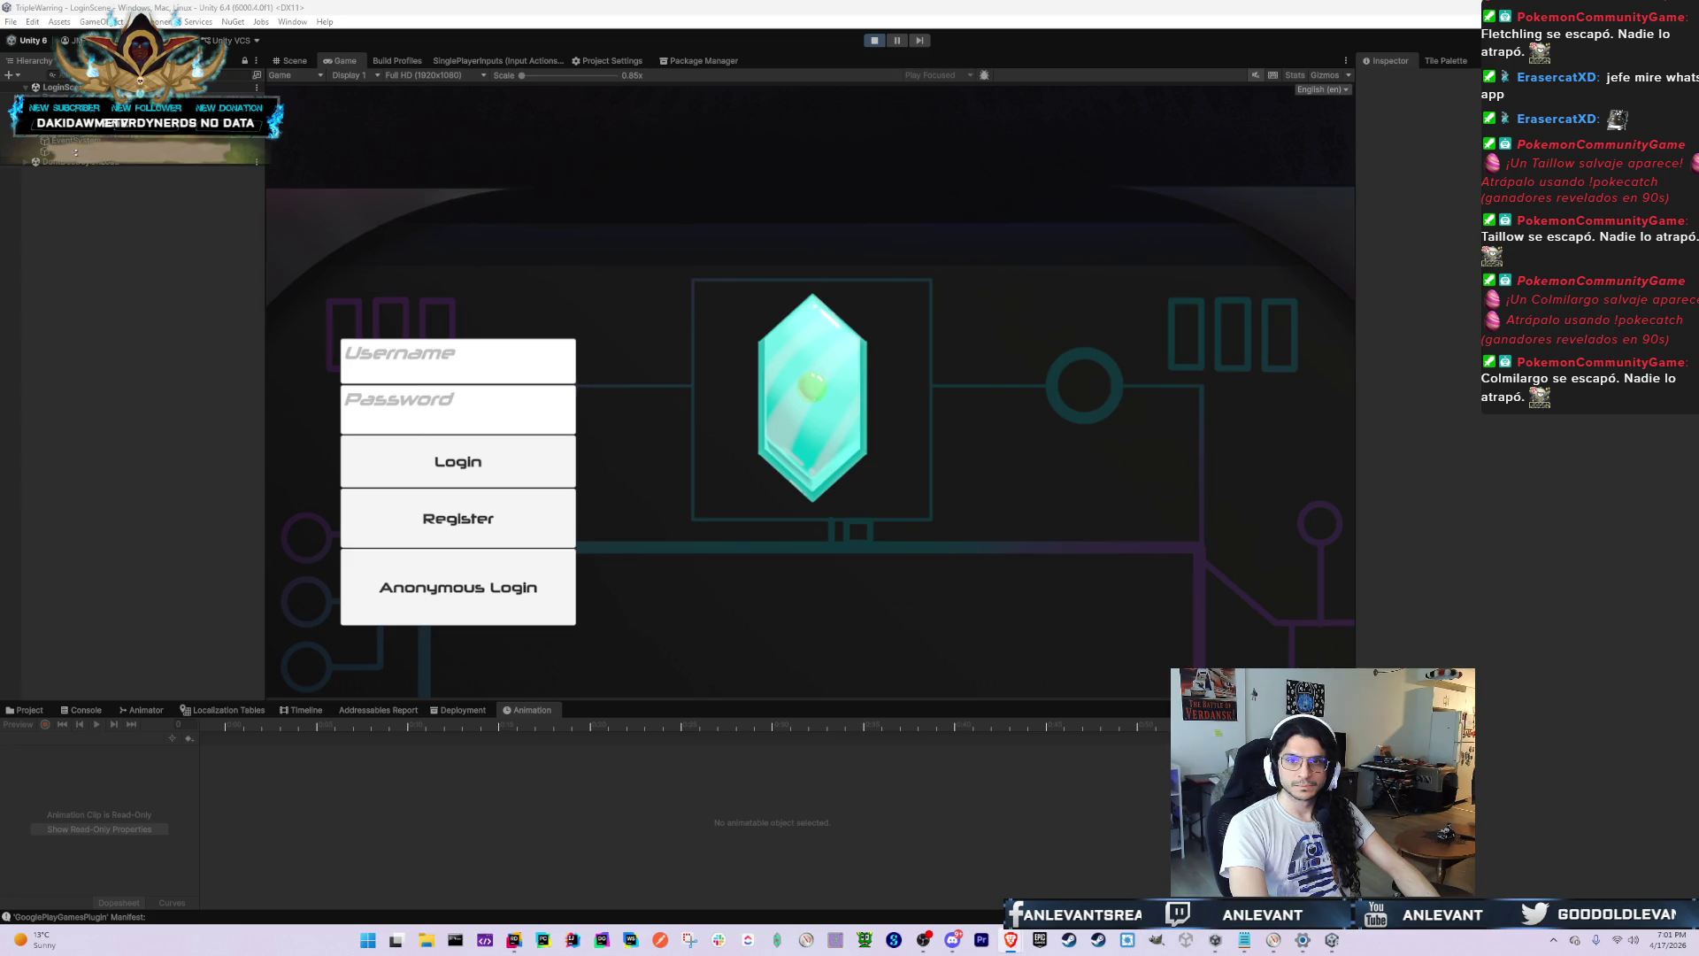
left_click(443, 372)
type("admin")
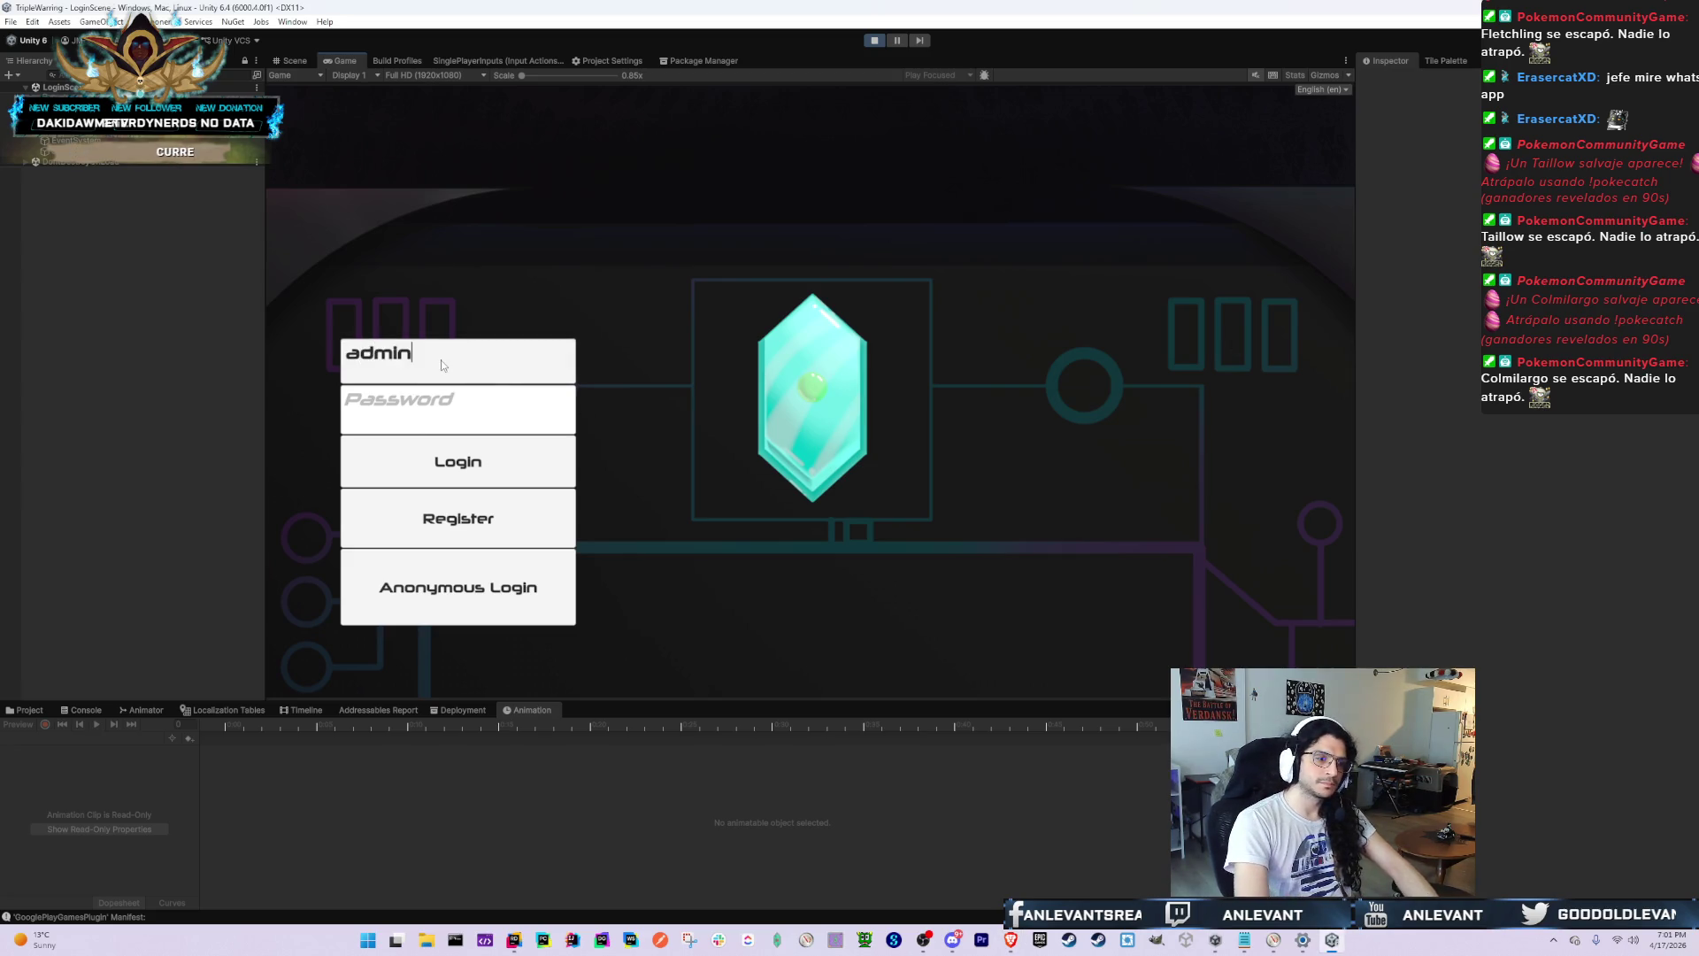
left_click(420, 426)
type("**********")
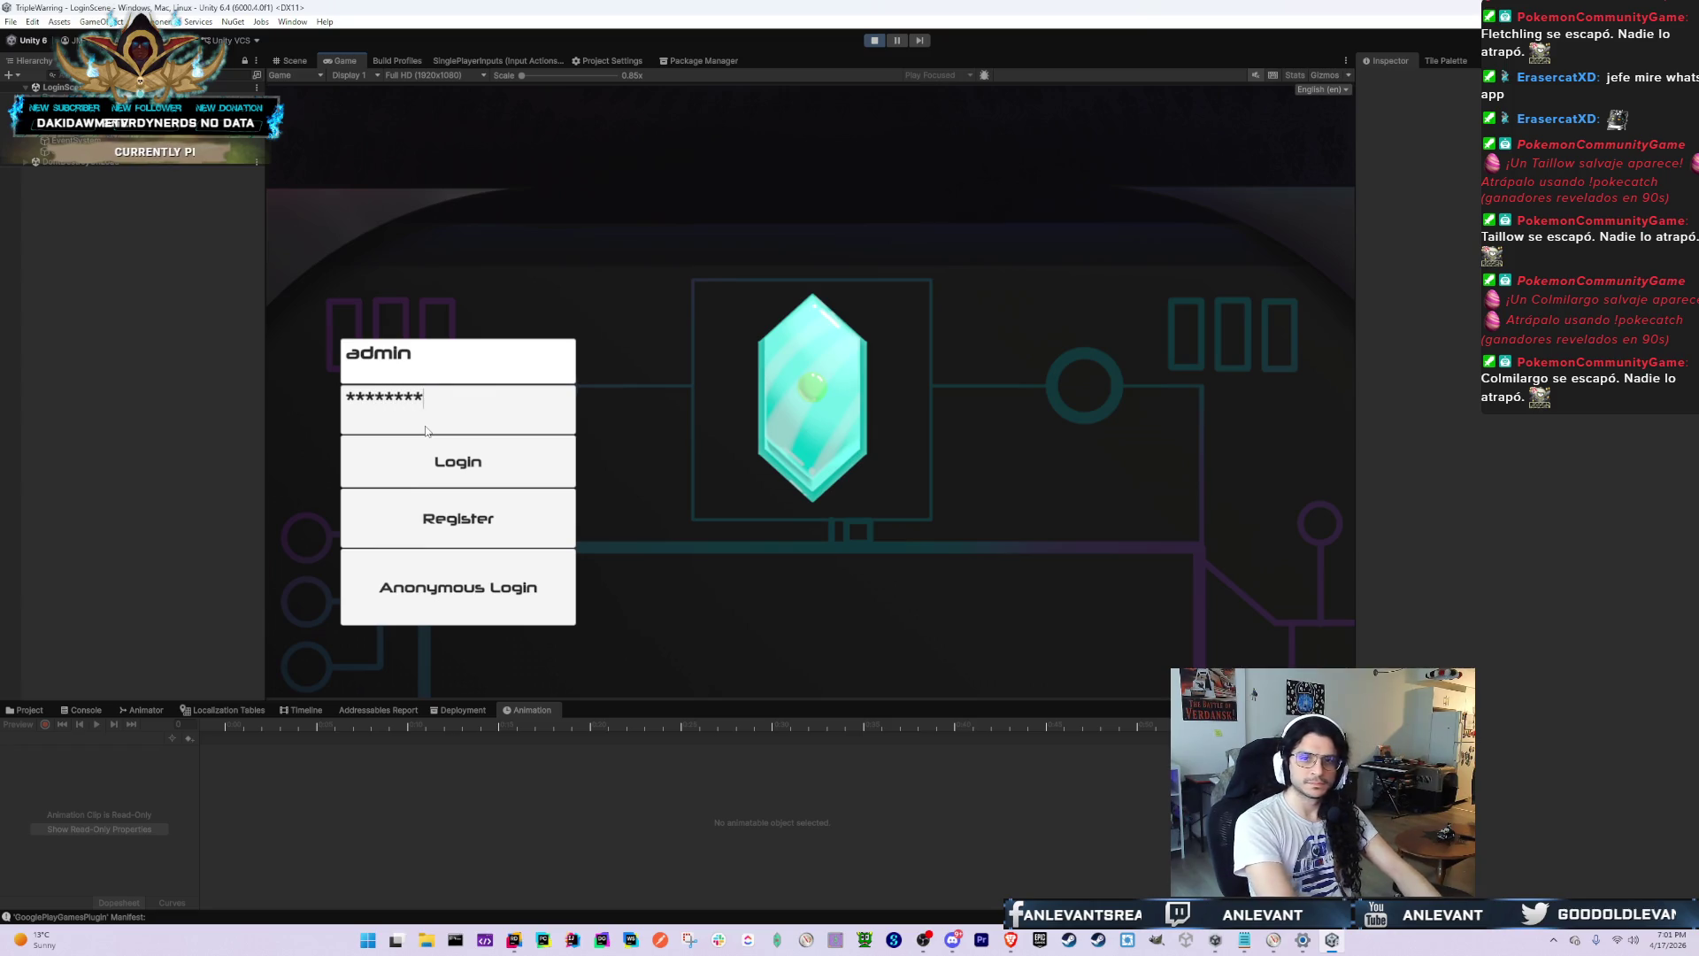
type("*")
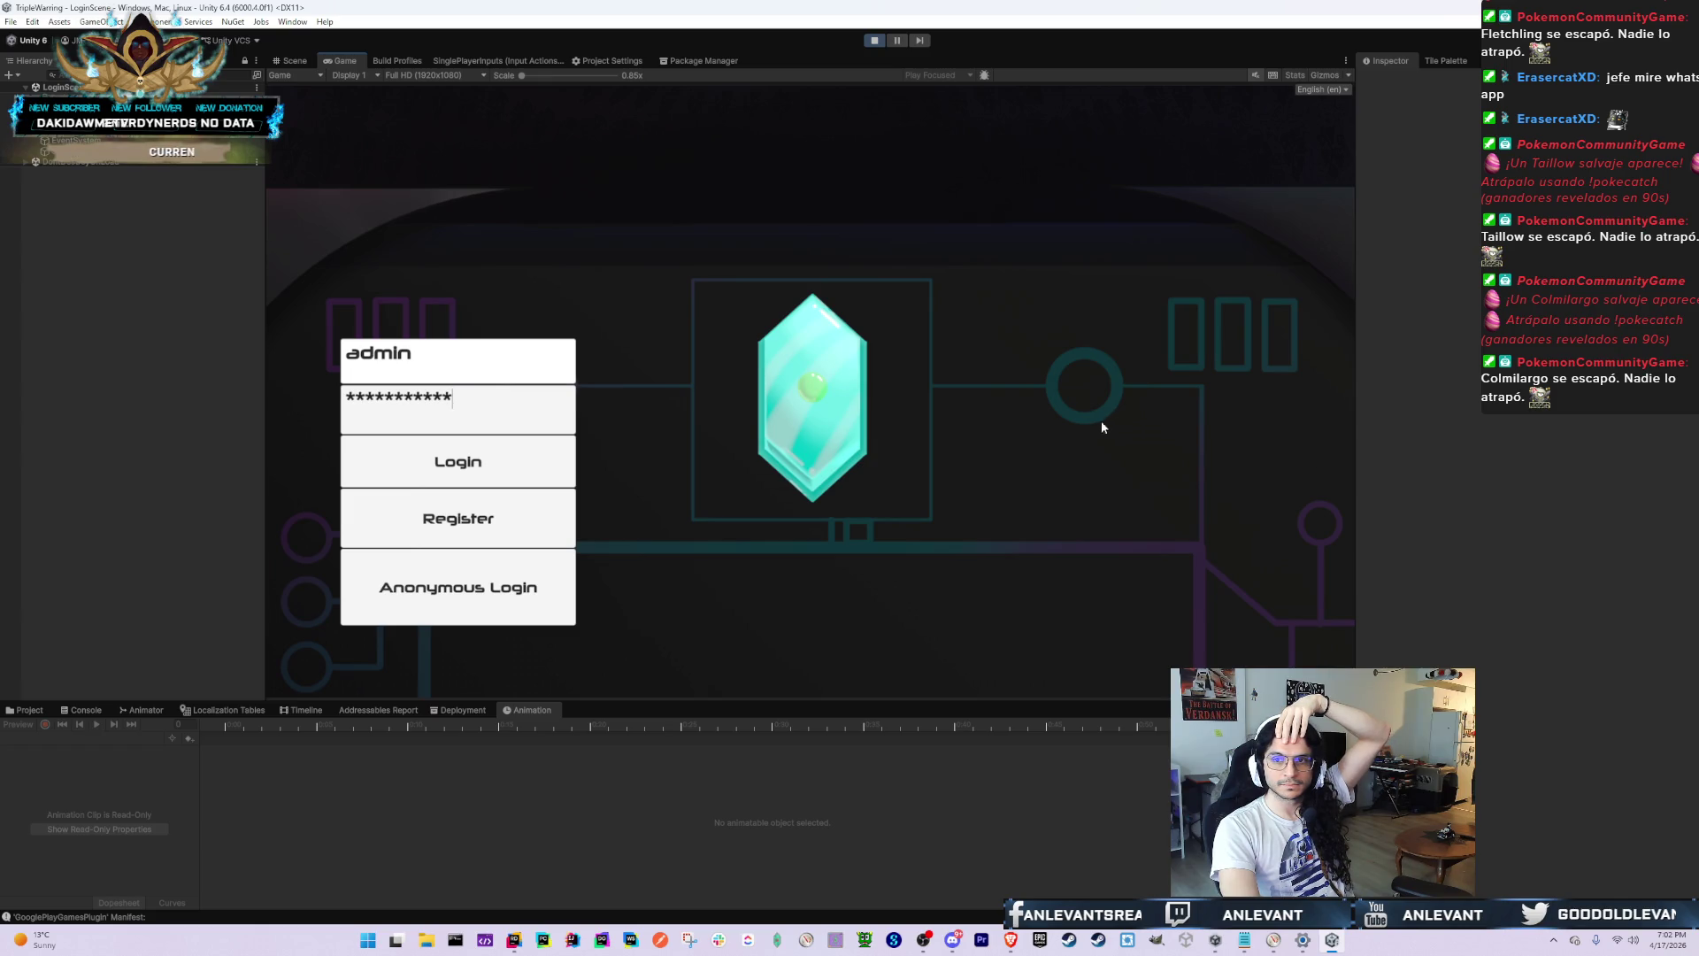
left_click(448, 464)
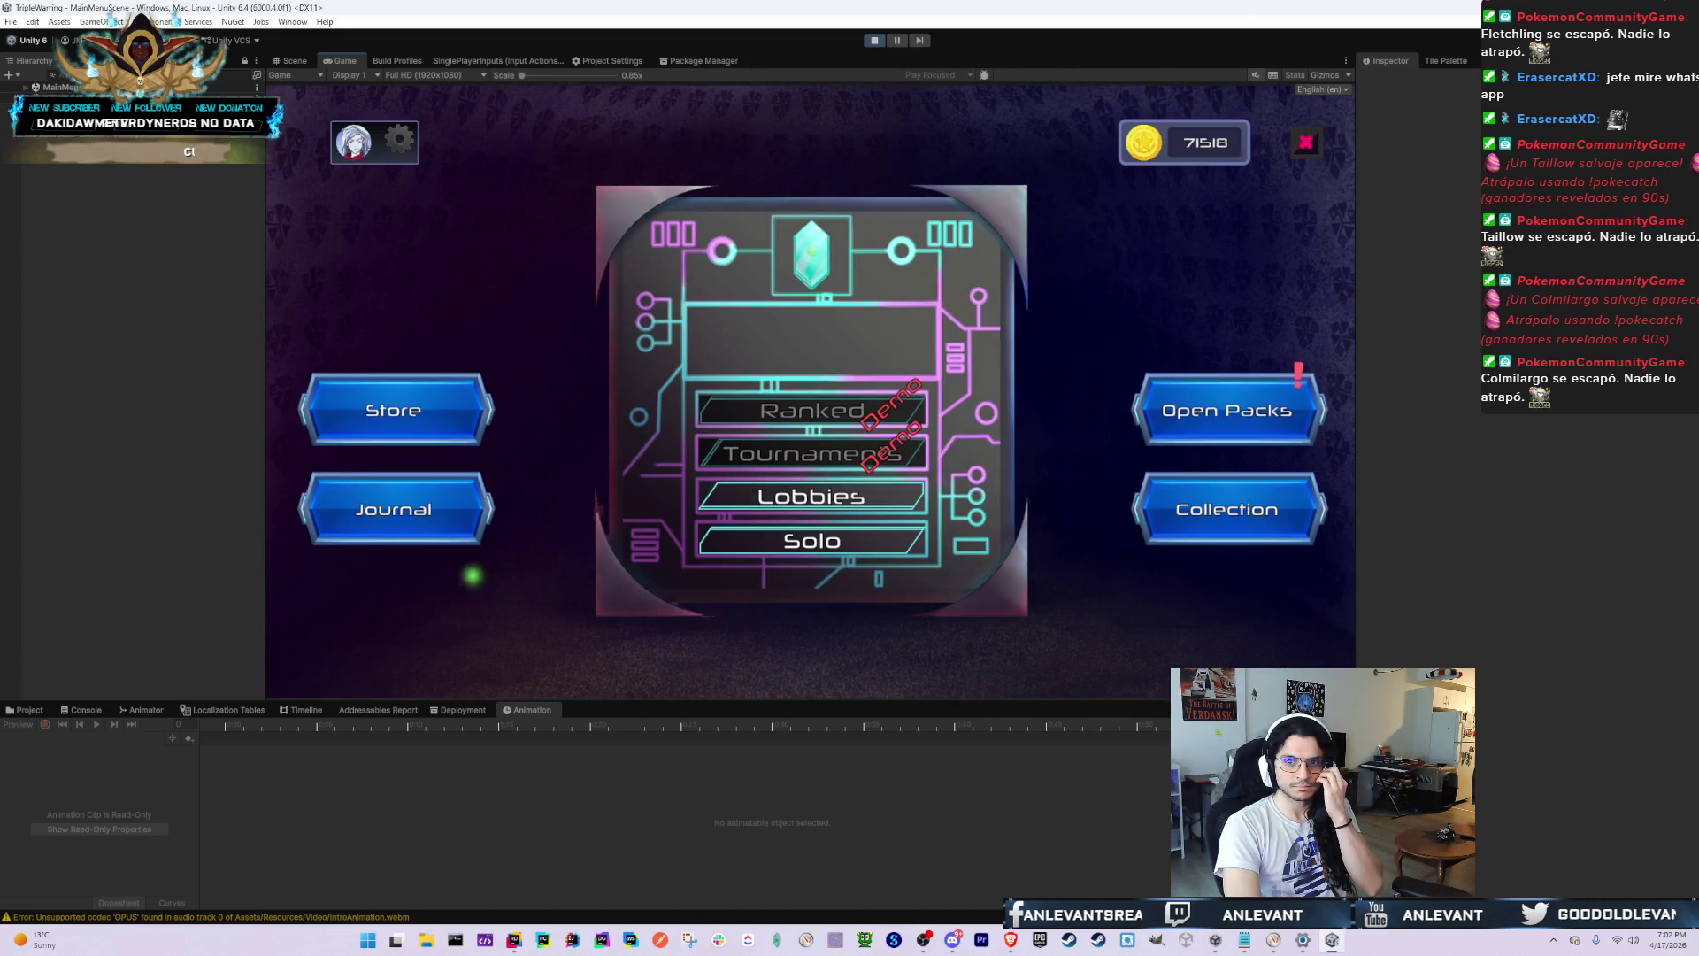
Launch a Solo session and select the Ground Level Tilemap in the Scene view.
left_click(805, 541)
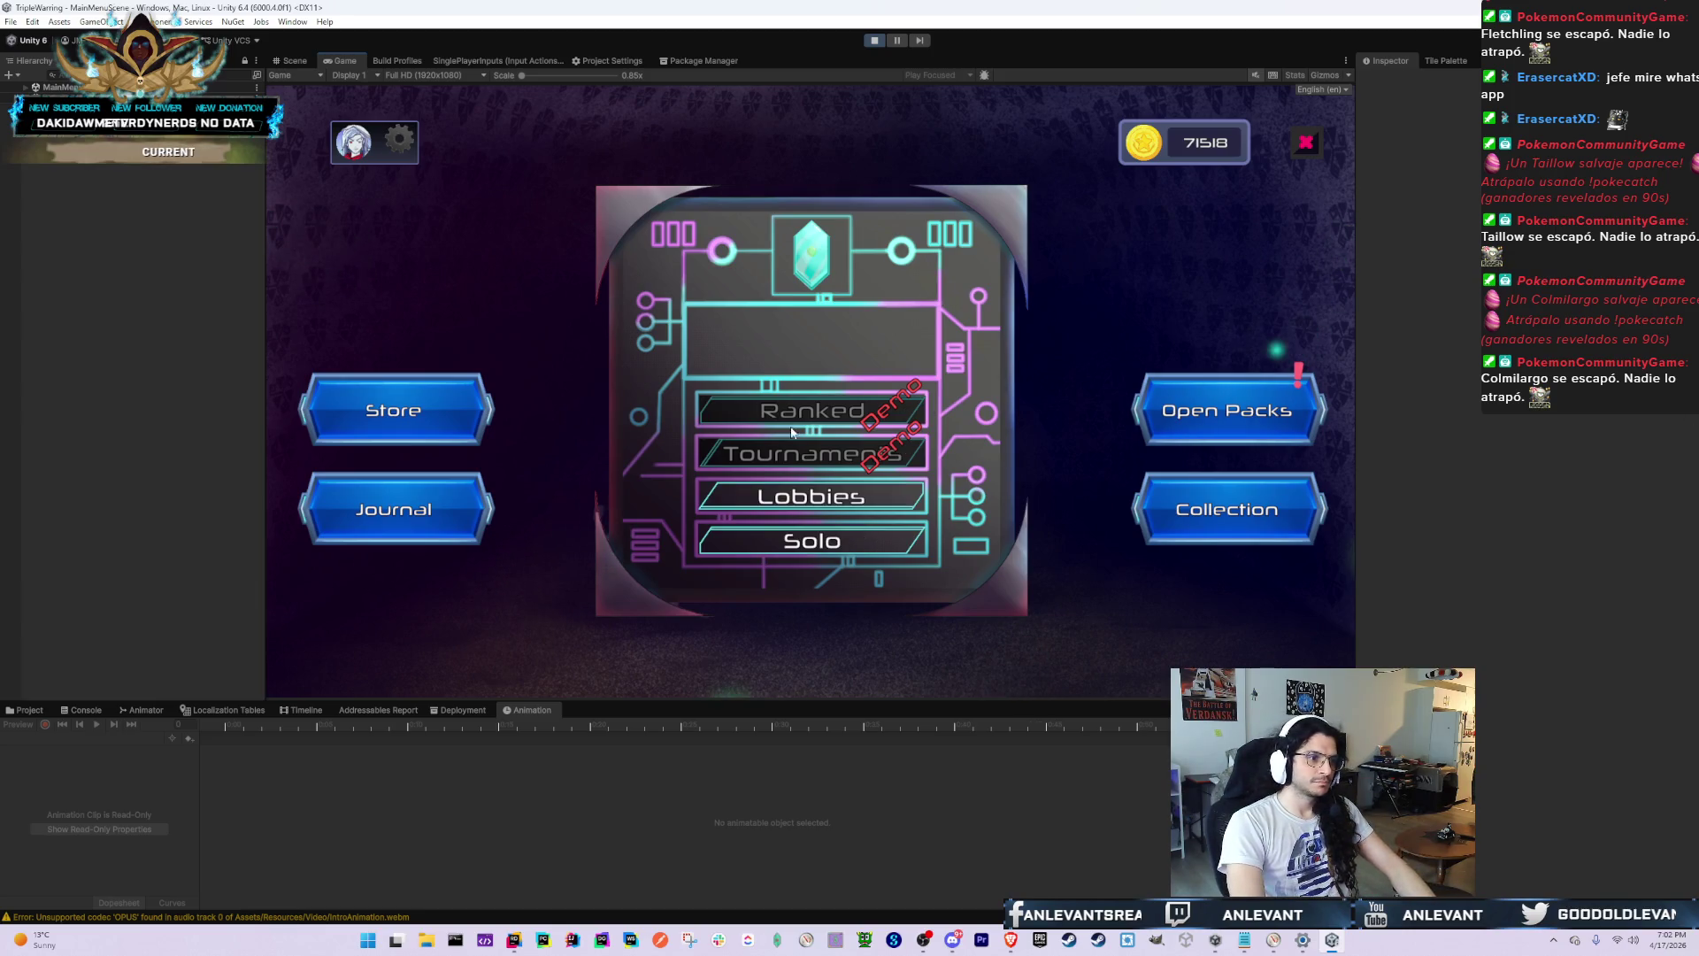
left_click(799, 412)
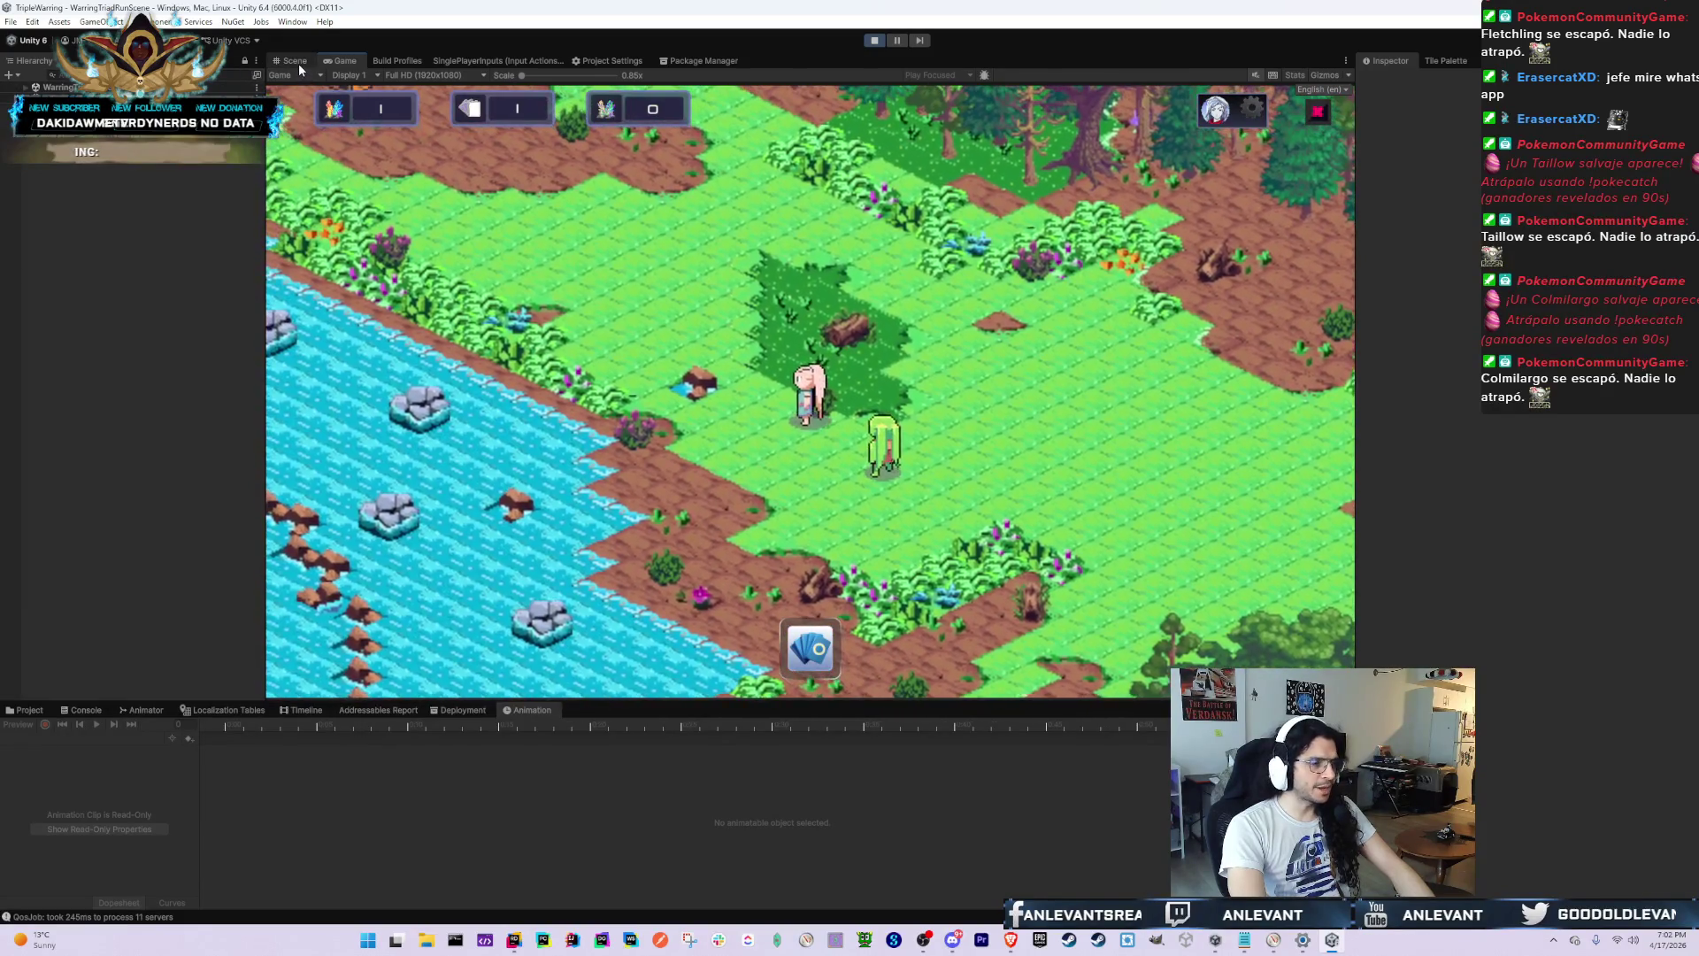
left_click(299, 62)
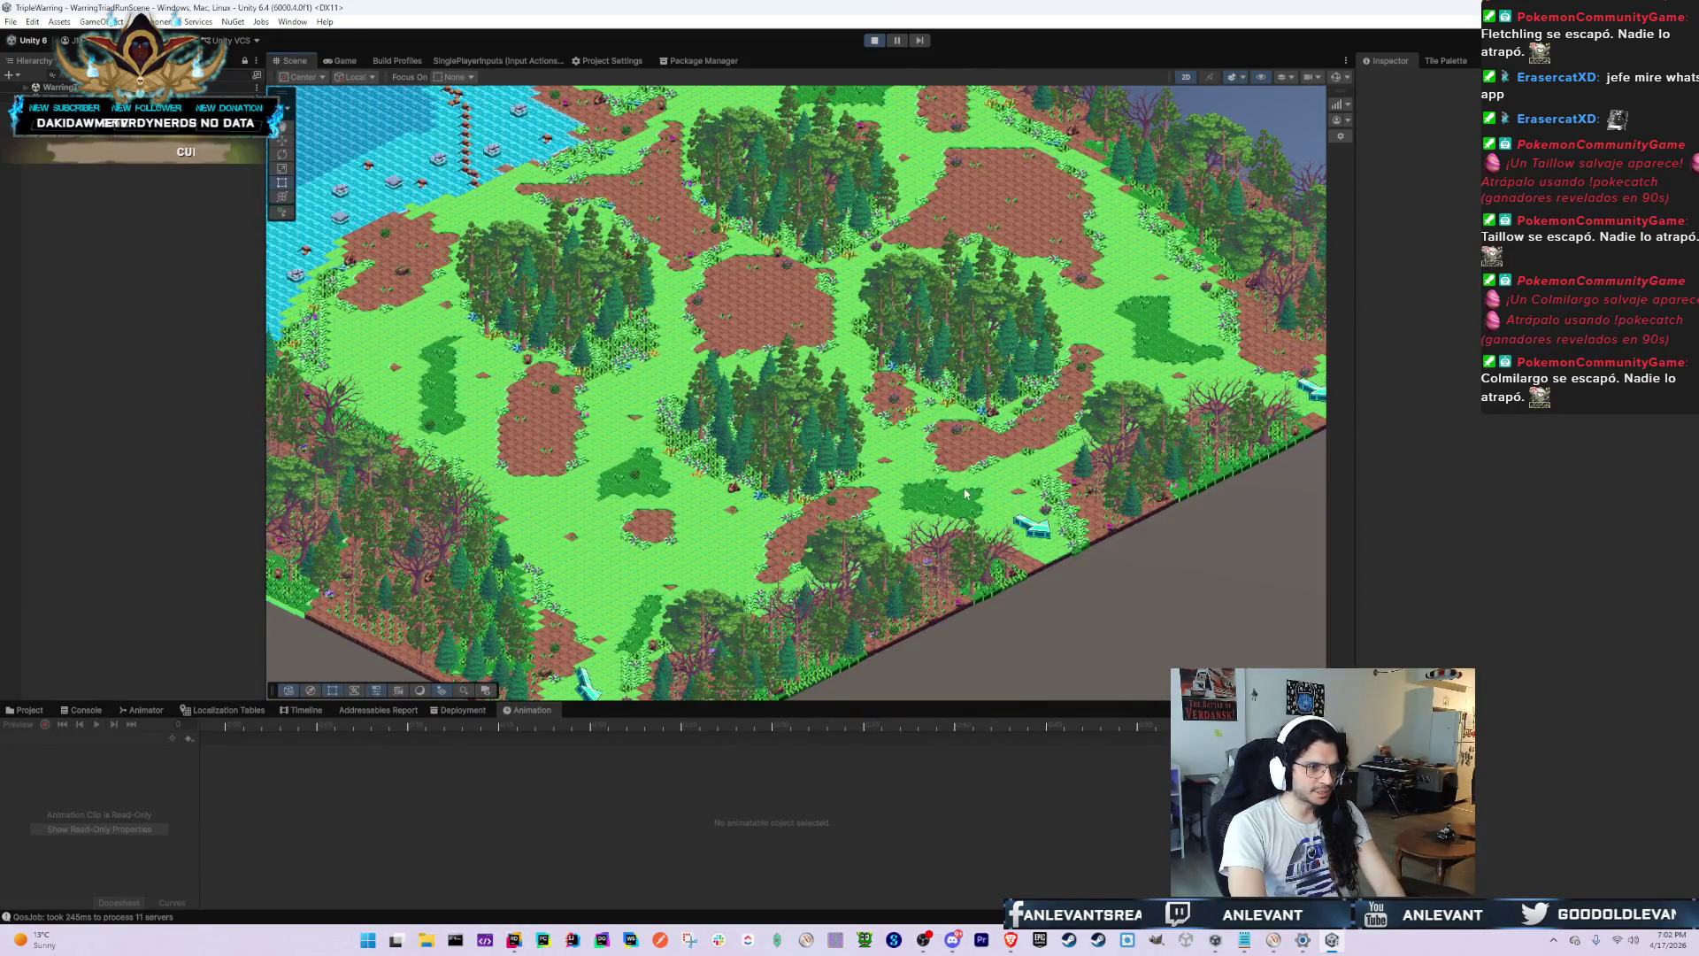
left_click(956, 482)
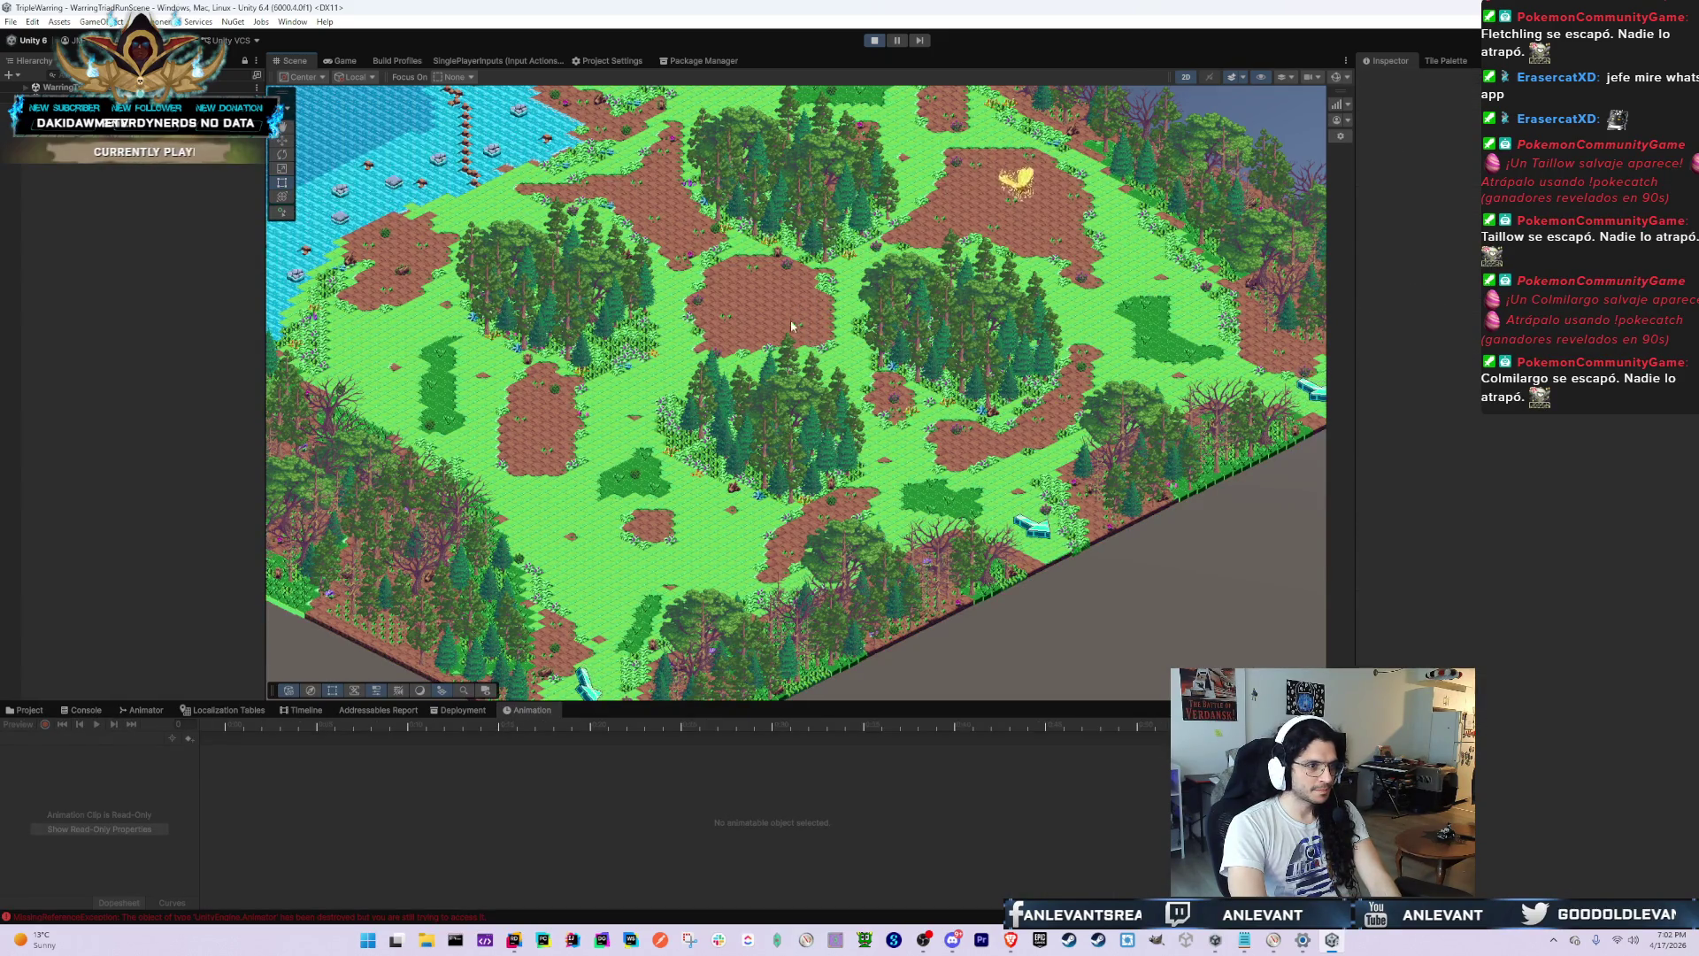
left_click(766, 309)
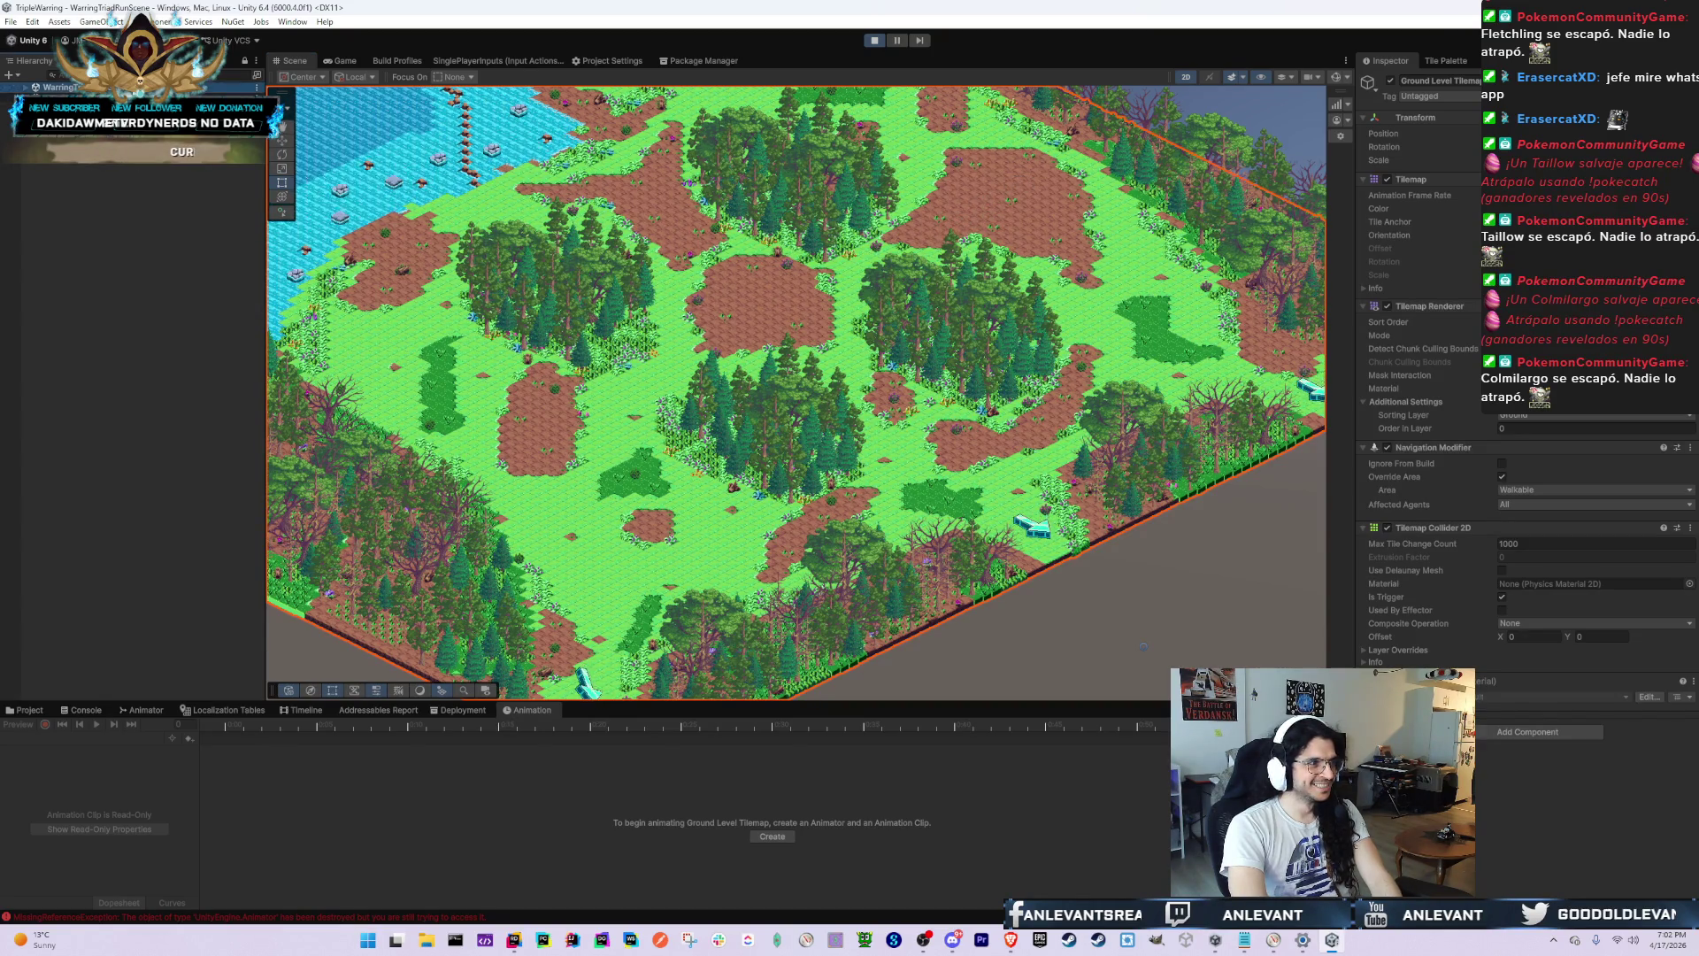
Select EarthClipper under ExploringRoomFourExit(Clone)'s Enemies, clear the Console, and return to Game view.
left_click(117, 227)
left_click(117, 235)
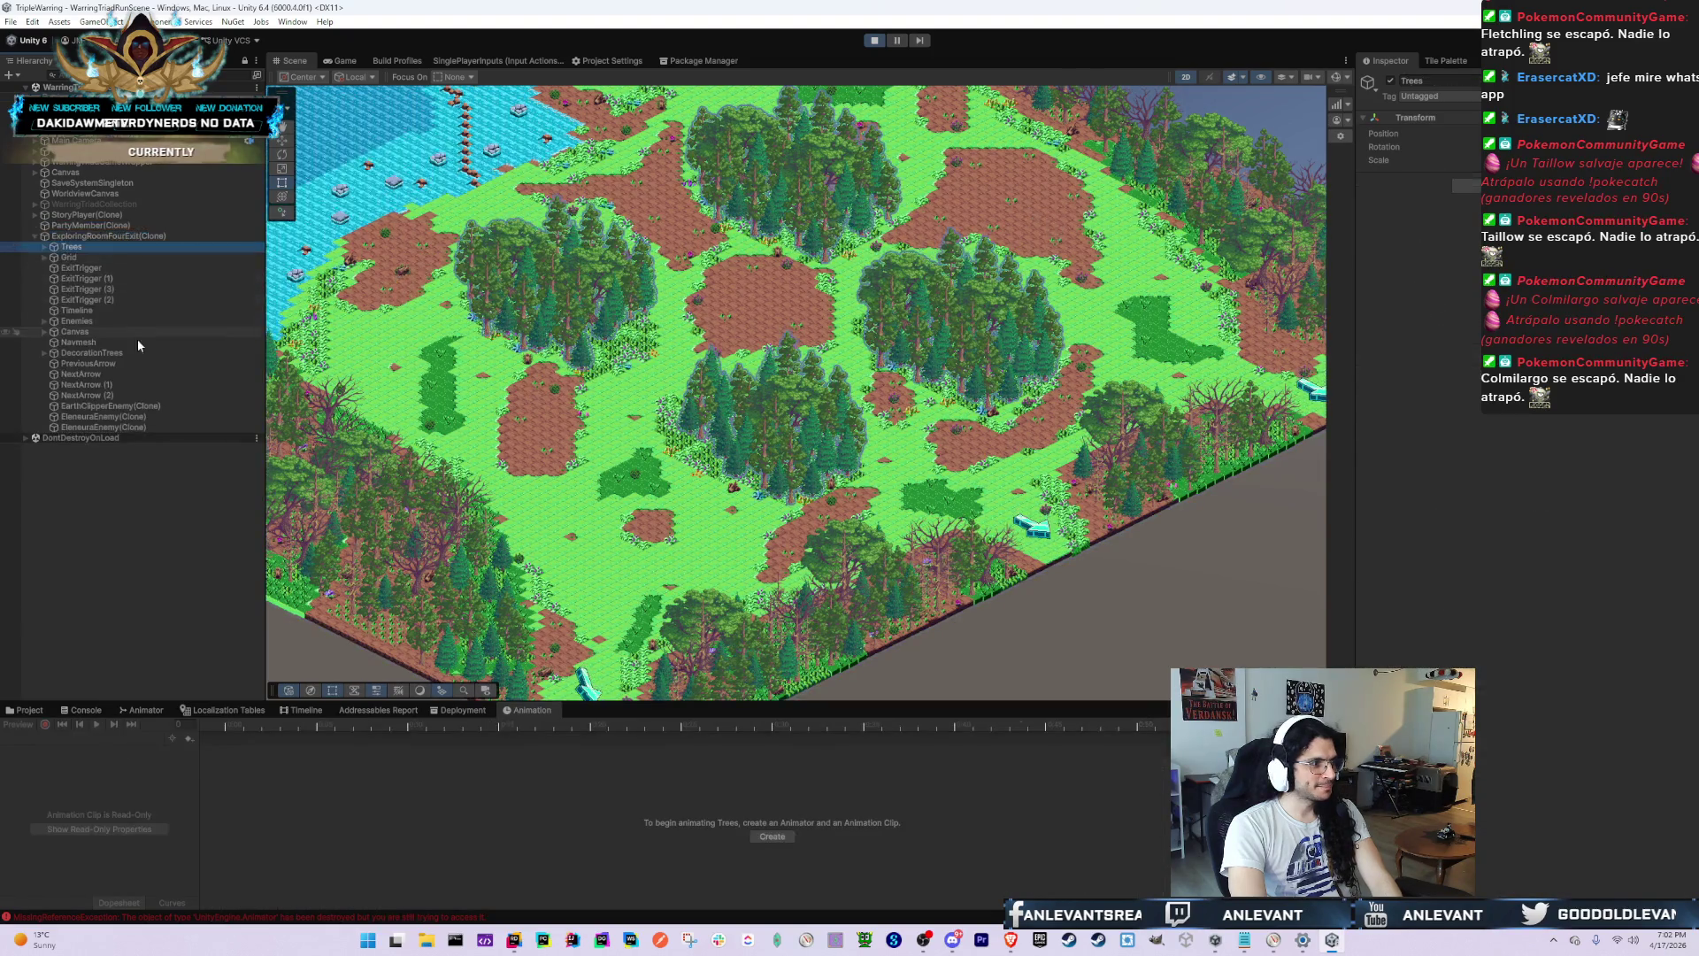
left_click(97, 329)
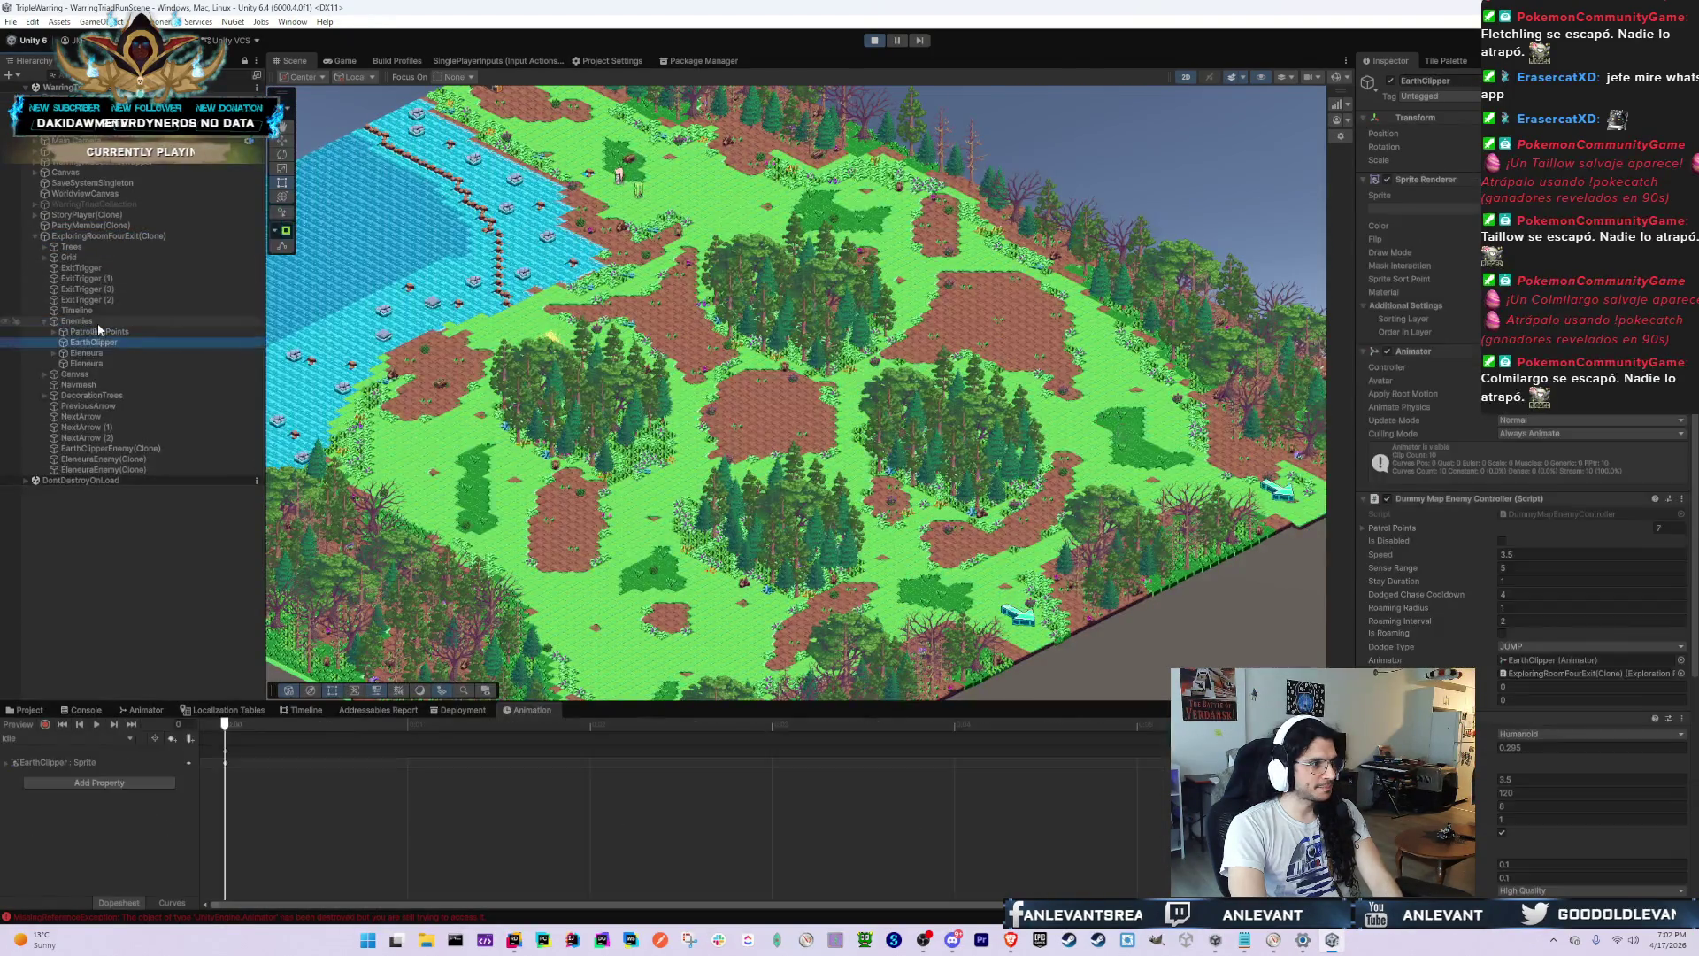
left_click(114, 343)
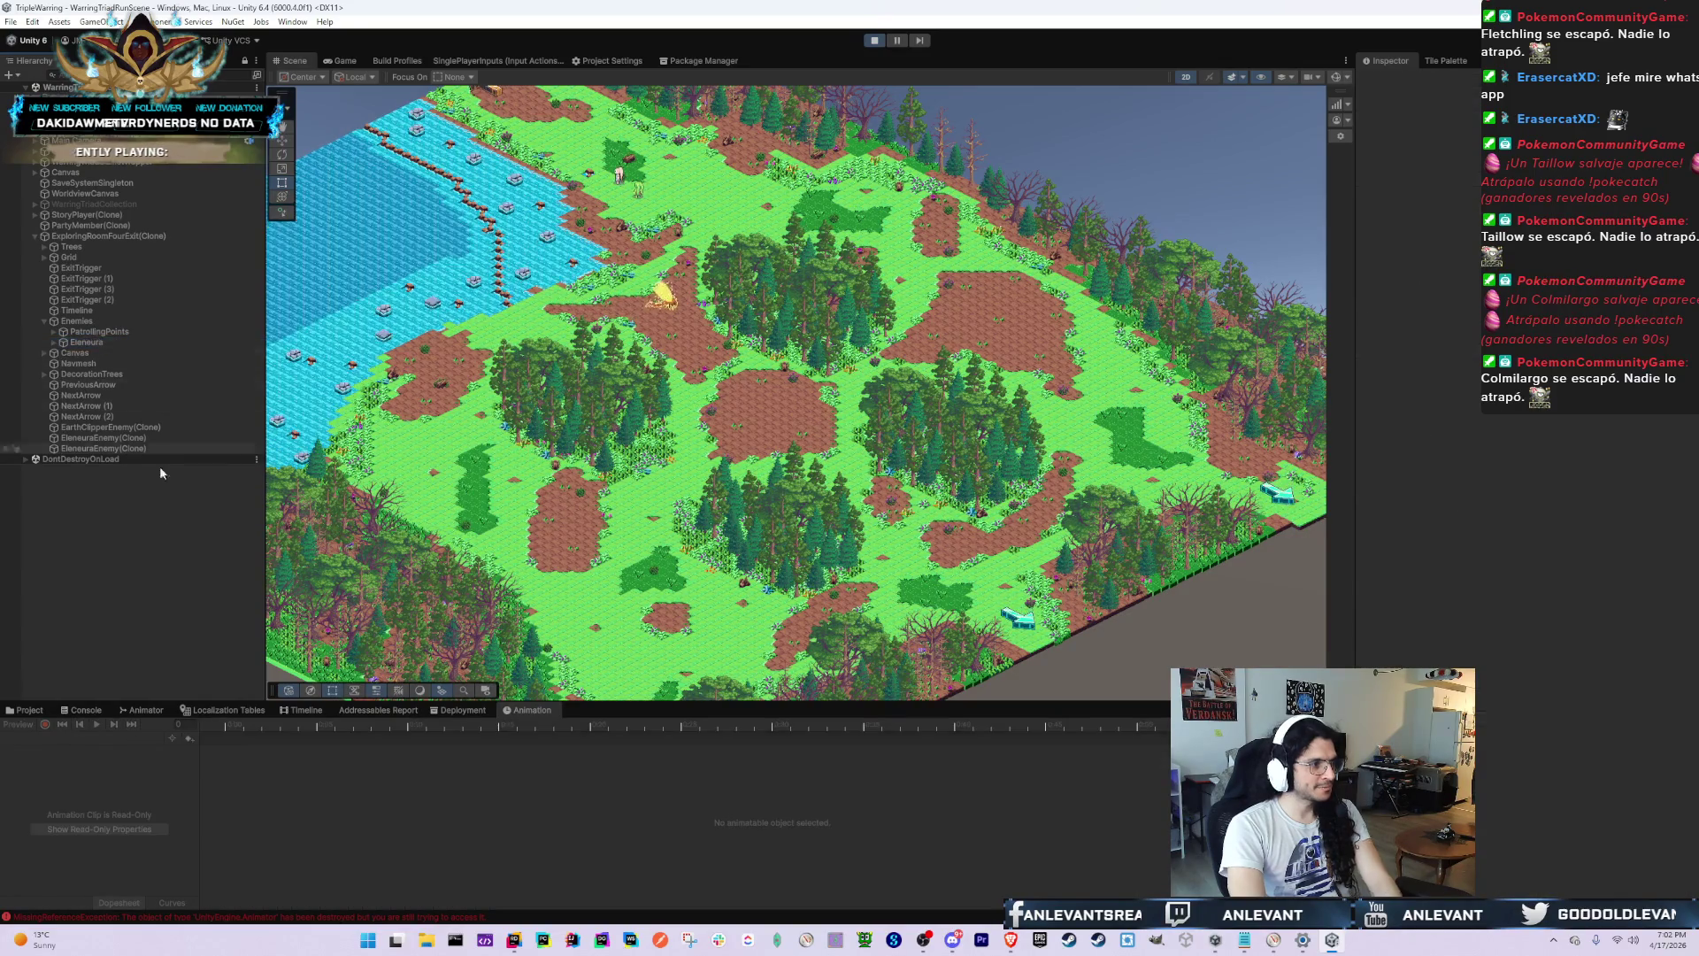
left_click(84, 710)
left_click(13, 723)
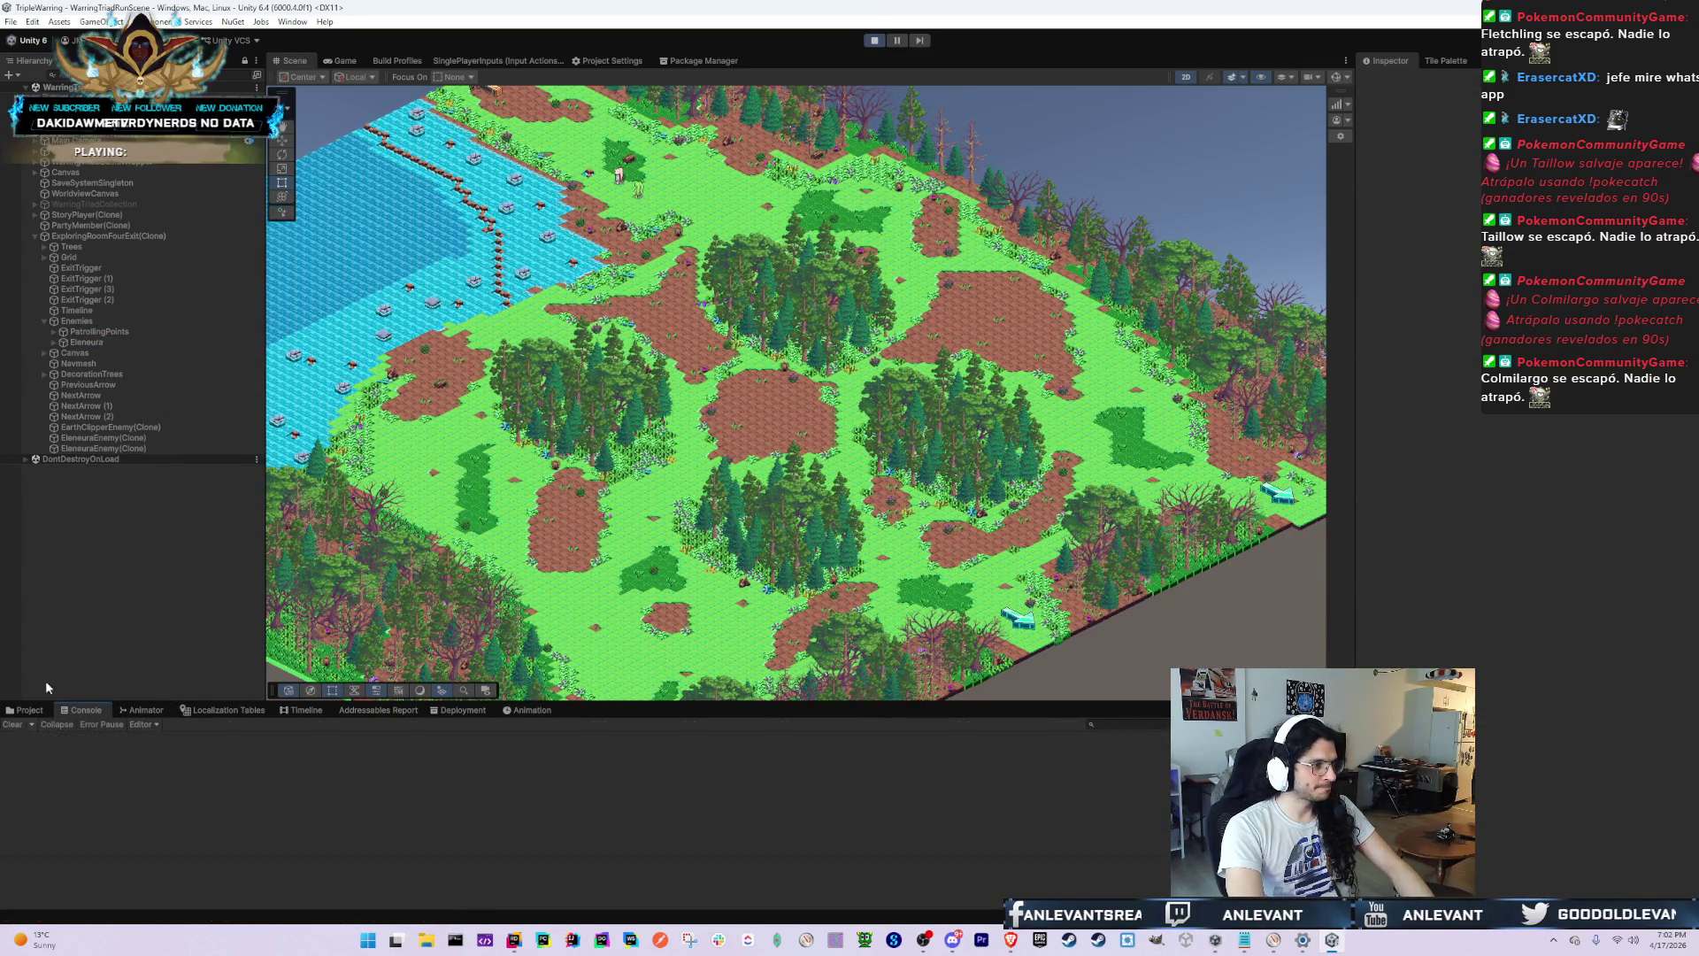
left_click(345, 60)
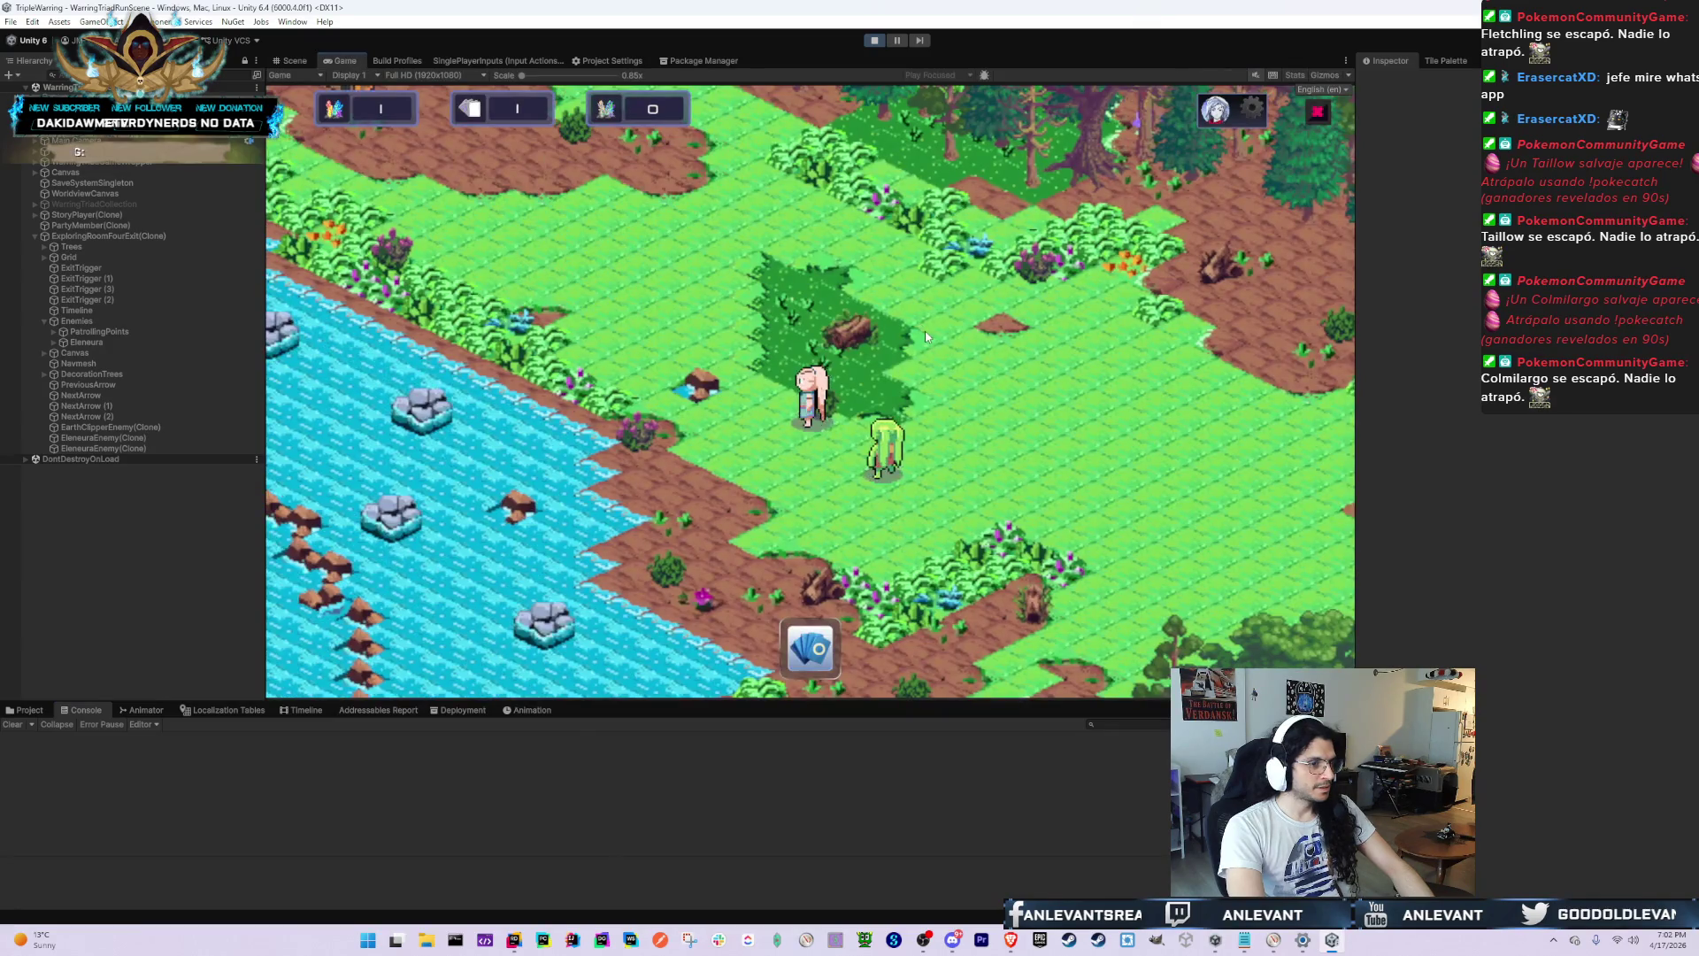
Walk the player right and down-right toward the enemy, then select Eleneura.
key("d")
key("d")
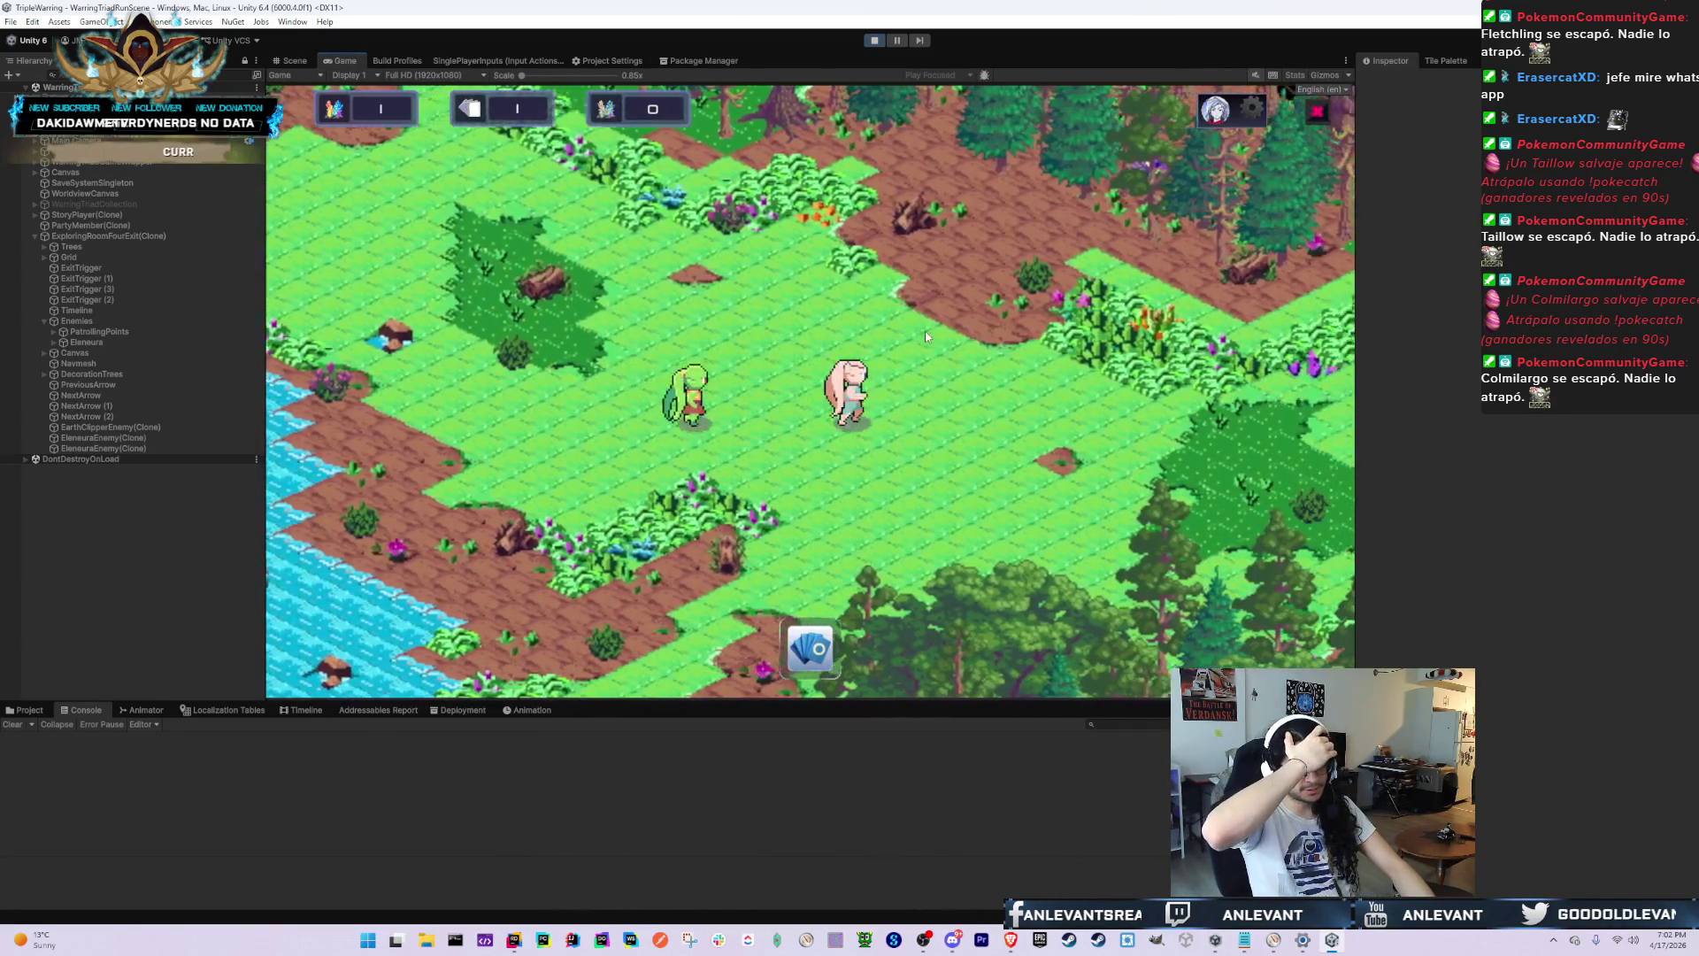
key("d")
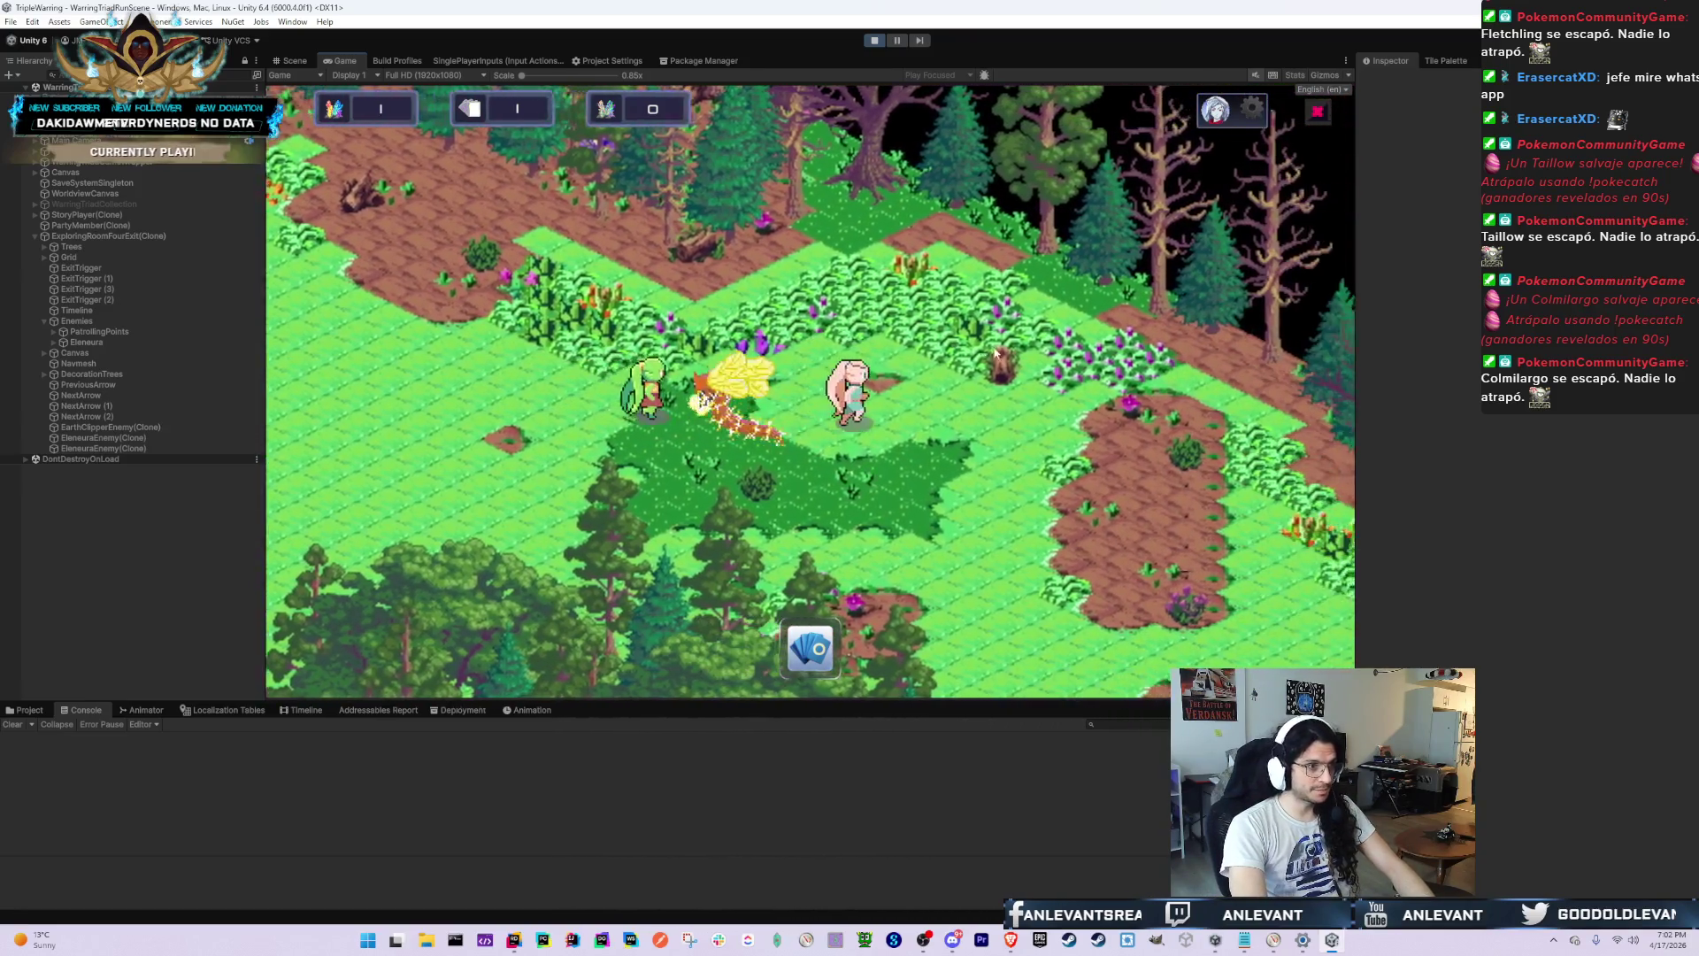
key("d")
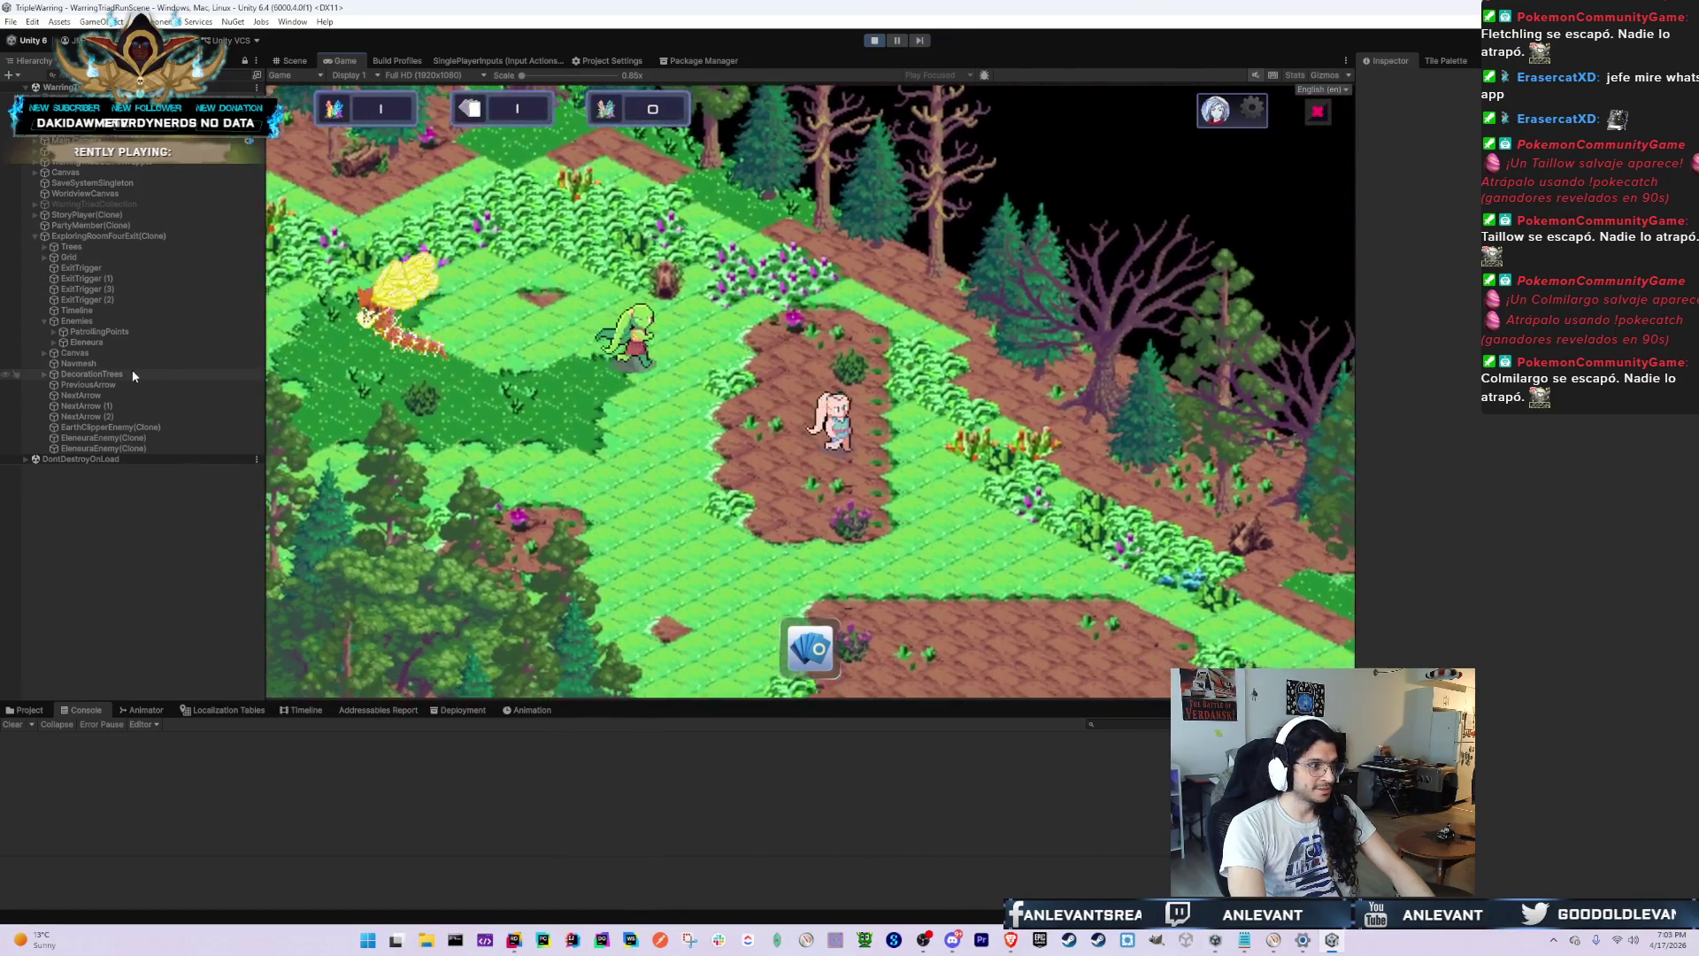
key("d")
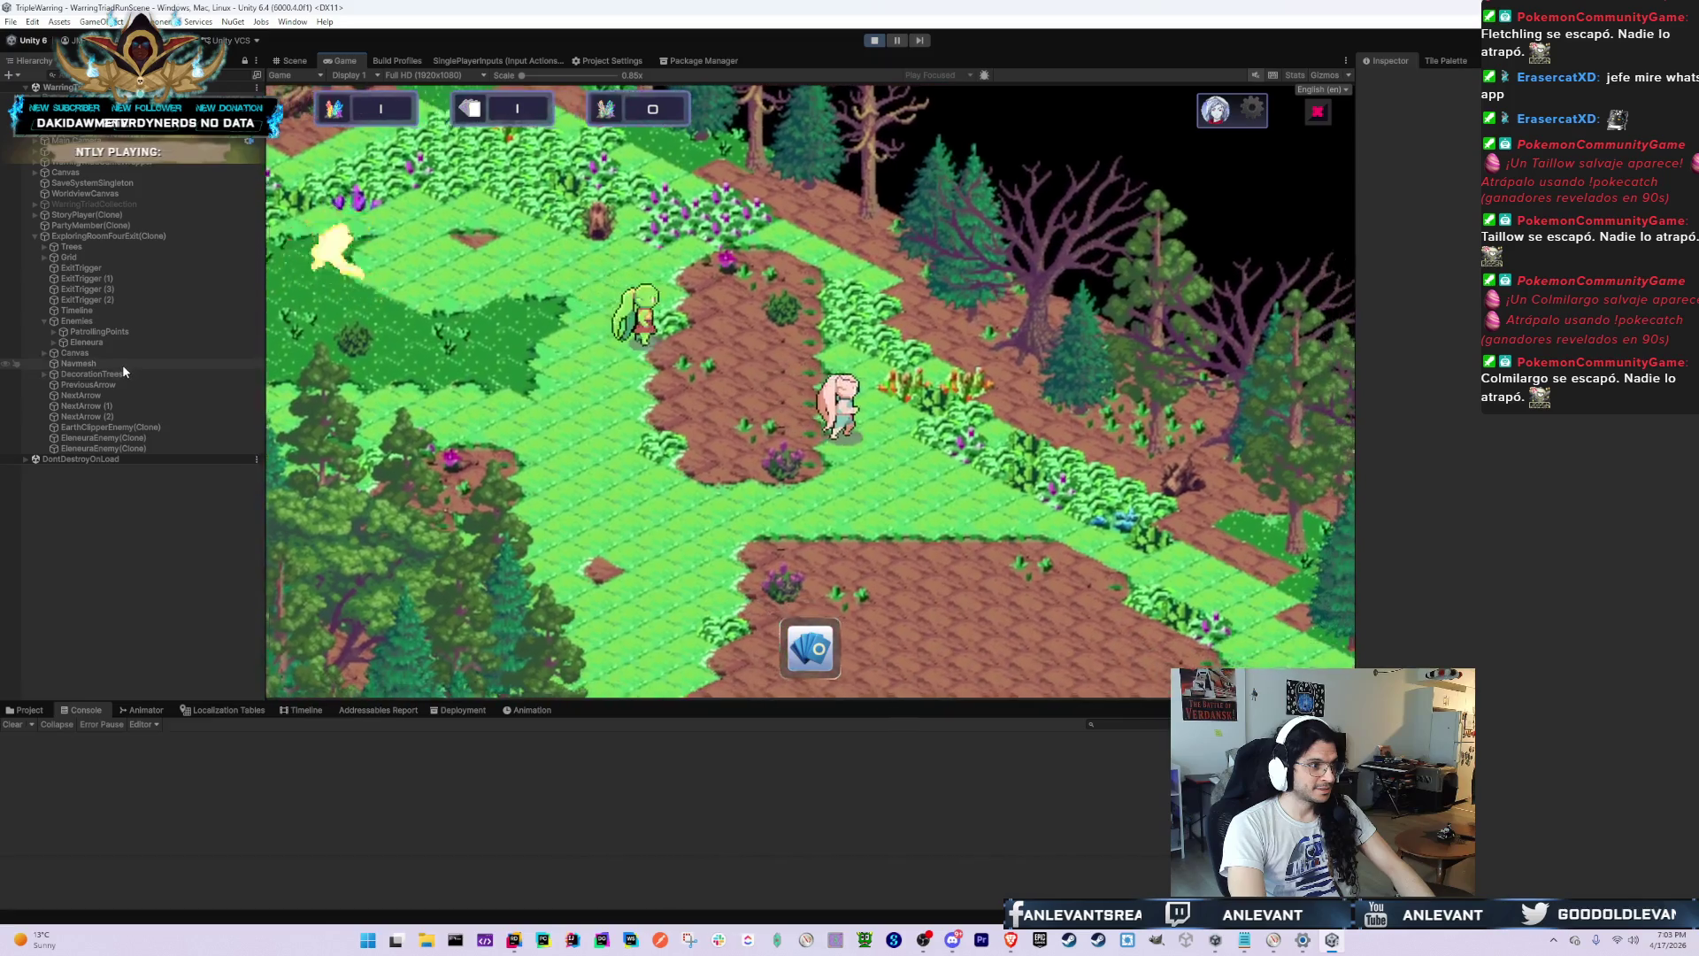
key("d")
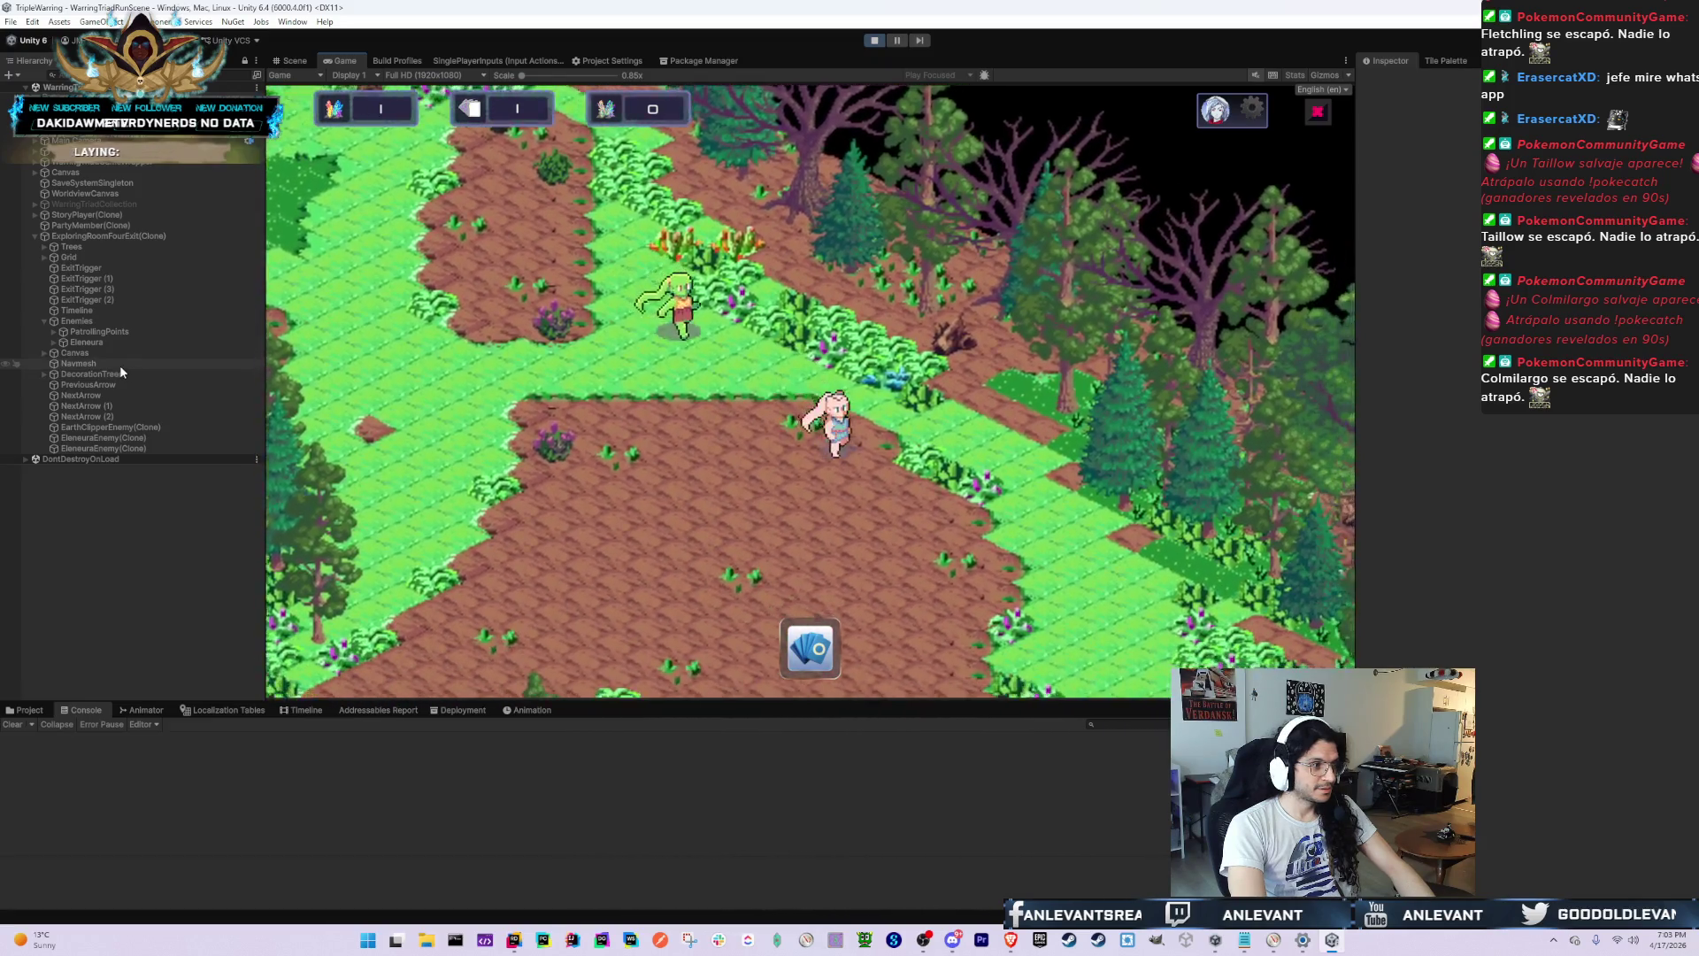
left_click(113, 341)
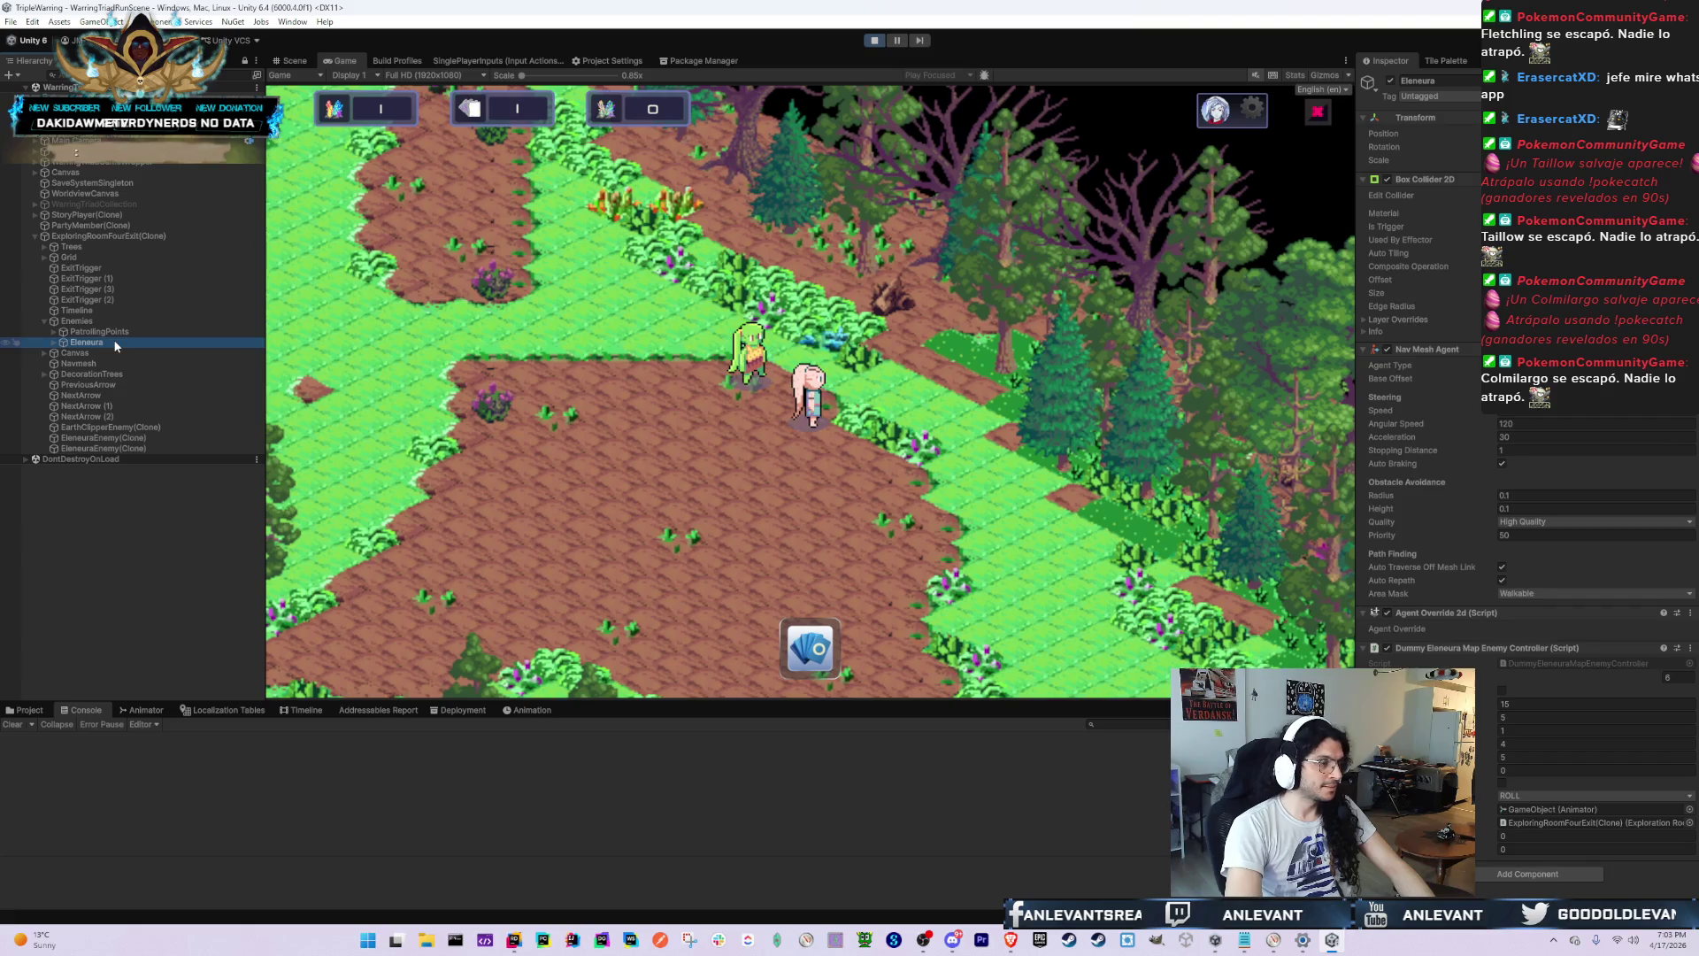
Select Eleneura's child sprite, show its Animator graph, and walk the player up-left.
key("Right")
key("Down")
left_click(146, 710)
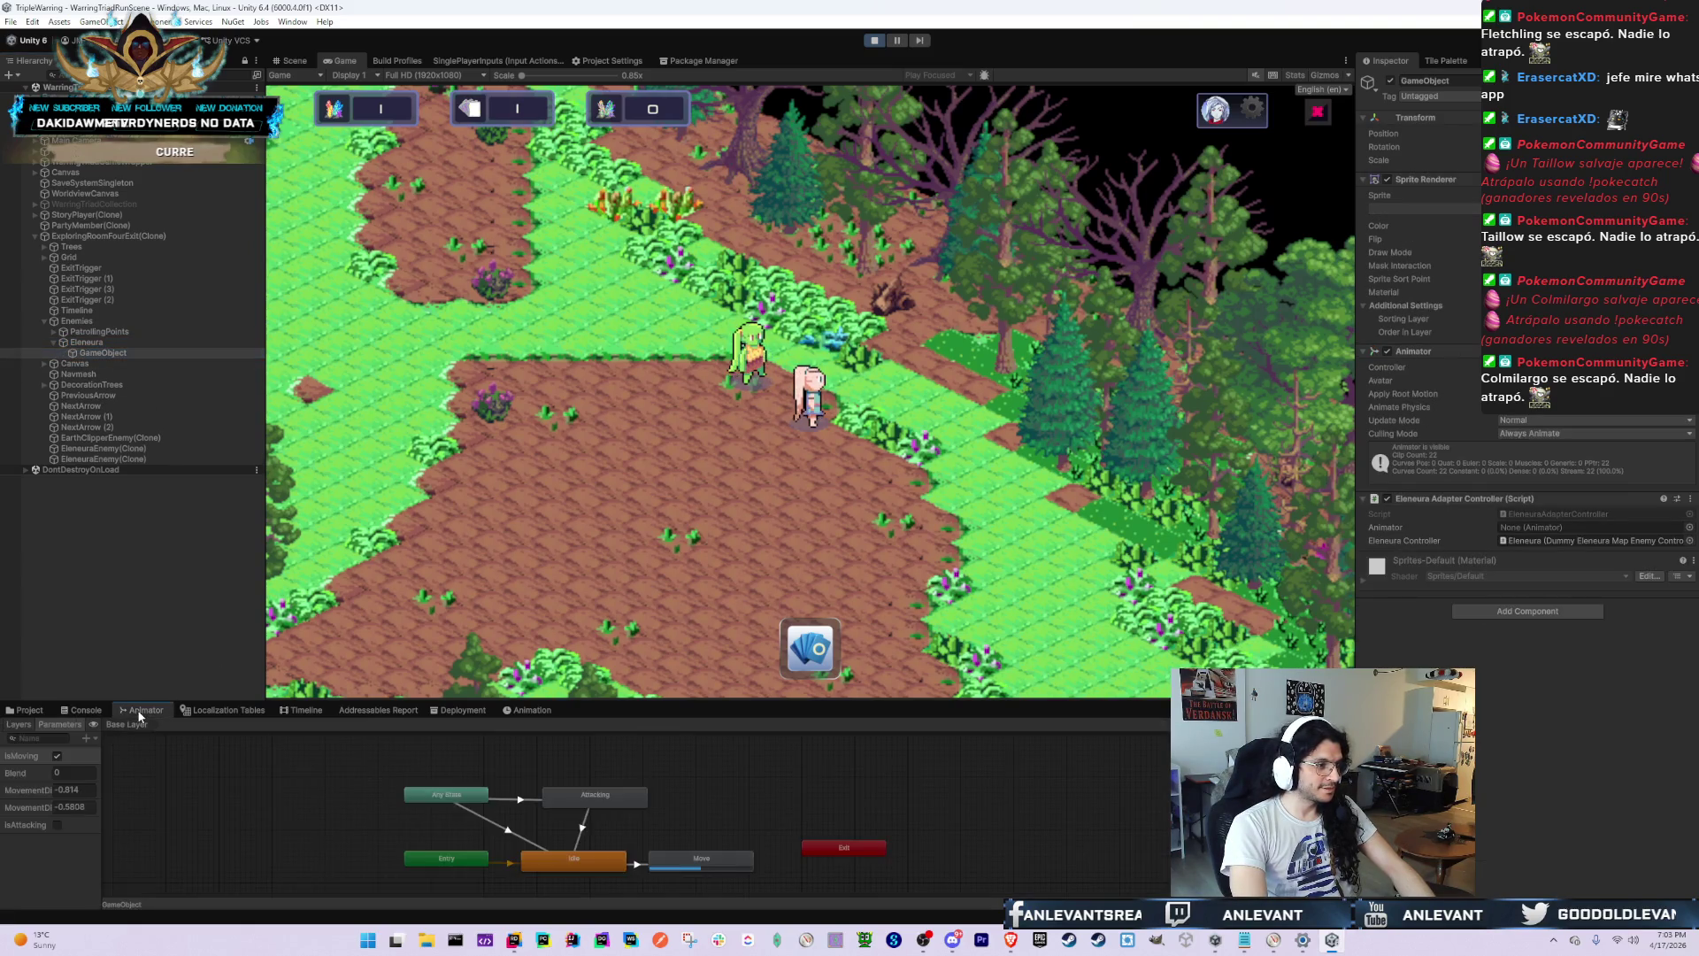
key("a")
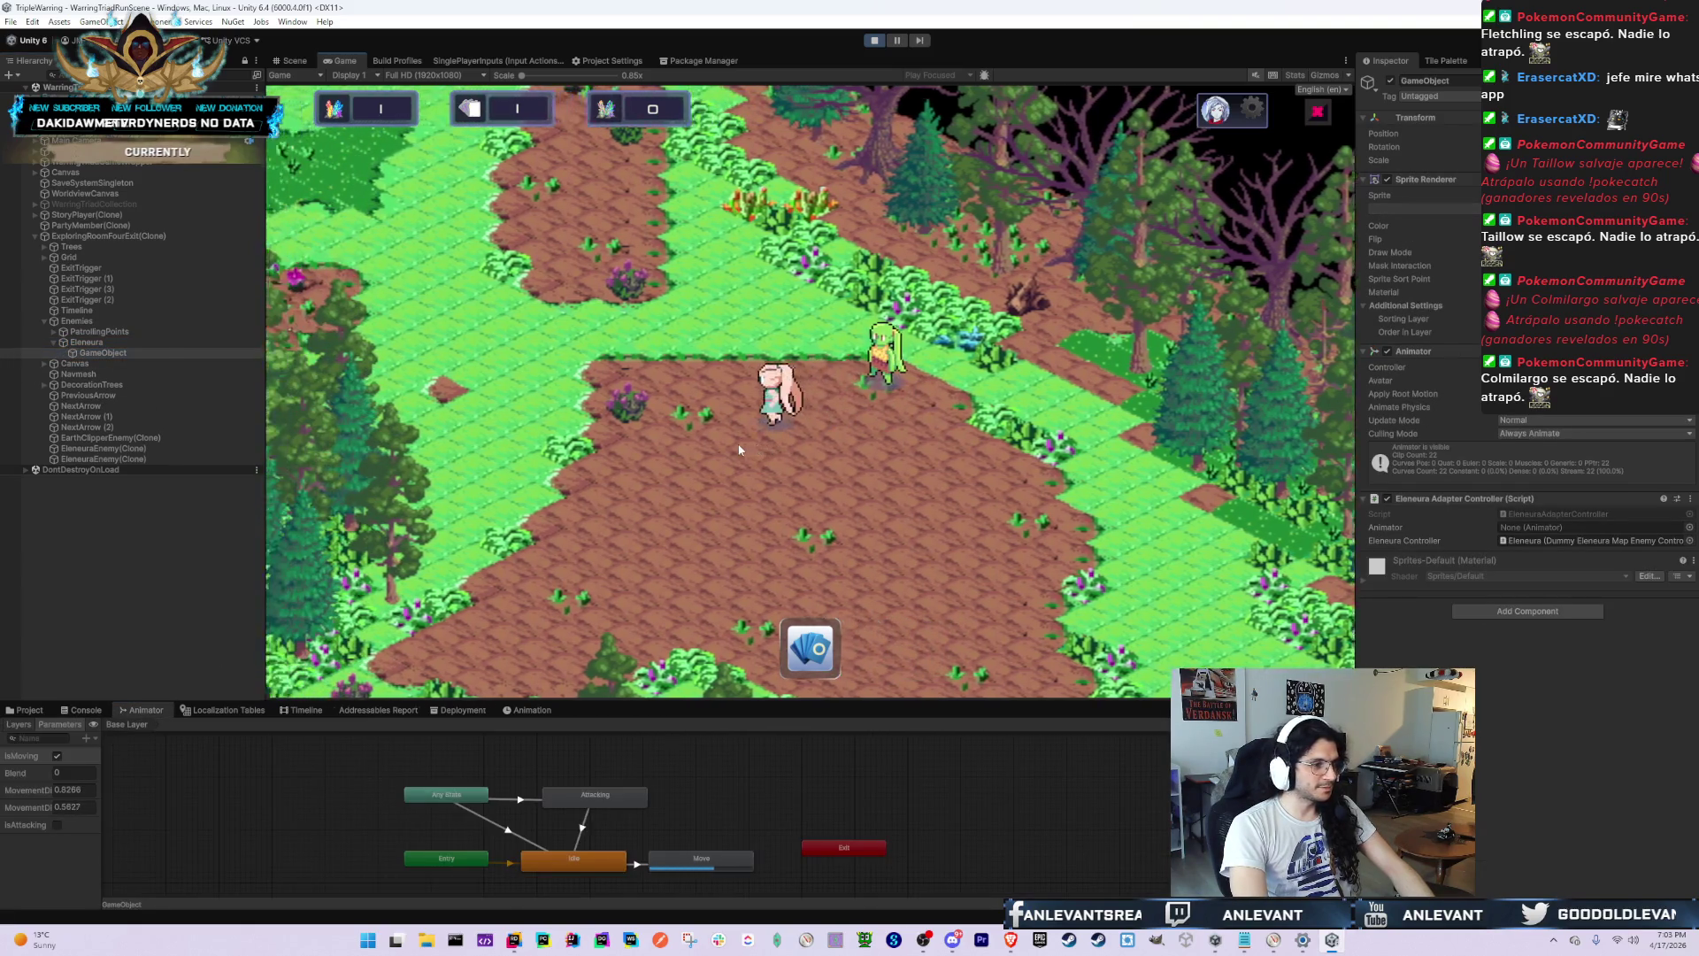
key("a")
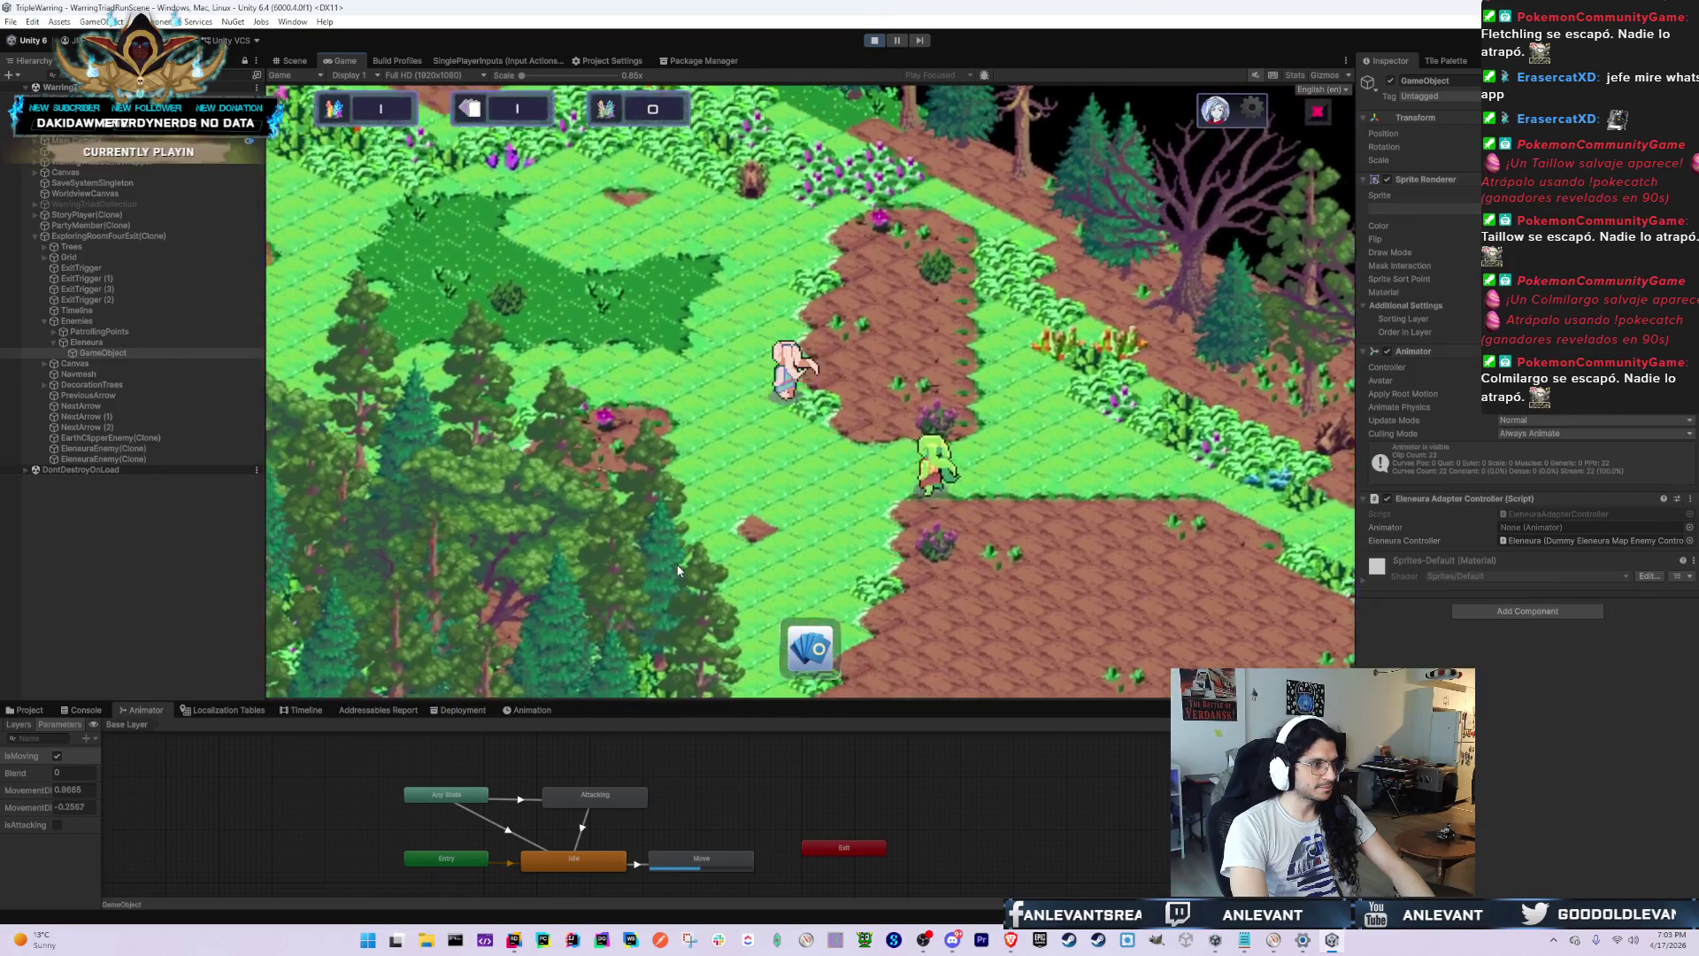
key("a")
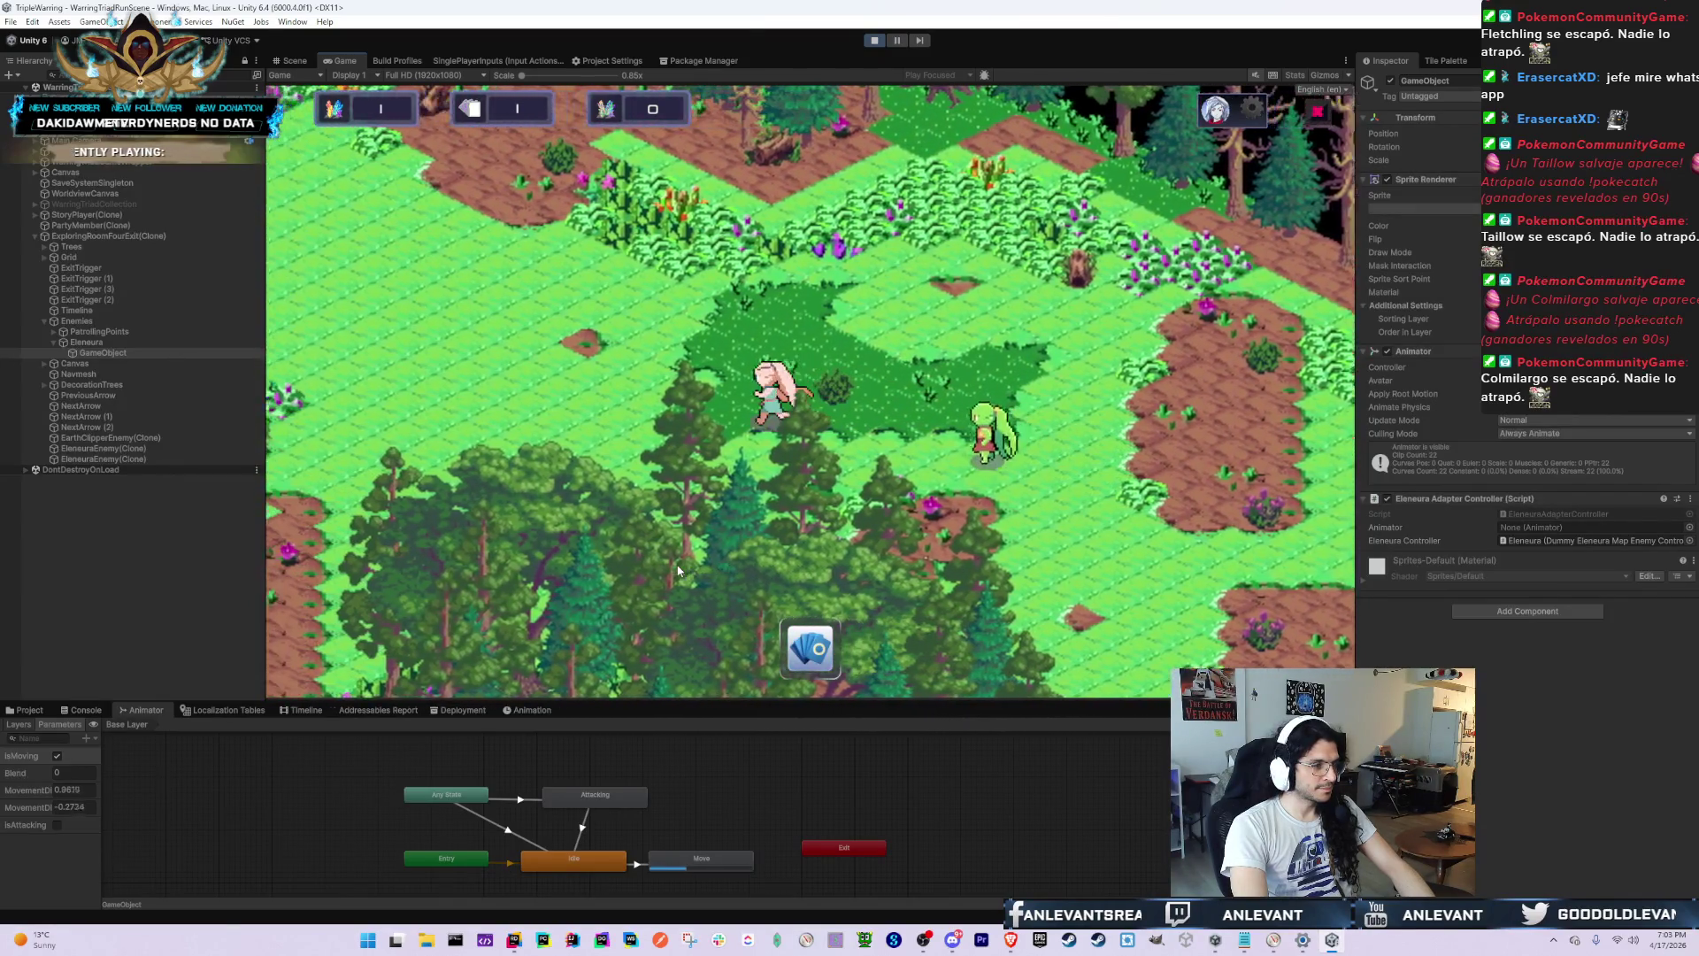
key("a")
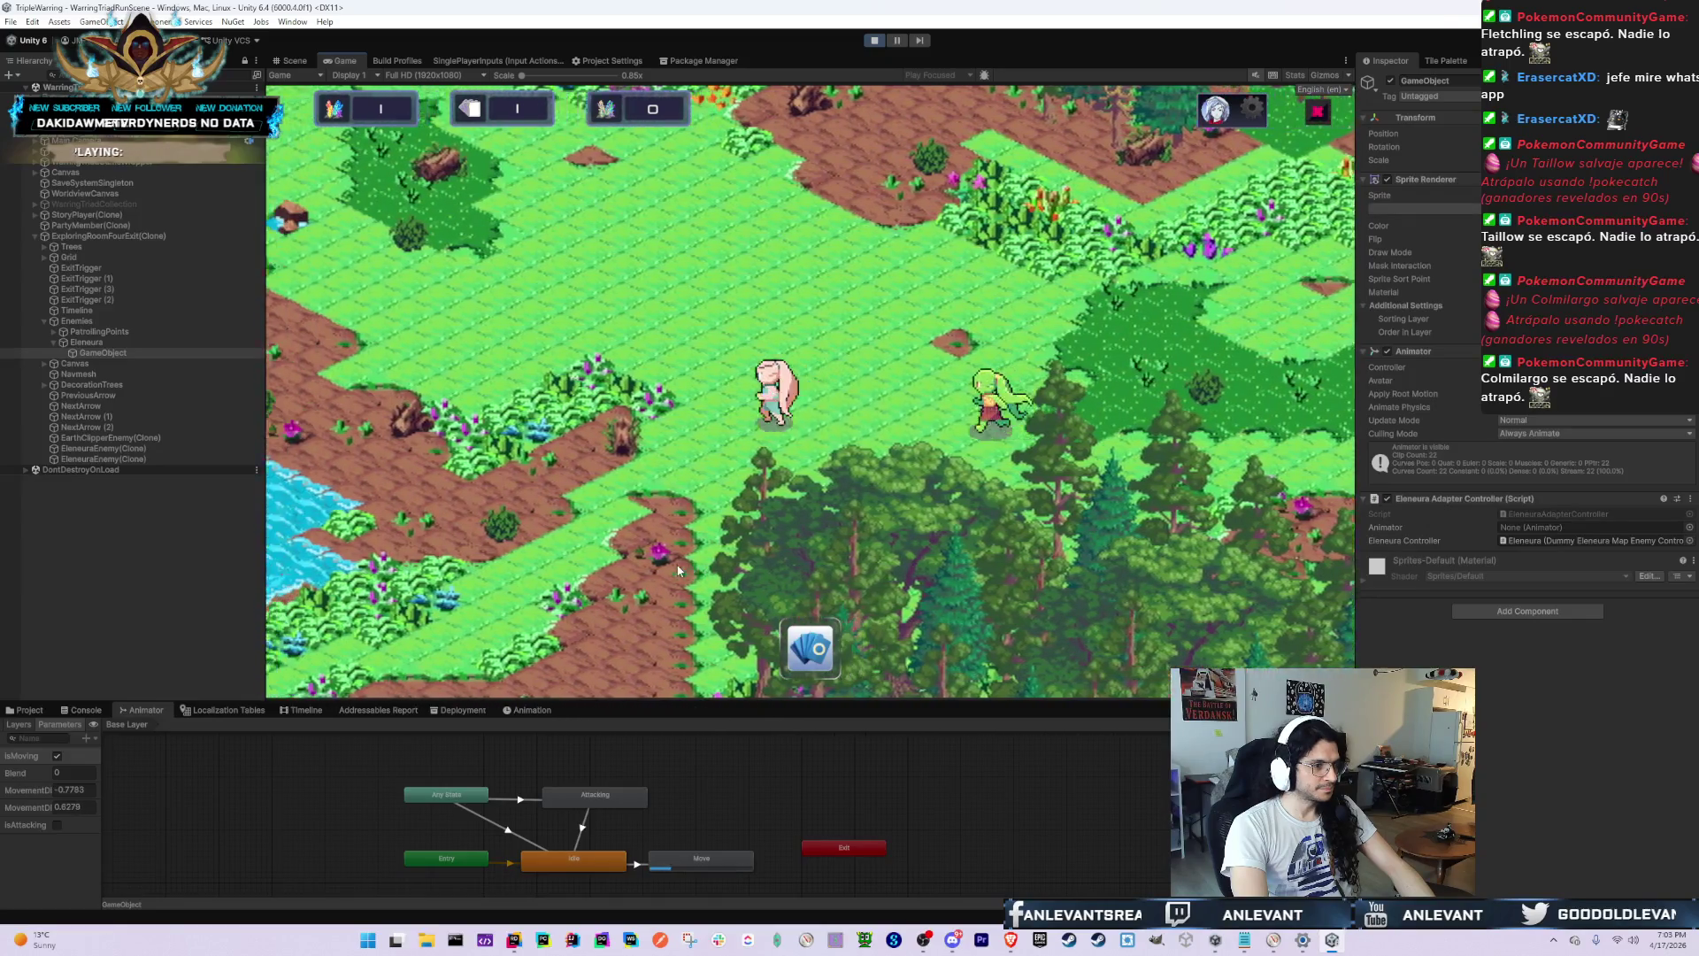
Walk the player down toward the river and back up-left, then stop Play mode.
key("s")
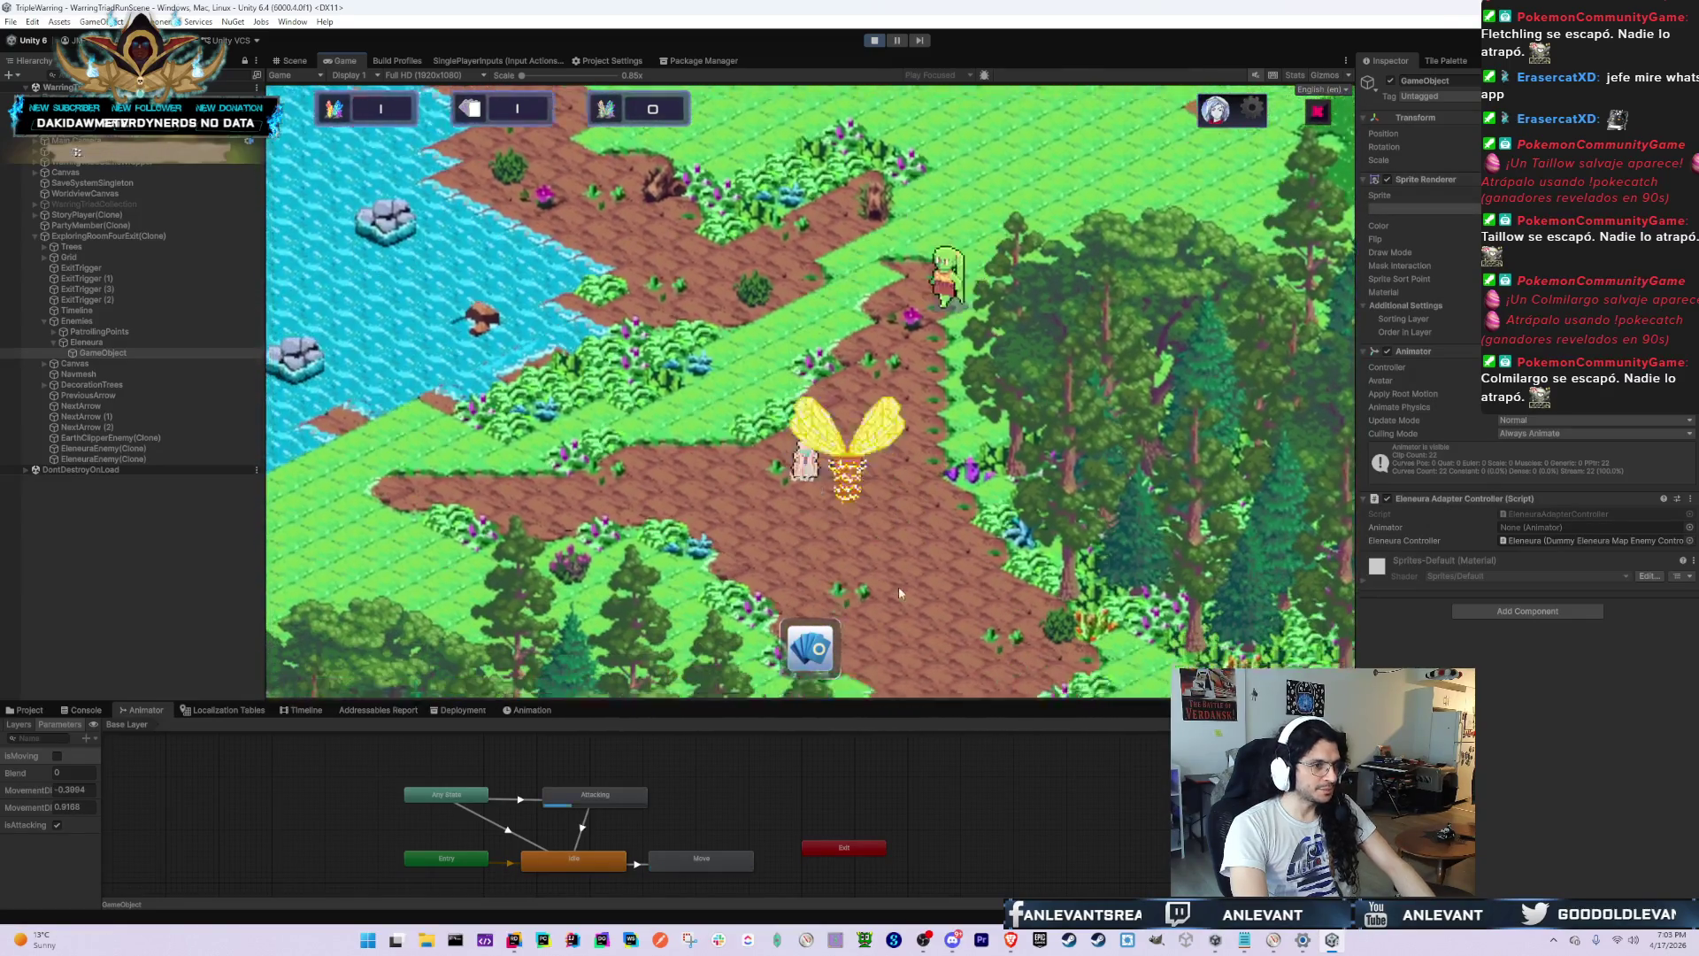
key("s")
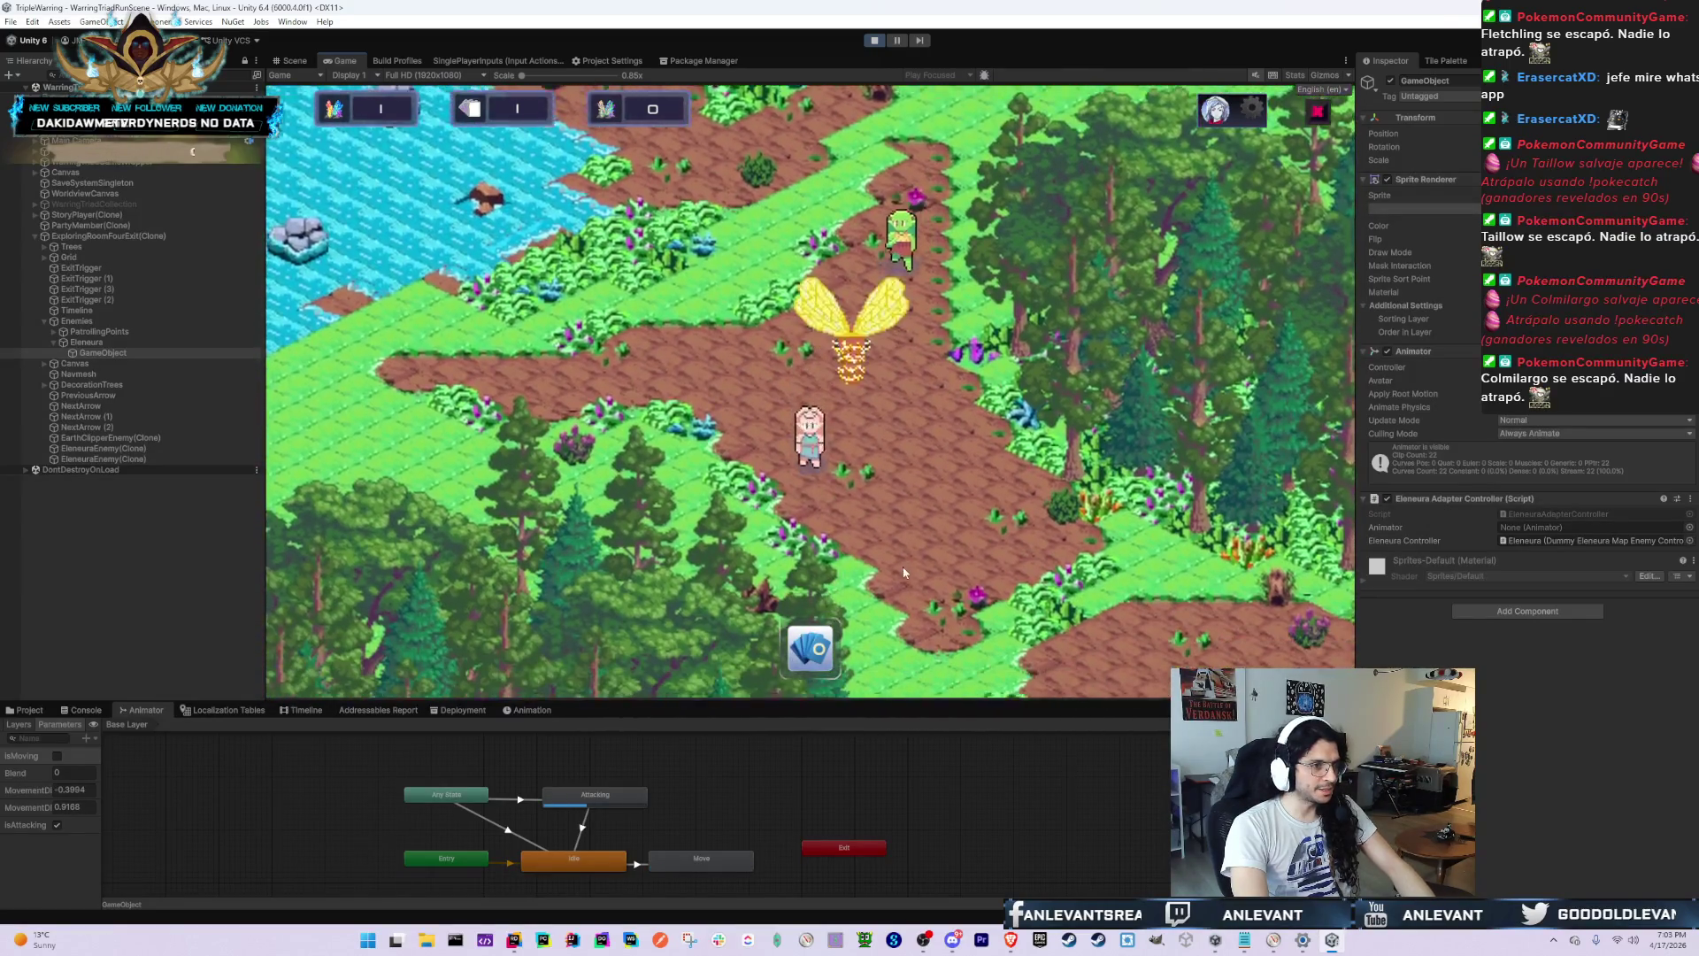
key("d")
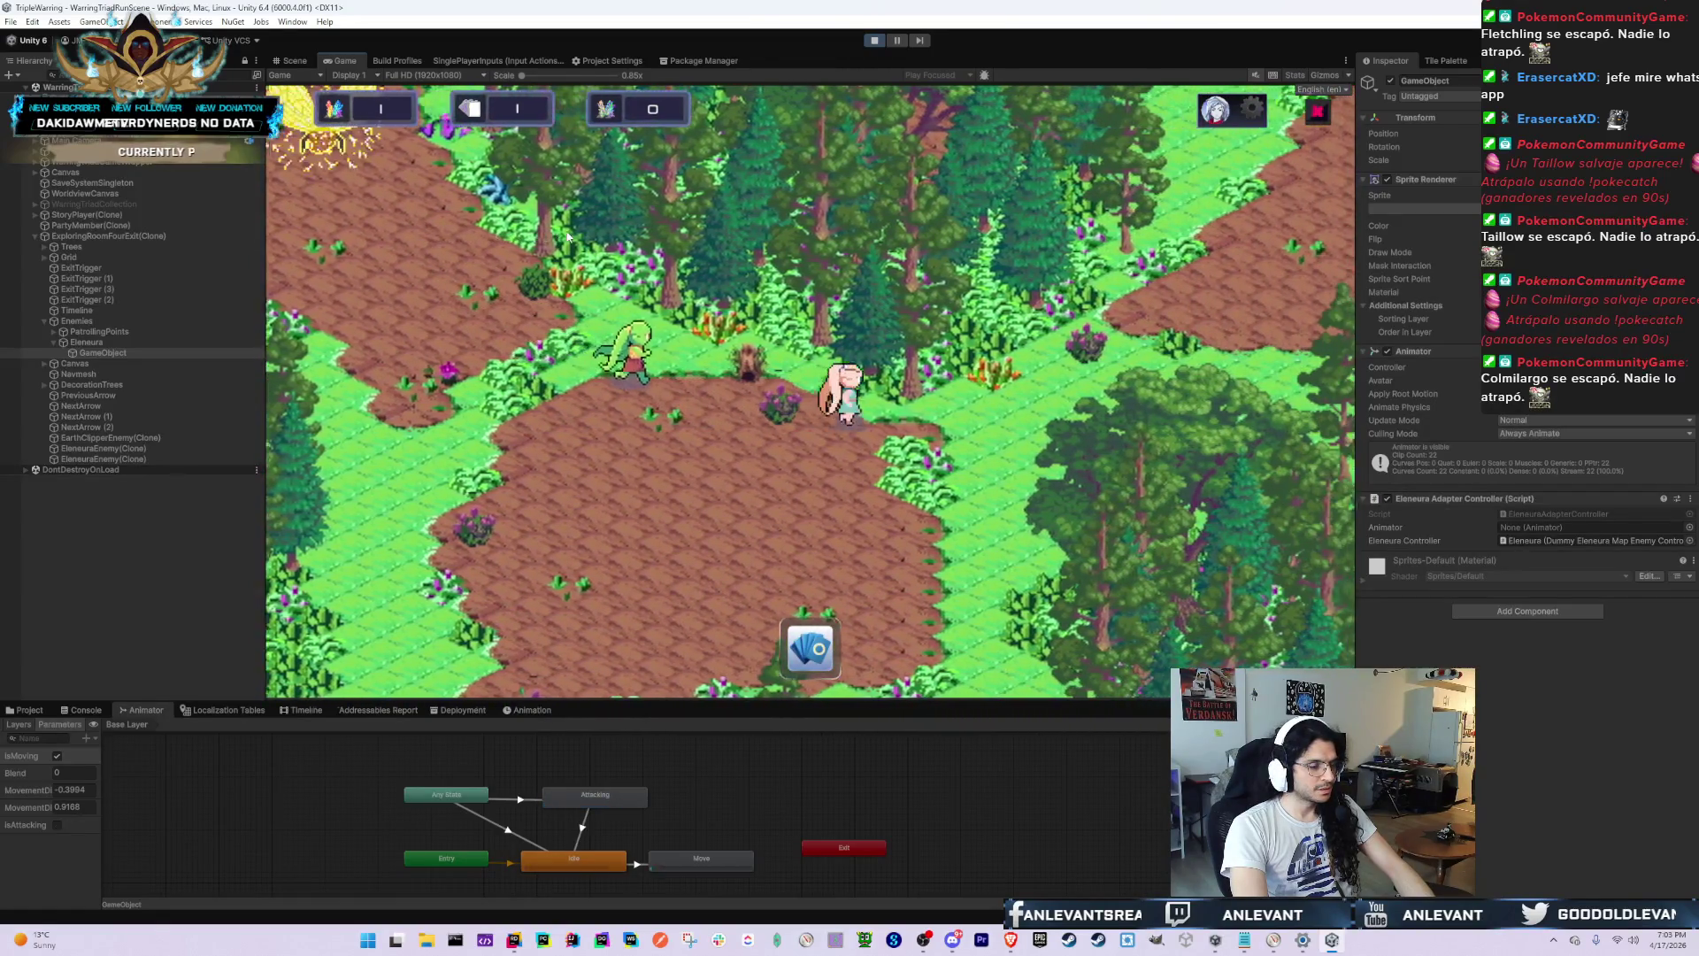
key("a")
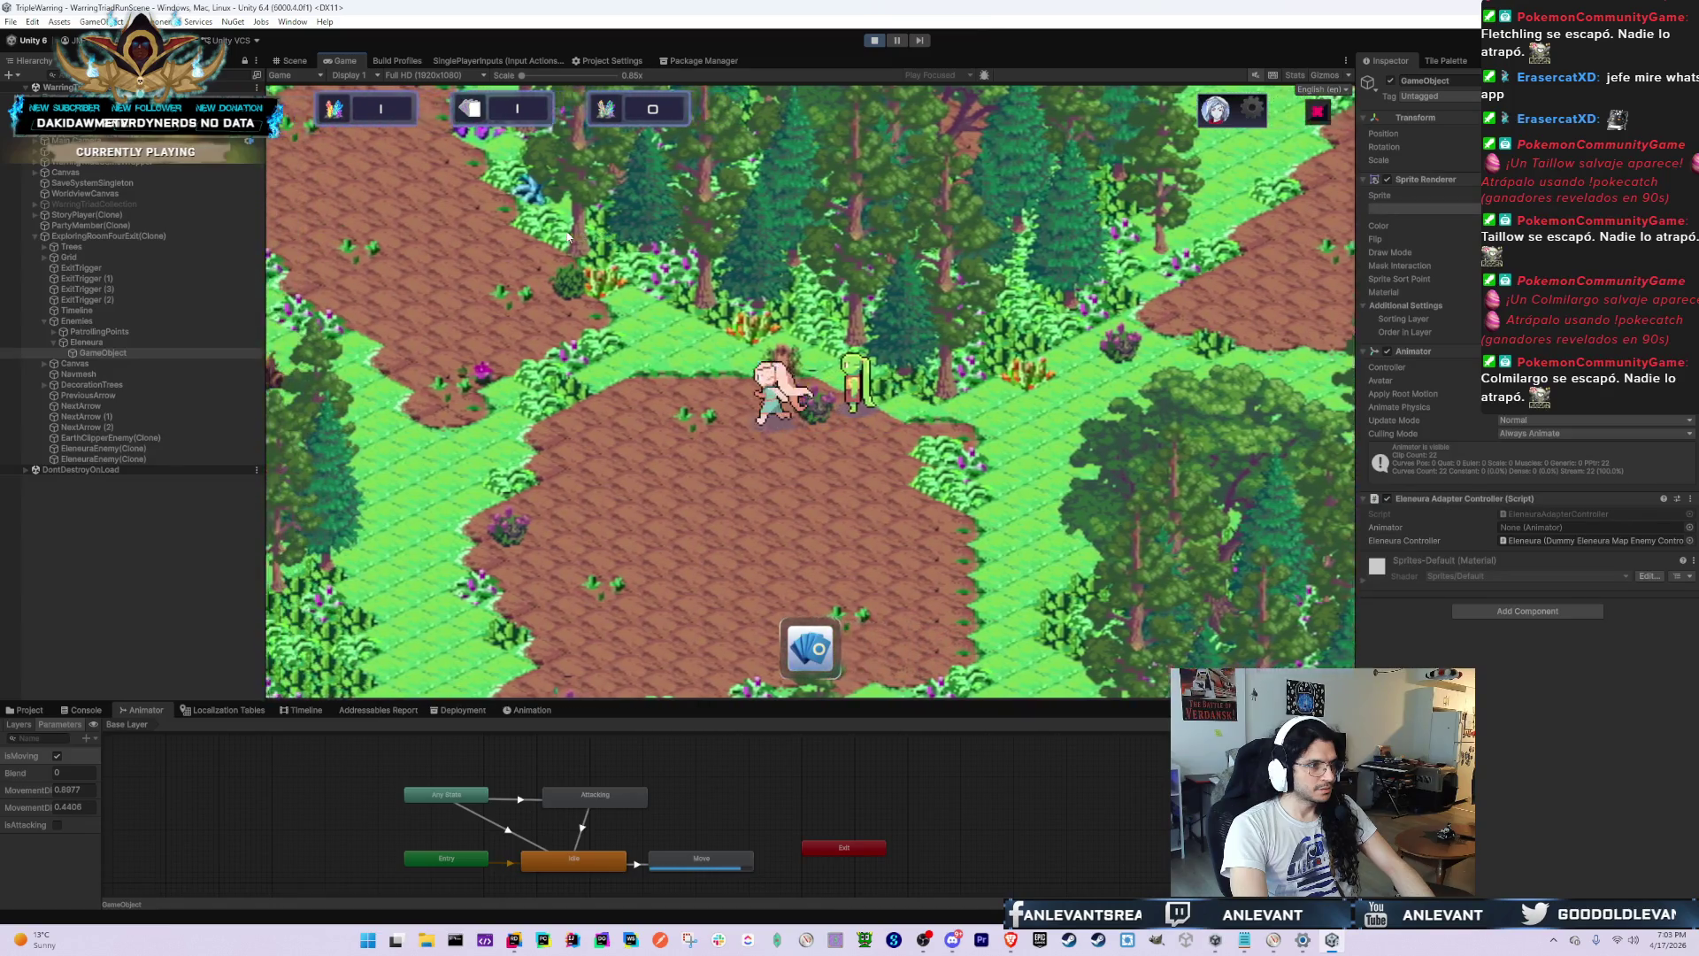
key("a")
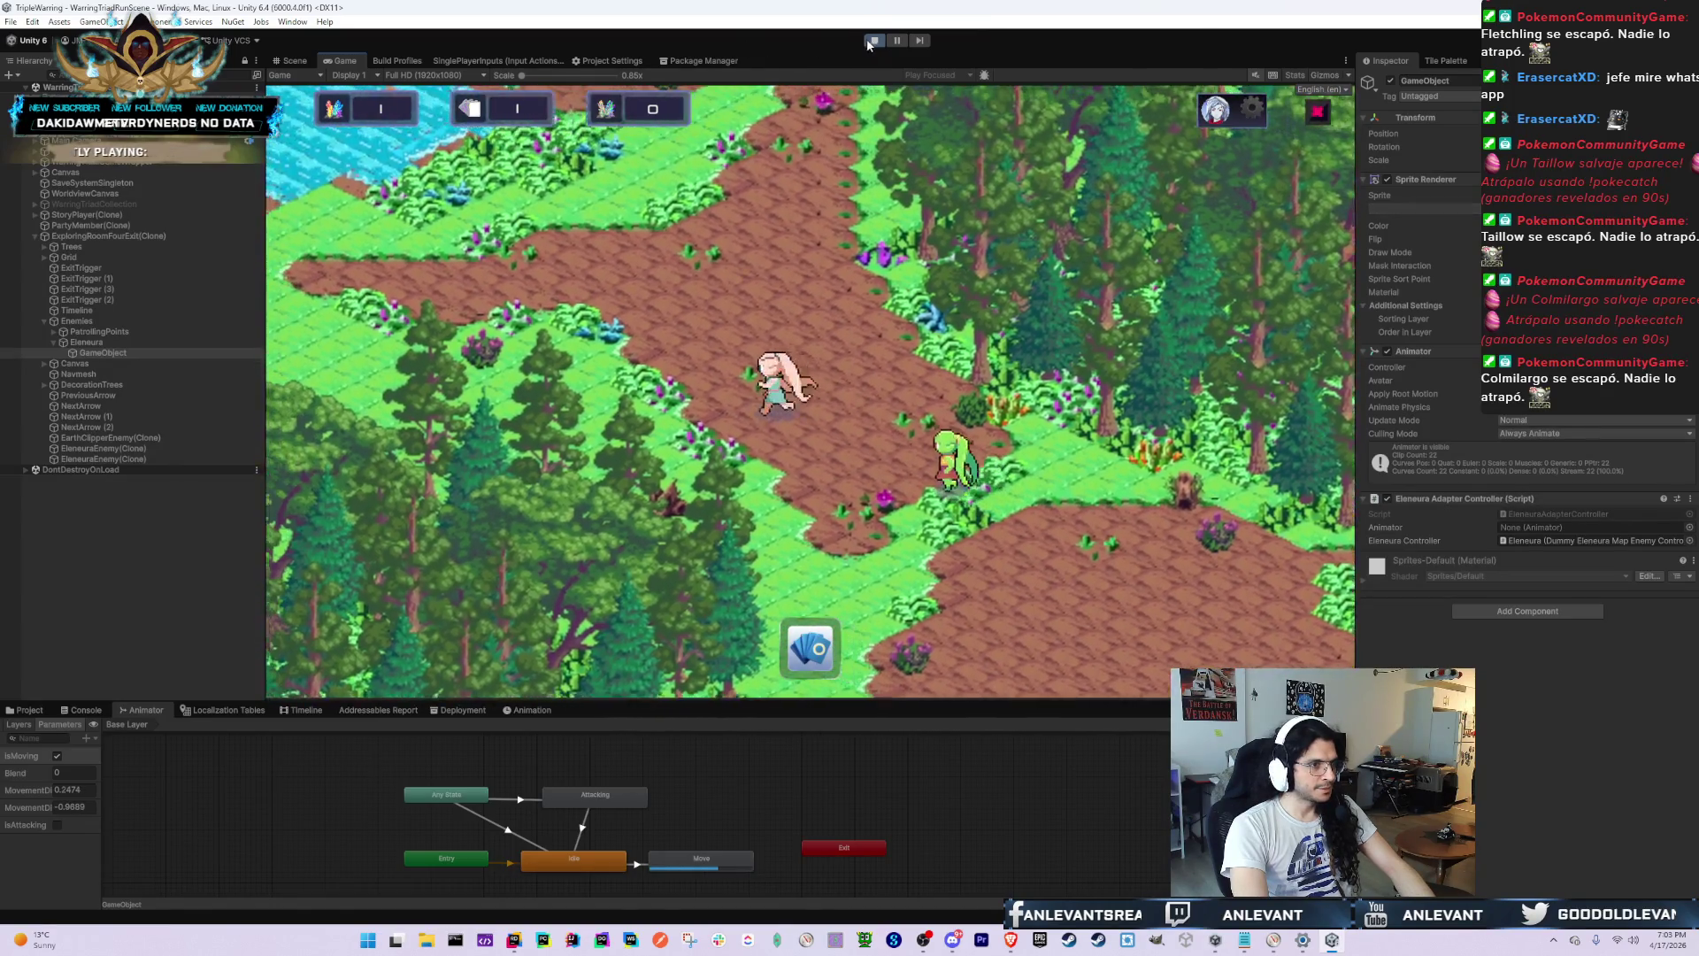
left_click(874, 40)
Search the project assets for 'Elene' and select the Eleneura prefab.
left_click(29, 711)
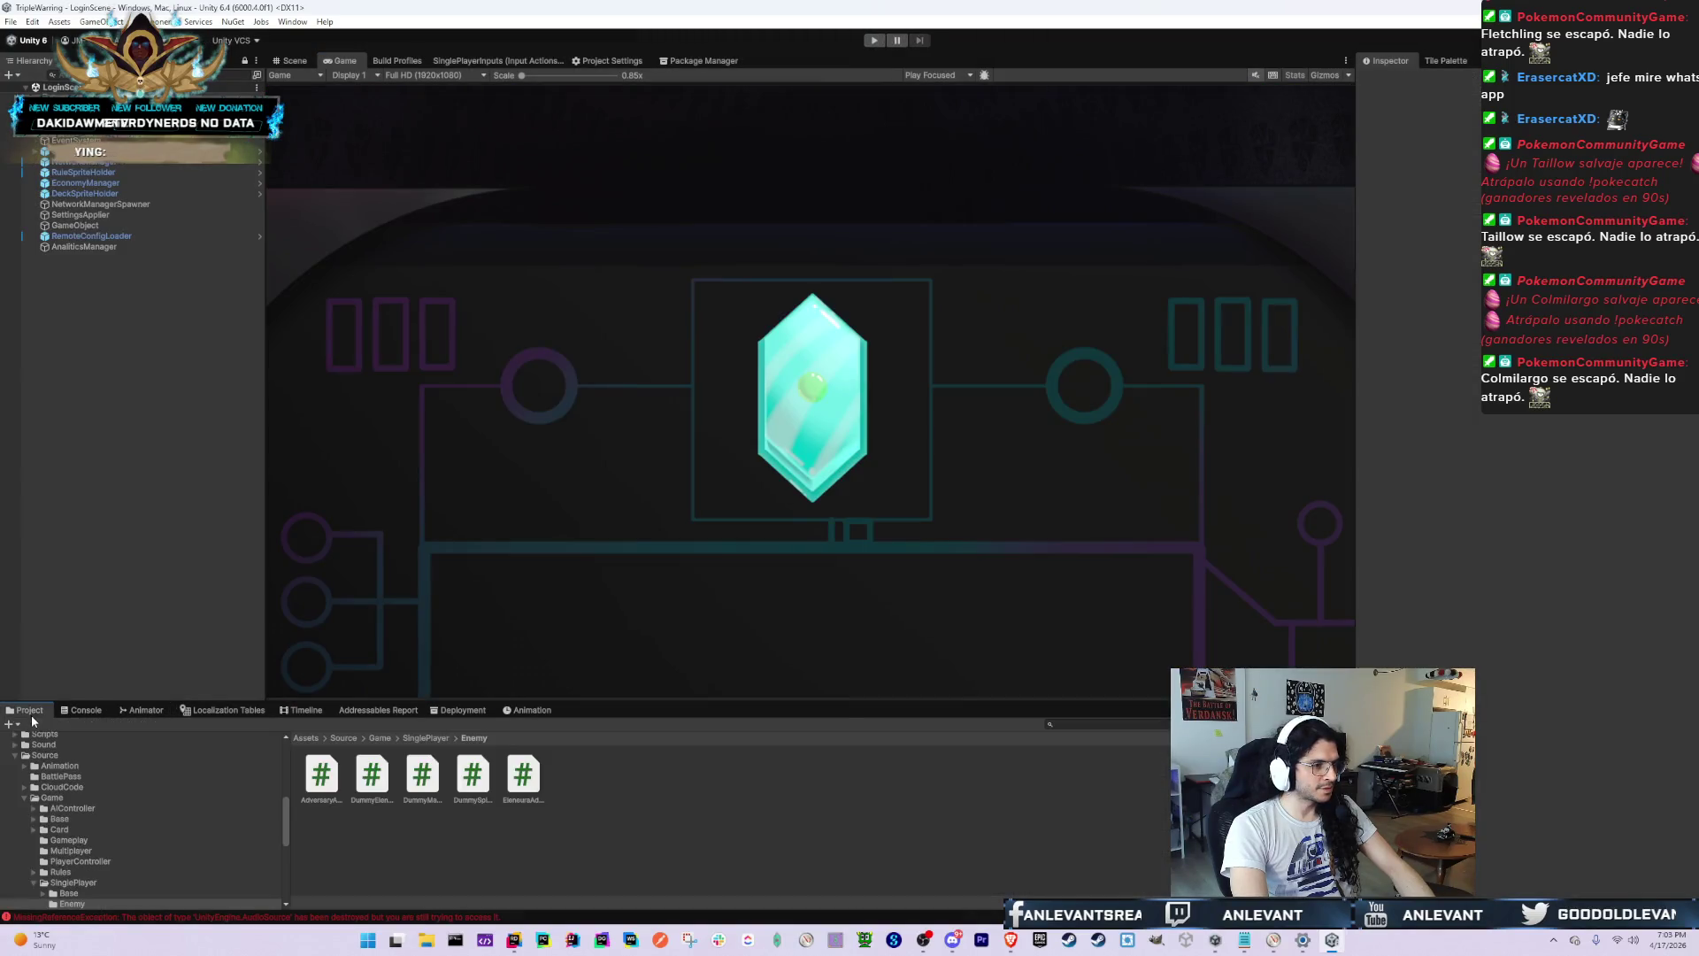
left_click(1074, 724)
type("Elene")
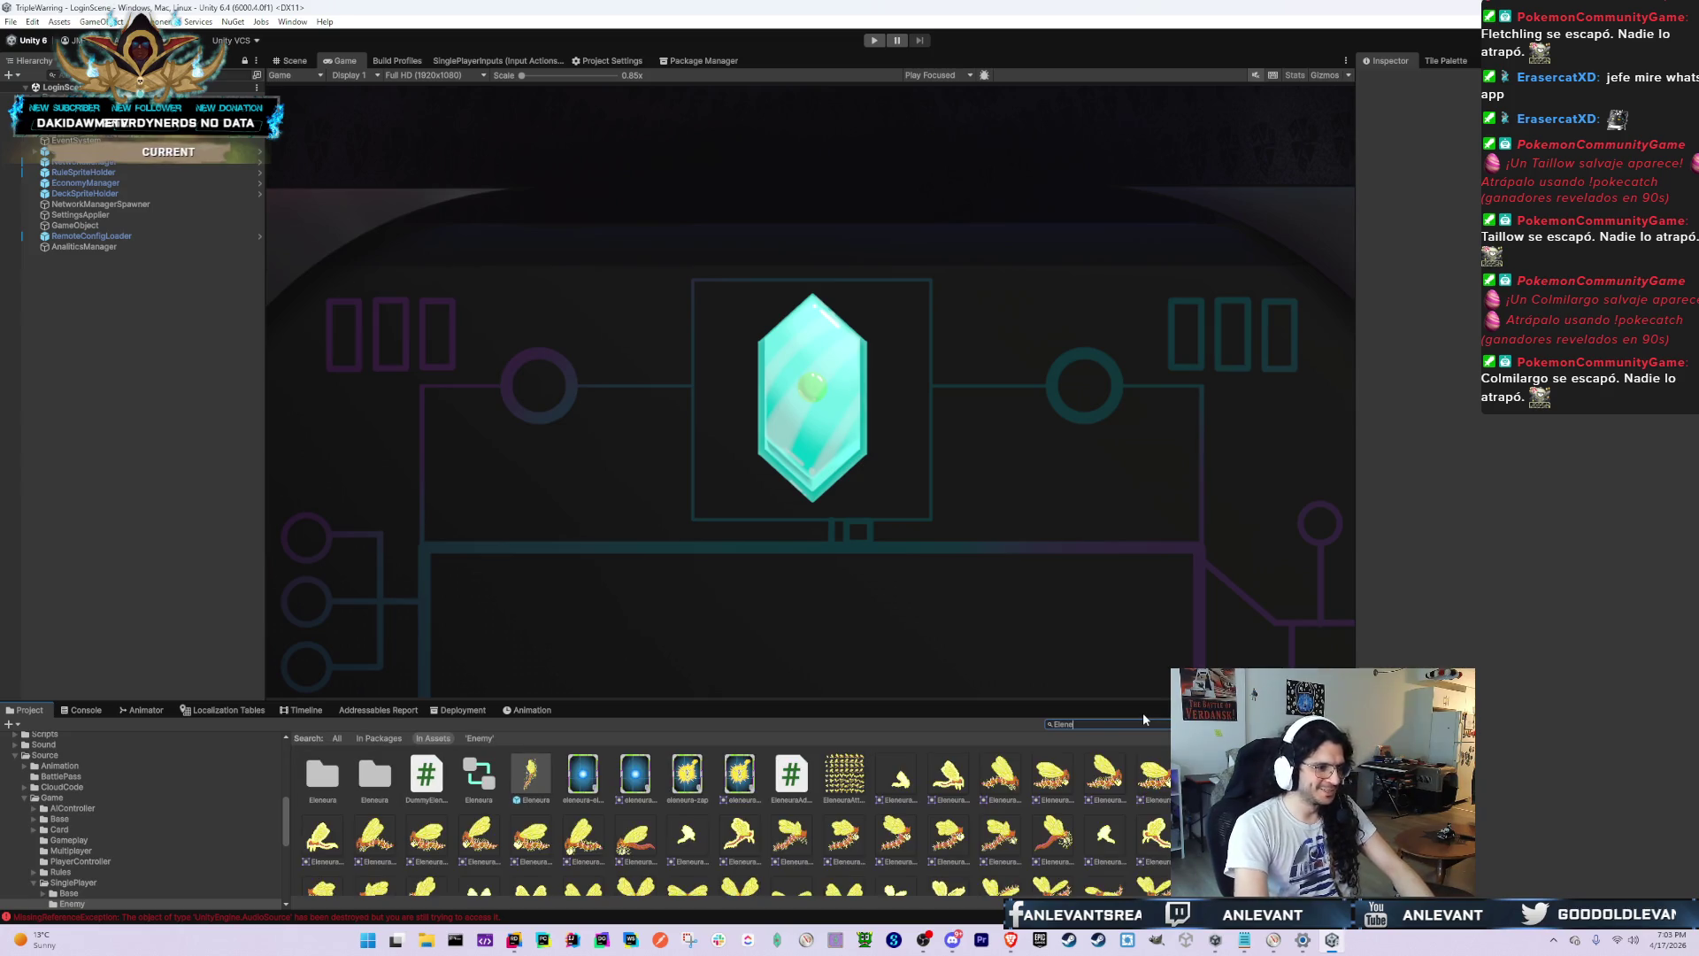
left_click(531, 774)
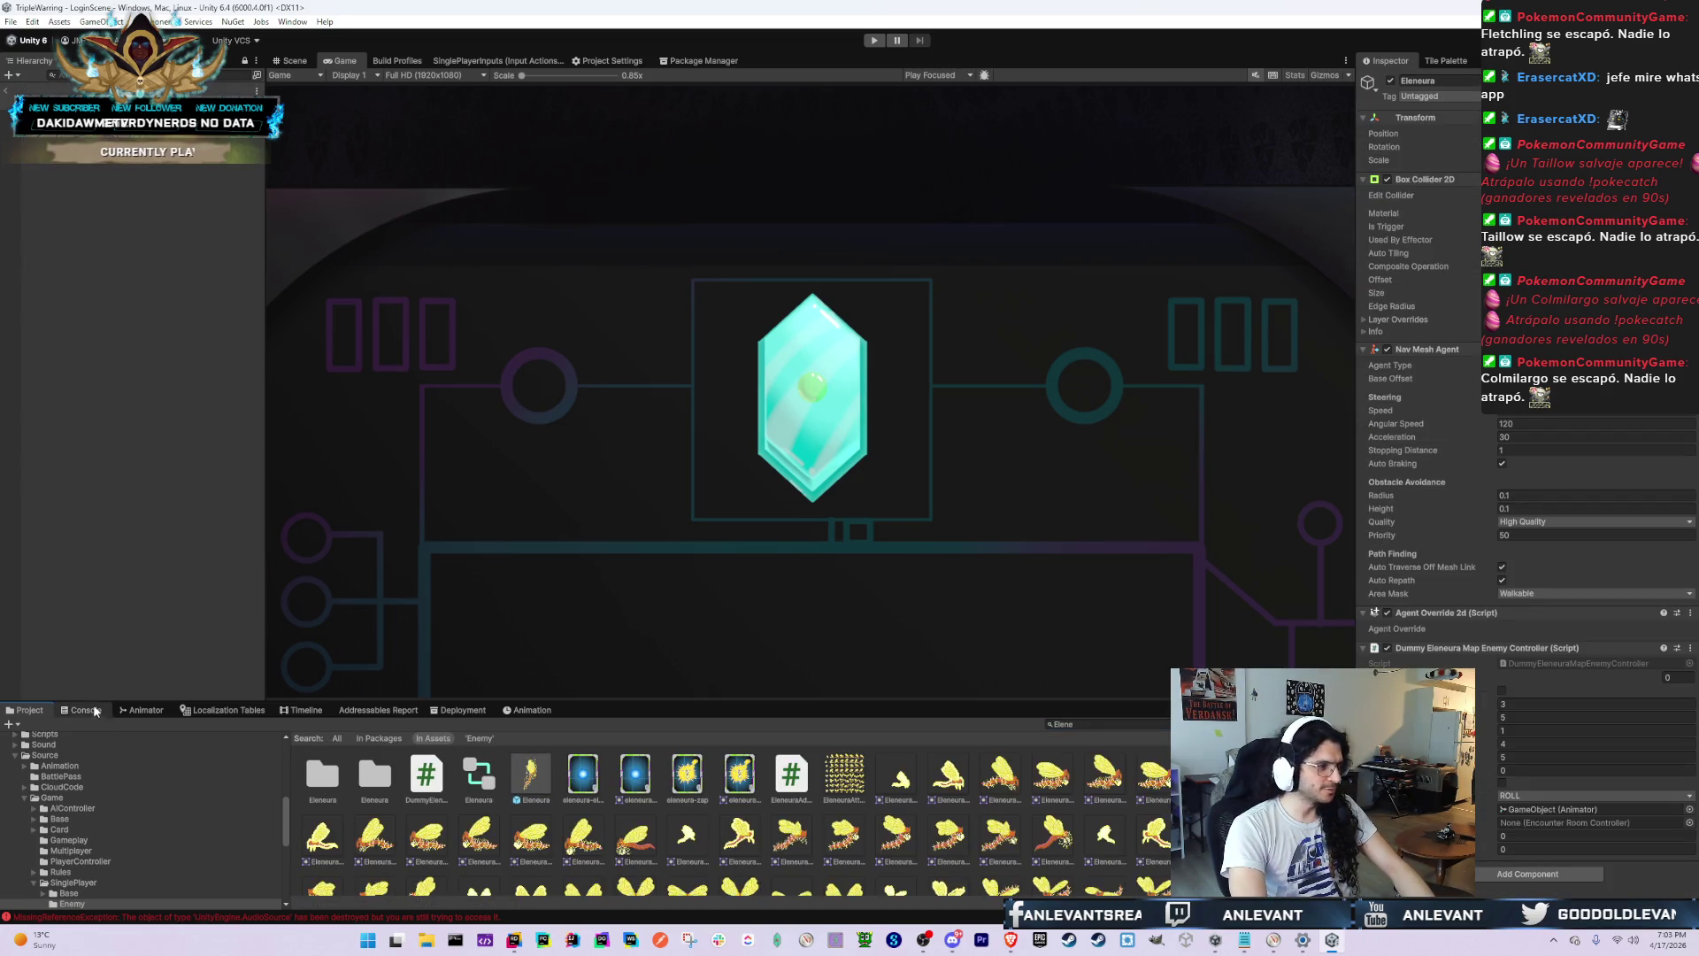
Select Eleneura's child sprite, open its AttackE clip, and add an animation event at frame 21.
left_click(128, 710)
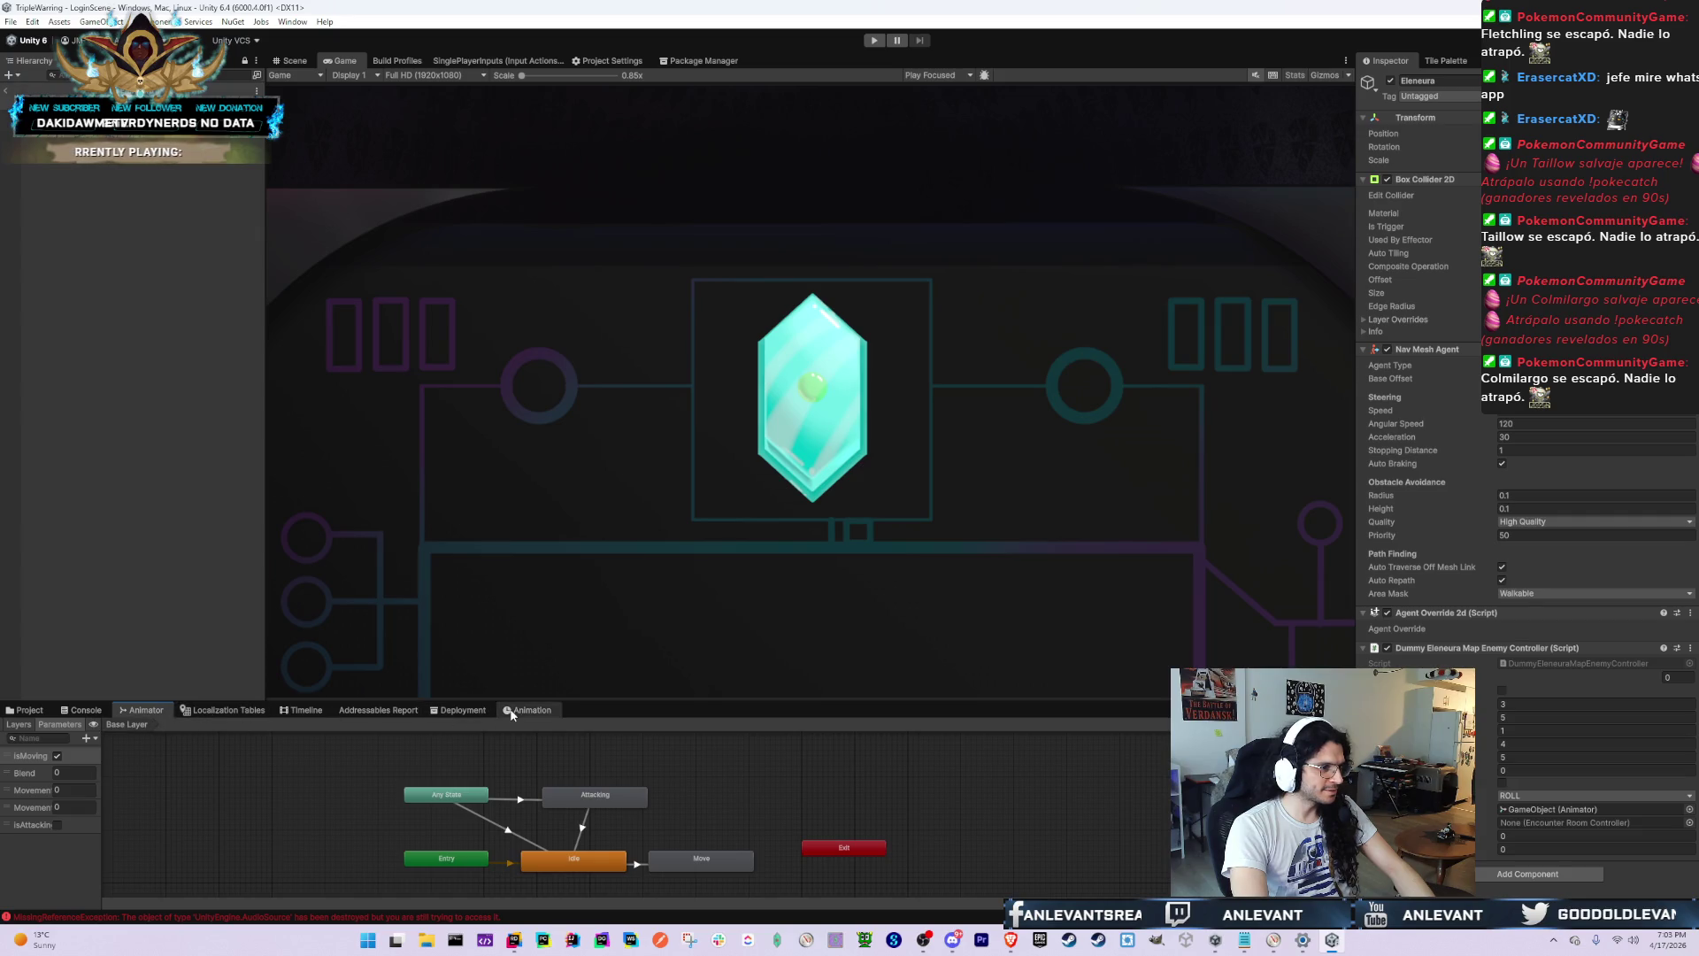
left_click(528, 710)
left_click(100, 342)
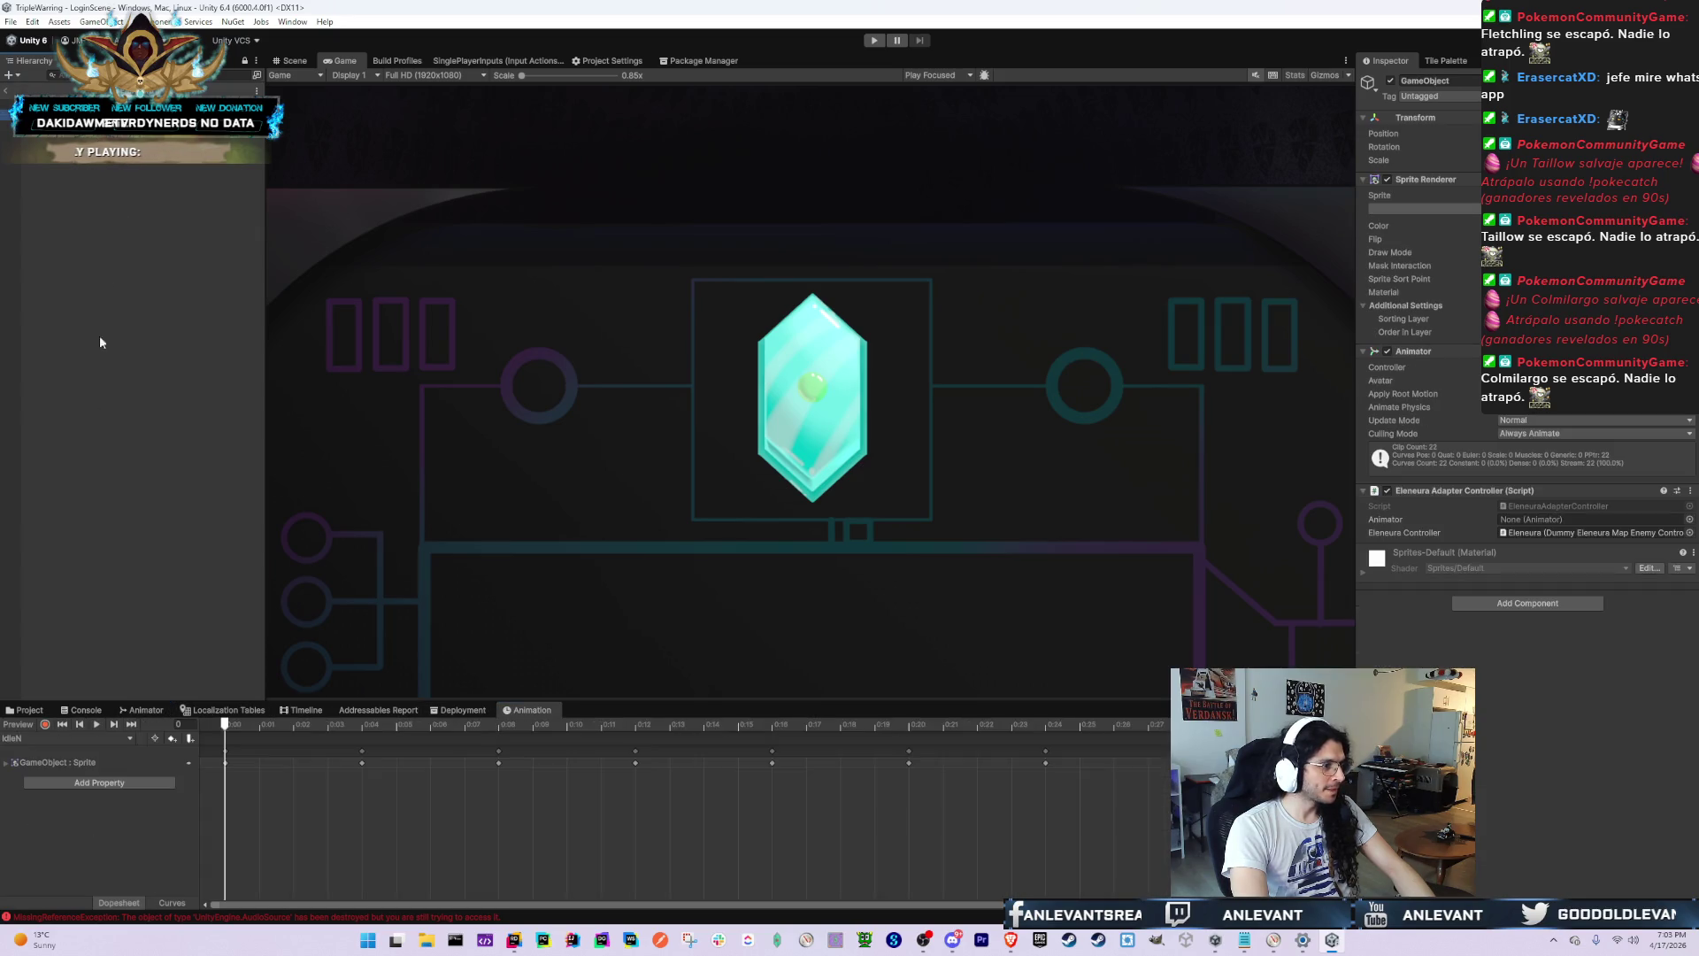
left_click(87, 737)
left_click(82, 396)
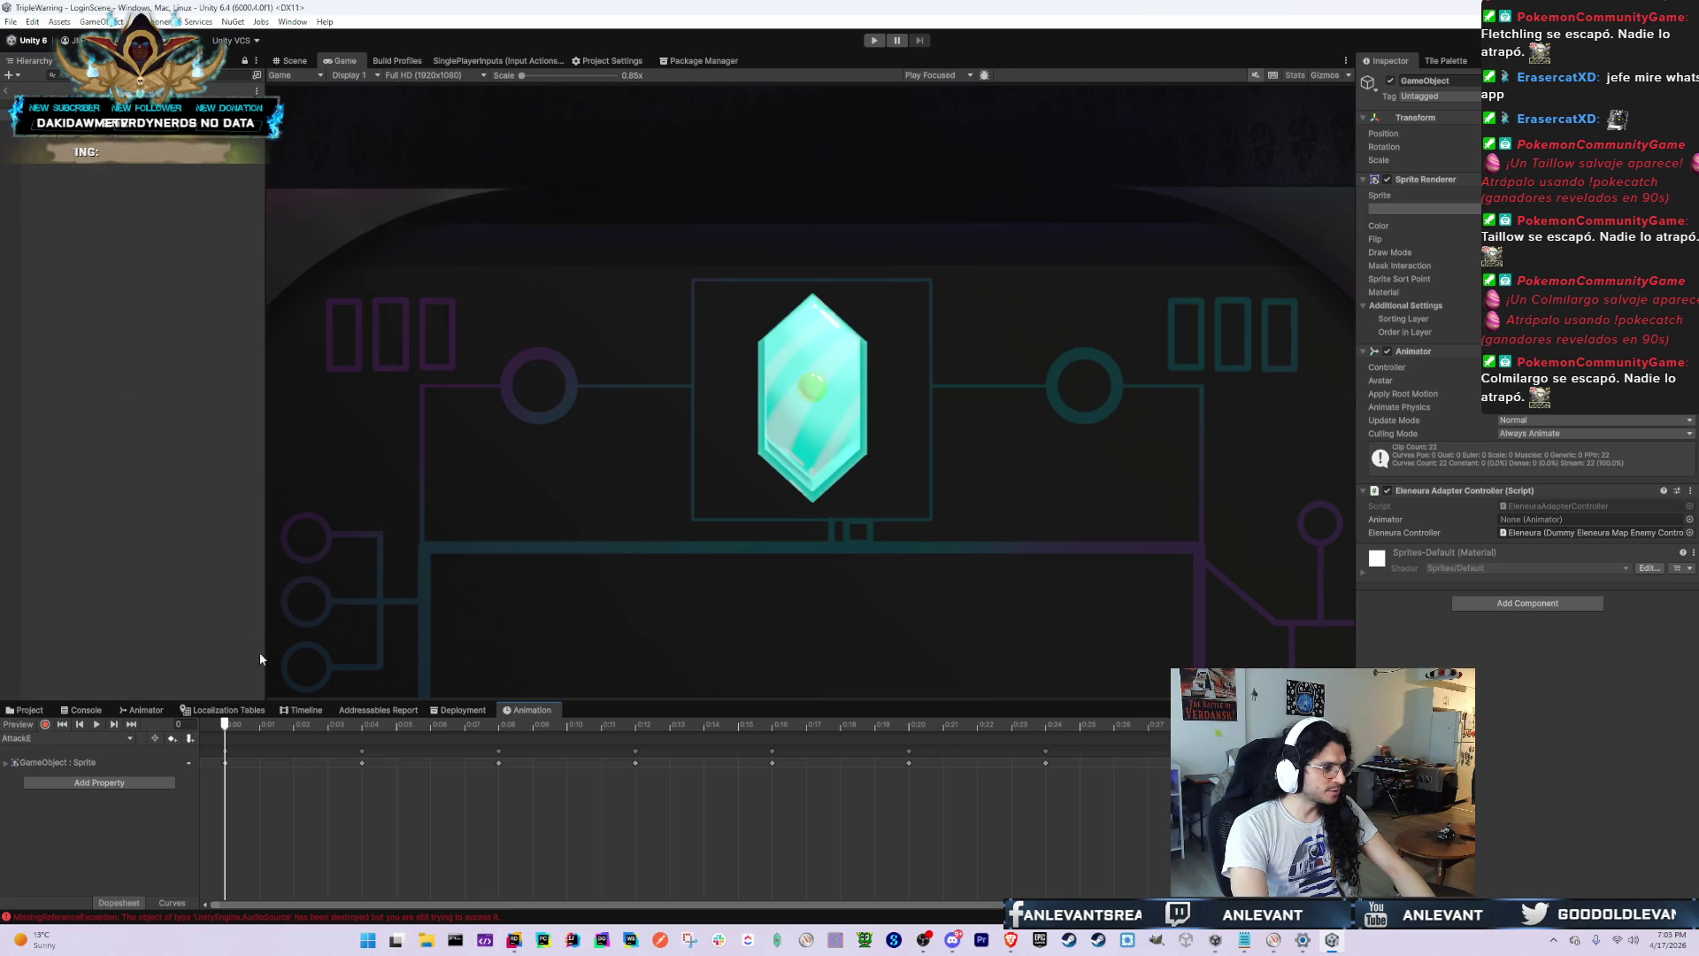
type("21")
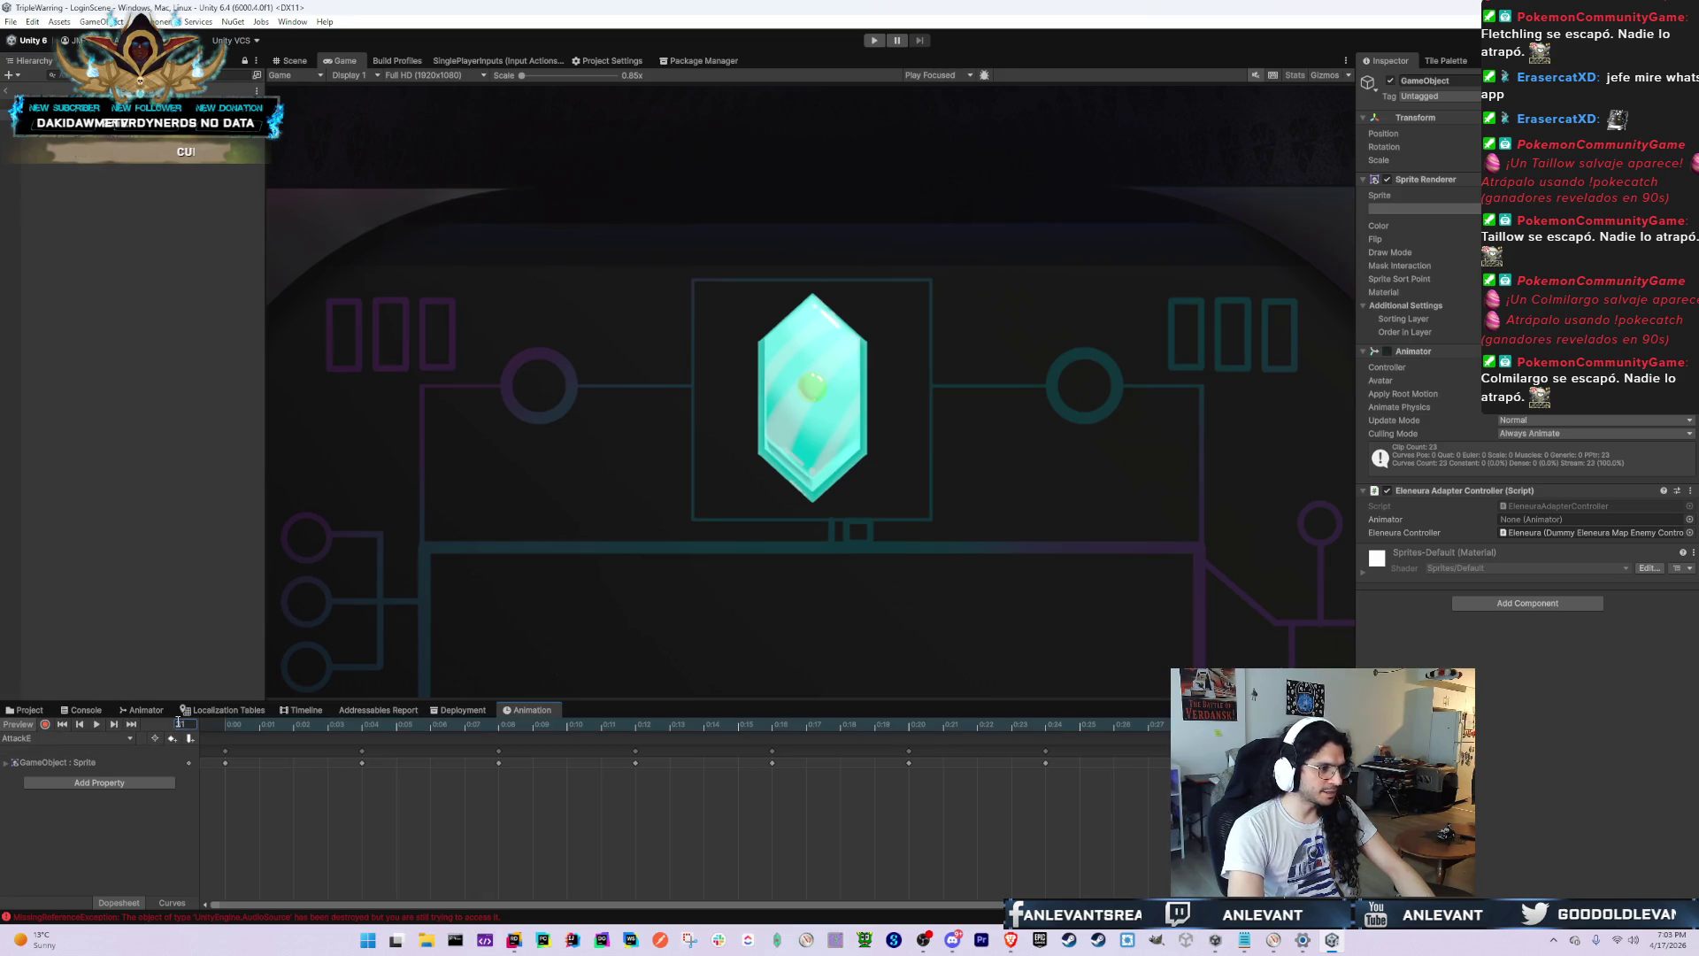
left_click(190, 739)
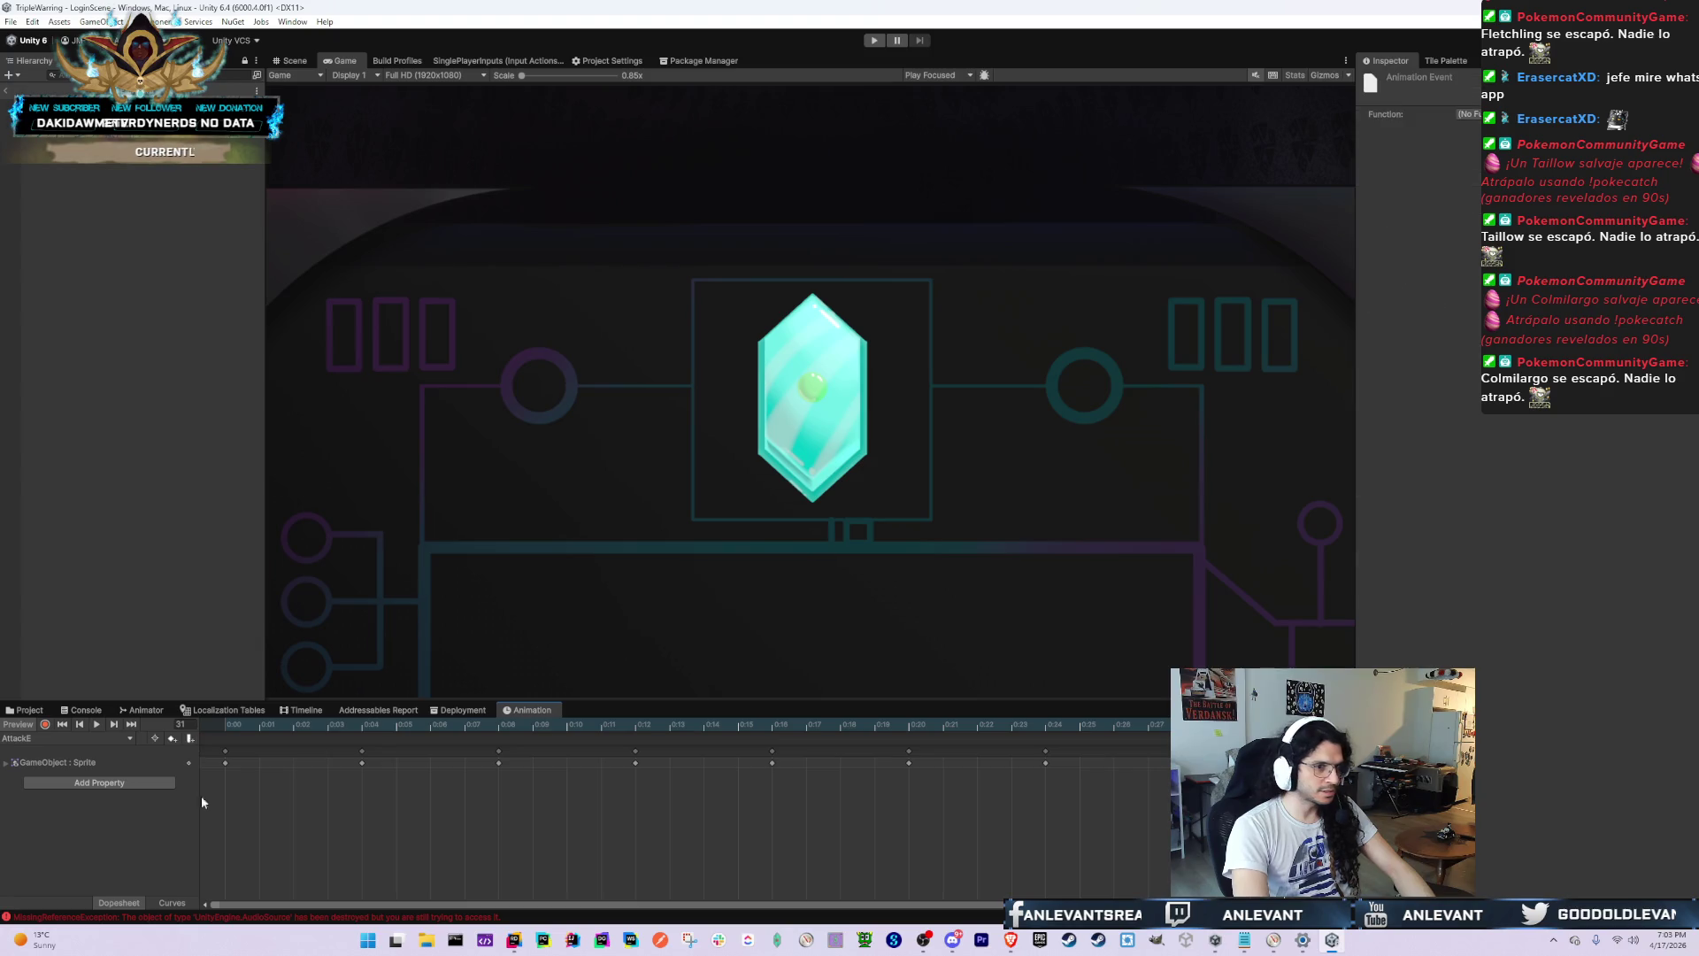
Assign the Eleneura controller method to AttackE's event, then add and assign one on AttackN.
left_click(1469, 114)
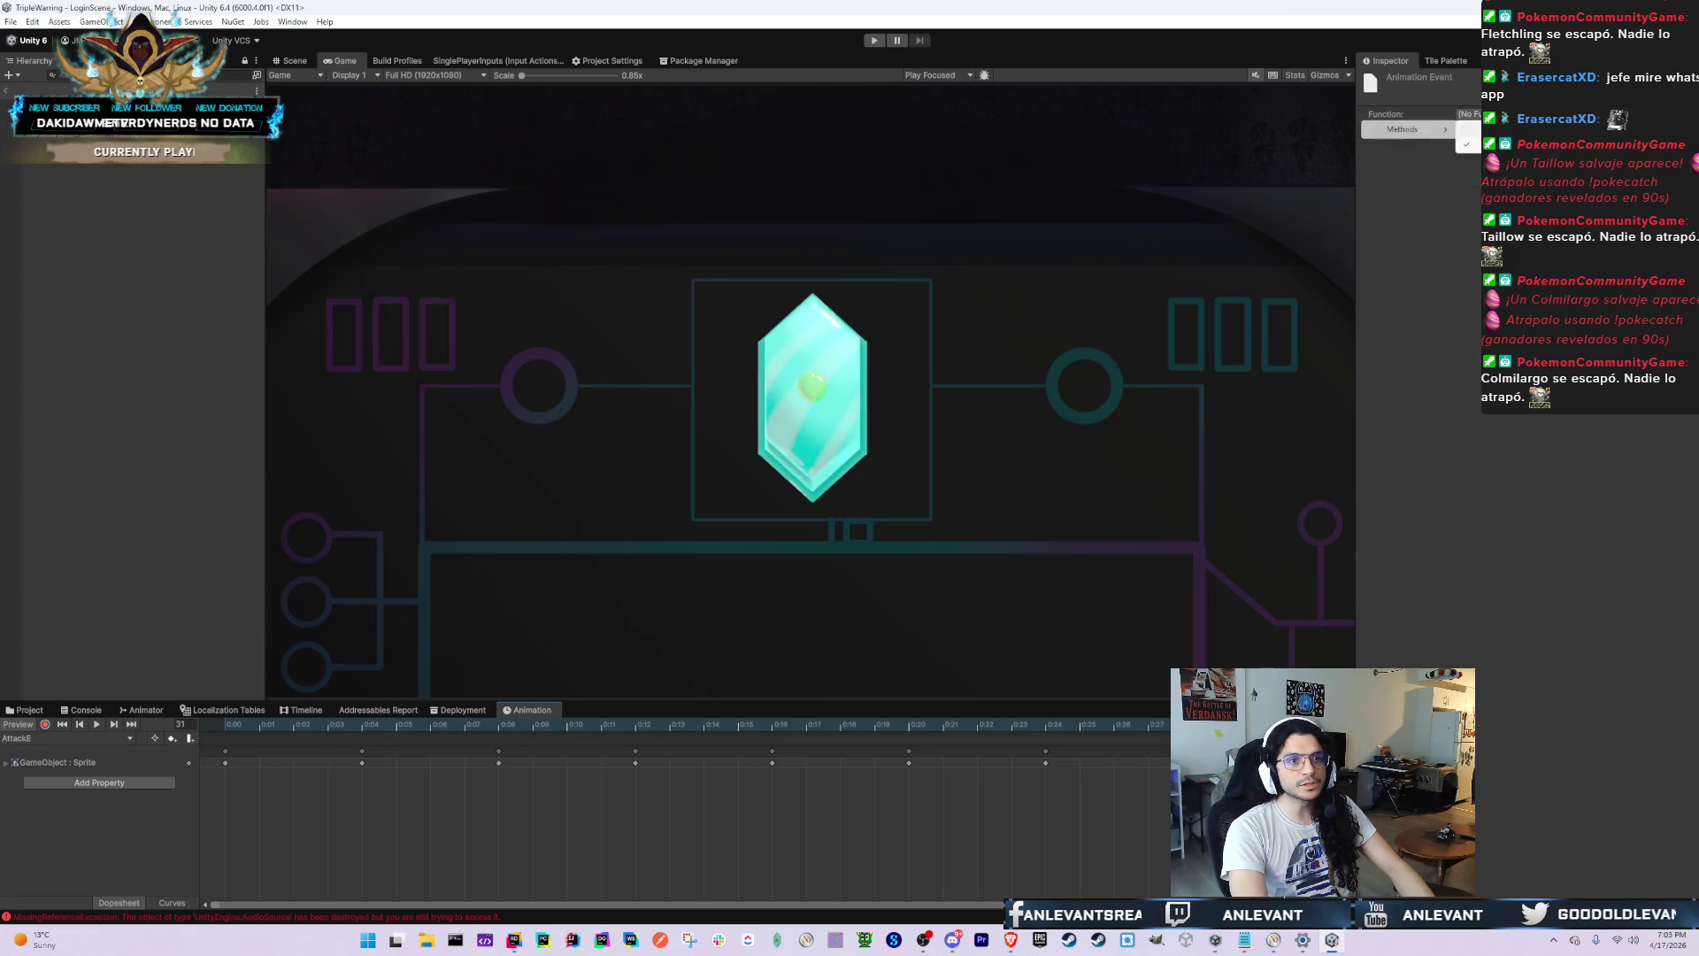
left_click(1495, 158)
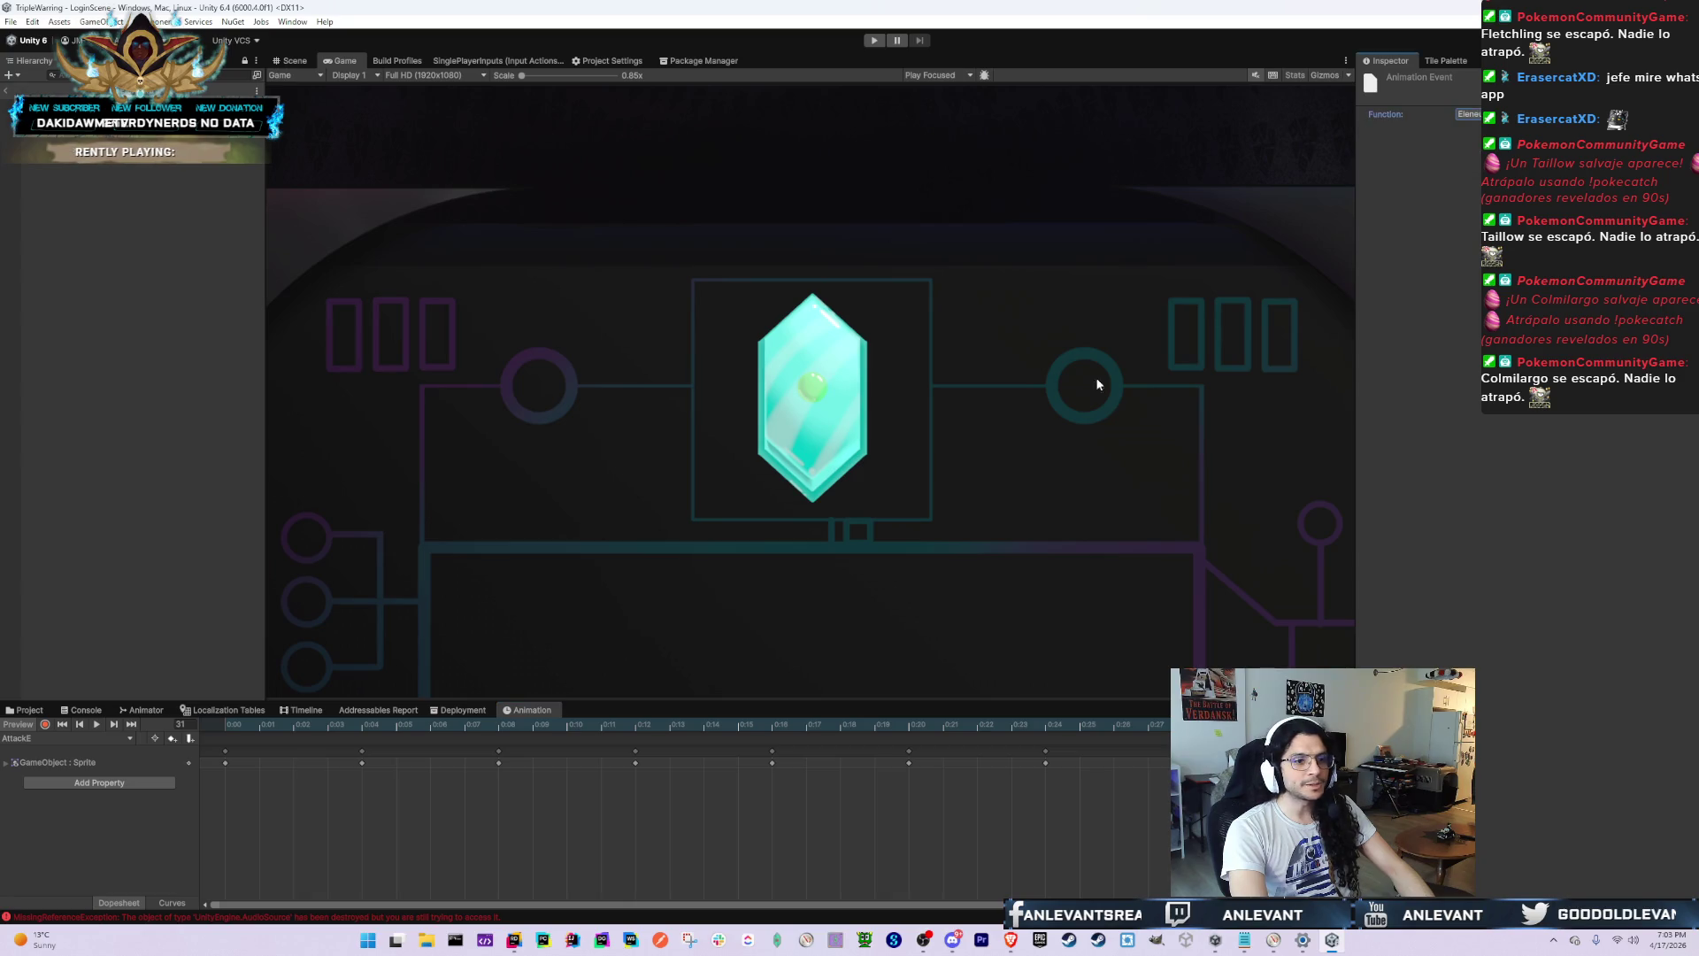
left_click(53, 738)
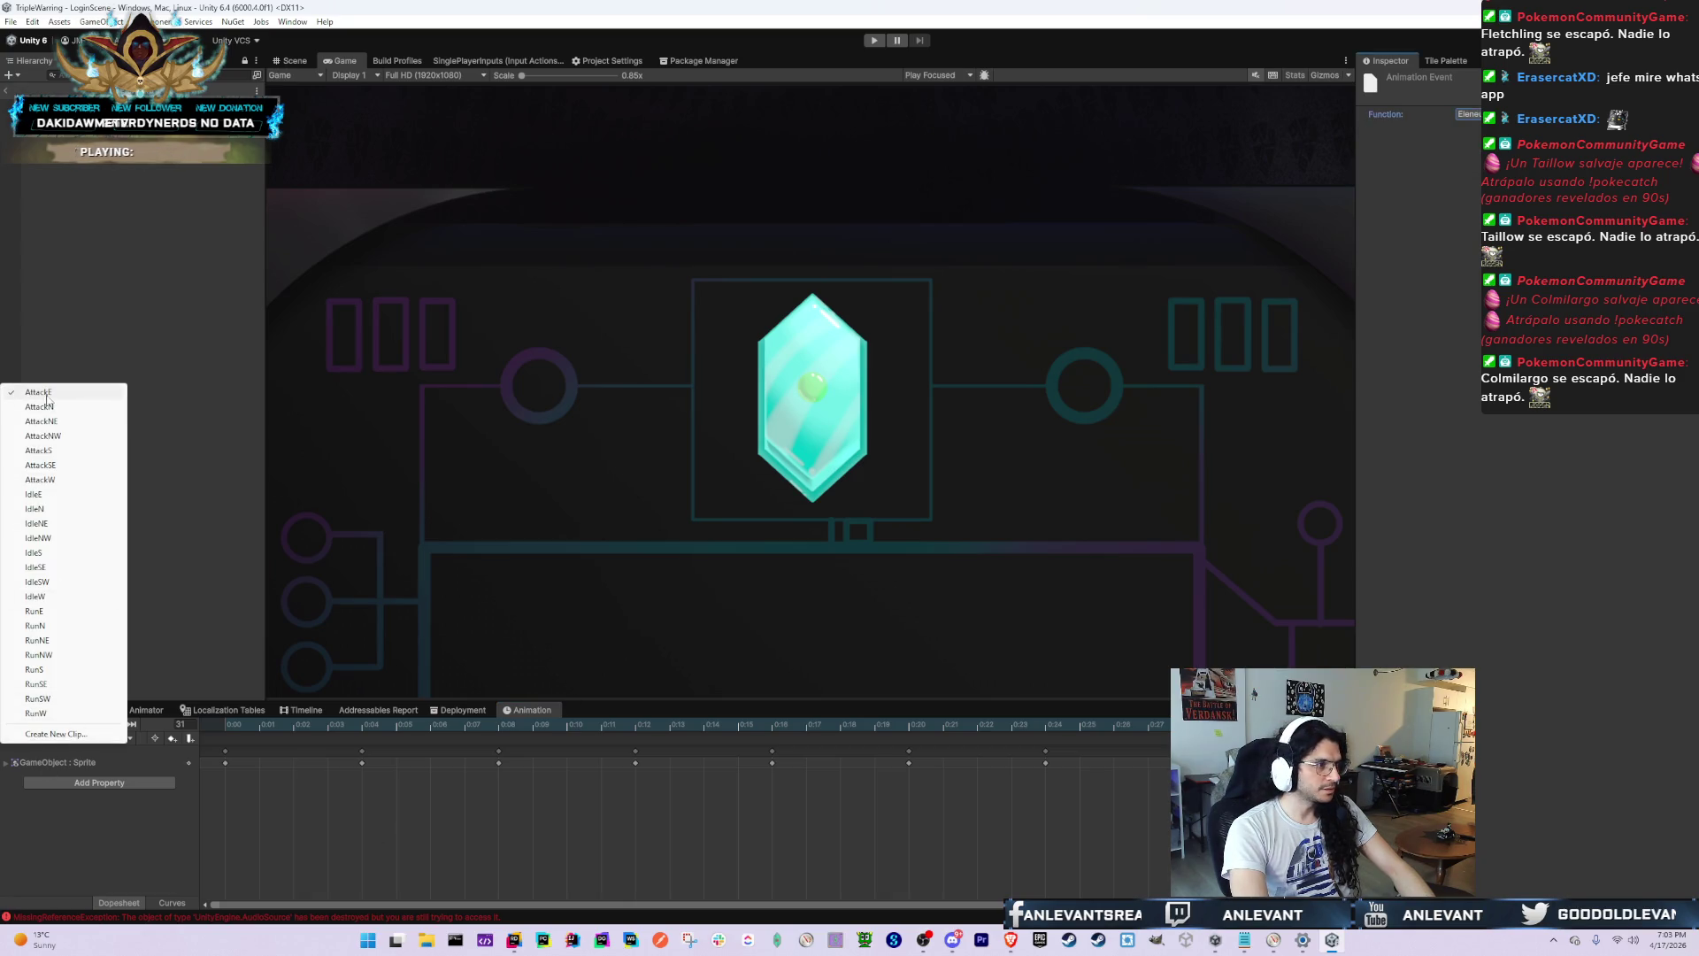
left_click(61, 407)
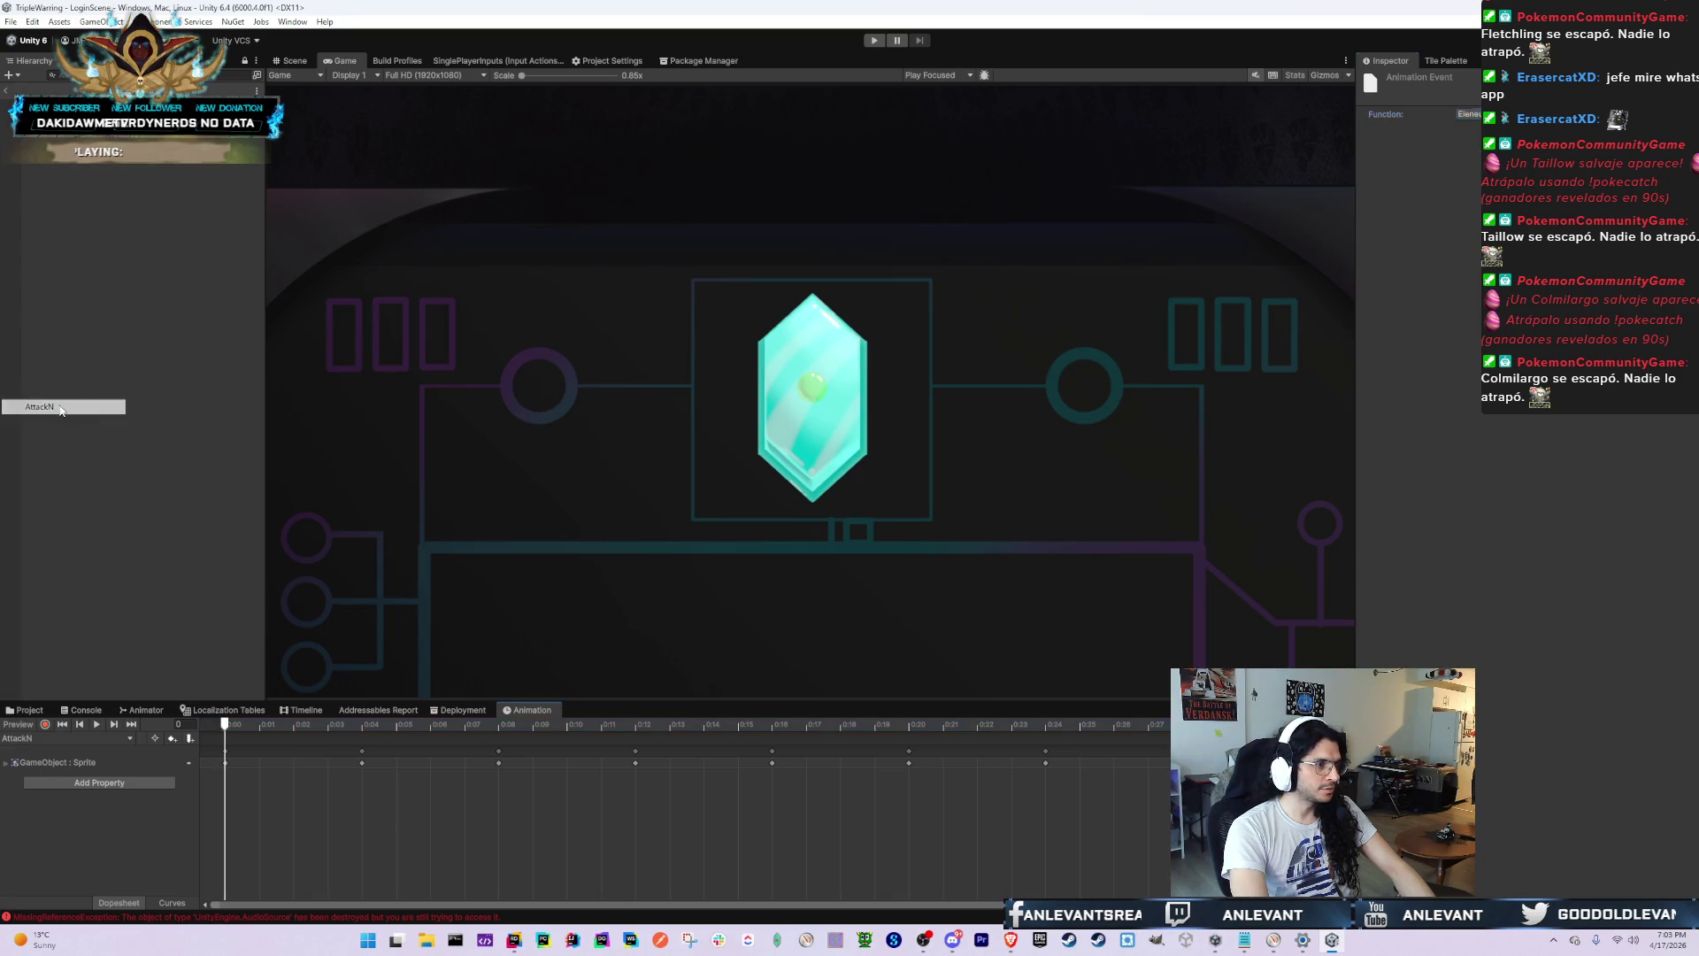
left_click(180, 724)
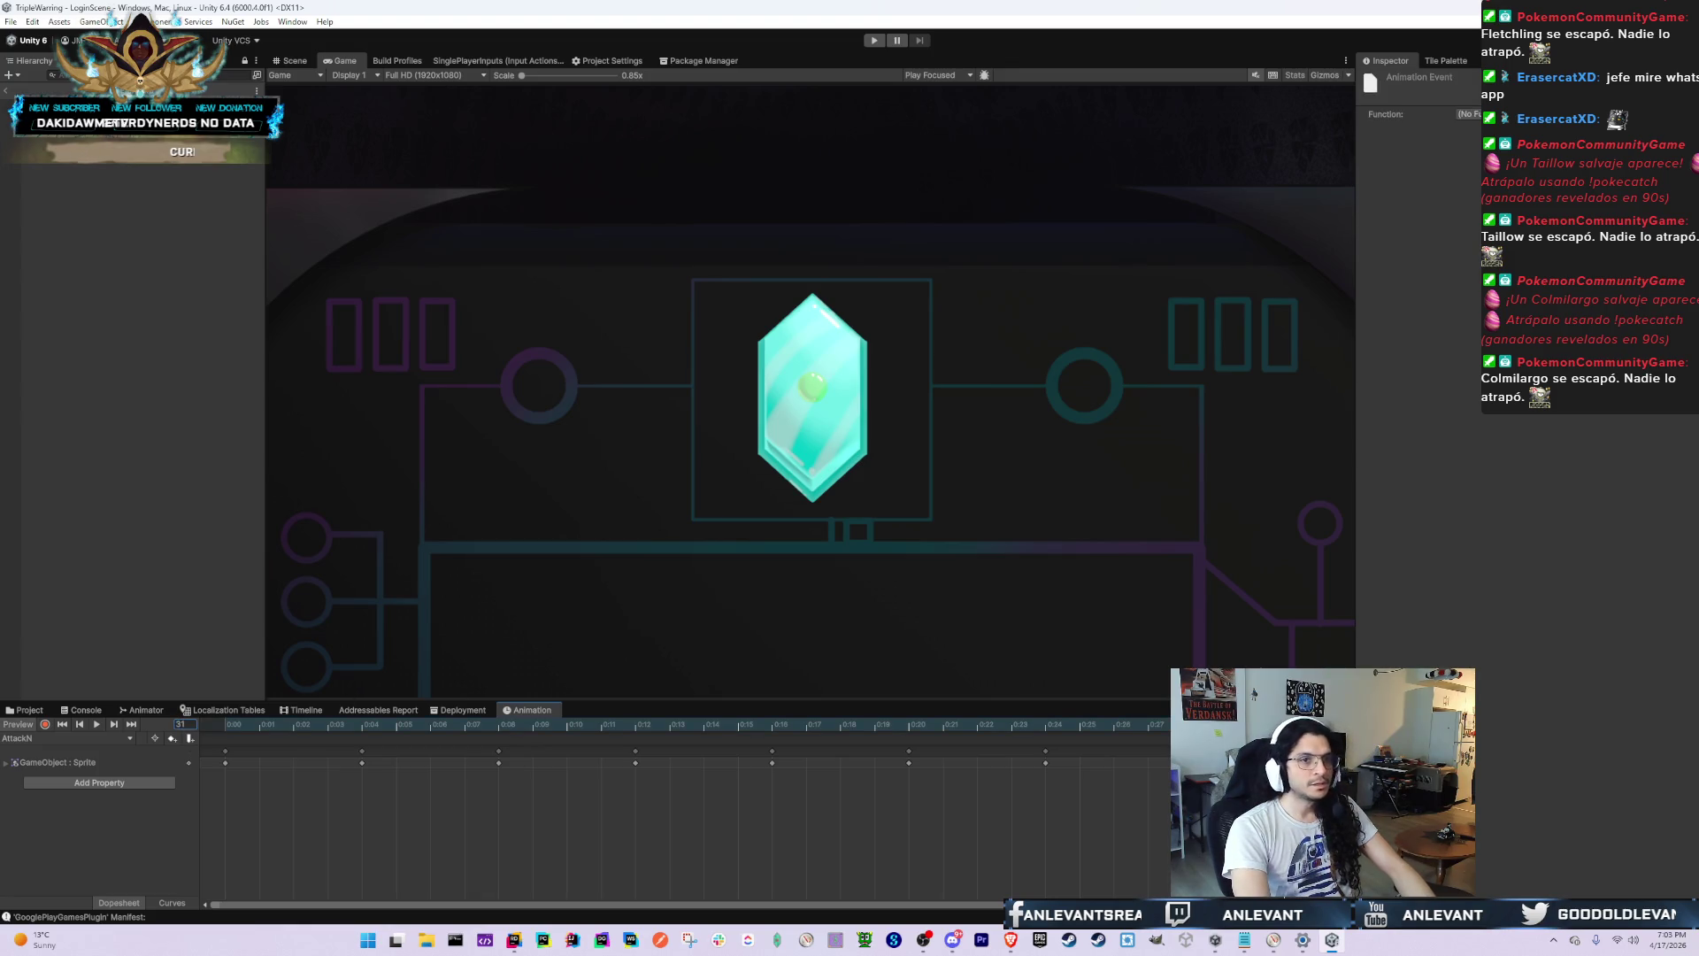
left_click(1469, 114)
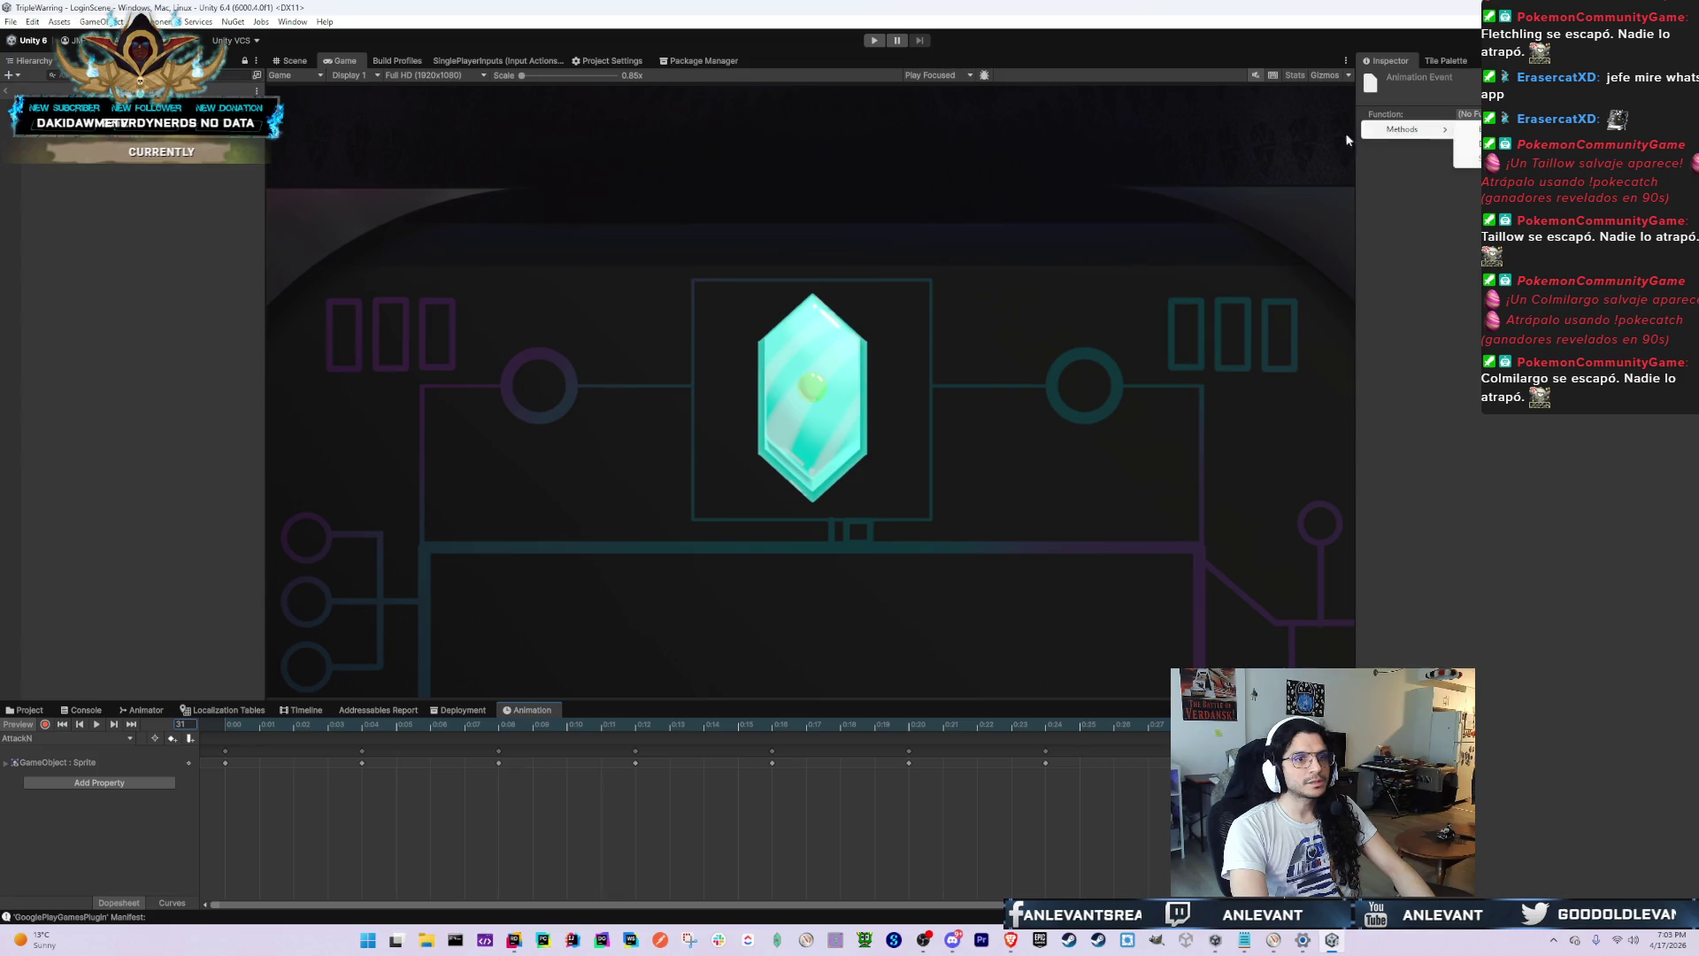
left_click(1505, 129)
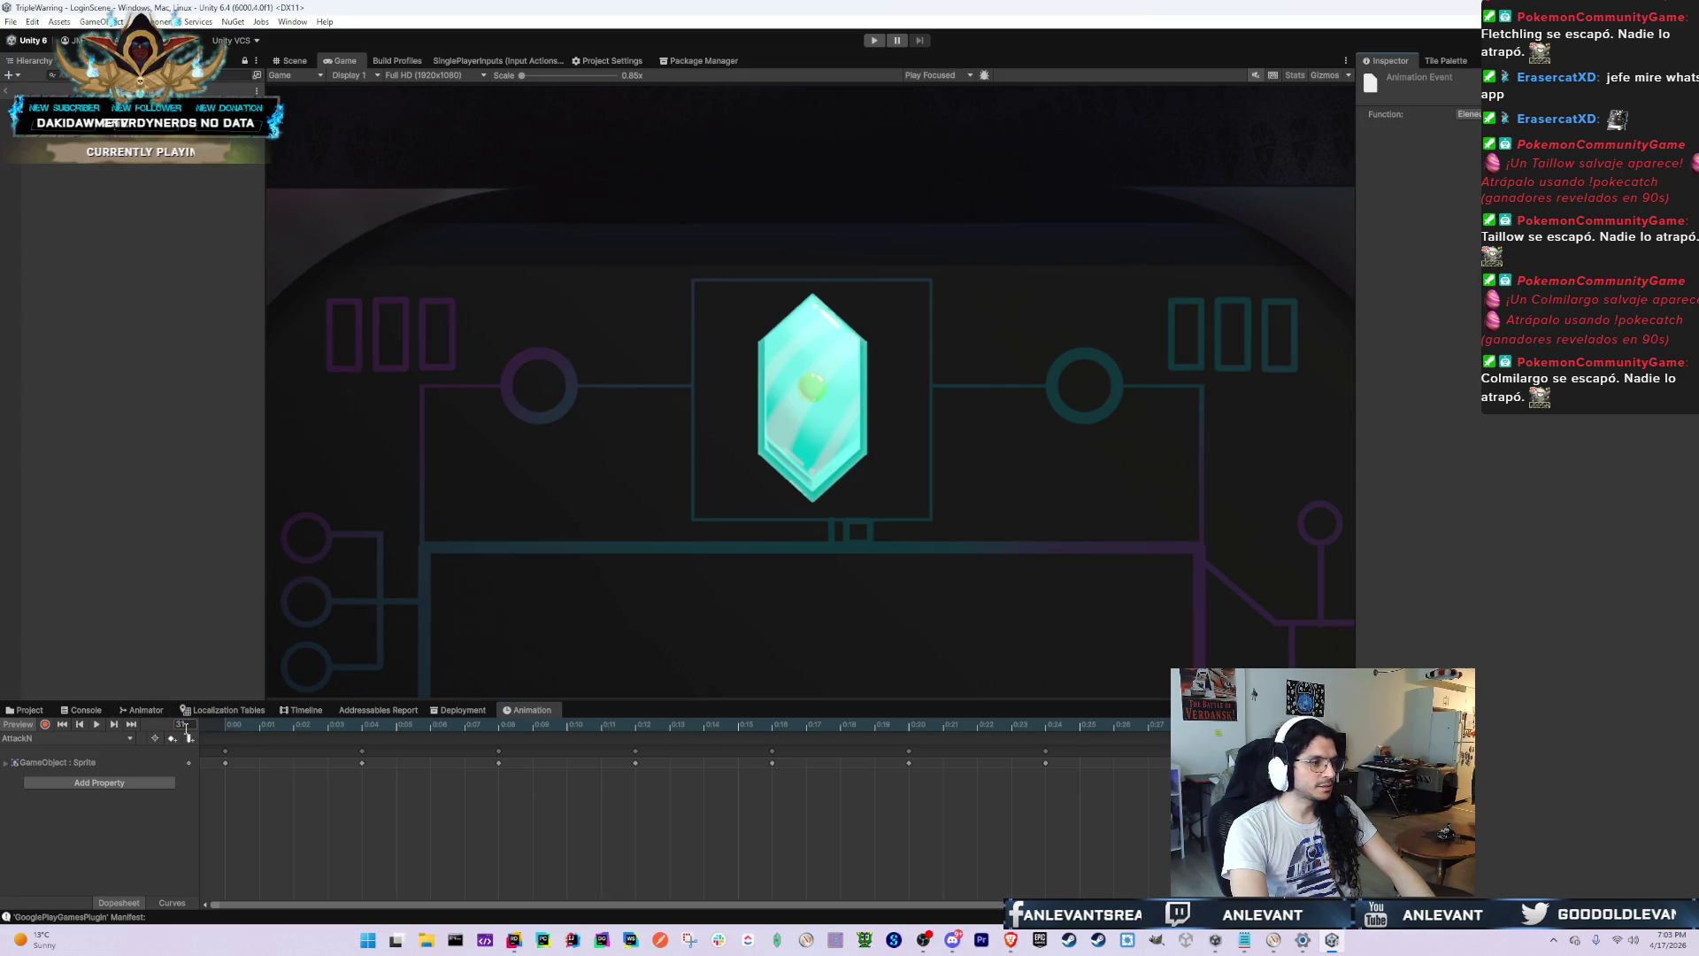
Add a frame-31 event to AttackNE calling the Eleneura controller method.
left_click(71, 743)
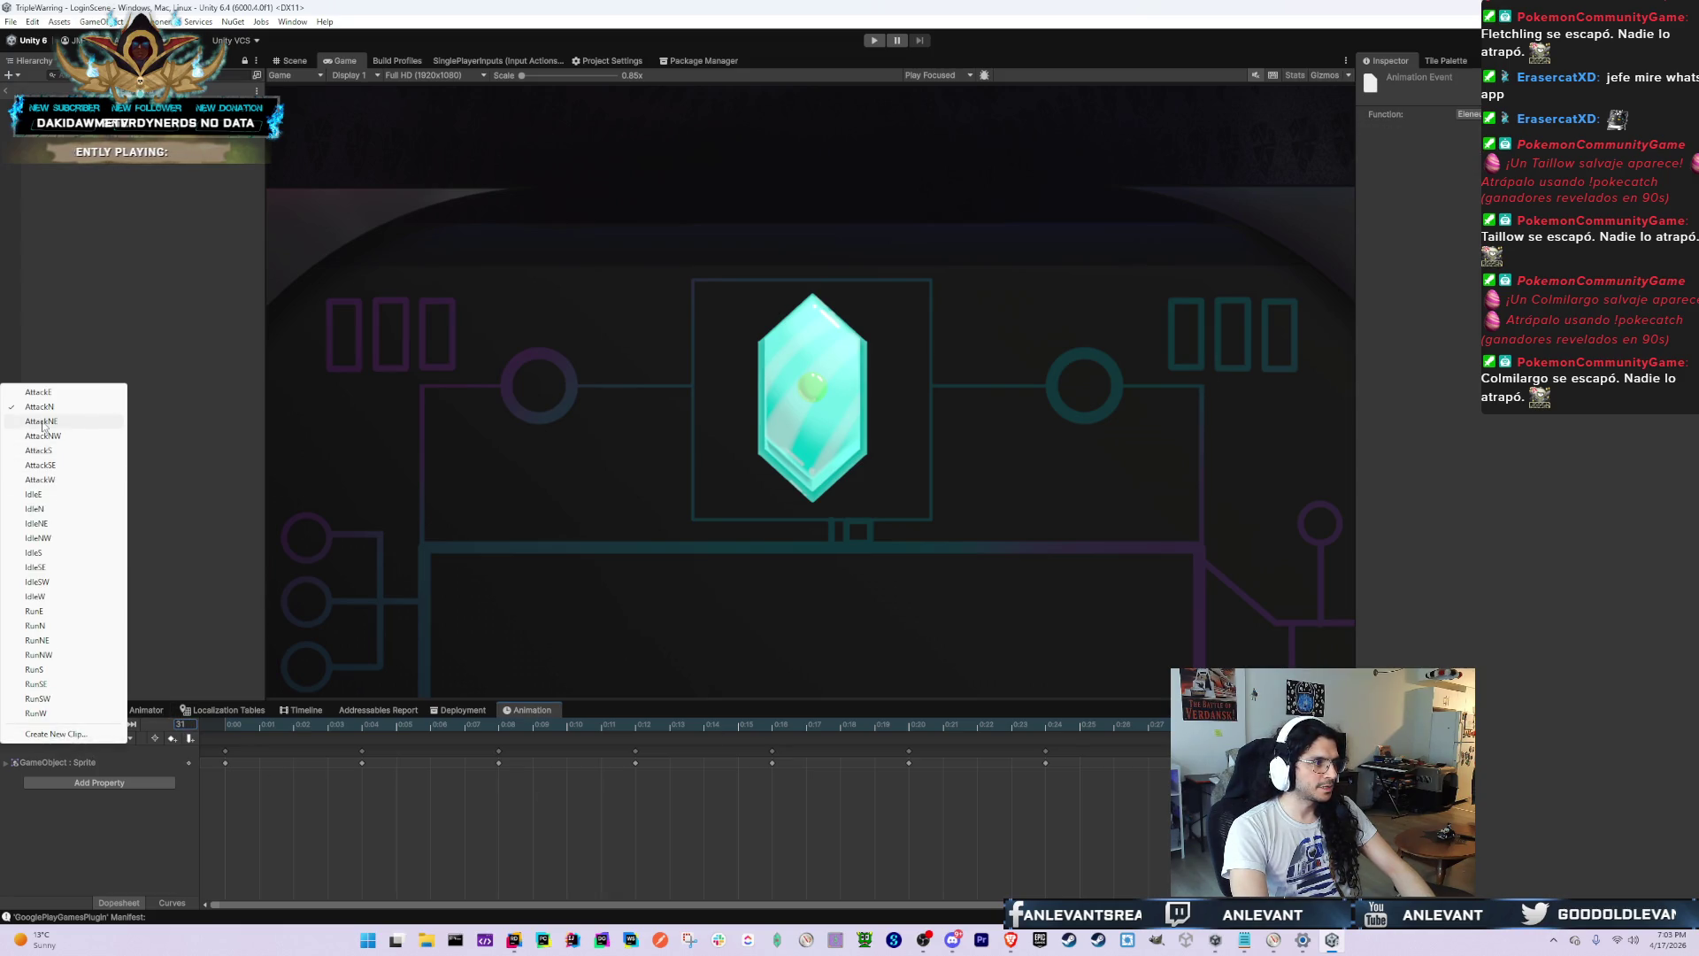
left_click(62, 423)
type("31")
key("Return")
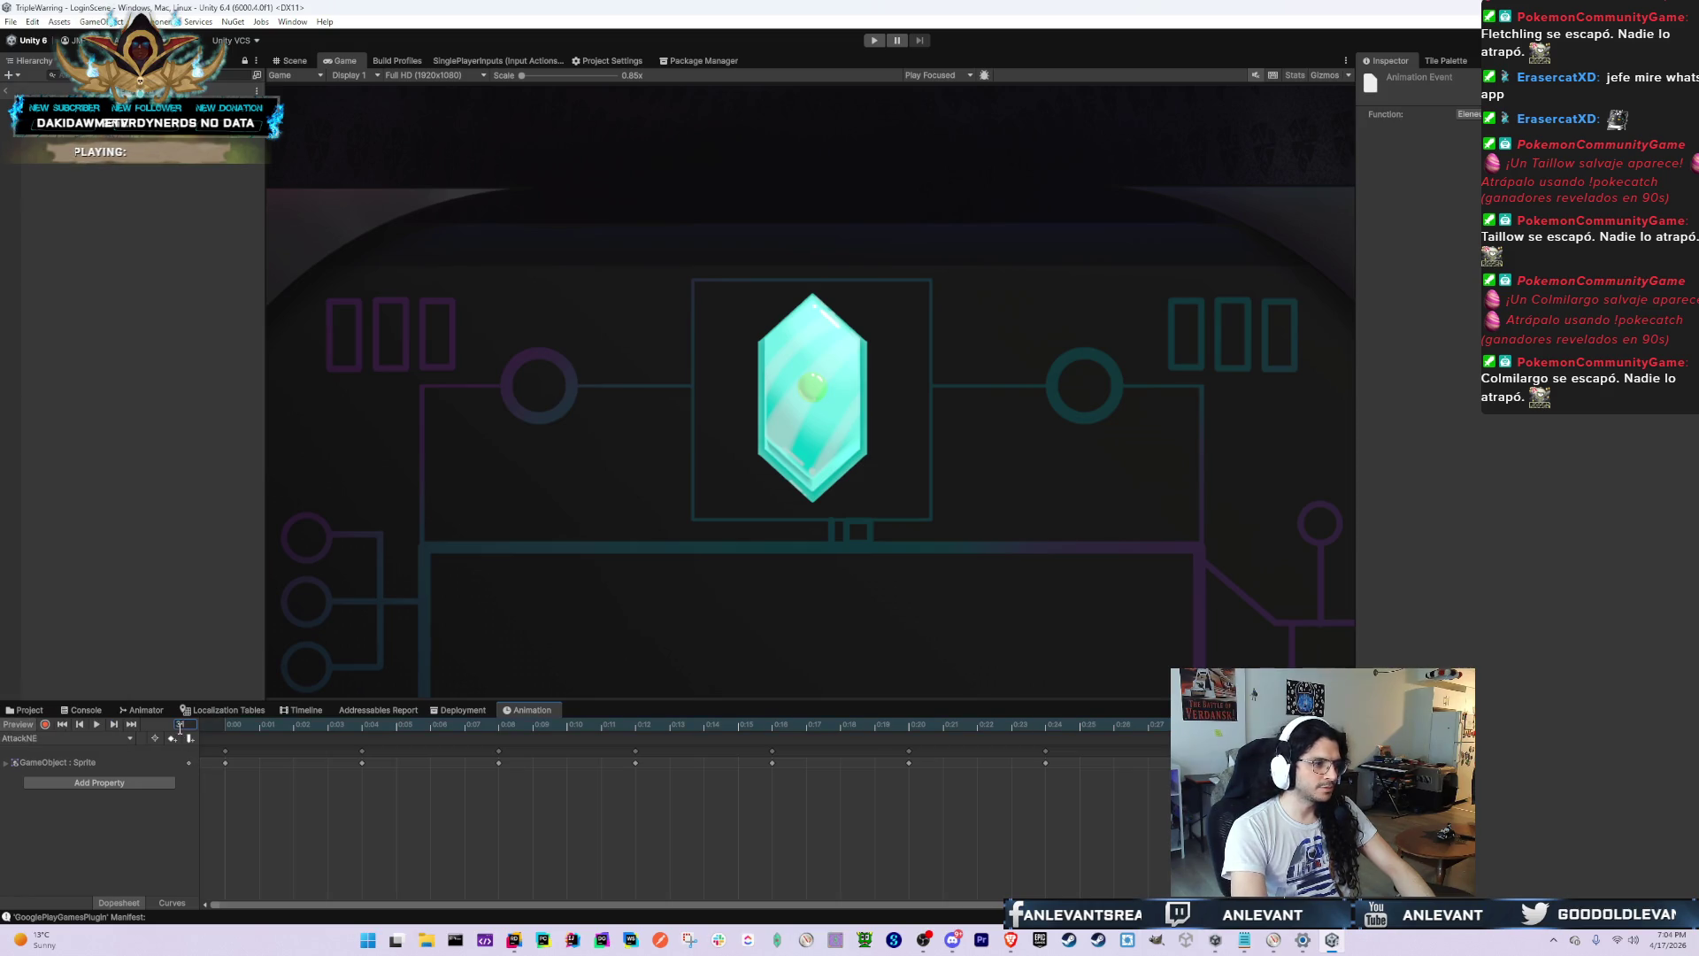
left_click(190, 738)
left_click(1470, 114)
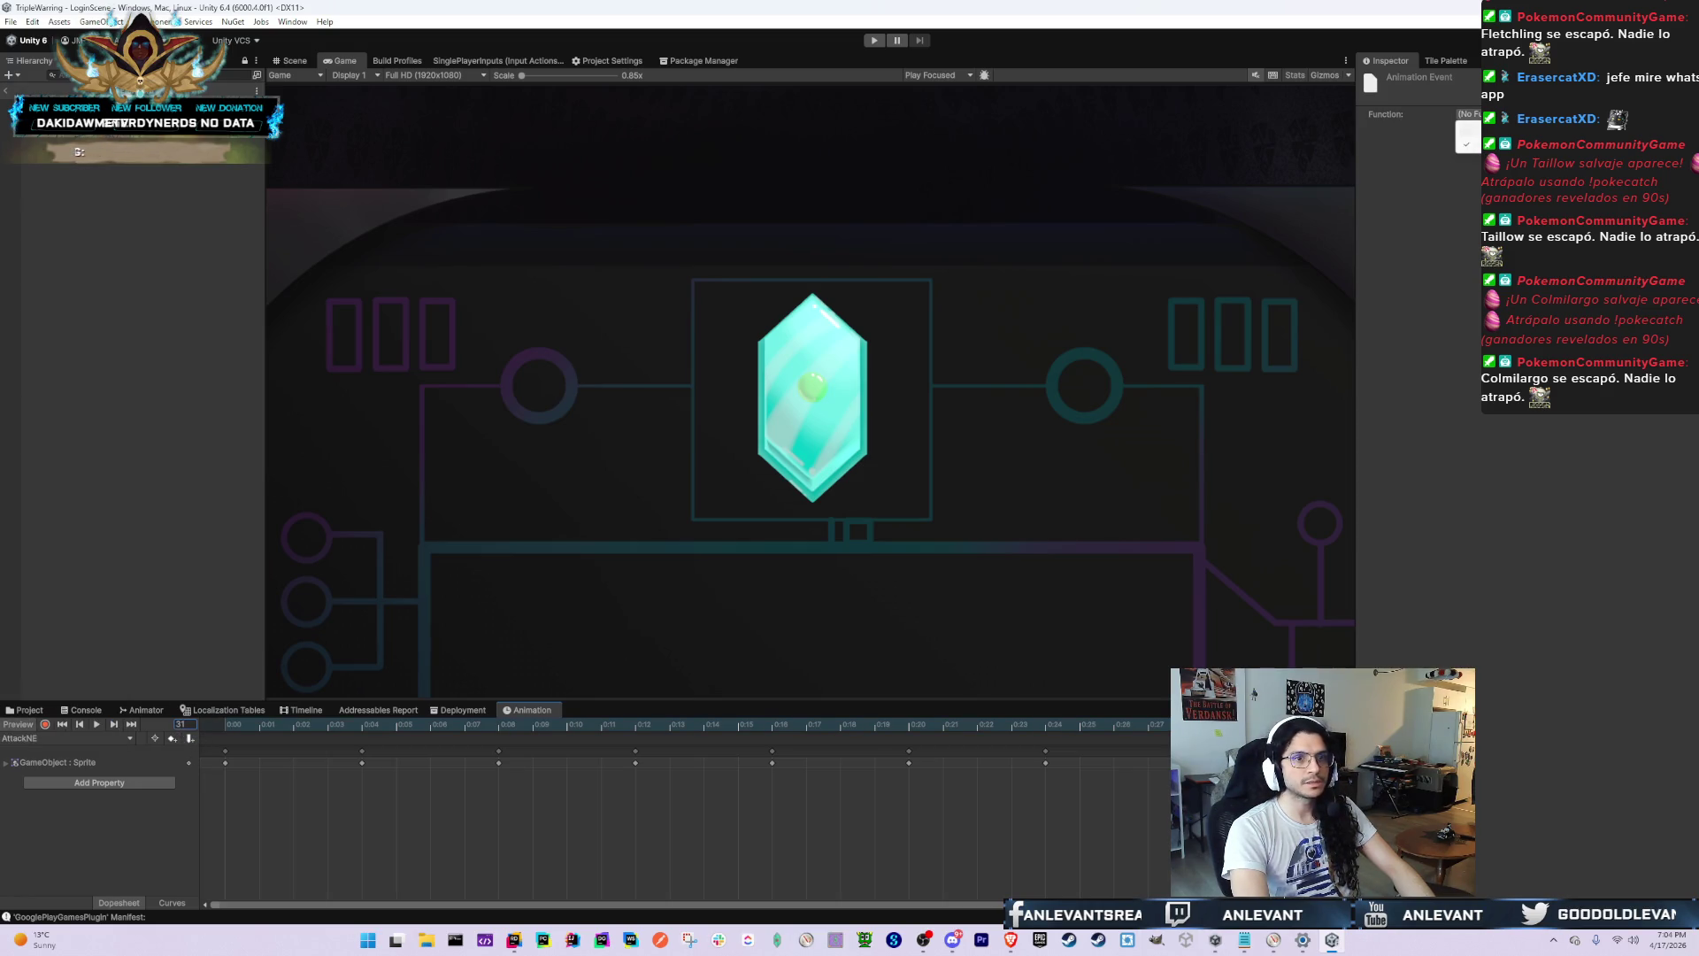
mouse_move(1418, 134)
left_click(1469, 129)
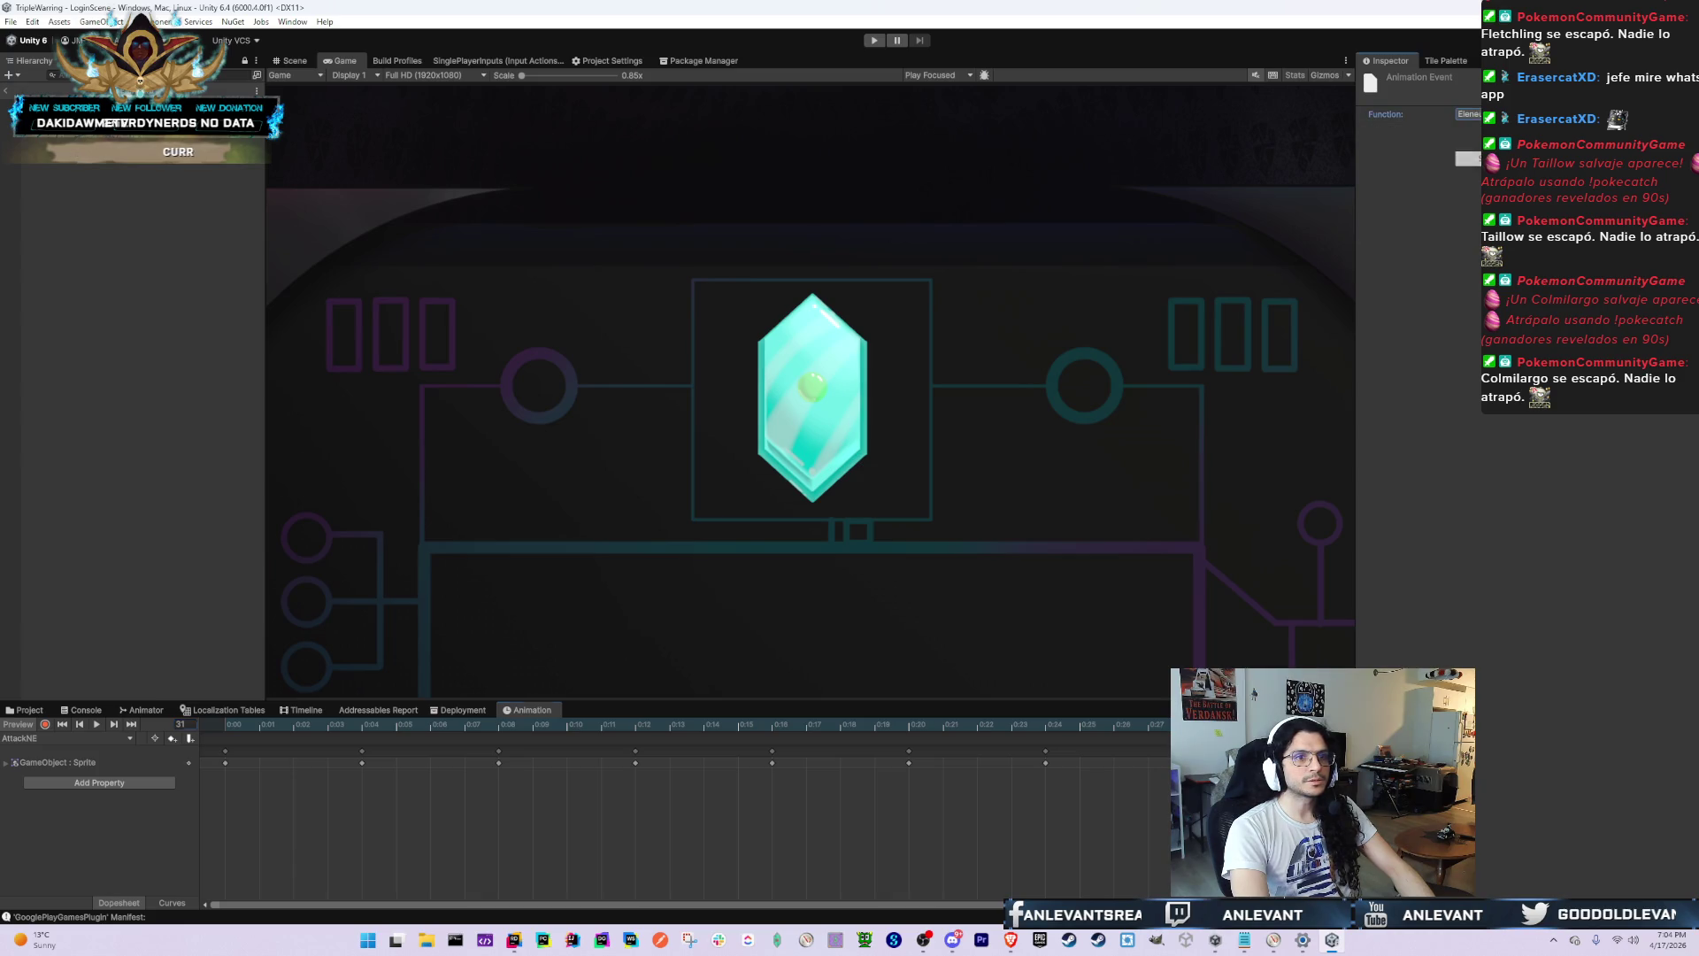
left_click(181, 724)
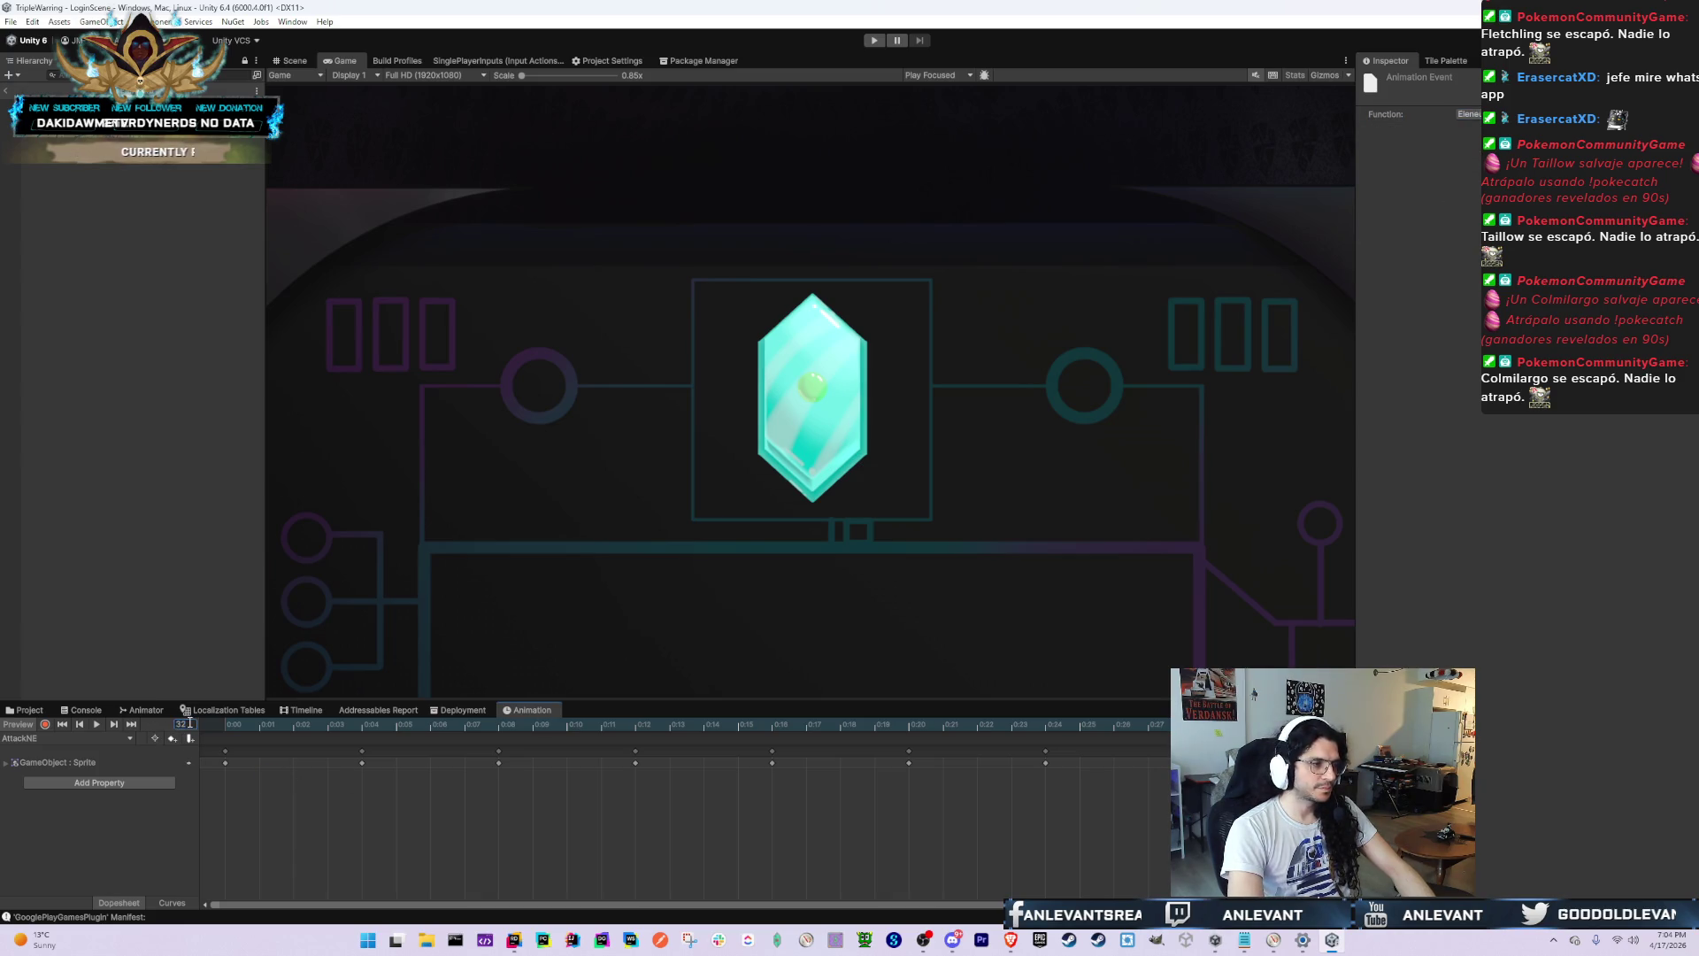
Add an event at AttackNW's last frame (31) calling the controller method.
left_click(67, 738)
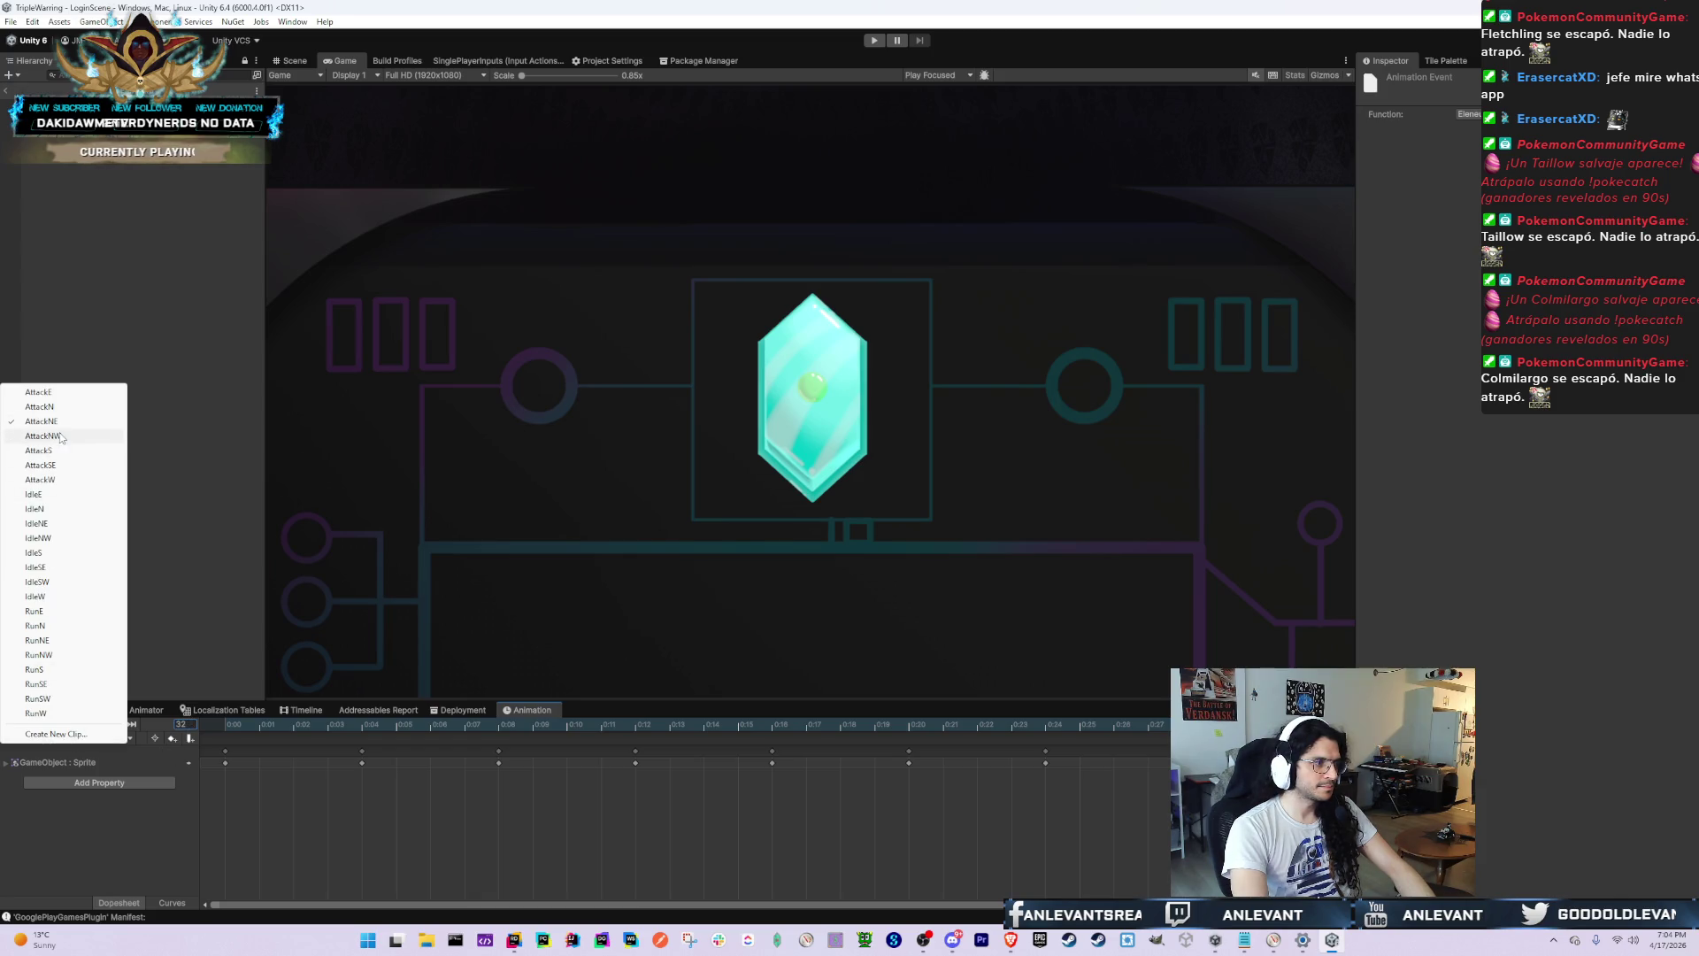
left_click(79, 437)
left_click(227, 730)
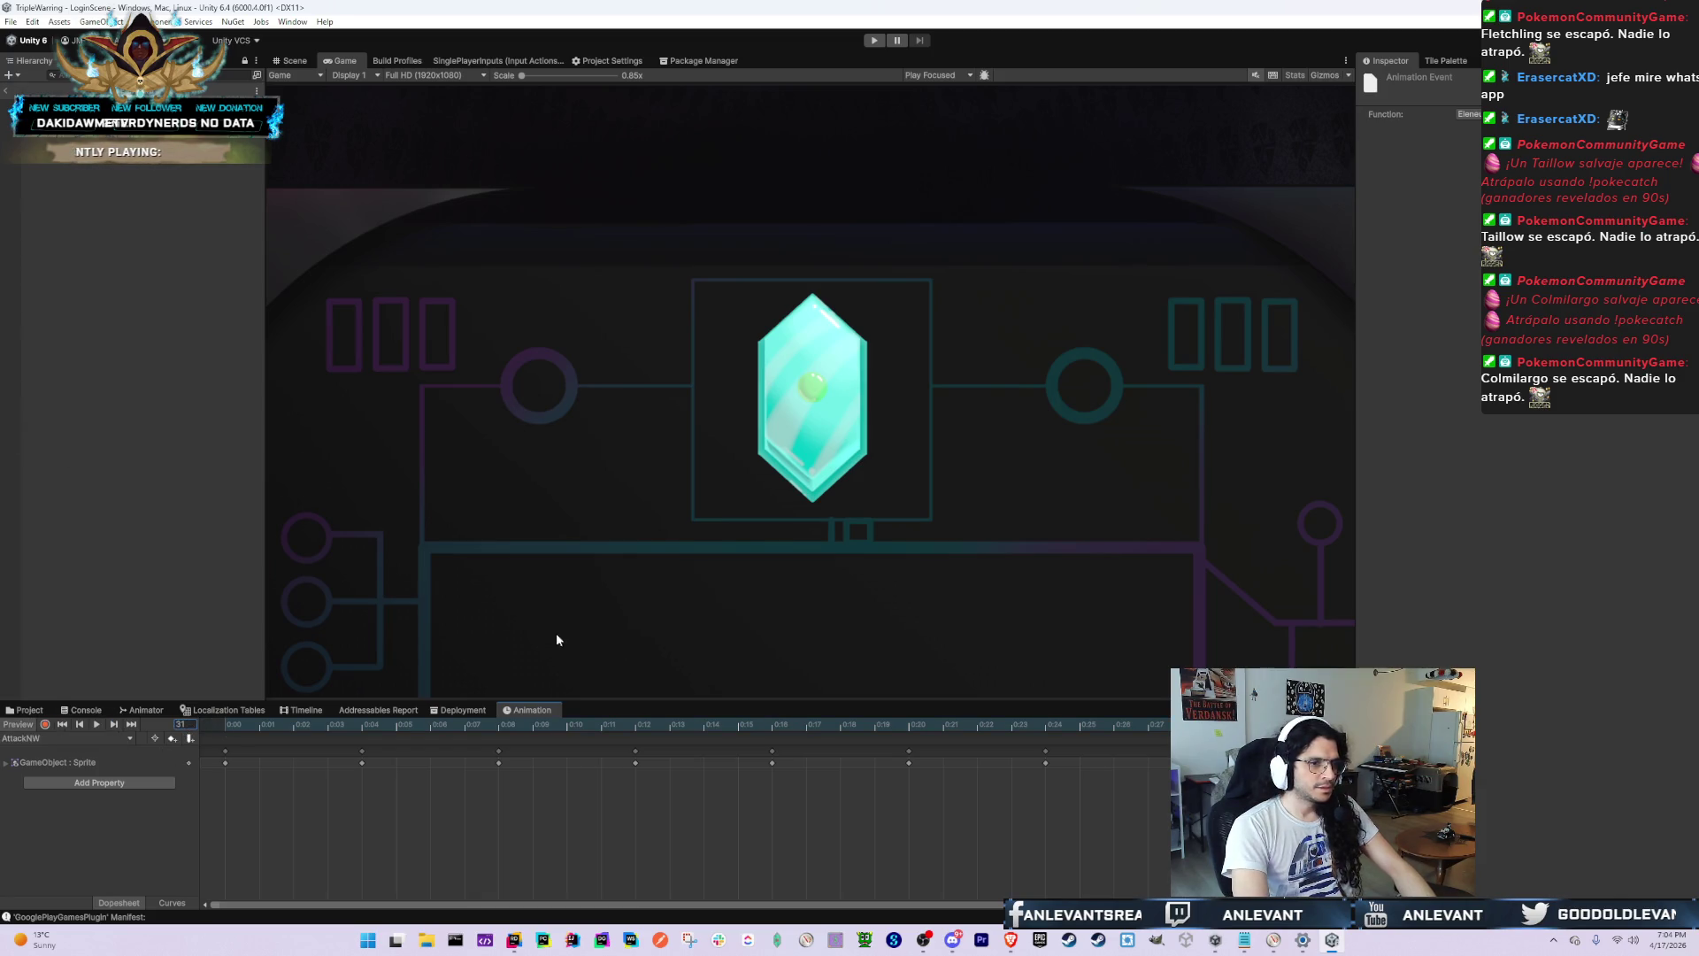
left_click(186, 739)
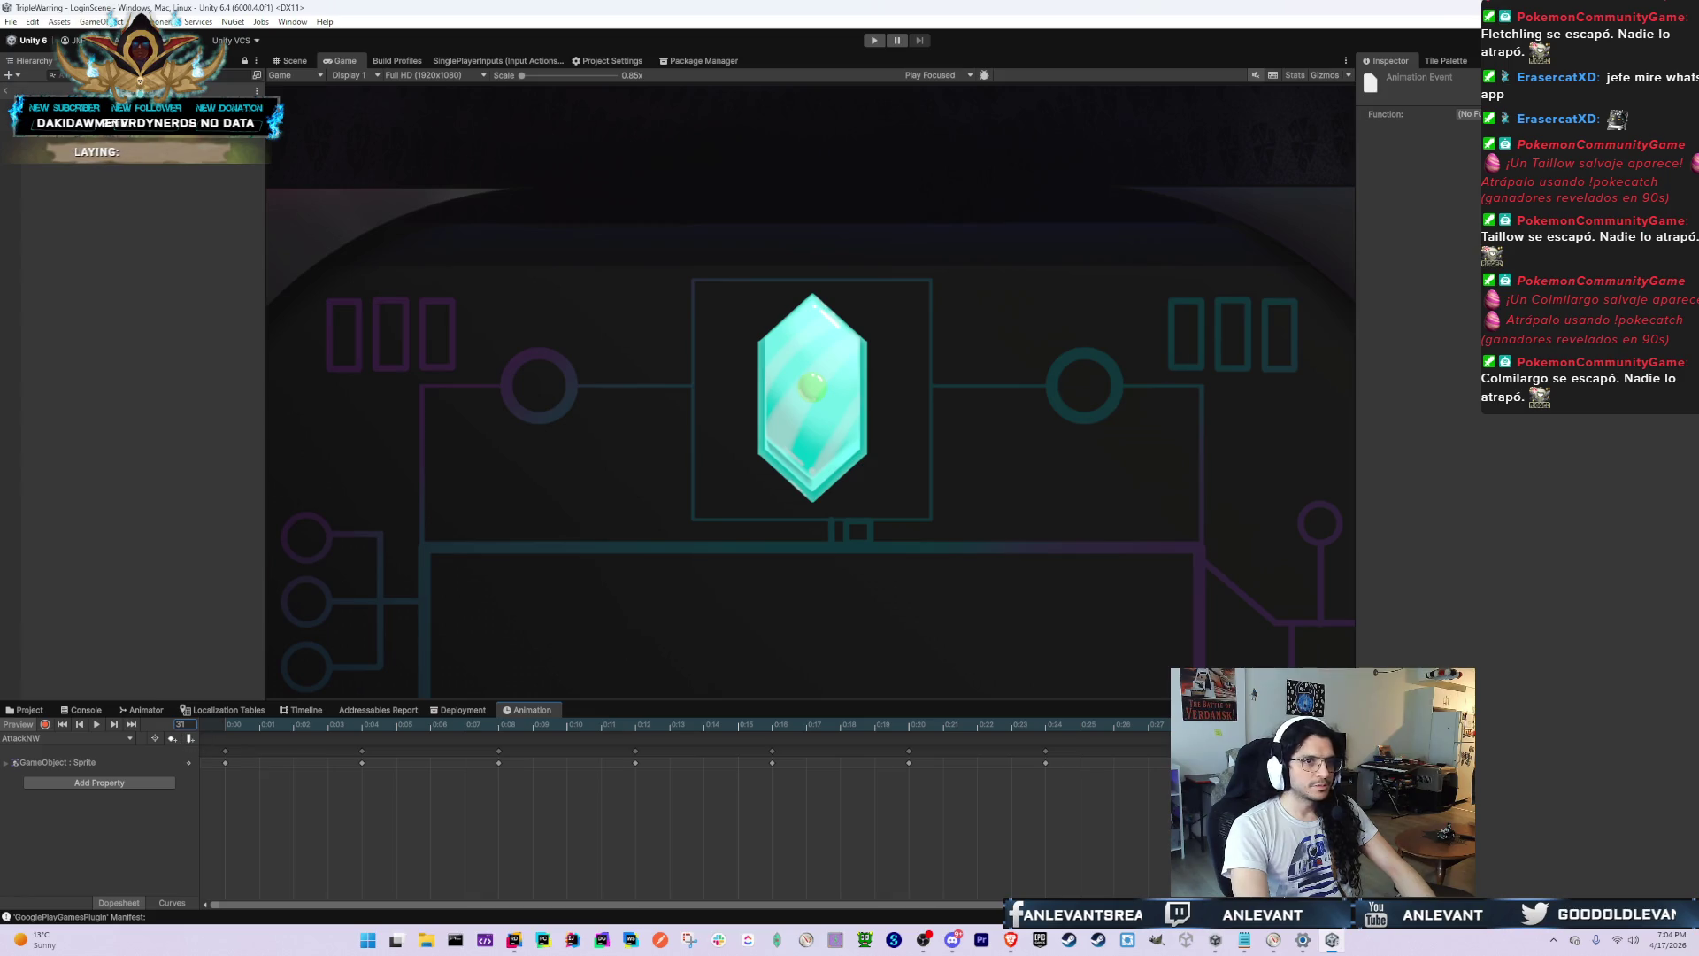
left_click(1469, 114)
mouse_move(1429, 132)
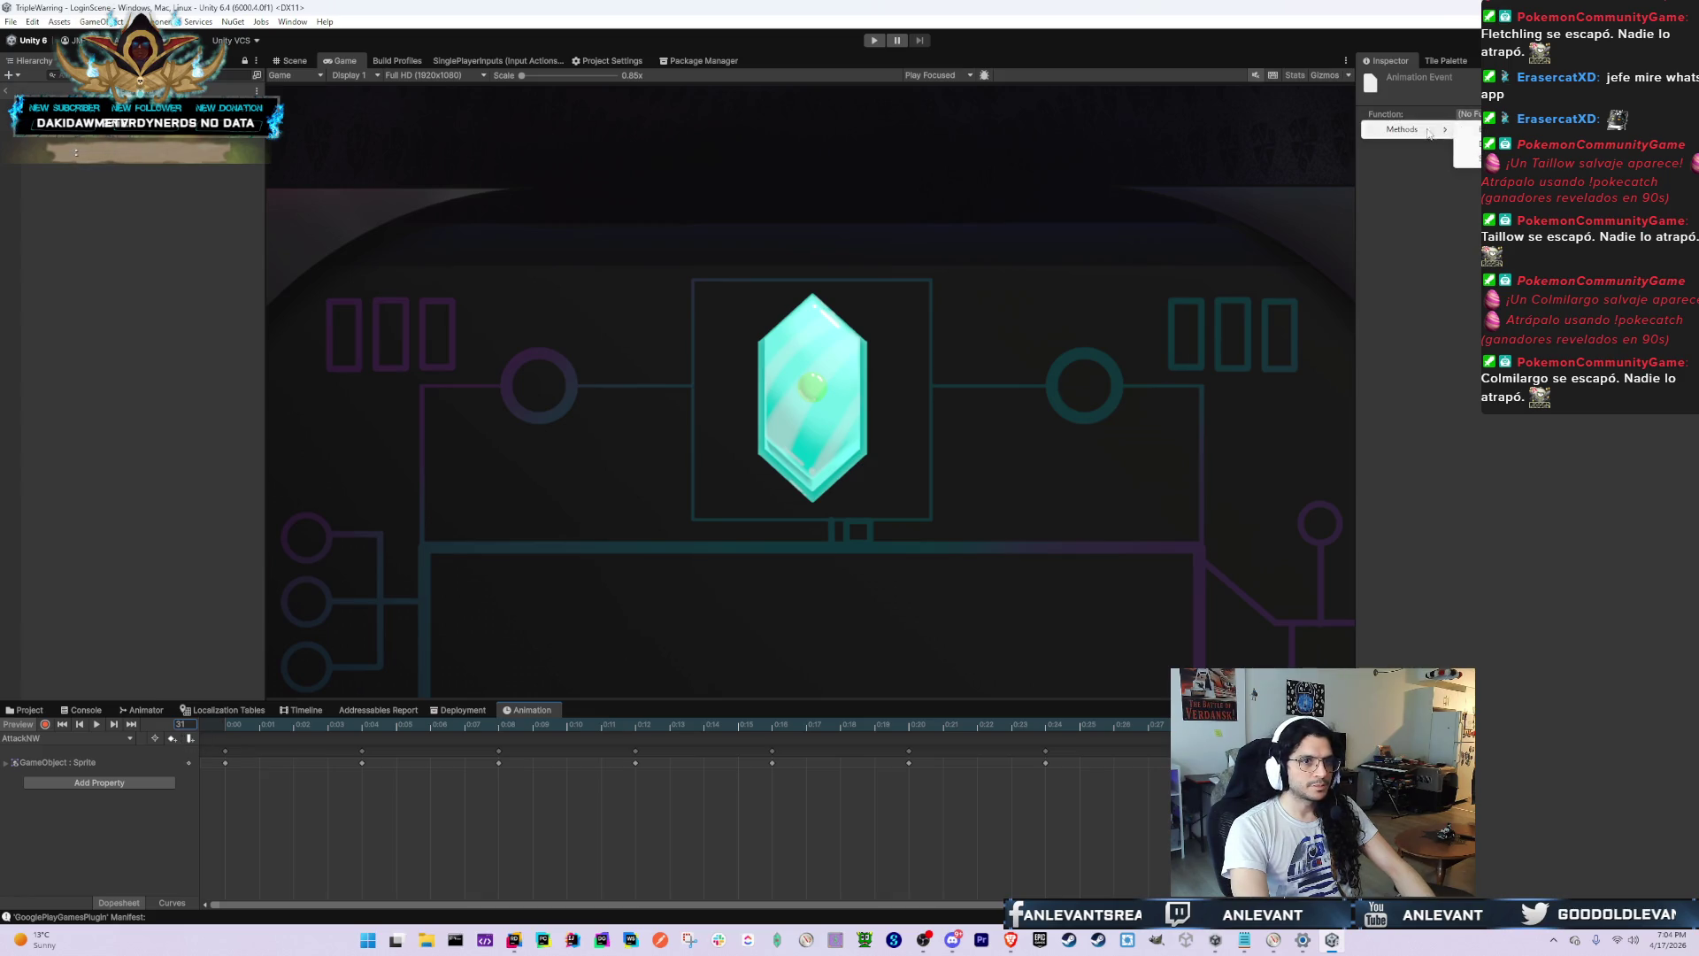
left_click(1513, 129)
Add a frame-31 event to AttackS calling the controller method.
left_click(110, 740)
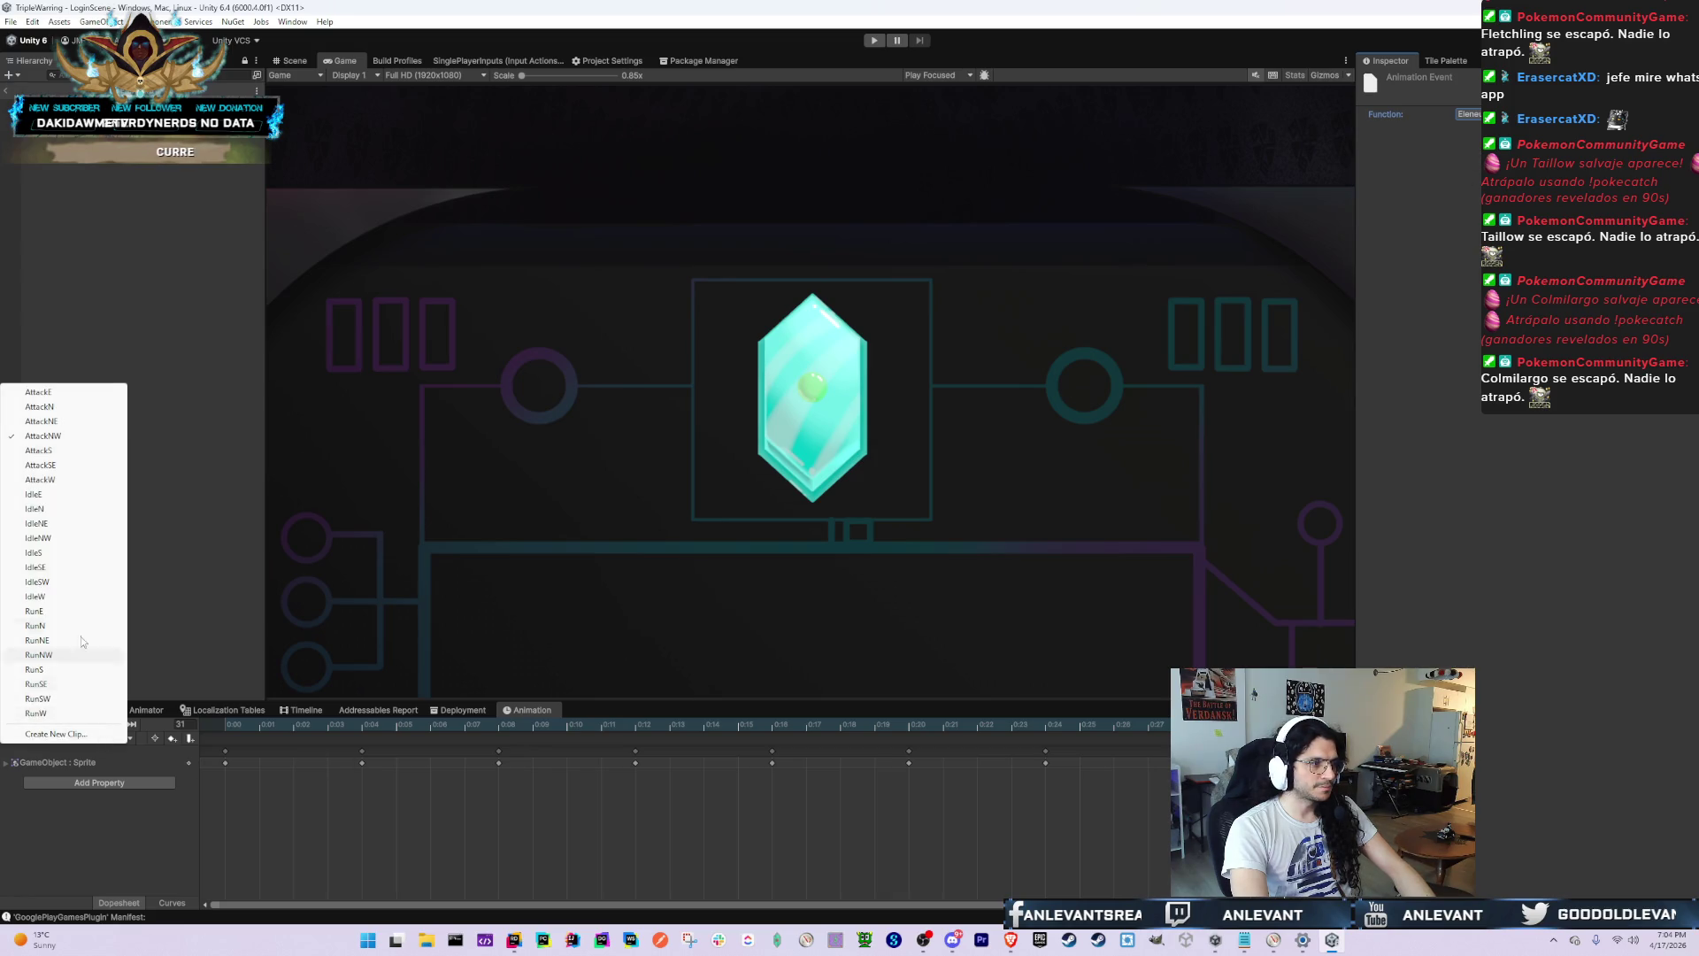
left_click(51, 451)
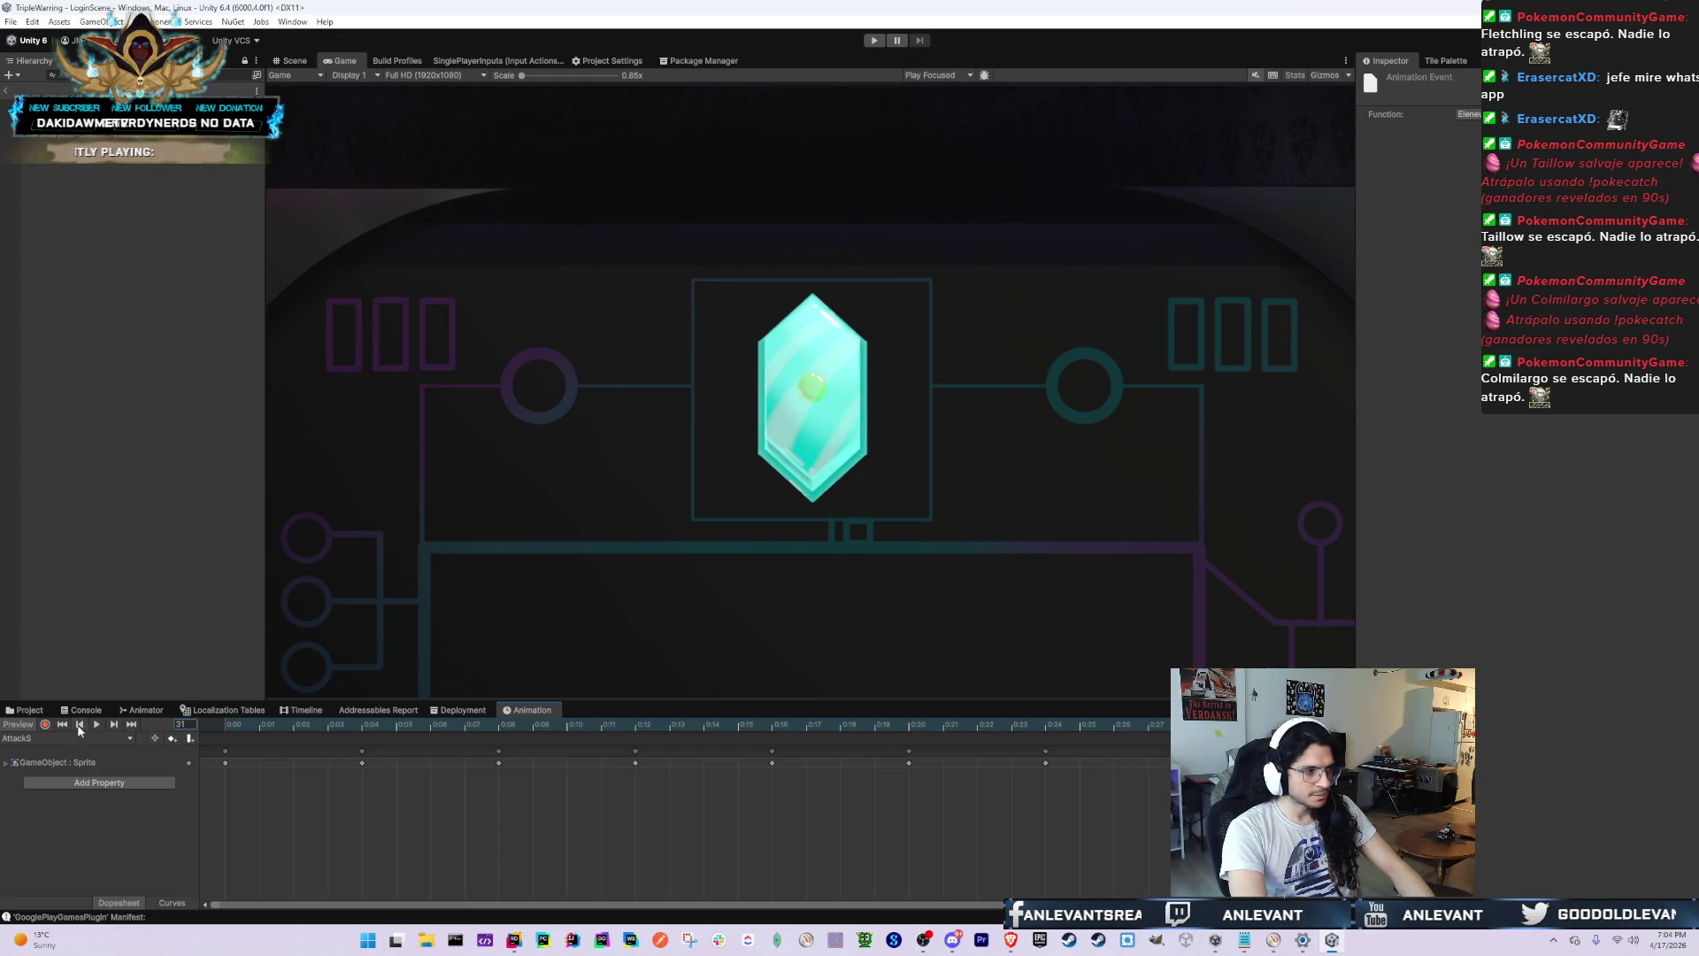
left_click(190, 739)
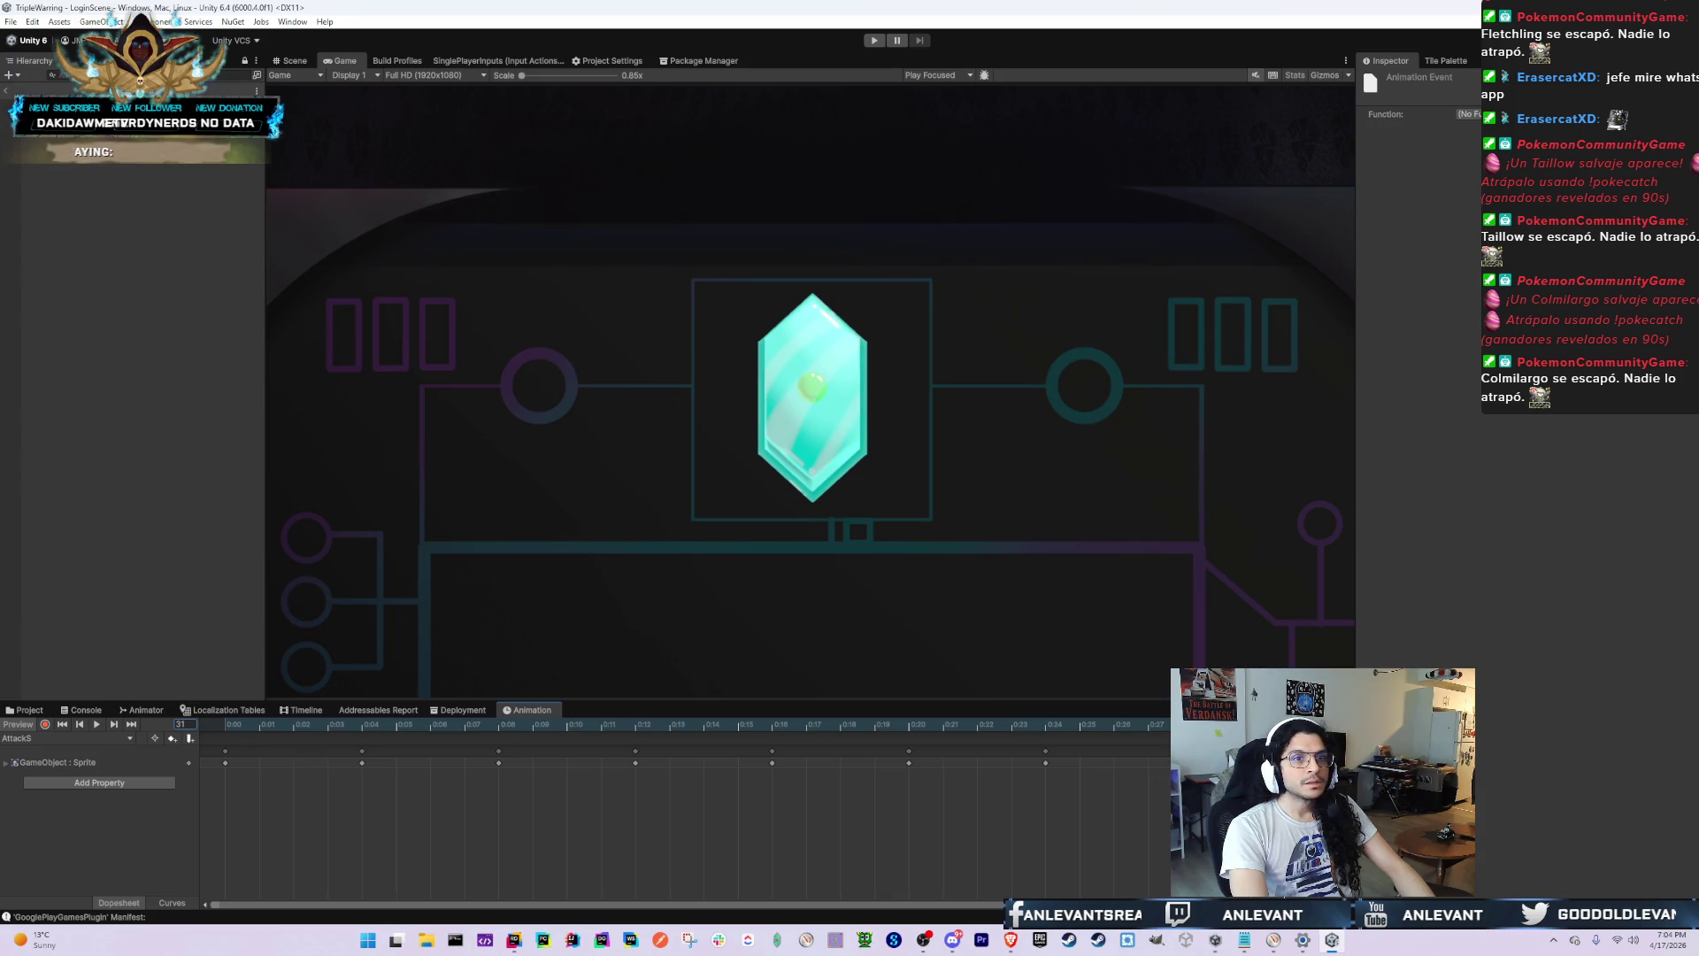
left_click(1469, 114)
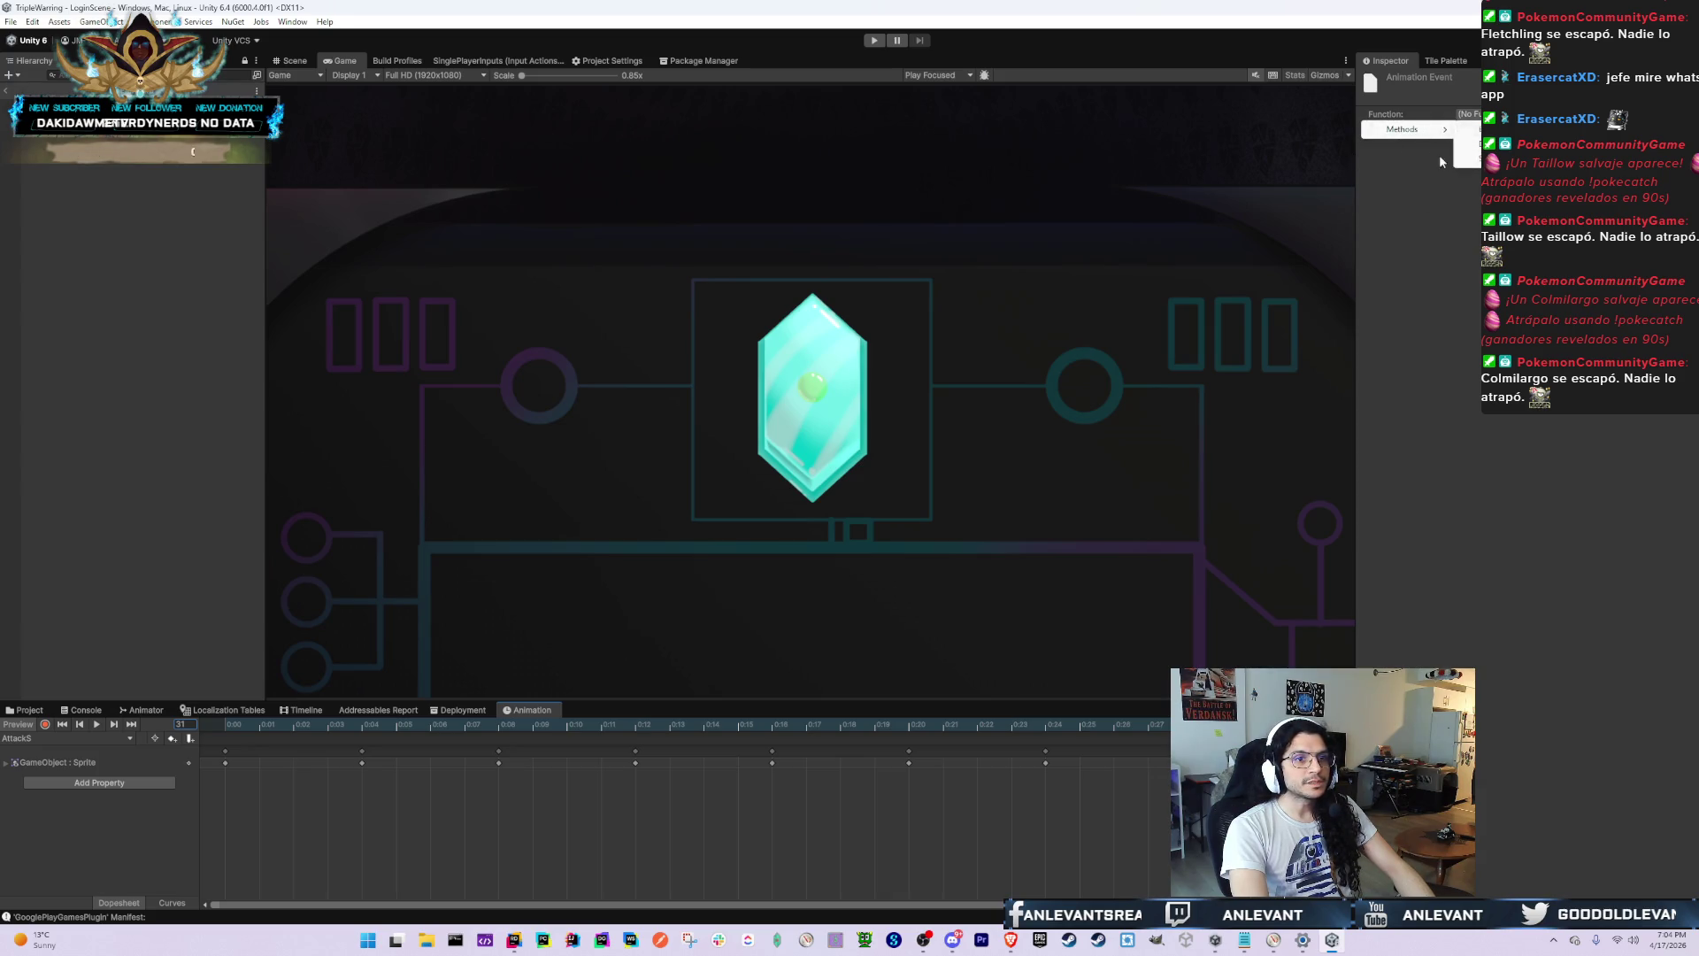
left_click(1469, 114)
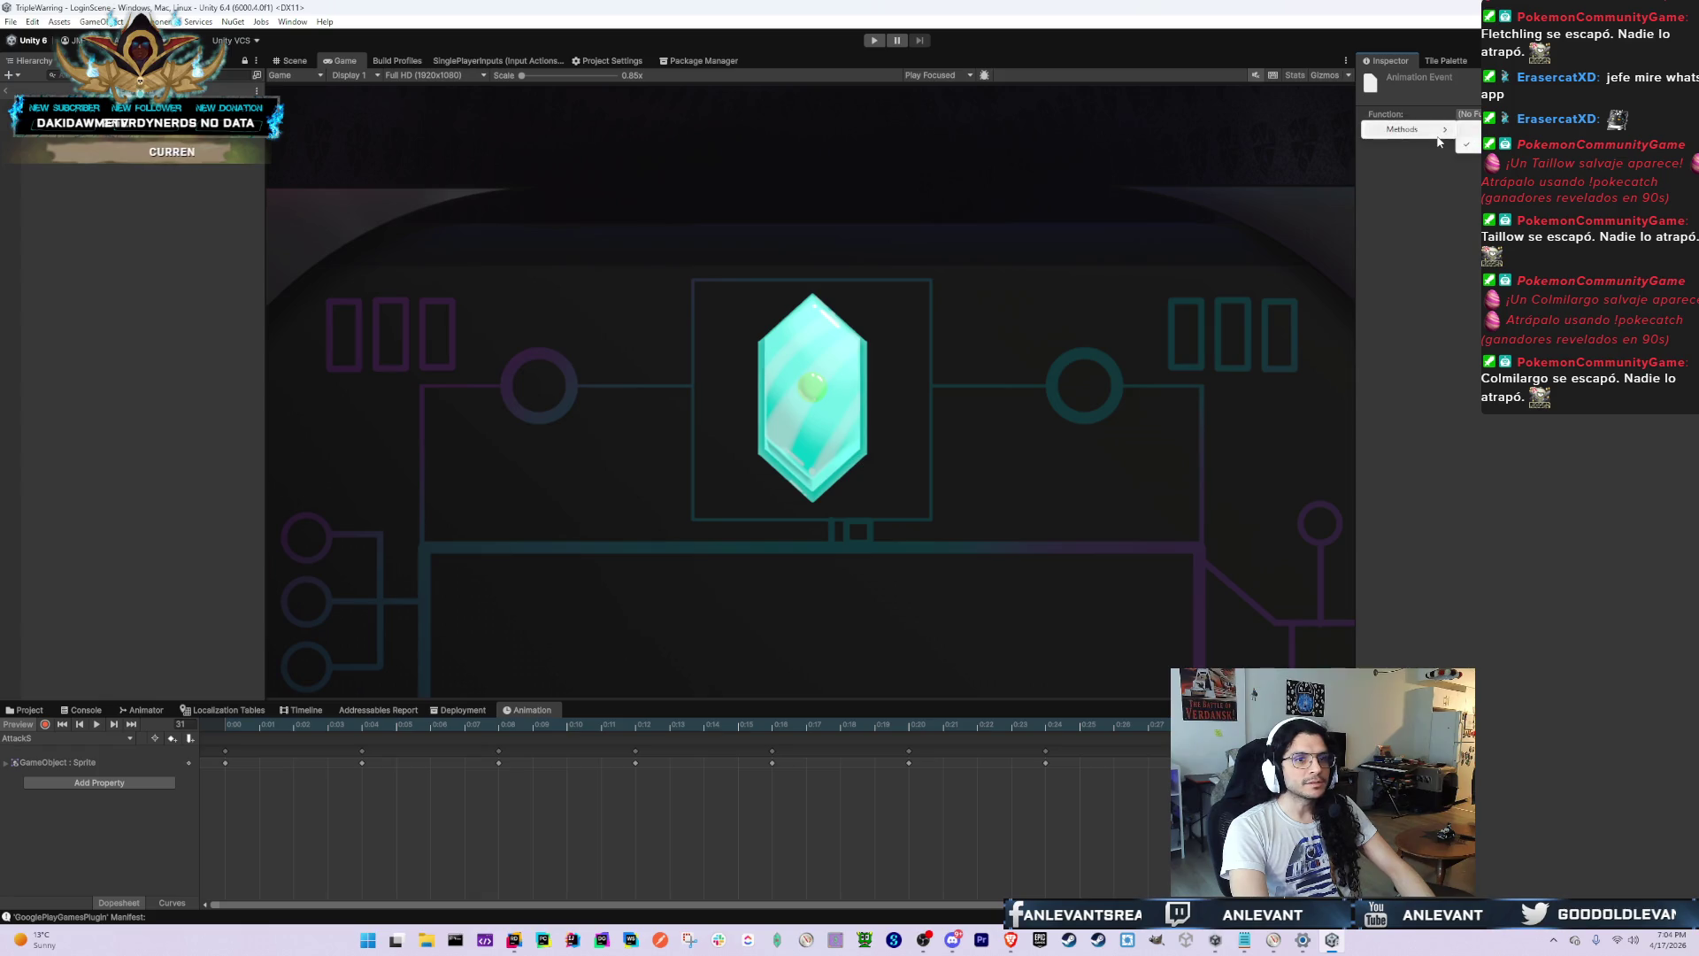
left_click(1505, 142)
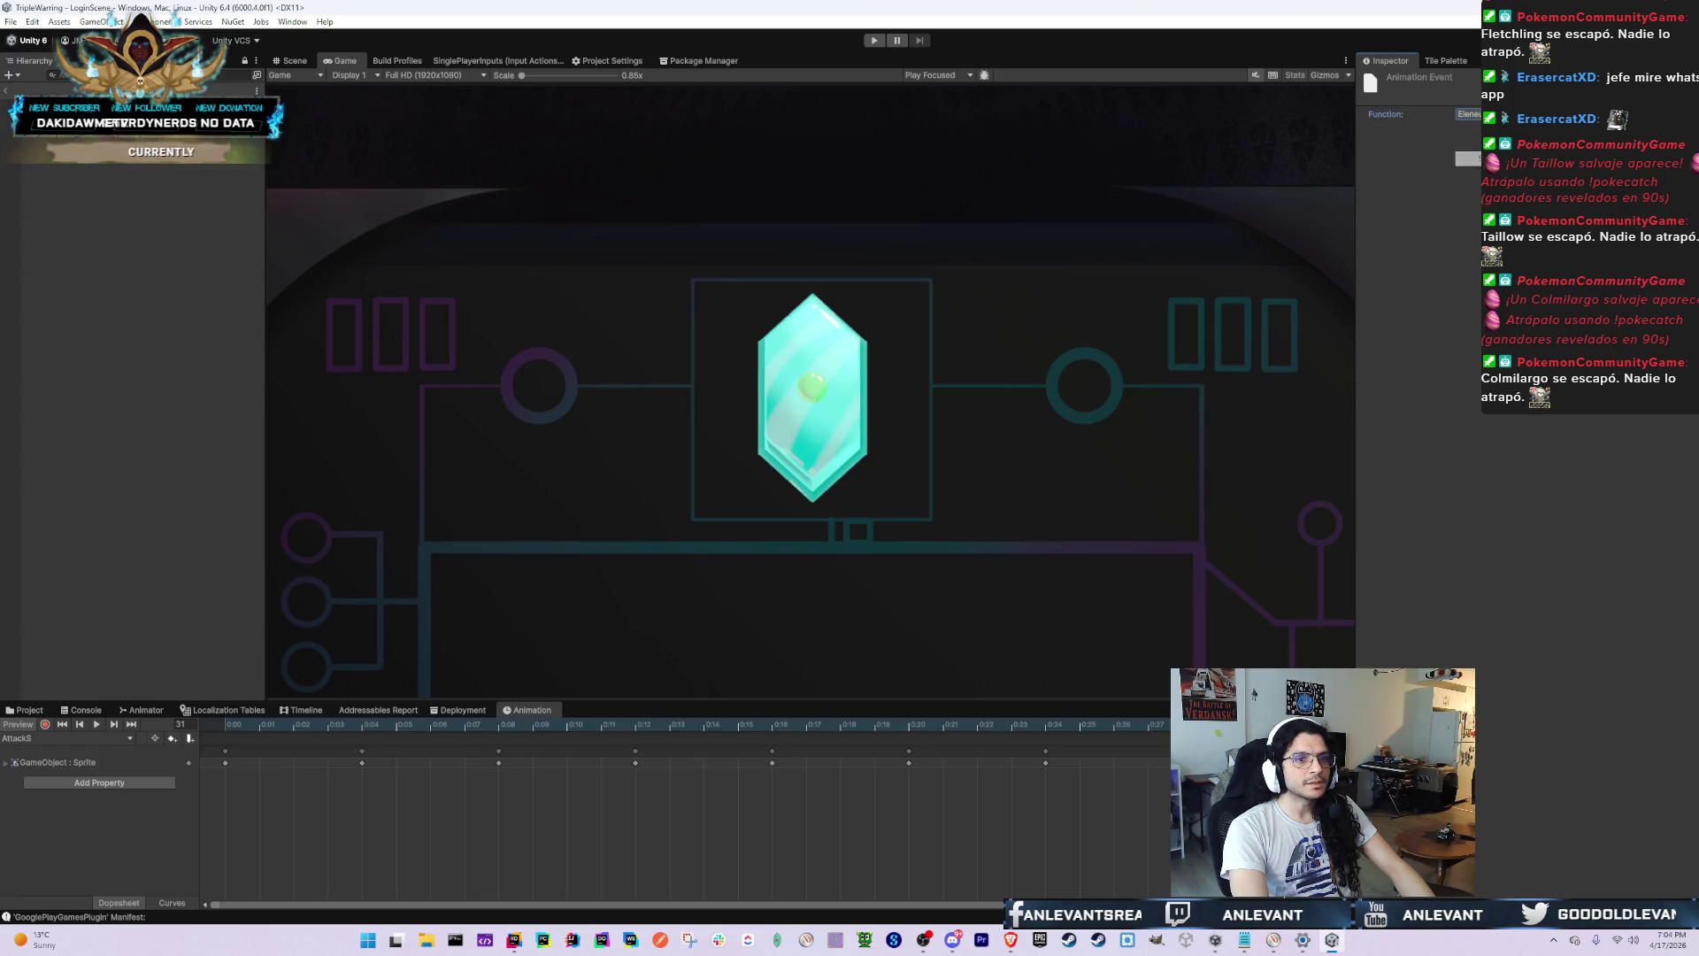
Give AttackSE a frame-31 event calling the controller method, then switch to empty AttackW.
left_click(93, 738)
left_click(76, 466)
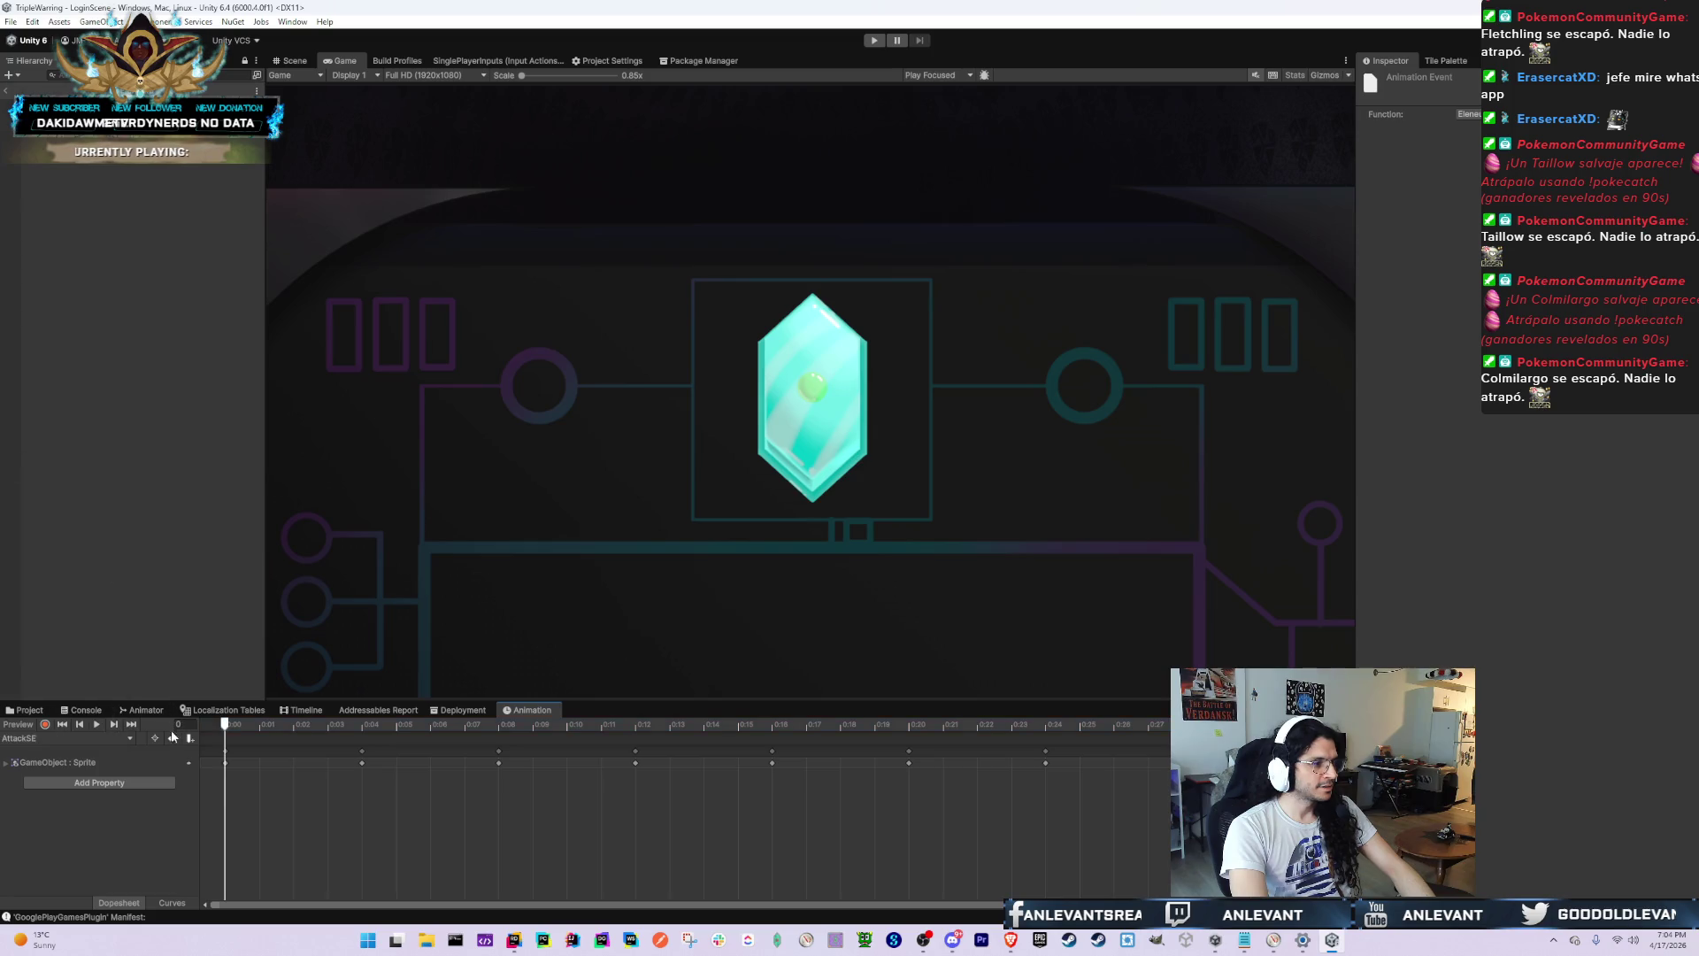
left_click_drag(182, 723, 213, 729)
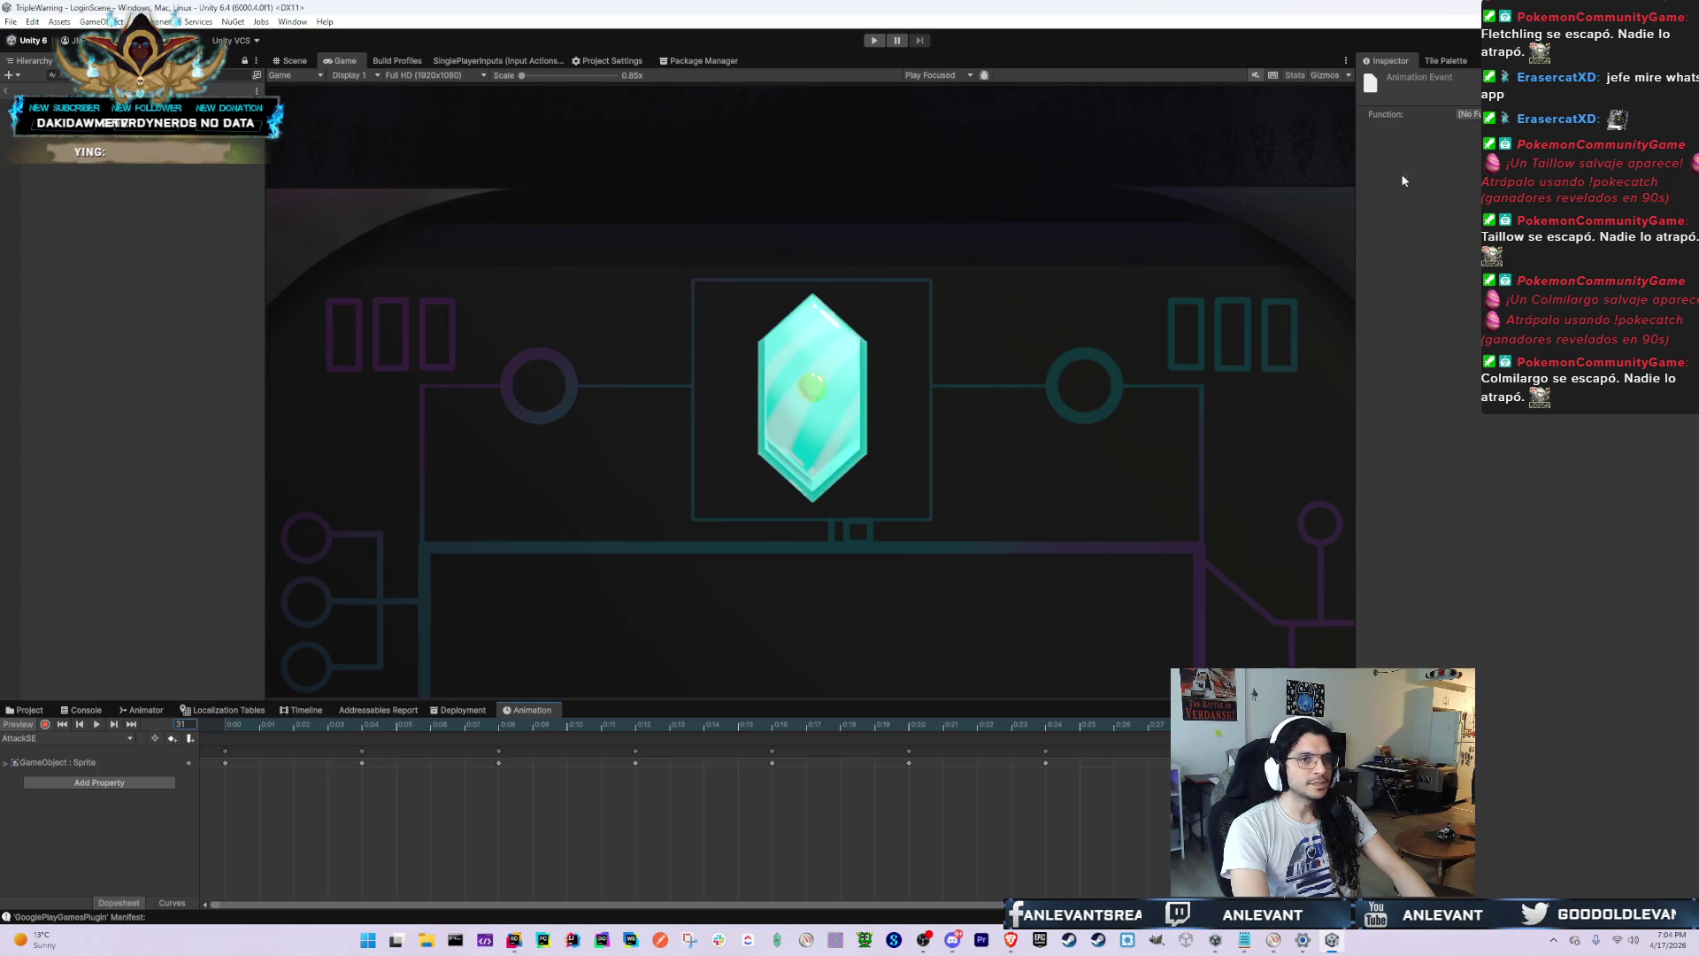
left_click(1469, 114)
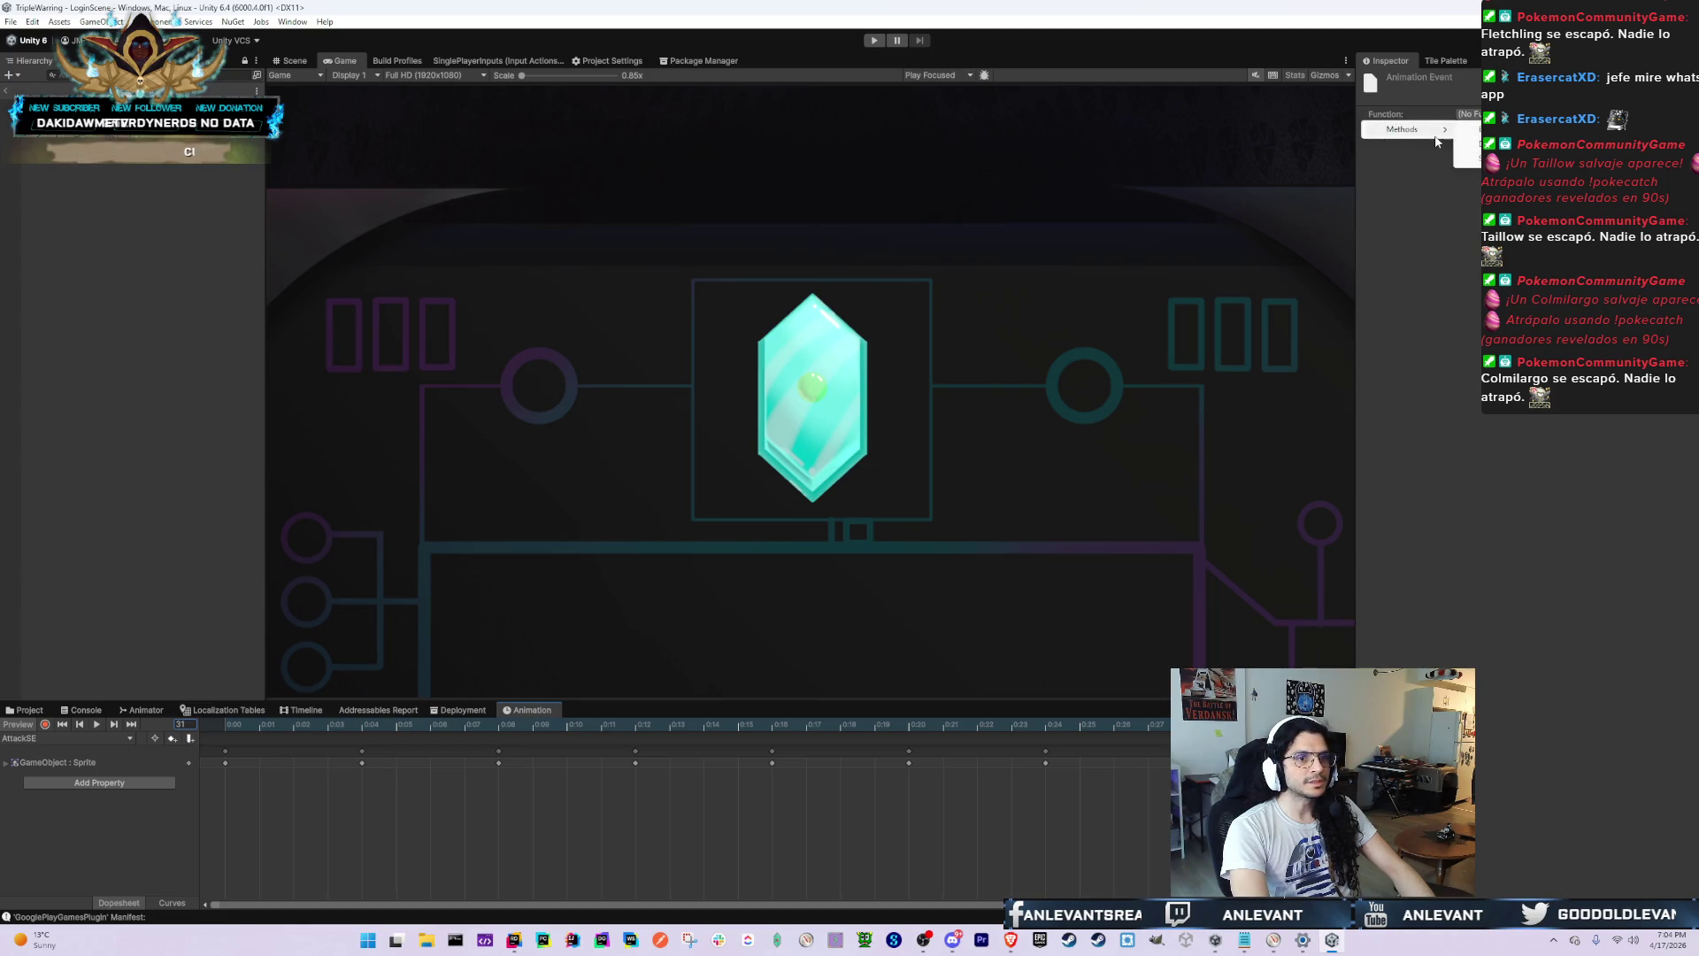
left_click(1474, 145)
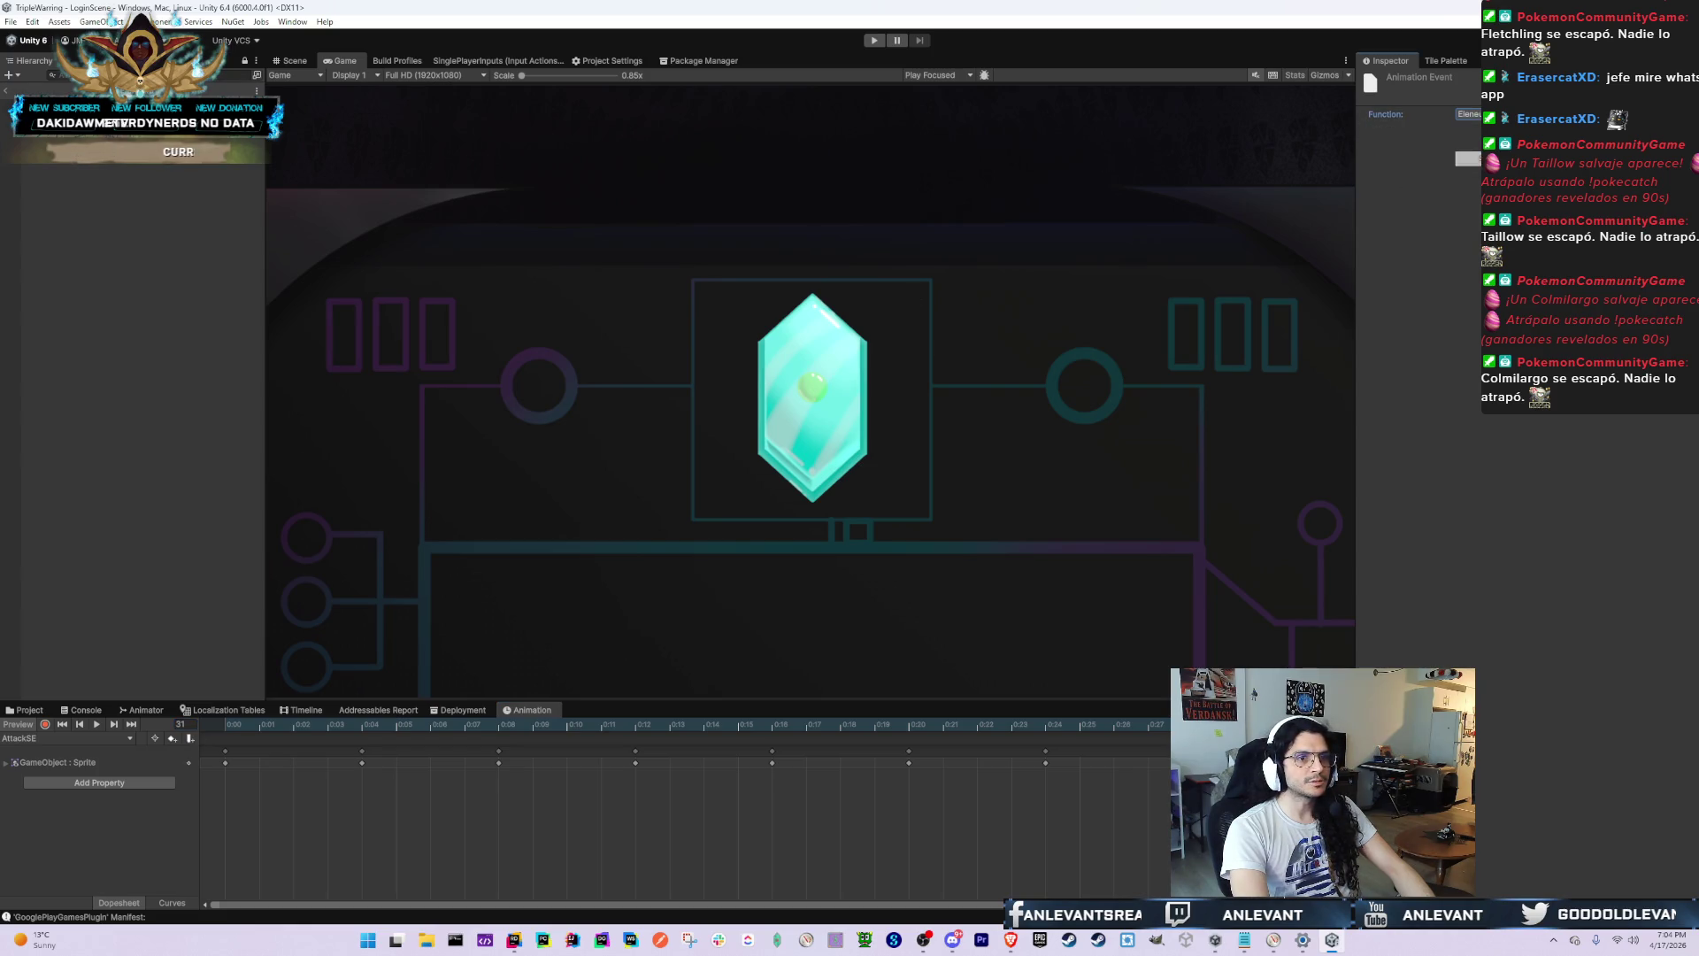
left_click(67, 738)
left_click(53, 482)
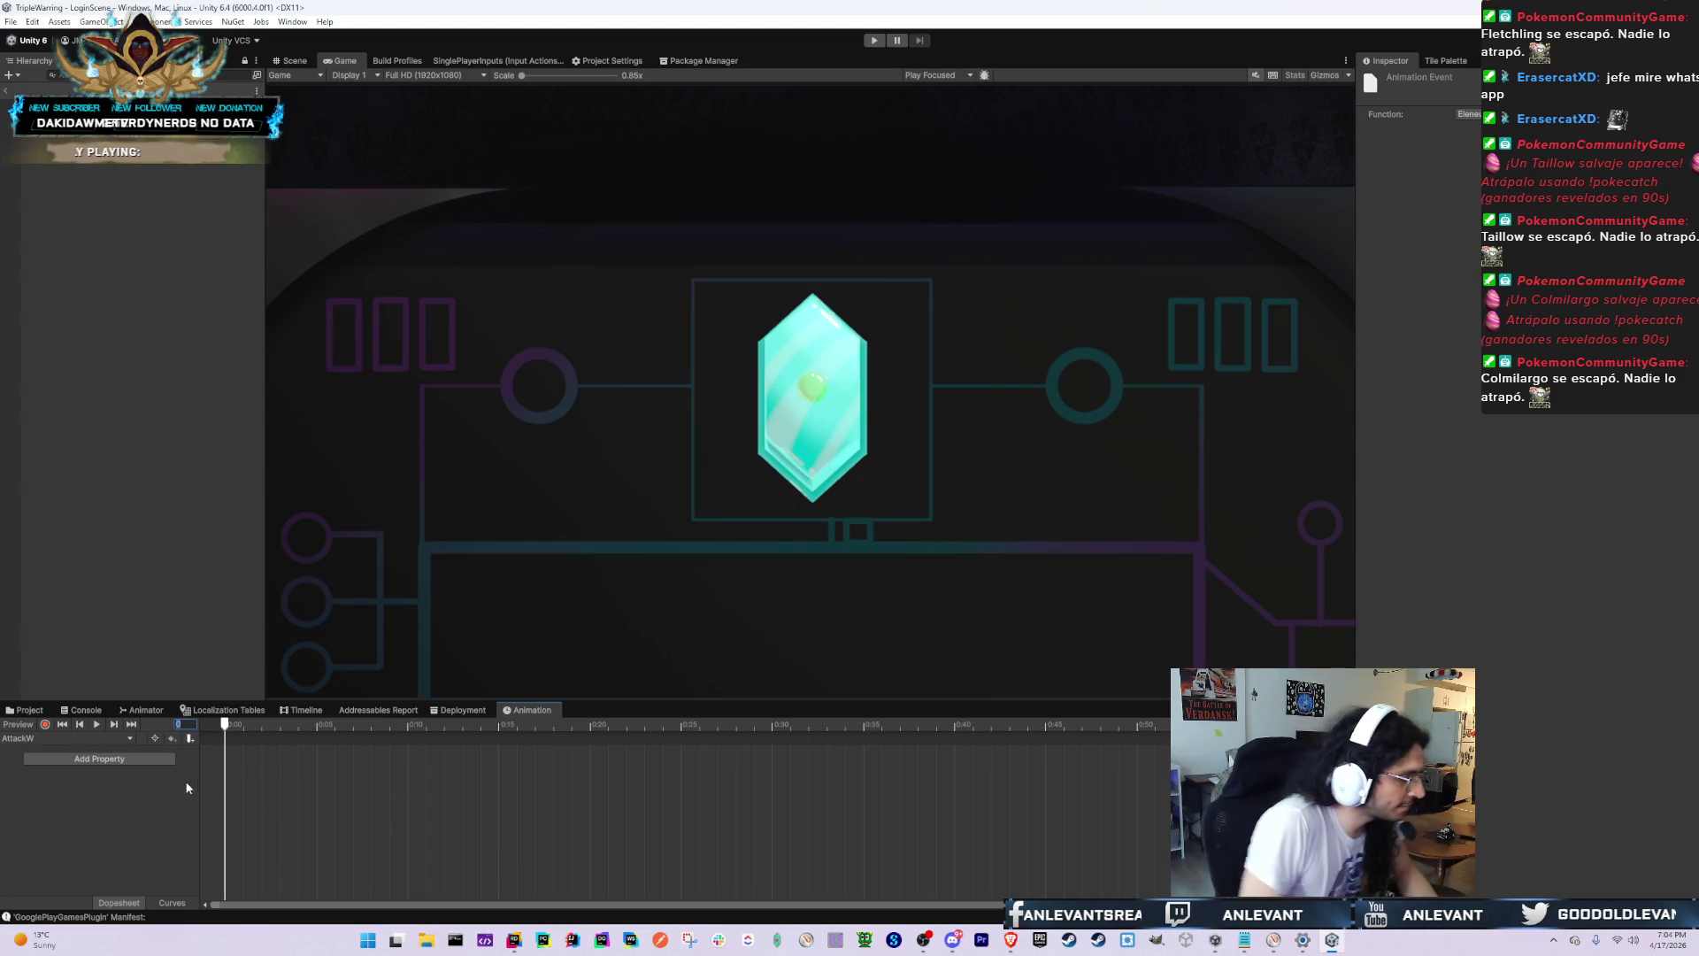
Start recording AttackW and key the first EleneuraAttack sprite, filtering the picker by 'Attack'.
left_click(126, 737)
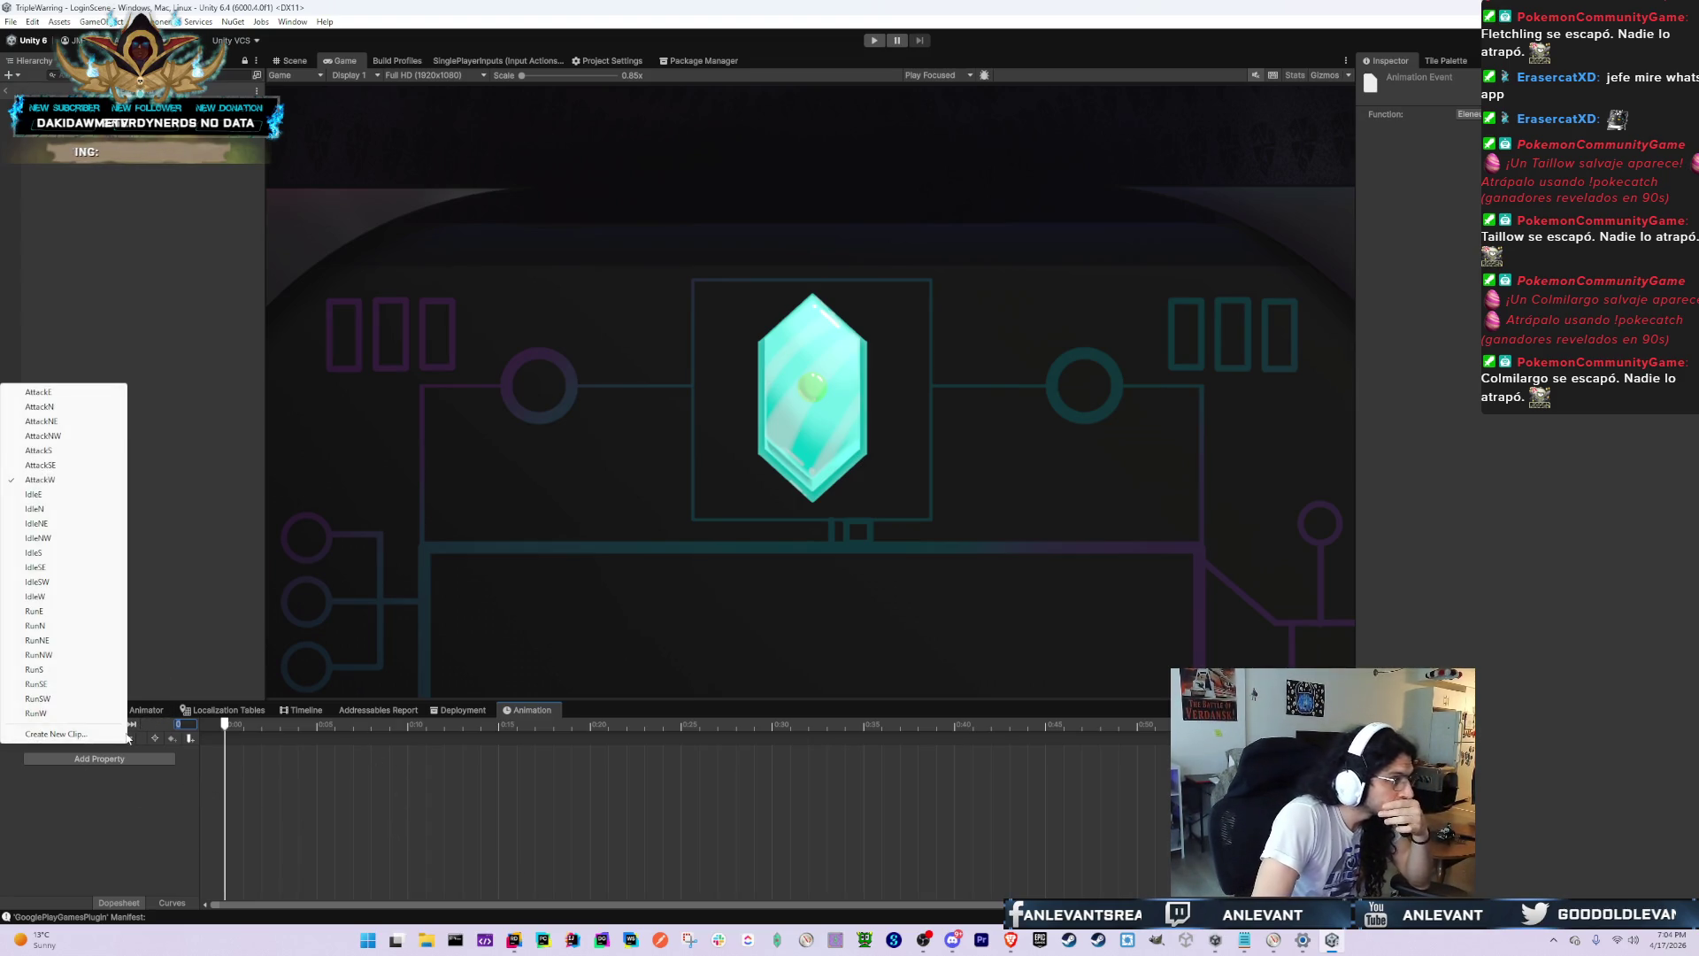
left_click(91, 742)
left_click(46, 725)
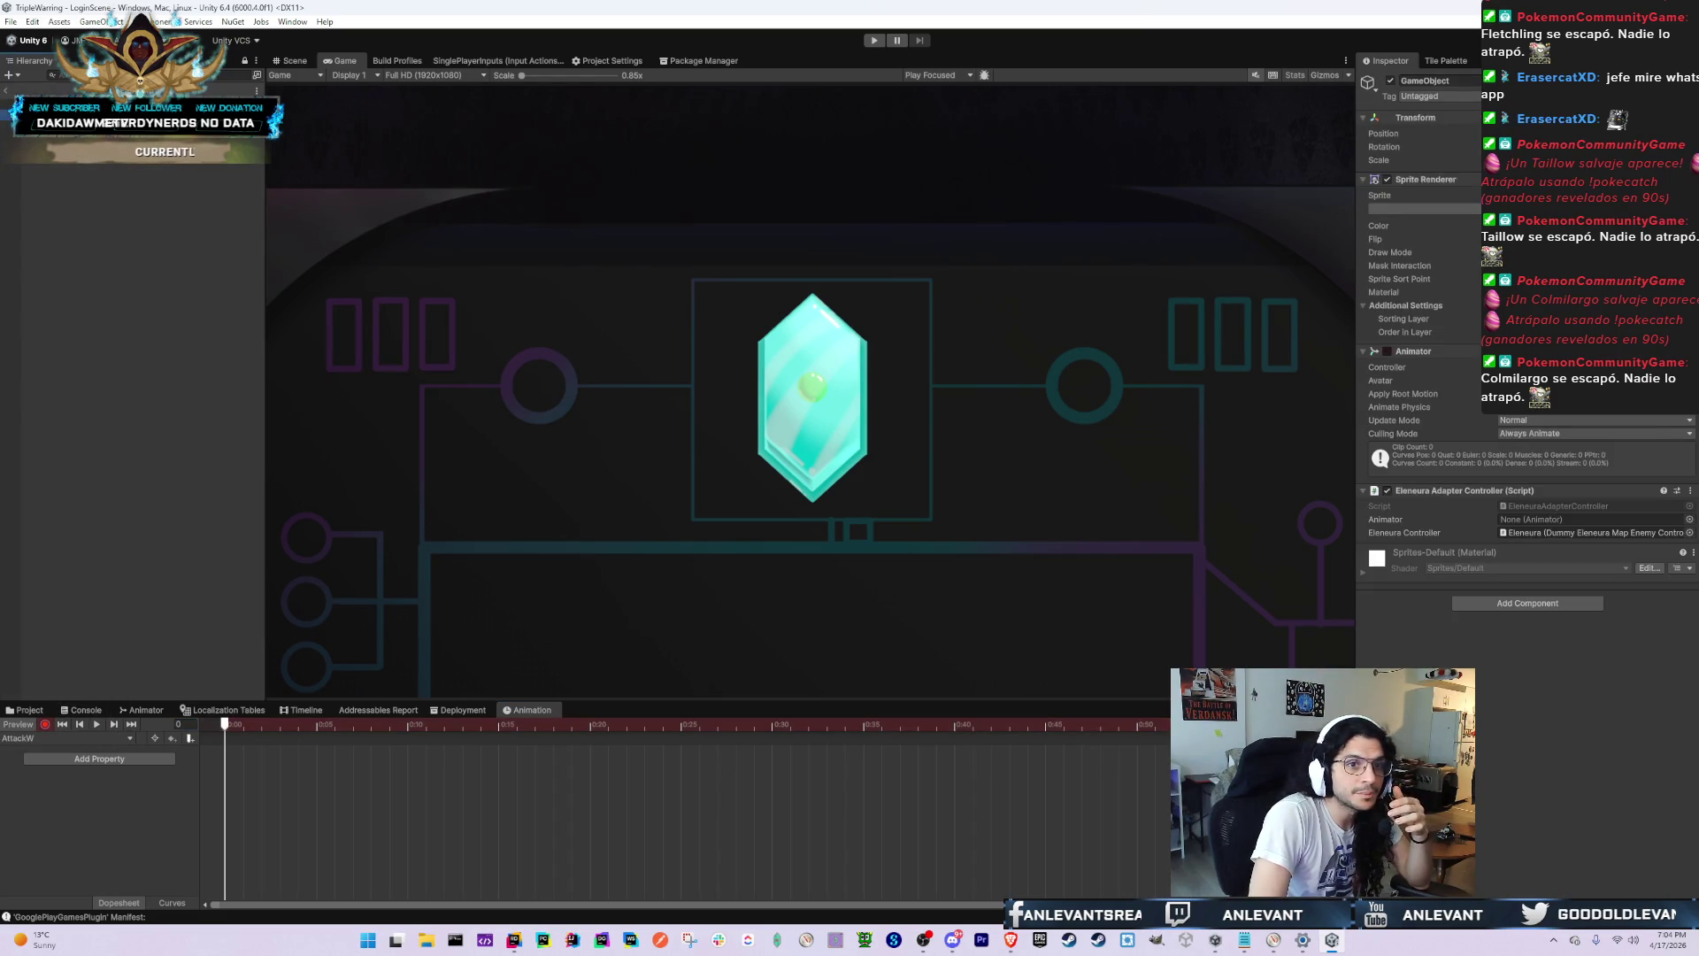
left_click(1690, 209)
type("isAttacking")
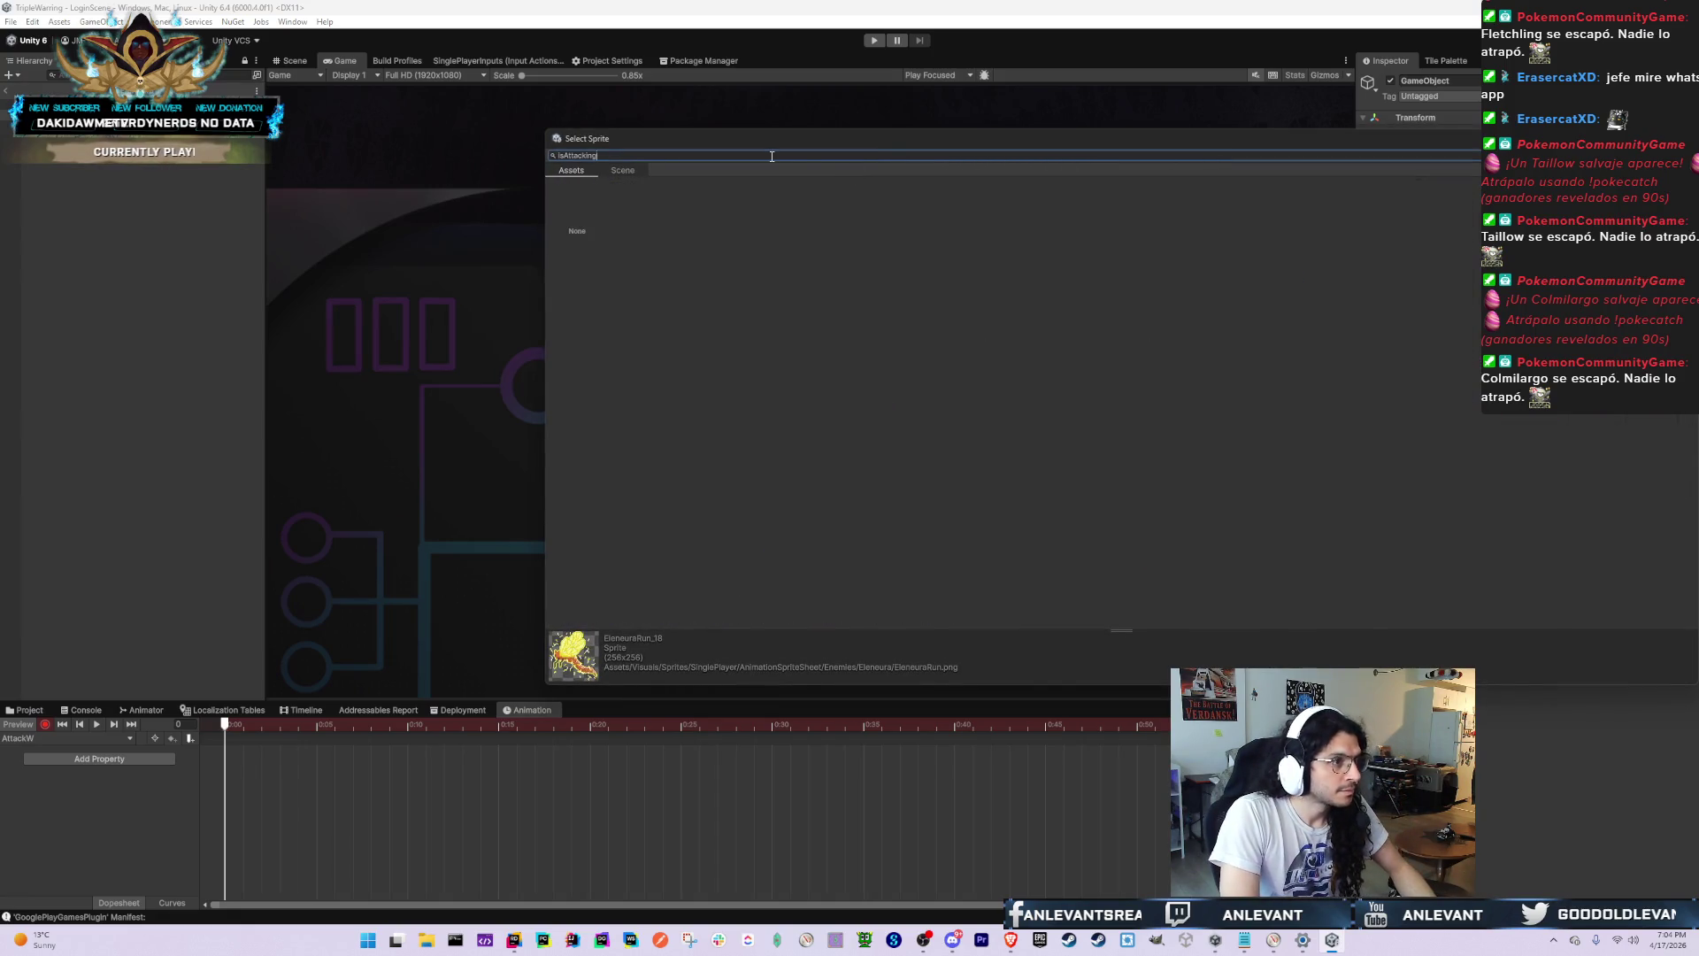
key("ctrl+a")
key("BackSpace")
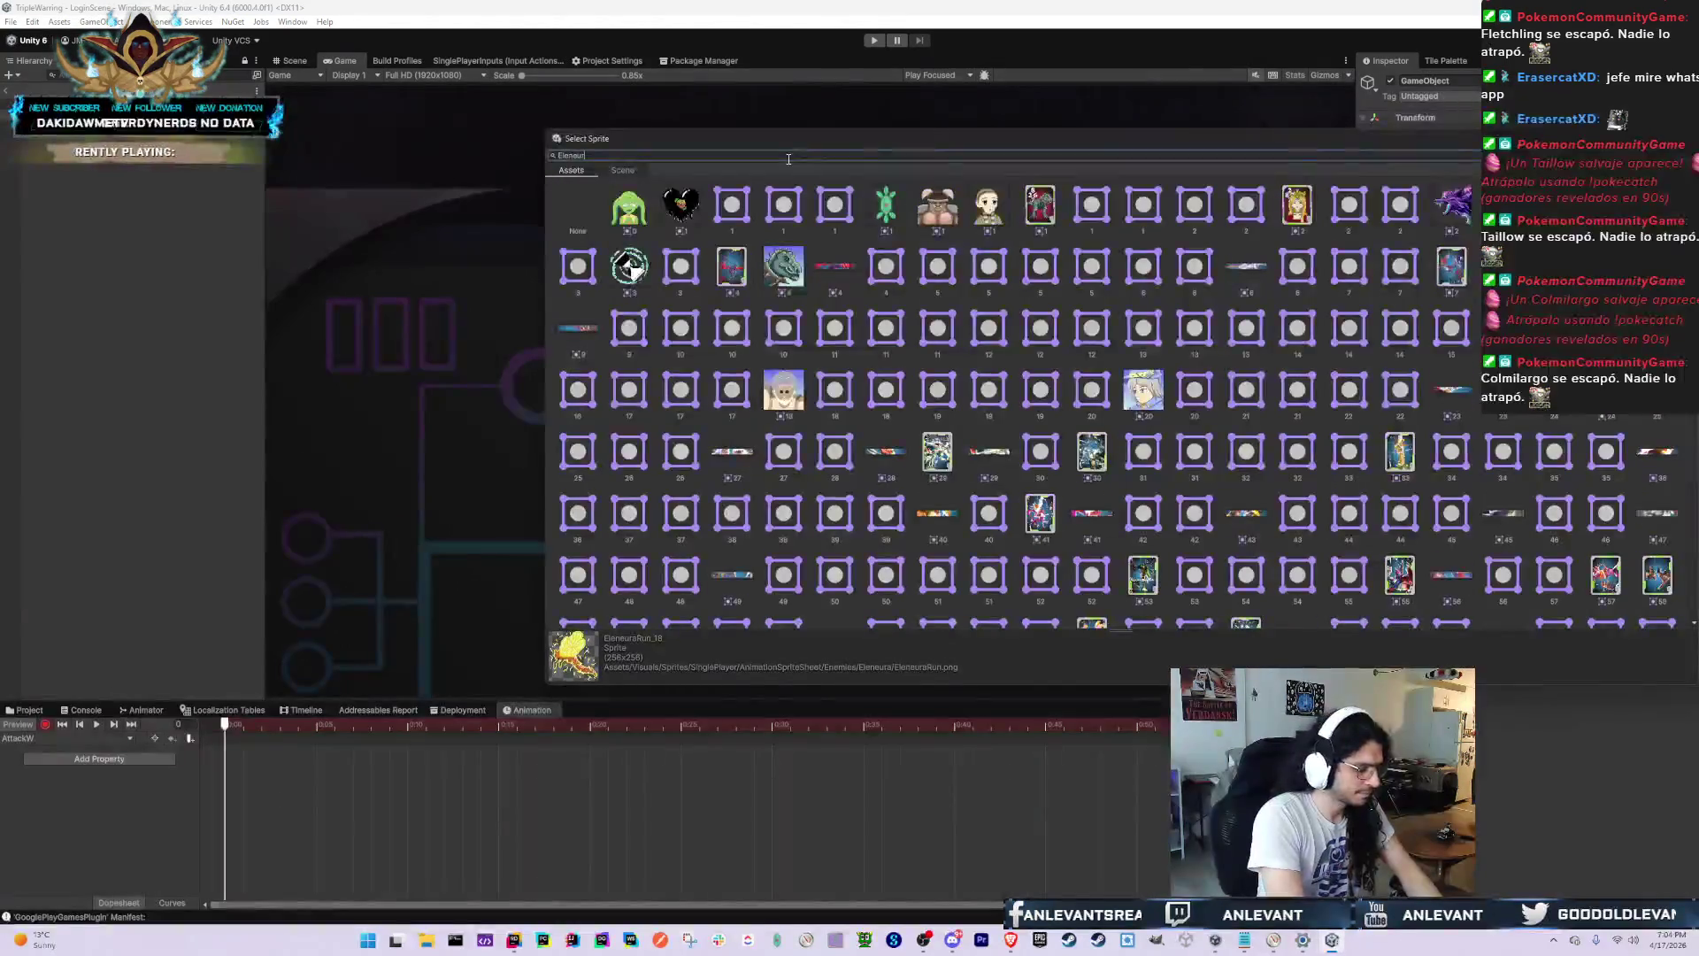
type("Attack")
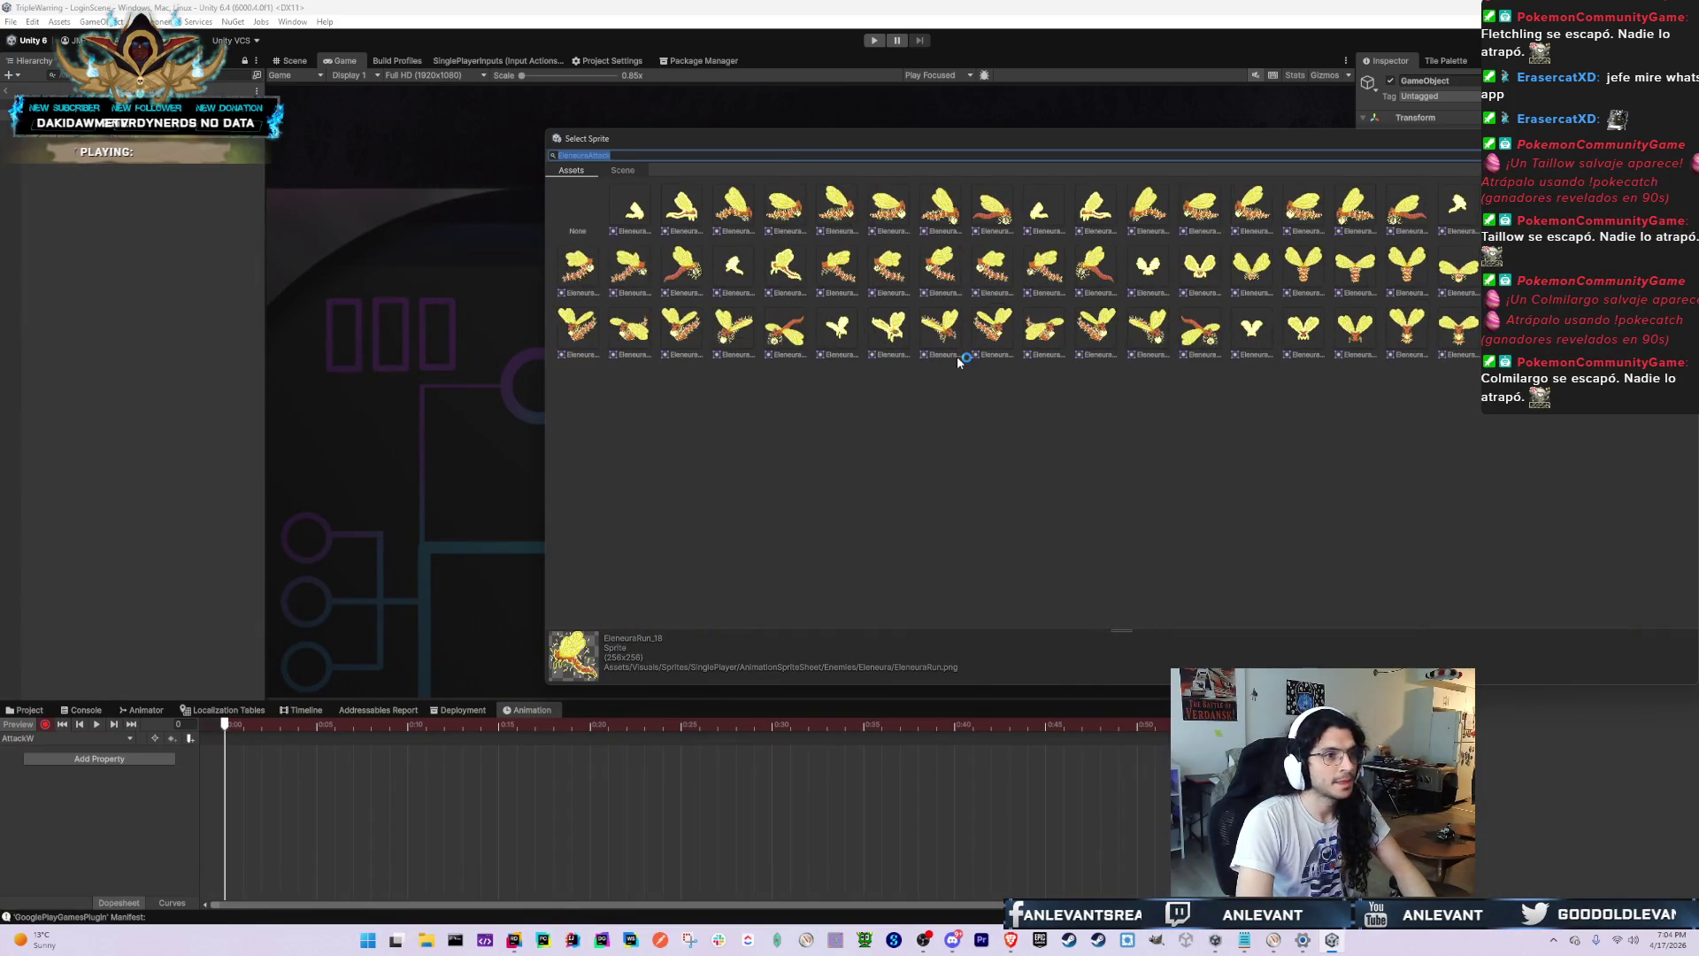
double_click(1037, 217)
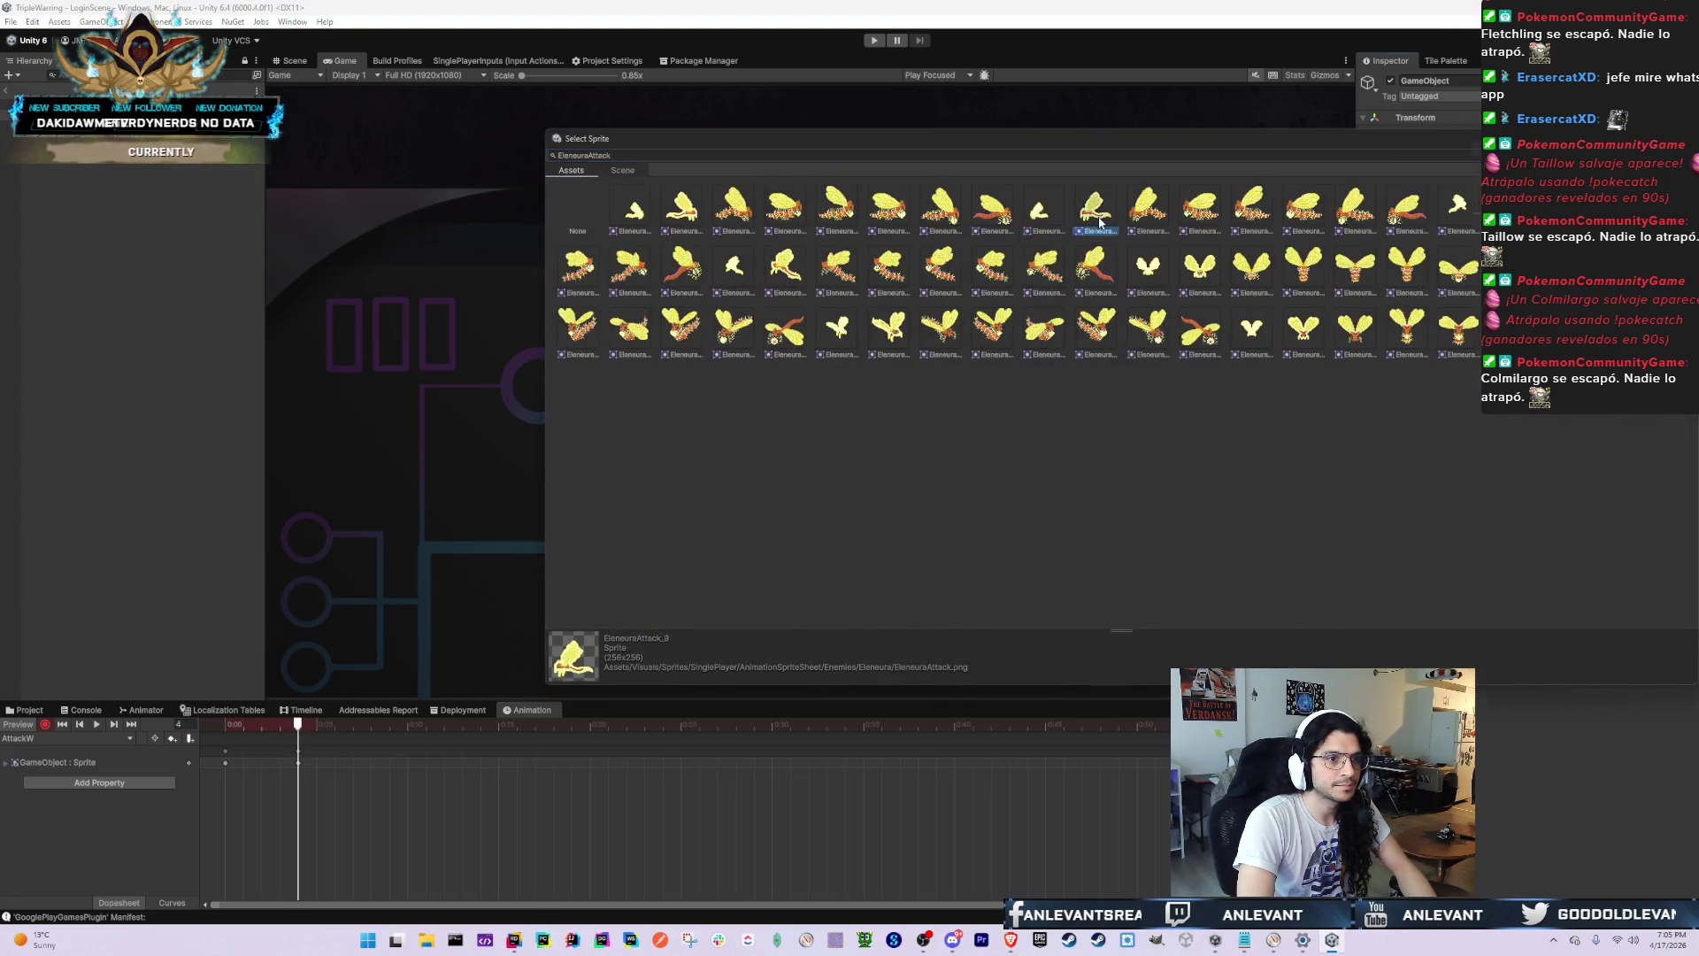
Key the next attack sprites, including EleneuraAttack_3 at frame 8 and another at frame 12.
double_click(1099, 221)
type("8")
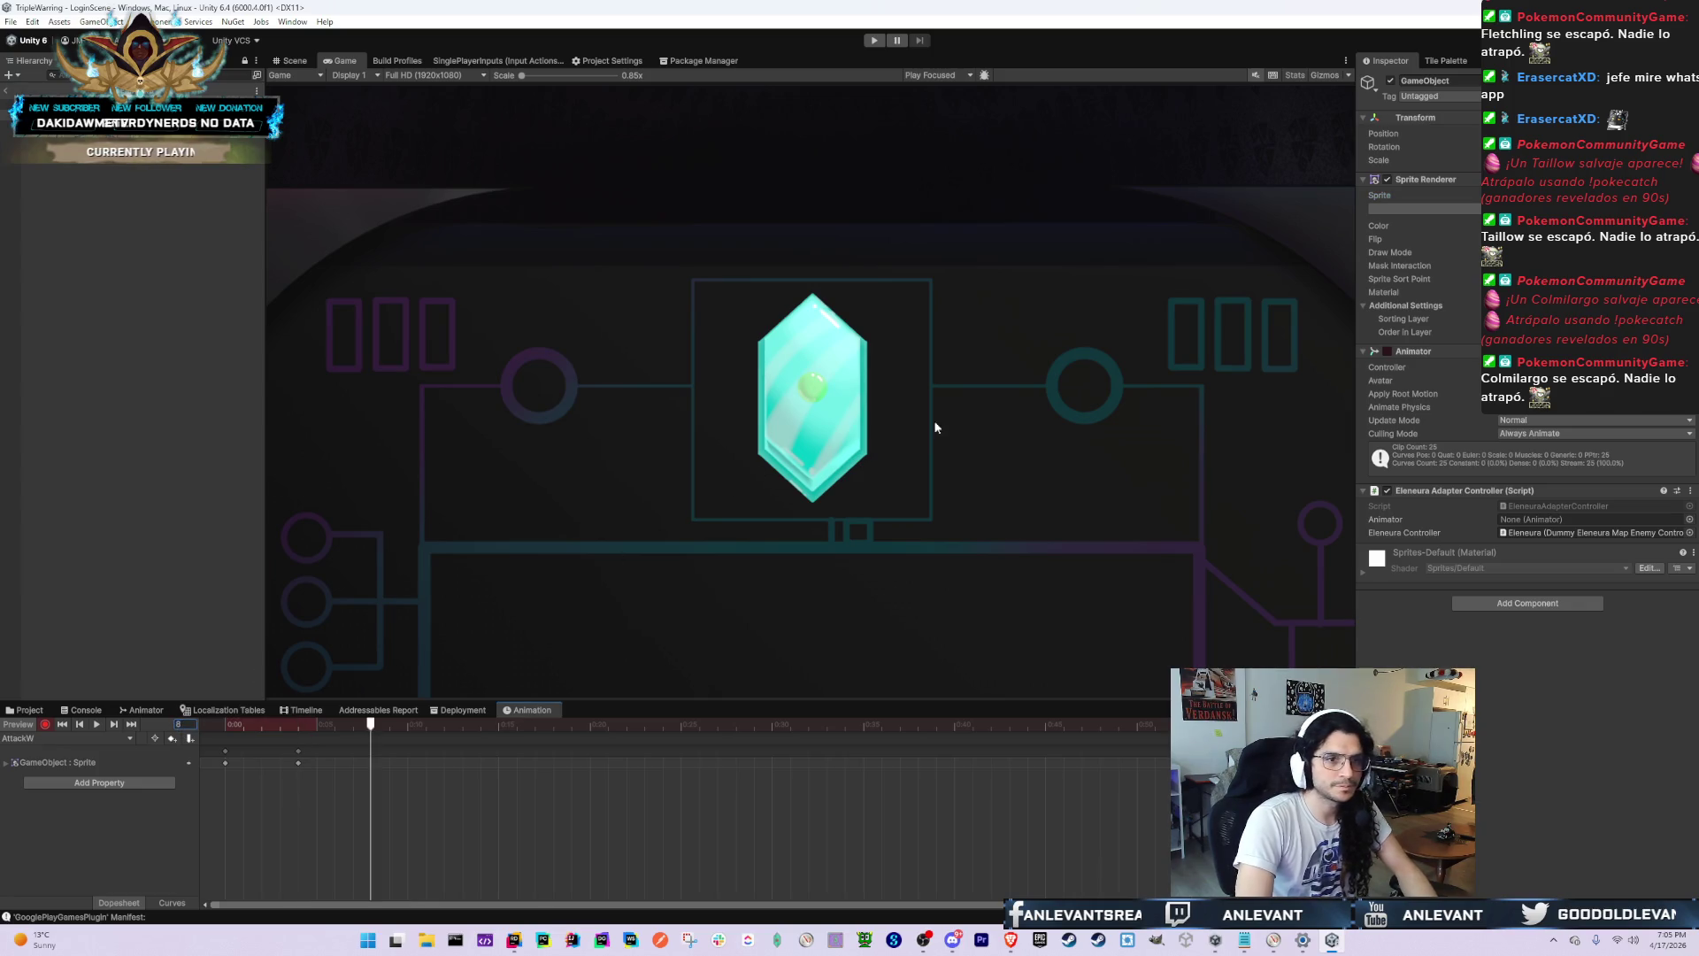
left_click(1473, 209)
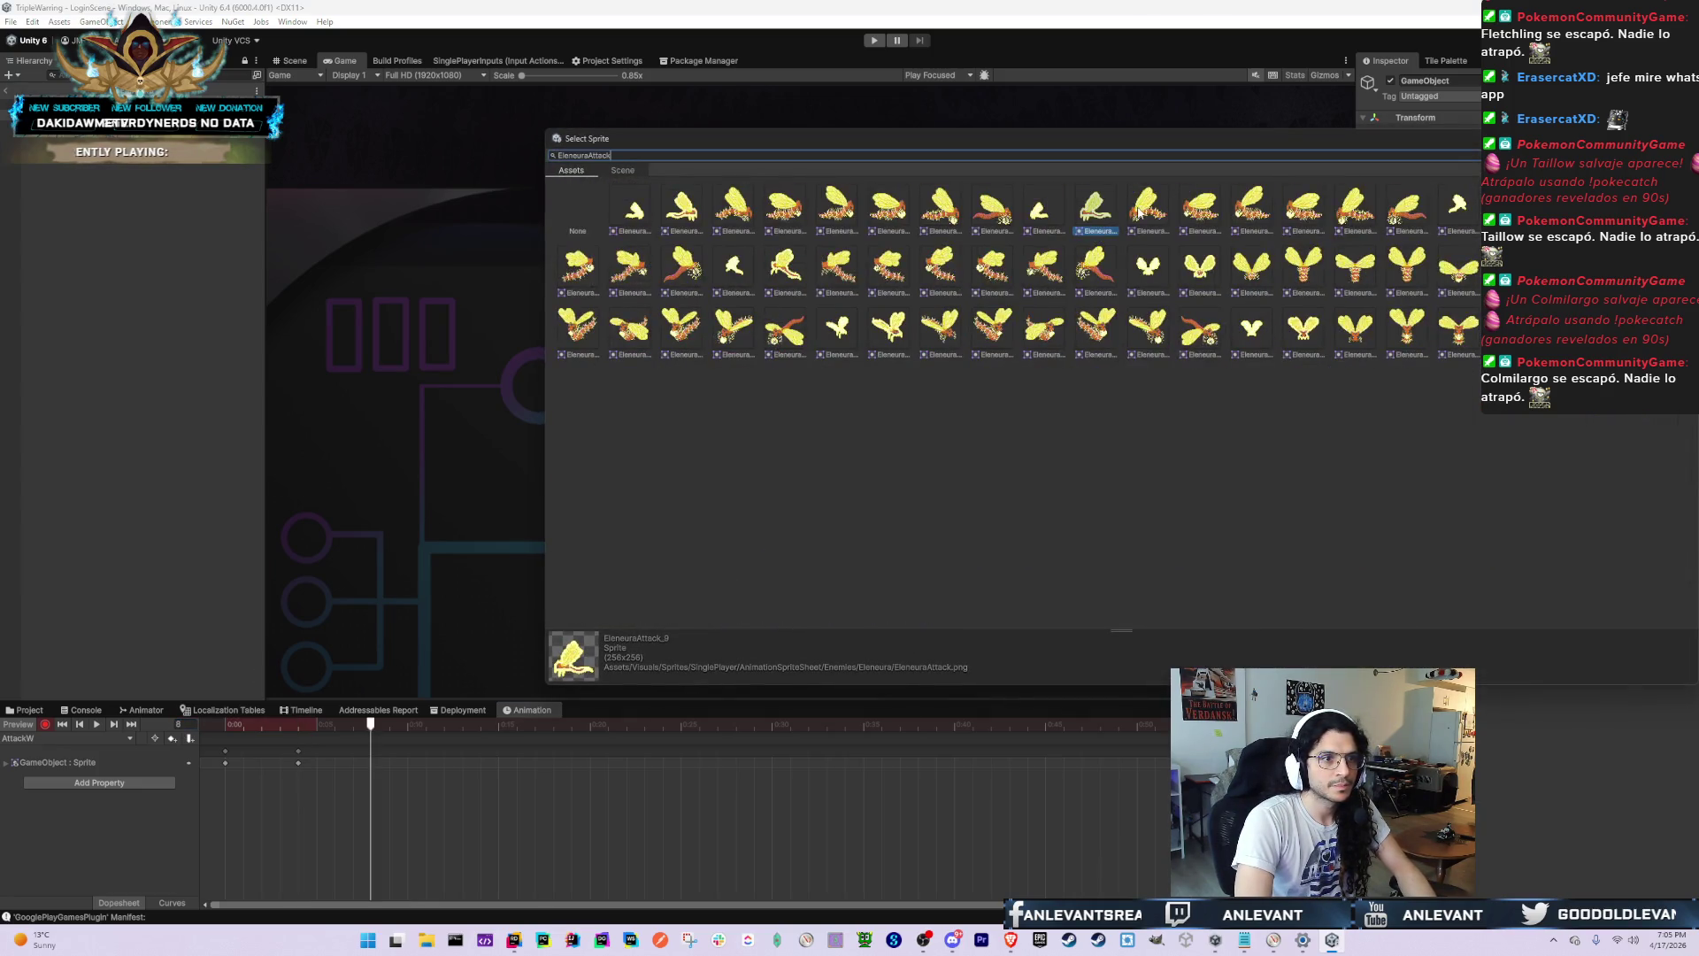
double_click(1162, 221)
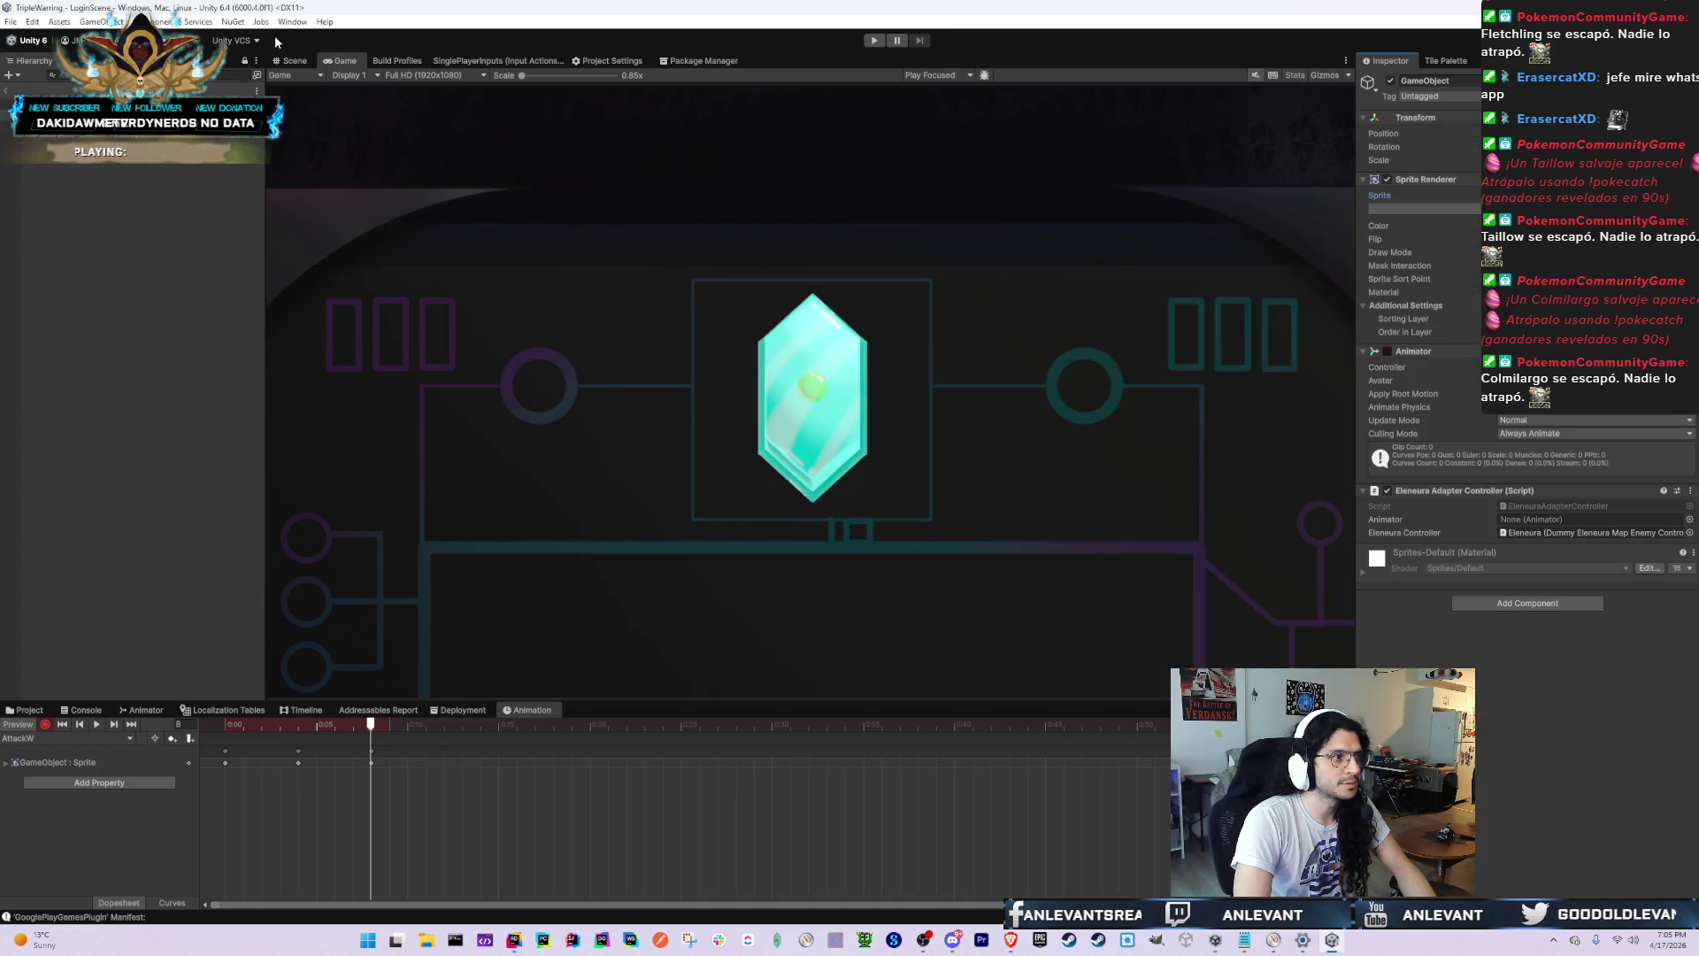
left_click(294, 61)
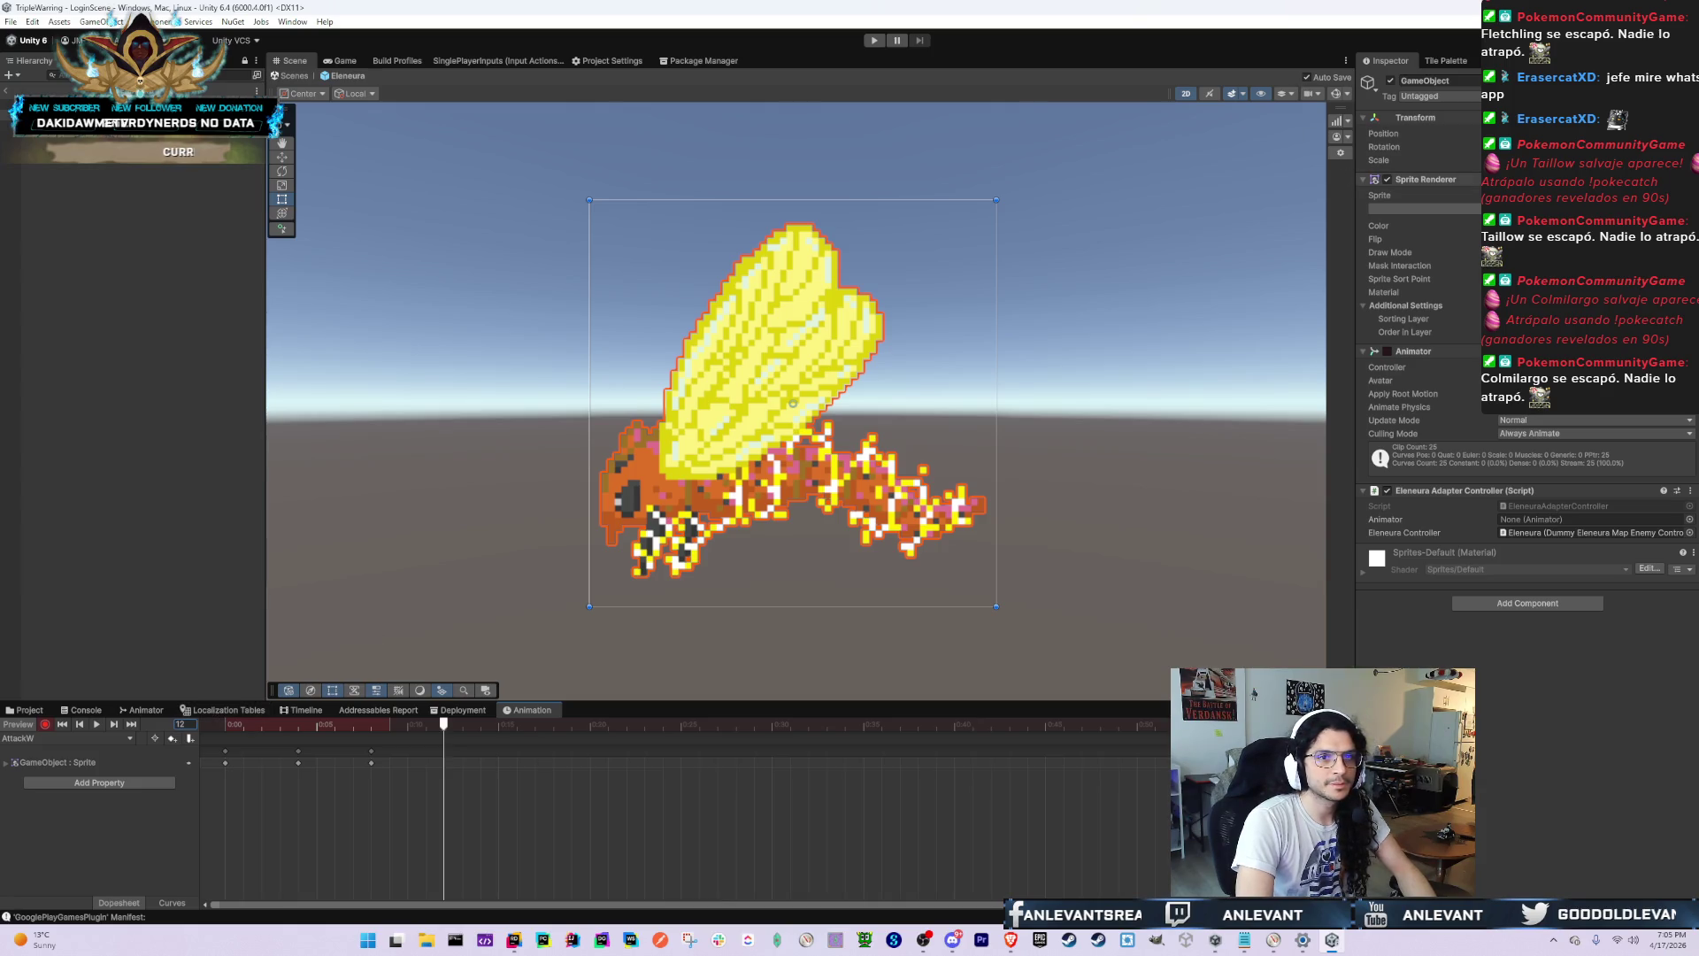
left_click(1473, 209)
scroll(921, 284, "down", 5)
double_click(1158, 228)
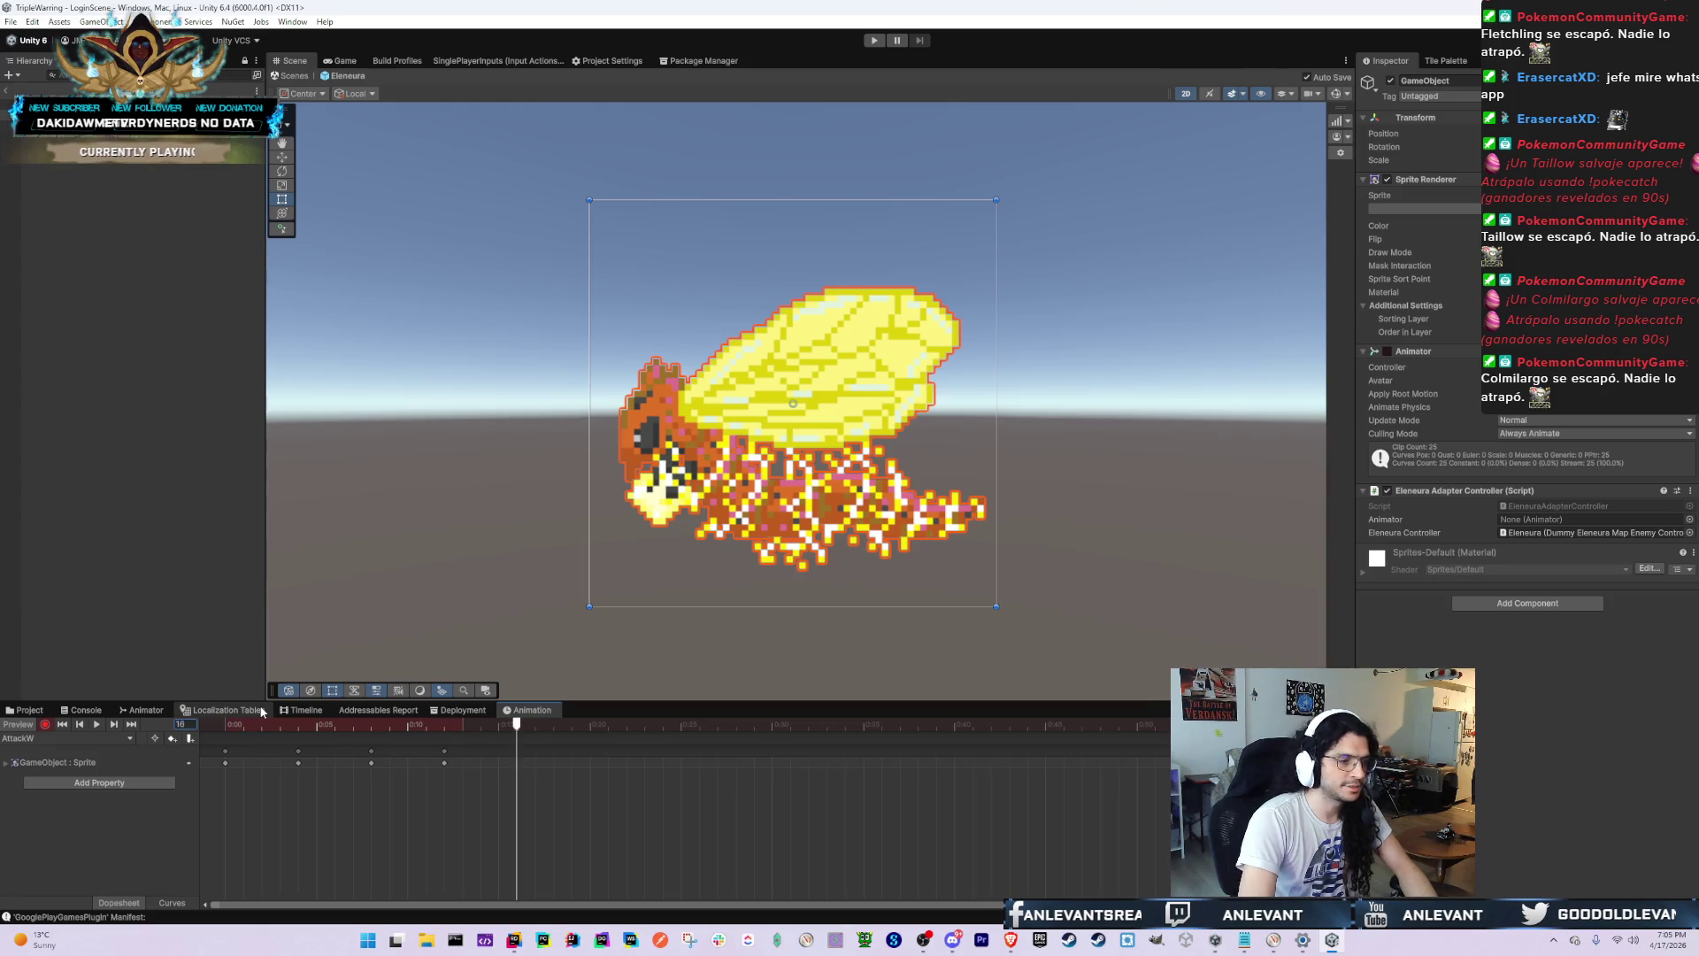
Key sprites at frames 16, 20 (EleneuraAttack_12), 24 and 28 (EleneuraAttack_14), then add a frame-31 event.
left_click(1473, 209)
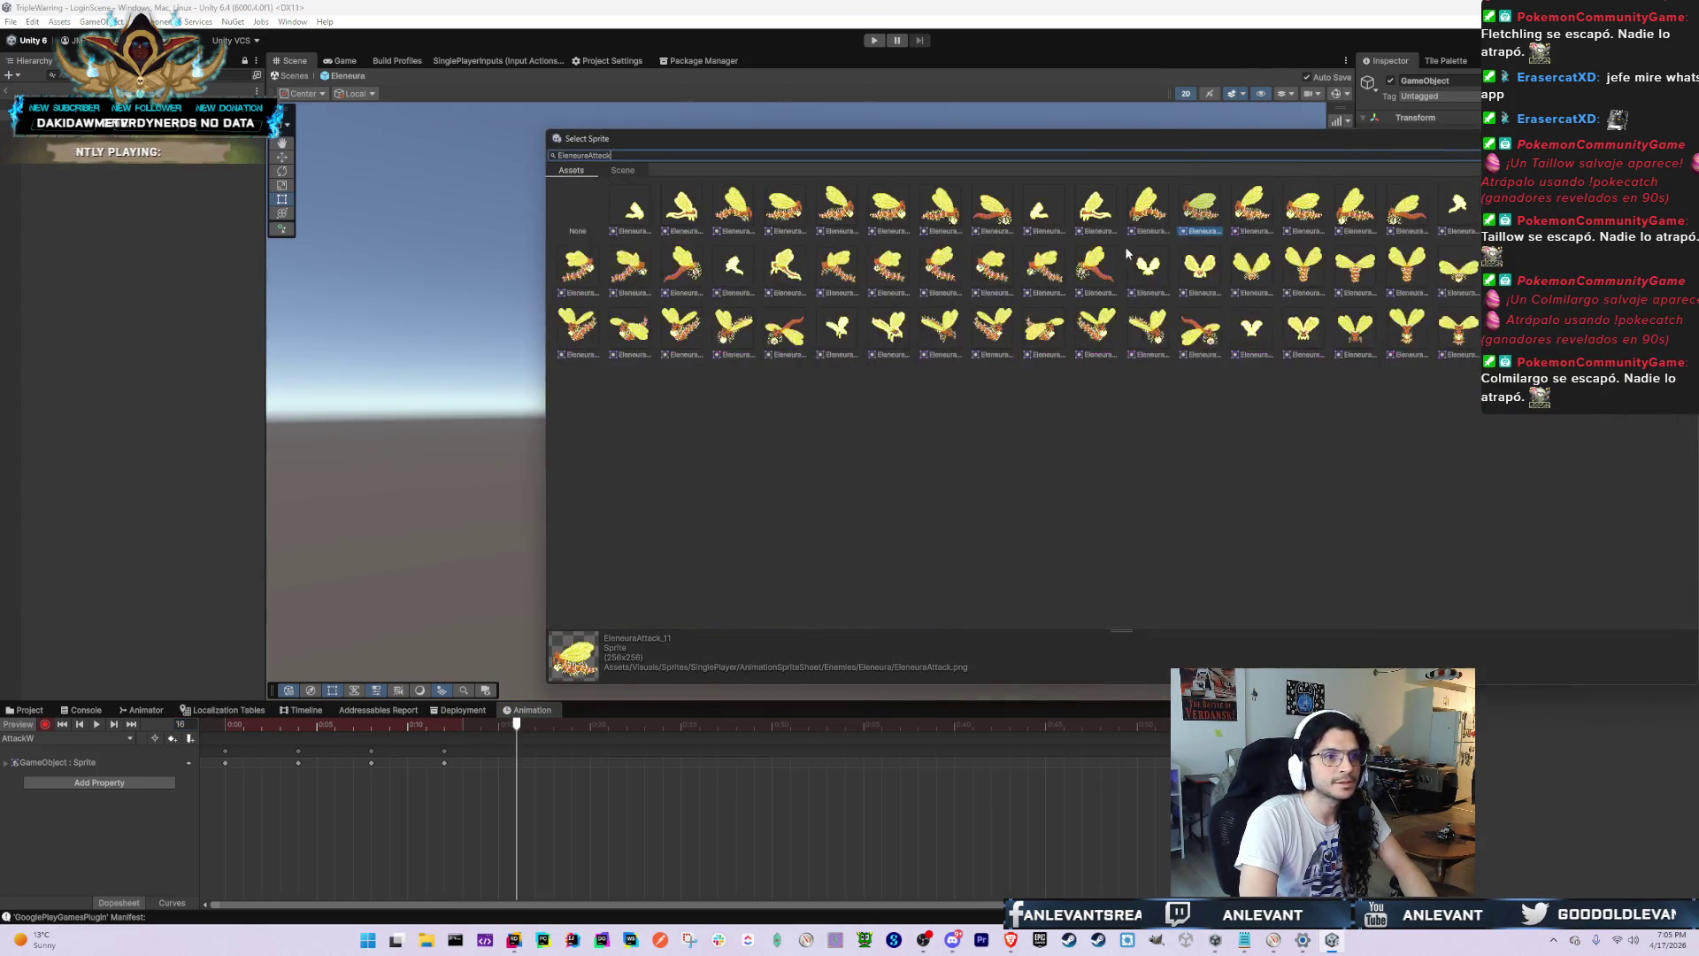
double_click(1242, 221)
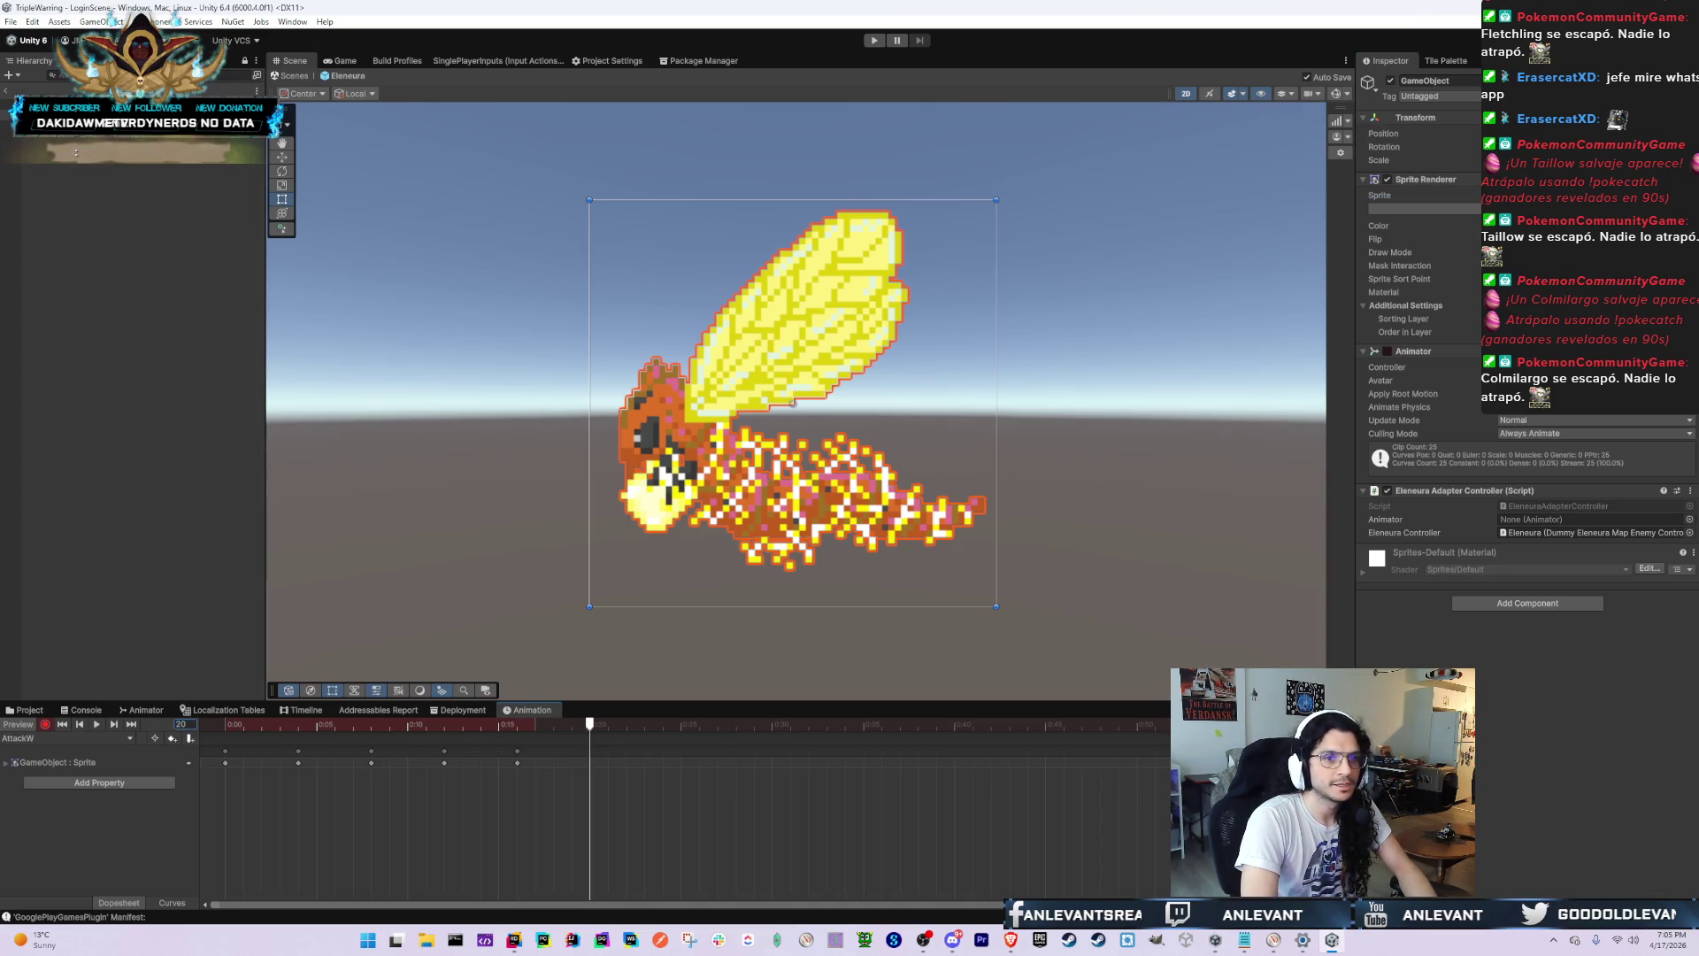
left_click(1473, 209)
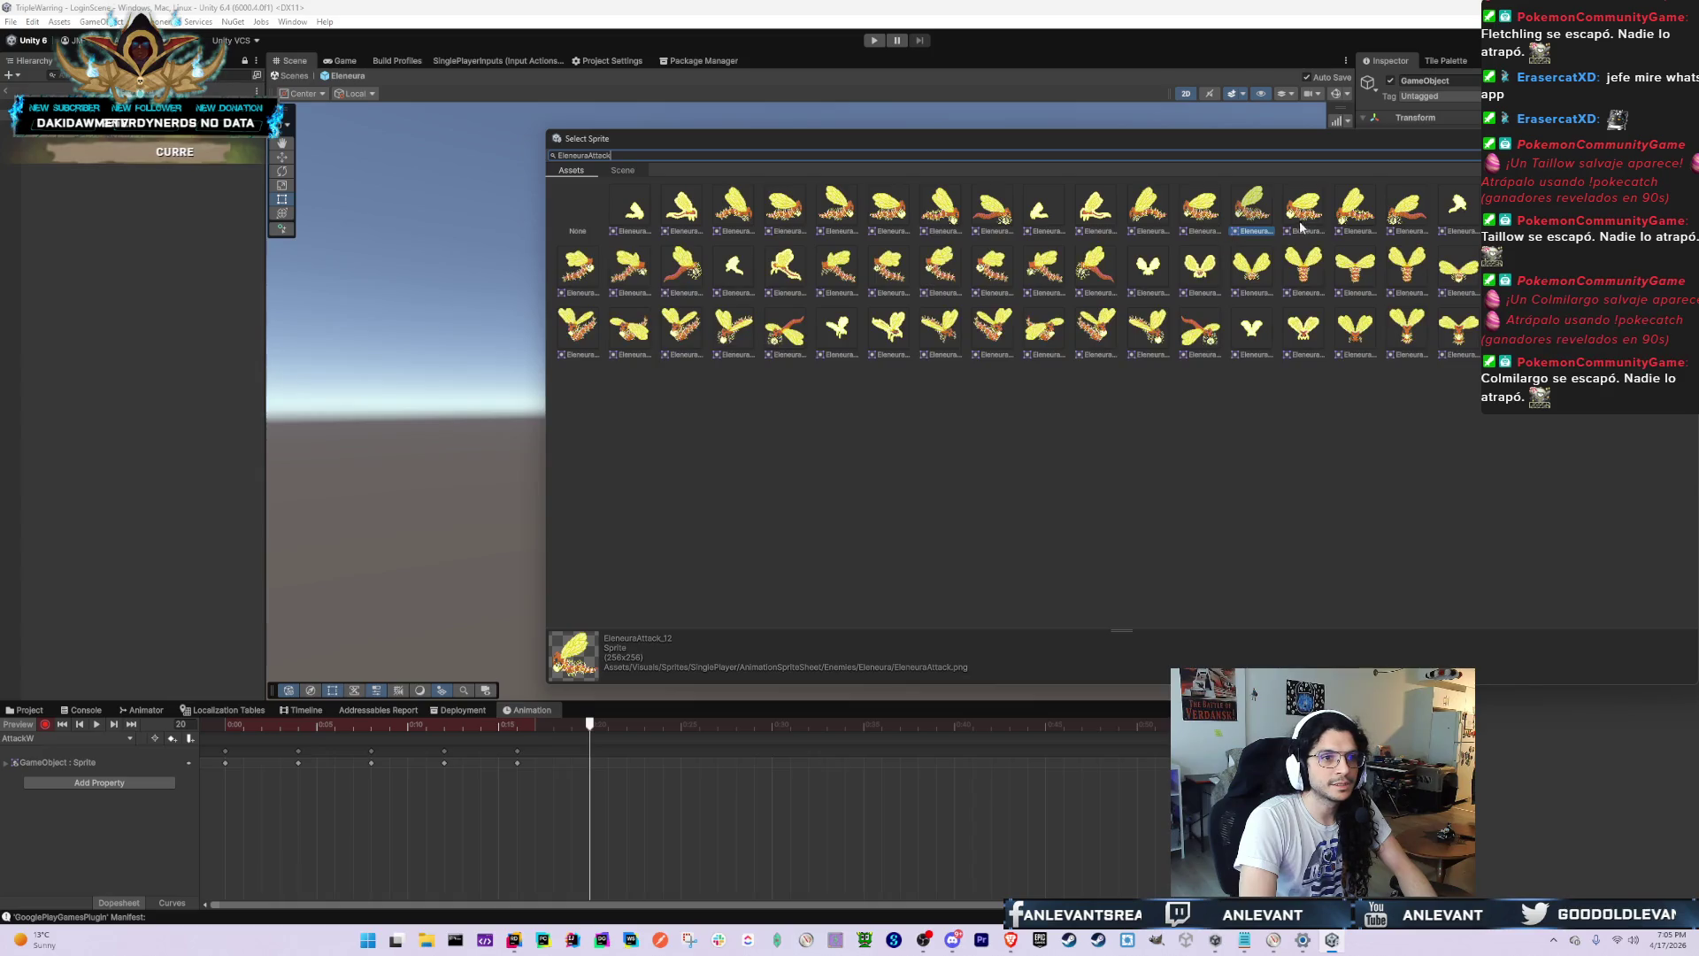
double_click(1301, 221)
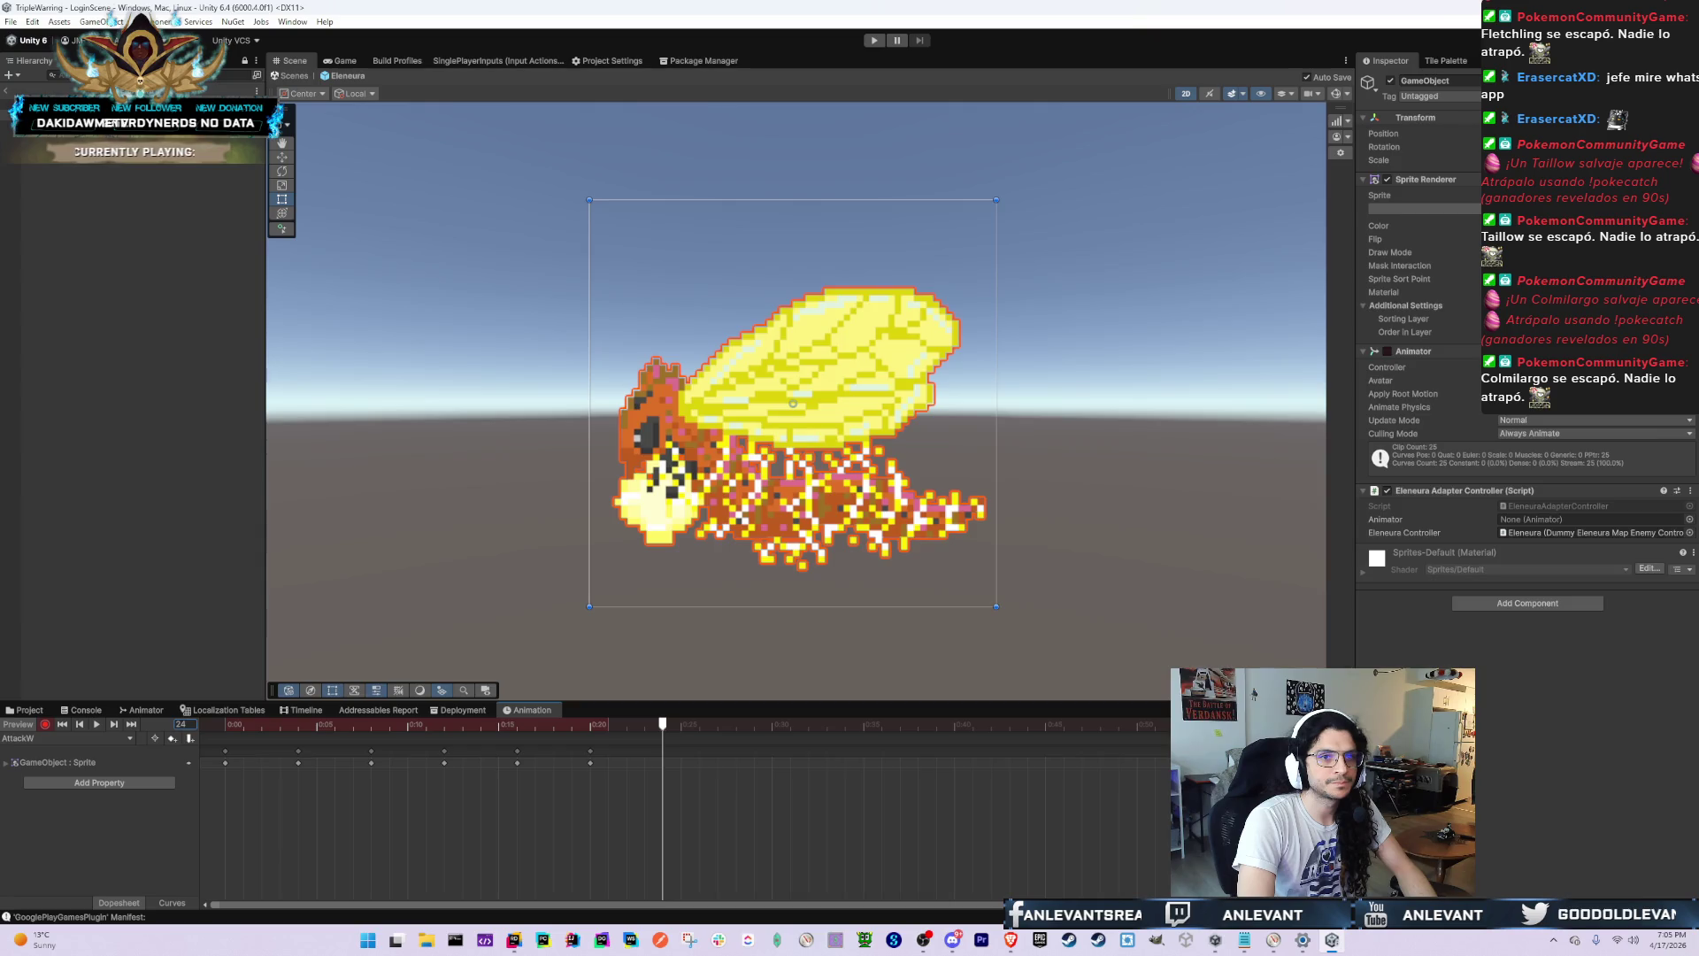
left_click(1474, 209)
double_click(1352, 222)
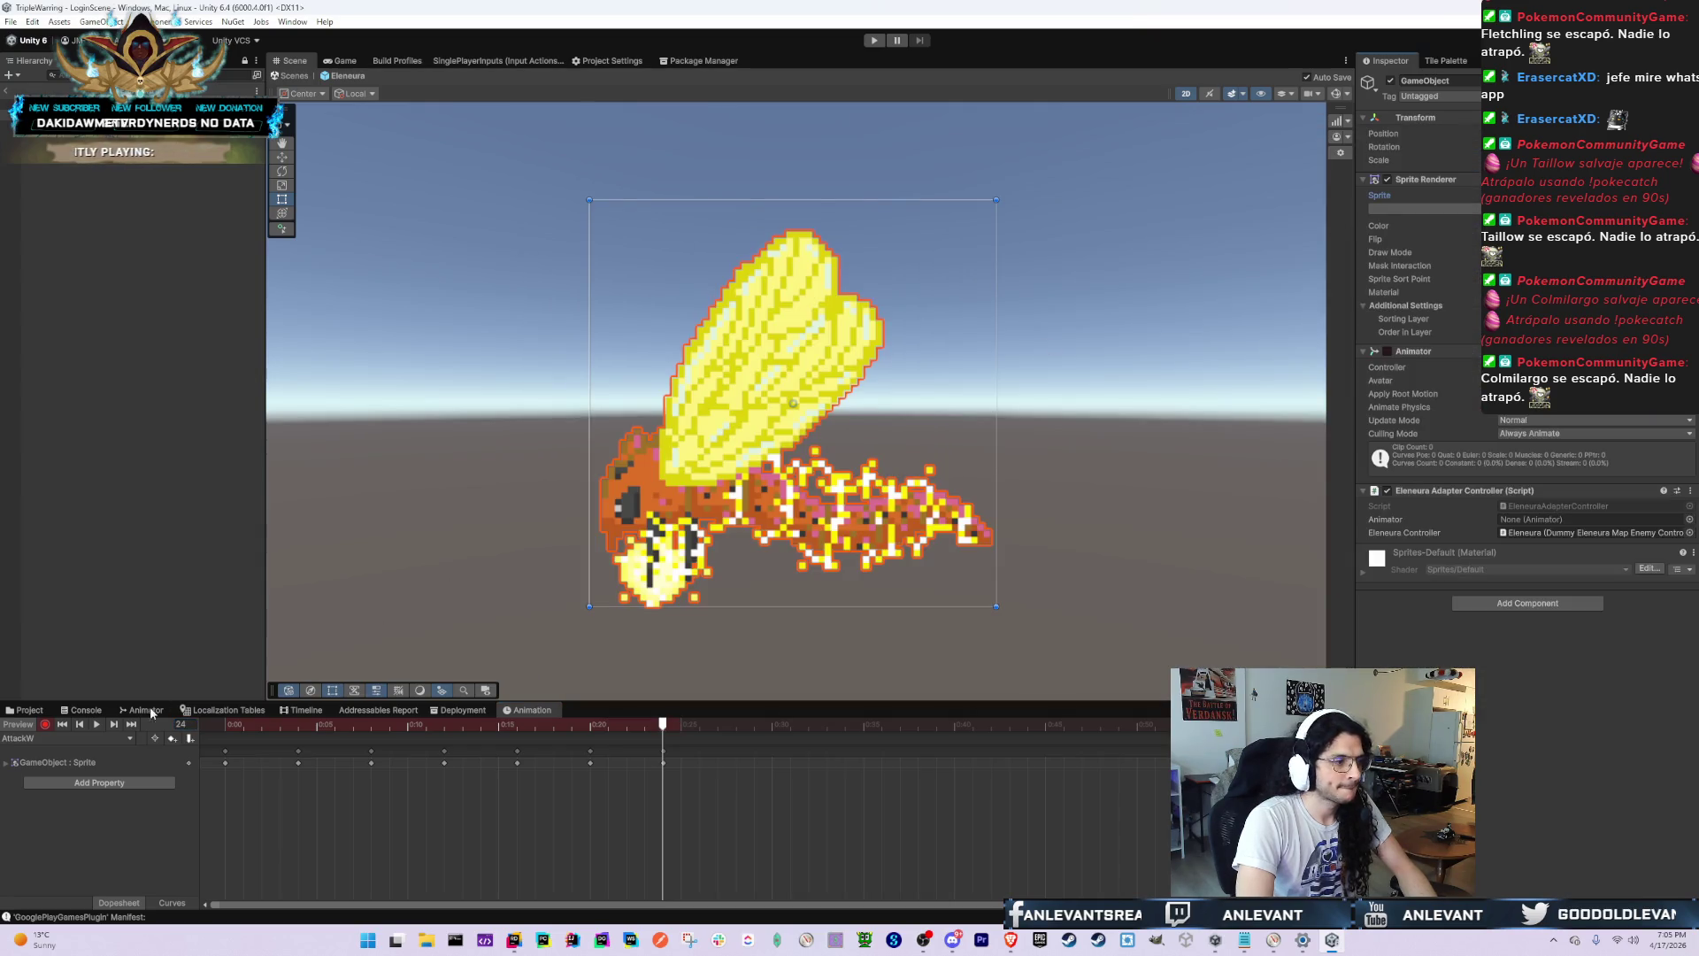
key("period")
key("period")
key("period")
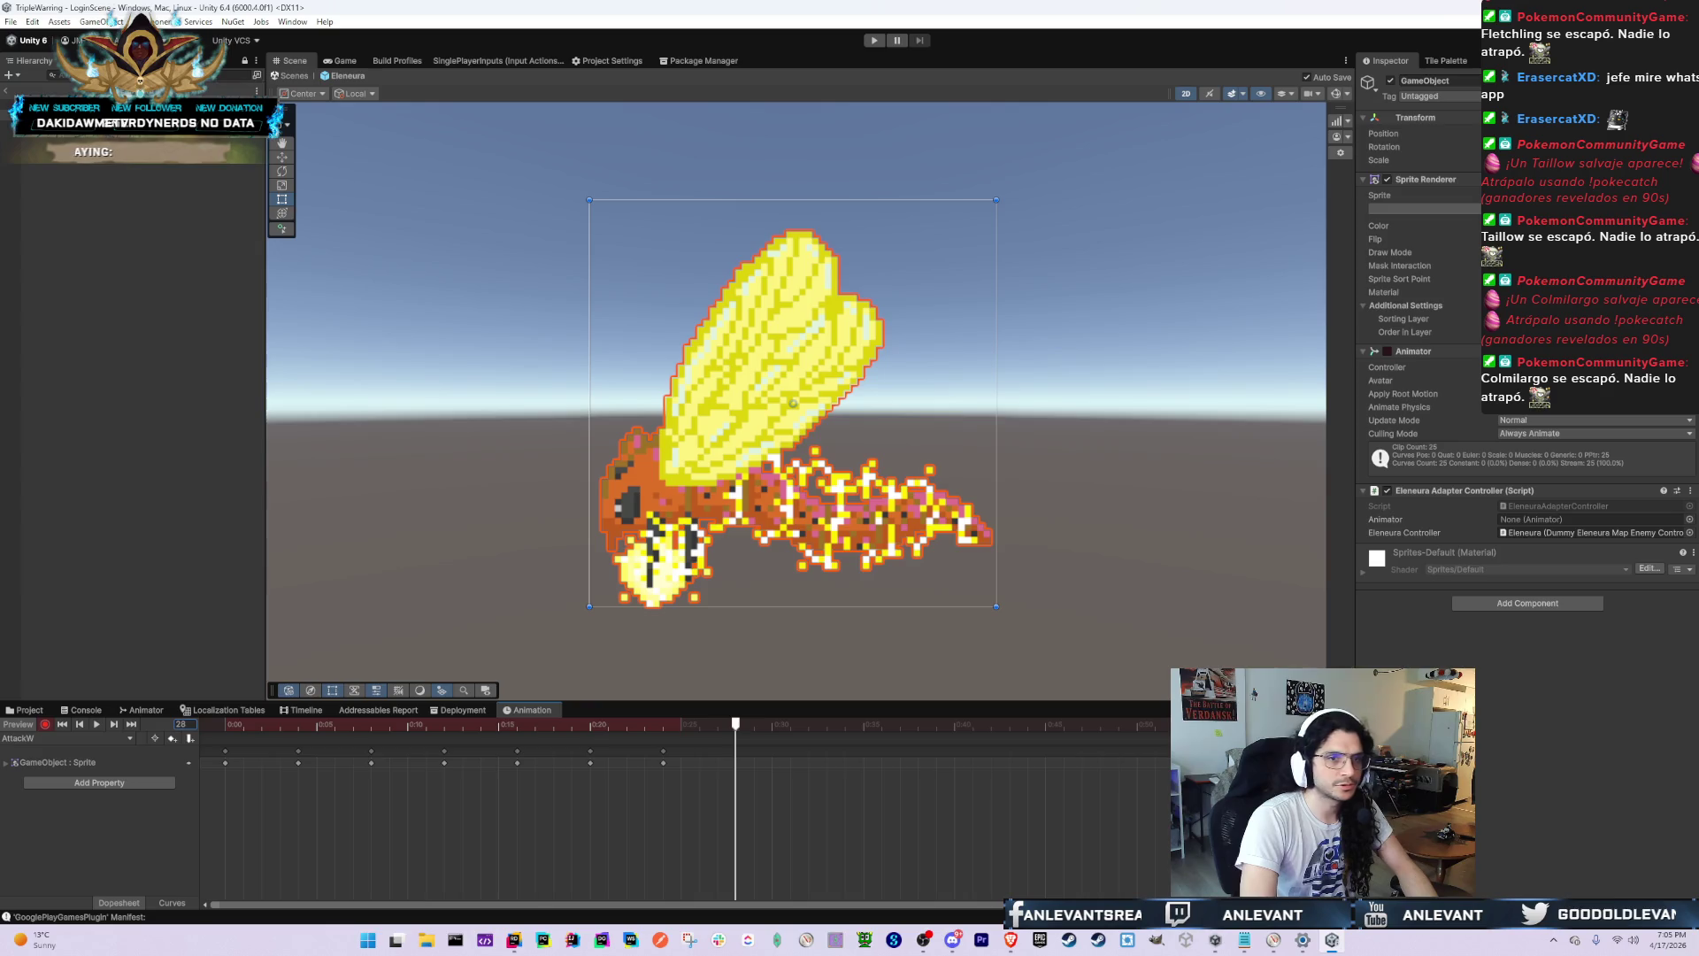
left_click(1473, 209)
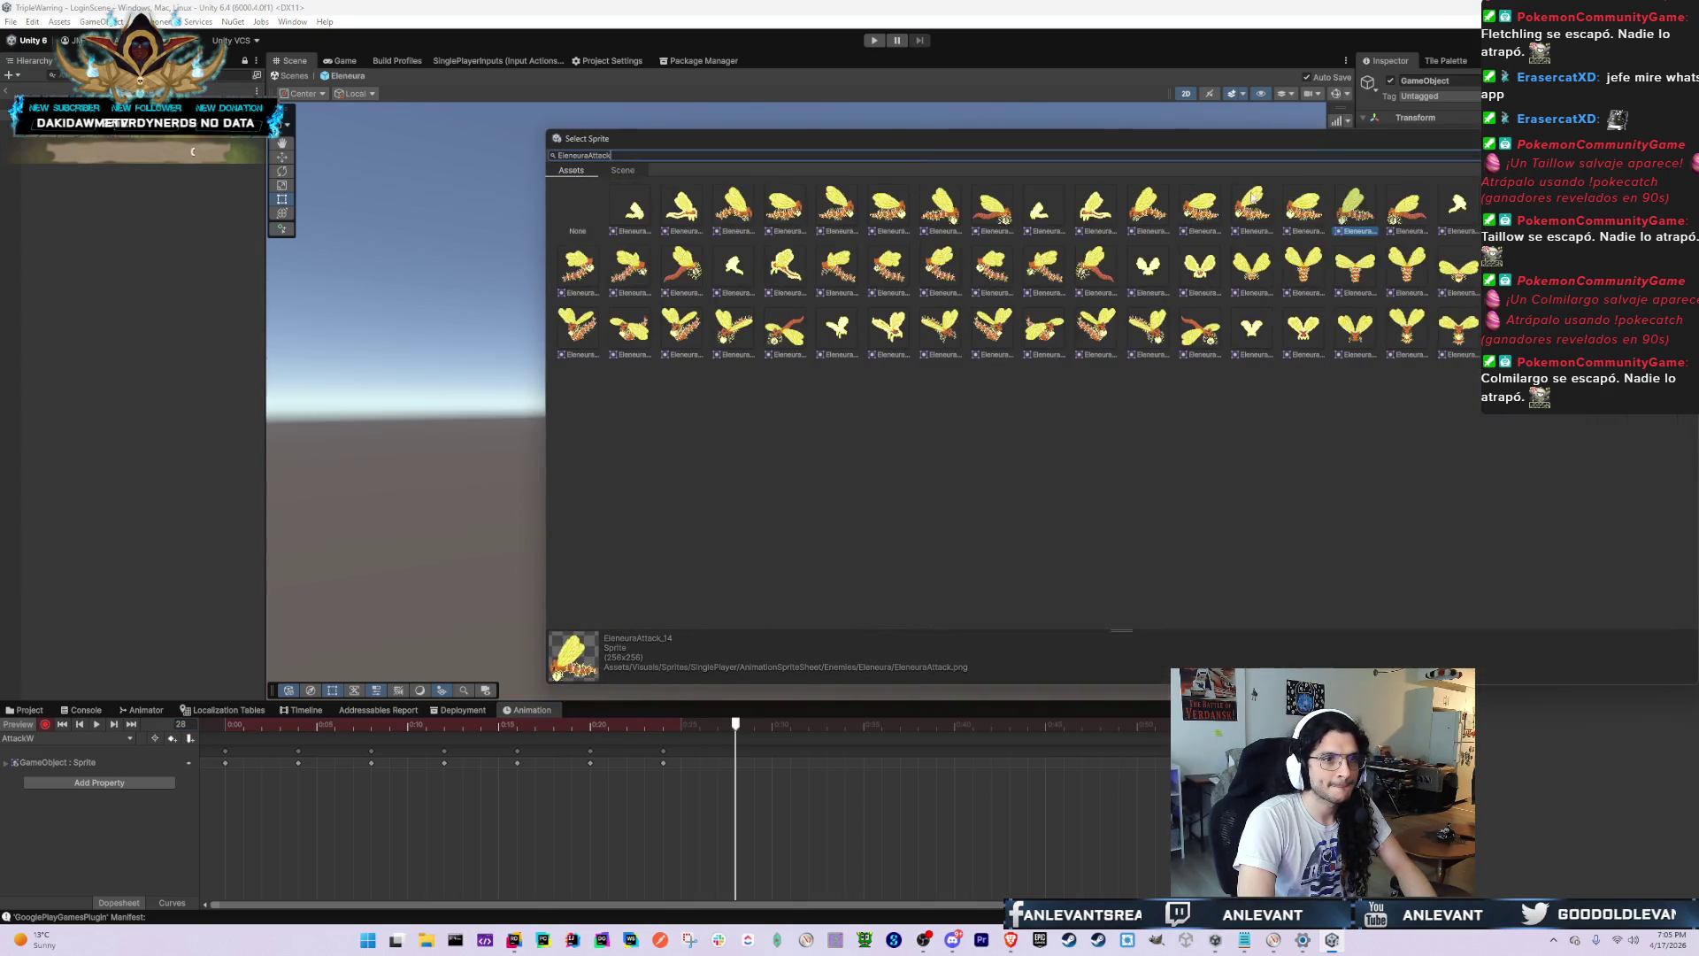
double_click(1393, 219)
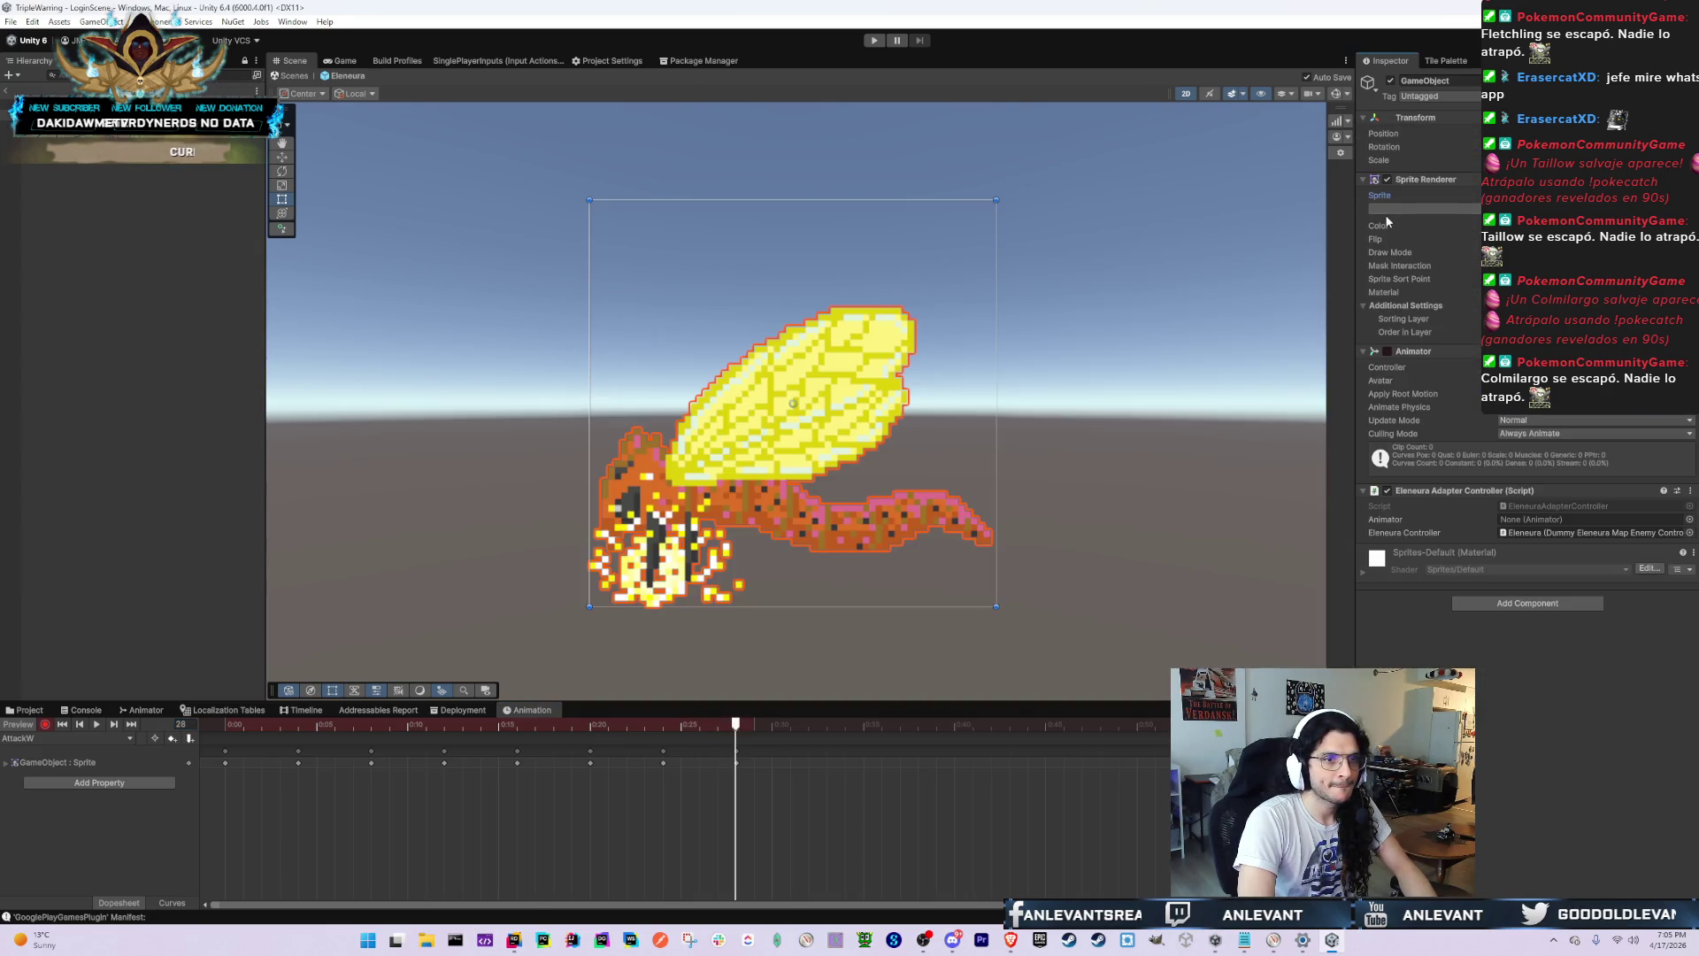
left_click(187, 739)
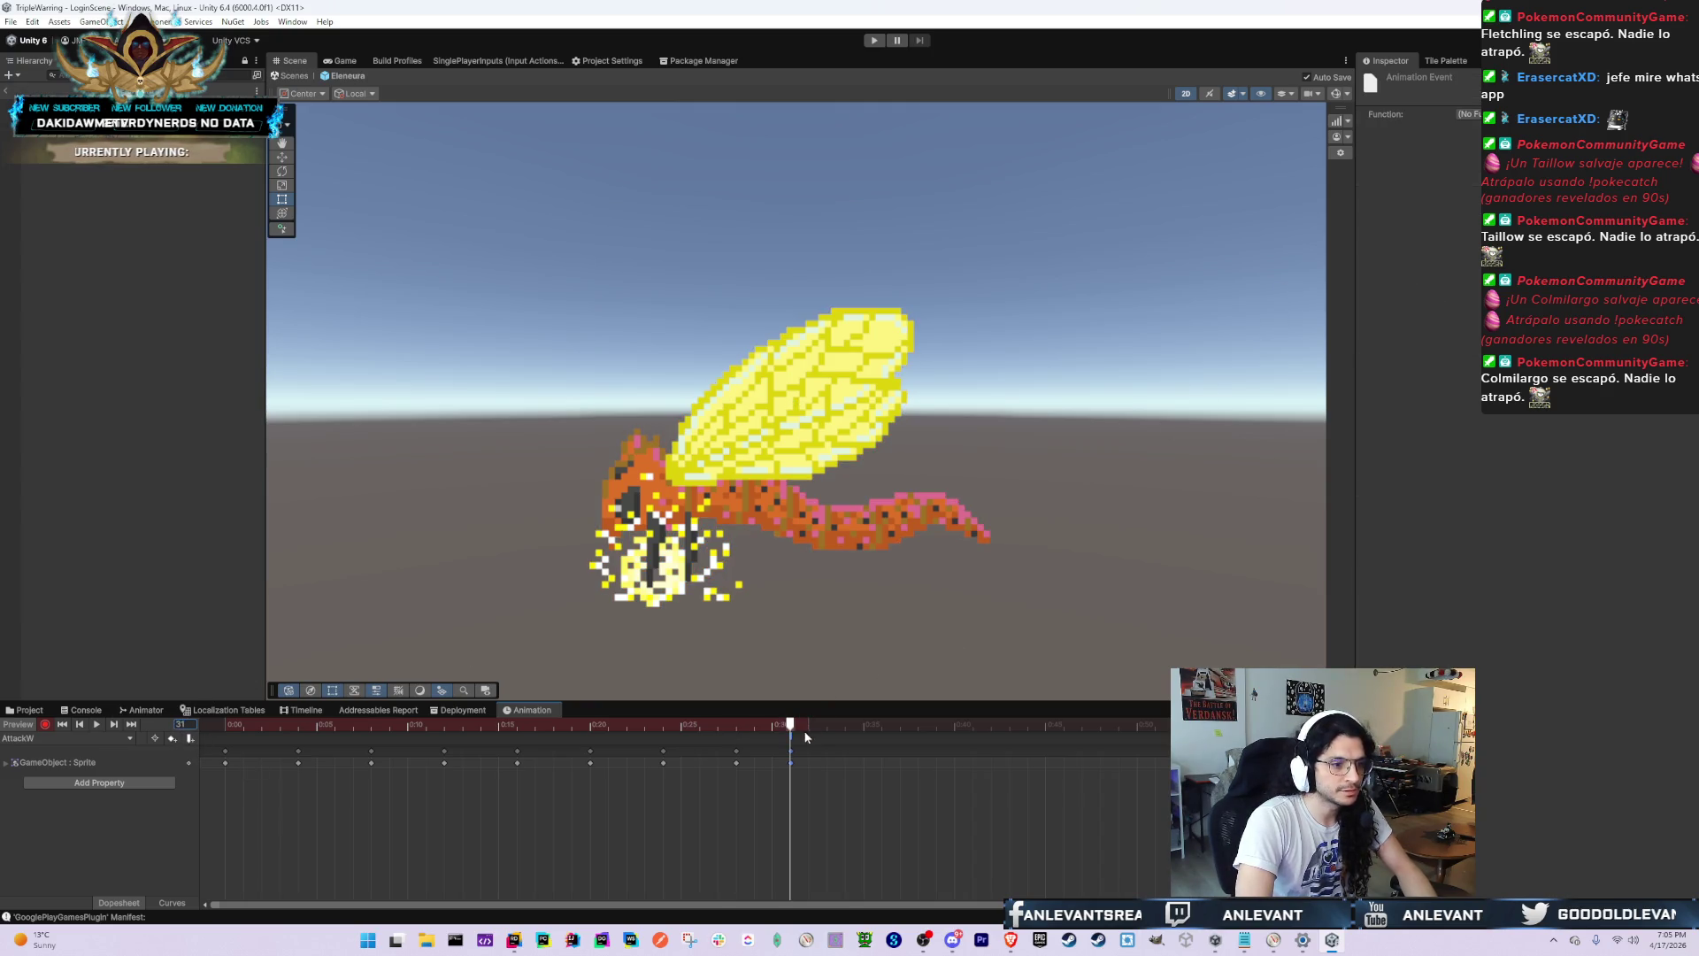
Assign the controller method to AttackW's frame-31 event, preview the clip, and leave the prefab.
left_click(1470, 115)
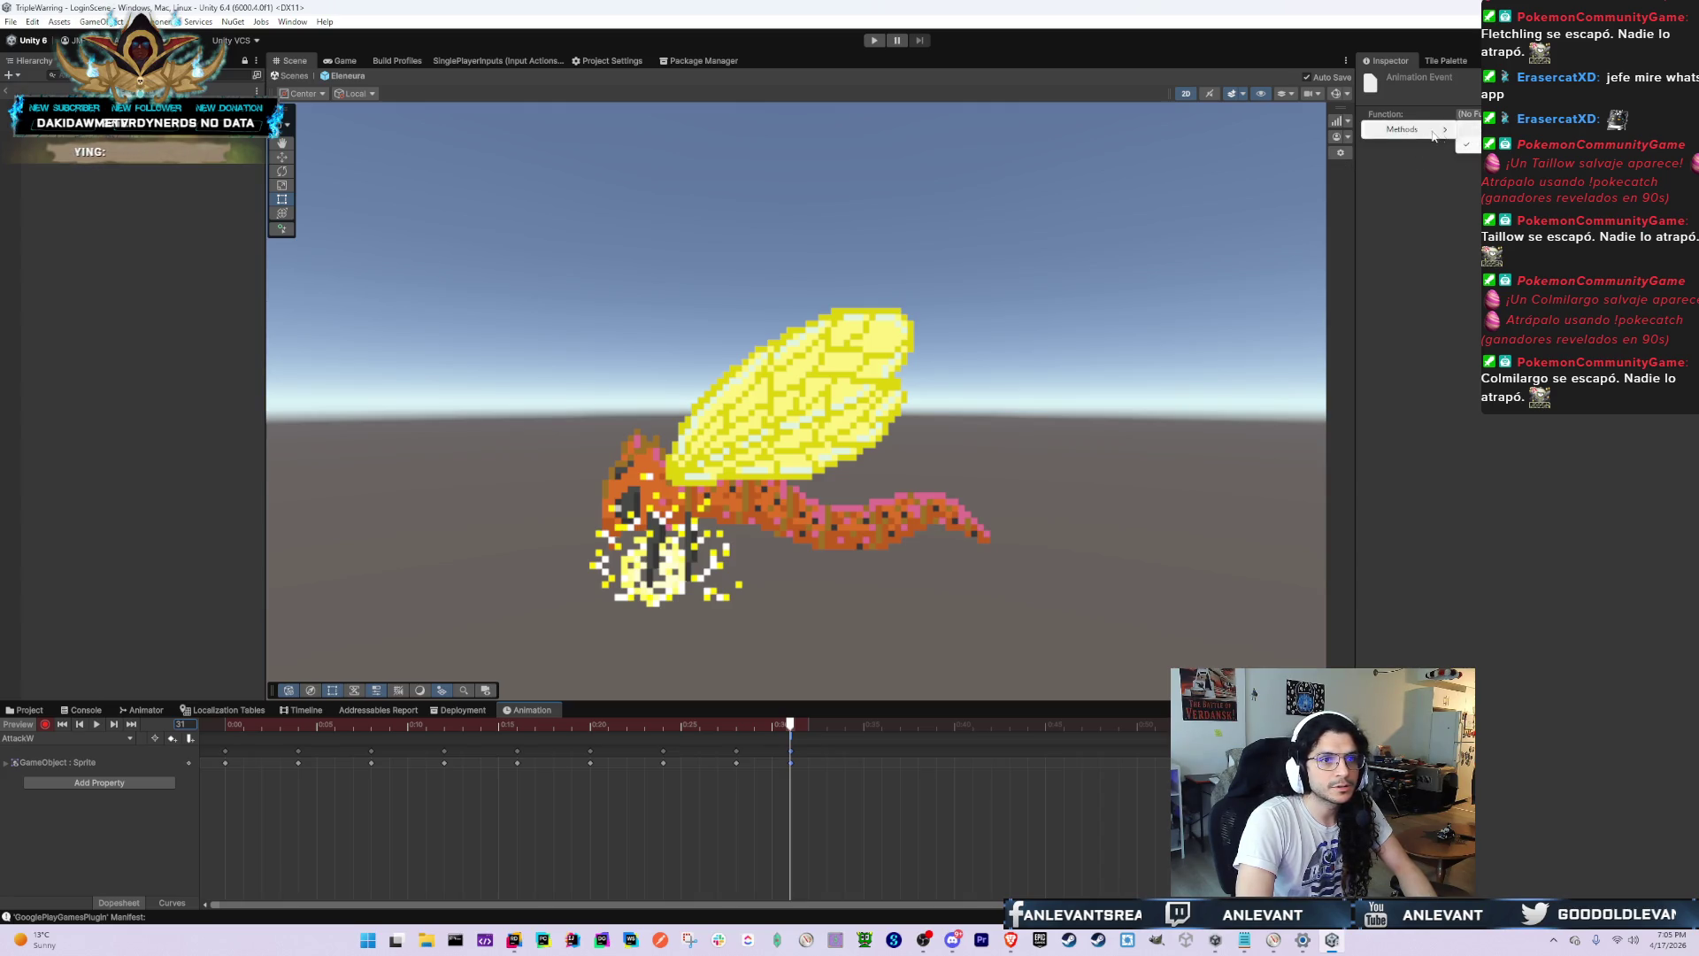
mouse_move(1412, 124)
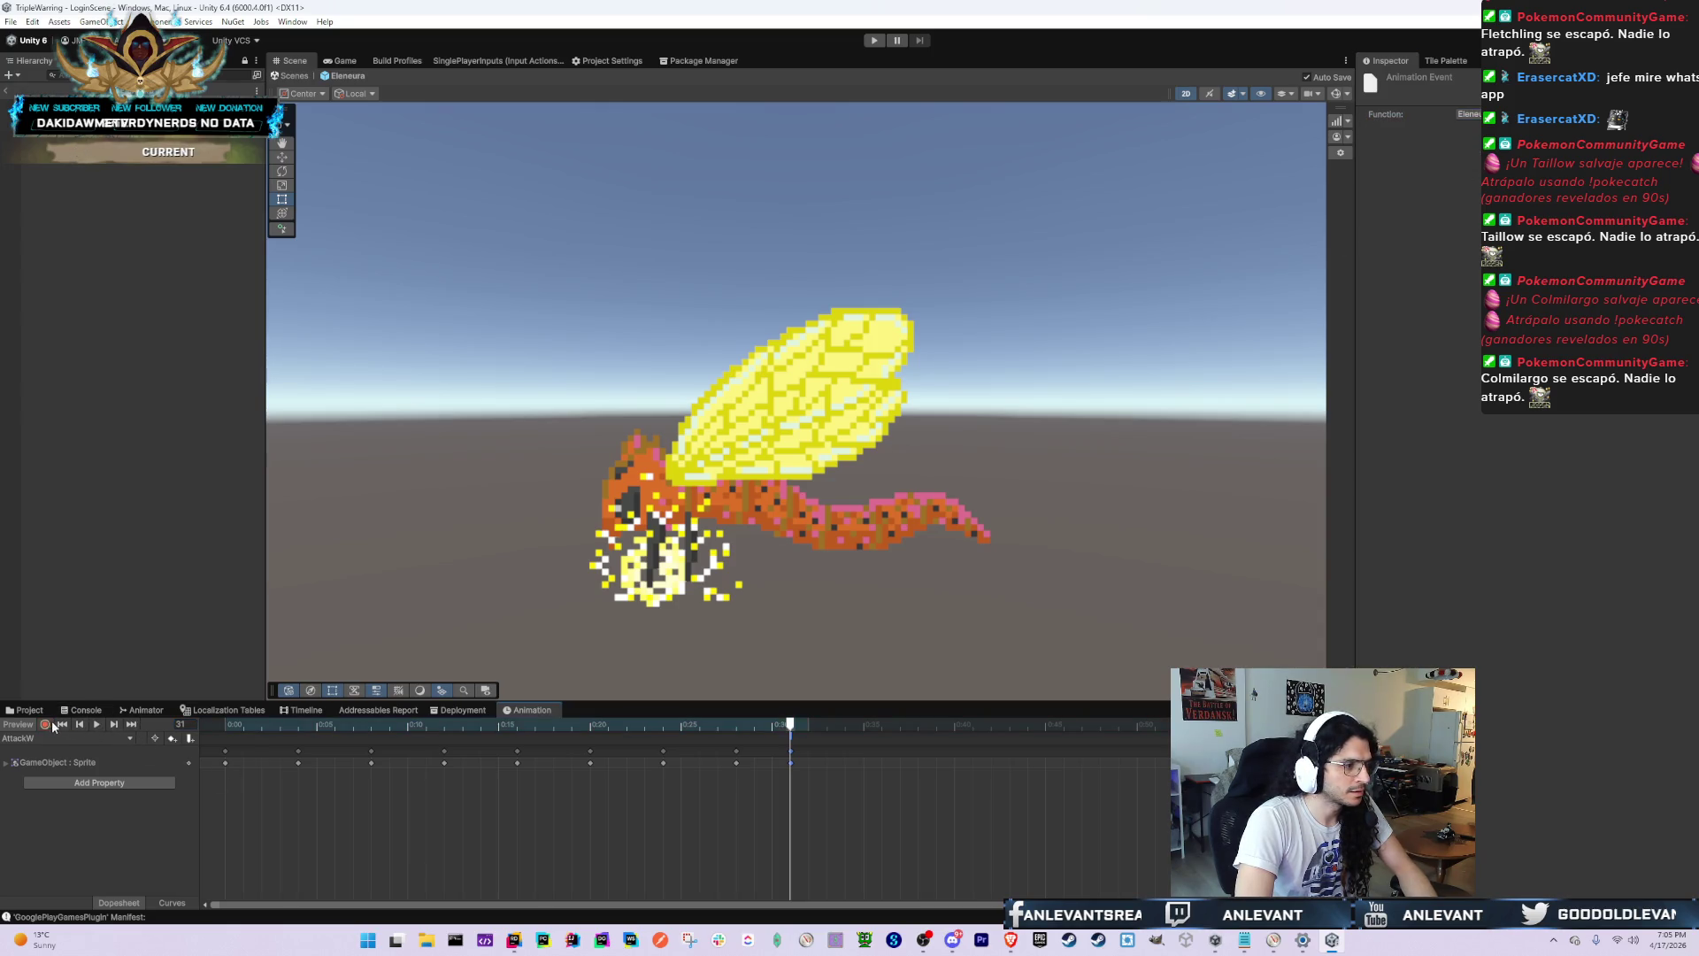
left_click(97, 724)
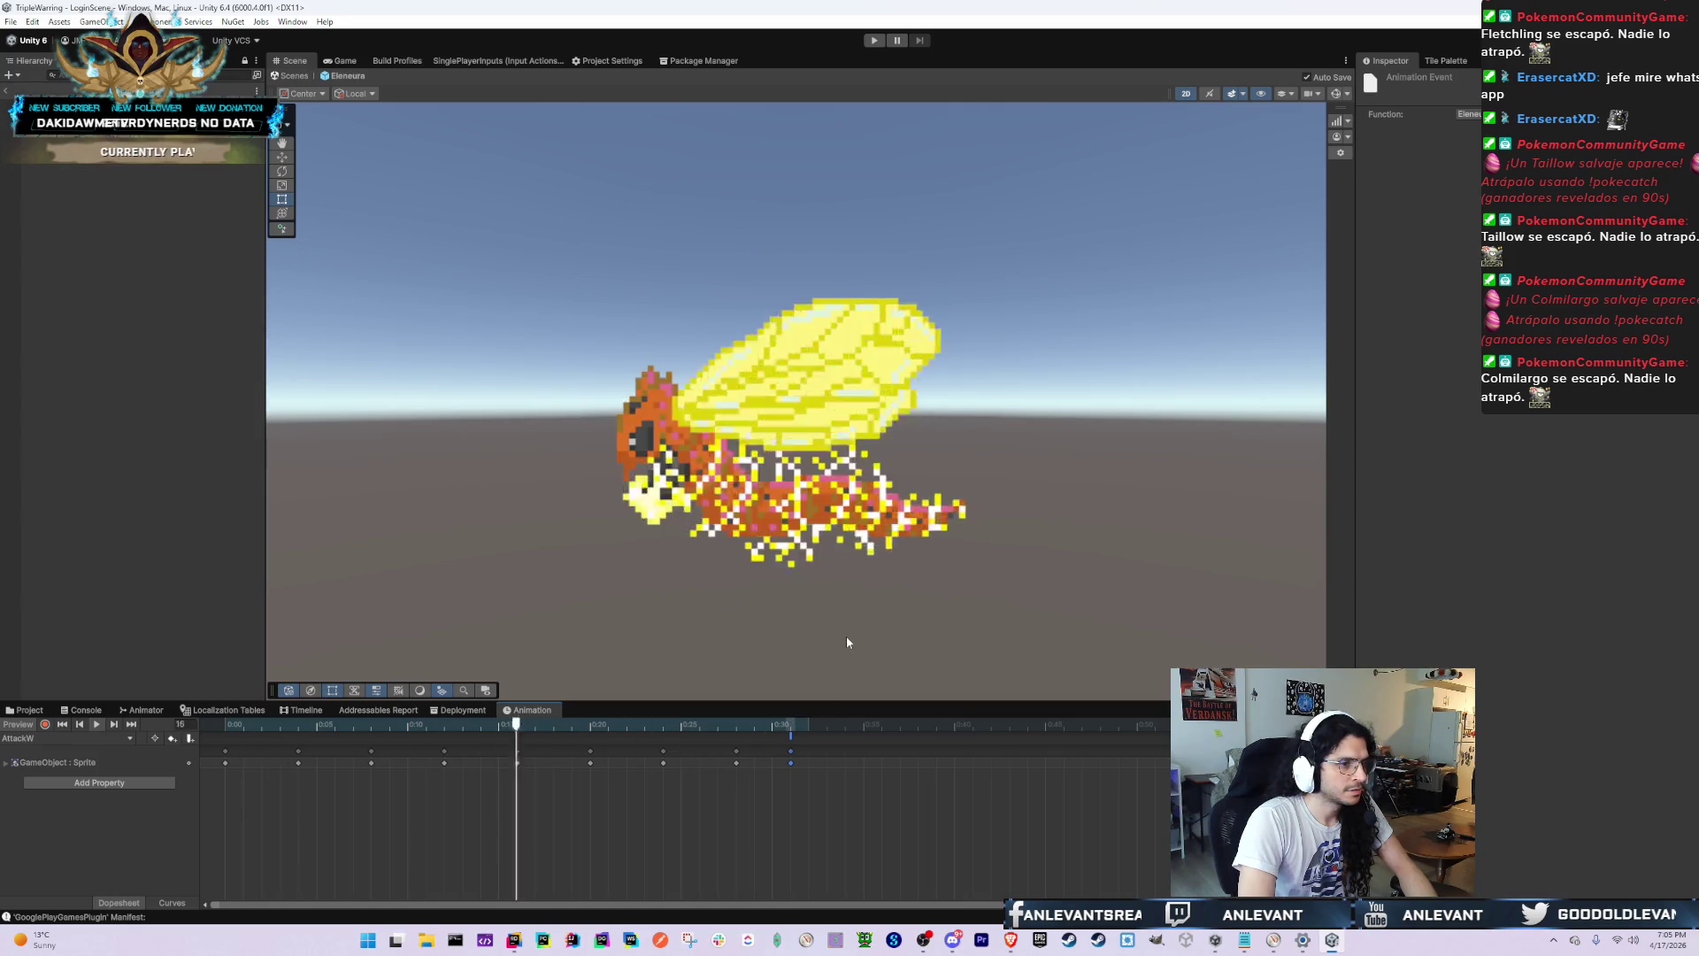
left_click(96, 728)
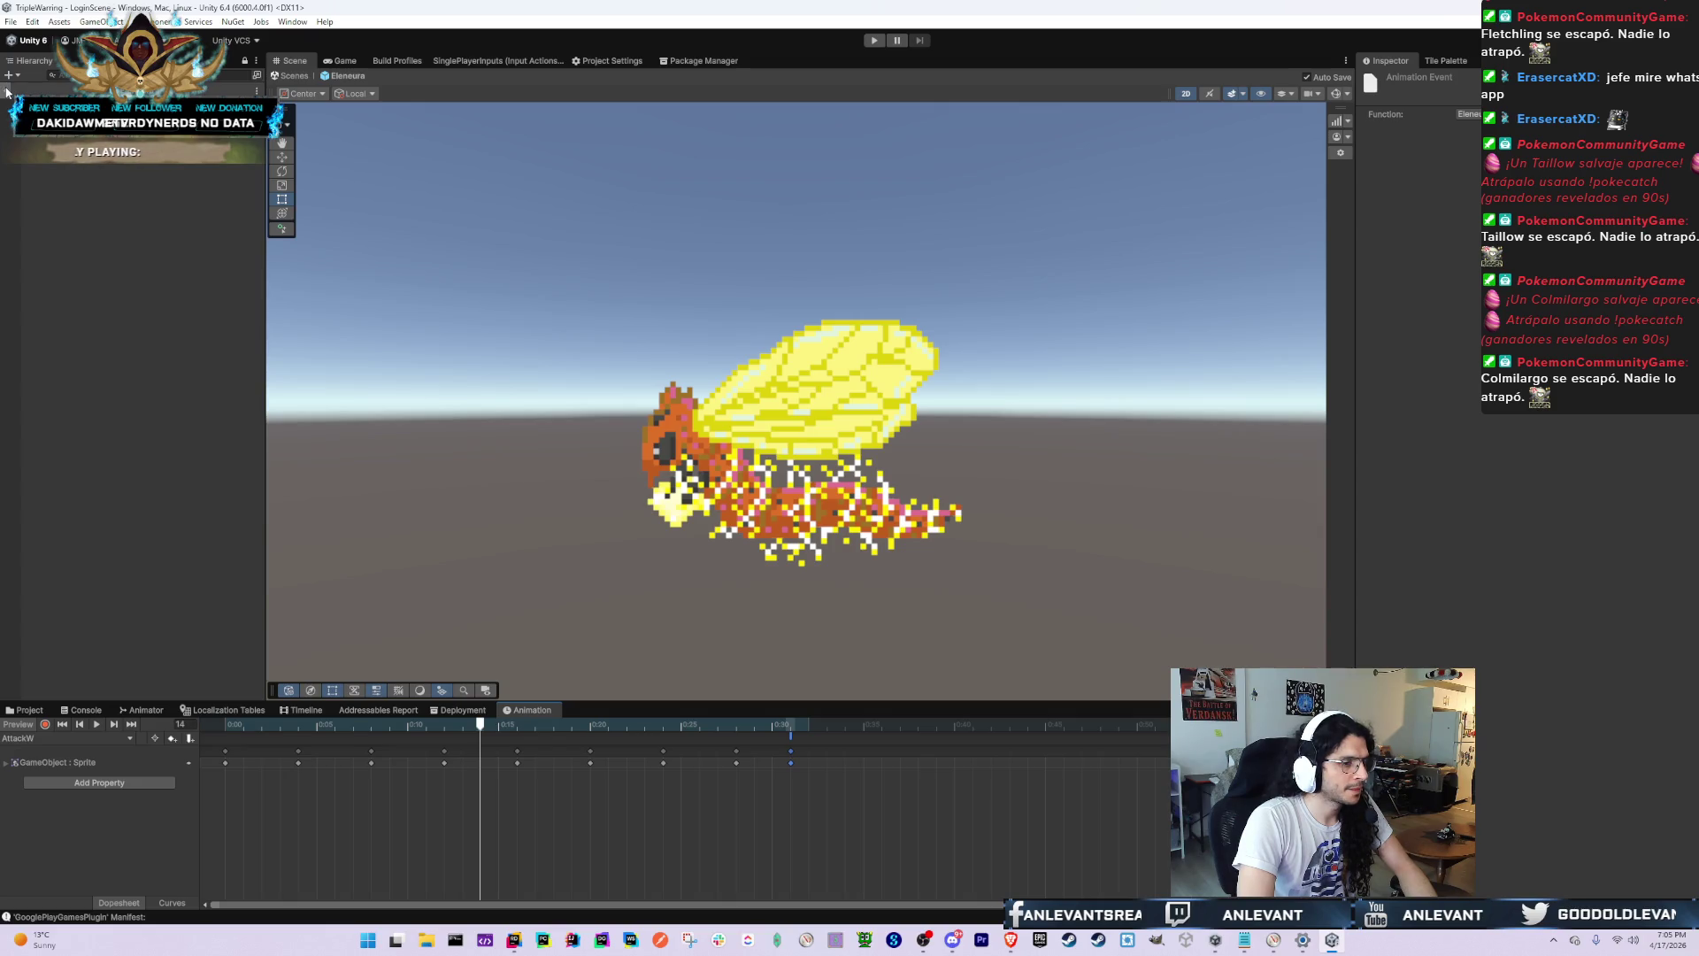
left_click(7, 91)
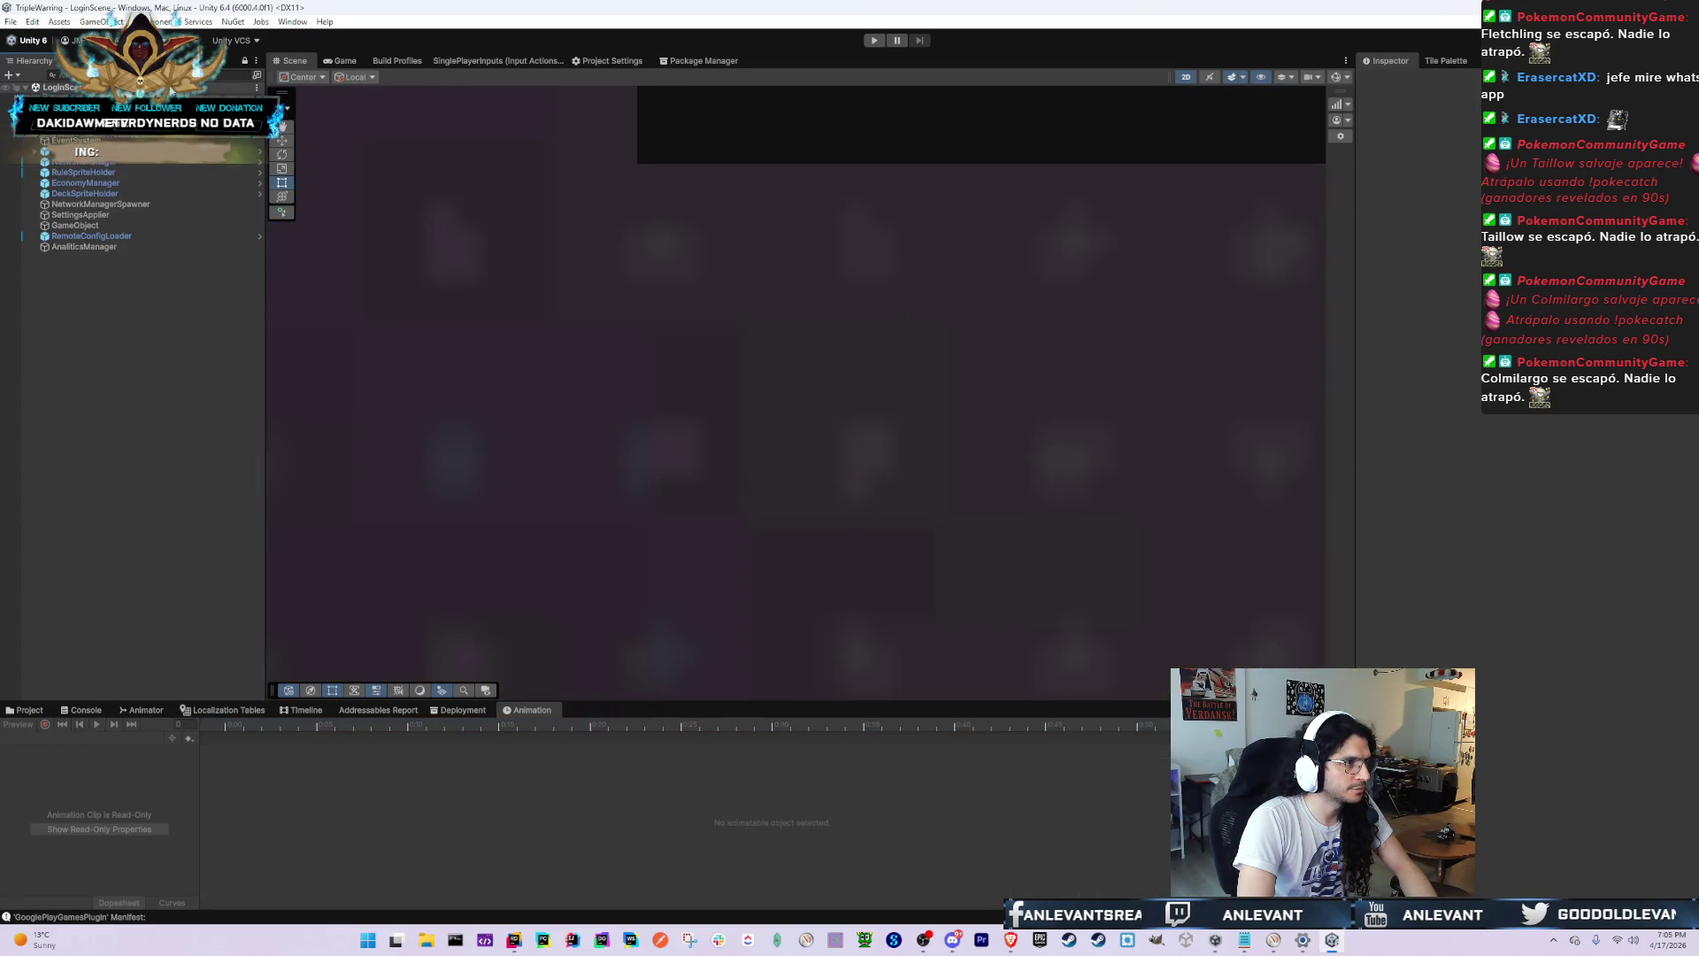
Enter Play mode, log in with the username and password, and start the solo Story campaign.
left_click(873, 40)
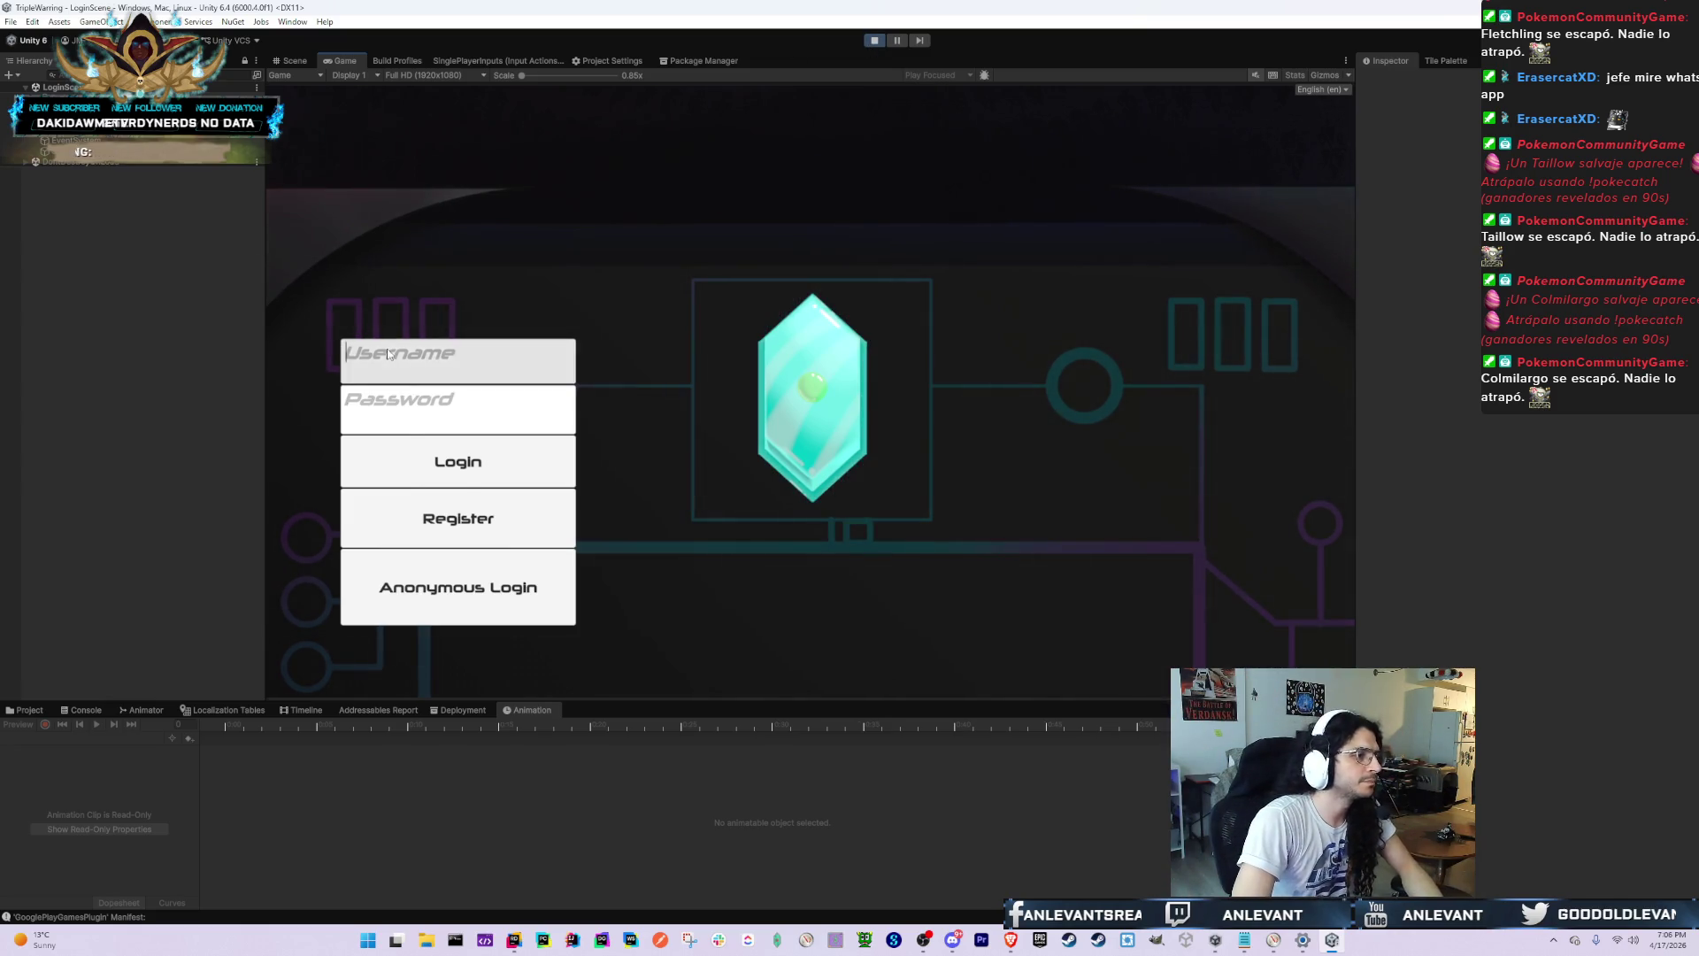
type("admin")
left_click(426, 390)
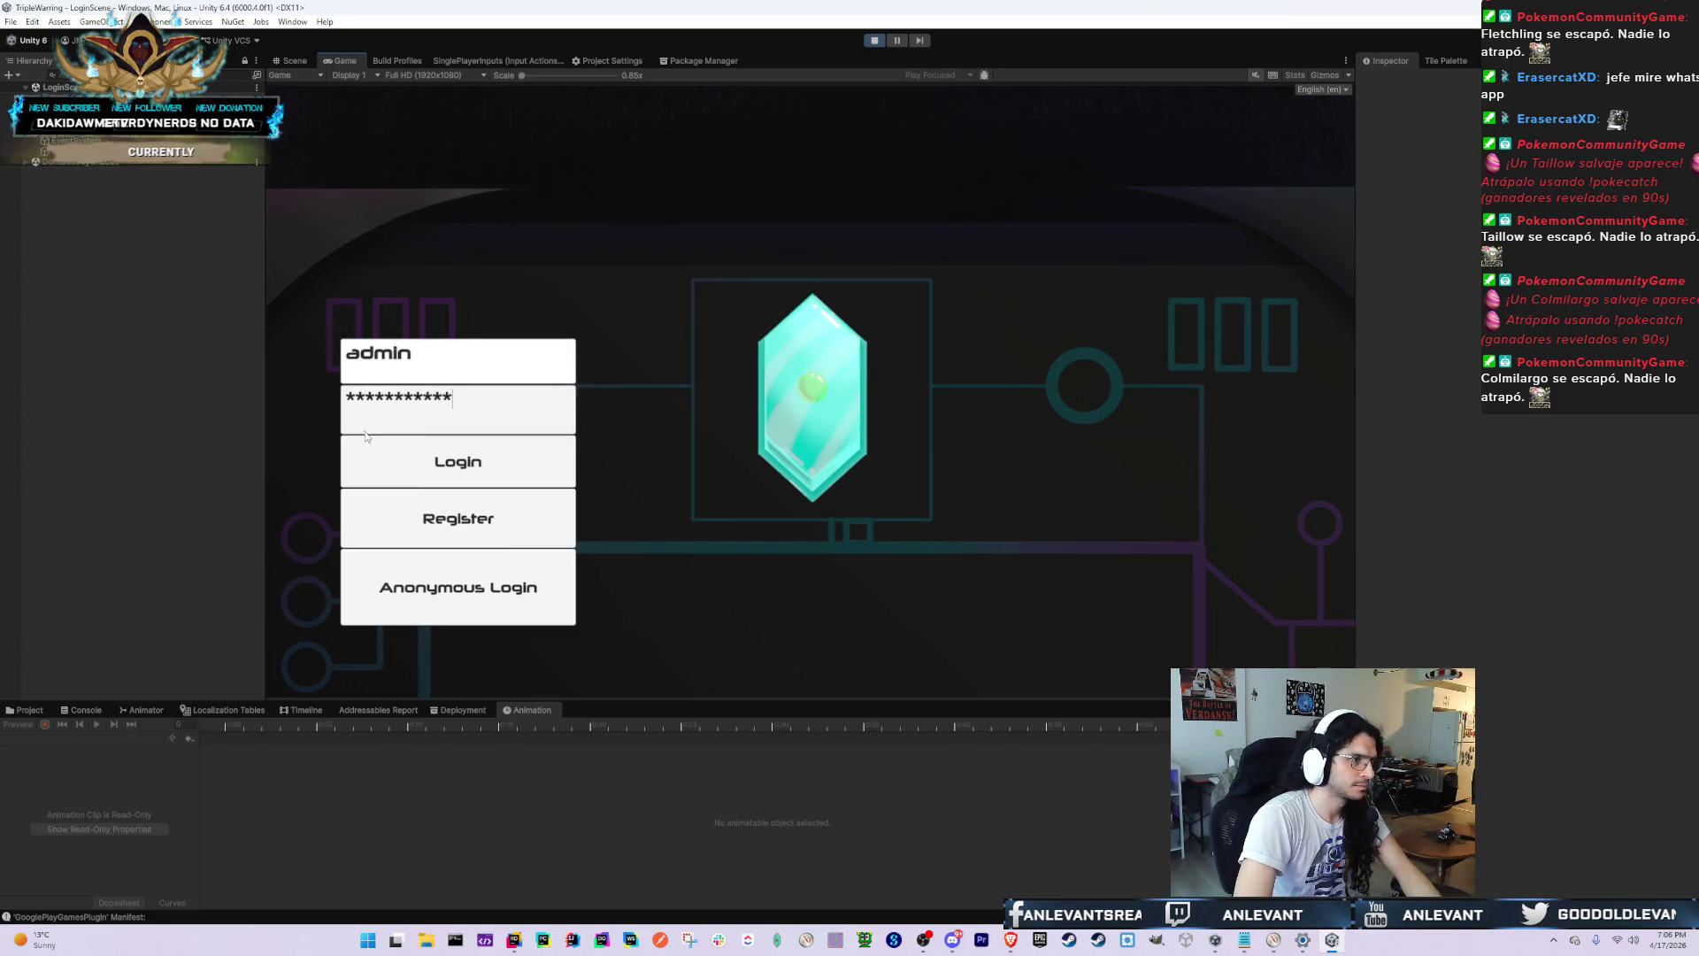
left_click(402, 476)
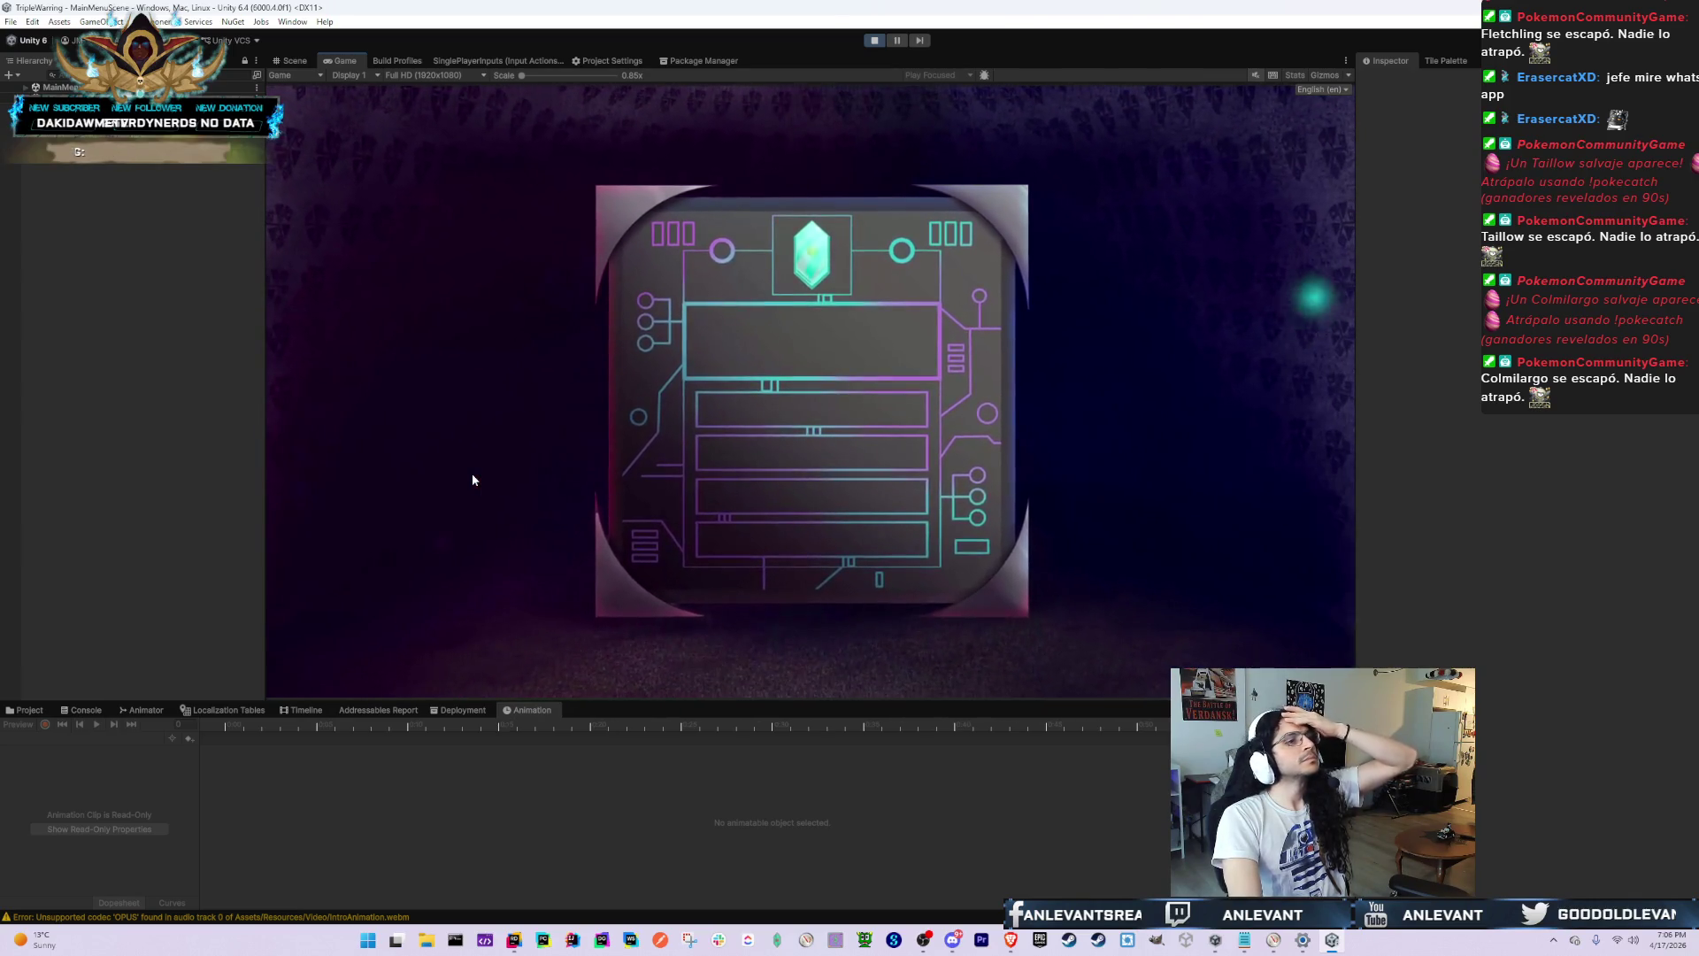
left_click(848, 540)
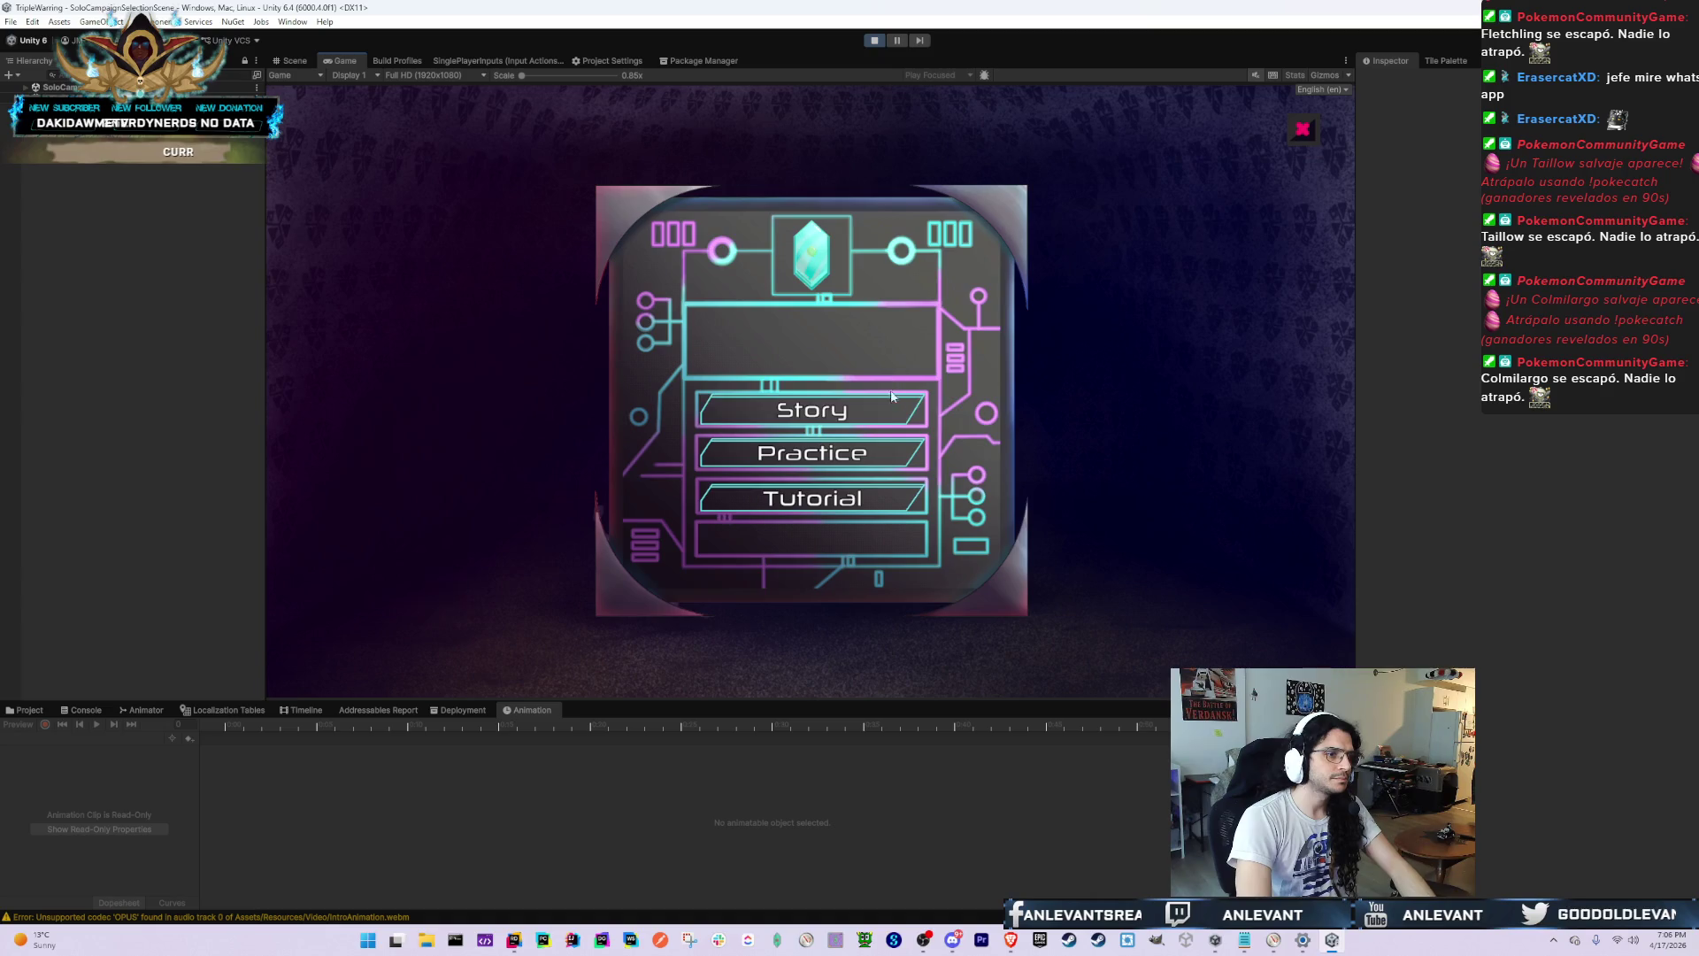
left_click(845, 427)
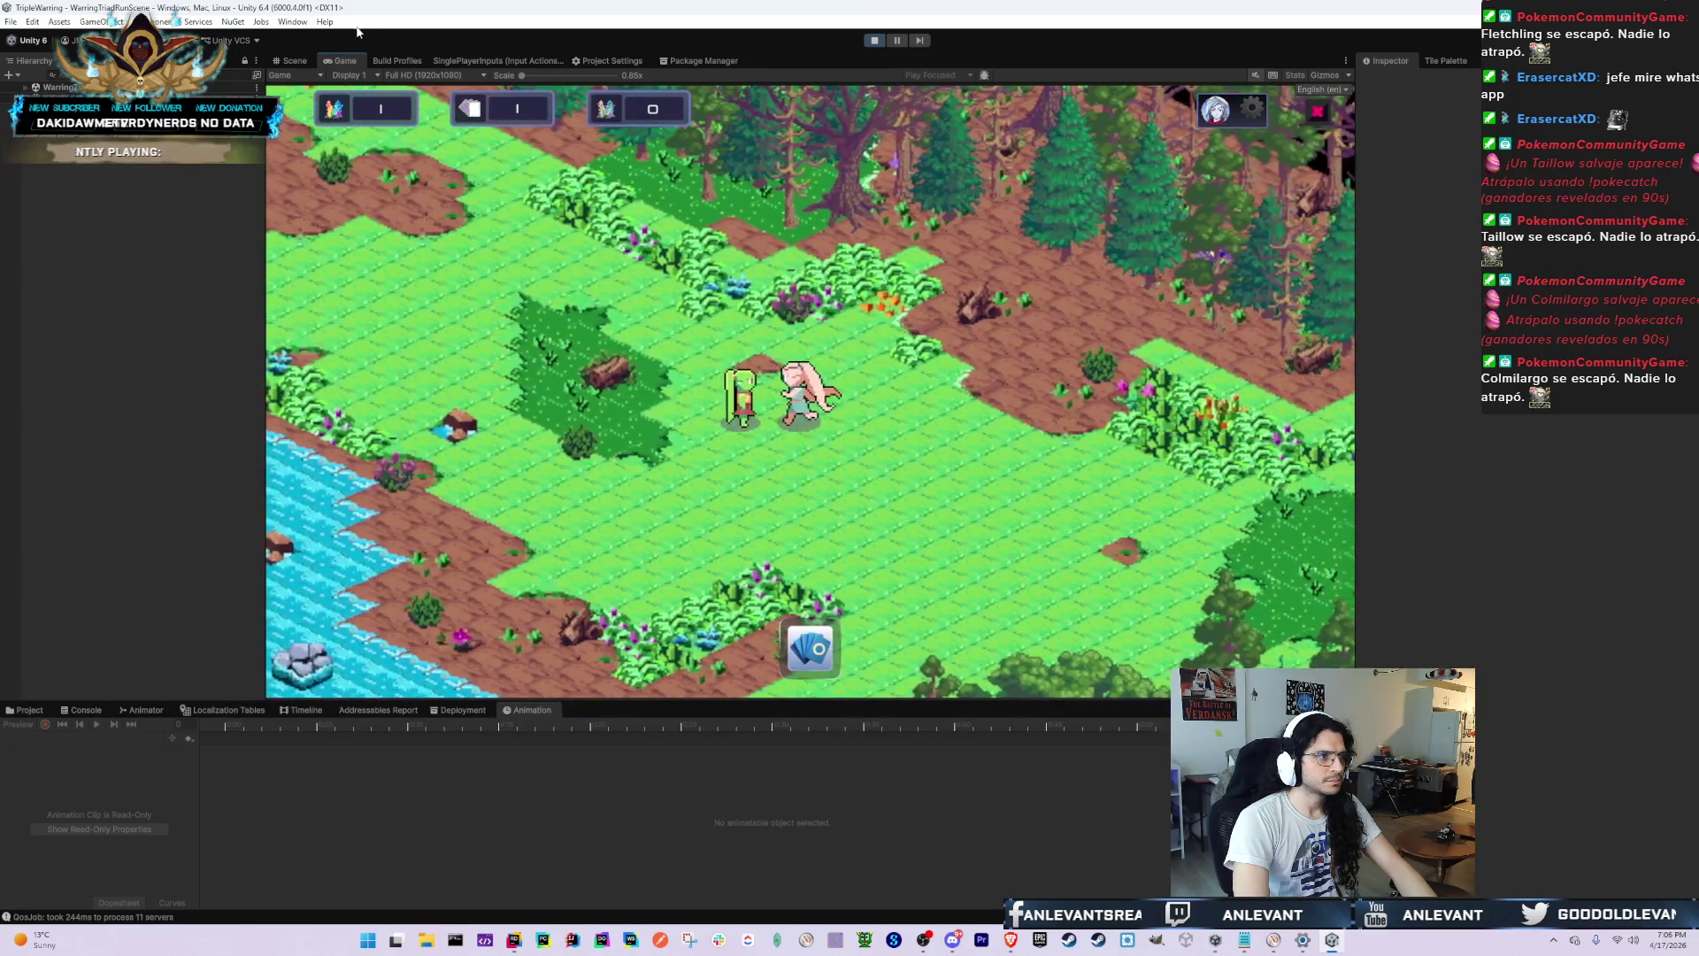
In the Scene view, inspect the running room's ExitTrigger and Timeline objects, then resume watching gameplay.
left_click(295, 60)
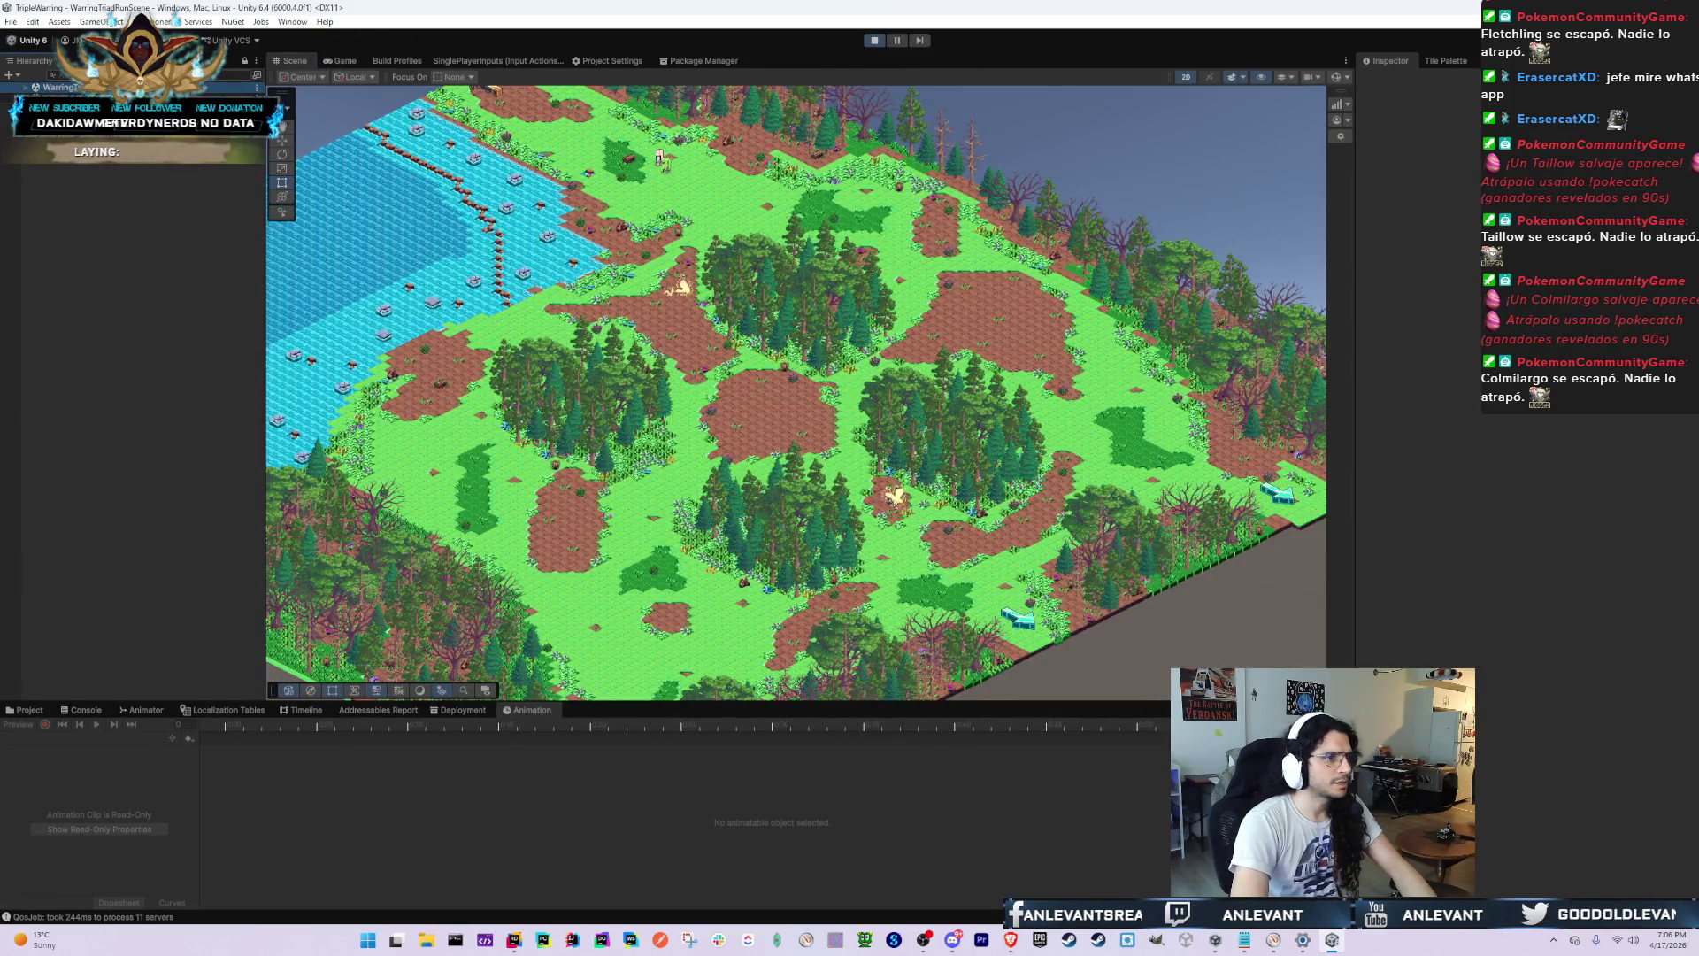
left_click(1265, 487)
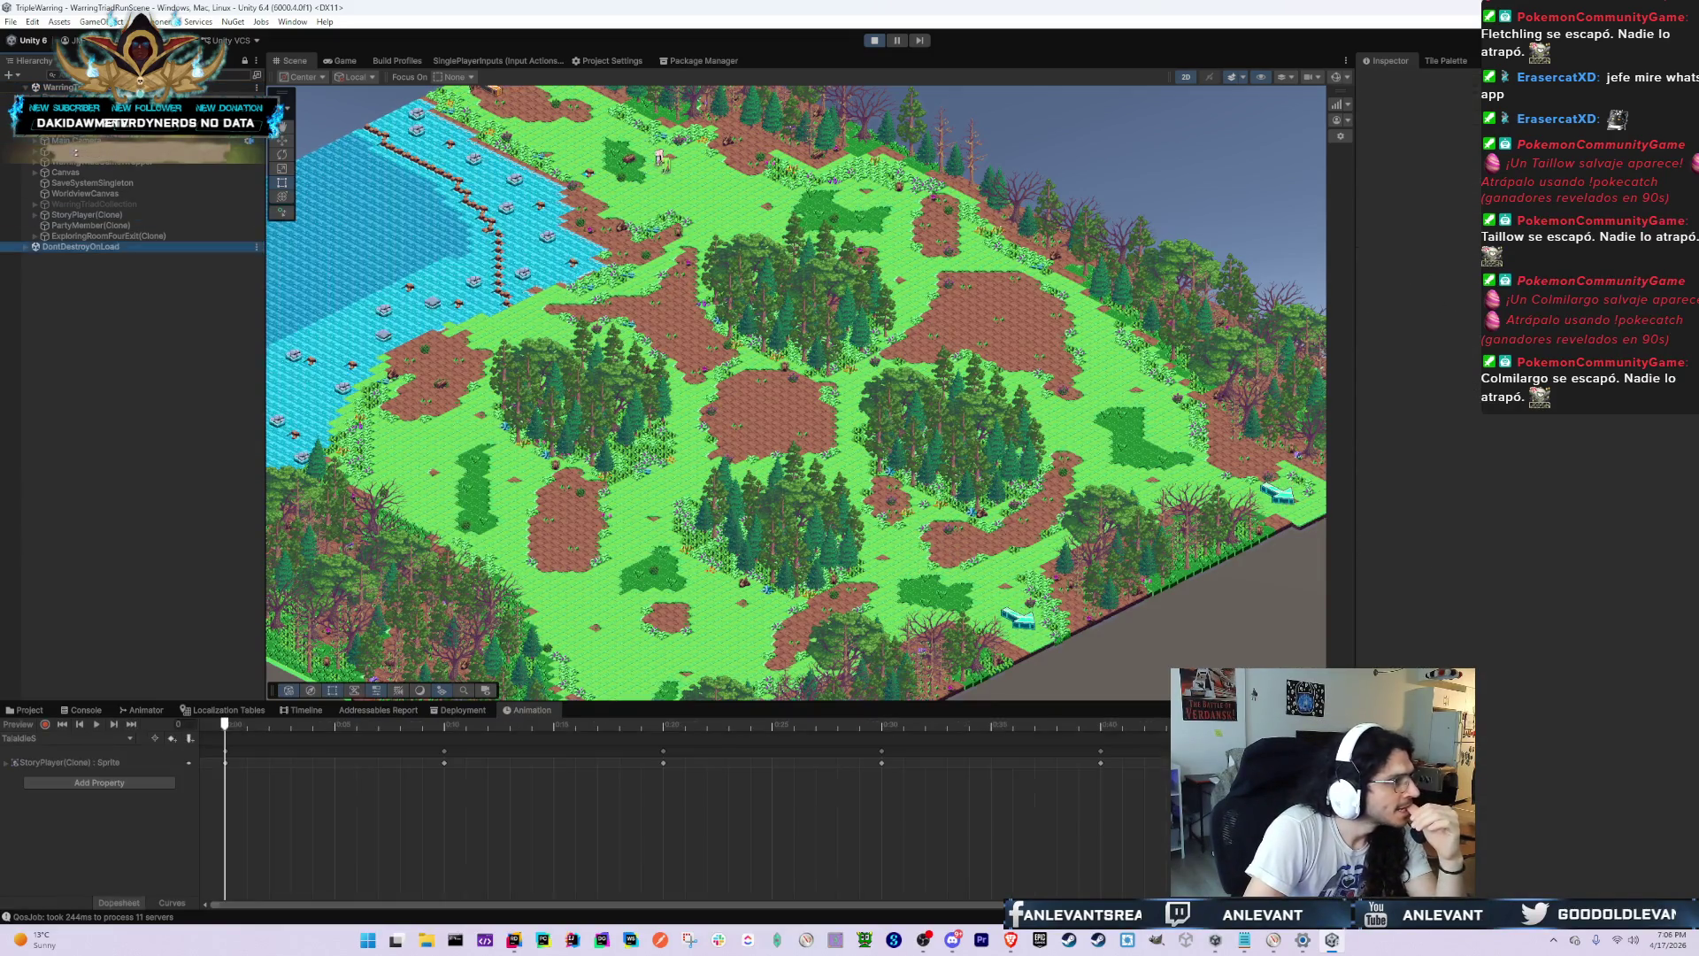
left_click(1274, 487)
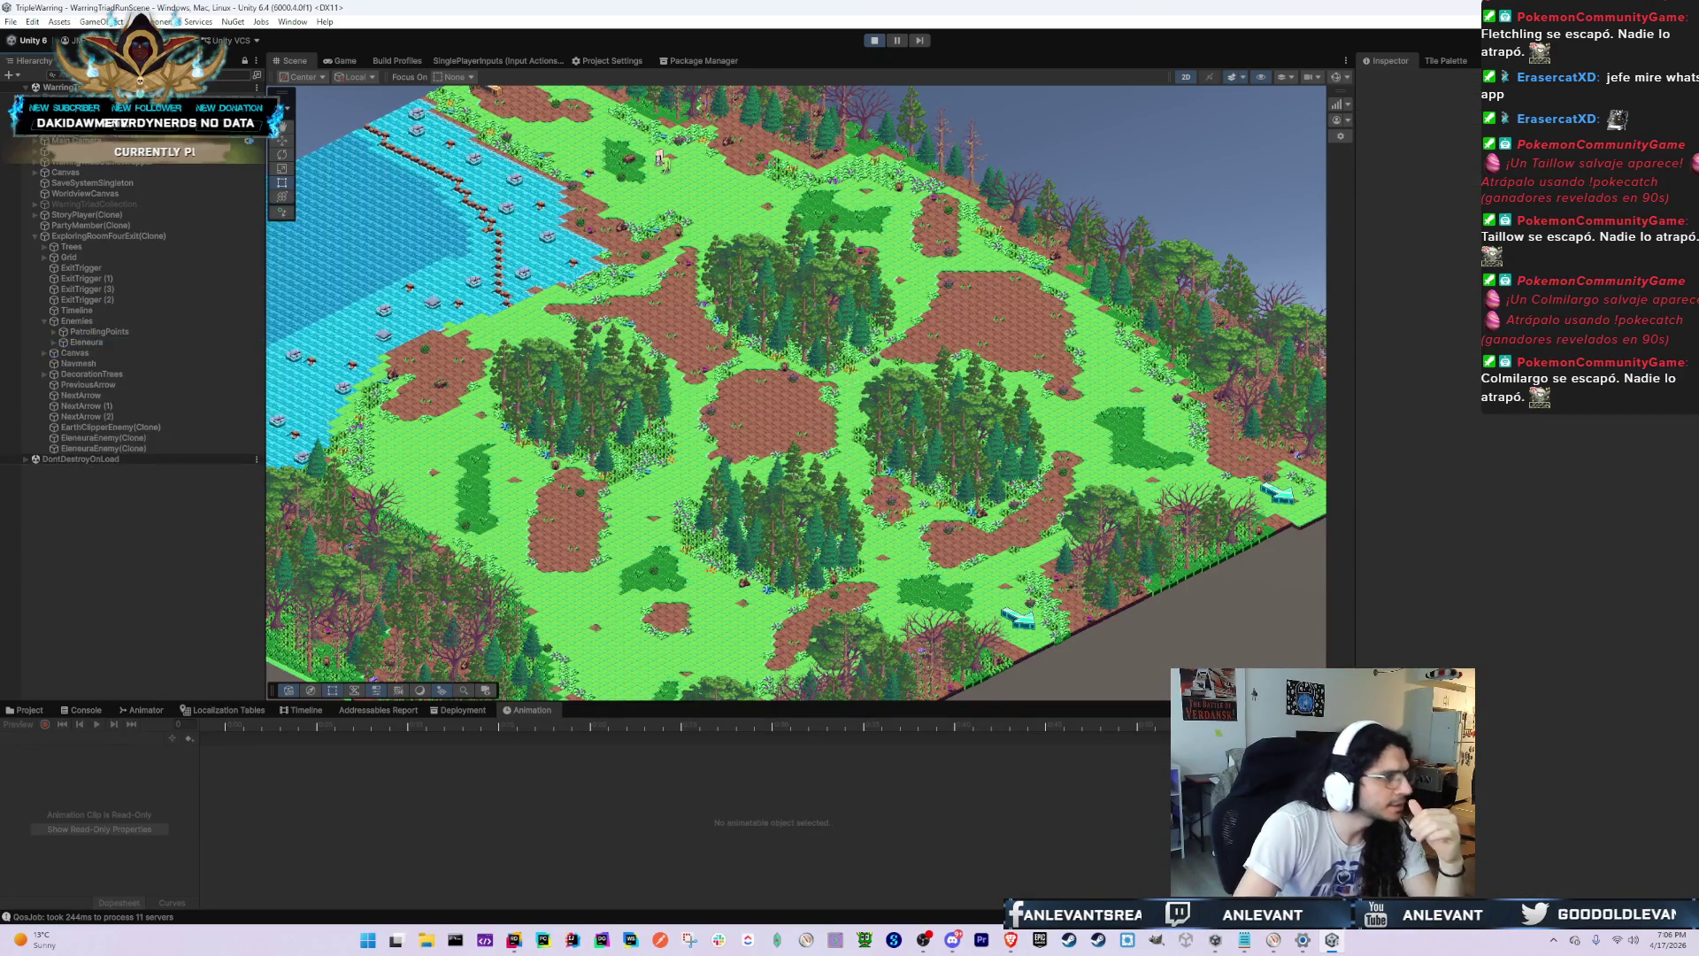
left_click(344, 61)
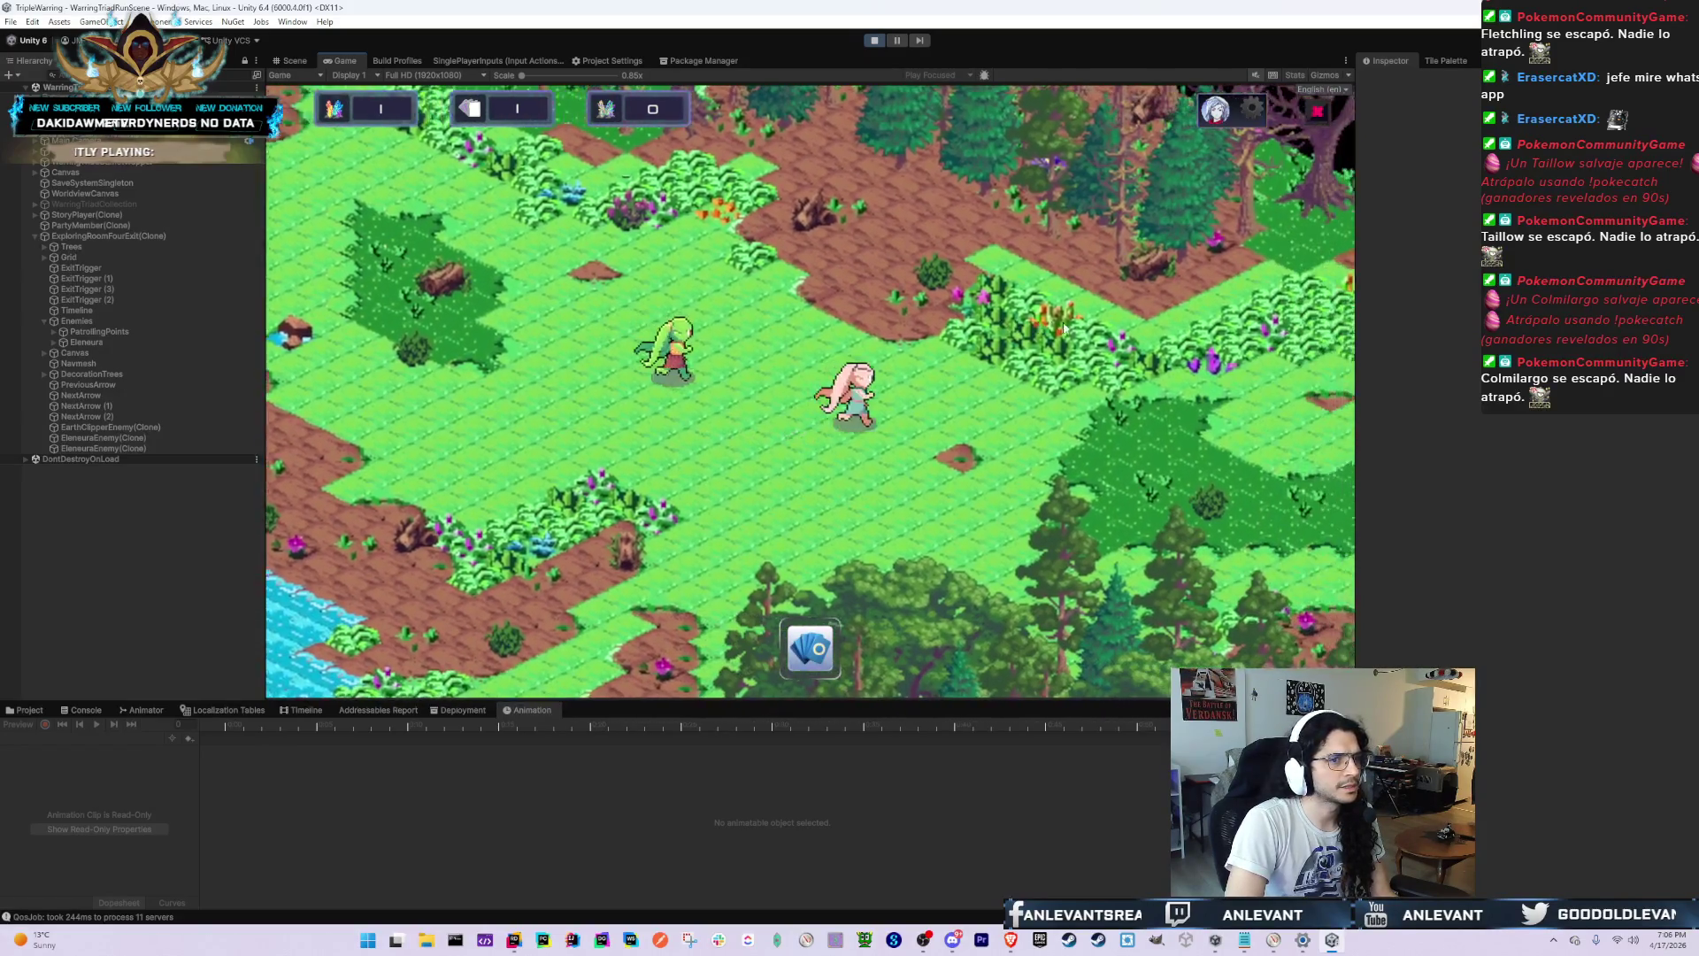
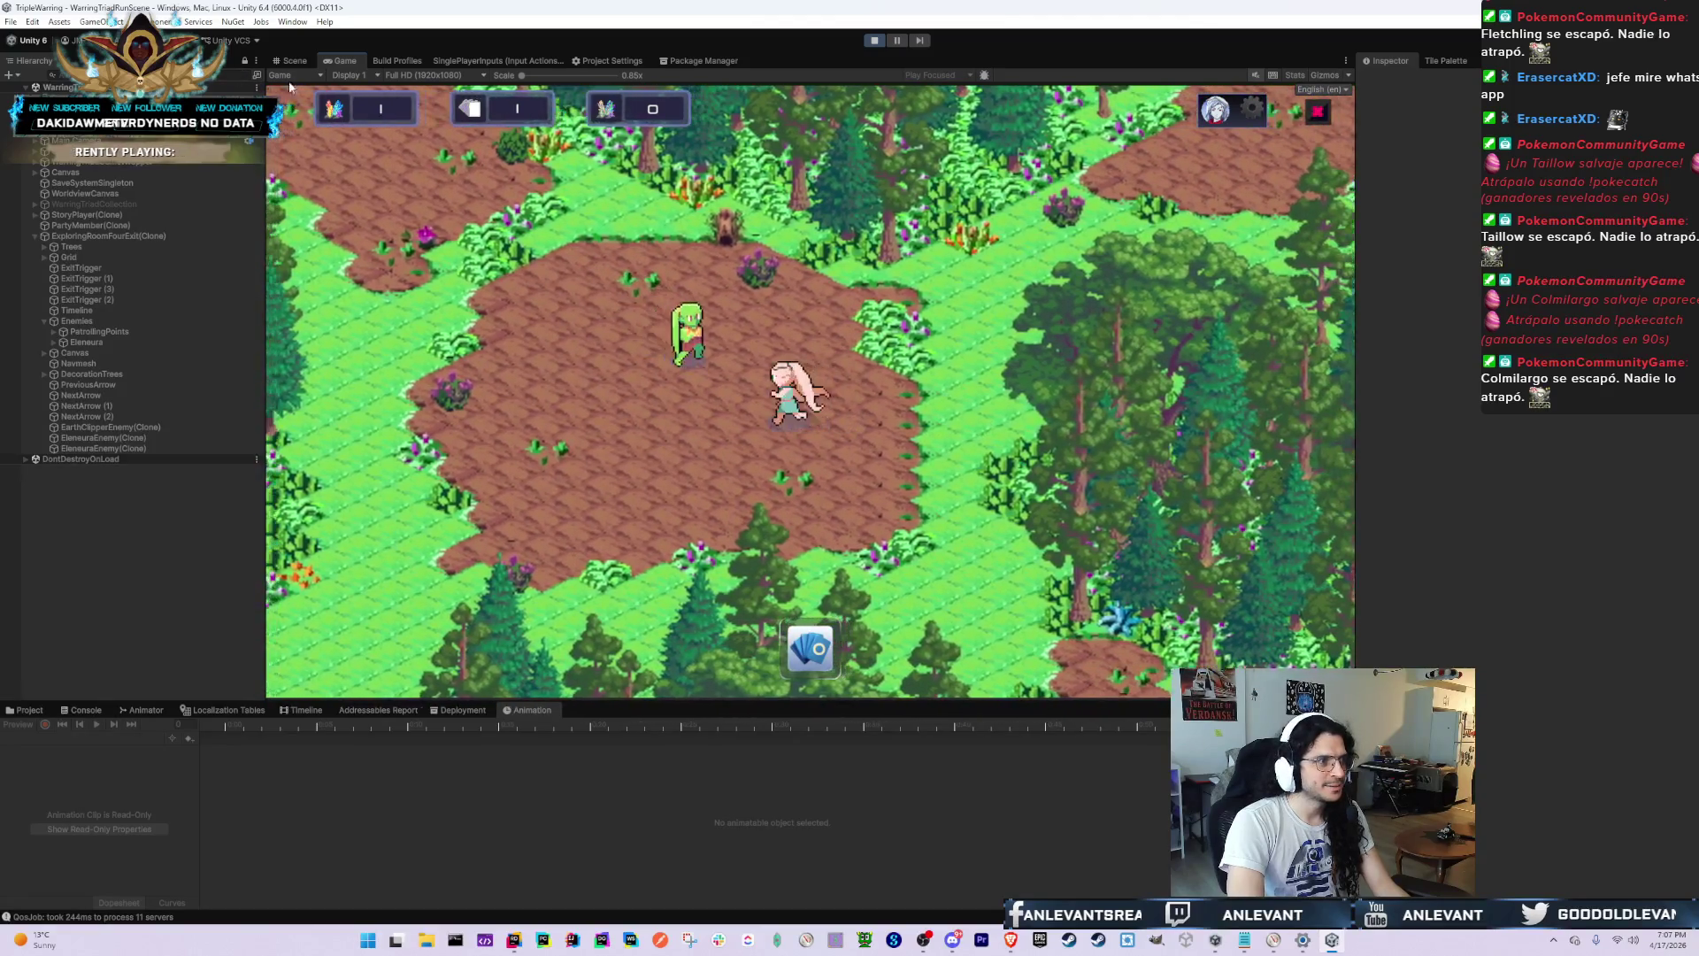
Compare the whole isometric map in the Scene view with the running Game view.
left_click(296, 61)
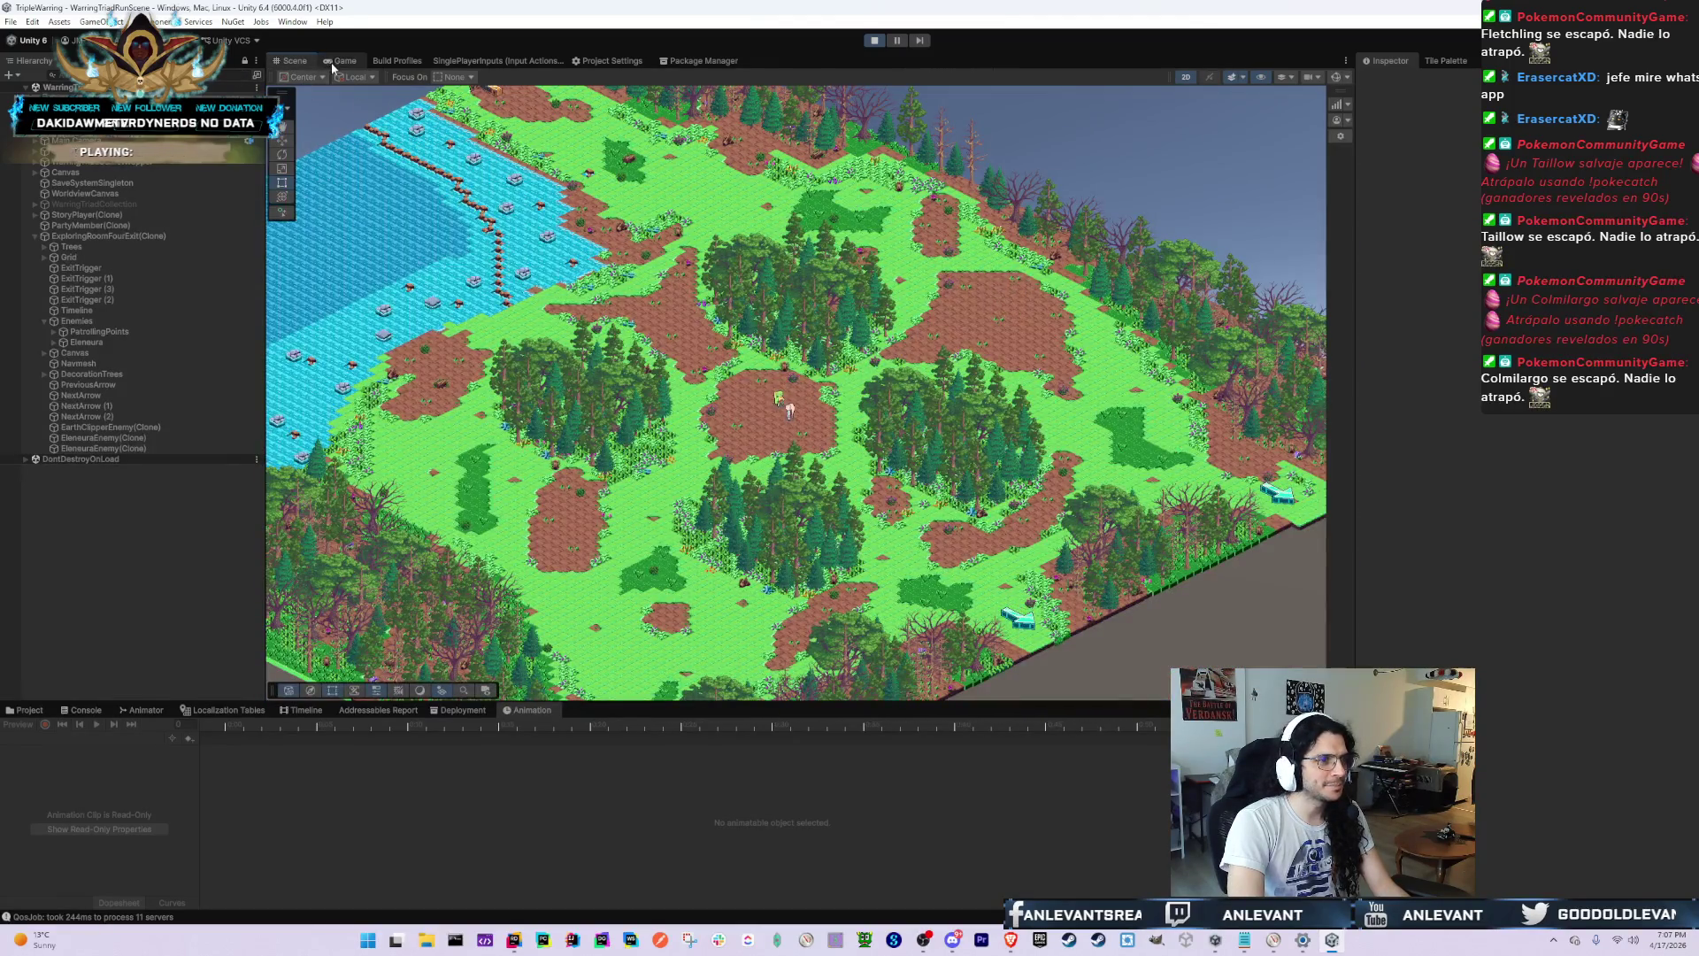
left_click(343, 61)
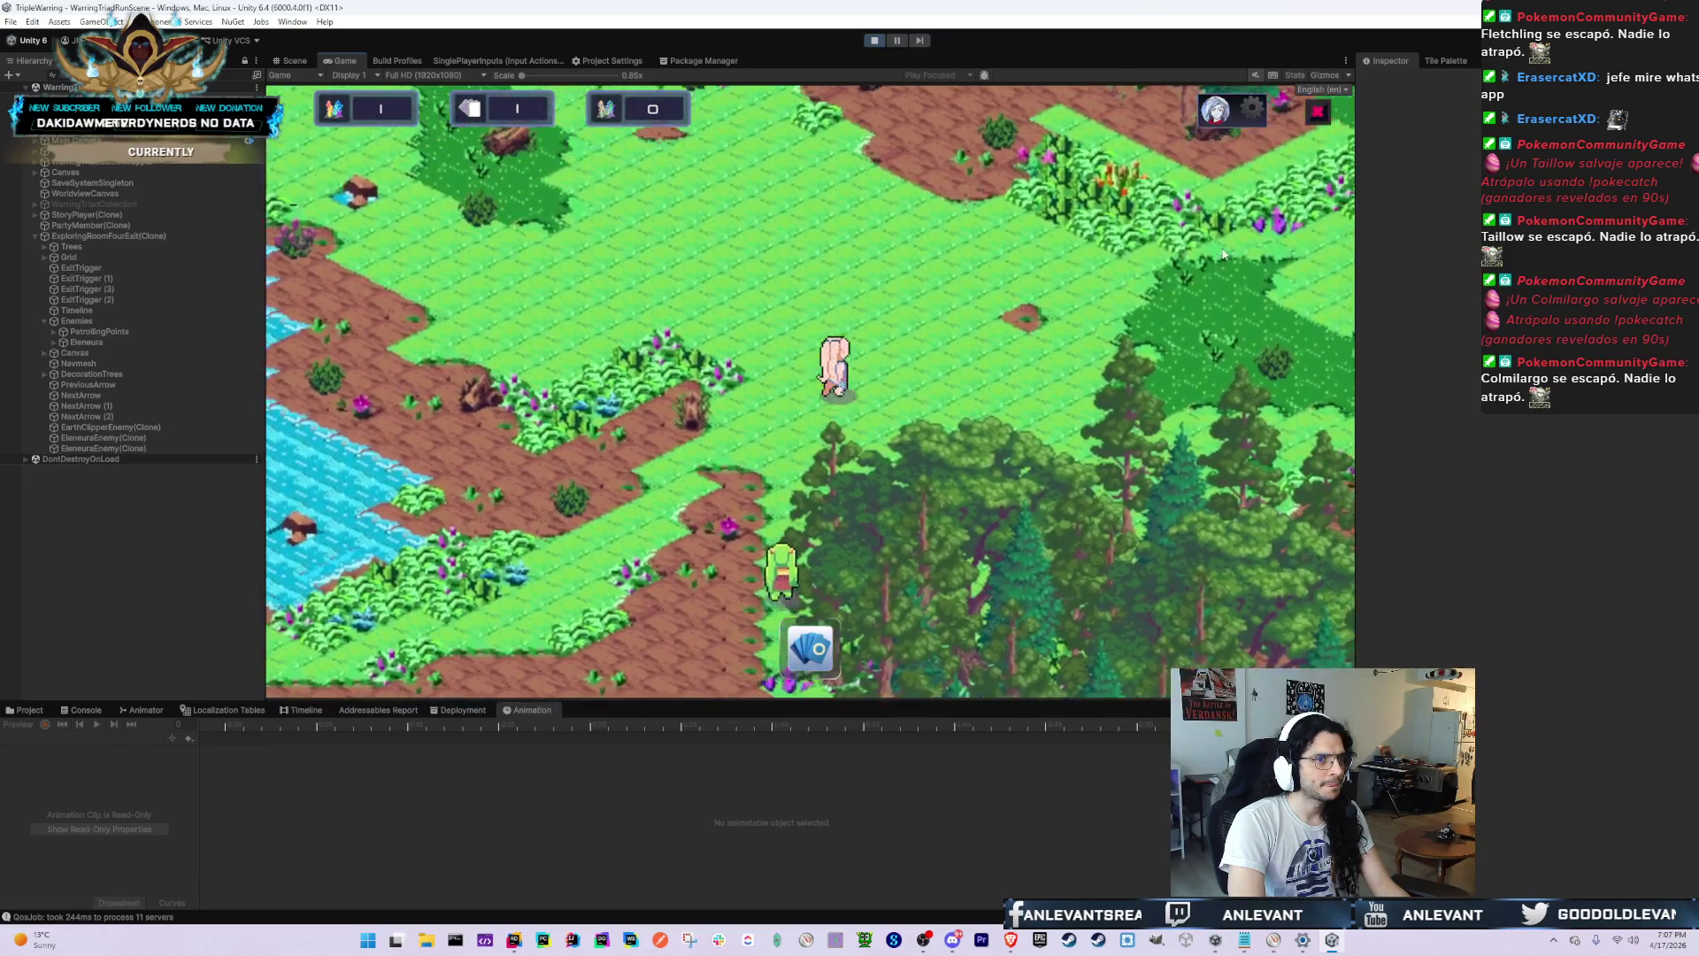
left_click(296, 62)
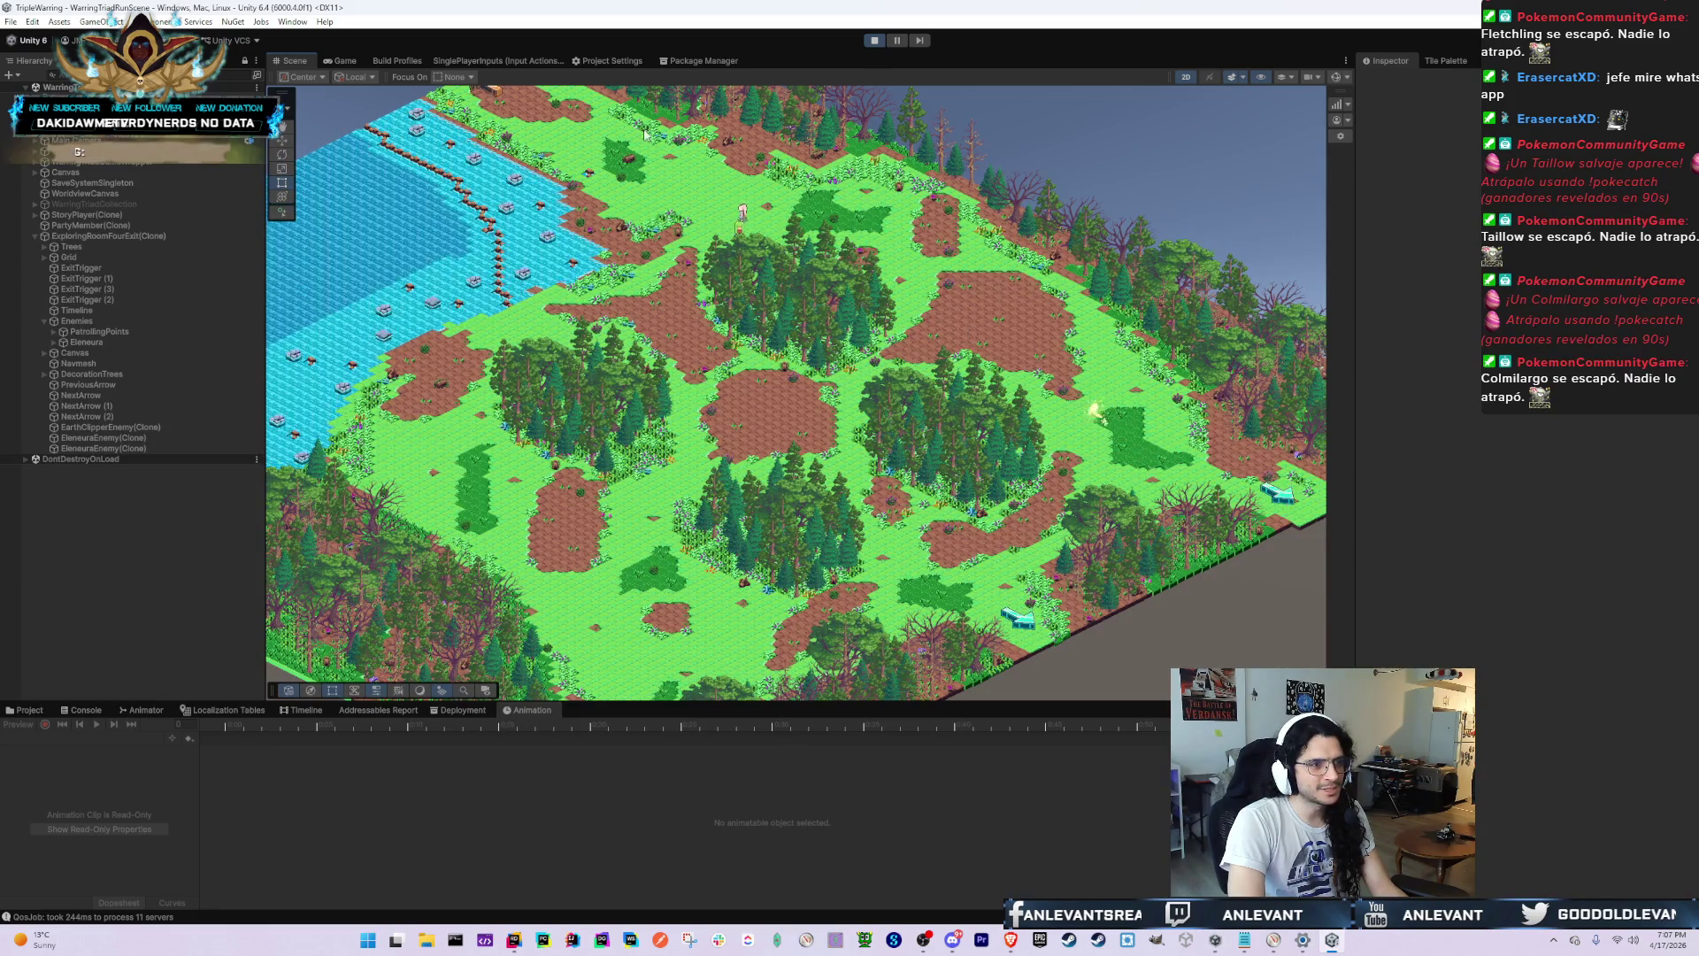
left_click(341, 62)
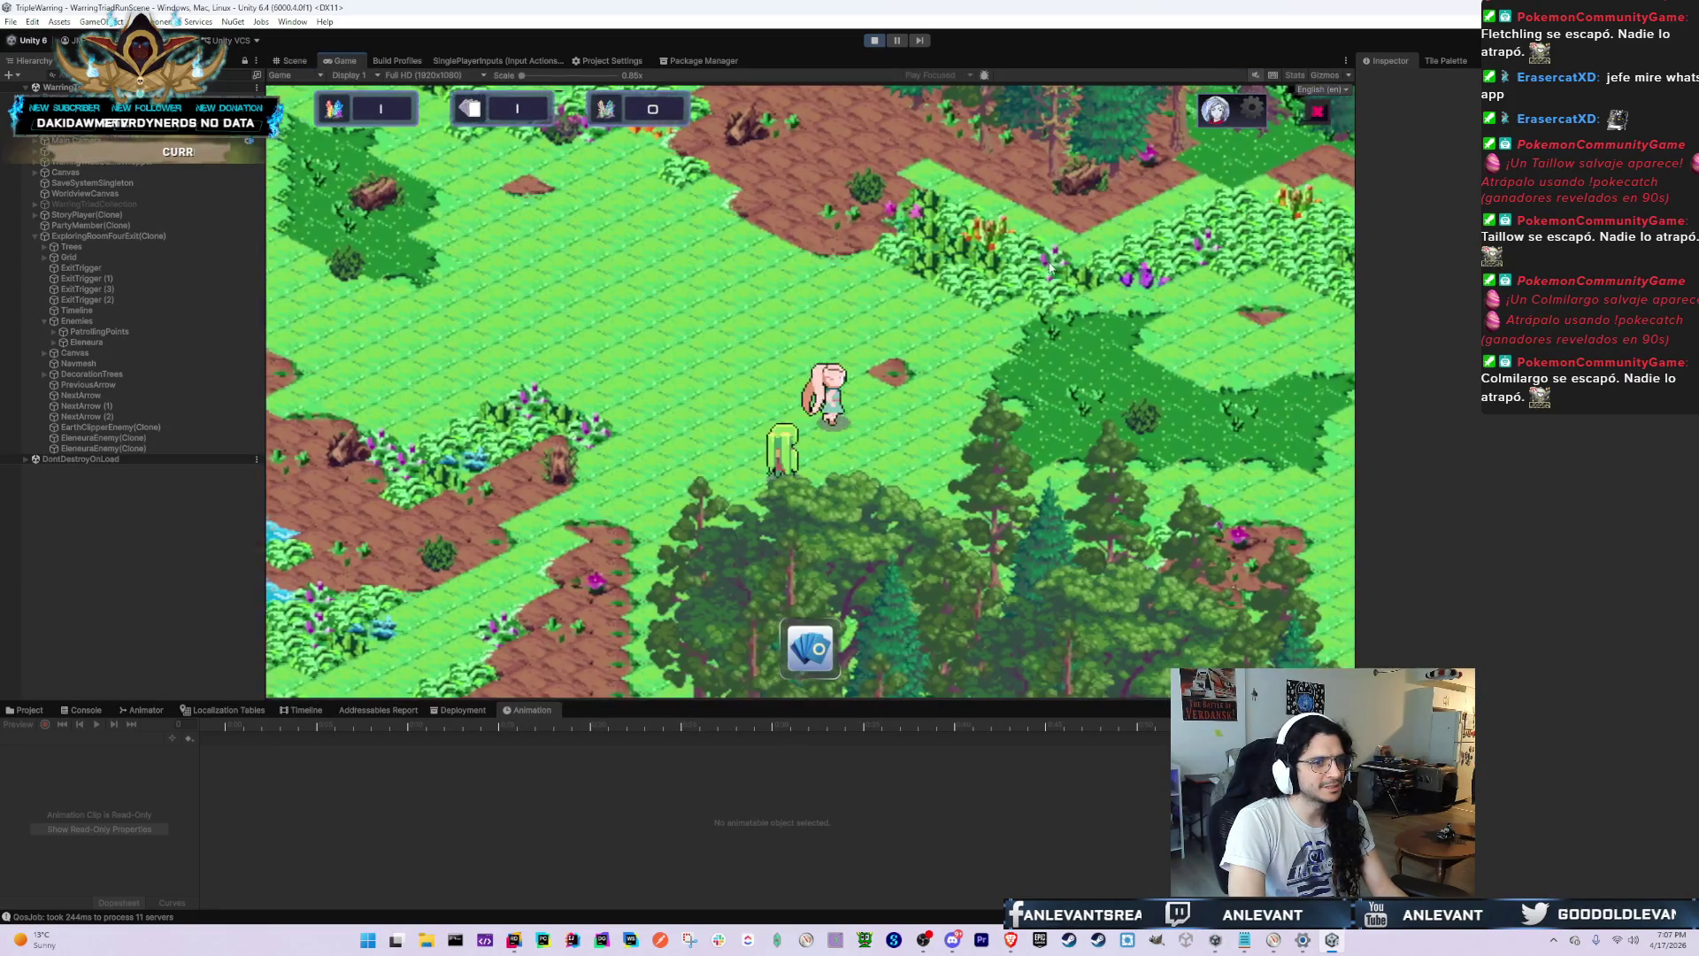
Walk the player right, then select Eleneura's child sprite GameObject in the Hierarchy.
key("d")
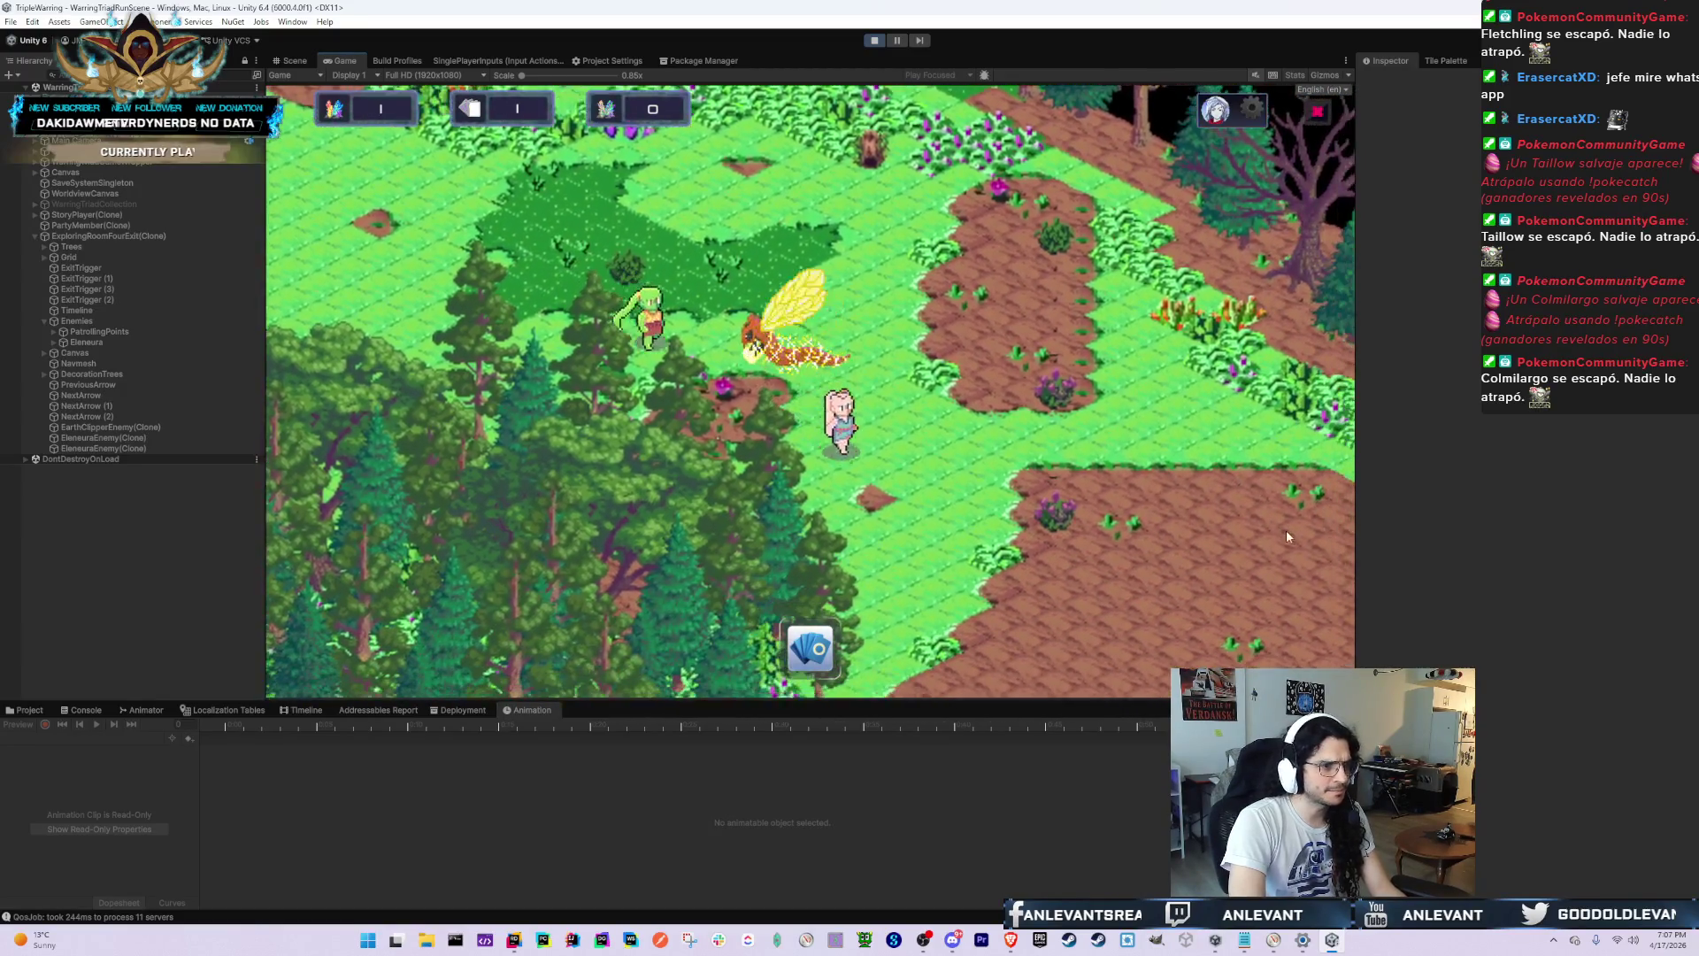
key("d")
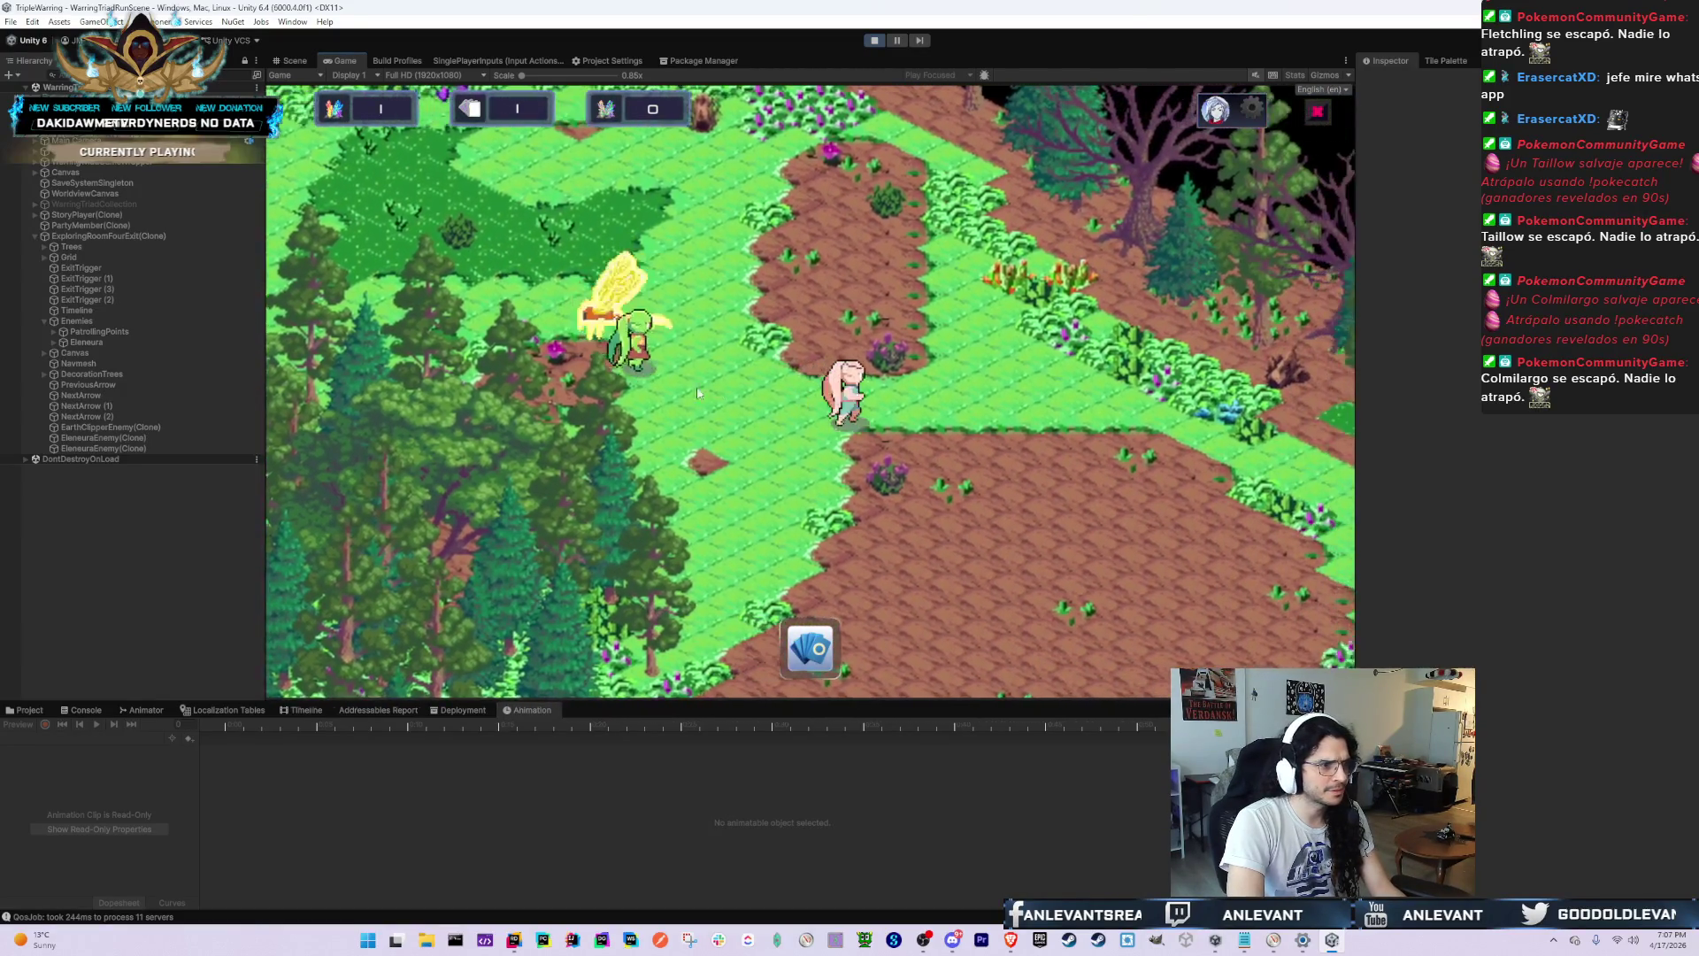
left_click(54, 342)
left_click(124, 353)
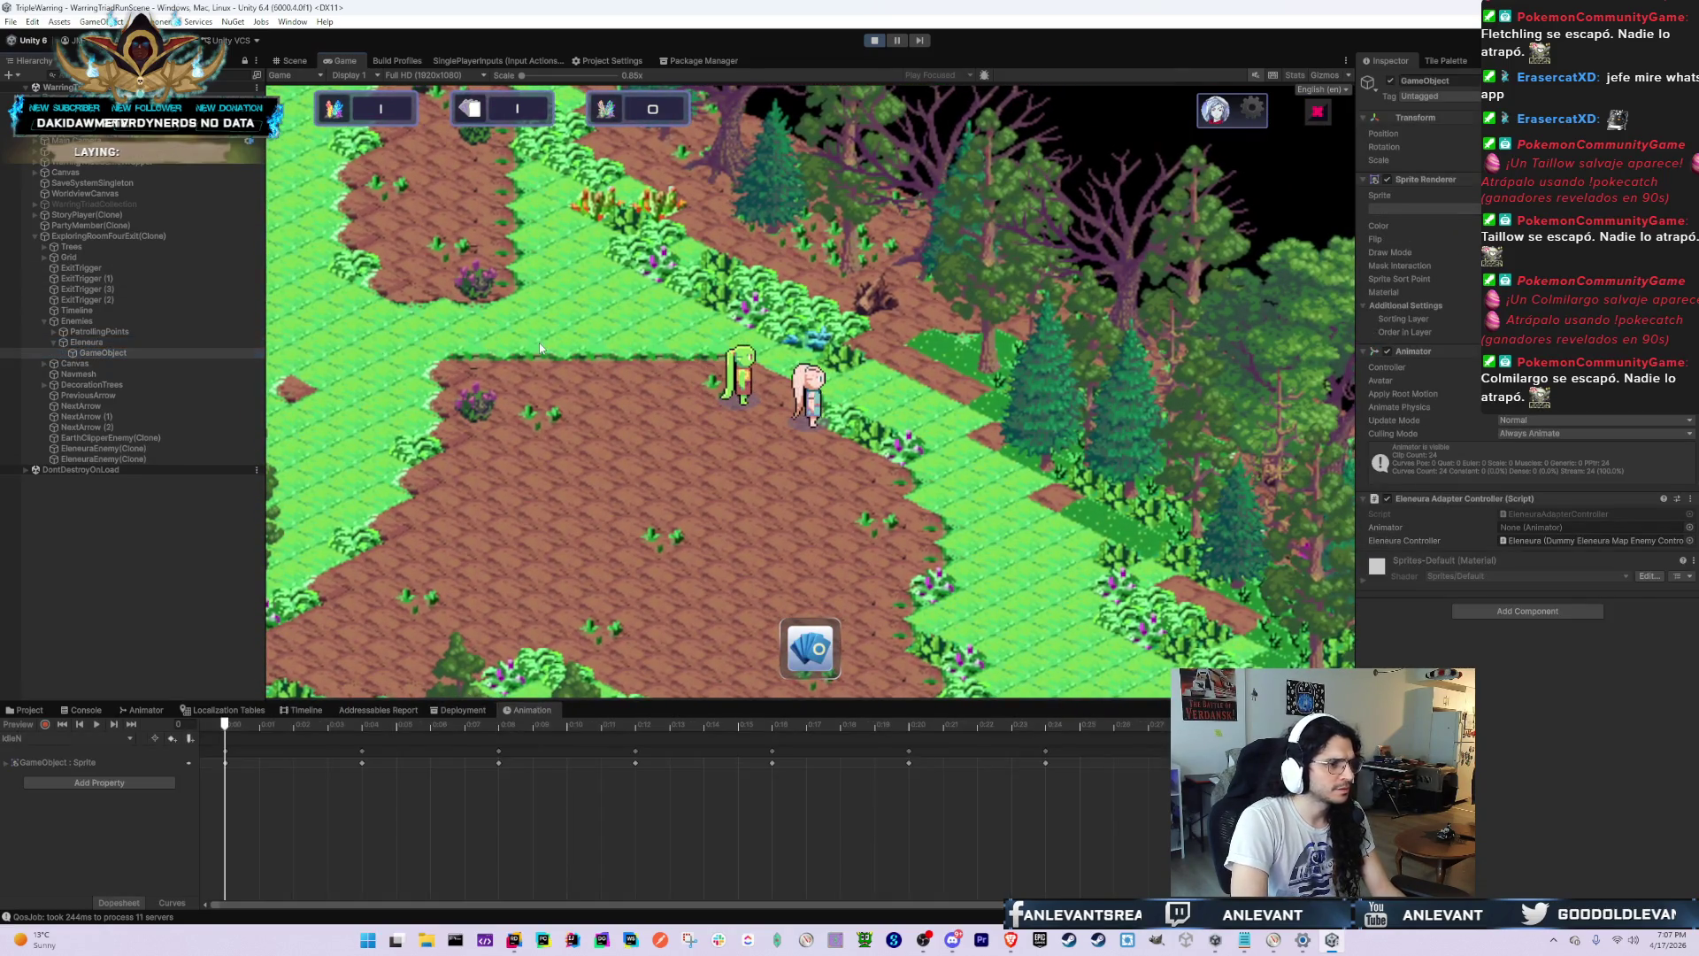
Walk the player through the forest with the companion's Animator state graph showing.
left_click(478, 351)
key("a")
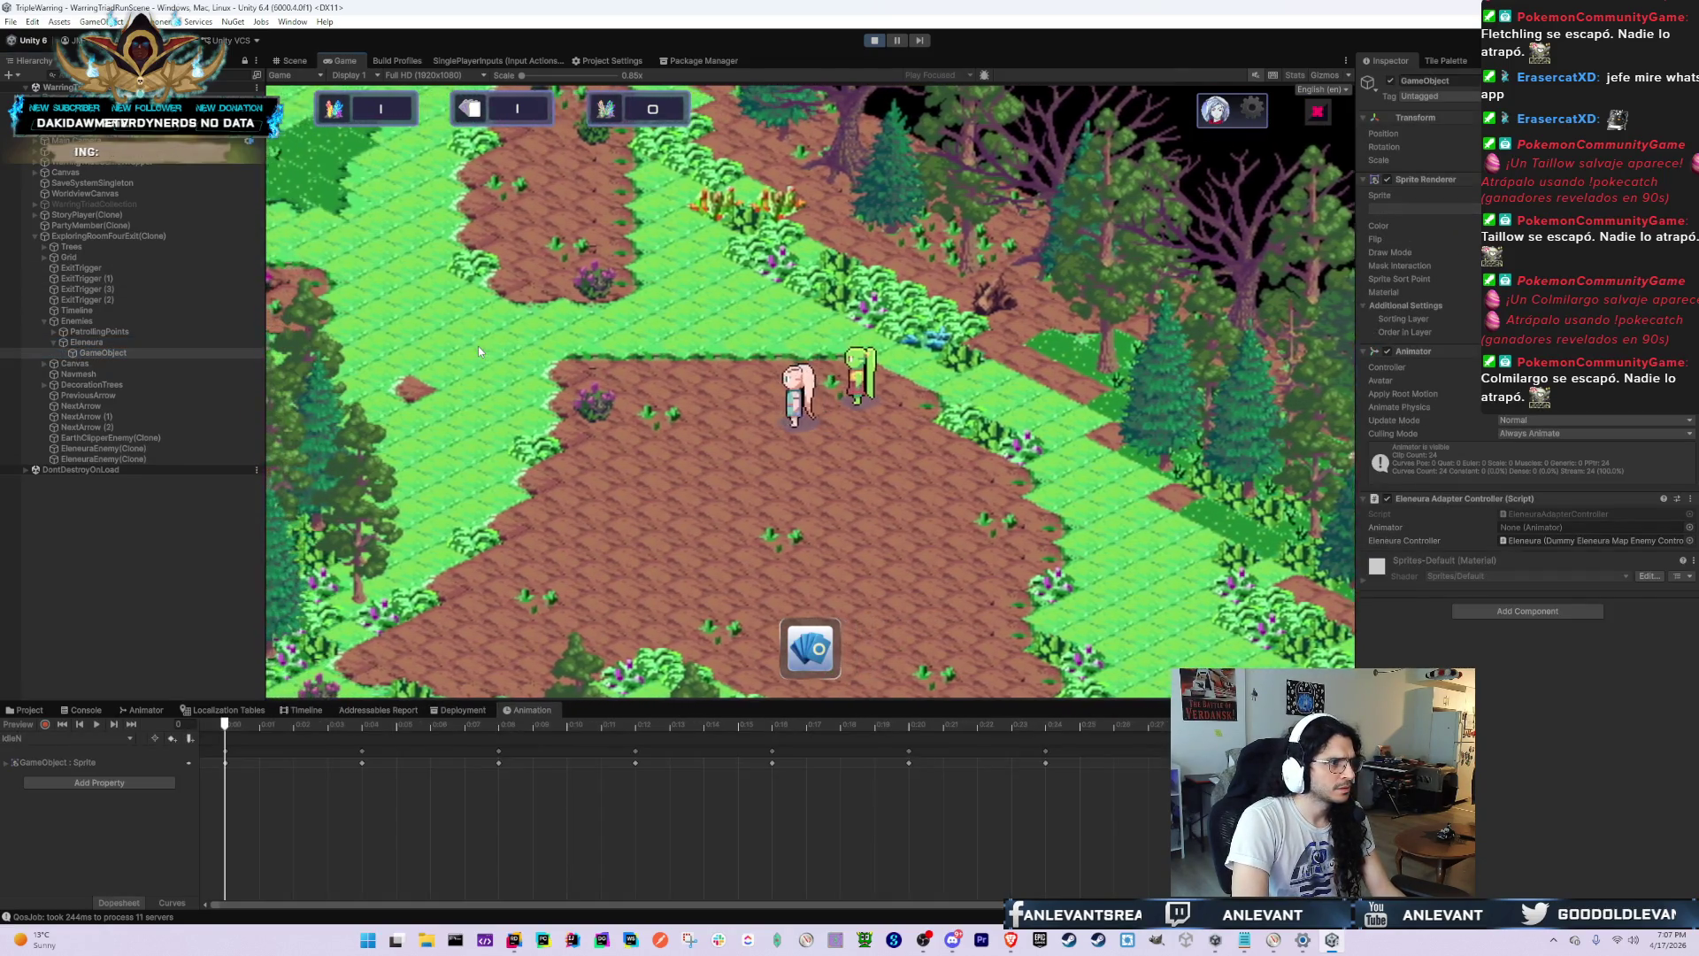
key("a")
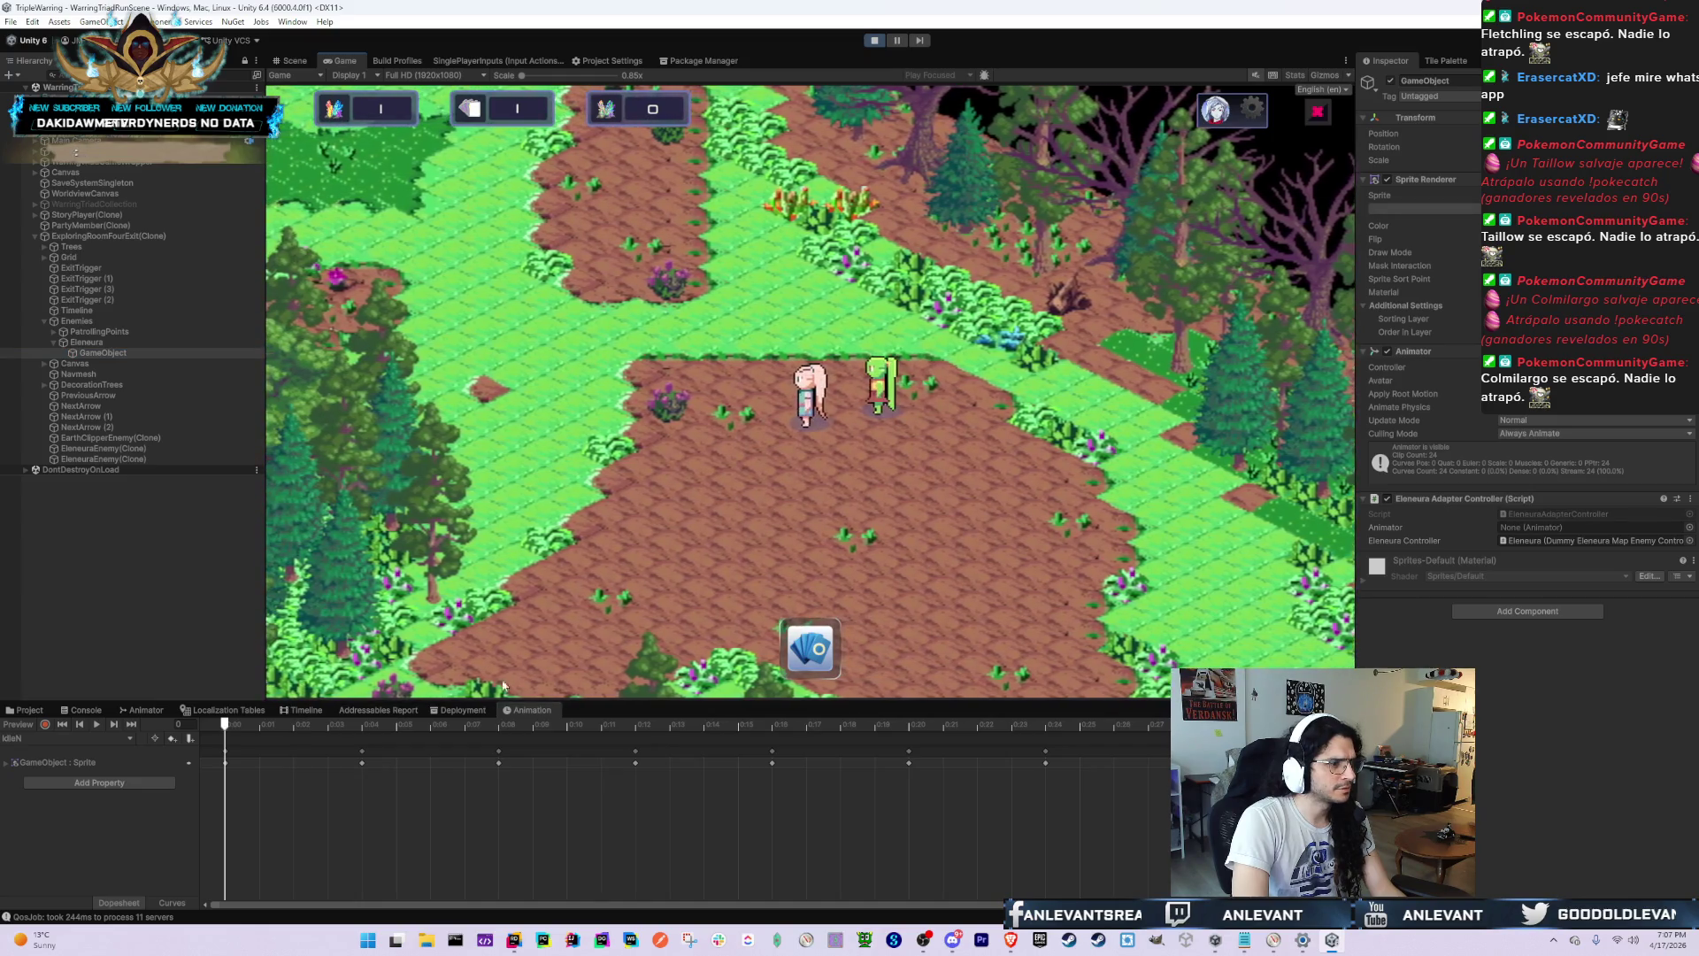
left_click(151, 712)
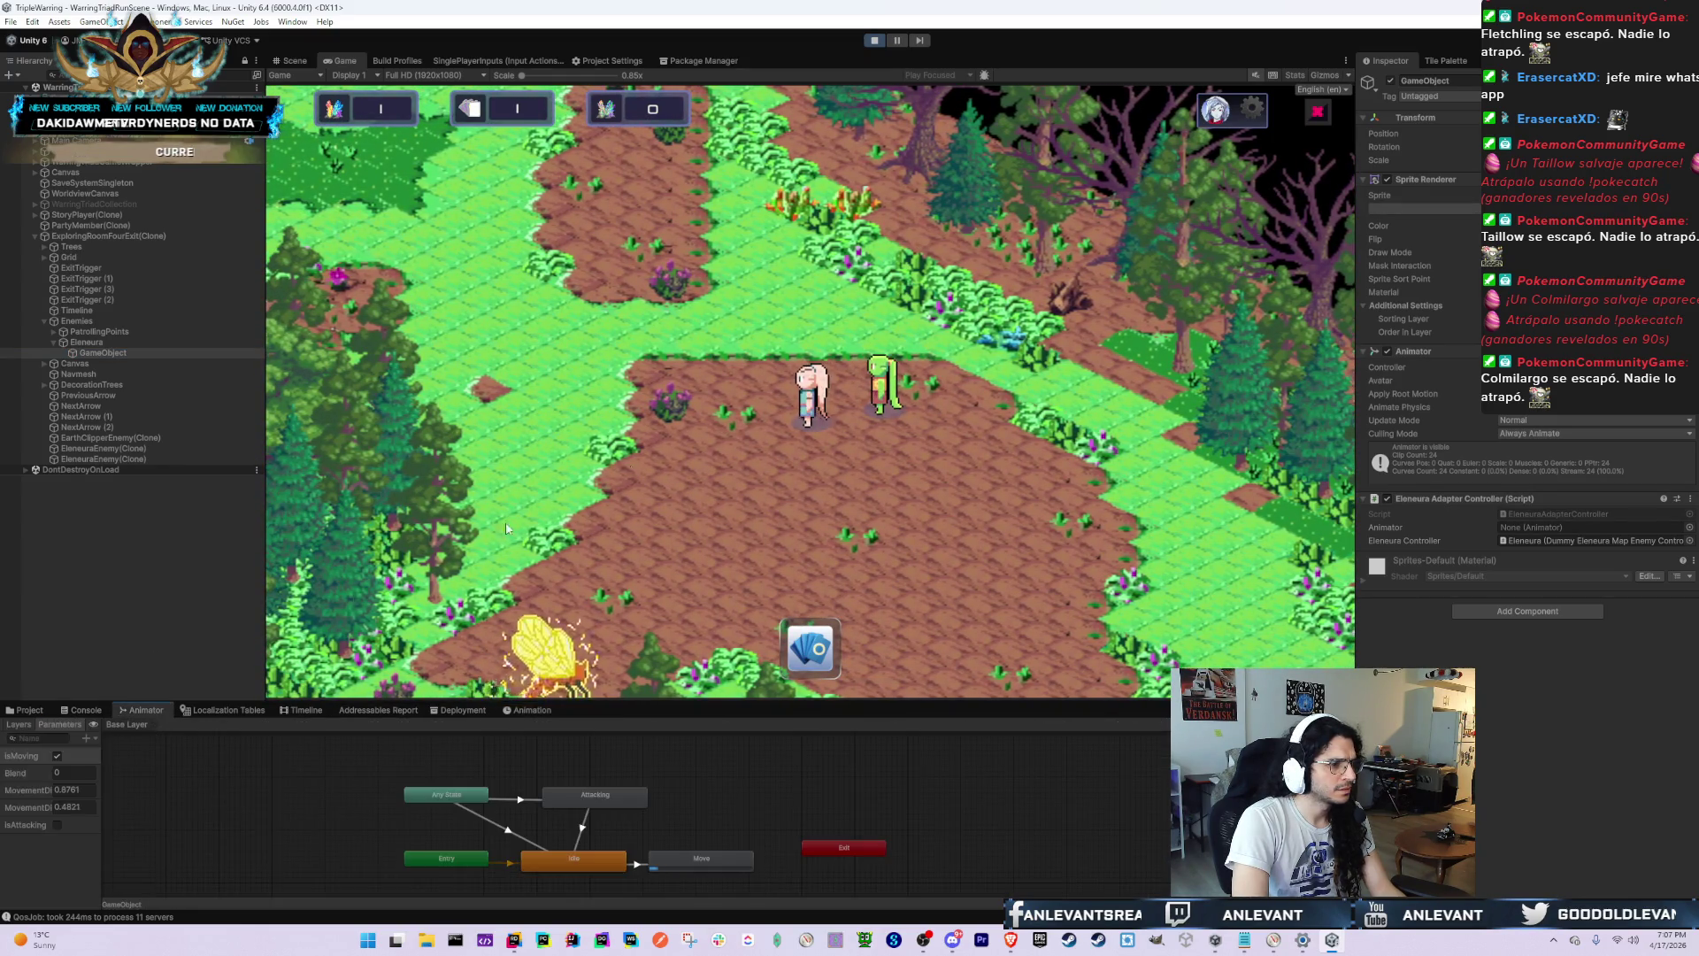
key("s")
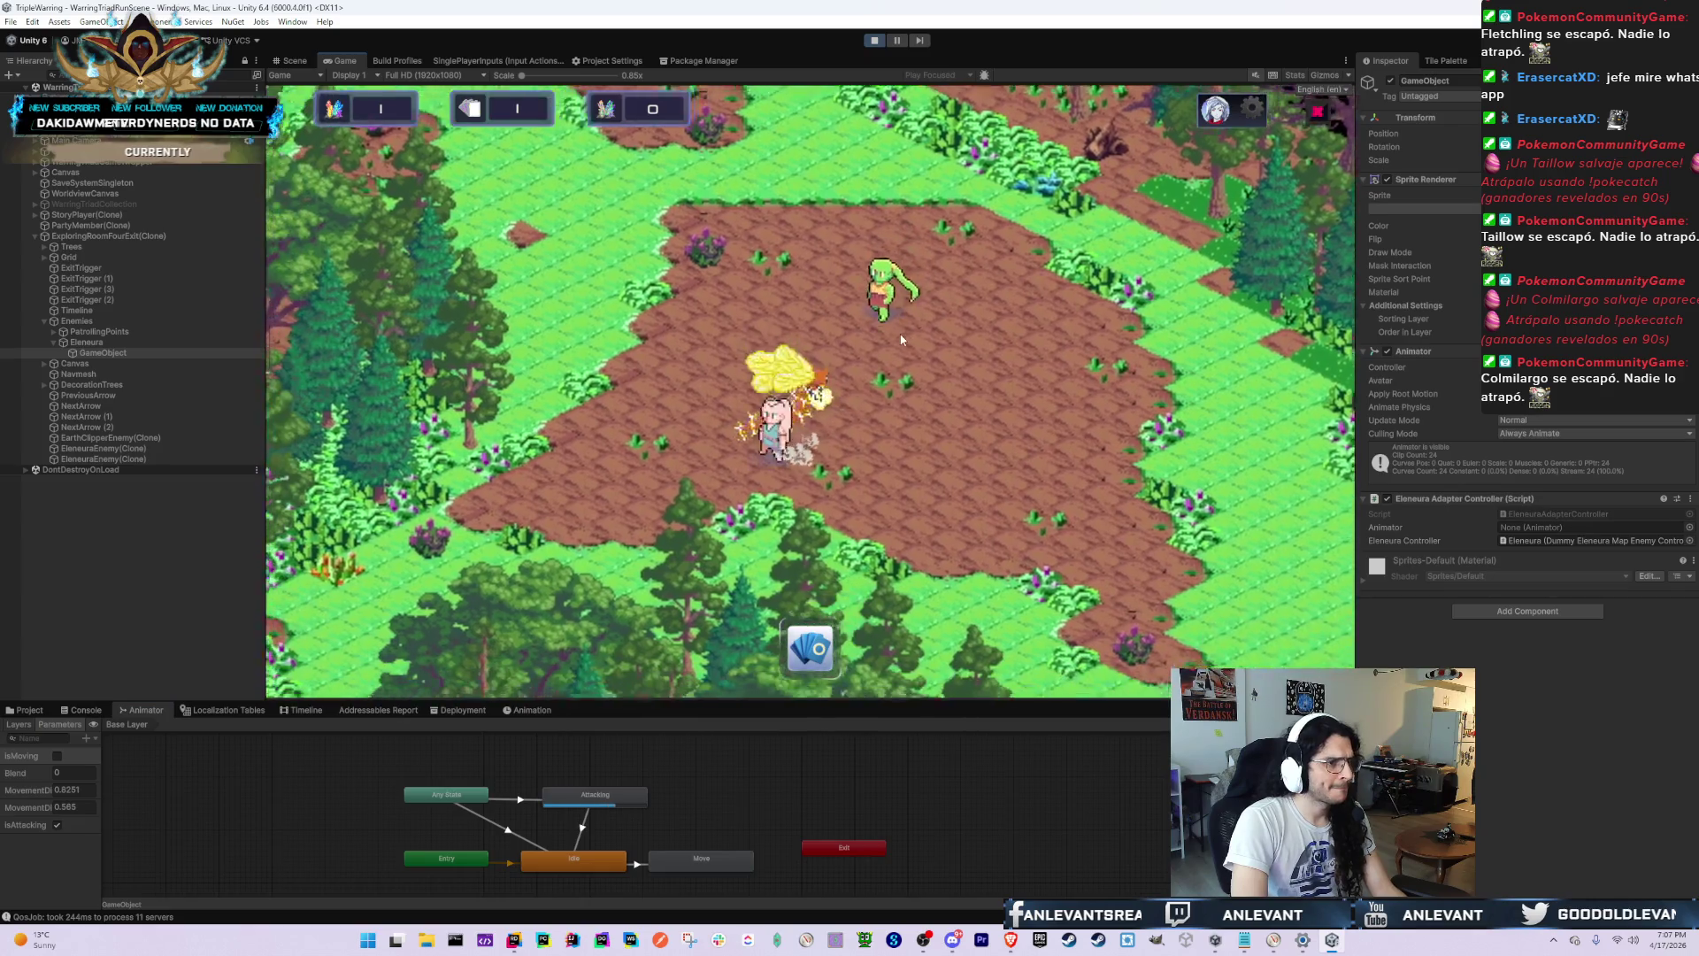
key("s")
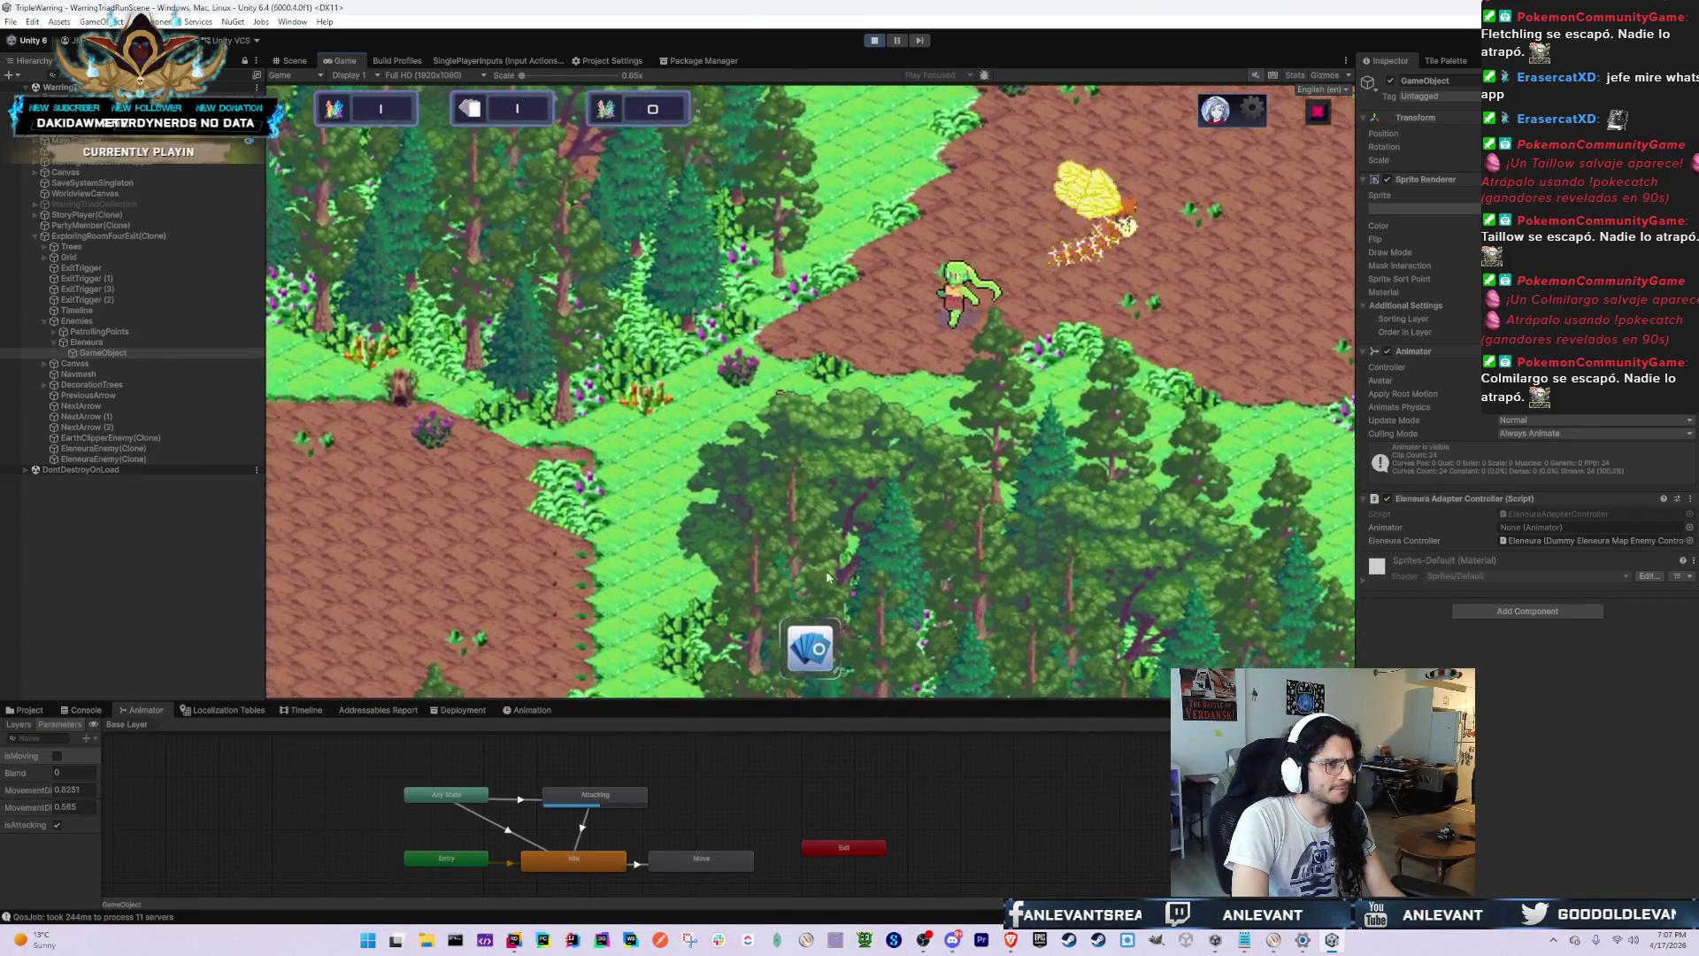
key("s")
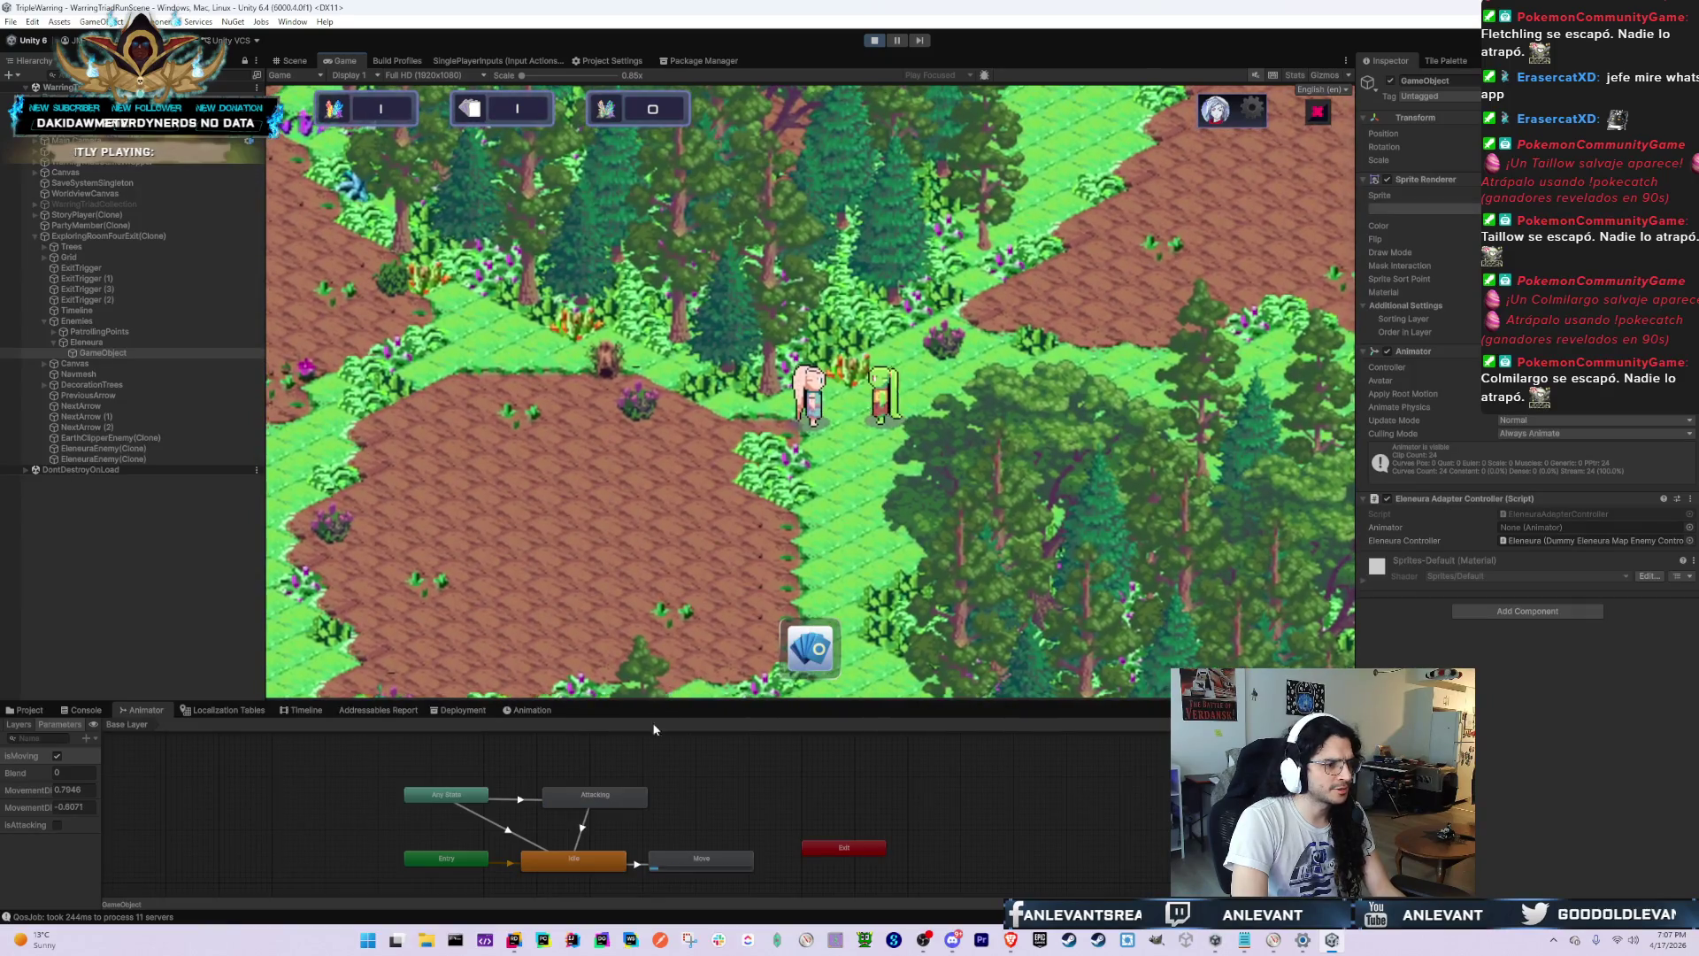
key("w")
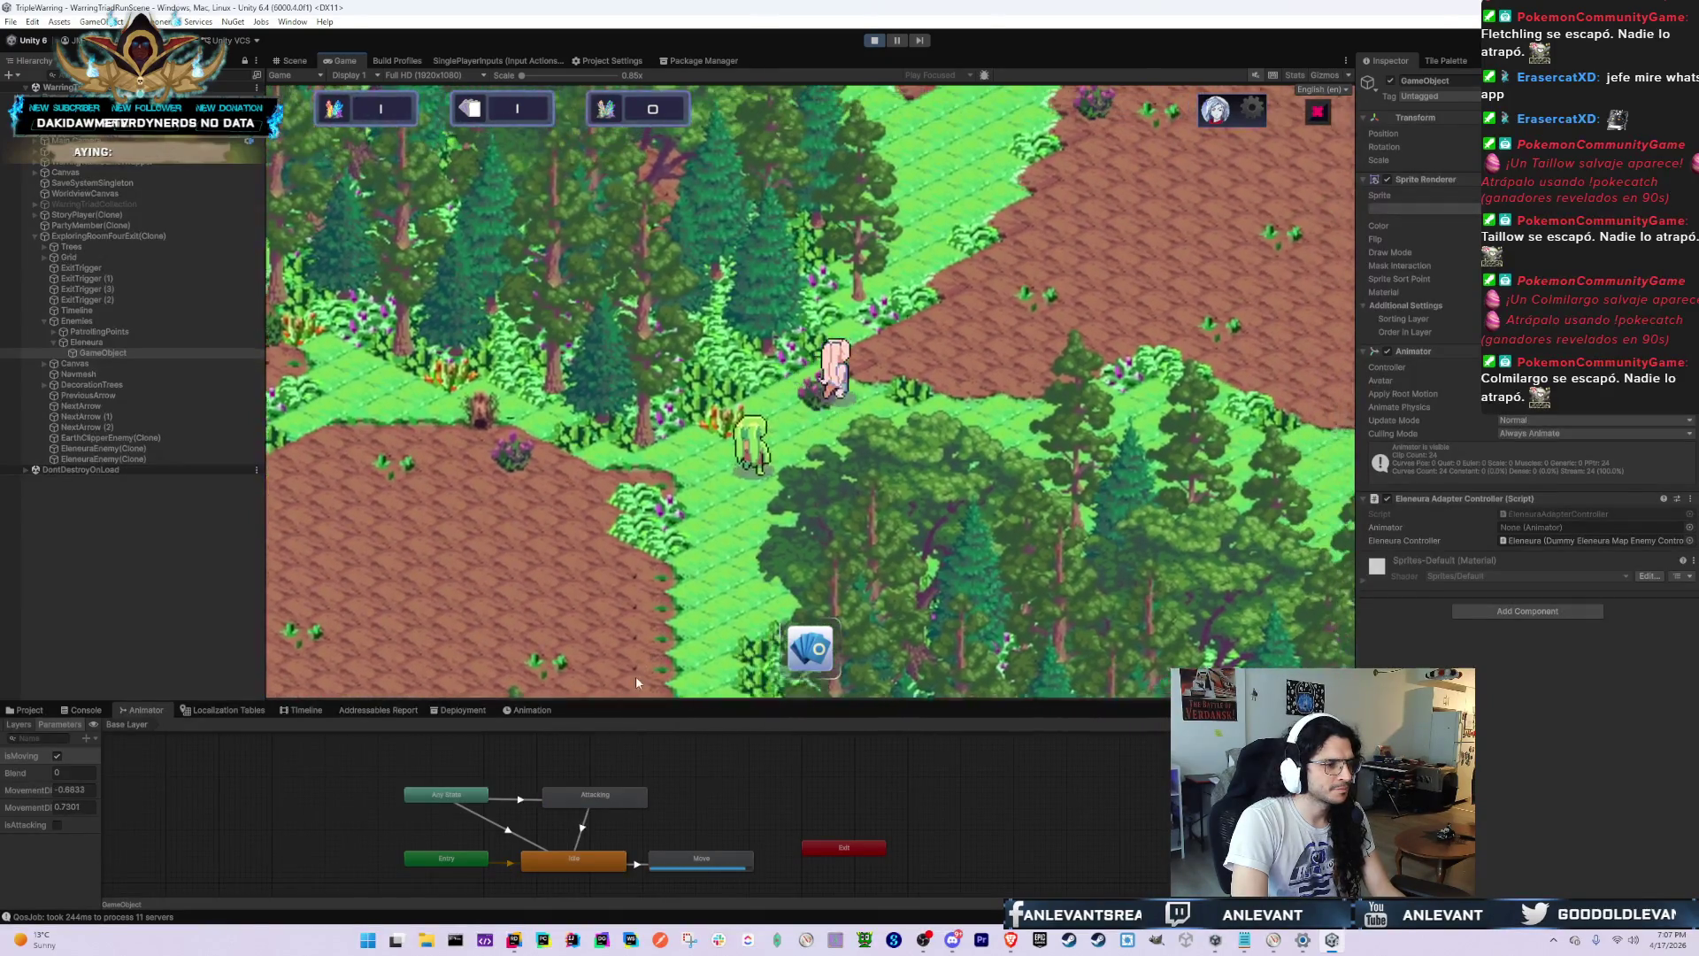
key("w")
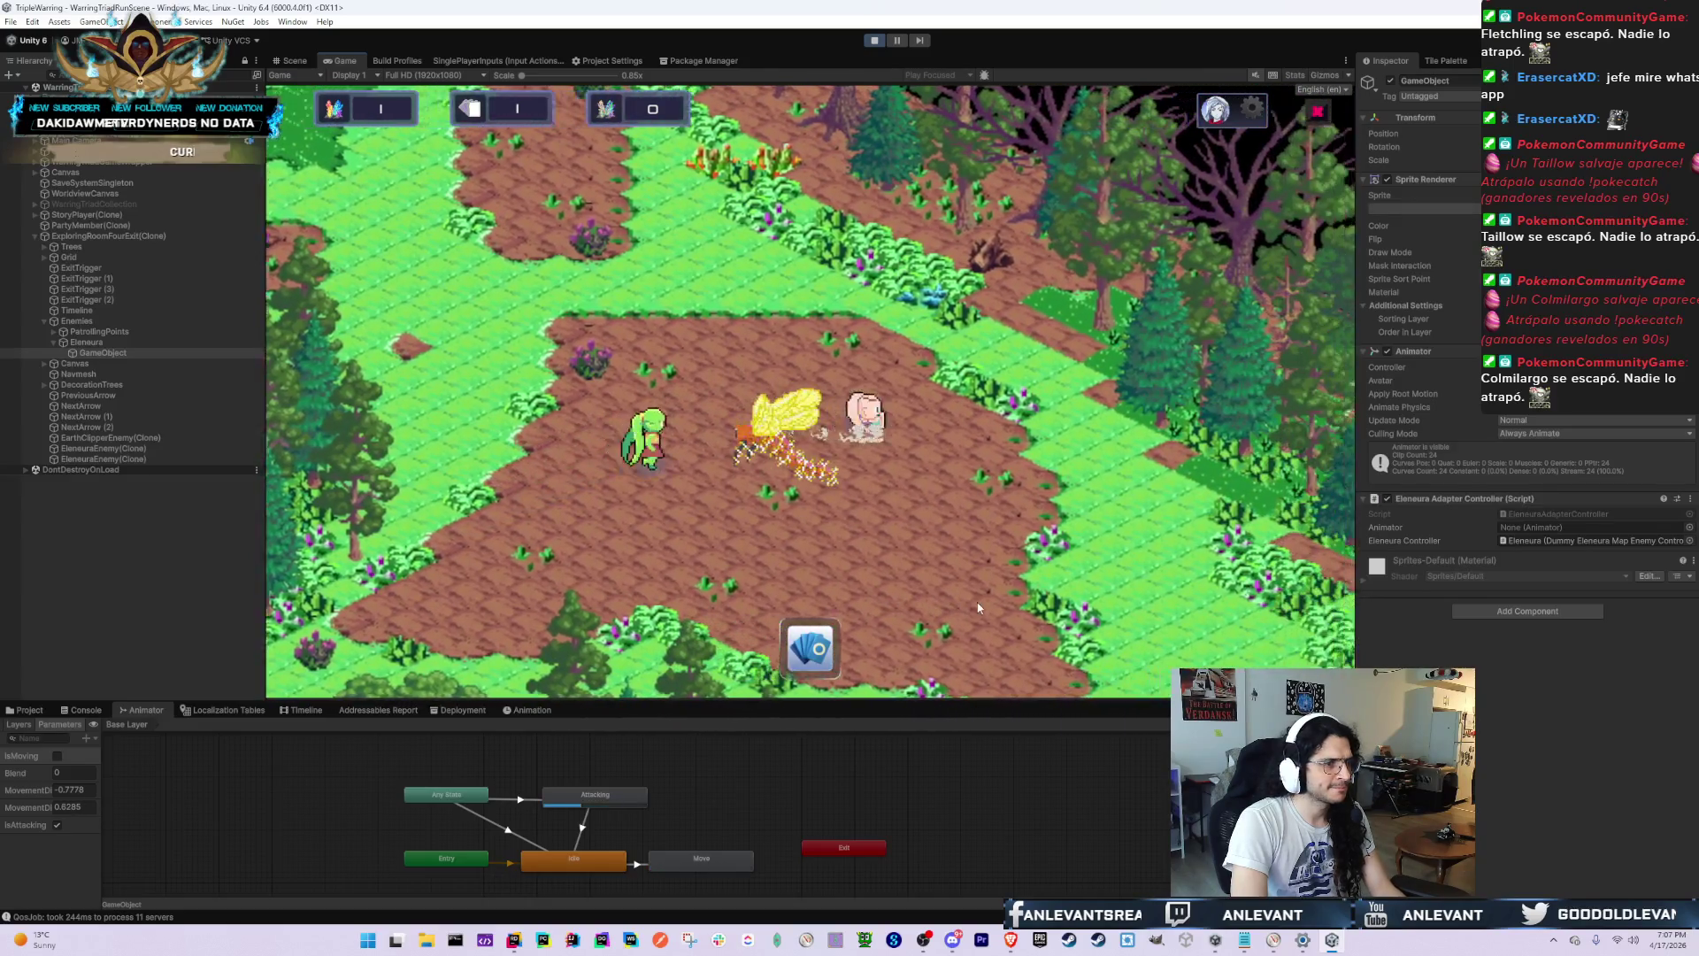
key("d")
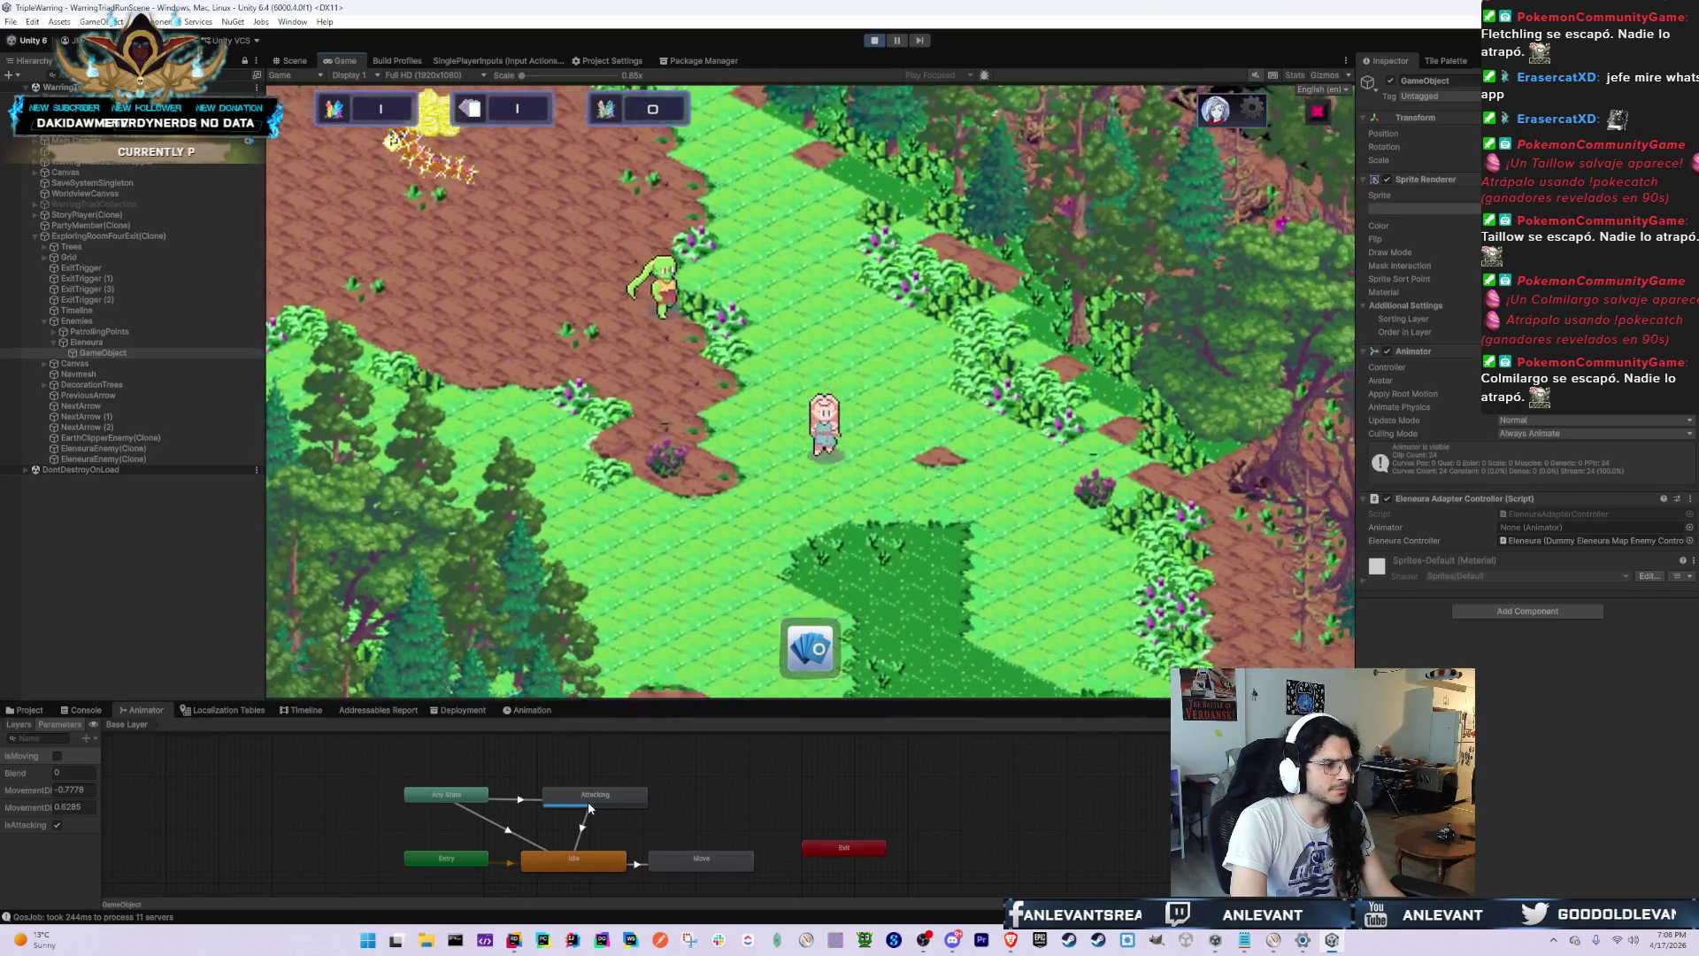
Select the companion's Attacking state and keep walking the player around the map.
left_click(591, 799)
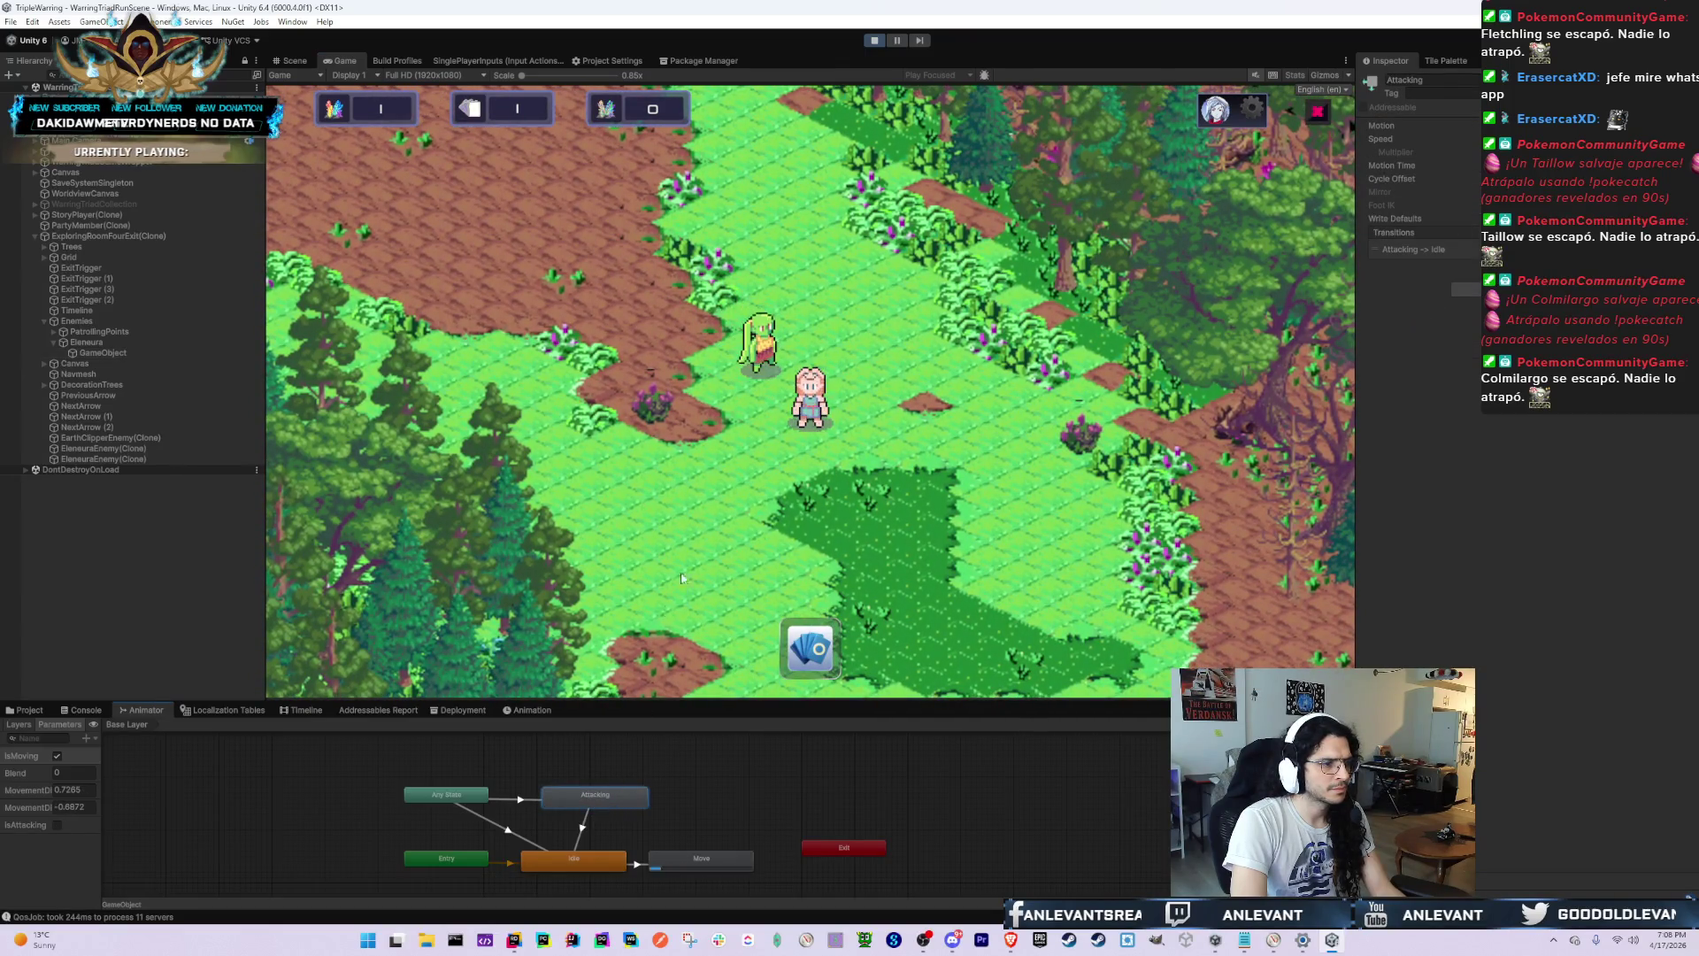
key("s")
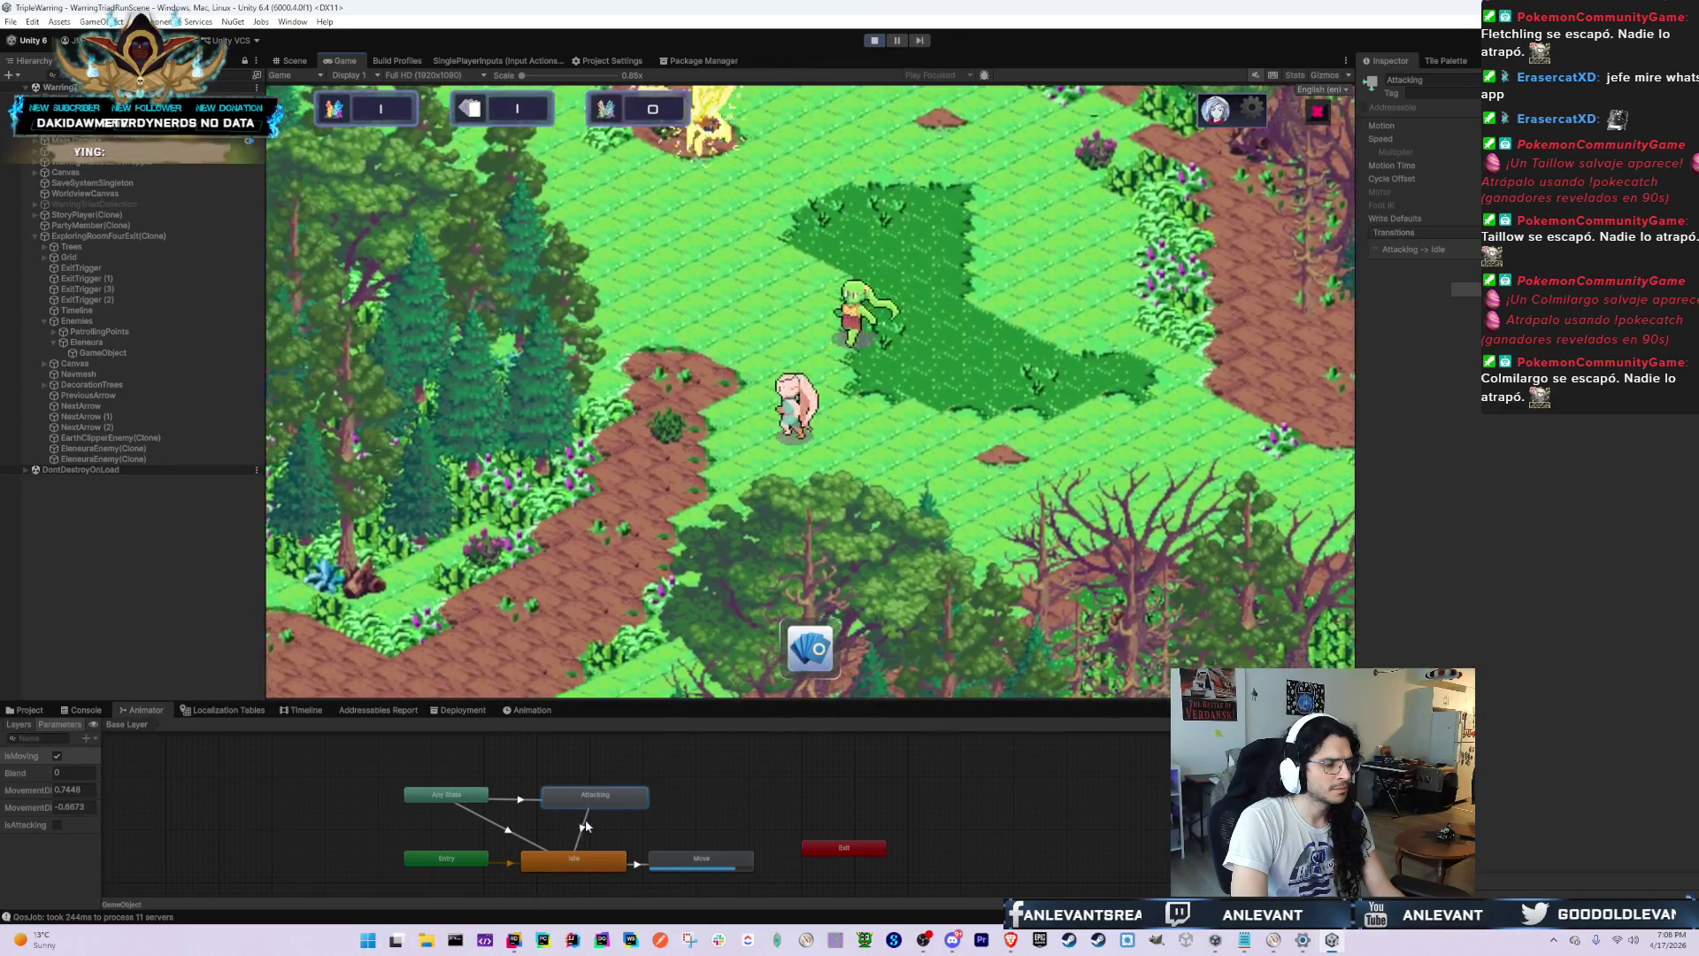
key("w")
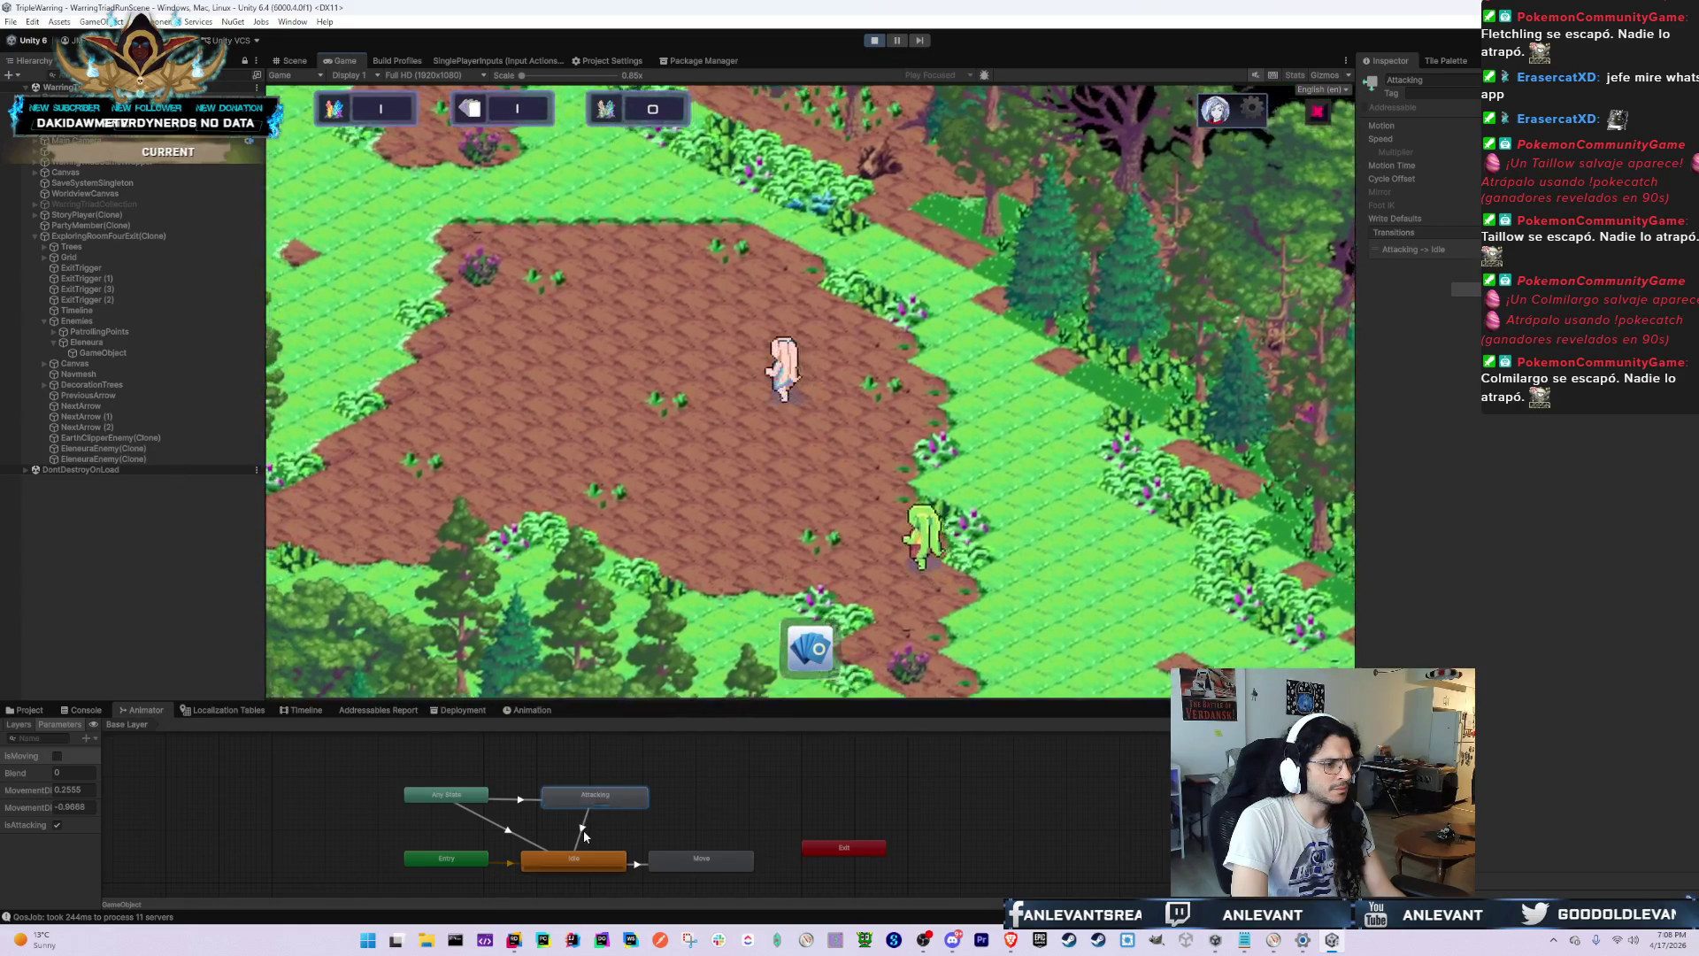
key("a")
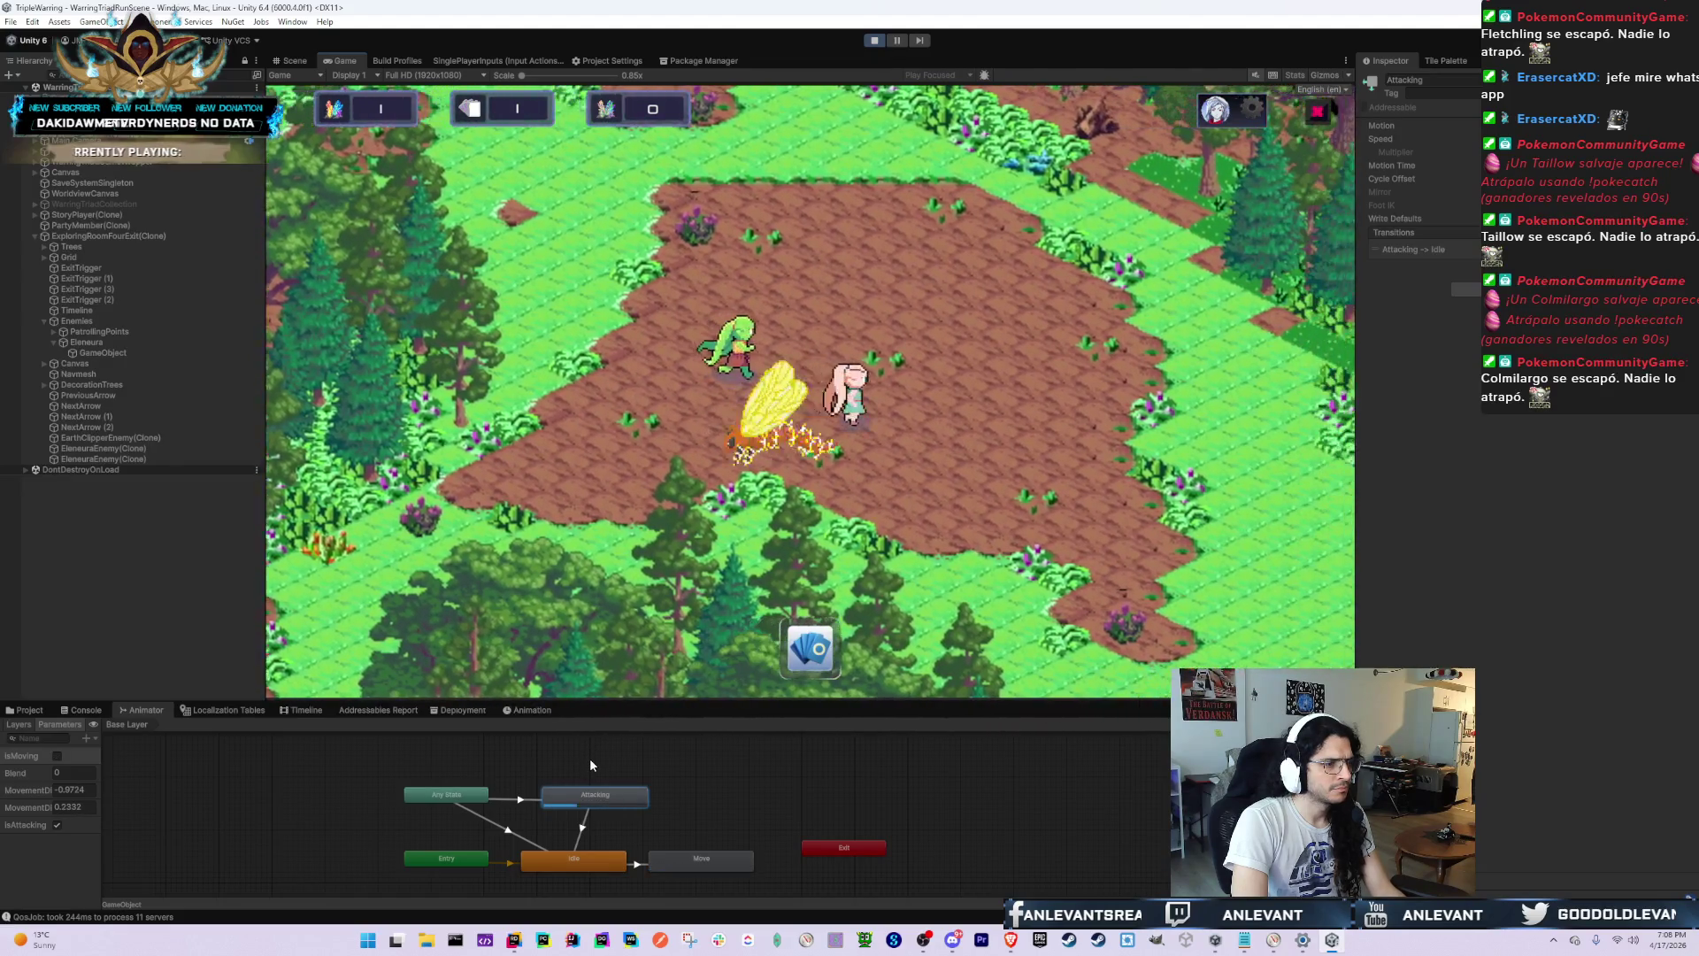
key("space")
key("s")
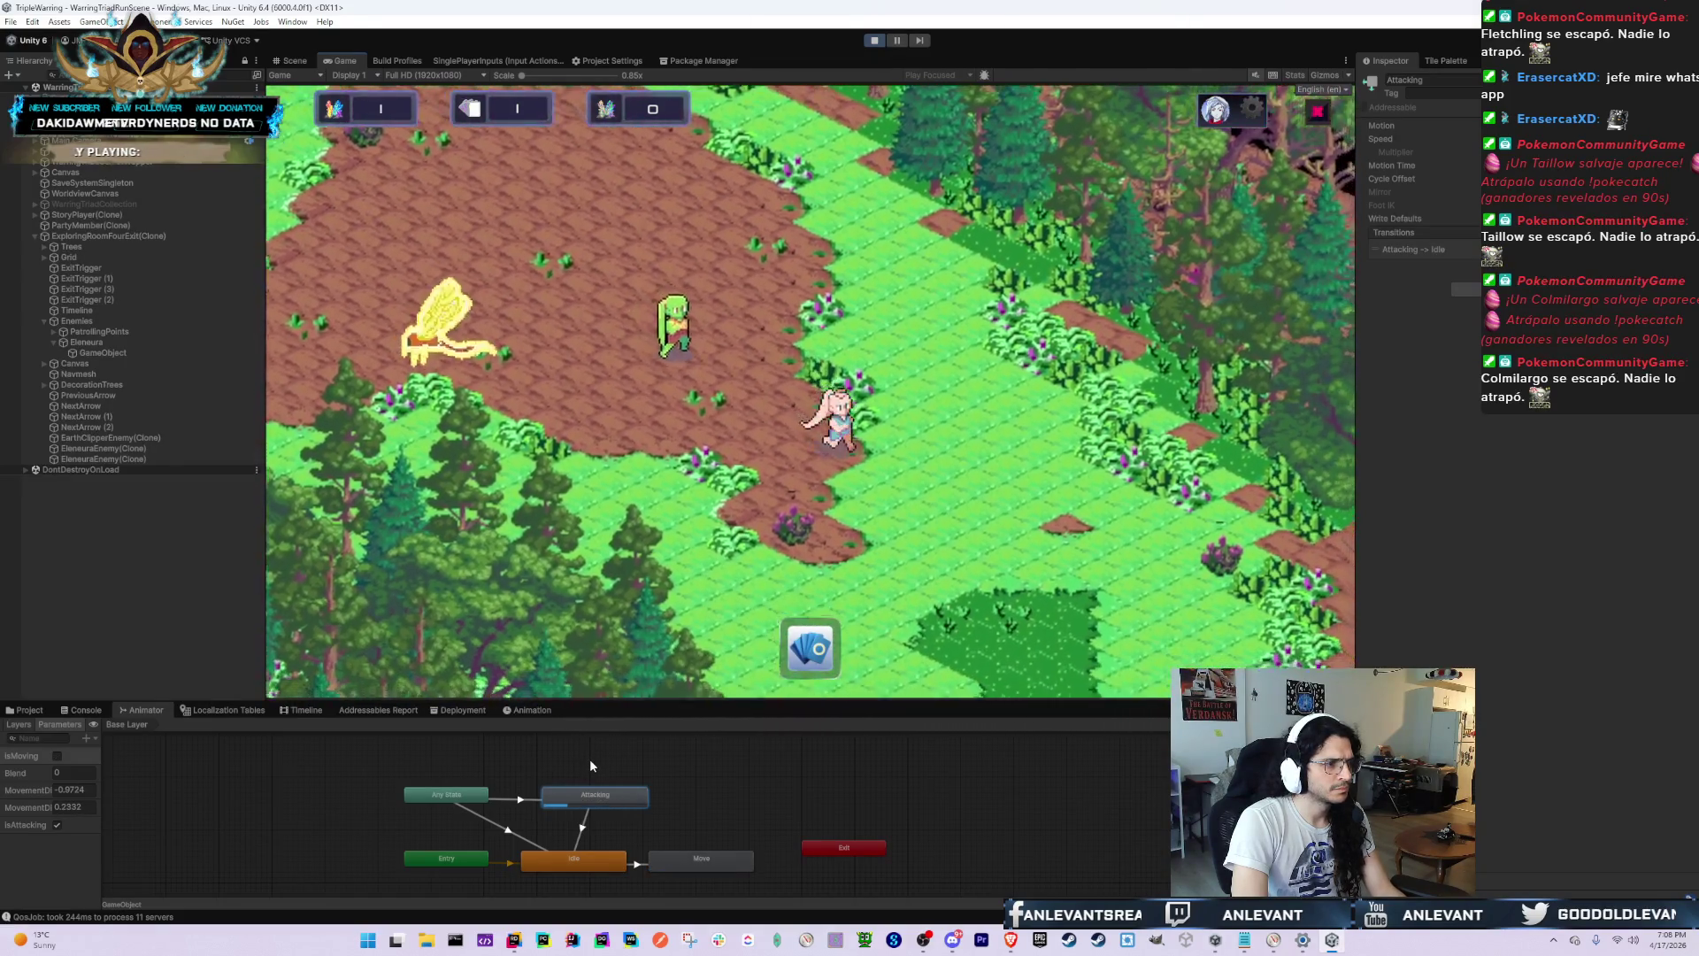
key("a")
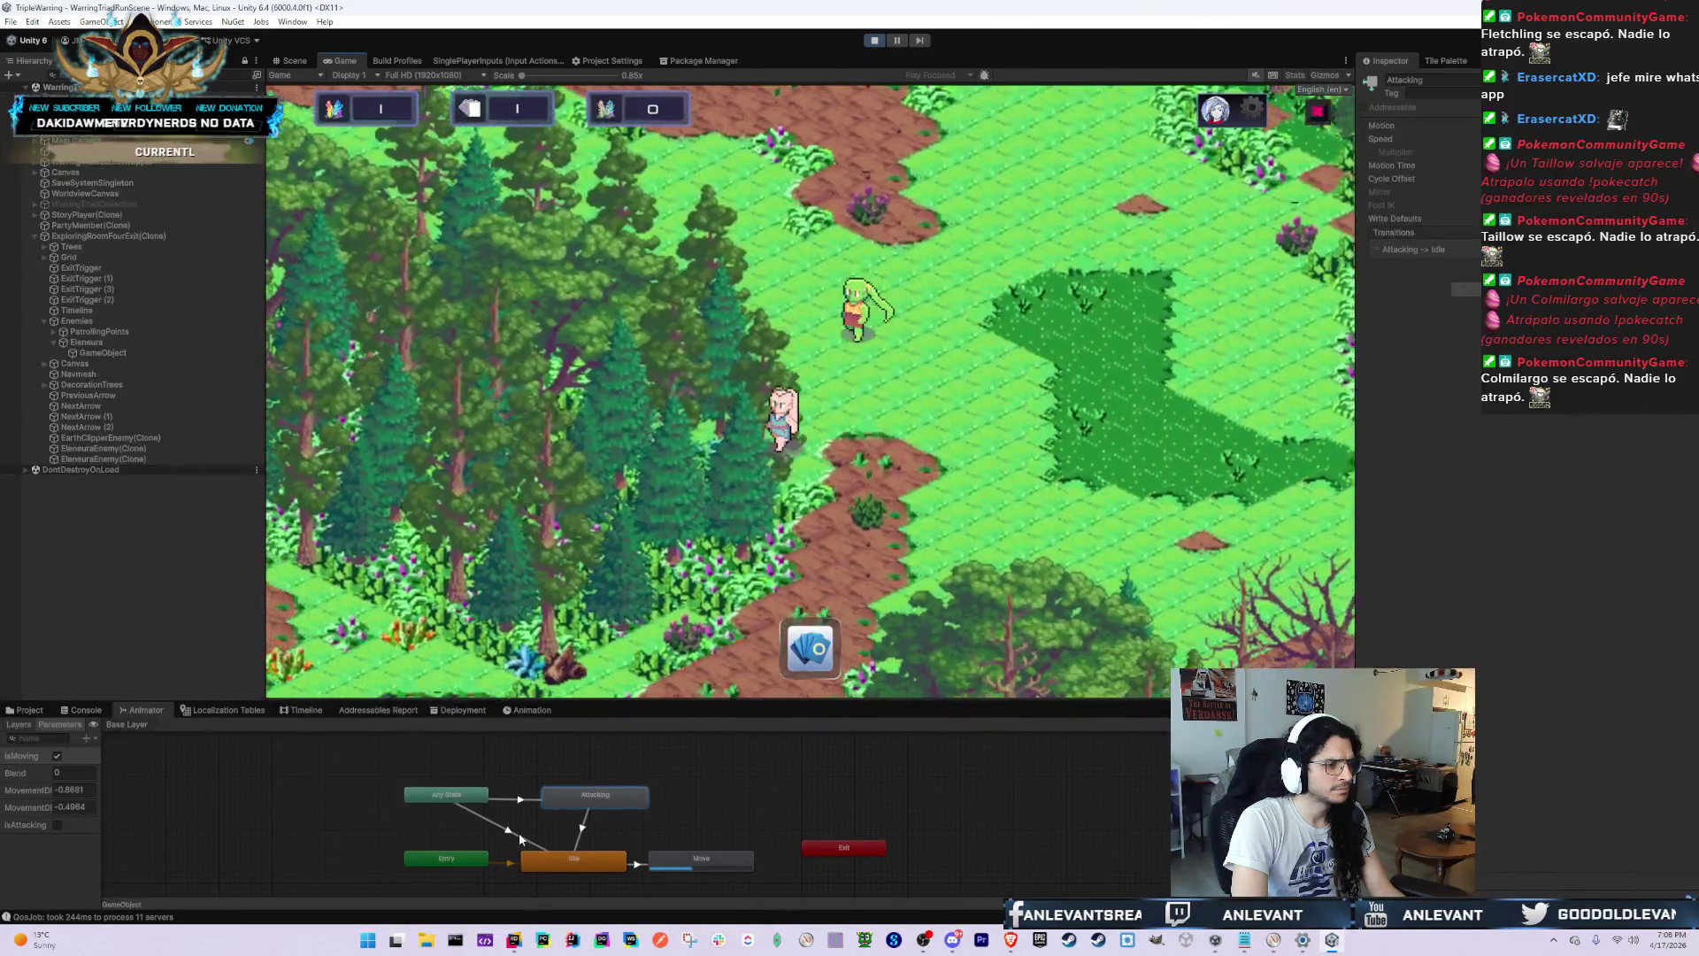
key("w")
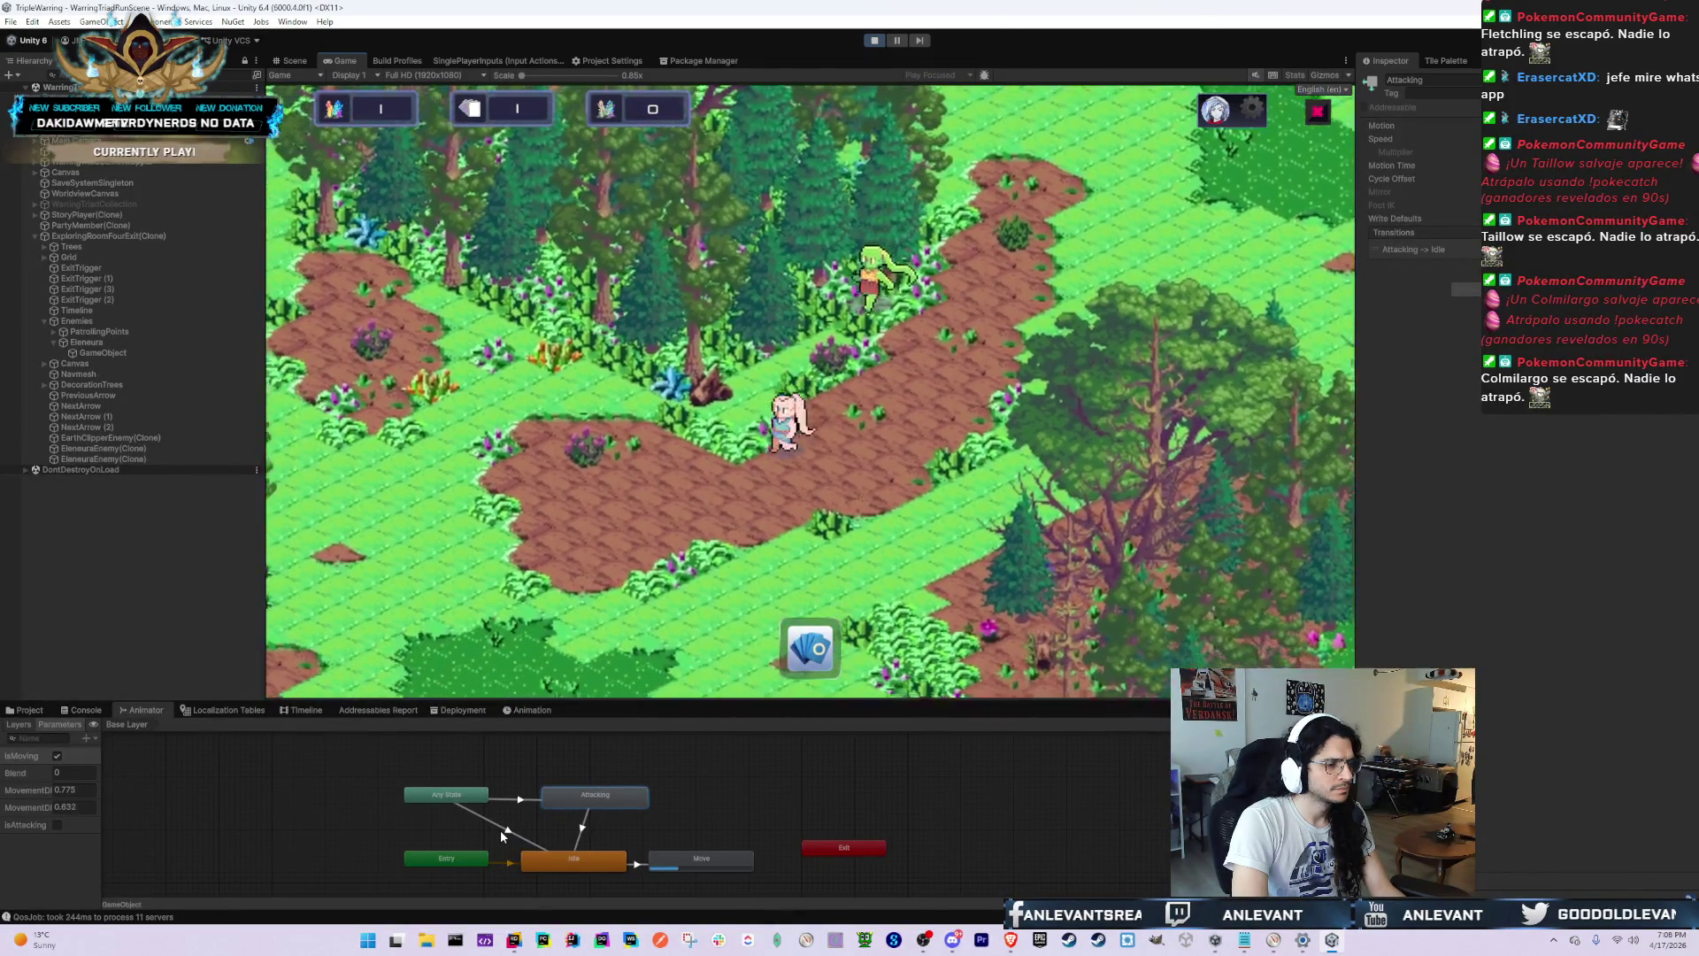
key("s")
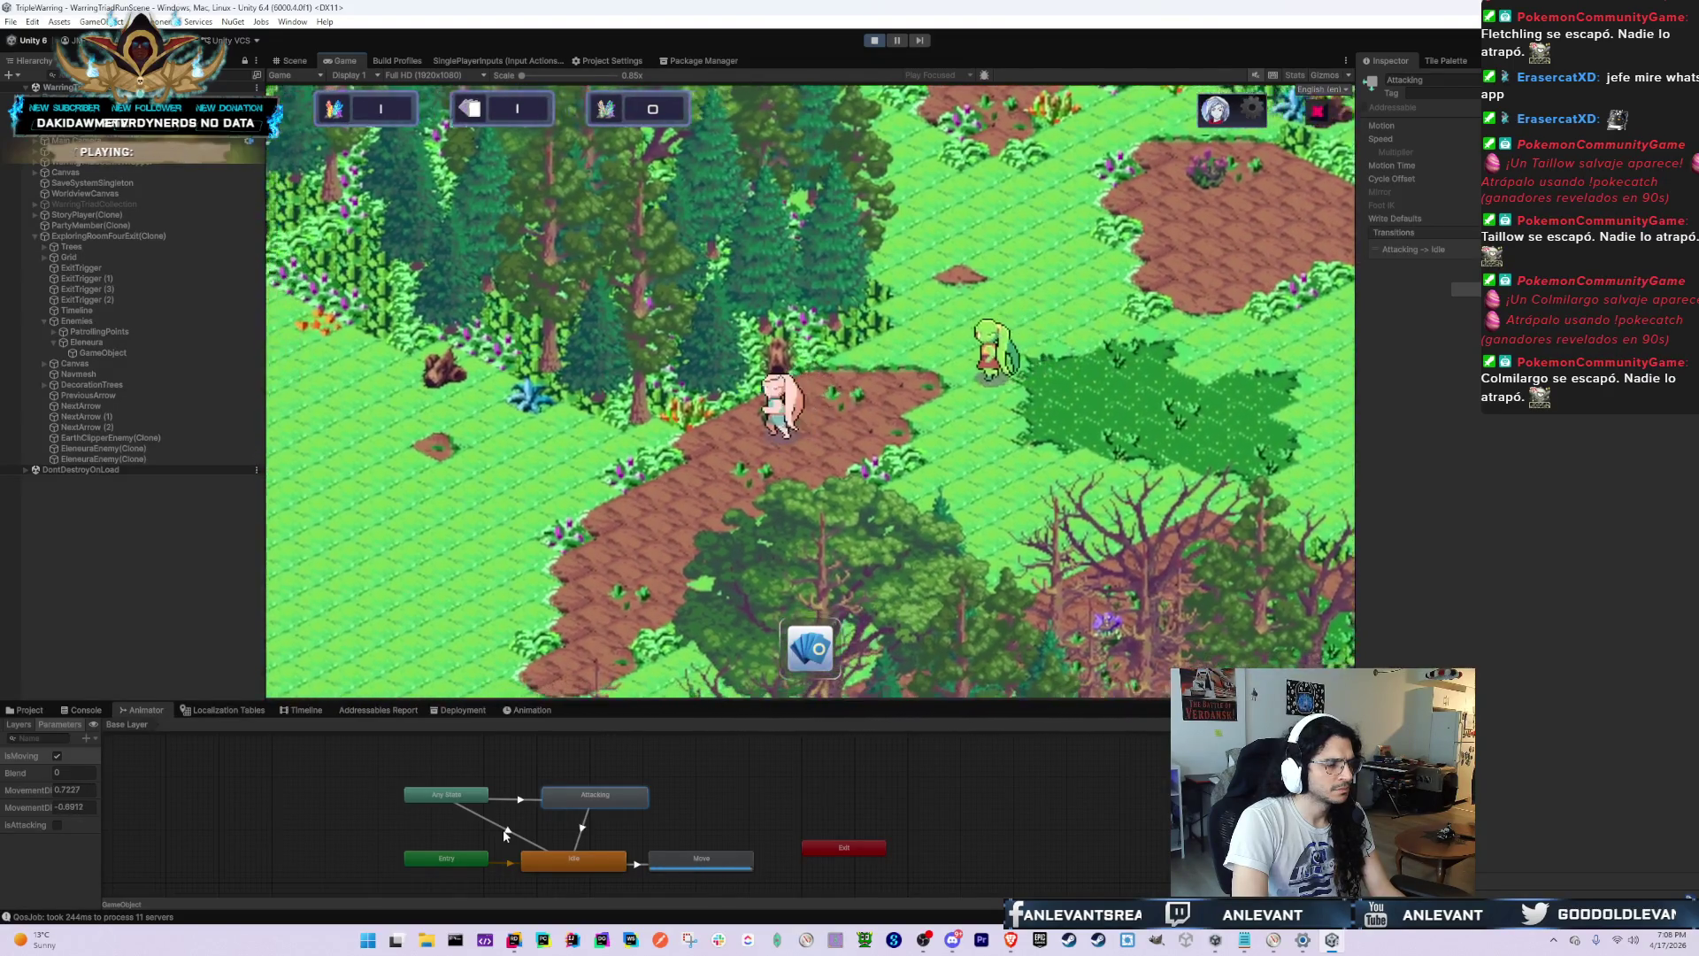
Keep walking the player around, then bring up EleneuraAdapterController.cs in Rider.
key("a")
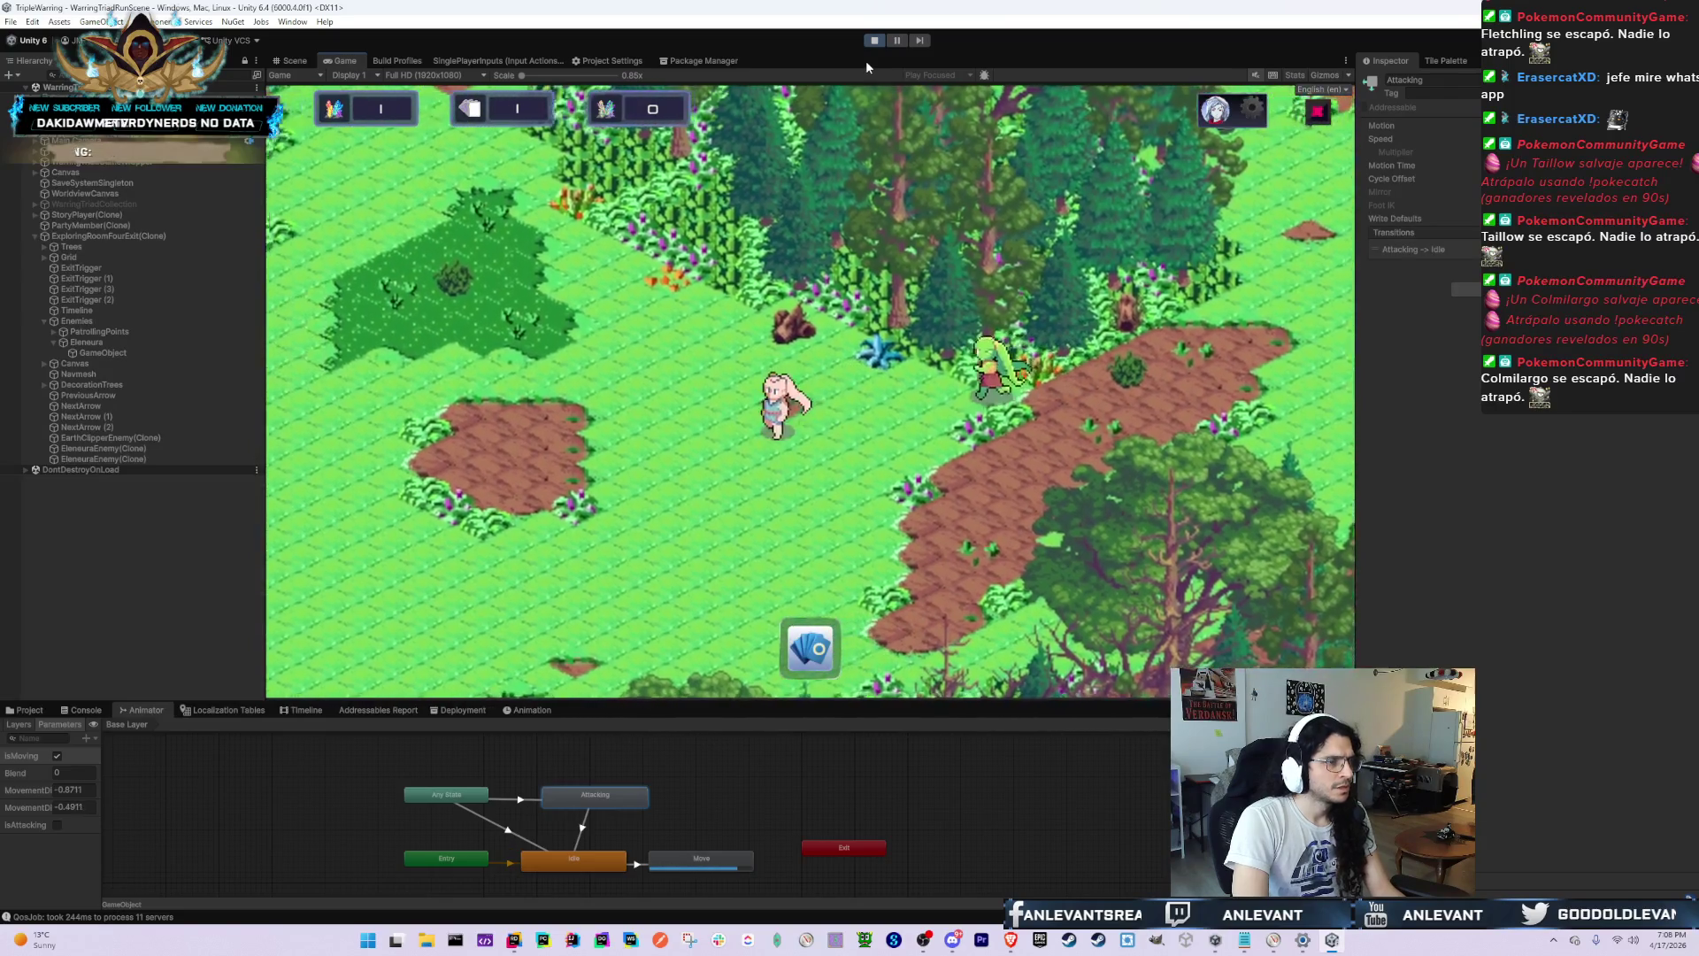
key("d")
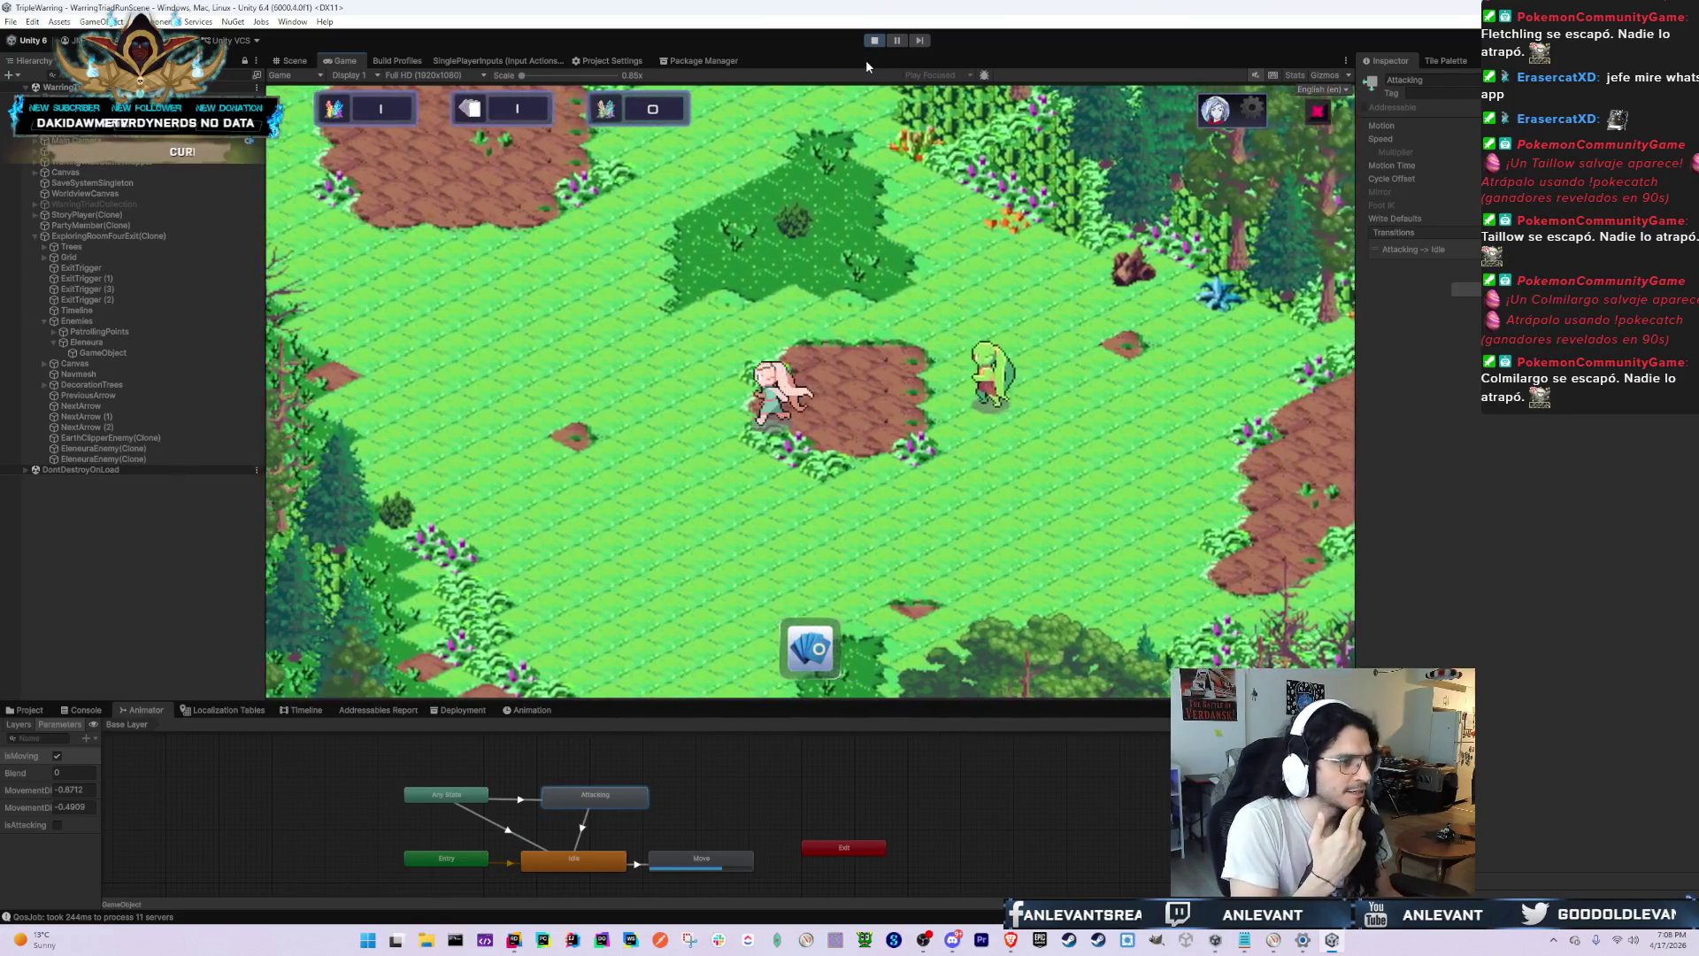
key("w")
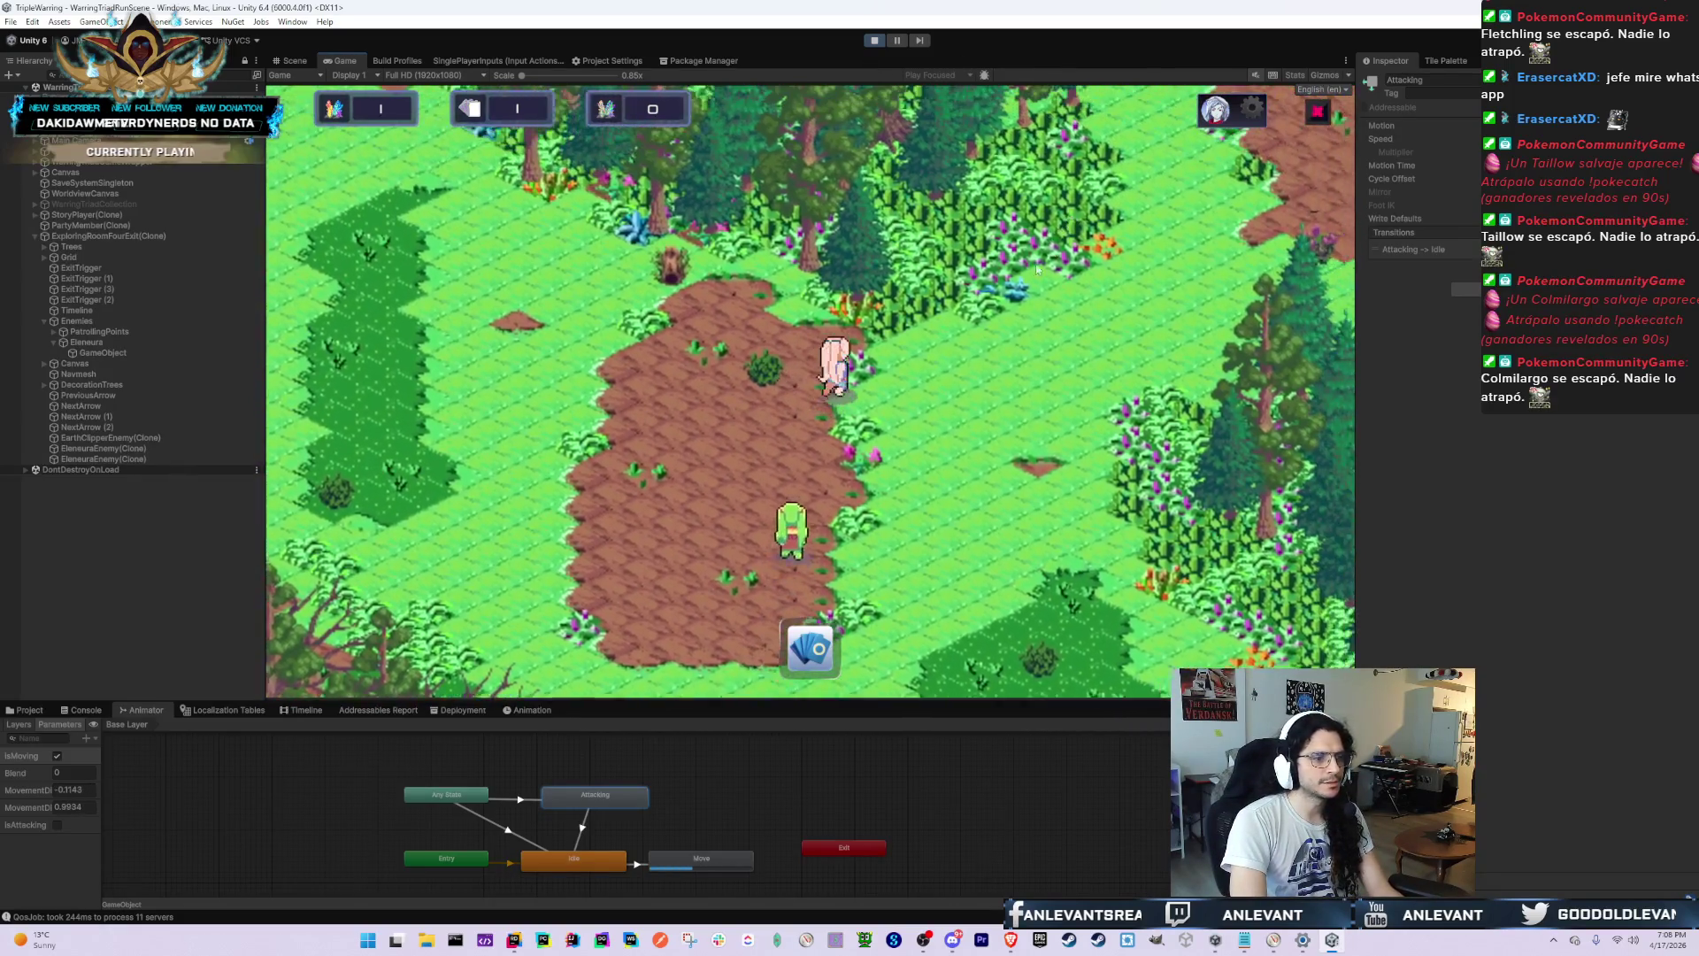
key("s")
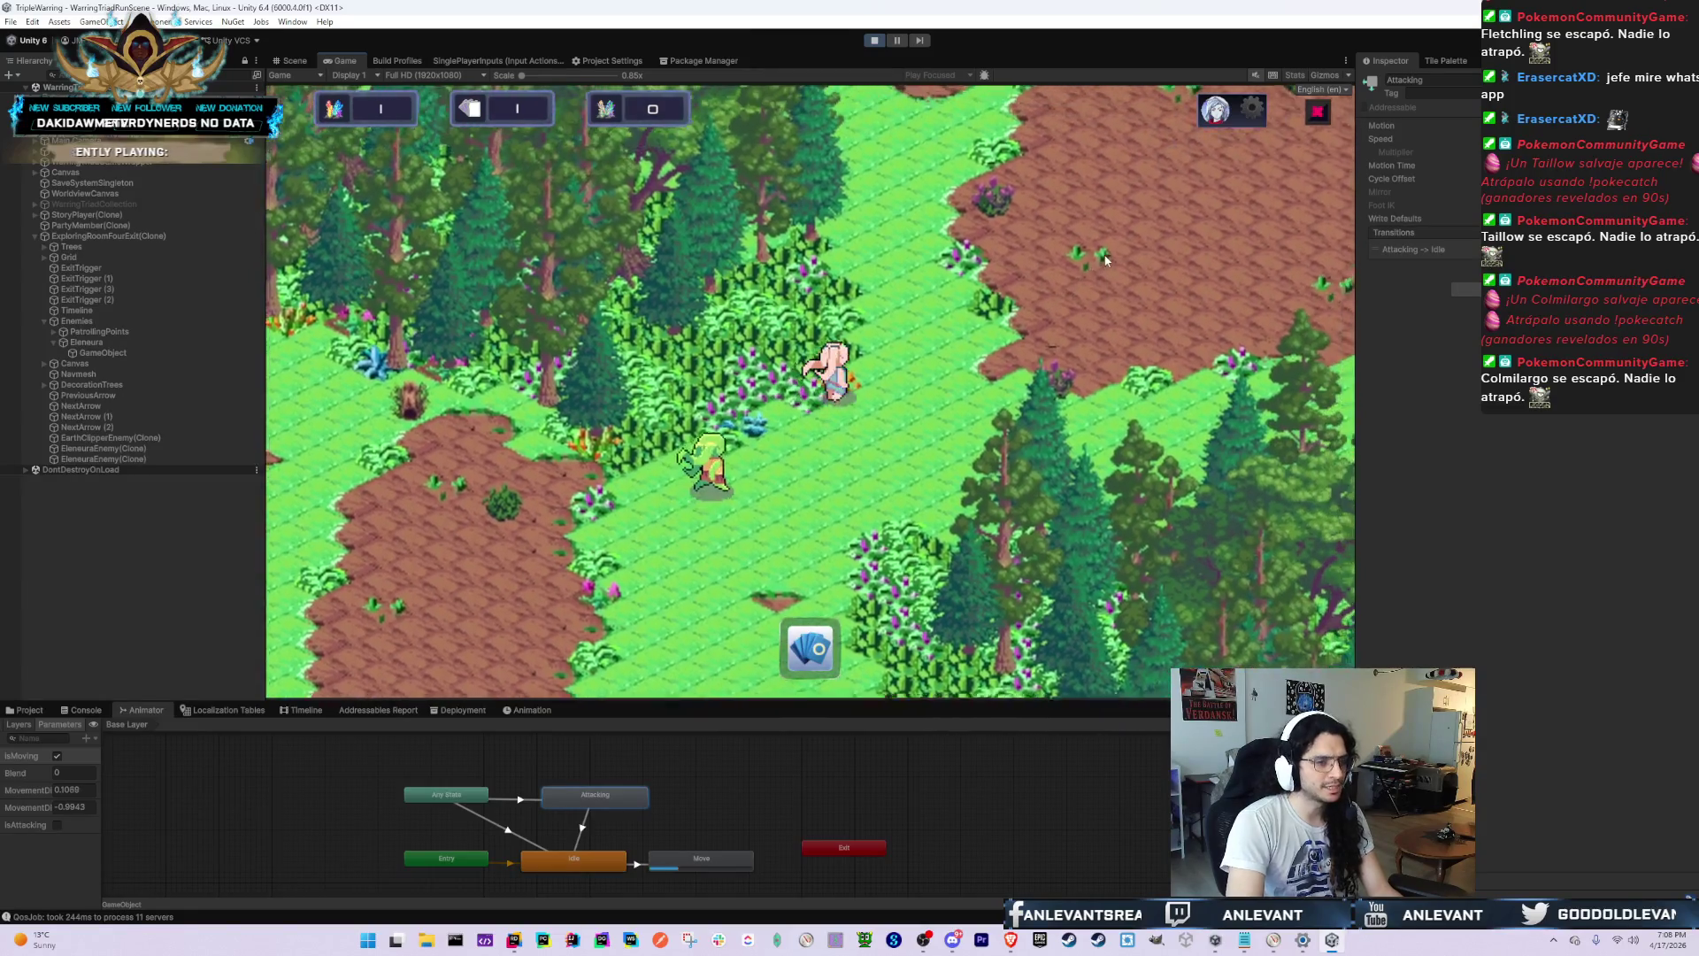
key("a")
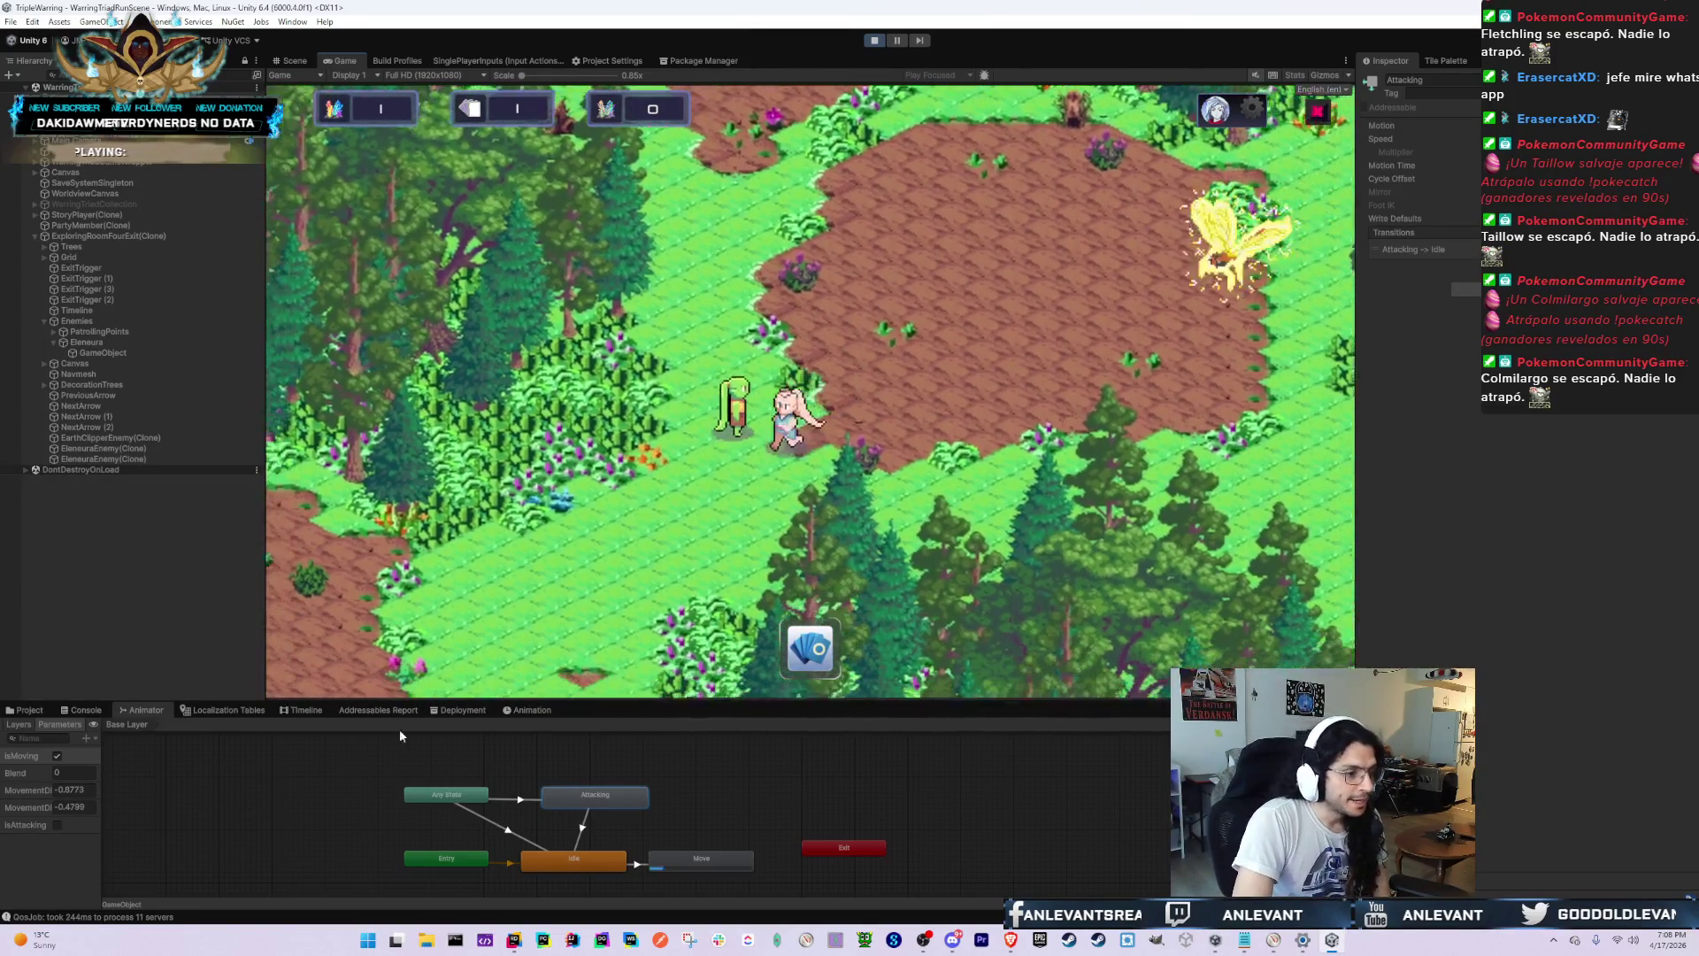
key("d")
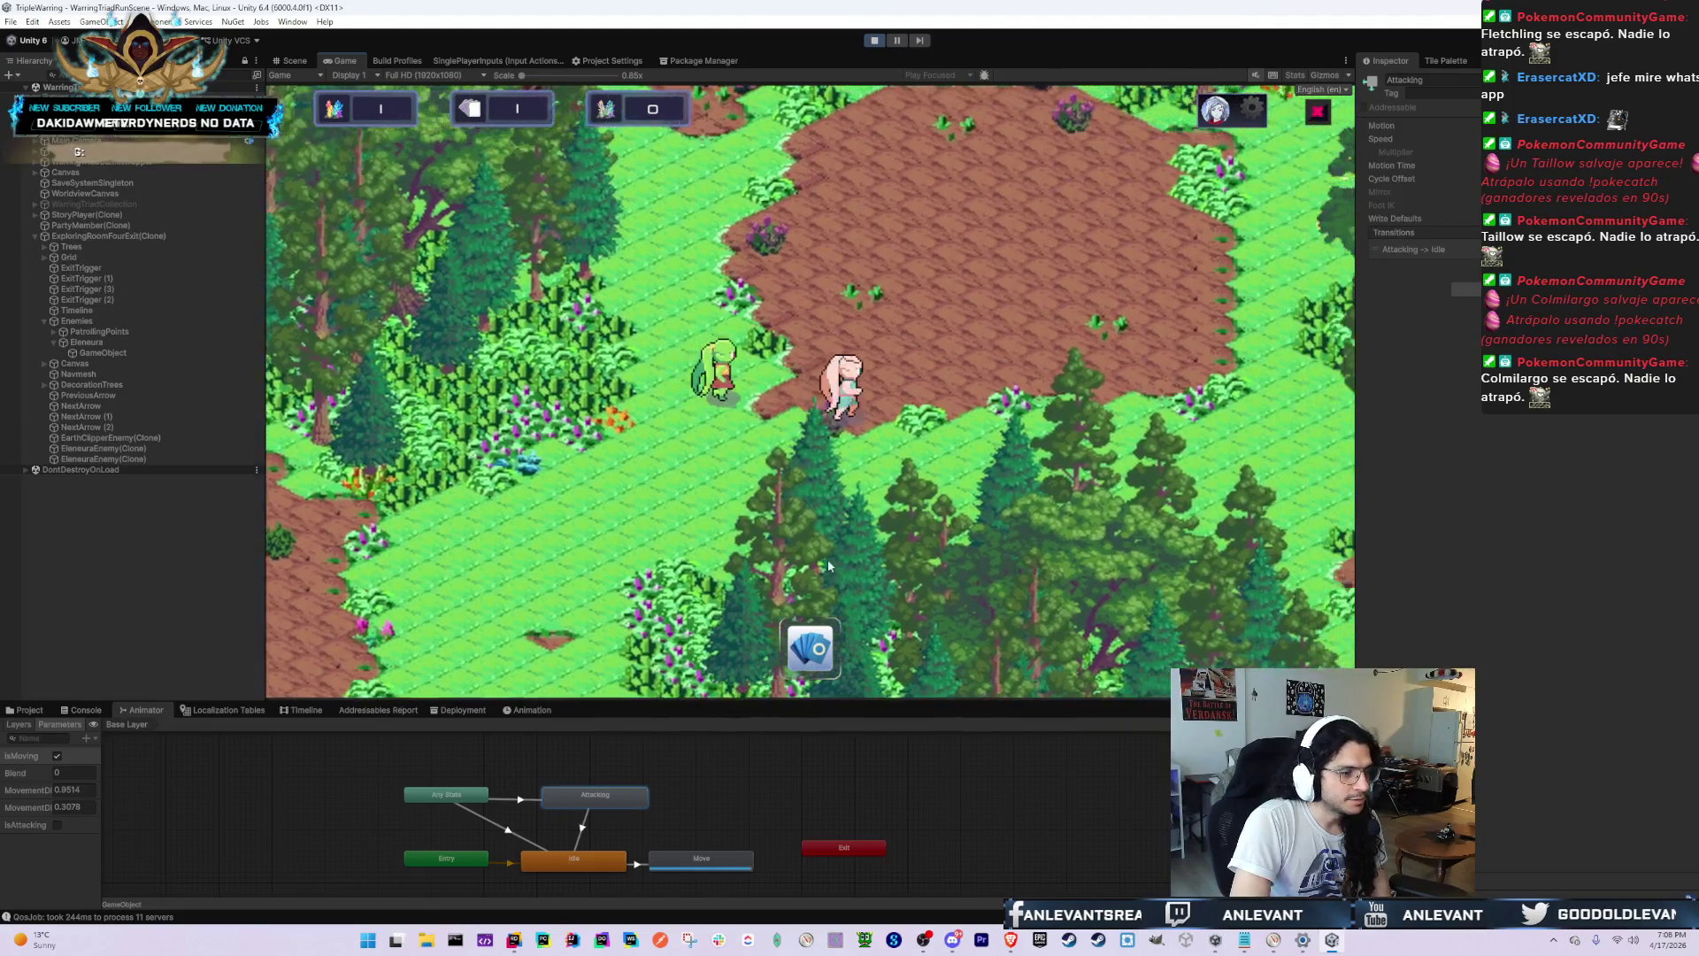
key("a")
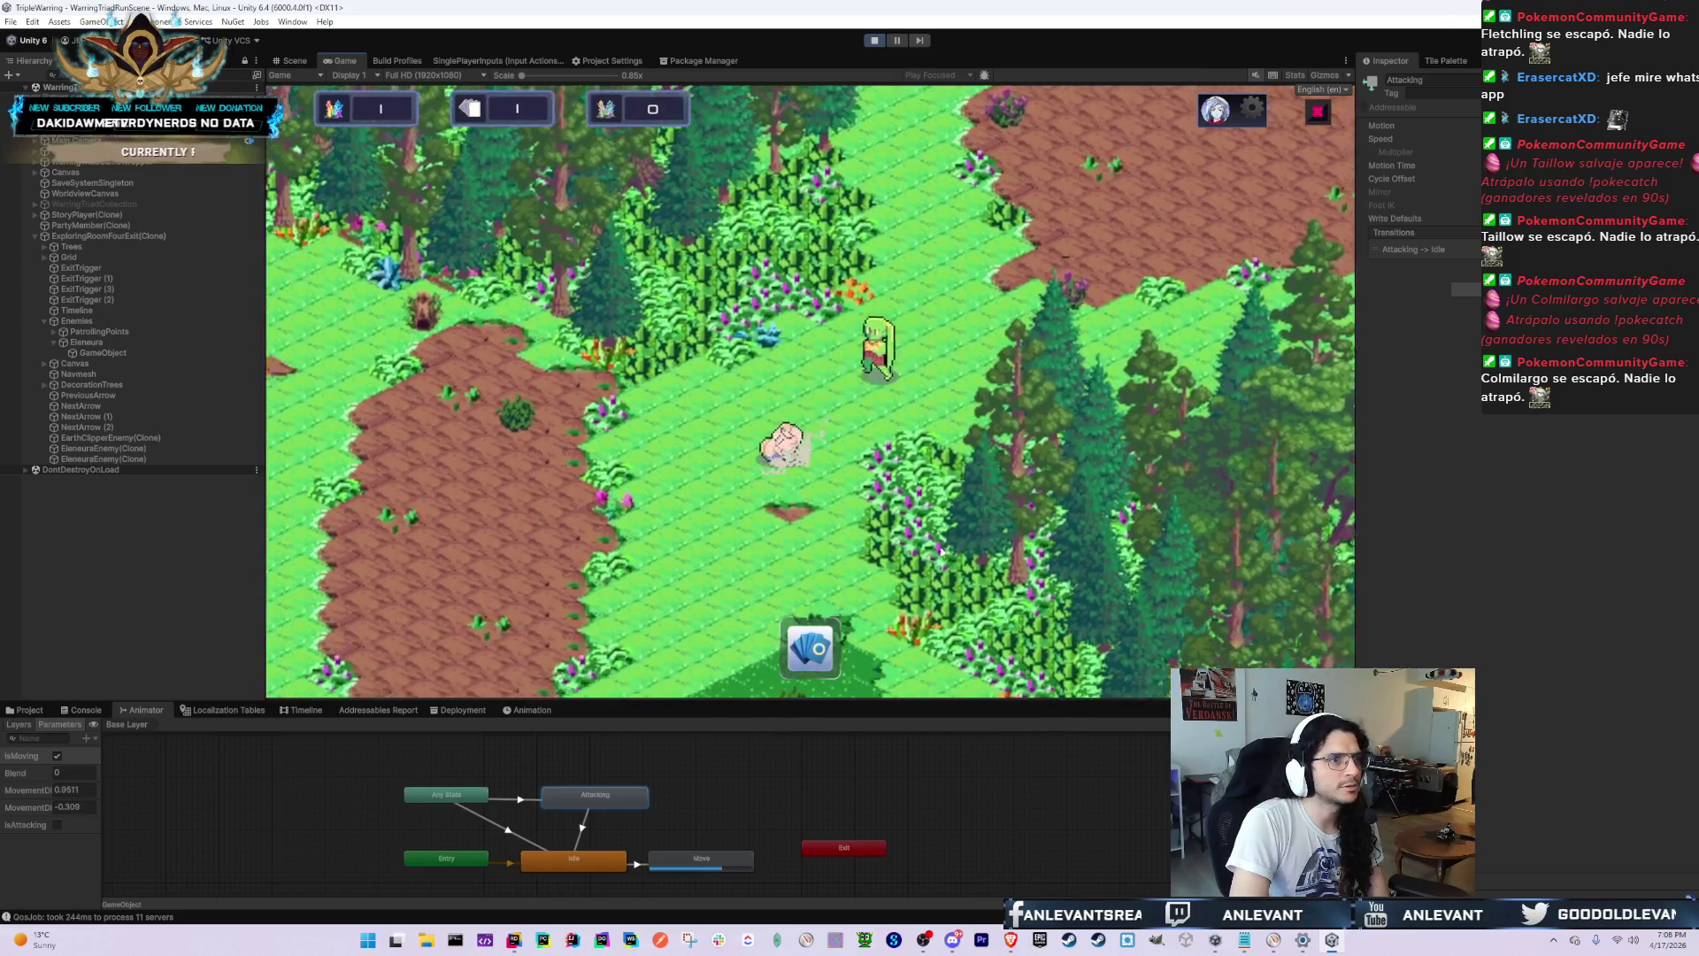
key("alt+Tab")
key("alt+Tab")
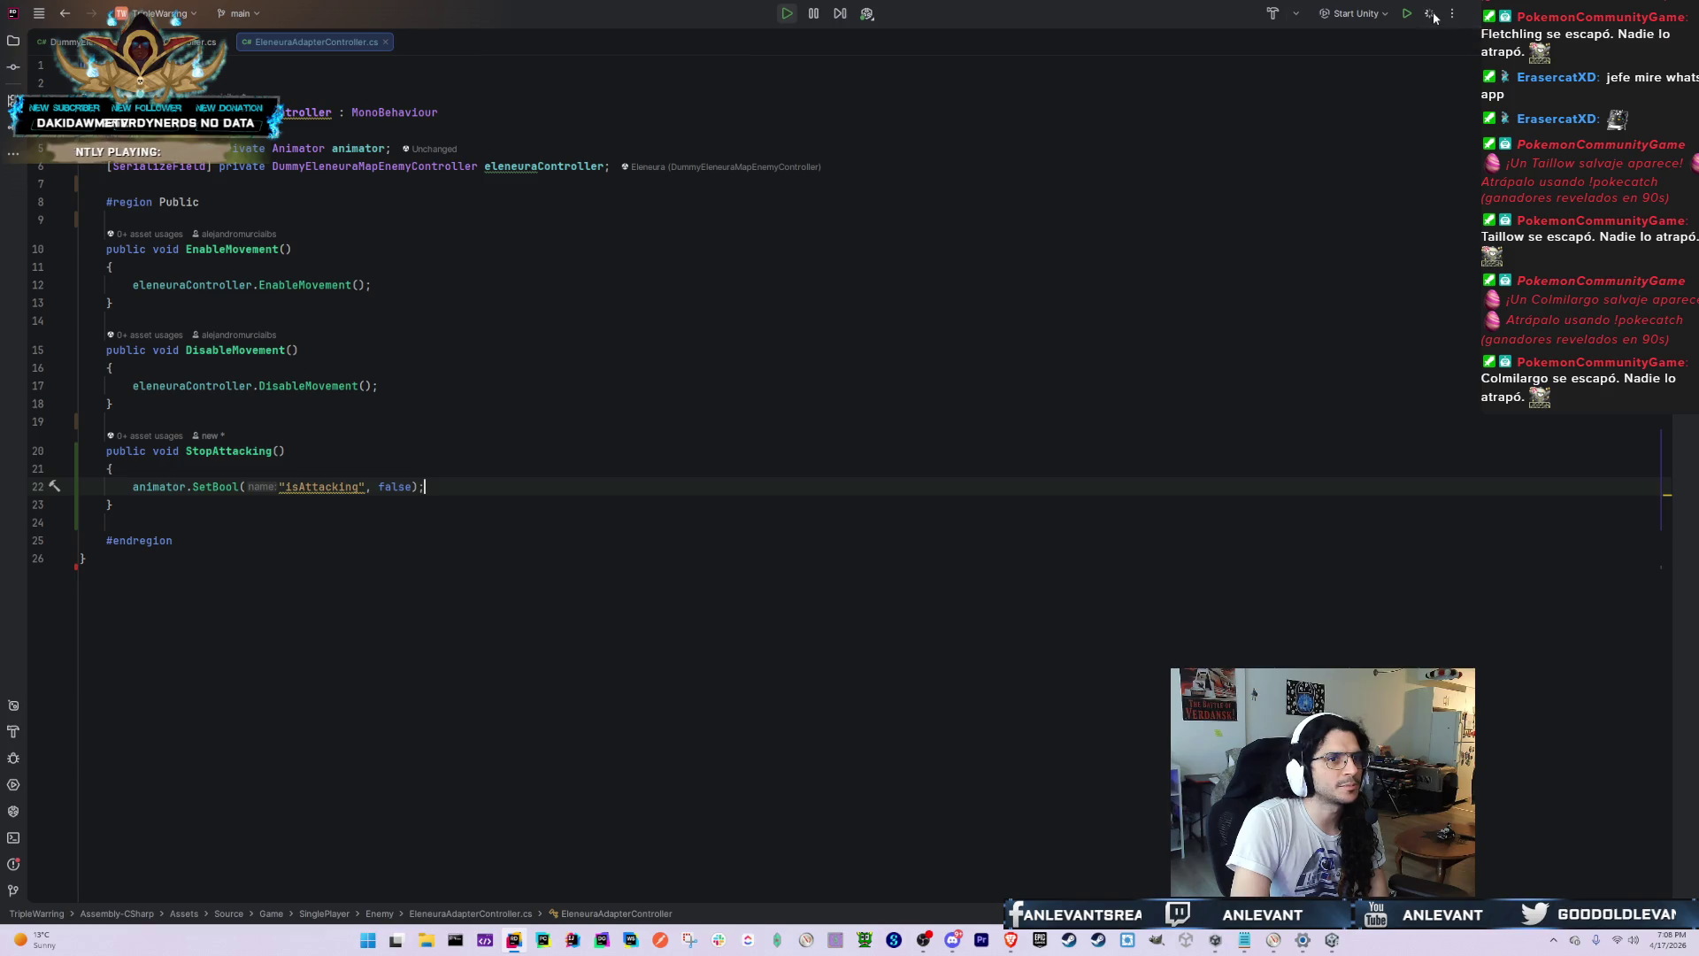
Run the Start Unity configuration in Rider and dismiss the Unity Hub that appears.
left_click(1381, 12)
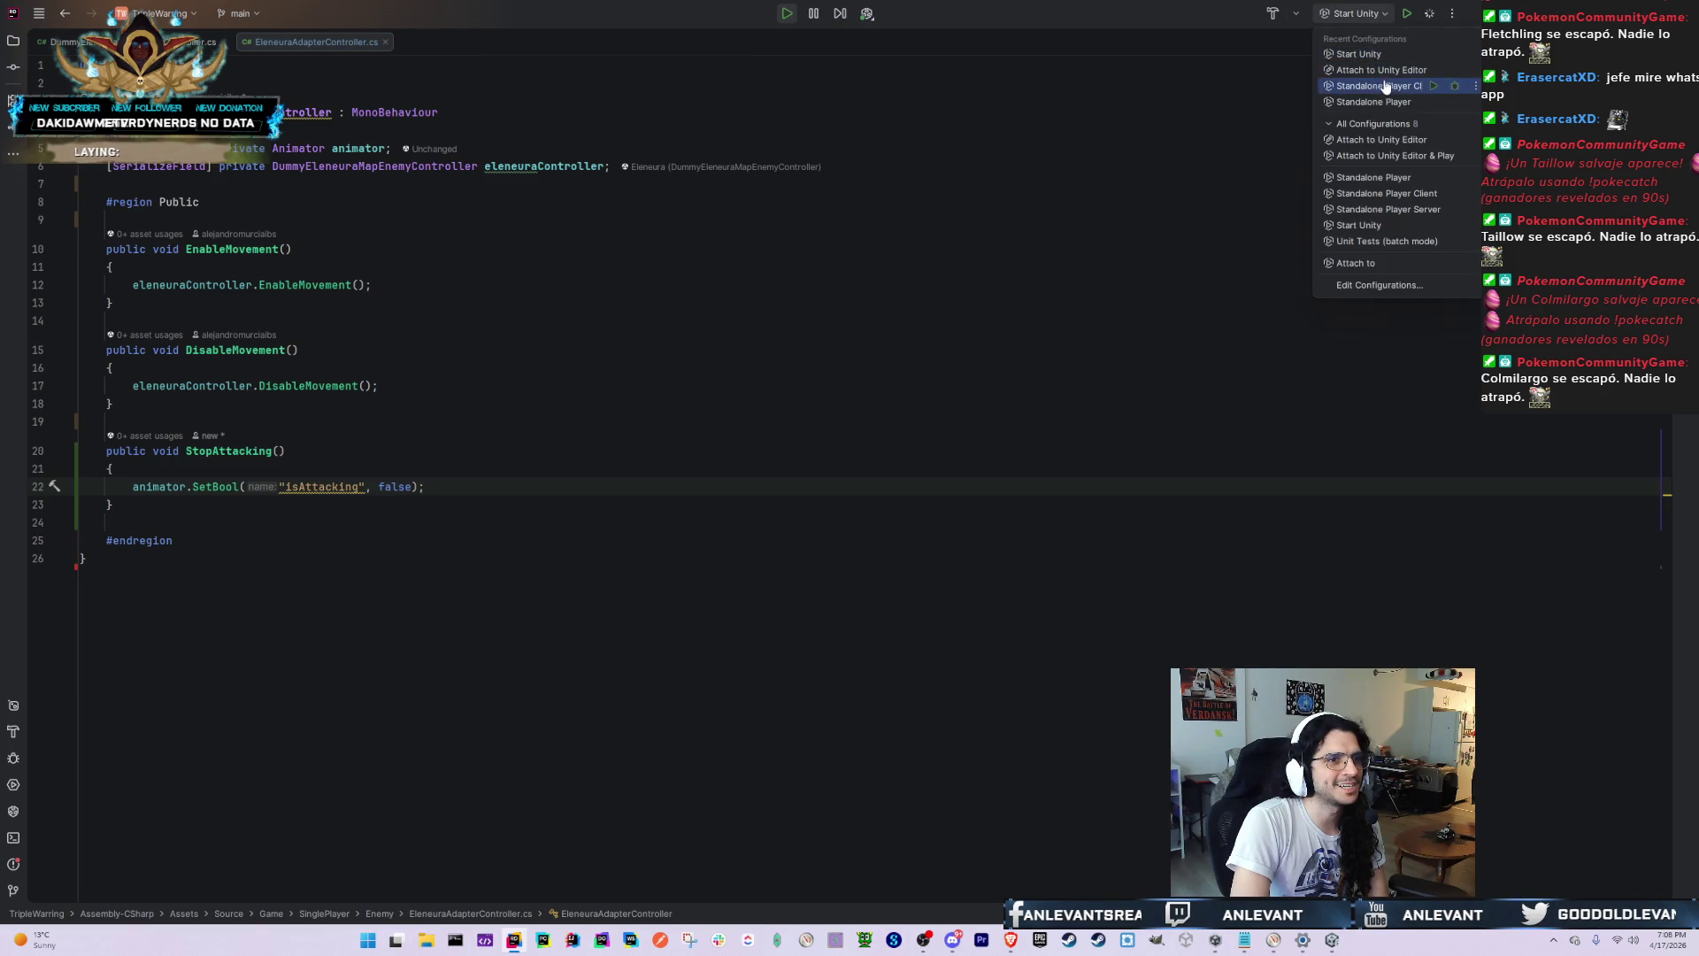
key("alt+Tab")
key("alt+Tab")
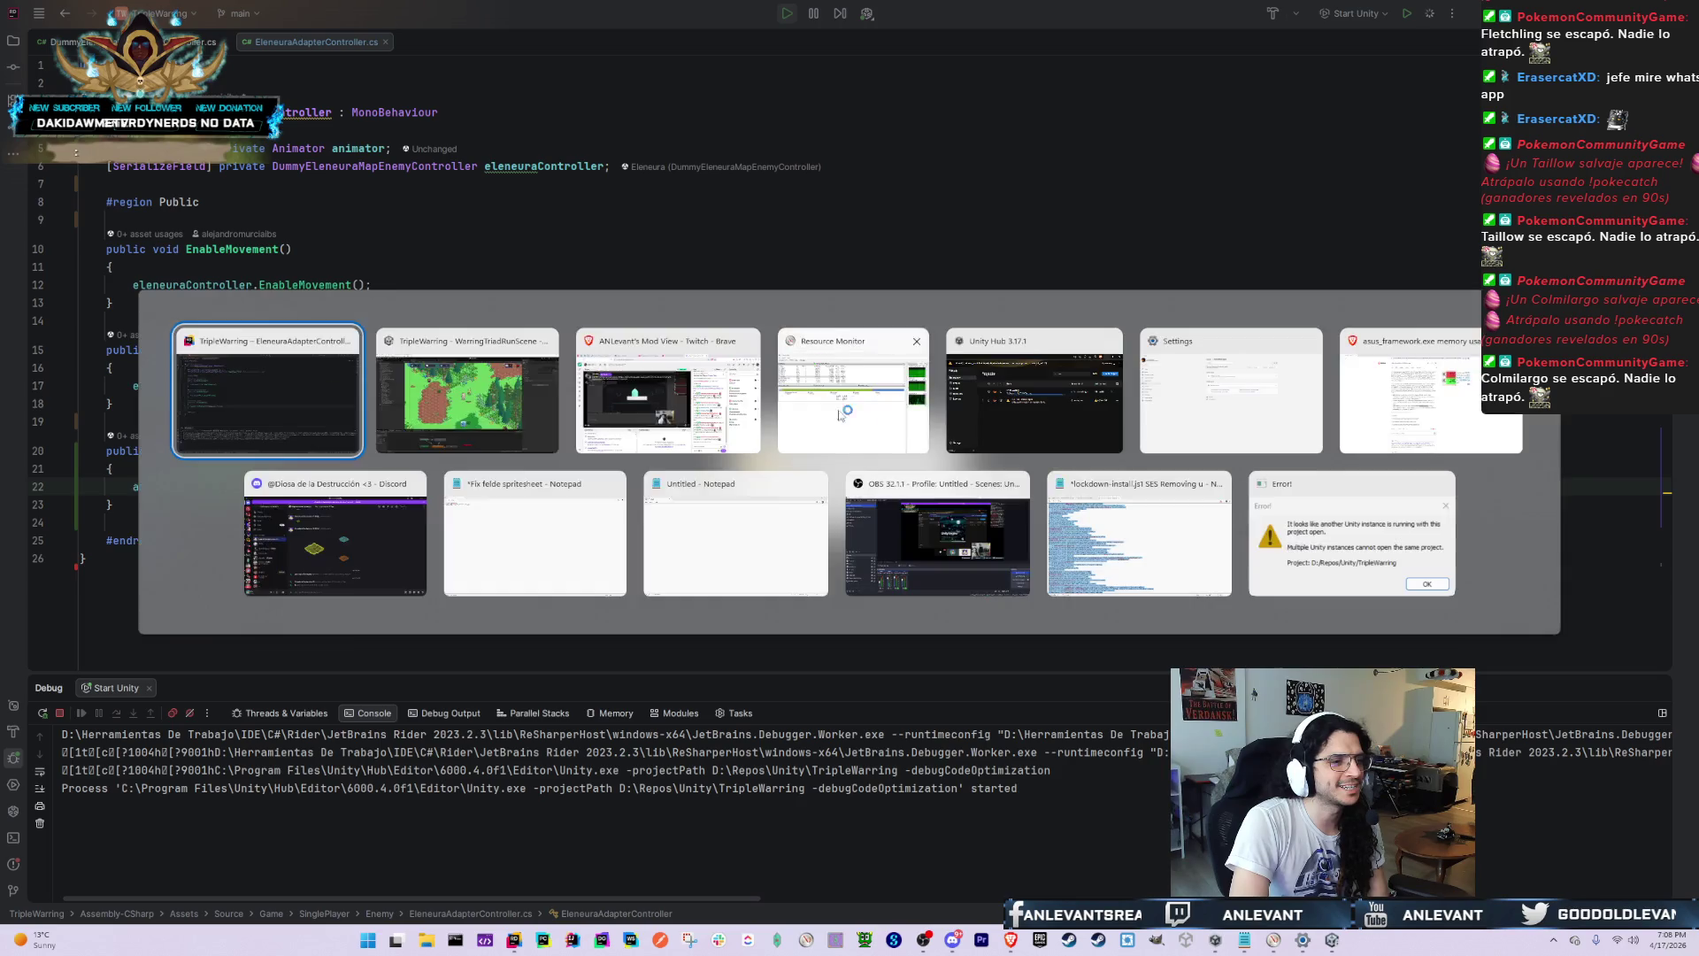
left_click(935, 520)
key("alt+Tab")
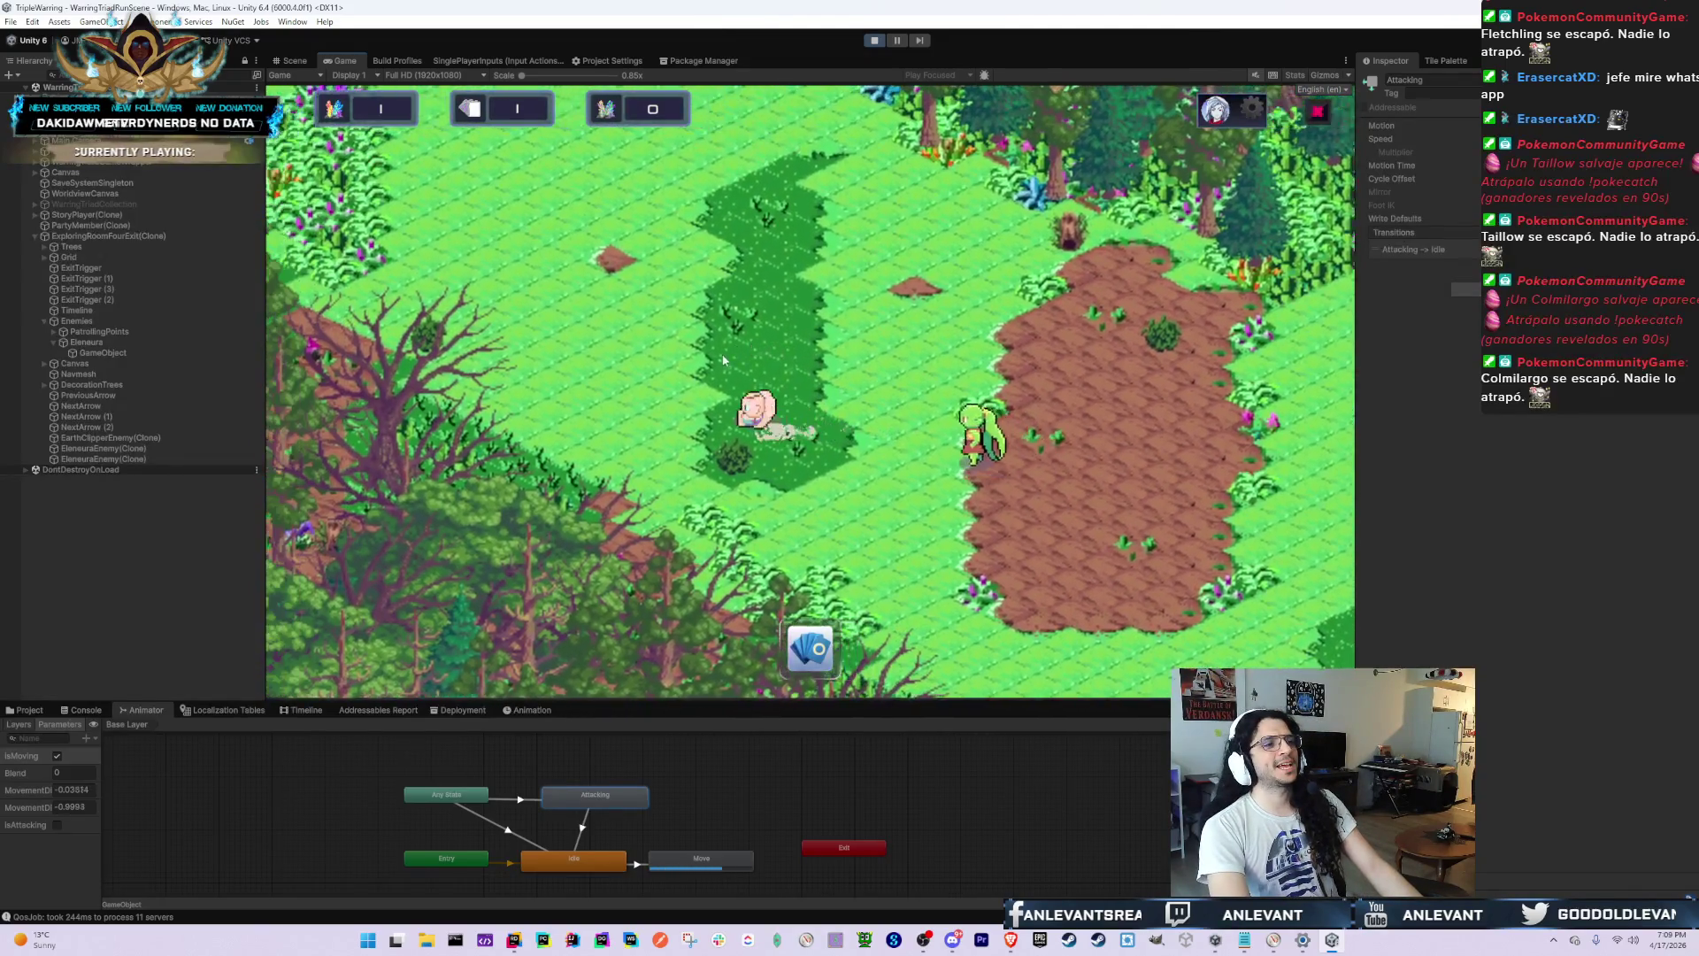
key("alt+Tab")
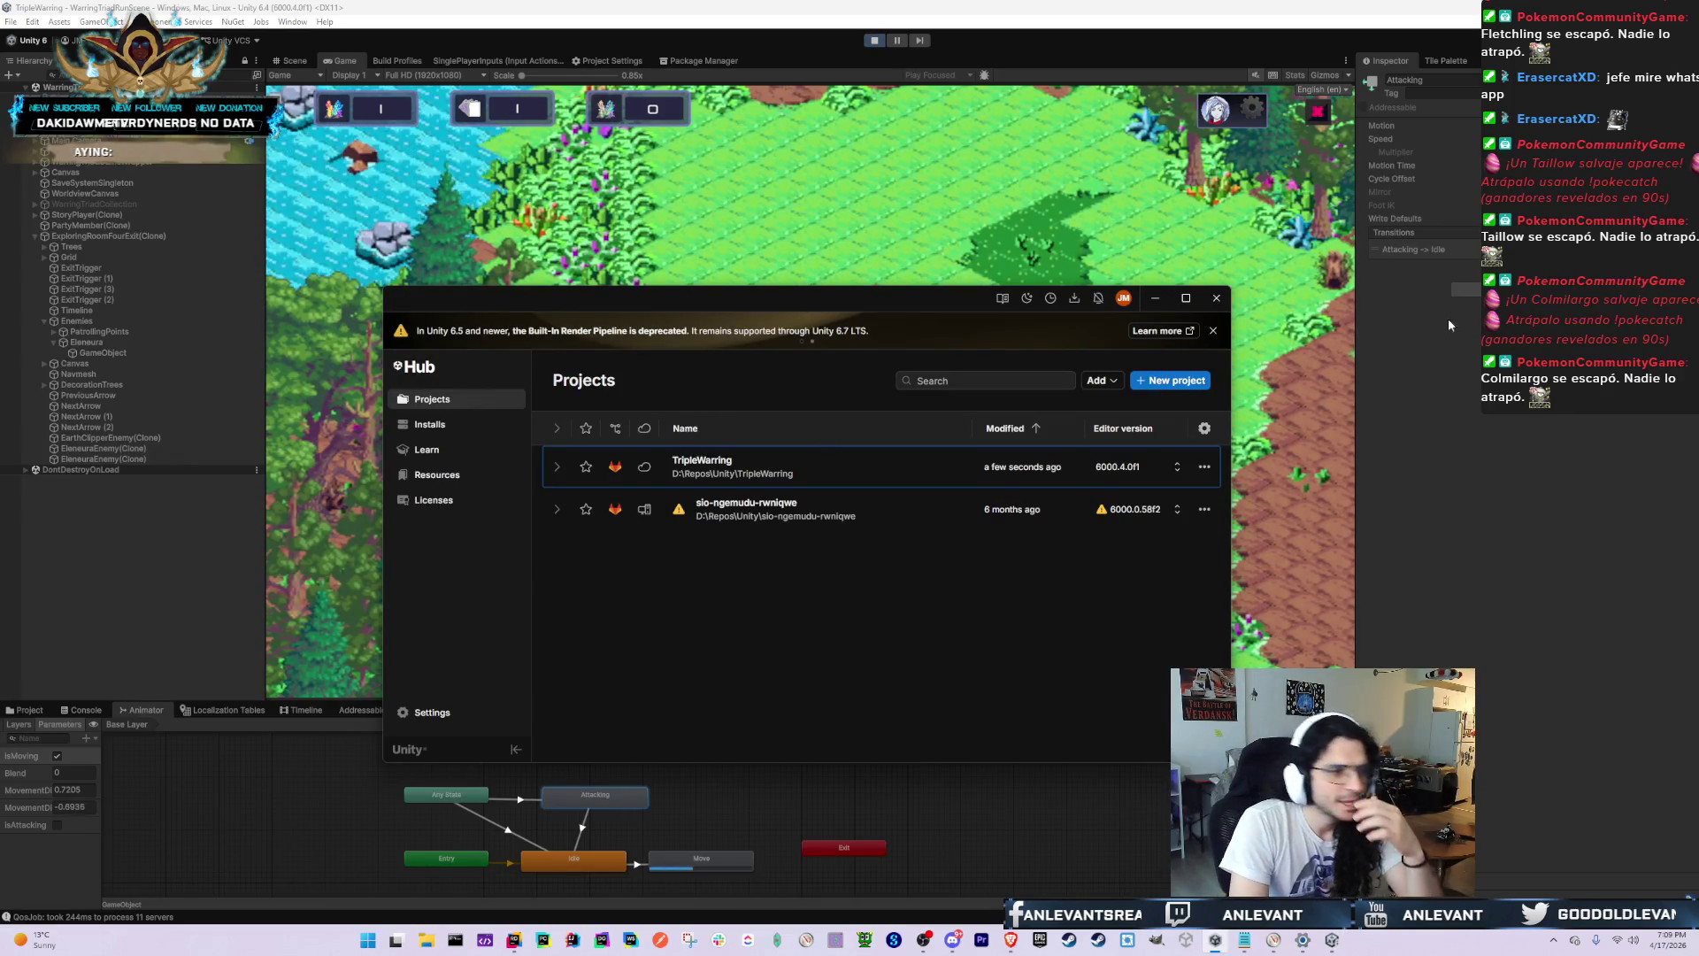
left_click(765, 26)
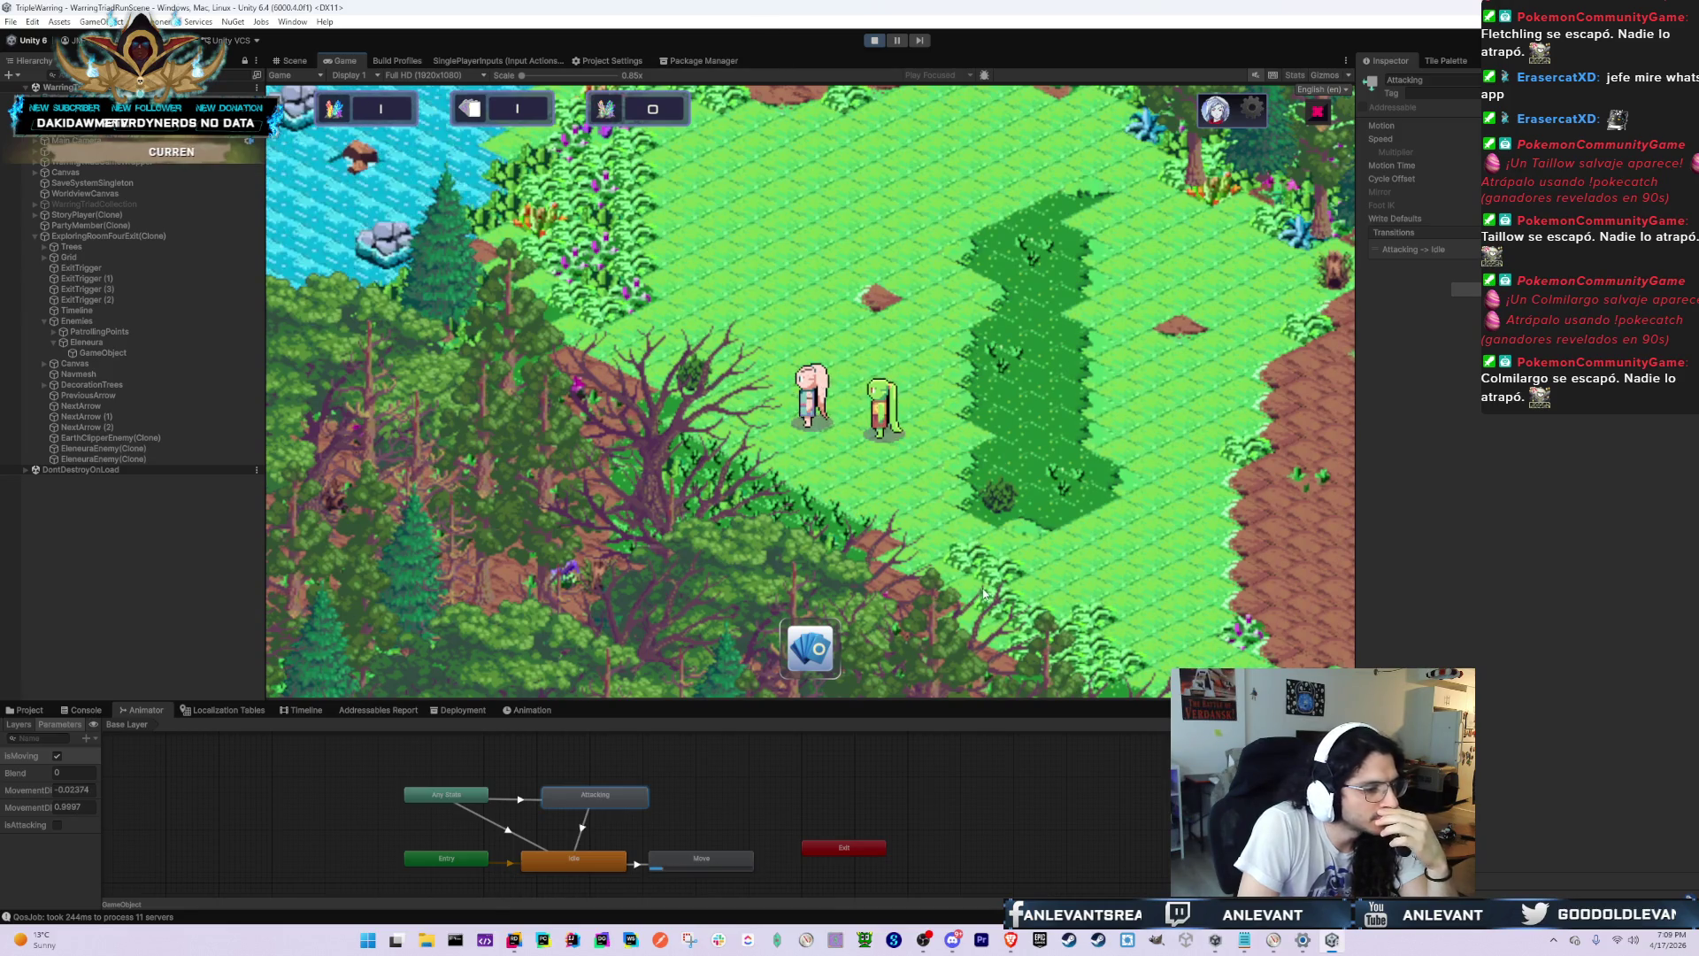
Return briefly to the Unity editor, then back to the adapter script in Rider.
key("alt+Tab")
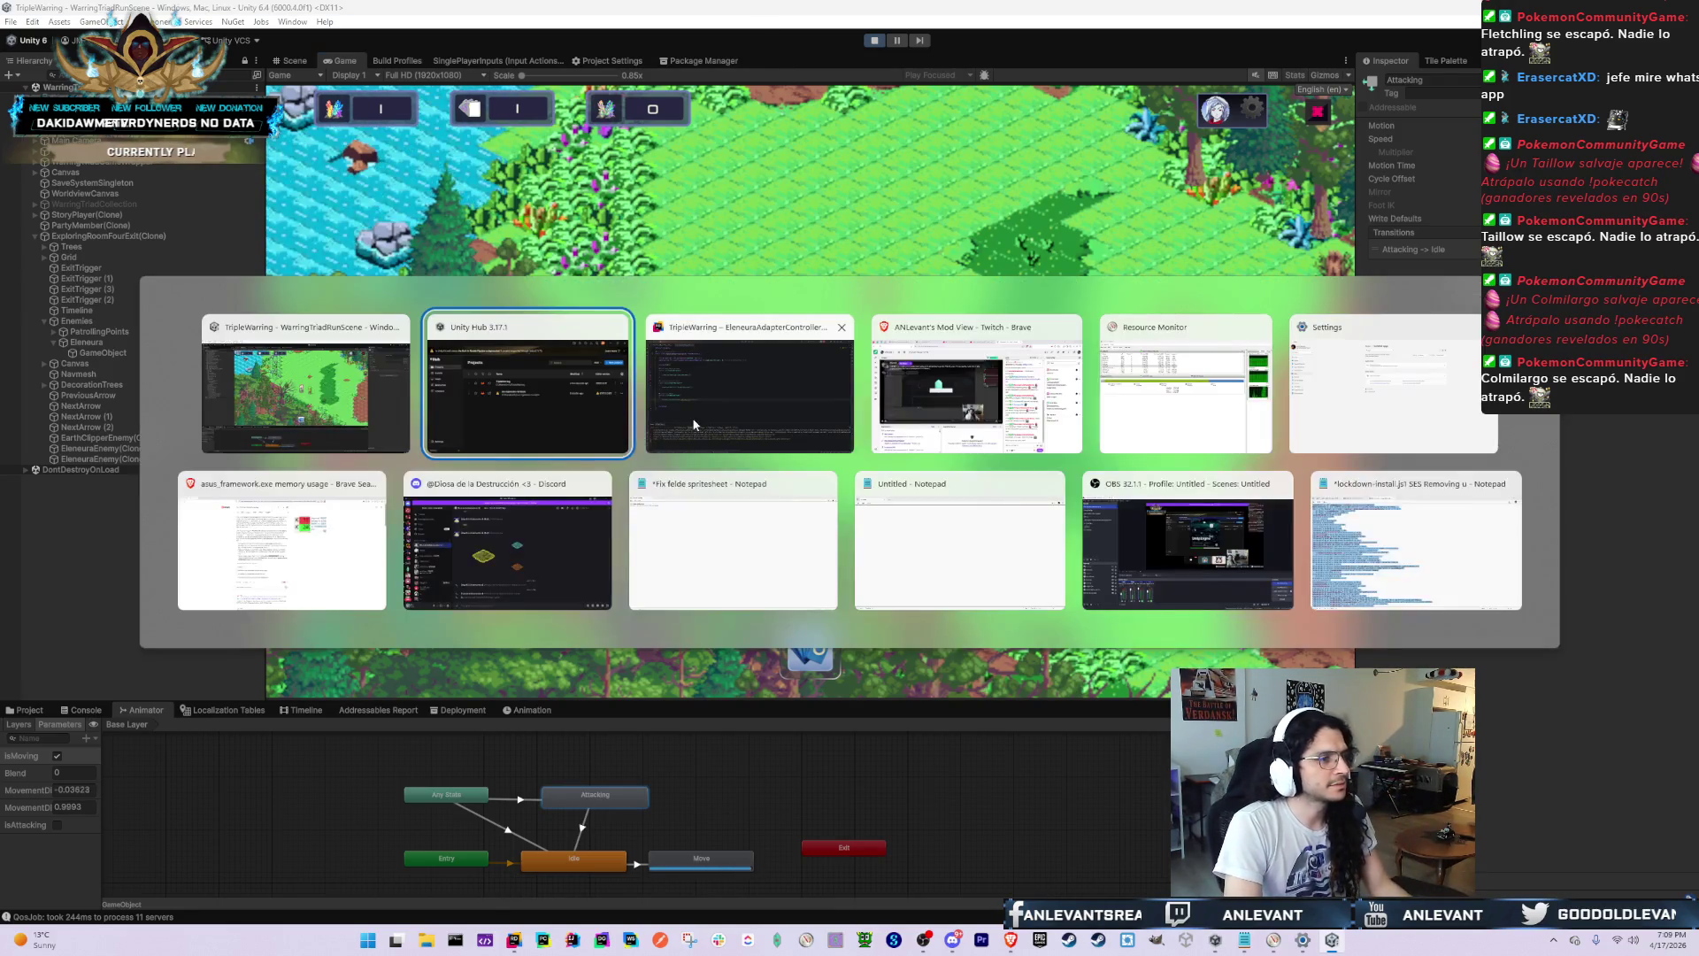
left_click(400, 382)
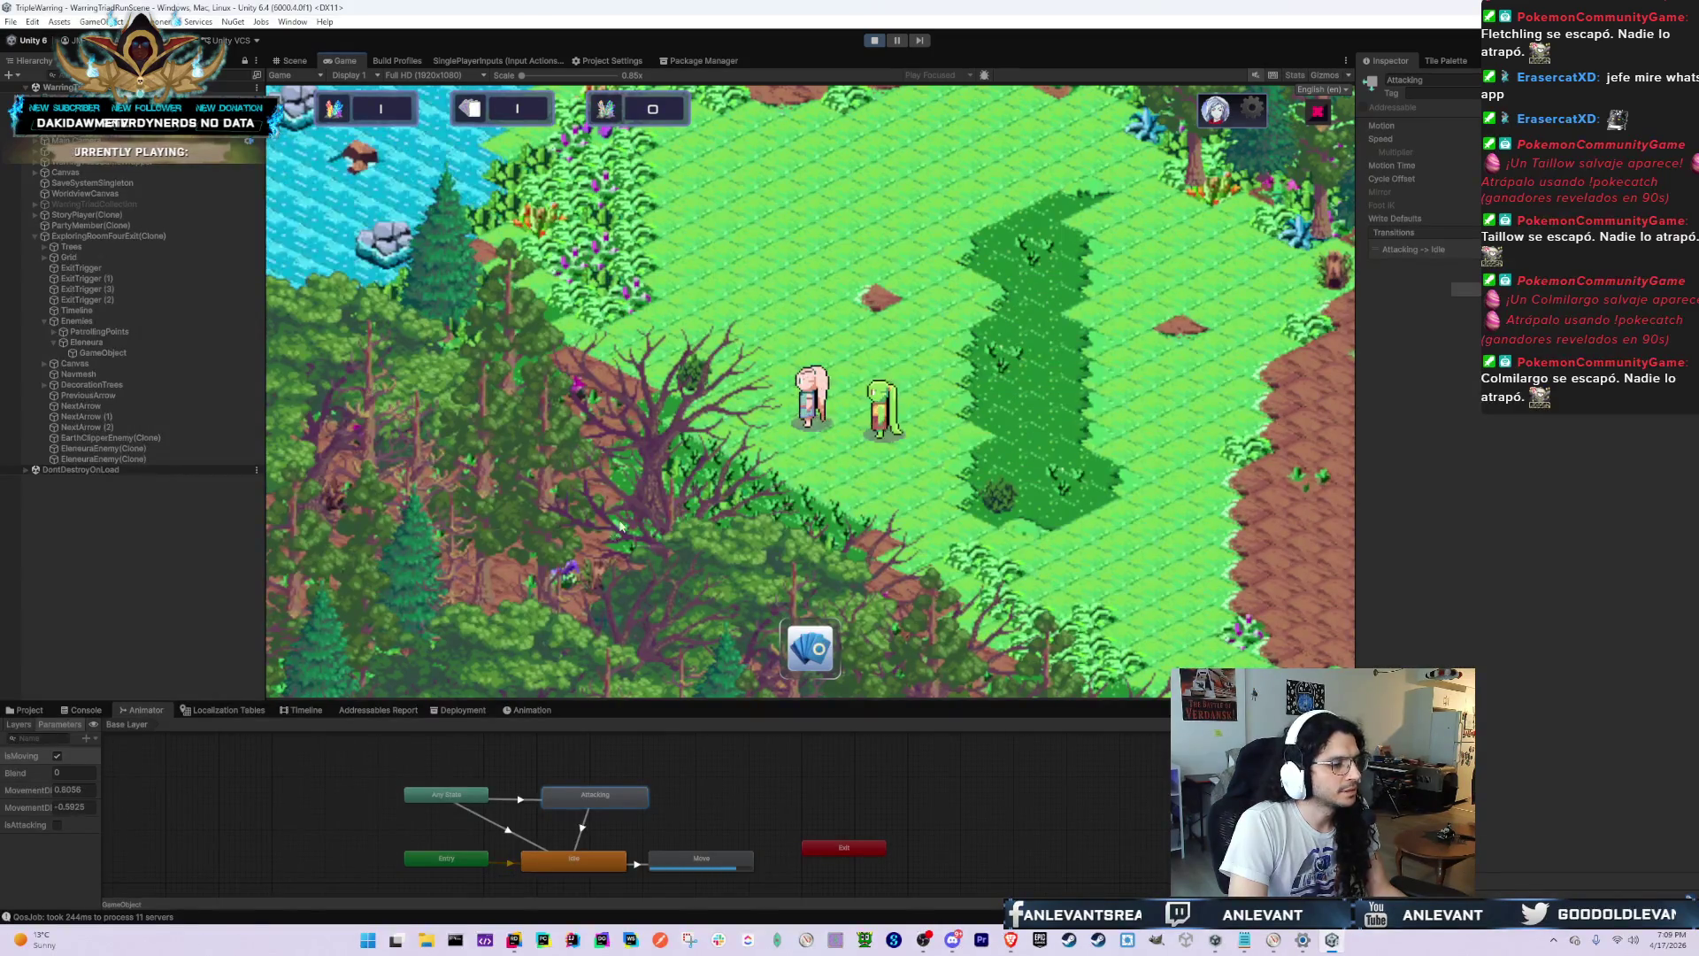
key("alt+Tab")
left_click(699, 368)
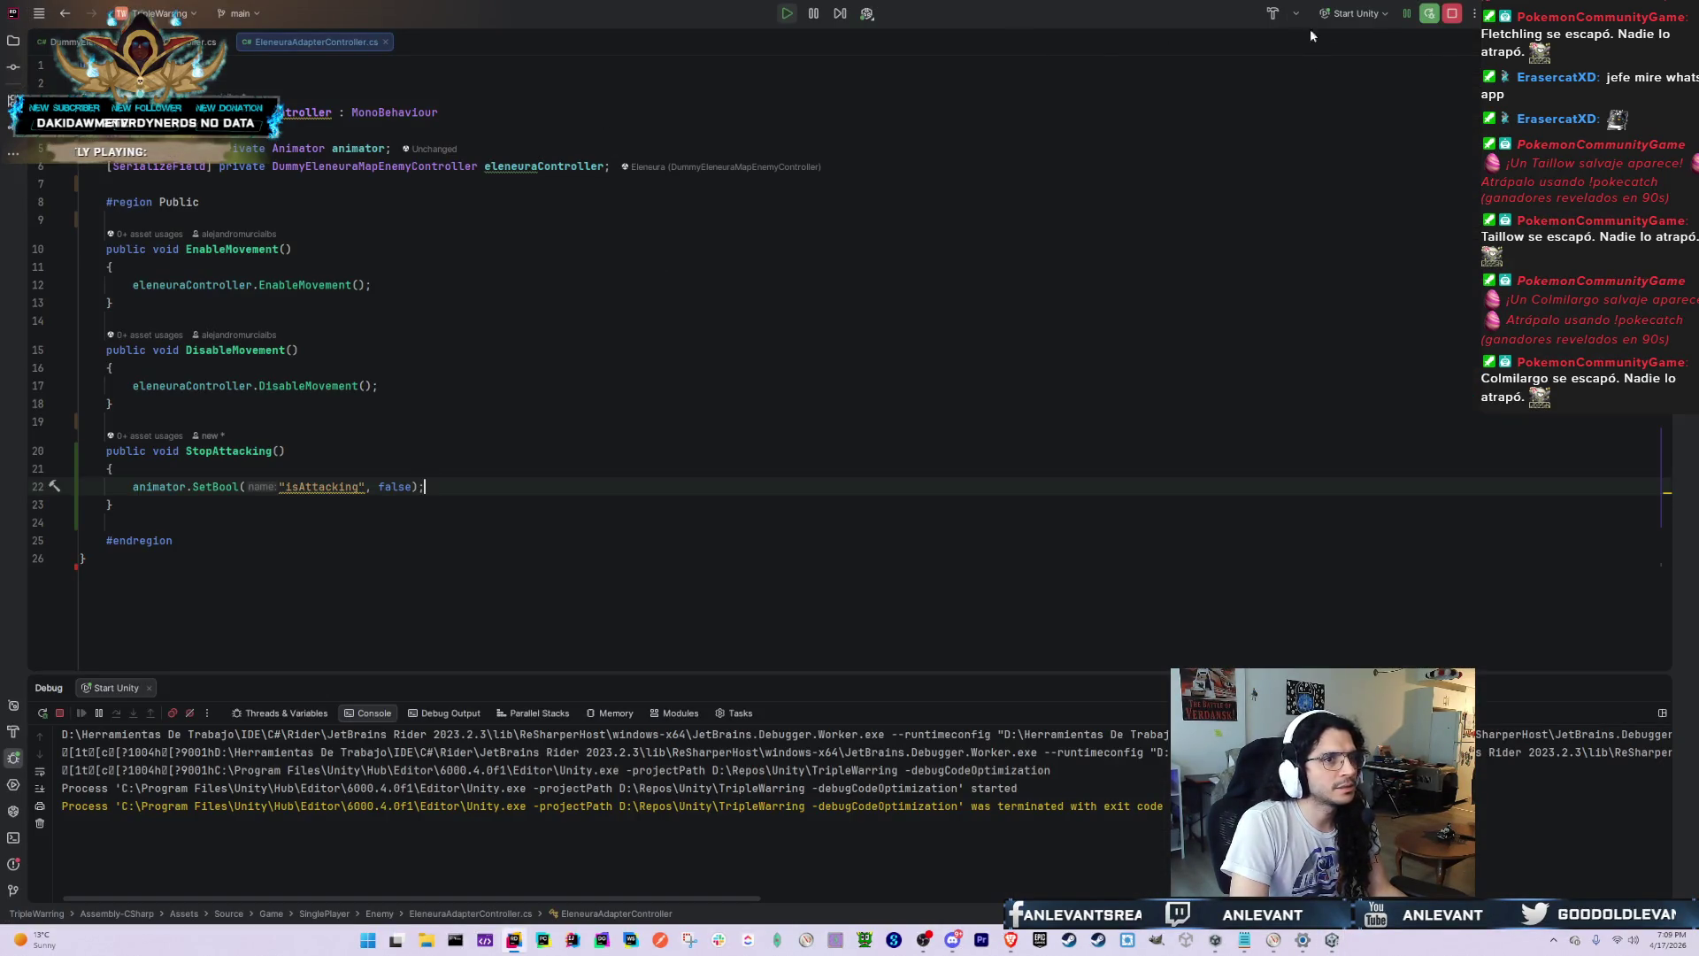
Attach the debugger to the Unity Editor and breakpoint line 22's SetBool("isAttacking", false).
left_click(1375, 15)
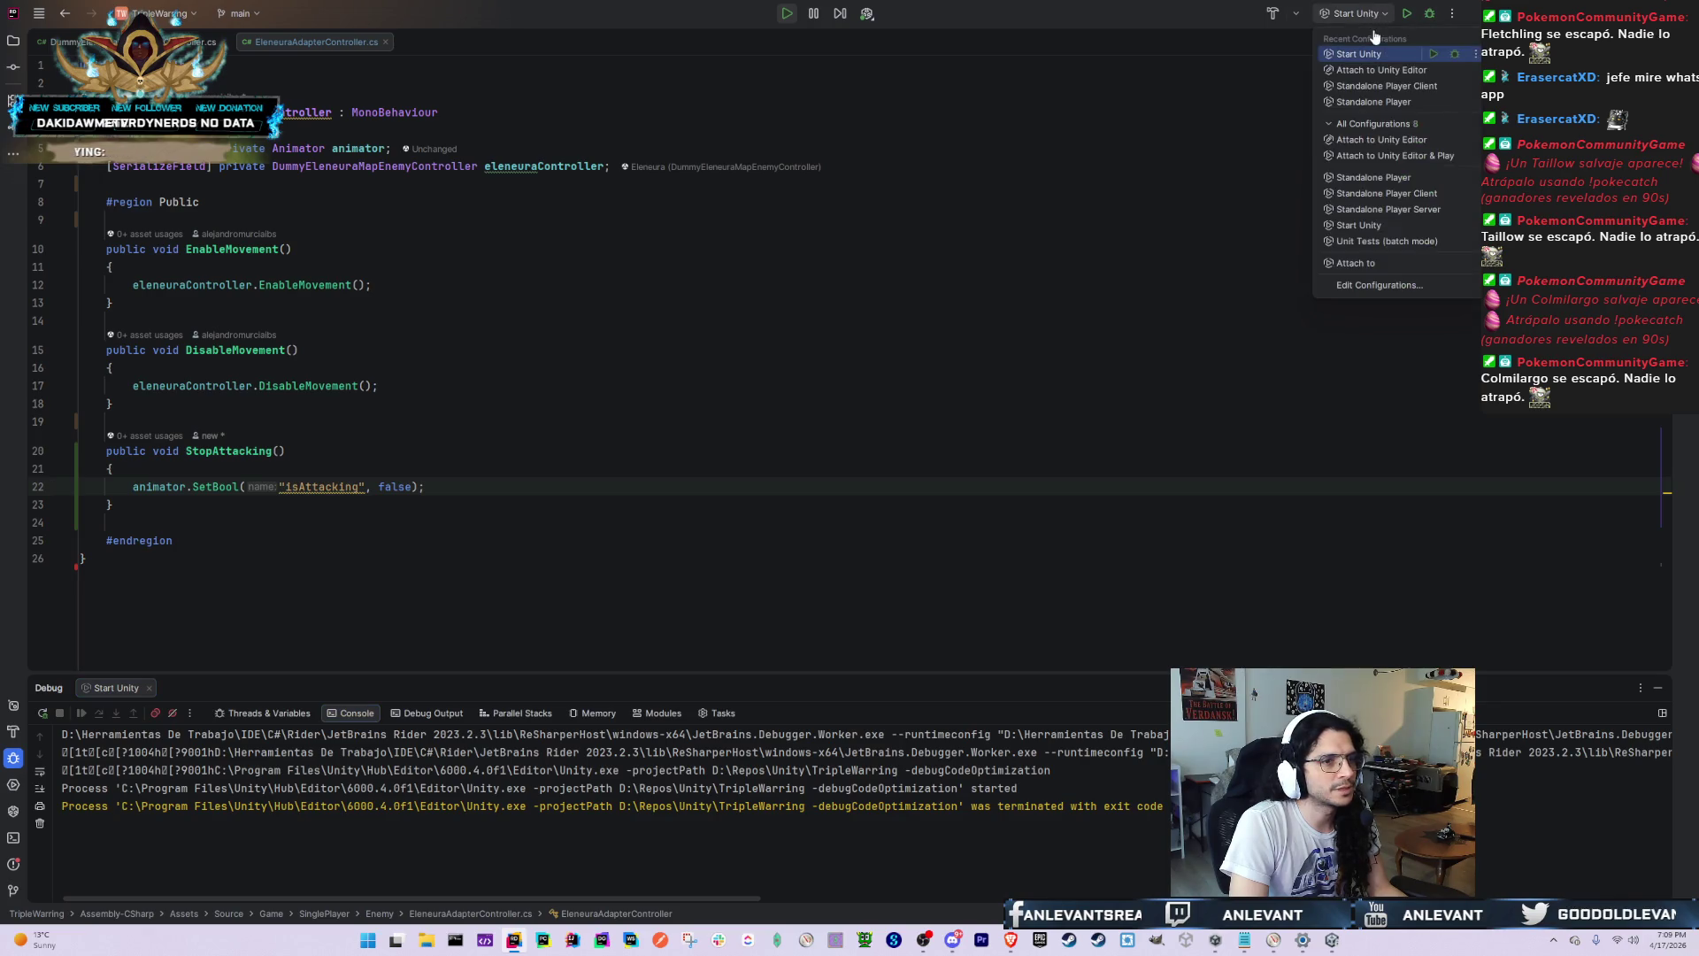
left_click(1454, 70)
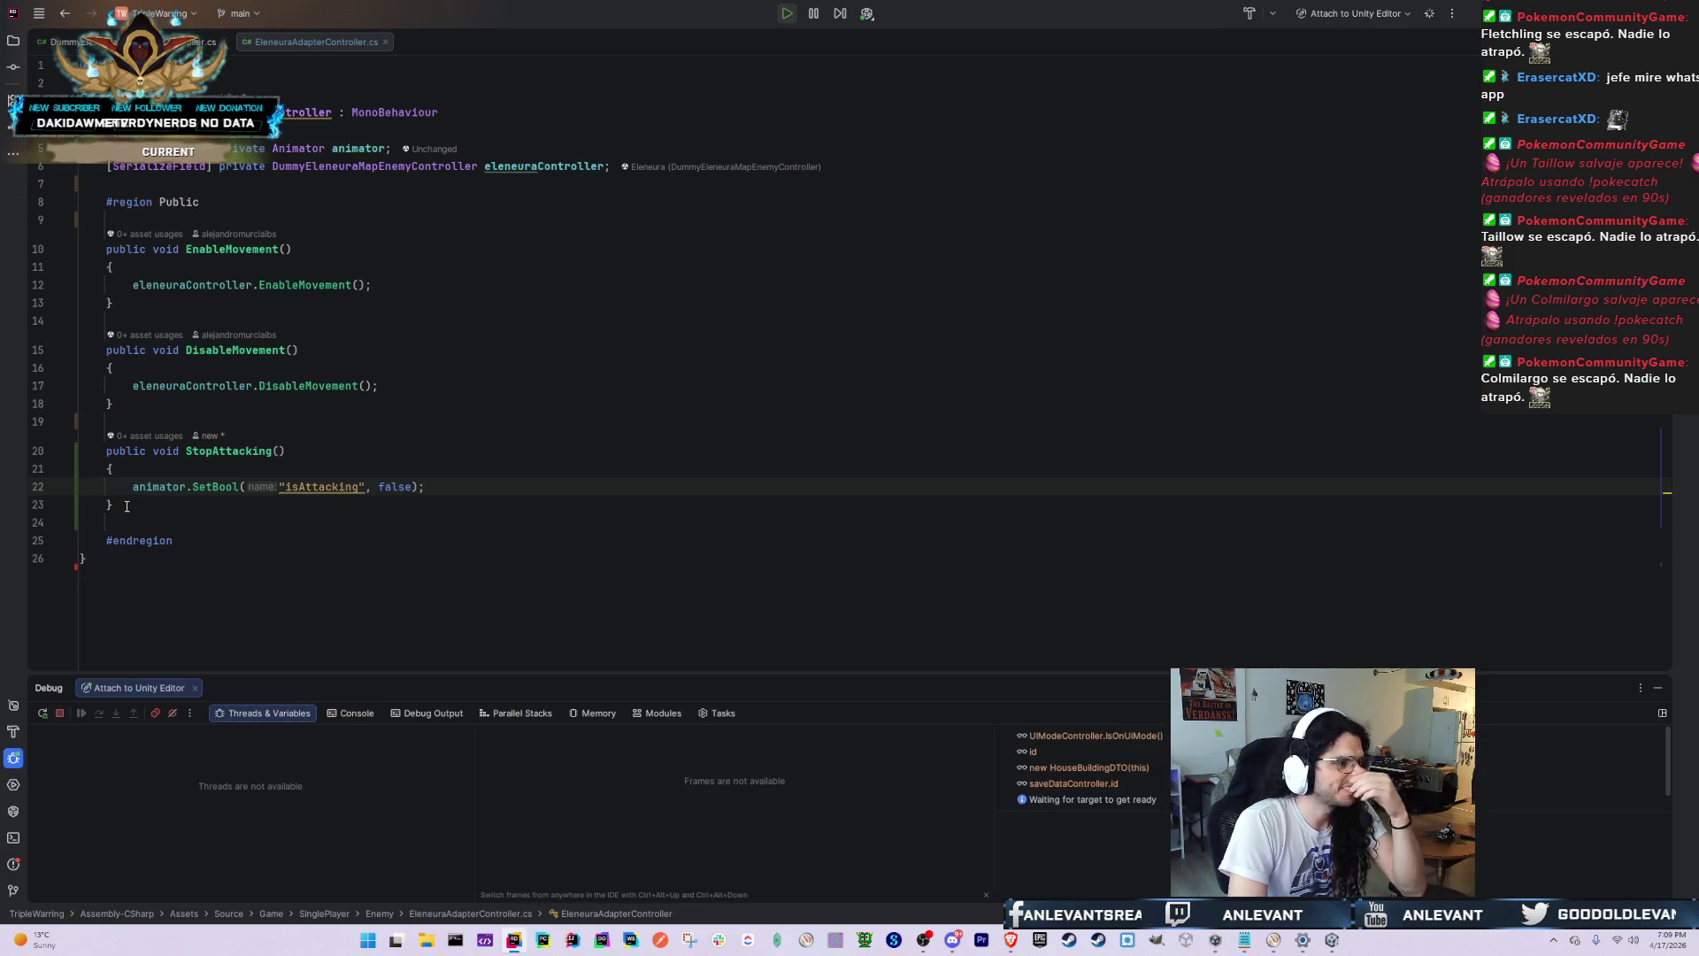
left_click(38, 487)
left_click(81, 522)
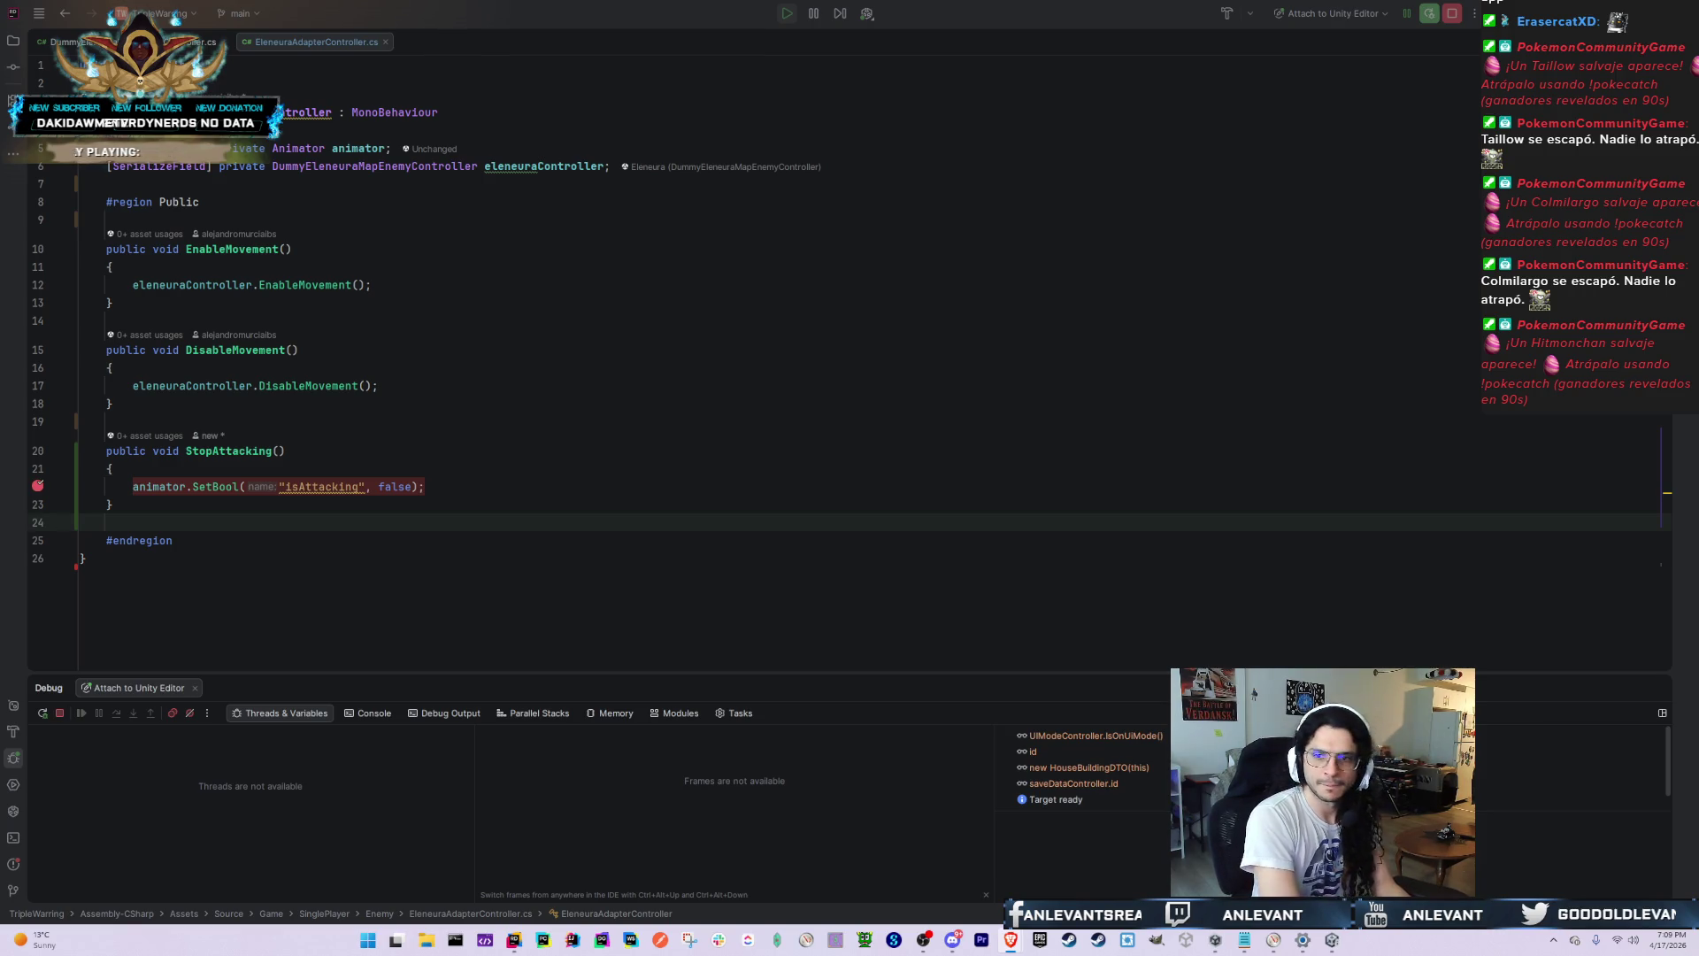
Alternate between the running game in Unity and Rider, ending in Unity.
key("alt+Tab")
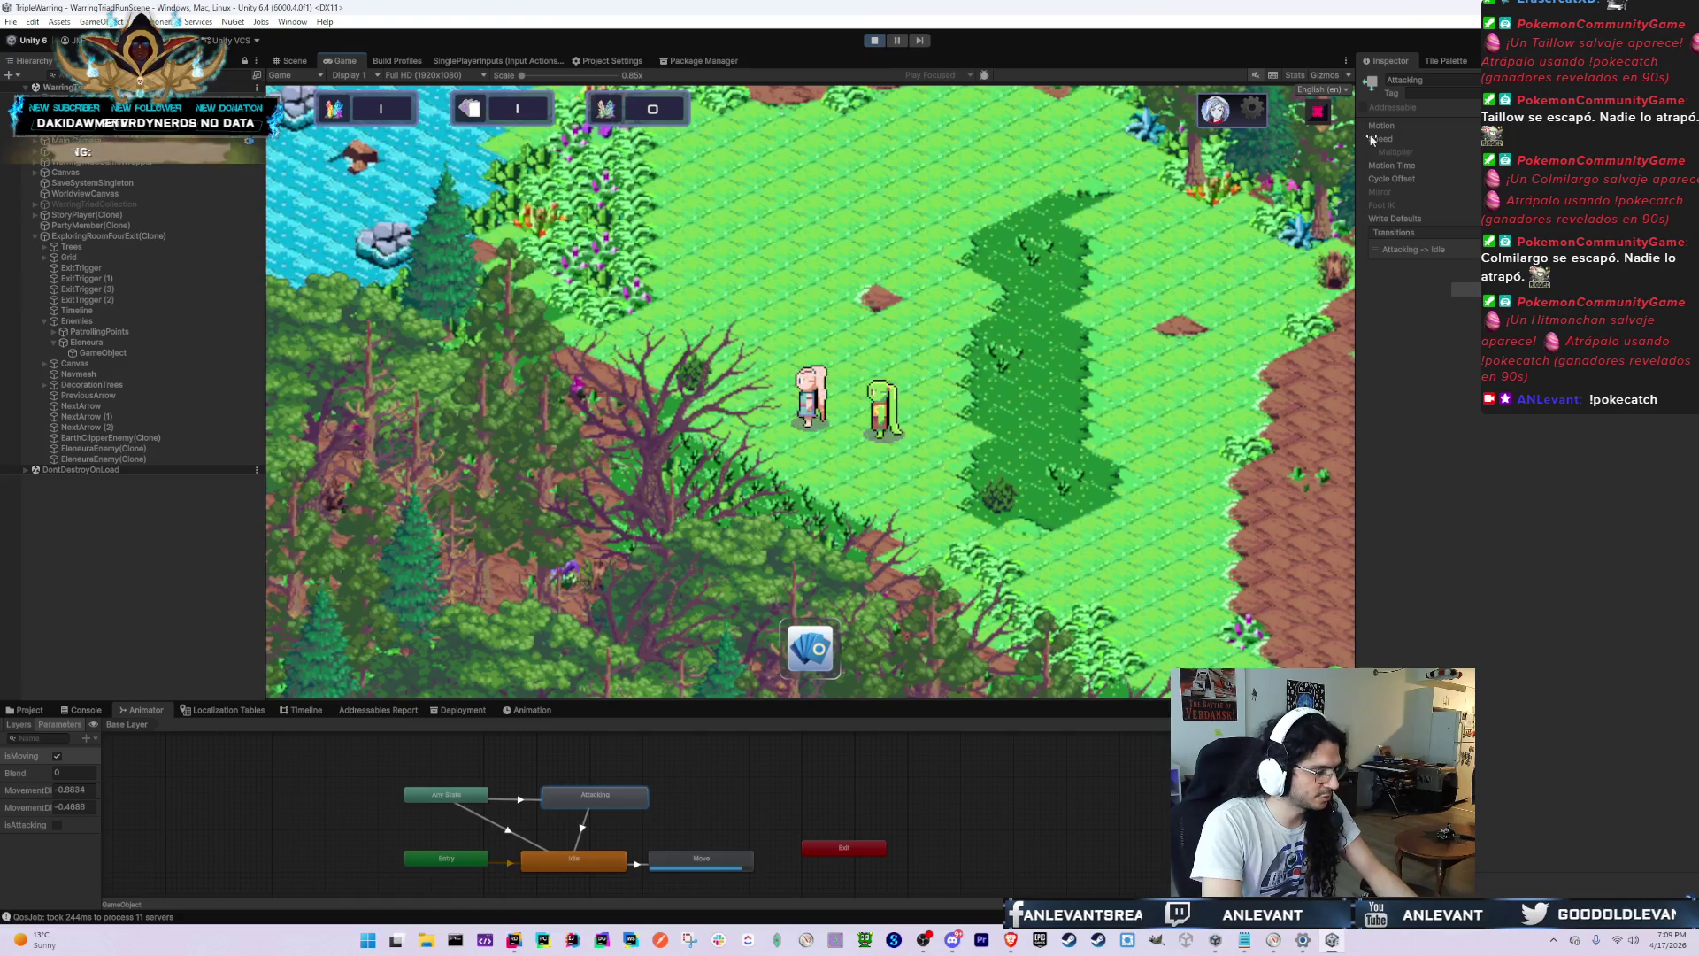
key("alt+Tab")
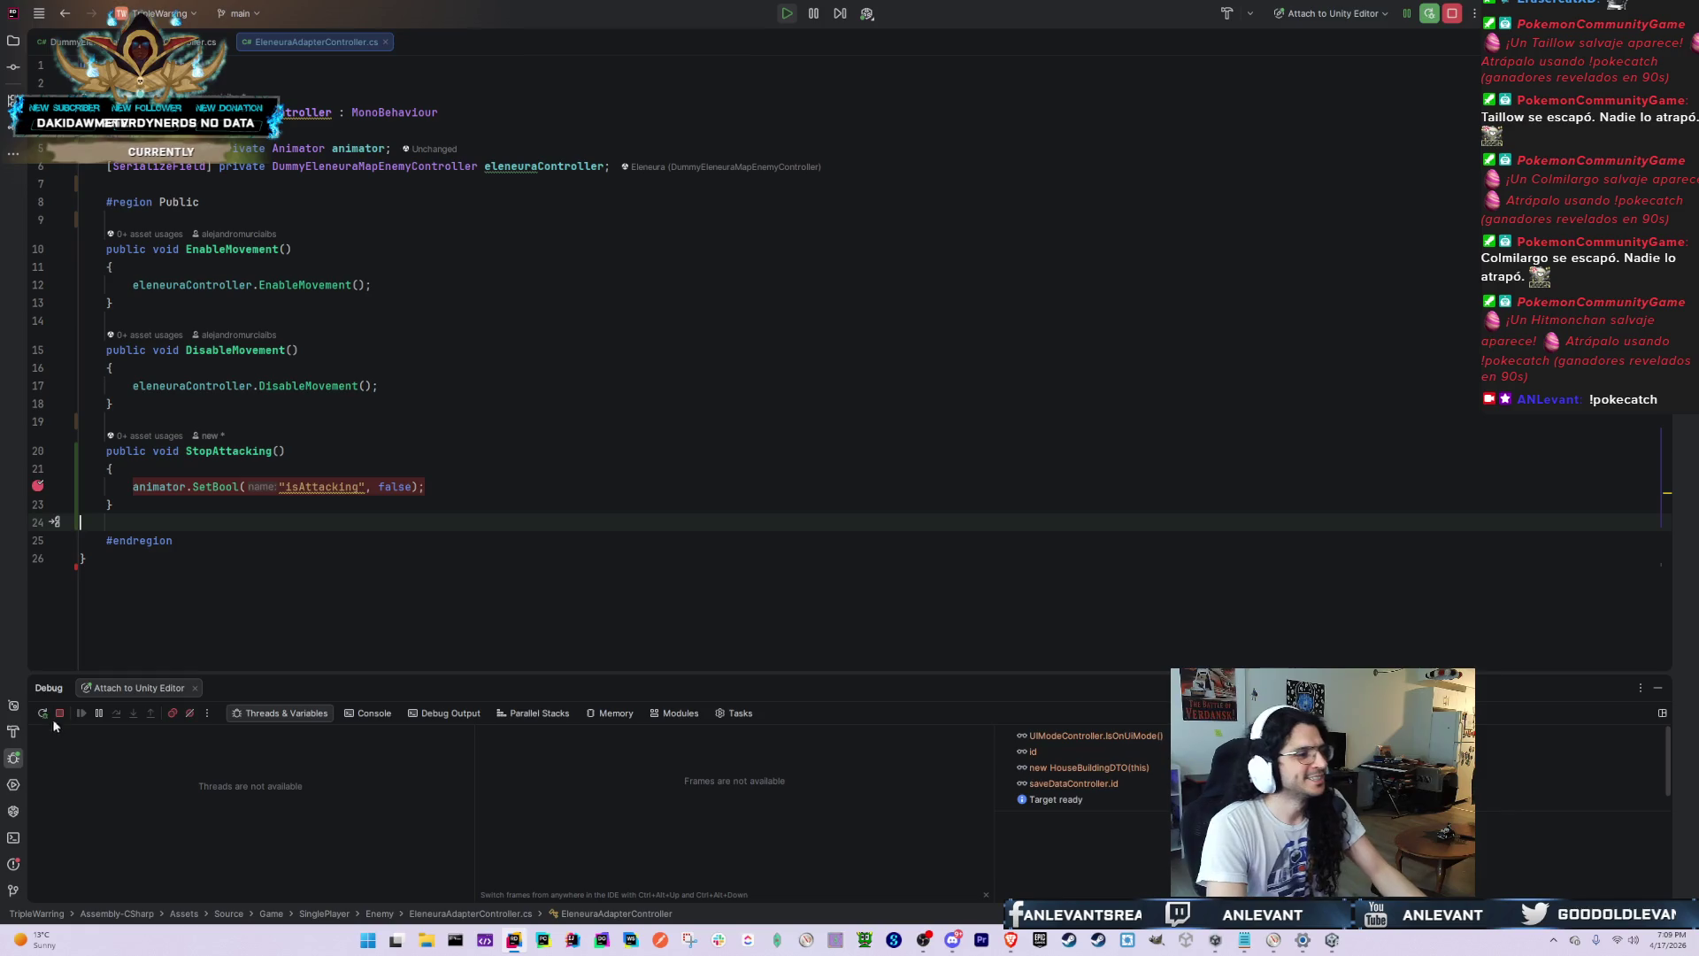
key("alt+Tab")
key("Tab")
key("alt+Tab")
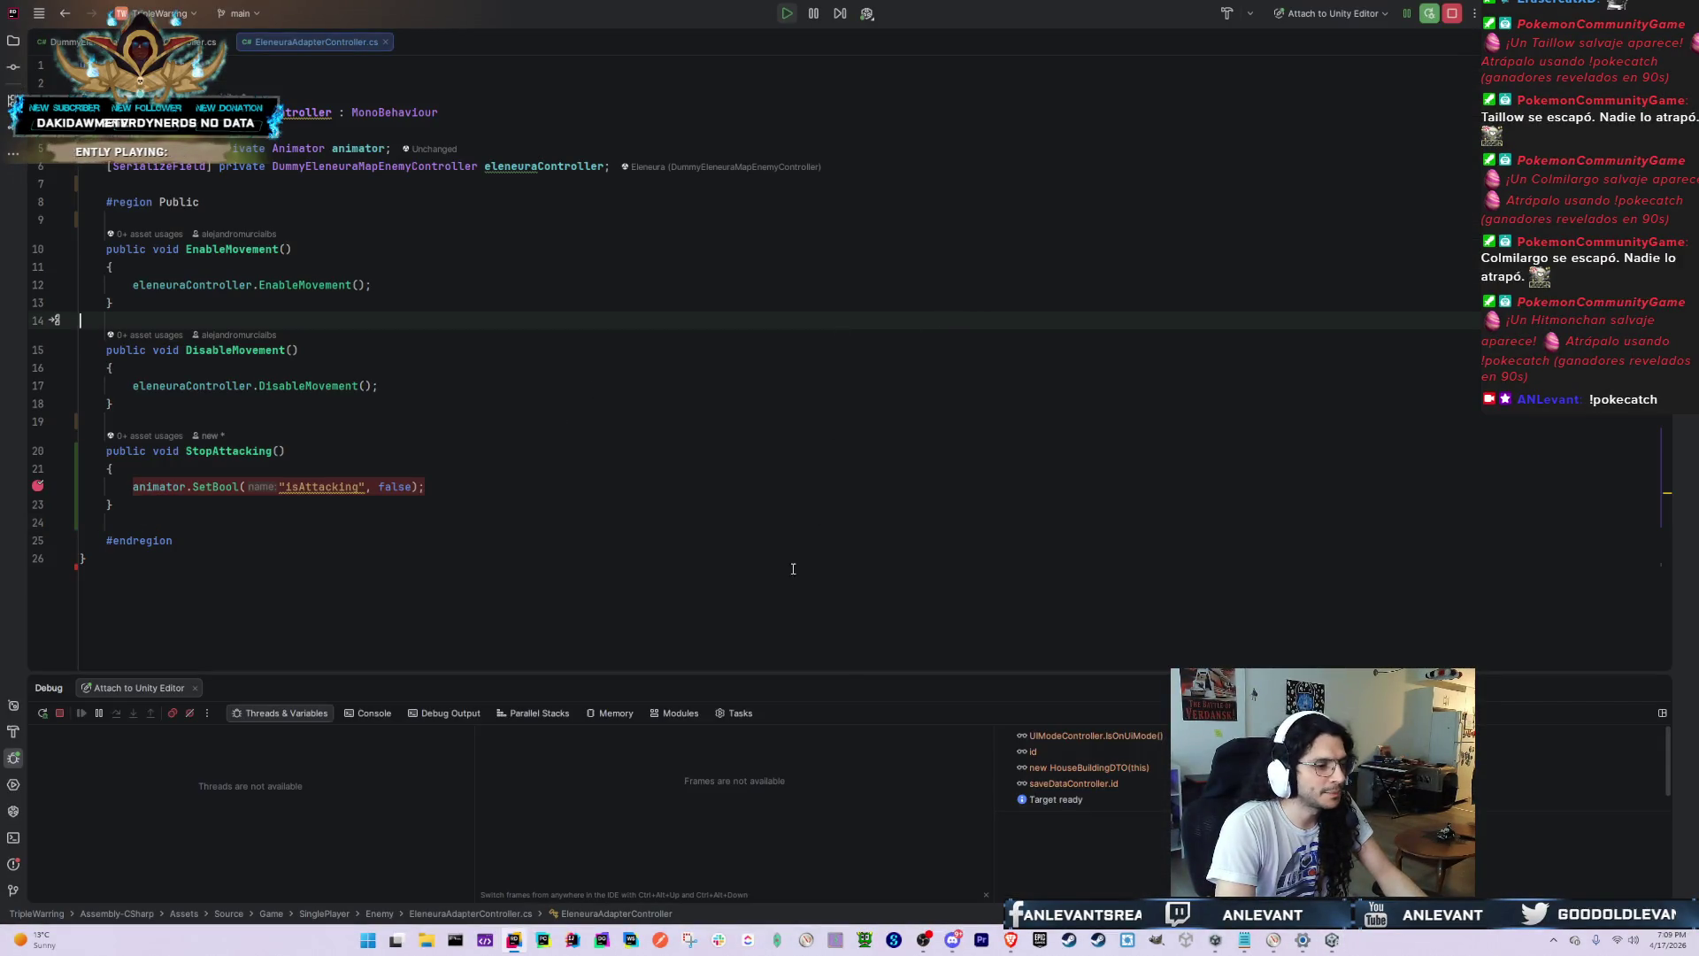
key("alt+Tab")
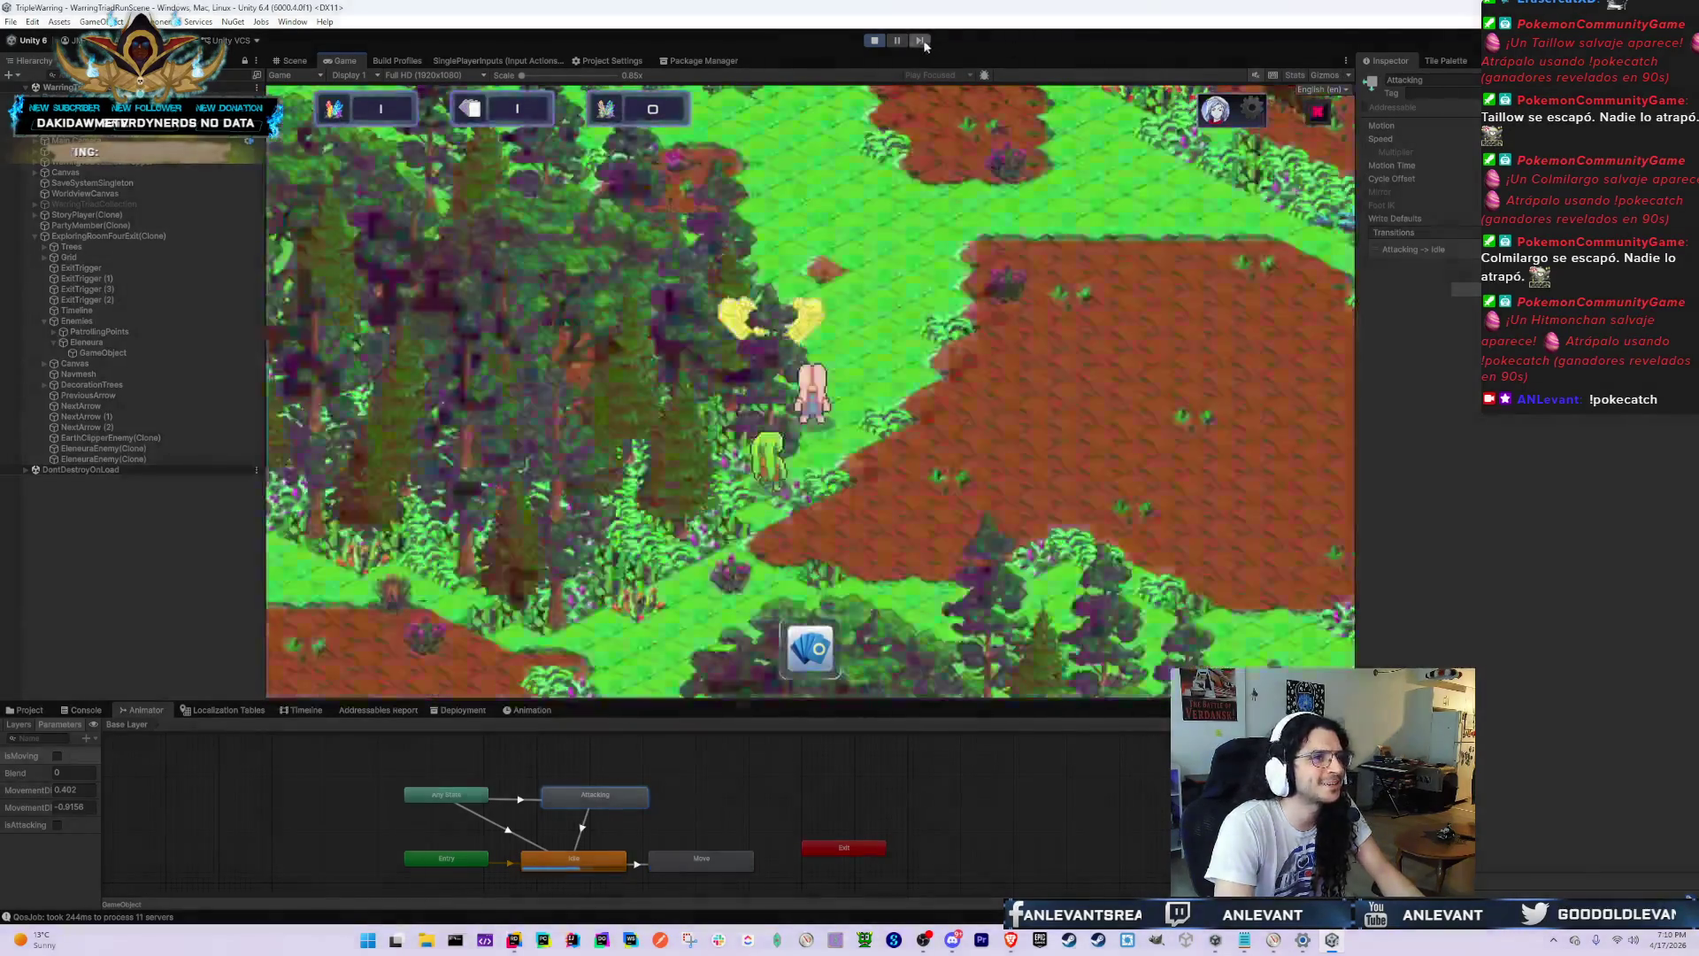
Stop Play mode, check the Console for errors, then show the Eleneura assets in Project.
left_click(876, 41)
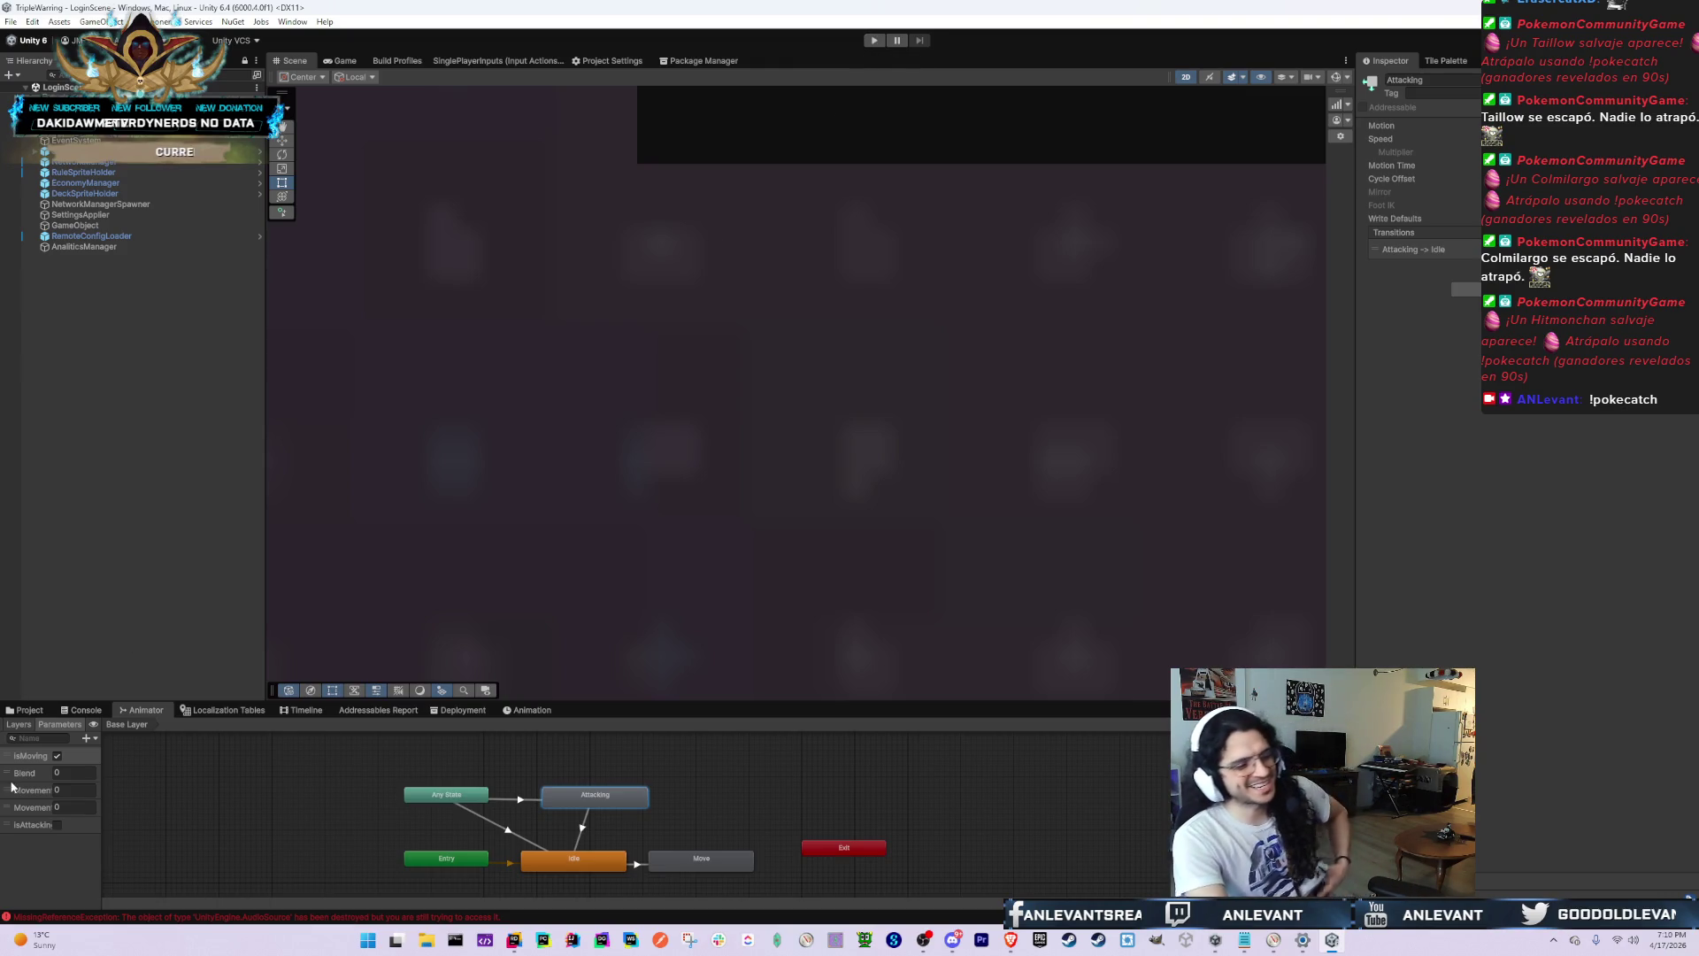
left_click(514, 946)
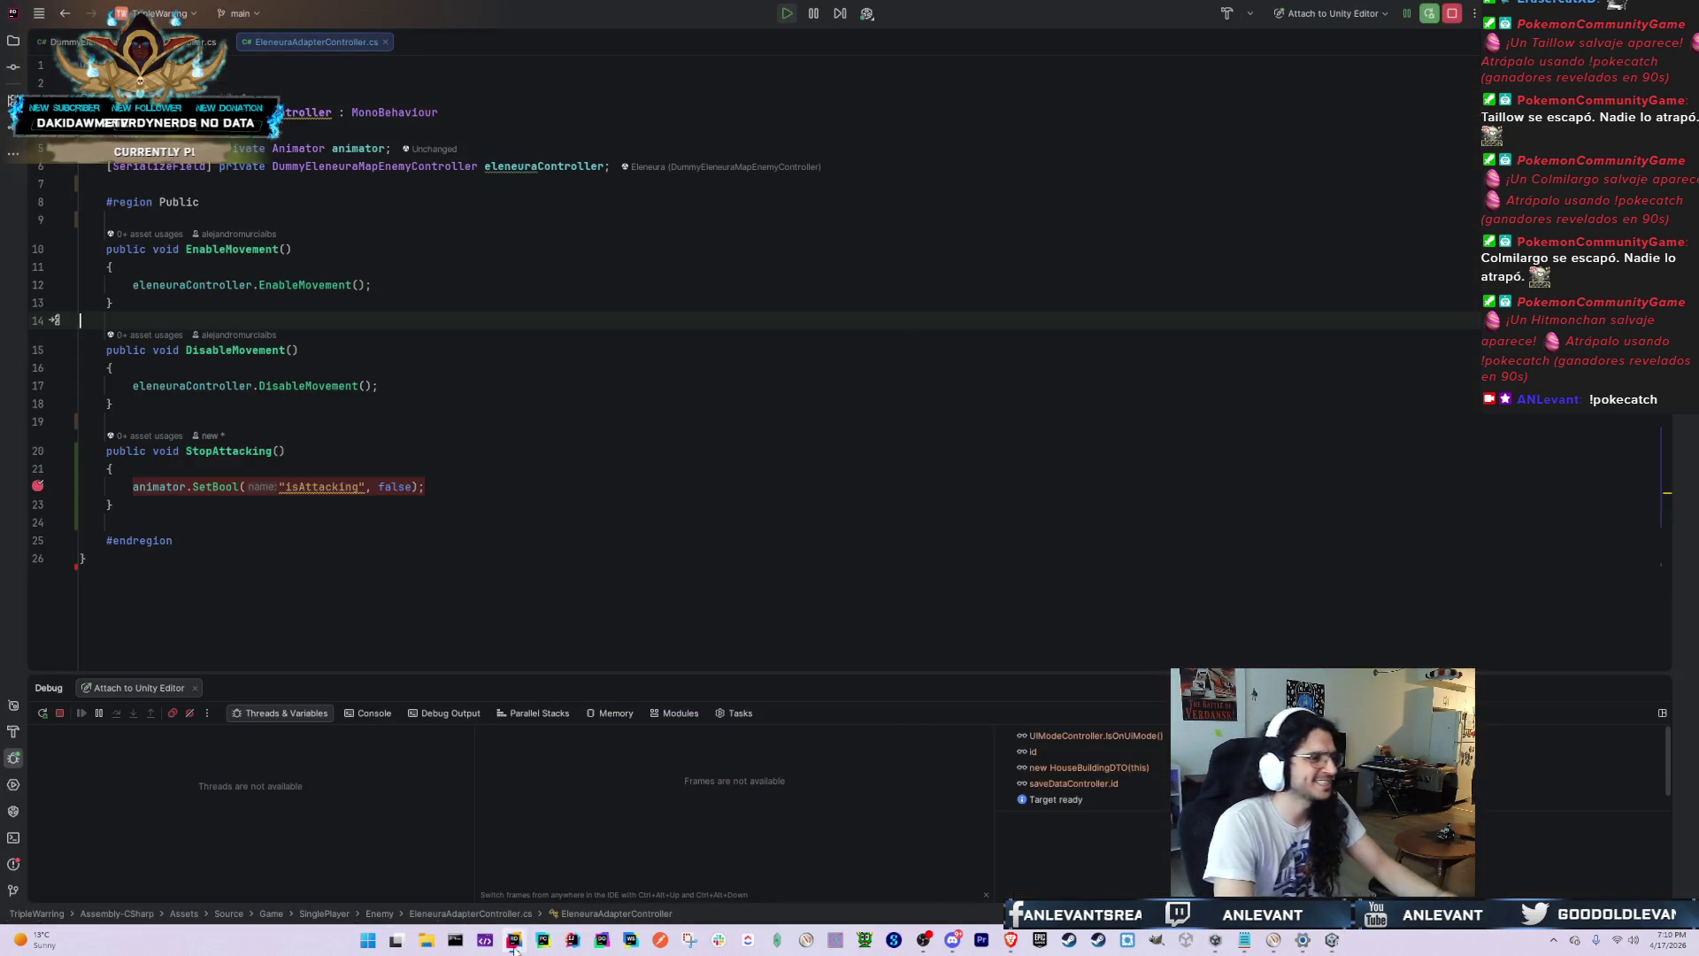
key("alt+Tab")
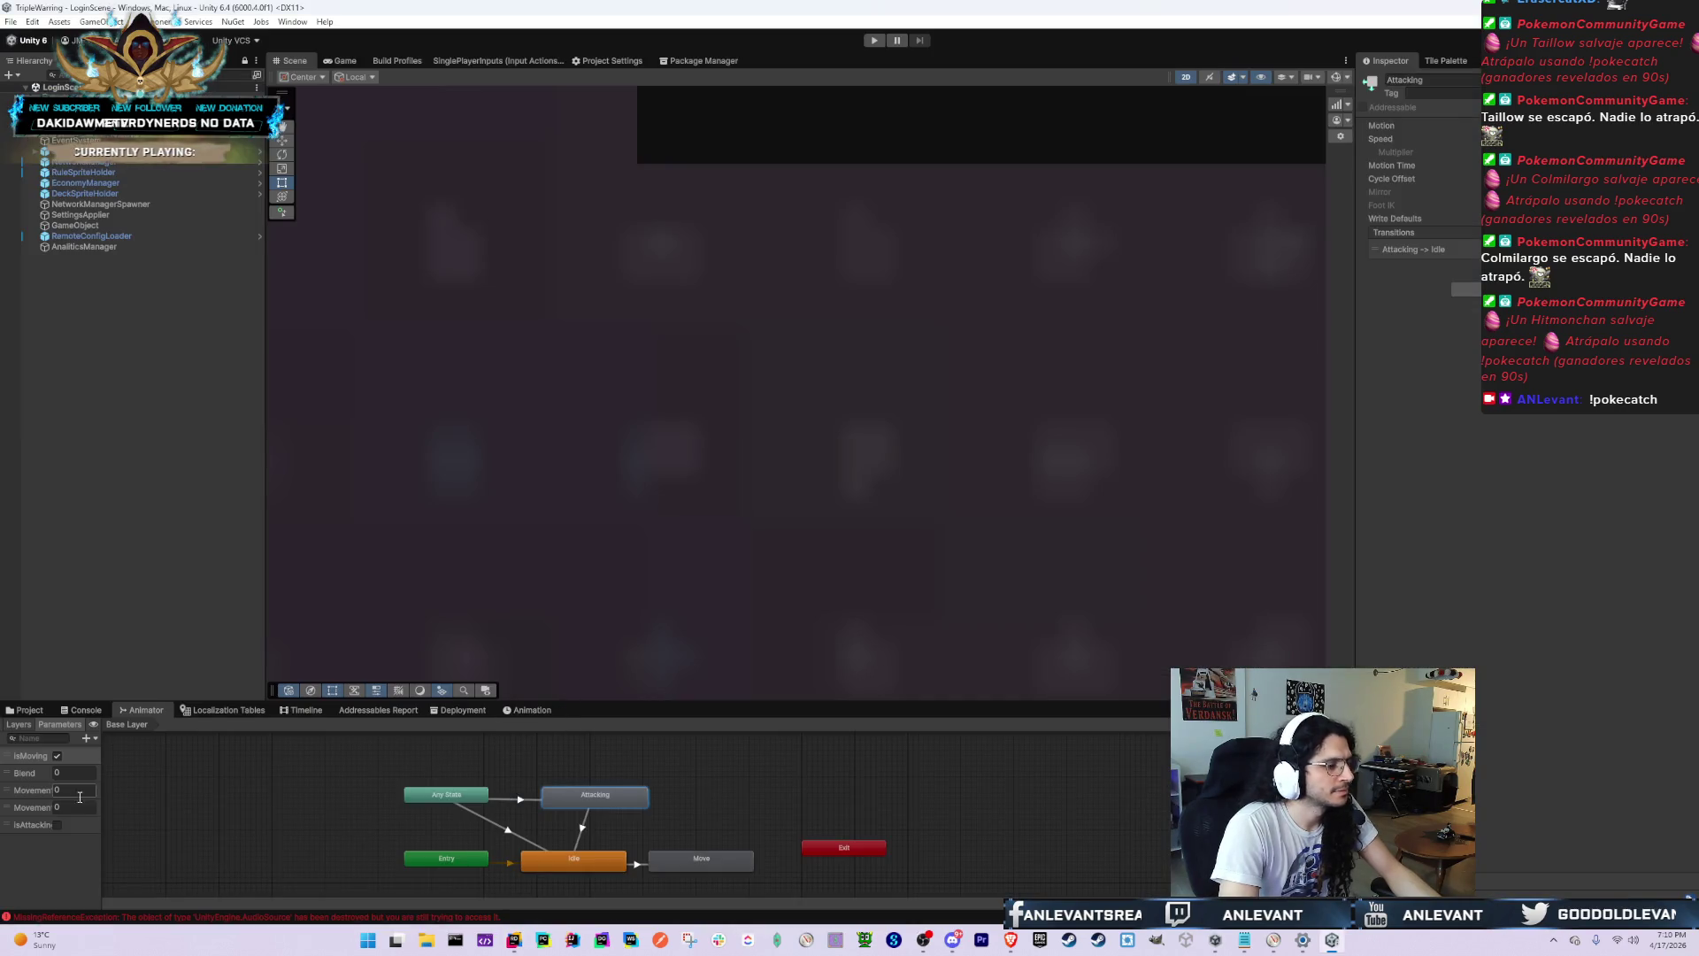
left_click(138, 921)
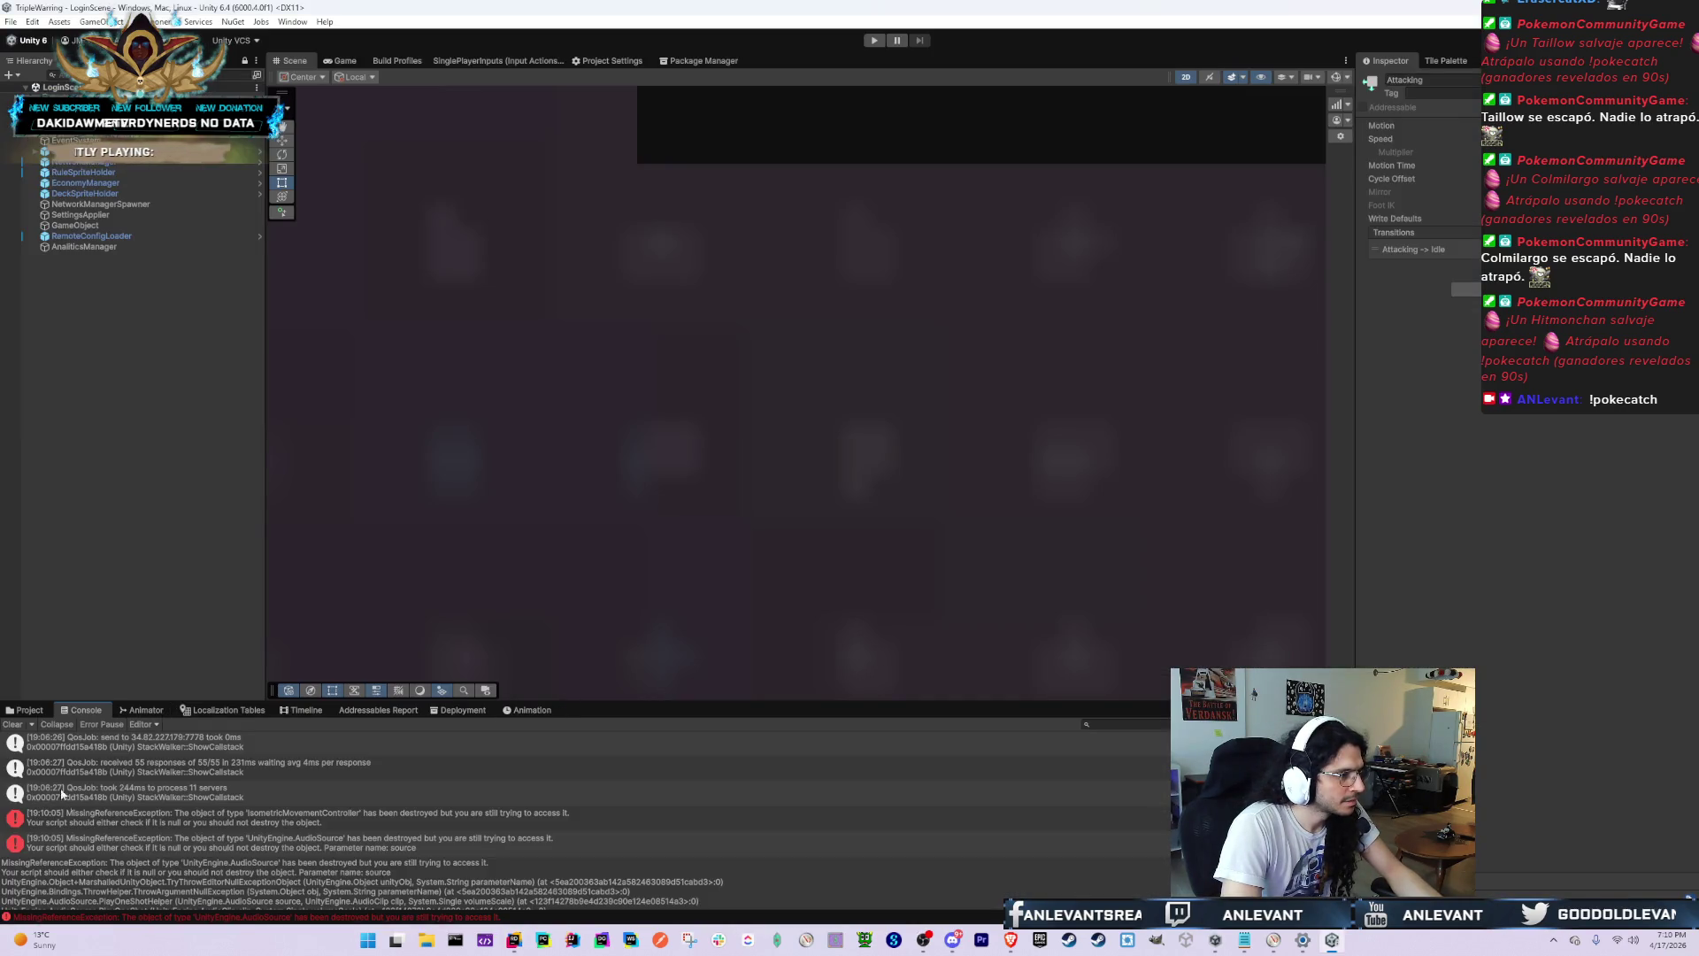
left_click(25, 710)
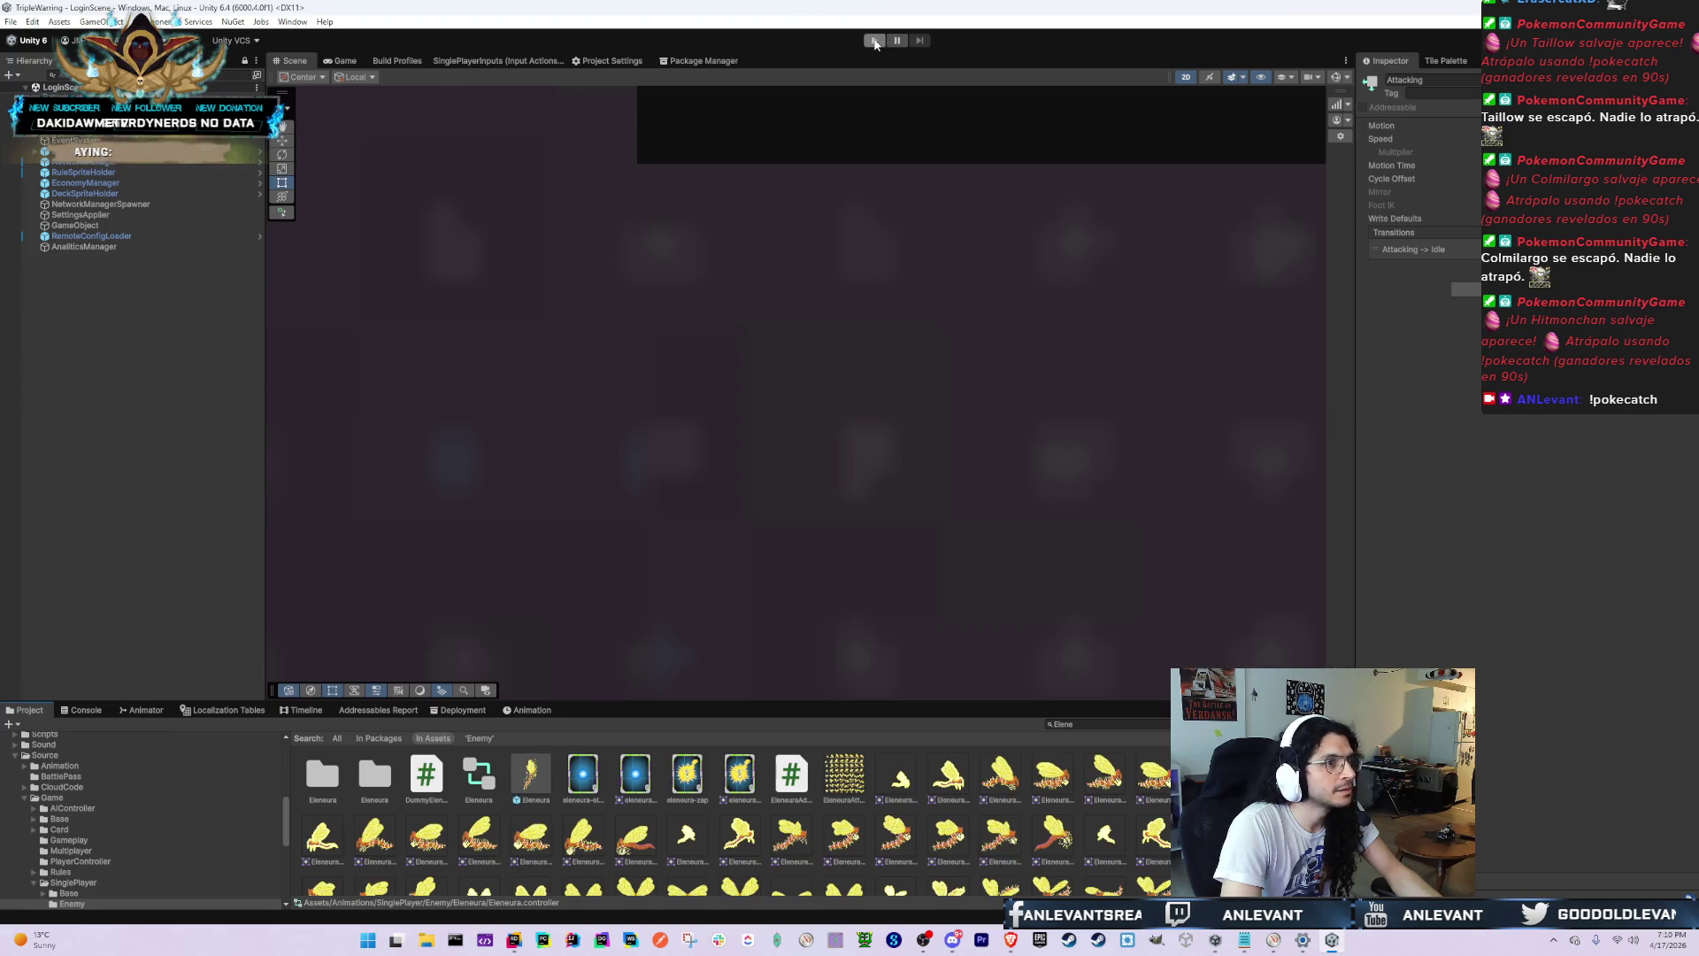
Enter Play mode and log in with the test account's username and password.
left_click(874, 41)
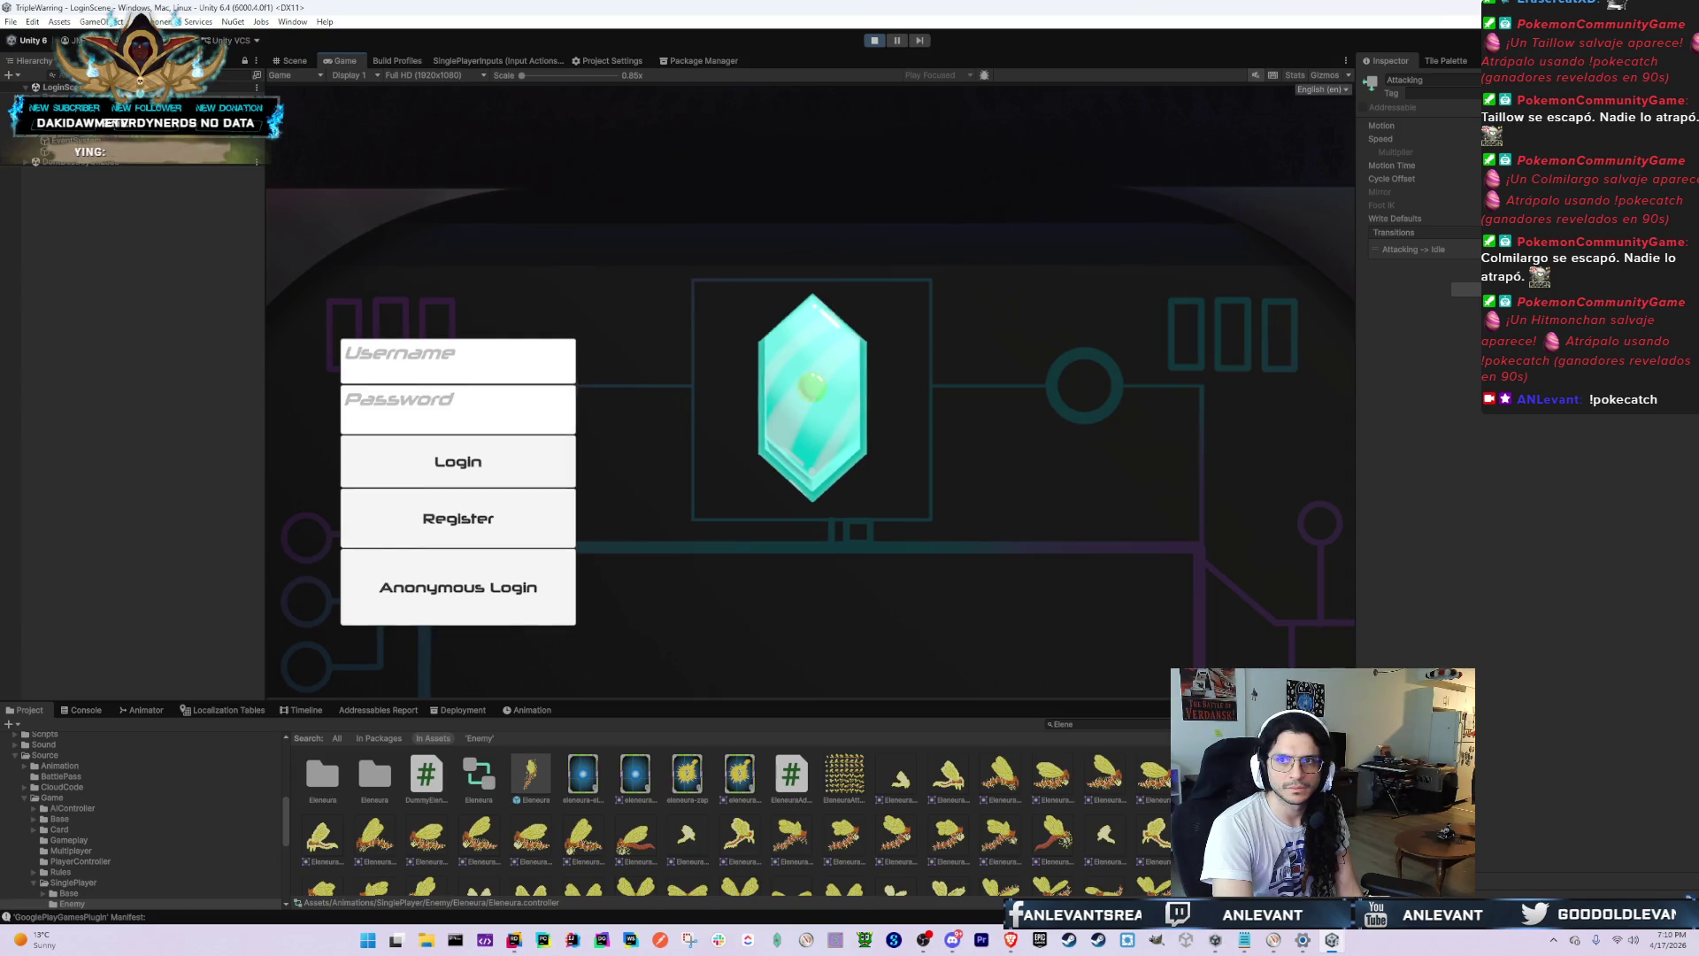
left_click(441, 361)
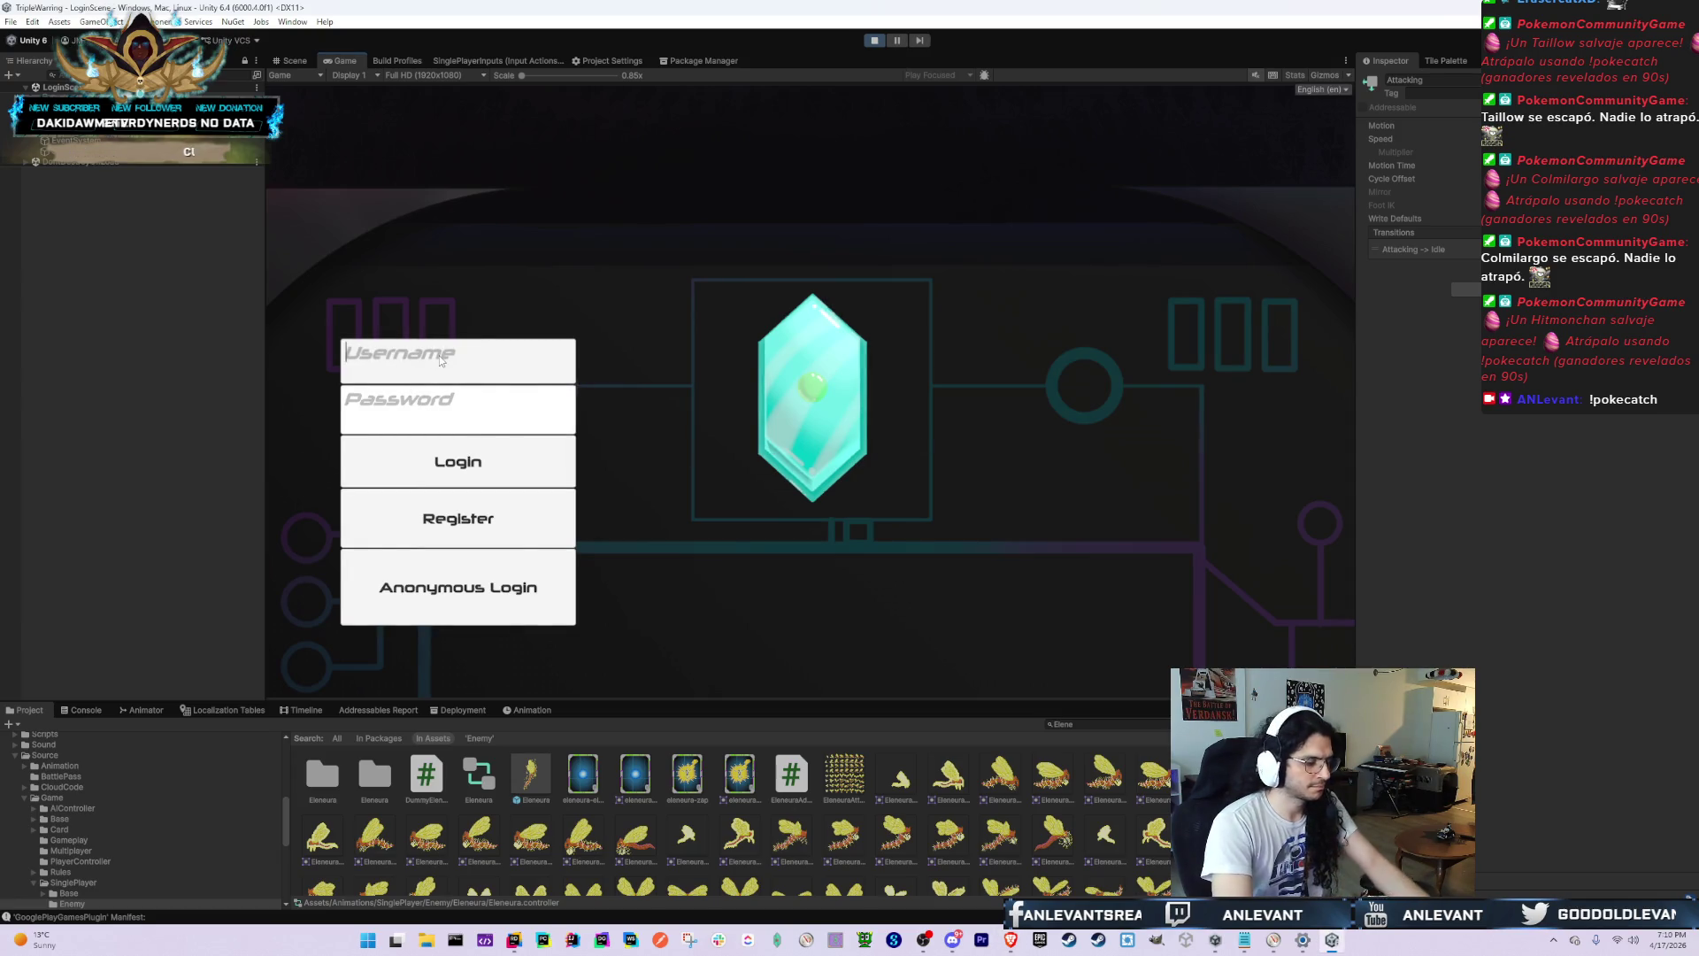
type("admin")
left_click(525, 398)
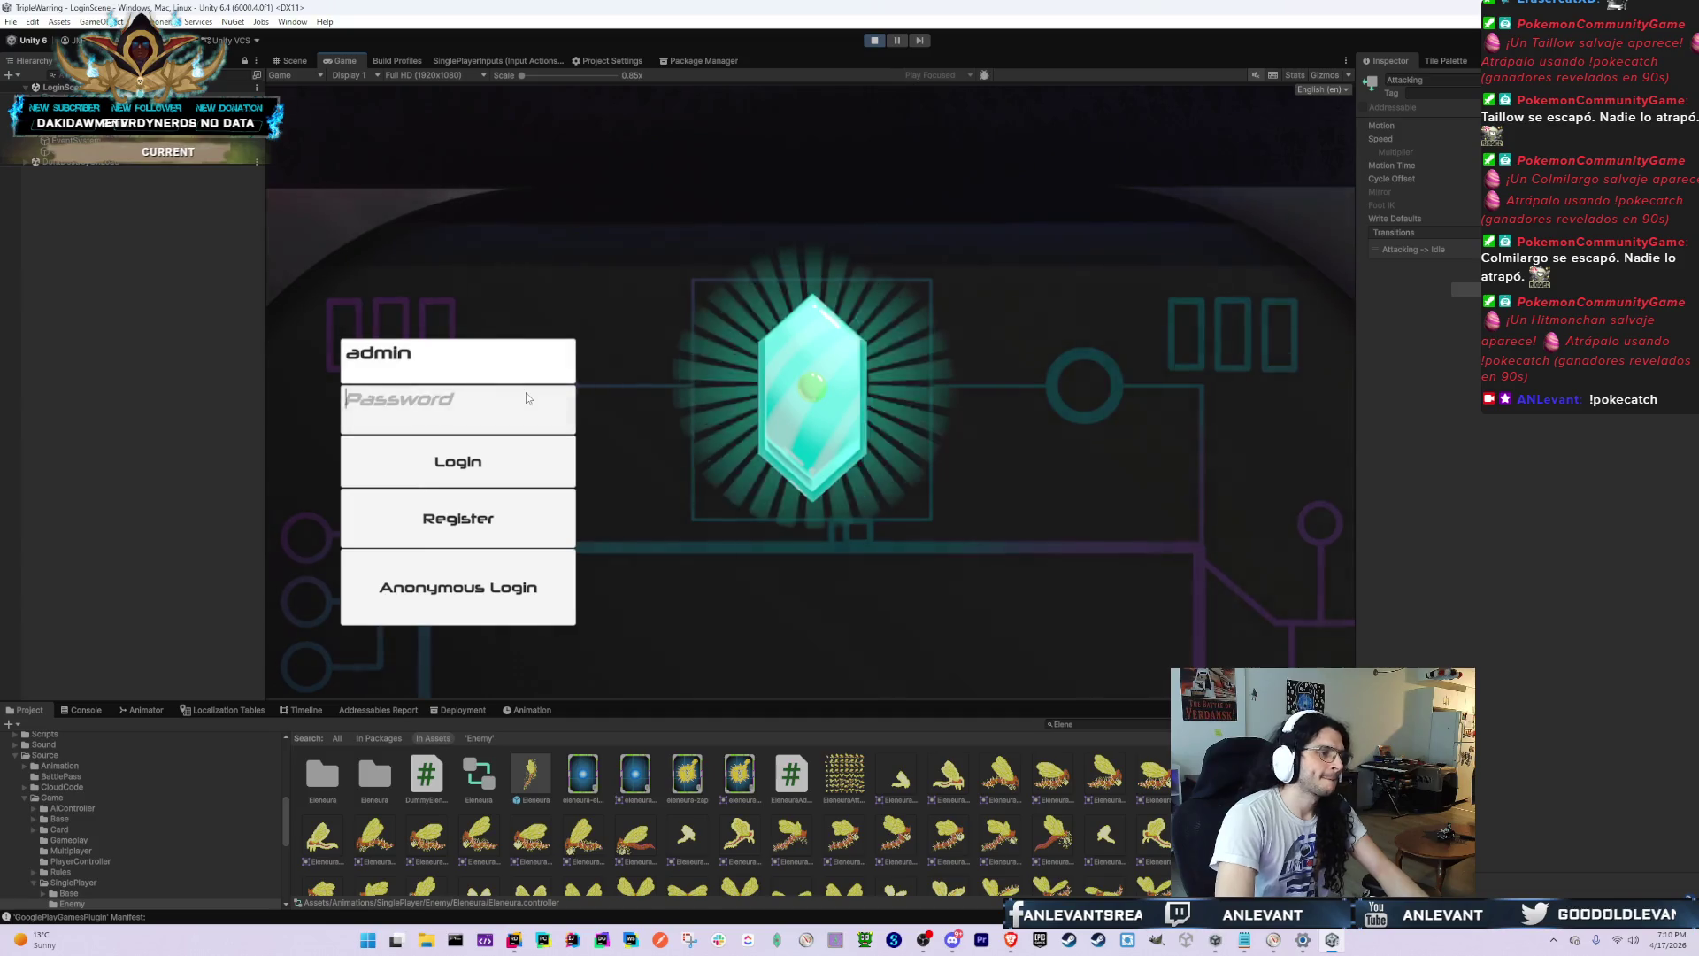
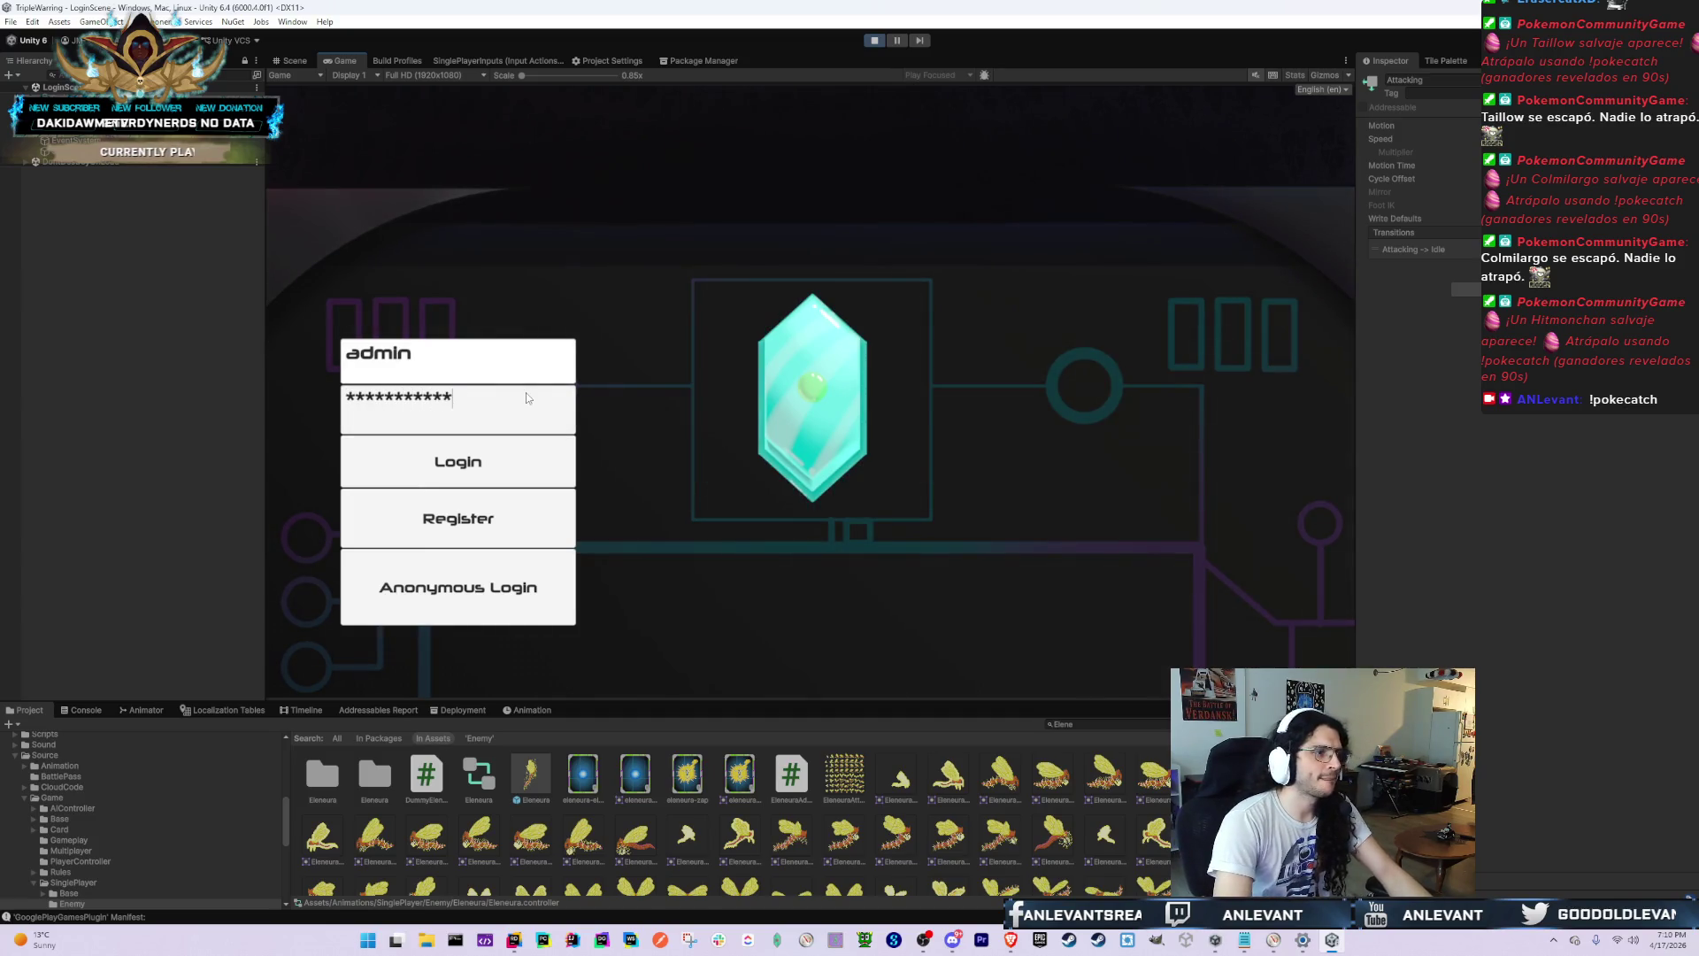
left_click(528, 450)
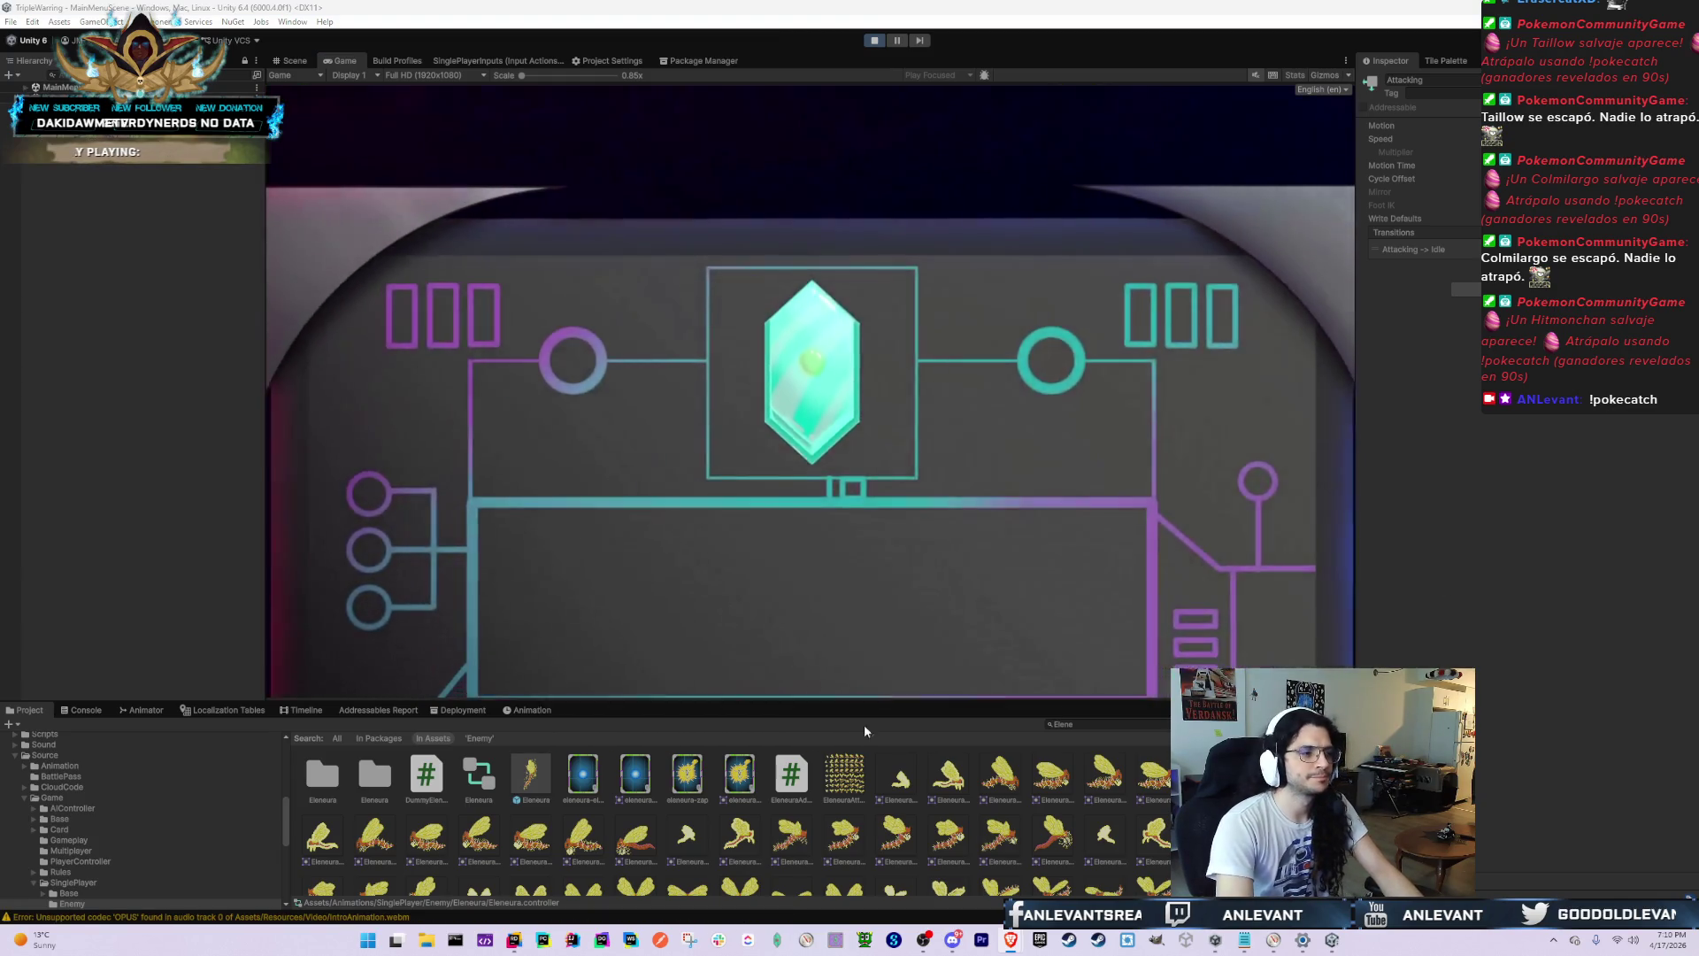
Clear the Console, then launch the campaign from the Solo menu.
left_click(81, 710)
left_click(13, 724)
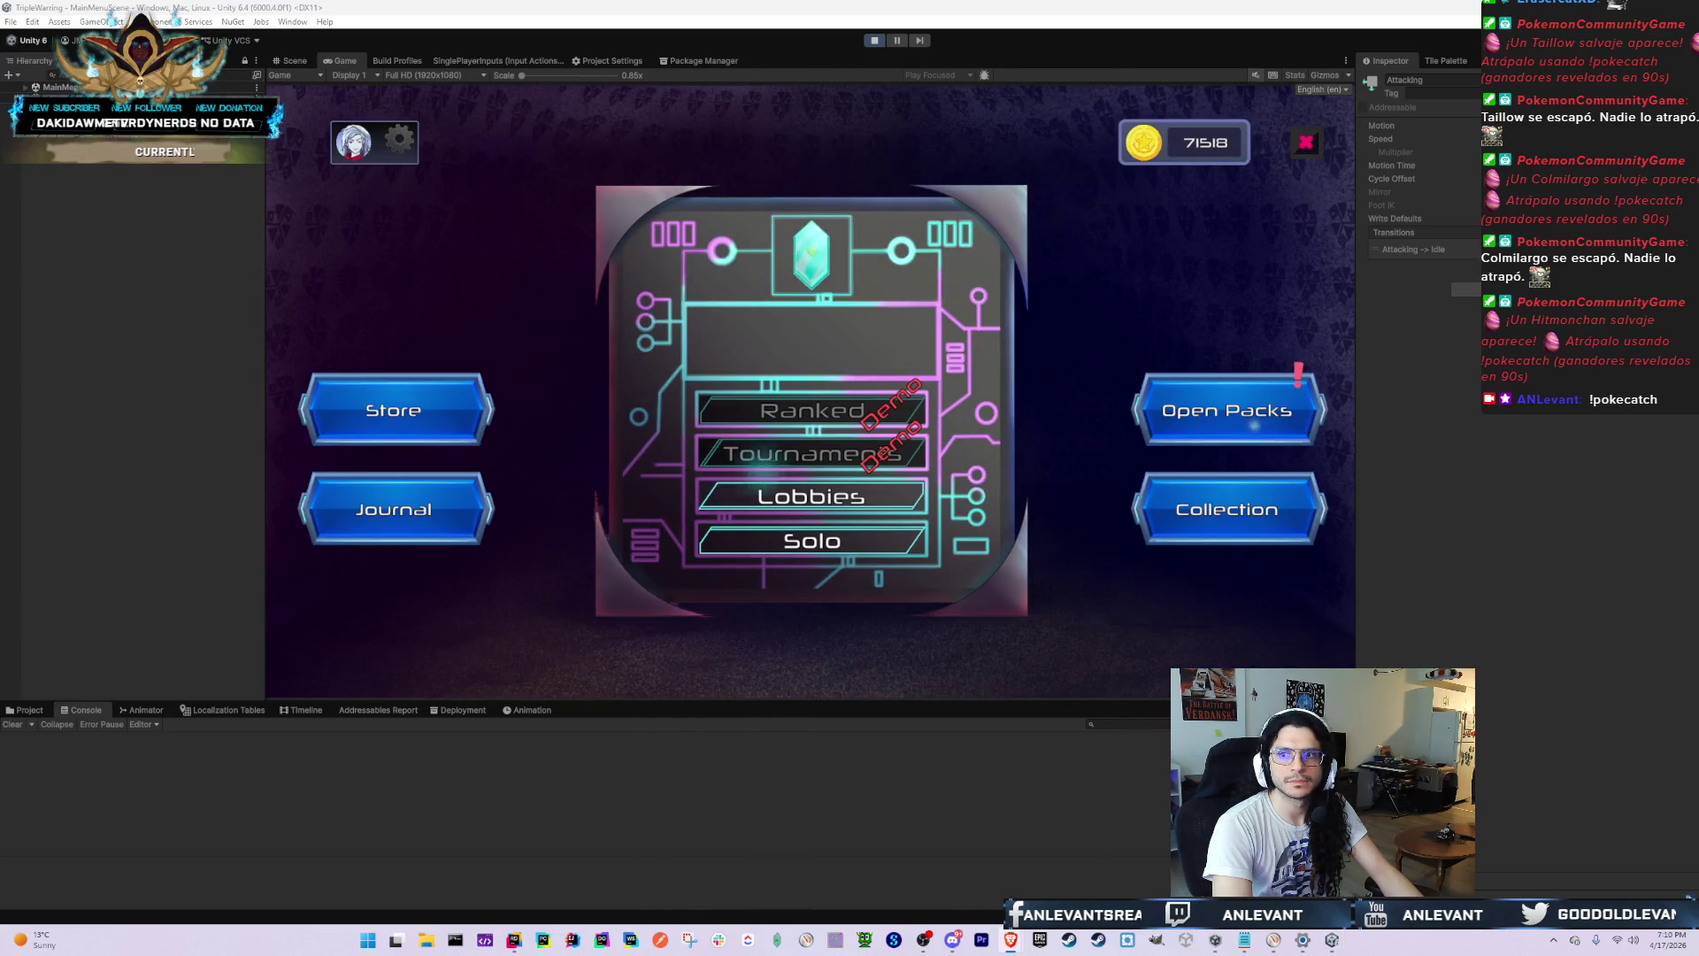
left_click(836, 547)
left_click(829, 419)
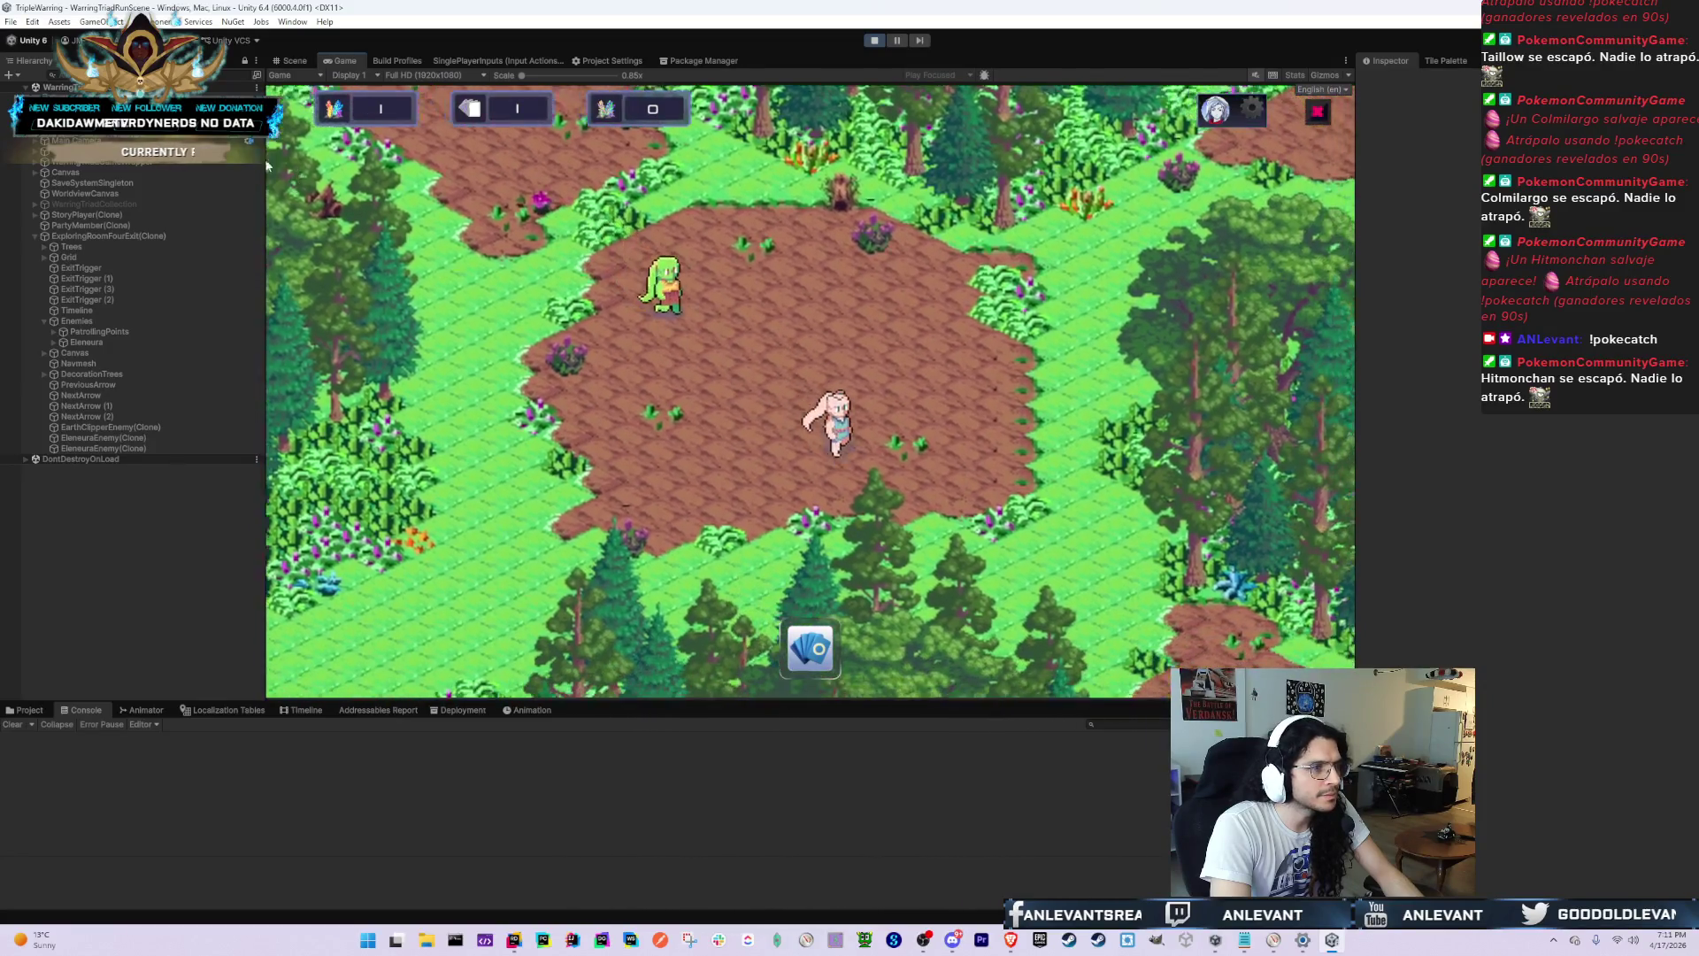
Watch the playtest in Scene and Game views, exit with Ctrl+P, then restart Play.
left_click(285, 62)
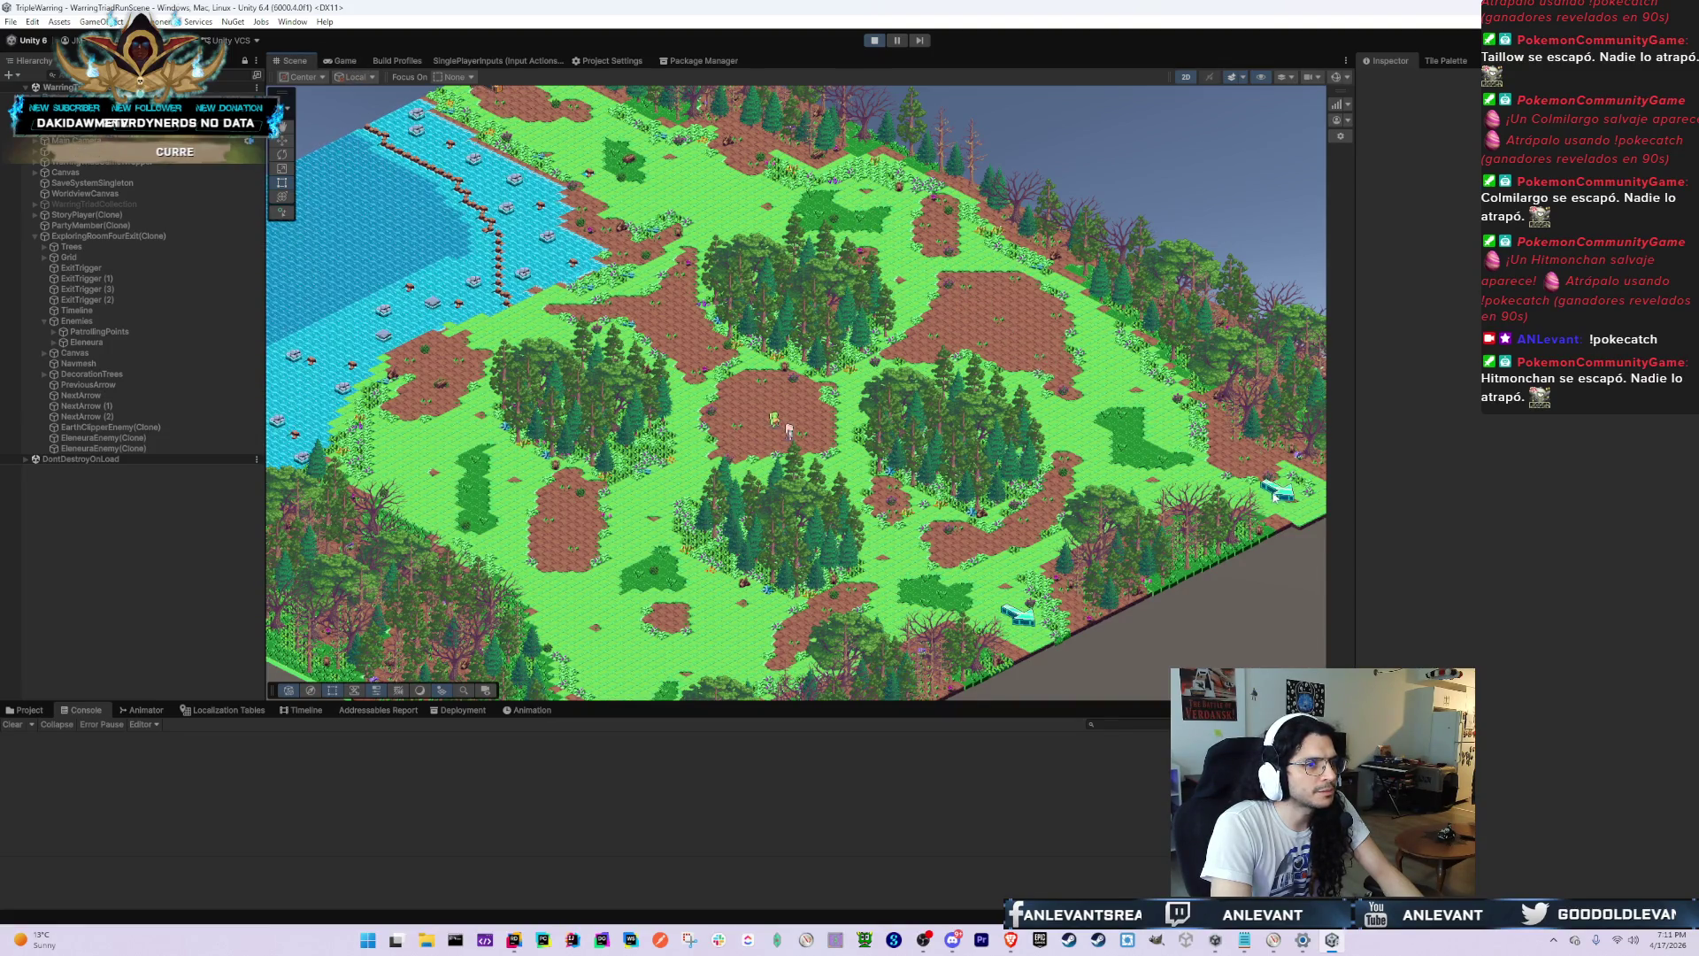
left_click(345, 60)
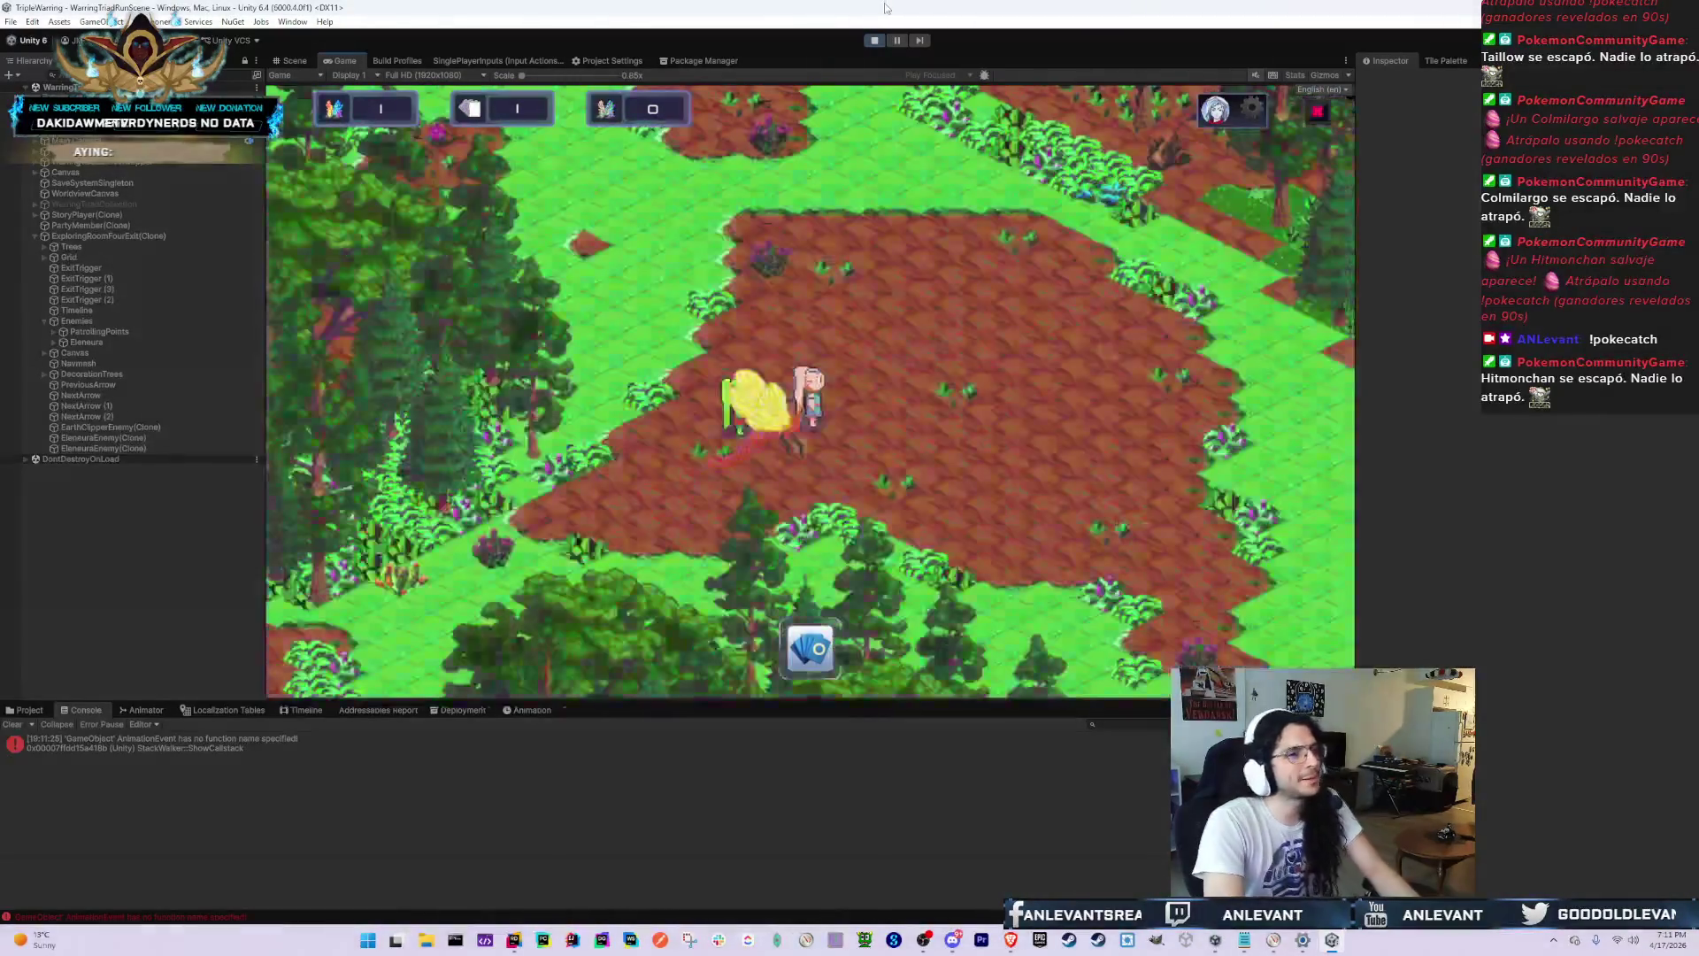
key("ctrl+p")
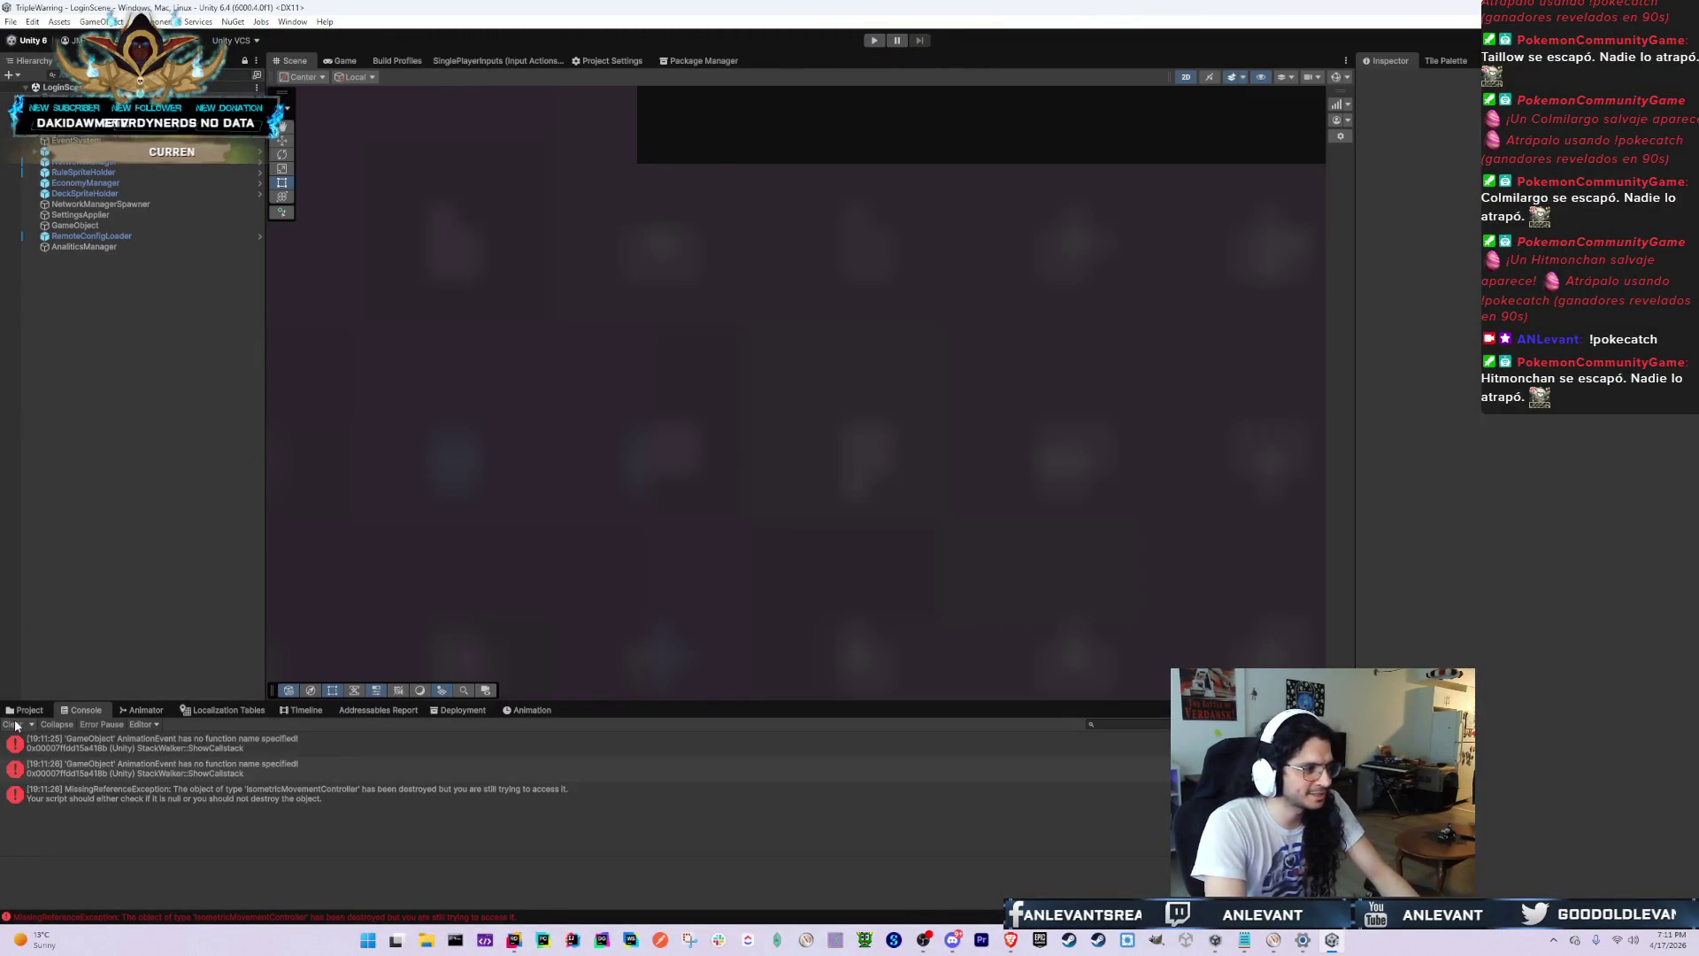
left_click(873, 41)
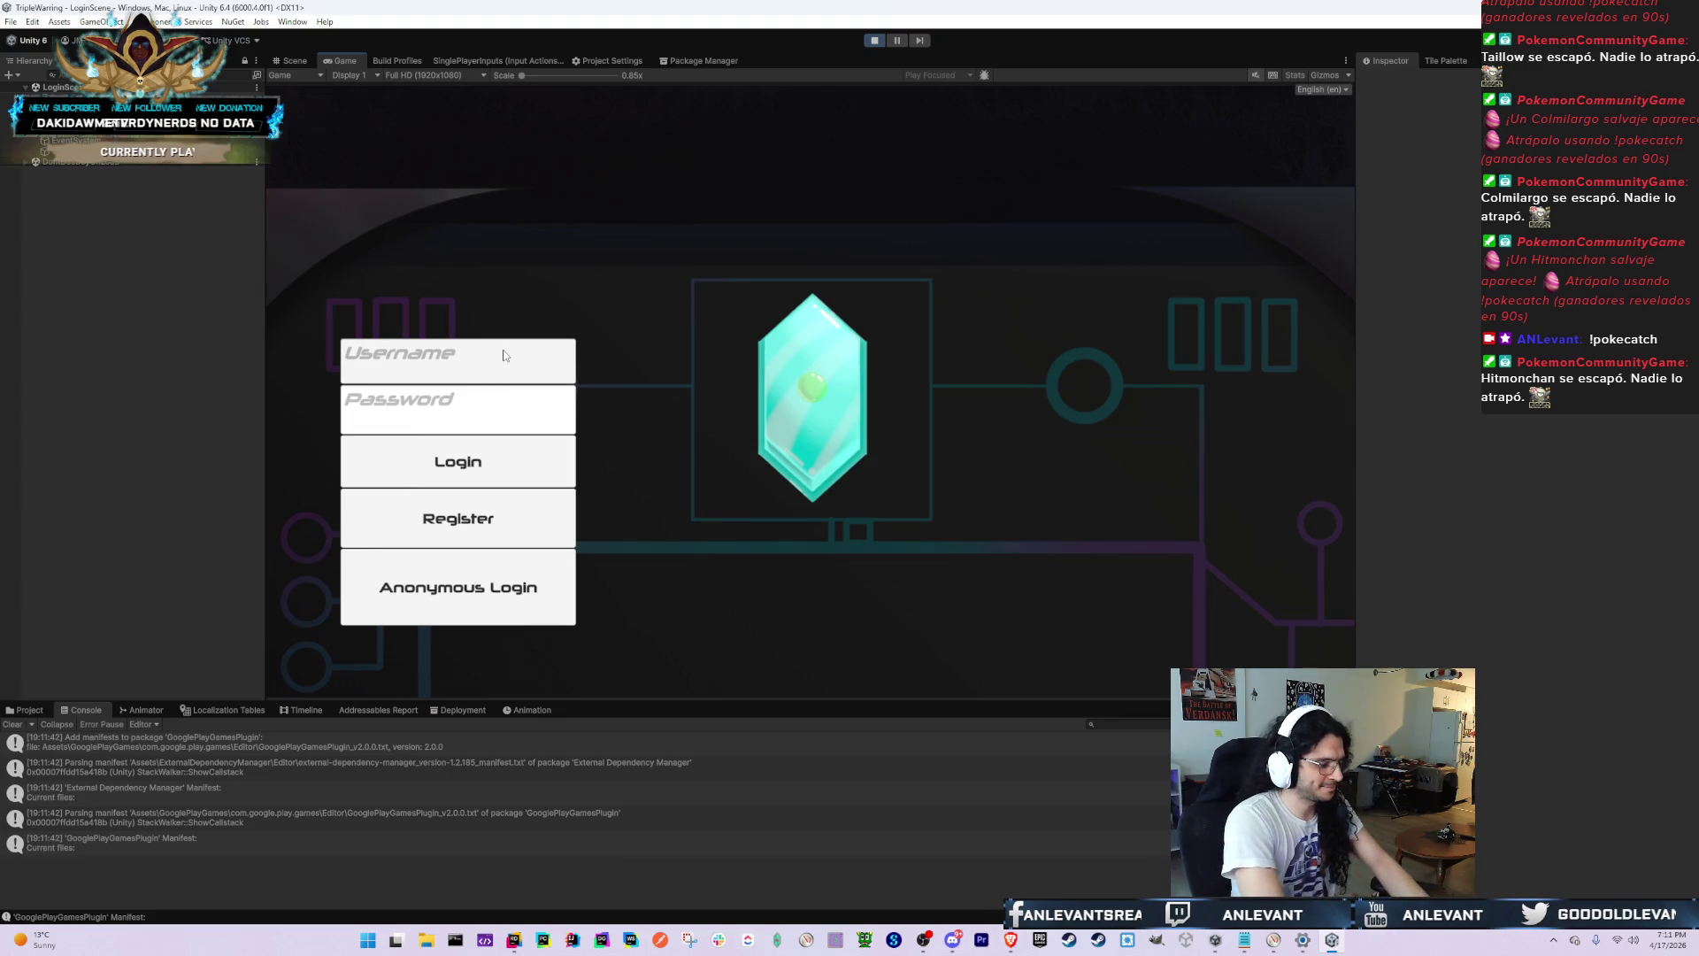
type("admin")
Retype the account password and log in to the game.
left_click(483, 421)
type("****")
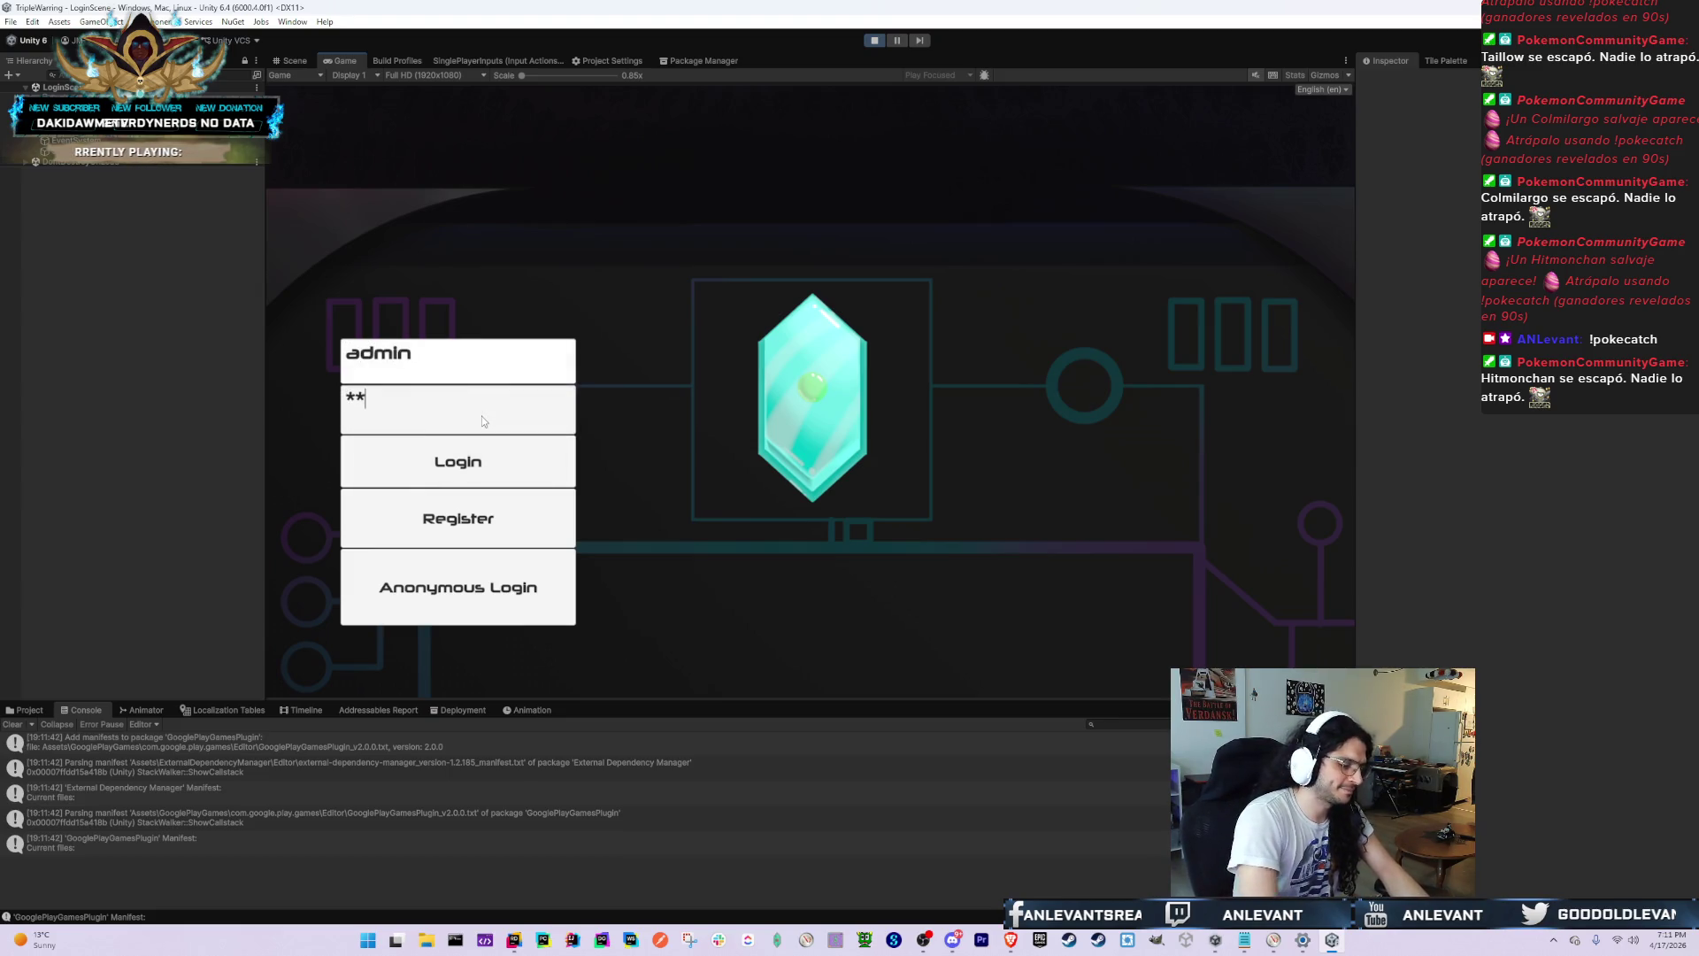
key("BackSpace")
key("BackSpace")
key("BackSpace")
type("***********")
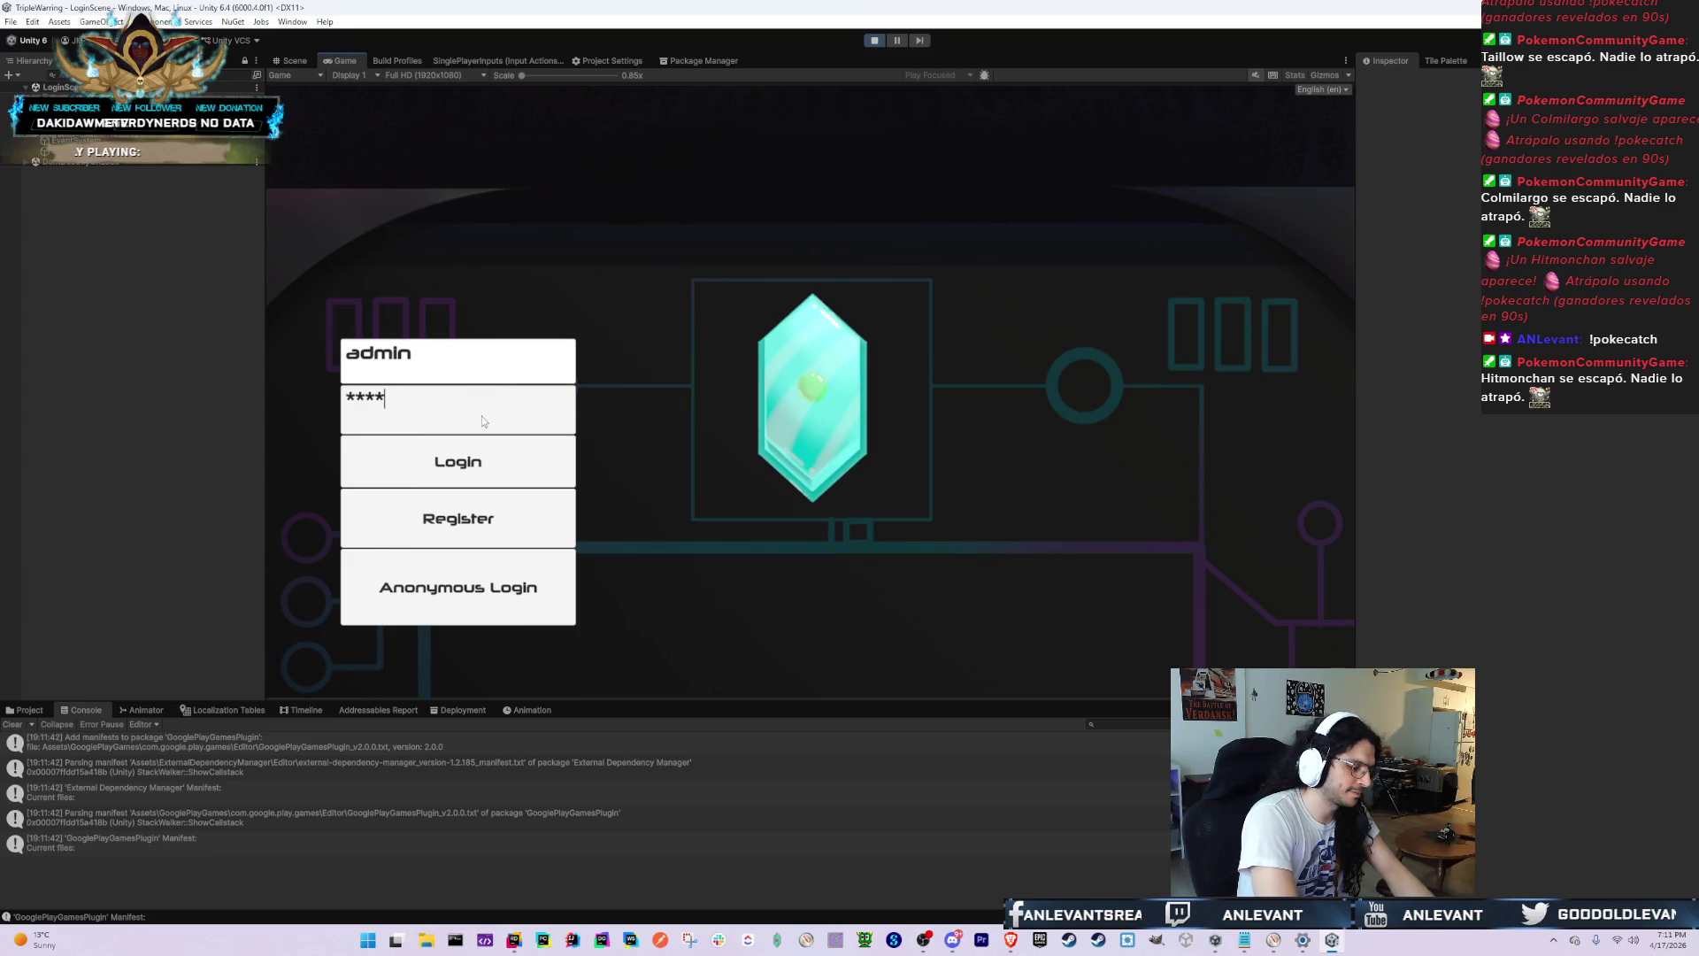
left_click(425, 461)
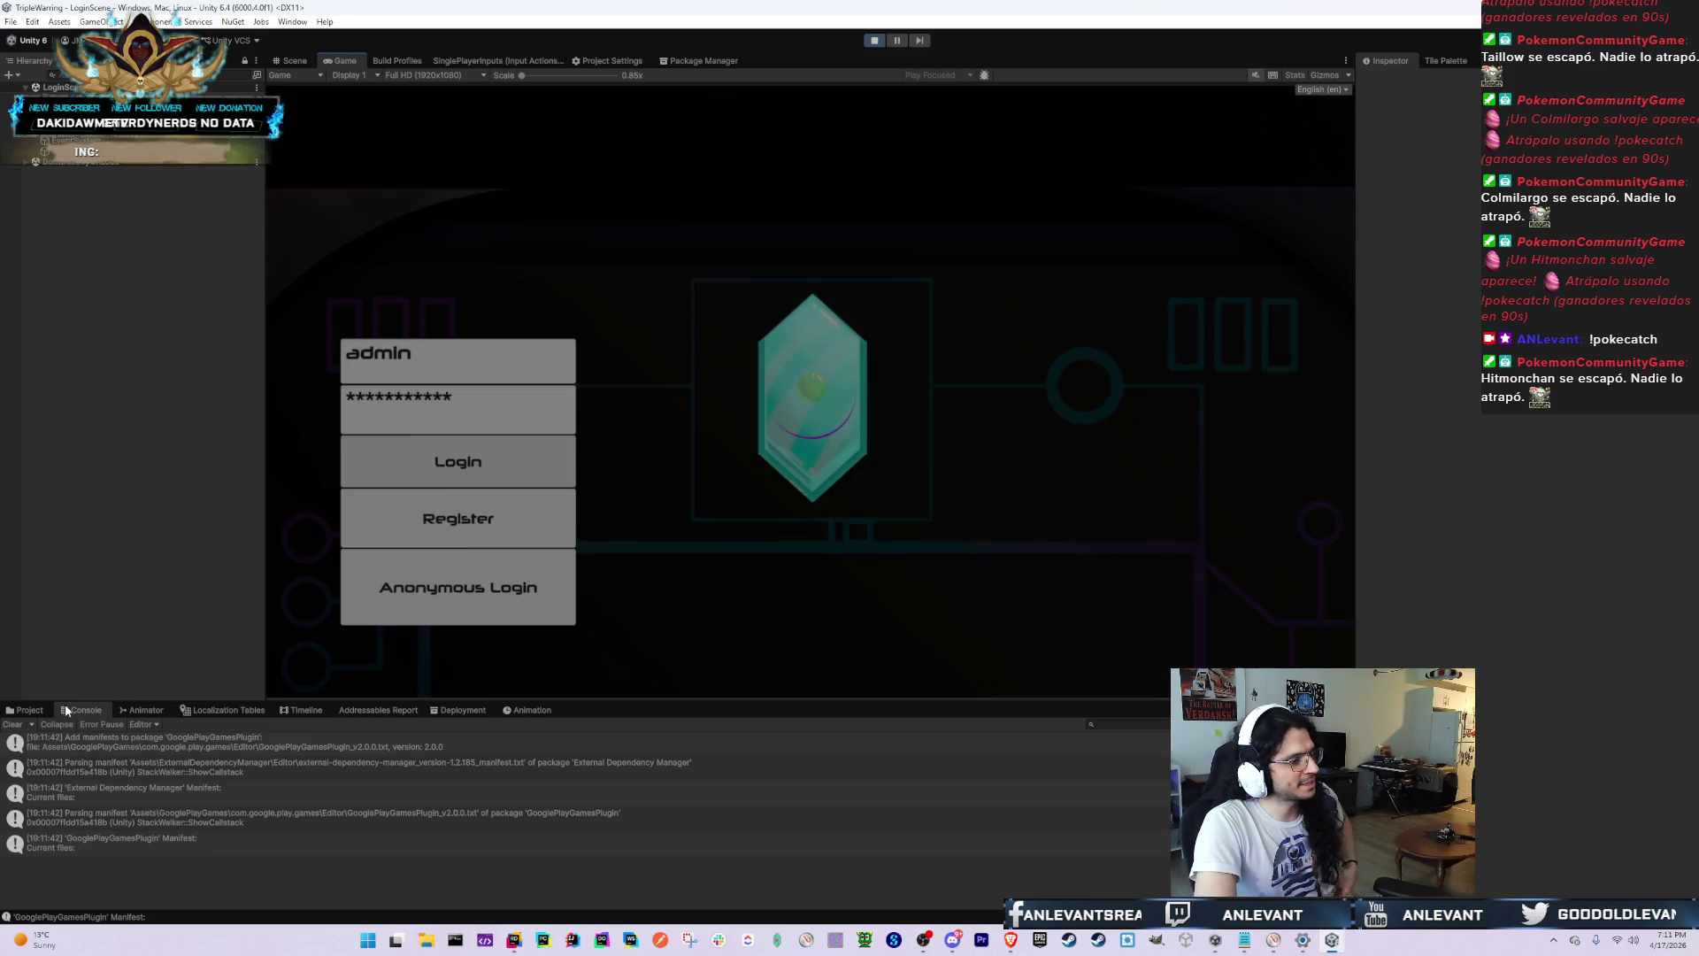
Restore the normal editor layout, then start the Story campaign from the Solo menu.
double_click(29, 710)
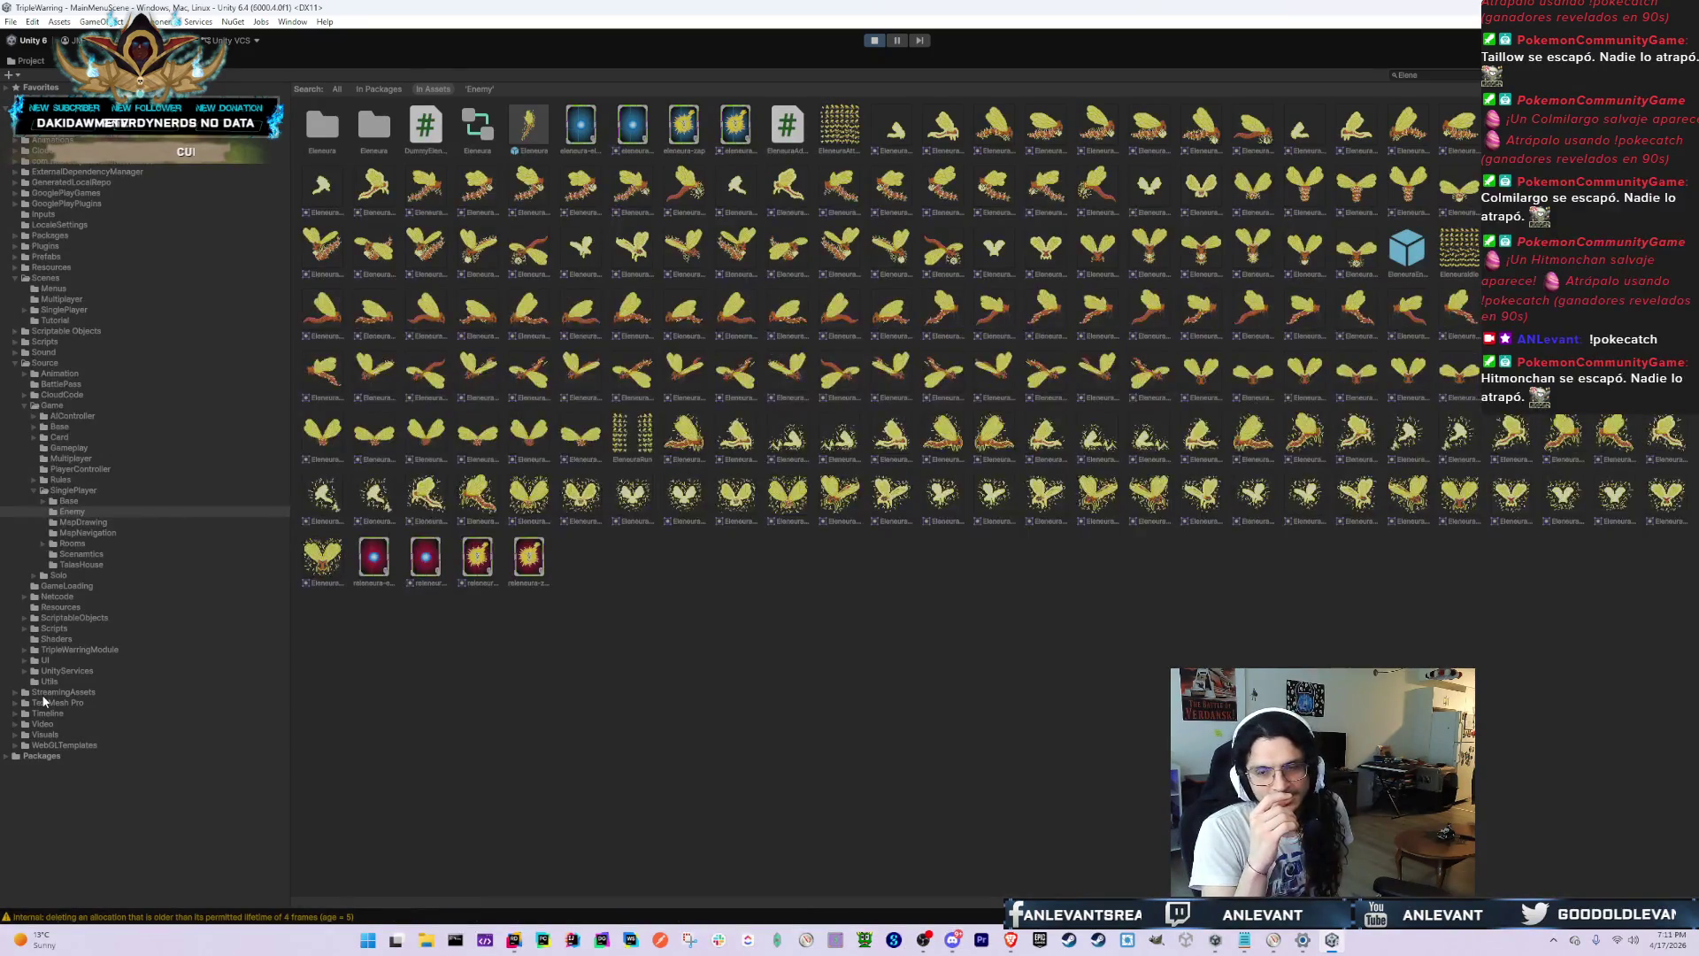
double_click(754, 60)
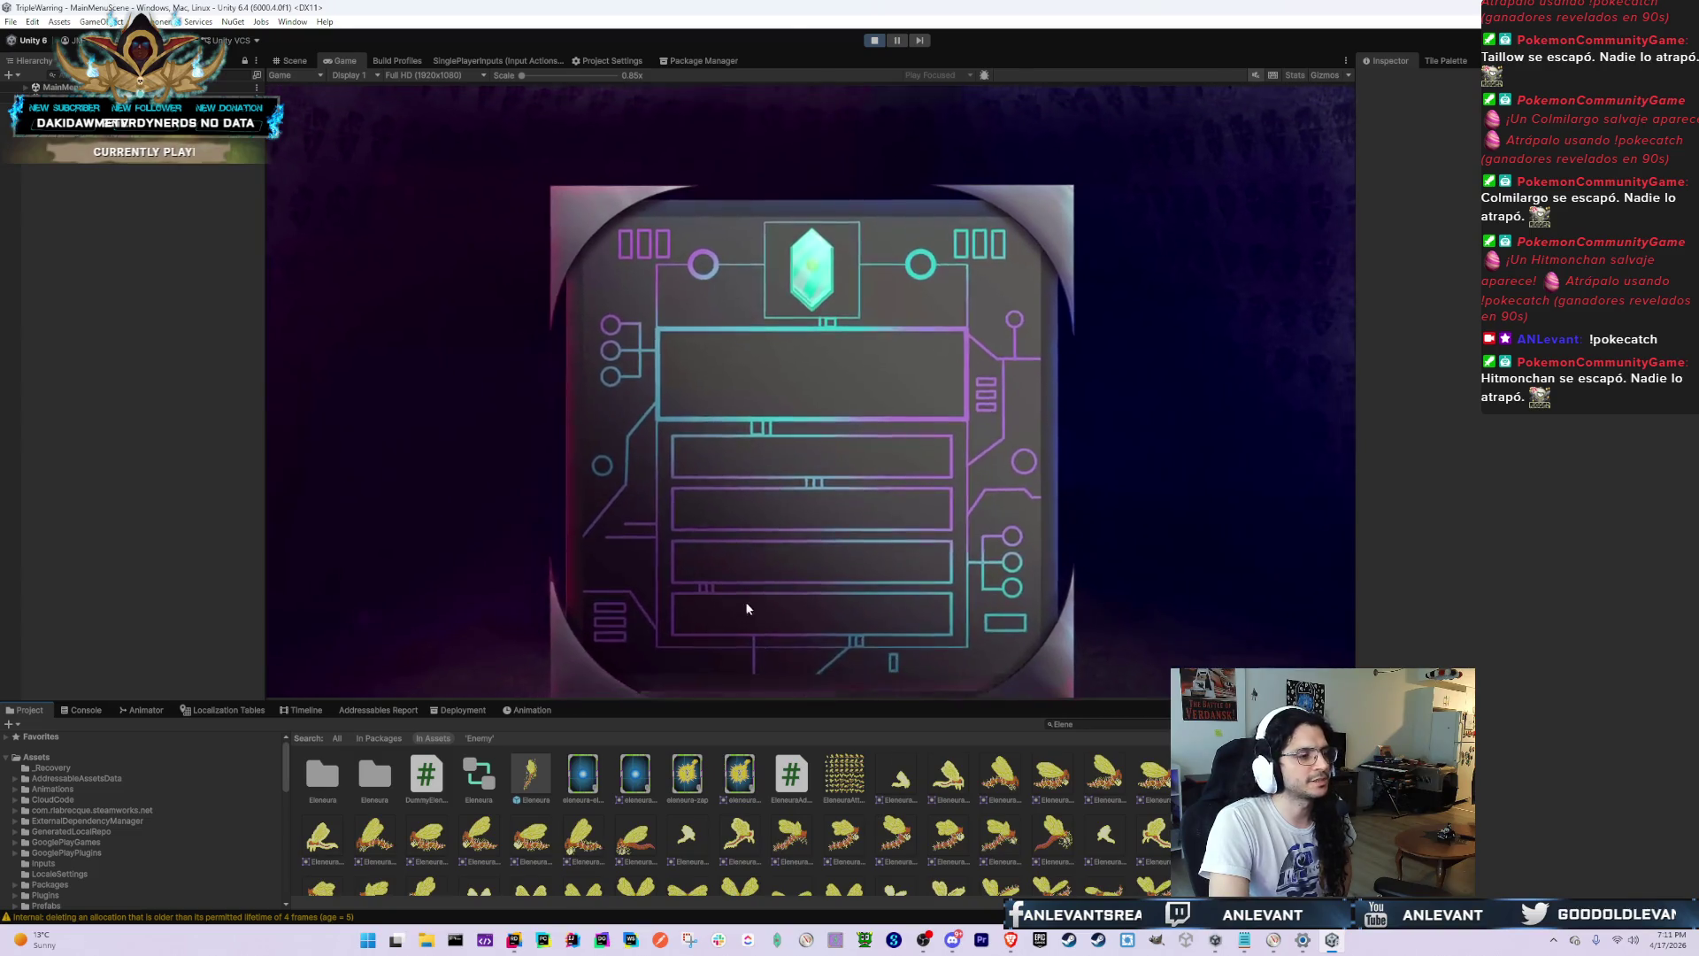
left_click(808, 543)
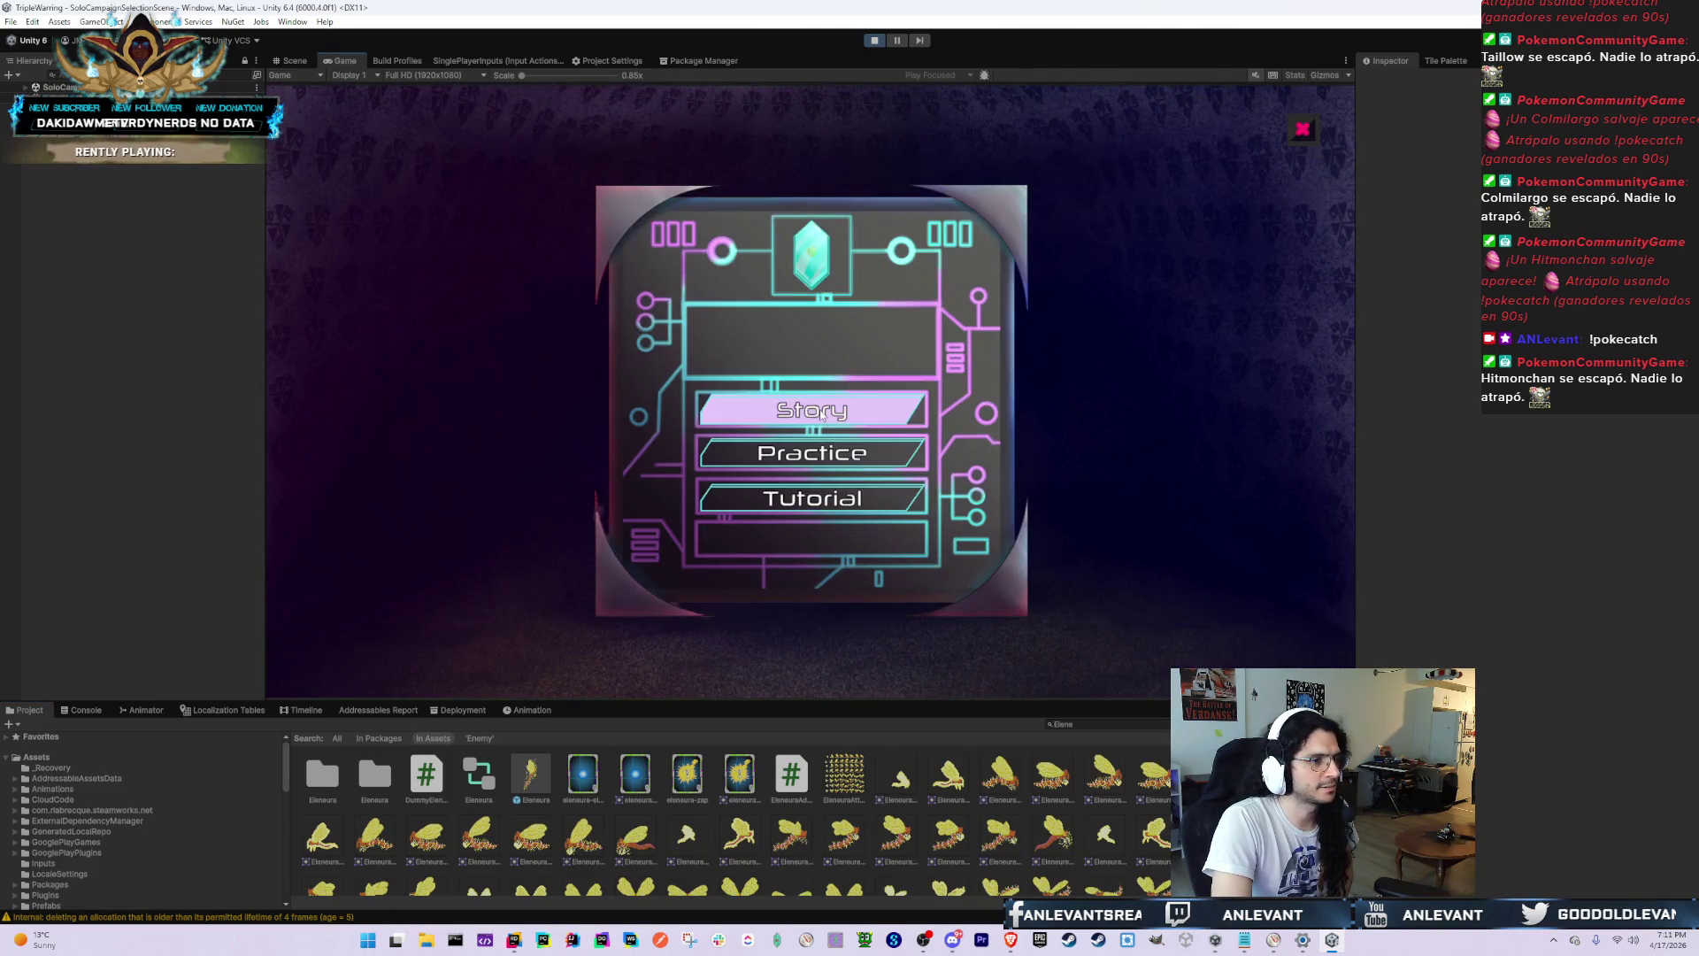
left_click(820, 413)
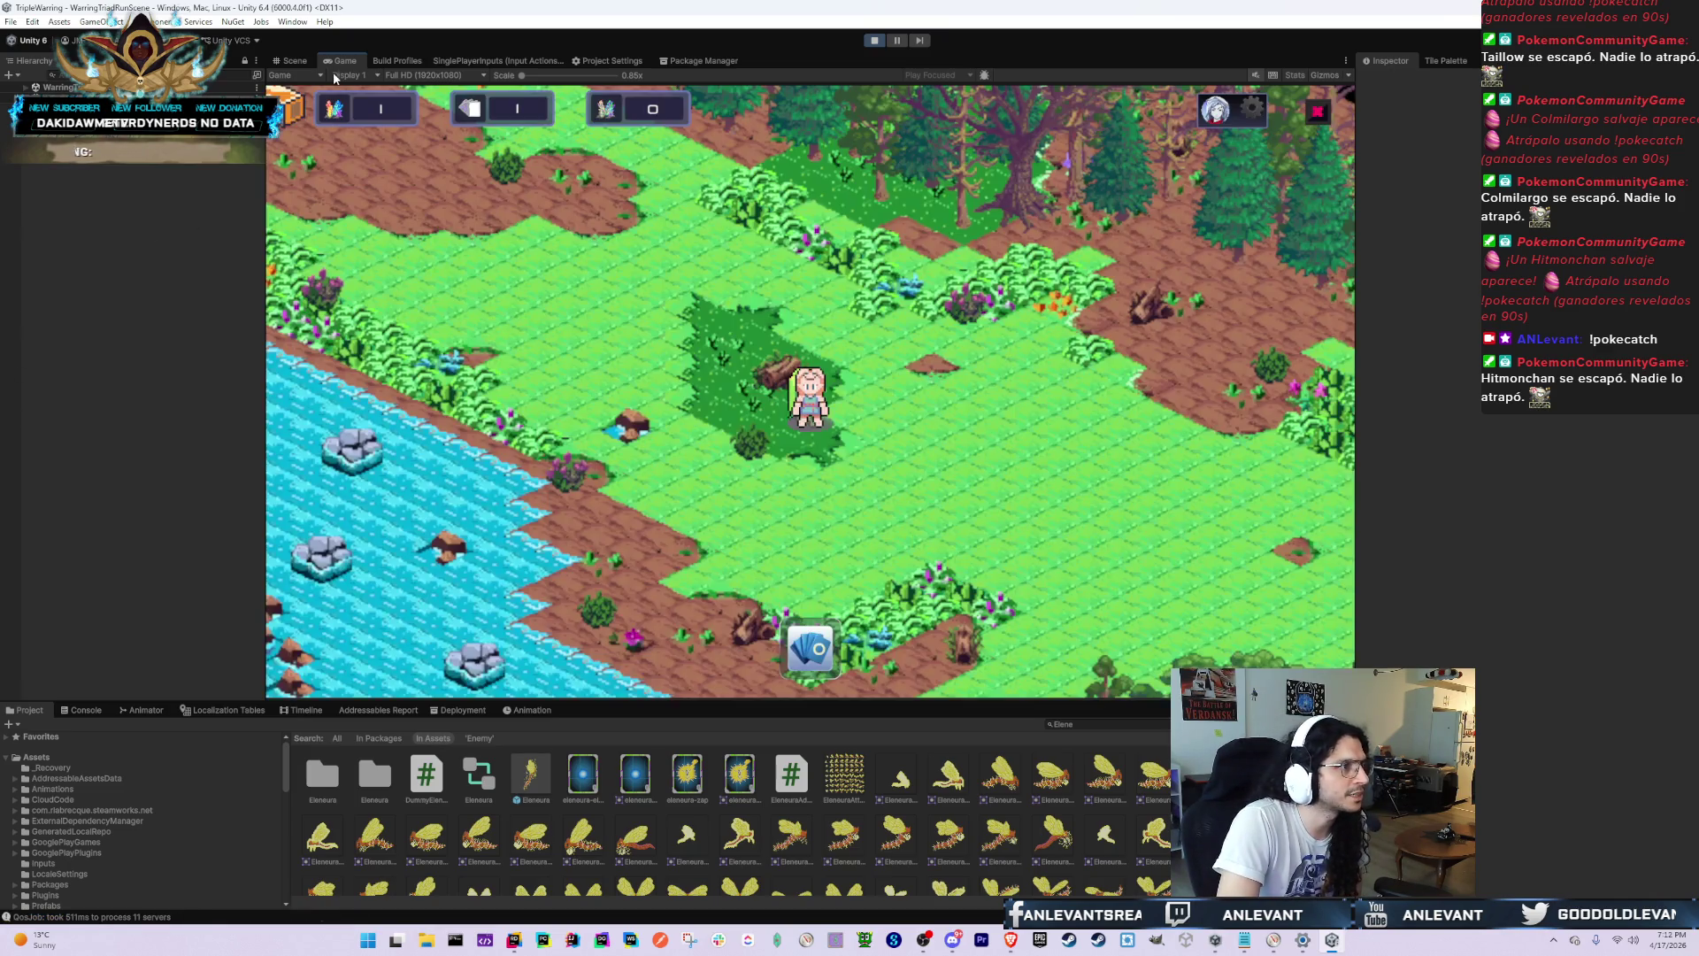
Inspect ExitTrigger and PatrollingPoints in the Scene, then walk the player right through the forest.
left_click(295, 61)
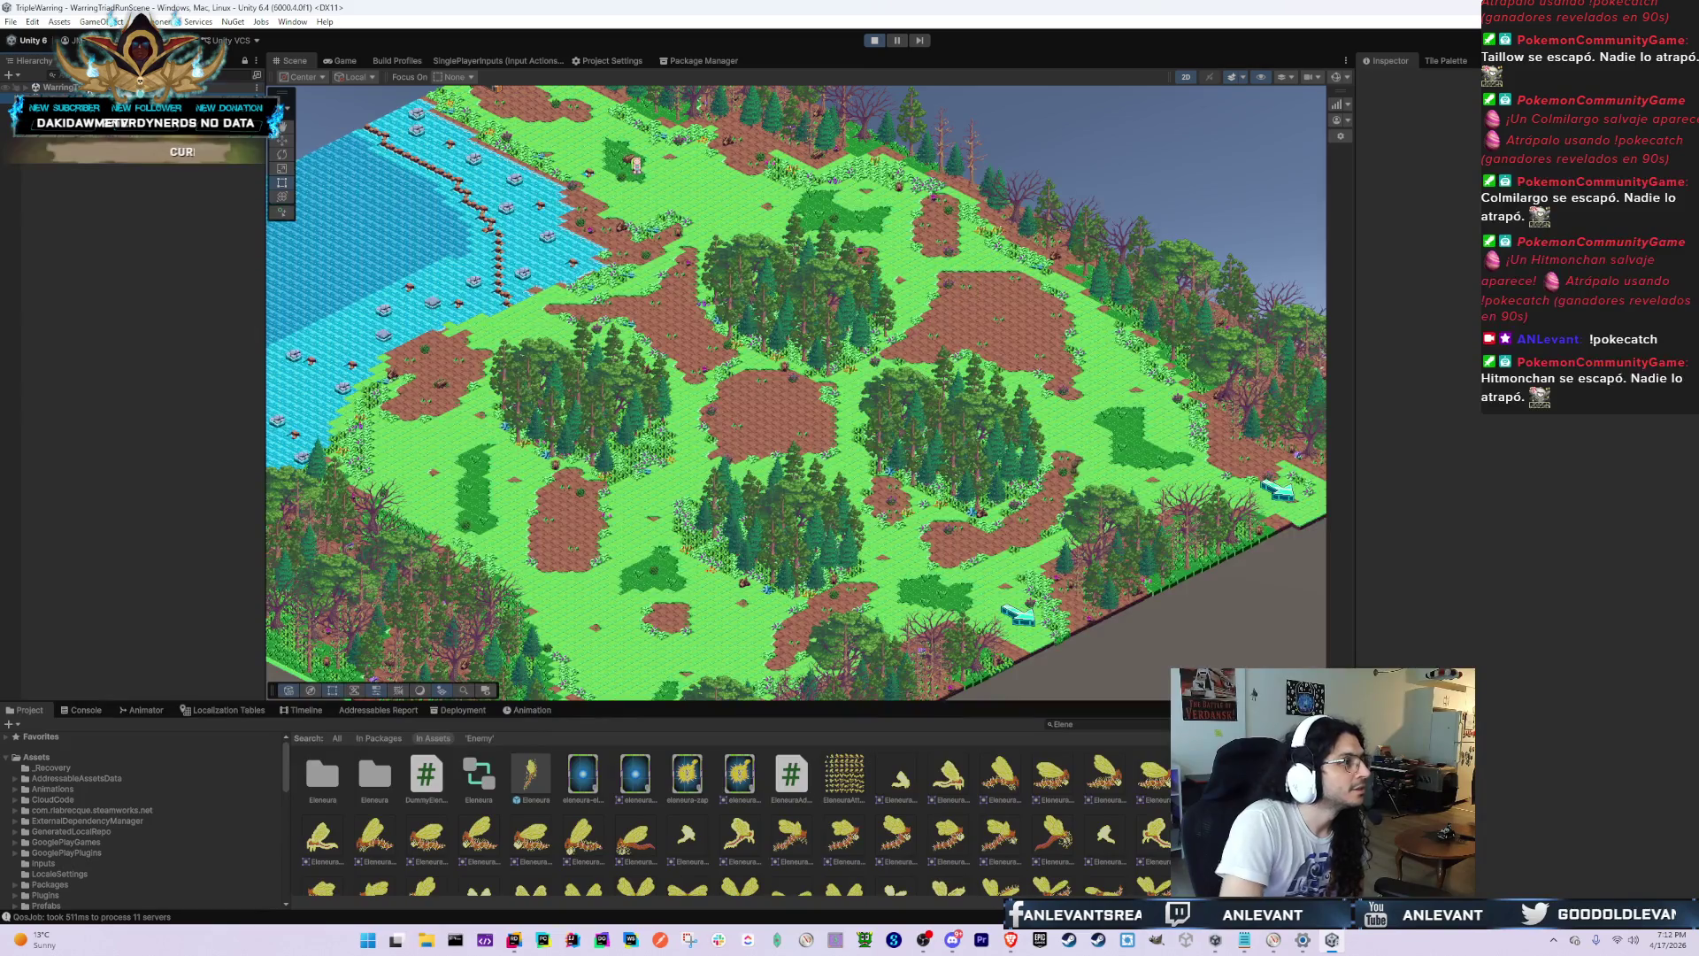
left_click(966, 550)
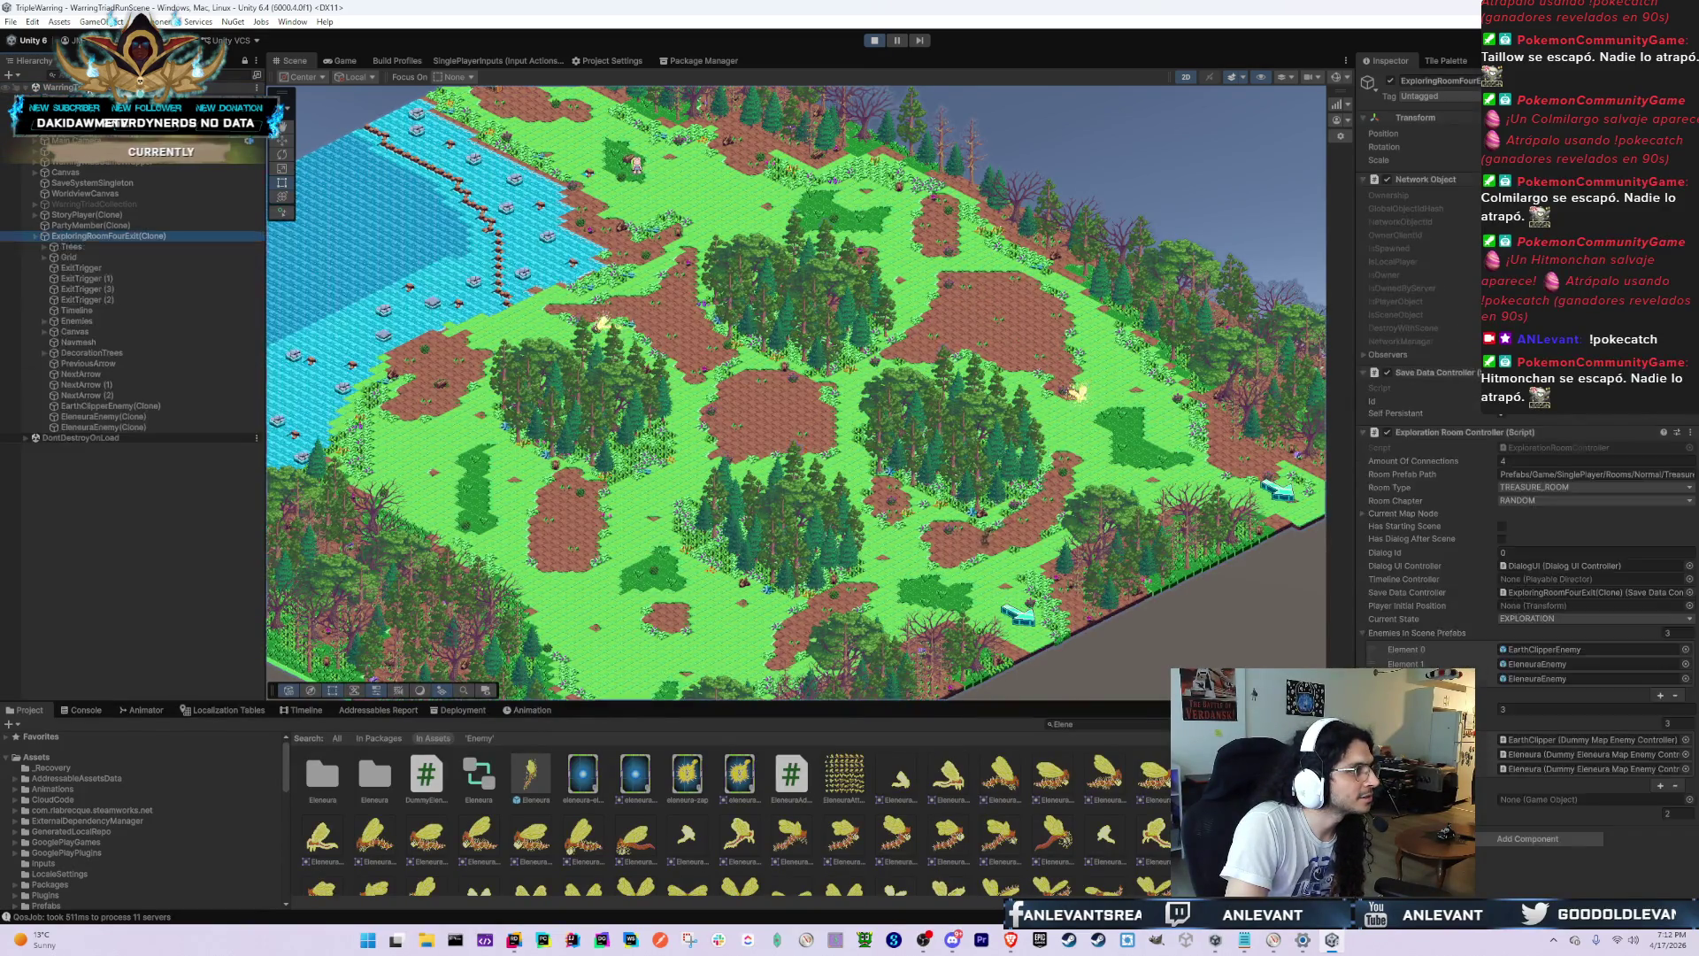
left_click(967, 550)
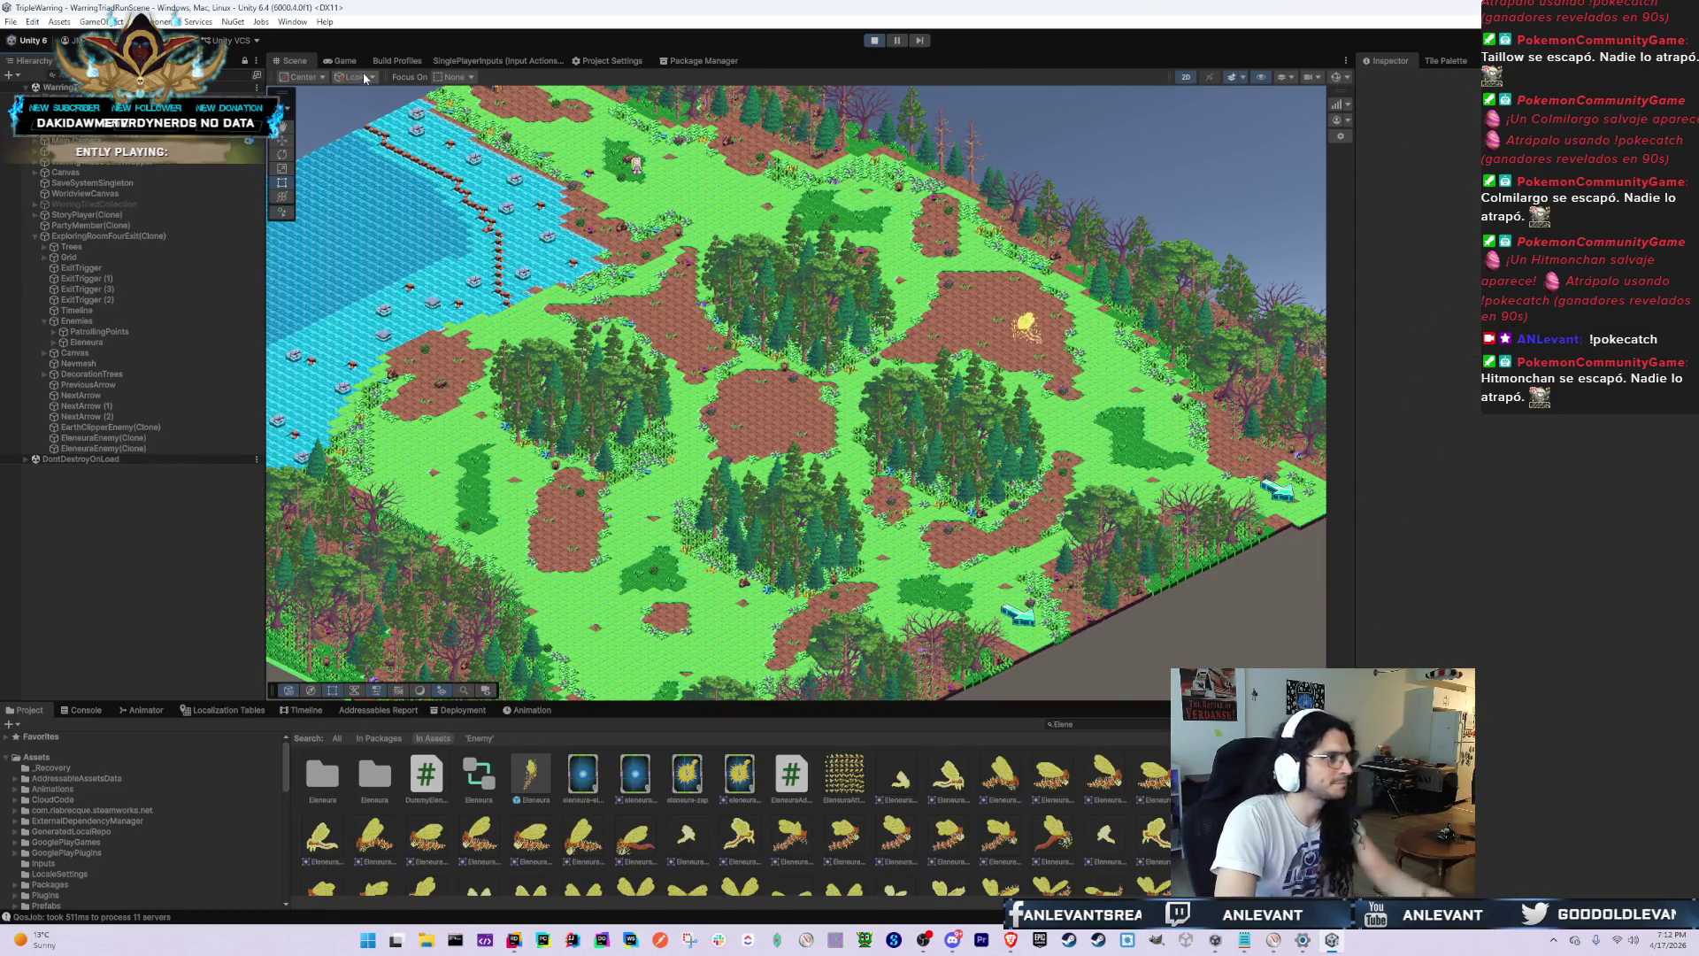
key("ctrl+2")
key("d")
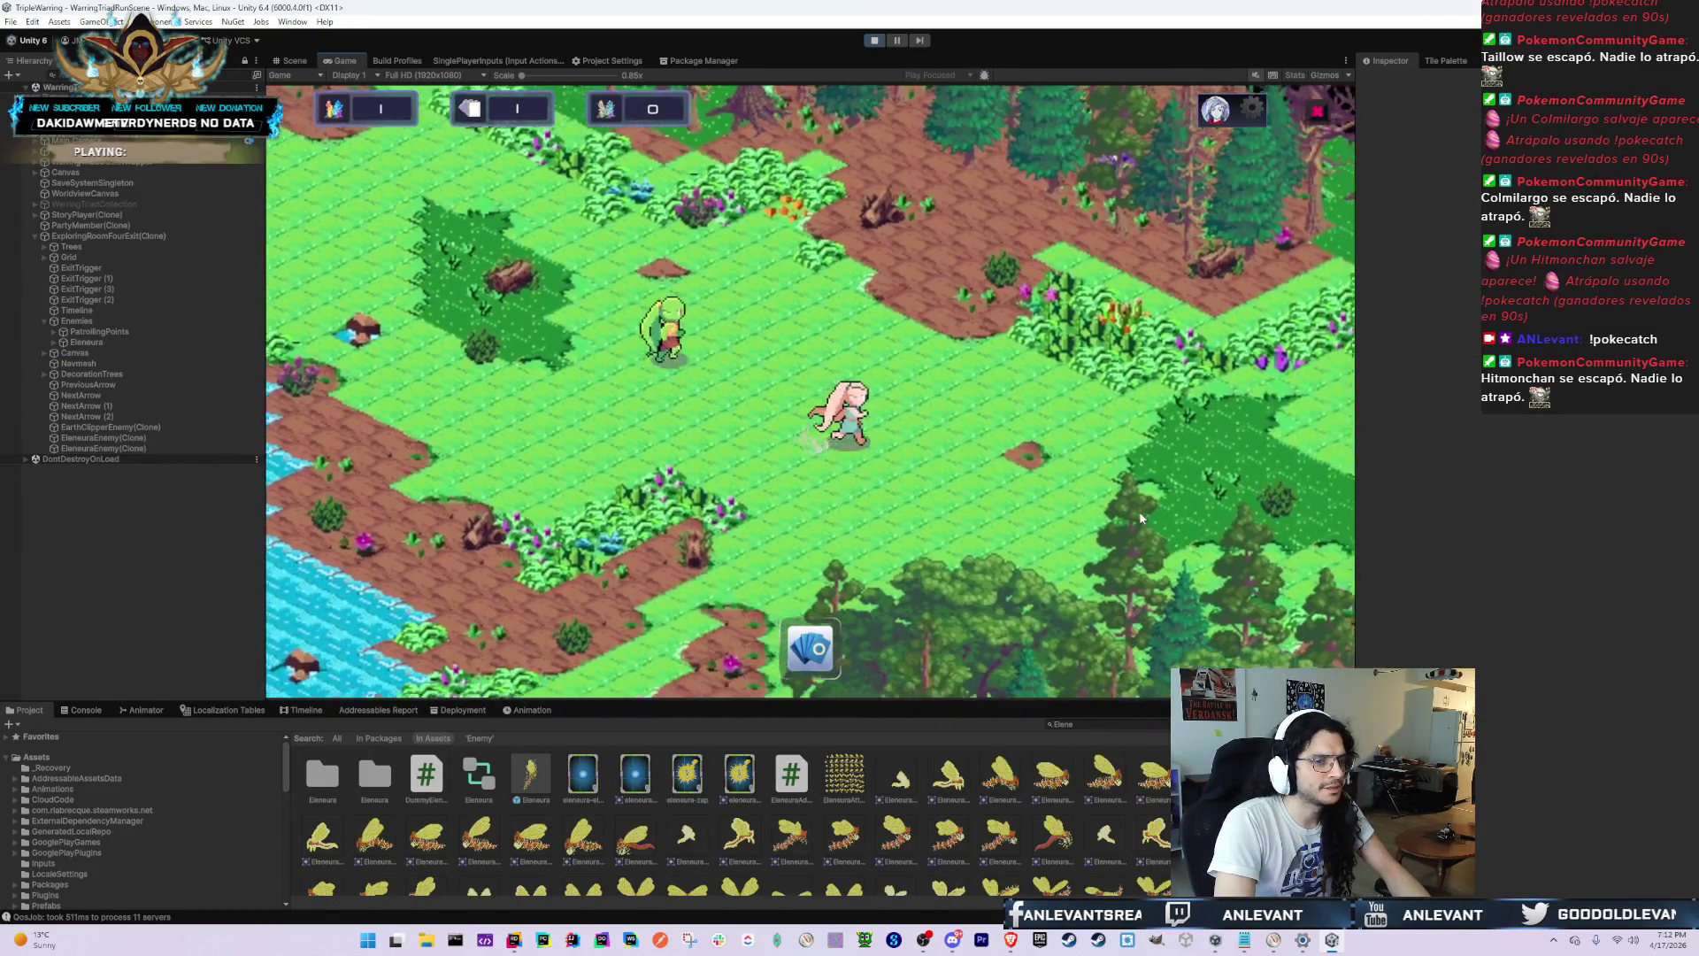
key("d")
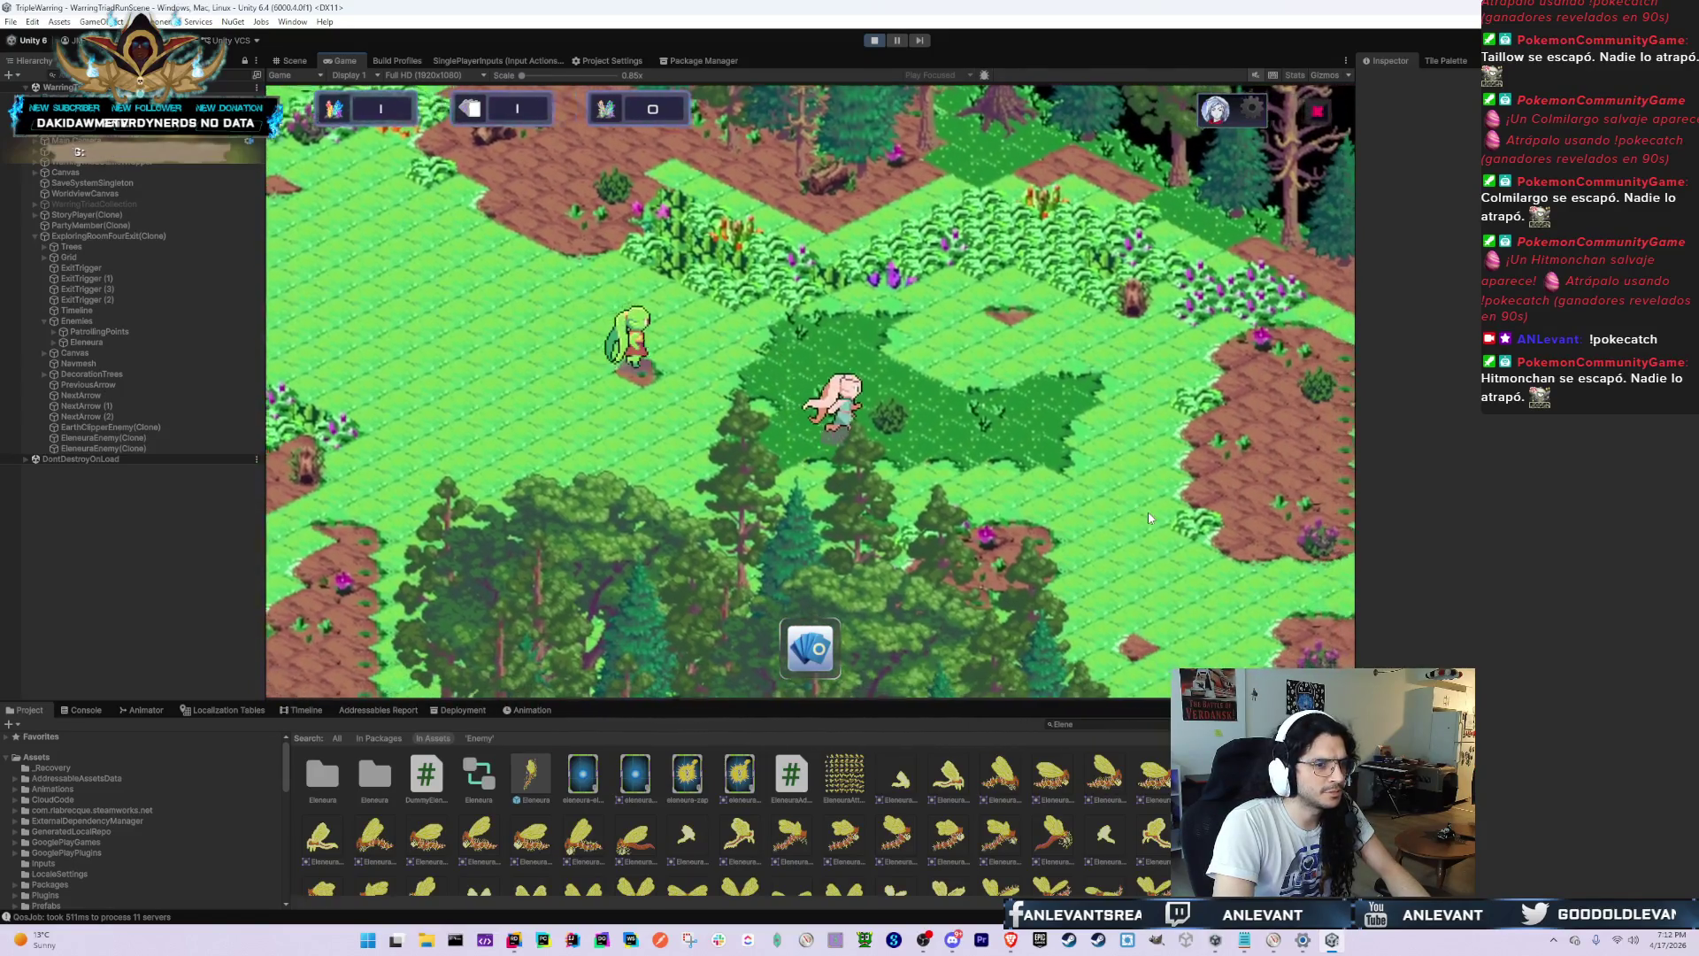
key("d")
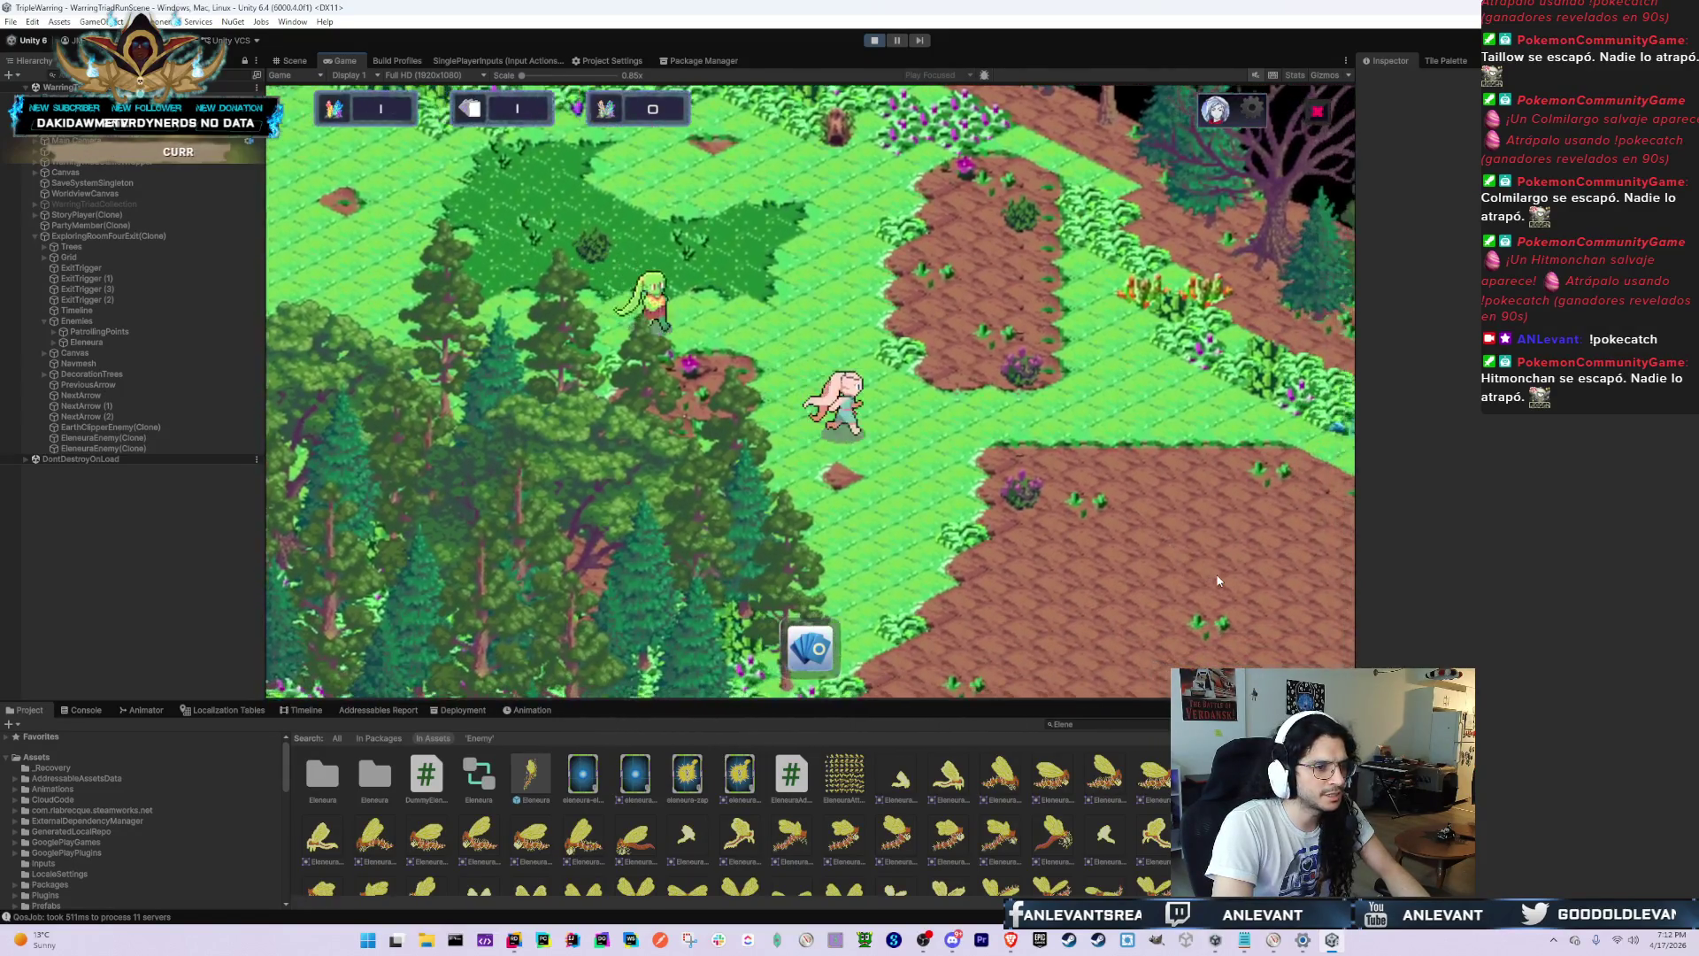
key("d")
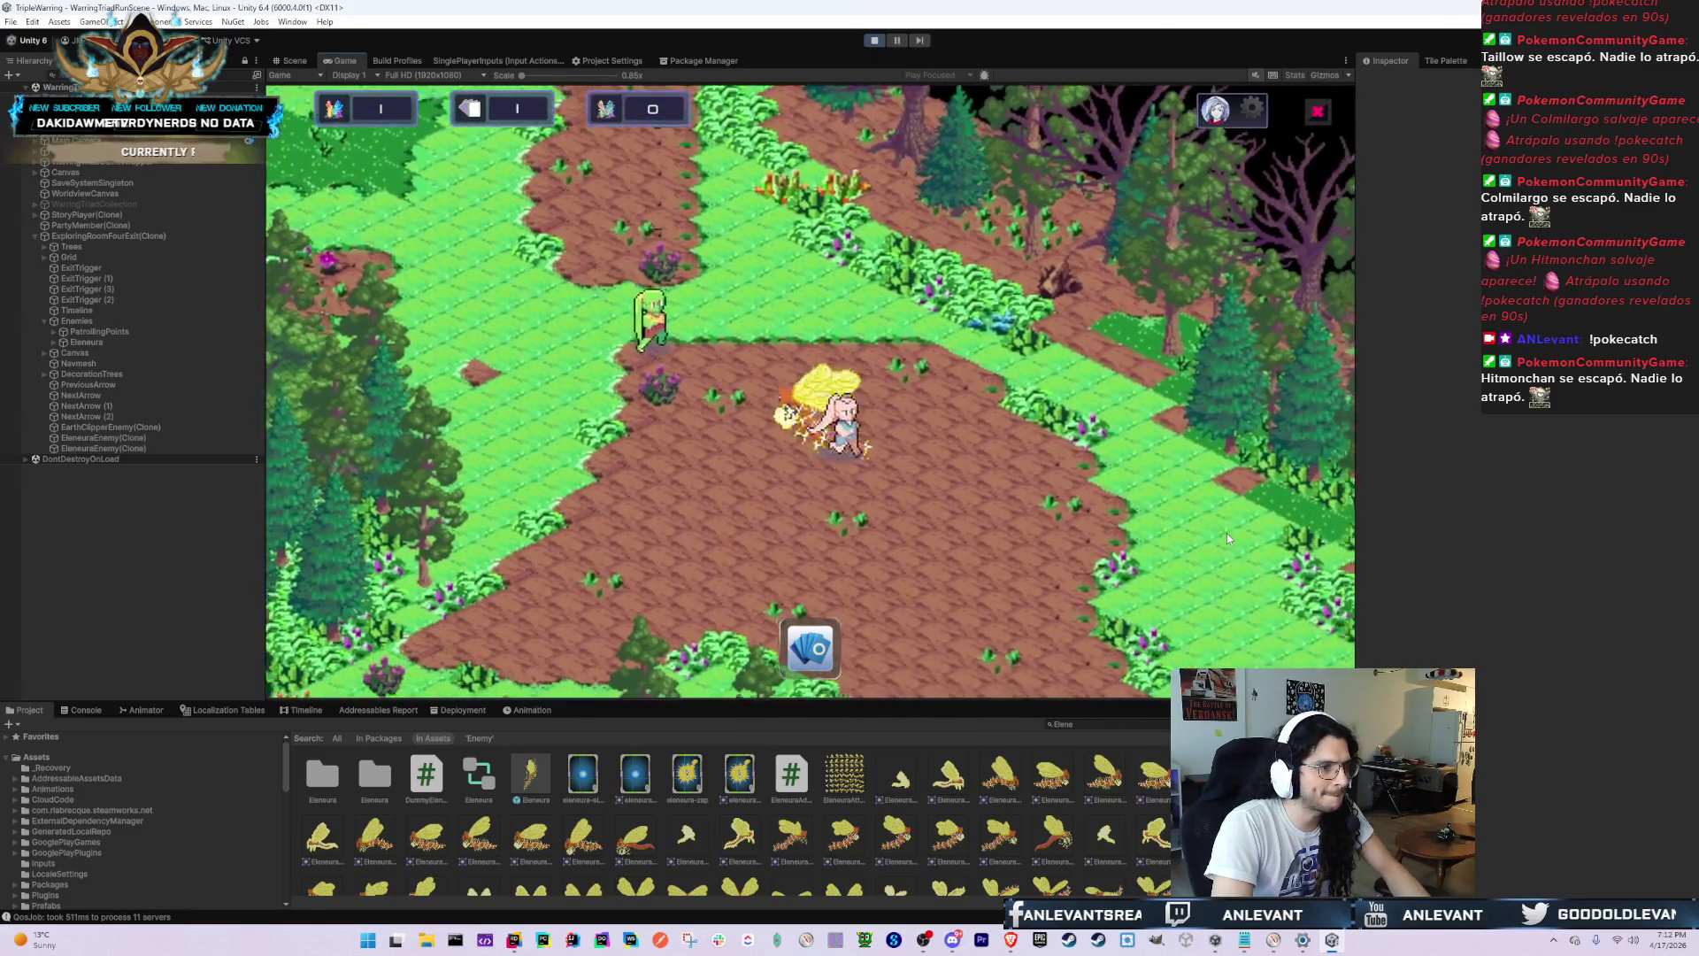
key("d")
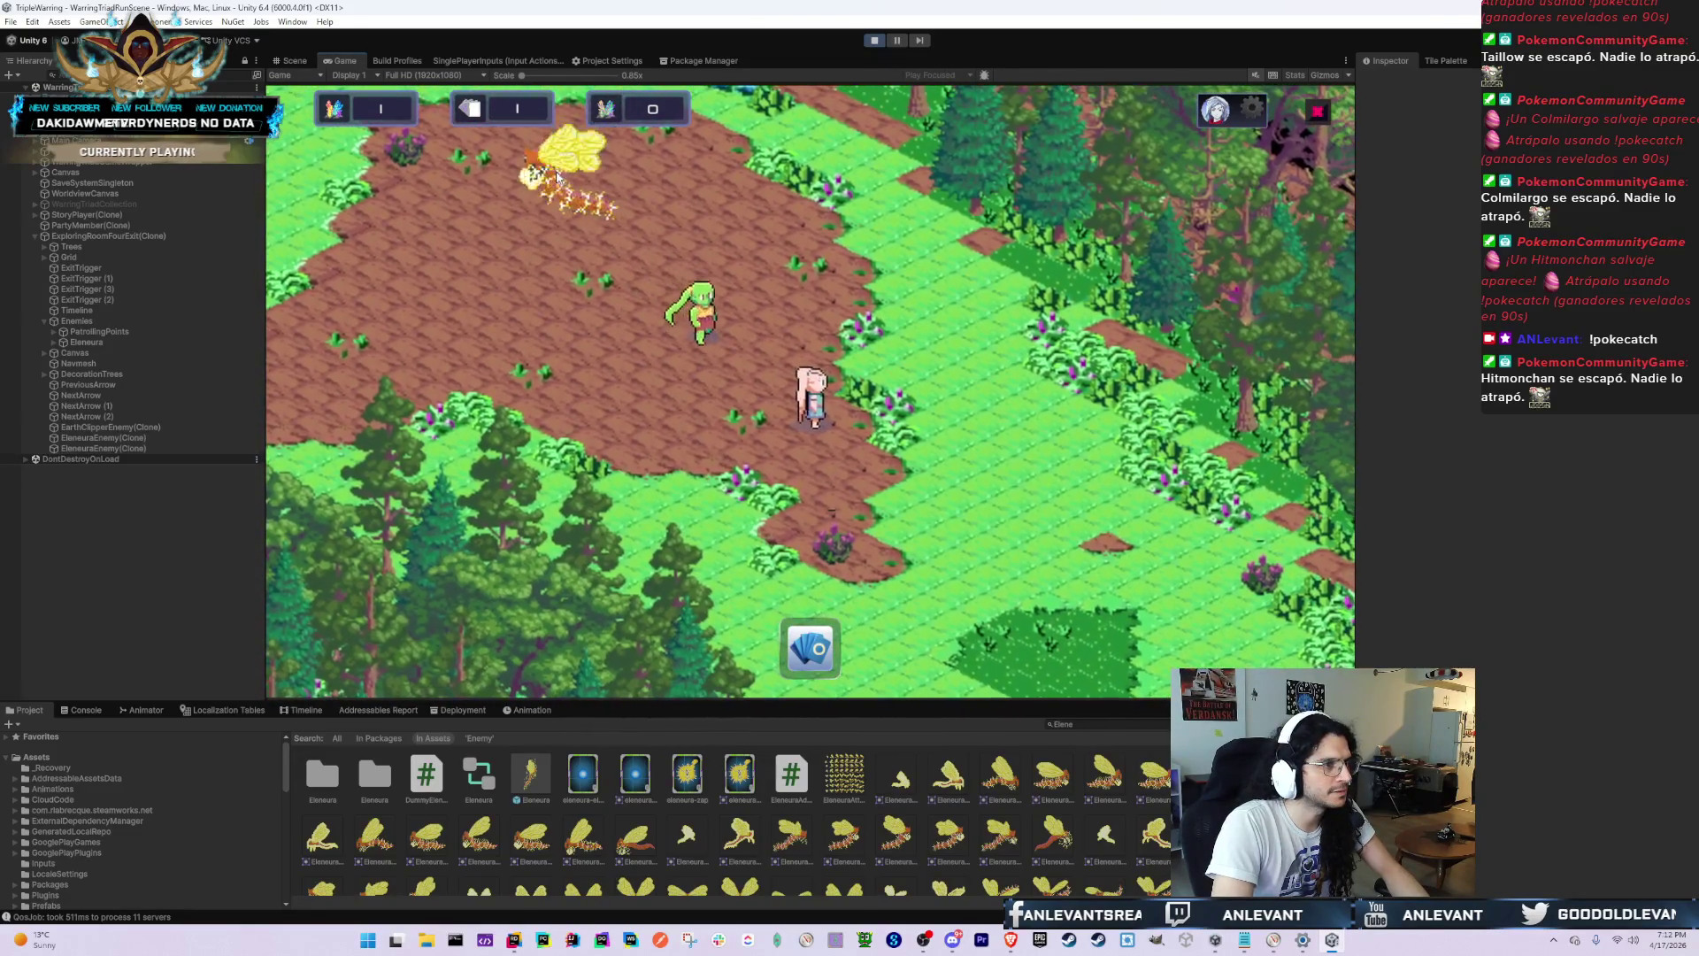
Watch Eleneura's child GameObject states live in the Animator, then stop Play mode.
left_click(152, 710)
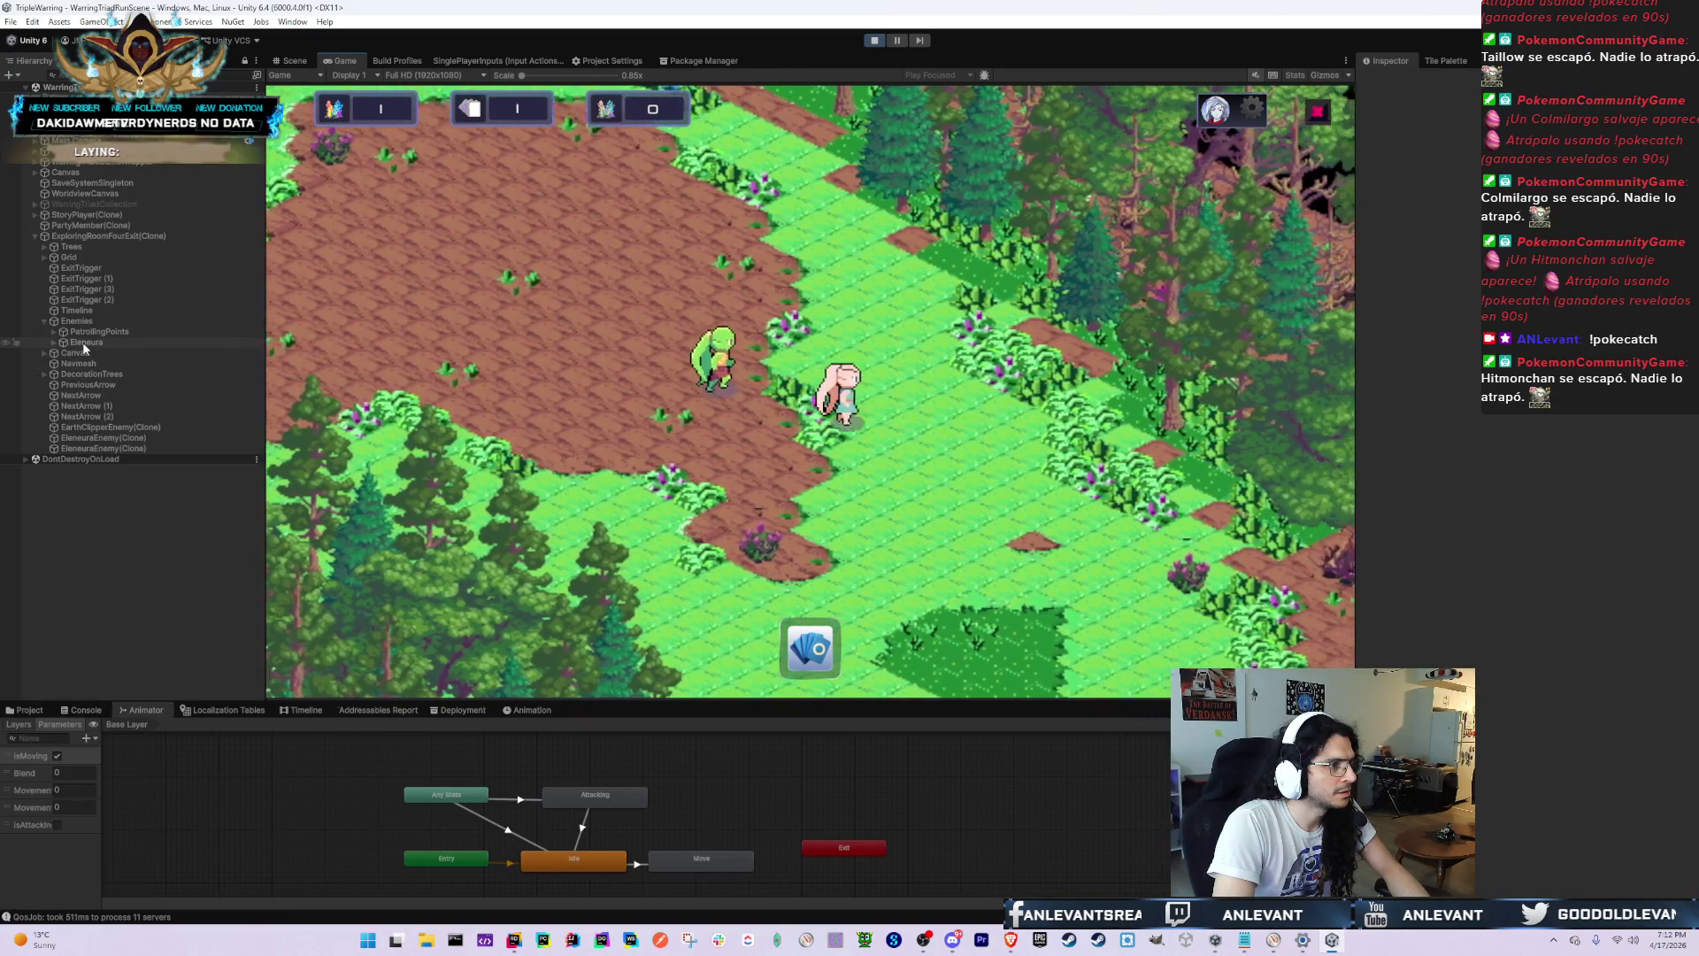
left_click(87, 343)
key("Right")
key("Down")
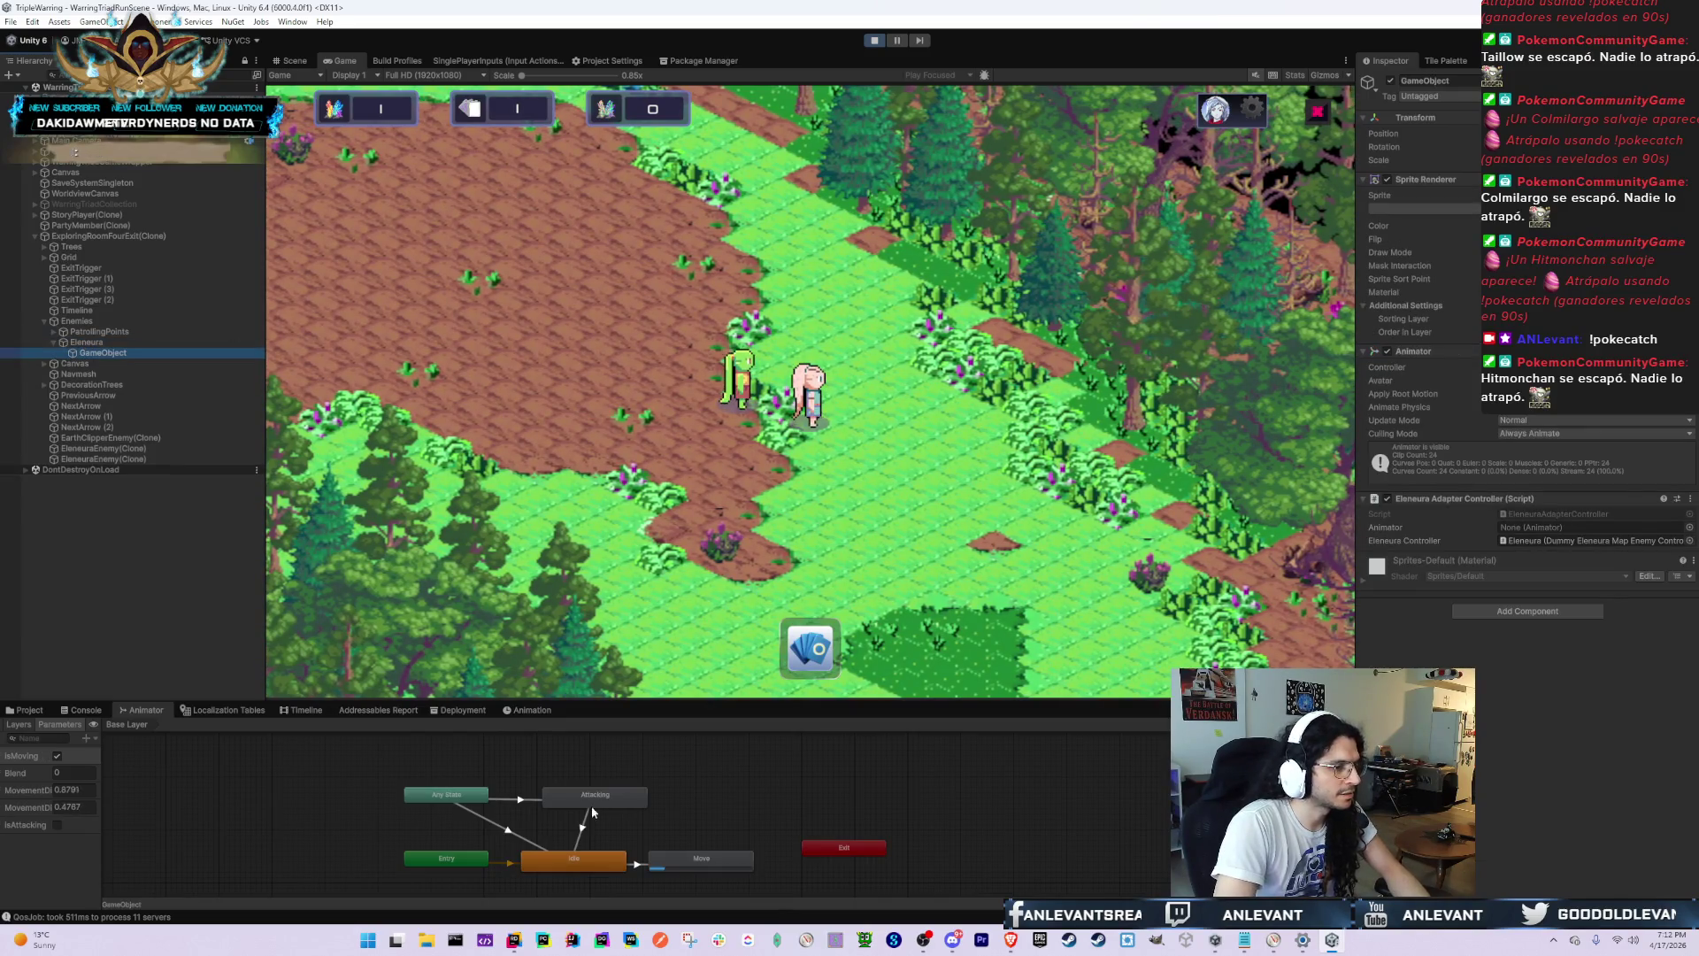
left_click(592, 806)
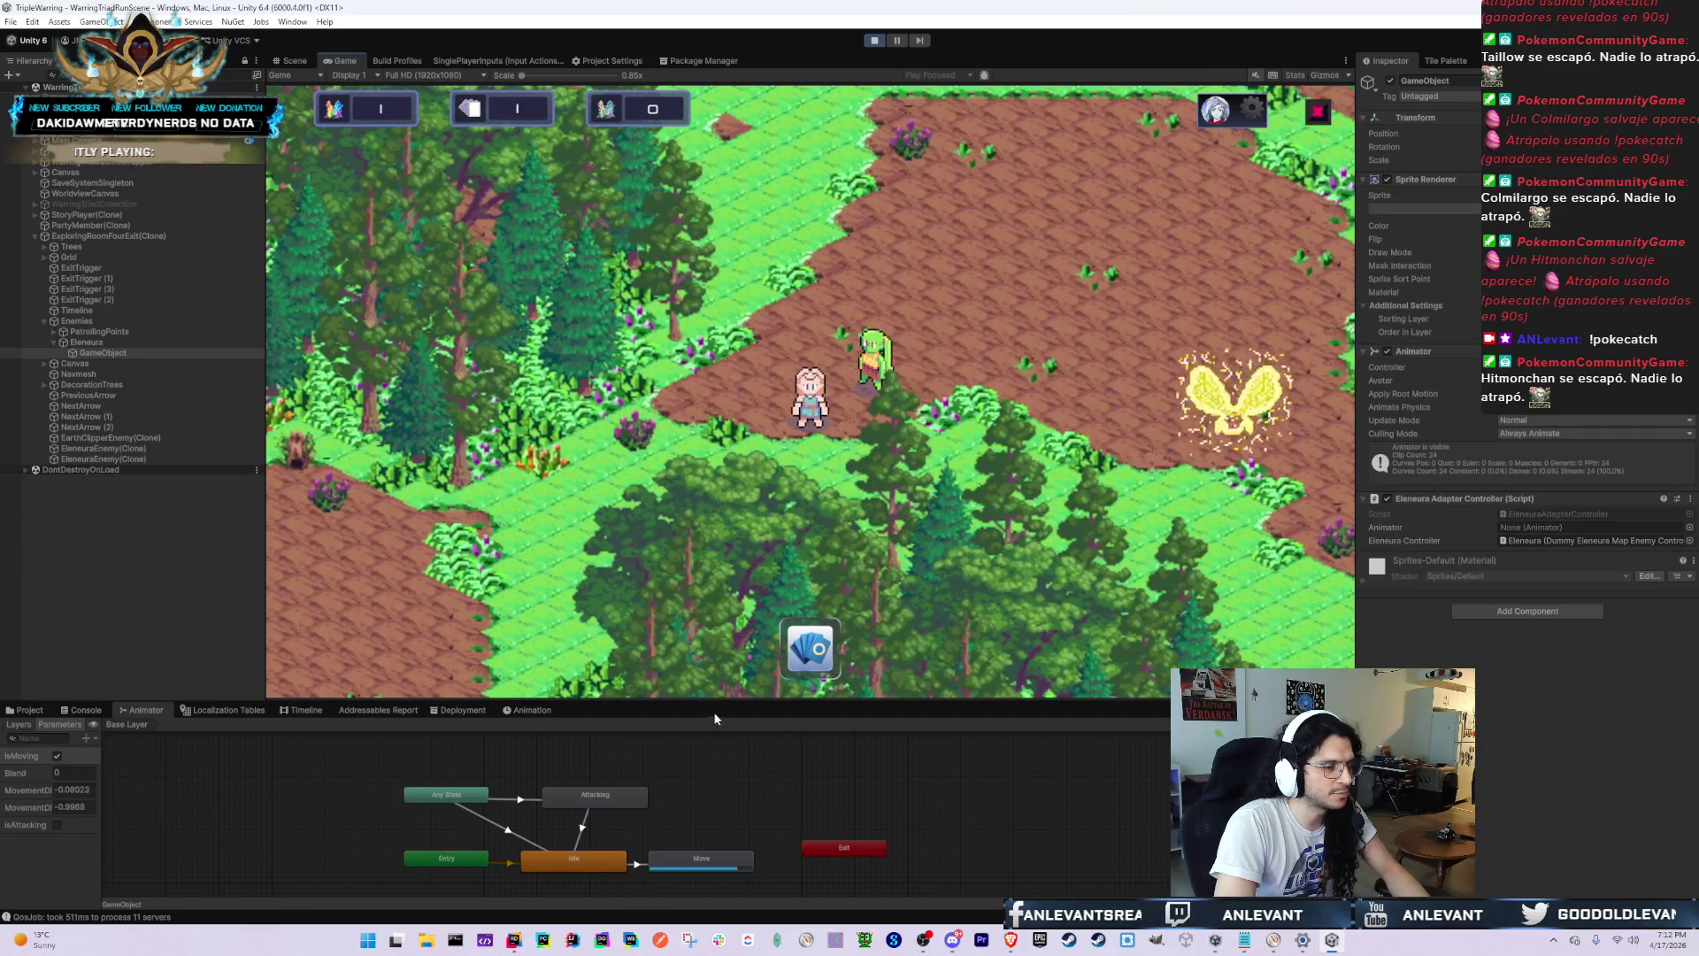
left_click(882, 39)
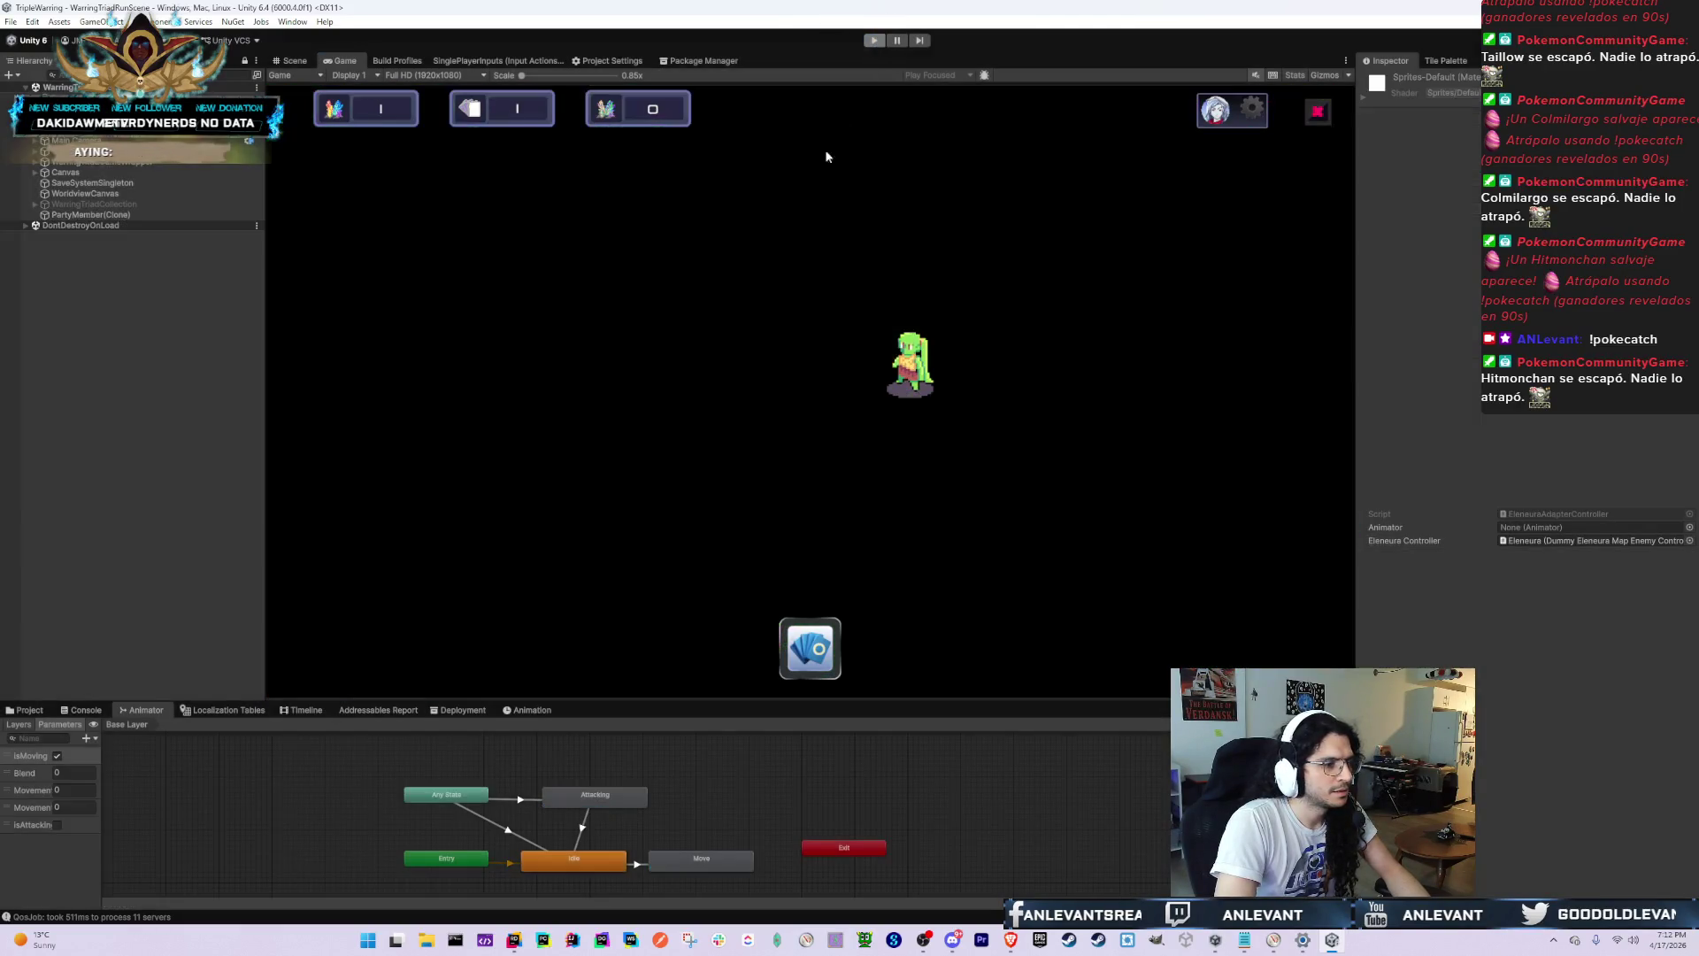
Inspect the Attacking -> Idle transition, then restart Play mode from the Game view.
left_click(584, 828)
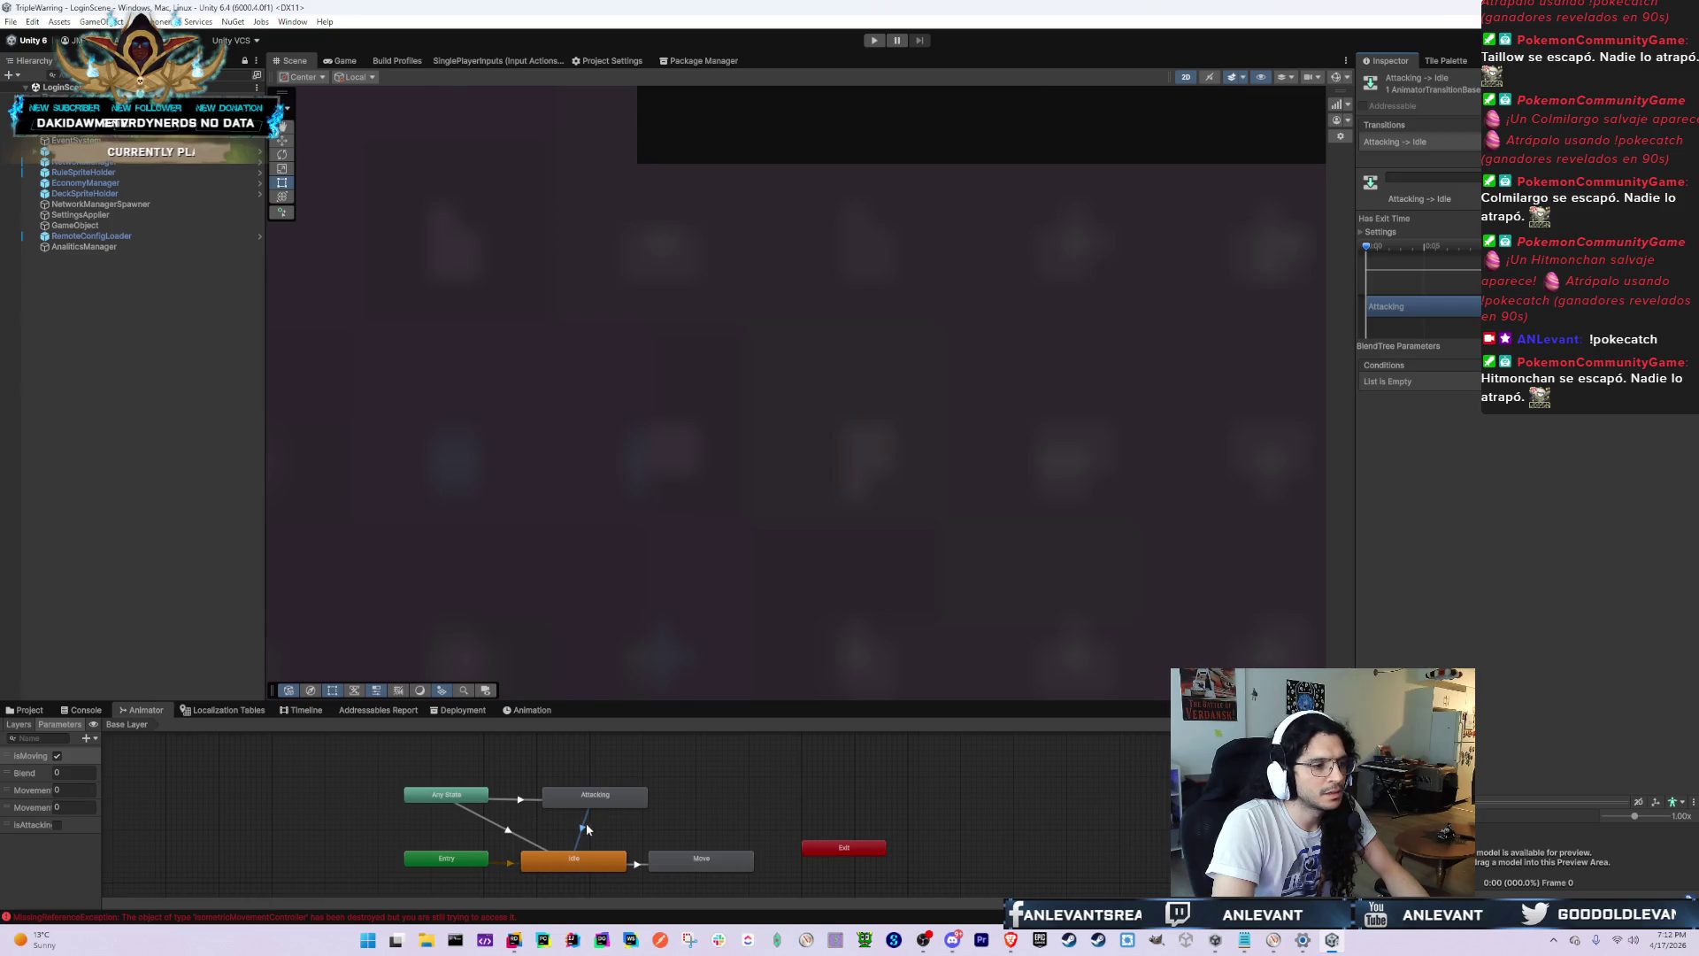
mouse_move(947, 947)
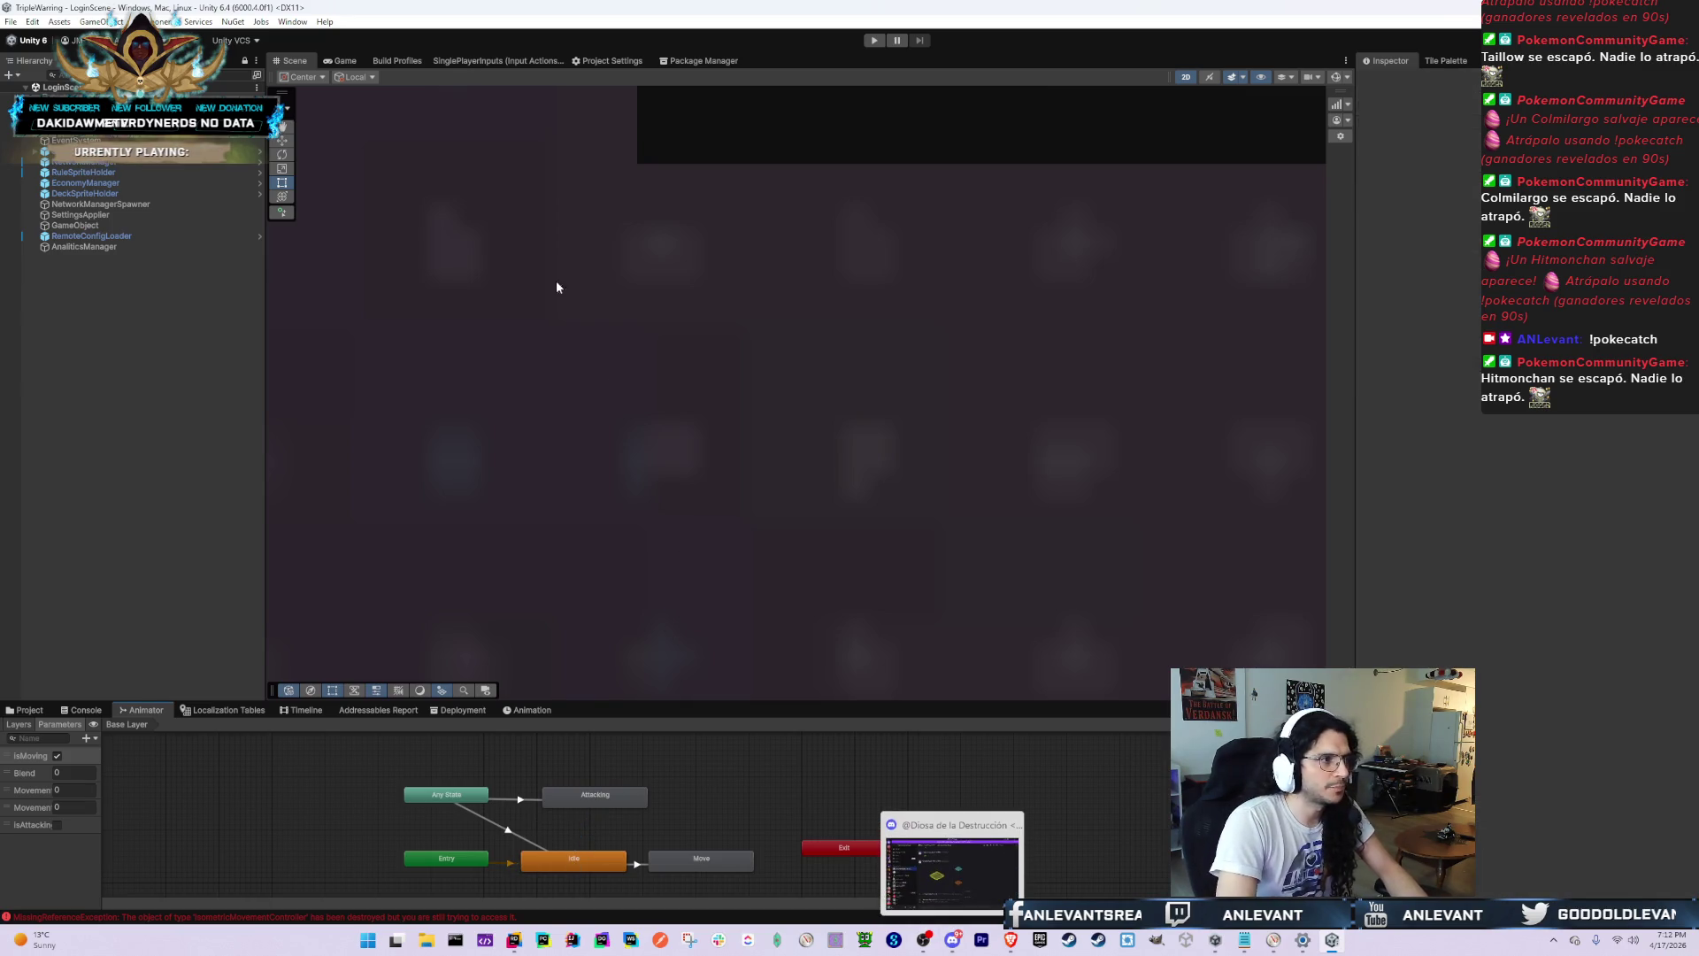
left_click(341, 61)
left_click(875, 41)
type("adm")
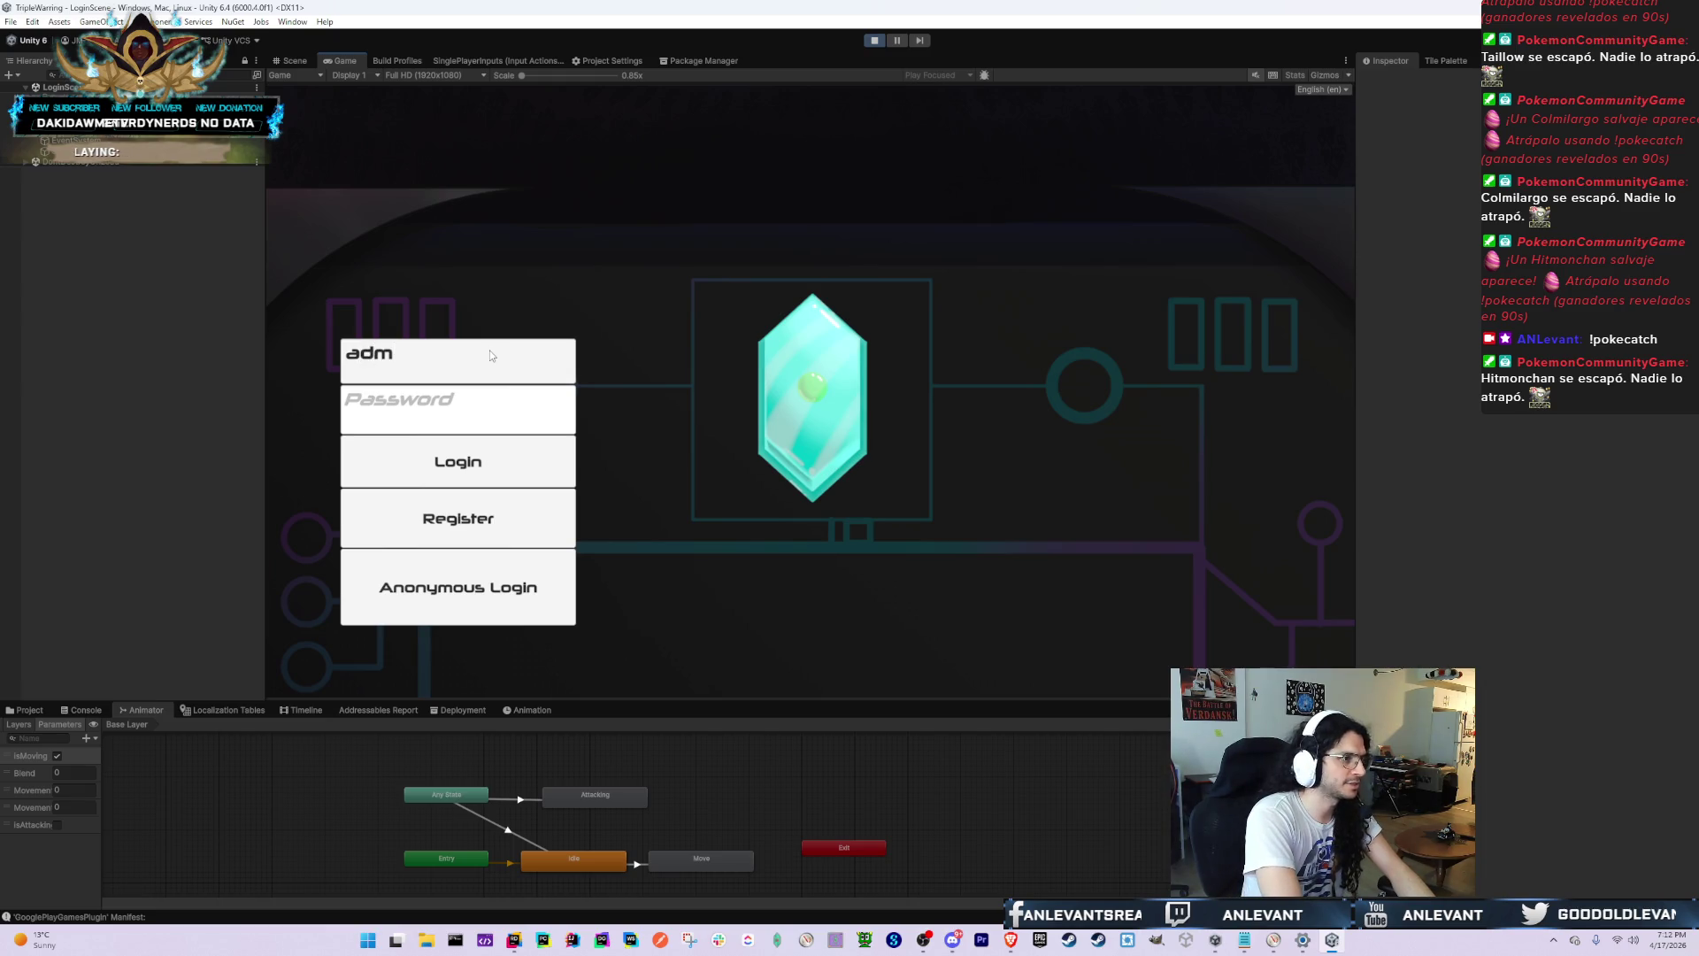
Log in to the running game with the test account's username and password.
key("BackSpace")
type("in")
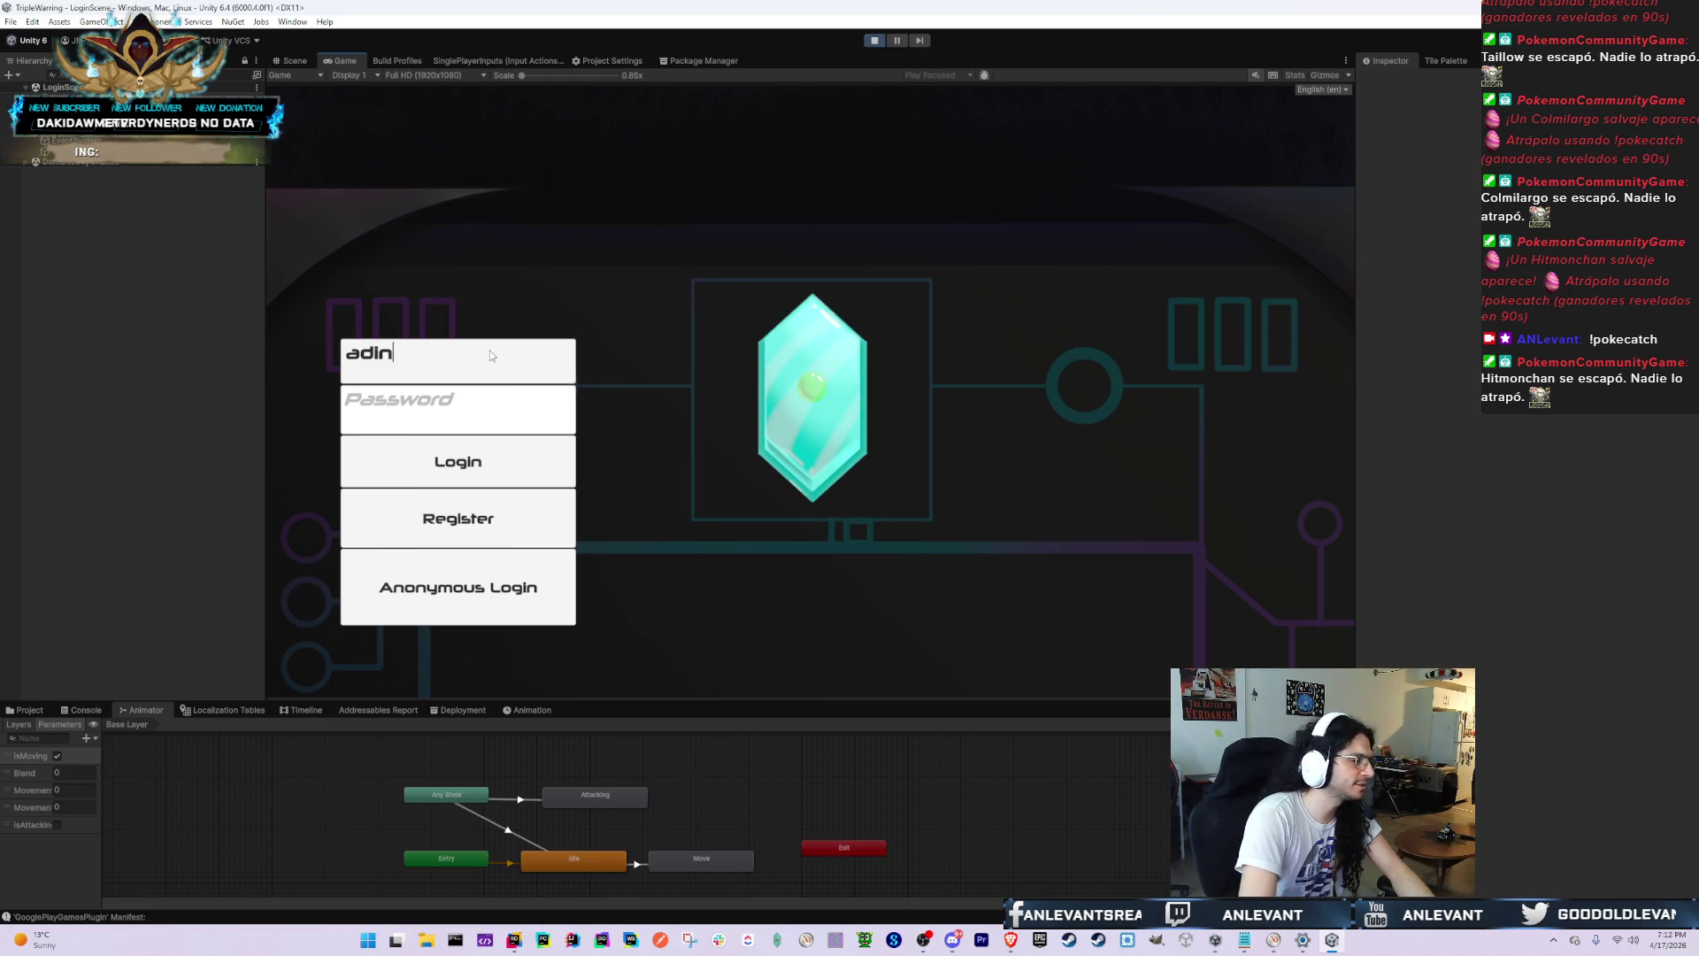
key("BackSpace")
key("BackSpace")
type("min")
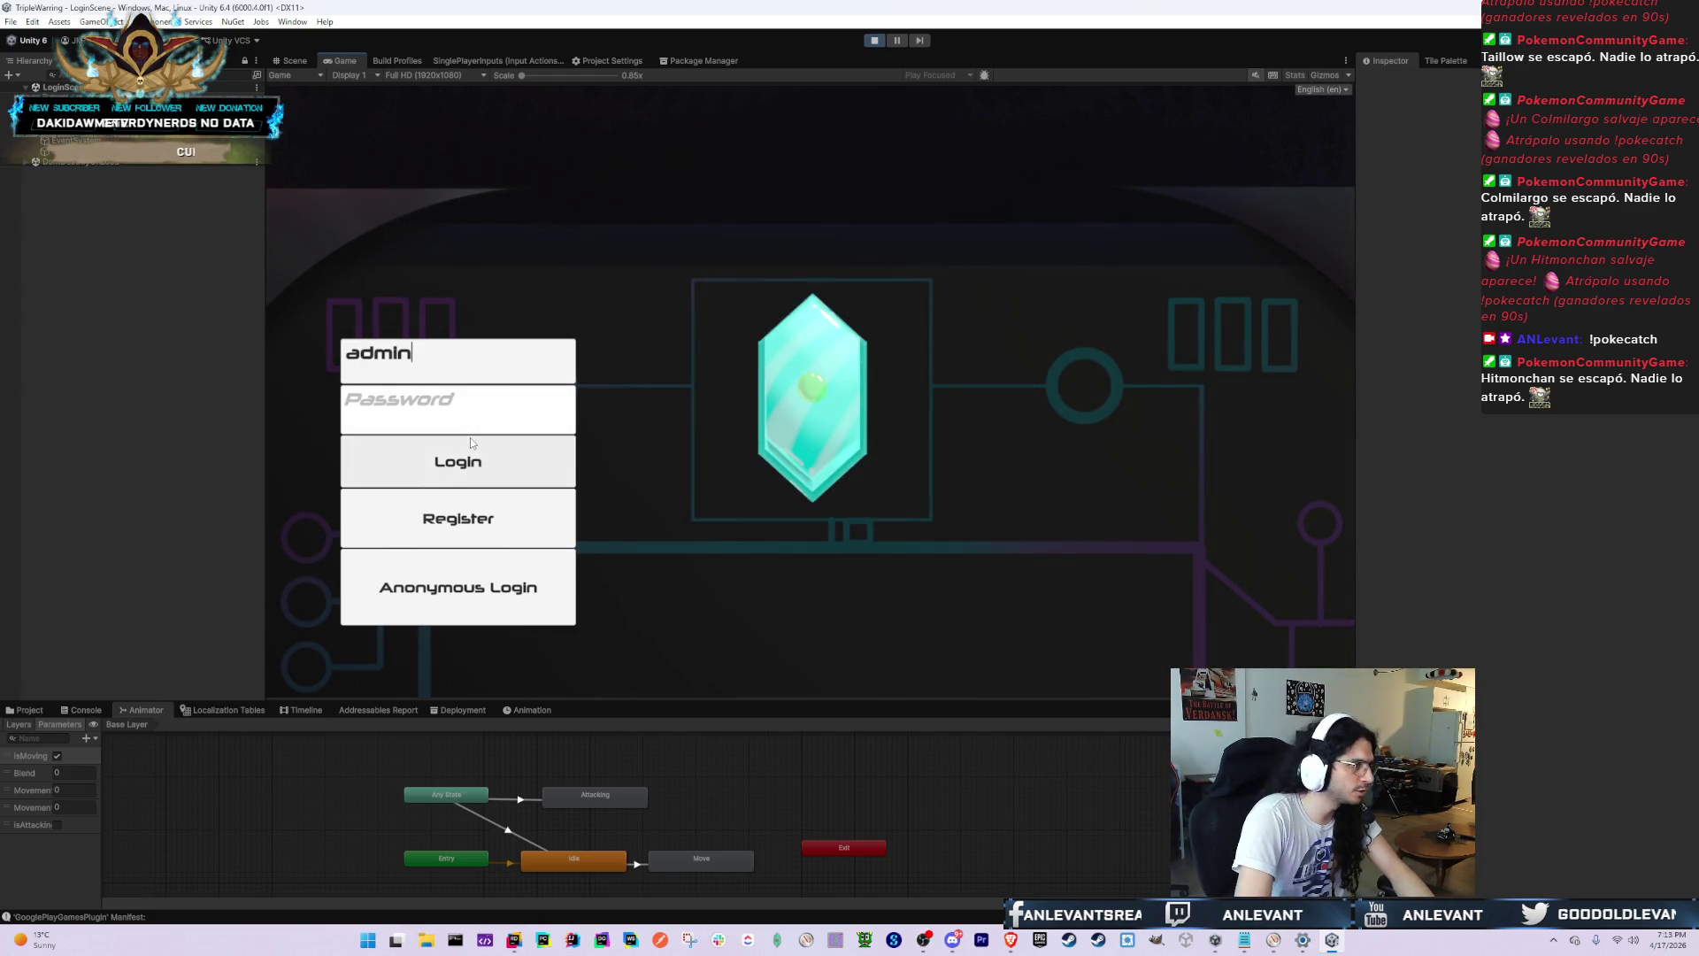
left_click(475, 428)
type("ad")
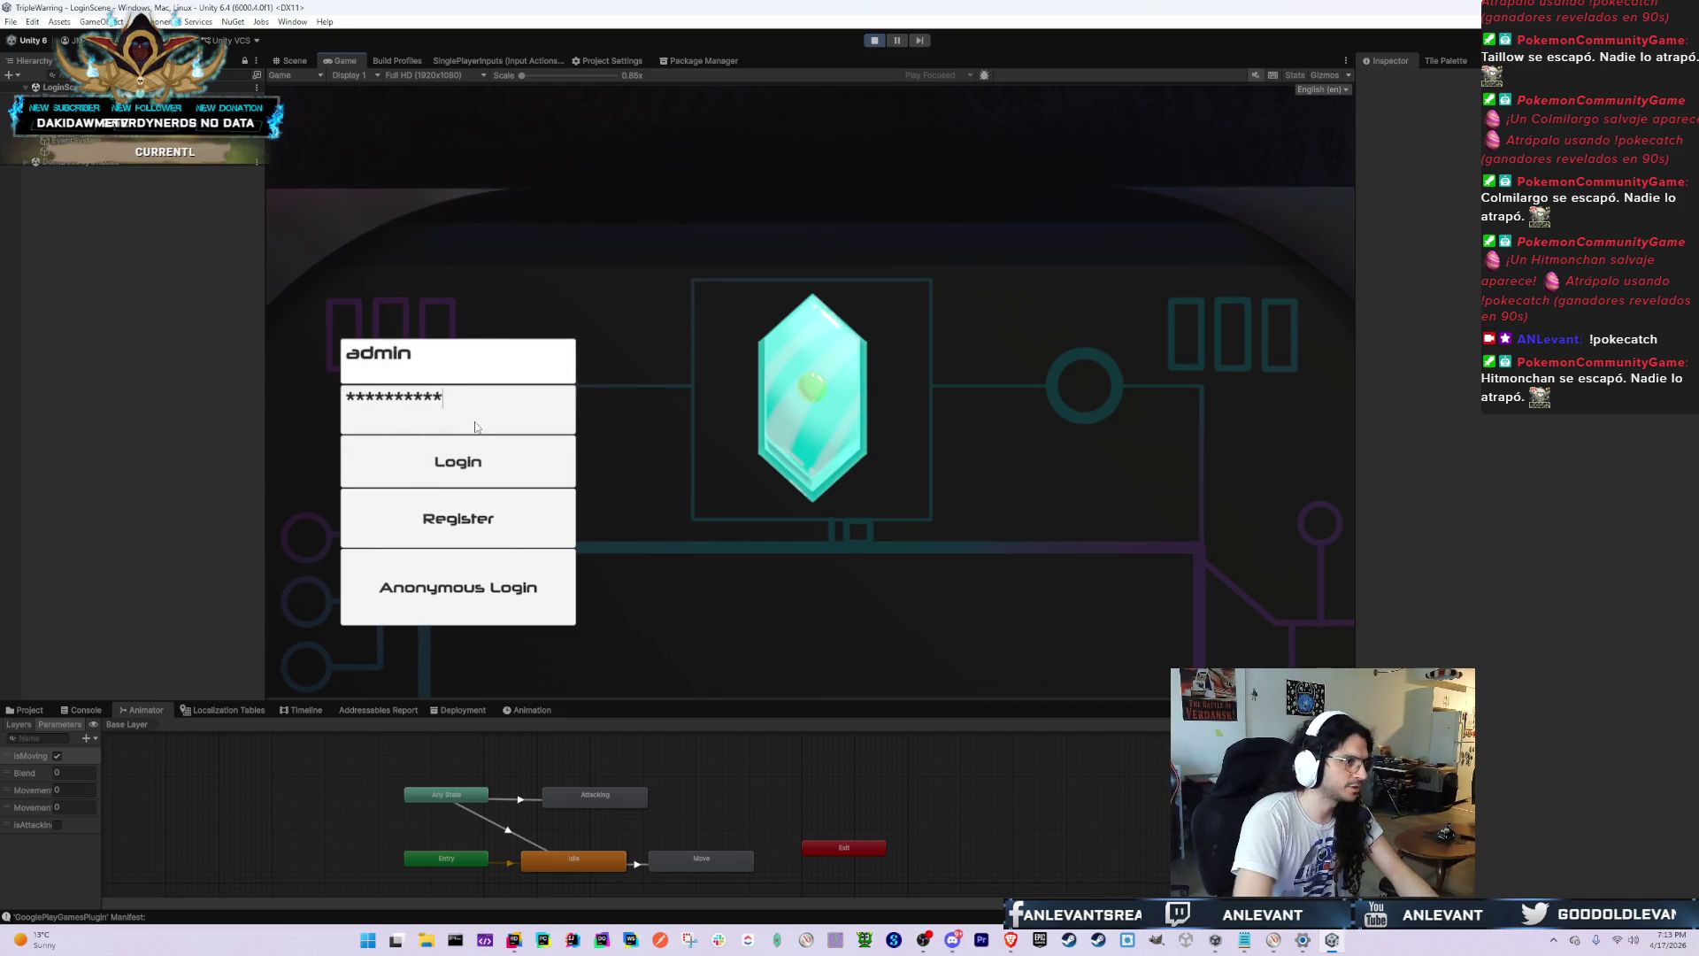
left_click(506, 456)
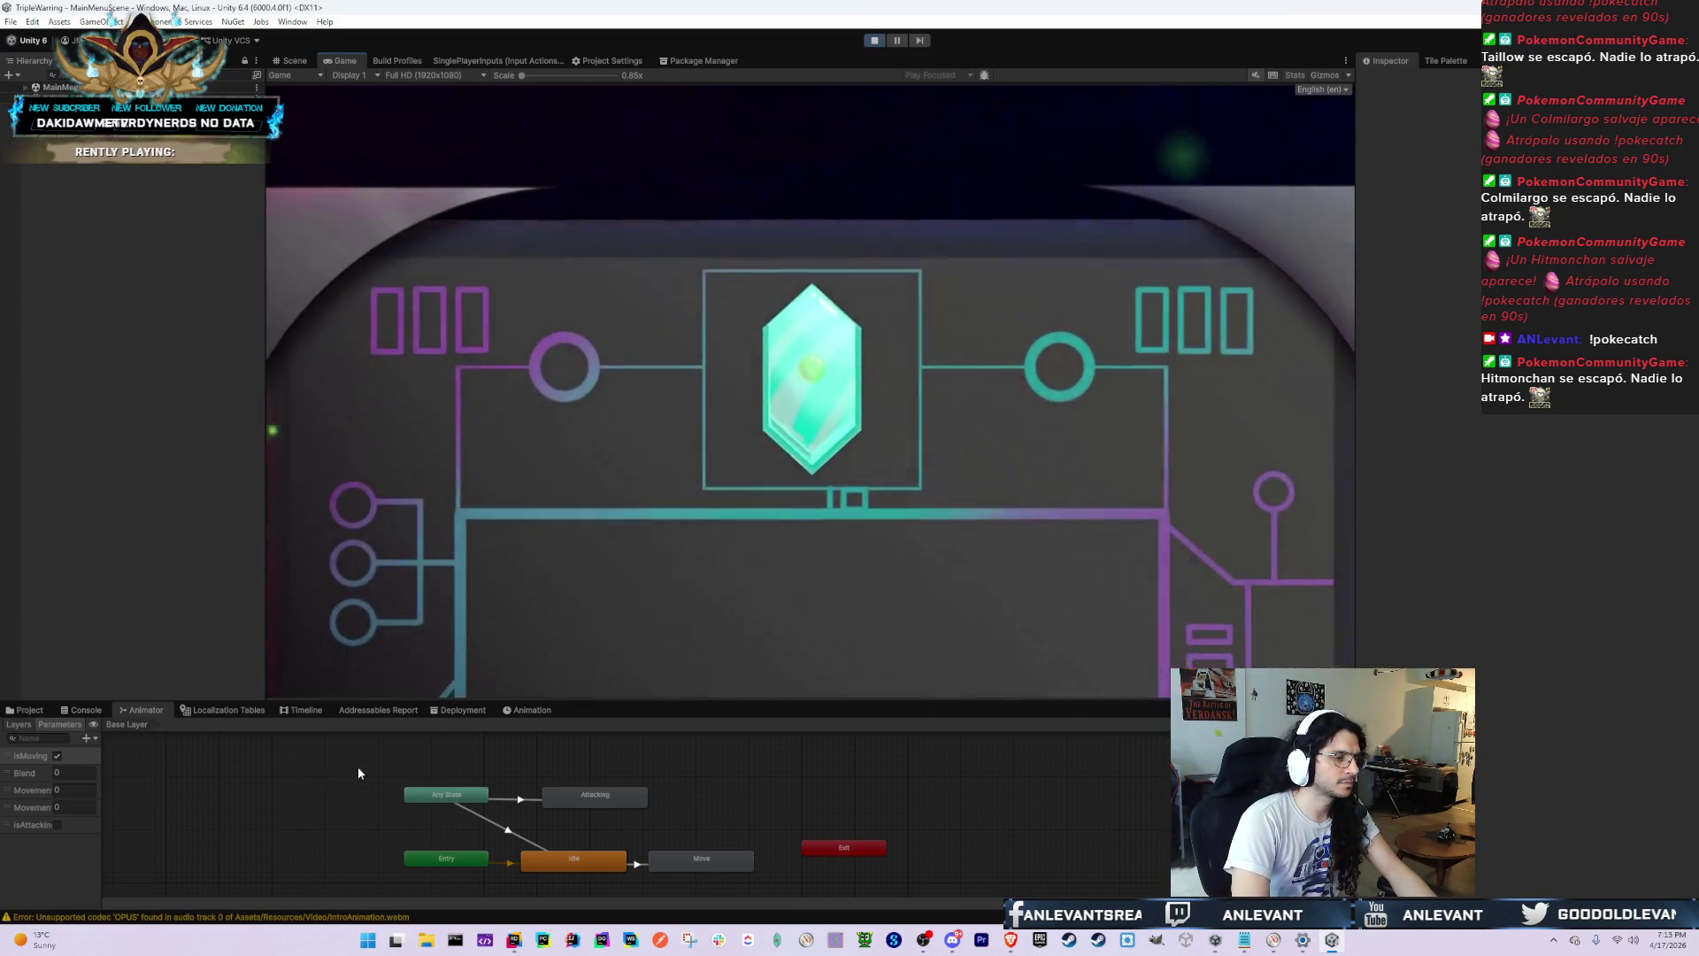
Bring back the companion's Animator graph and start the Solo Story campaign.
left_click(27, 709)
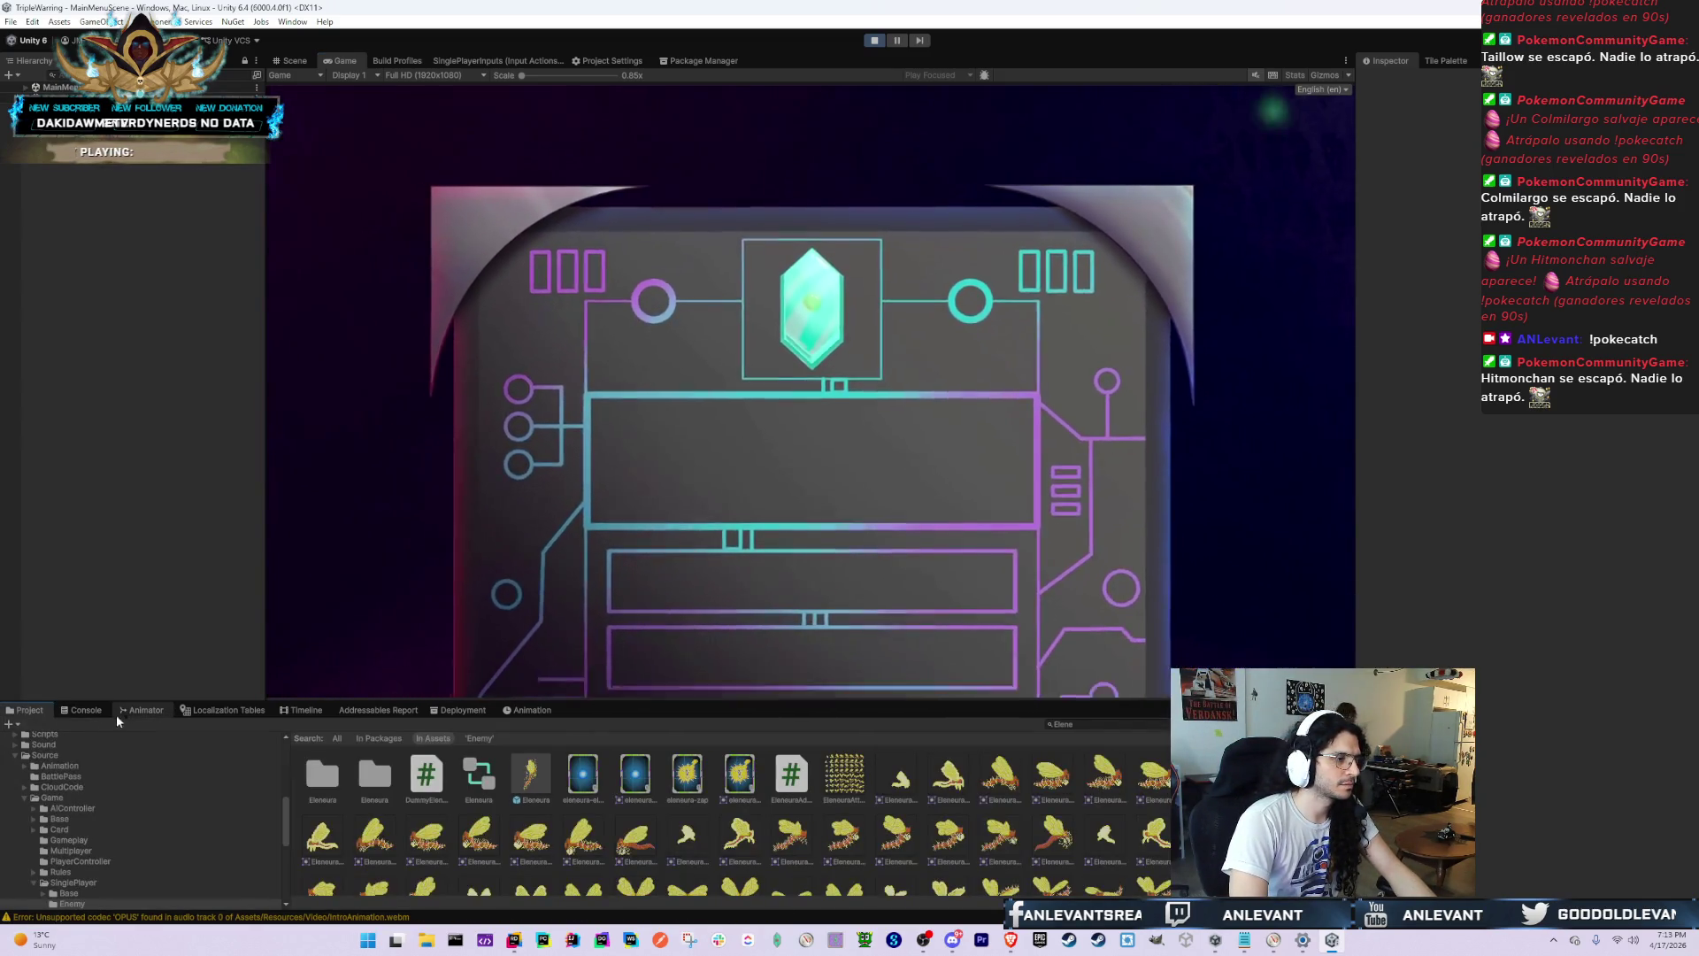
left_click(142, 710)
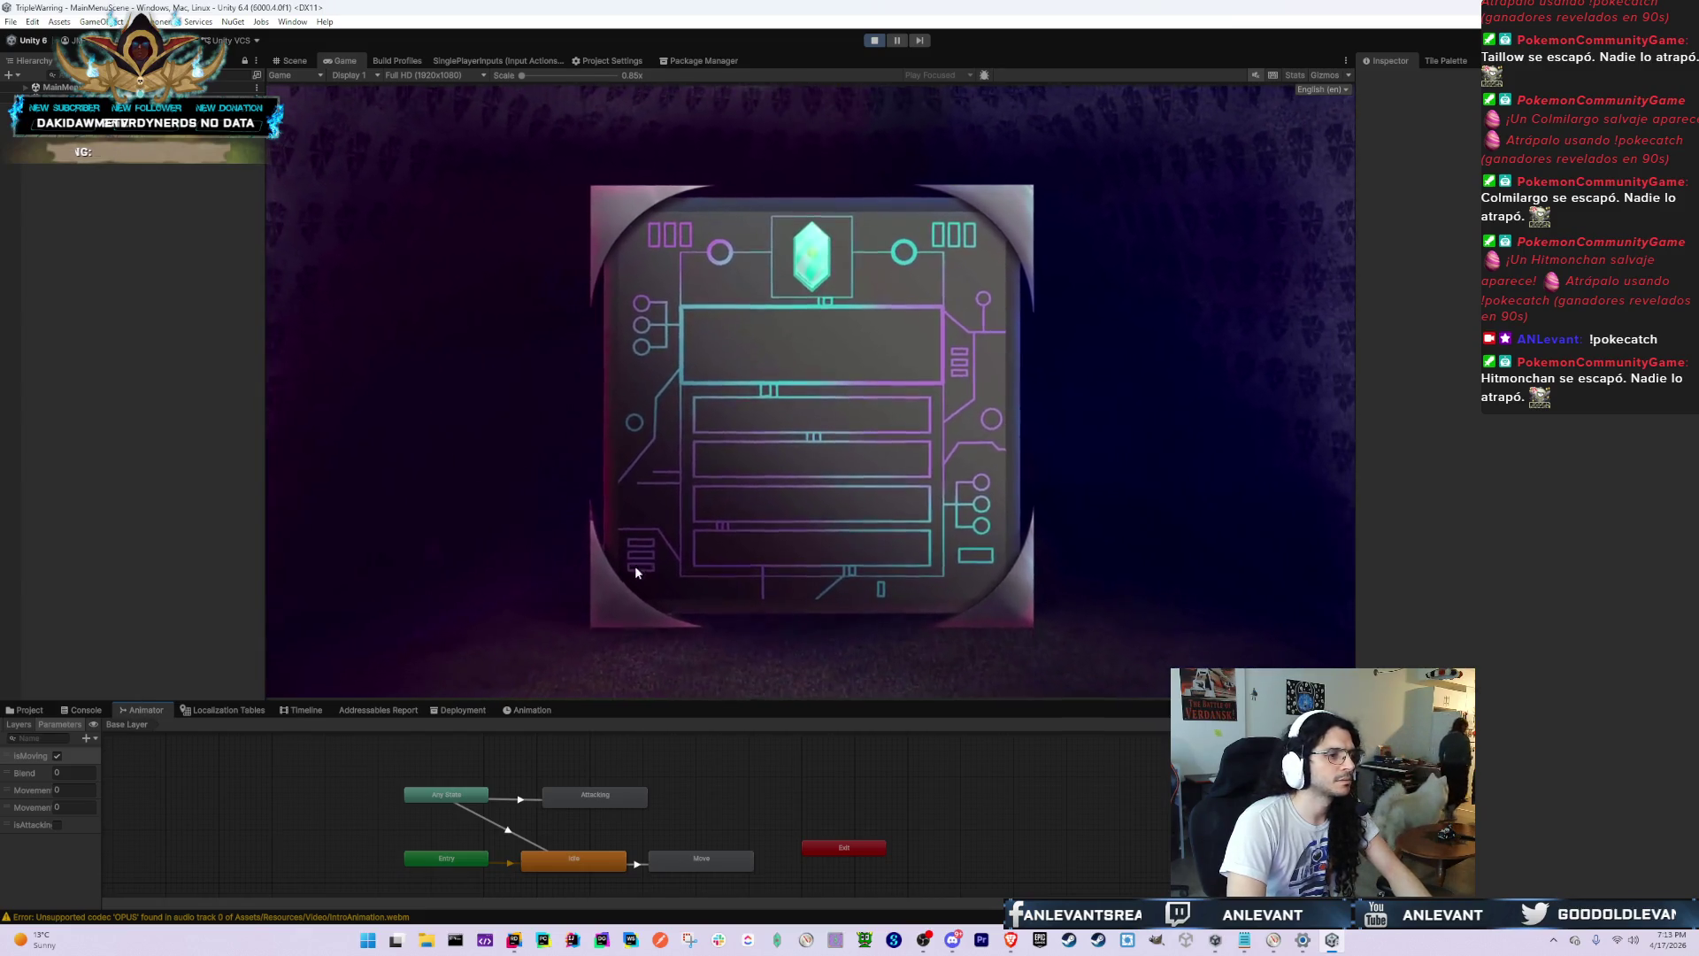
left_click(808, 540)
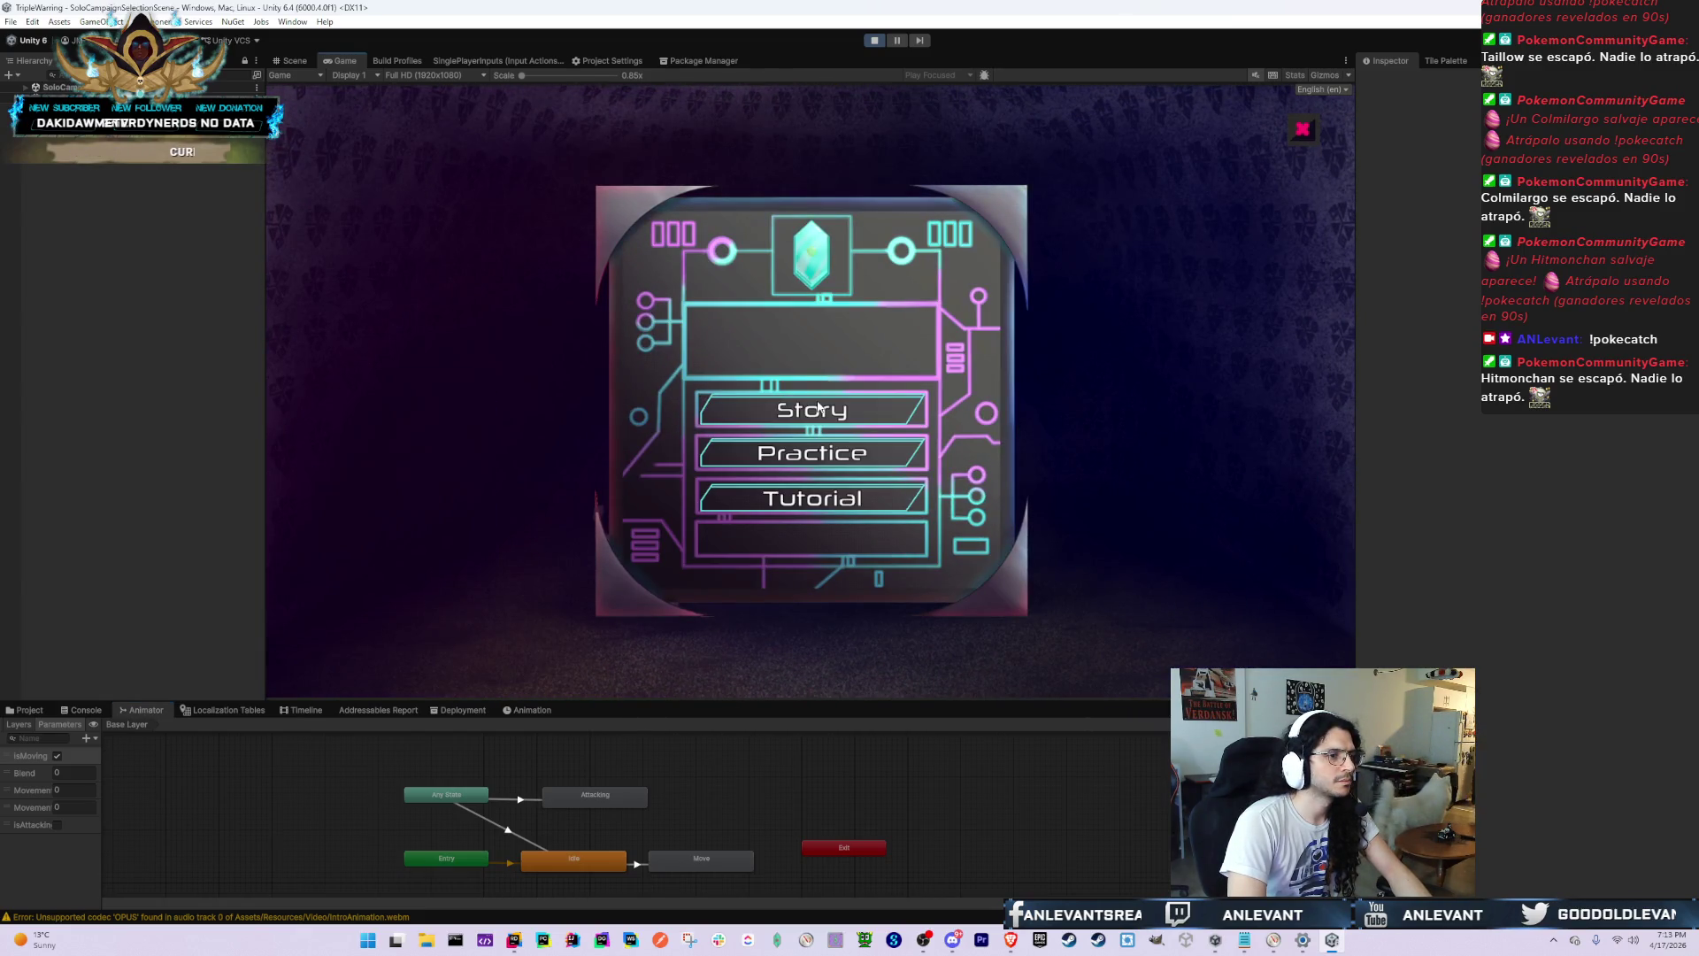
left_click(818, 410)
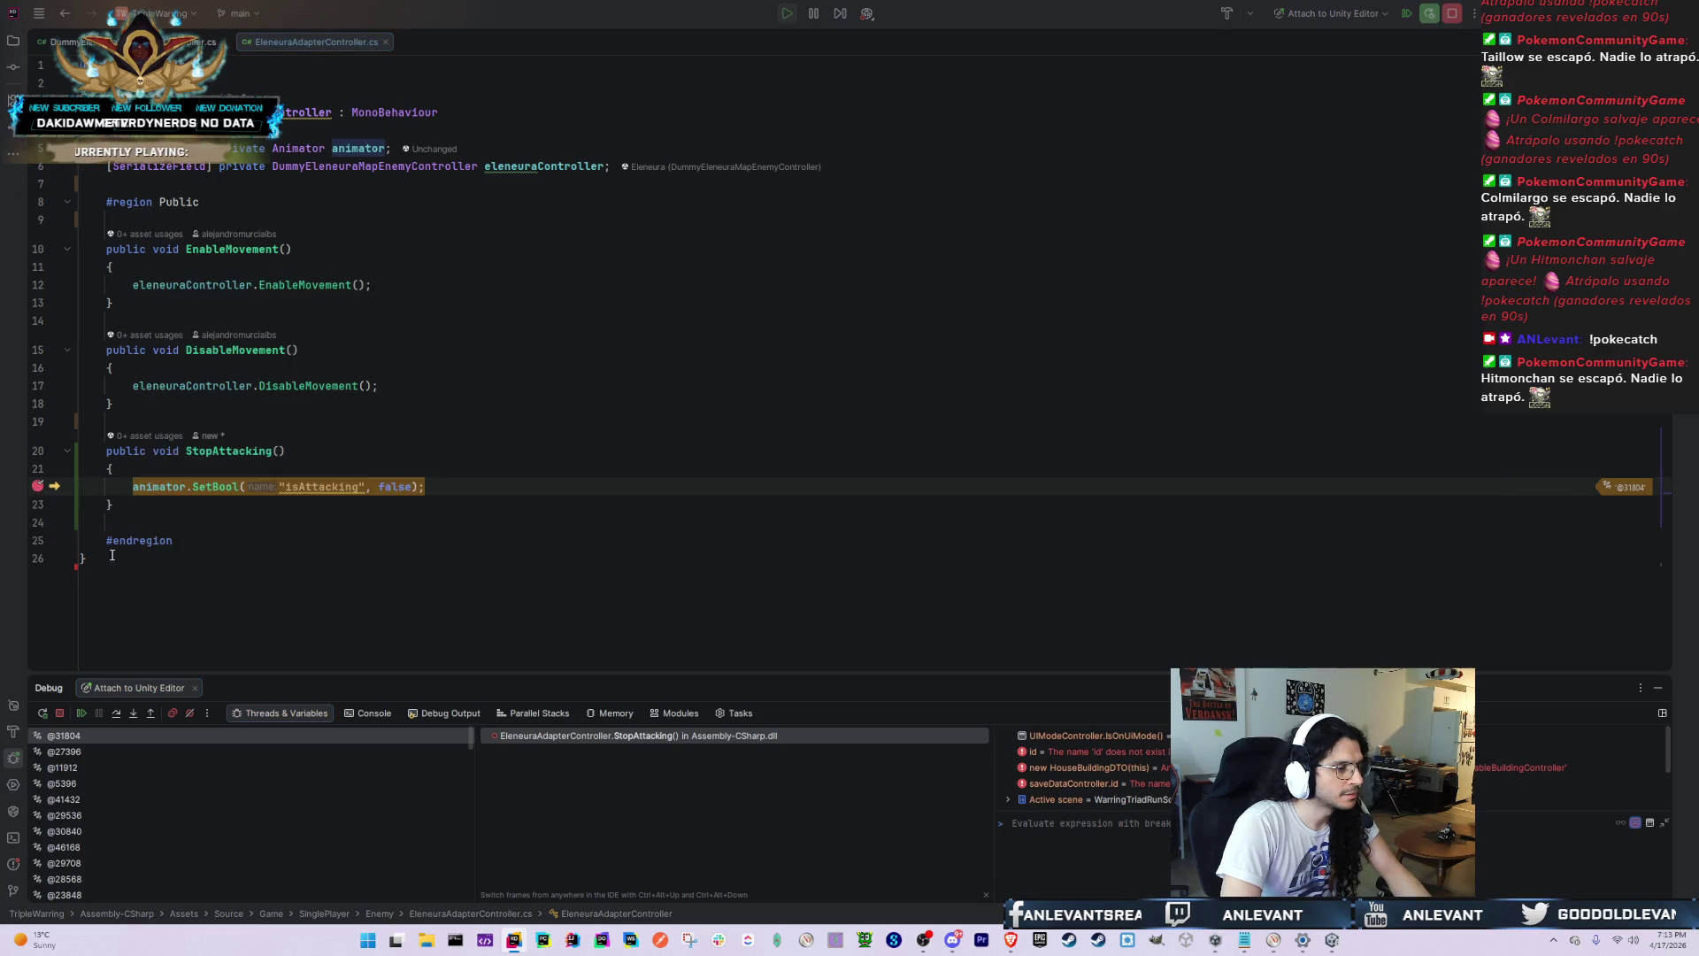
Resume past the StopAttacking breakpoint, remove the line 22 breakpoint, and let the game run.
left_click(82, 716)
key("alt+Tab")
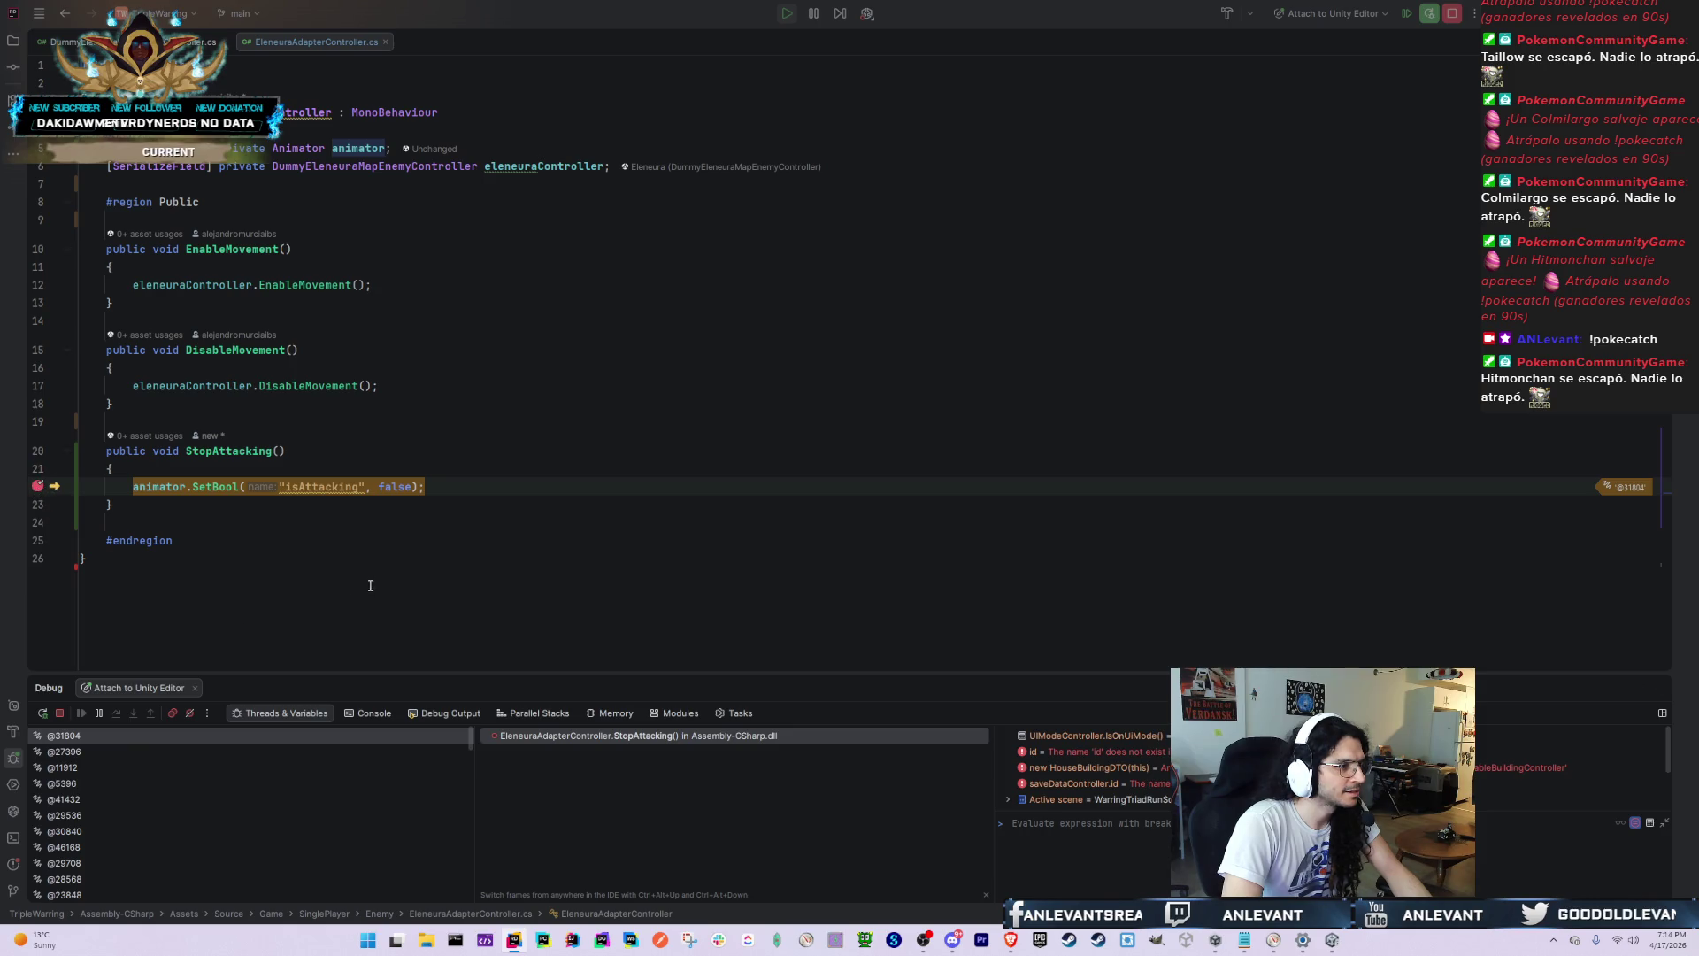
left_click(371, 585)
key("ctrl+shift+BackSpace")
left_click(82, 714)
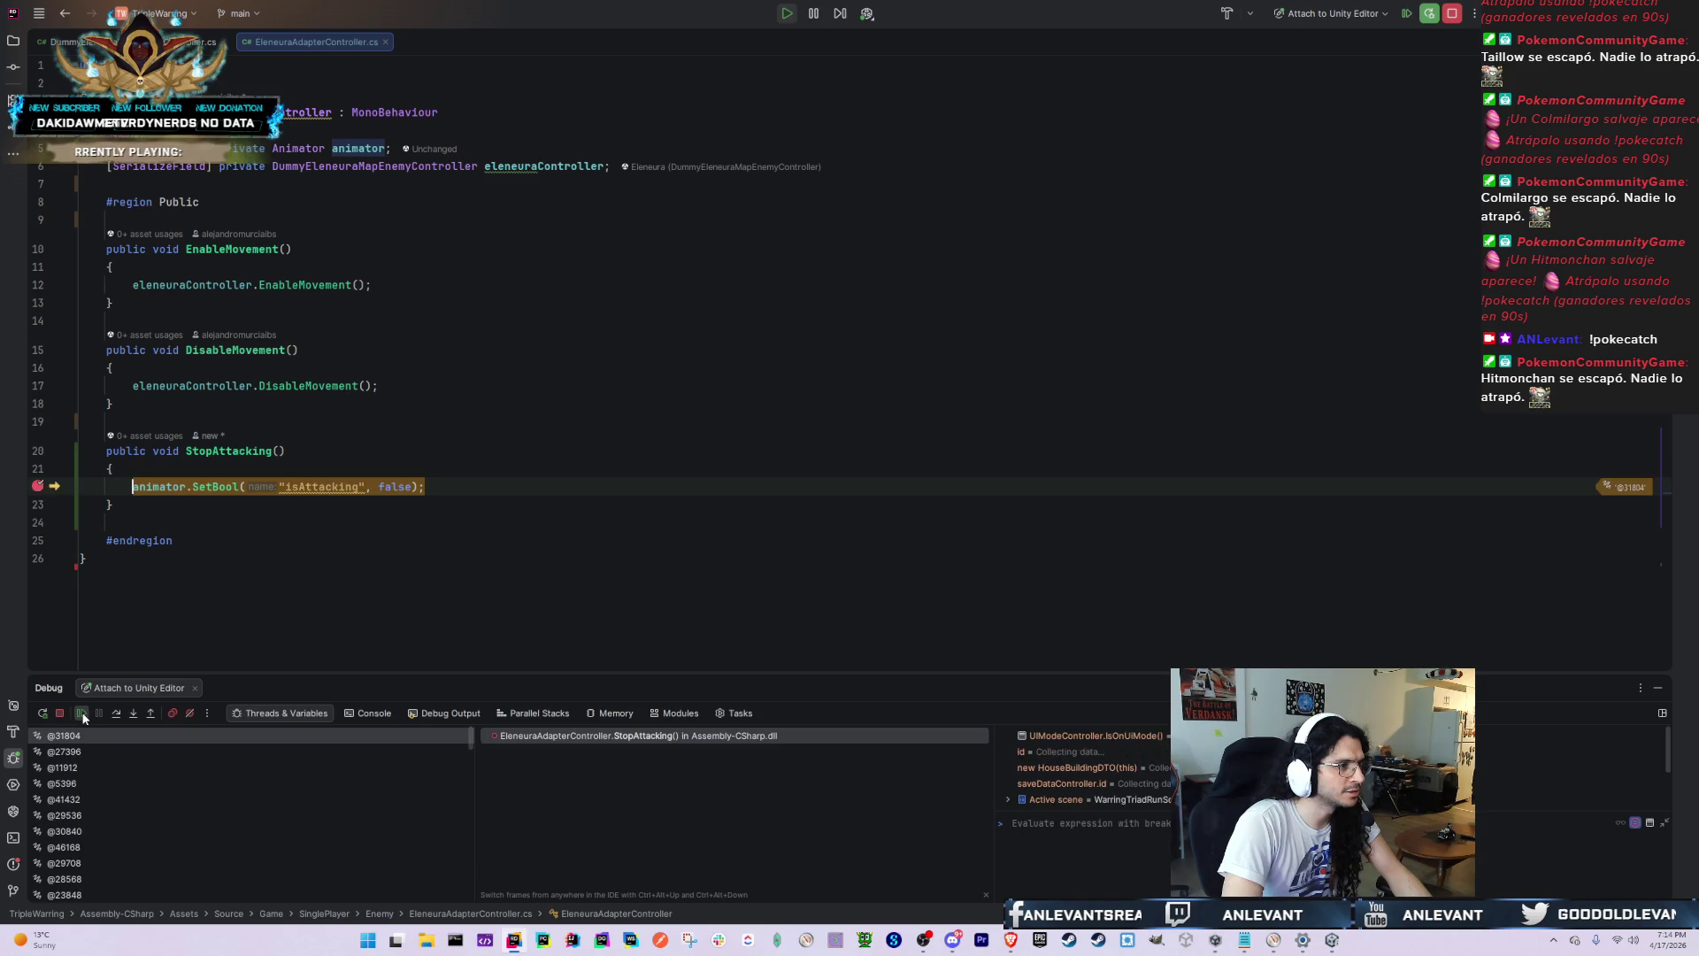
left_click(83, 713)
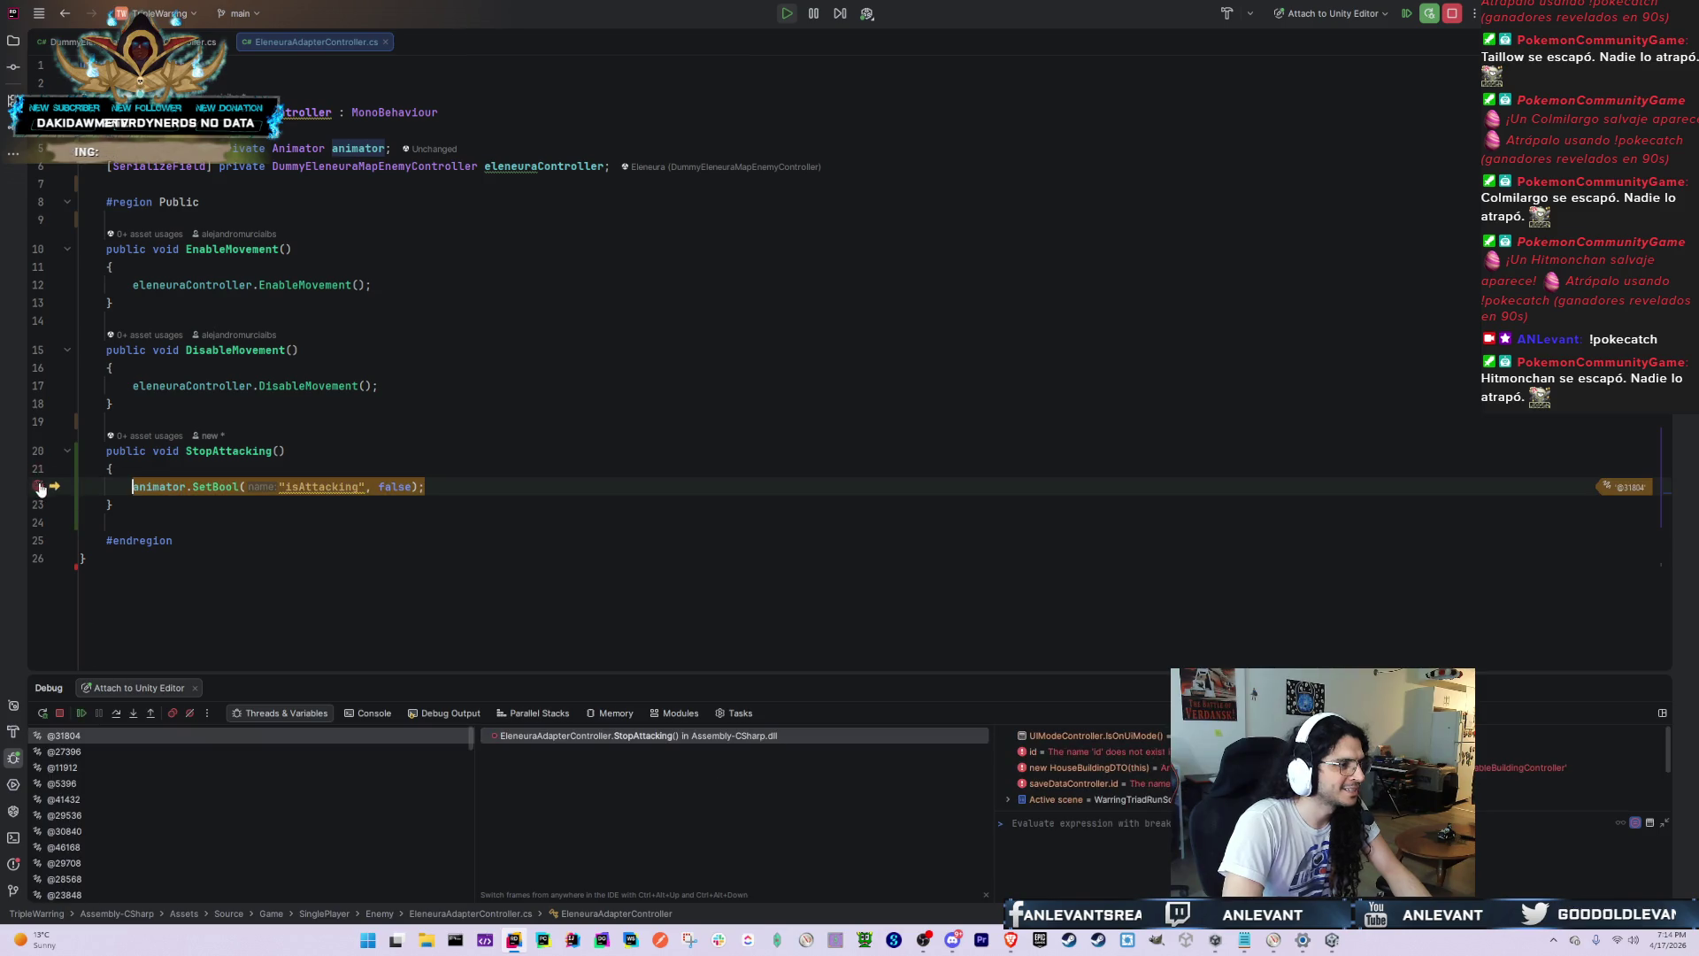
left_click(80, 715)
left_click(956, 395)
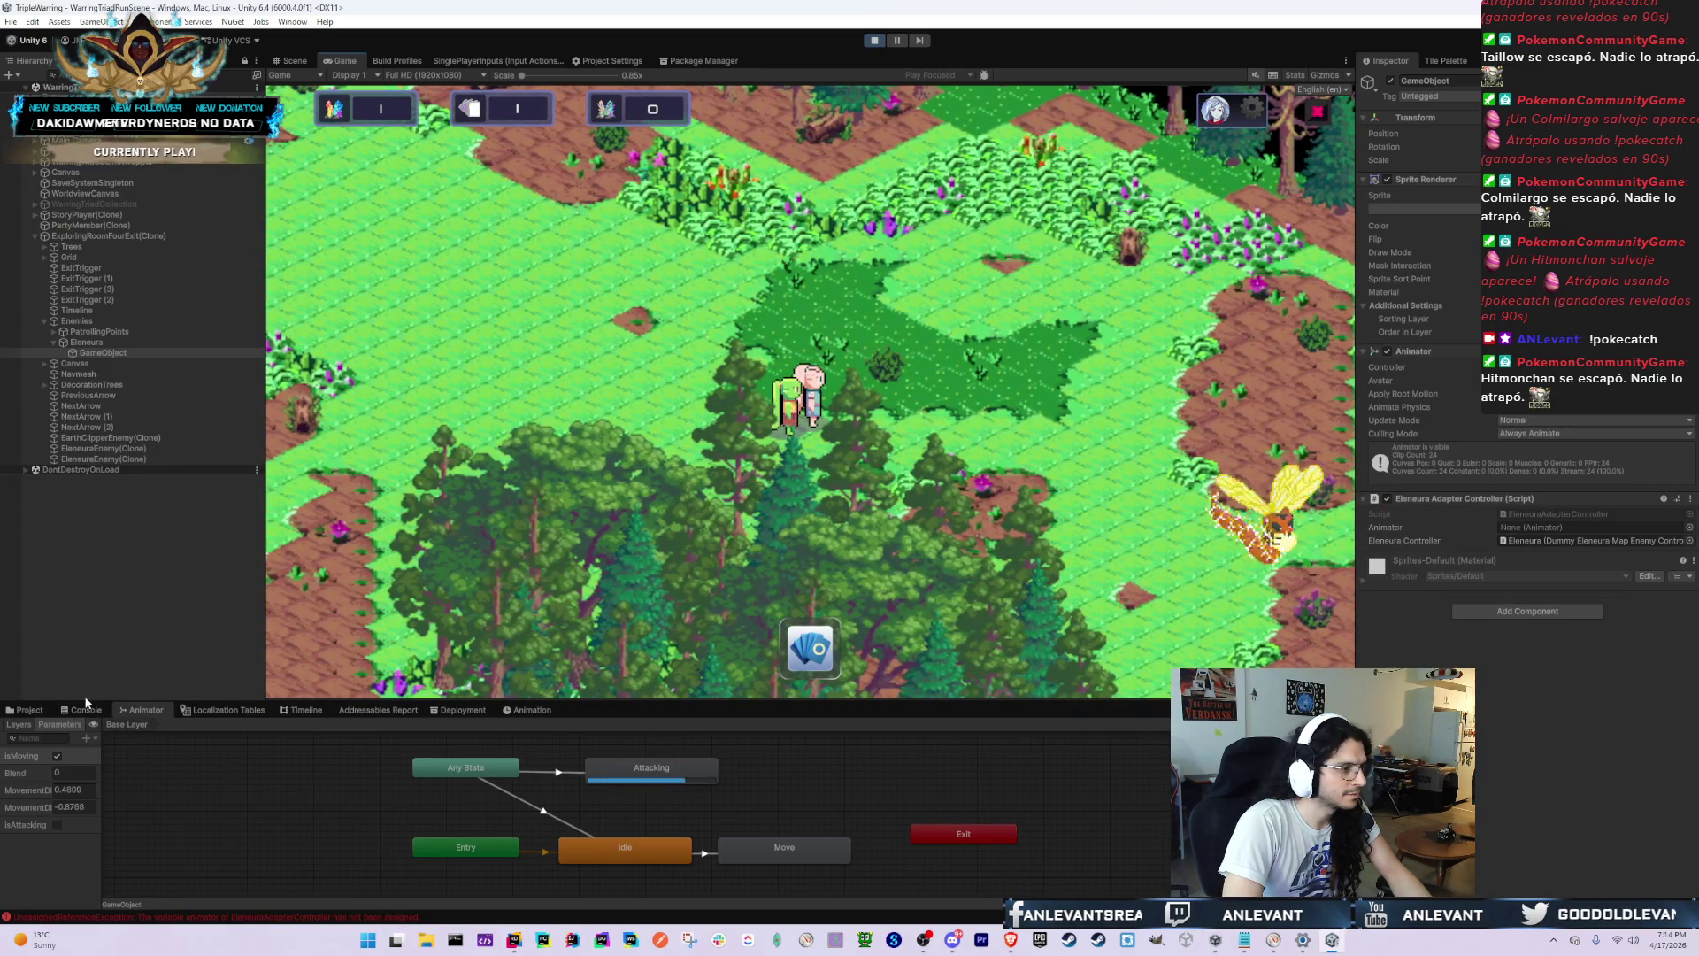
Stop Play and assign the Eleneura prefab's own Animator to the adapter controller's Animator field.
left_click(86, 709)
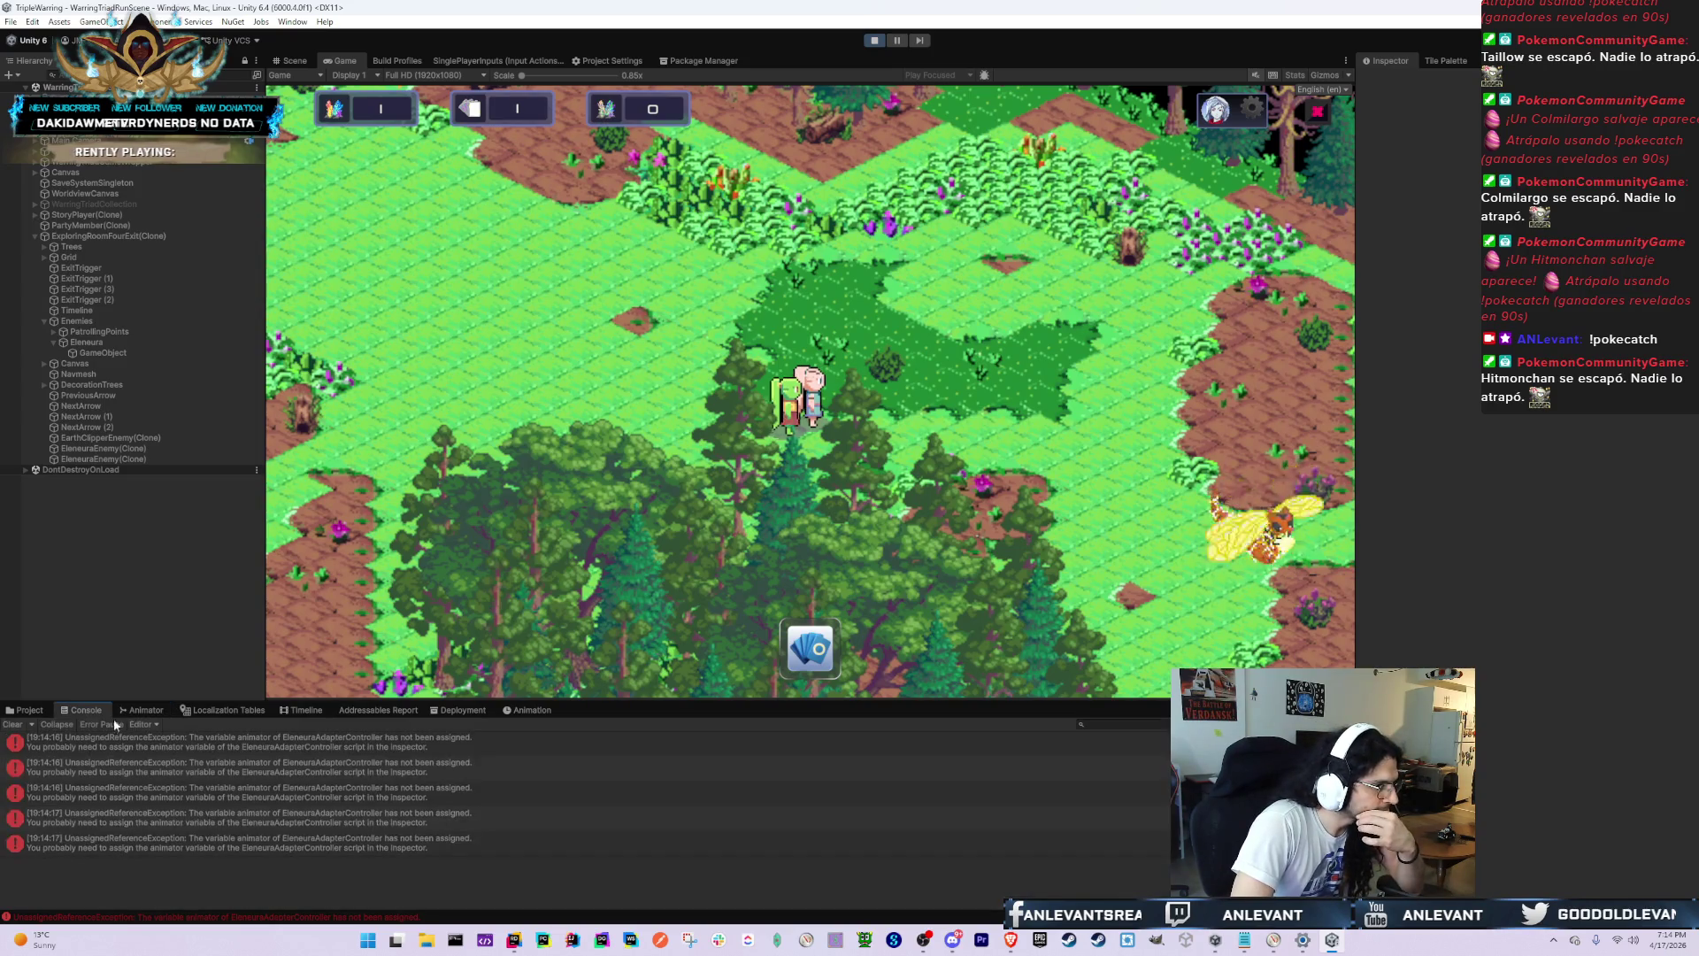
key("ctrl+p")
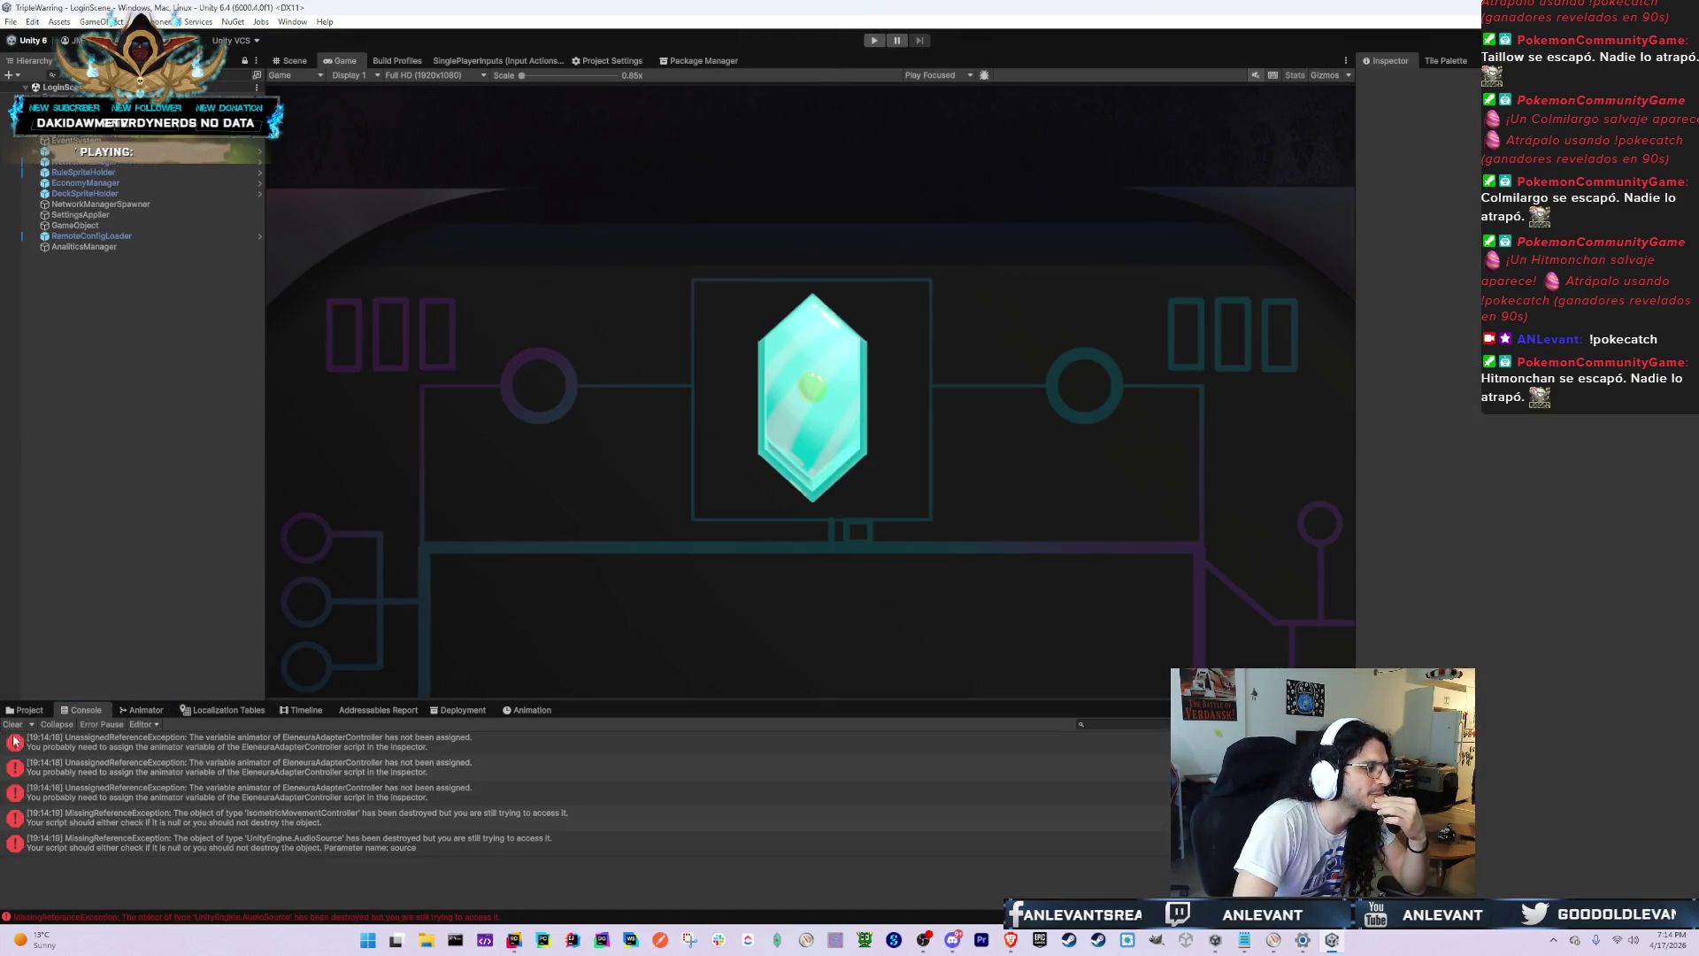
left_click(23, 711)
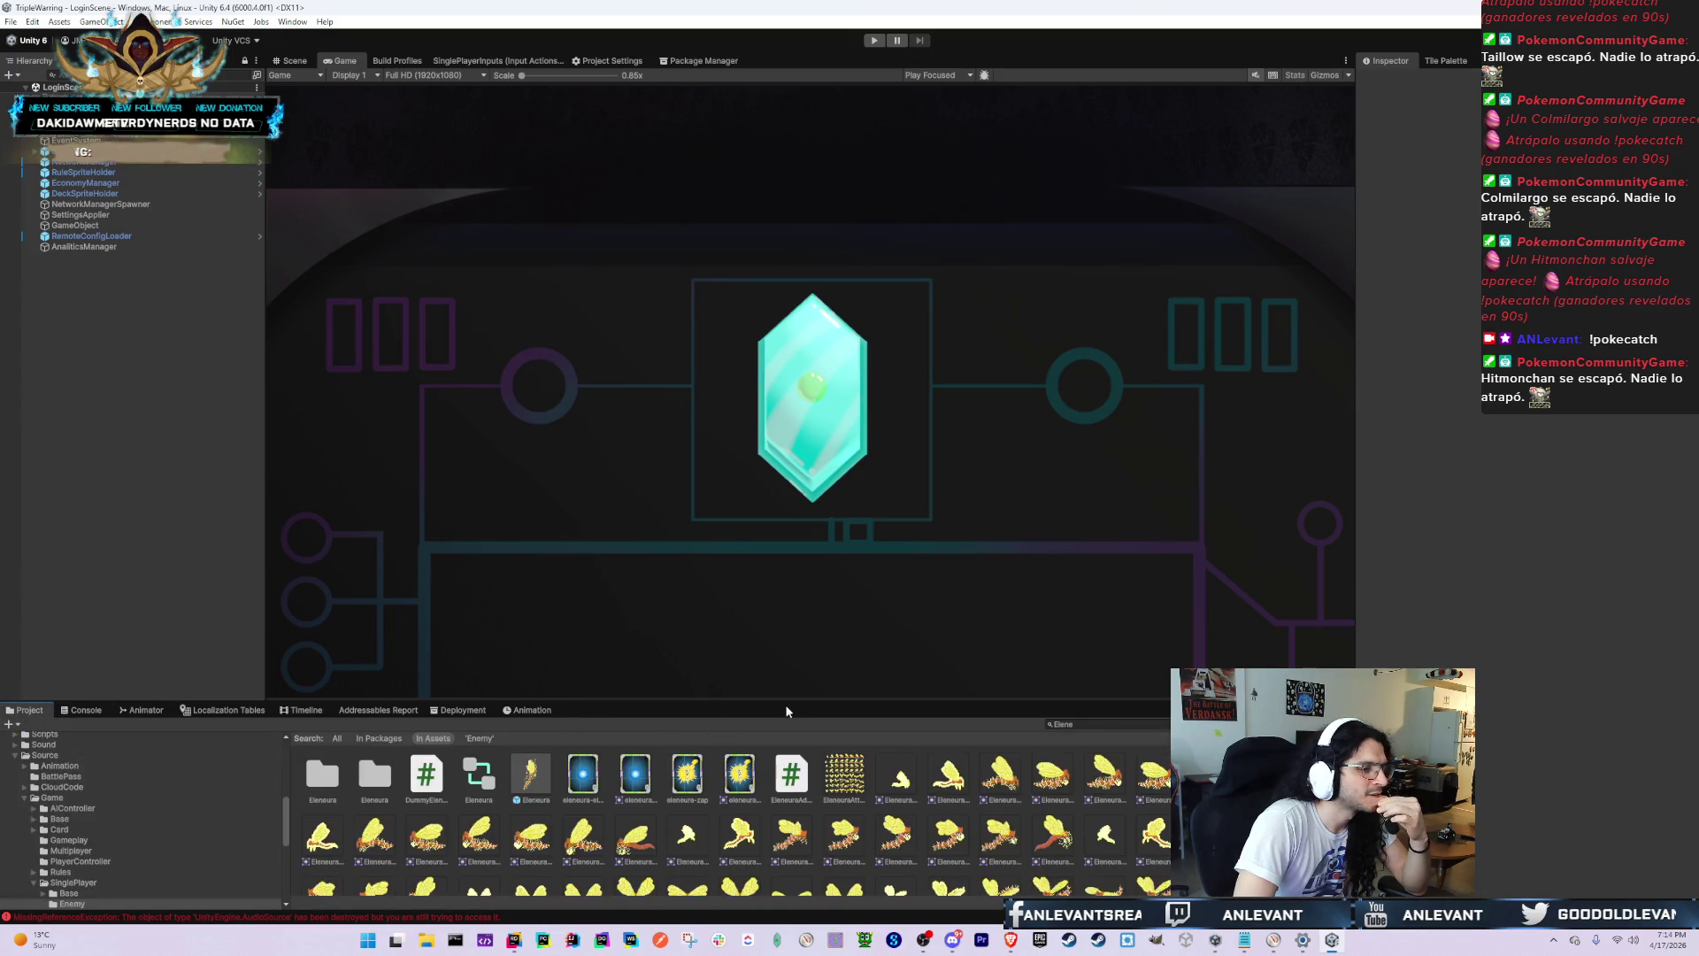
left_click(483, 774)
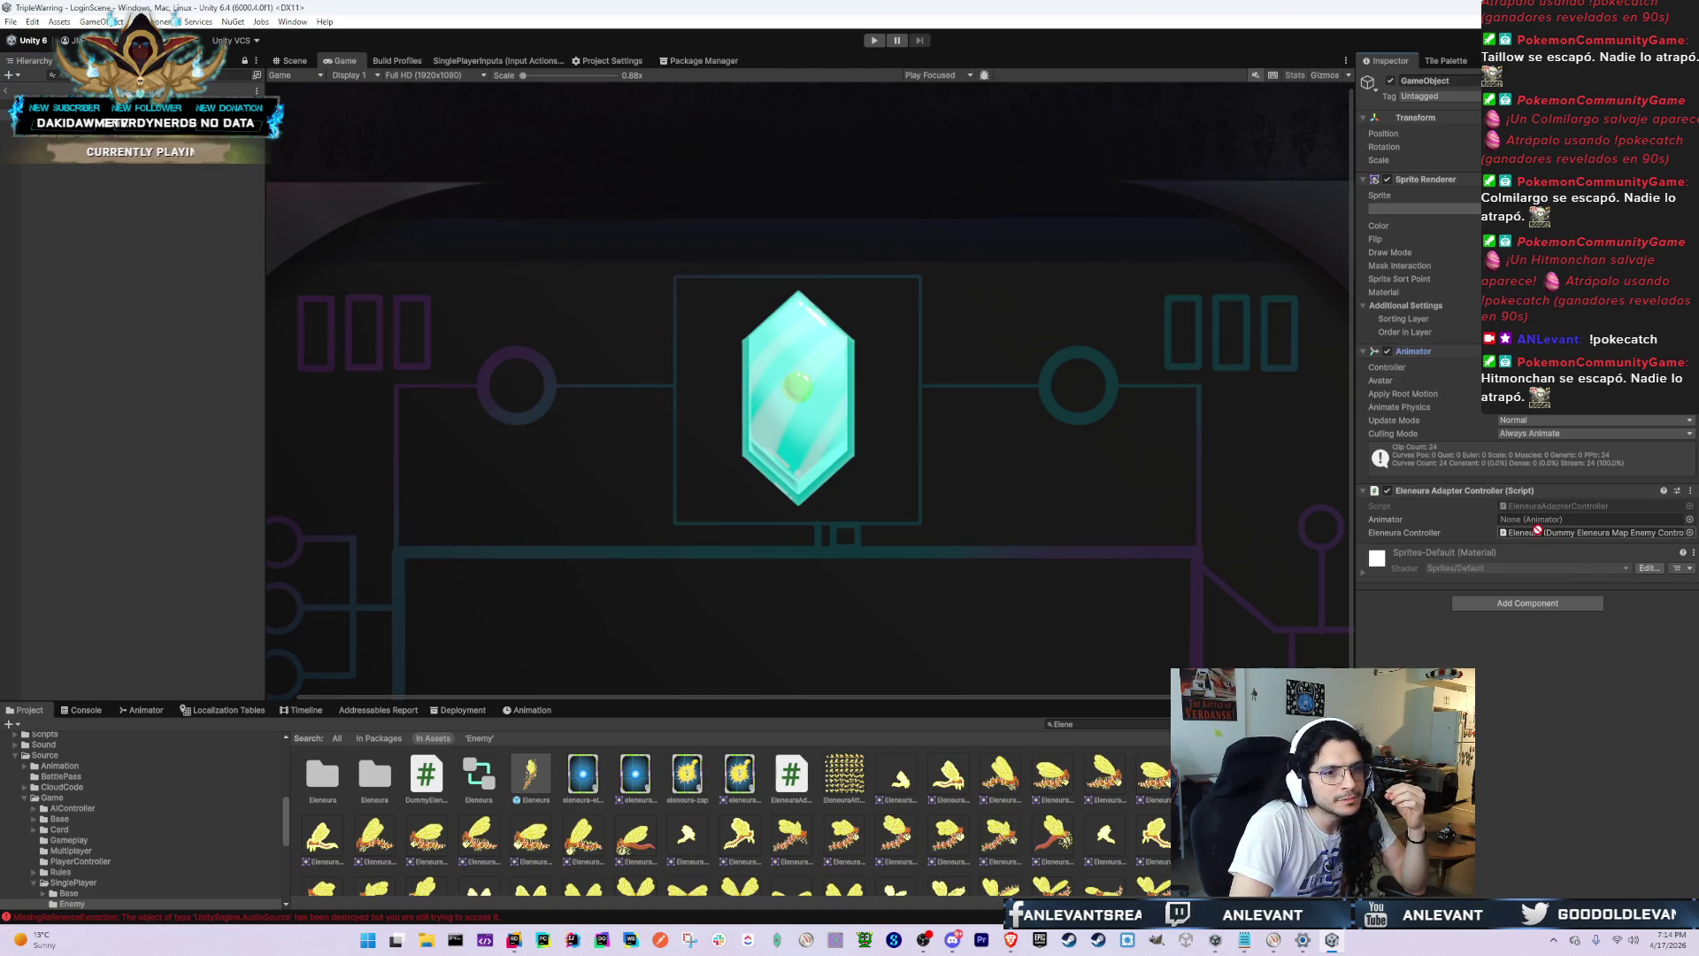
left_click_drag(1537, 531, 1558, 520)
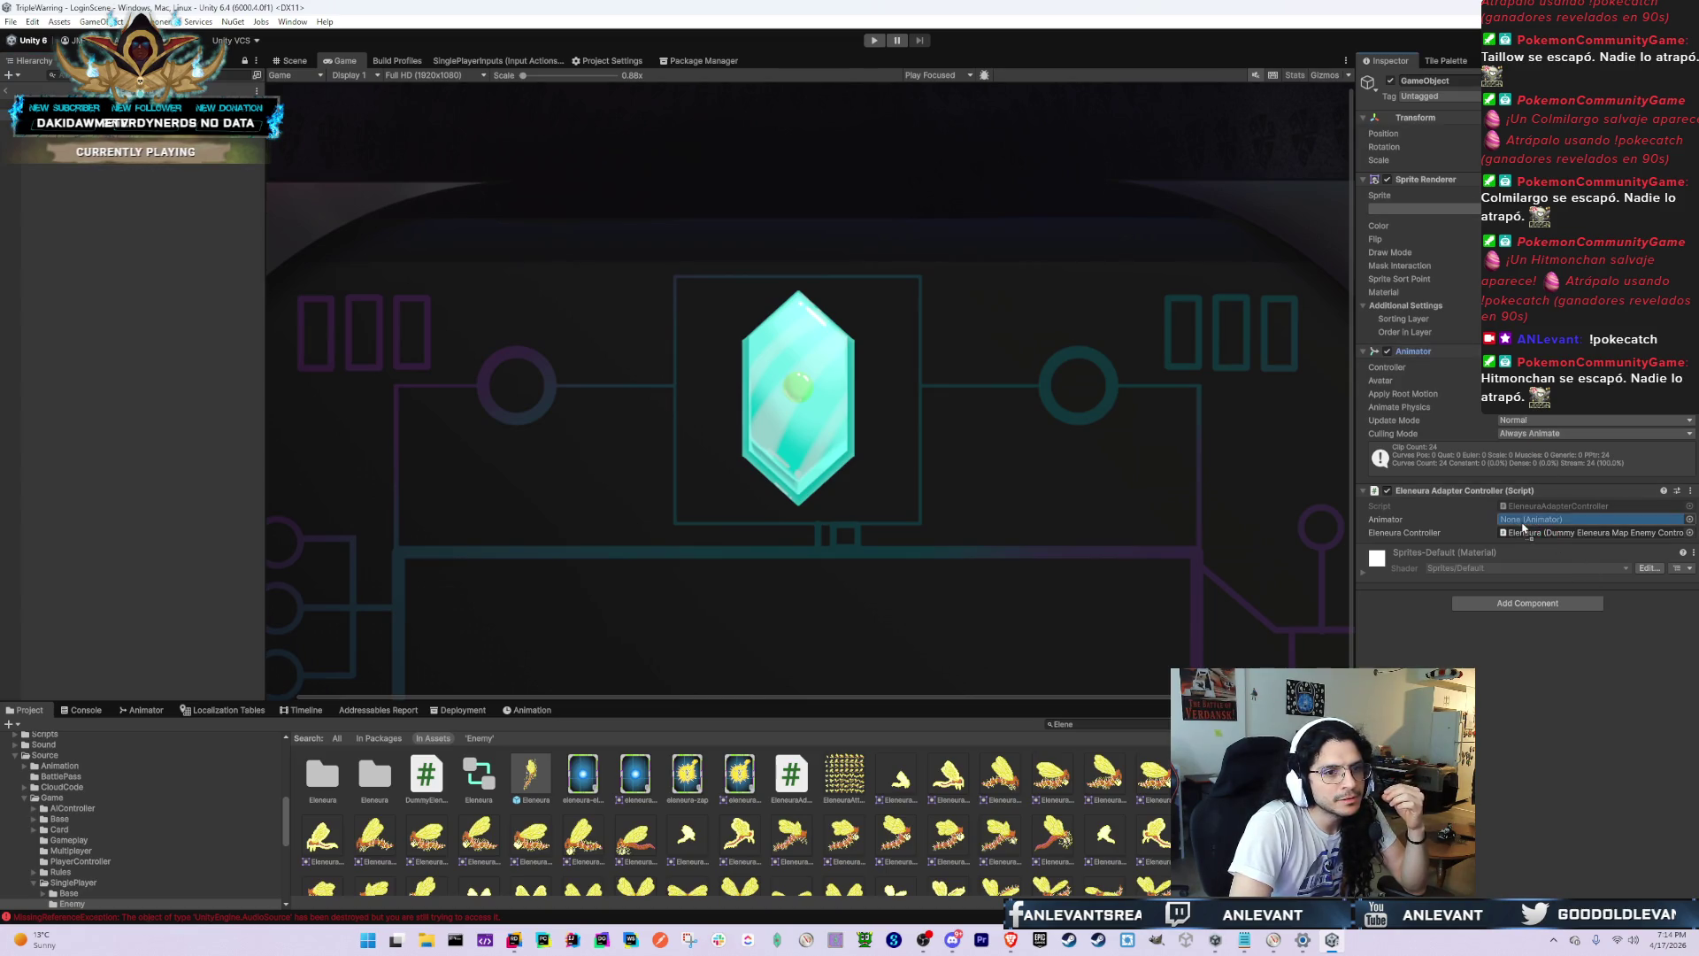
left_click(9, 92)
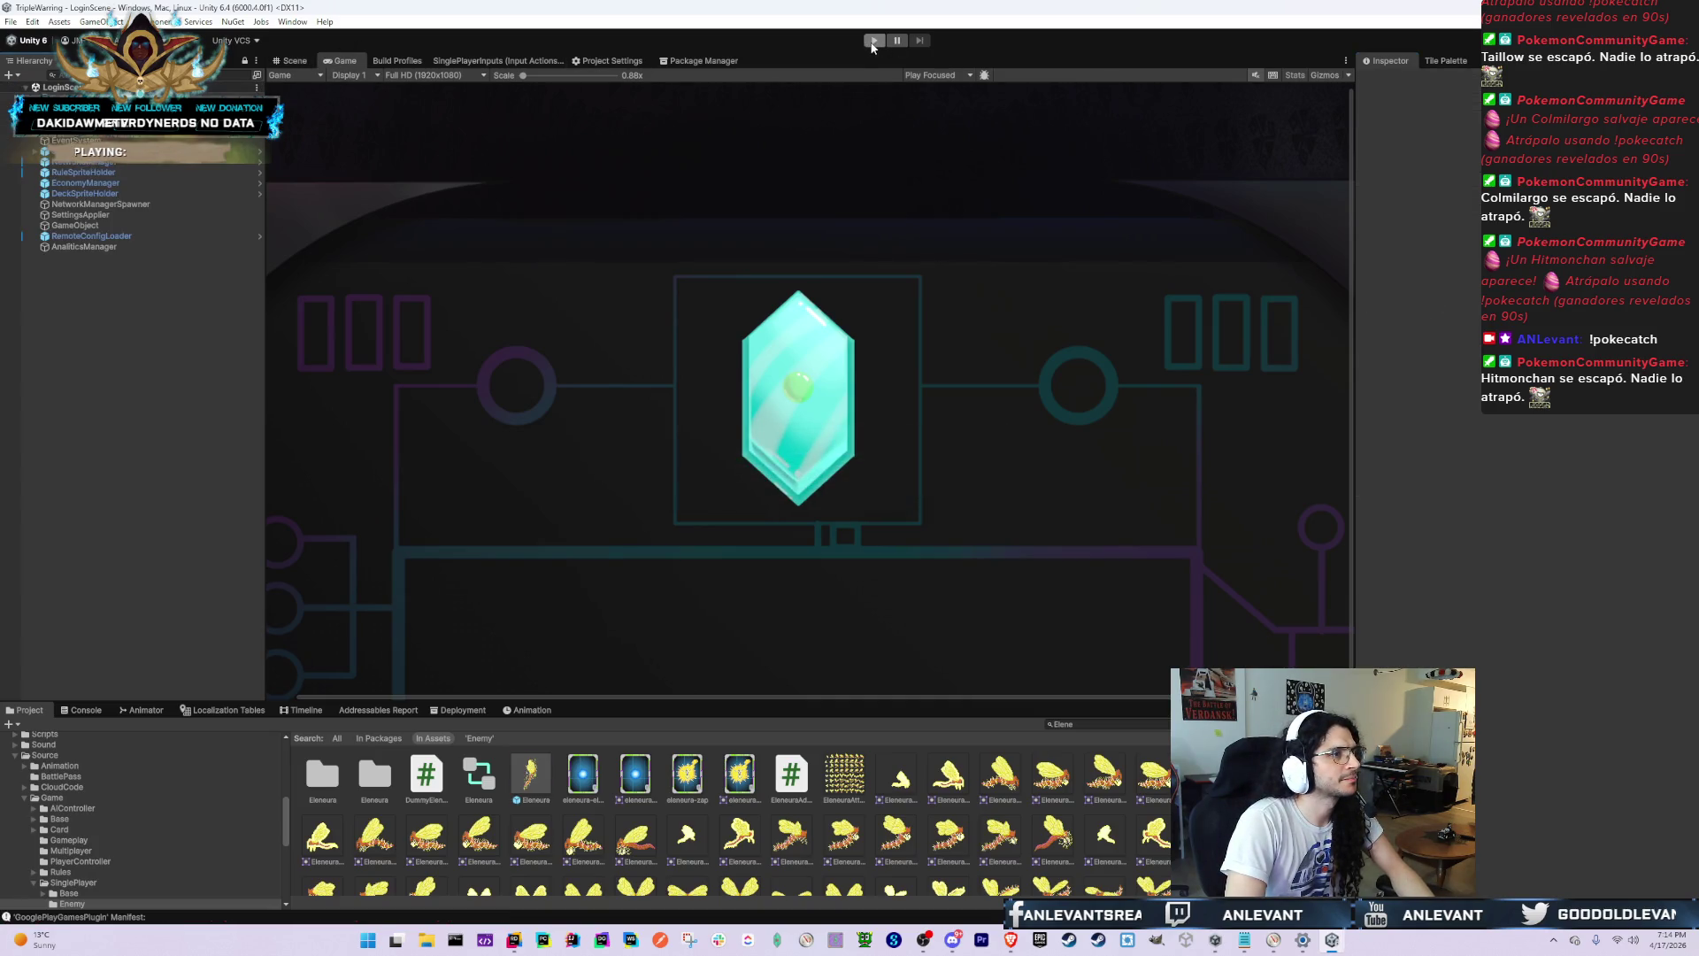
Start Play mode, review the StopAttacking script in Rider, then return to the Unity game.
left_click(874, 40)
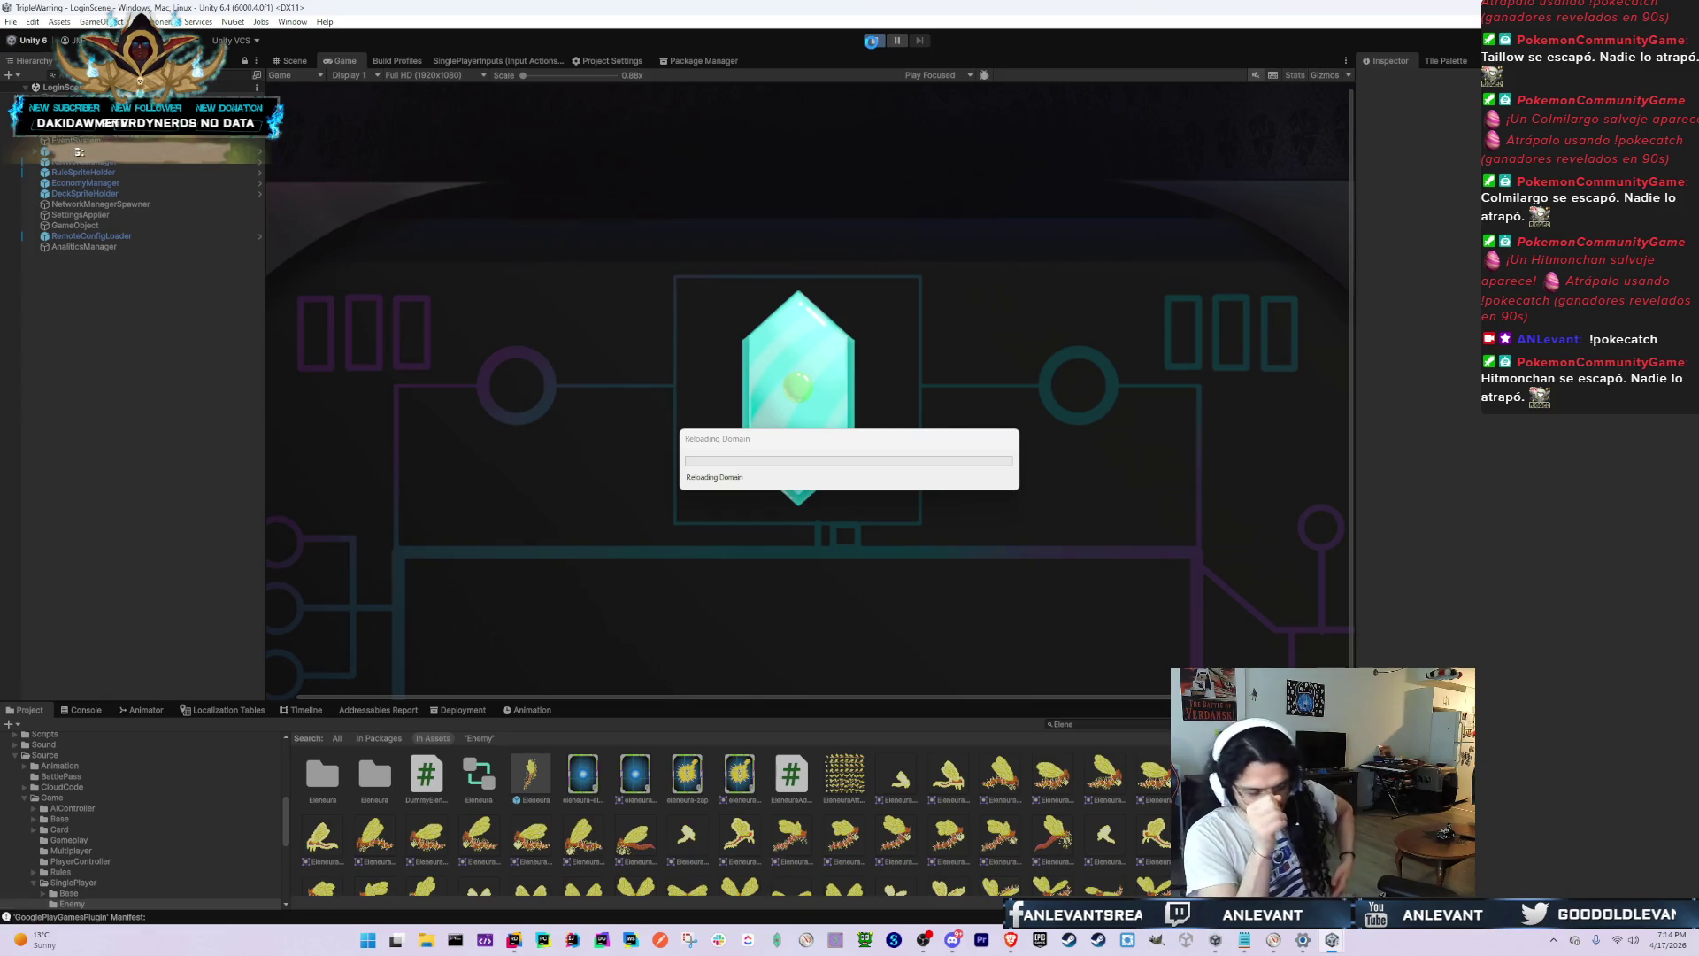
key("alt+Tab")
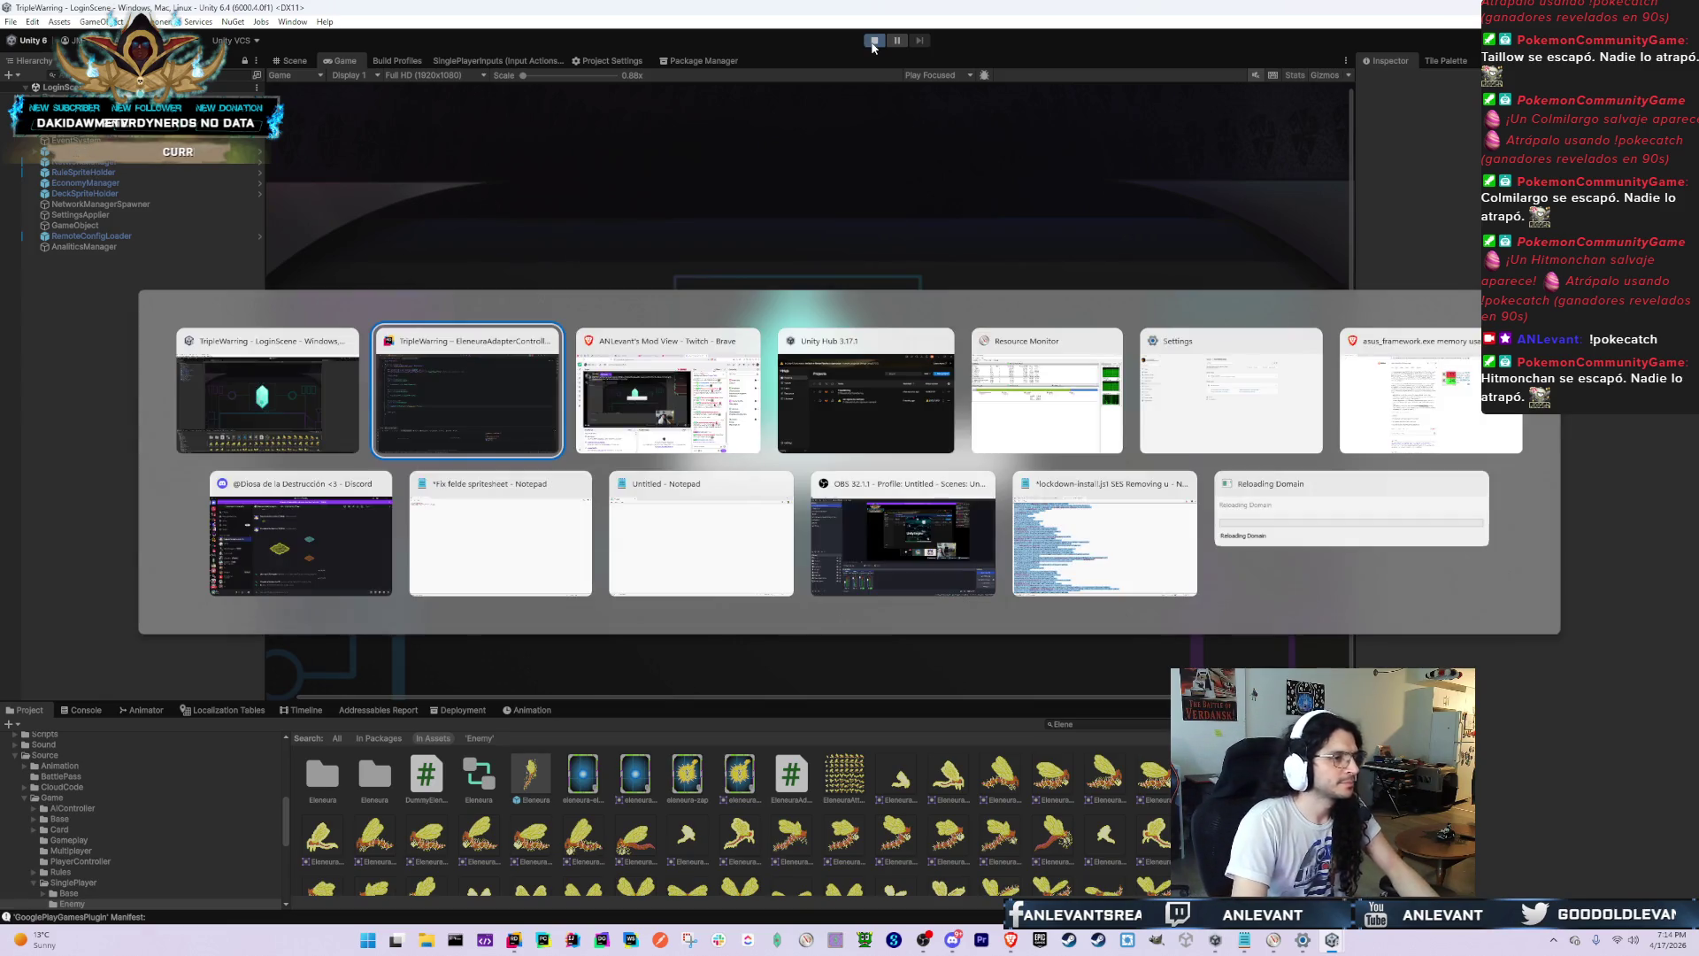
key("alt+Tab")
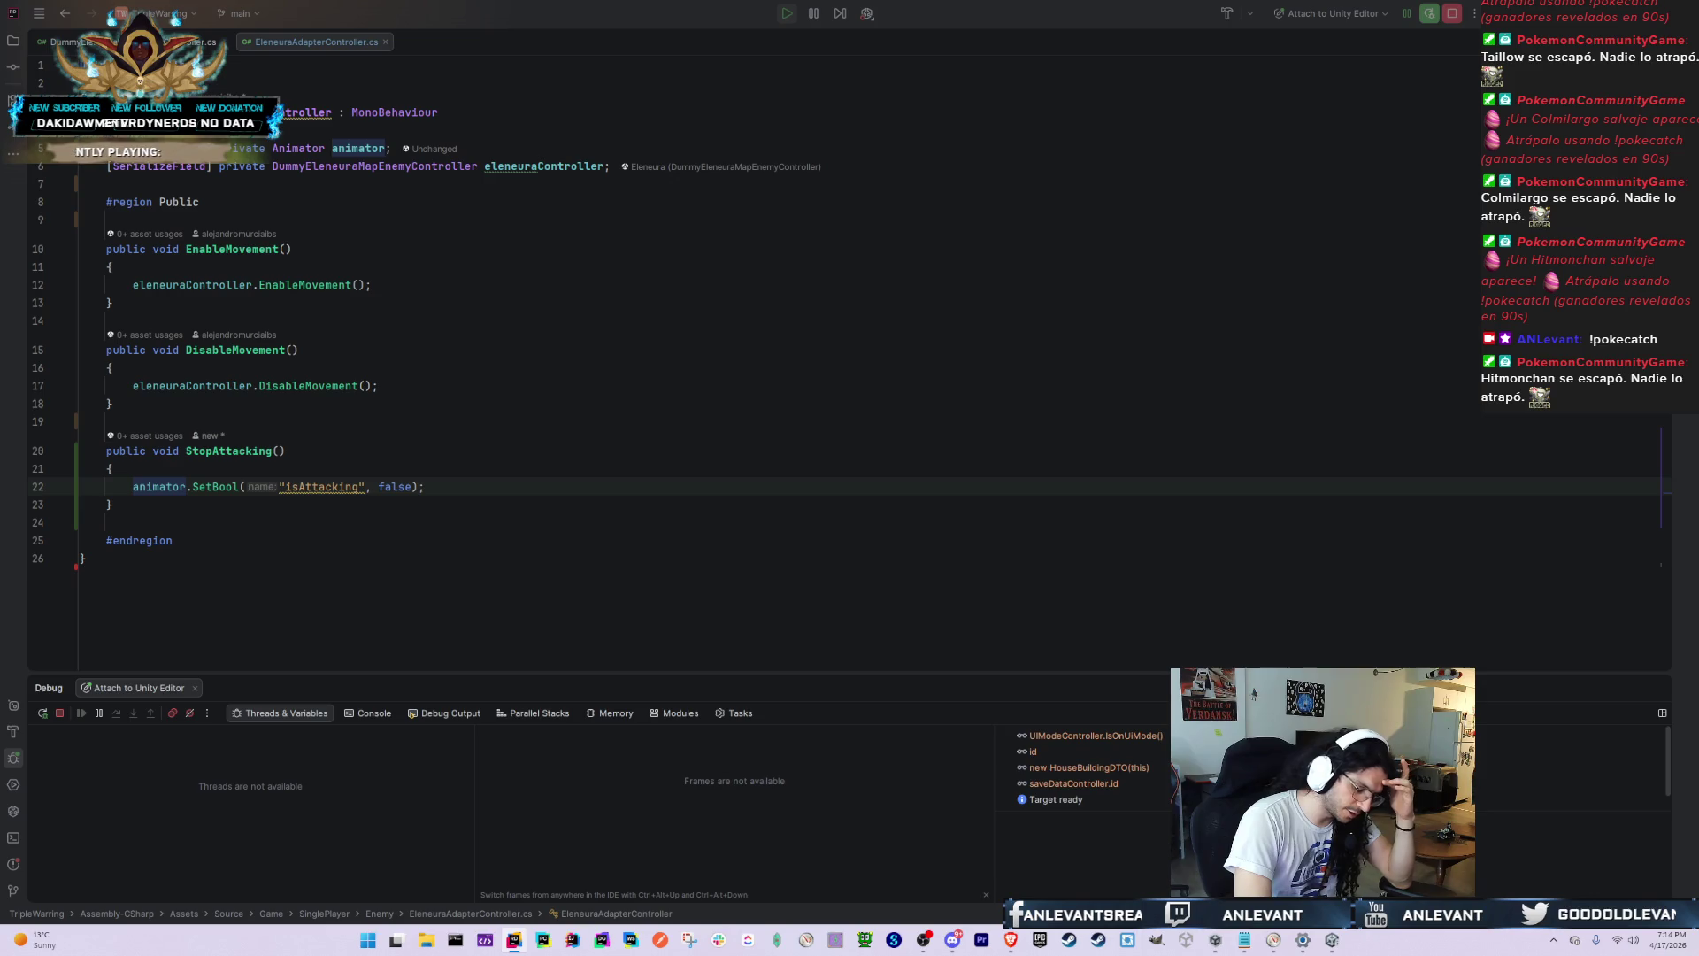
key("alt+Tab")
key("alt+Tab")
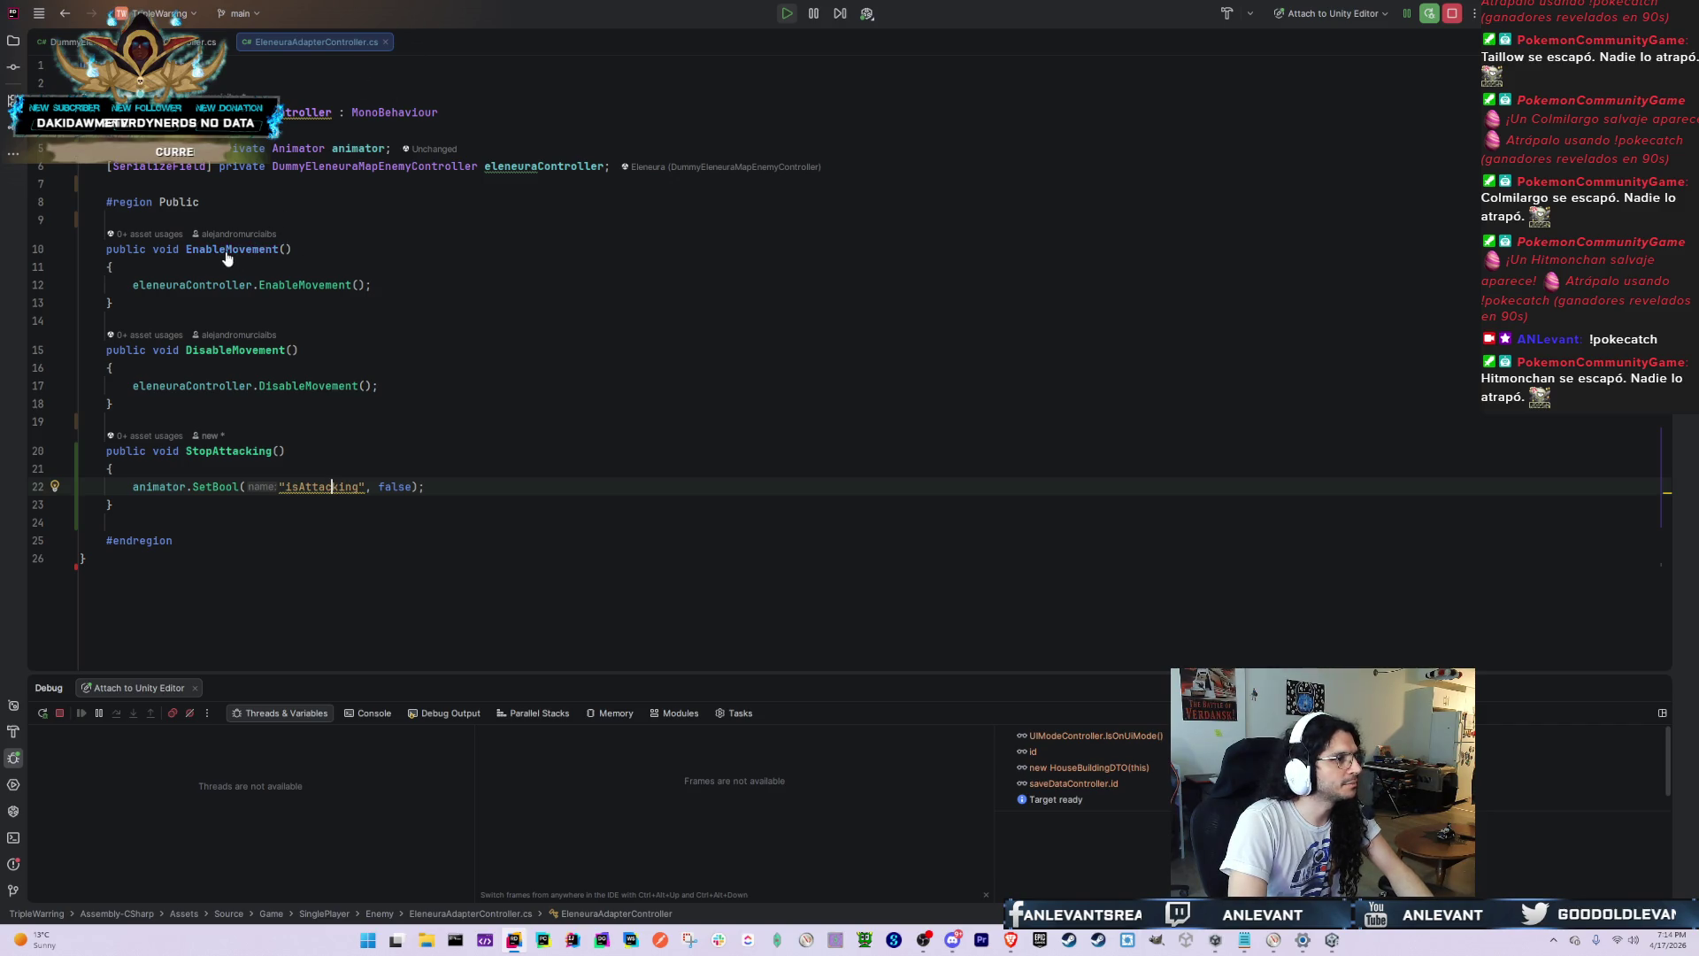
key("alt+Tab")
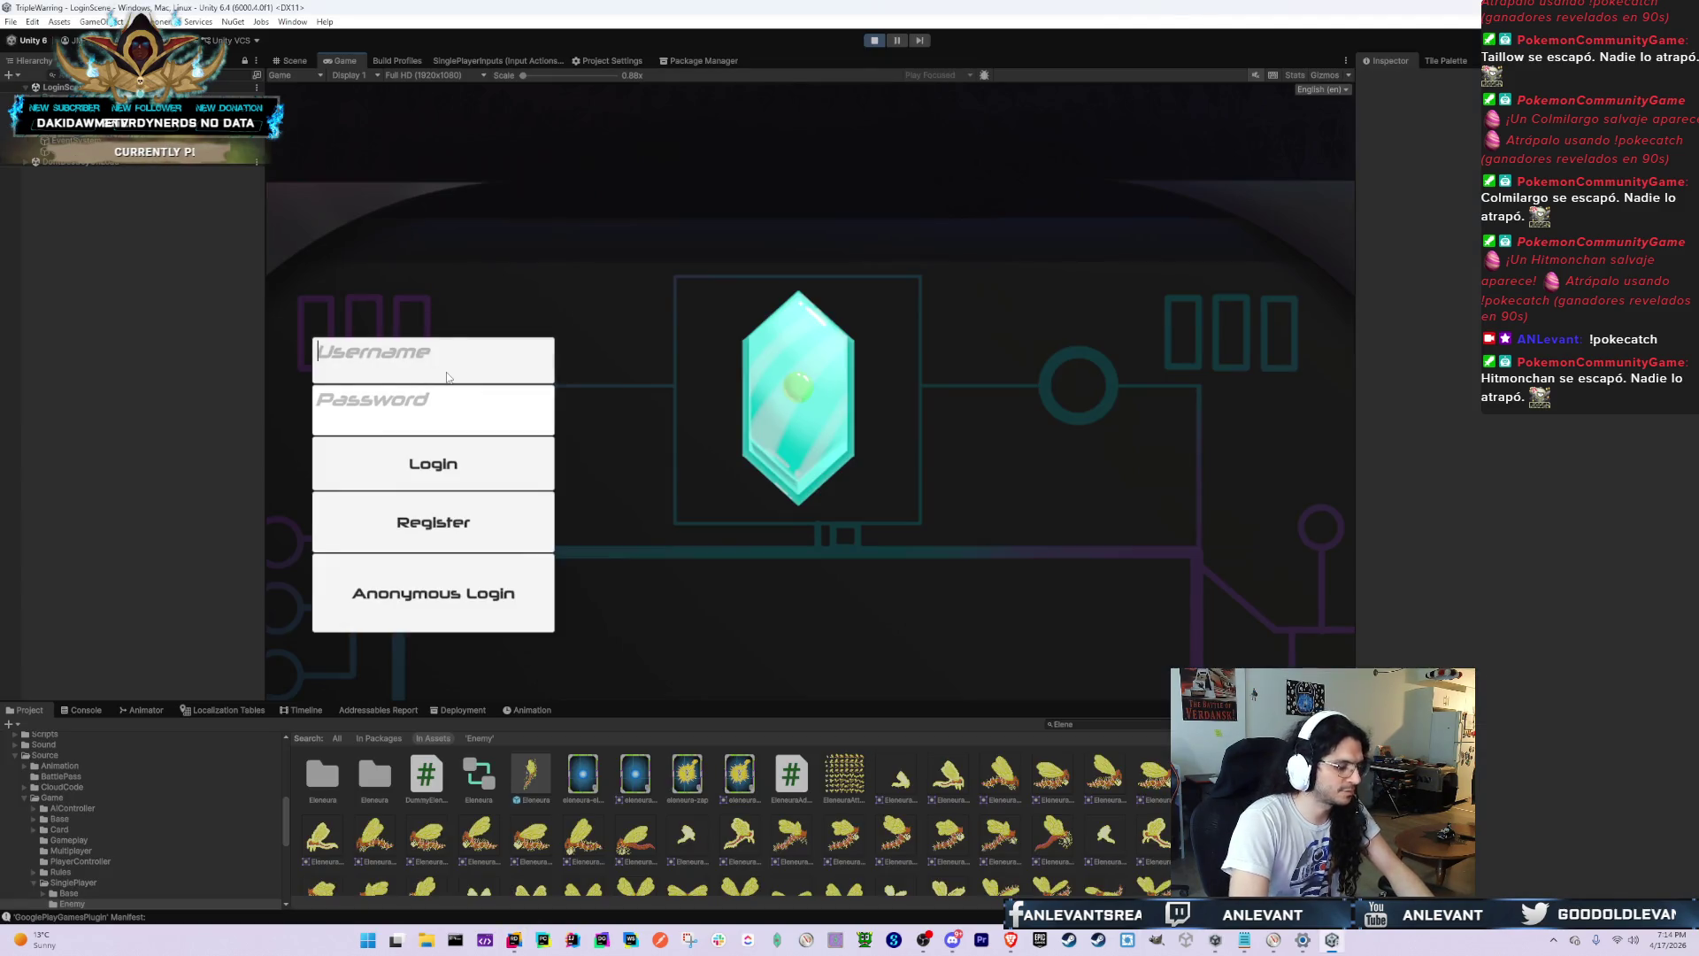
Enter the account password, log in, and clear the Console's logged errors.
left_click(507, 418)
type("********")
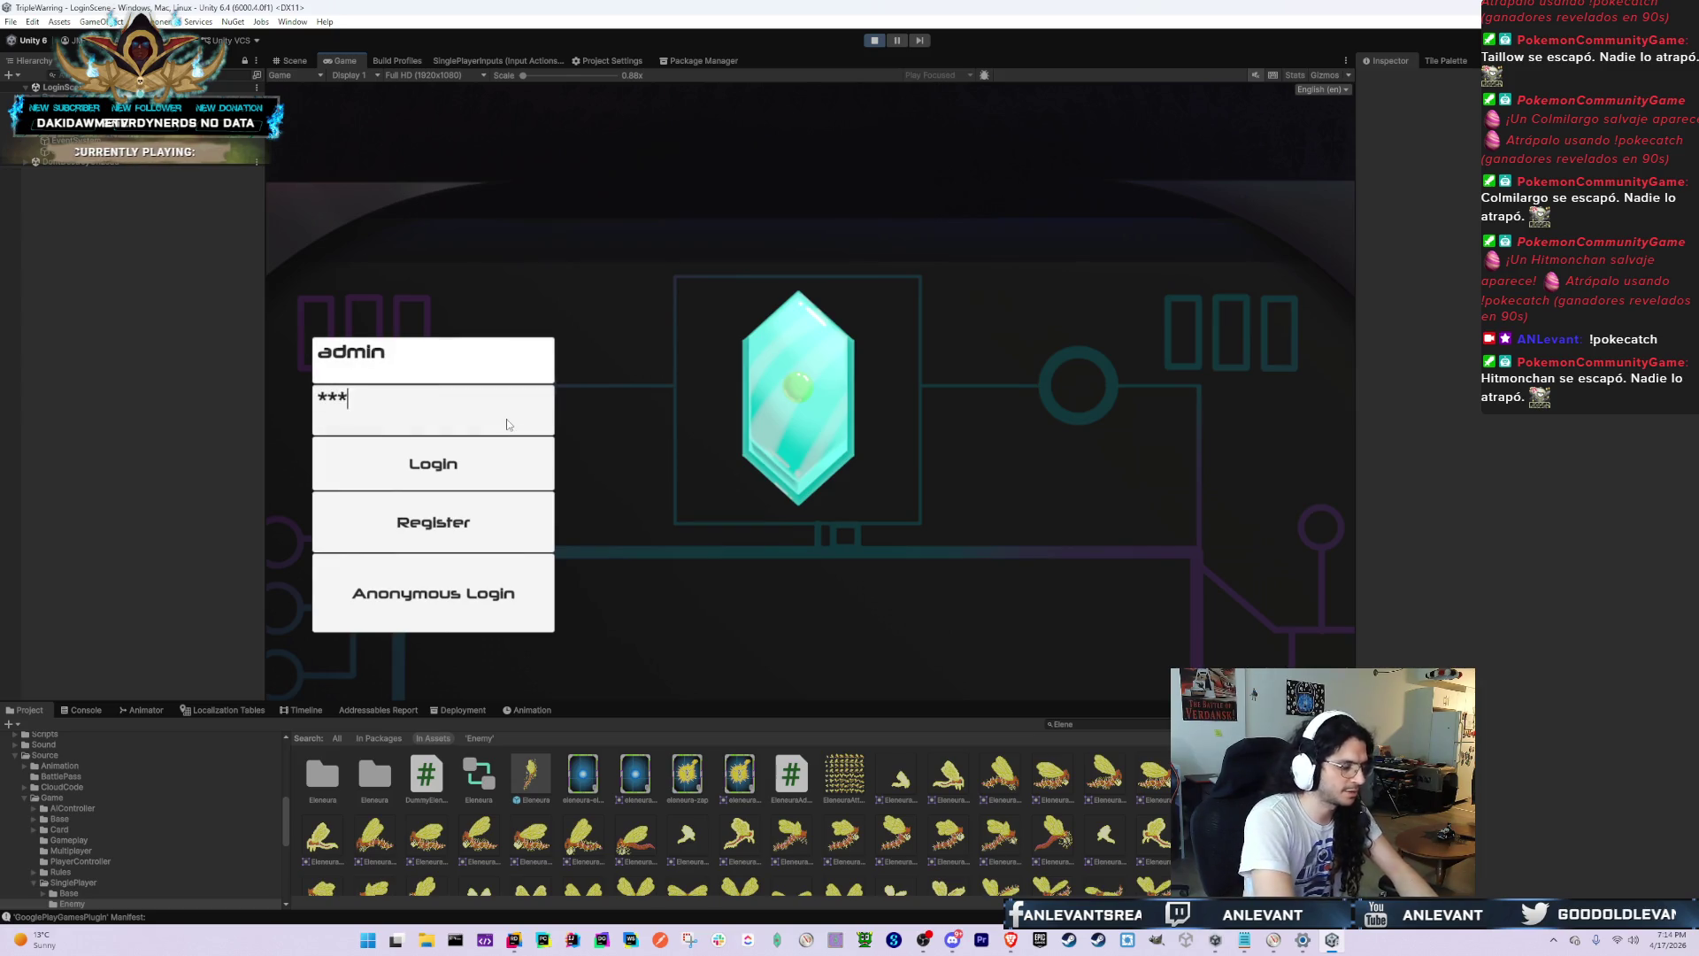
left_click(487, 476)
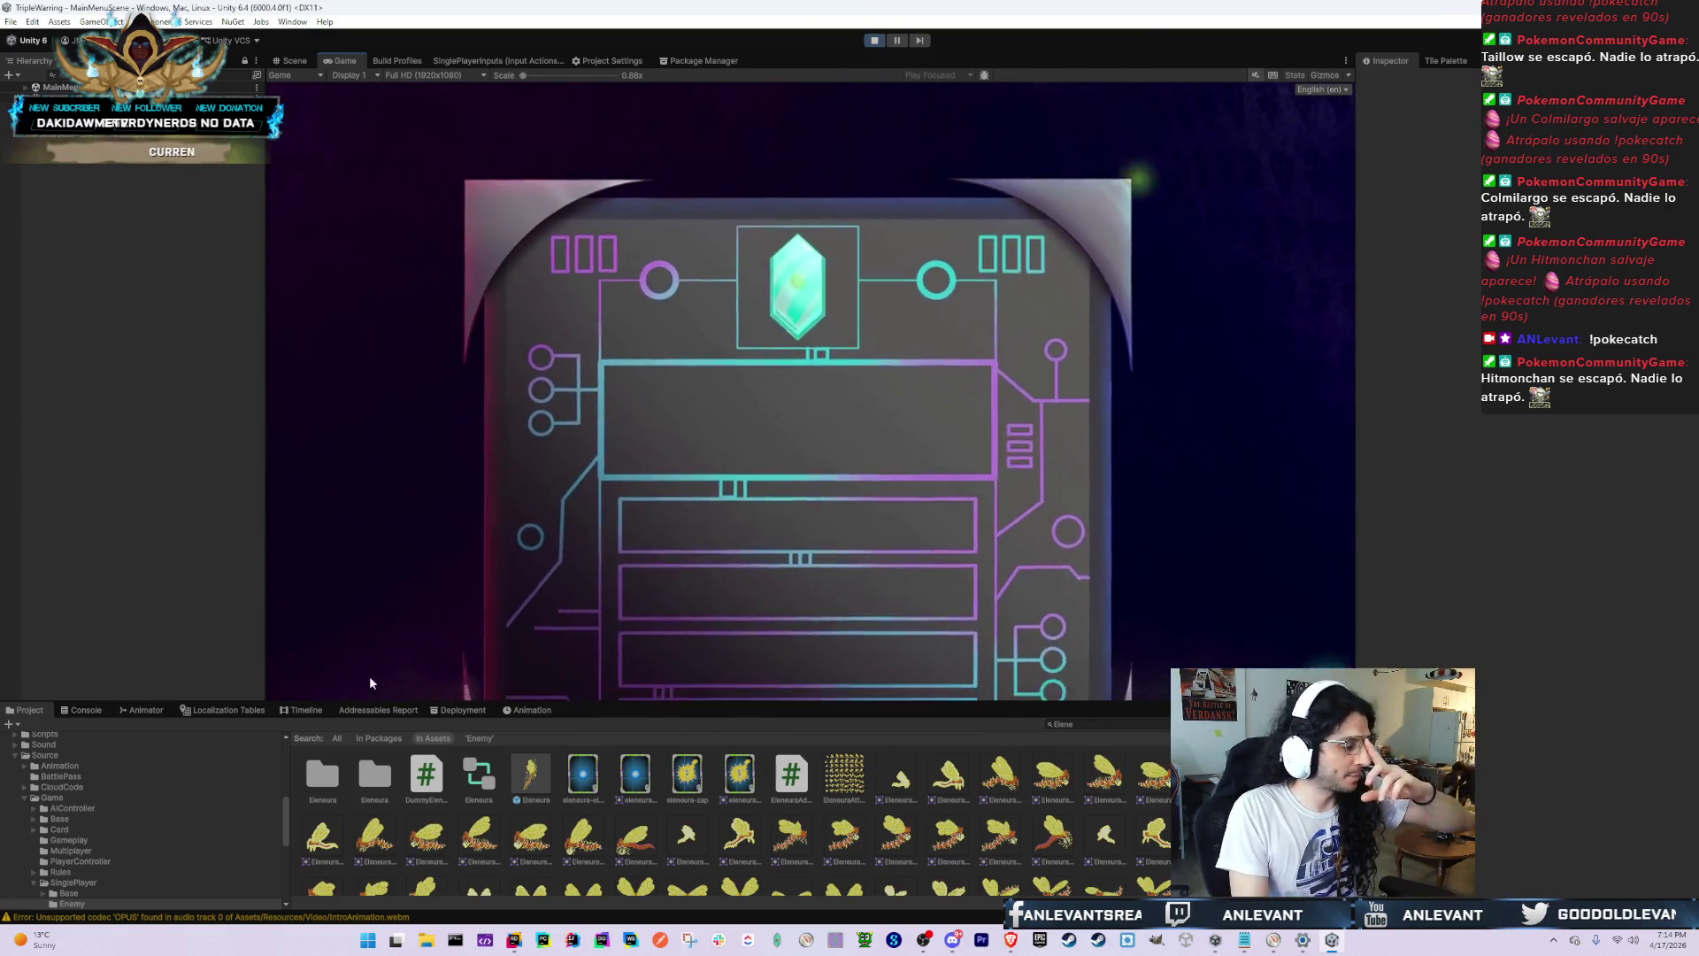
left_click(85, 710)
left_click(14, 724)
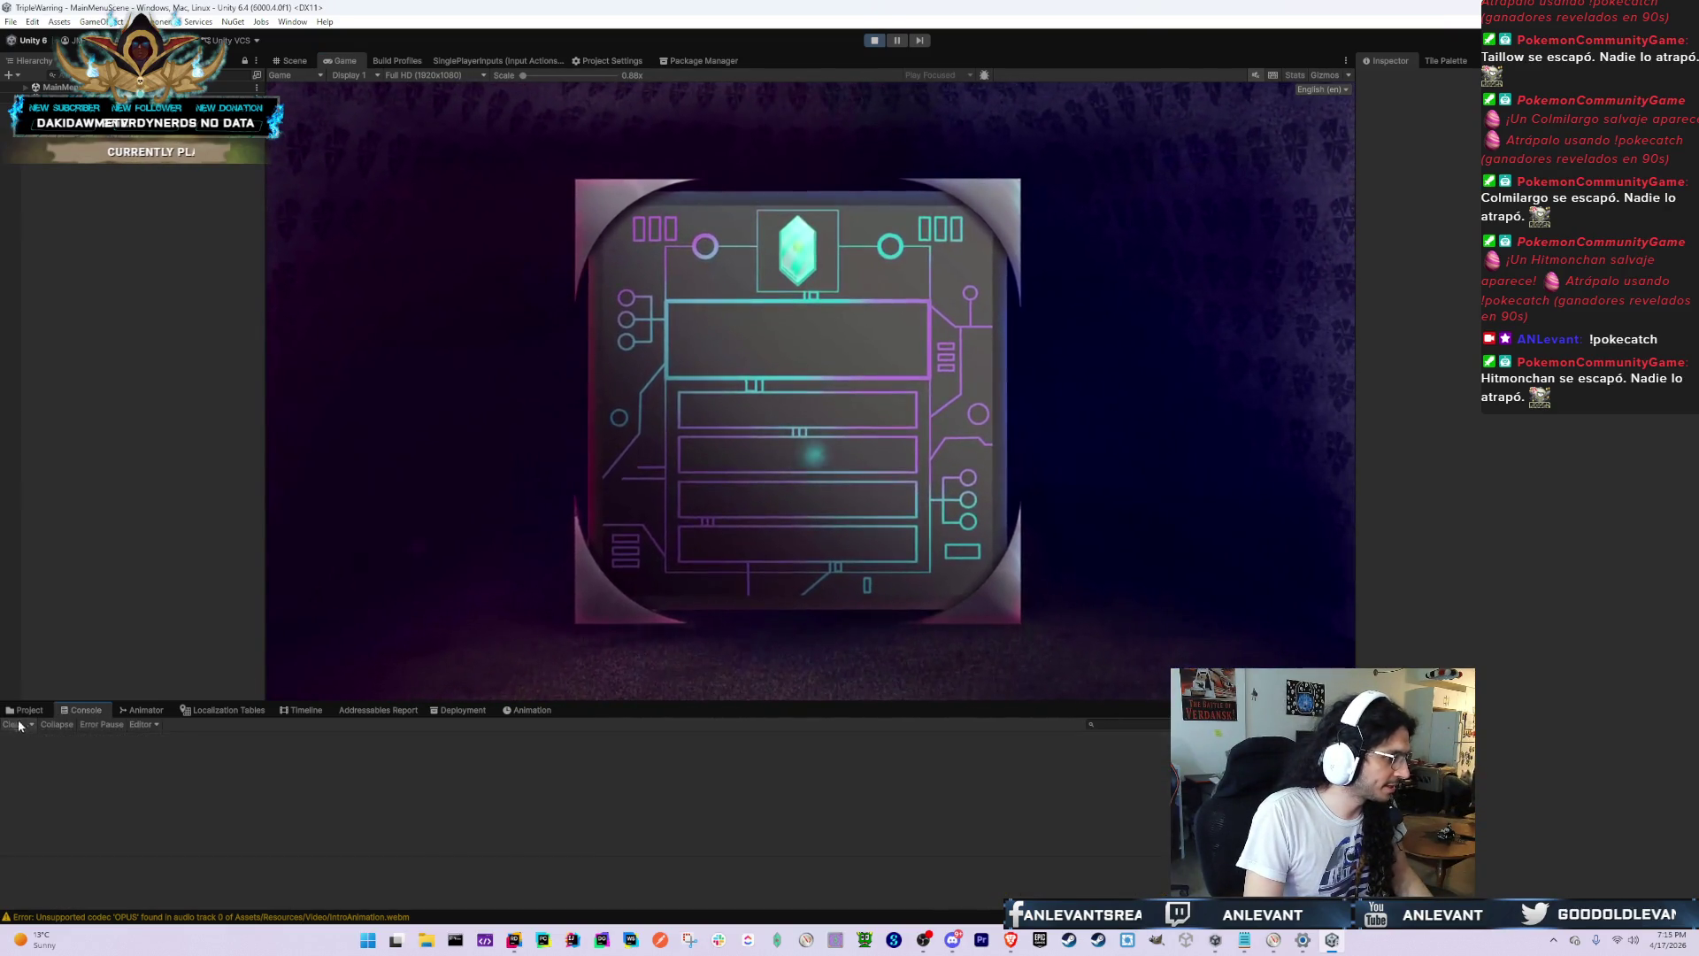
left_click(24, 710)
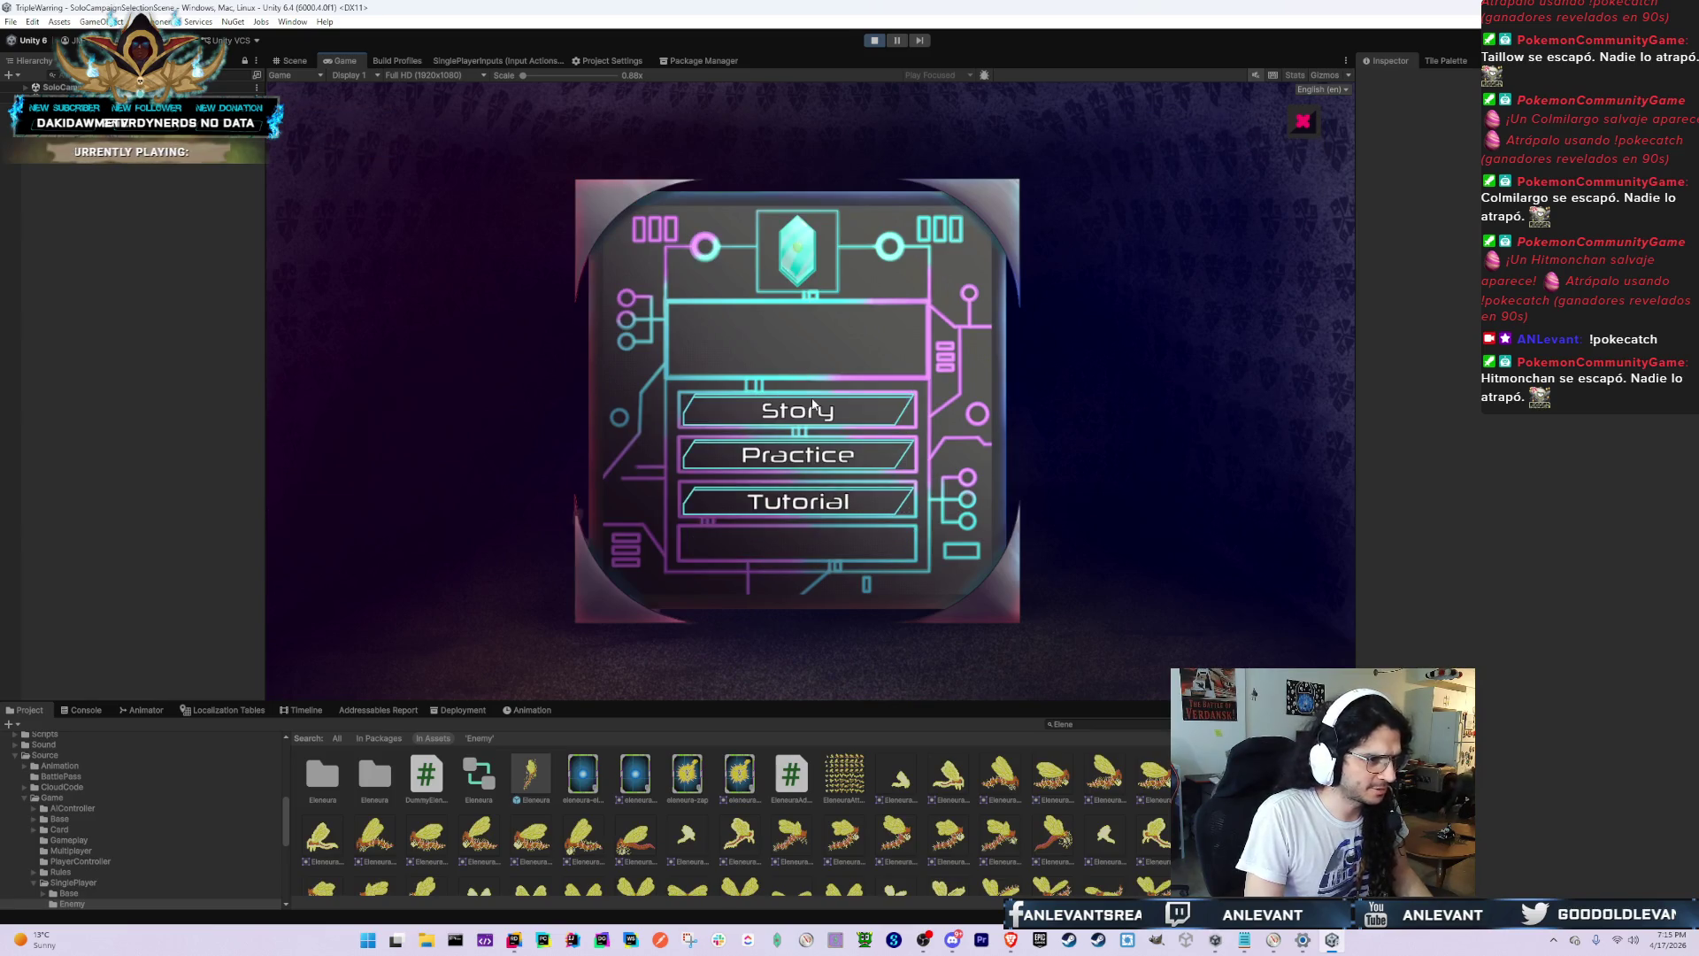
Play the Story campaign, inspect the forest map in the Scene view, then restart Play.
left_click(813, 404)
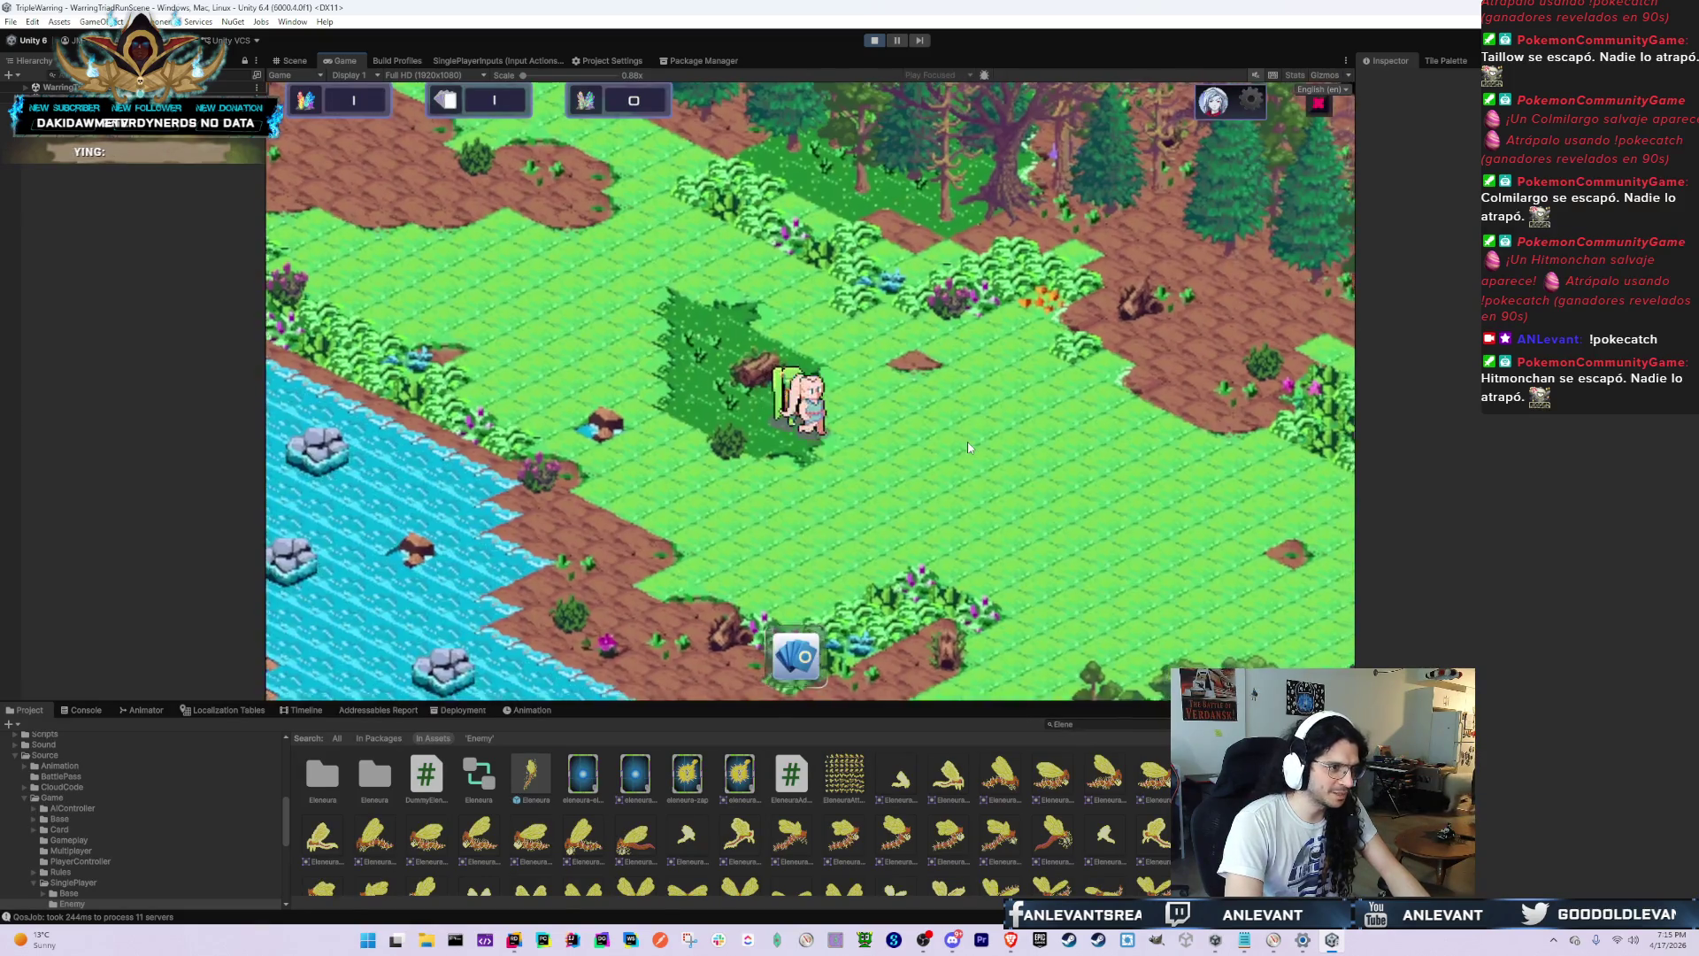
left_click(295, 61)
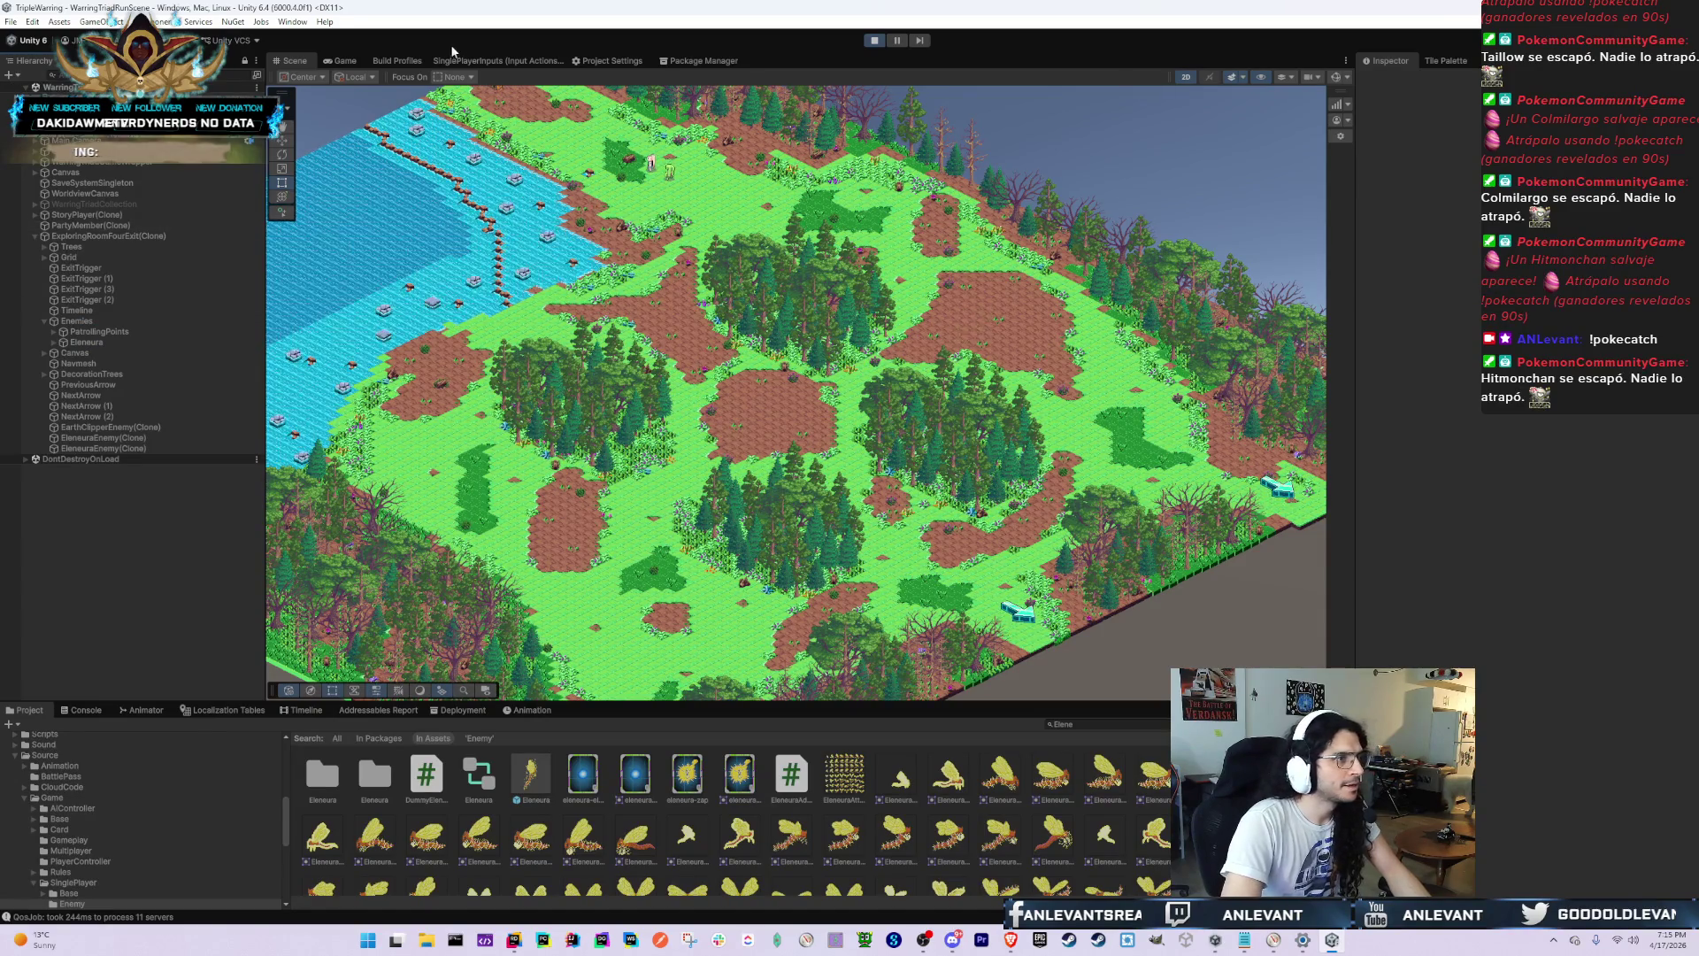
left_click(346, 60)
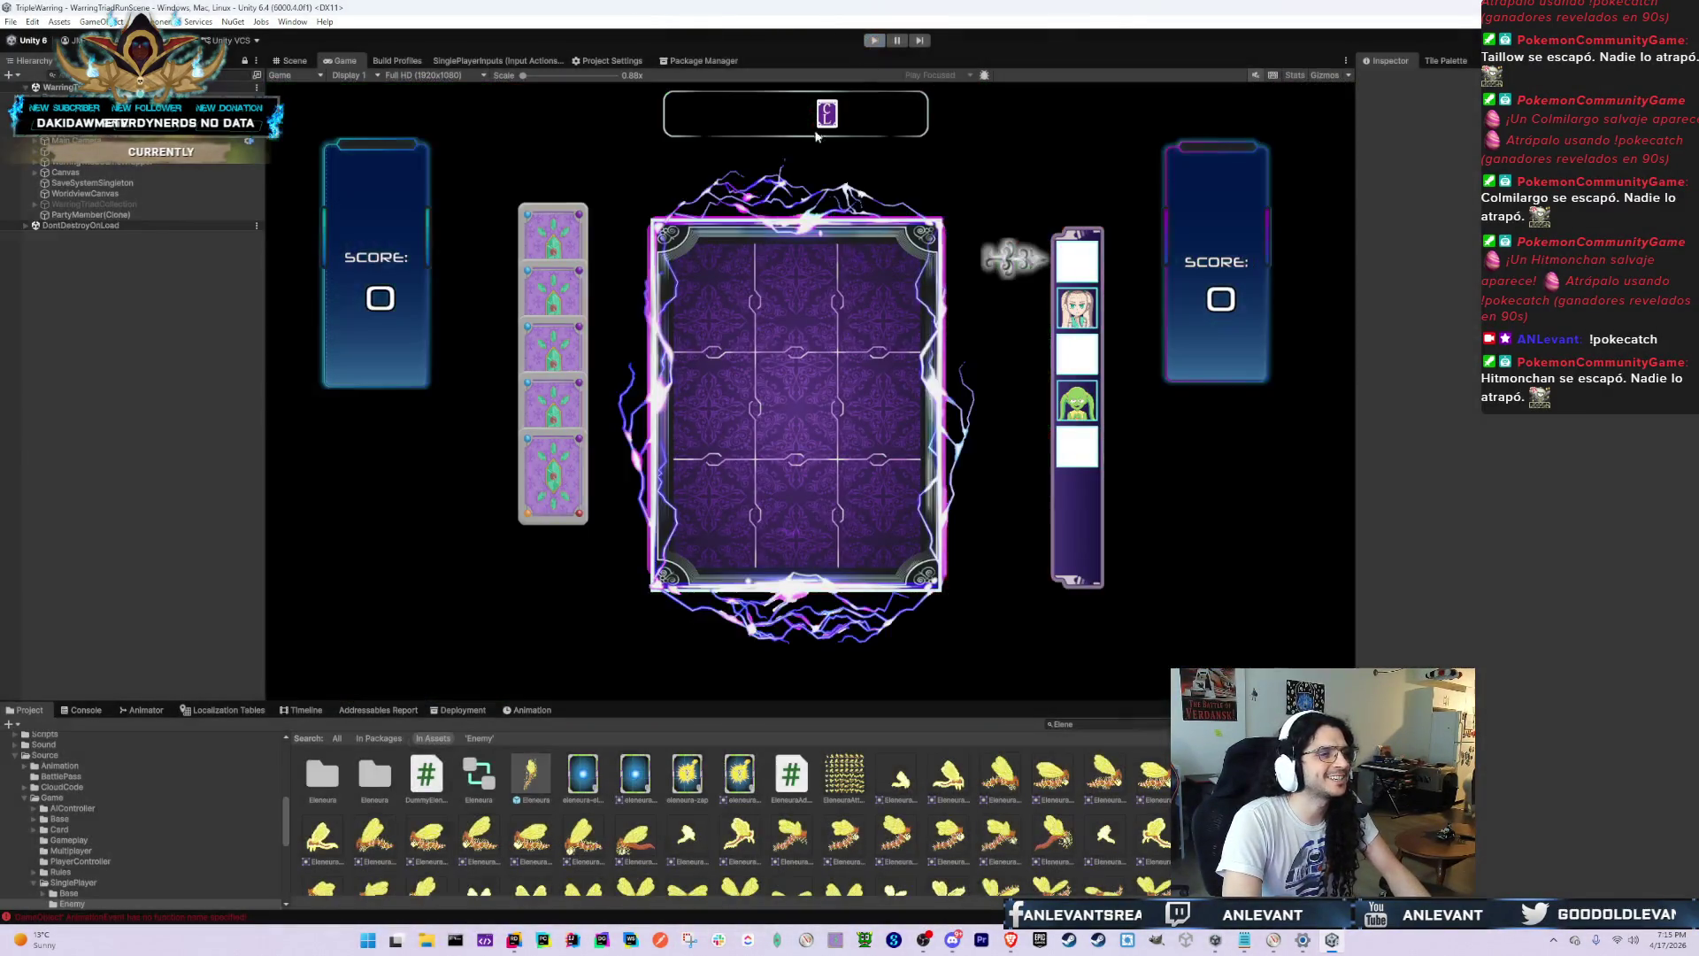
left_click(871, 41)
left_click(871, 40)
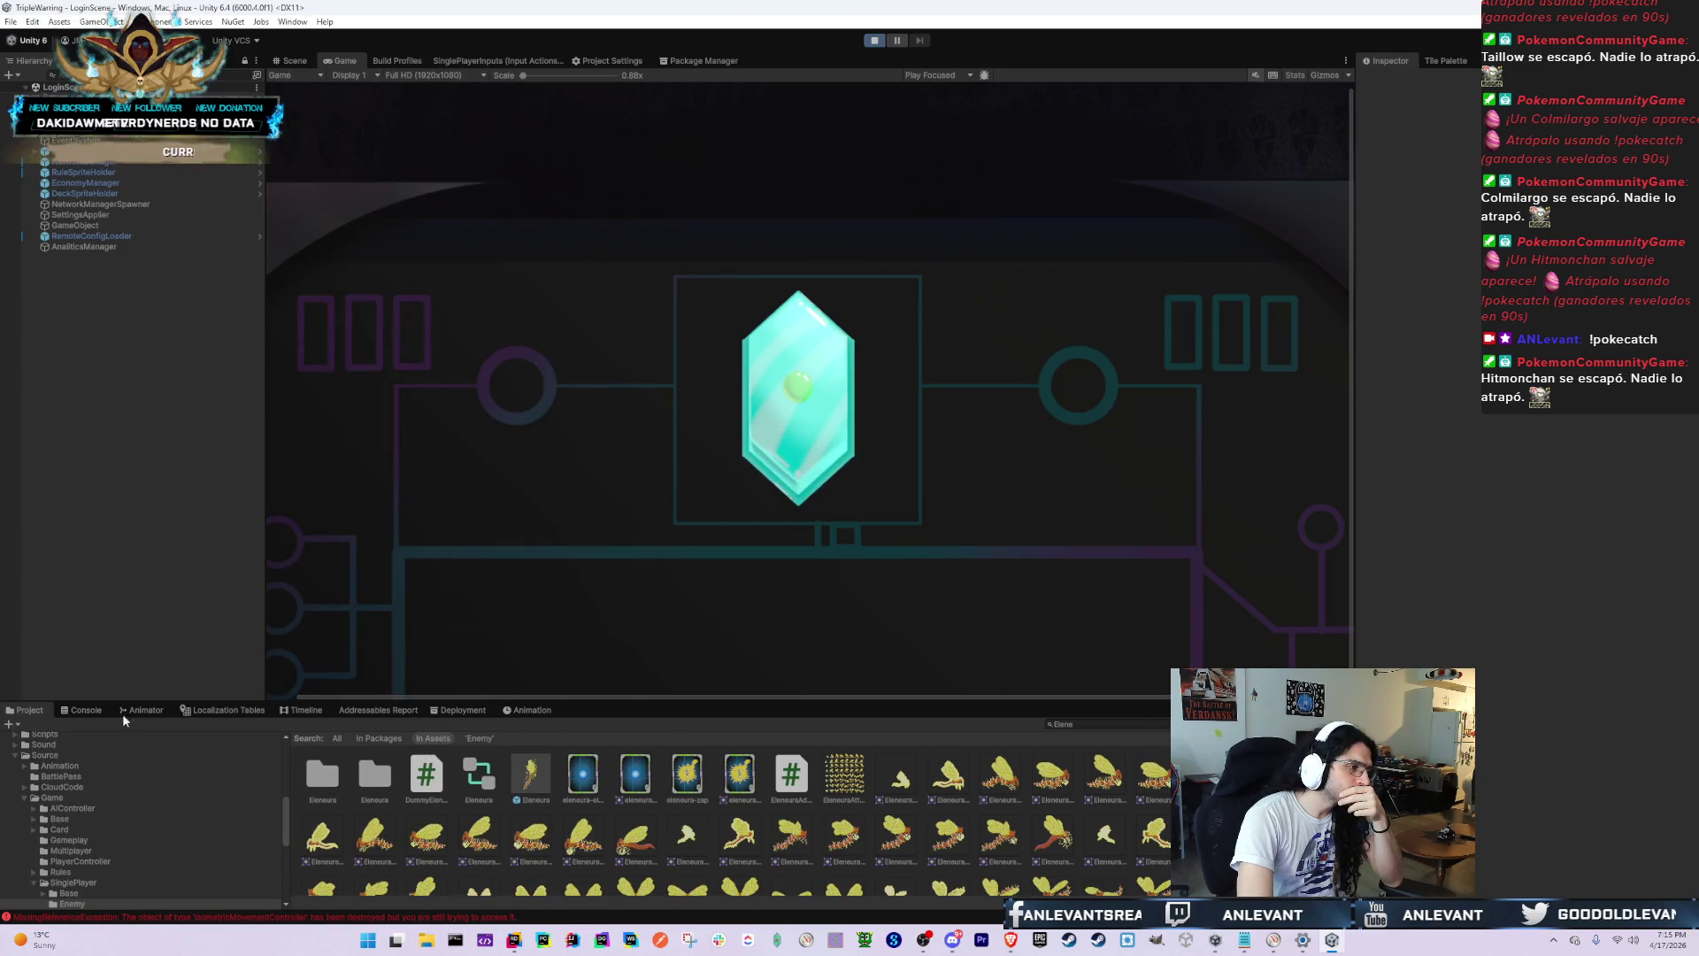
Clear the Console, log in with the test account, and start the Solo Story campaign.
left_click(66, 713)
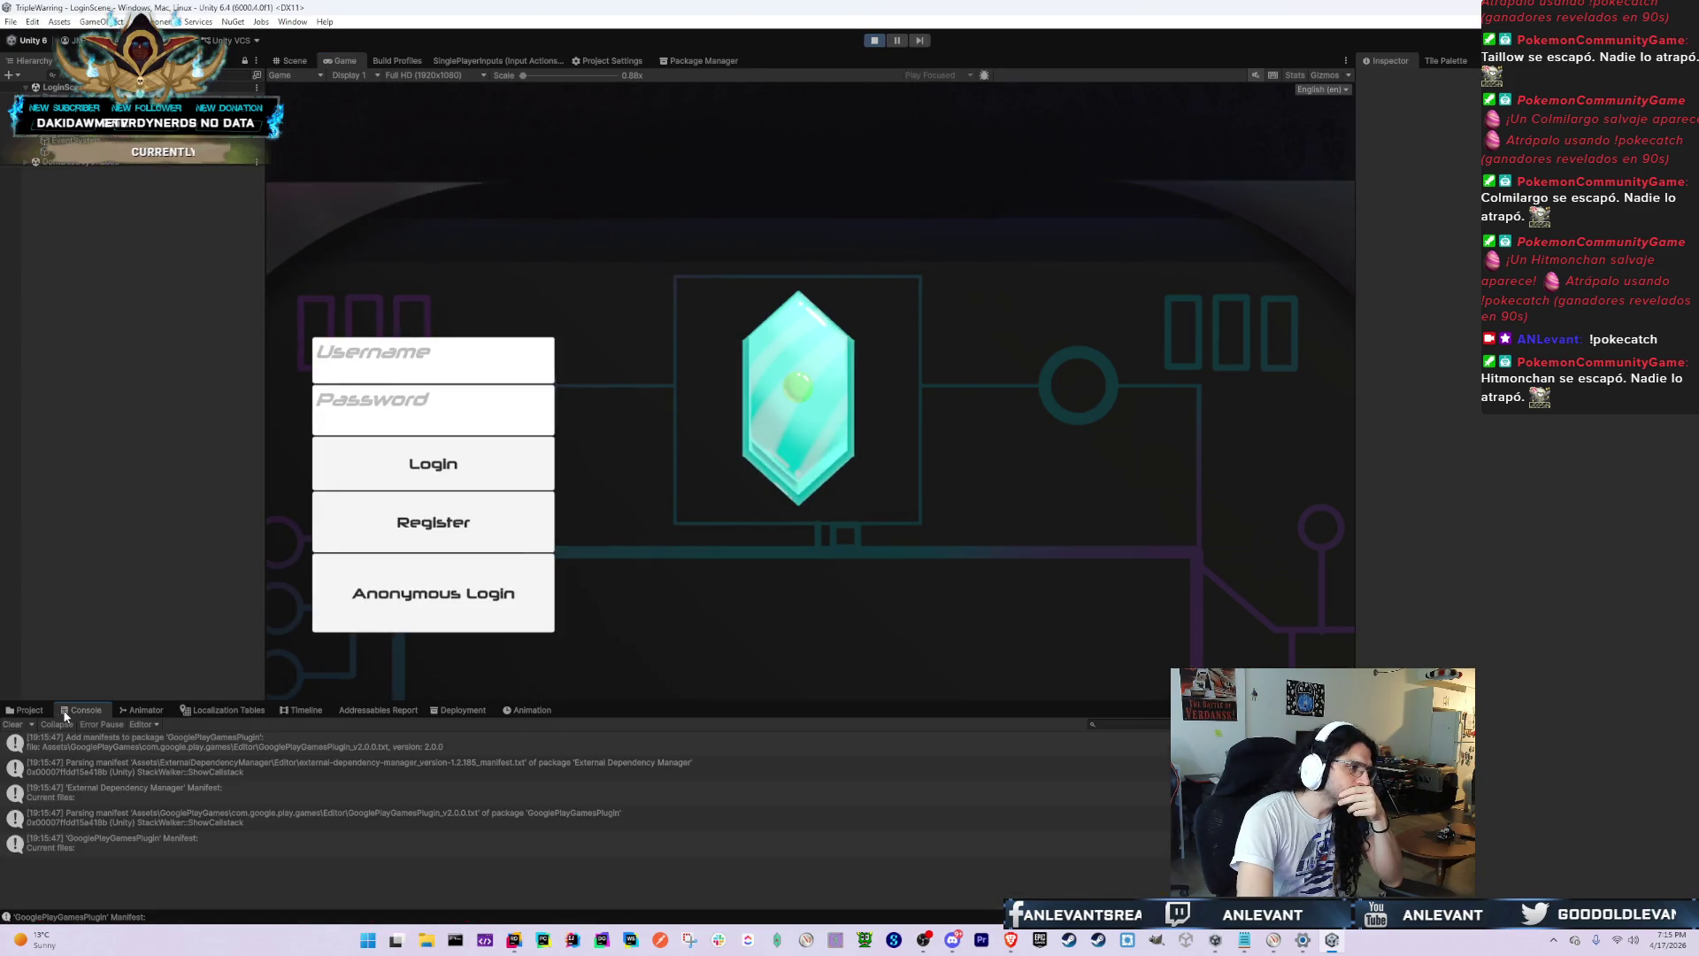
left_click(12, 724)
left_click(461, 359)
type("admin")
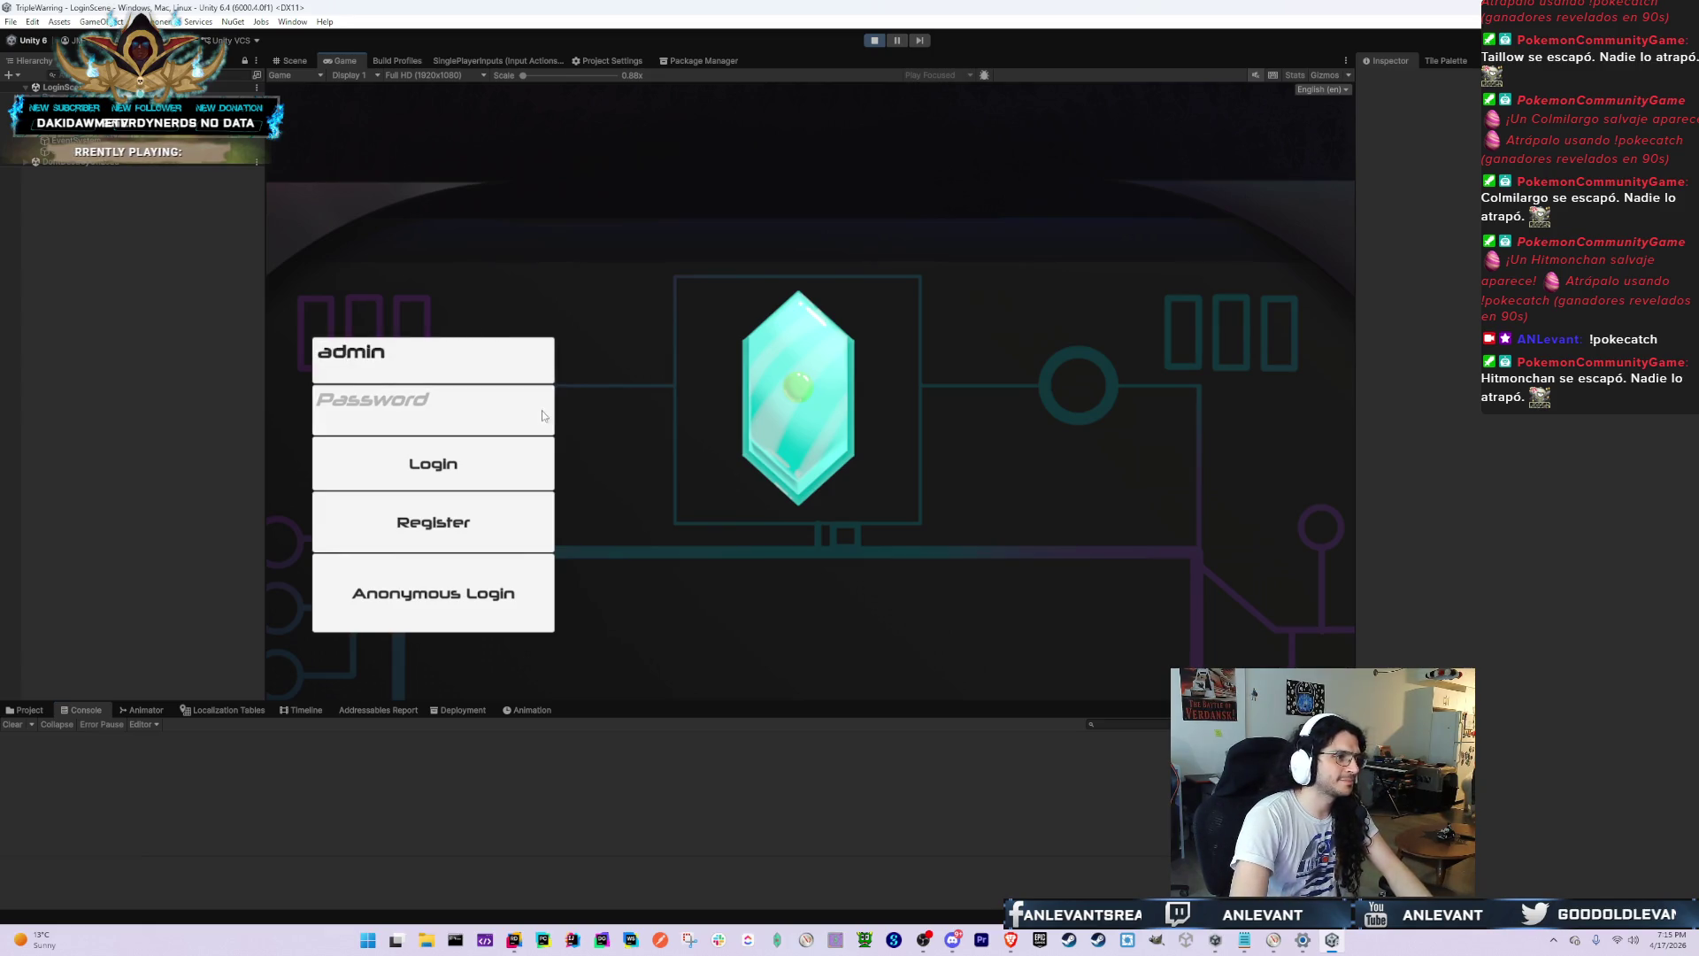
left_click(509, 418)
type("password")
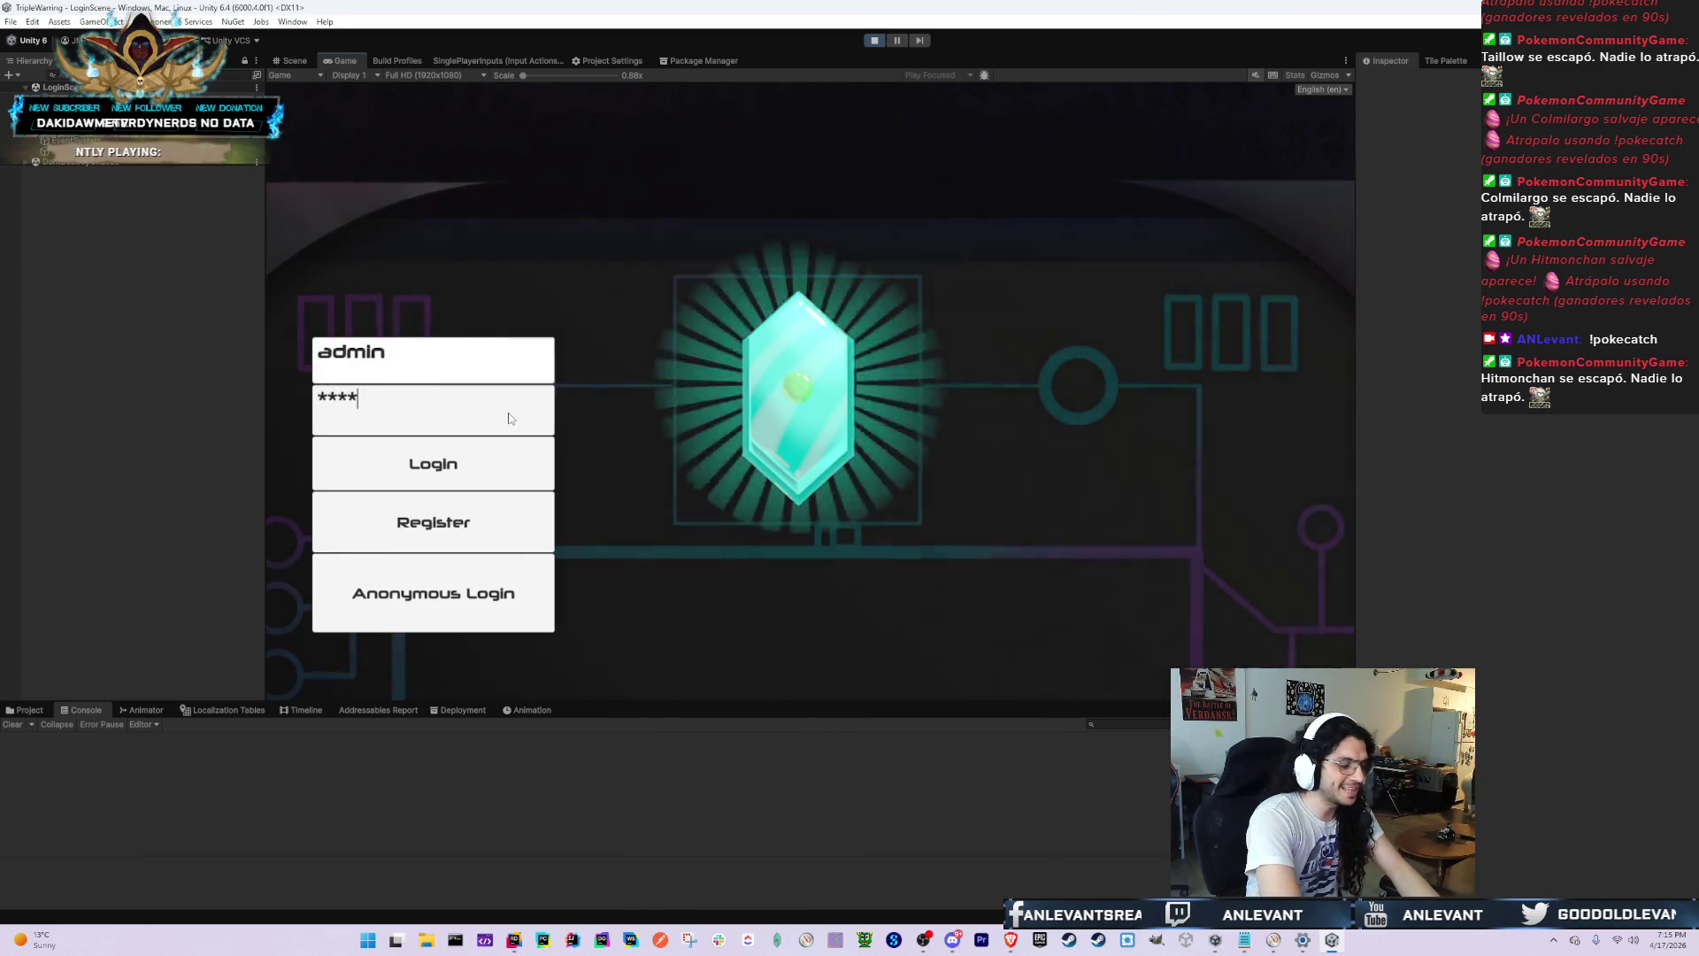
left_click(533, 467)
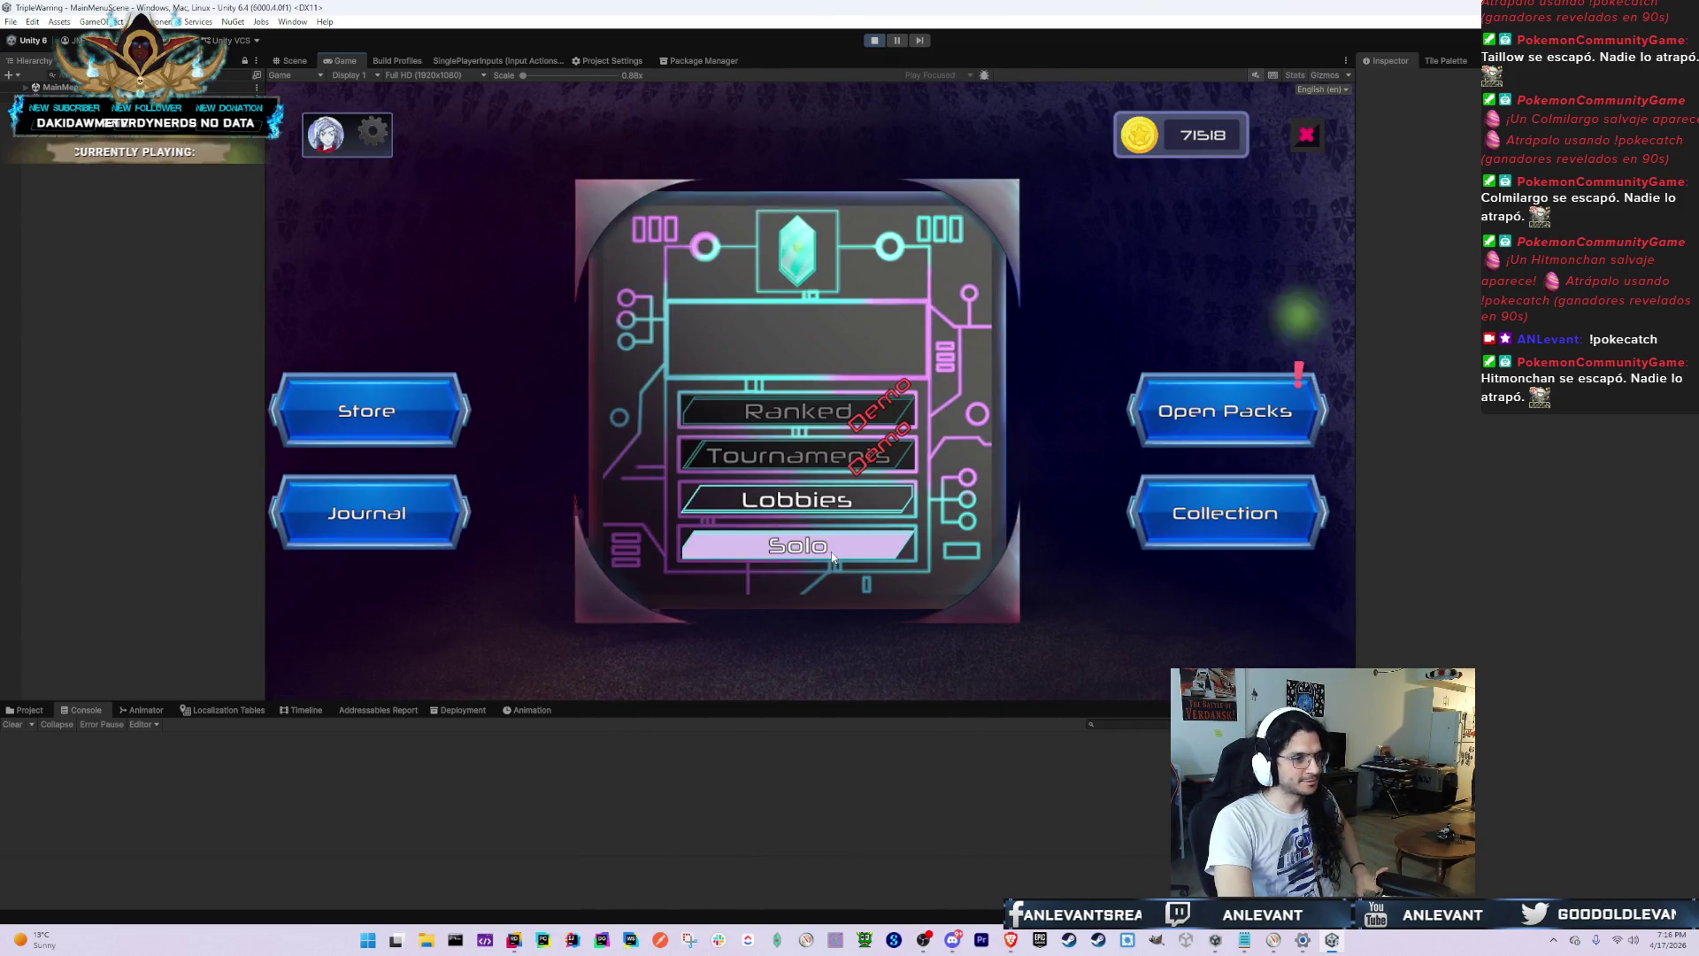
left_click(796, 545)
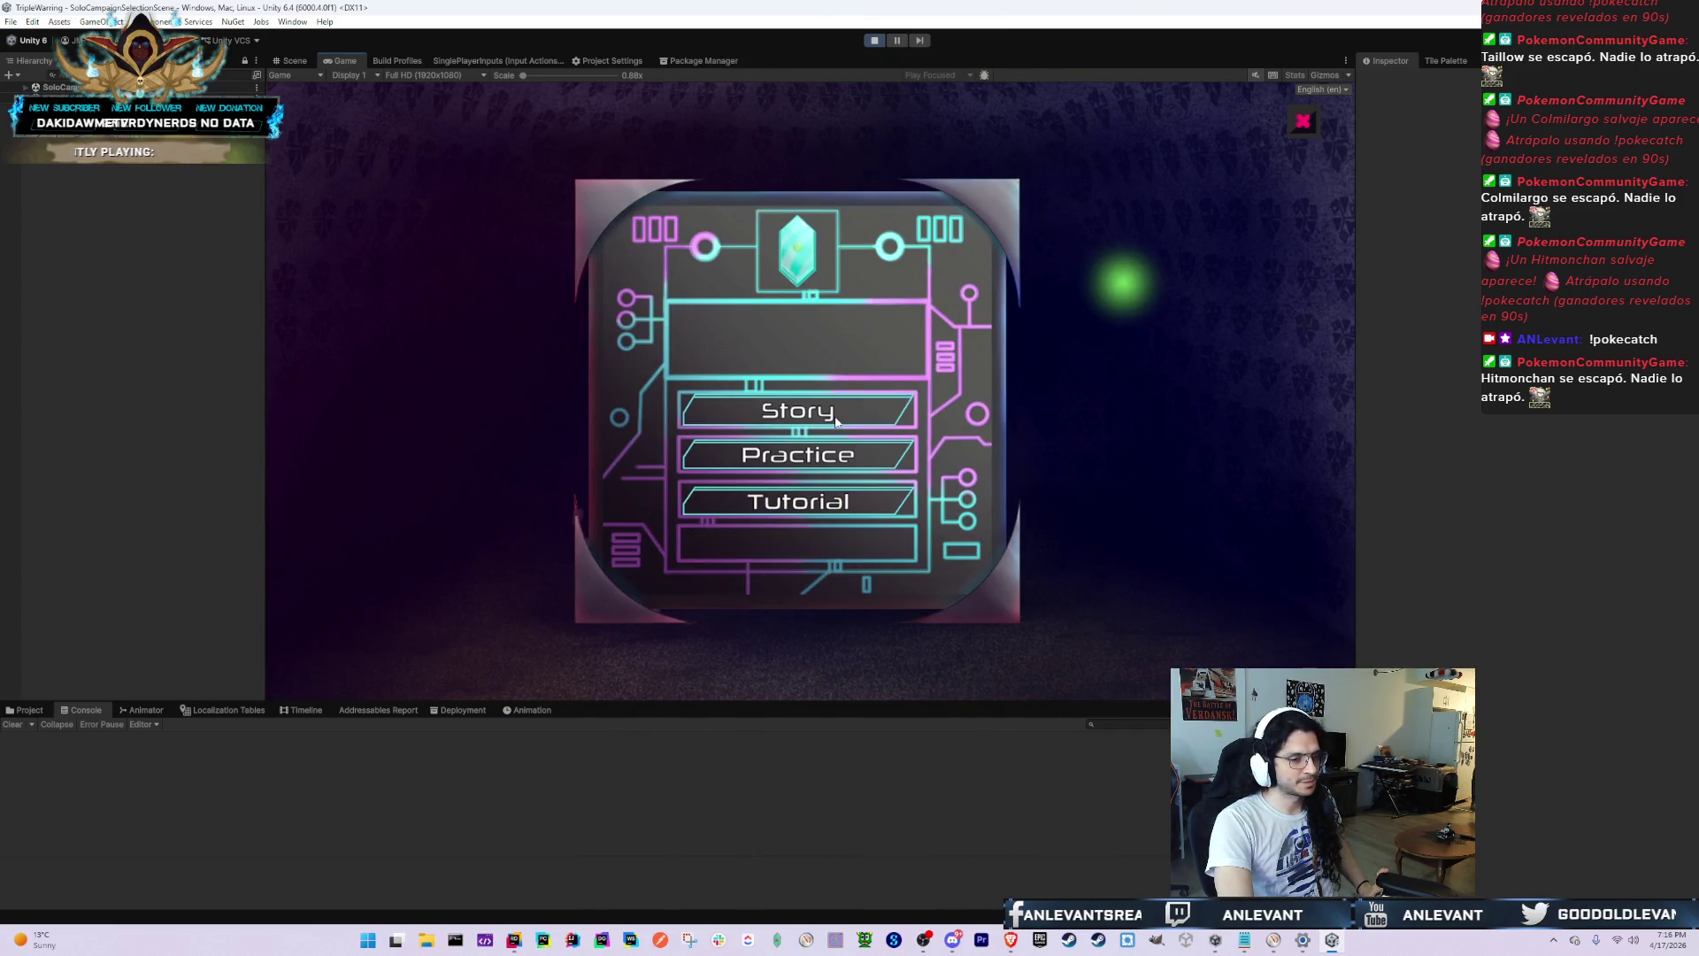
left_click(762, 506)
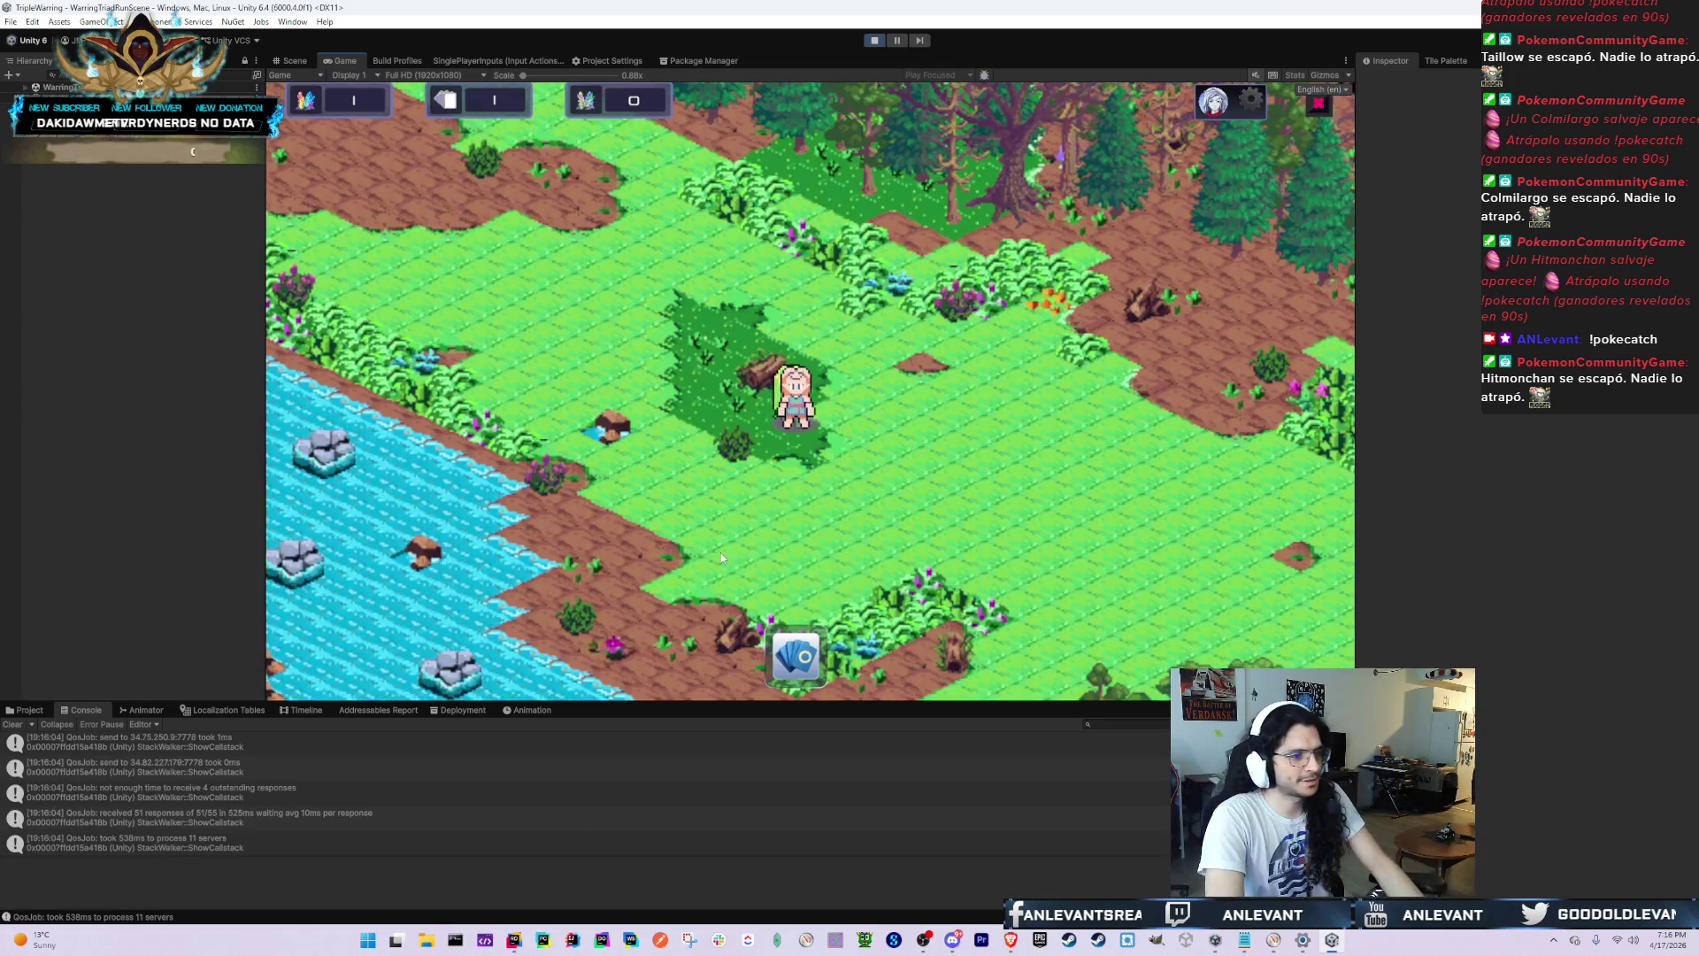
Walk the player right through the forest with the companion following.
key("d")
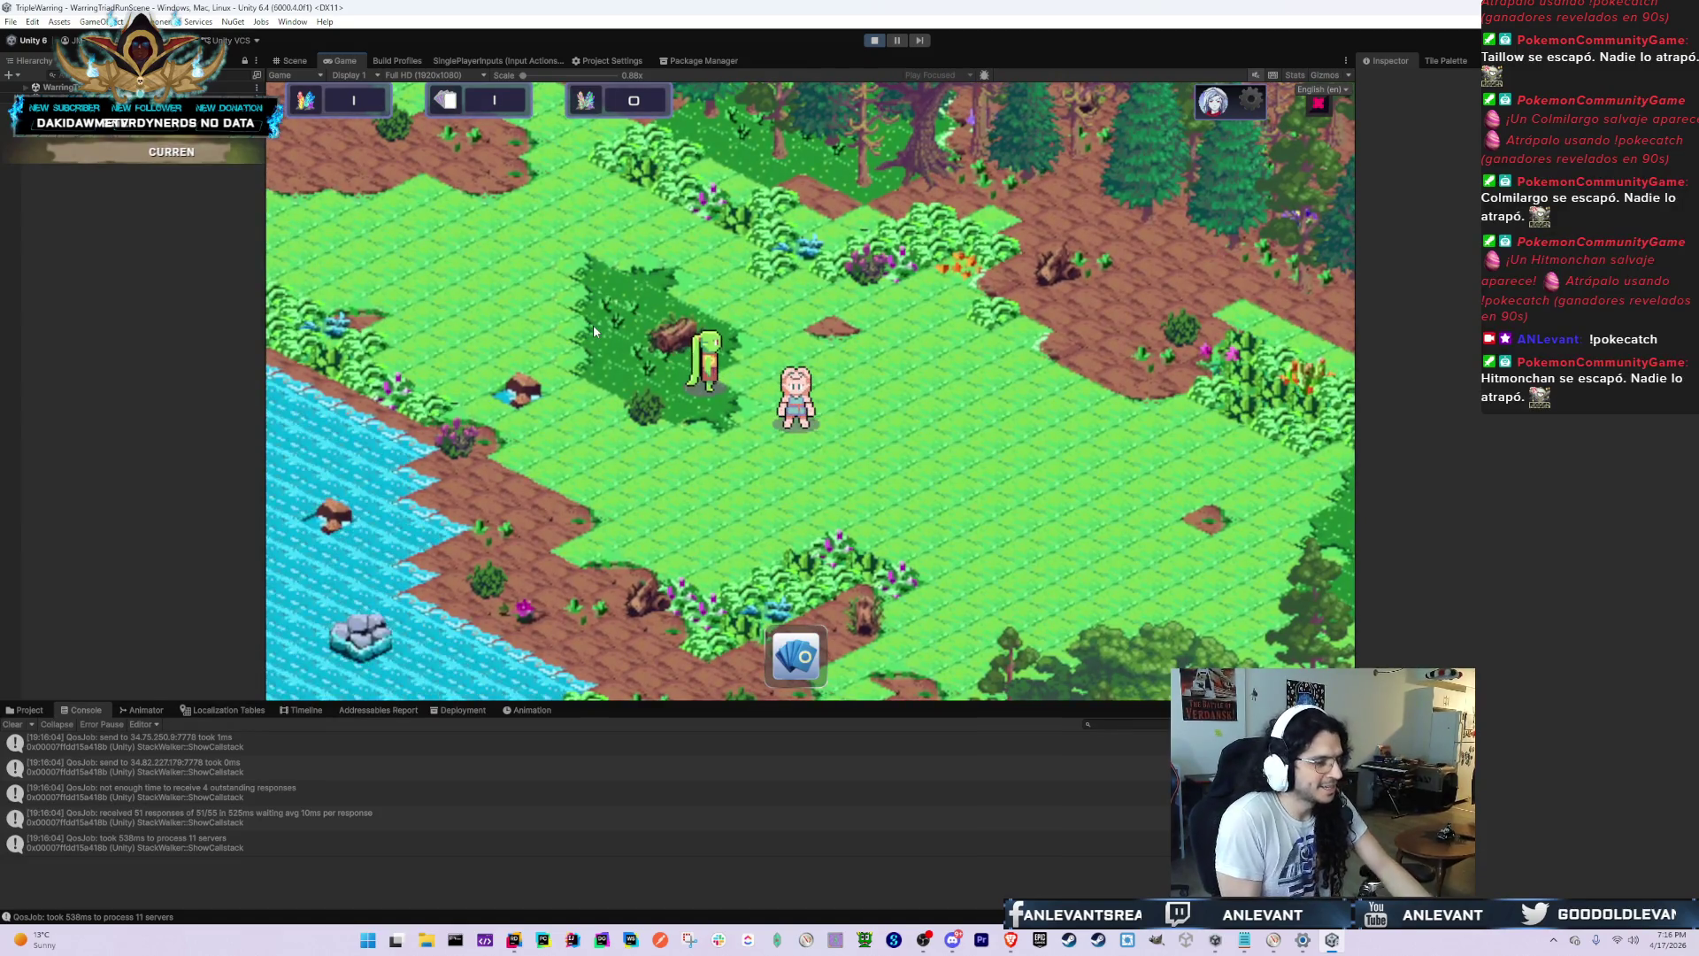
key("d")
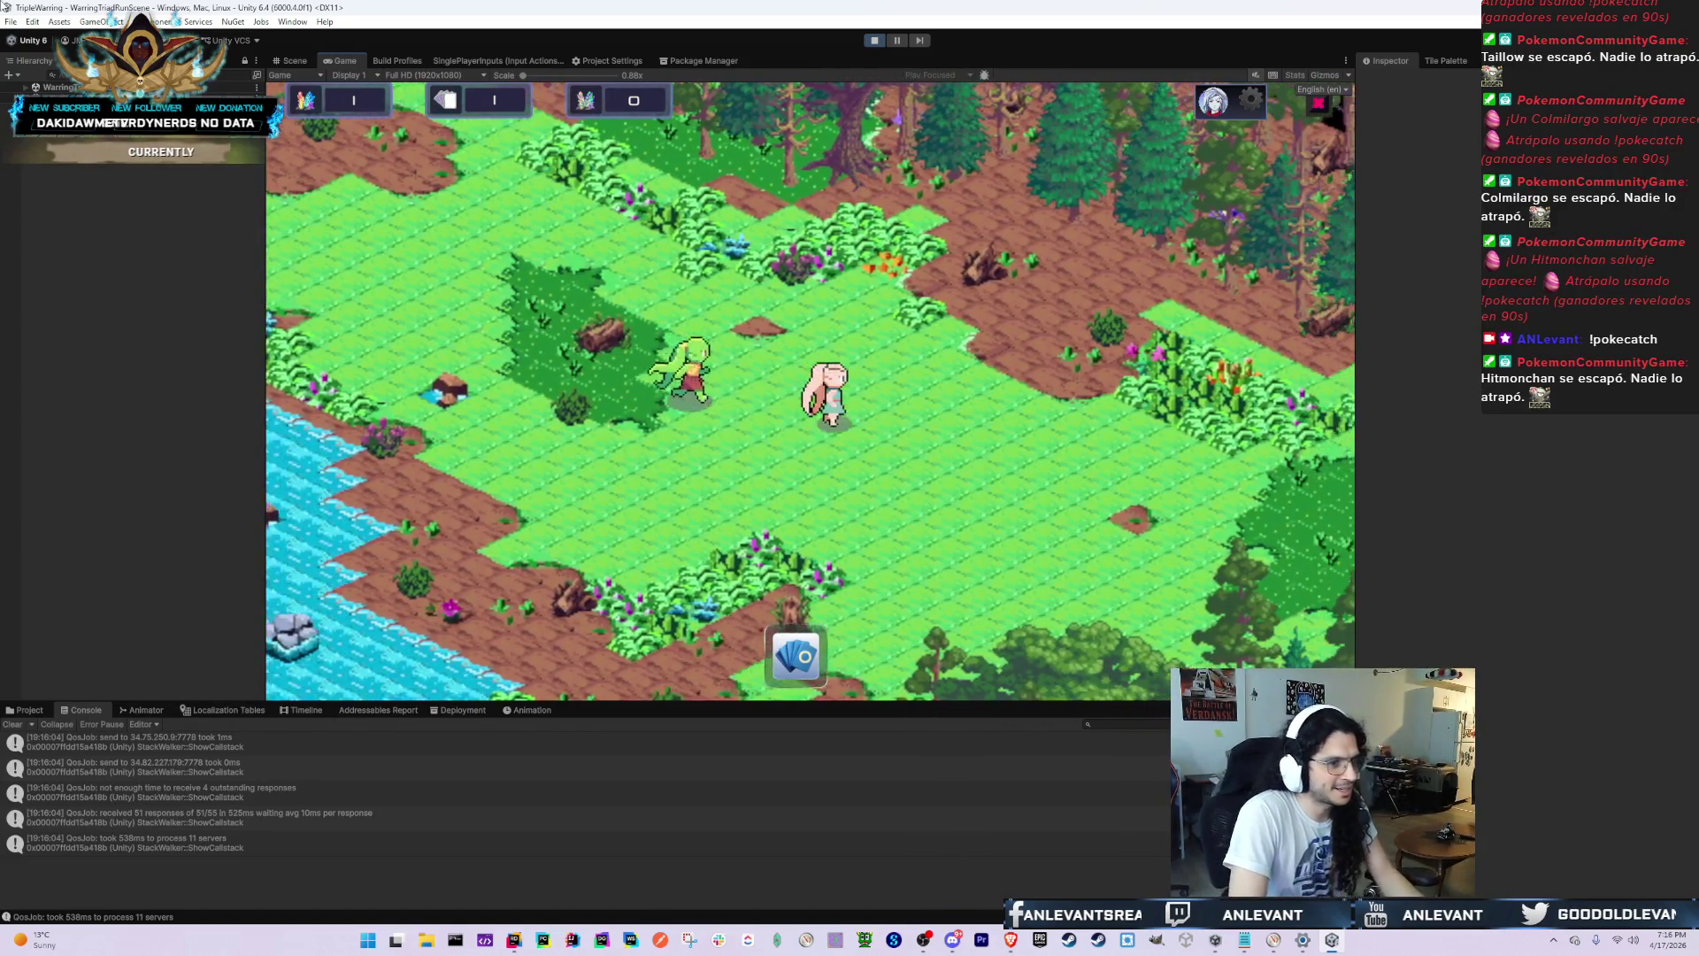
key("d")
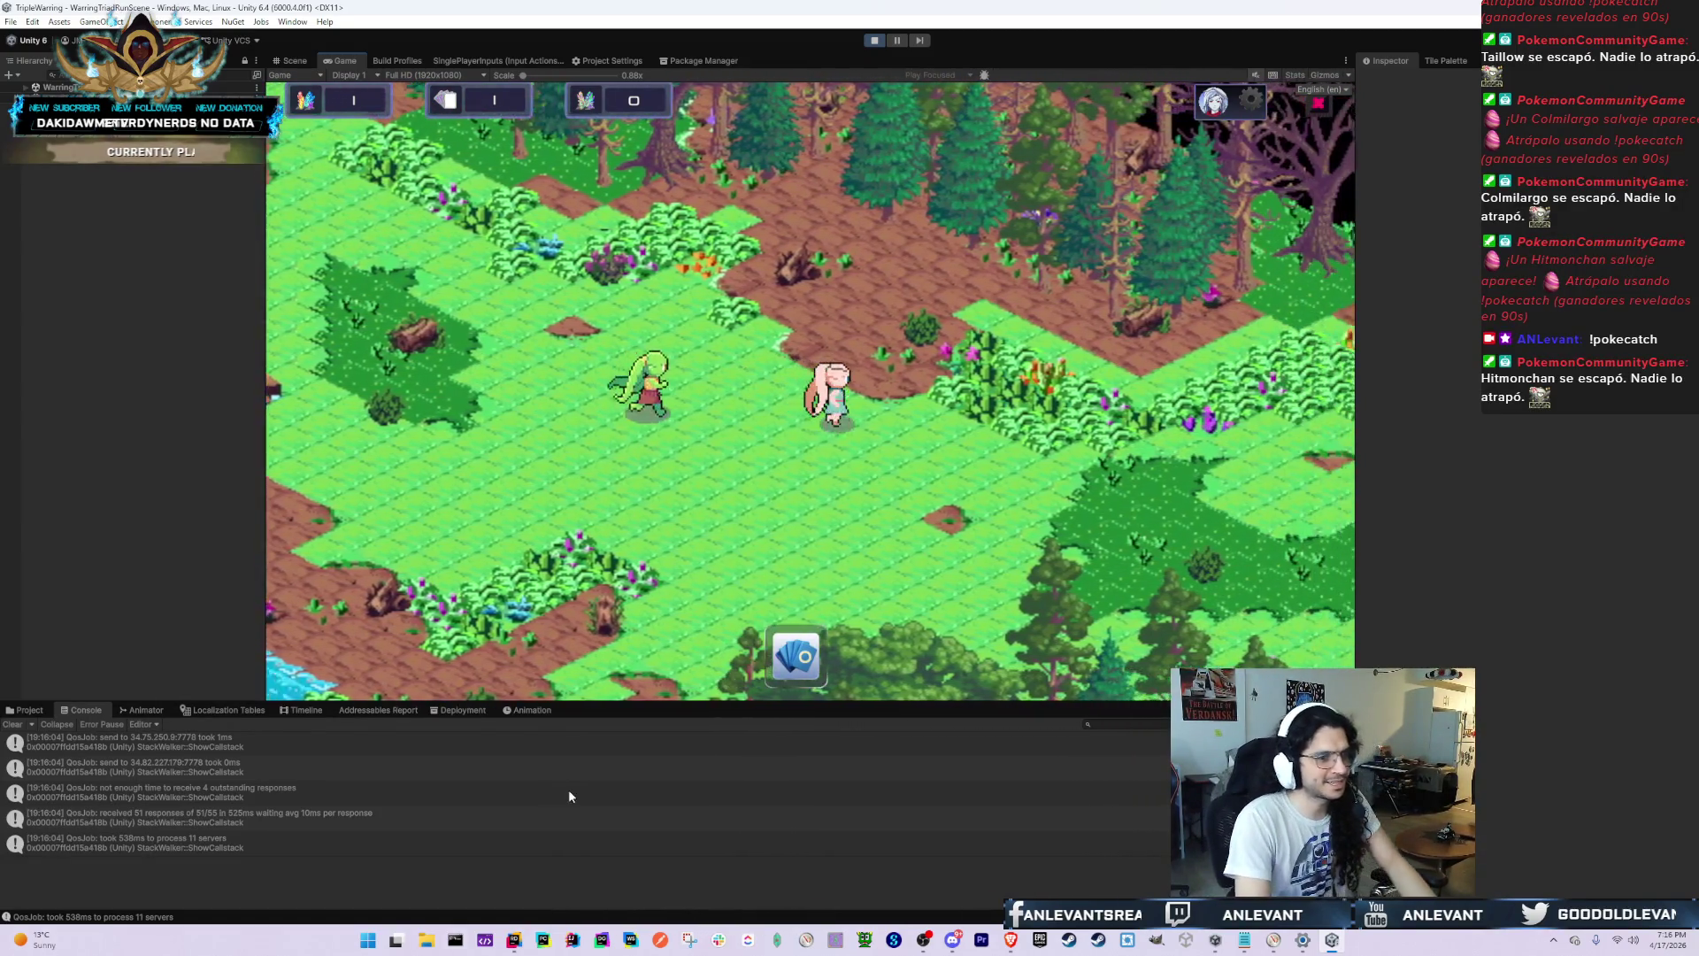
key("d")
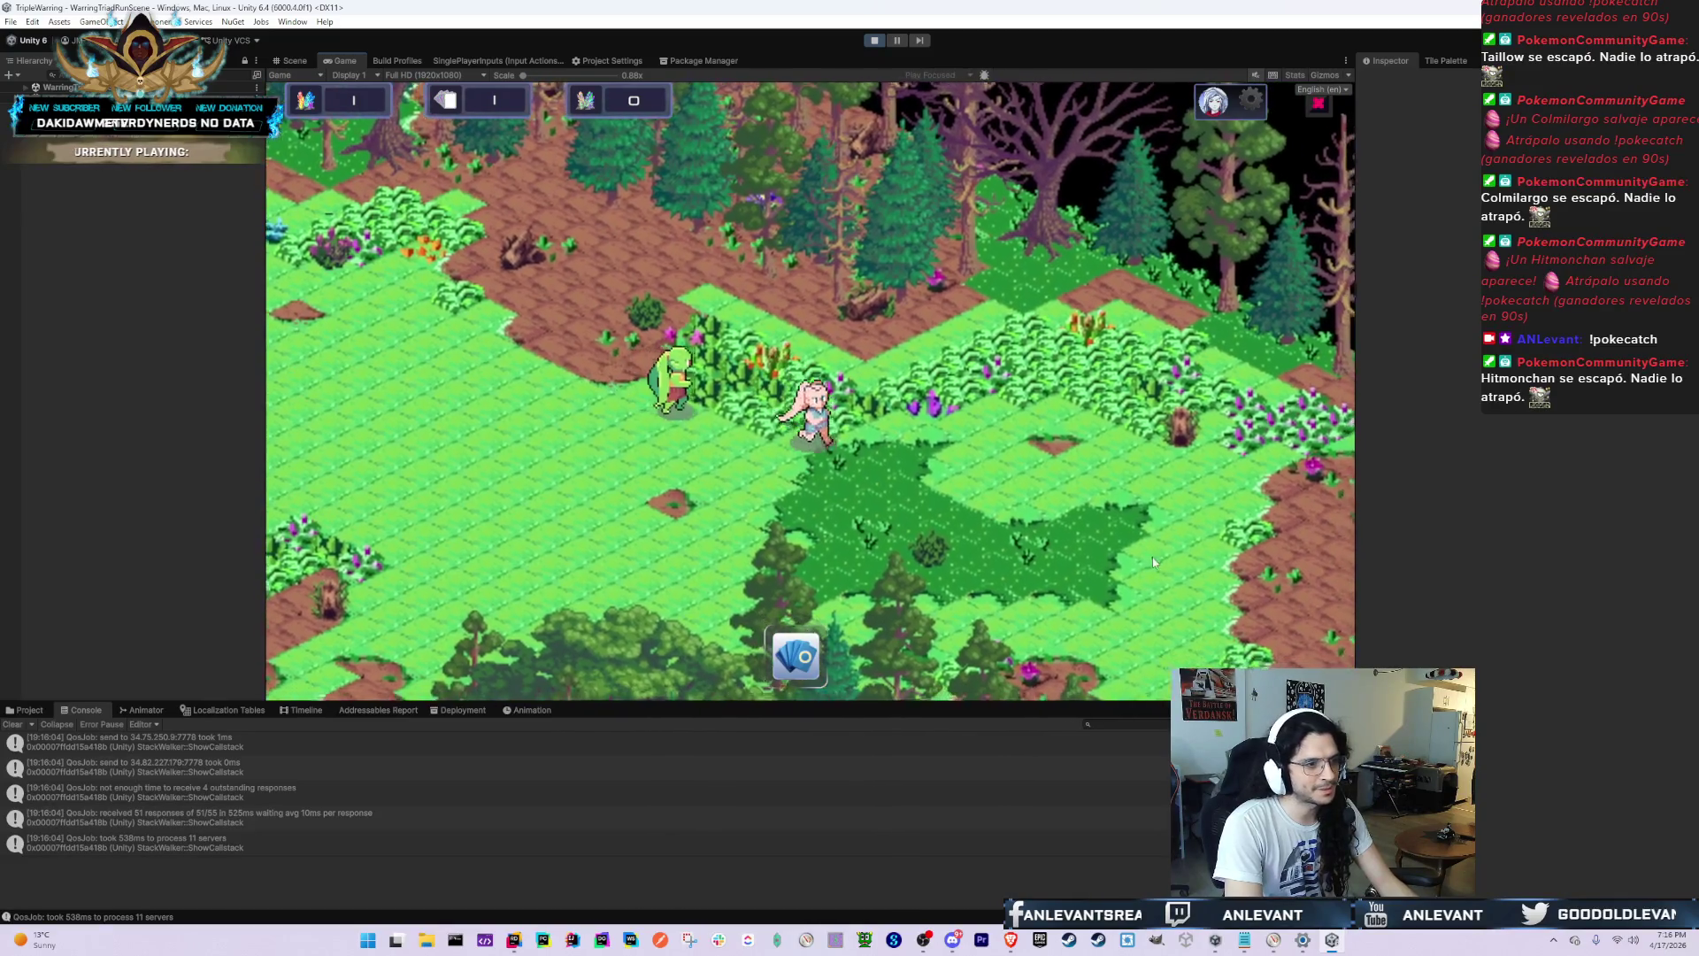
key("d")
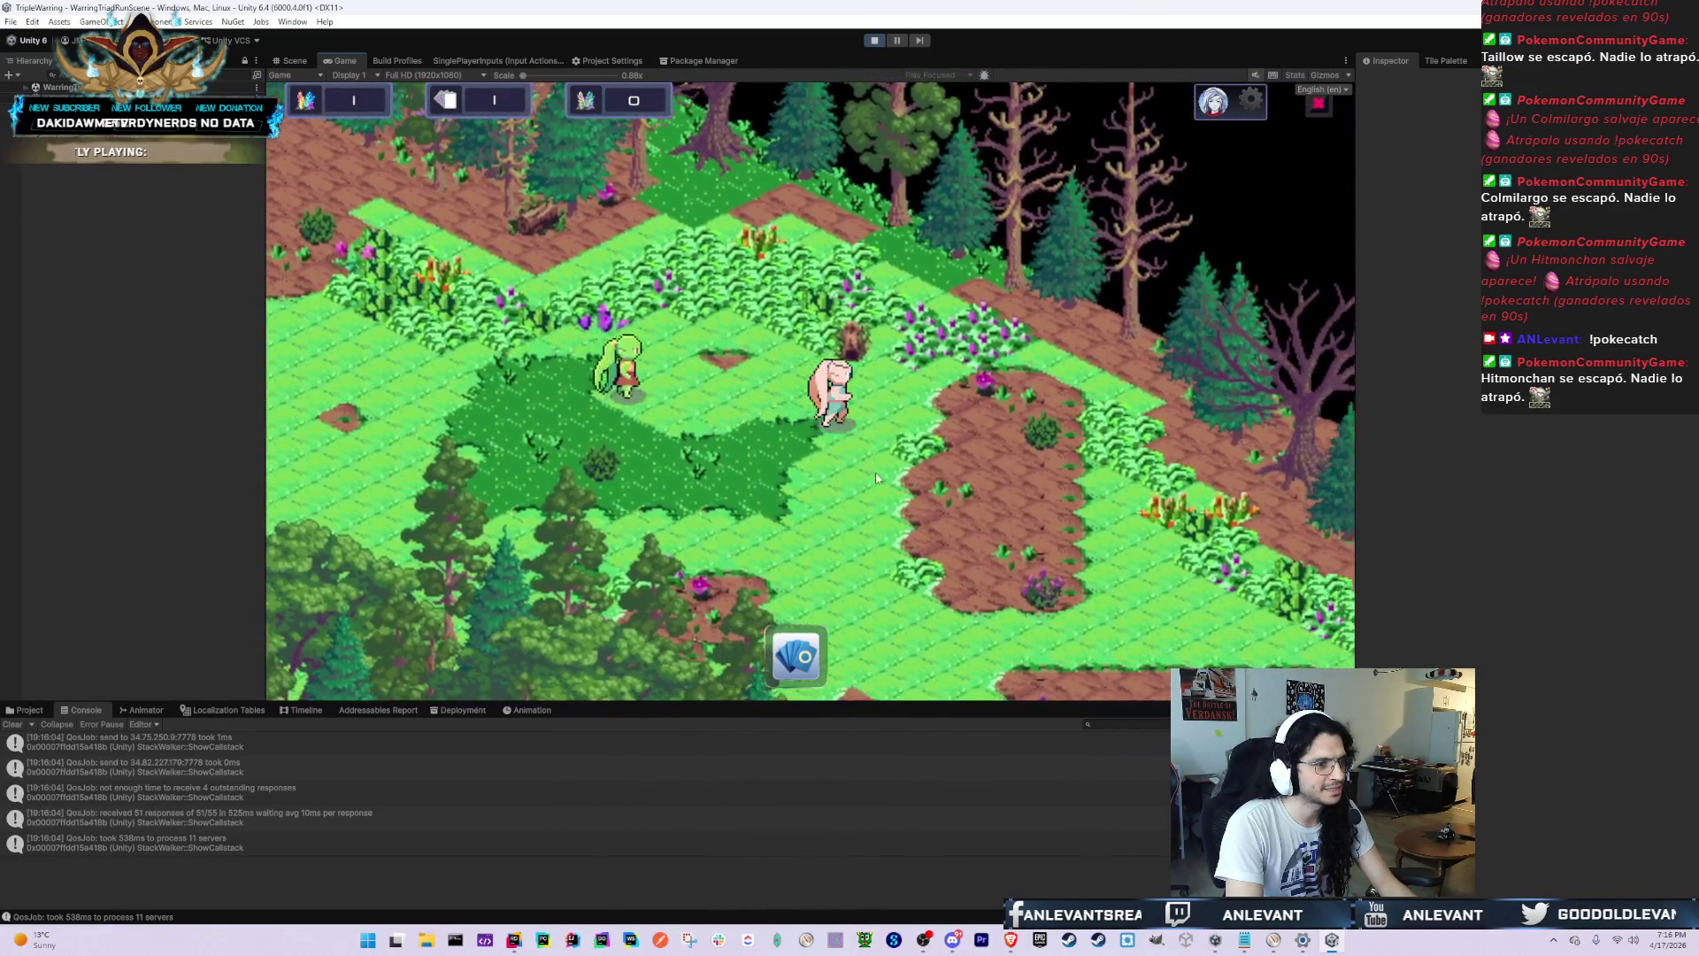
key("d")
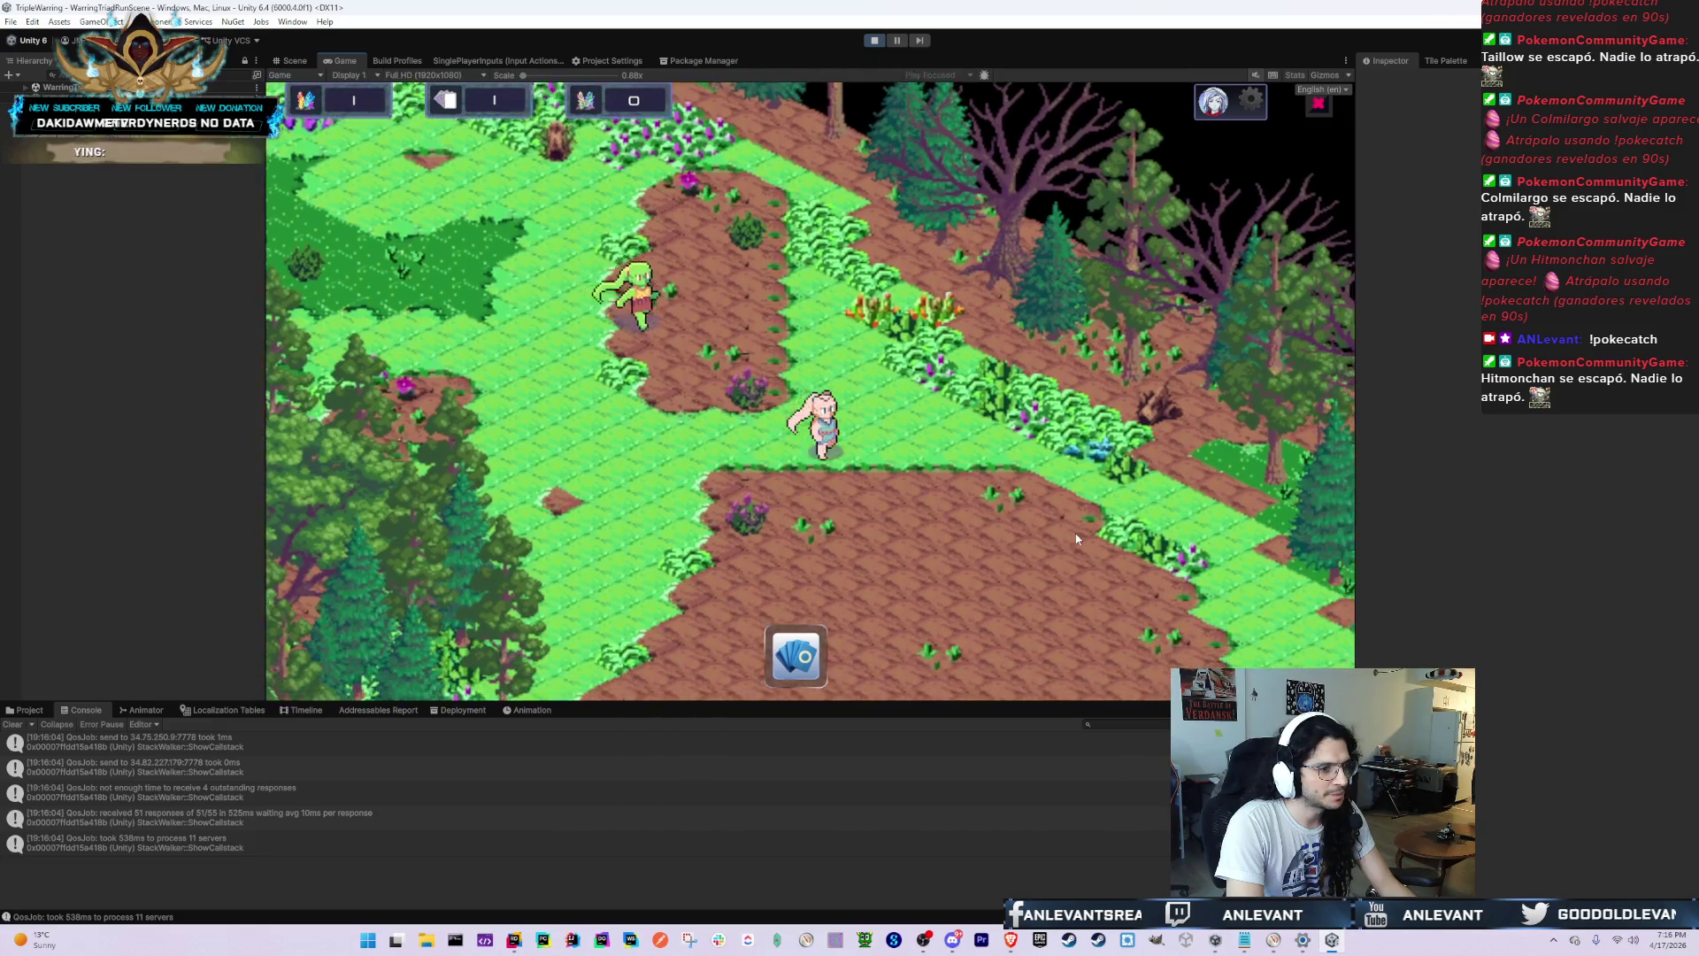
key("d")
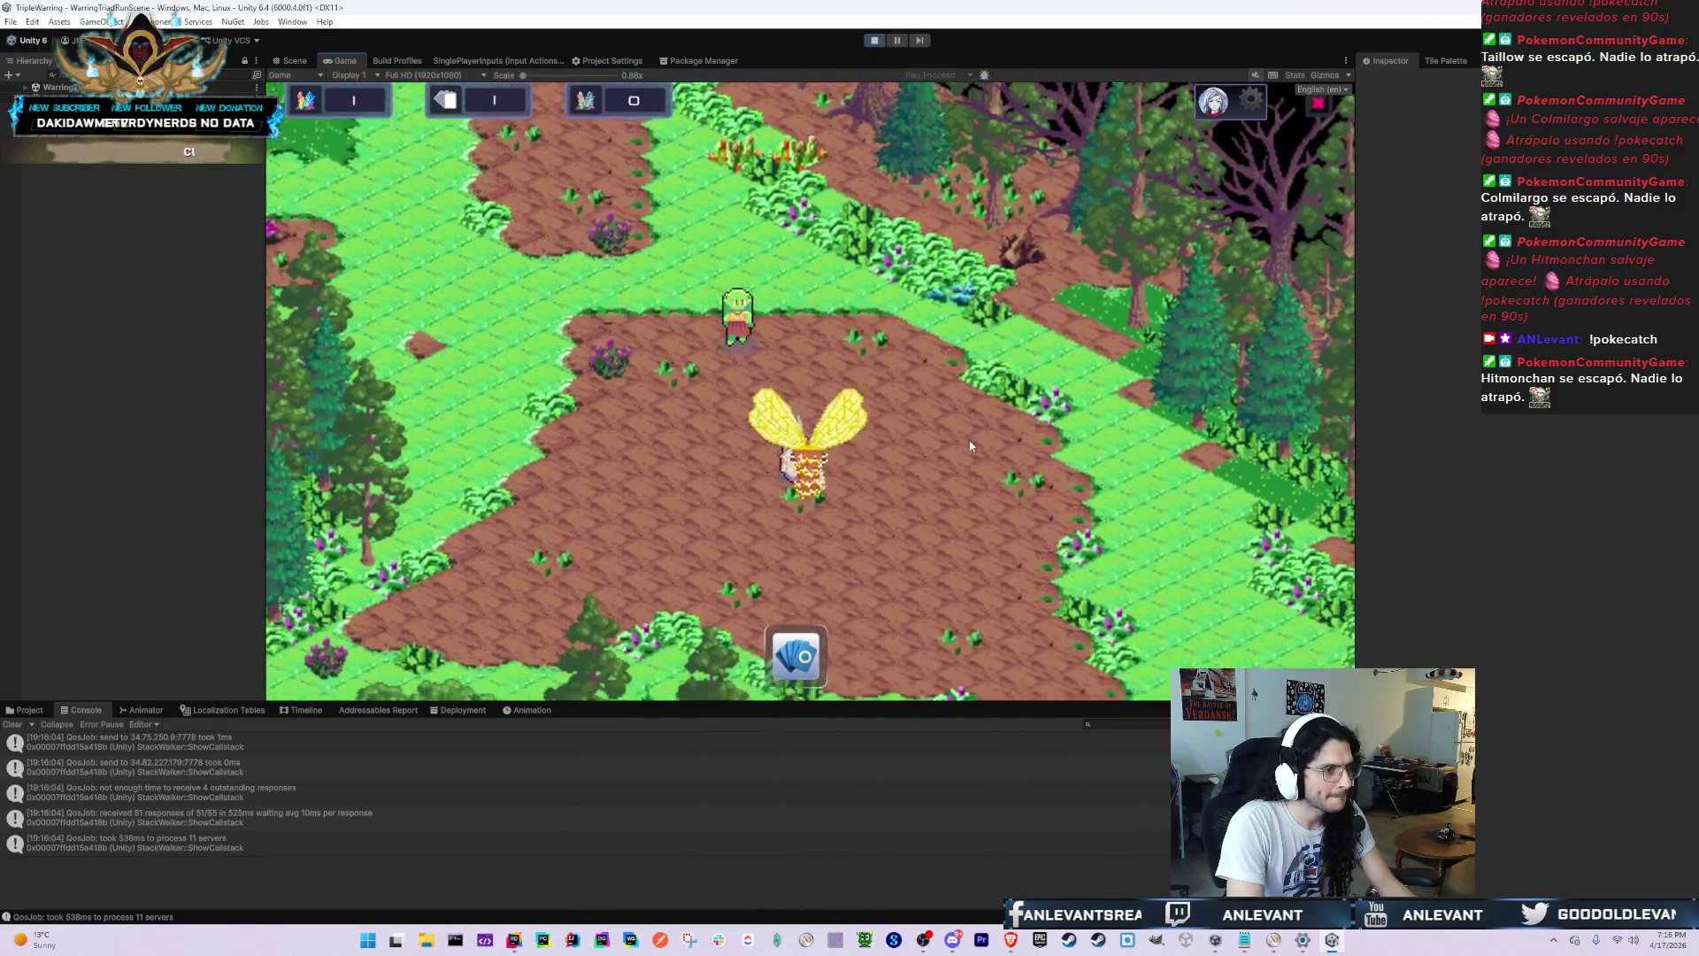
key("d")
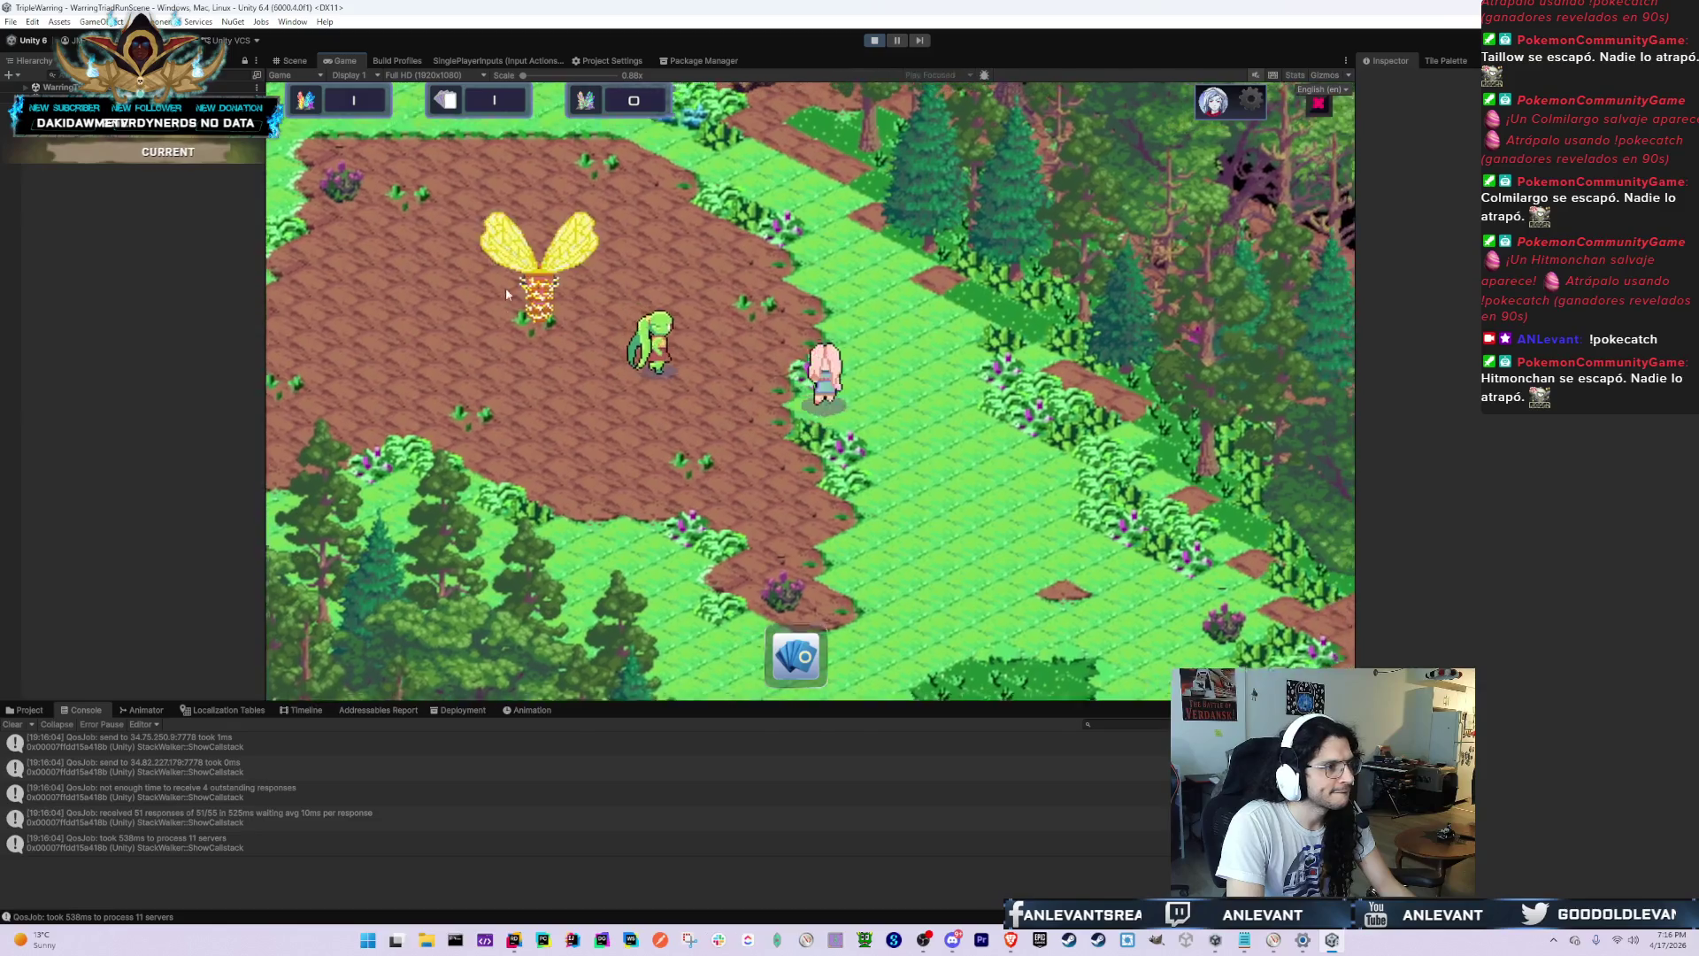
key("d")
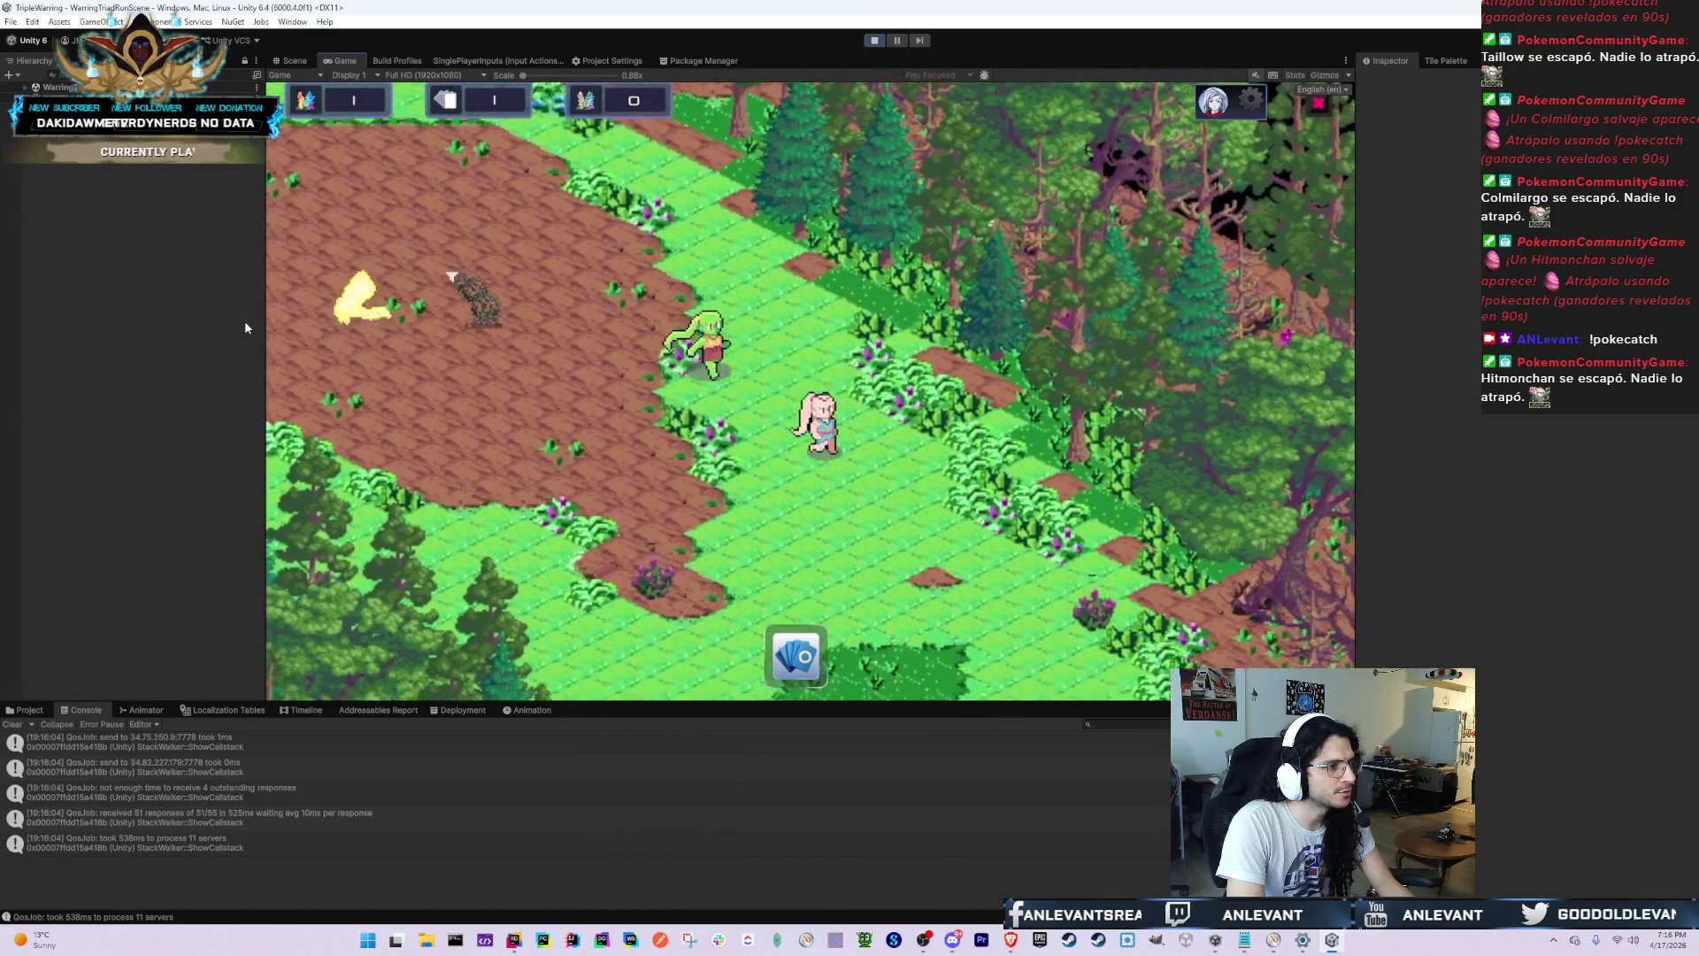
key("d")
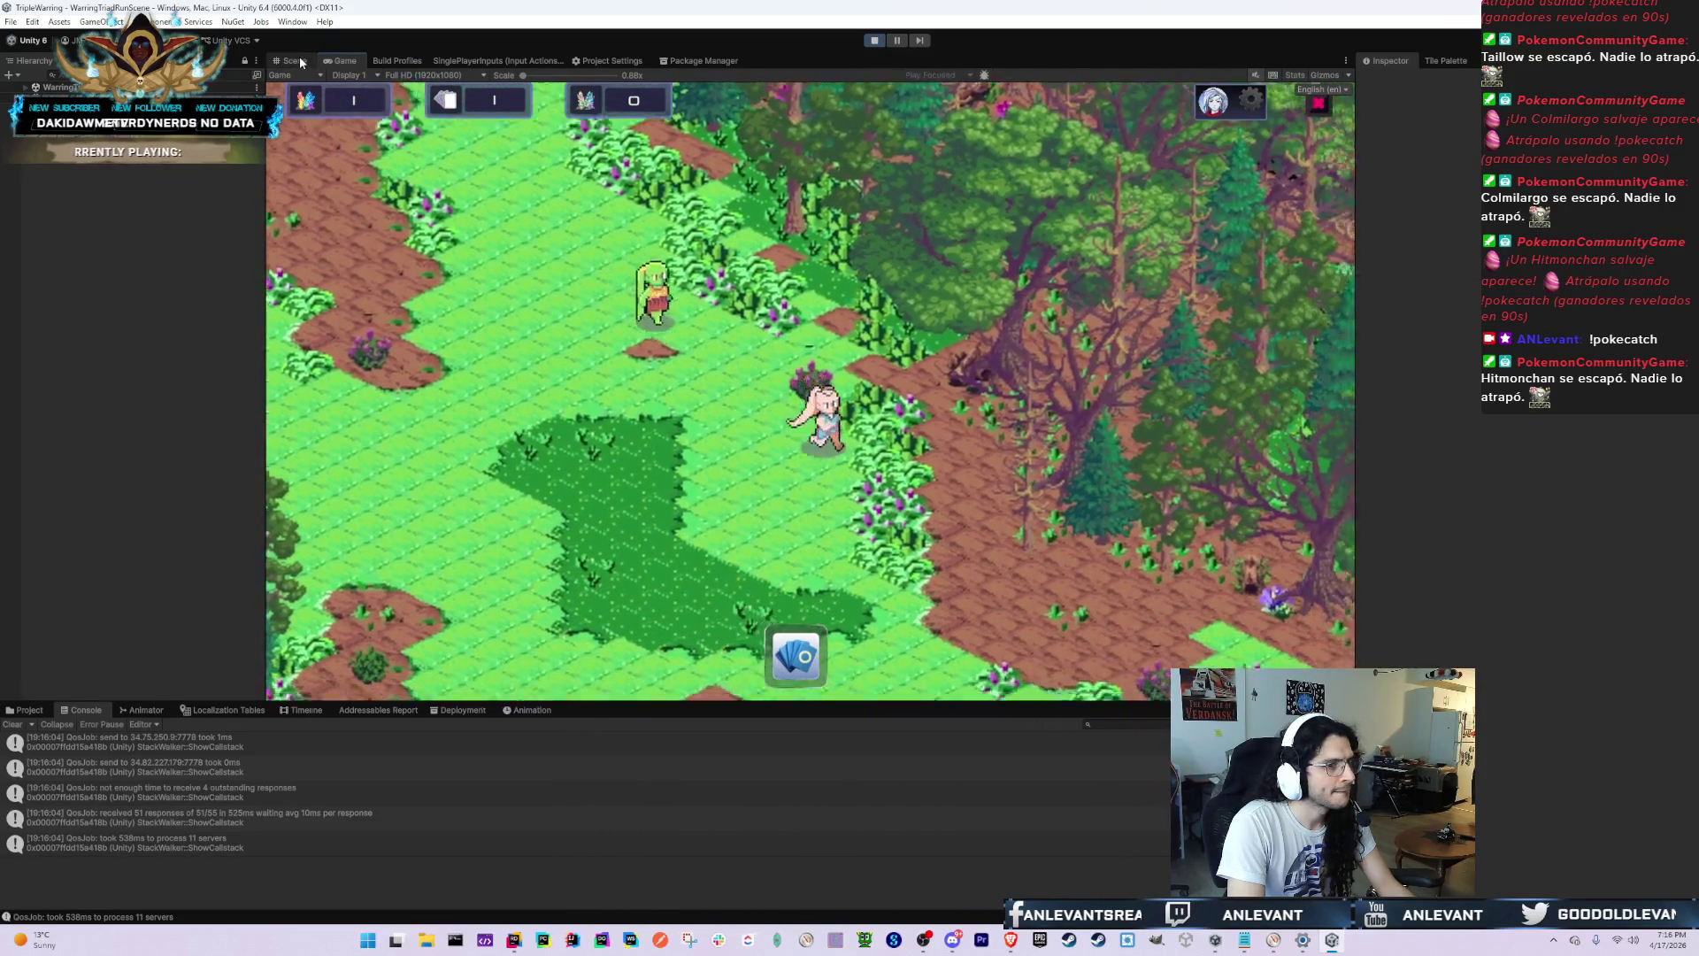
key("d")
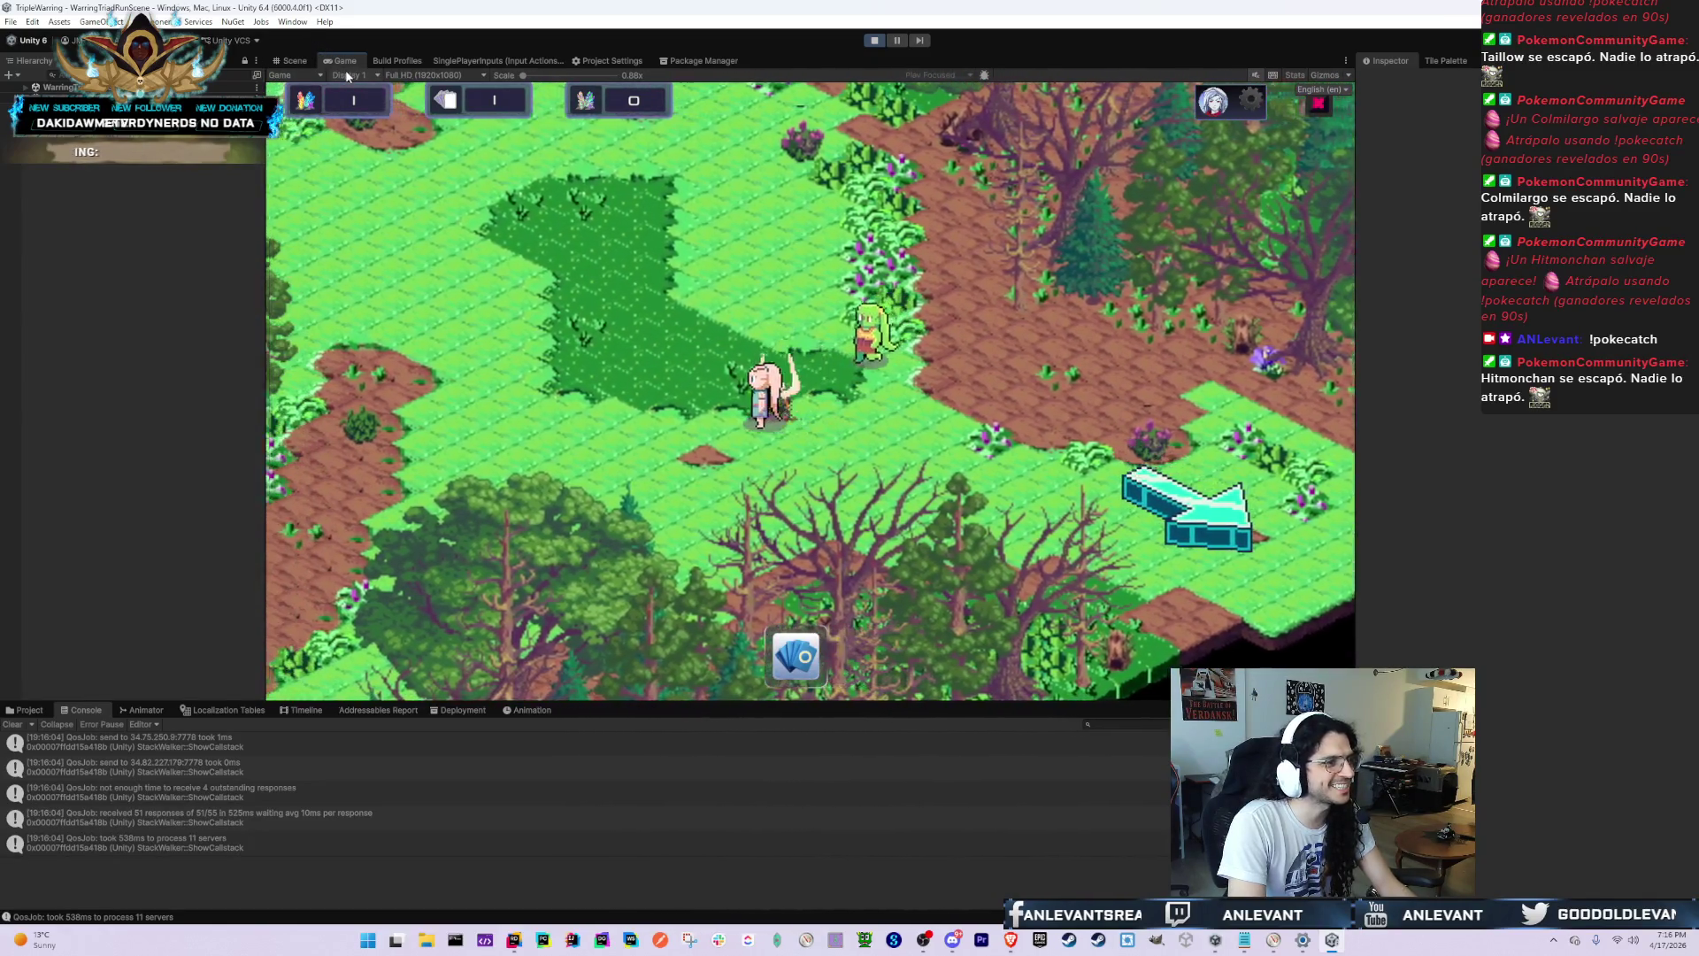
key("d")
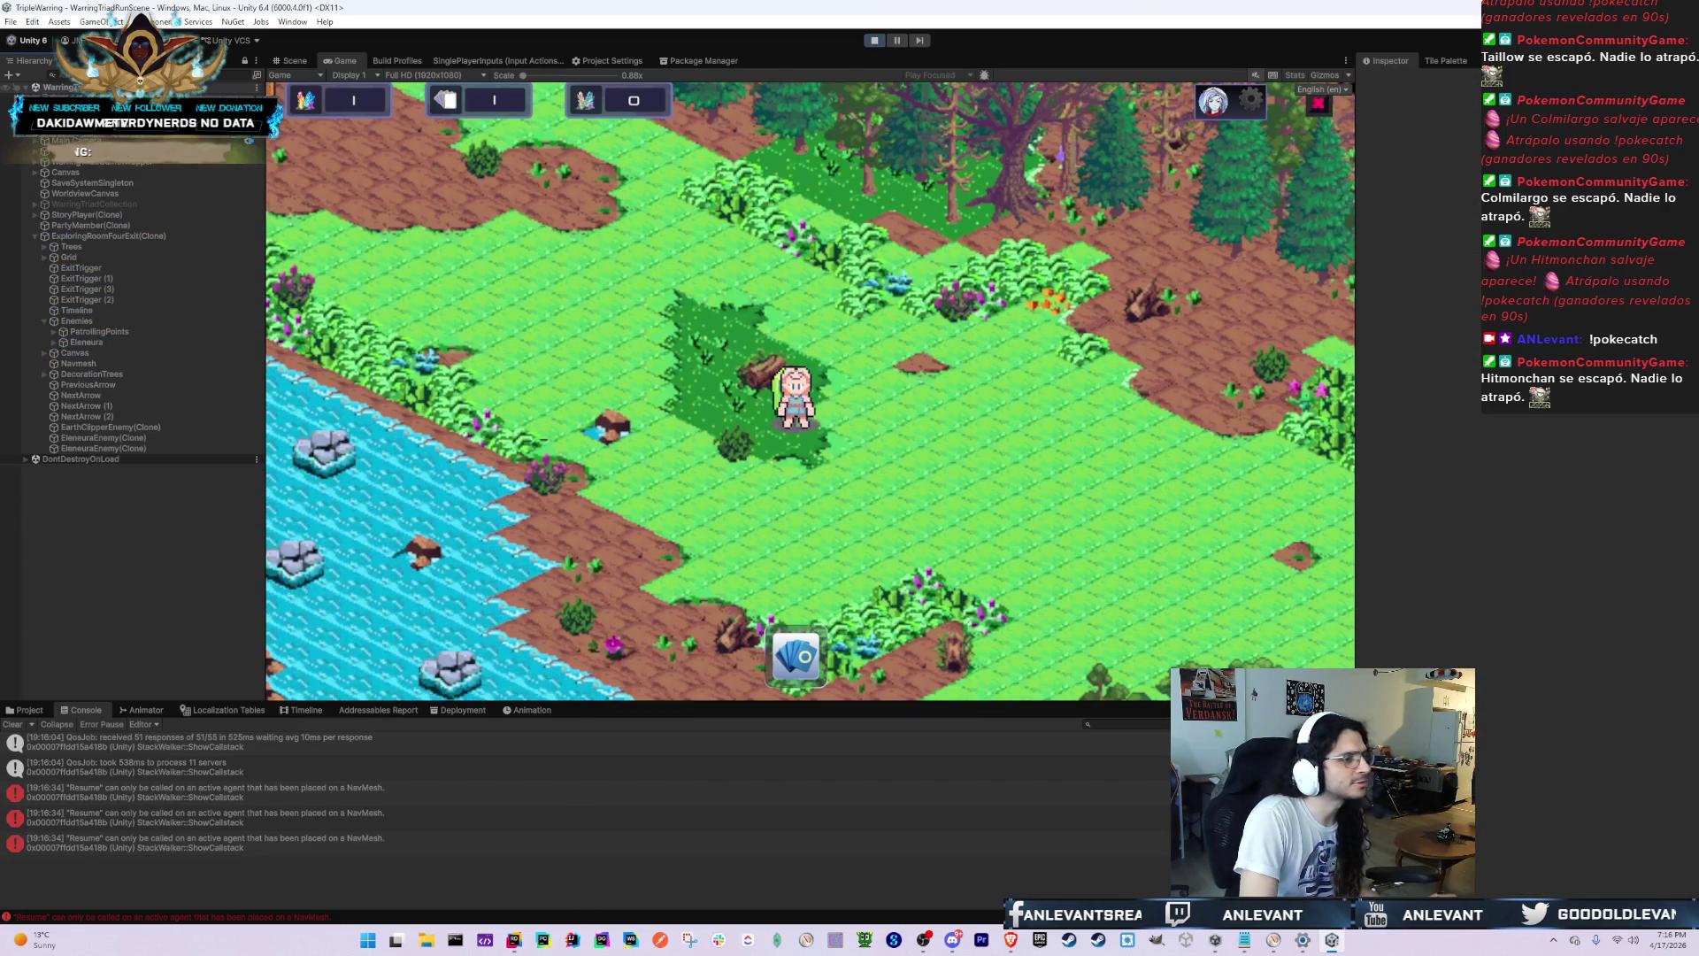
key("d")
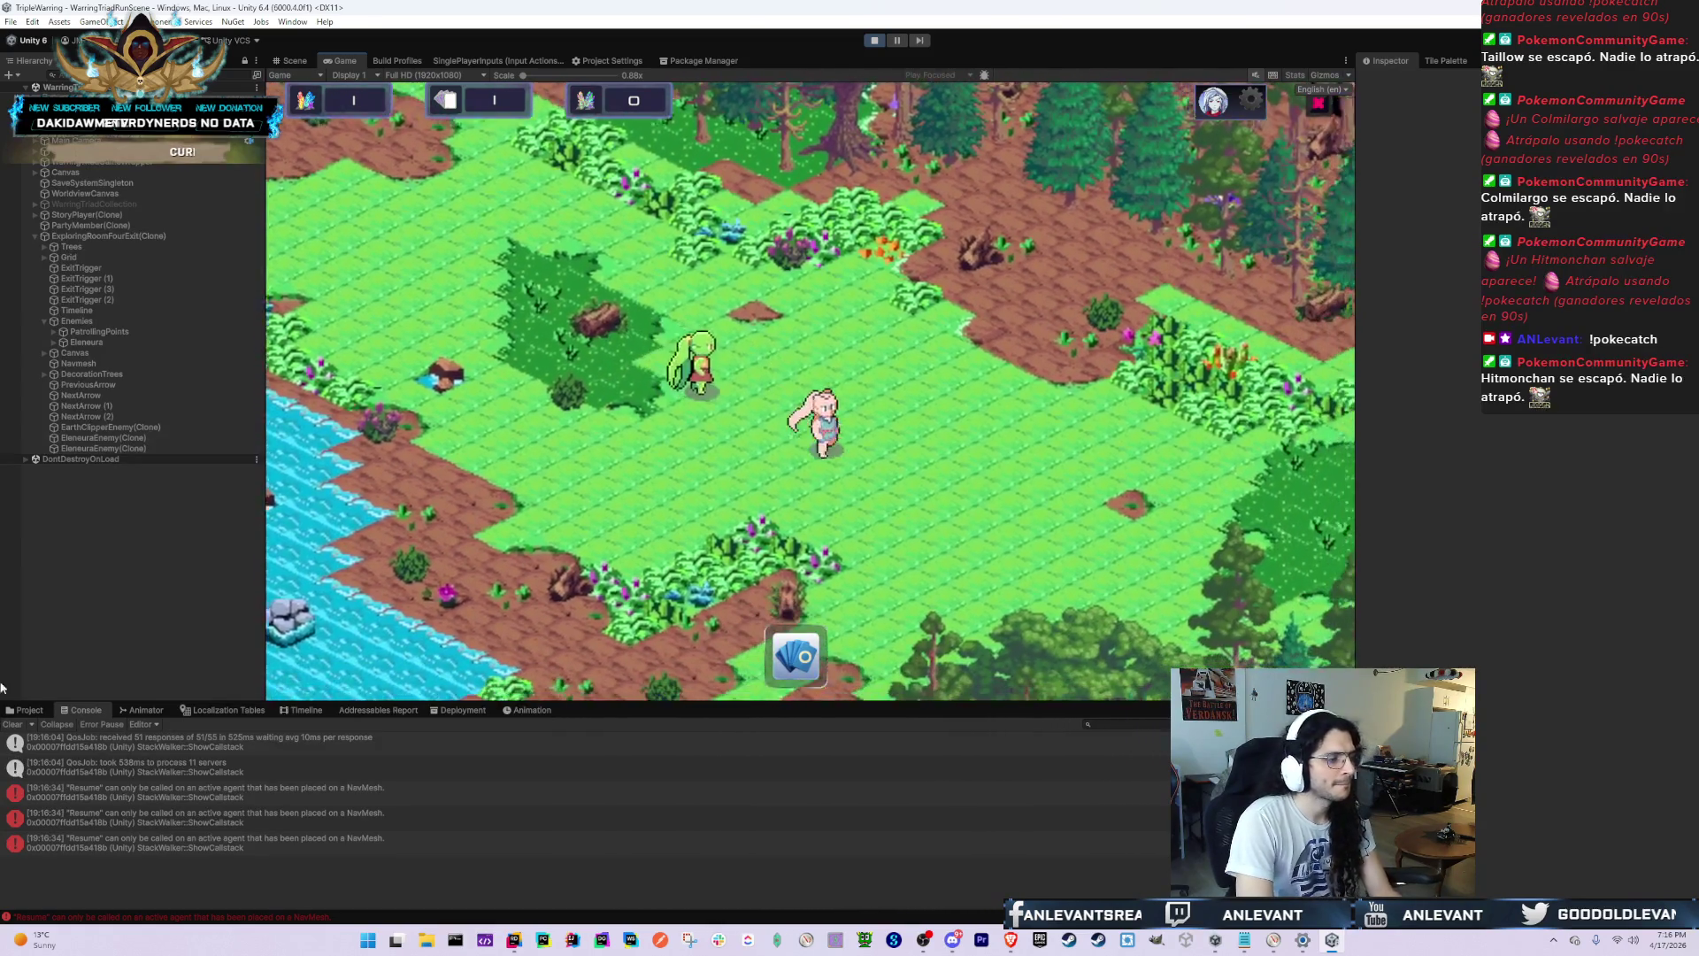
Clear the Console, select Eleneura's GameObject, and check her Animator graph before switching to Rider.
left_click(13, 724)
left_click(110, 350)
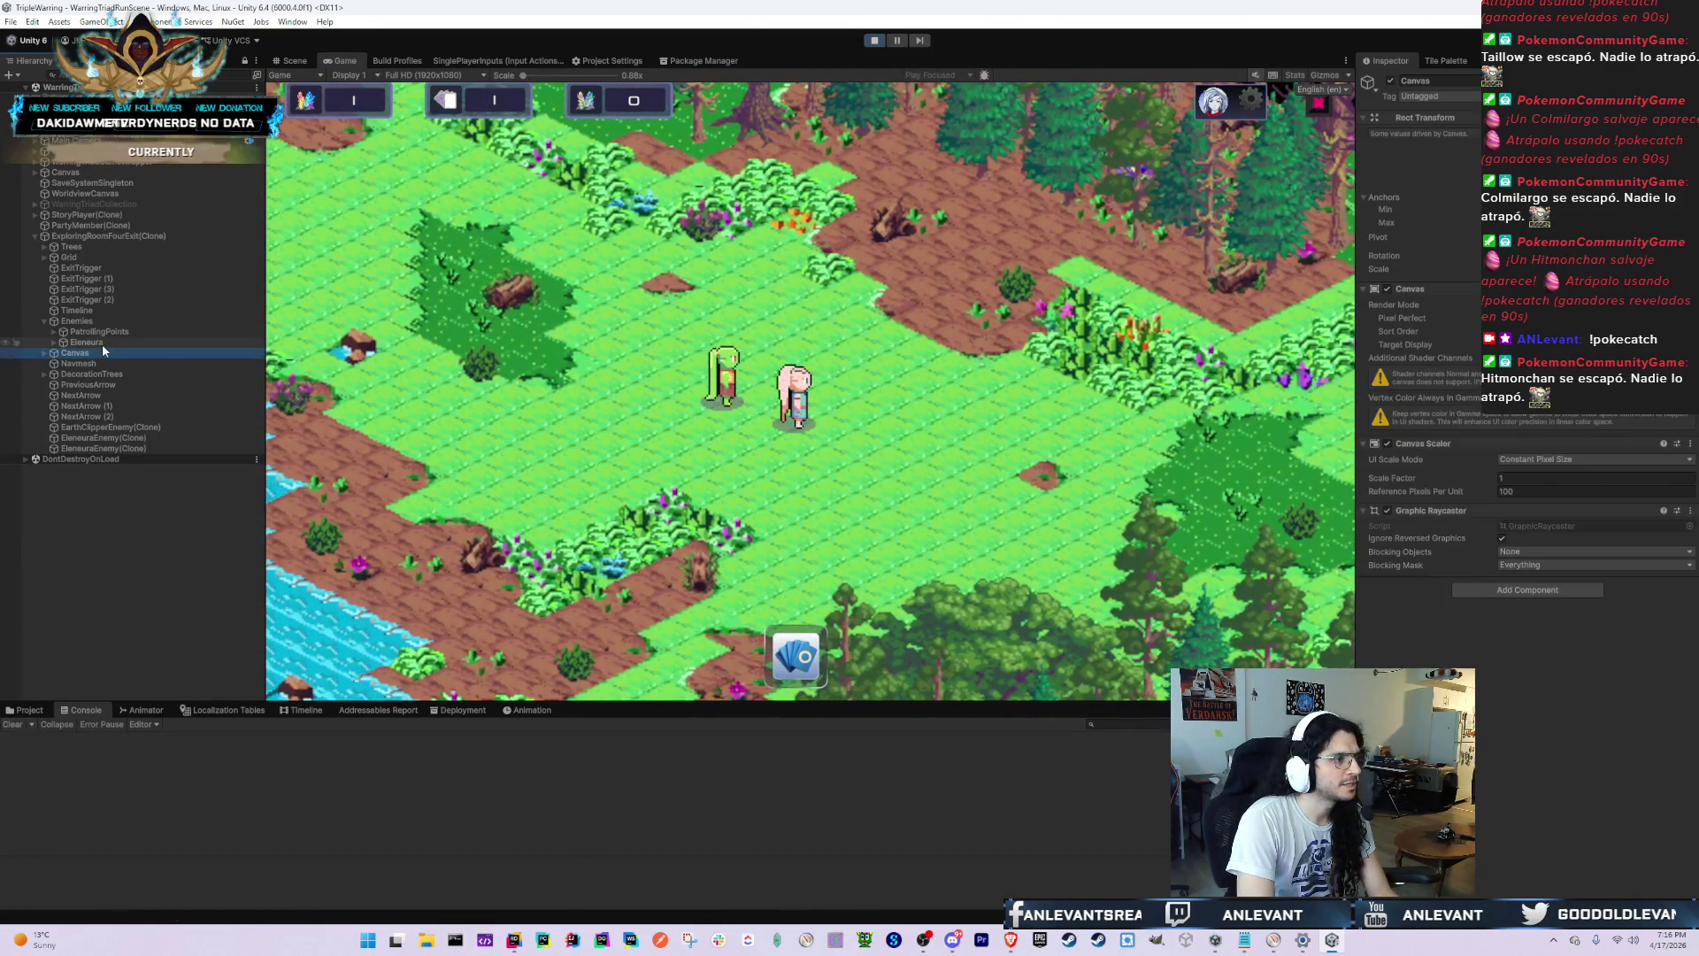
left_click(103, 352)
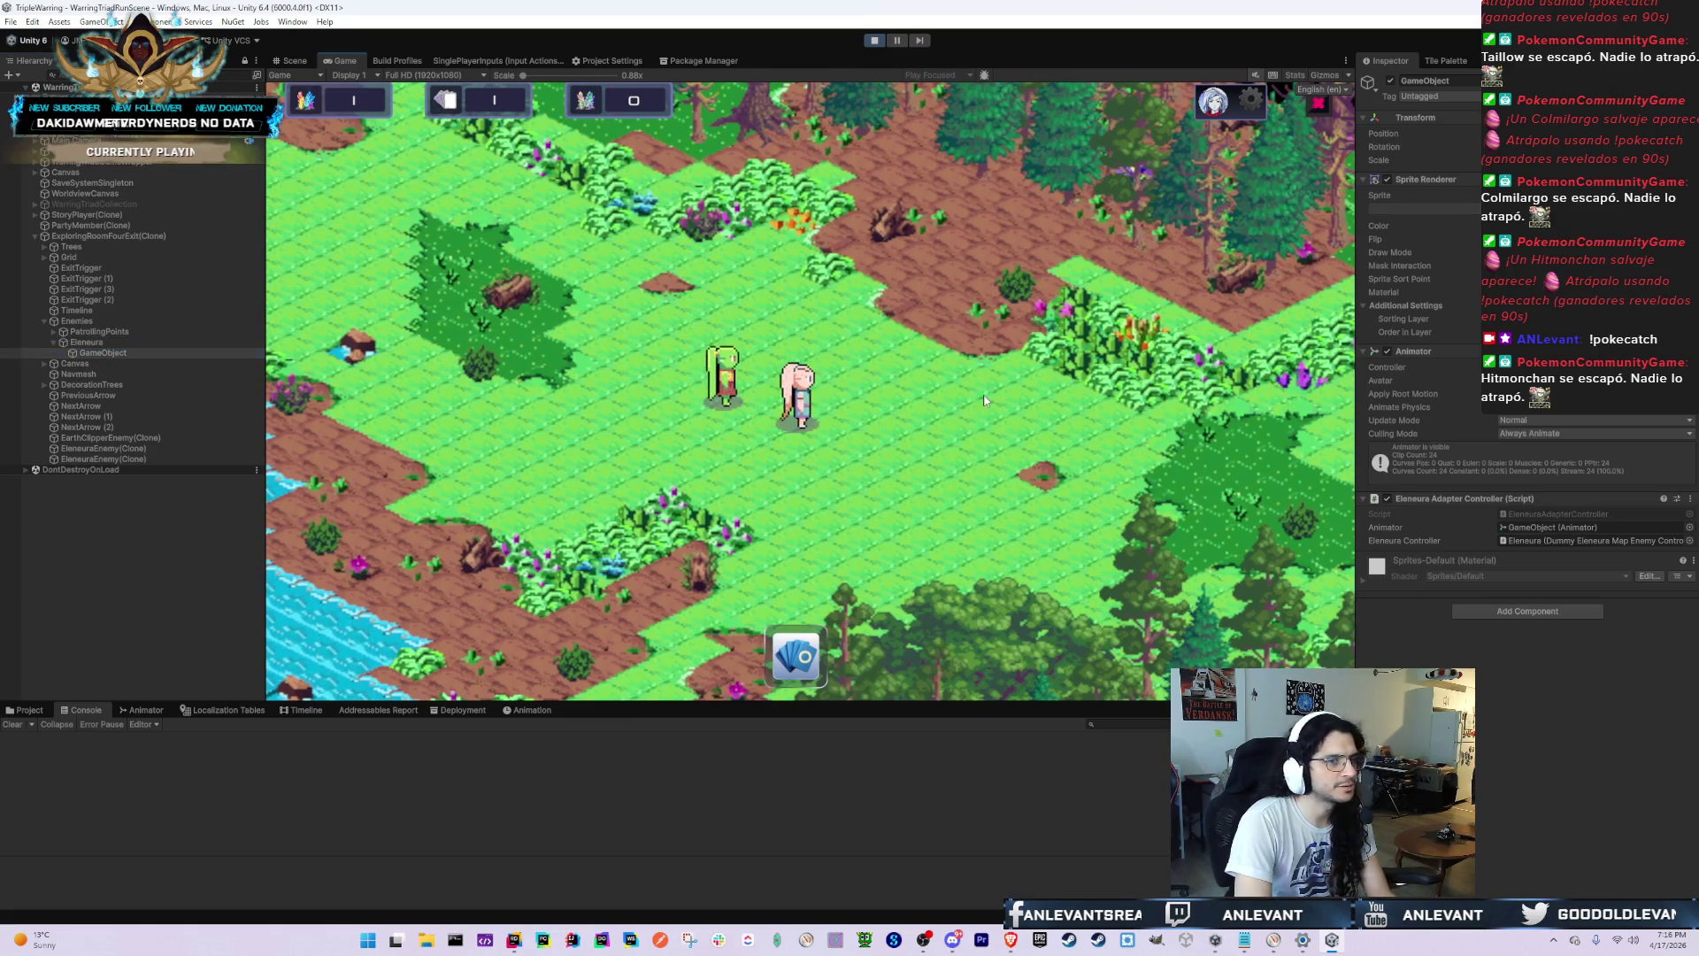
double_click(146, 710)
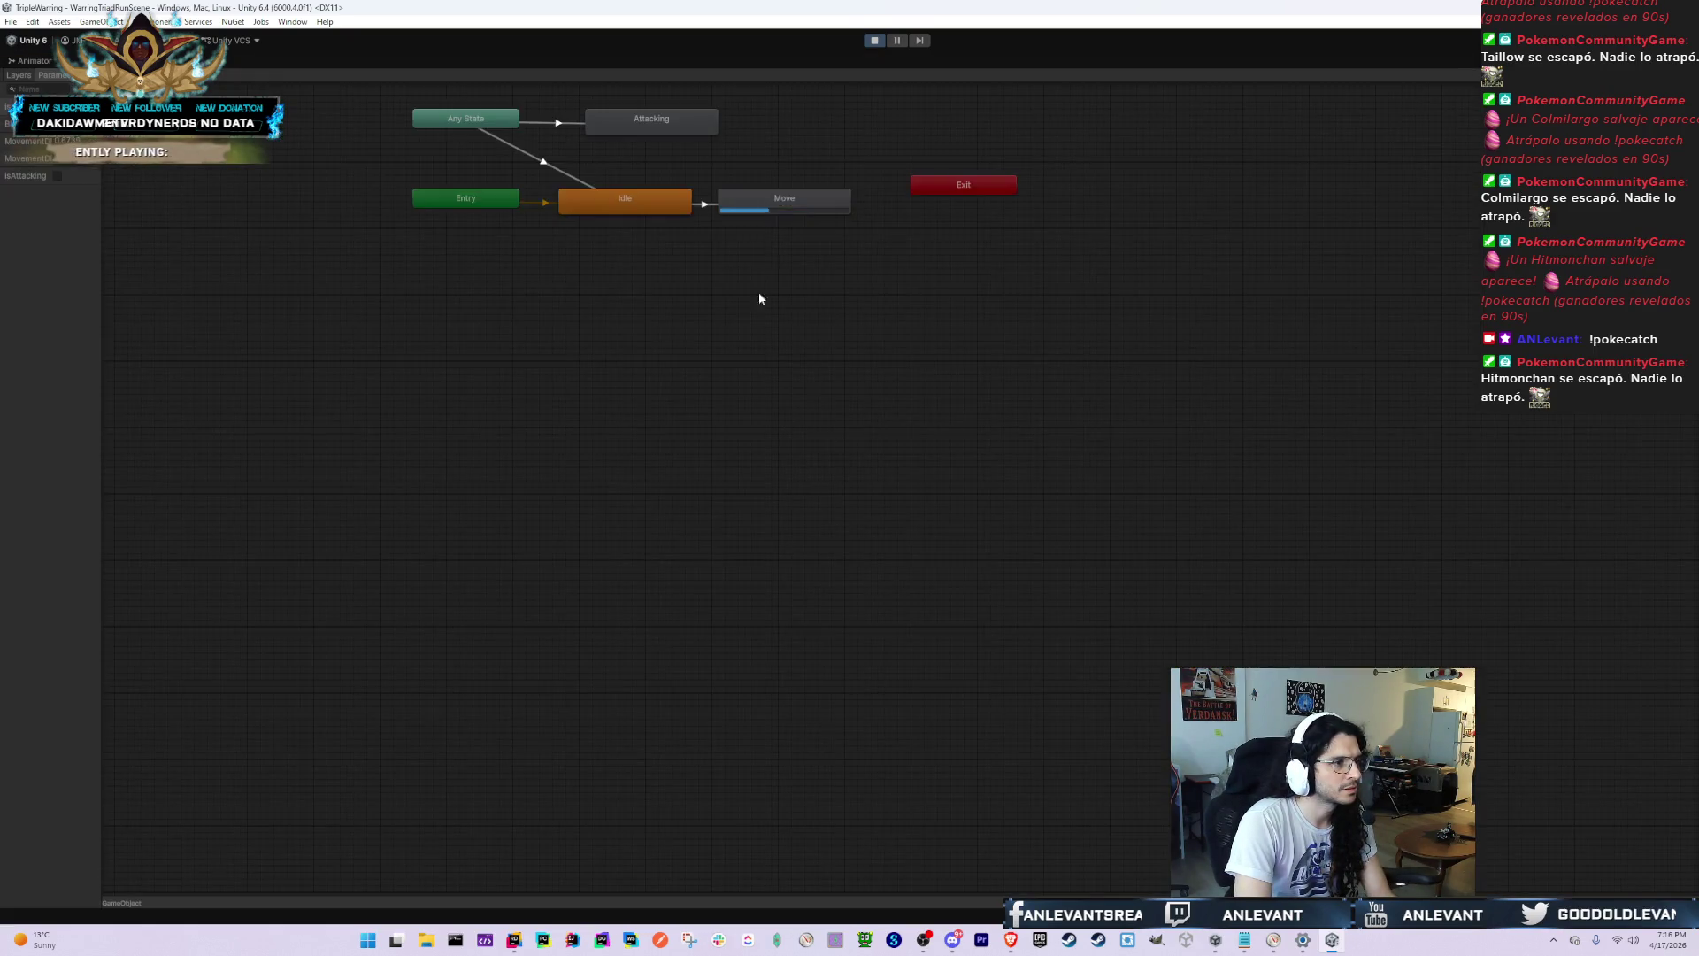
double_click(715, 69)
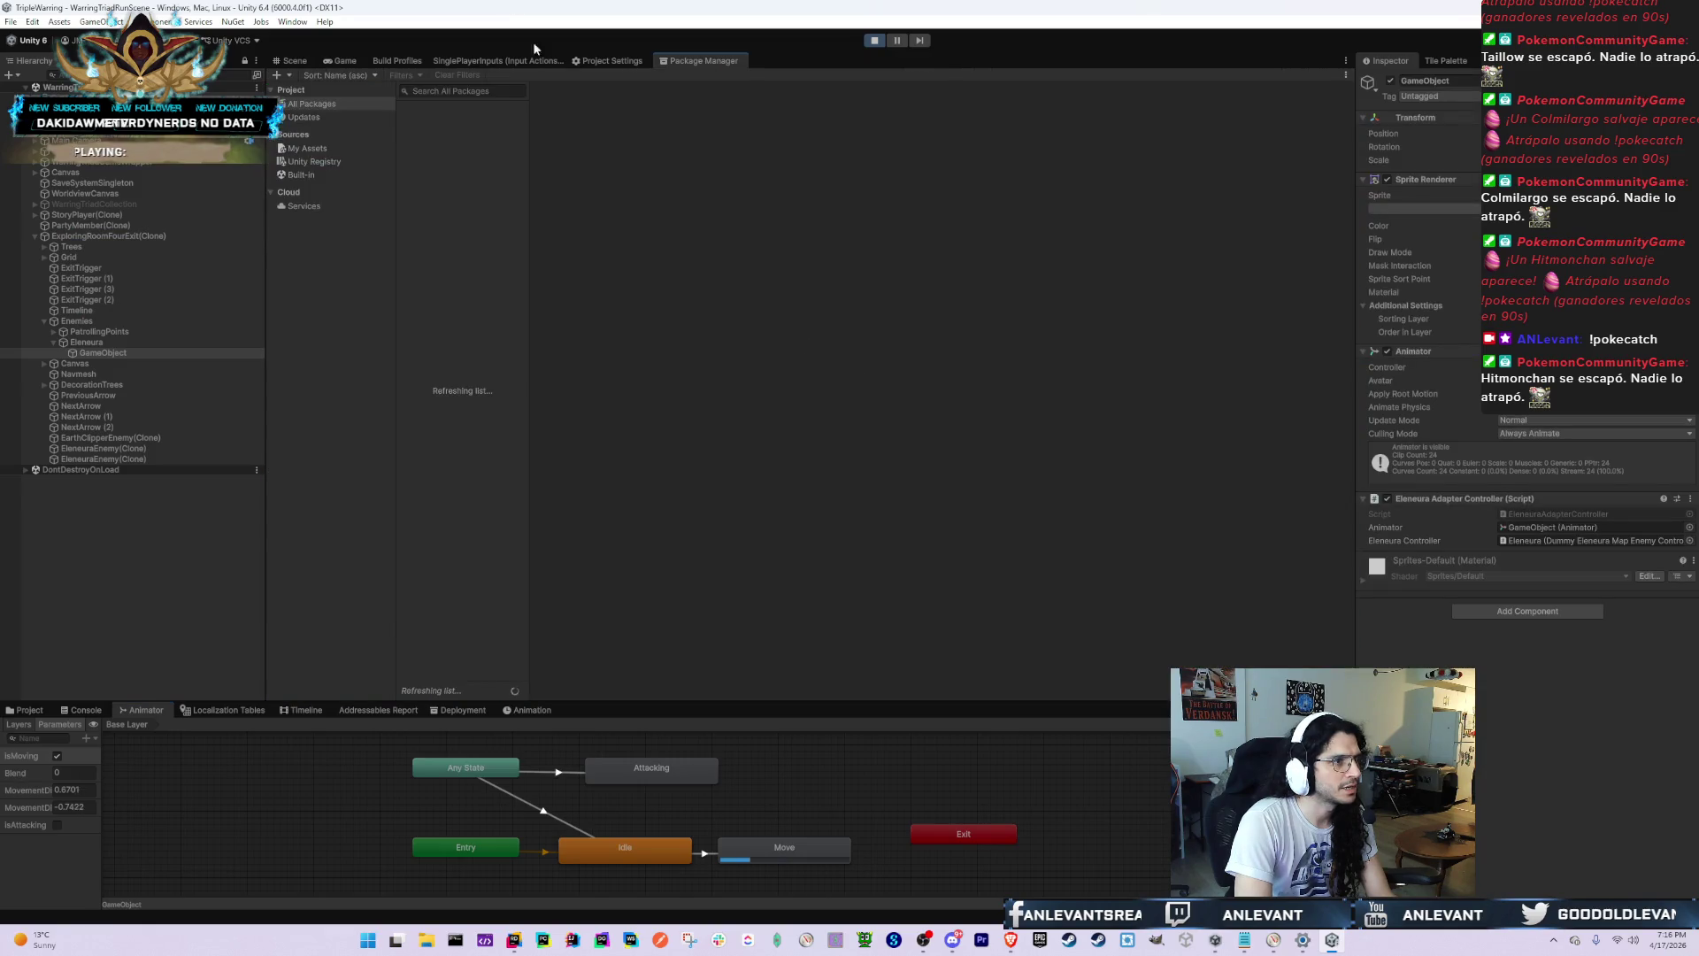
left_click(347, 61)
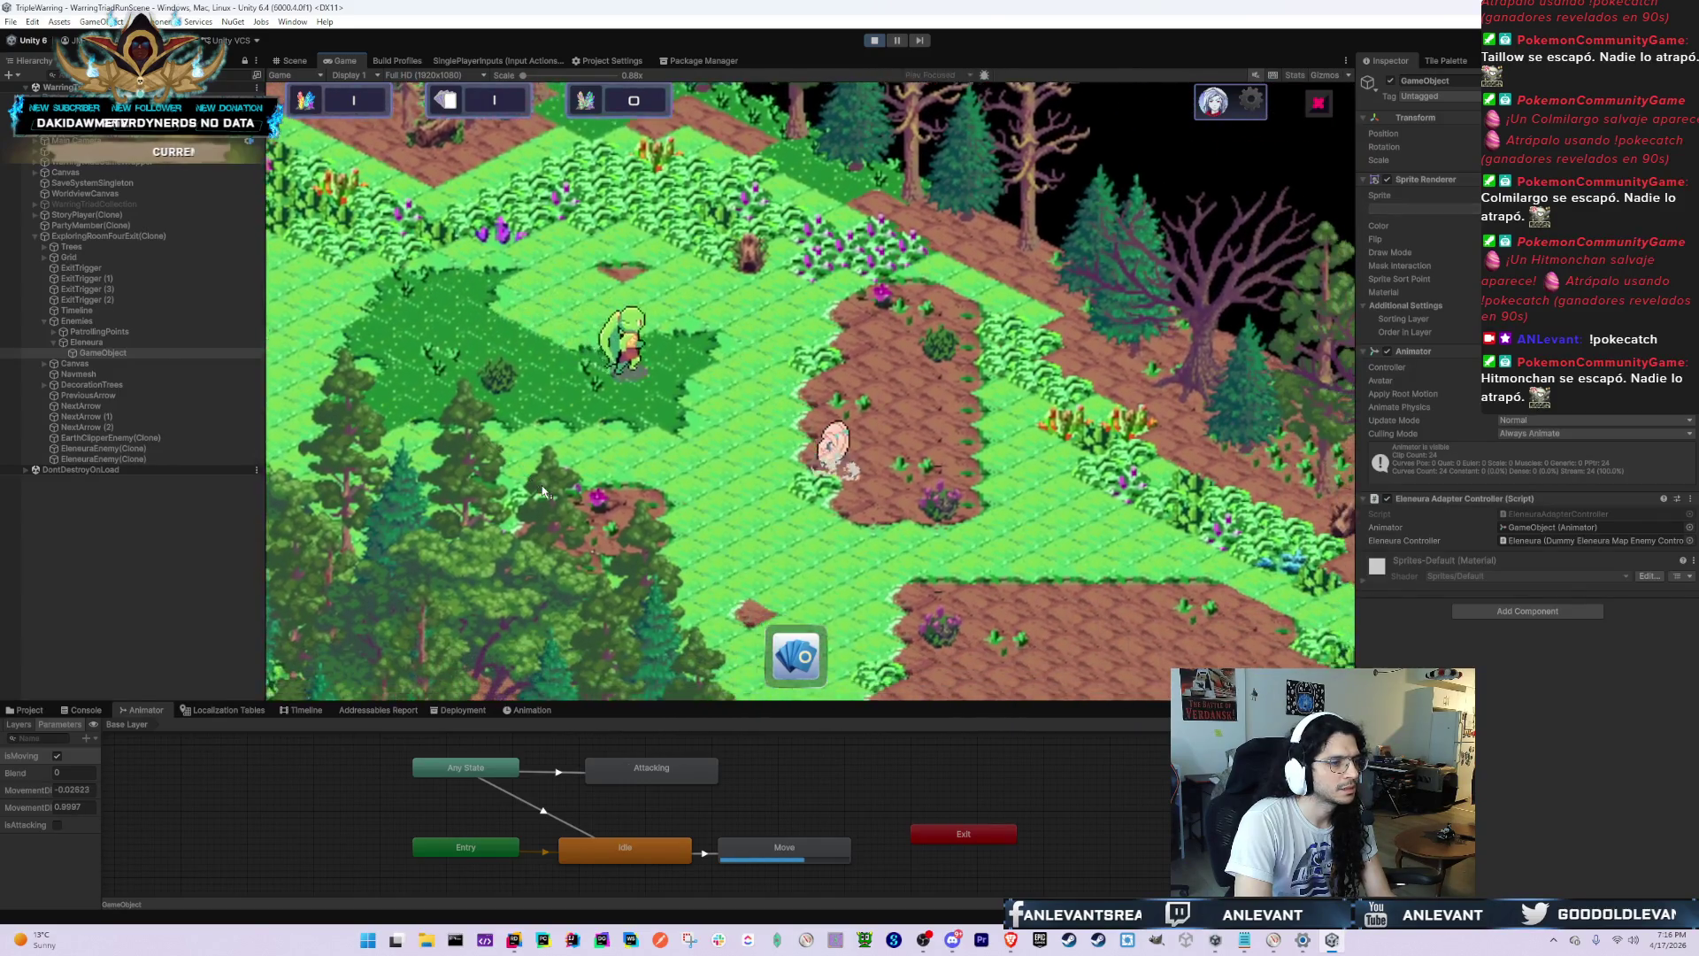
key("alt+Tab")
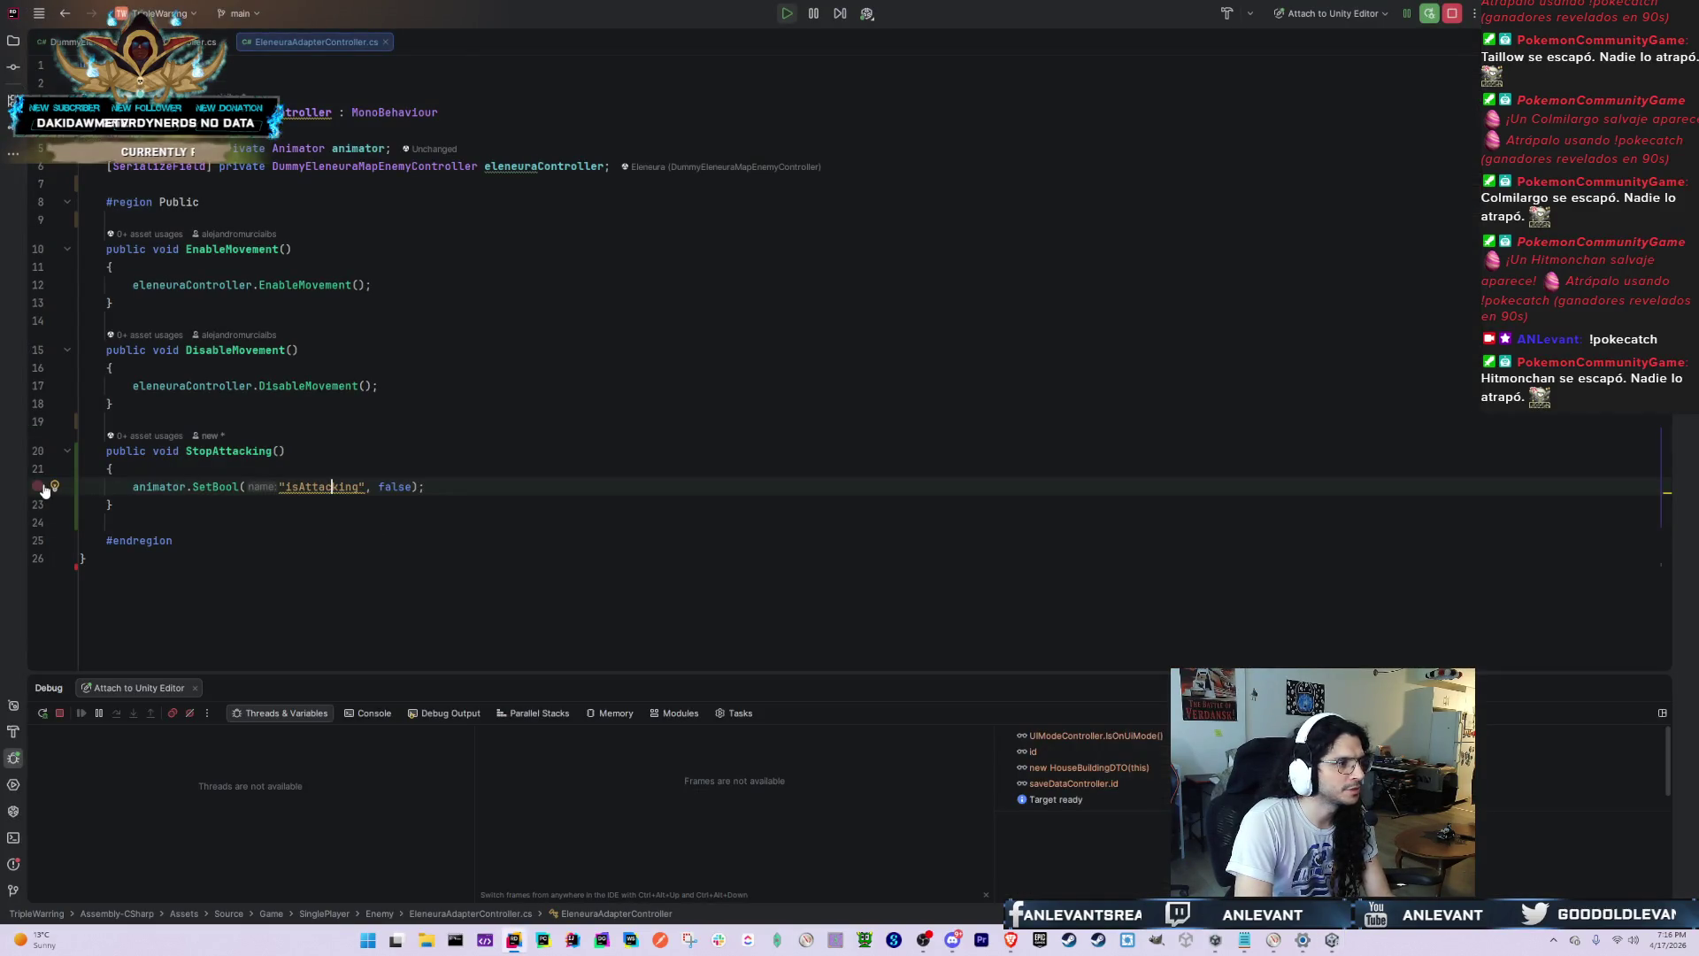
Return to the game, then in Rider jump to the StopAttacking breakpoint and resume into the card battle.
key("alt+Tab")
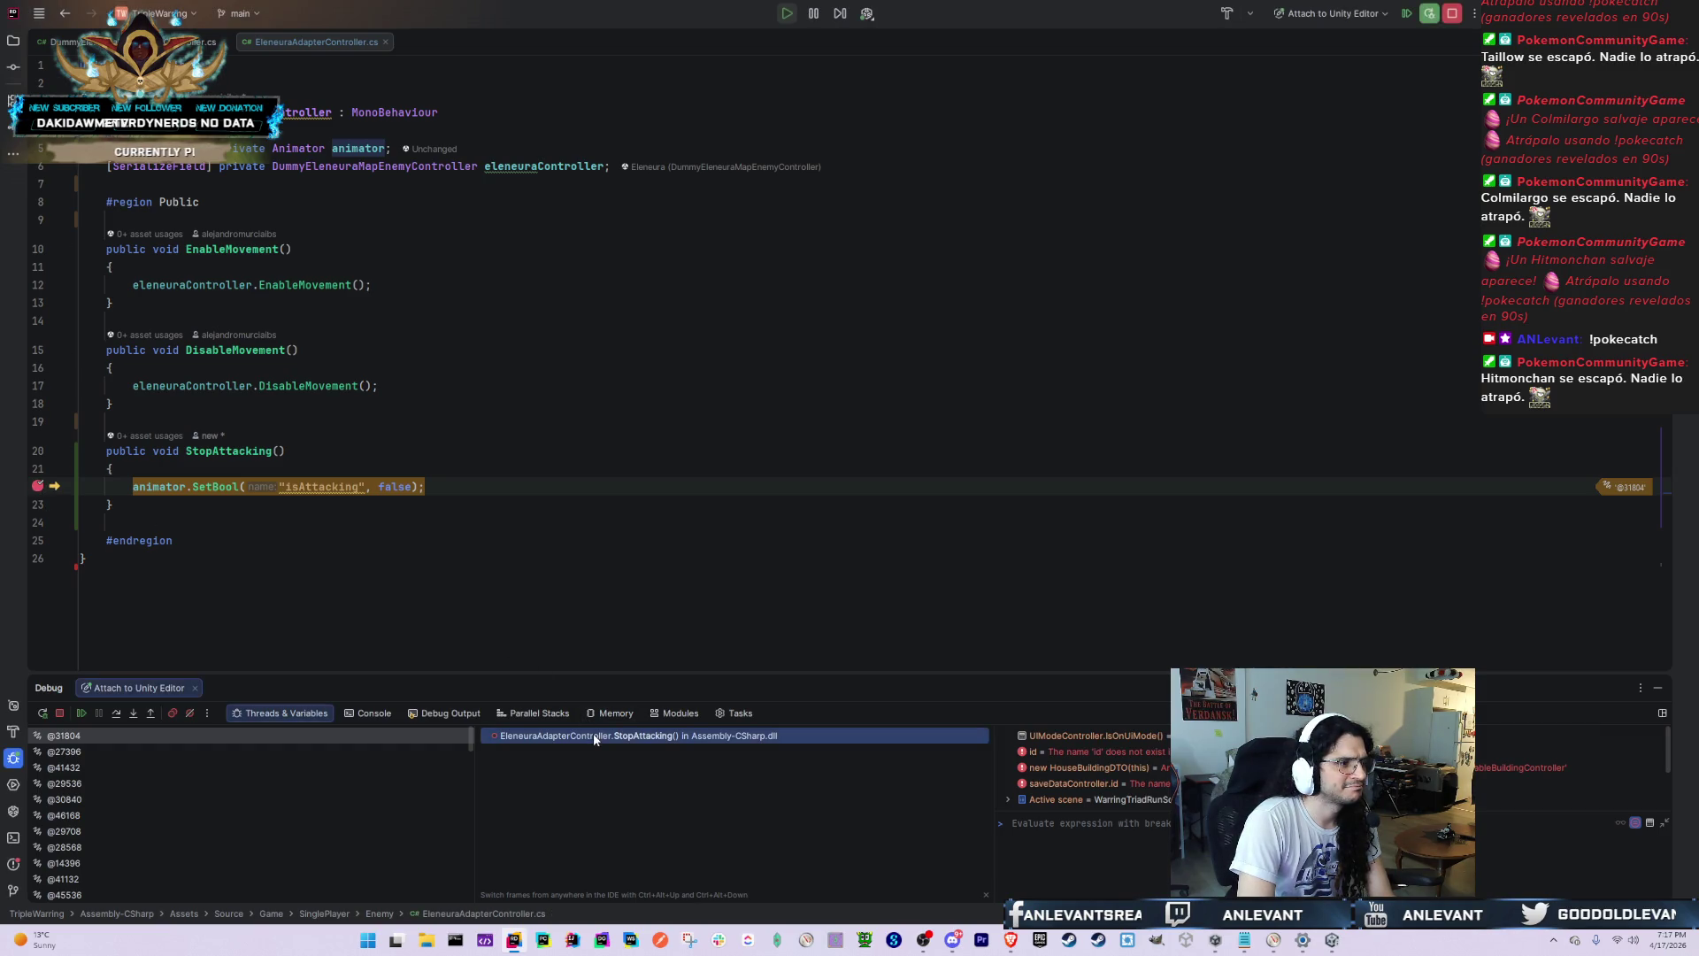
key("Up")
left_click(114, 712)
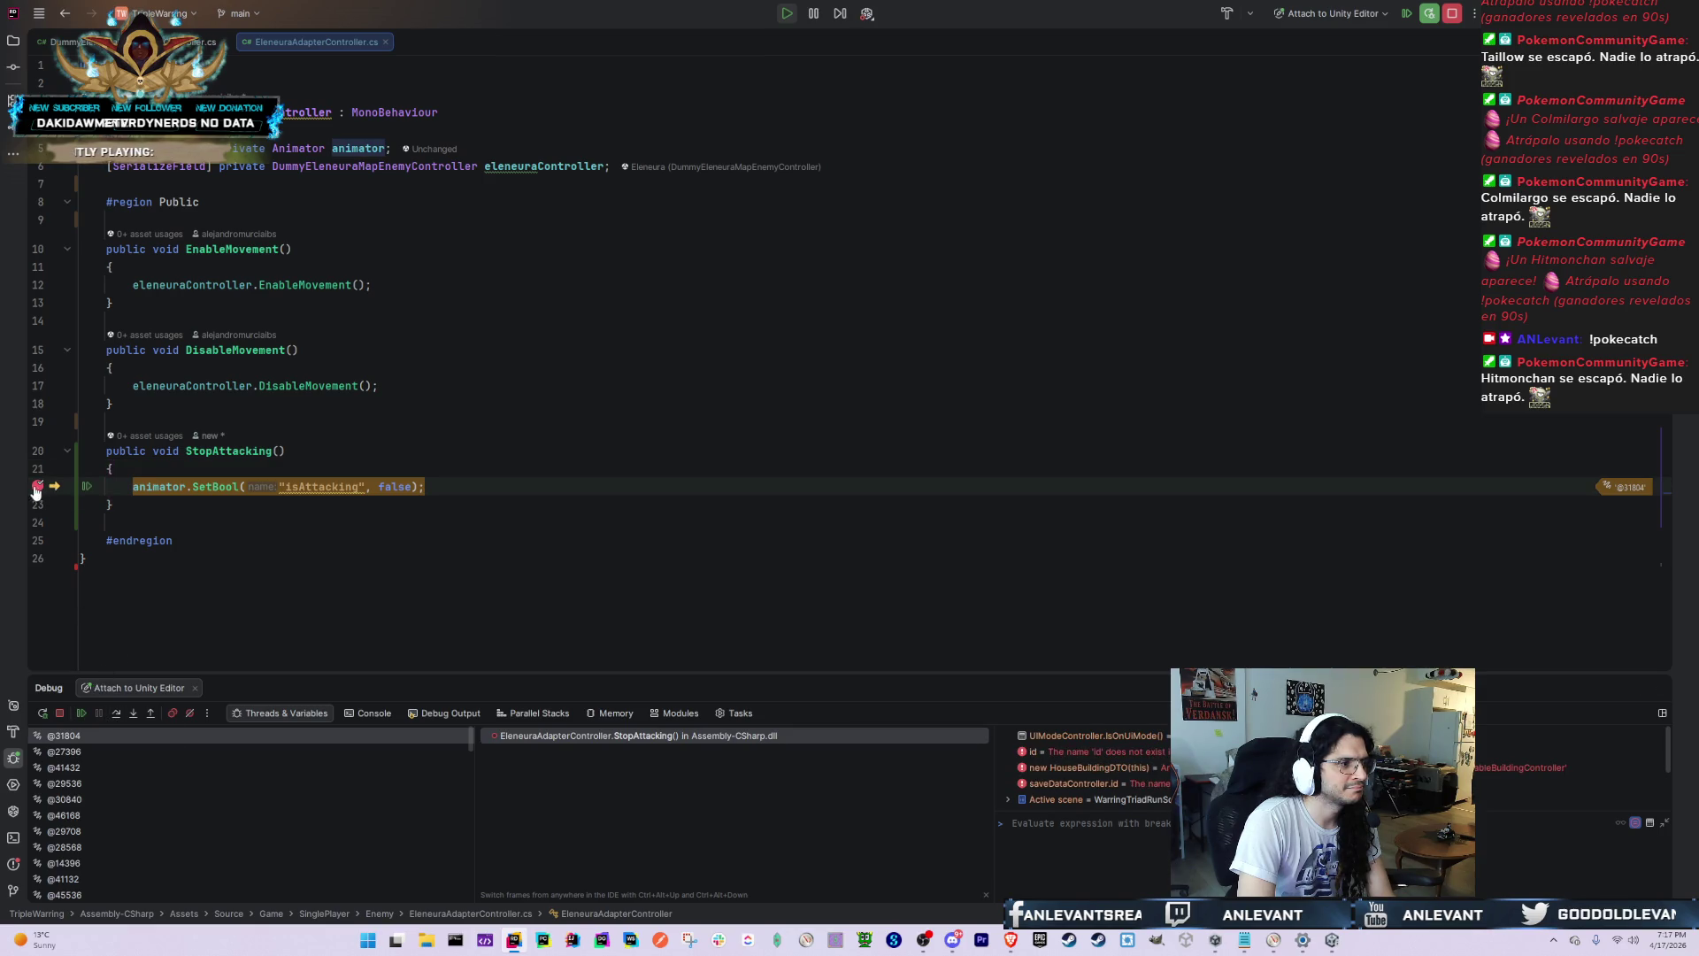
left_click(82, 713)
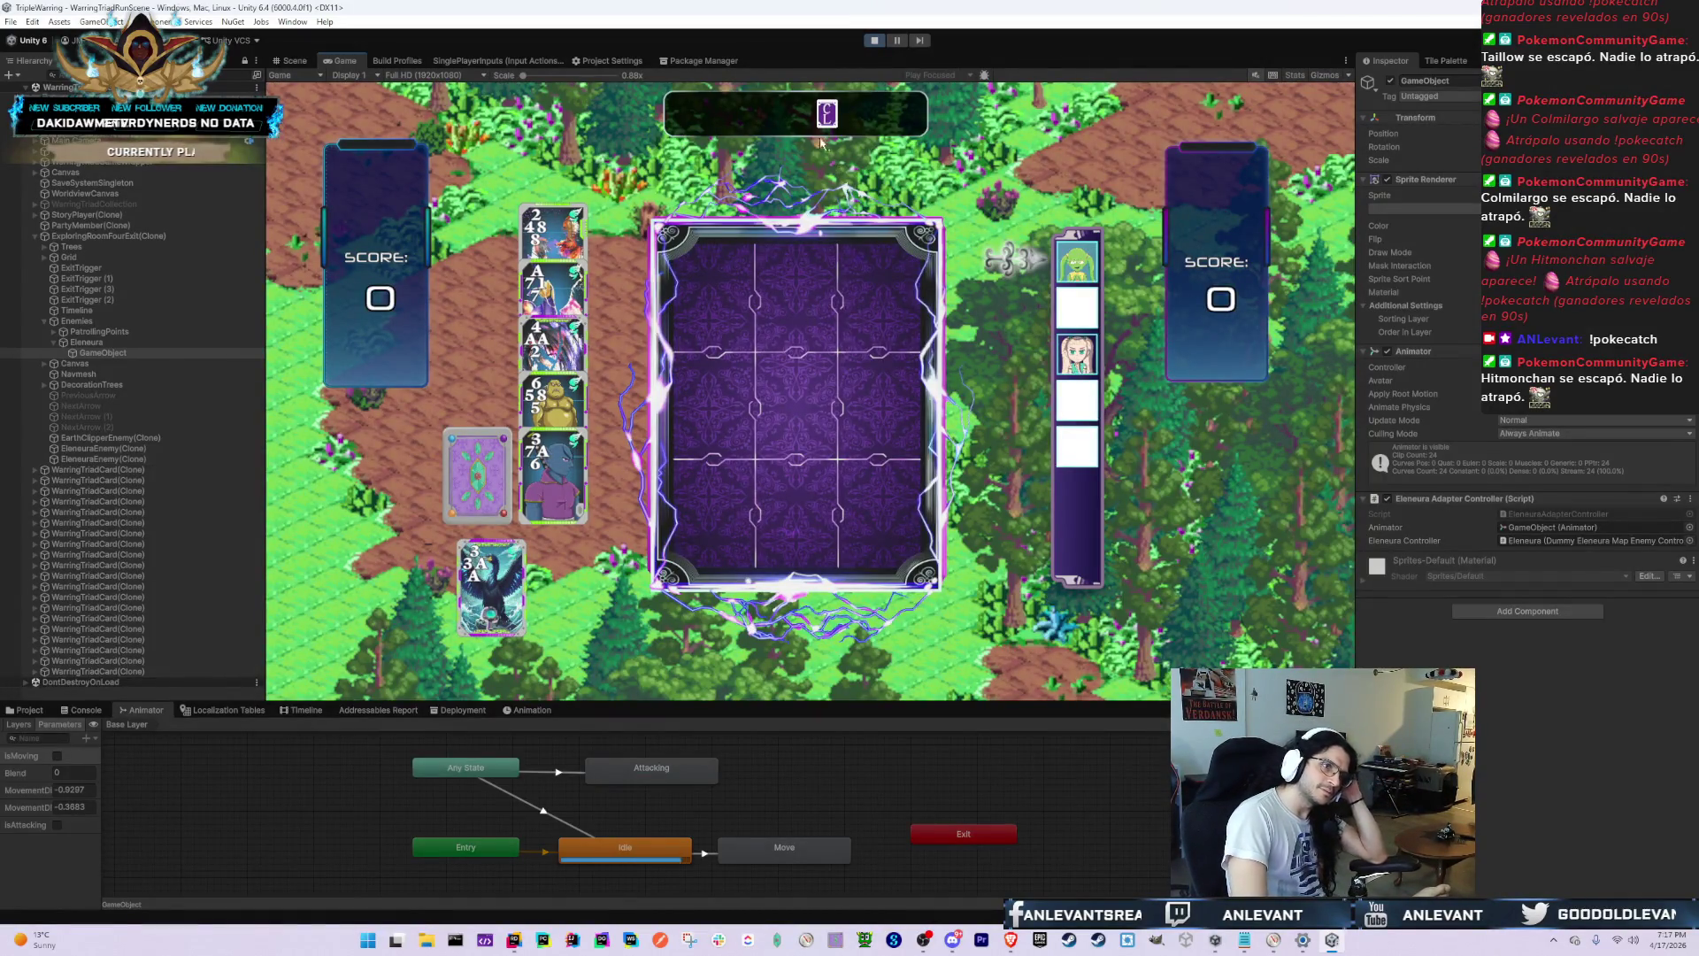
Stop Play, review the Attacking state's animation timeline, and show the Eleneura prefab in the Inspector.
left_click(872, 42)
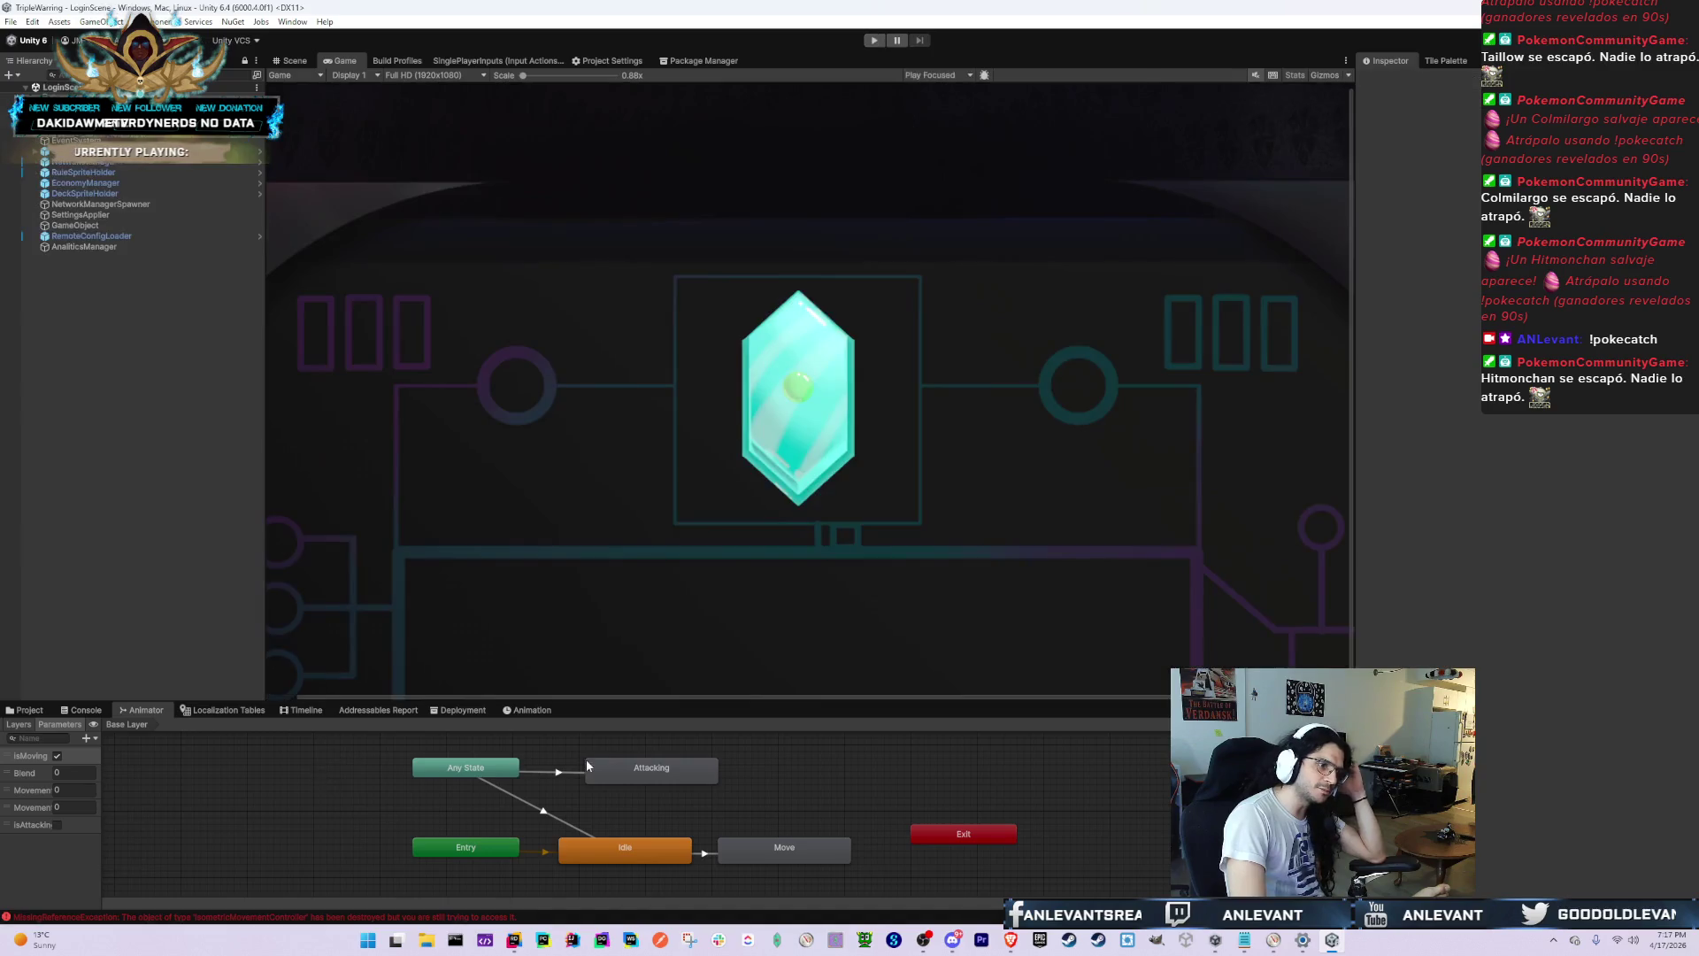
left_click(604, 773)
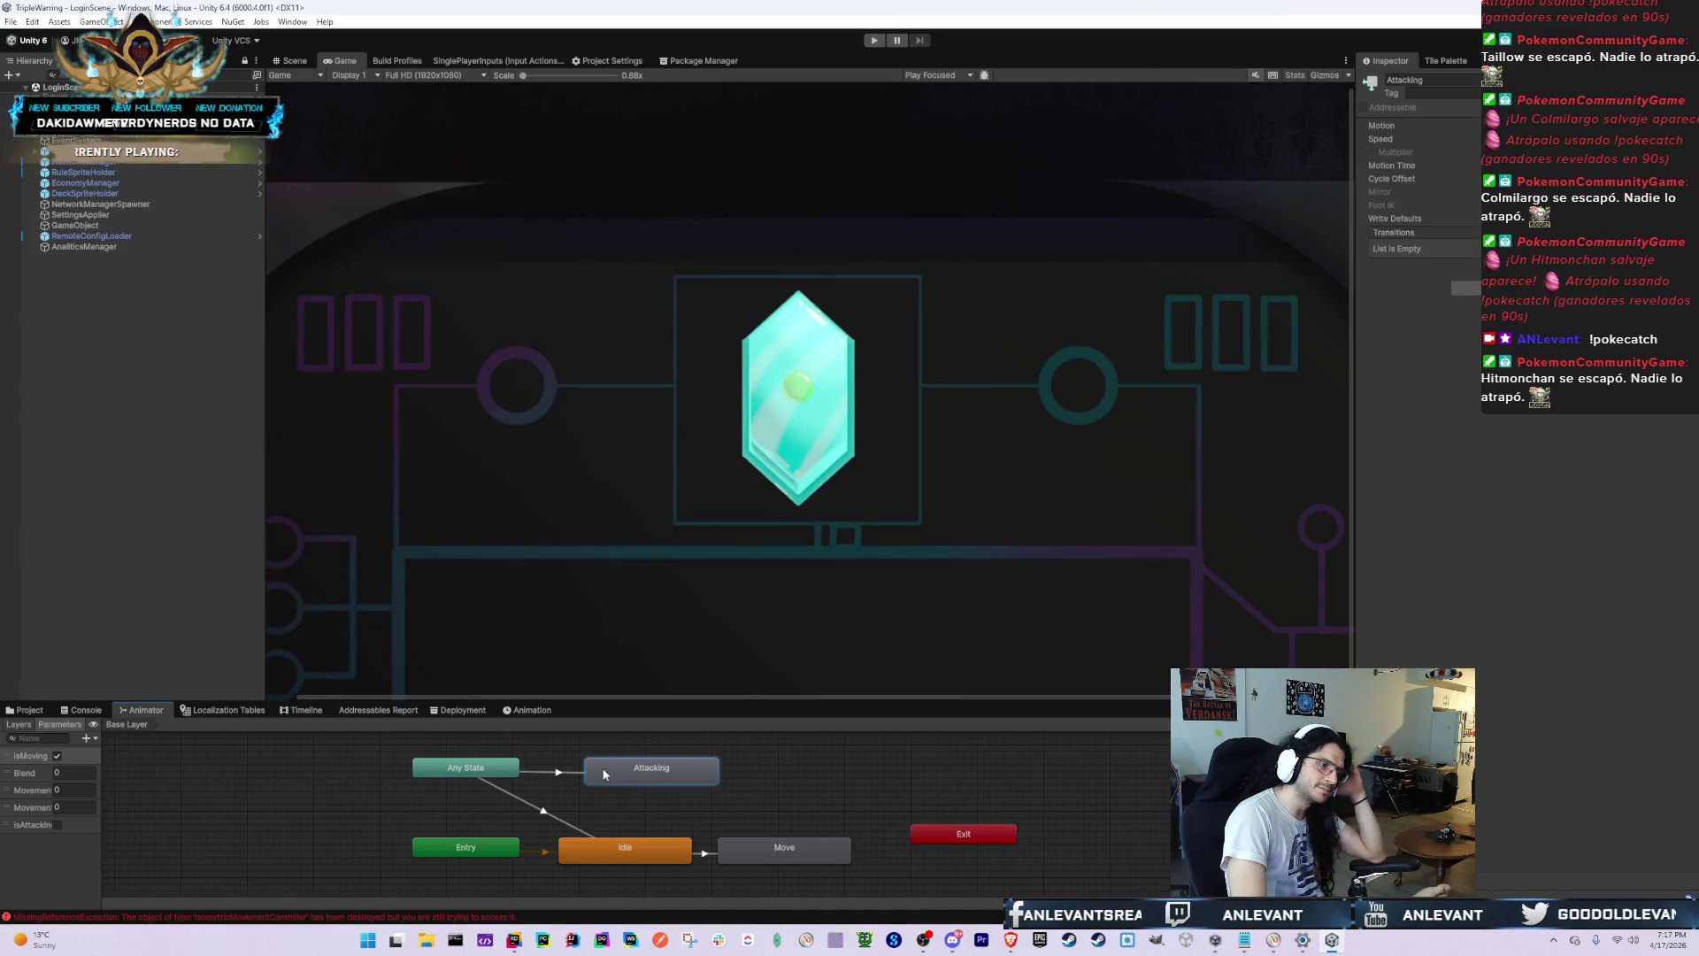
left_click(446, 710)
left_click(132, 715)
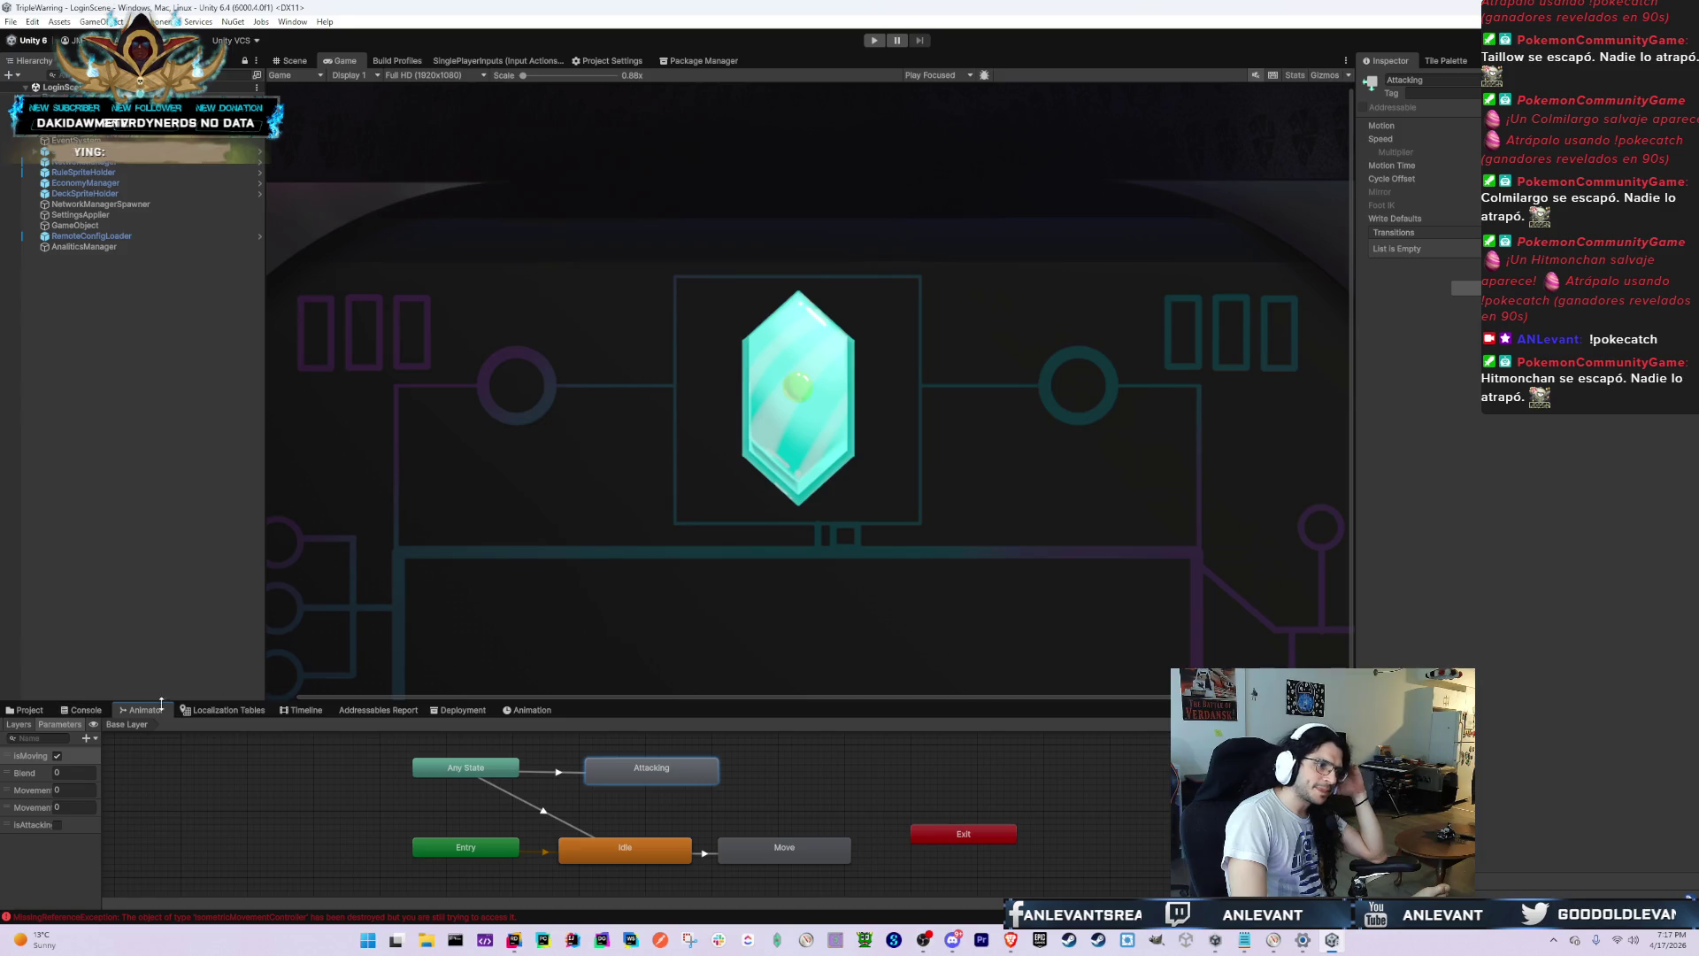
left_click(524, 711)
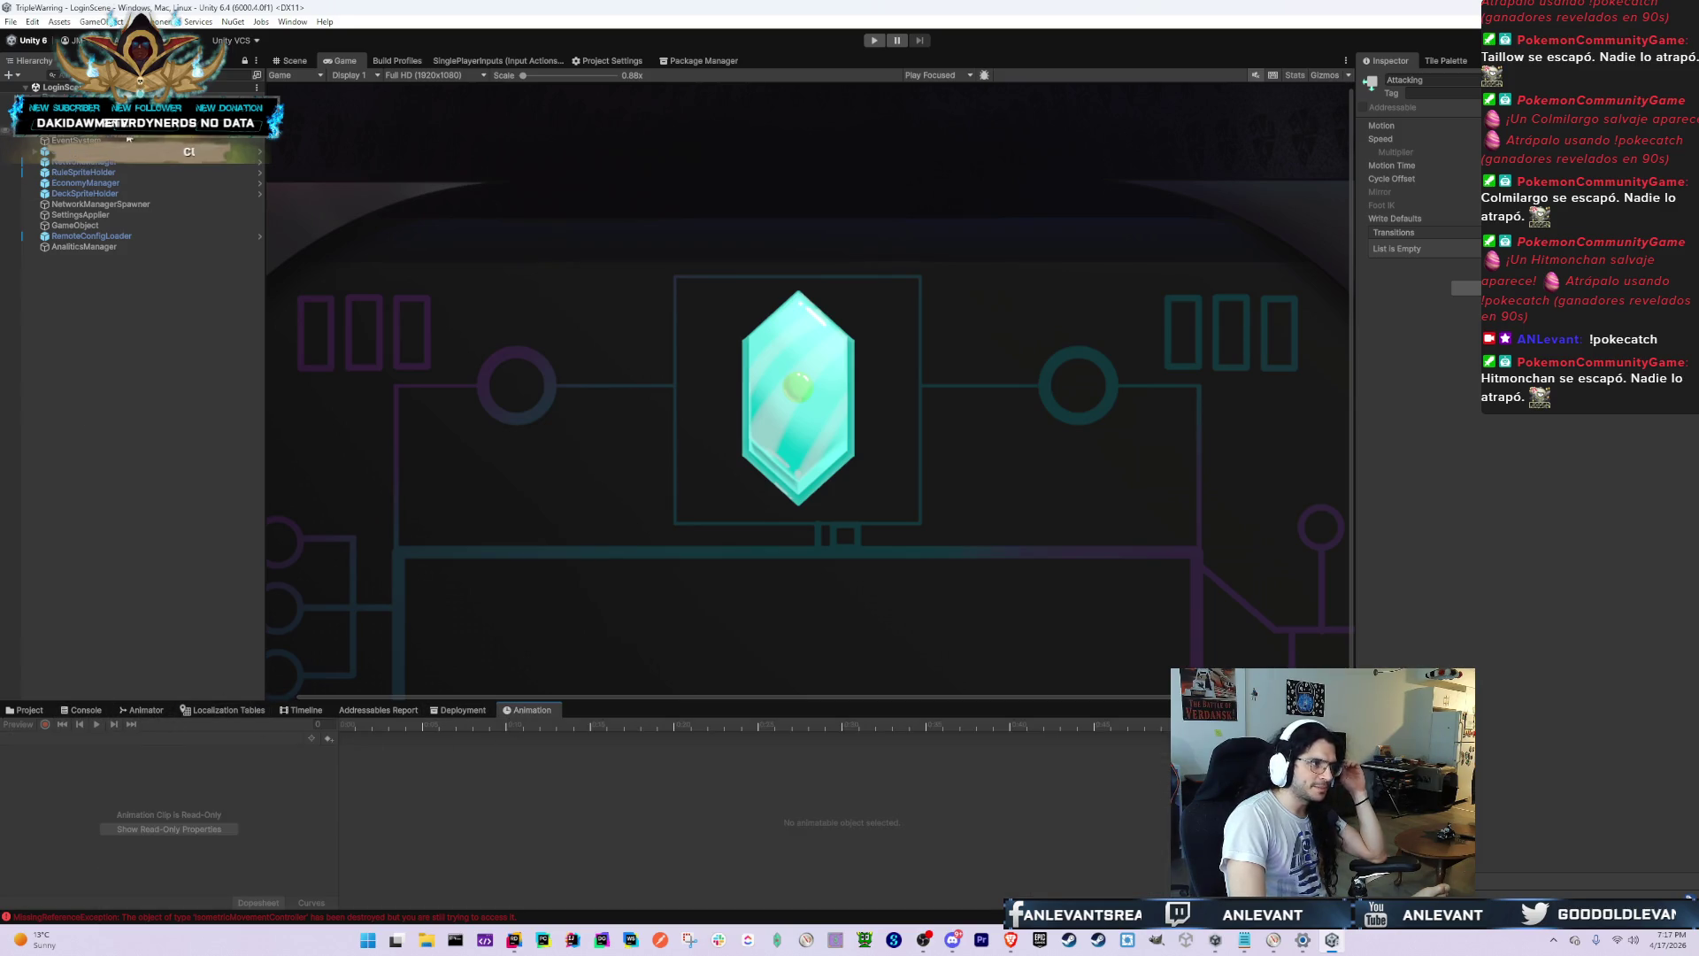
left_click(25, 710)
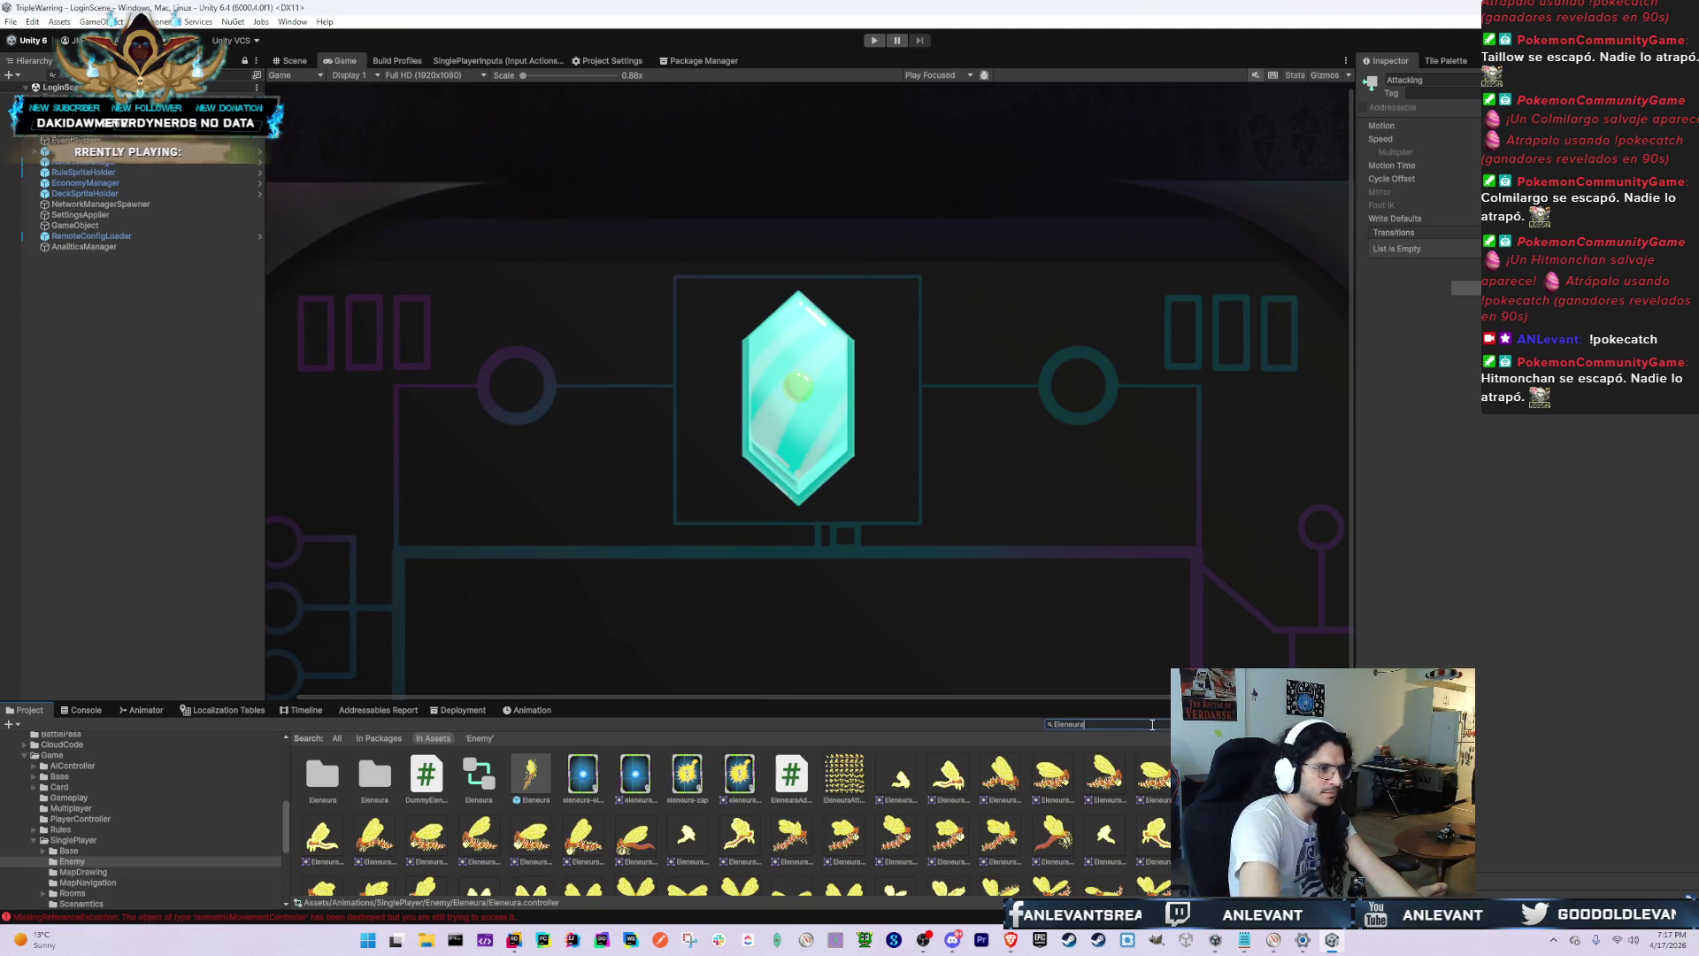
left_click(538, 790)
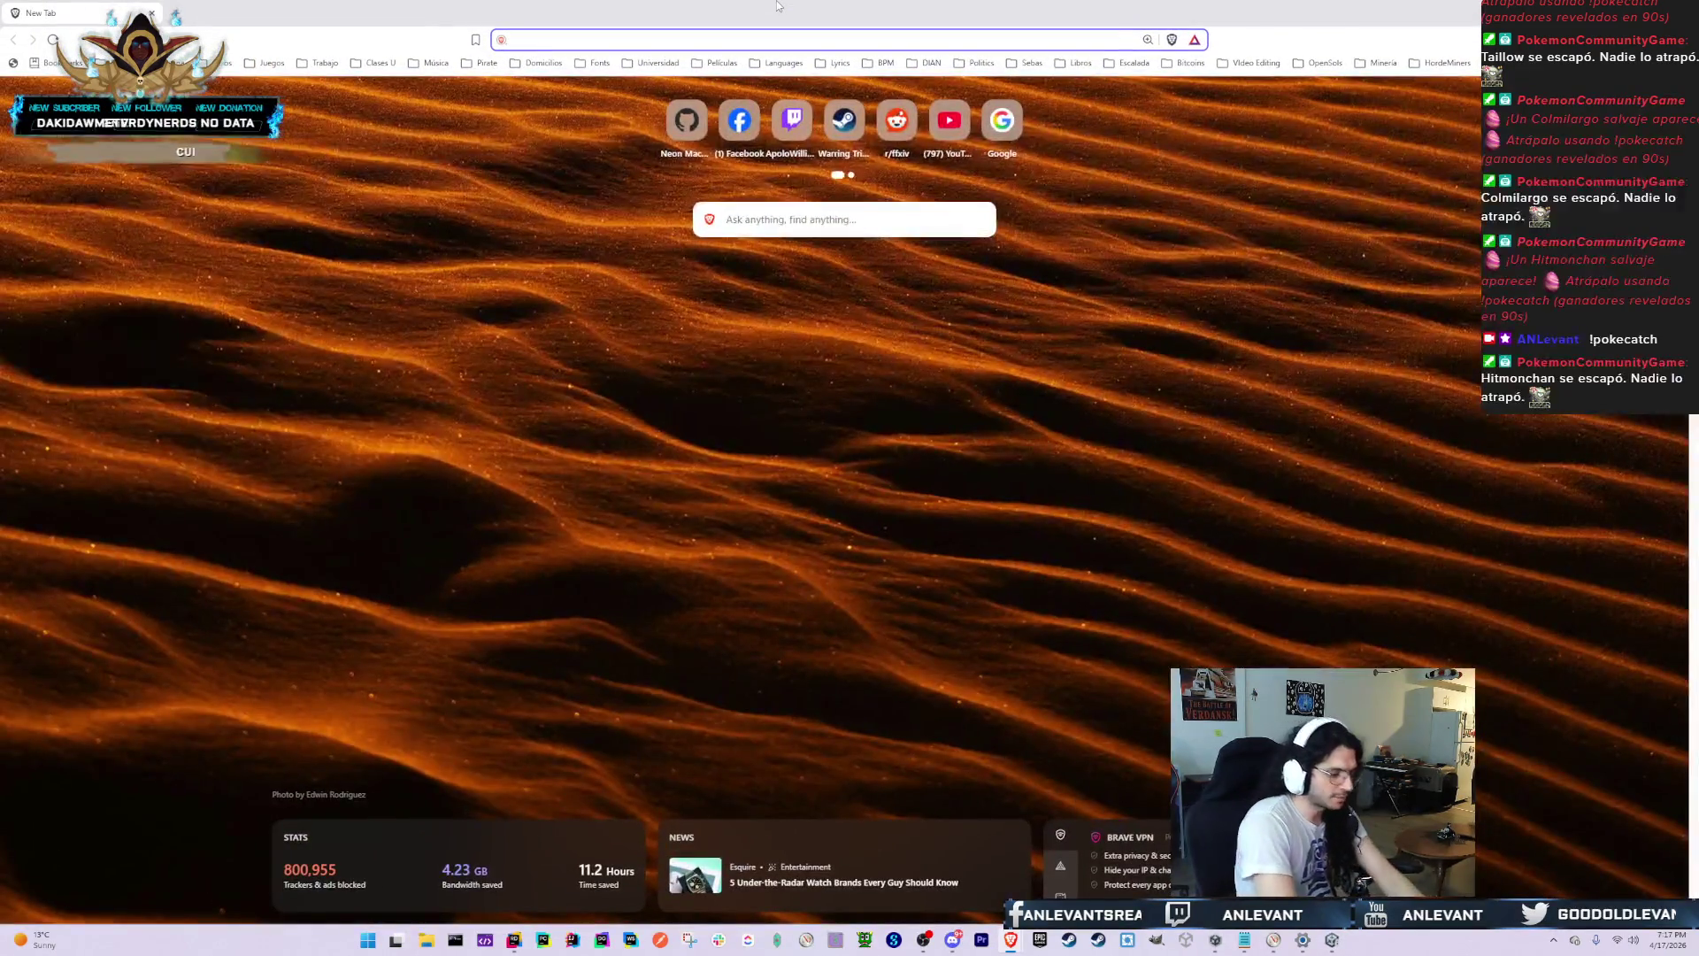
Search 'animation controller unity animation event in the last frame of the animation is never triggering'.
type("animation controller unity ani")
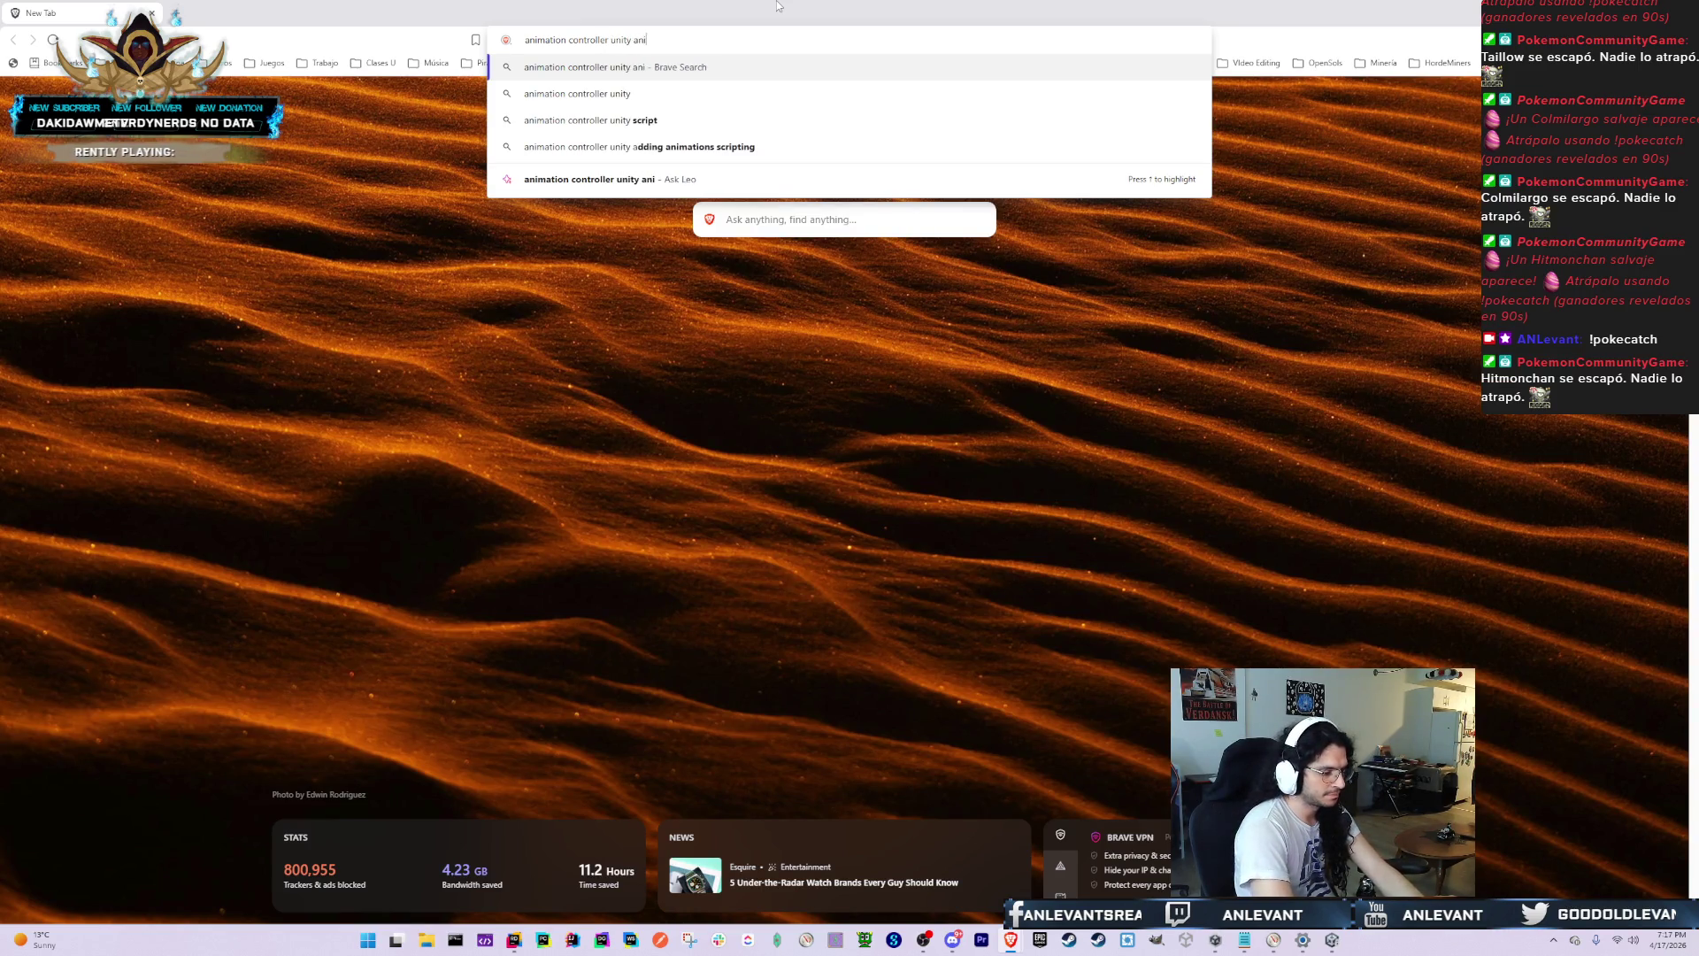
type("eve")
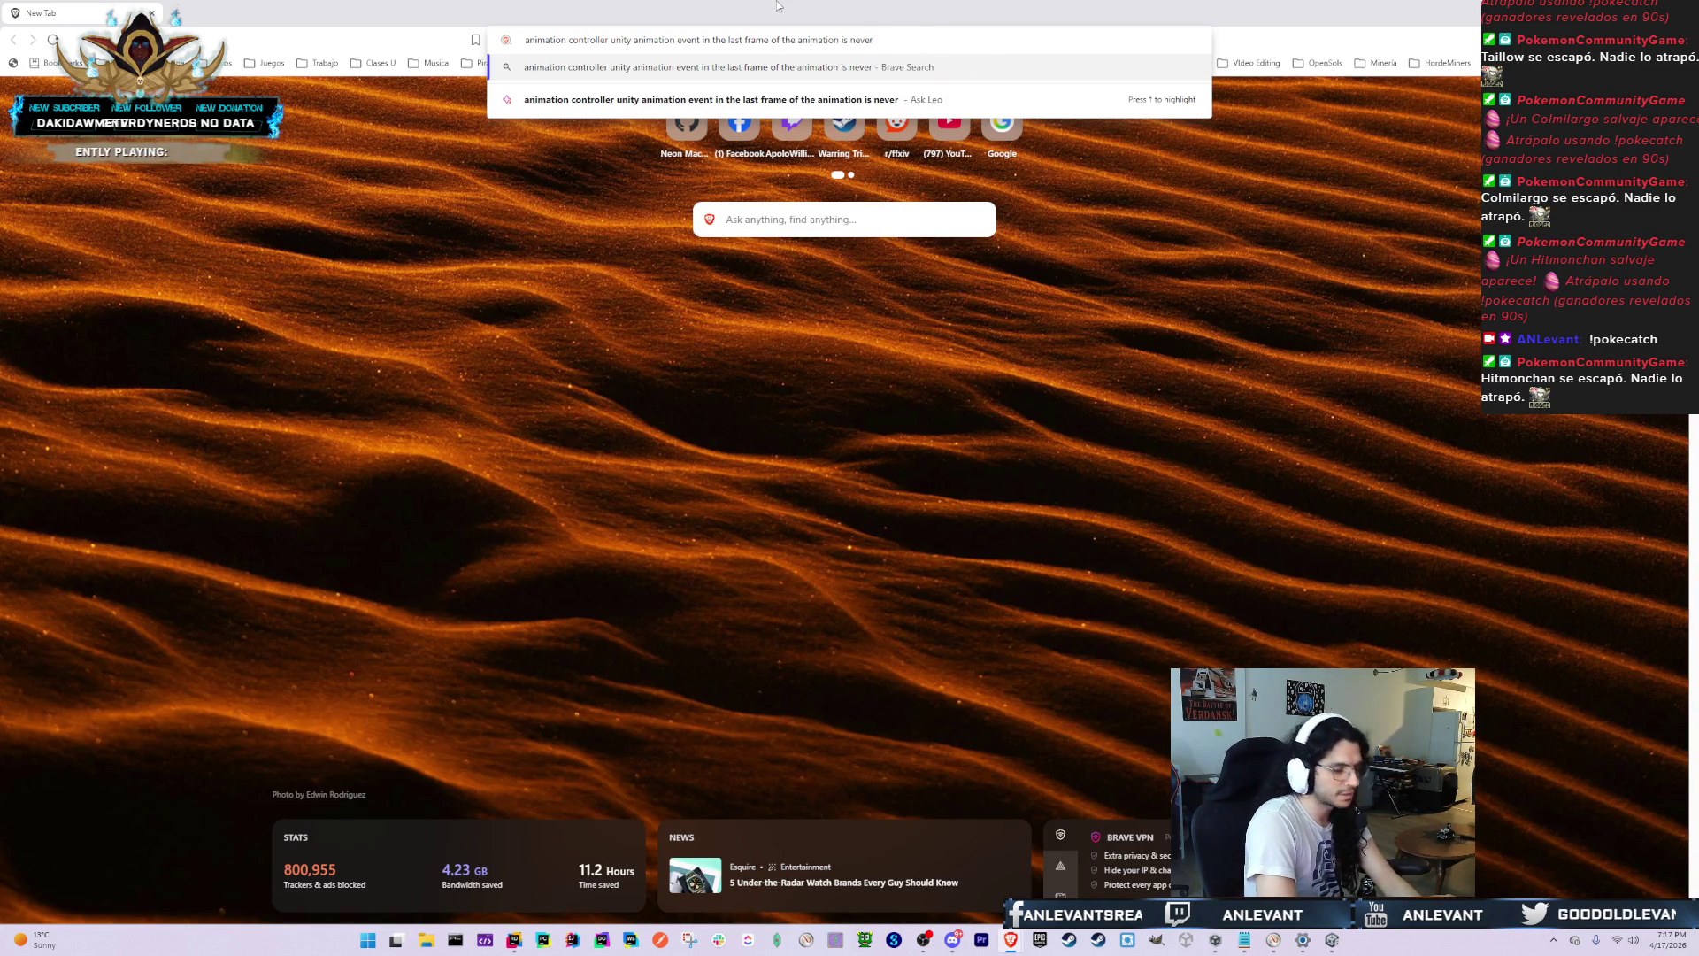
type("ggerin")
key("Return")
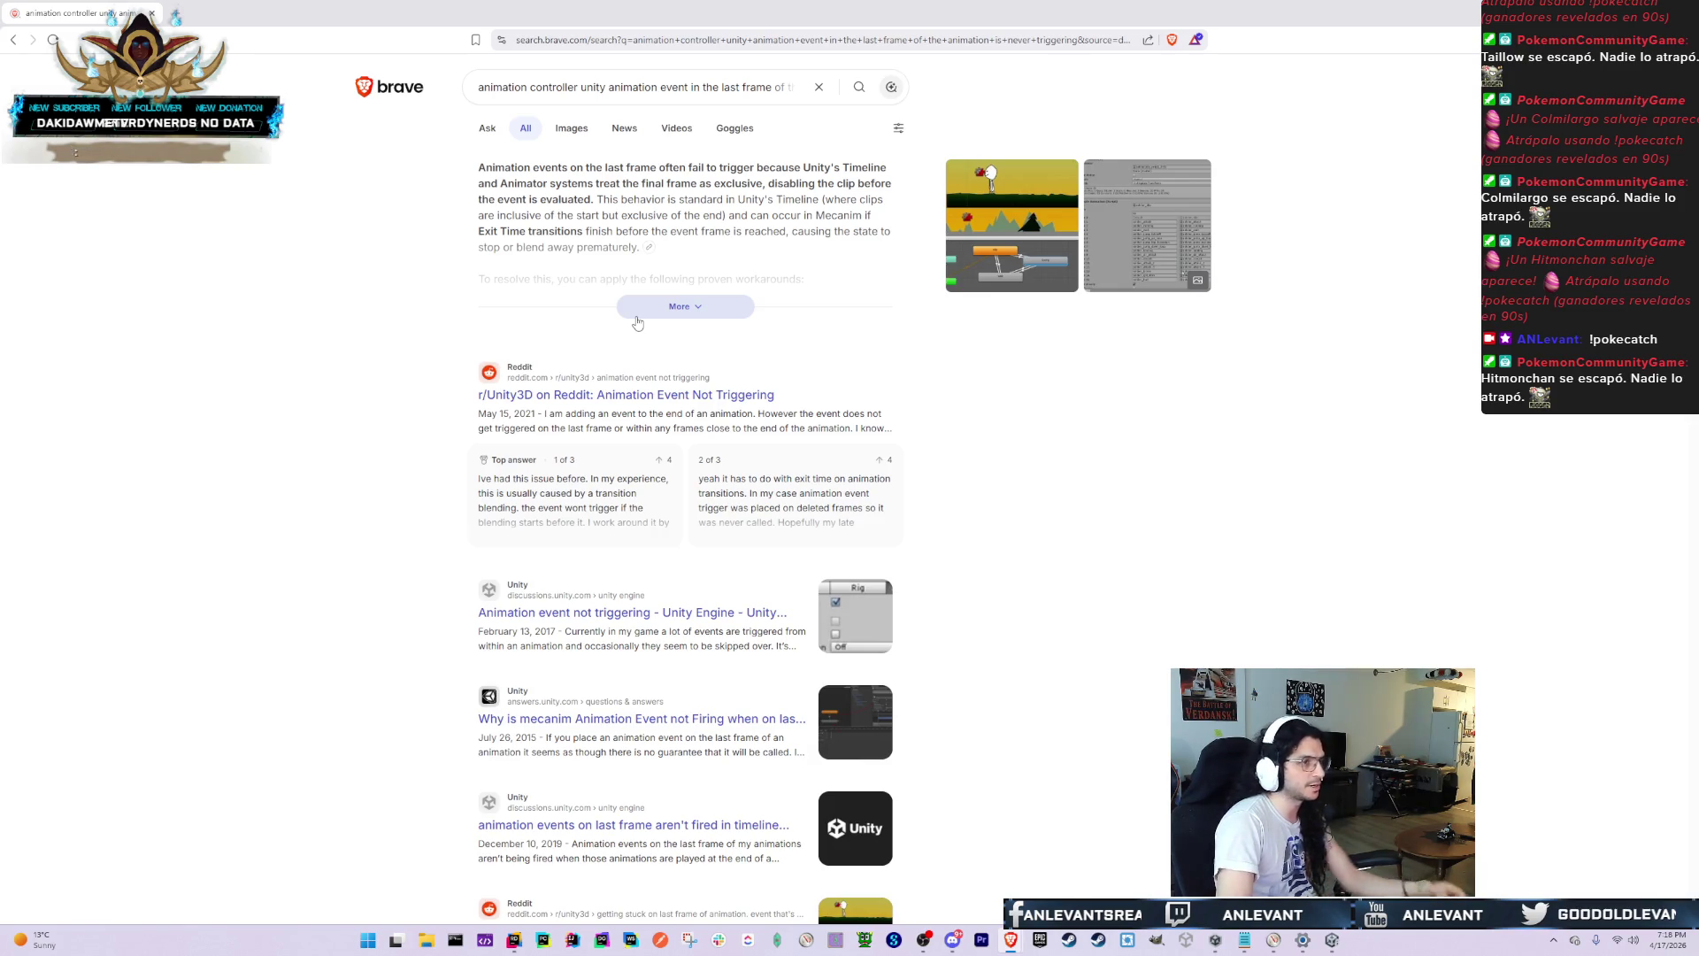
key("alt+Tab")
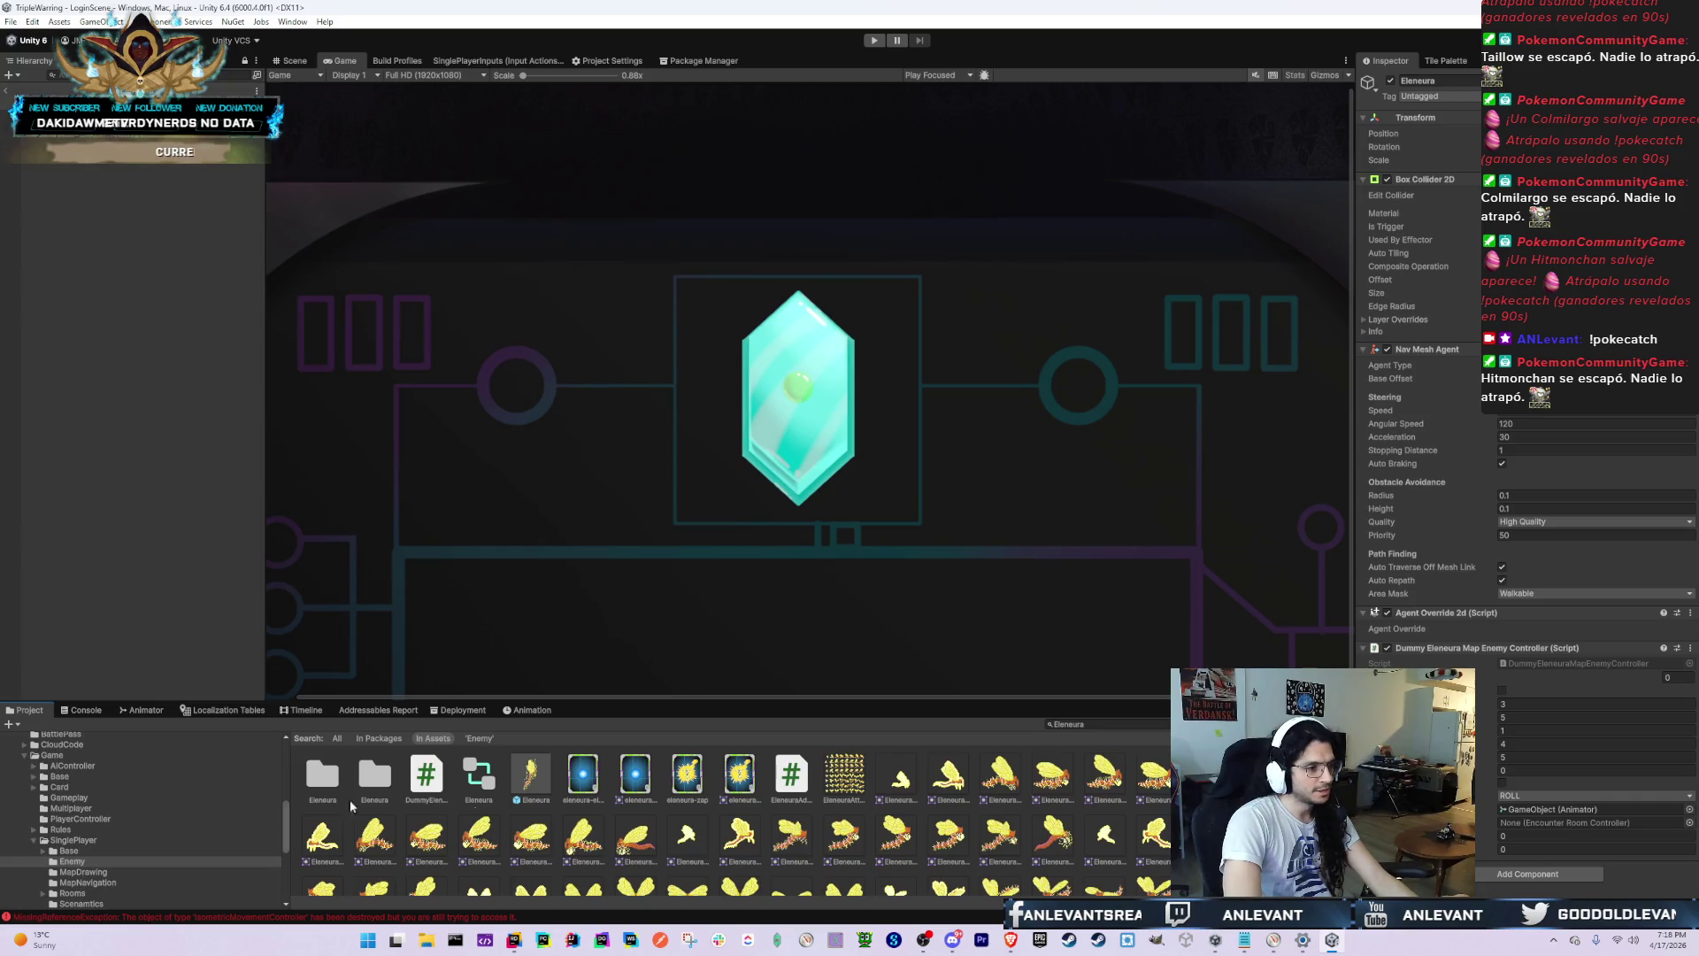
Show the Animation timeline for the companion's child object and view the AttackN clip.
left_click(531, 711)
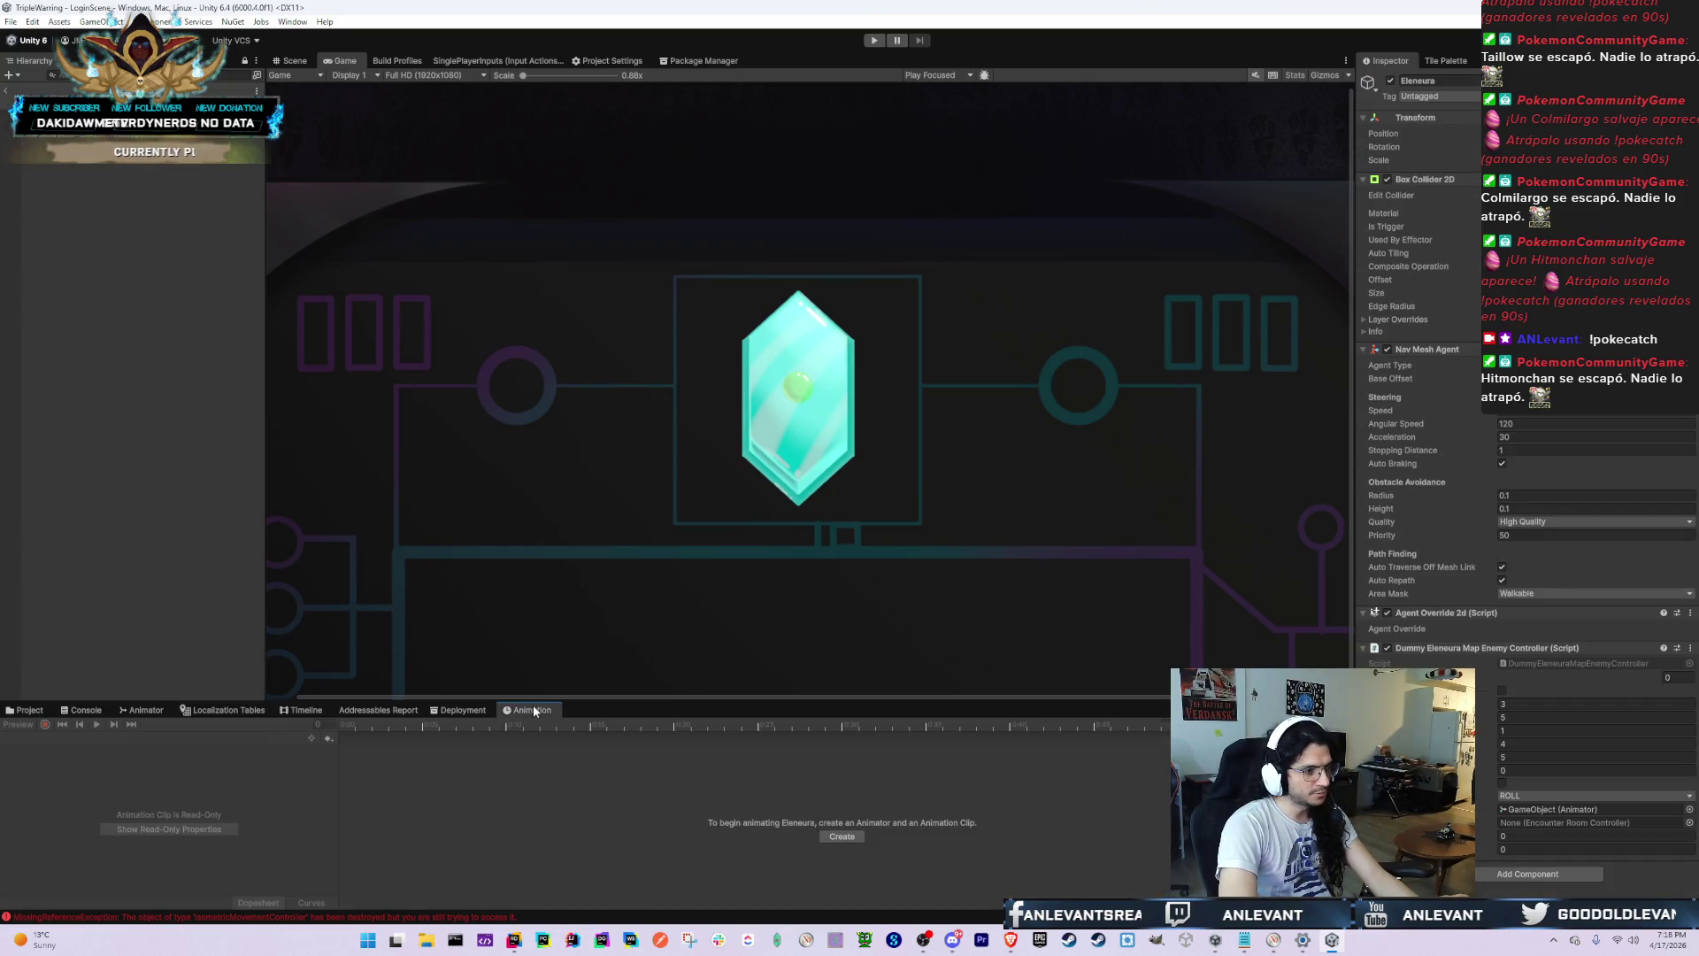
left_click(110, 459)
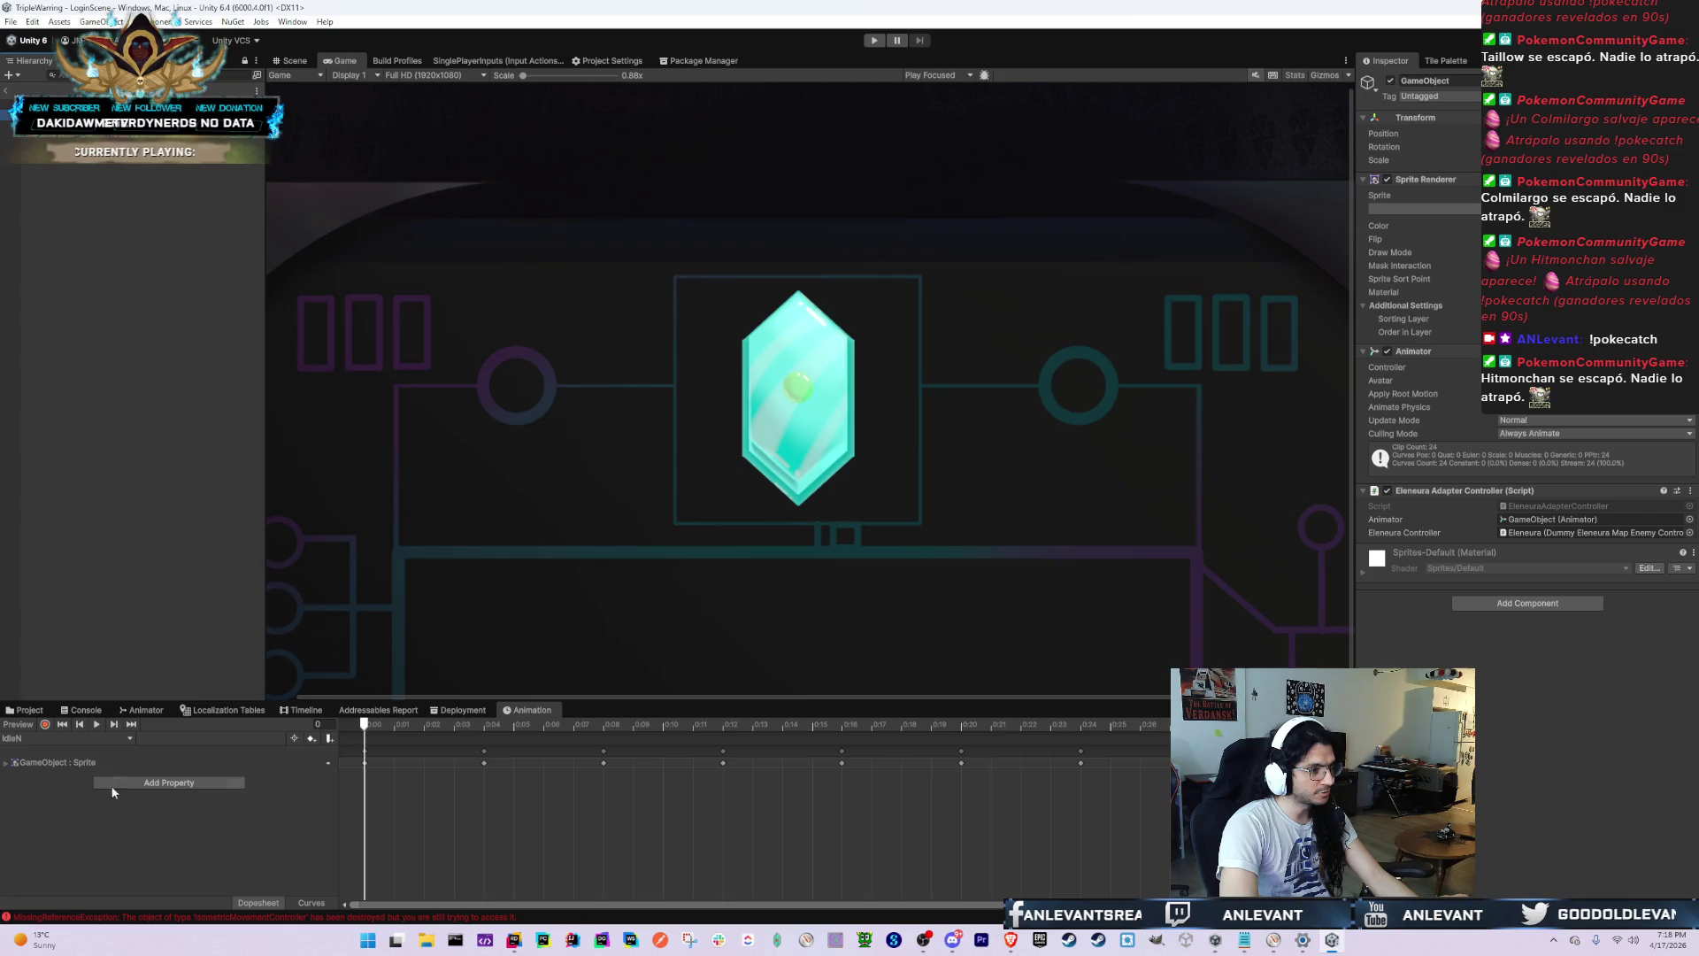
left_click(62, 738)
left_click_drag(67, 402, 67, 402)
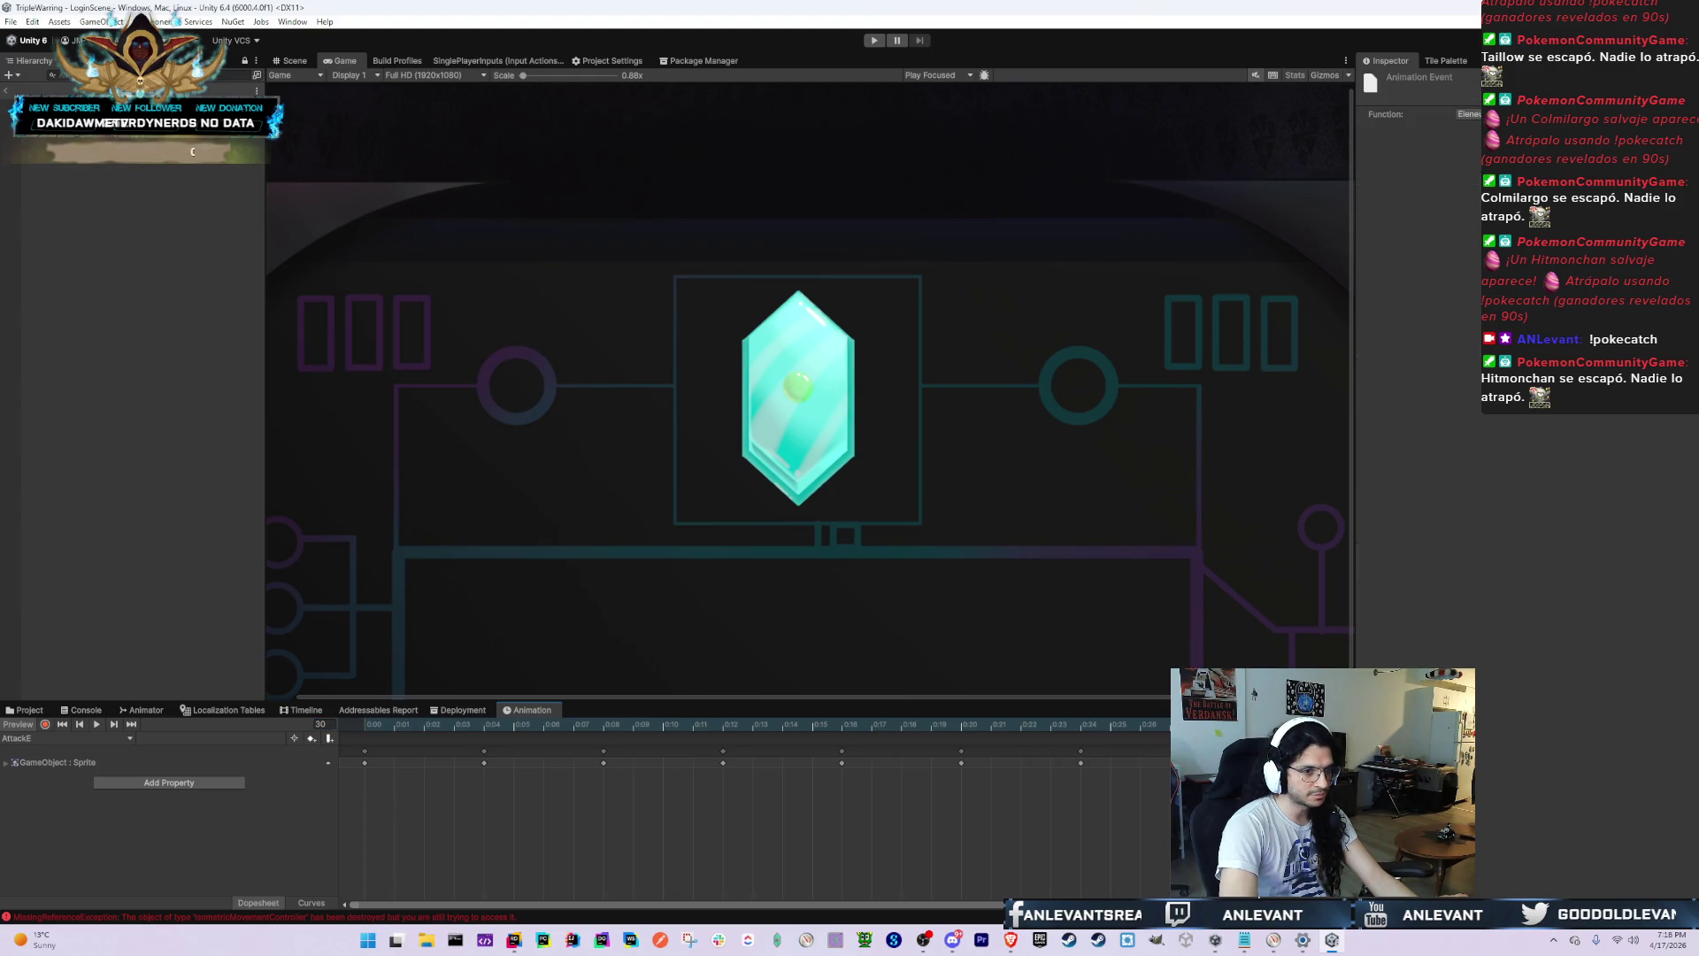
left_click(67, 738)
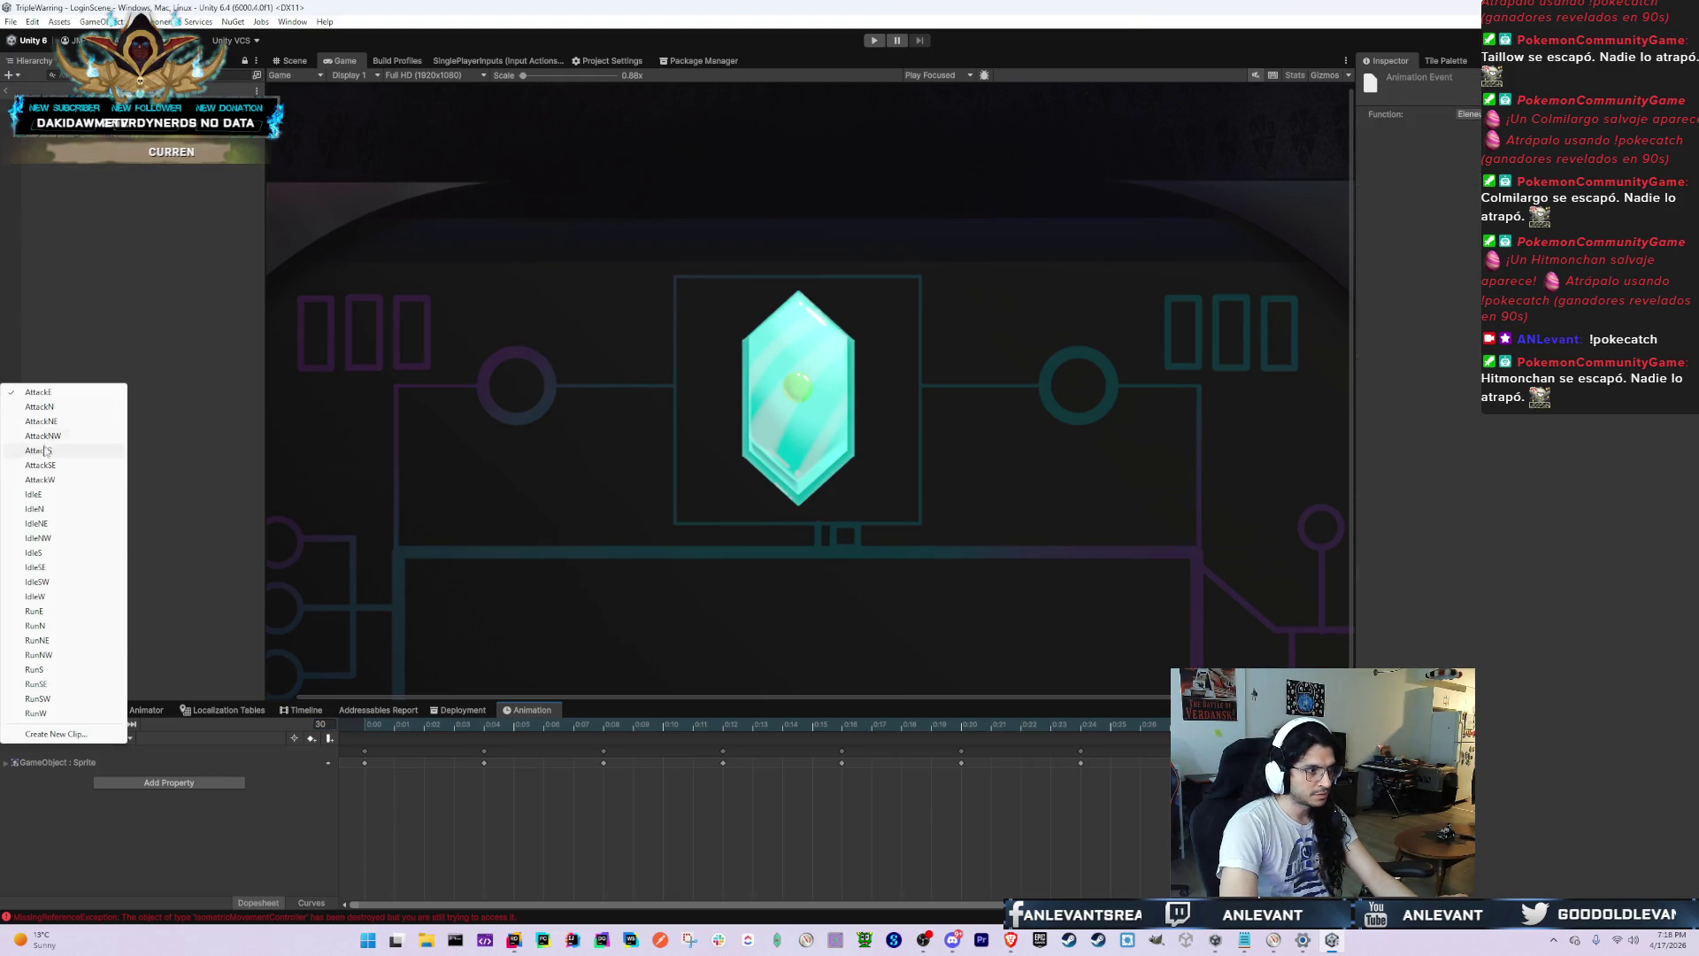
left_click(66, 407)
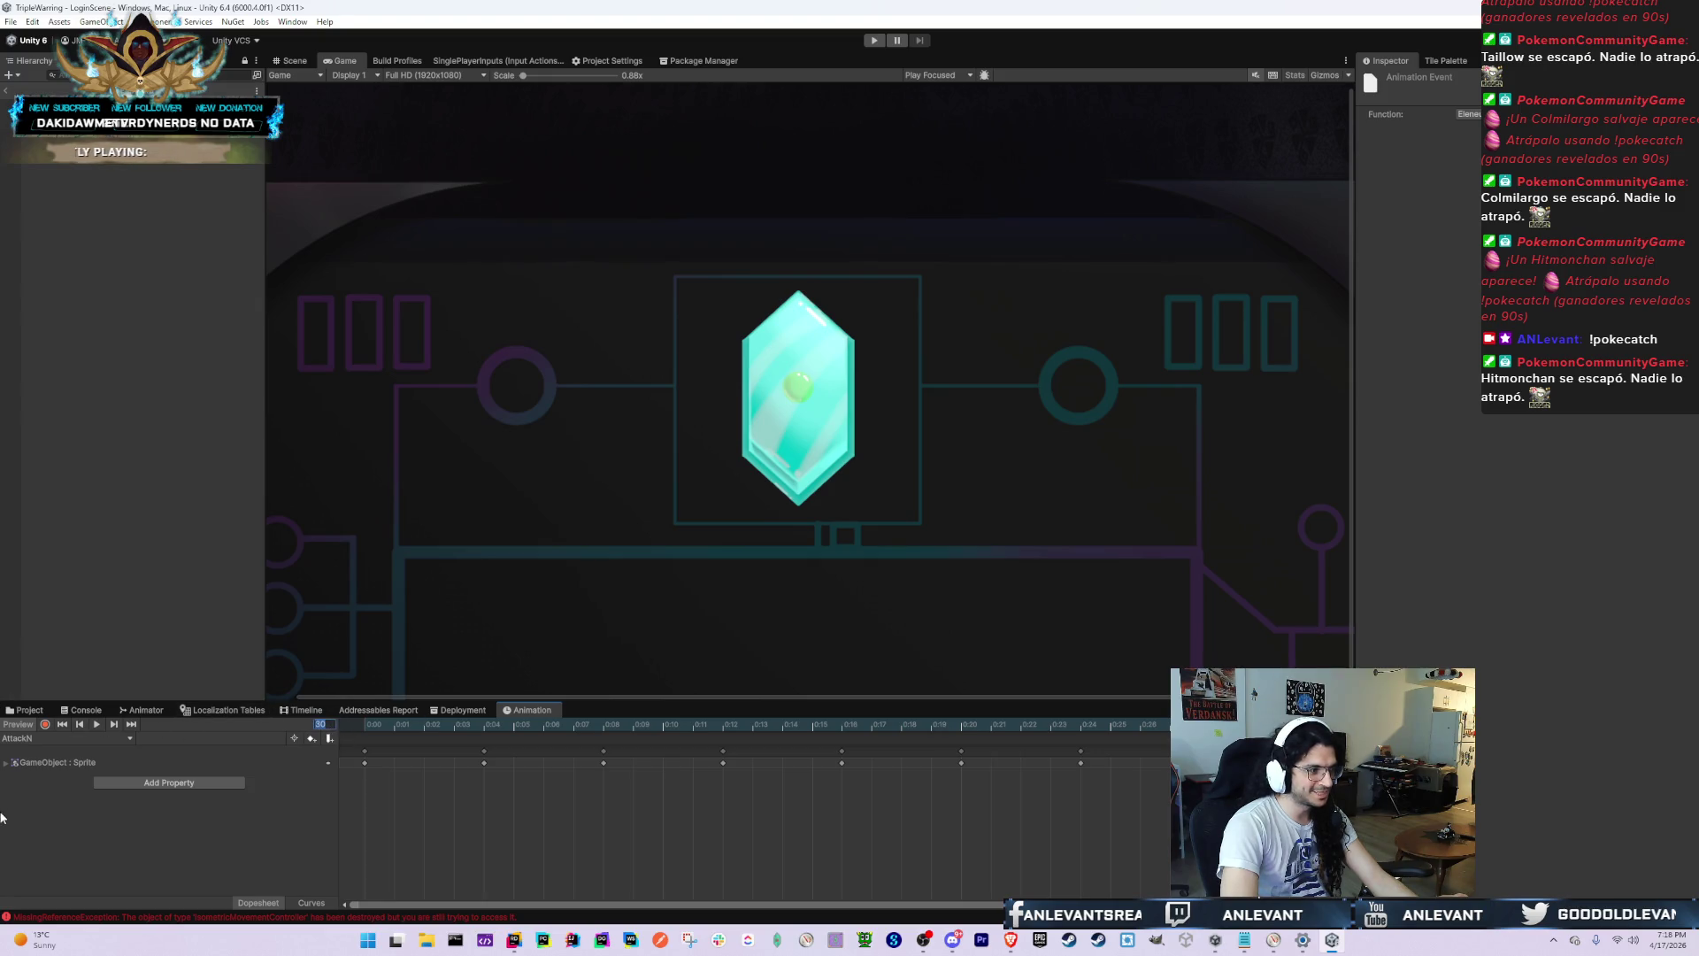
Look through the AttackNE and AttackNW clips, then switch to AttackS.
left_click(88, 738)
left_click(67, 424)
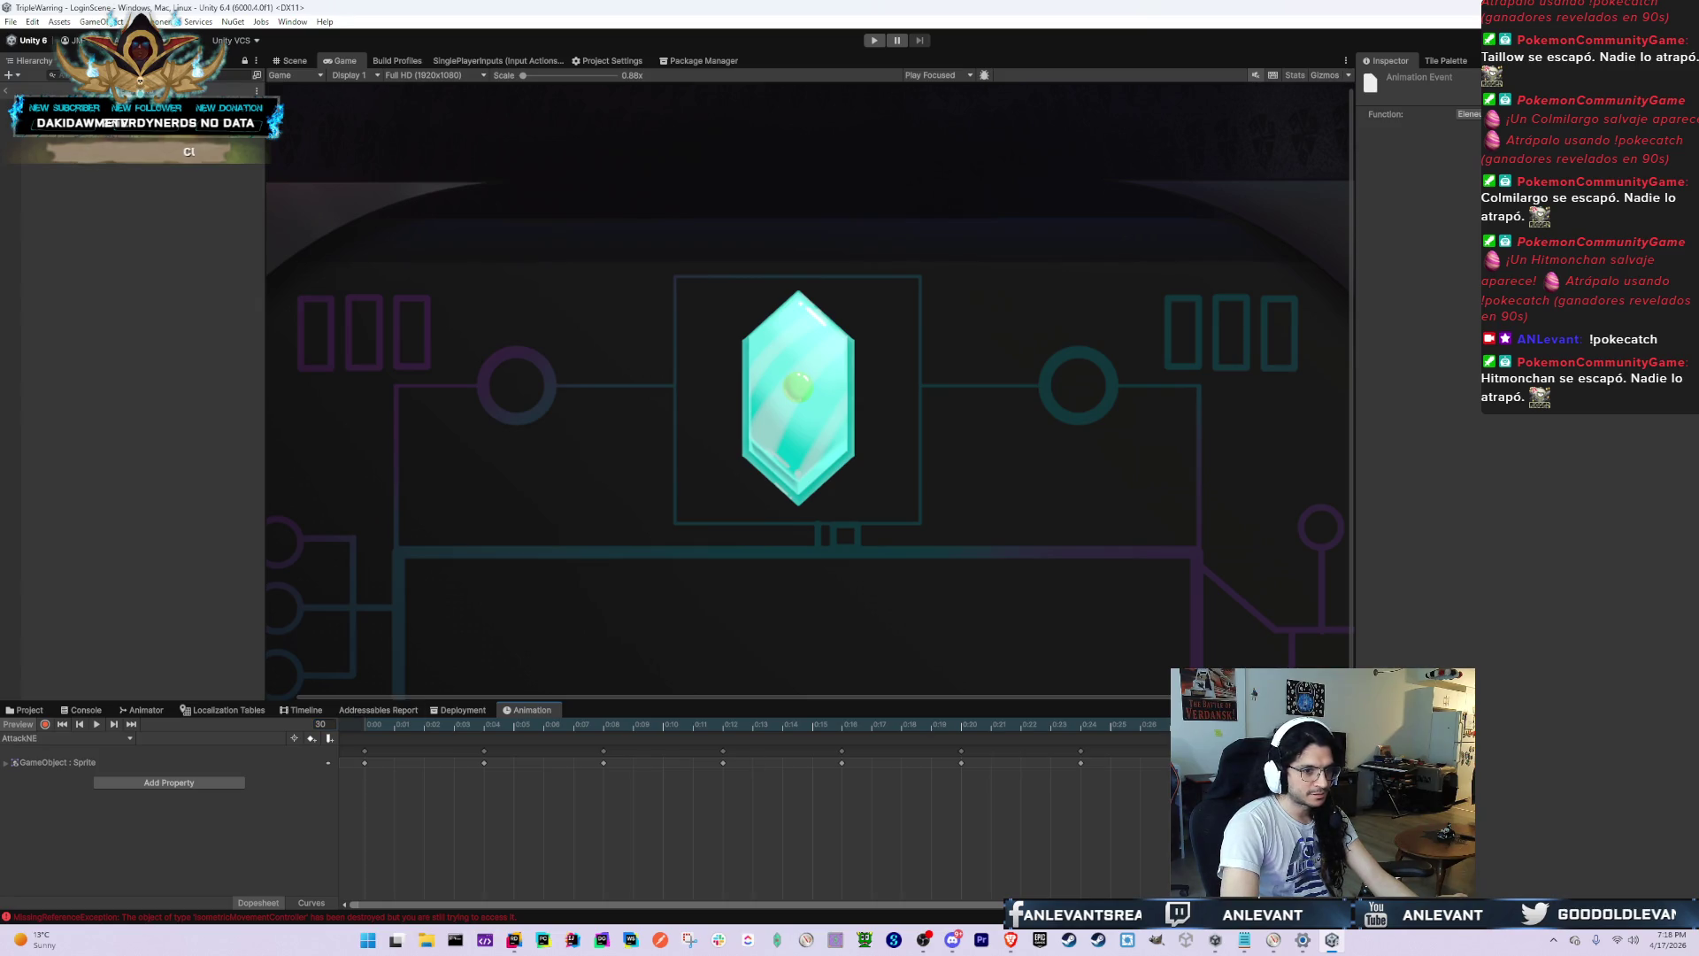
left_click(88, 738)
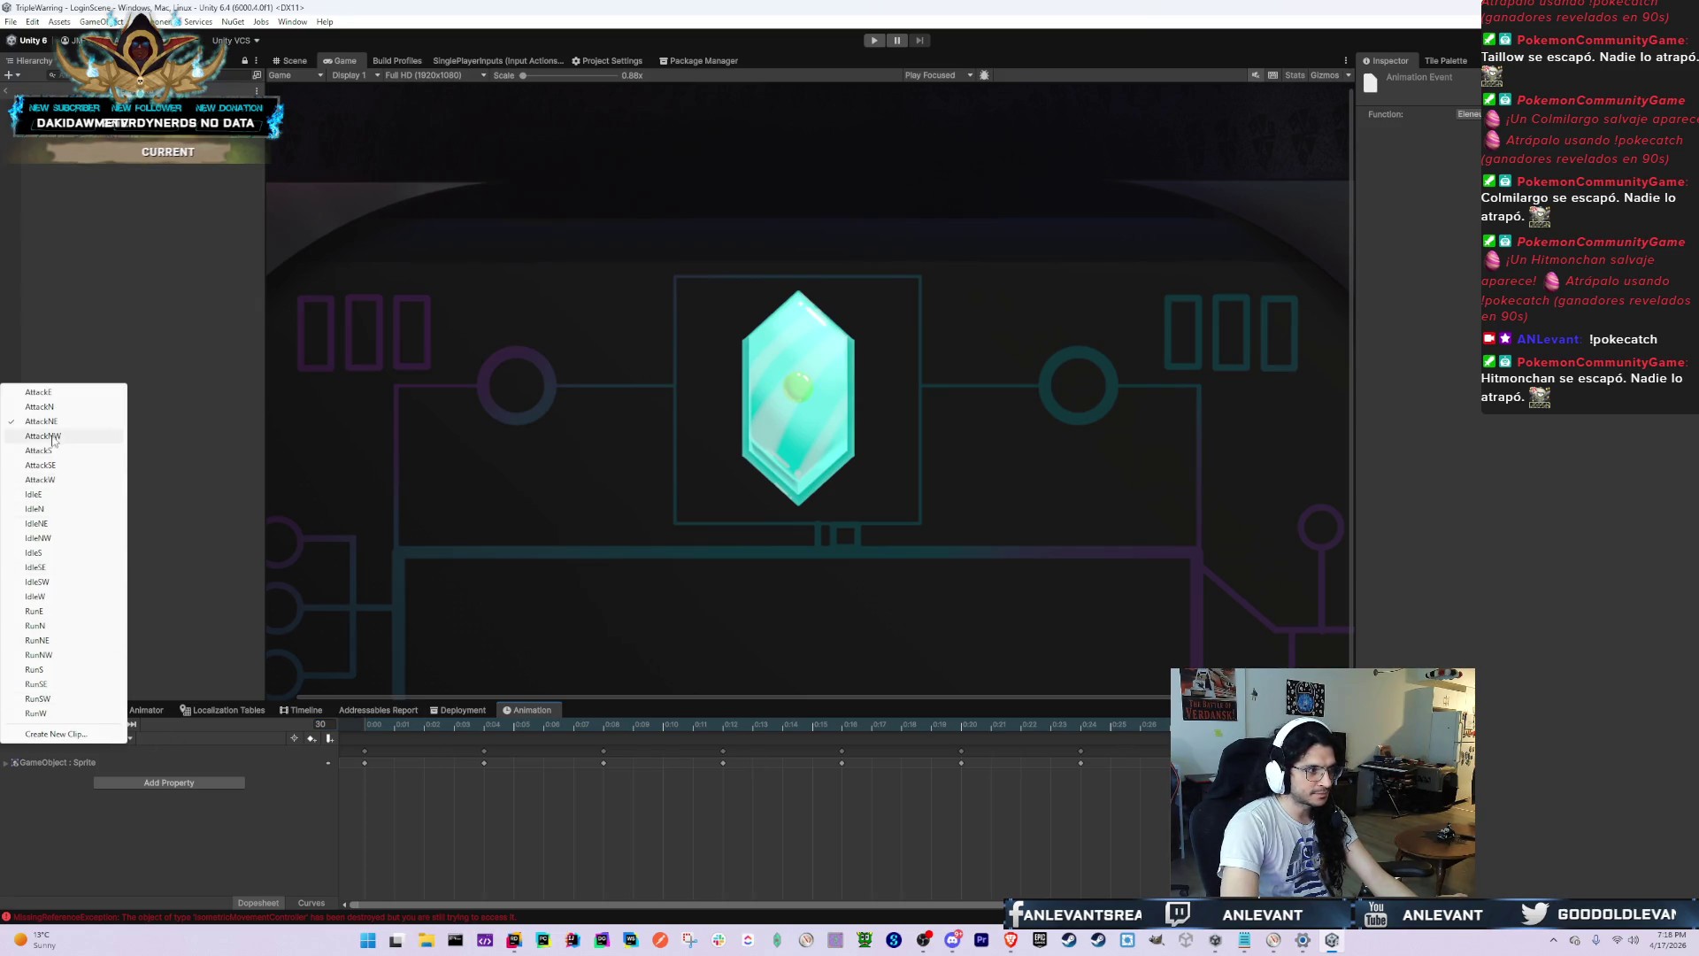
left_click(66, 435)
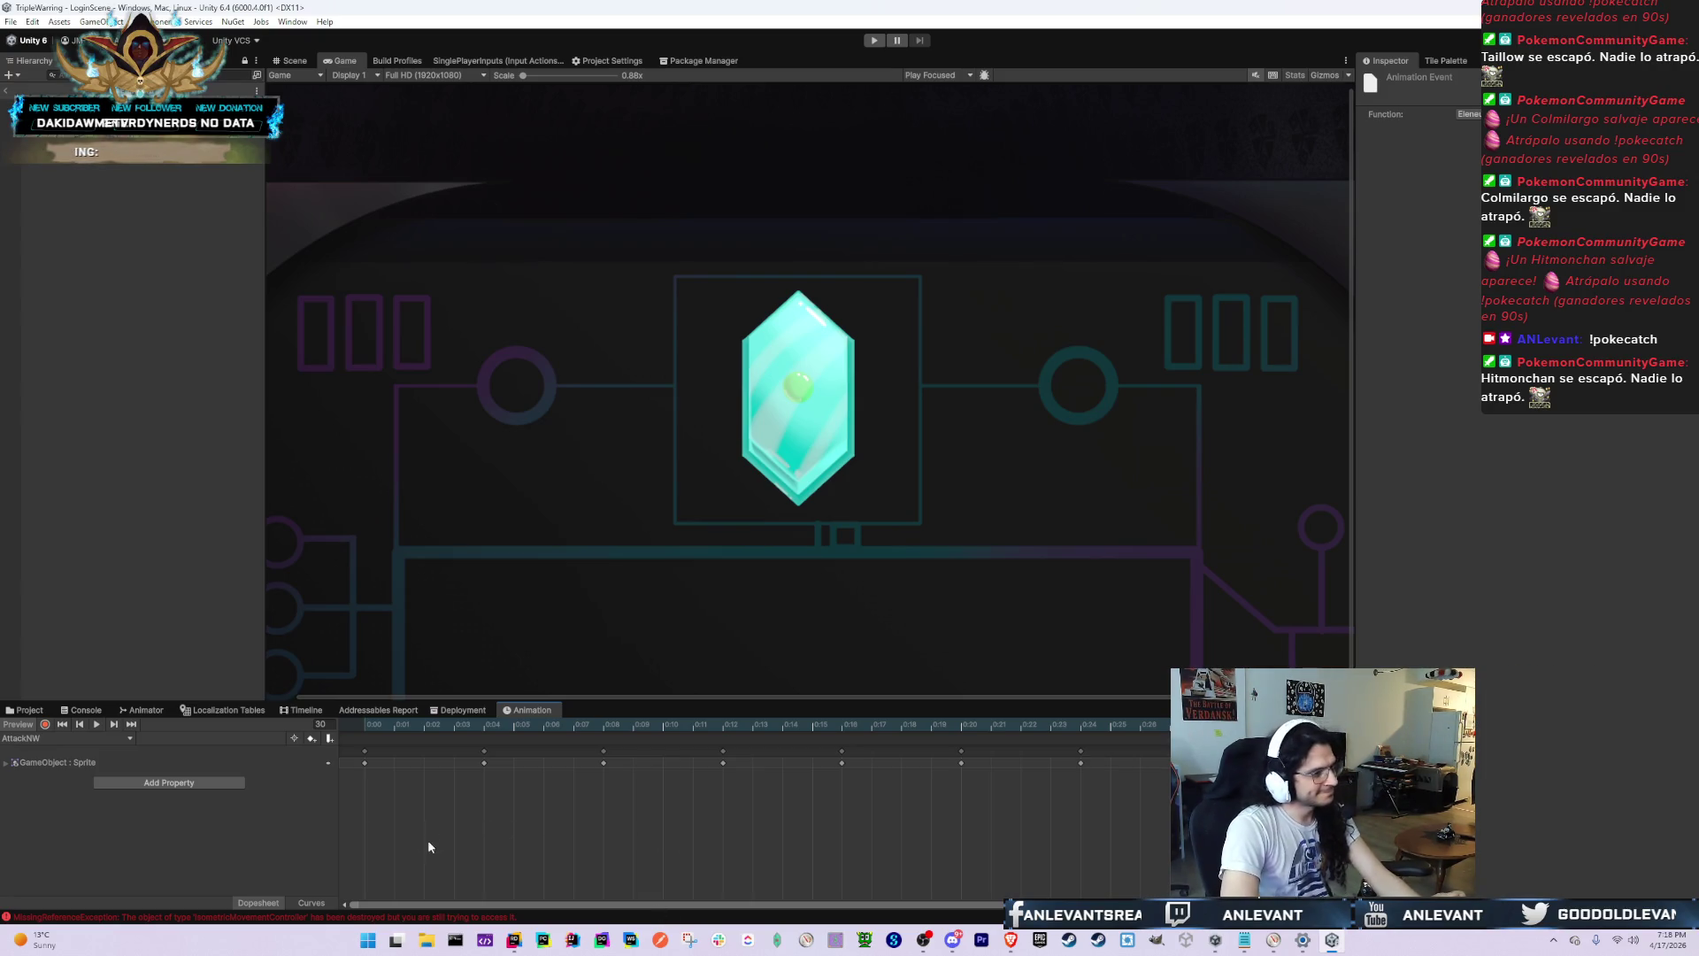
left_click(120, 738)
left_click(120, 744)
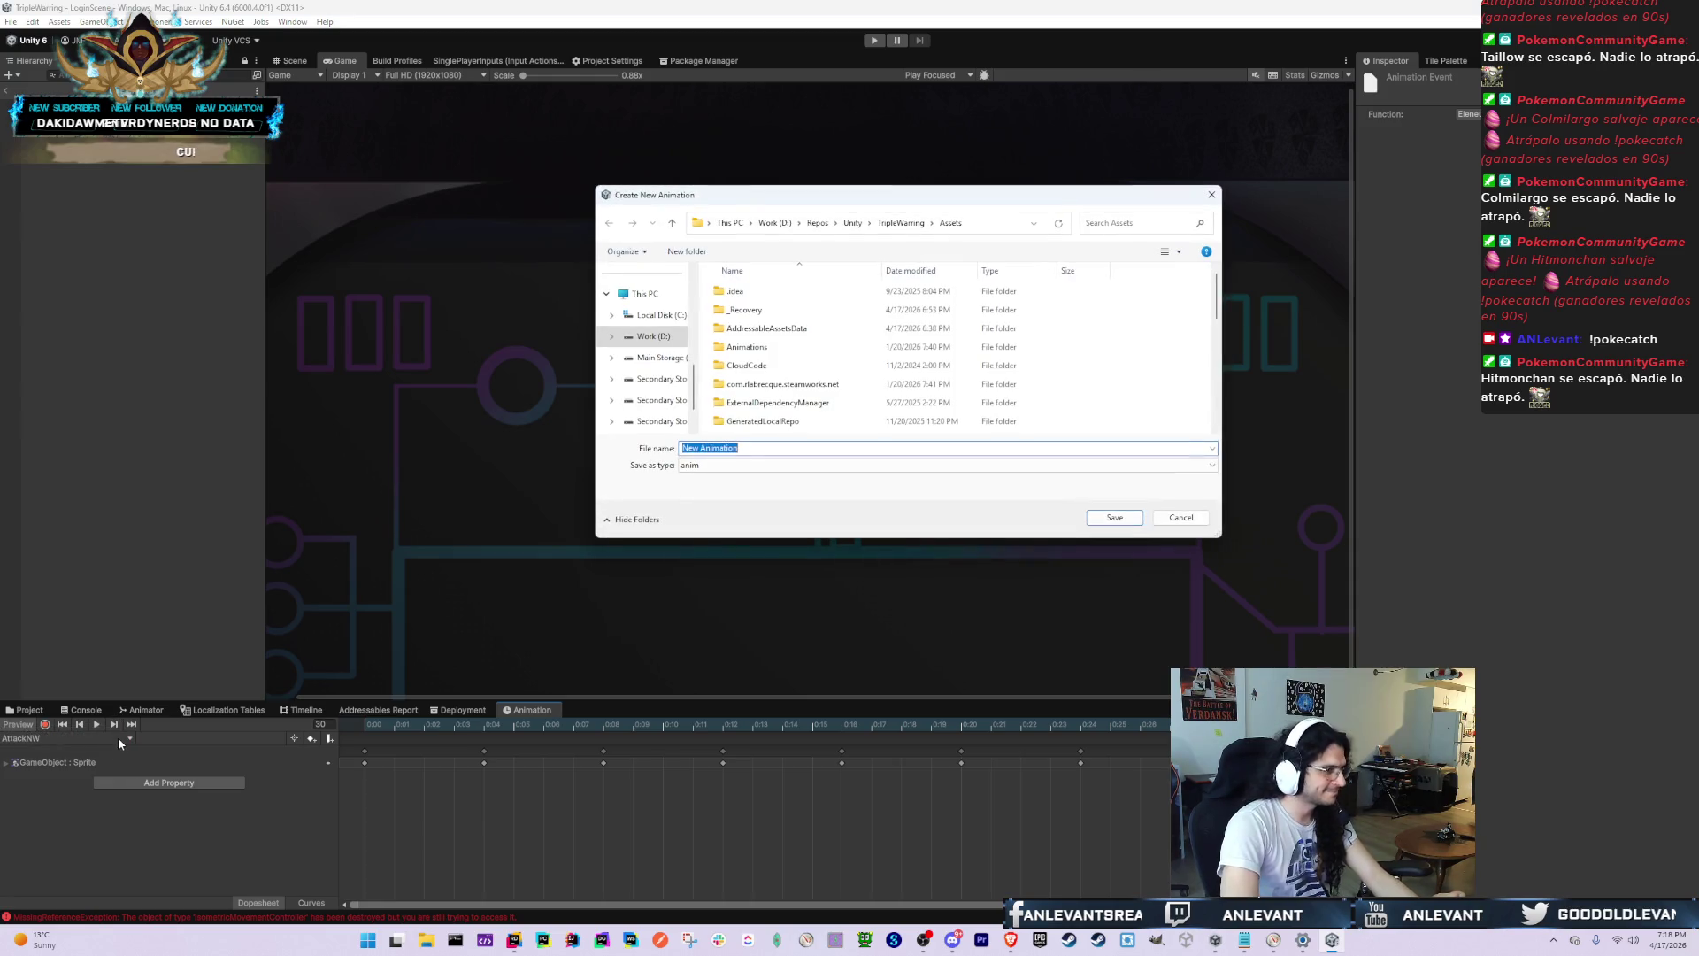
key("Escape")
left_click(120, 738)
left_click(64, 456)
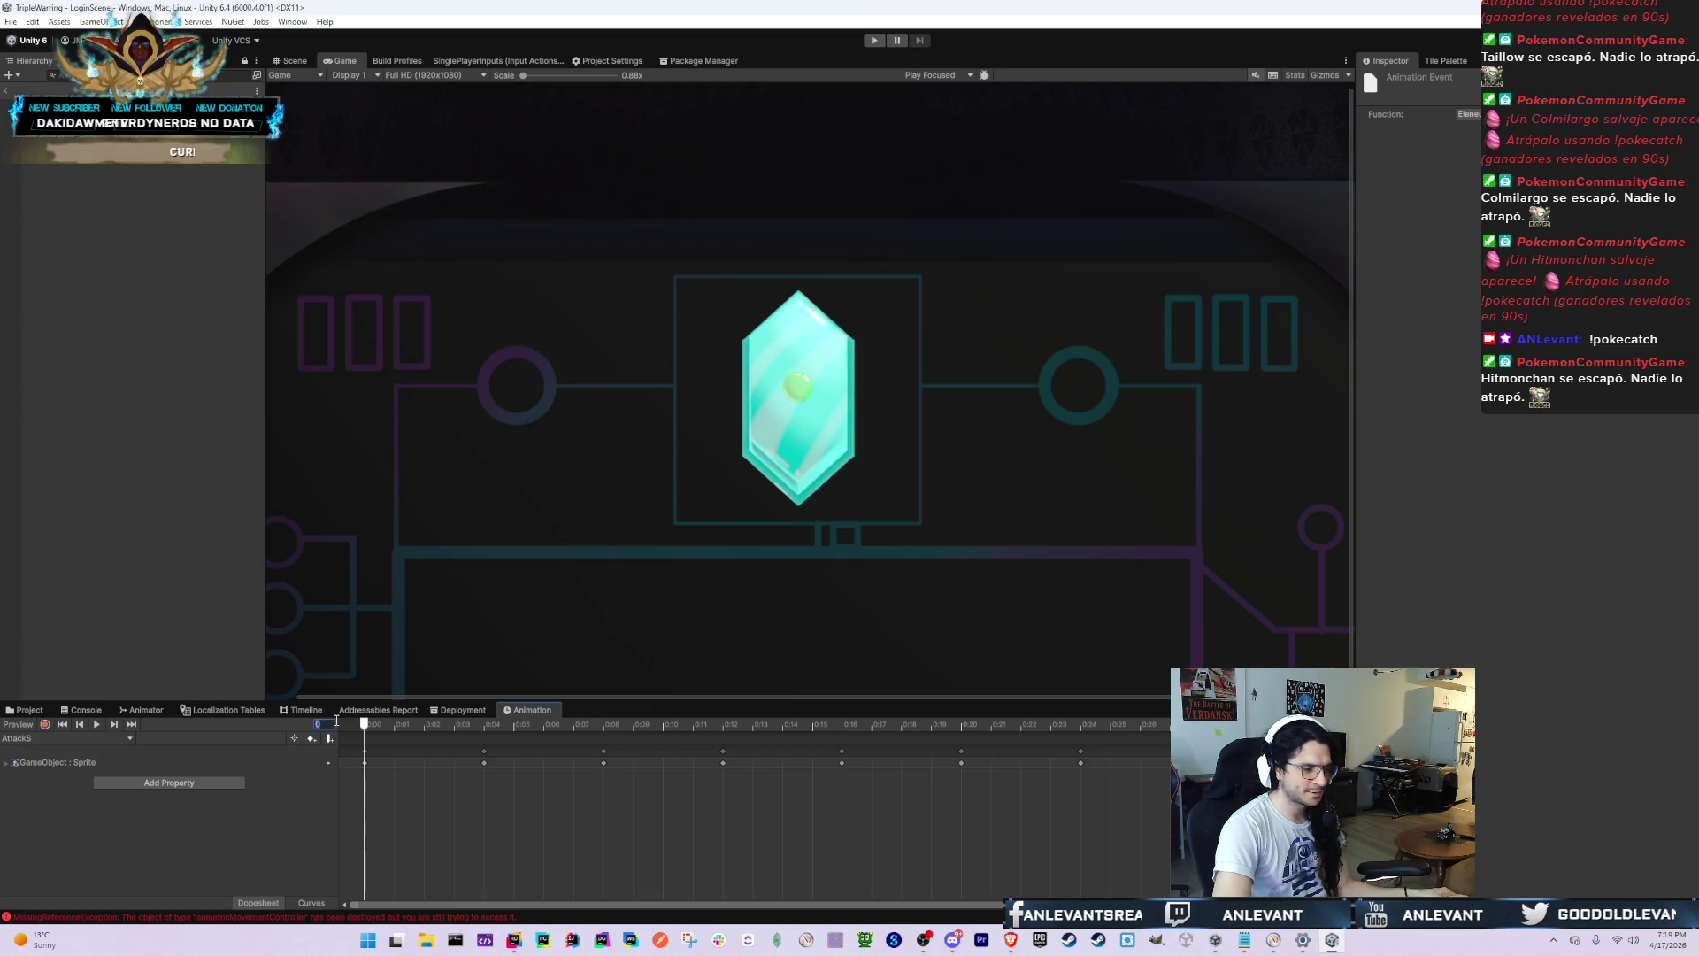
Switch to the AttackSE clip and jump the timeline to frame 3.
type("30")
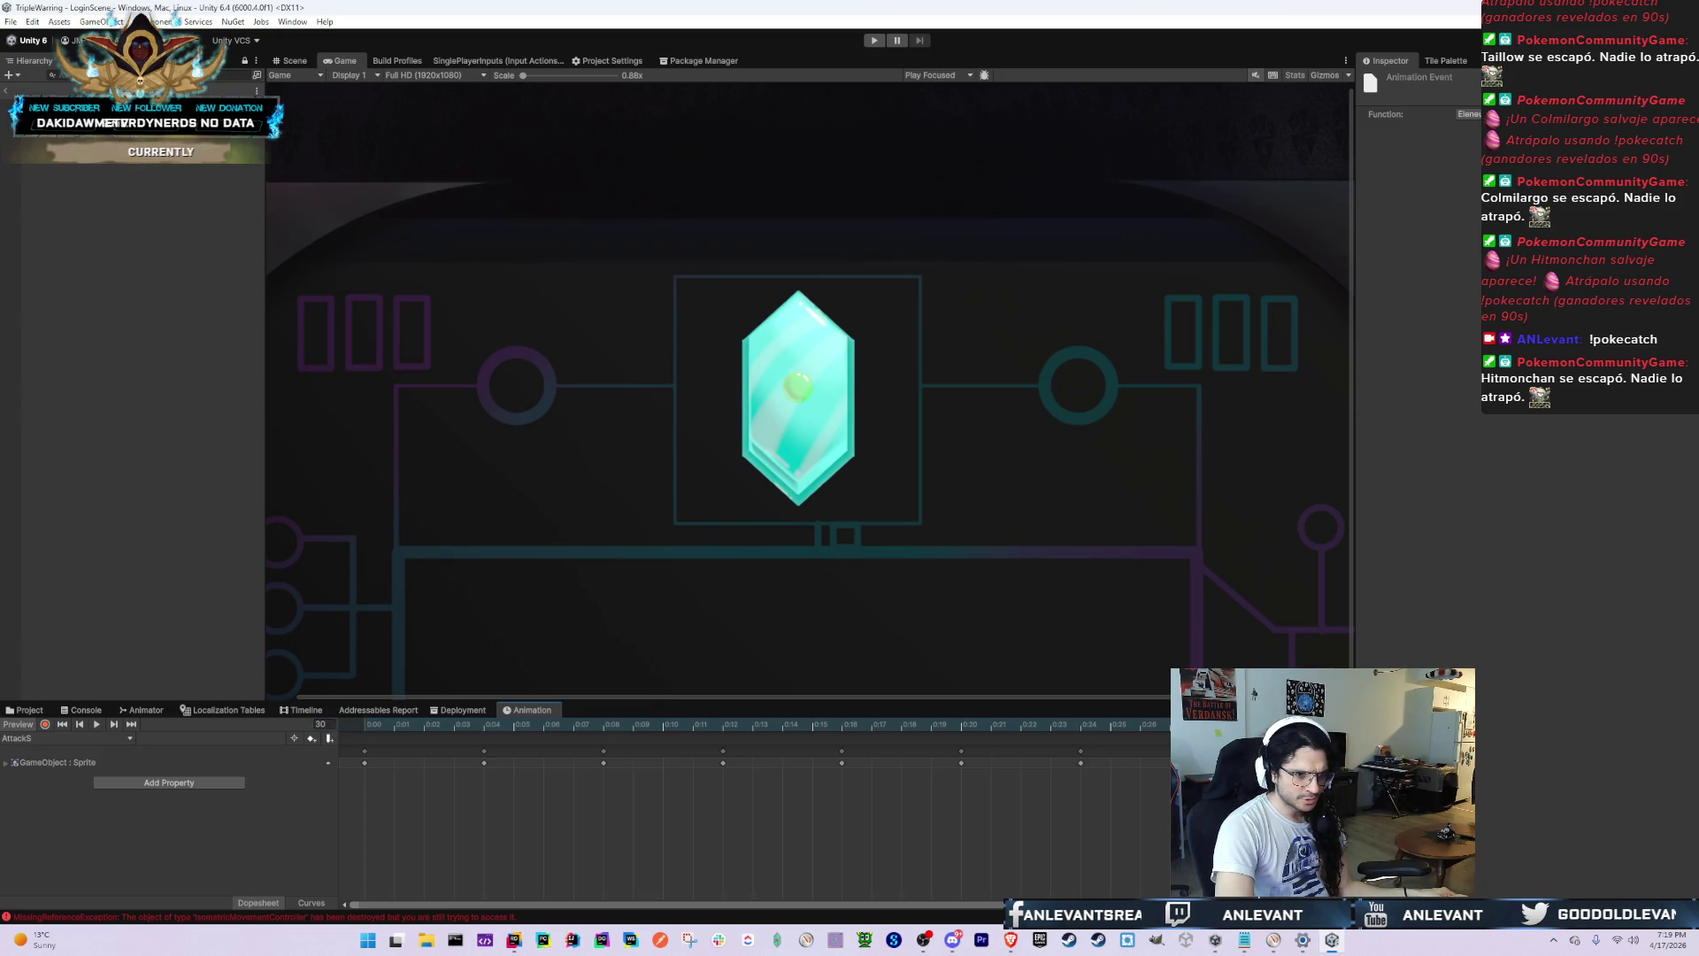
left_click(120, 742)
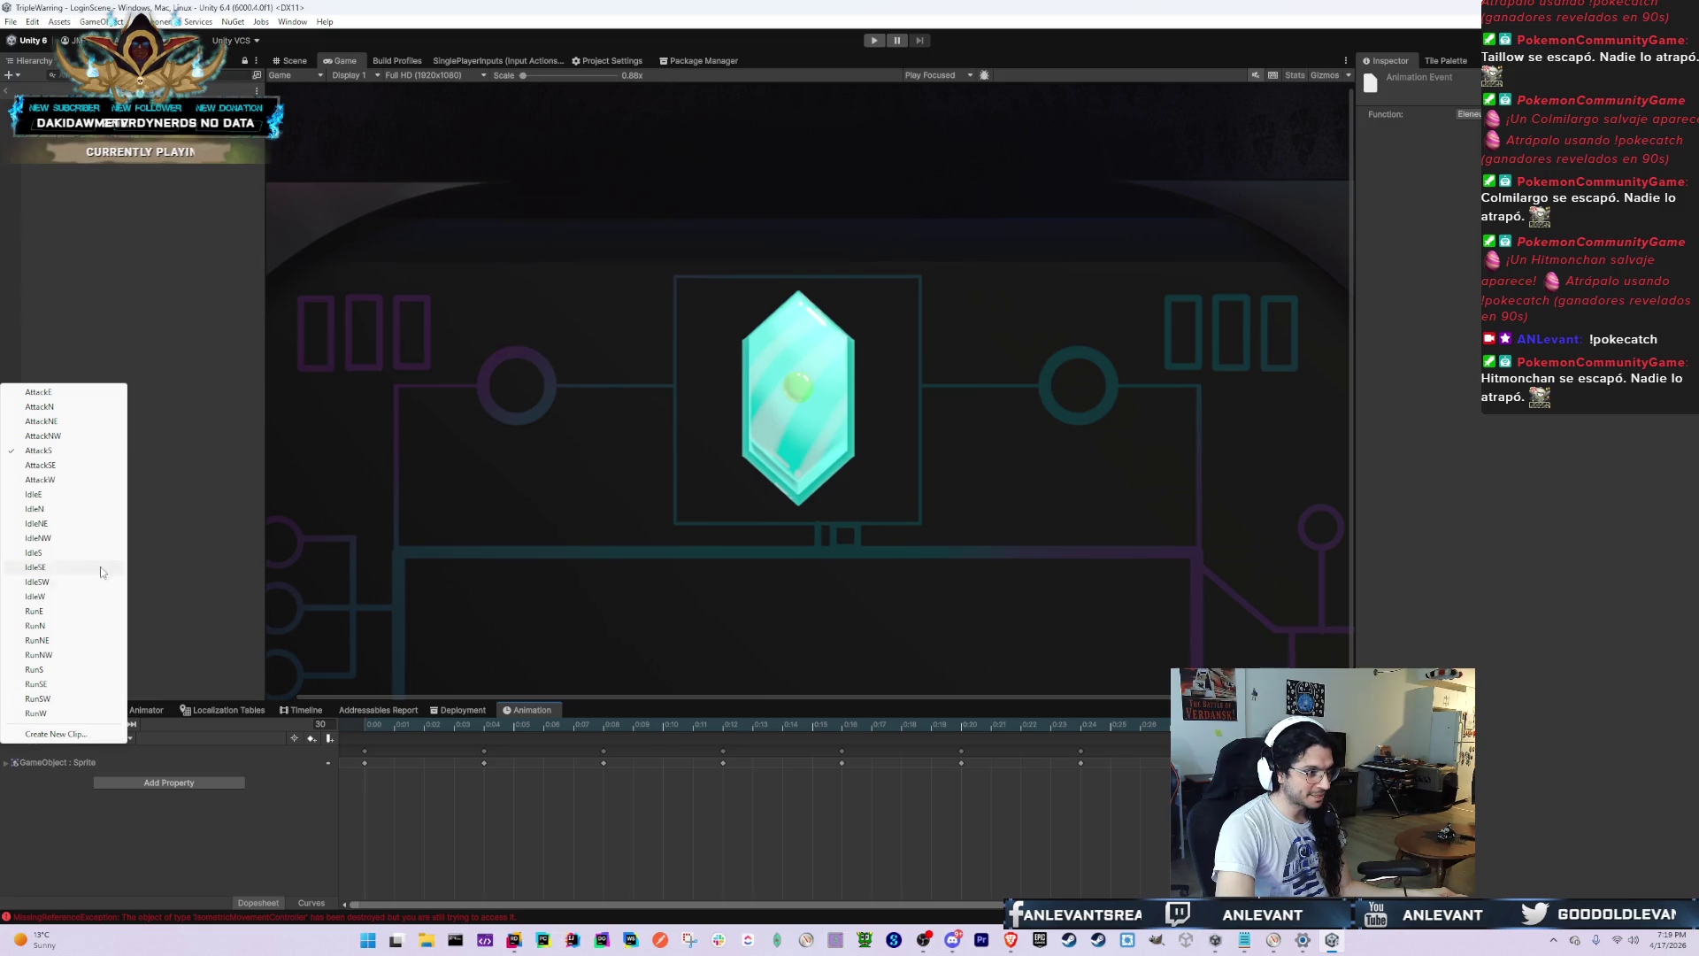
left_click(53, 477)
left_click(329, 725)
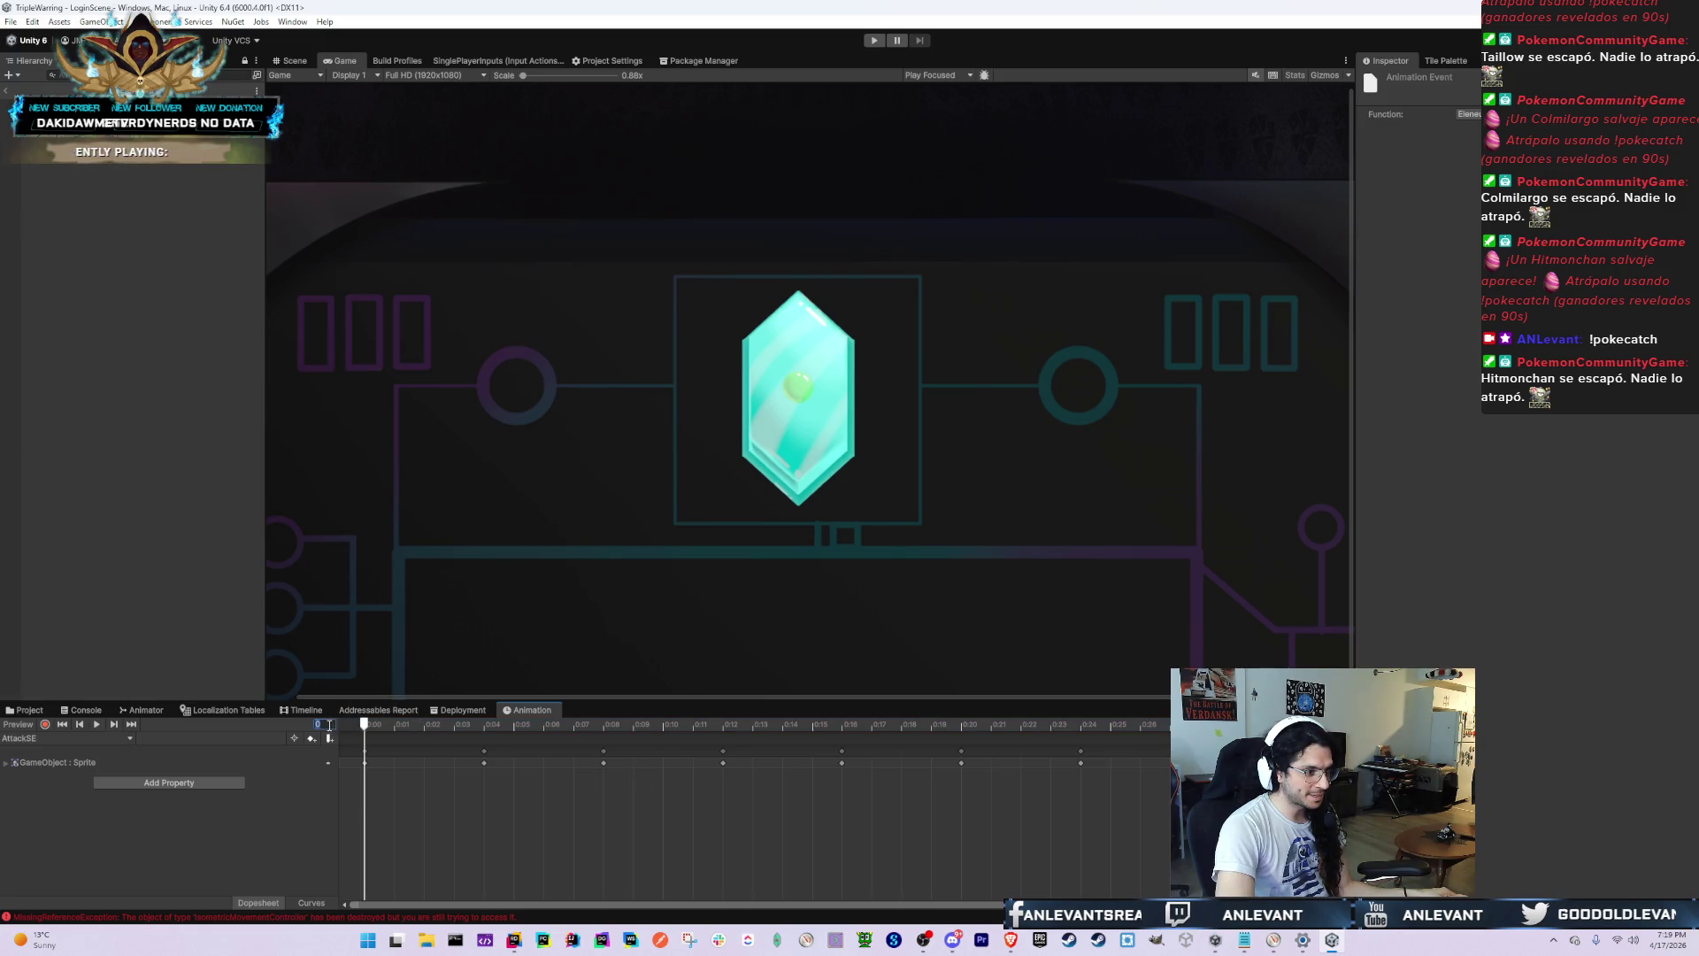
key("Return")
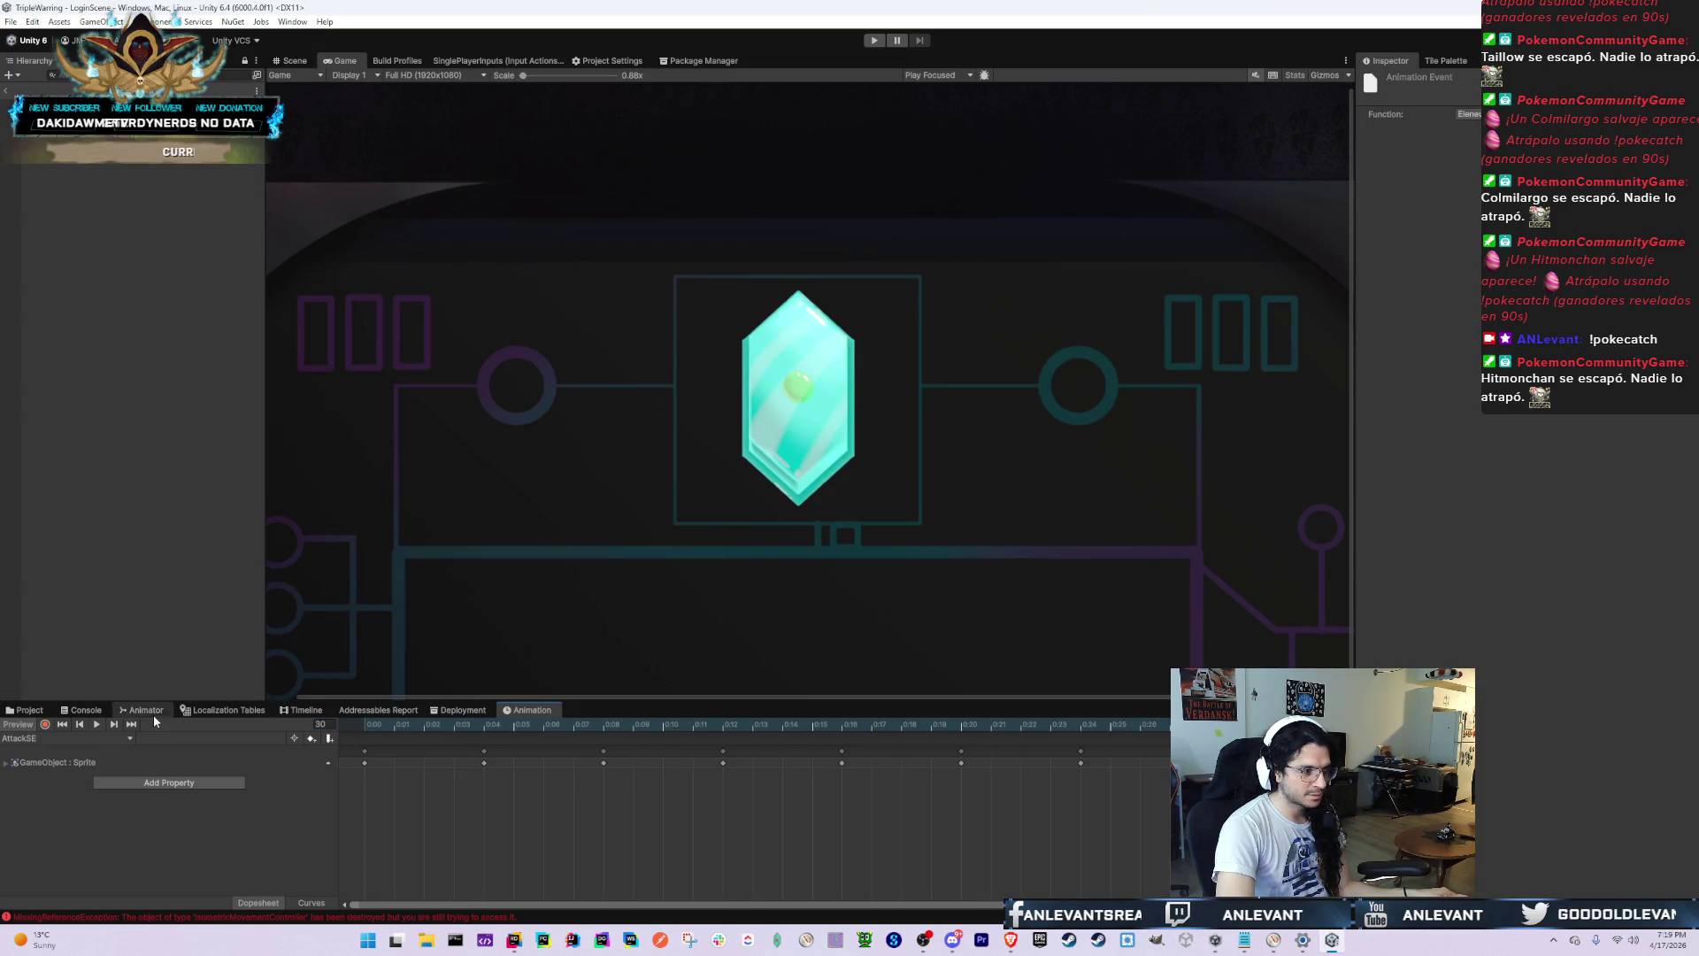
Switch to the AttackW clip and preview it playing.
left_click(92, 740)
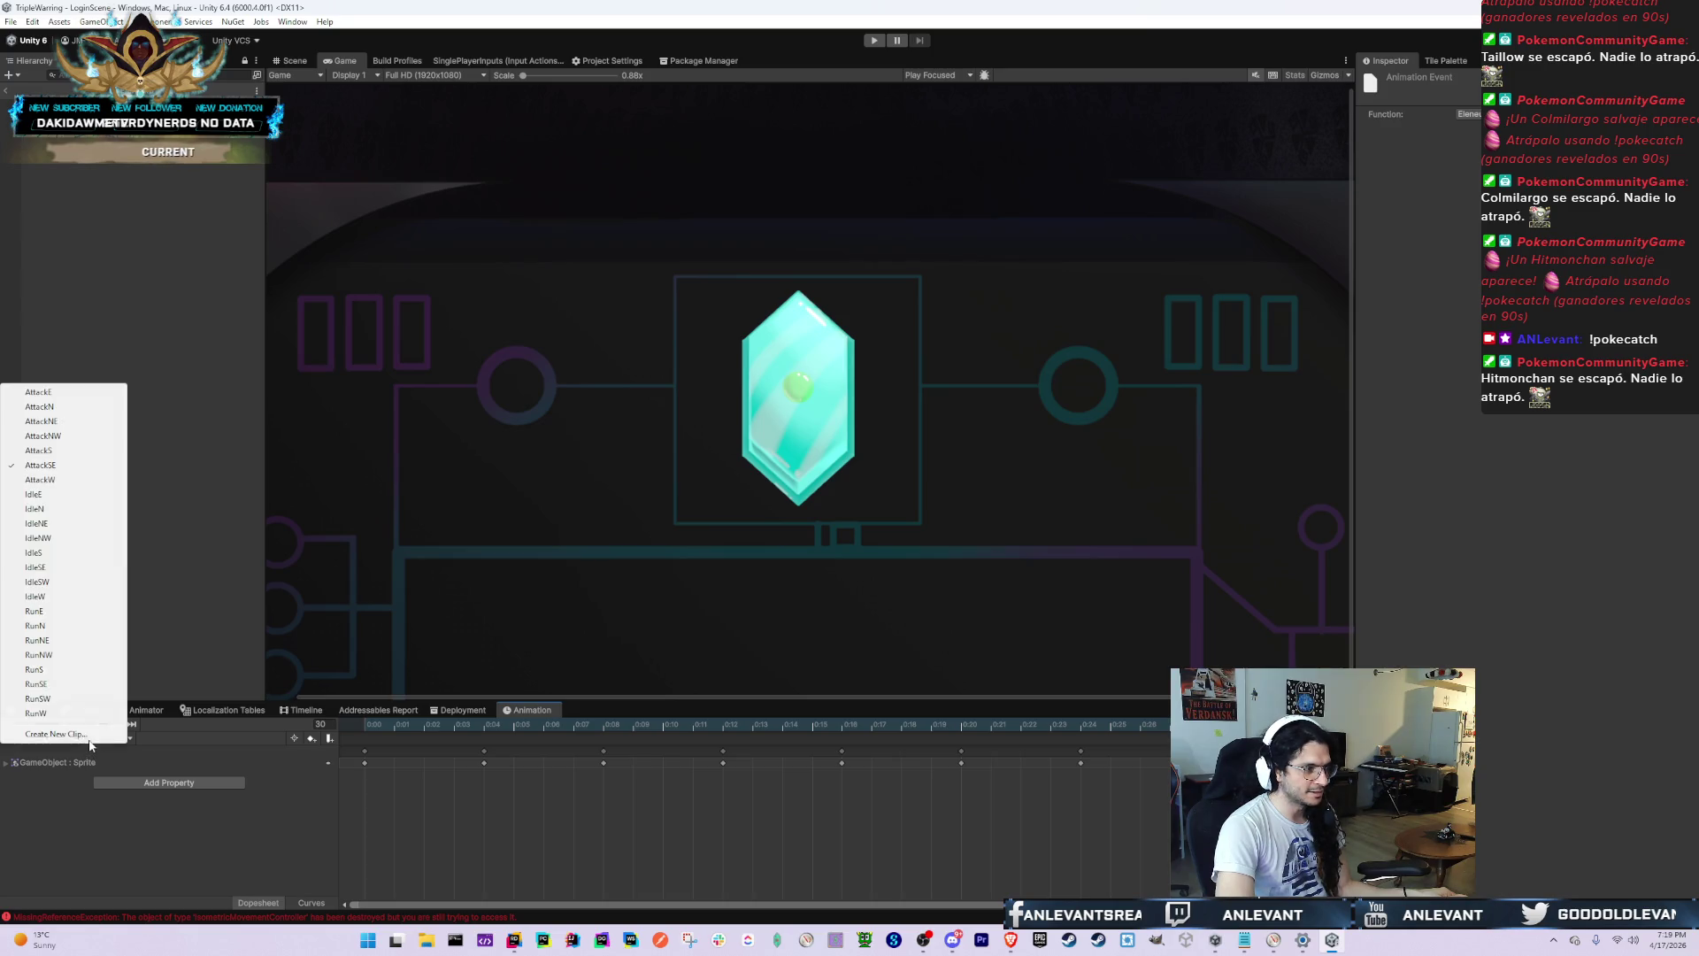
left_click(35, 480)
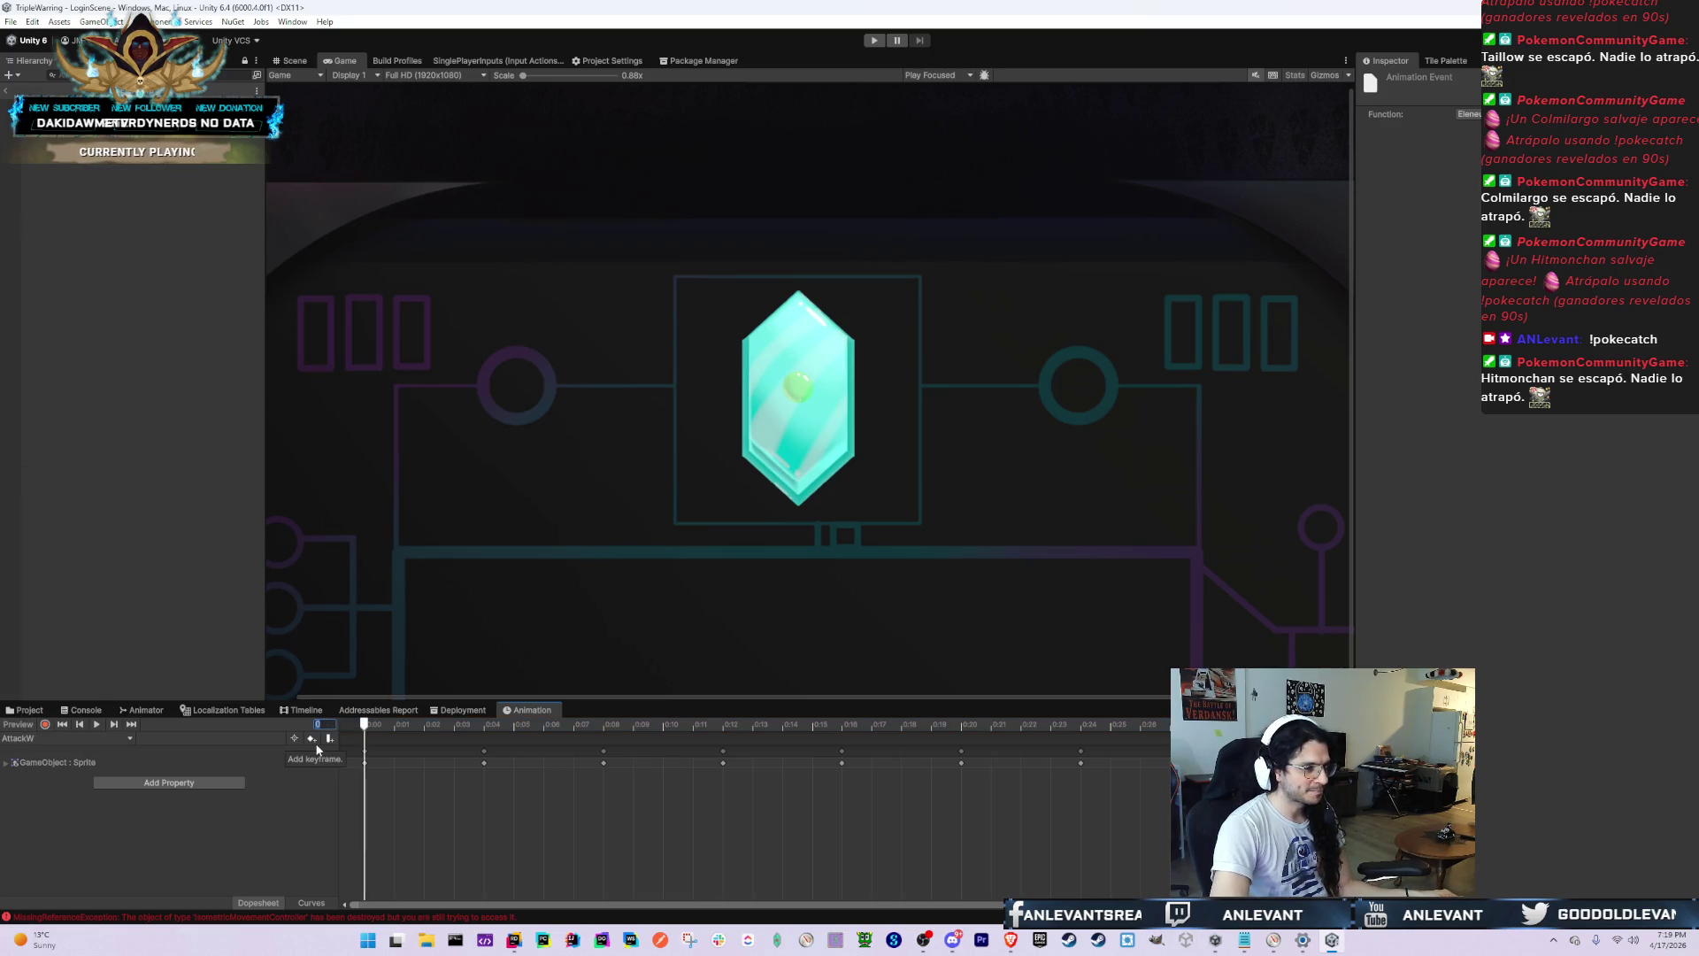
key("space")
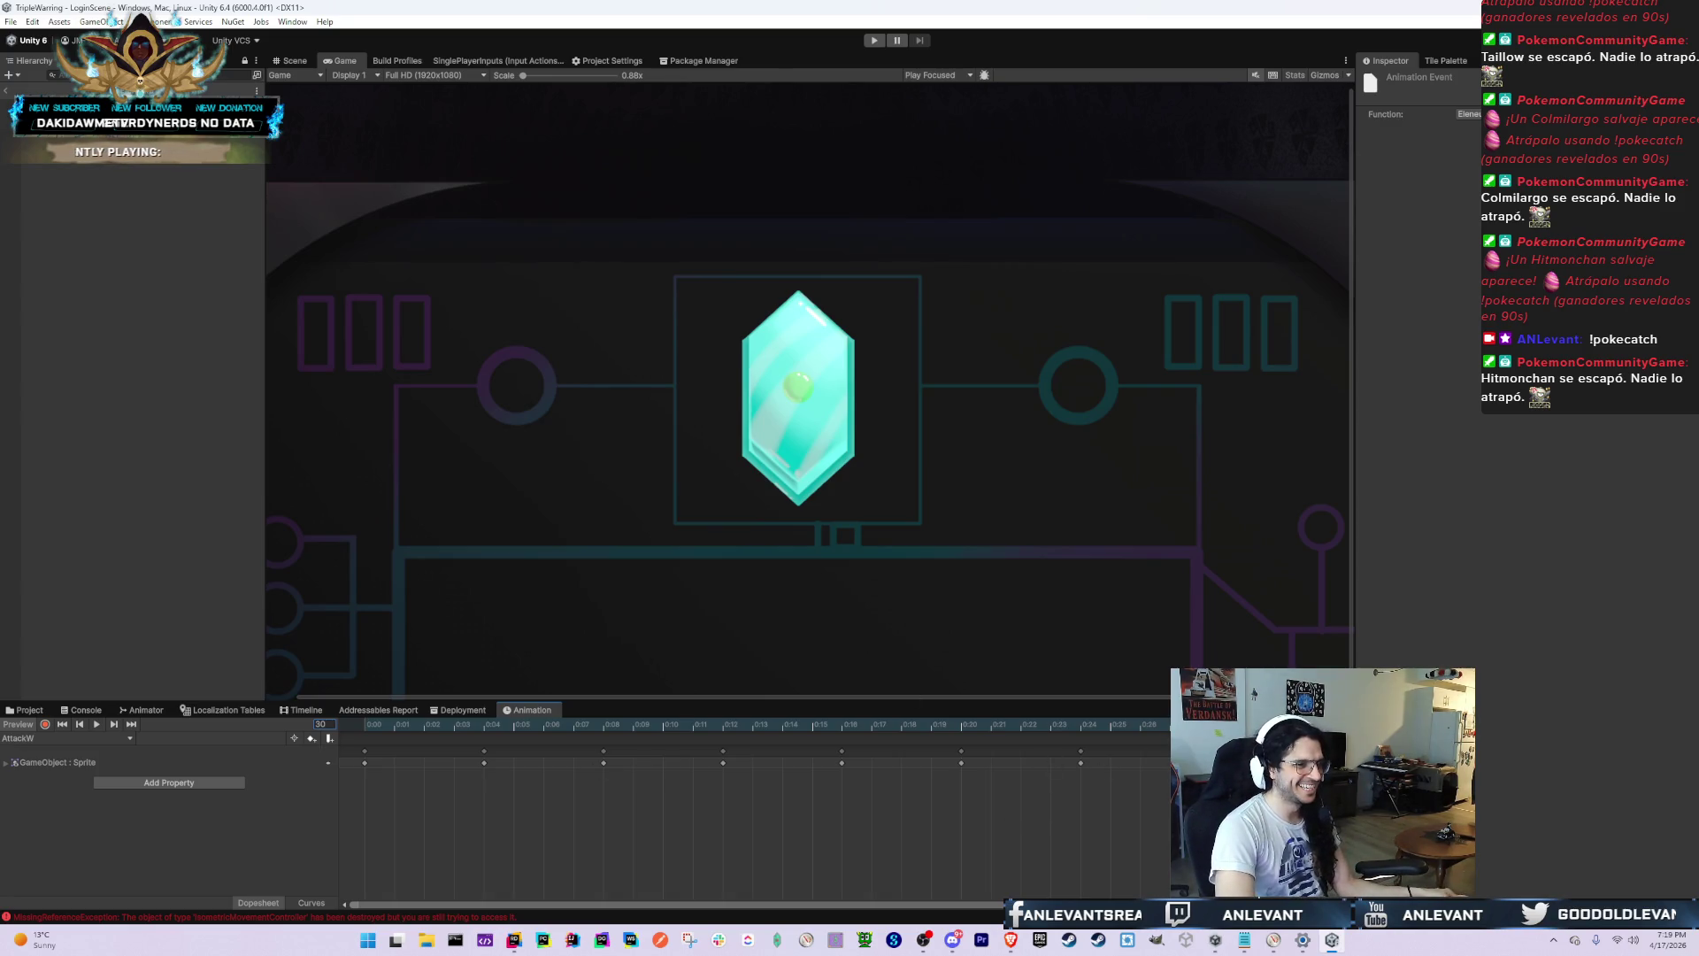
left_click(113, 738)
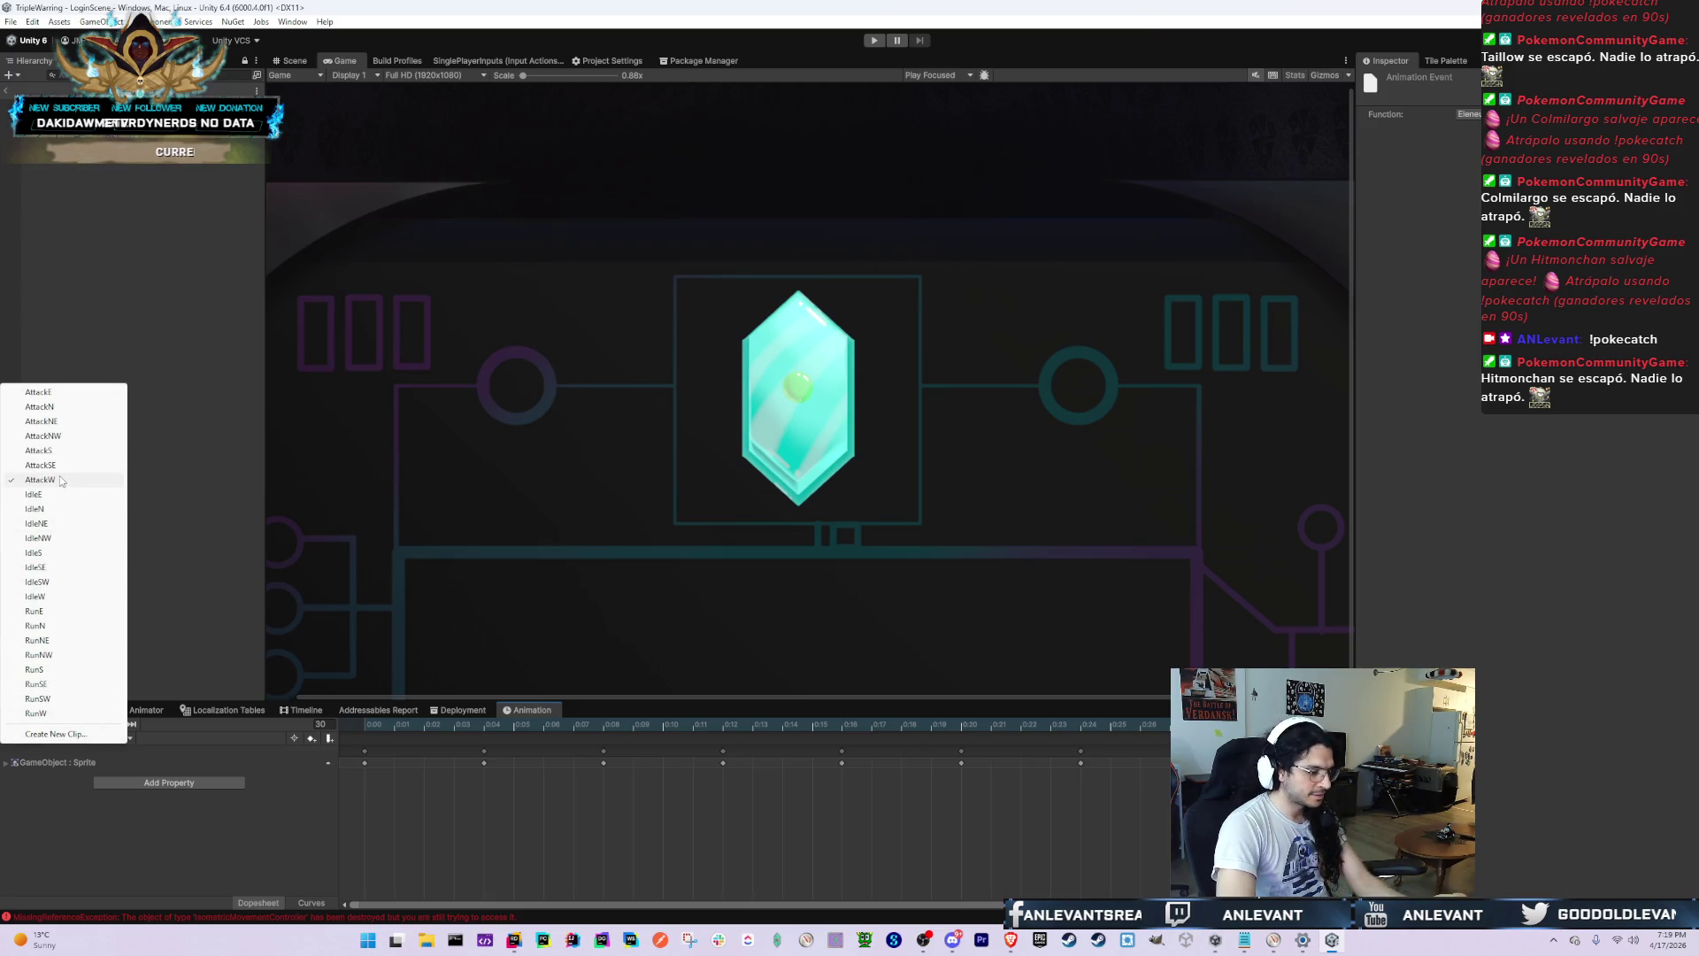
left_click(140, 750)
Flip back through the AttackSE and AttackS clips.
left_click(97, 740)
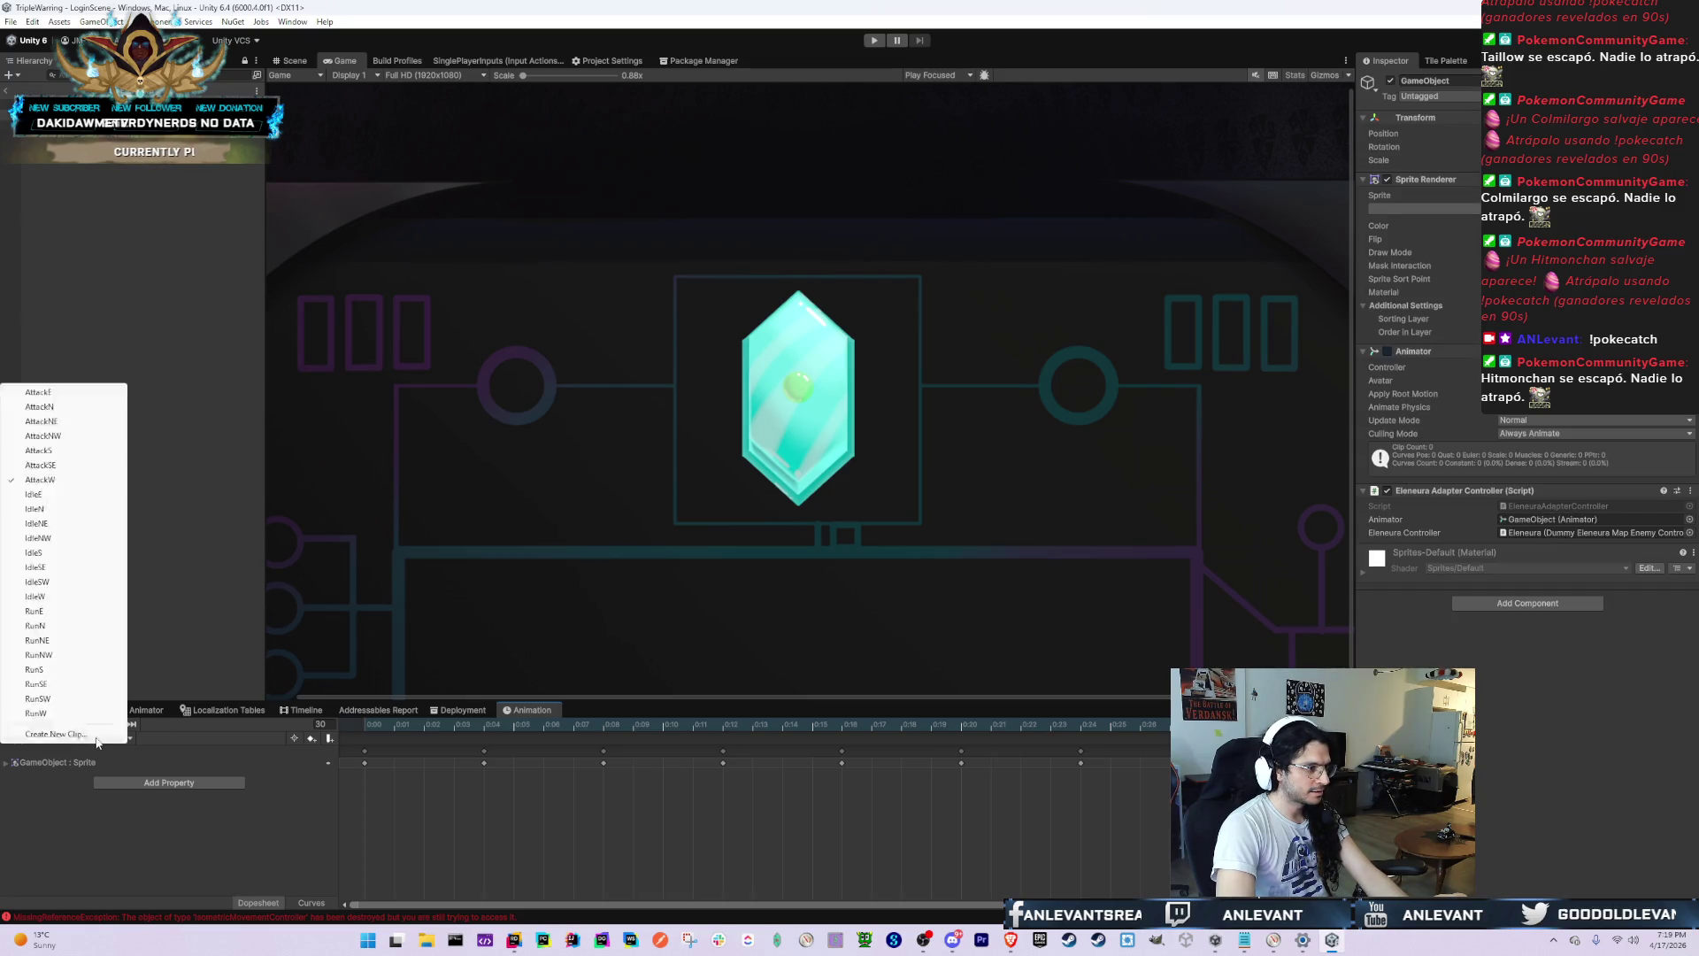
left_click(97, 733)
key("Escape")
left_click(118, 731)
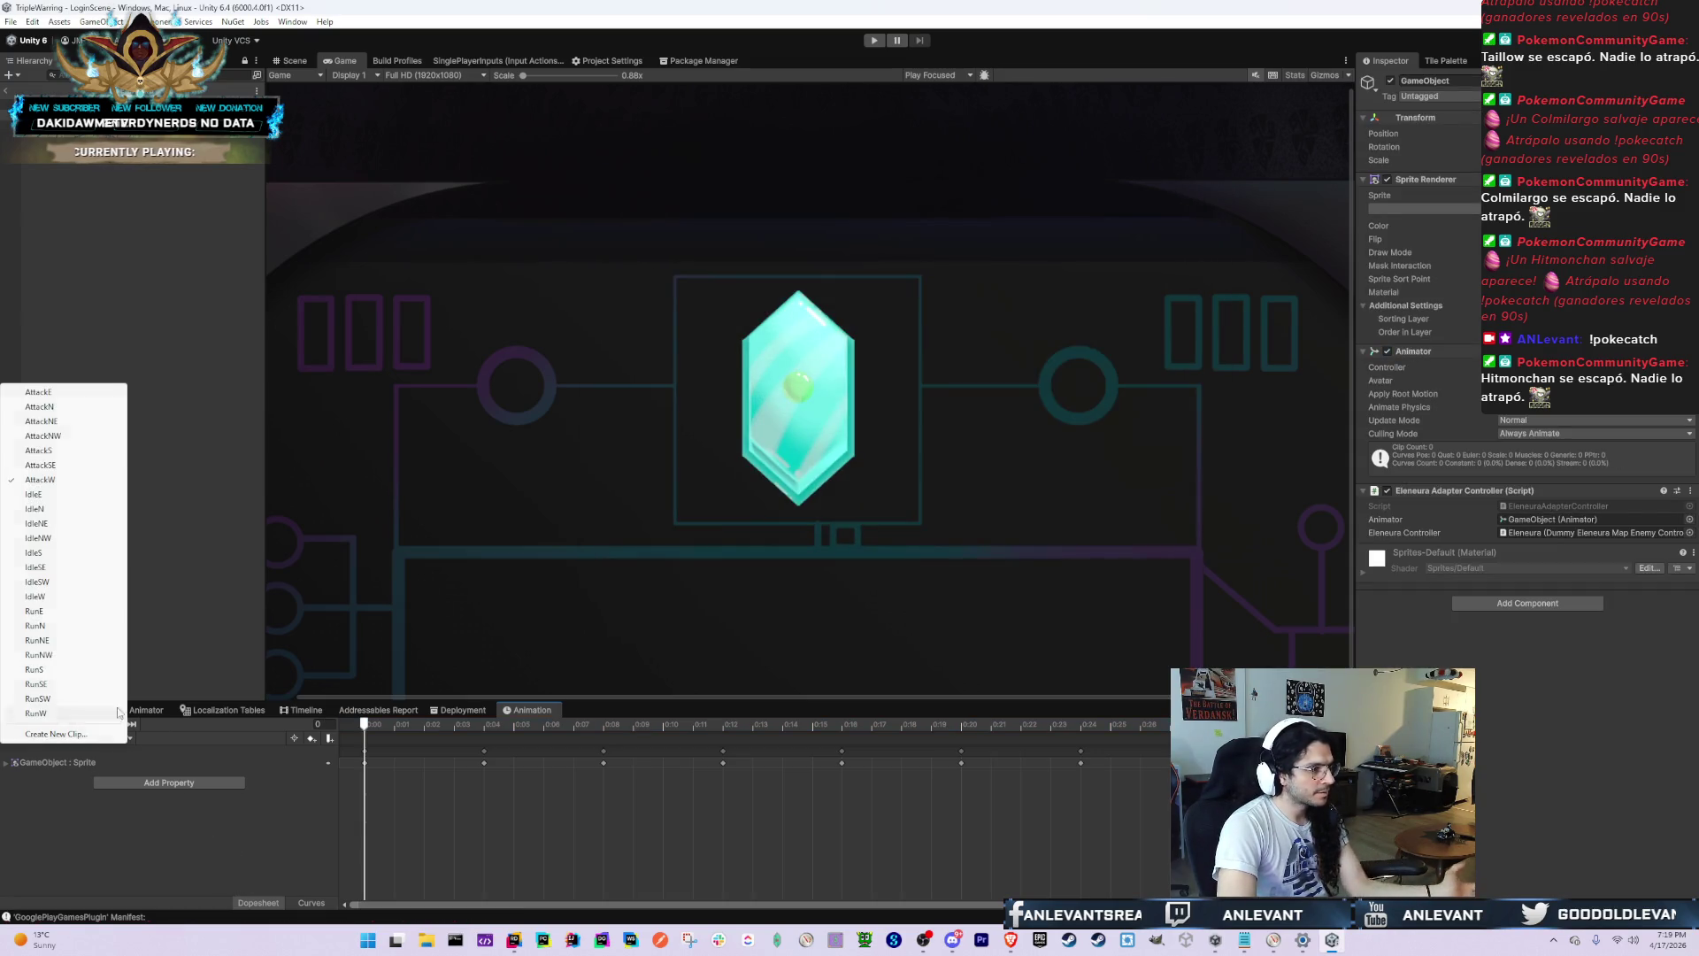
left_click(89, 465)
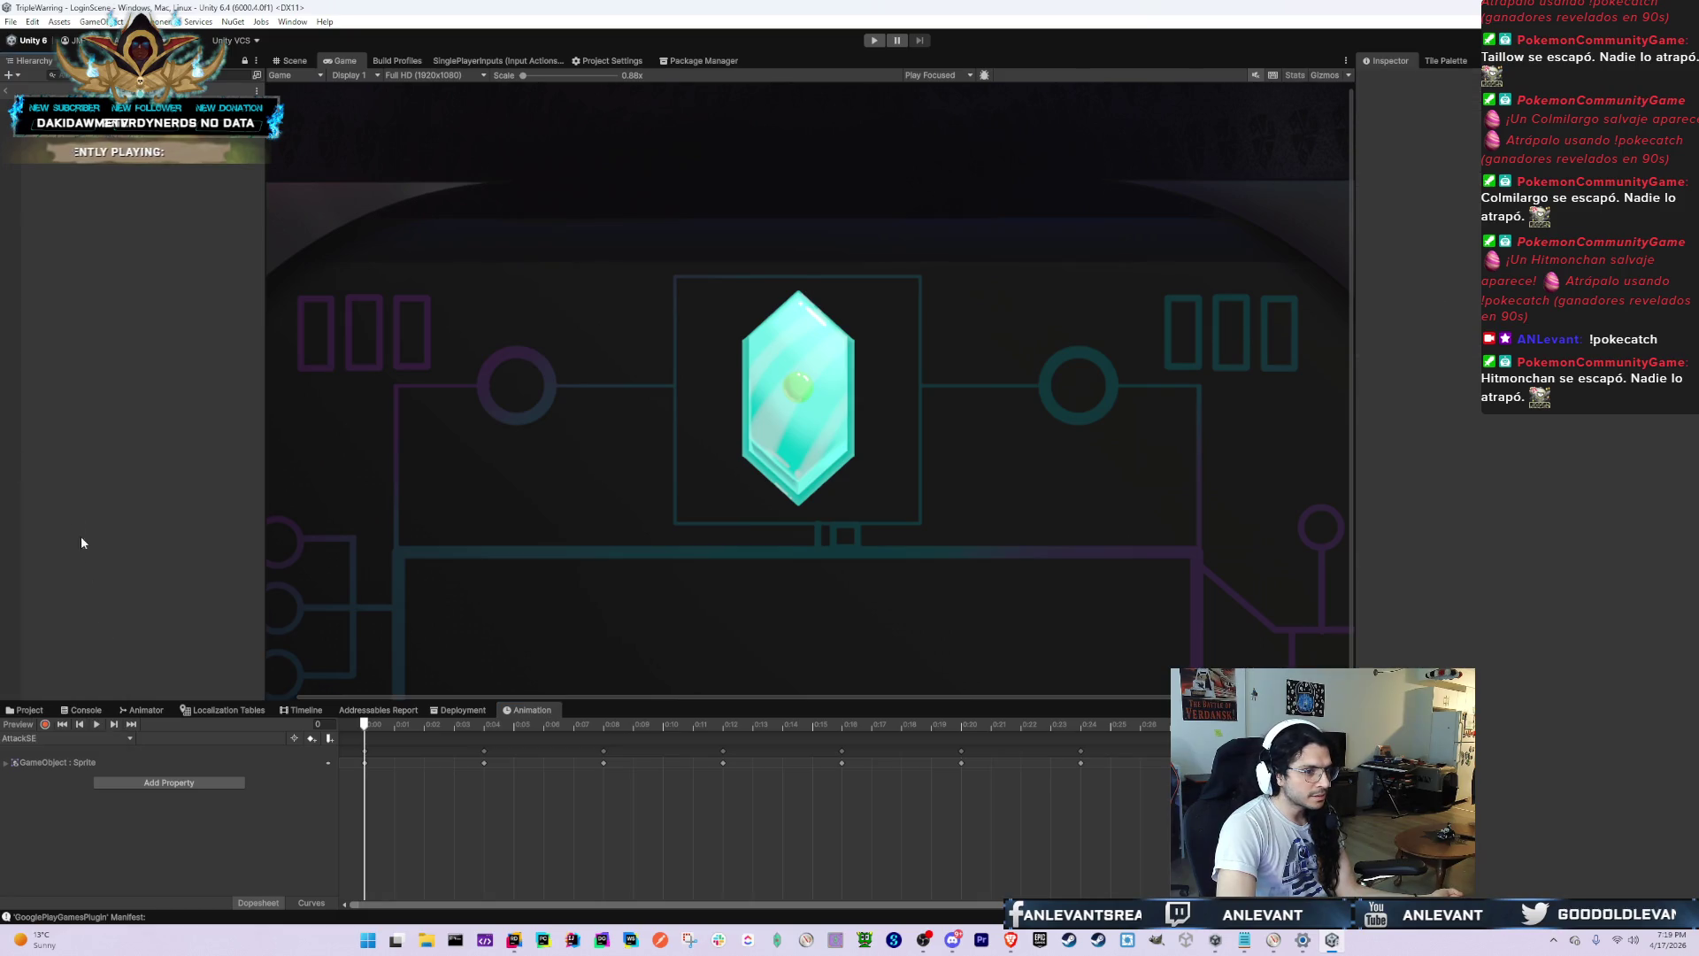
left_click(105, 740)
left_click(89, 450)
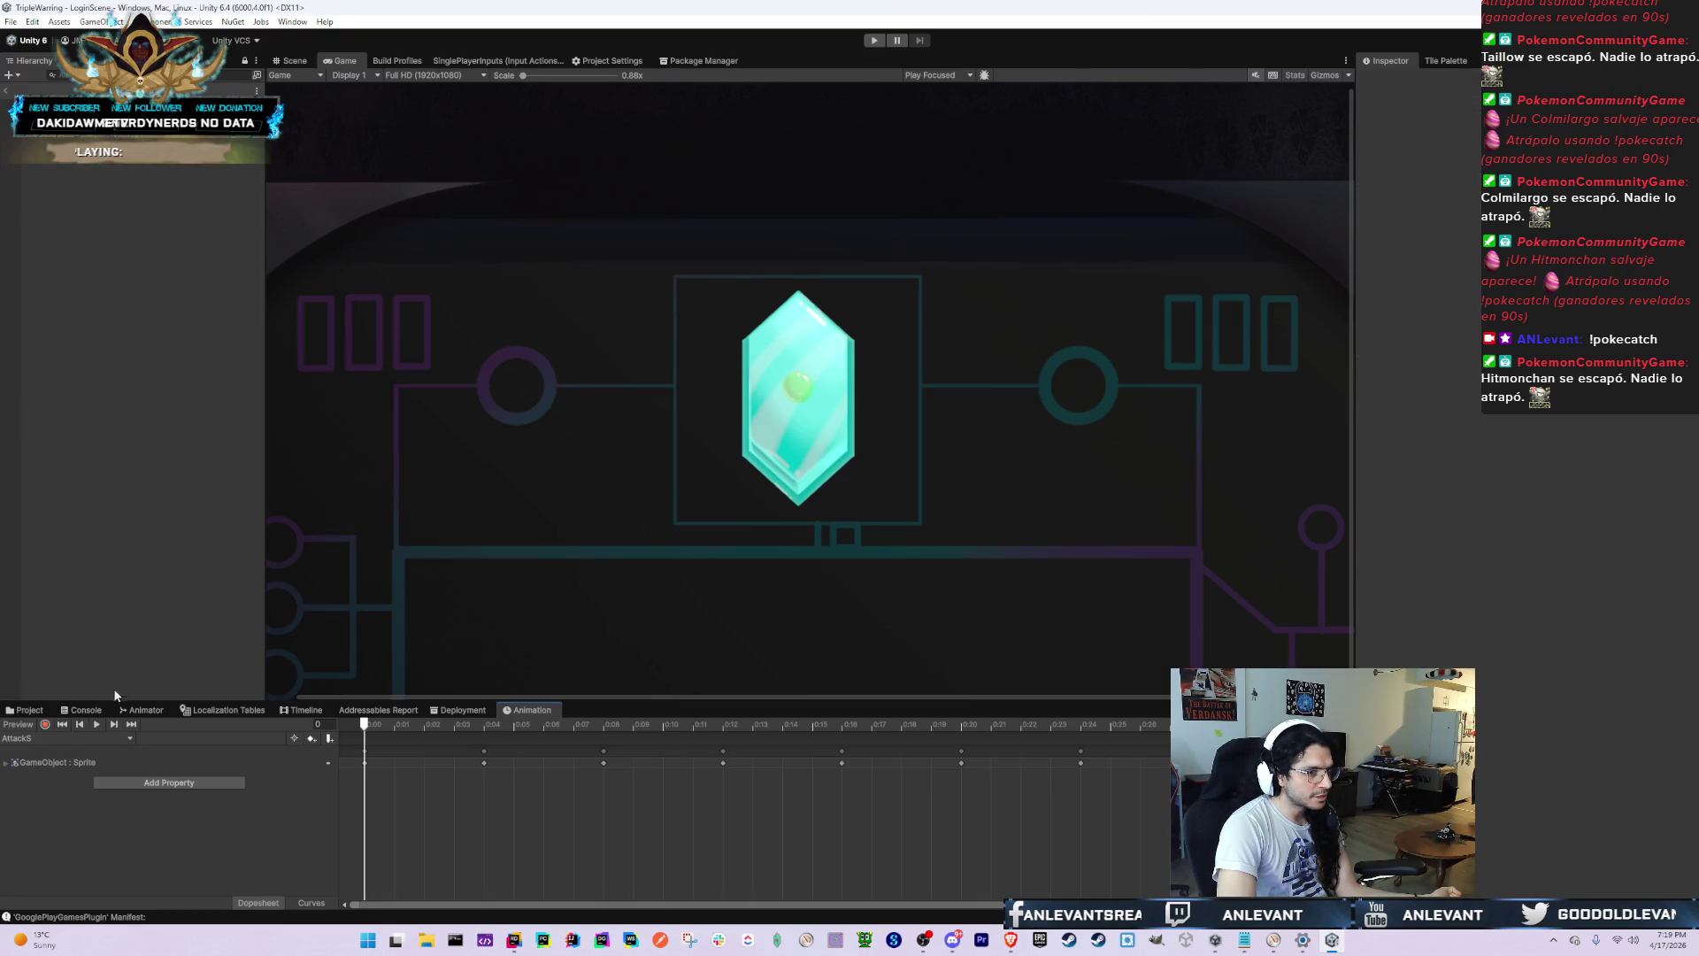
Cycle through AttackNW, AttackNE and AttackN to AttackE, and bring back the Scene view.
left_click(99, 740)
left_click(71, 435)
left_click(102, 738)
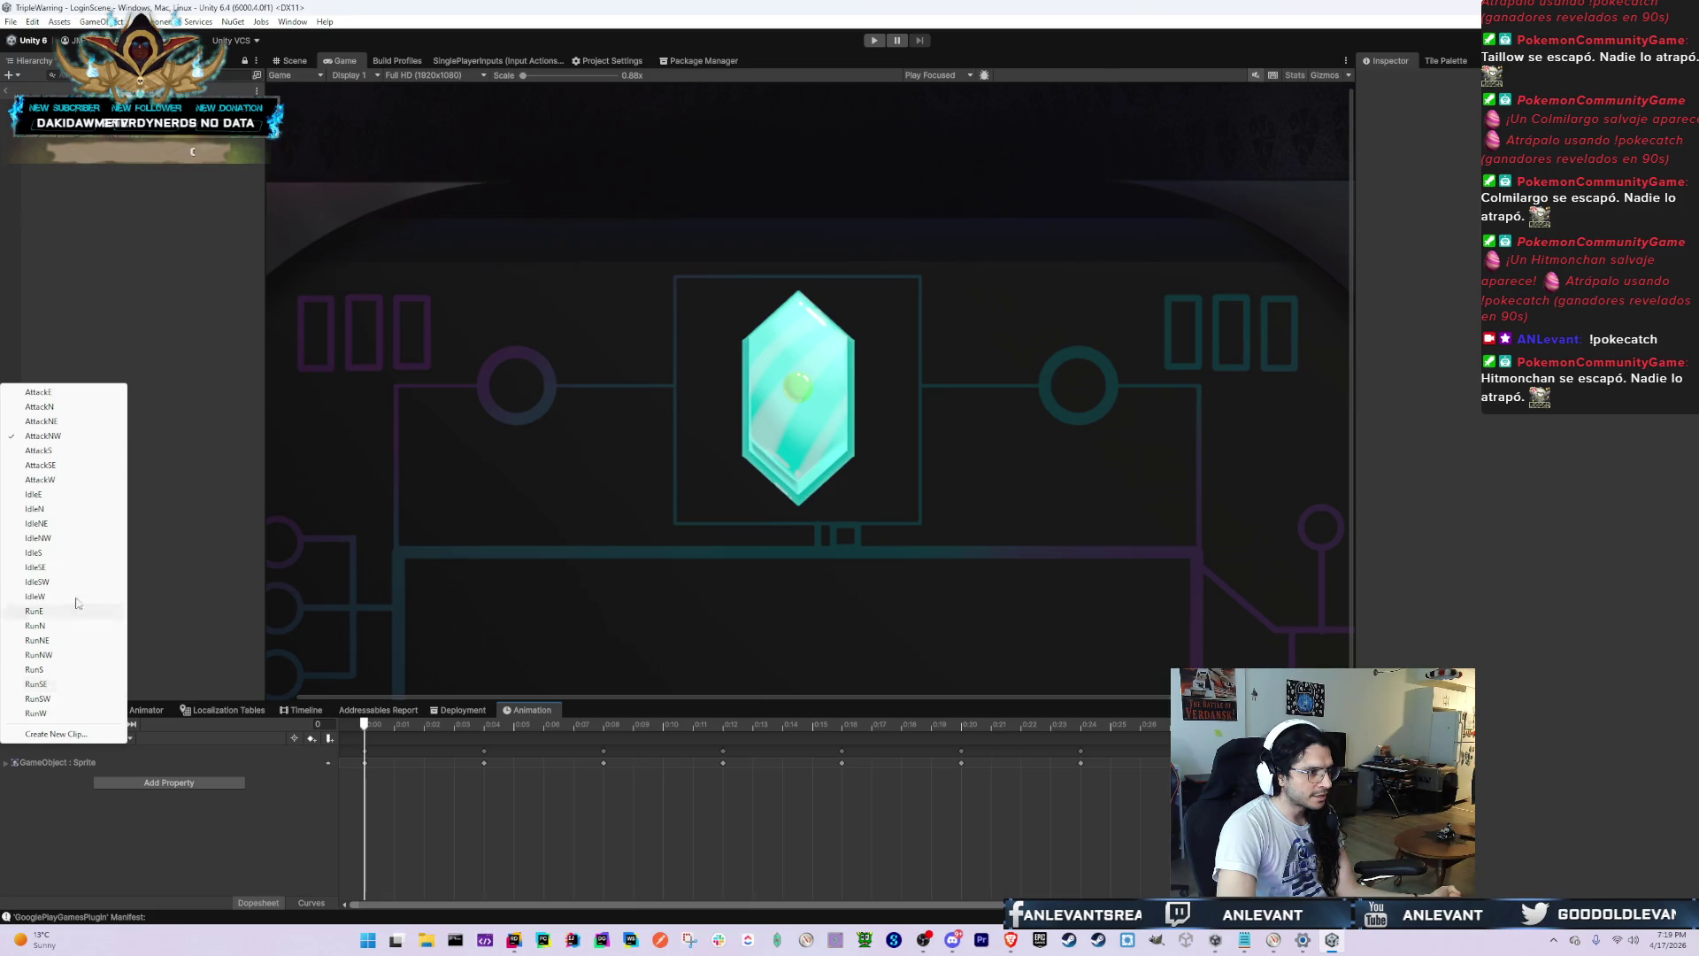
left_click(53, 421)
left_click(93, 737)
left_click(79, 407)
left_click(89, 738)
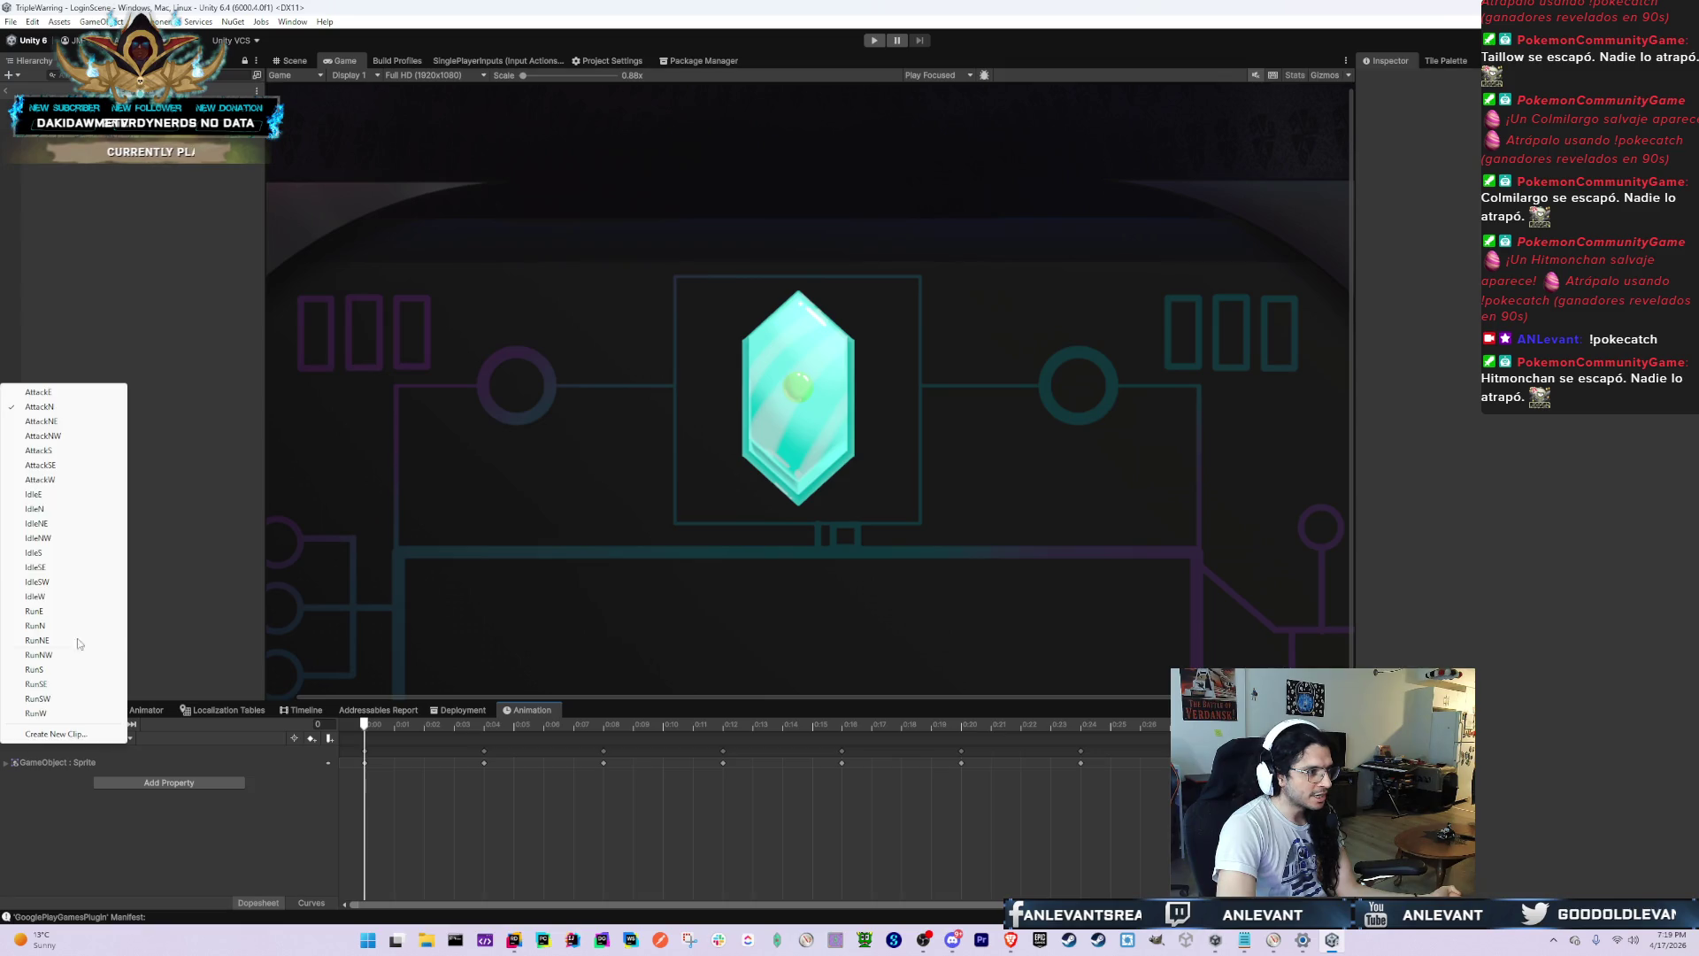
left_click(53, 393)
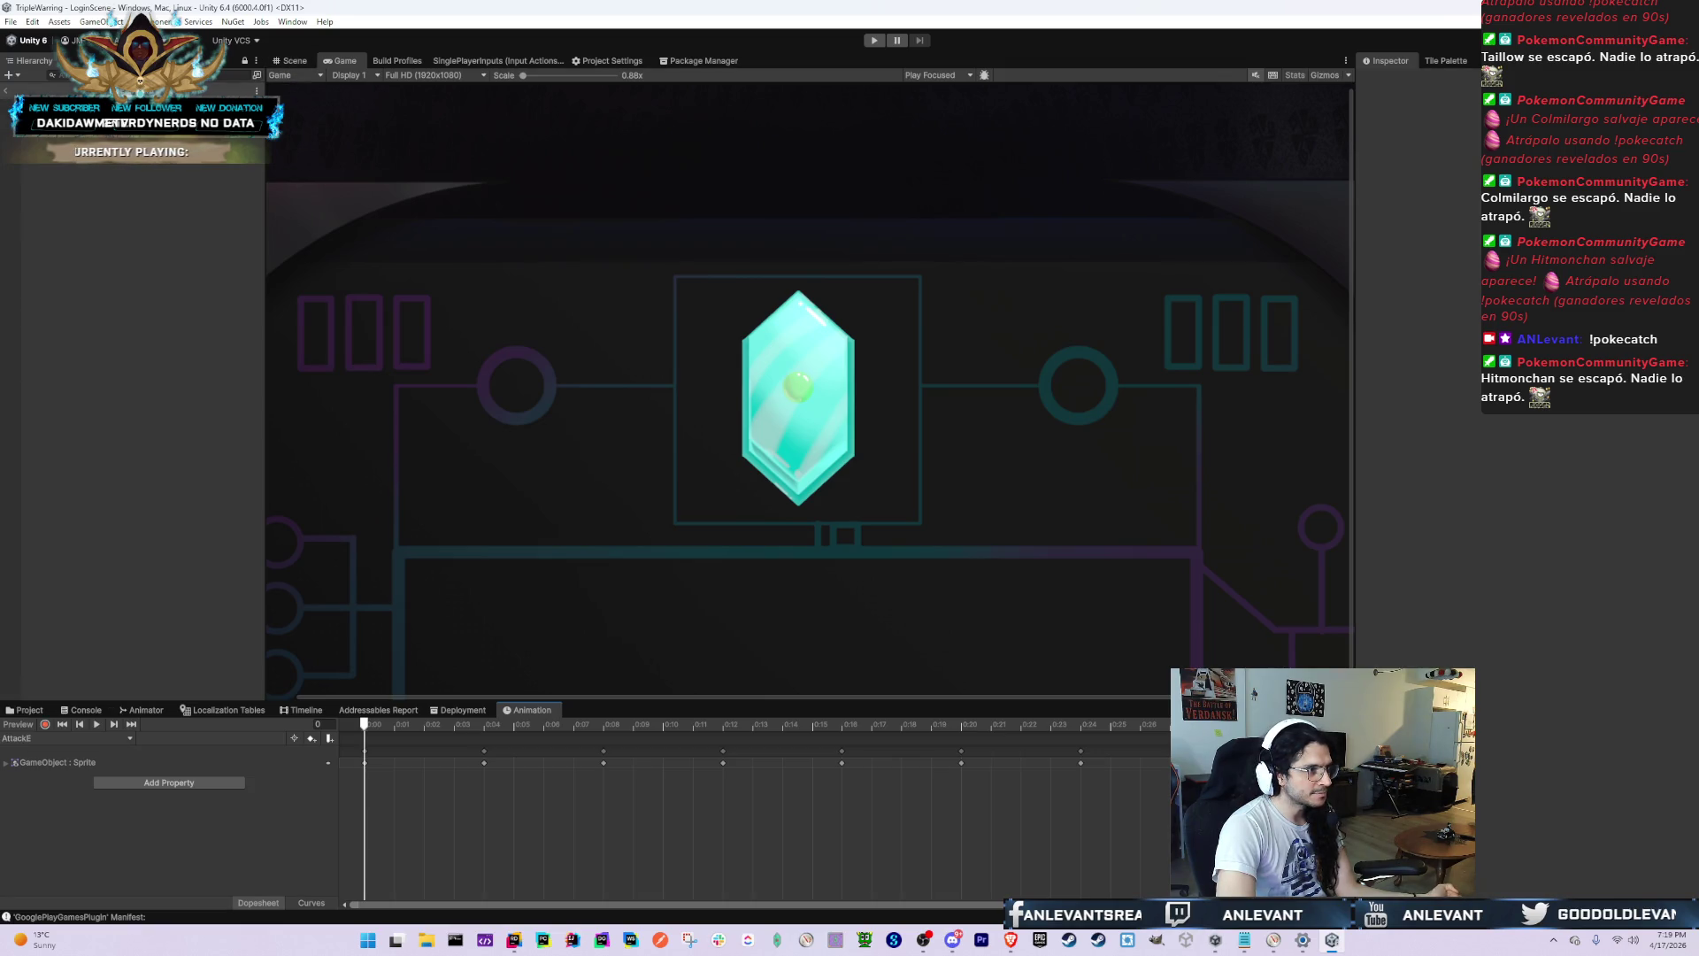
left_click(295, 60)
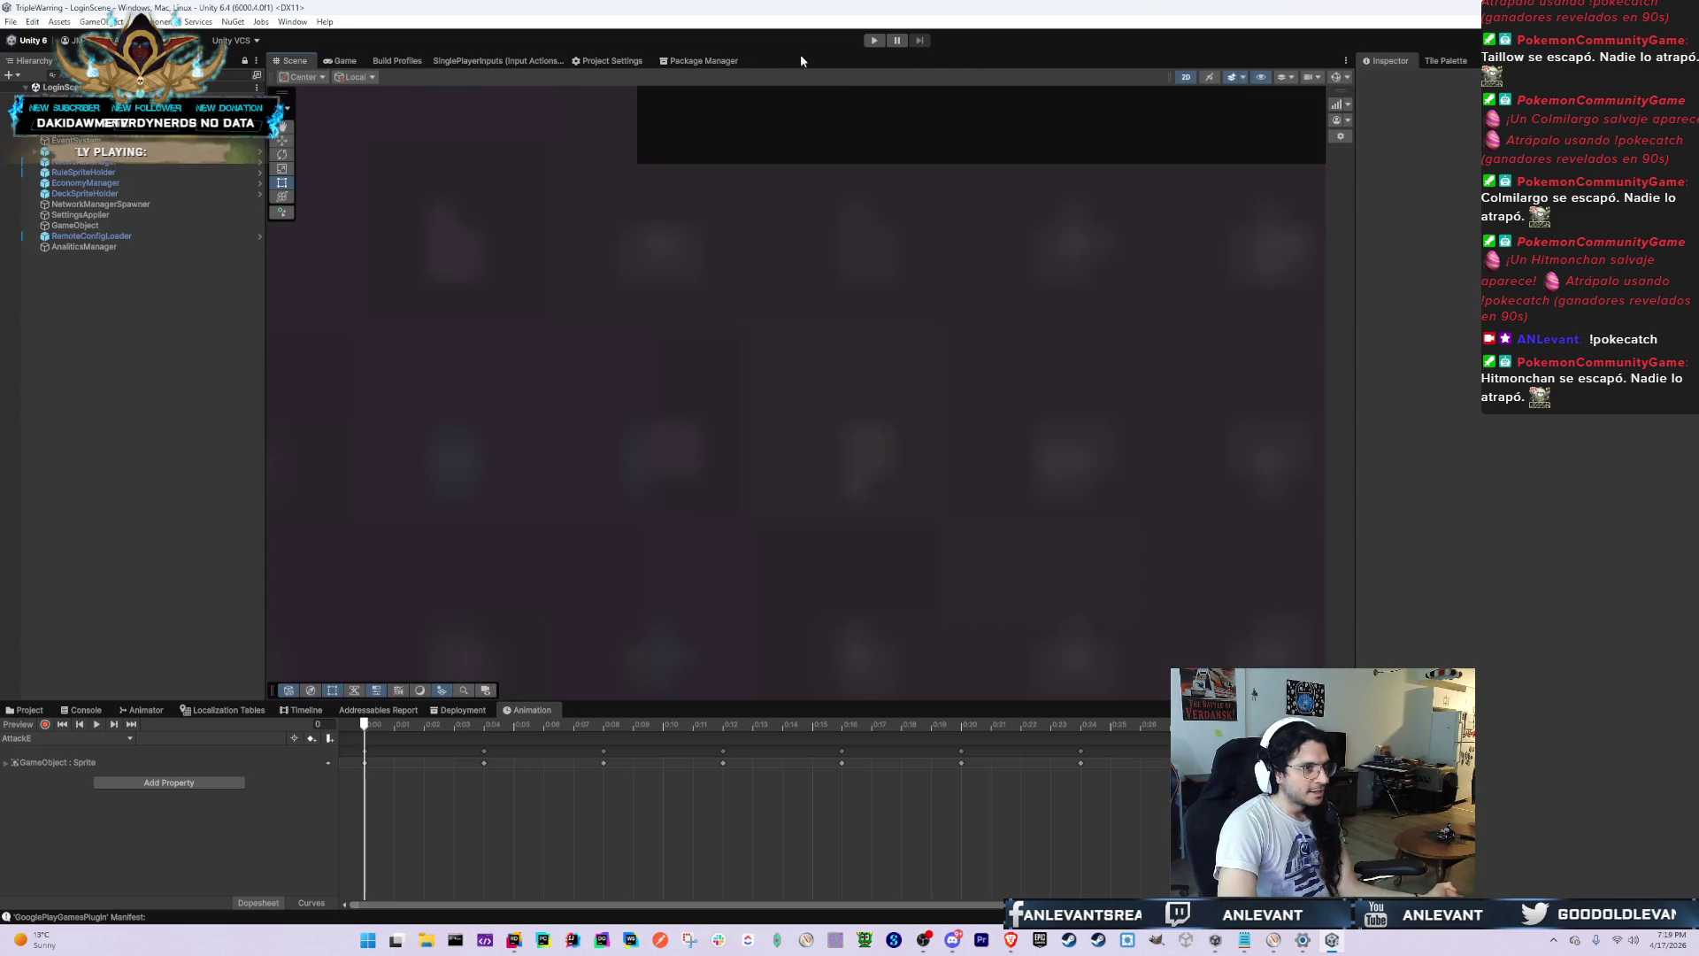
Enter Play mode, log in with the username and password, and start the Solo Story campaign.
left_click(873, 41)
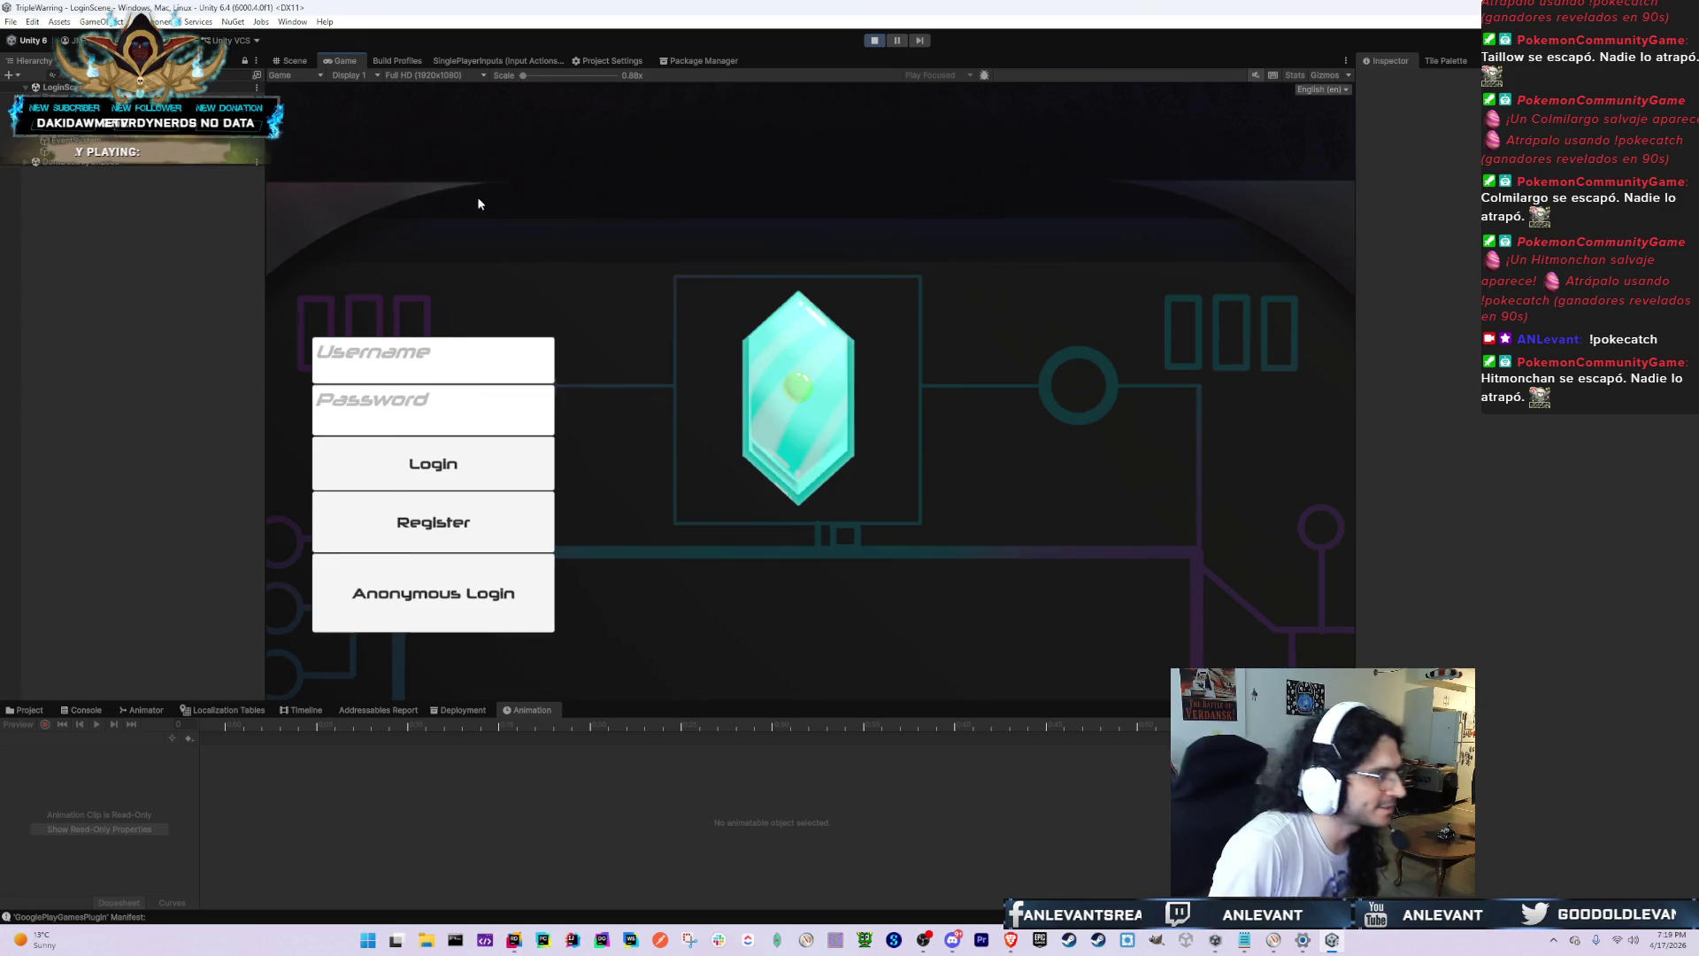
type("admin")
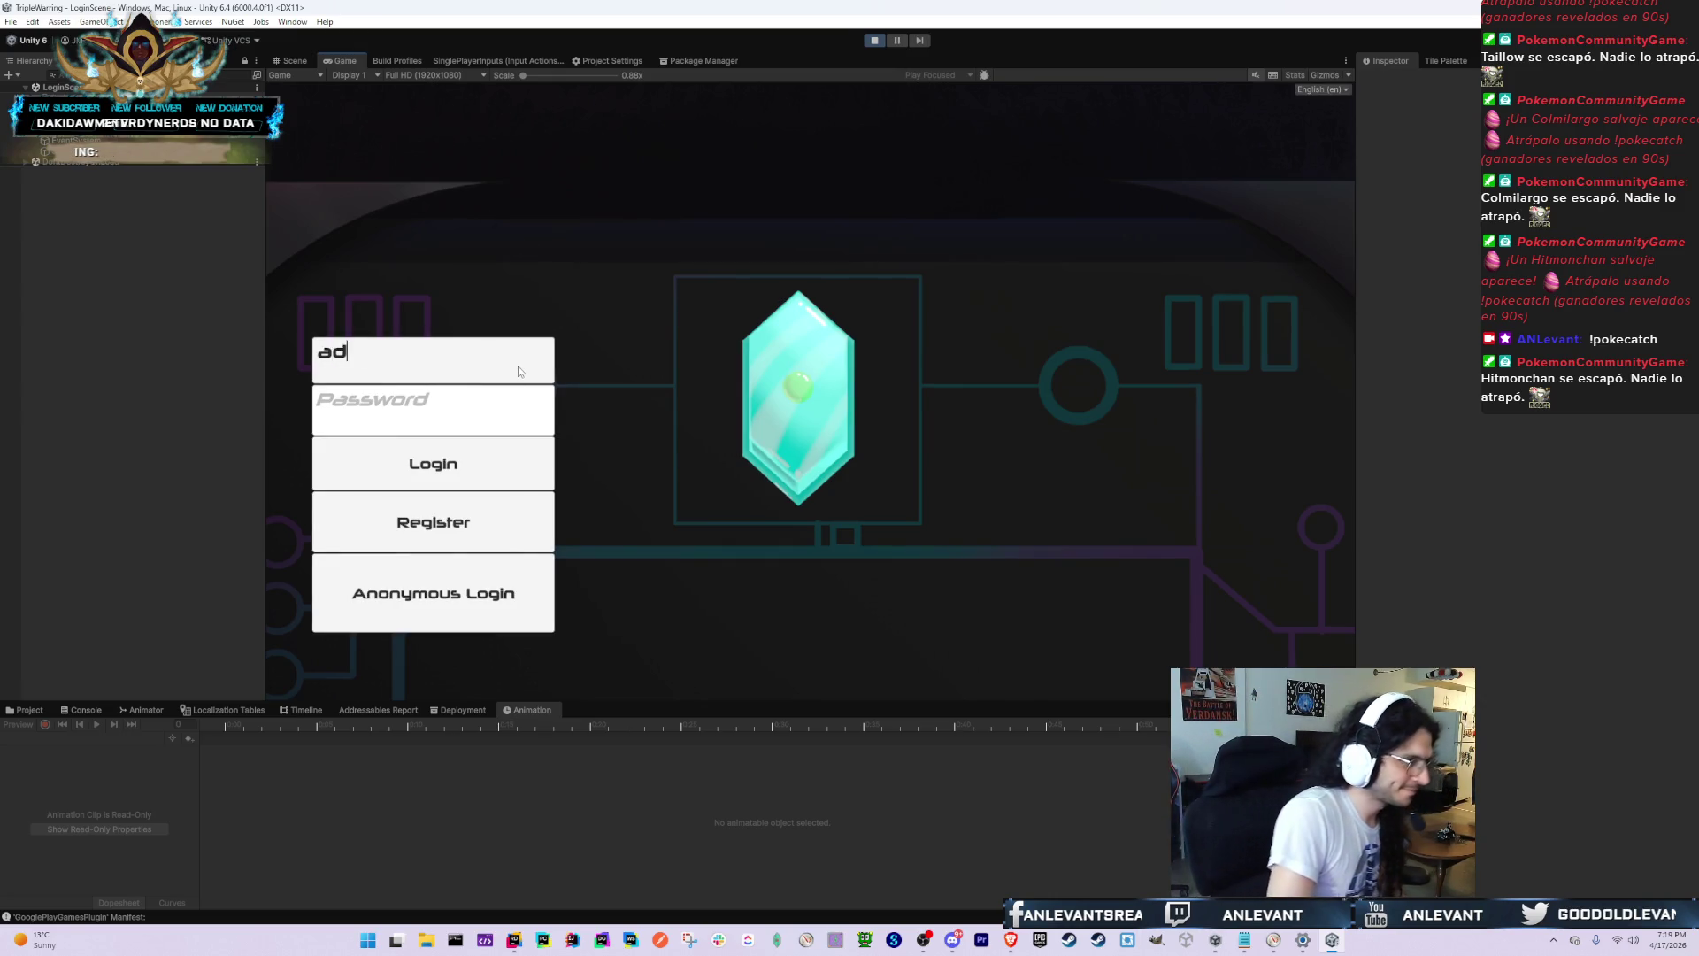
left_click(454, 416)
type("***********")
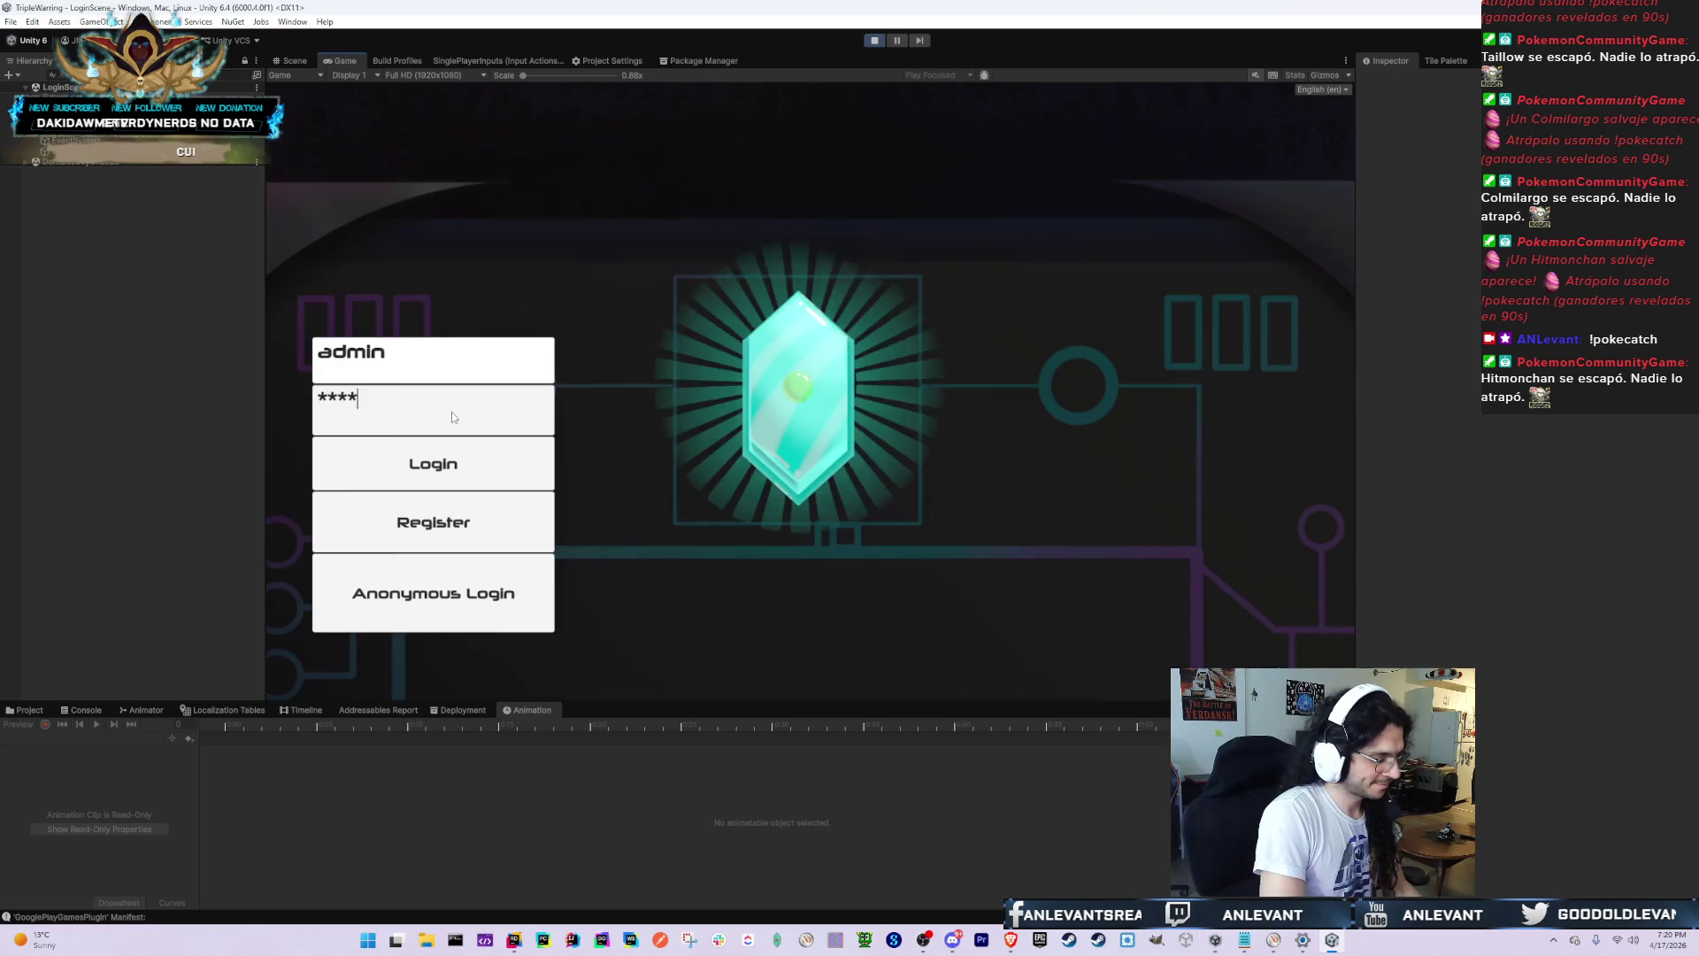
left_click(460, 471)
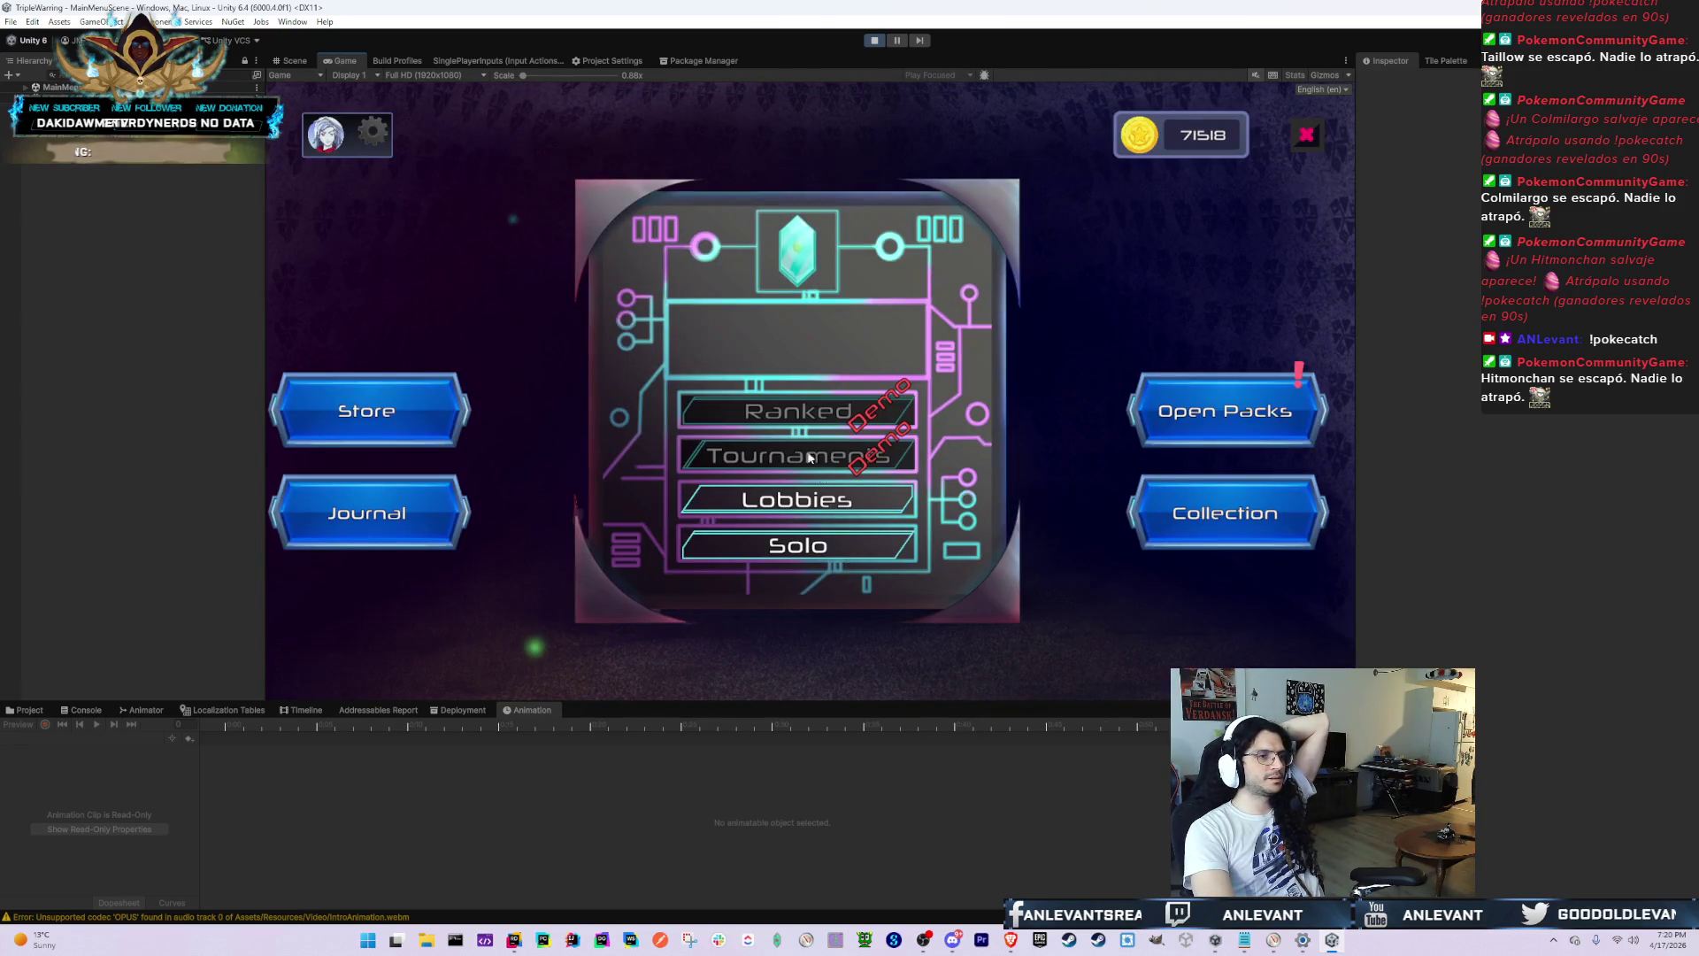
left_click(797, 543)
left_click(798, 414)
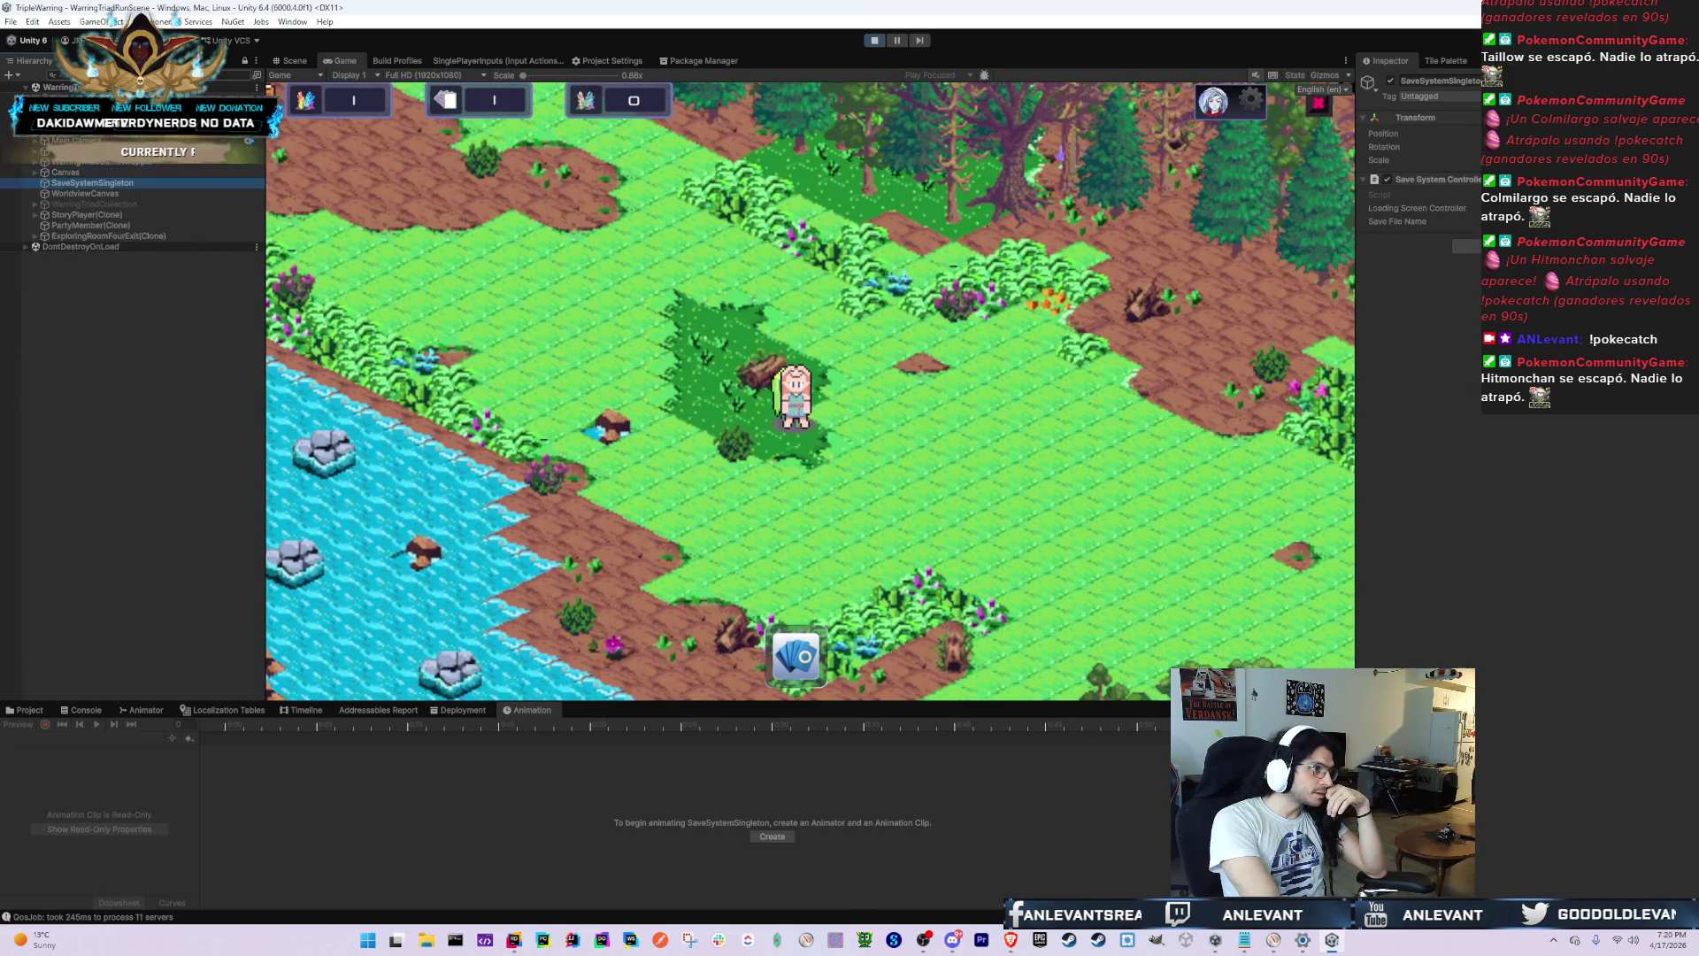
Browse the Hierarchy into the exploring room's Enemies group to reach Eleneura.
key("Down")
key("Down")
key("Down")
key("Right")
key("Down")
key("Down")
key("Down")
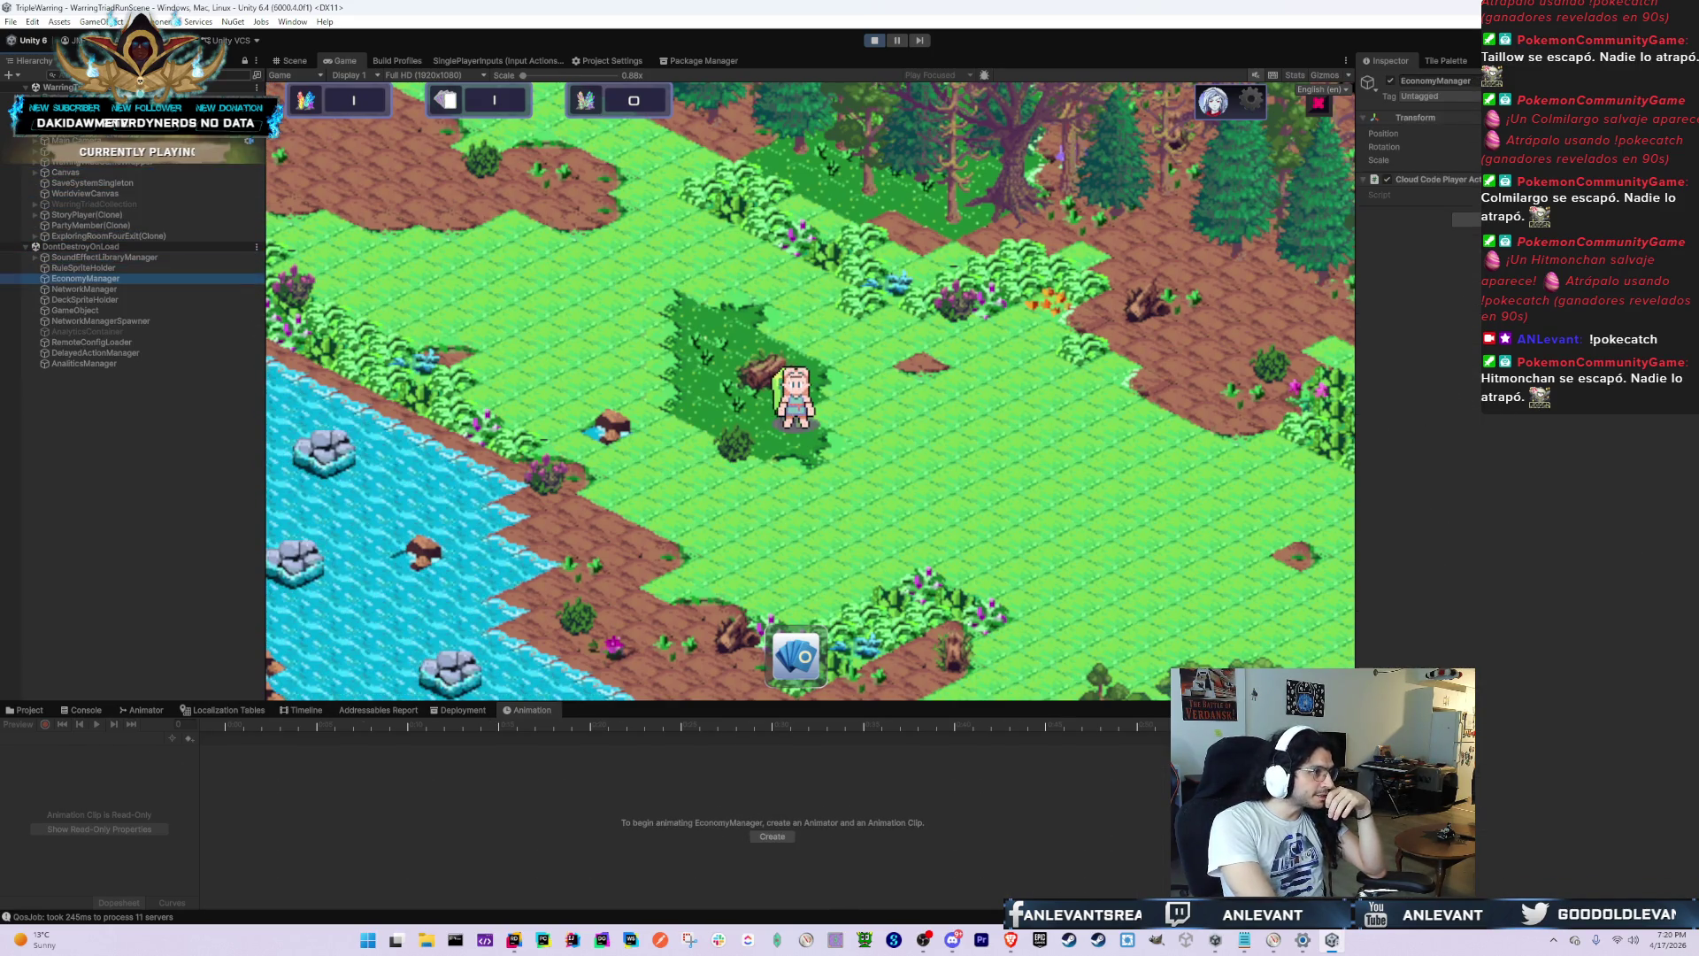
key("Left")
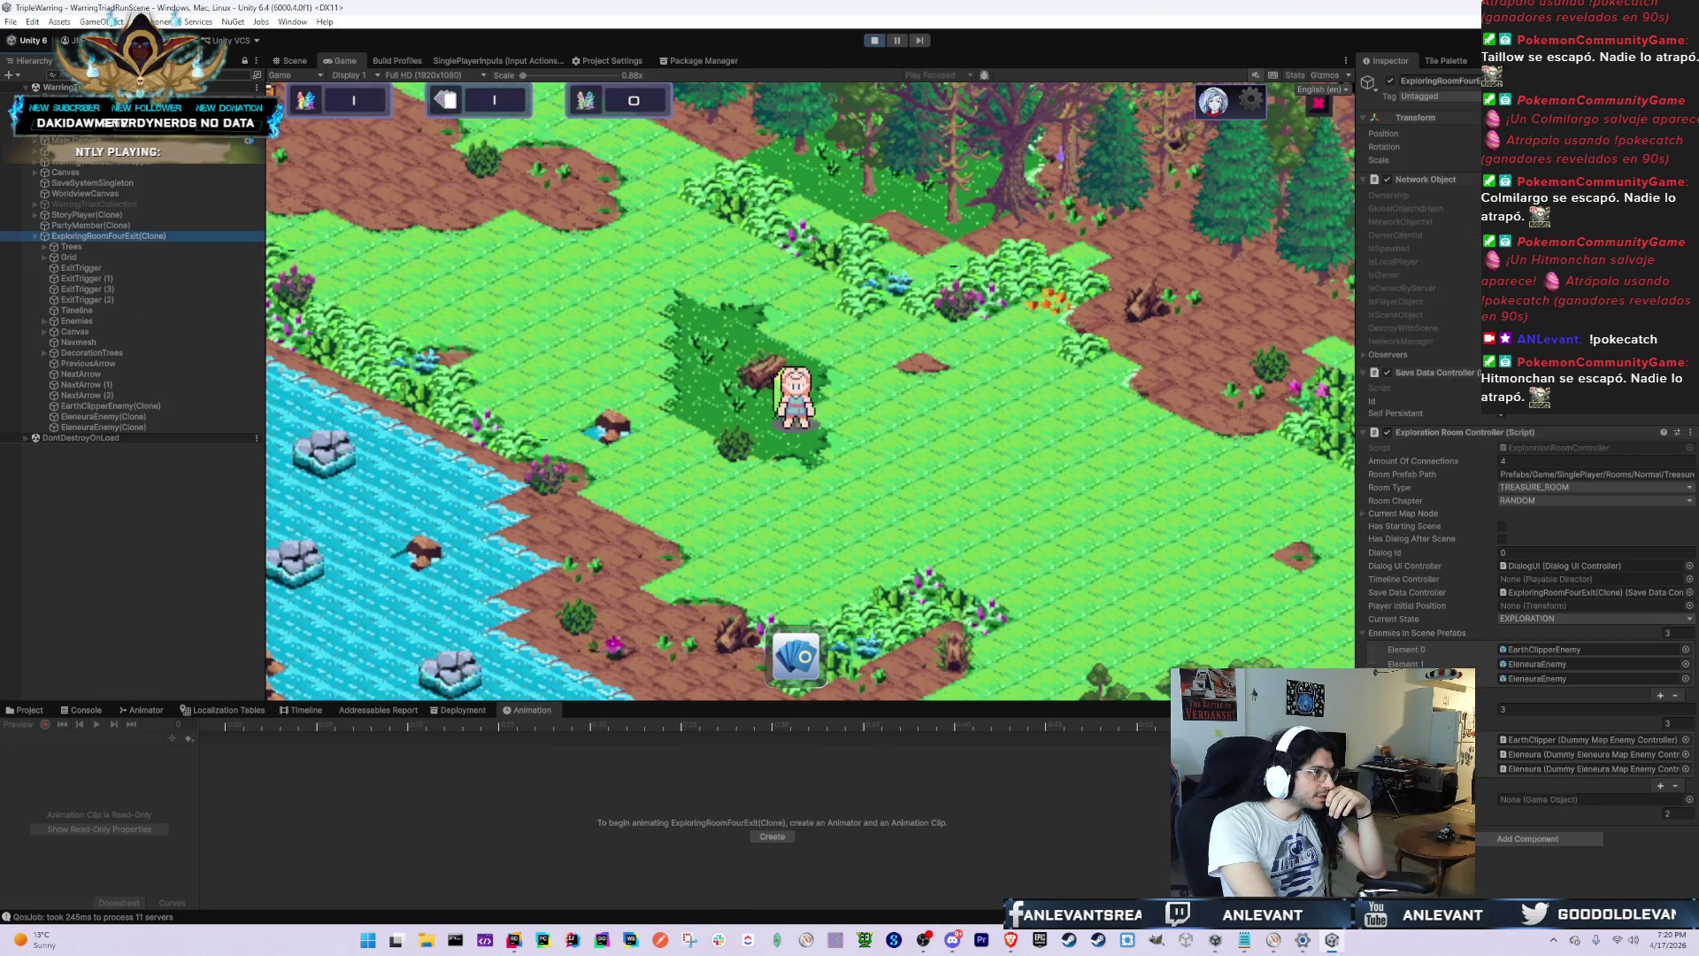
key("Left")
key("Up")
key("Right")
key("Down")
key("Down")
key("Down")
key("Down")
key("Right")
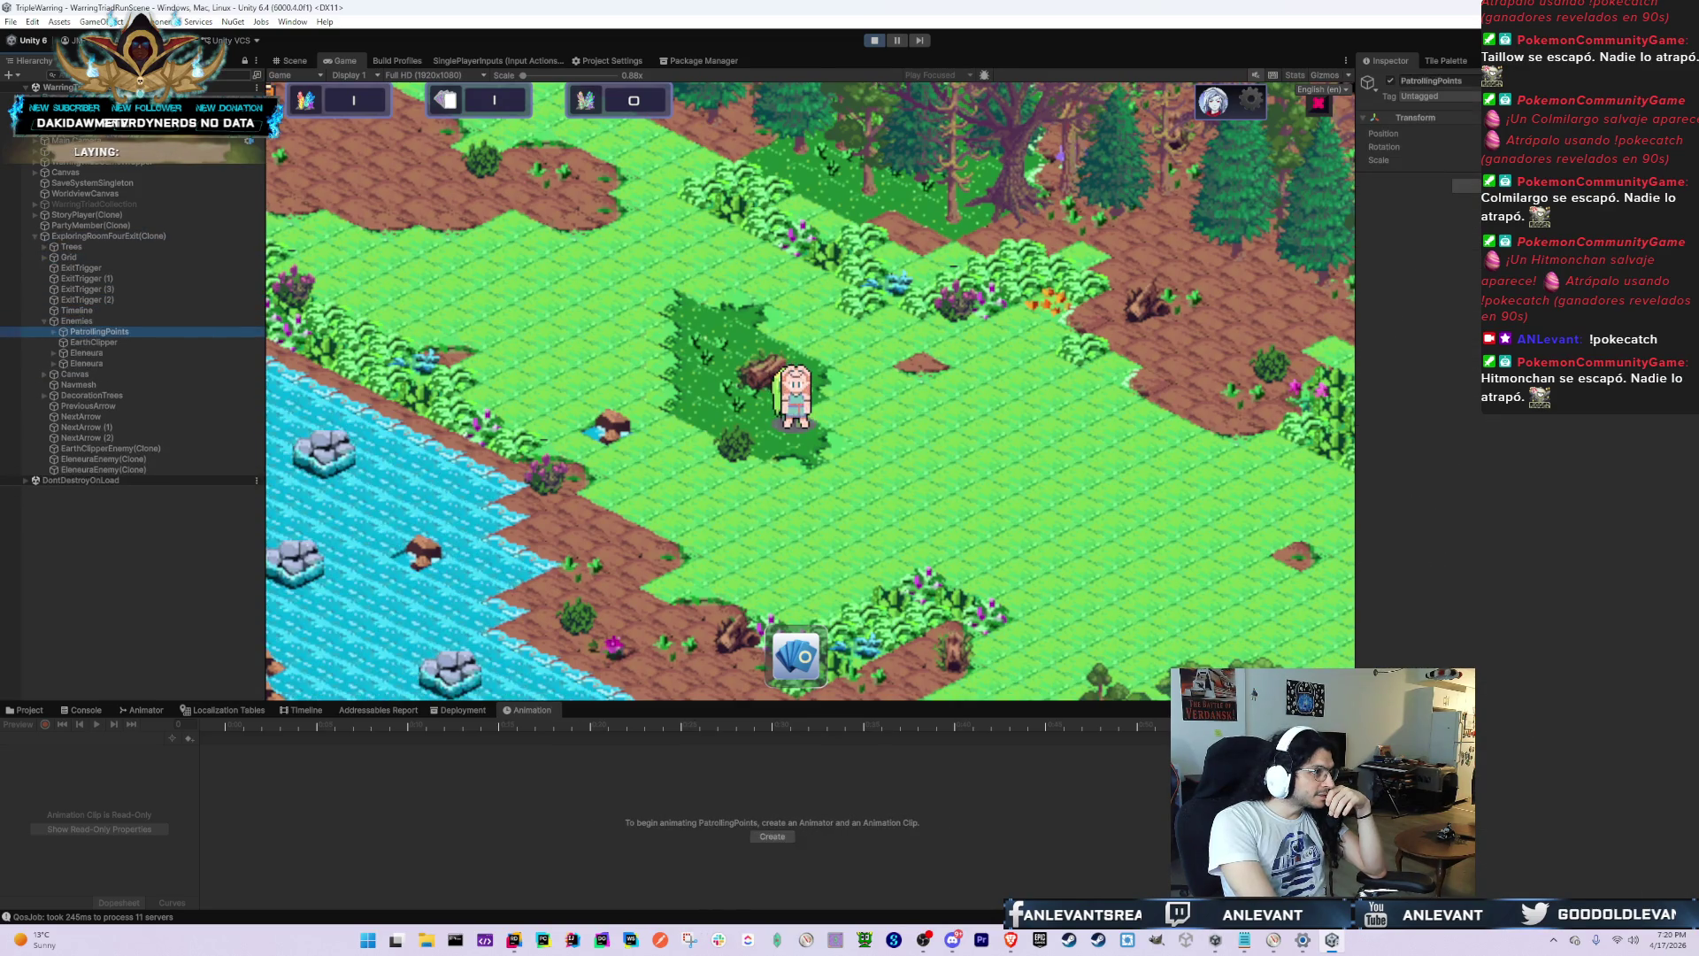
key("Down")
key("Down")
key("Down")
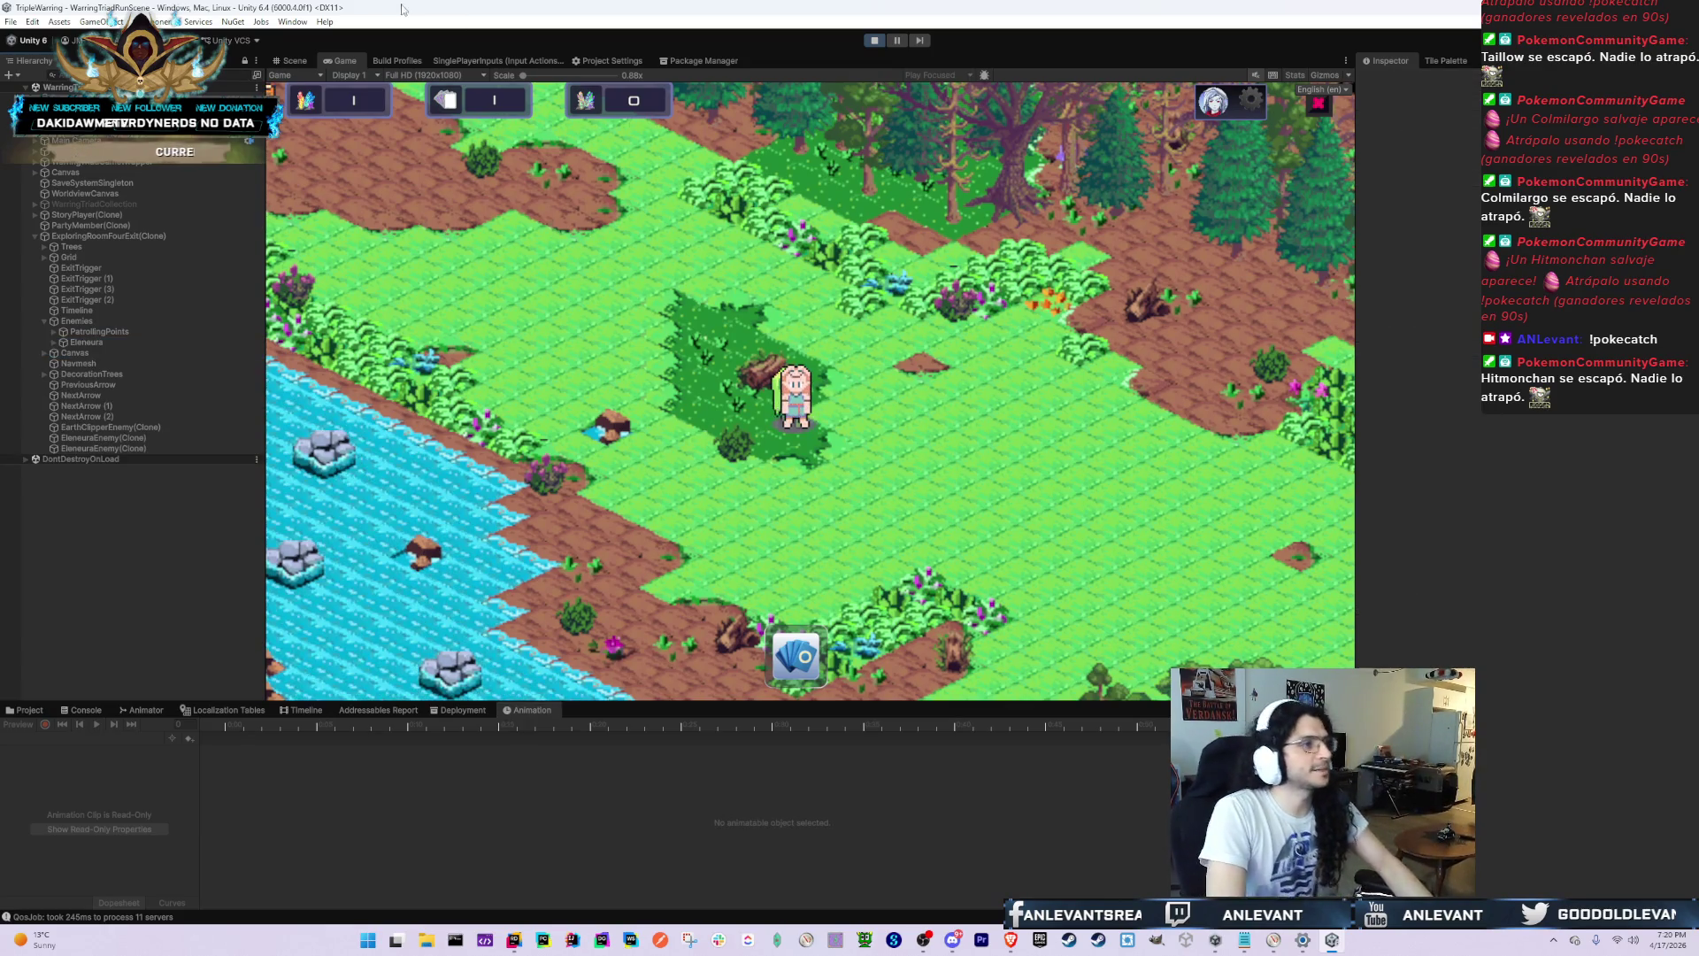
Walk the player down-right and up through the forest, then bring Rider forward.
key("d")
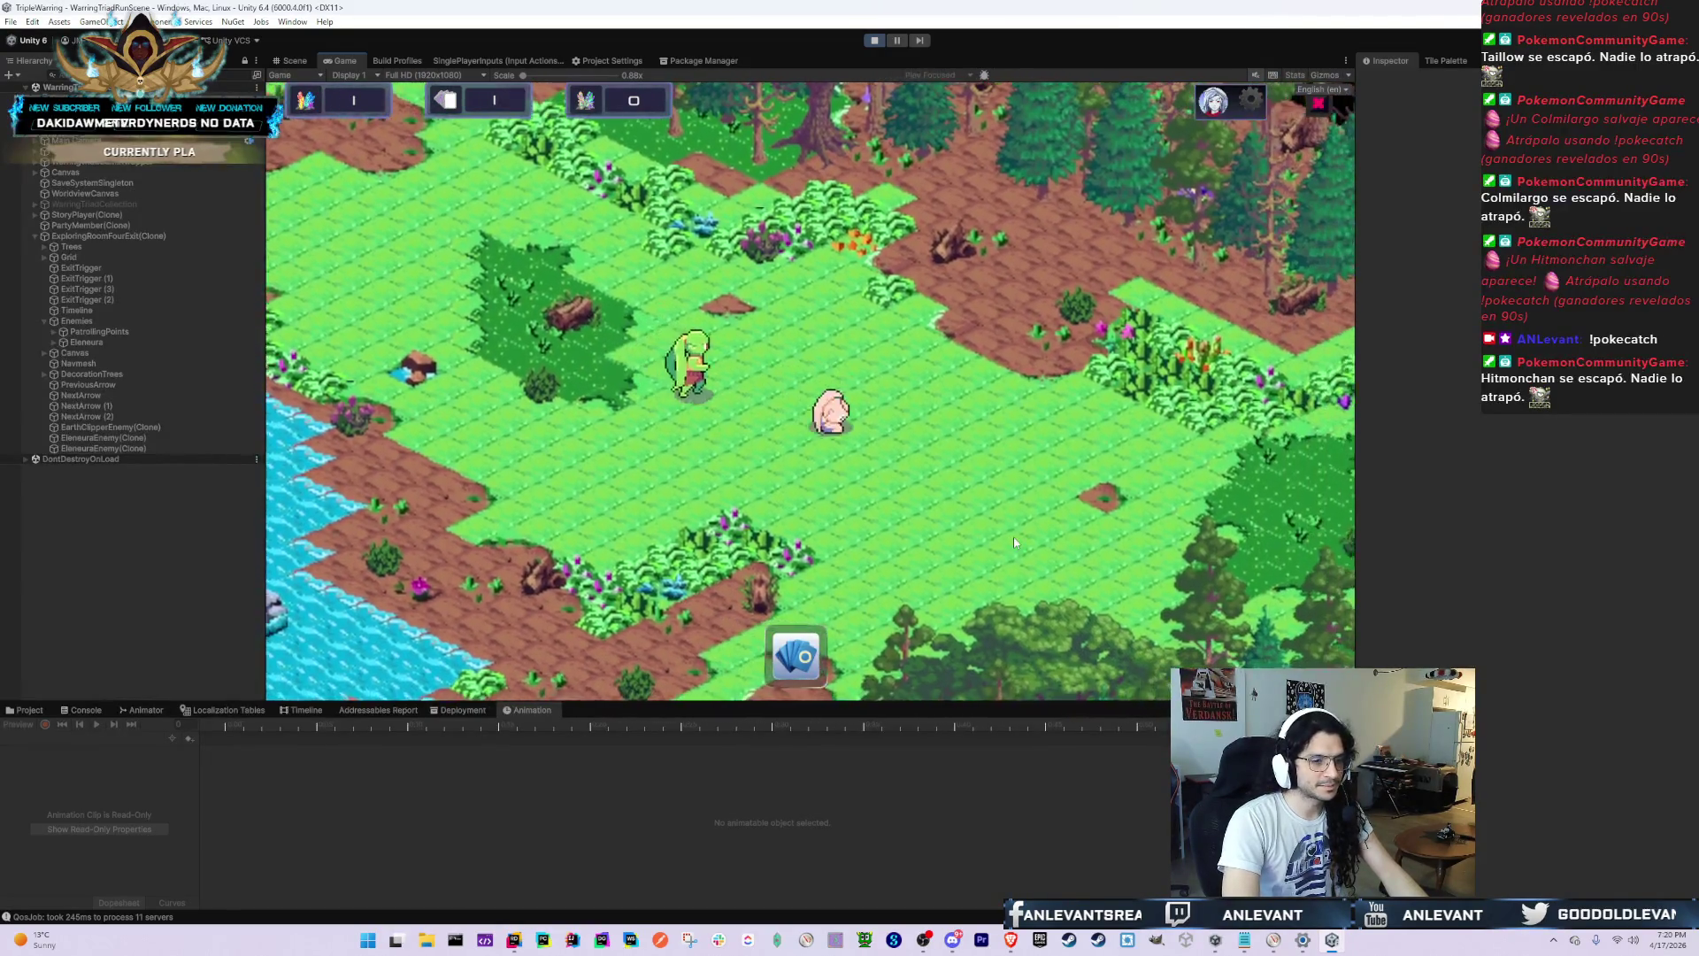
key("d")
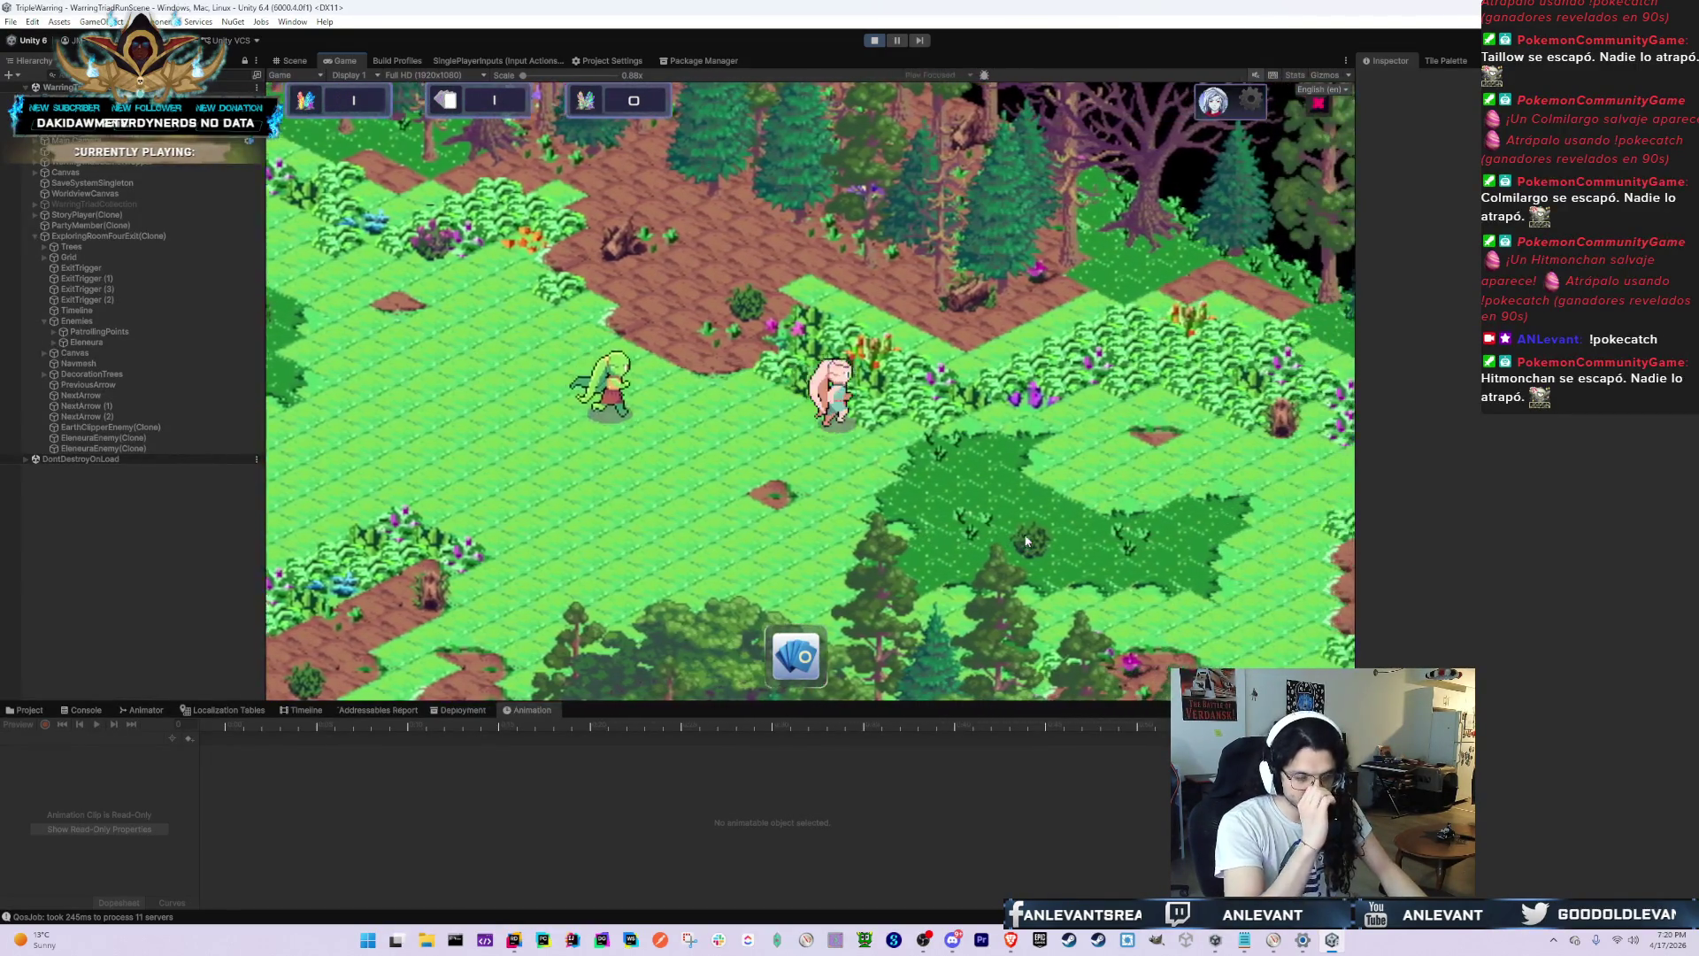
key("d")
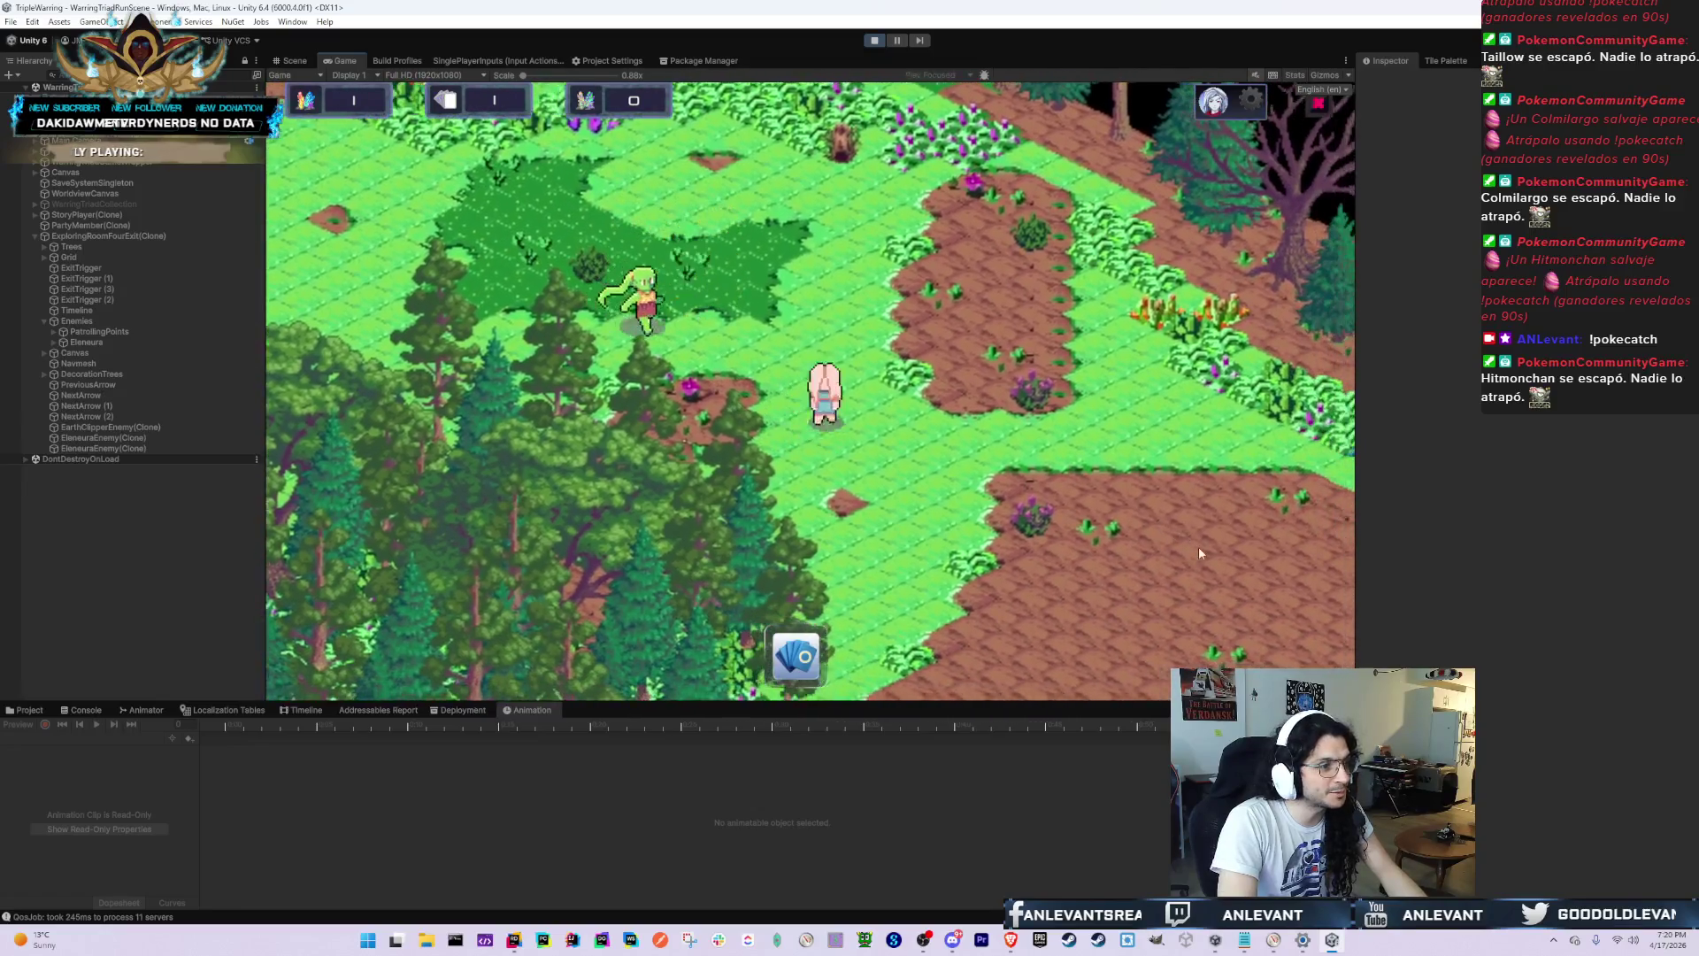
key("w")
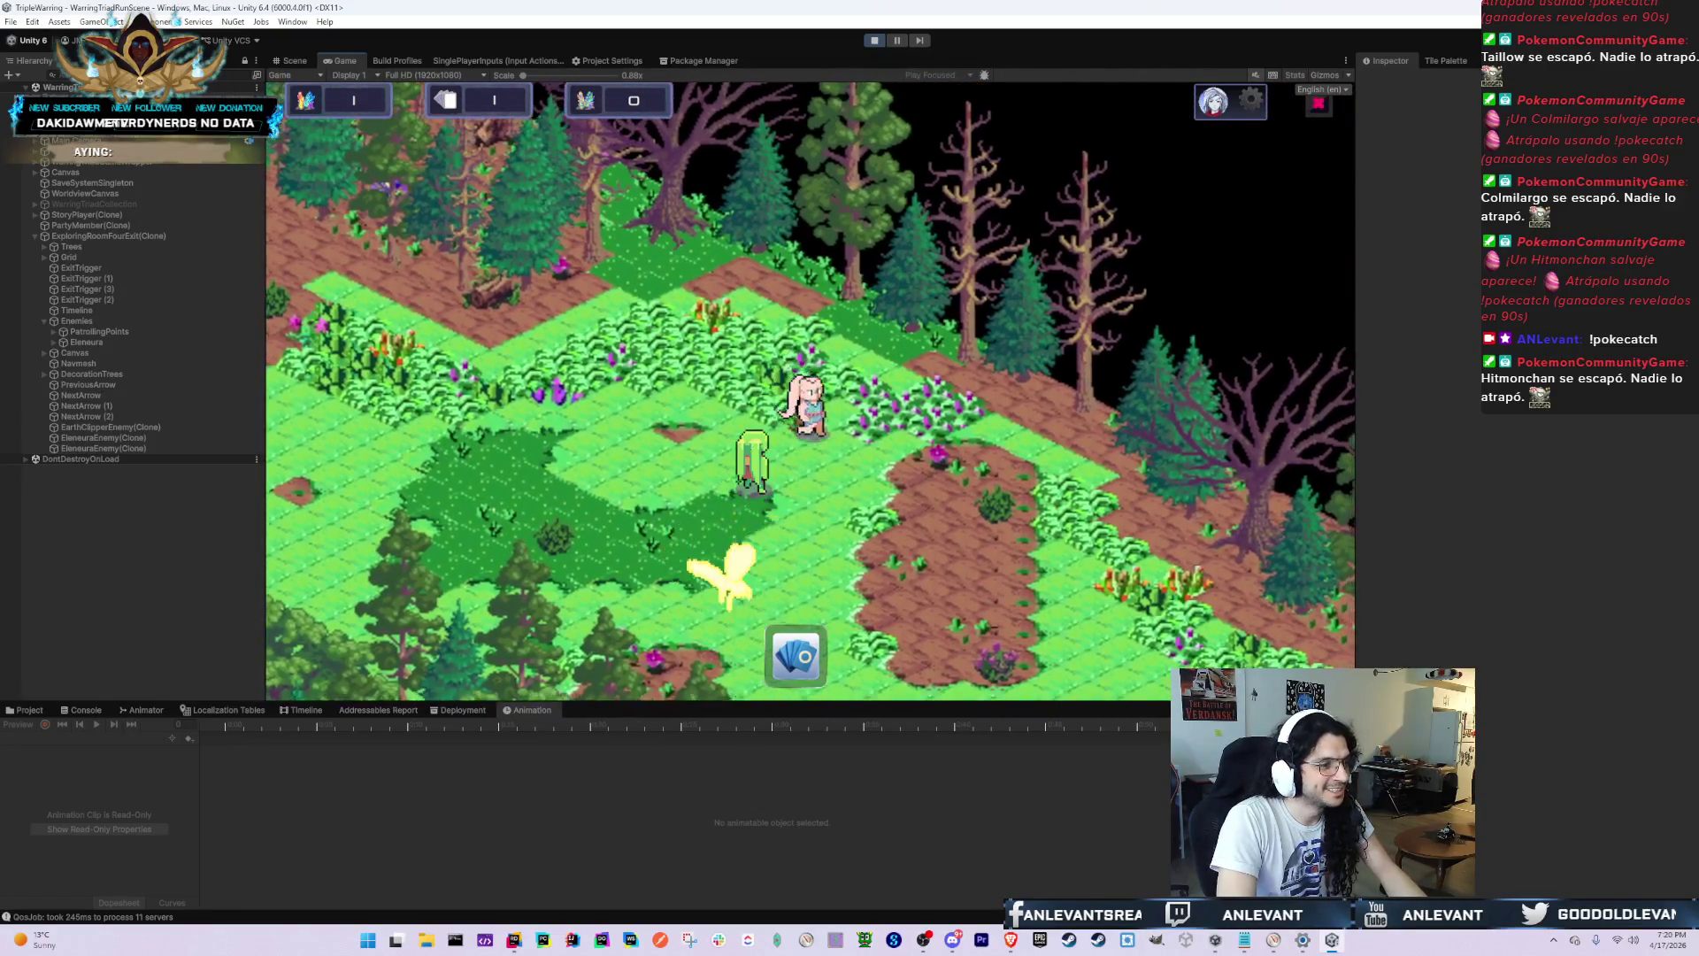
key("d")
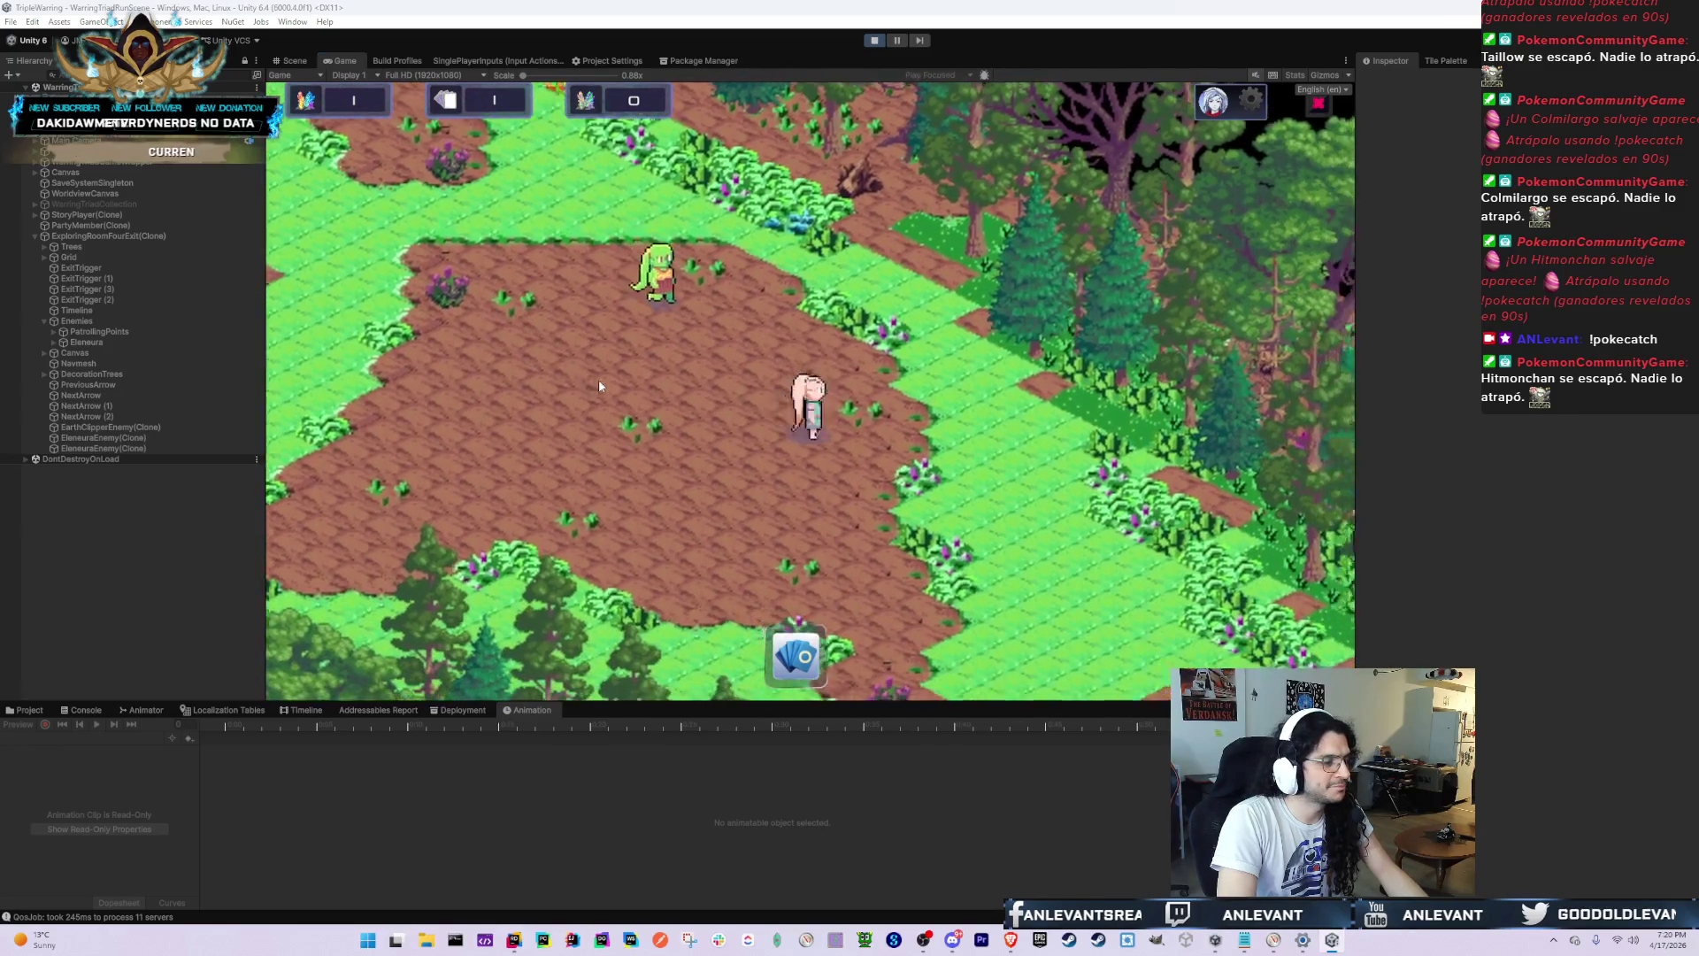
key("alt+Tab")
left_click(870, 404)
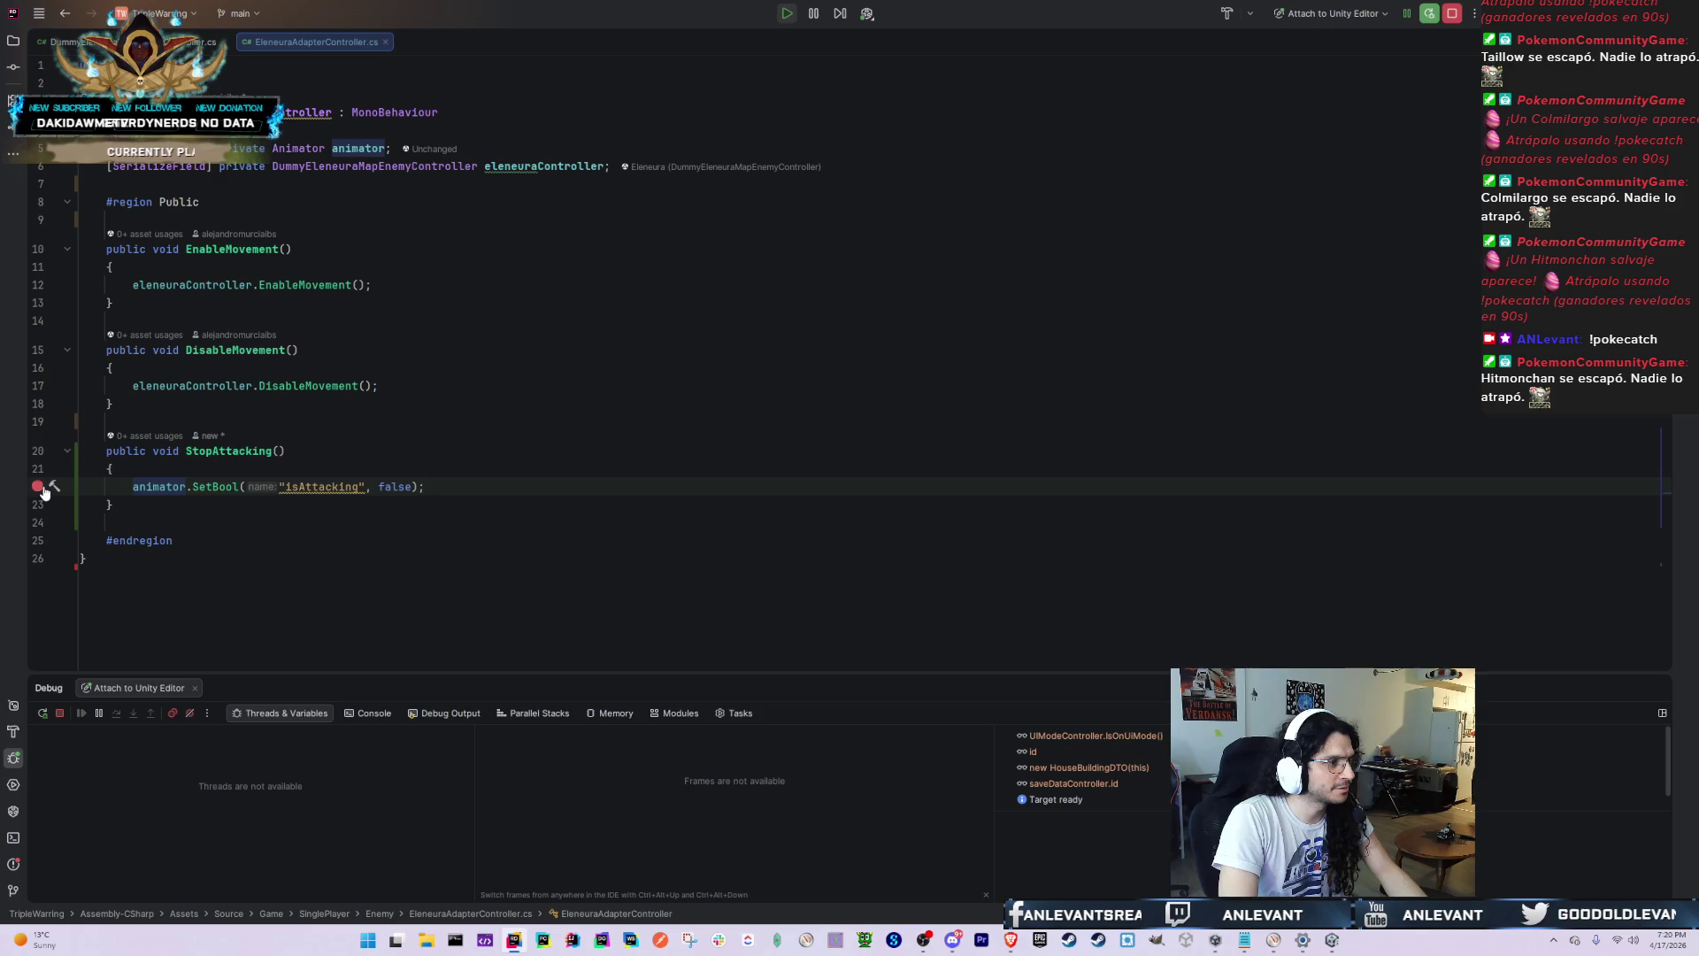
Let the StopAttacking breakpoint hit twice in Rider, resuming each time, then return to Unity.
key("alt+Tab")
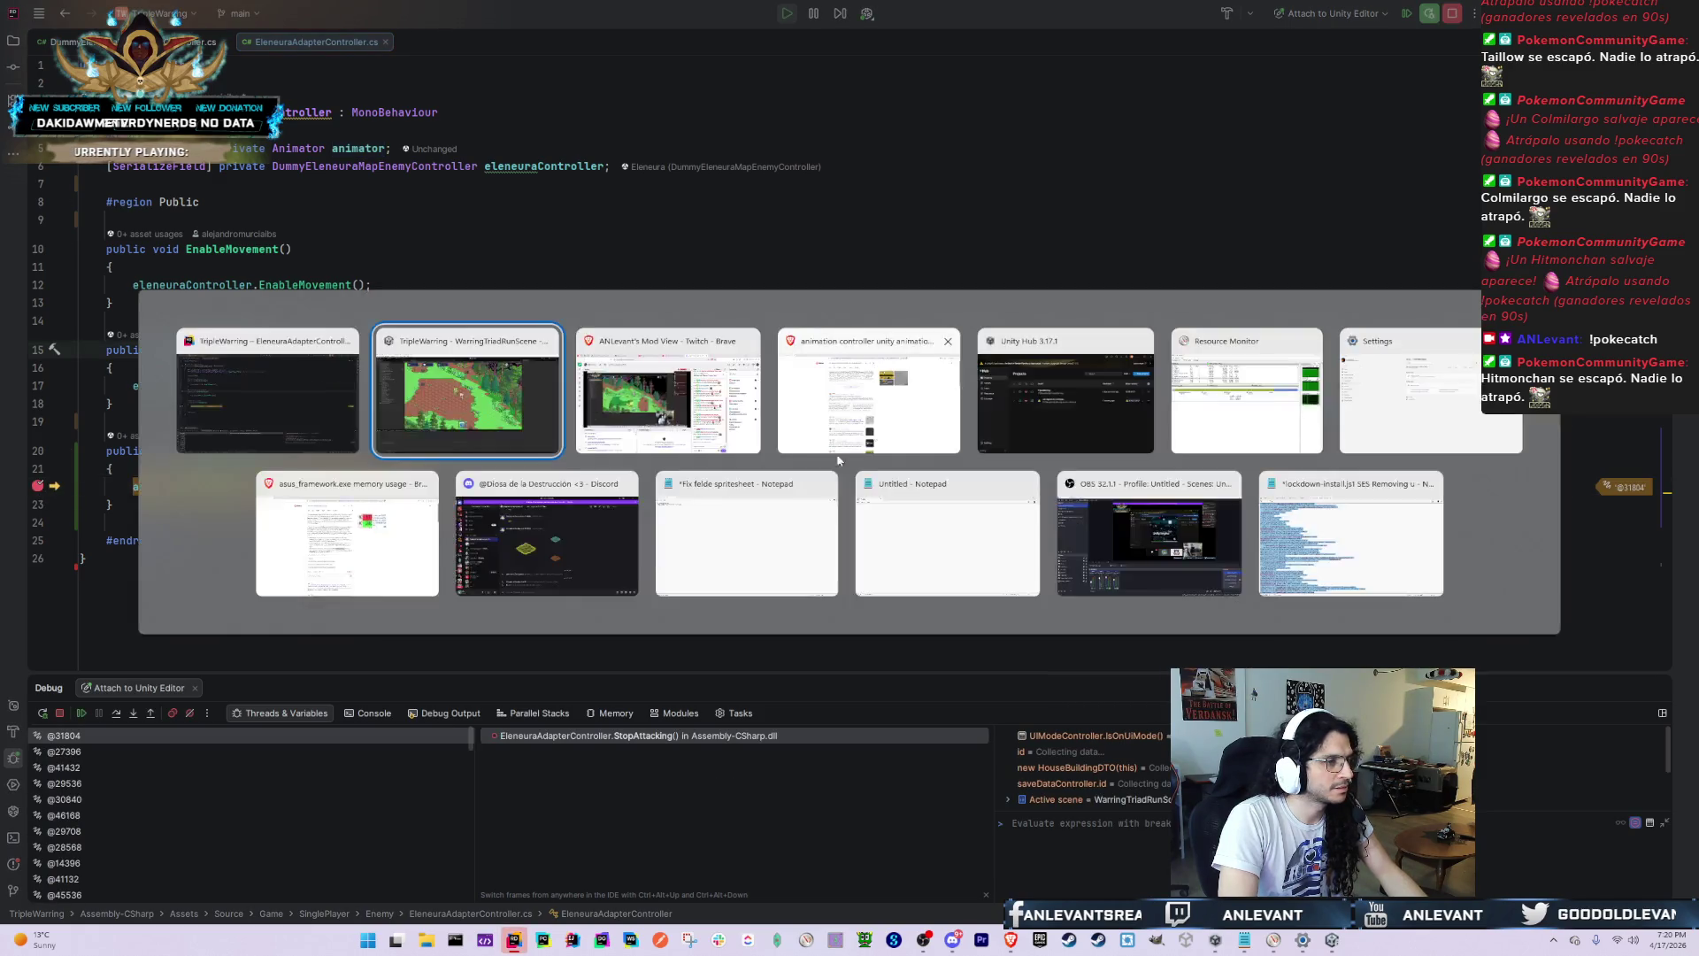
left_click(81, 715)
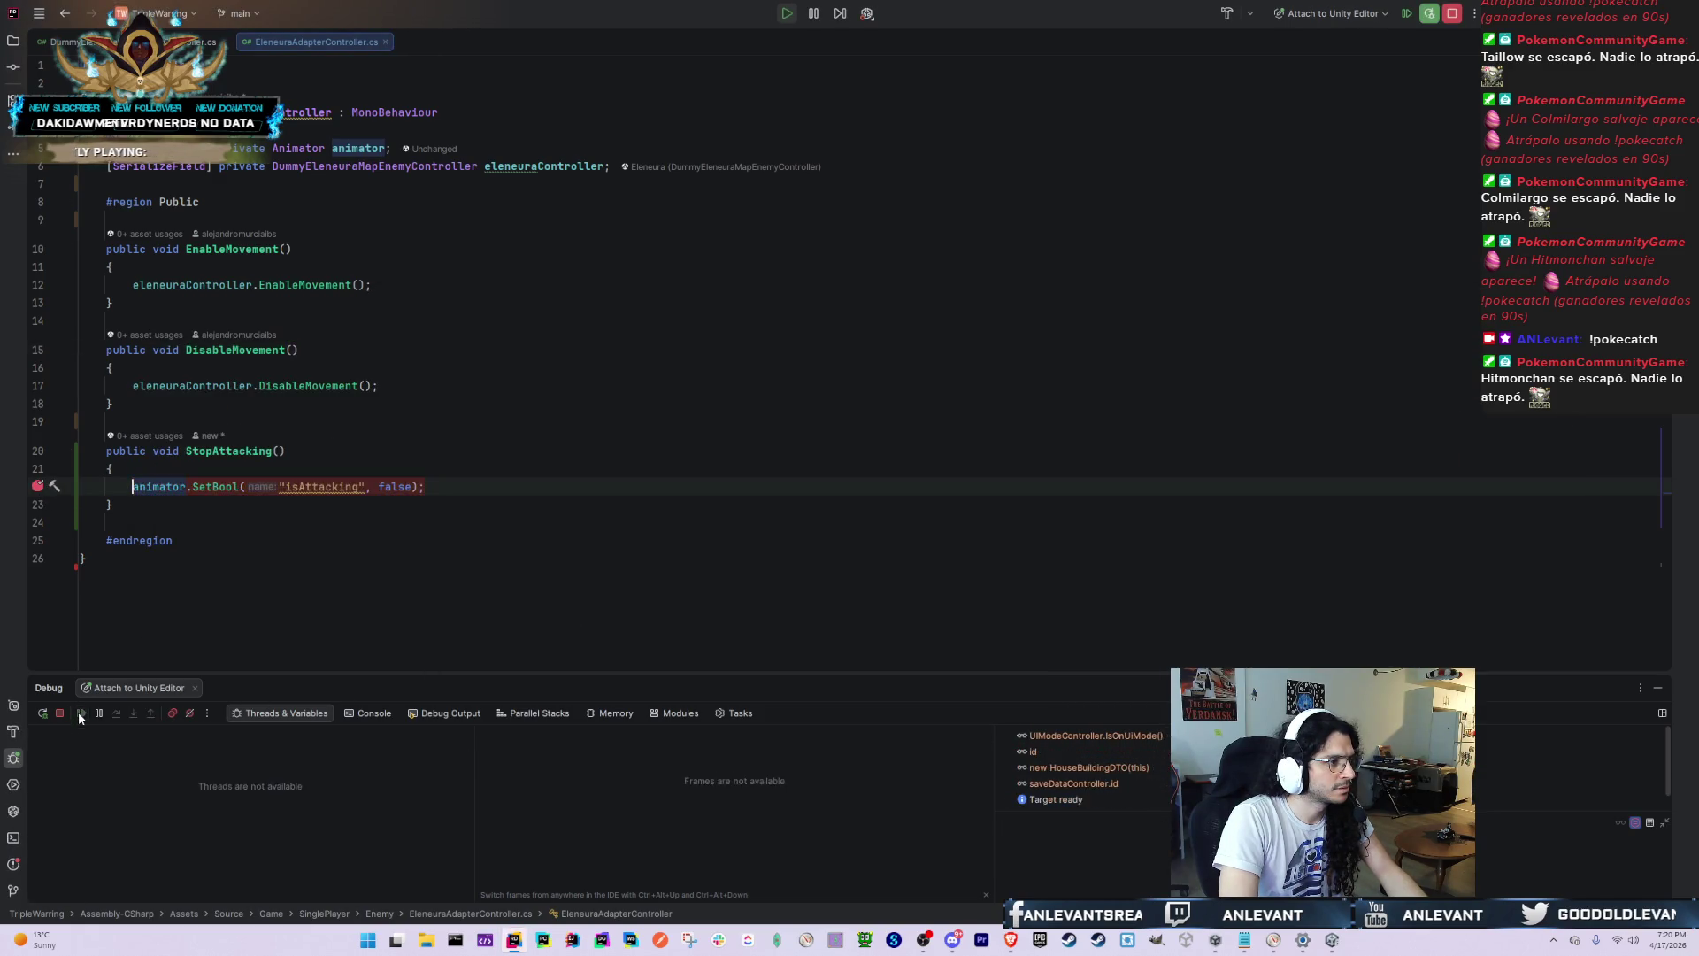
key("alt+Tab")
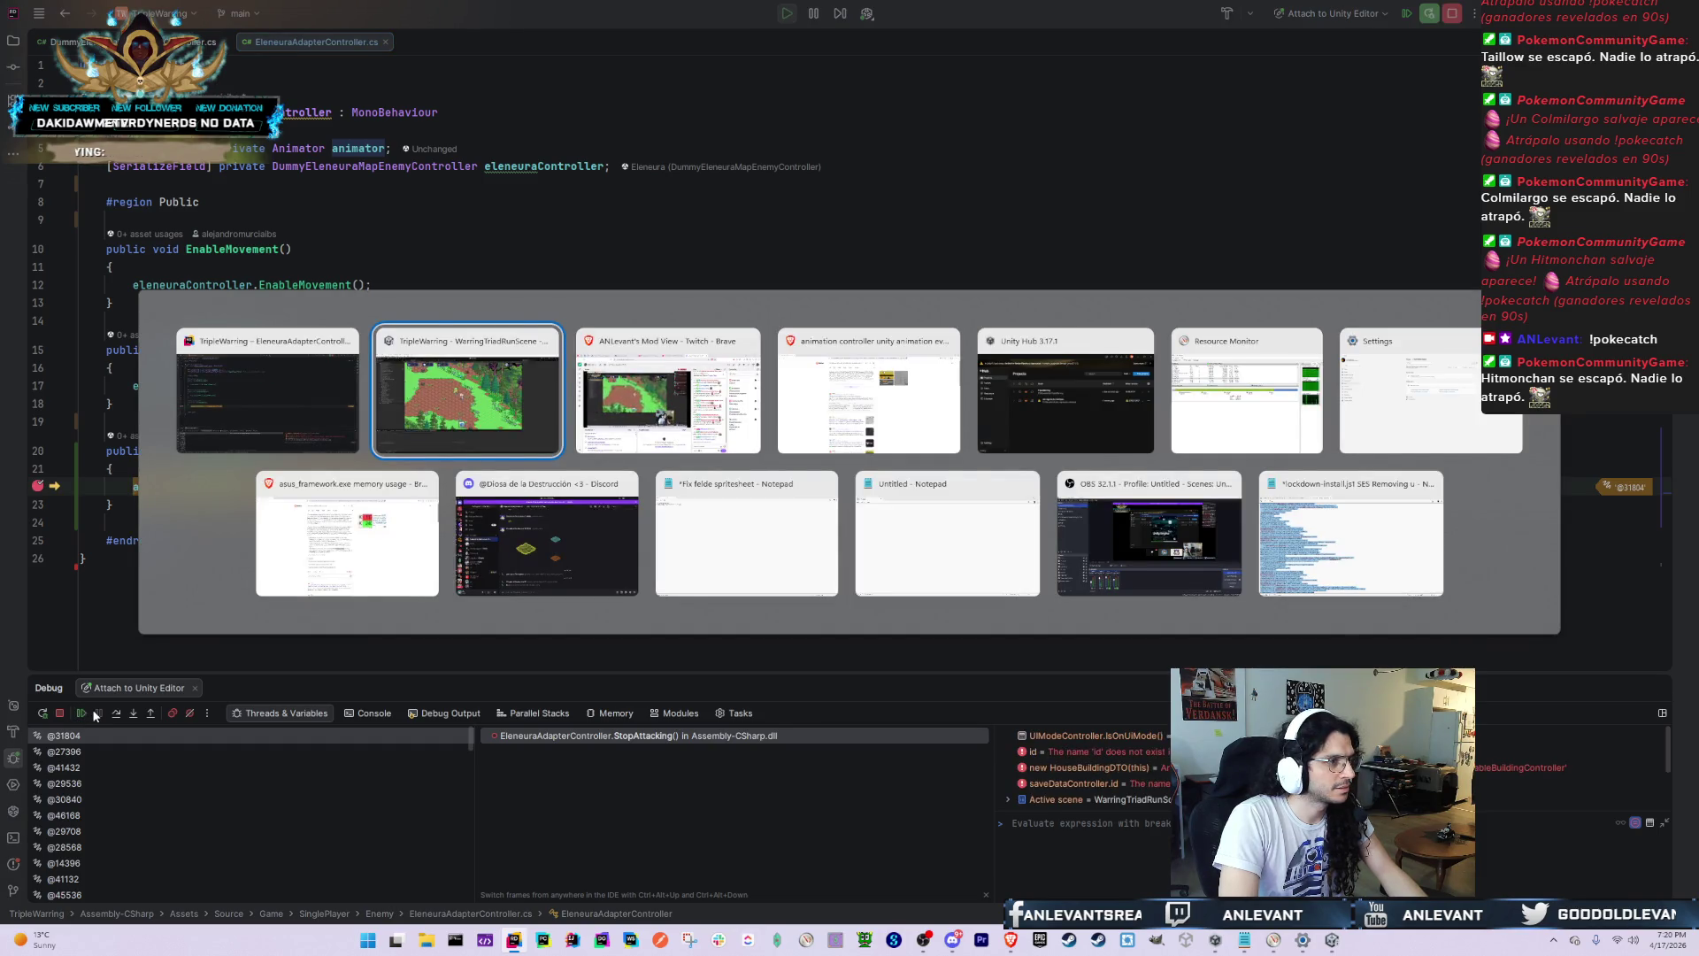
key("Escape")
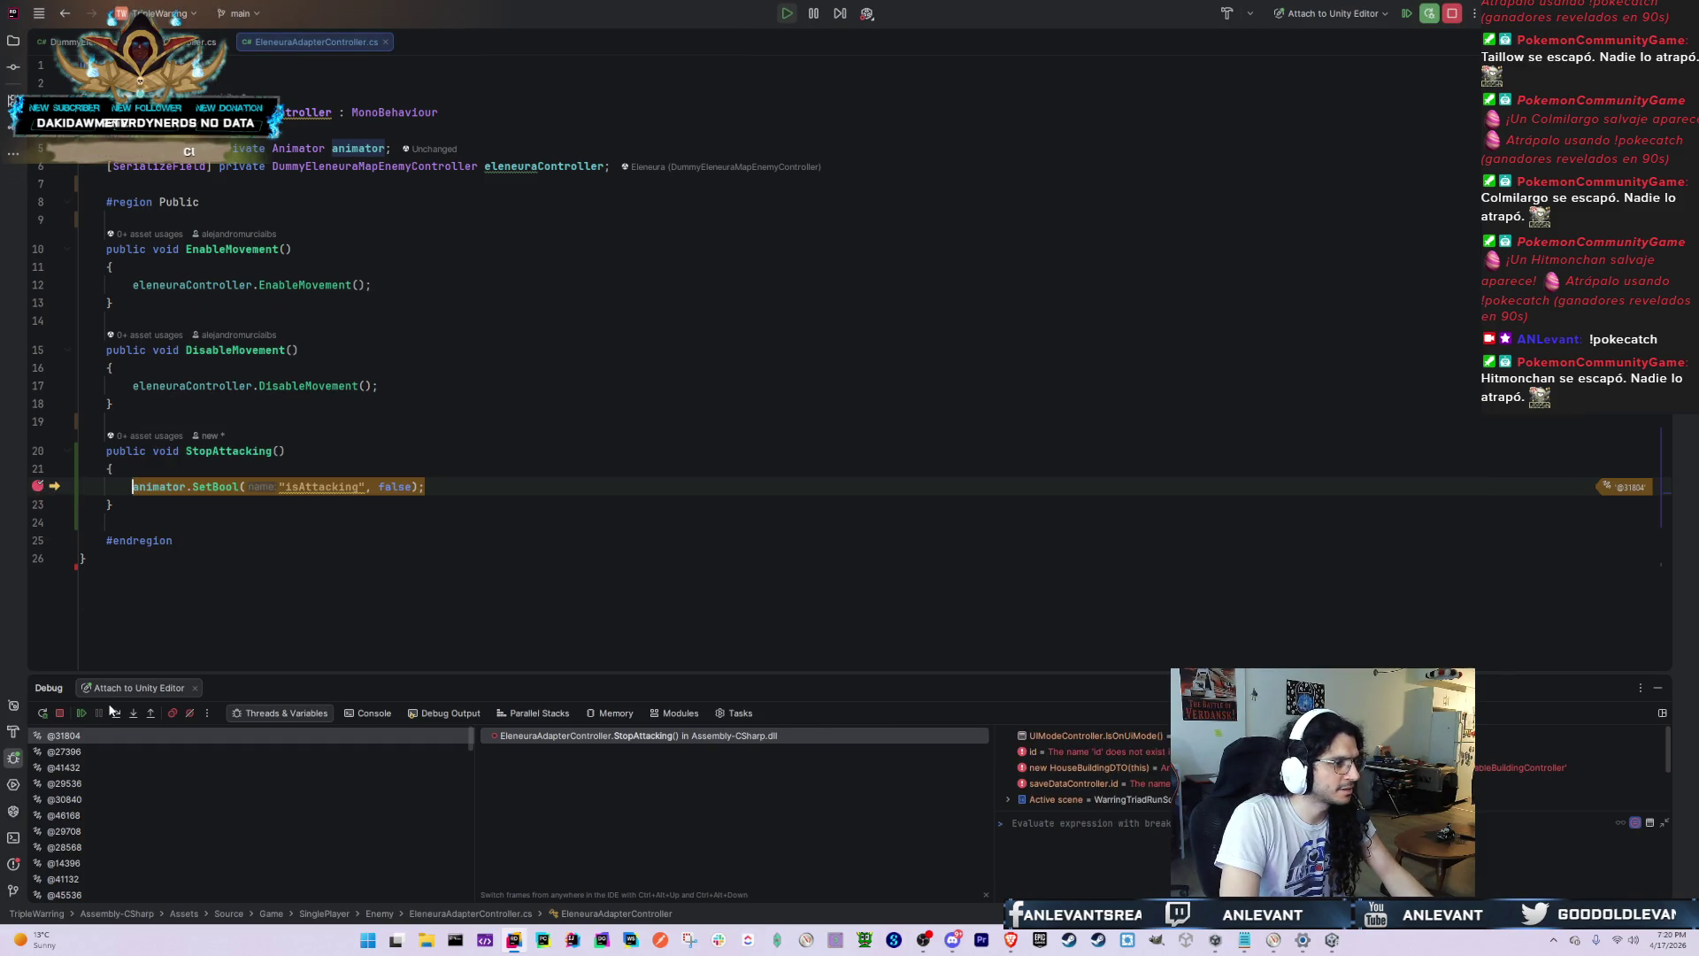
left_click(79, 713)
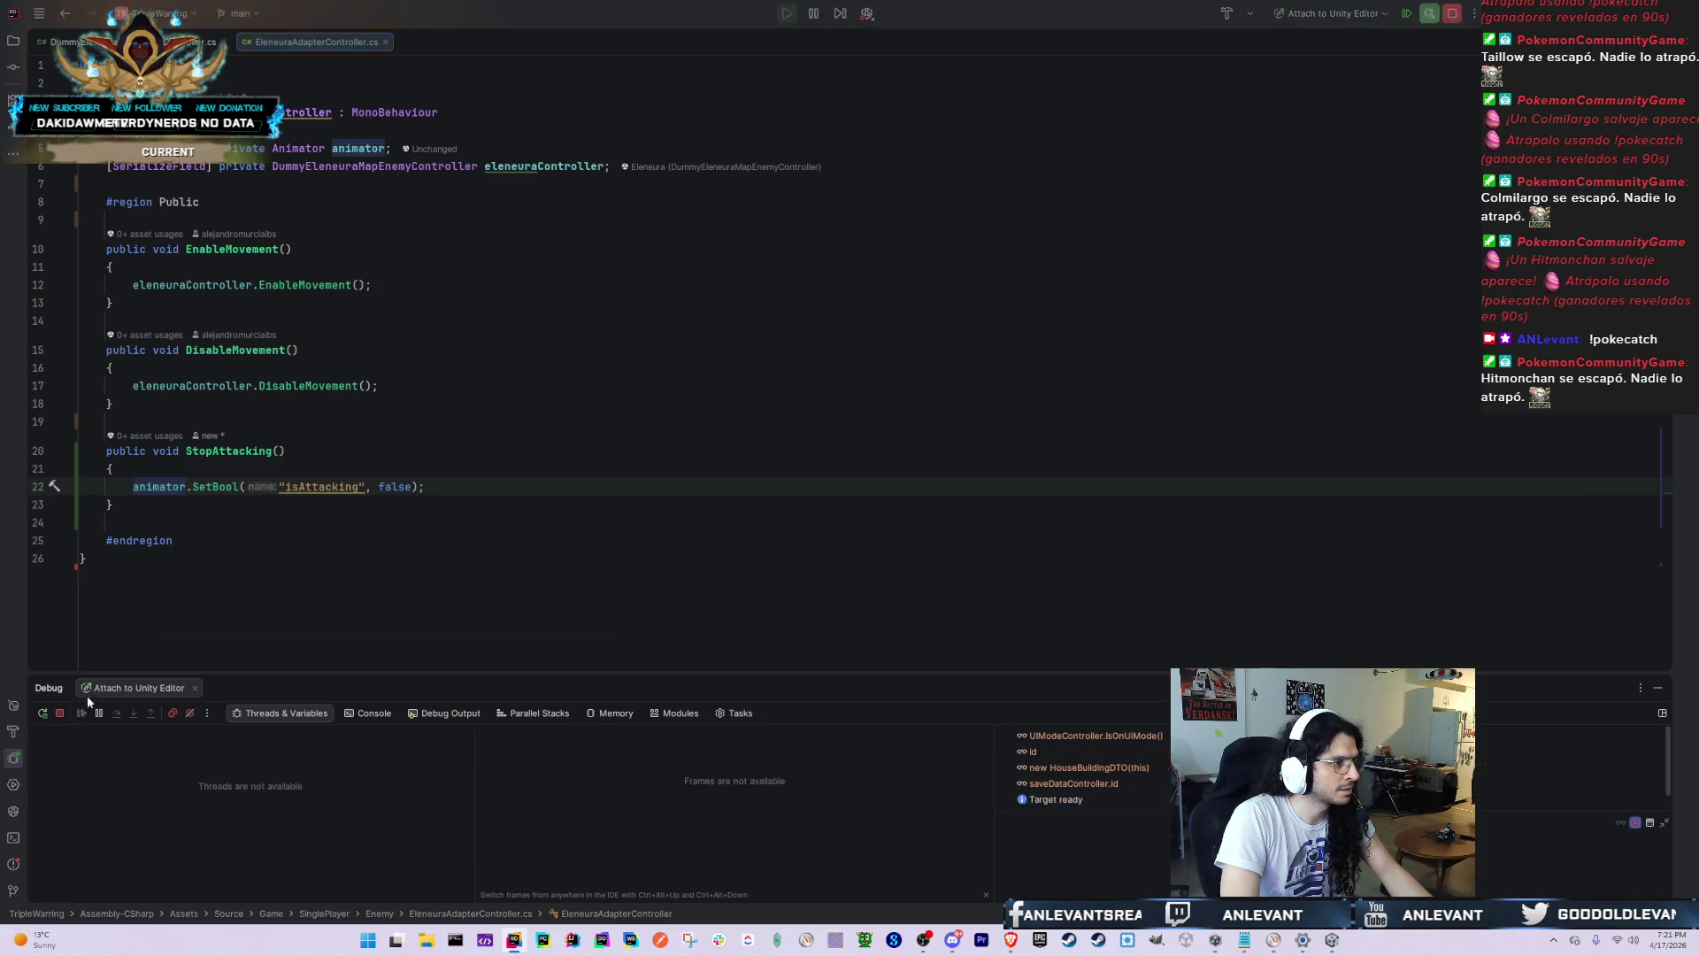
key("alt+Tab")
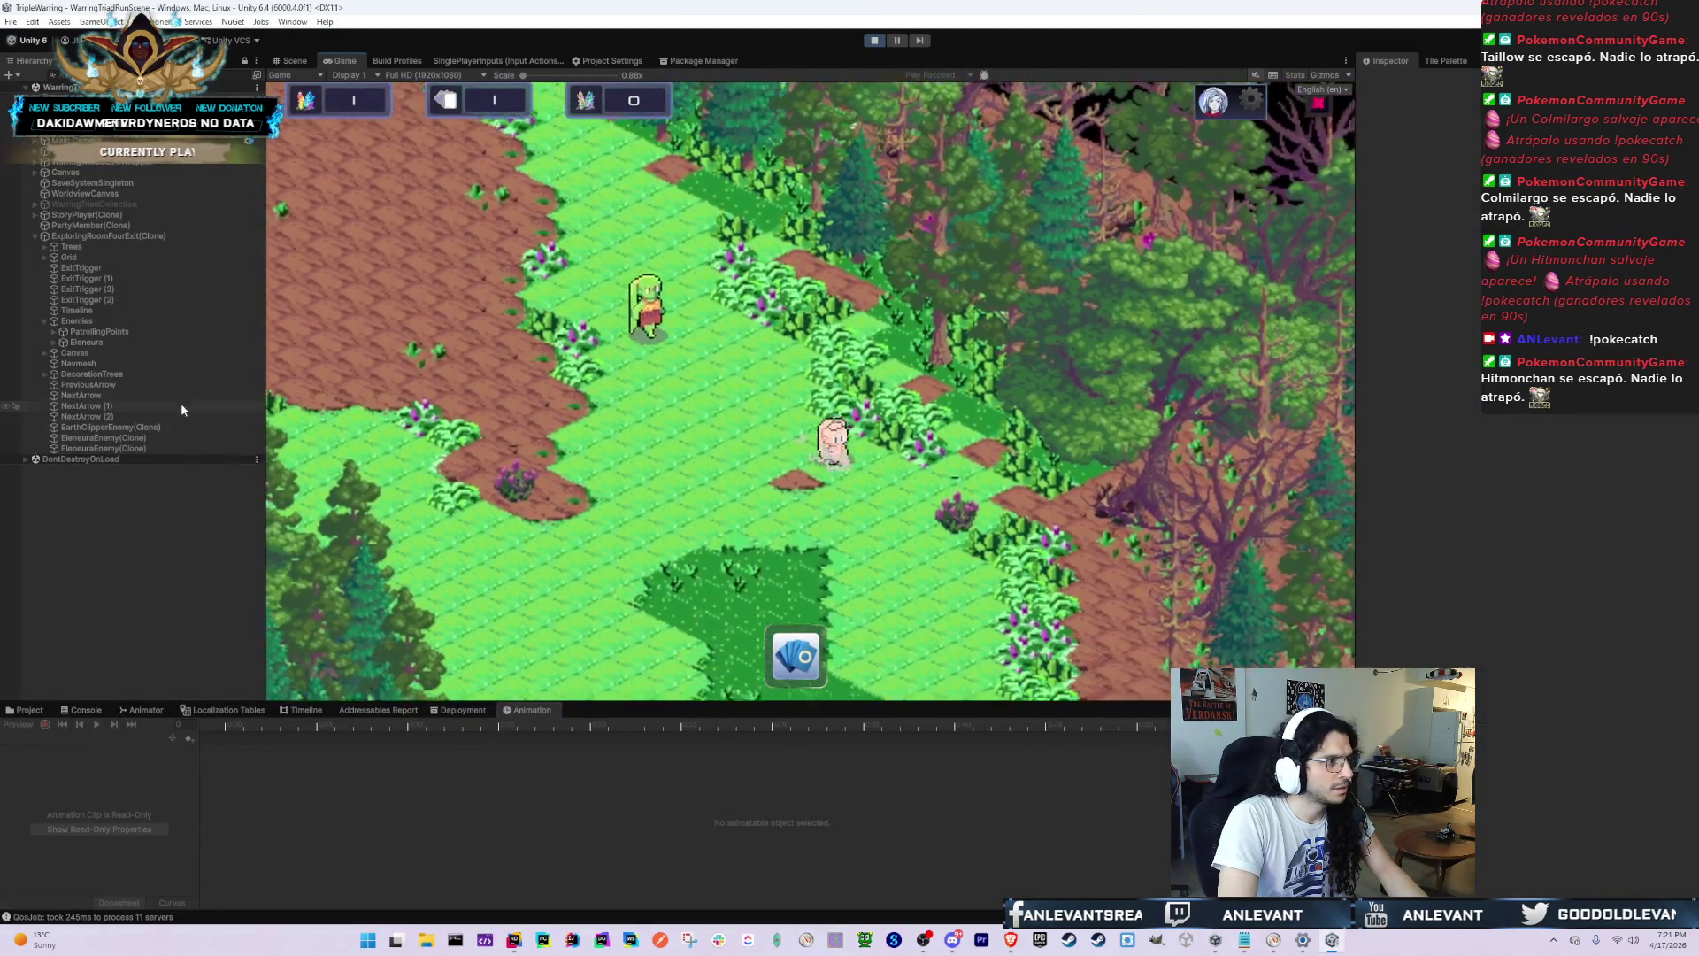
Show Eleneura's child Animator graph, inspect the Any State to Idle transition, and stop Play mode.
left_click(90, 342)
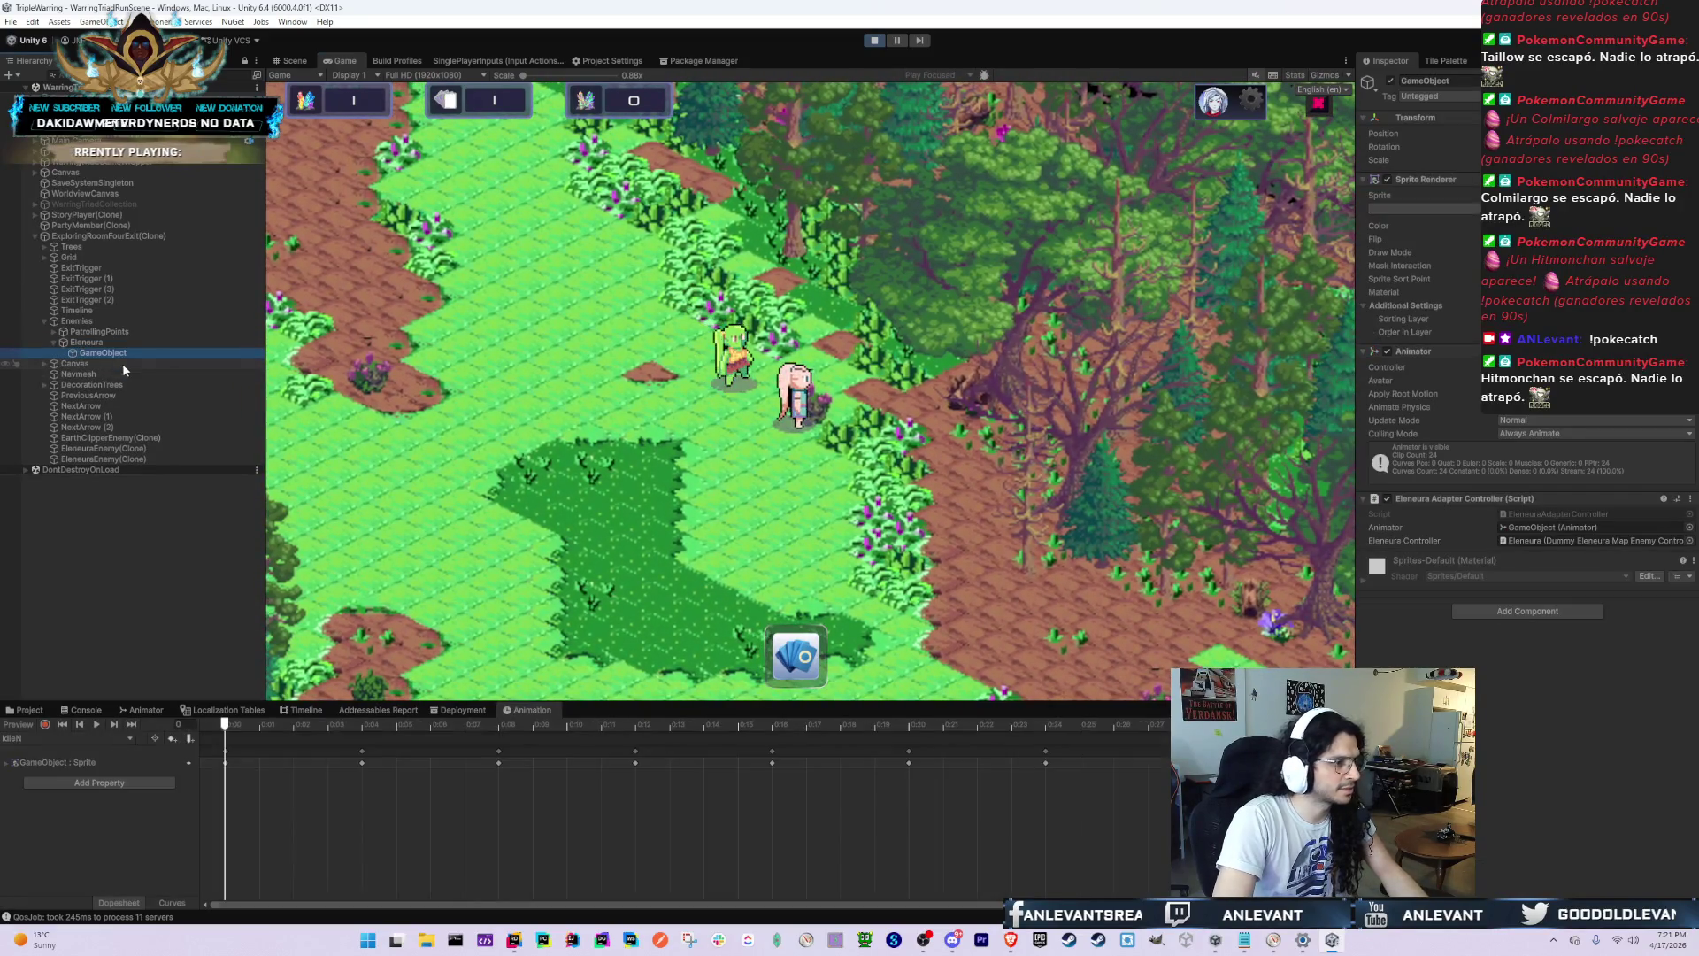
left_click(99, 353)
left_click(141, 710)
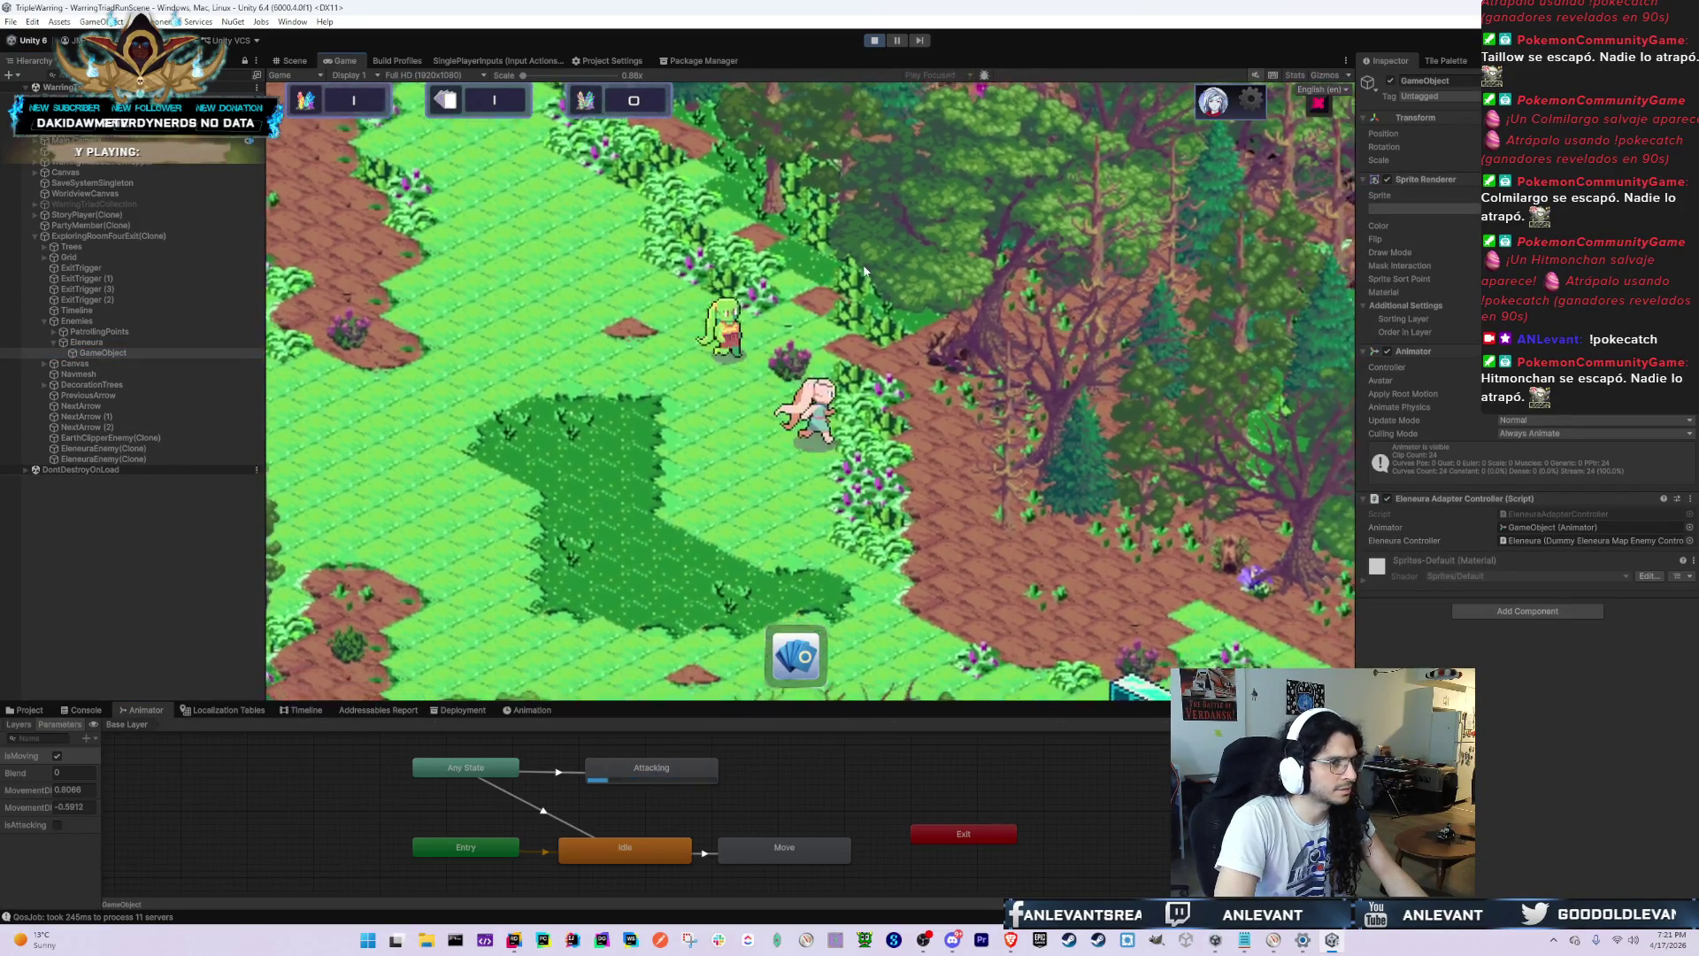
left_click(296, 60)
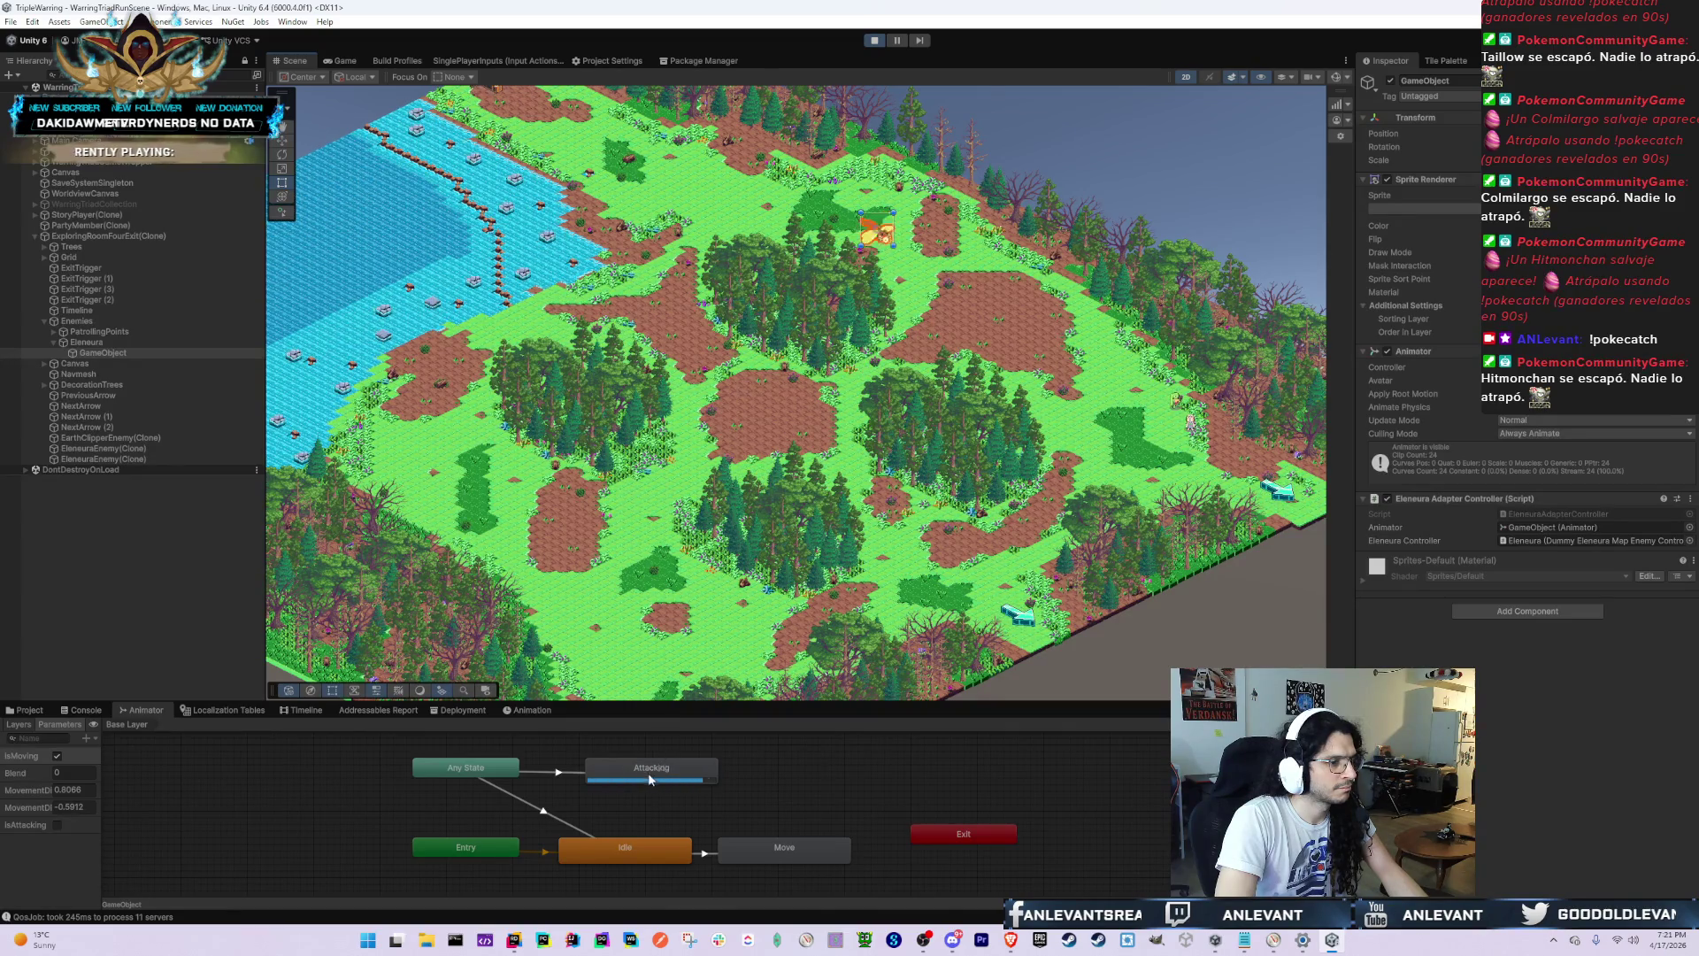
left_click(549, 811)
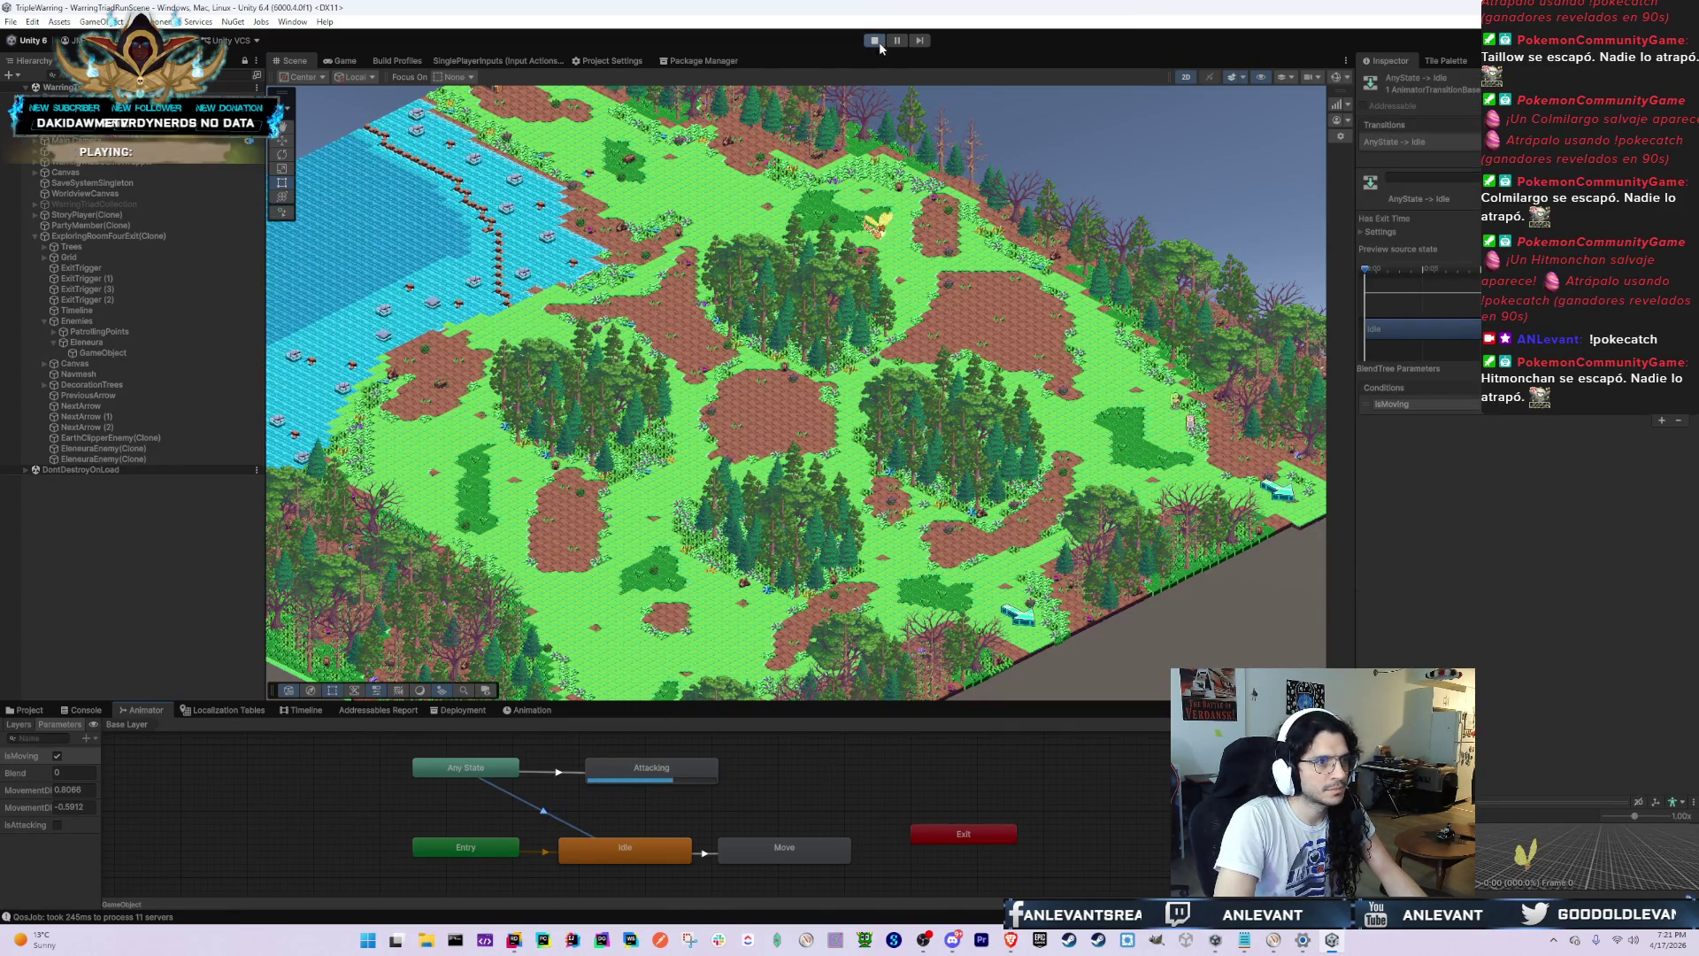
key("ctrl+p")
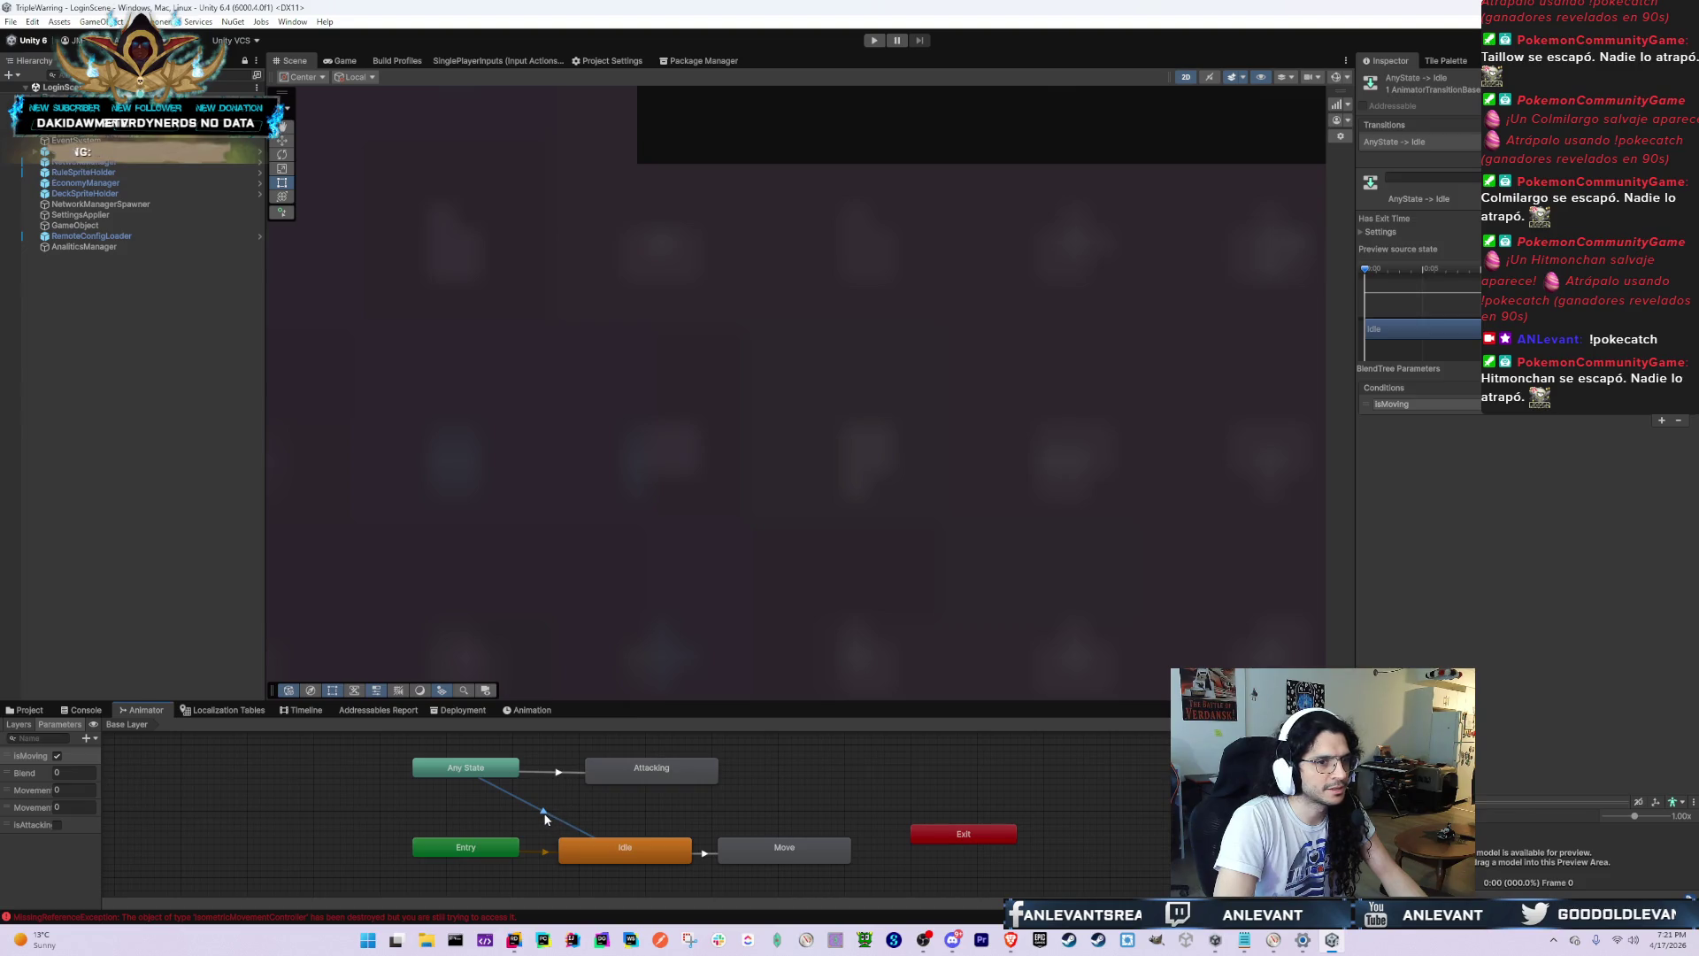
Add an isAttacking = false condition to the Any State to Idle transition.
left_click(1662, 421)
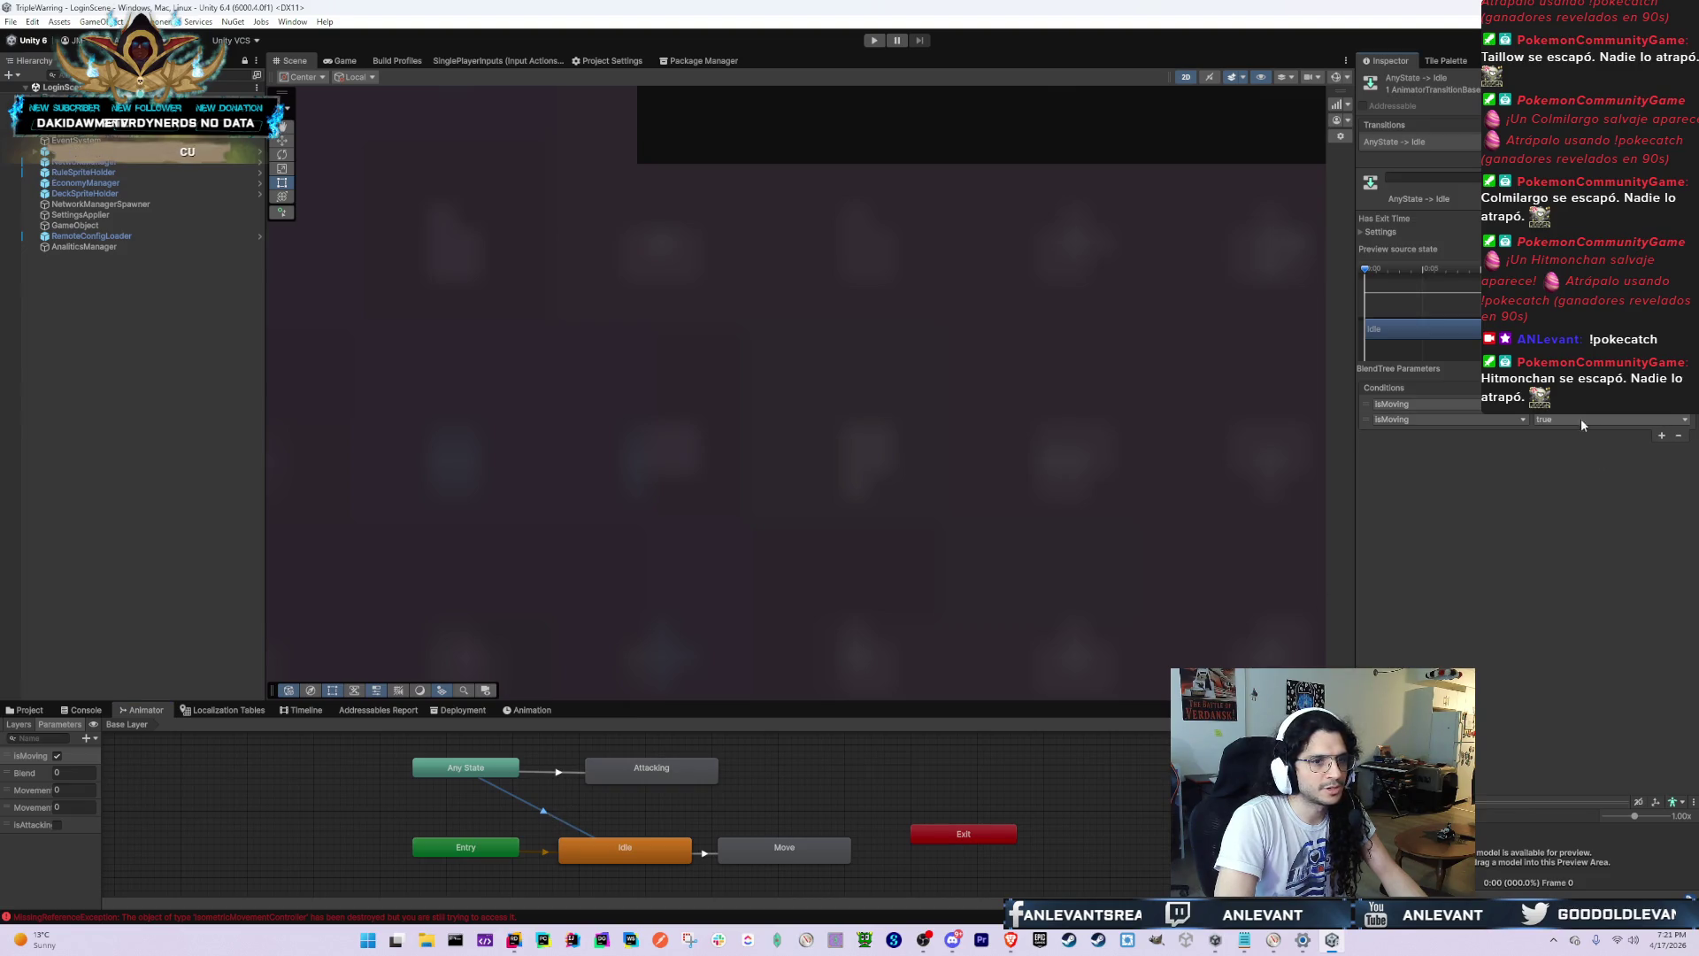
left_click(1494, 420)
left_click(1410, 508)
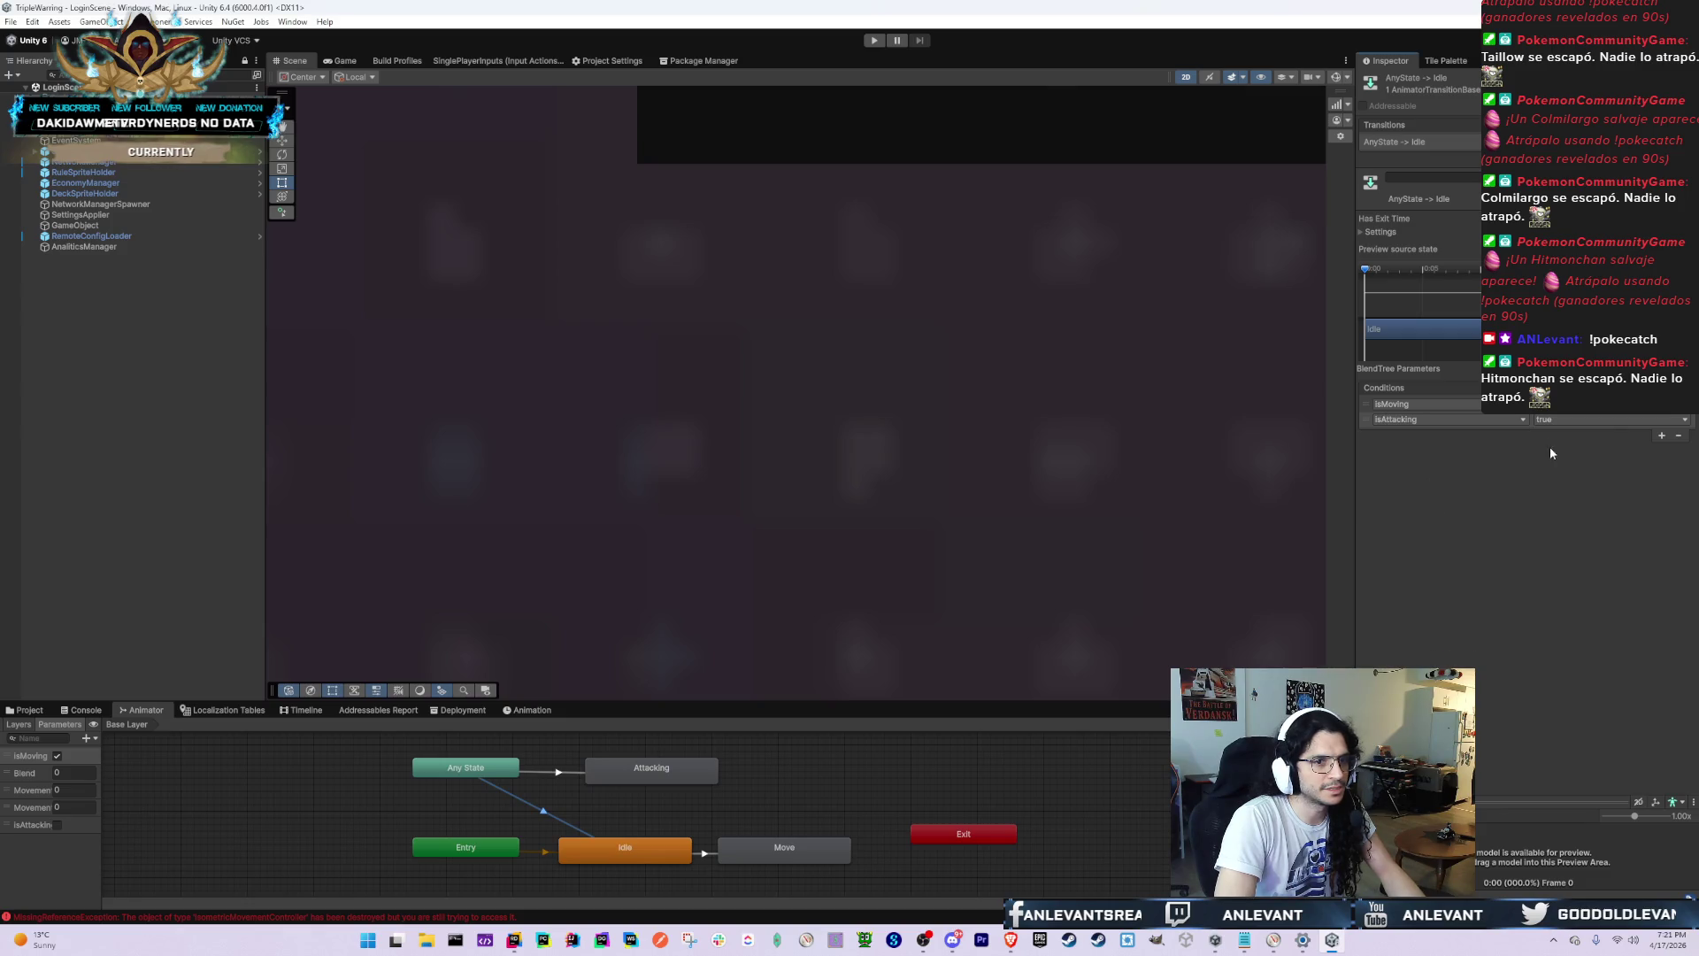
left_click(1562, 420)
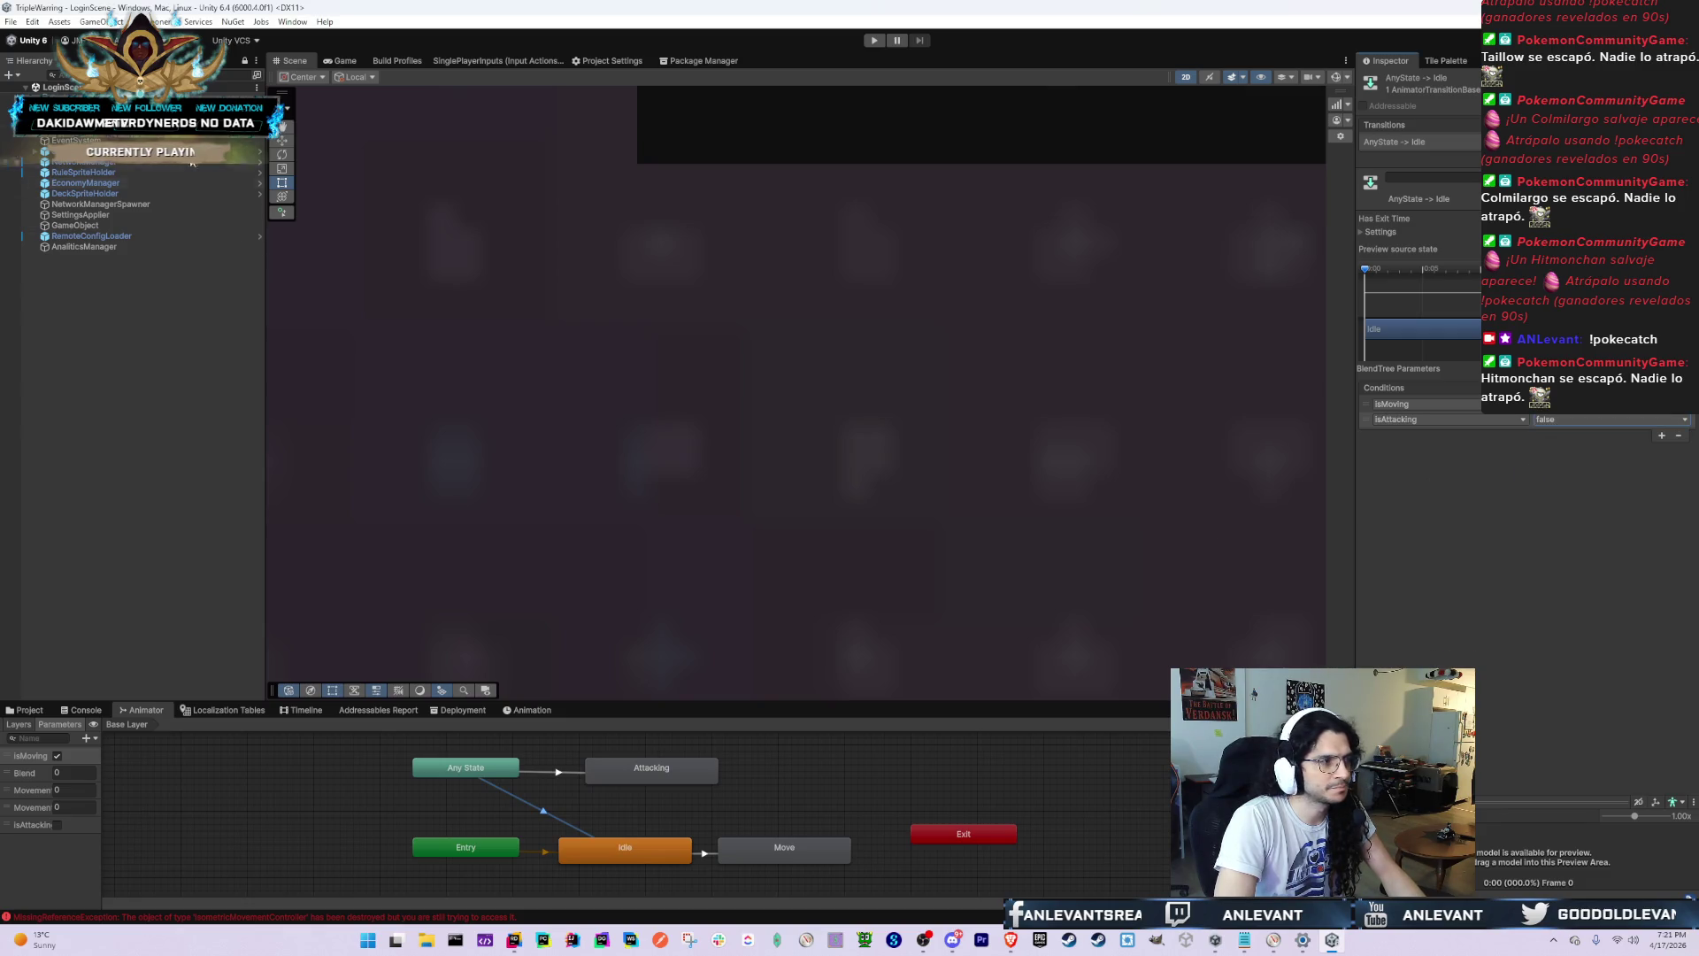
left_click(556, 774)
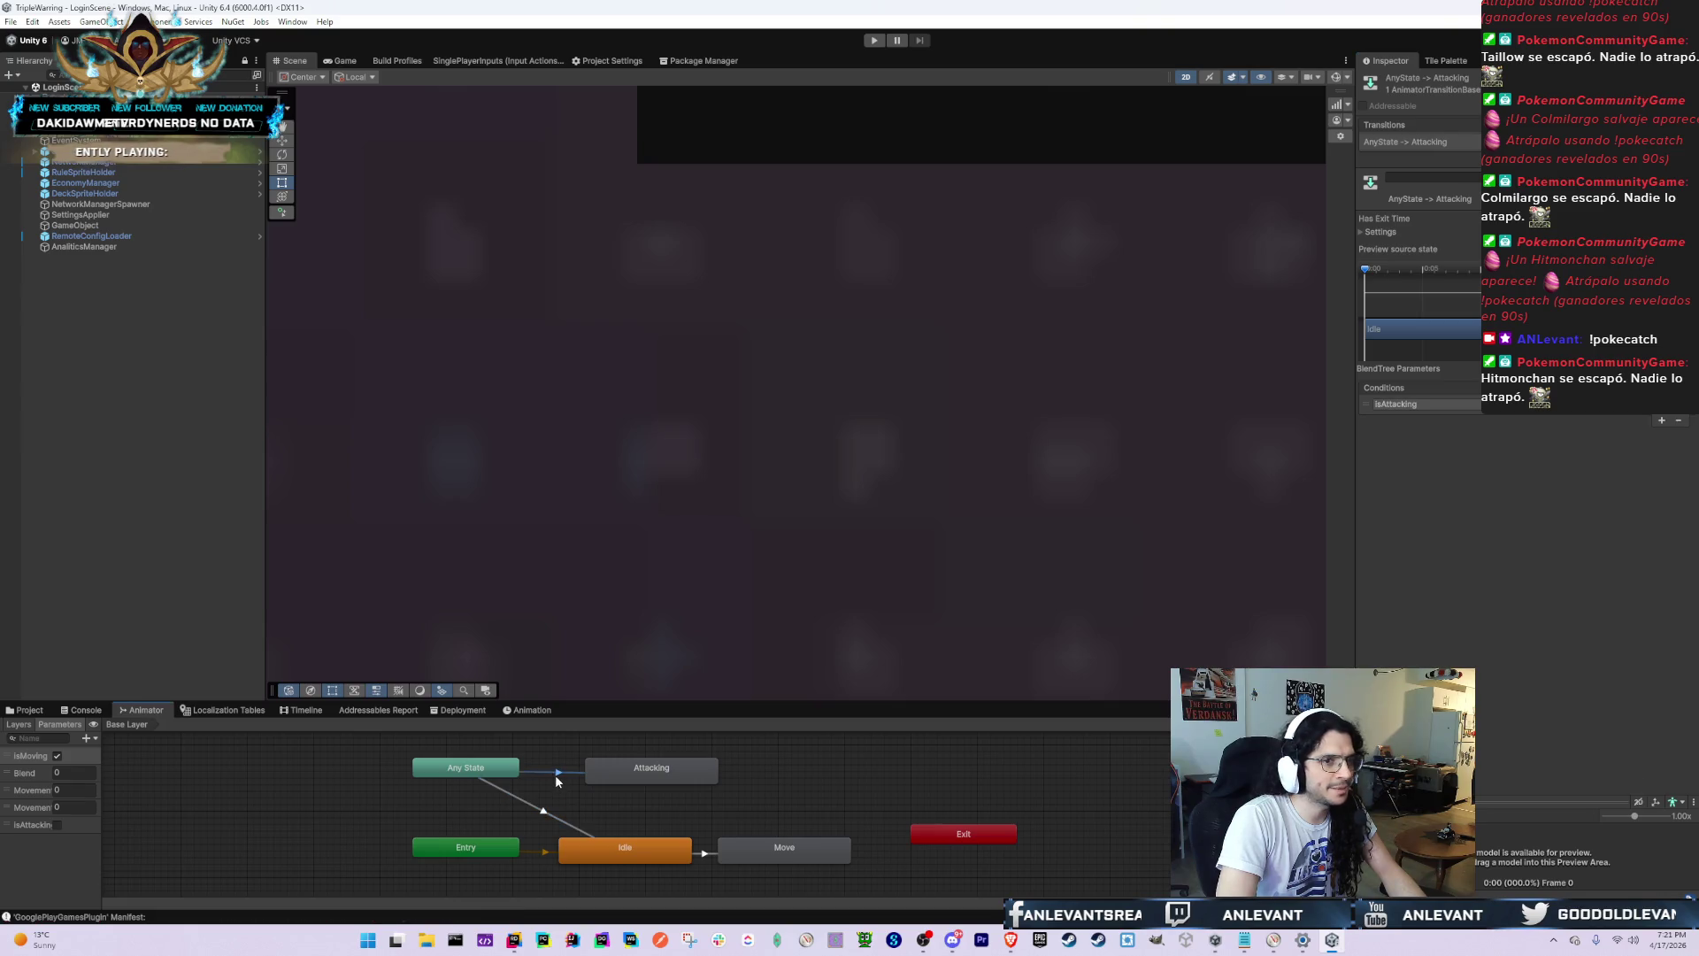
left_click(343, 61)
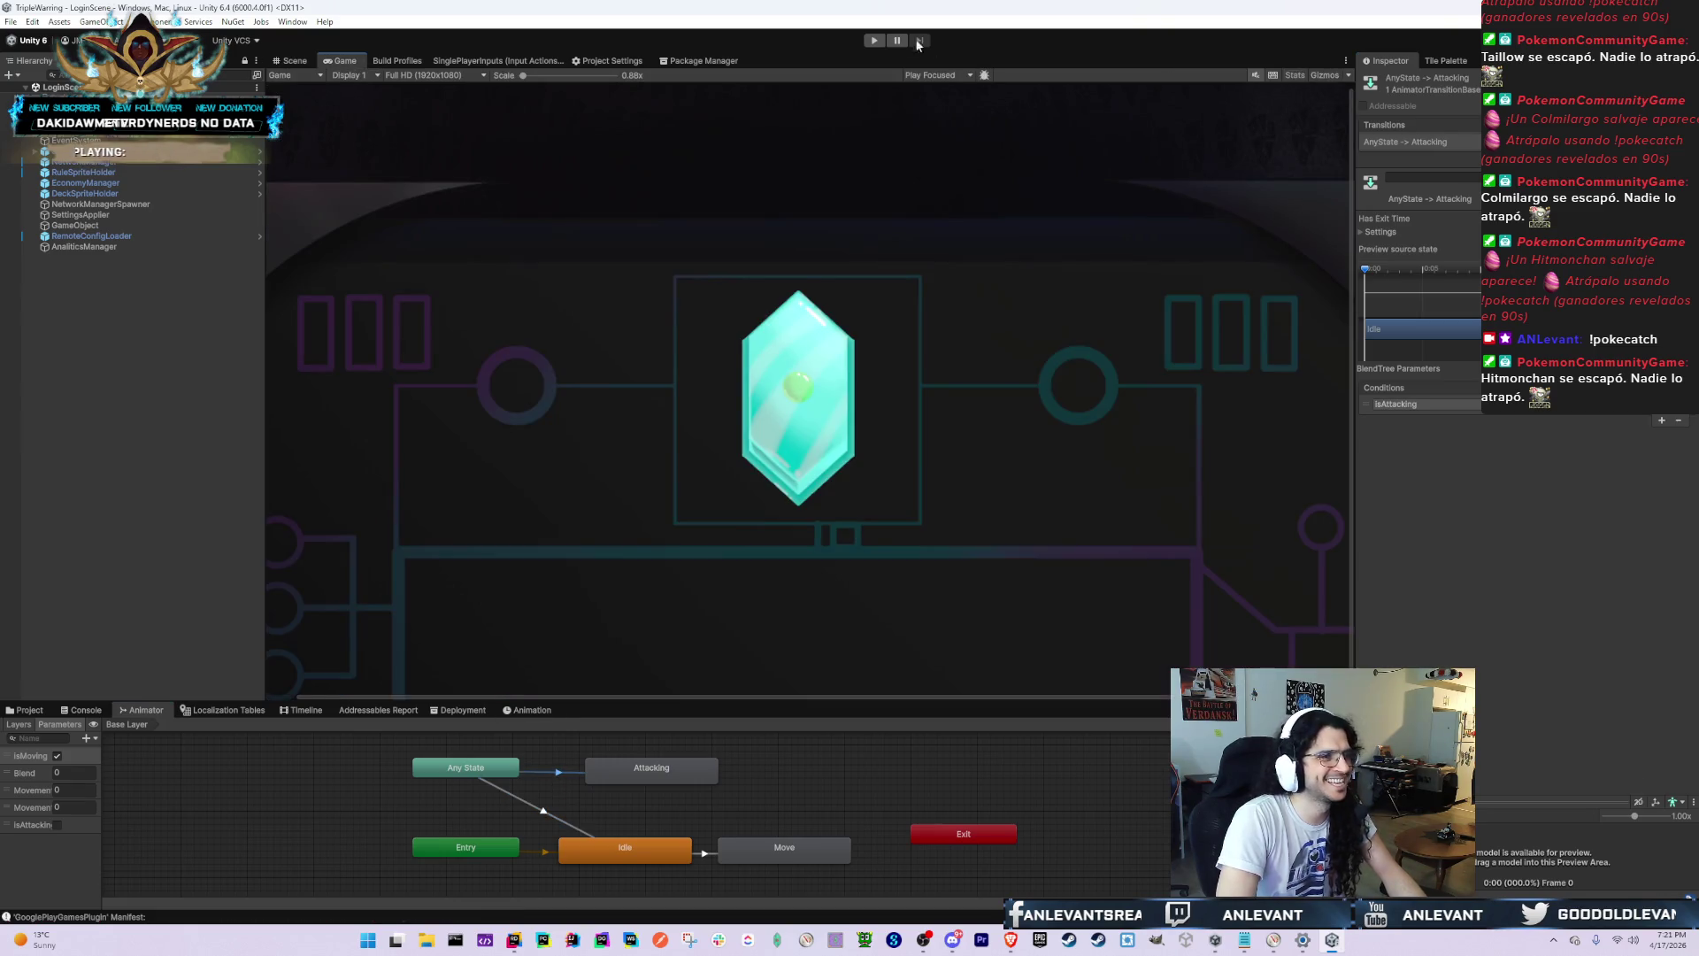
Enter Play mode, log in with the username and password, and start a Solo campaign run.
left_click(873, 41)
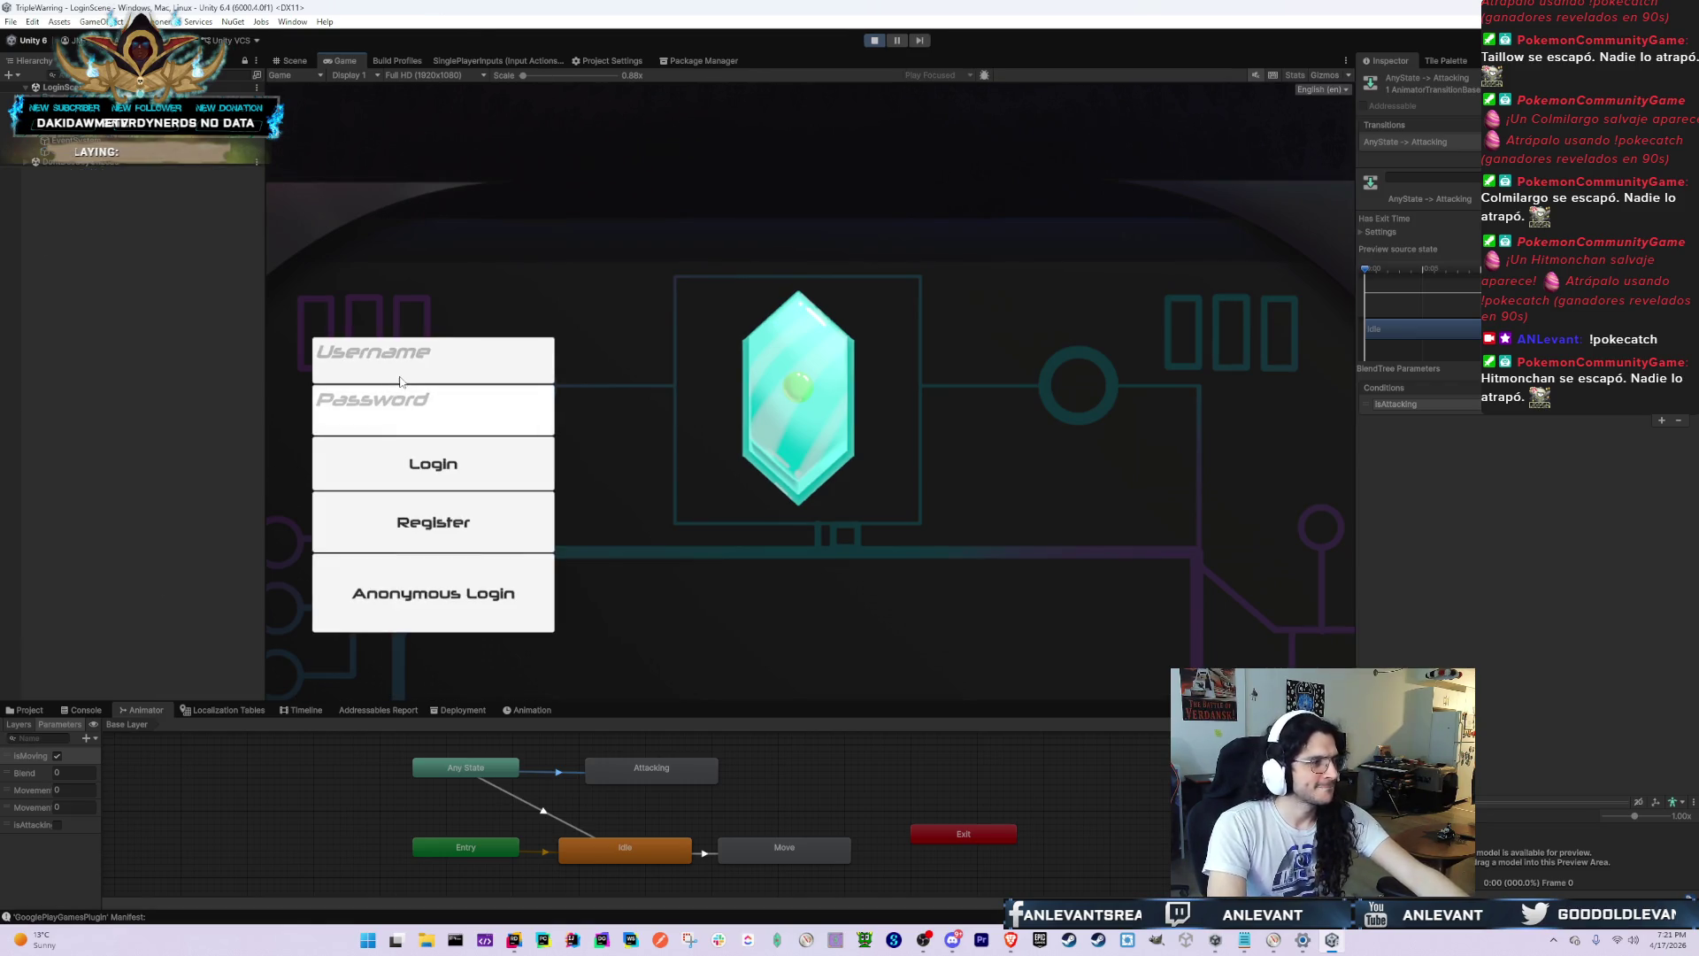
type("admin")
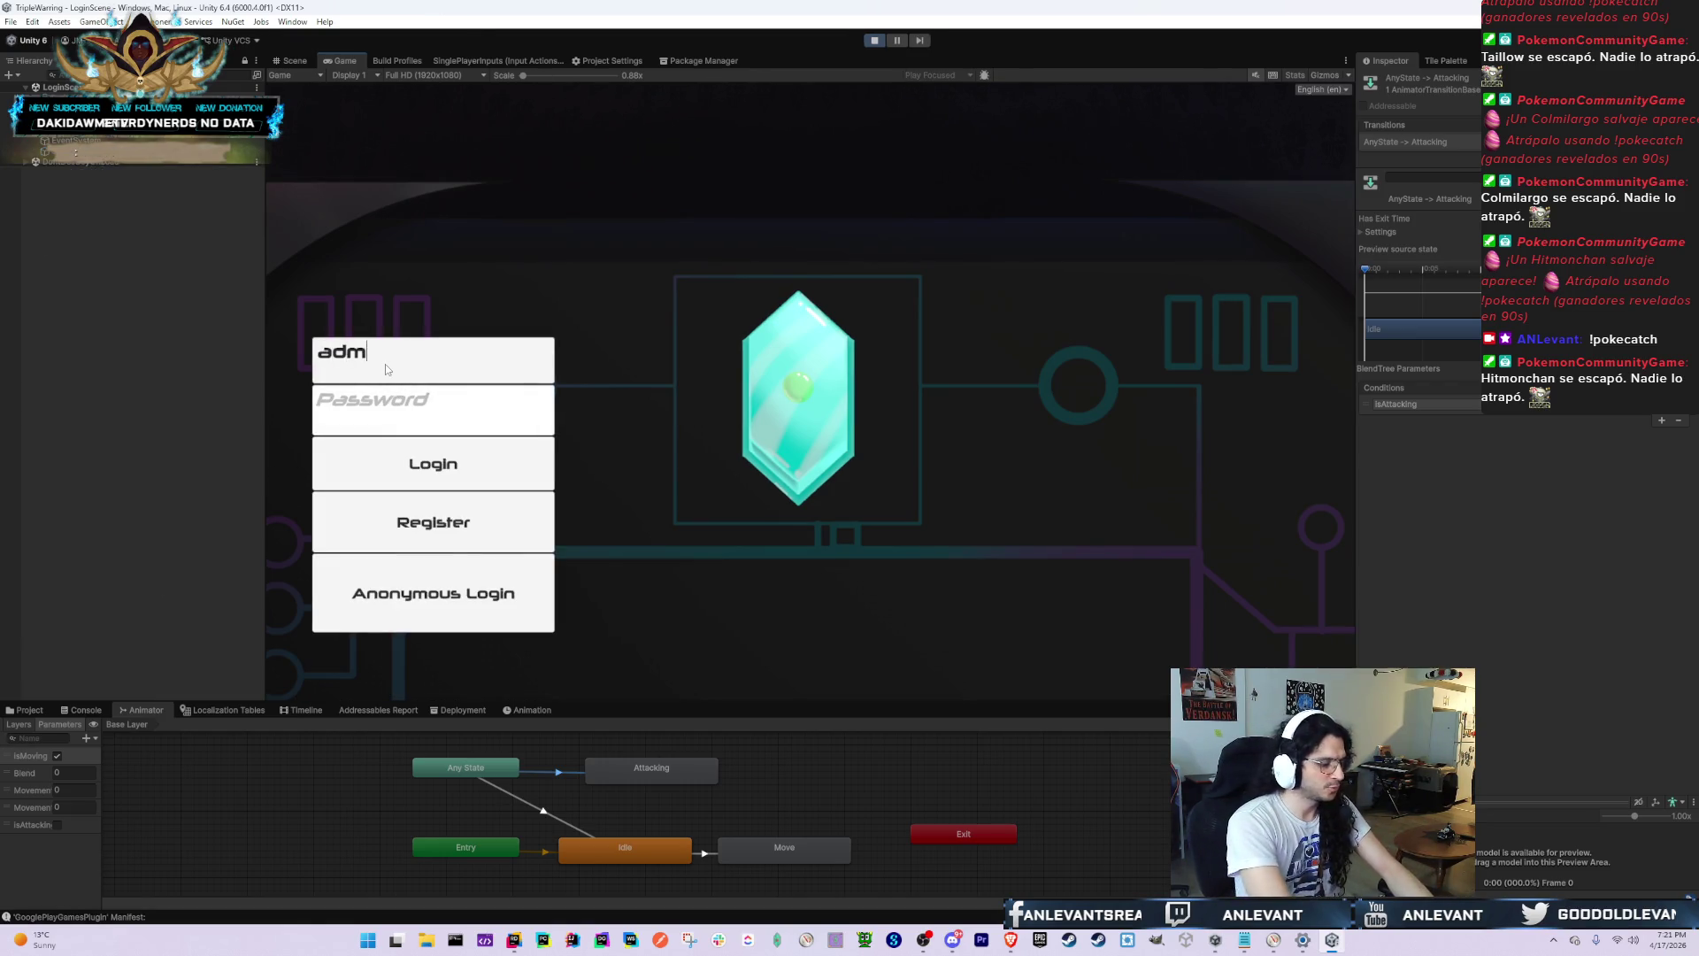
left_click(420, 423)
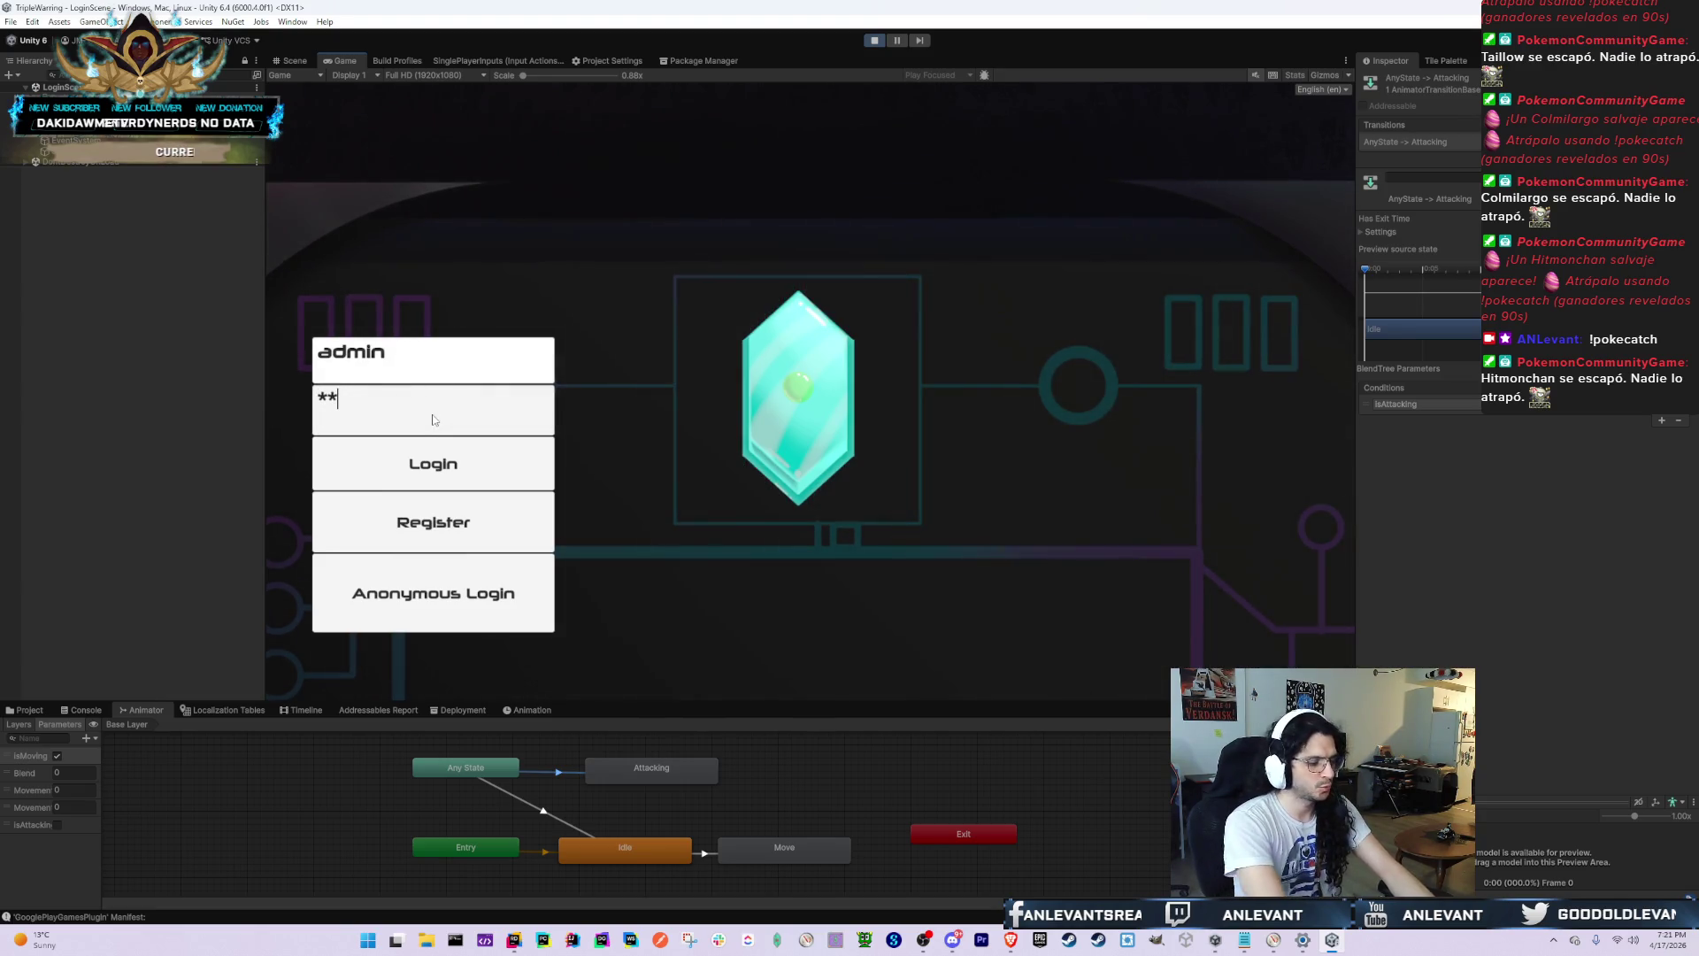
left_click(478, 475)
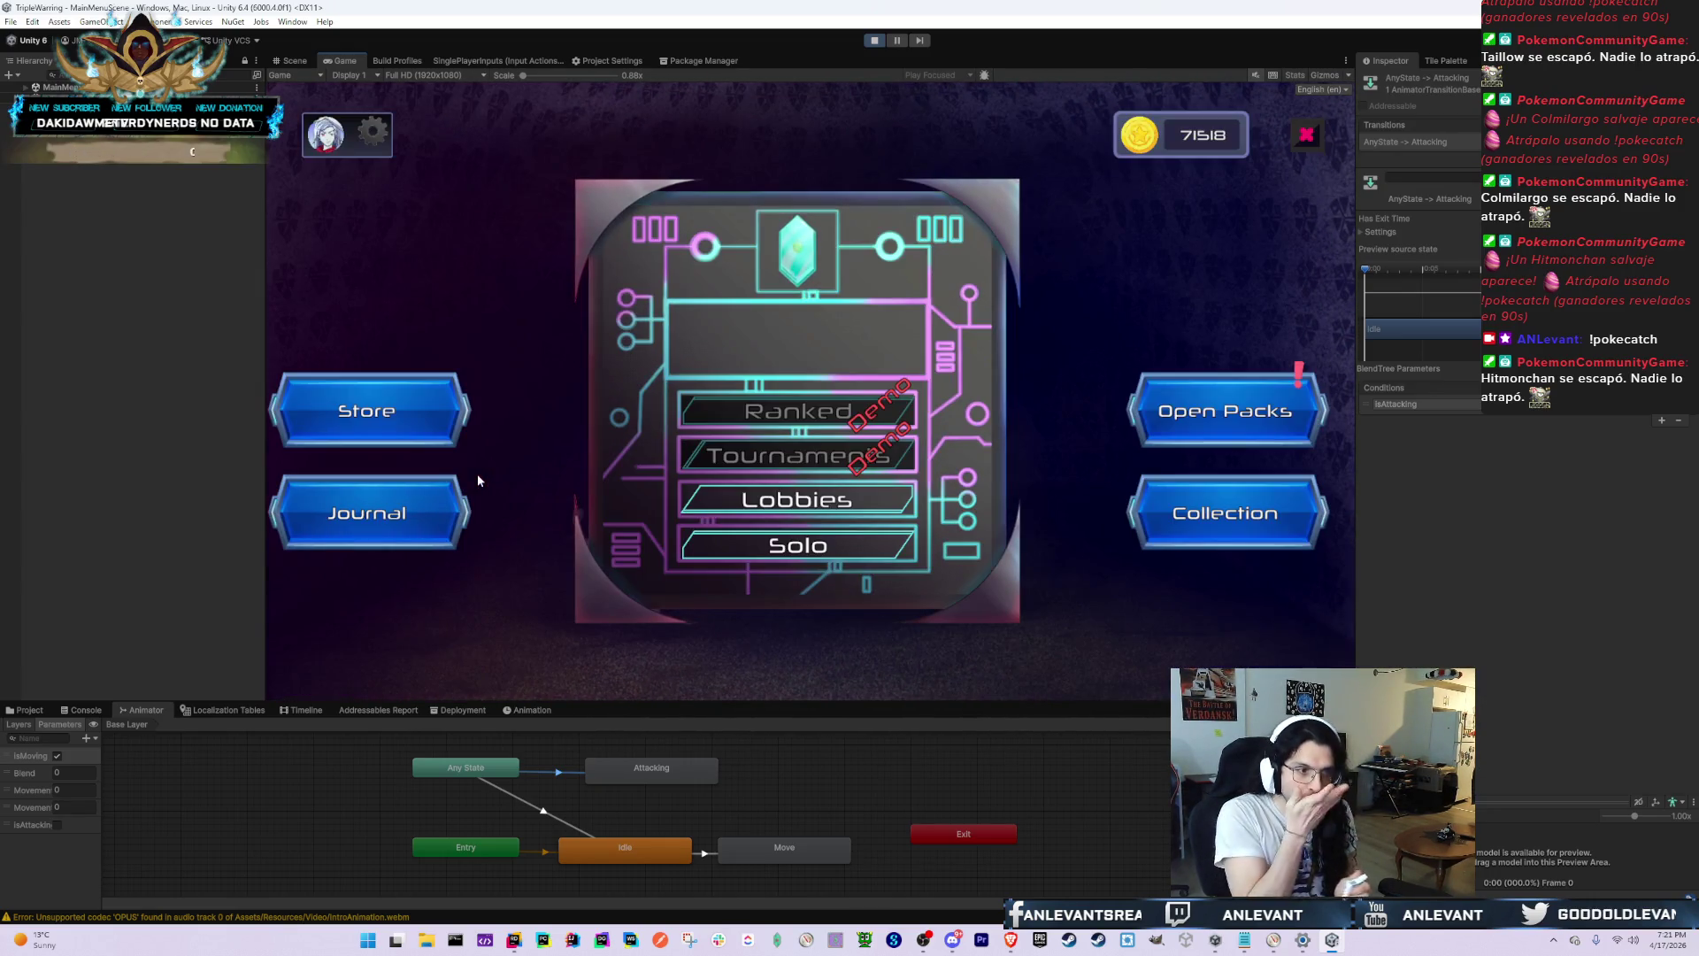
left_click(766, 536)
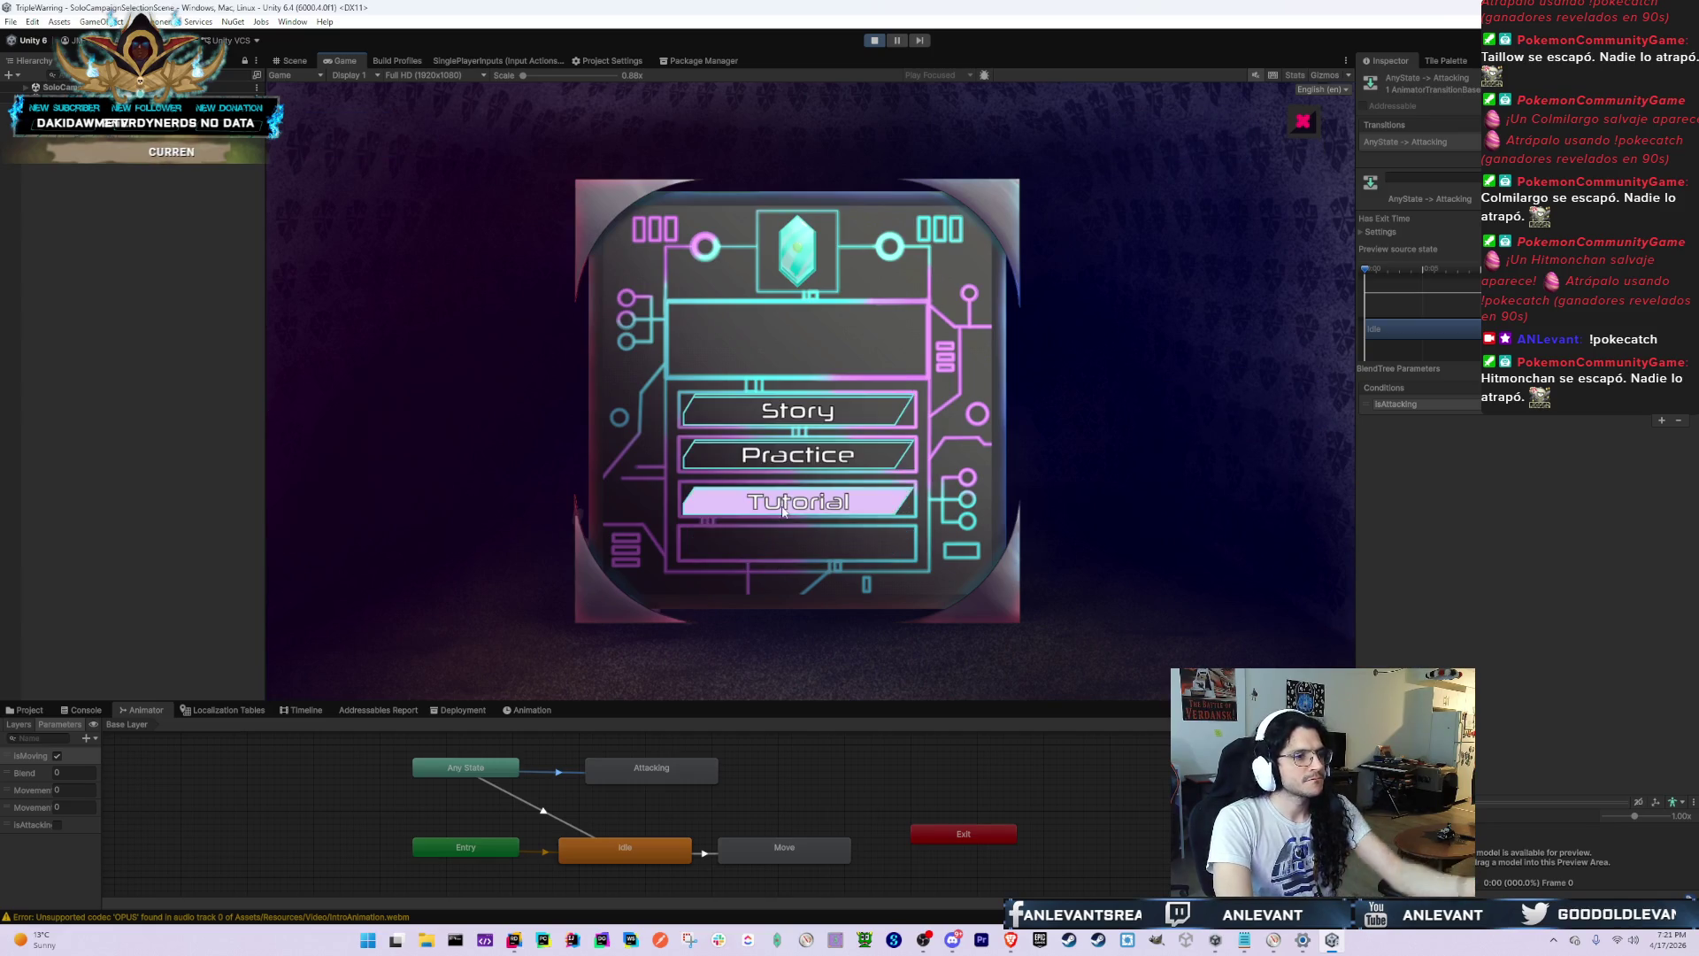
left_click(801, 422)
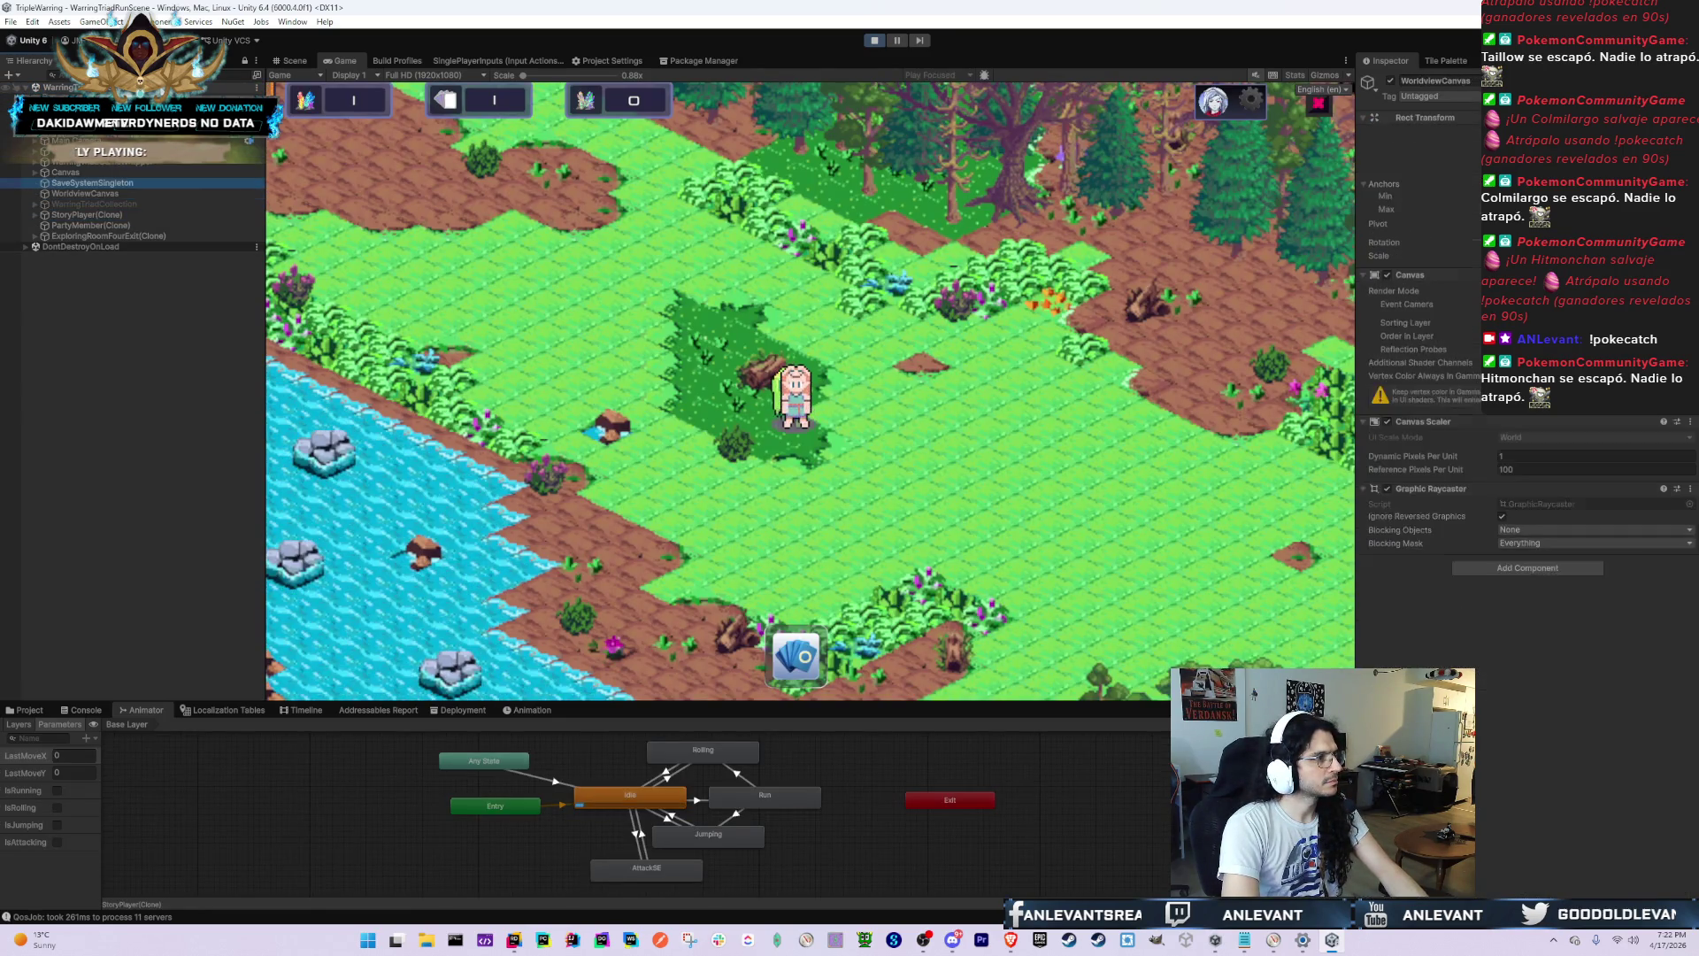
Browse the Hierarchy to Eleneura, walk the player down-right, and select the companion's child object.
left_click(79, 182)
key("Left")
key("Left")
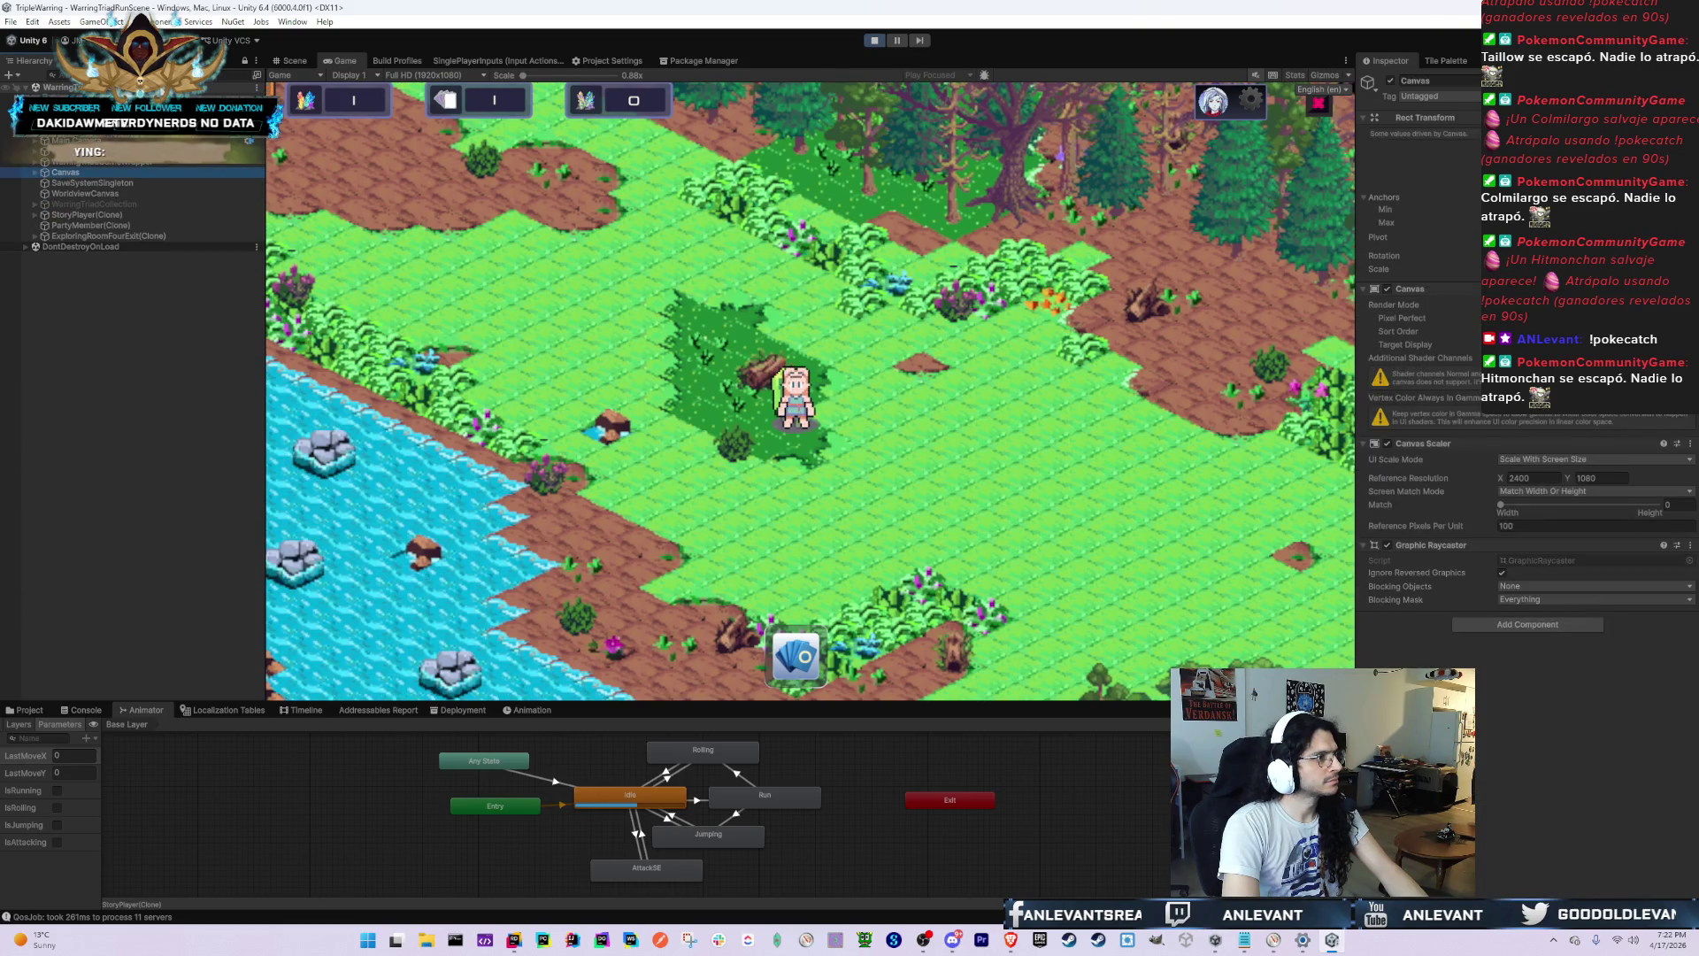
key("Down")
key("Down")
key("Down")
key("Right")
key("Down")
key("Down")
key("Down")
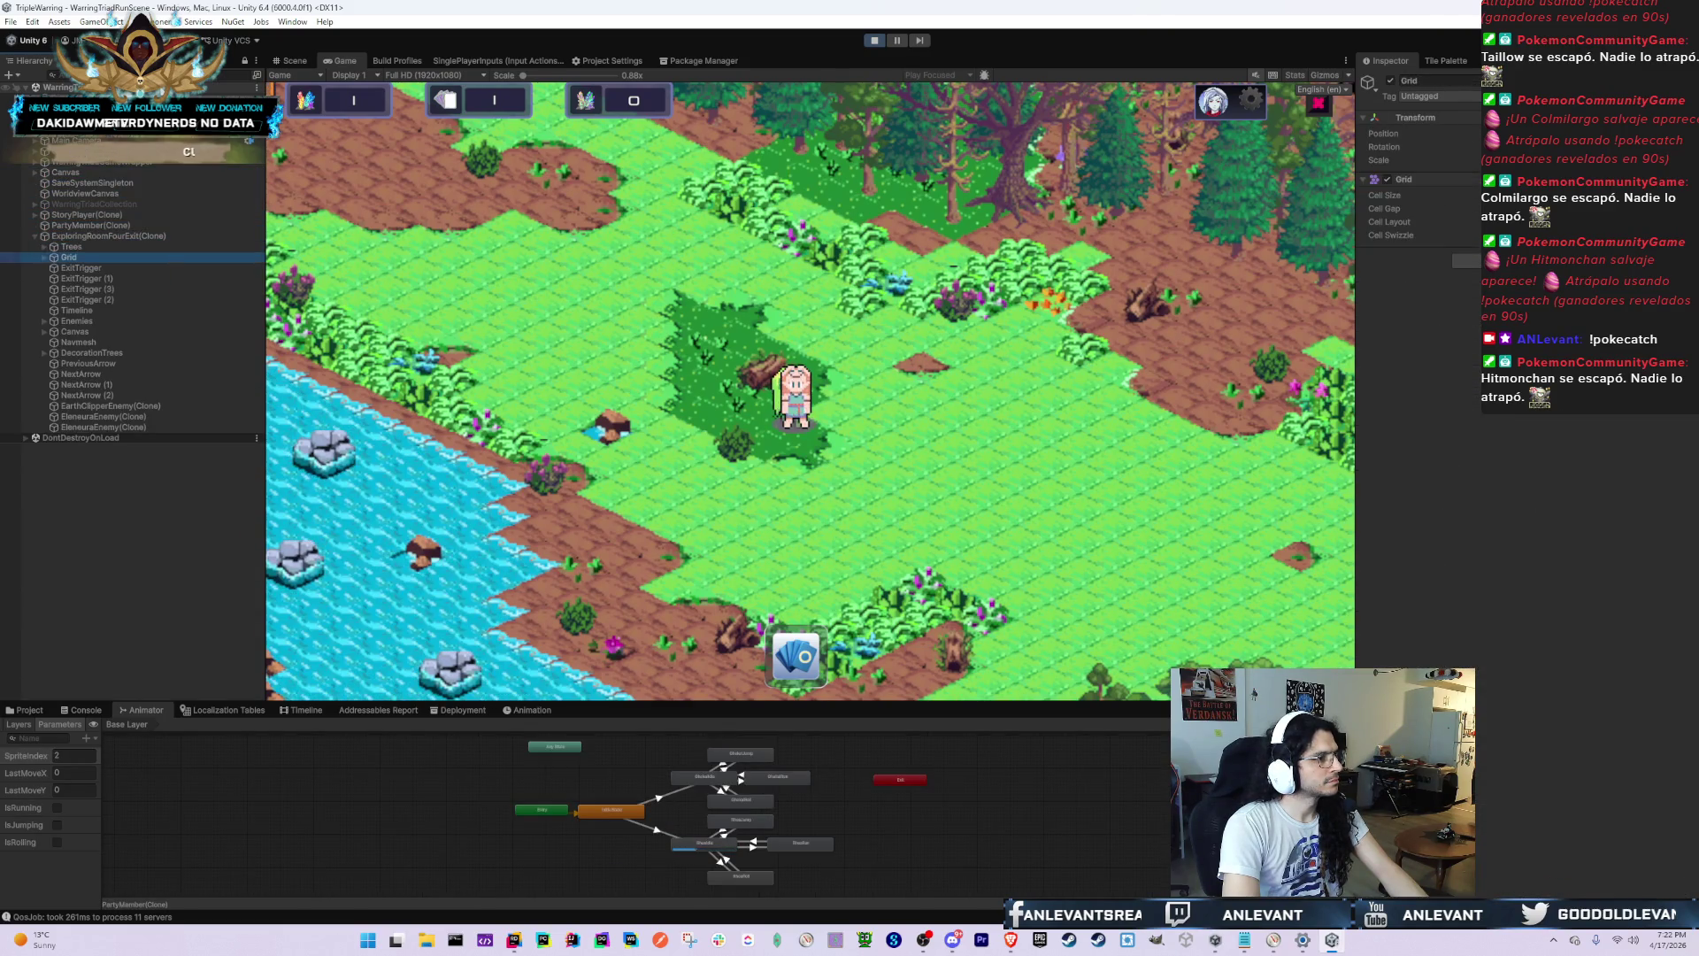
key("Down")
key("Down")
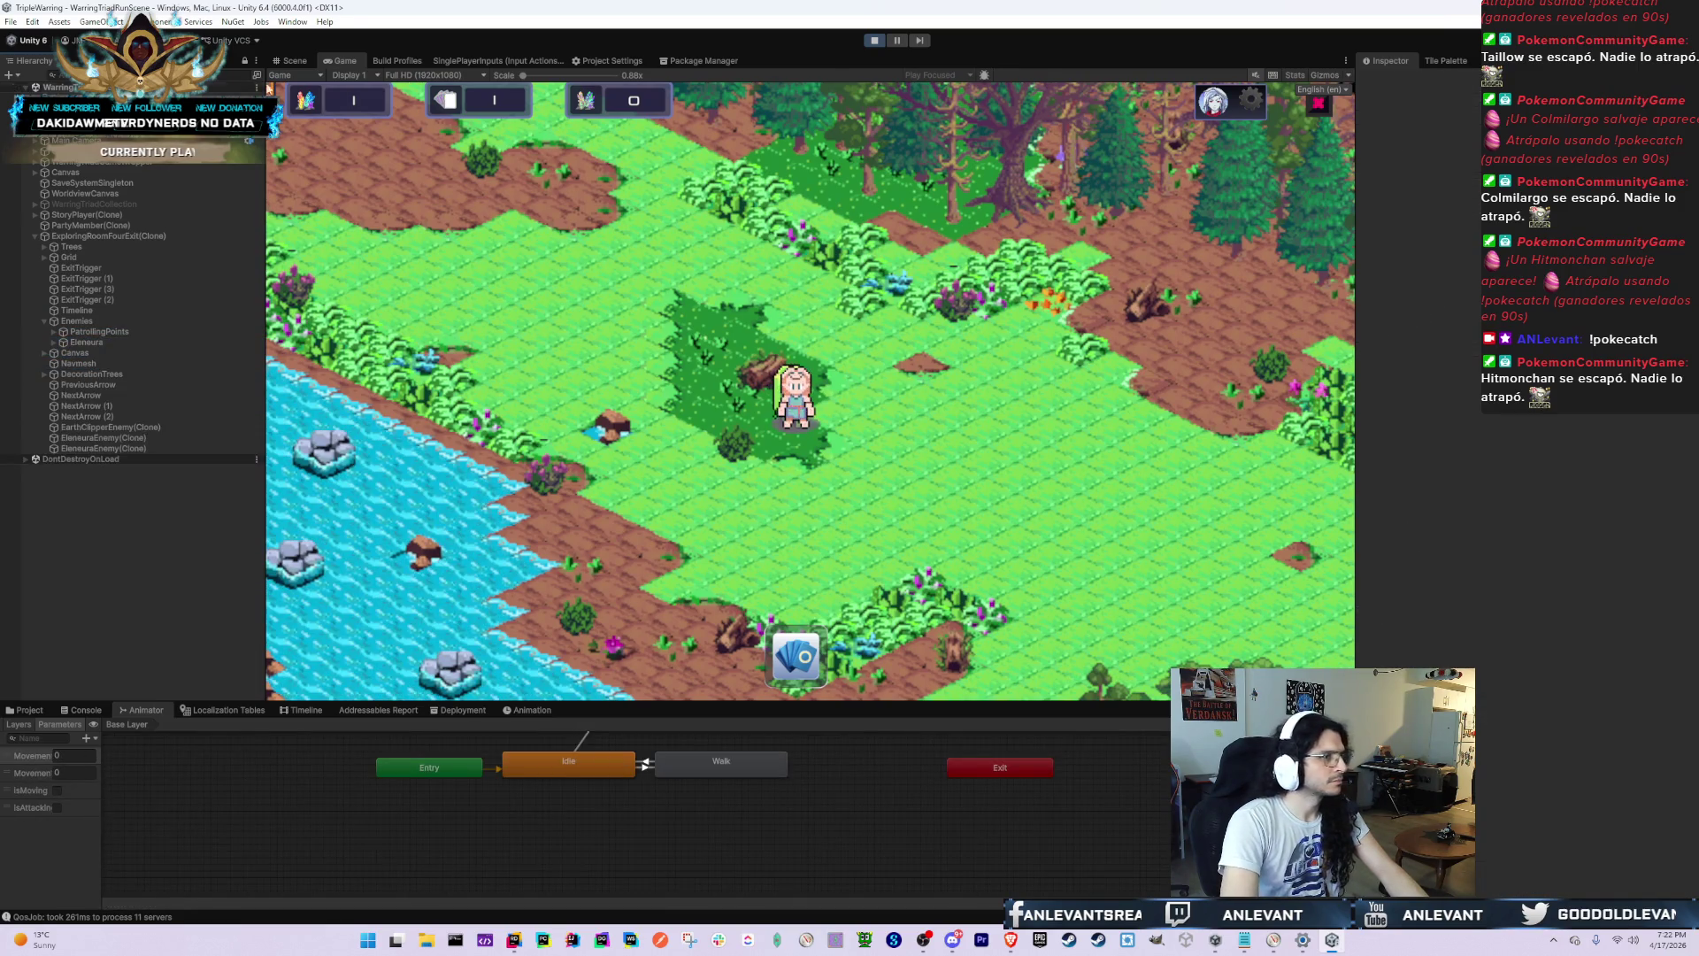
key("d")
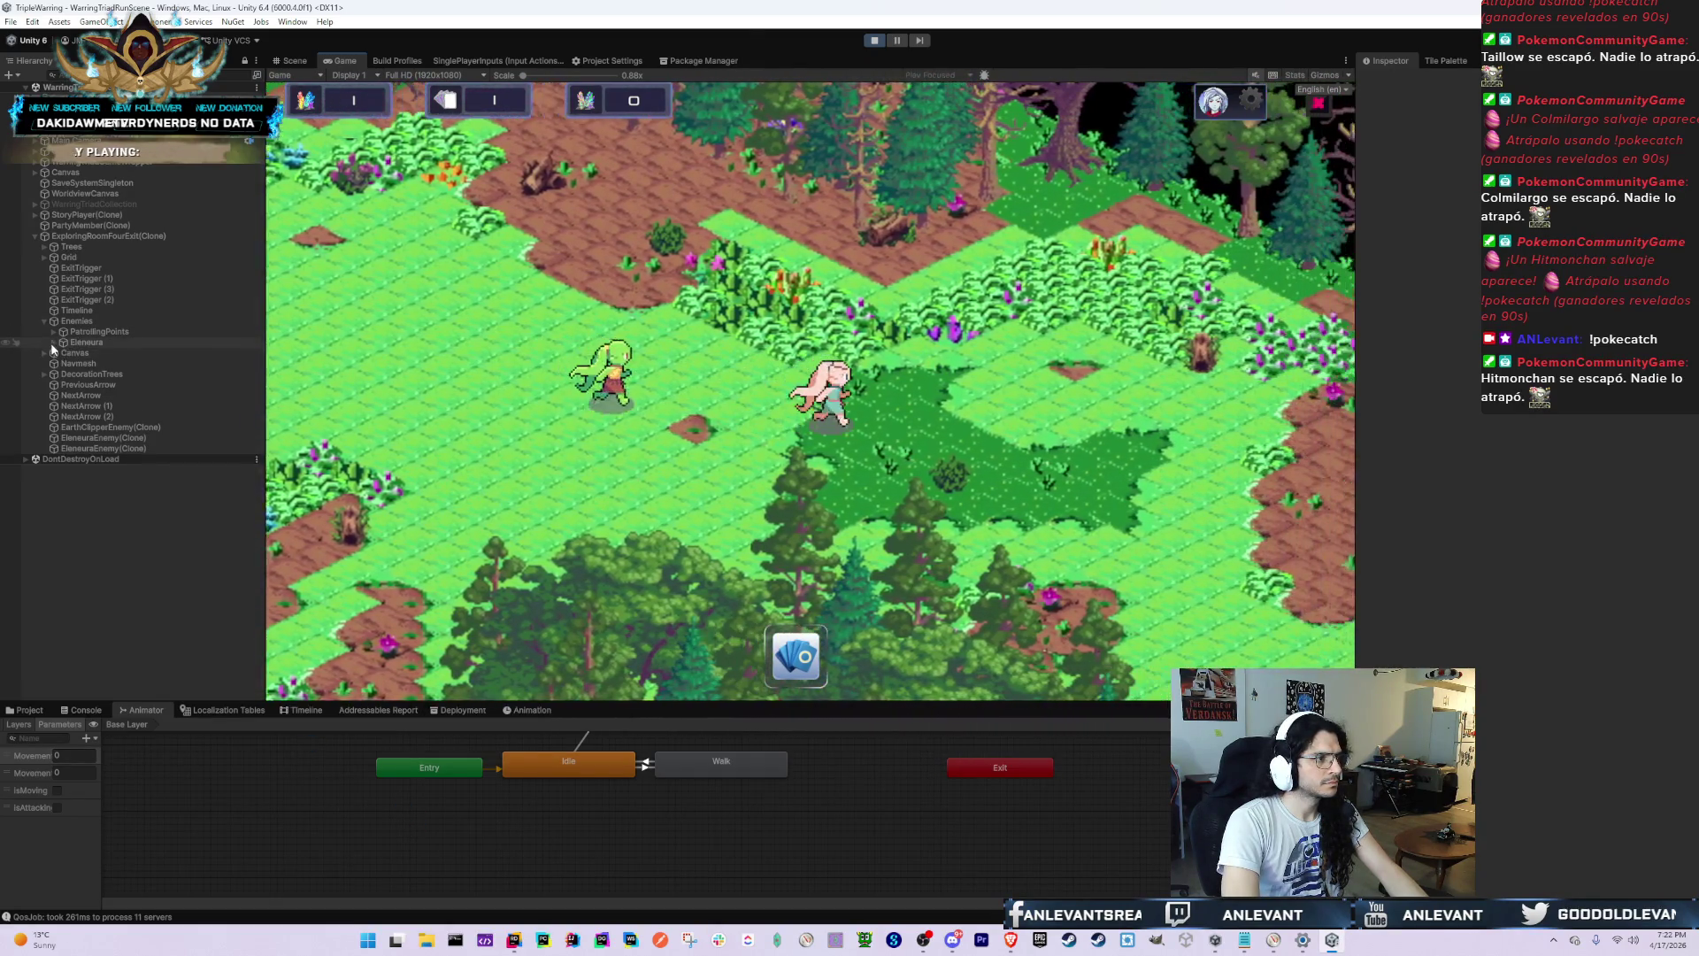
left_click(95, 353)
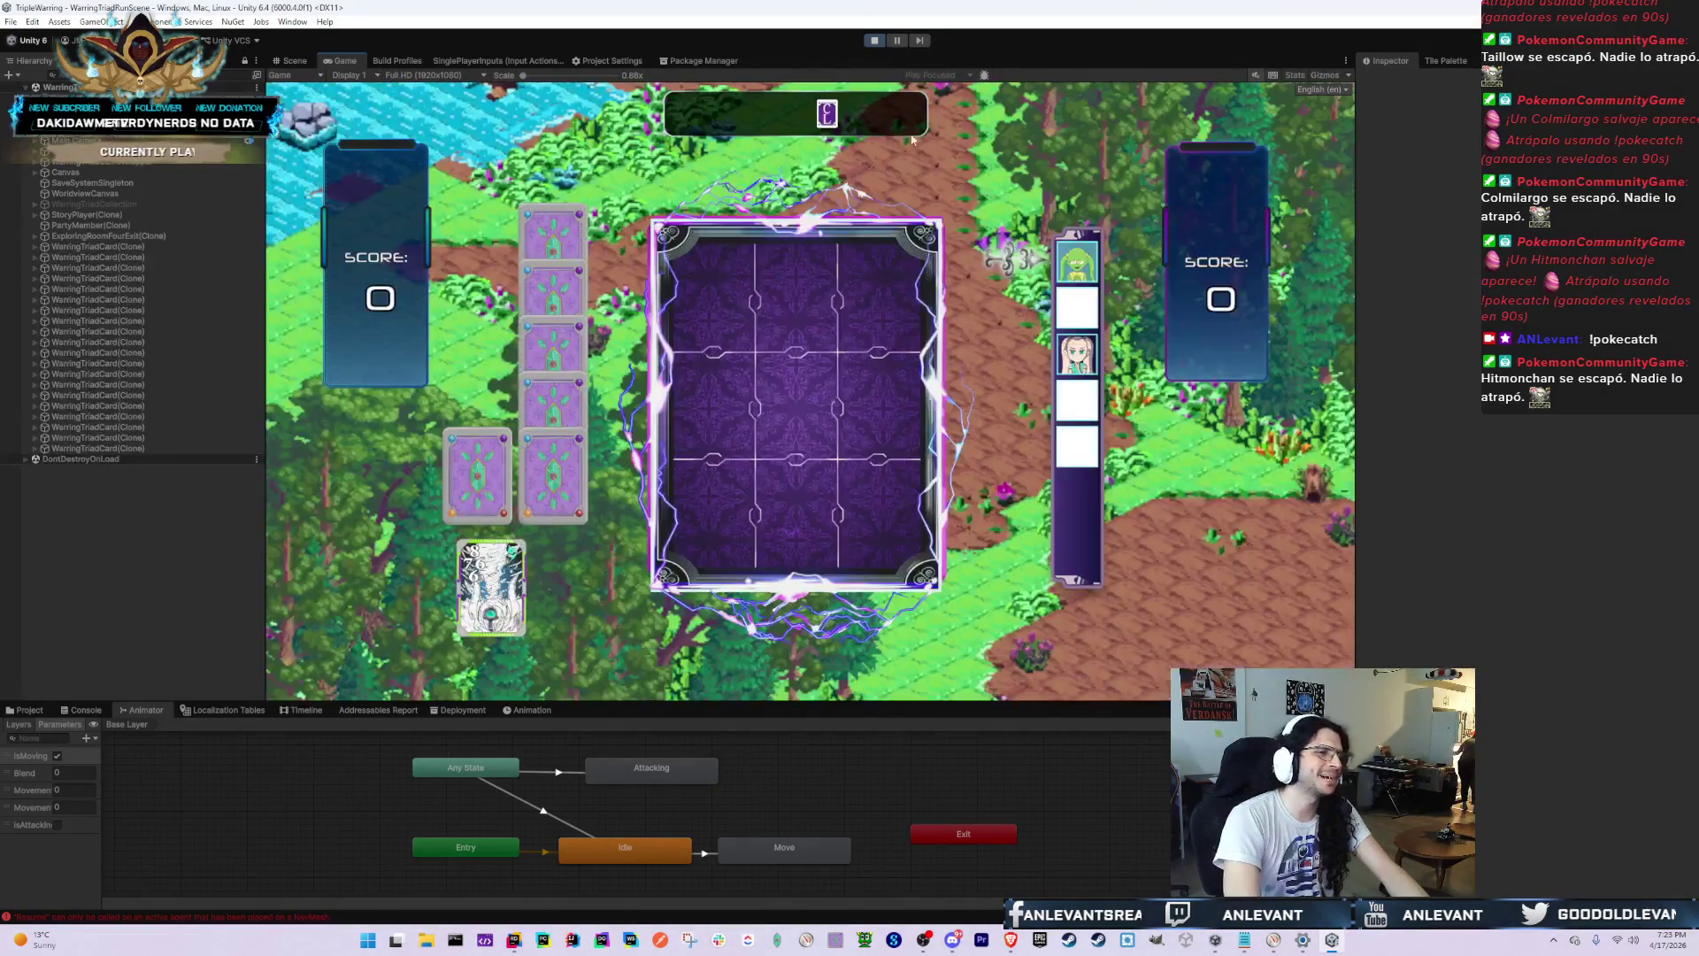
Stop the playtest, close the Untitled Notepad window, and bring OBS to the front.
left_click(881, 44)
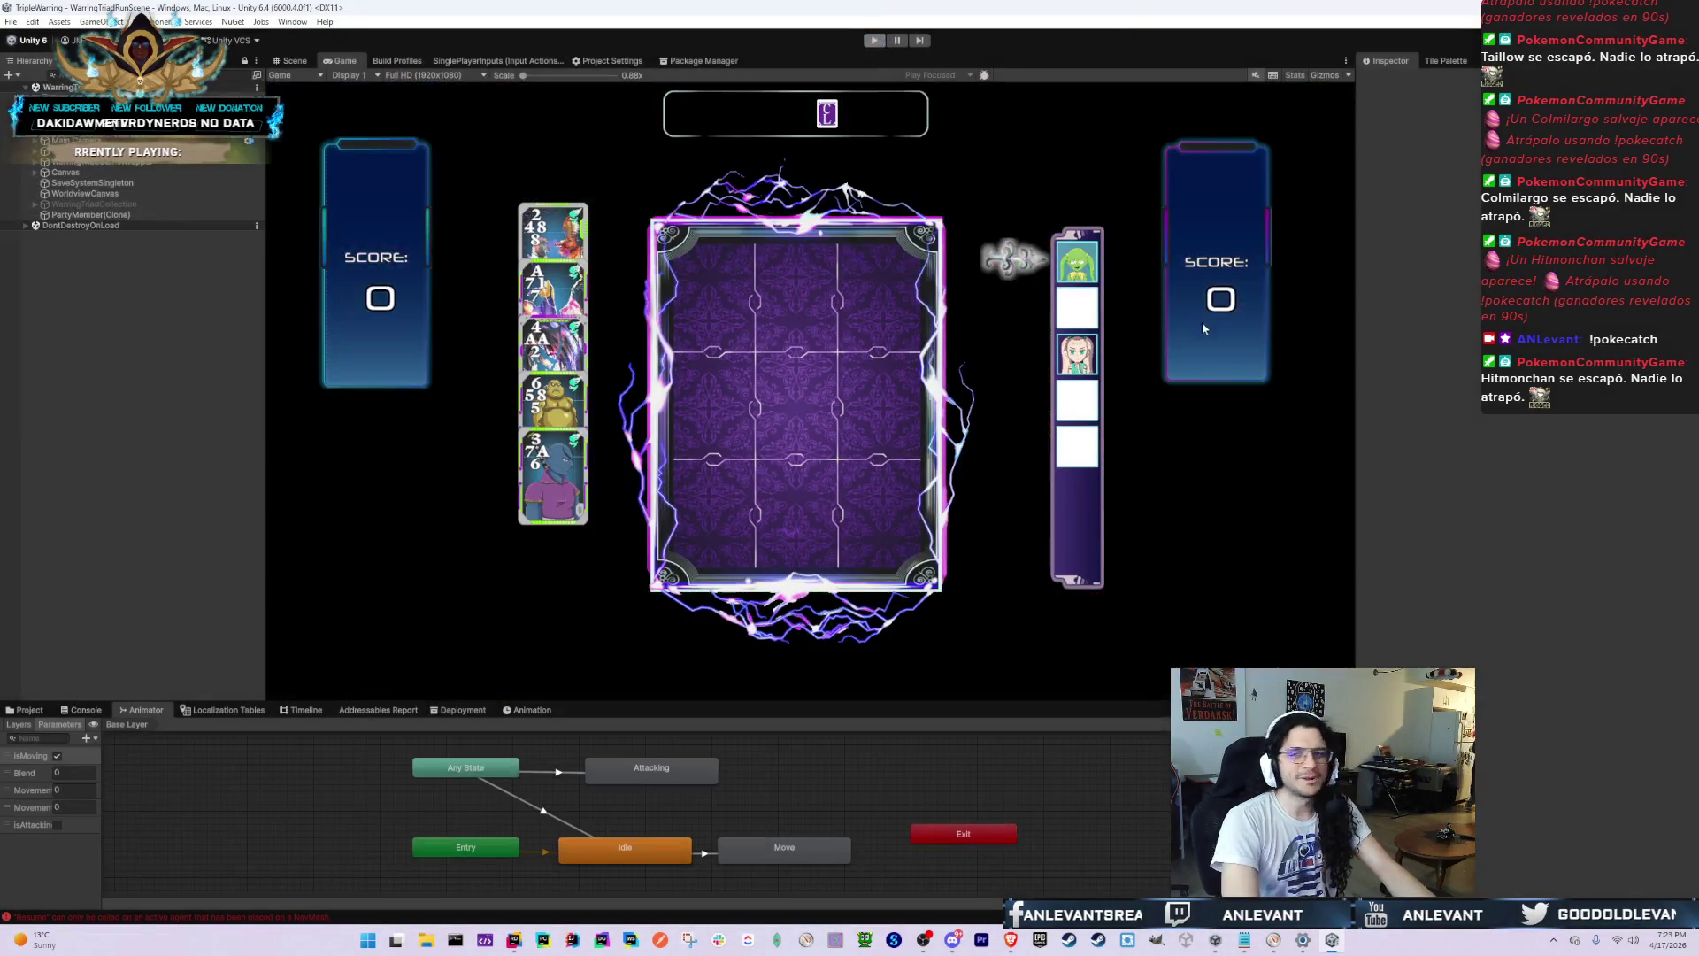
key("alt+Tab")
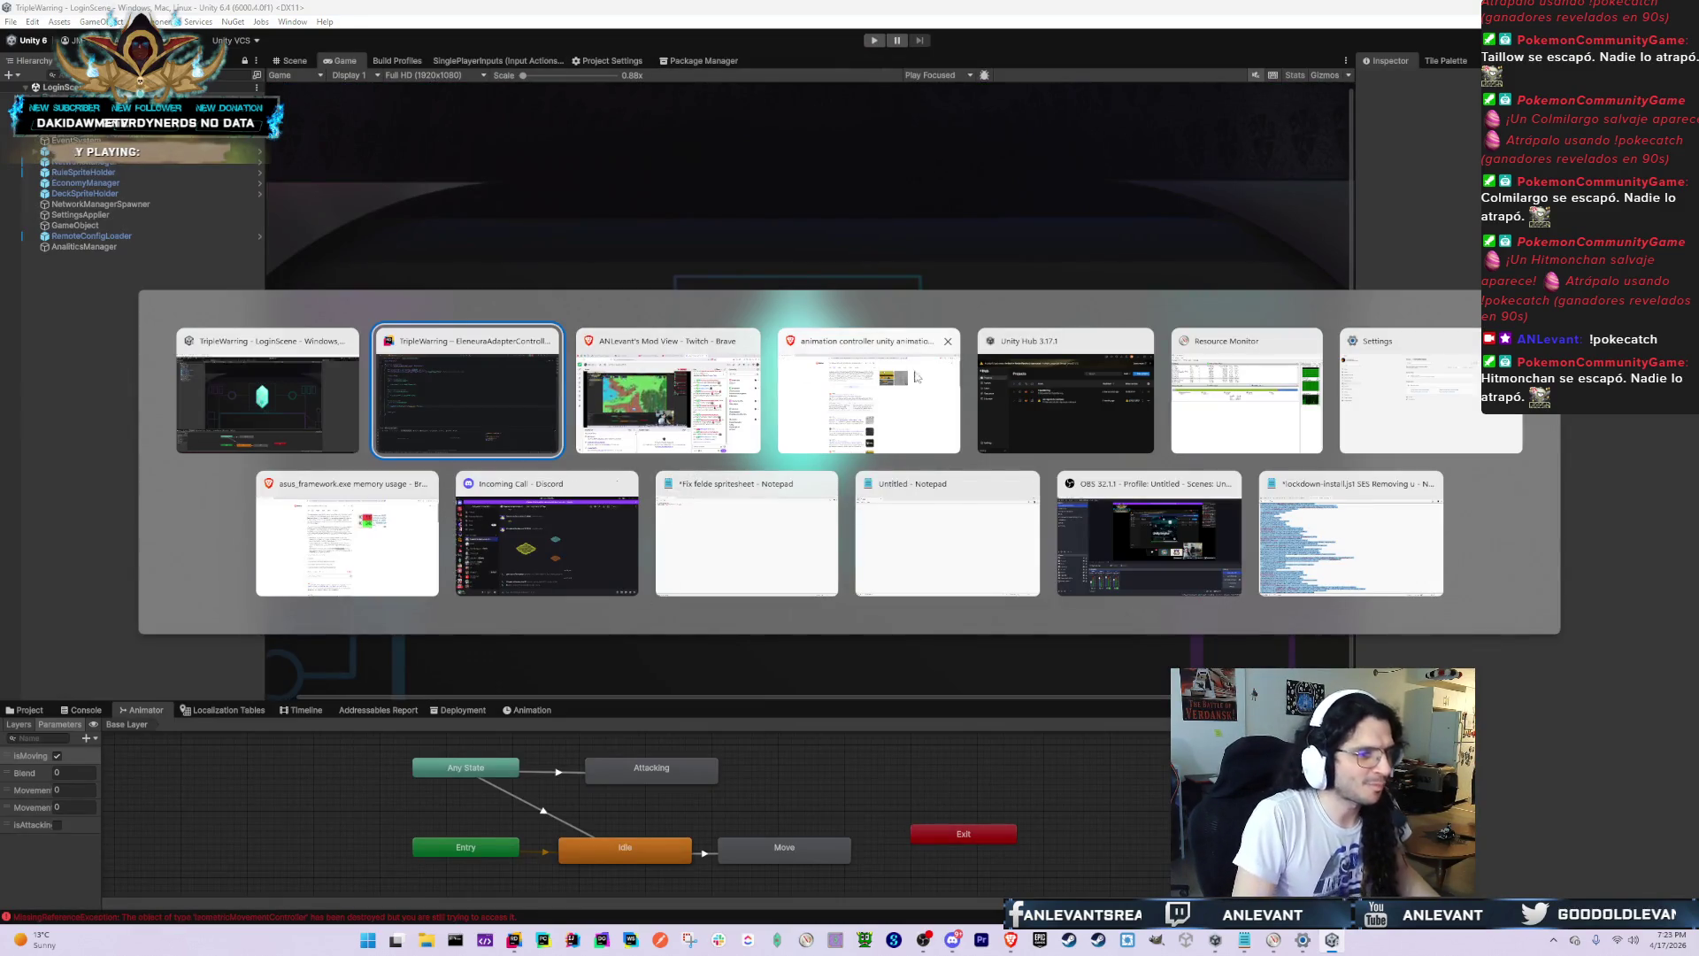
left_click(1027, 487)
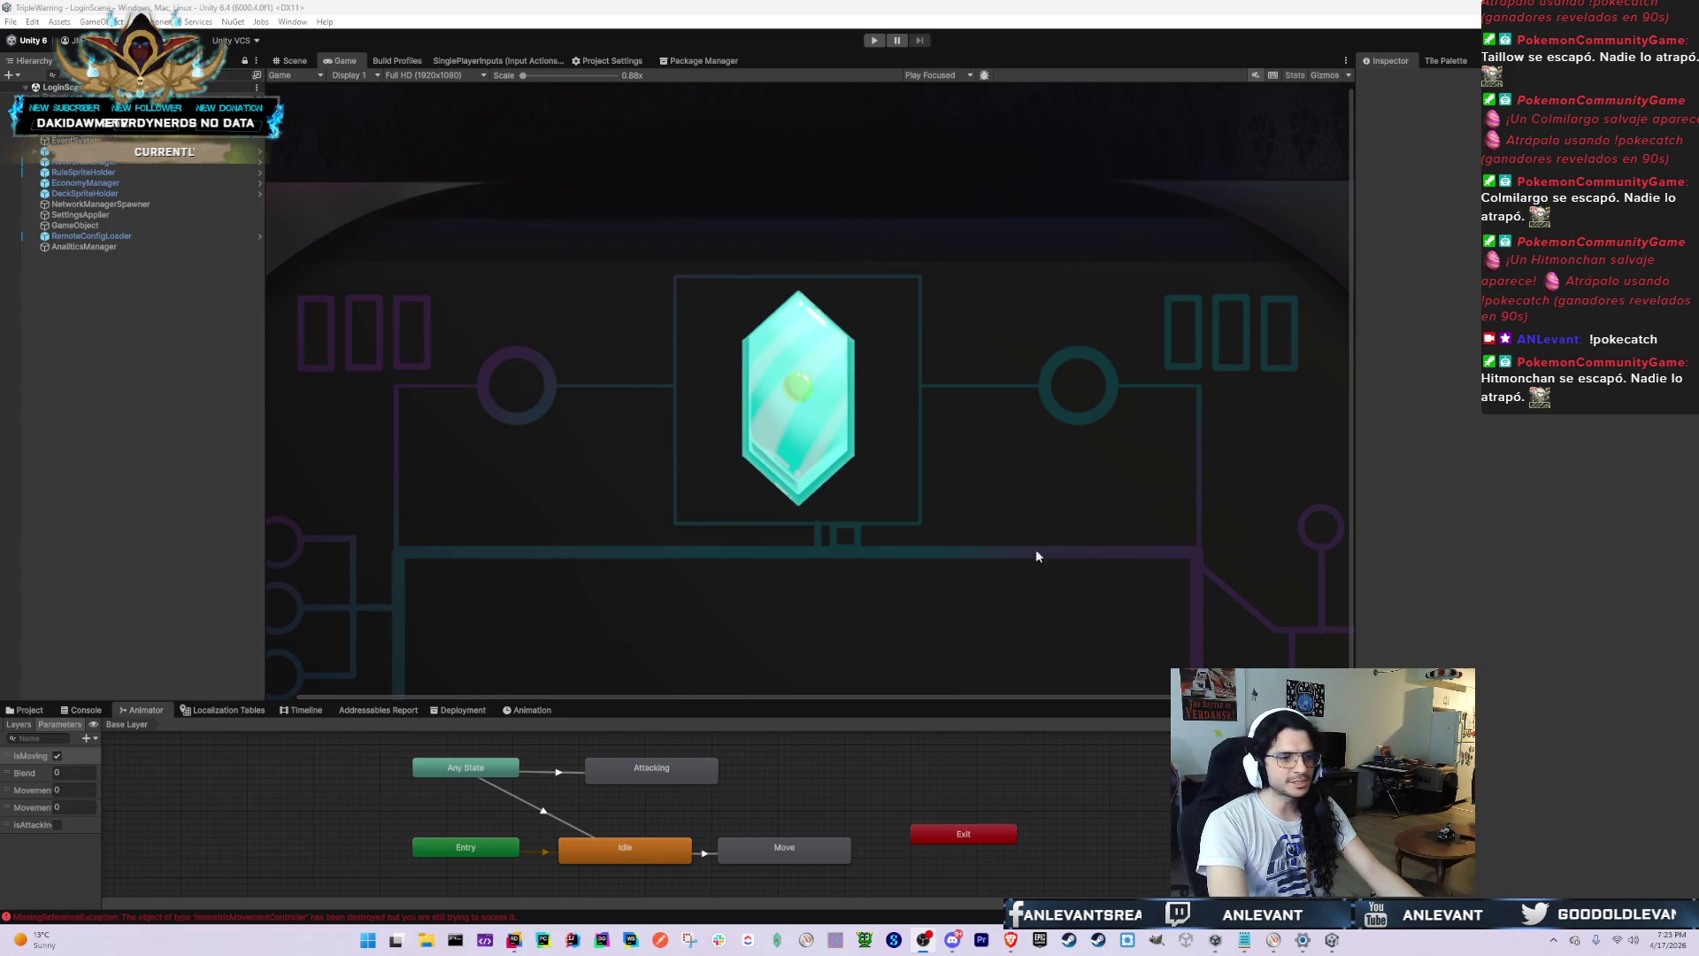
key("alt+Tab")
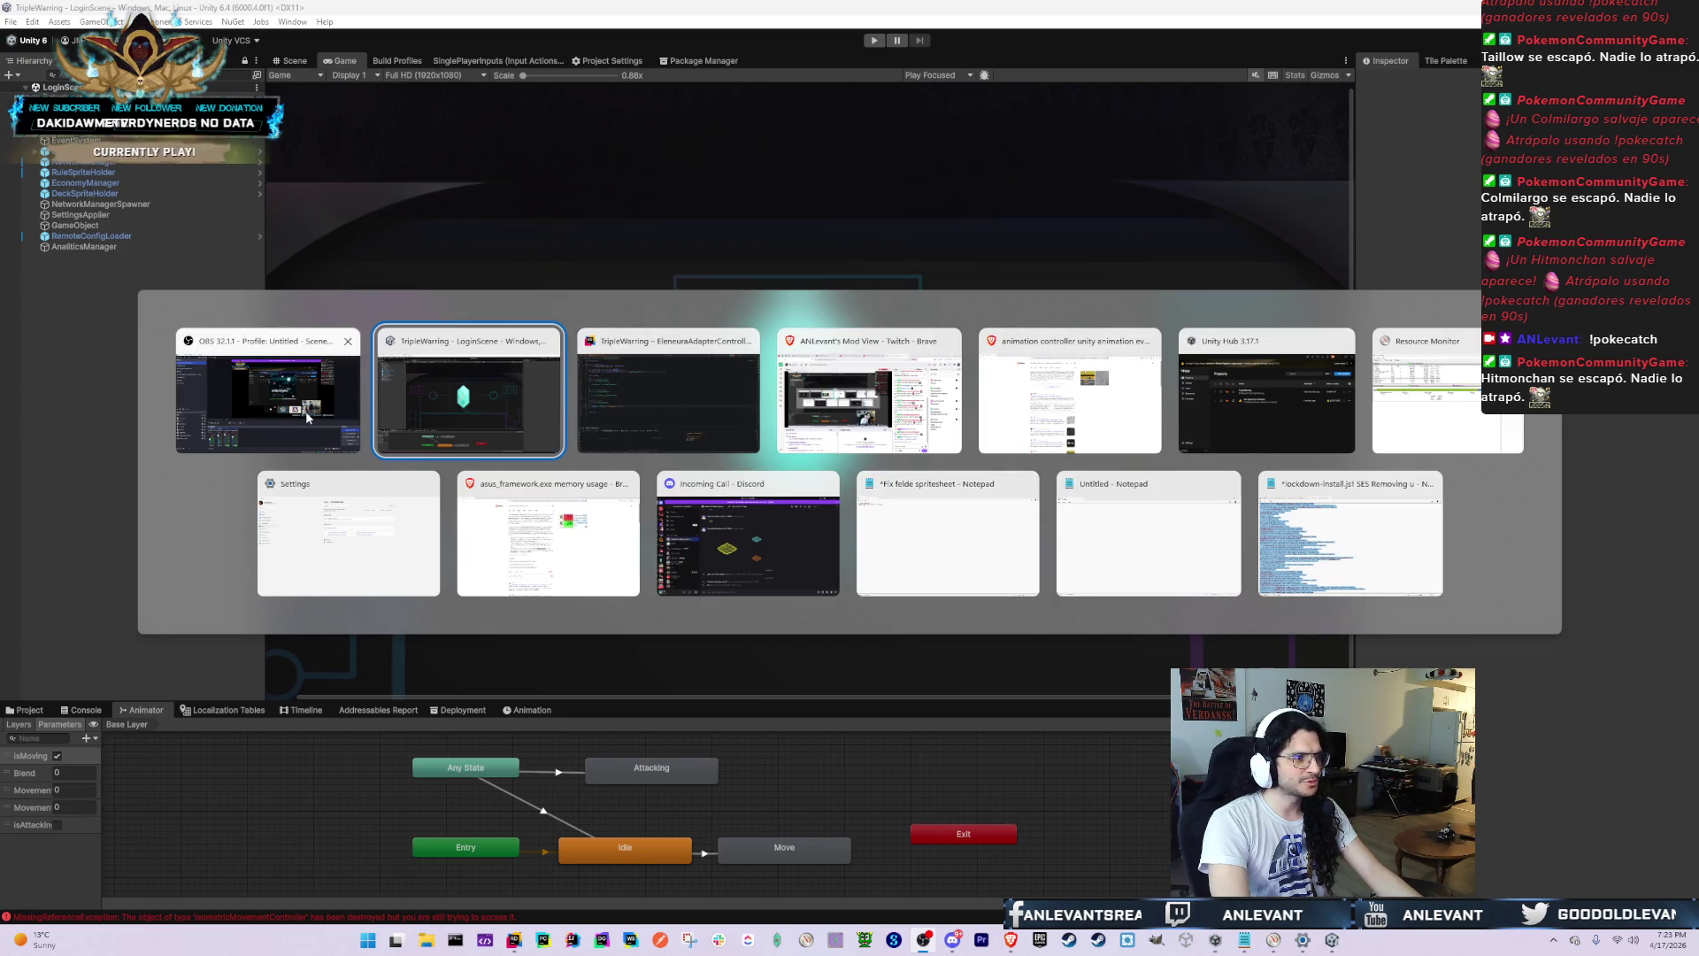
left_click(306, 411)
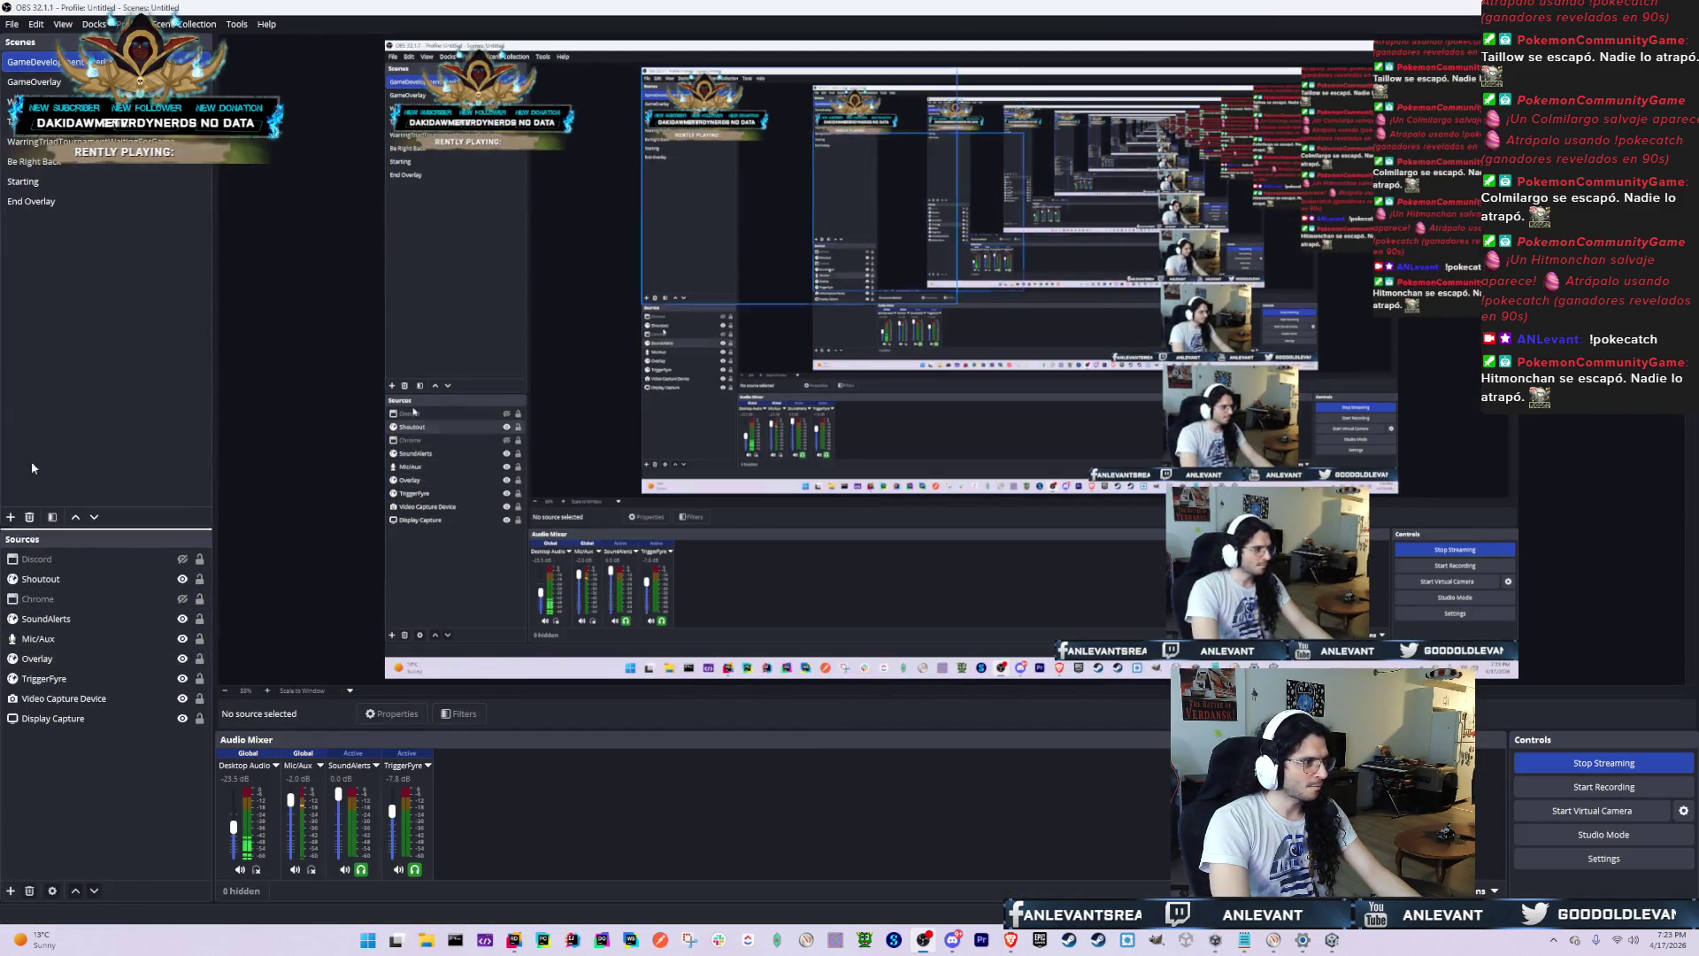